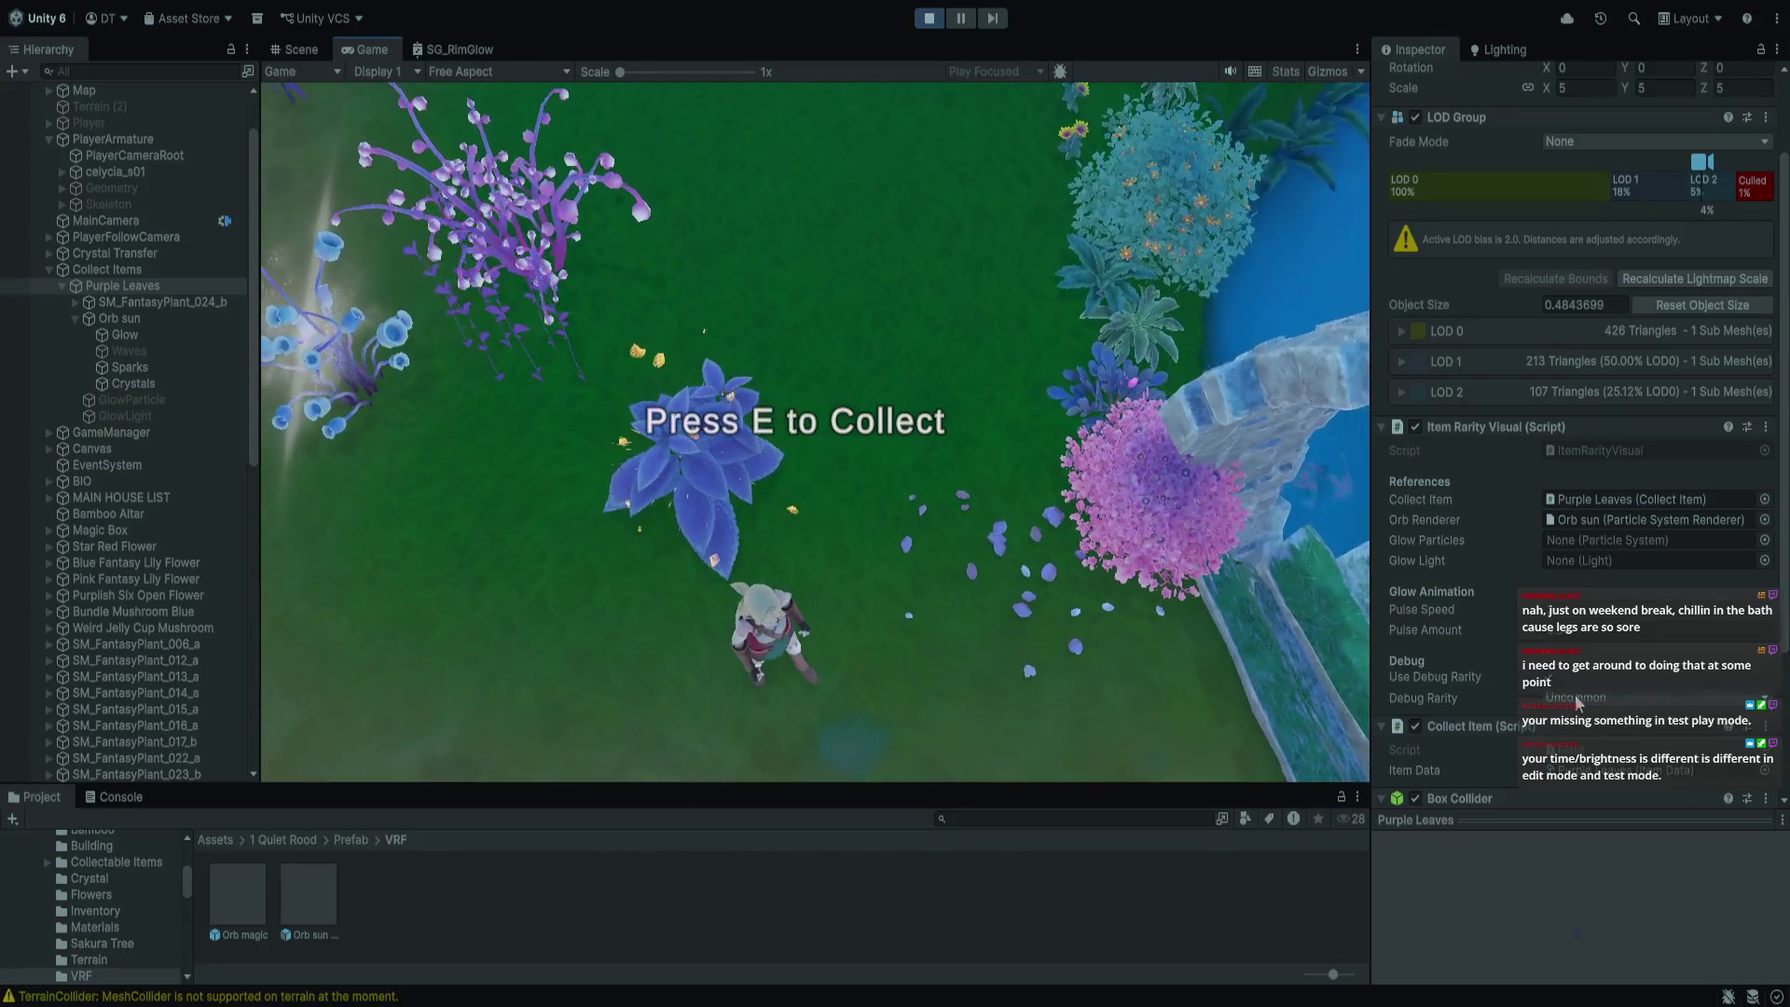
Walk to the plant previewing Purple Leaves' Rare and Epic debug rarity glows, then stop play
click(1589, 731)
key(w)
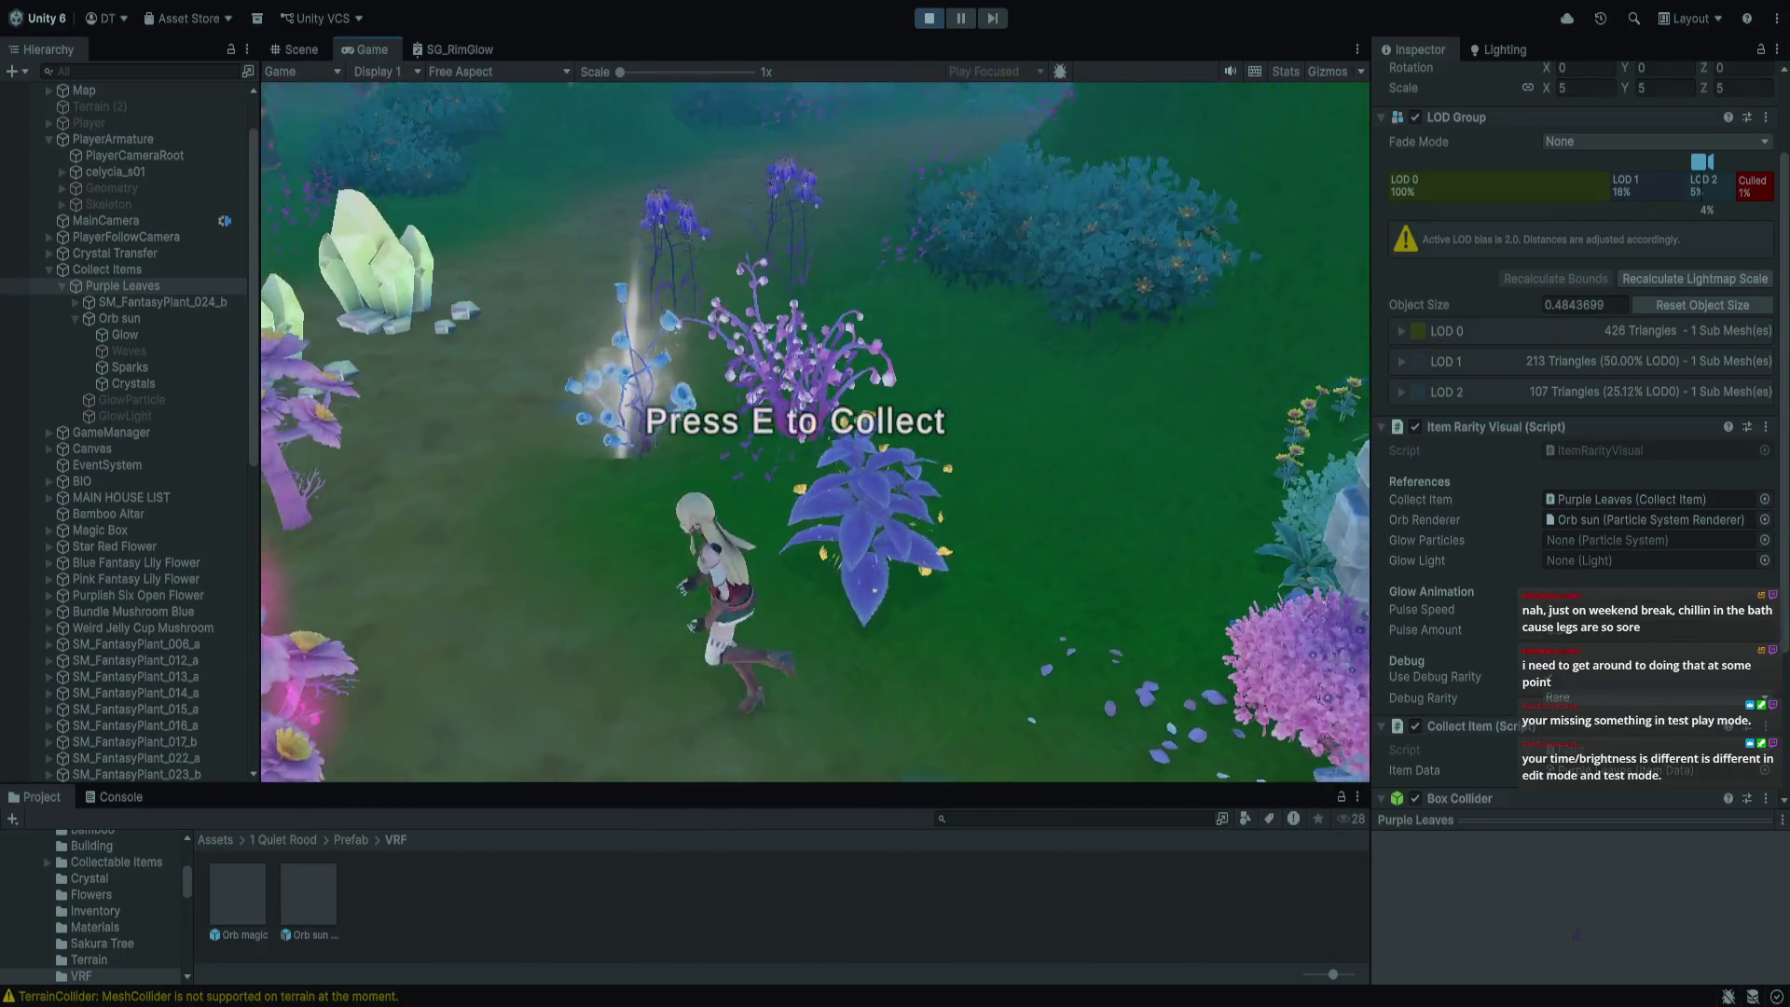
key(w)
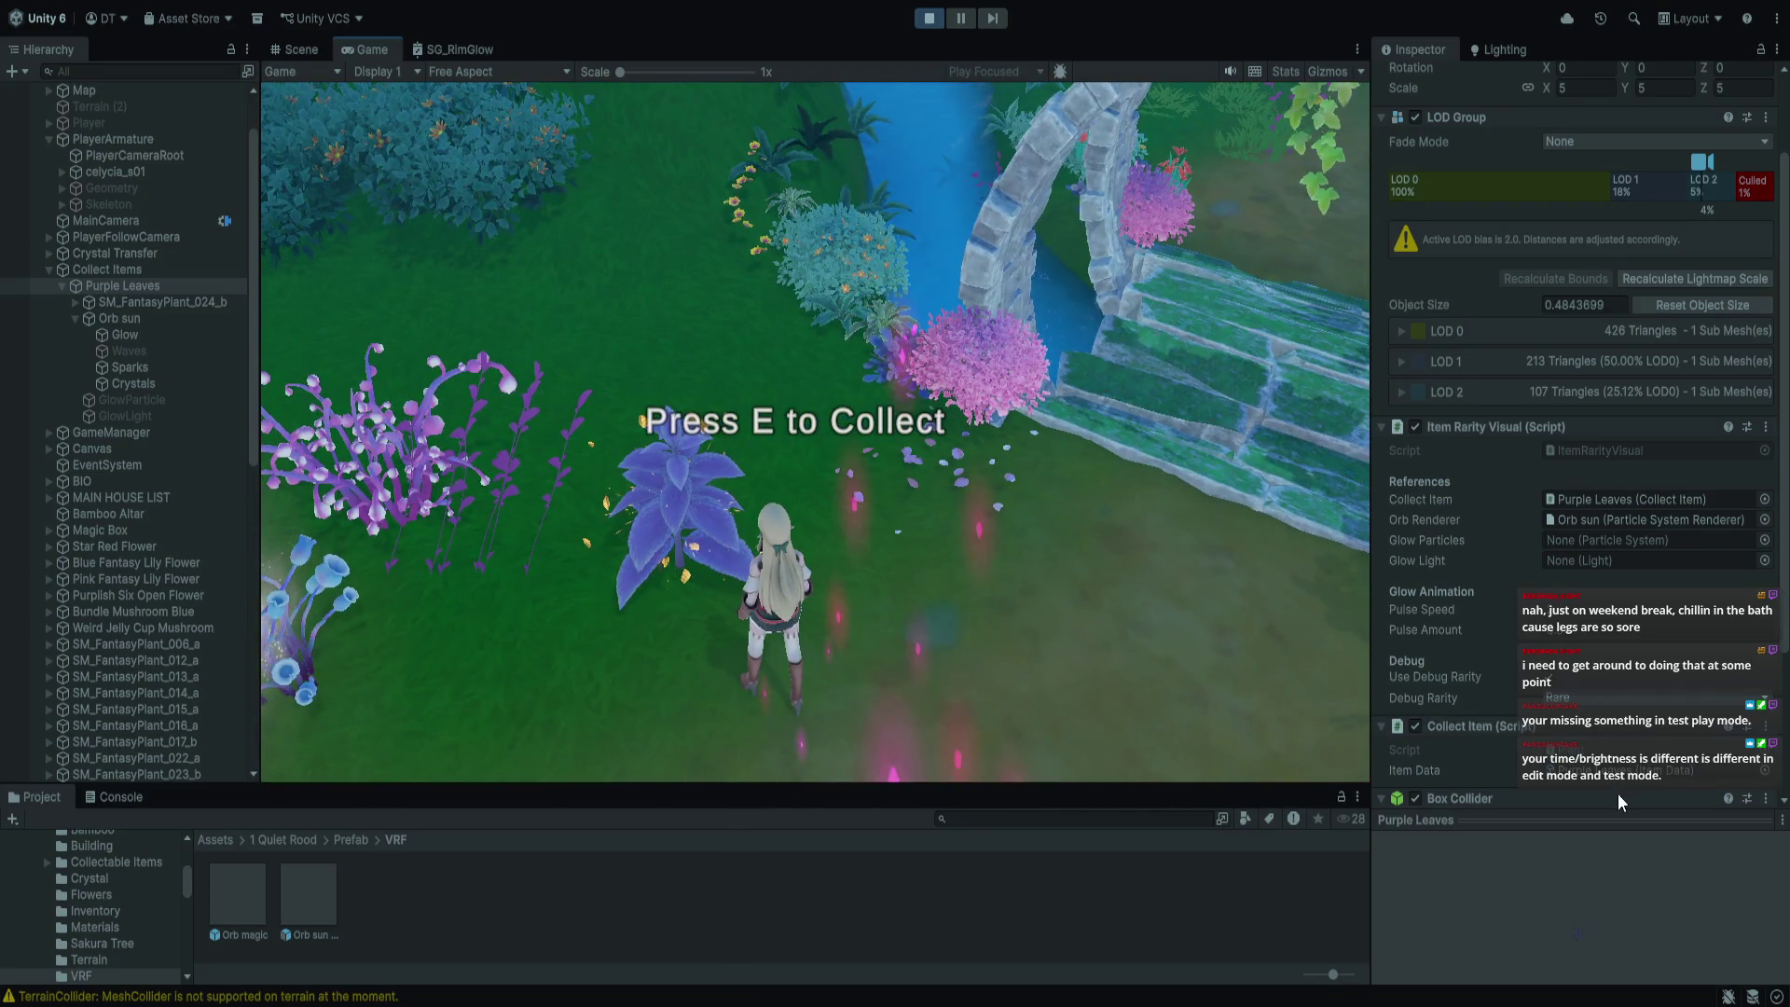
click(1619, 791)
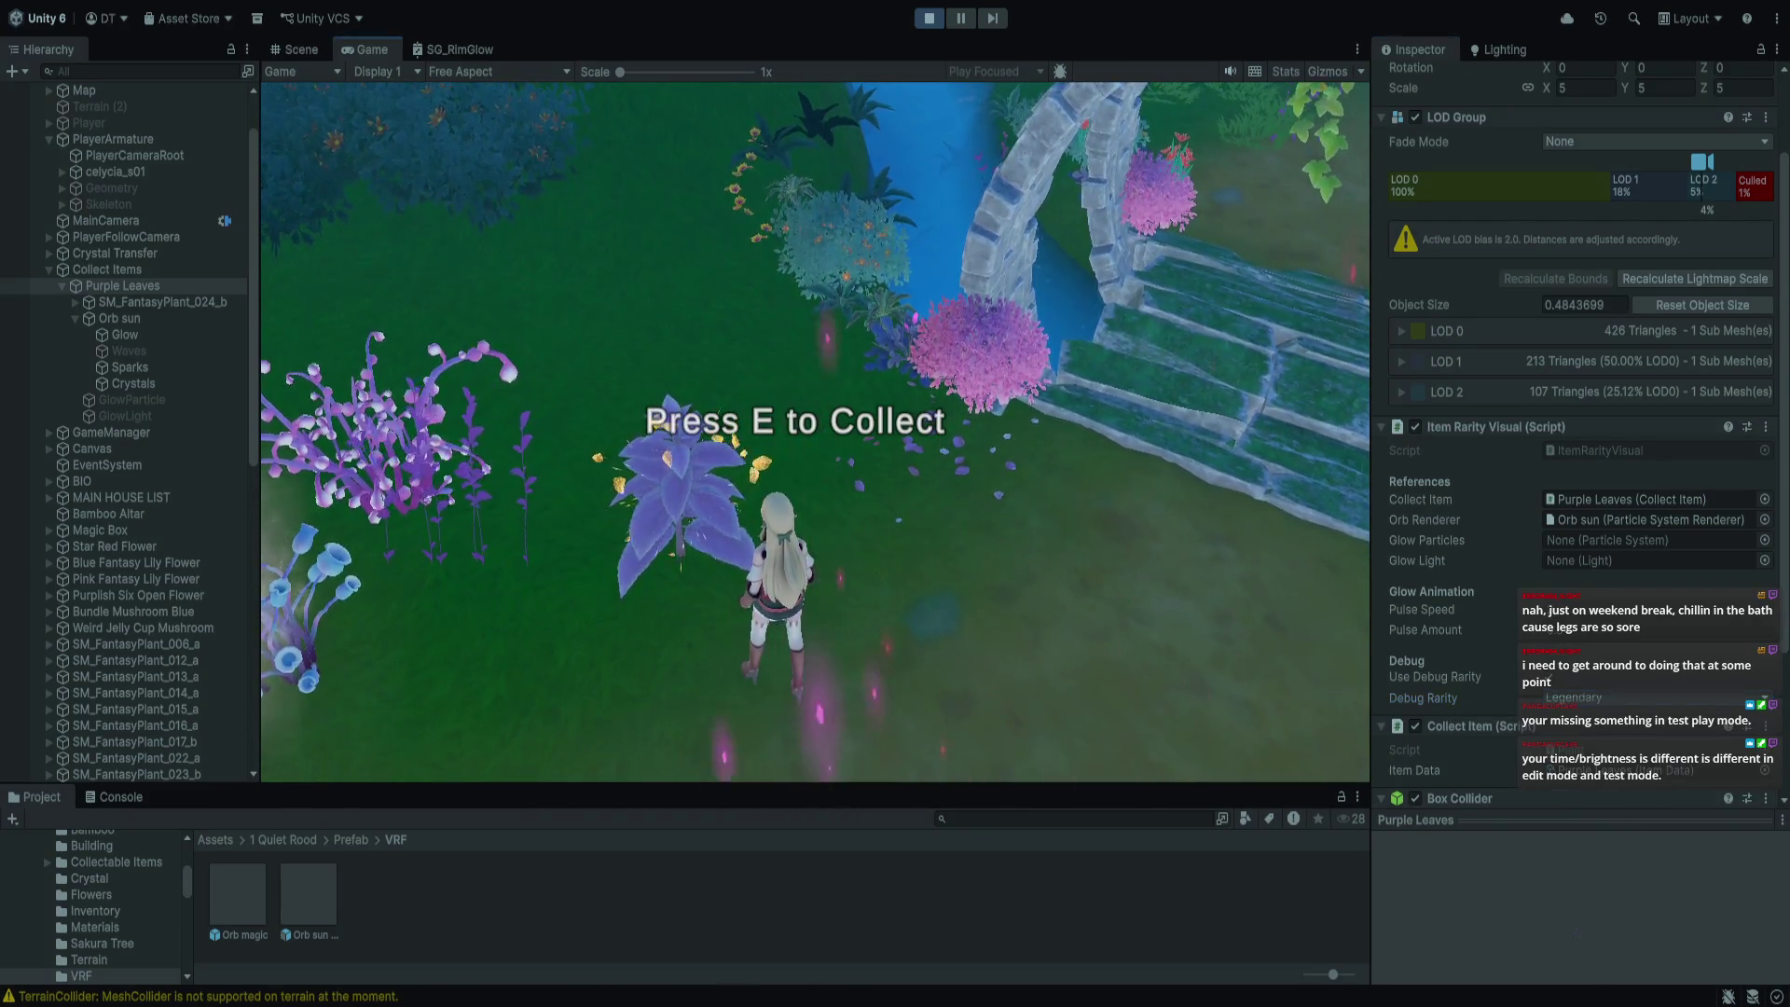
key(w)
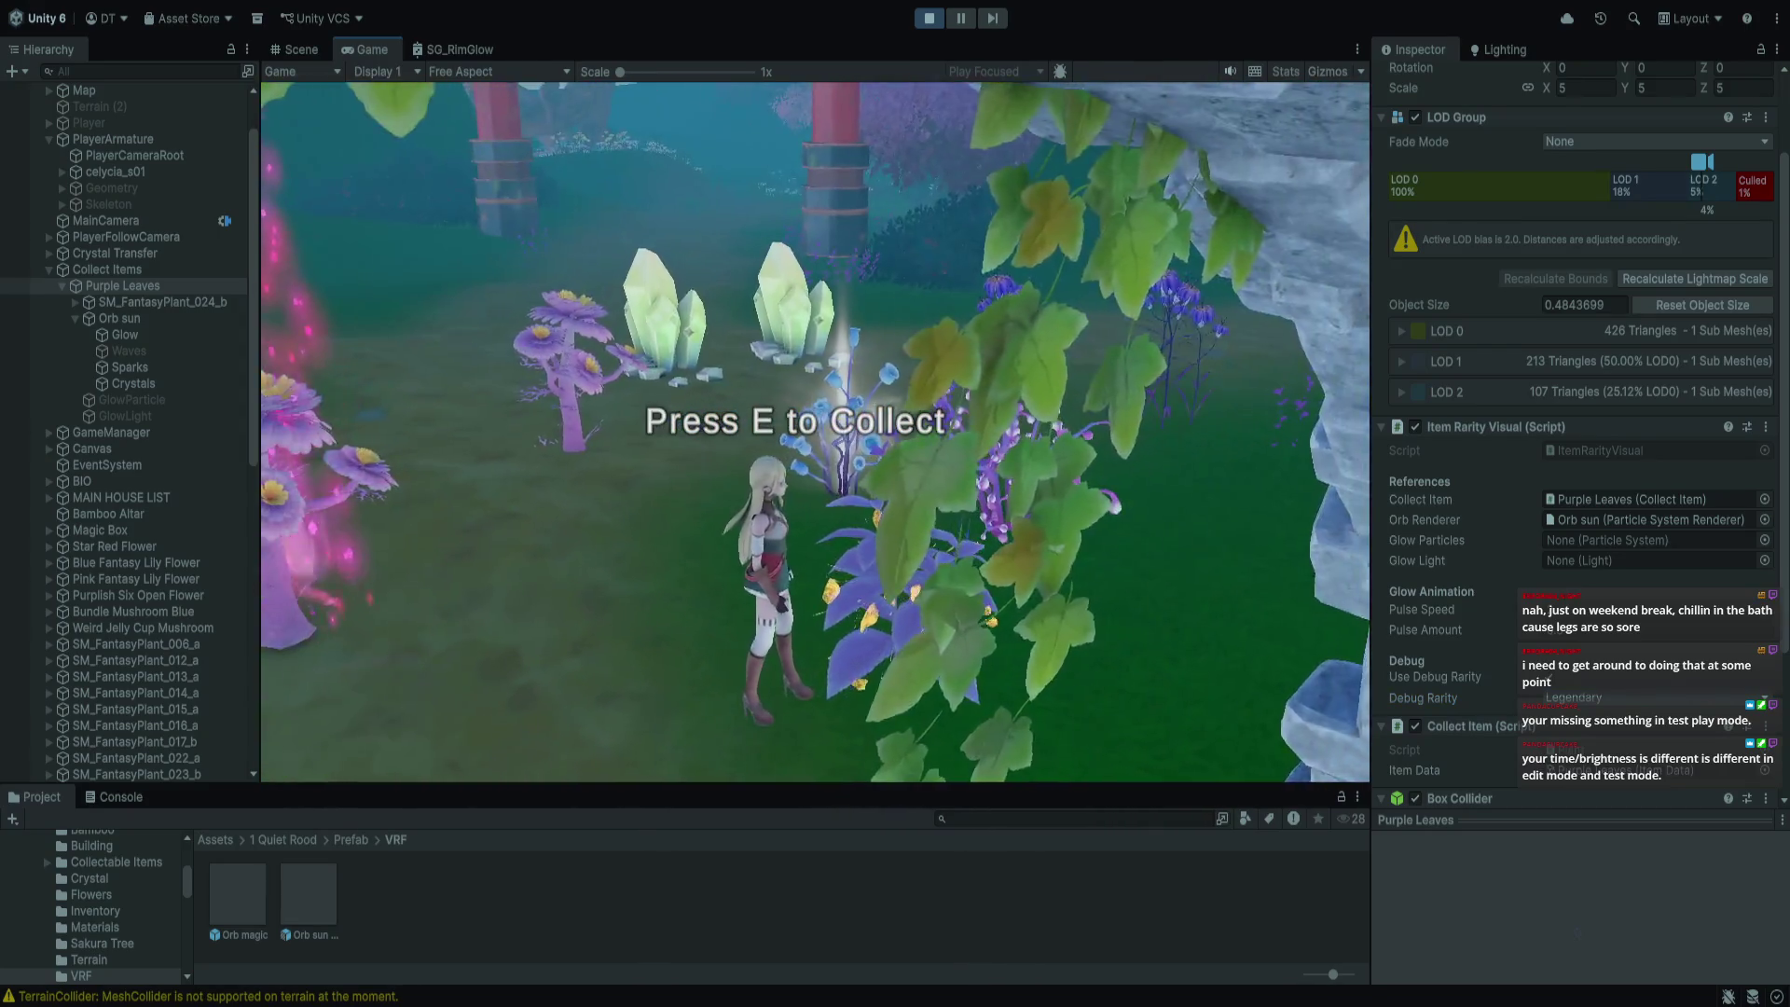
key(s)
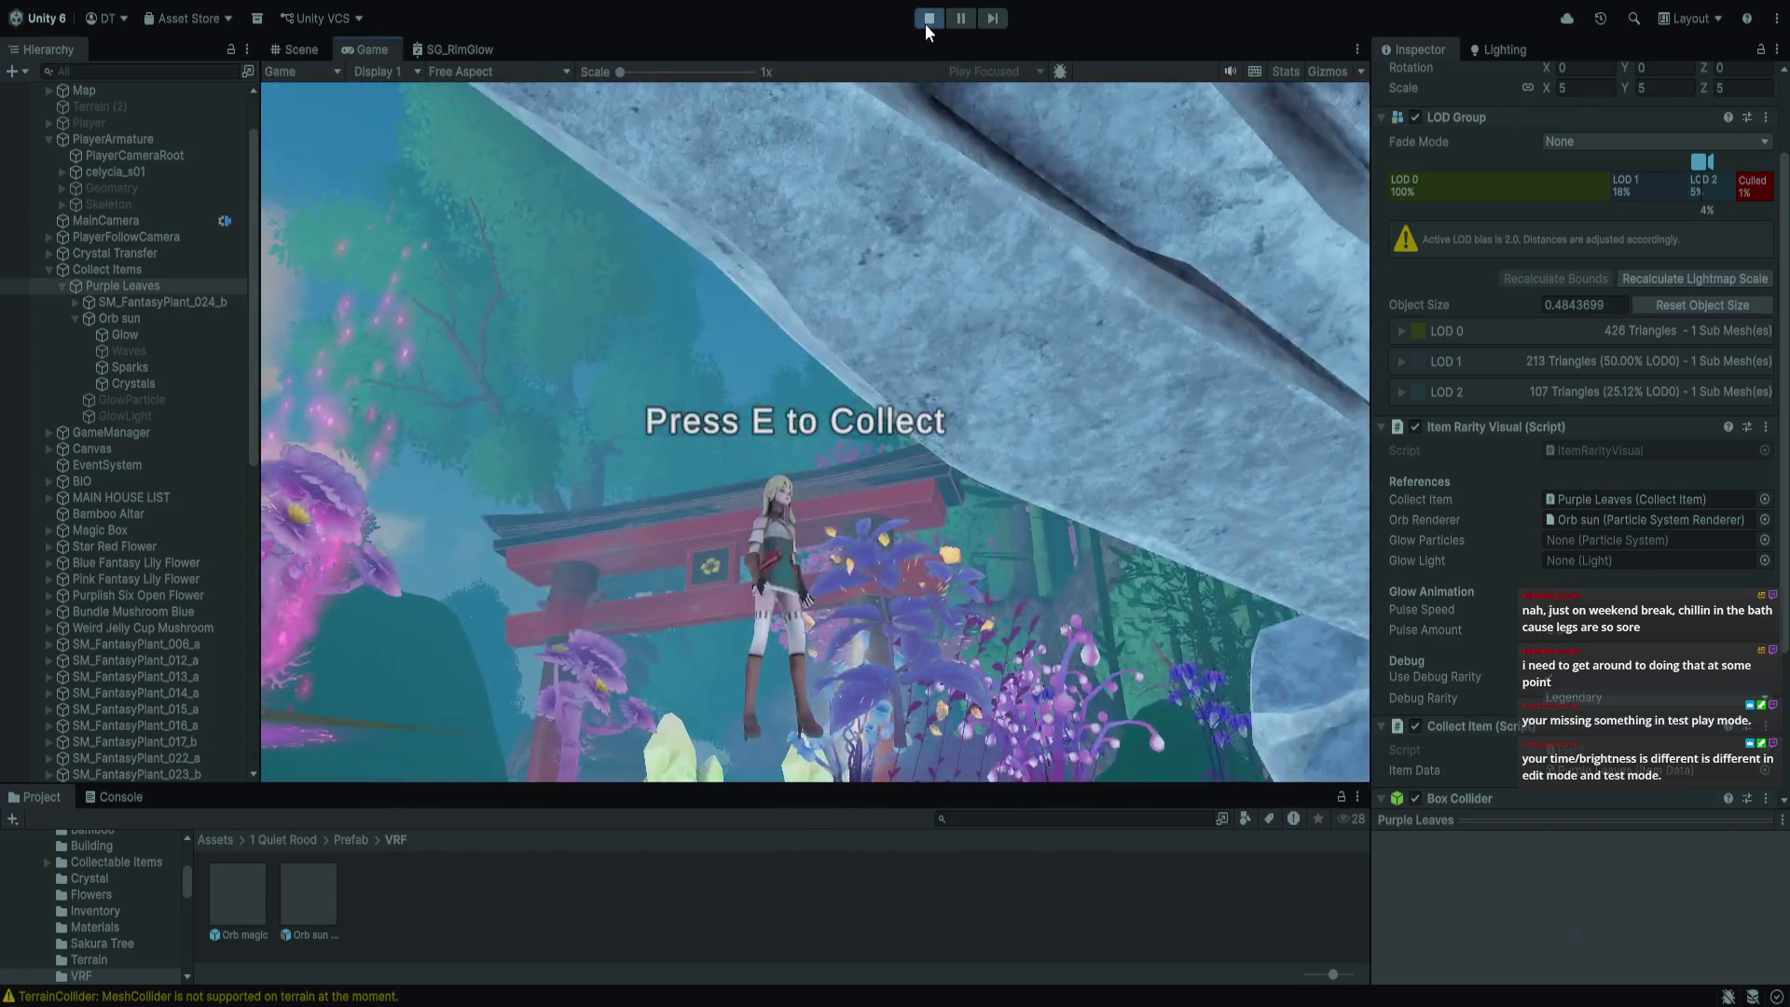
click(927, 18)
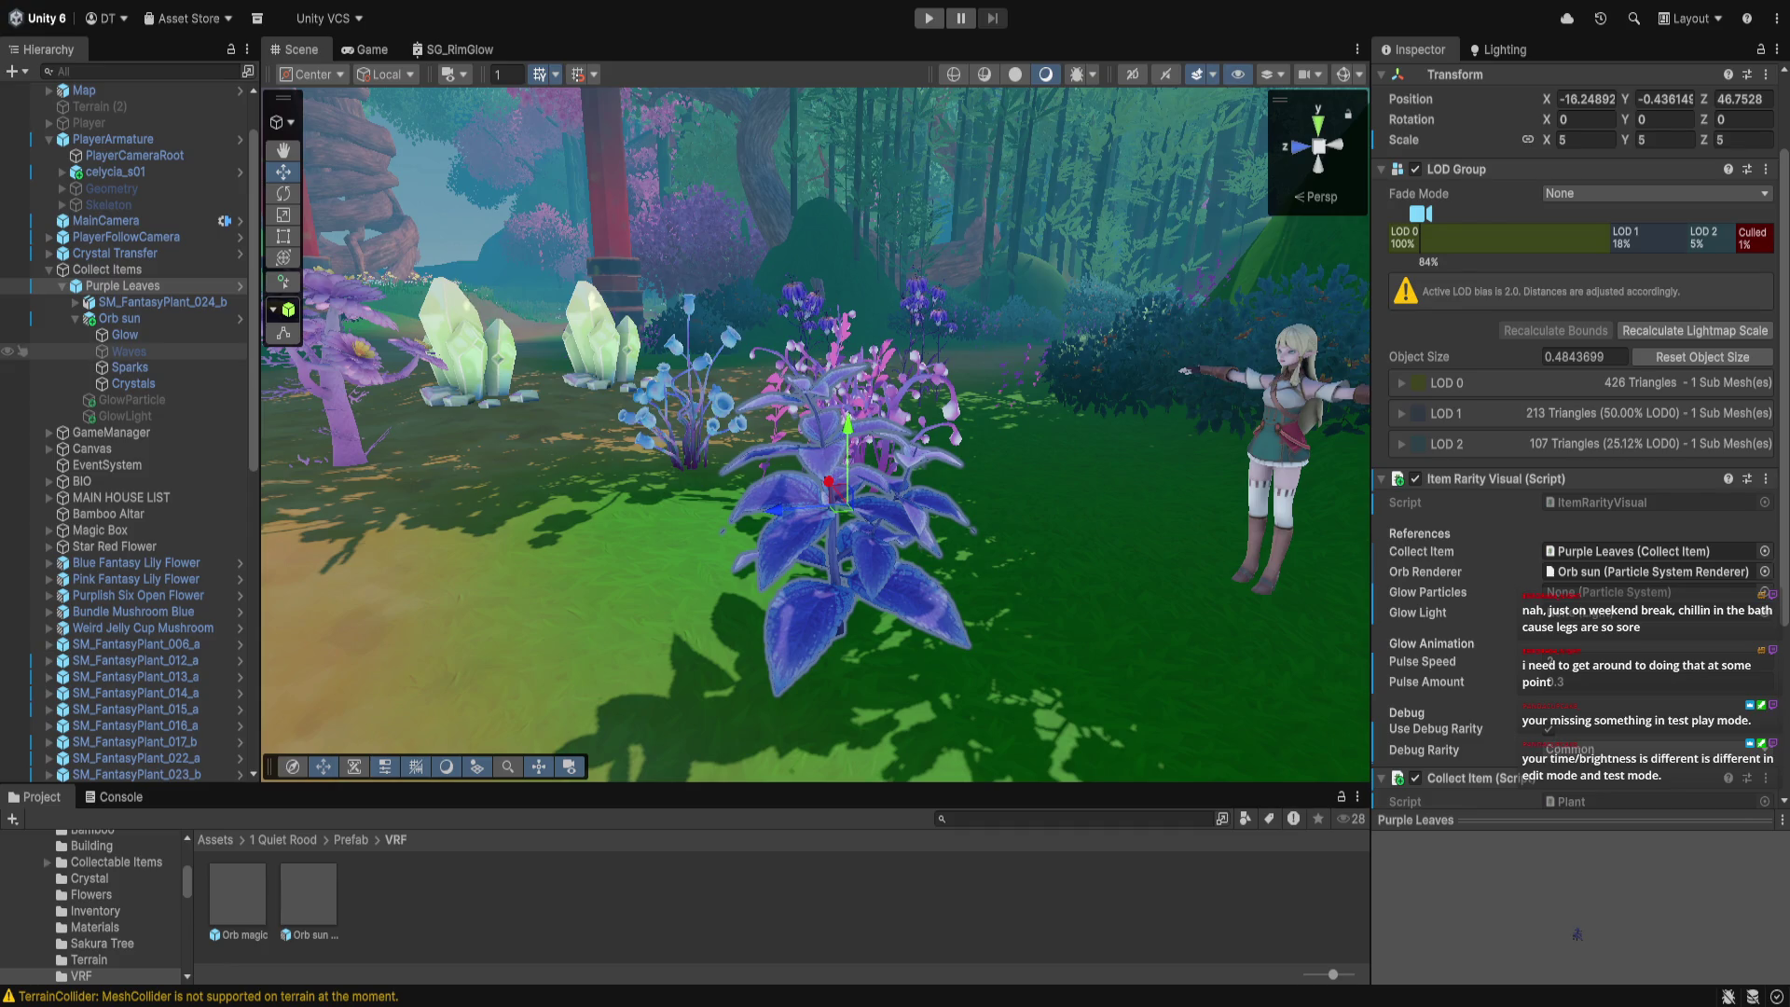
Parent the Orb sun effect under SM_FantasyPlant_024_b in the Hierarchy and verify it
click(159, 318)
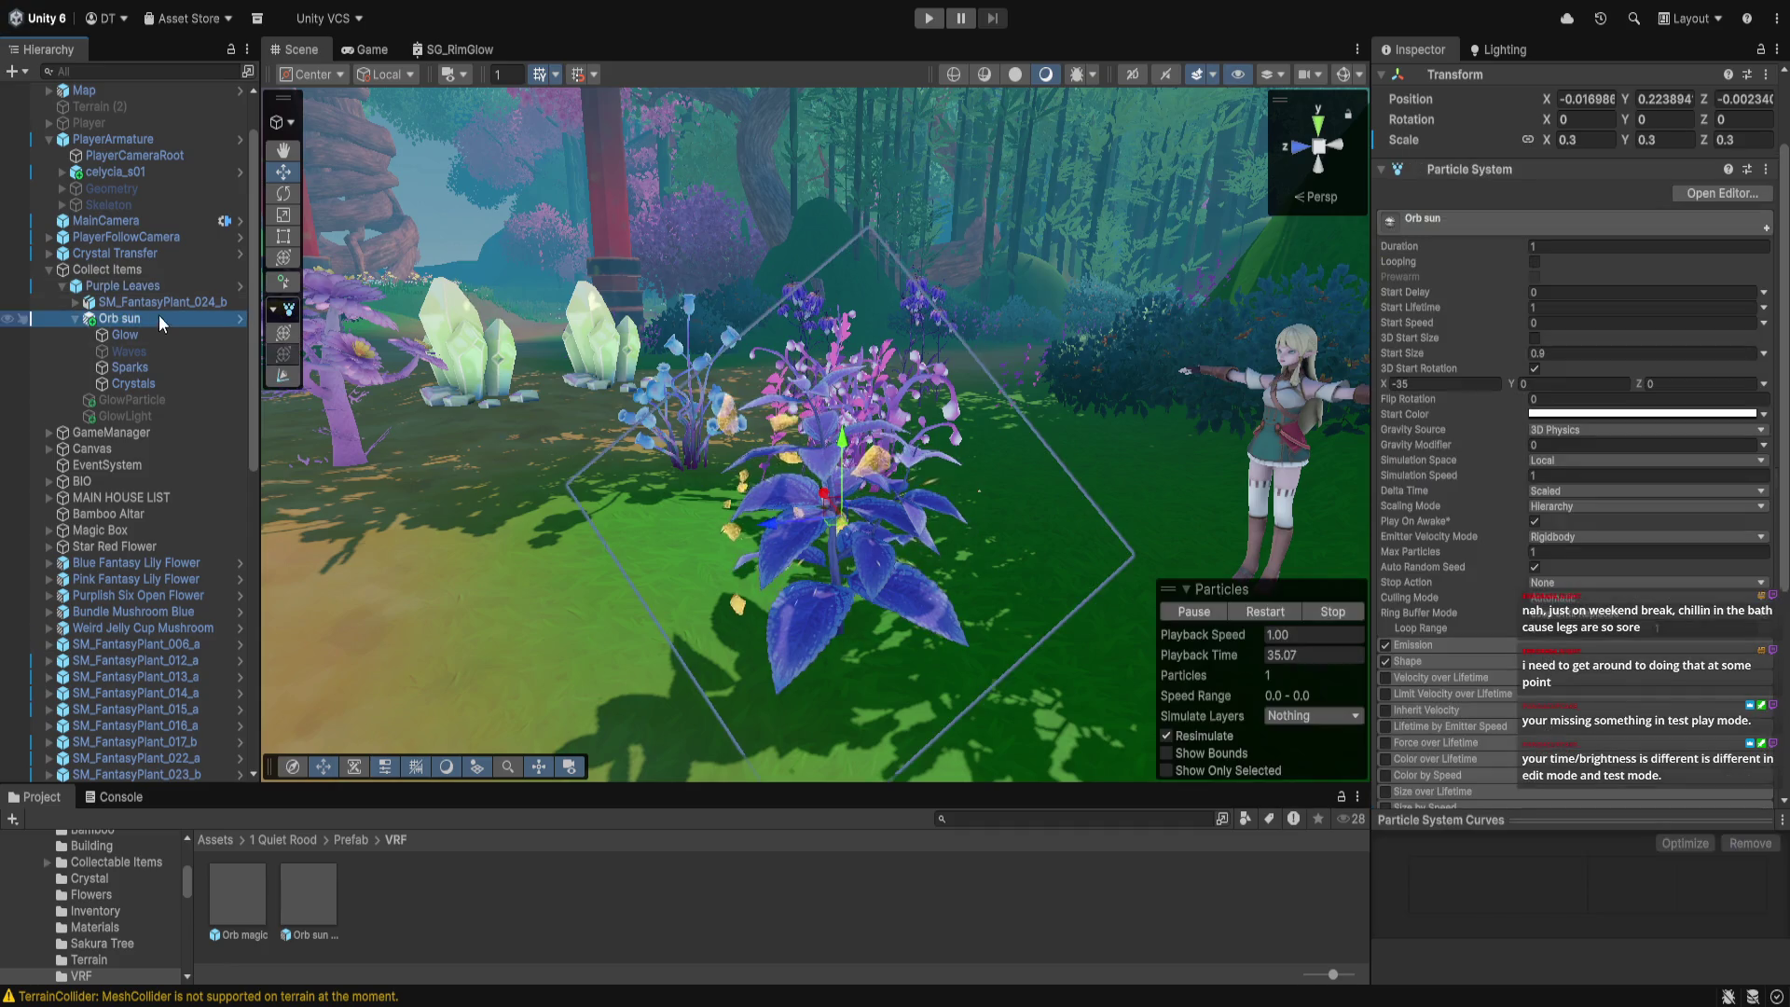
click(71, 304)
click(71, 304)
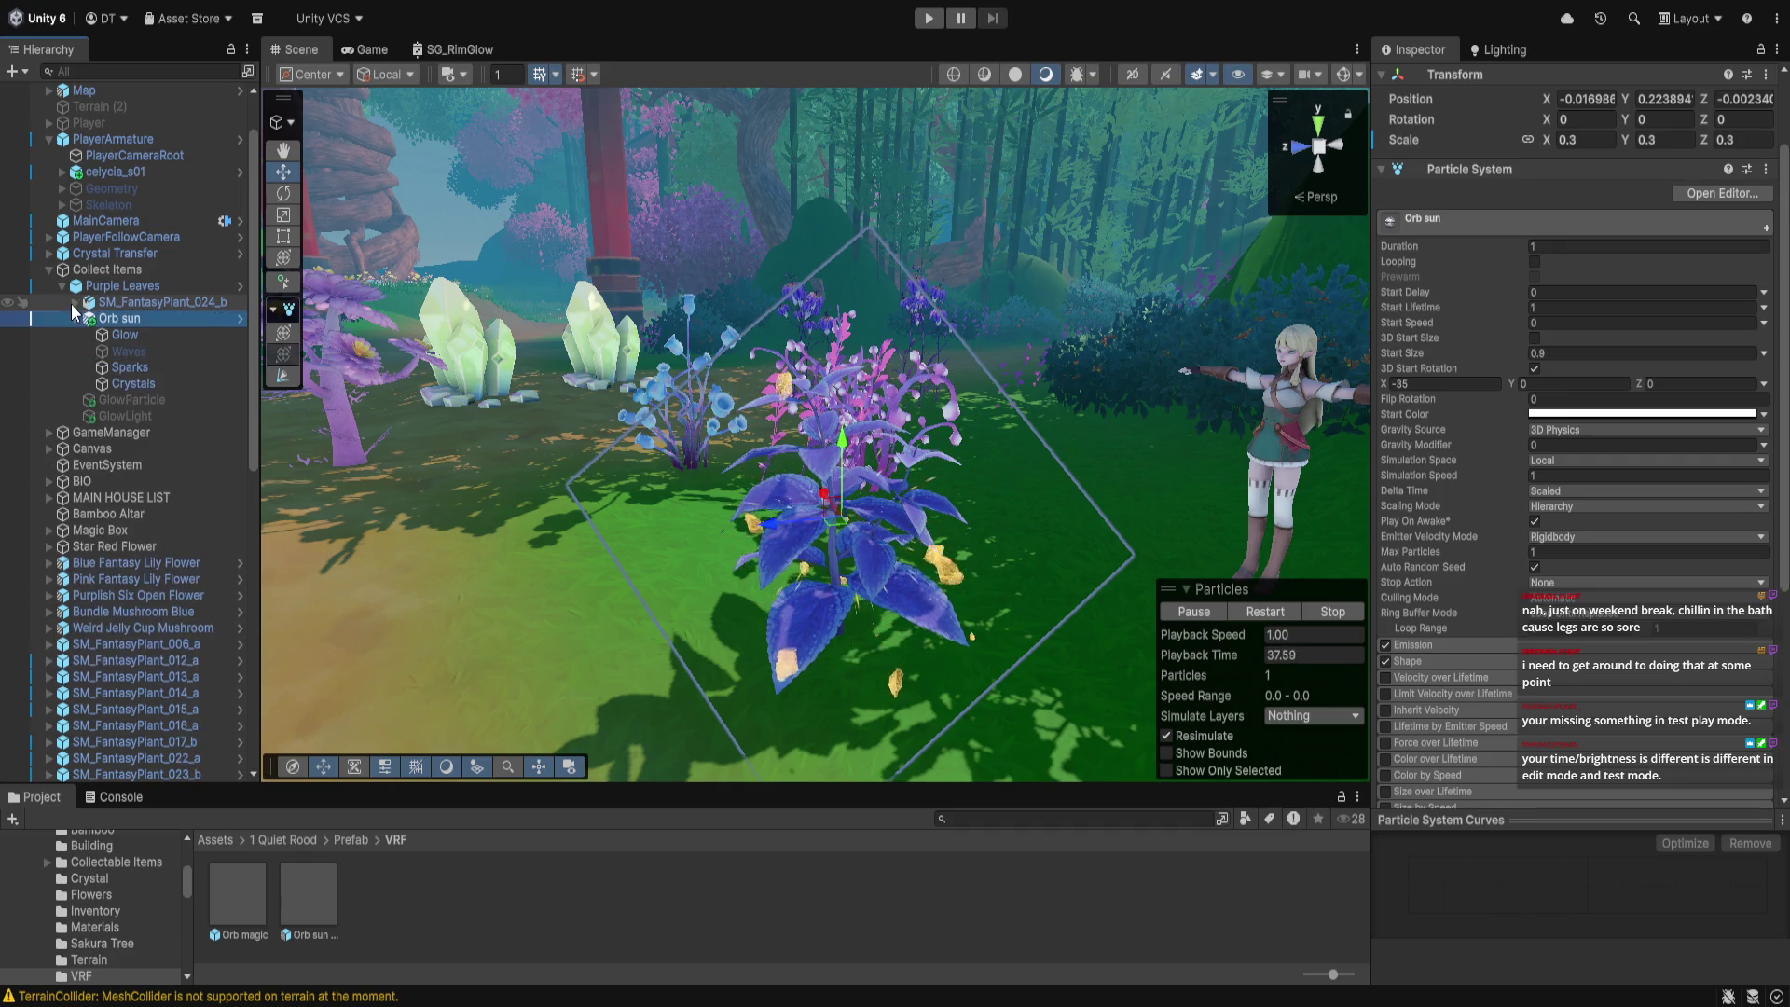
drag(92, 325, 112, 304)
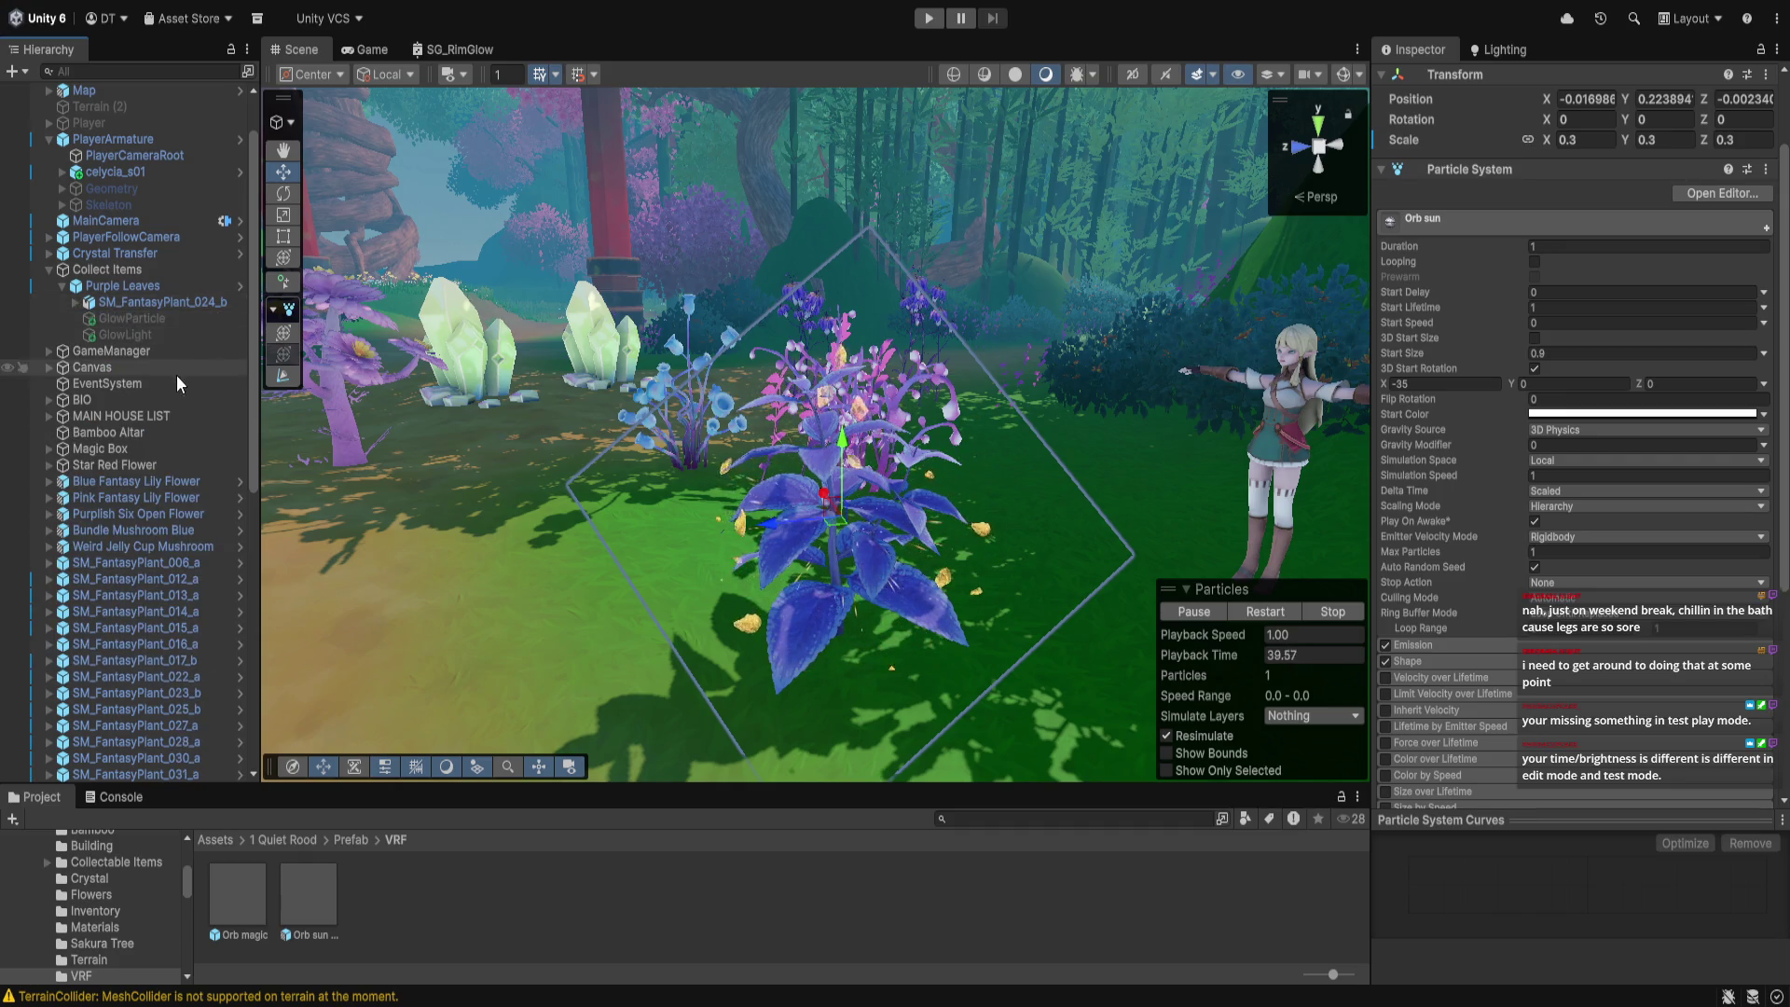
click(76, 303)
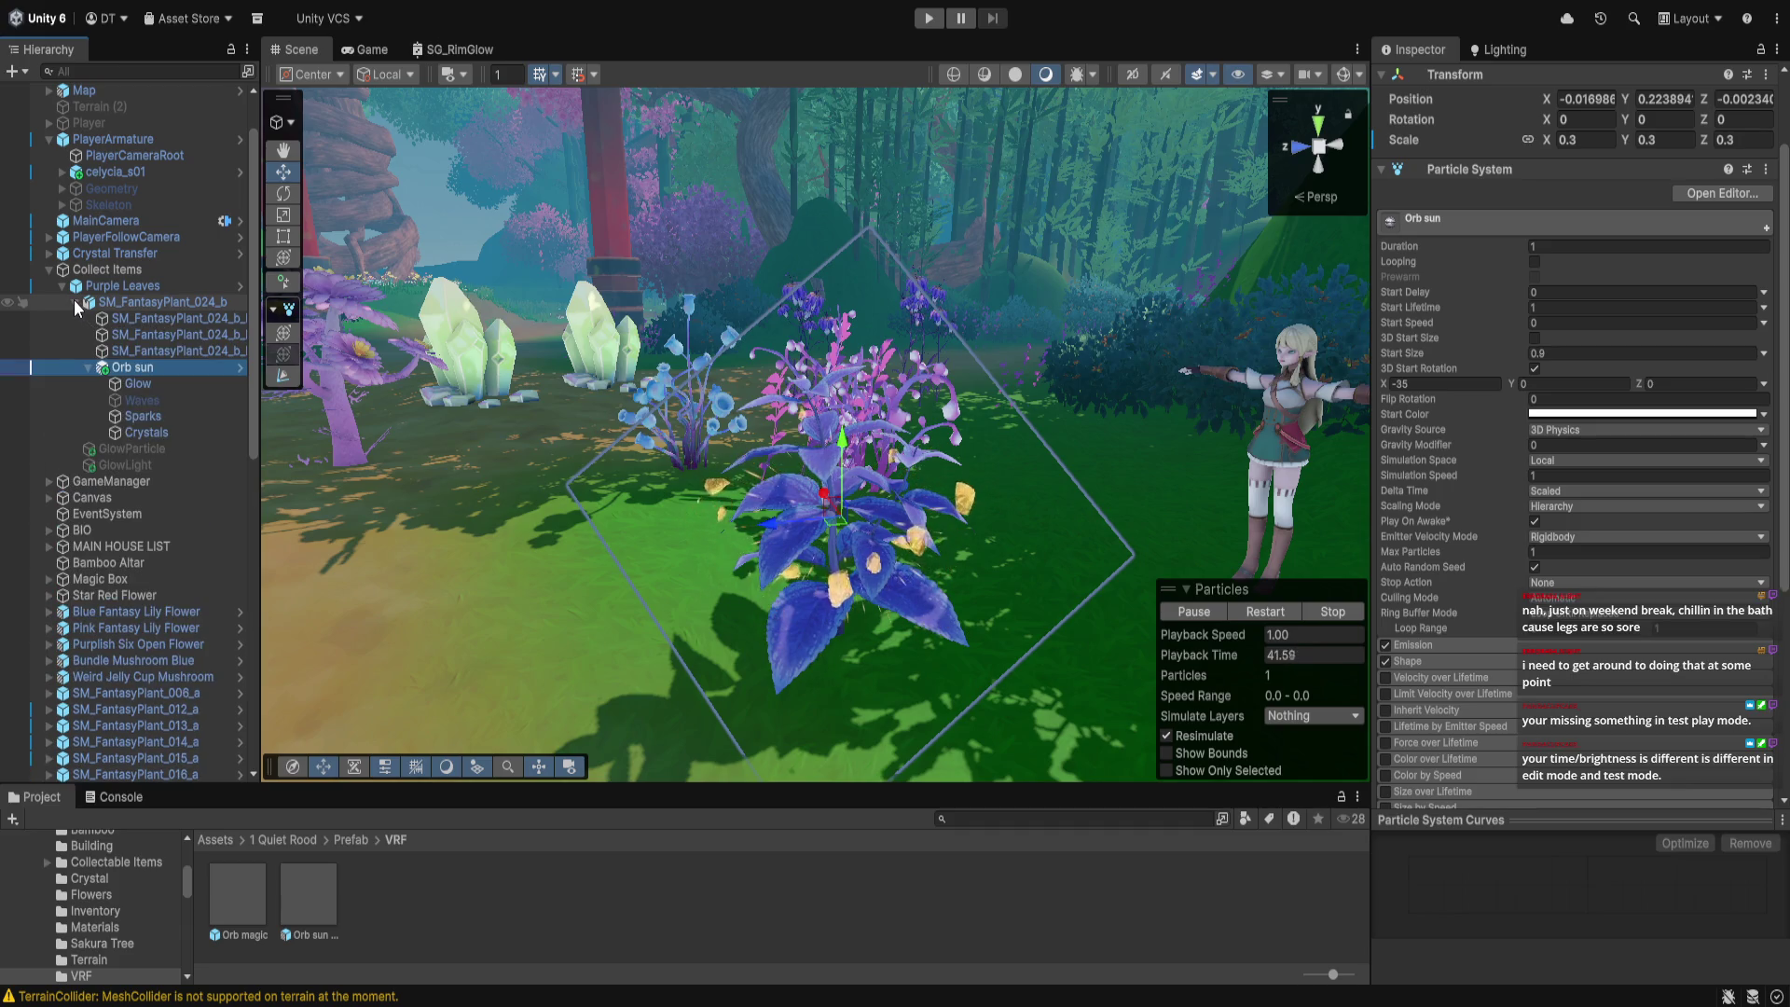
click(76, 303)
click(76, 303)
click(135, 304)
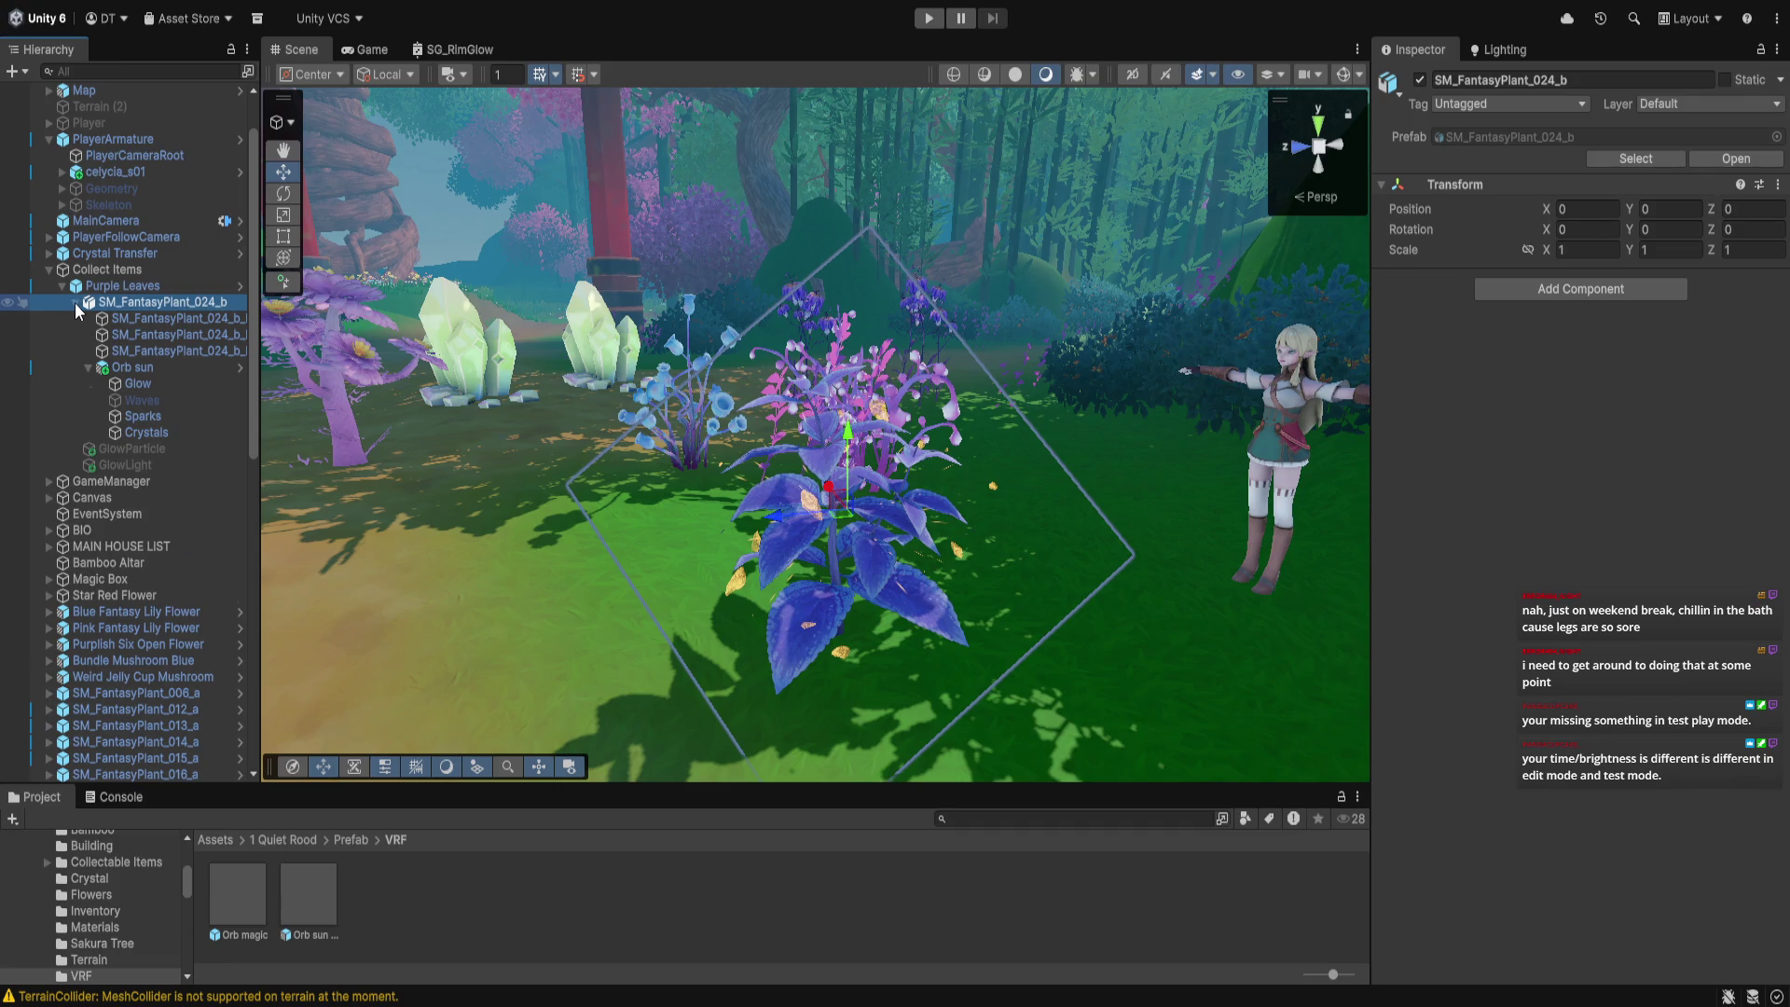
click(75, 302)
Select Purple Leaves, enter play mode and walk toward the blue plant
click(122, 285)
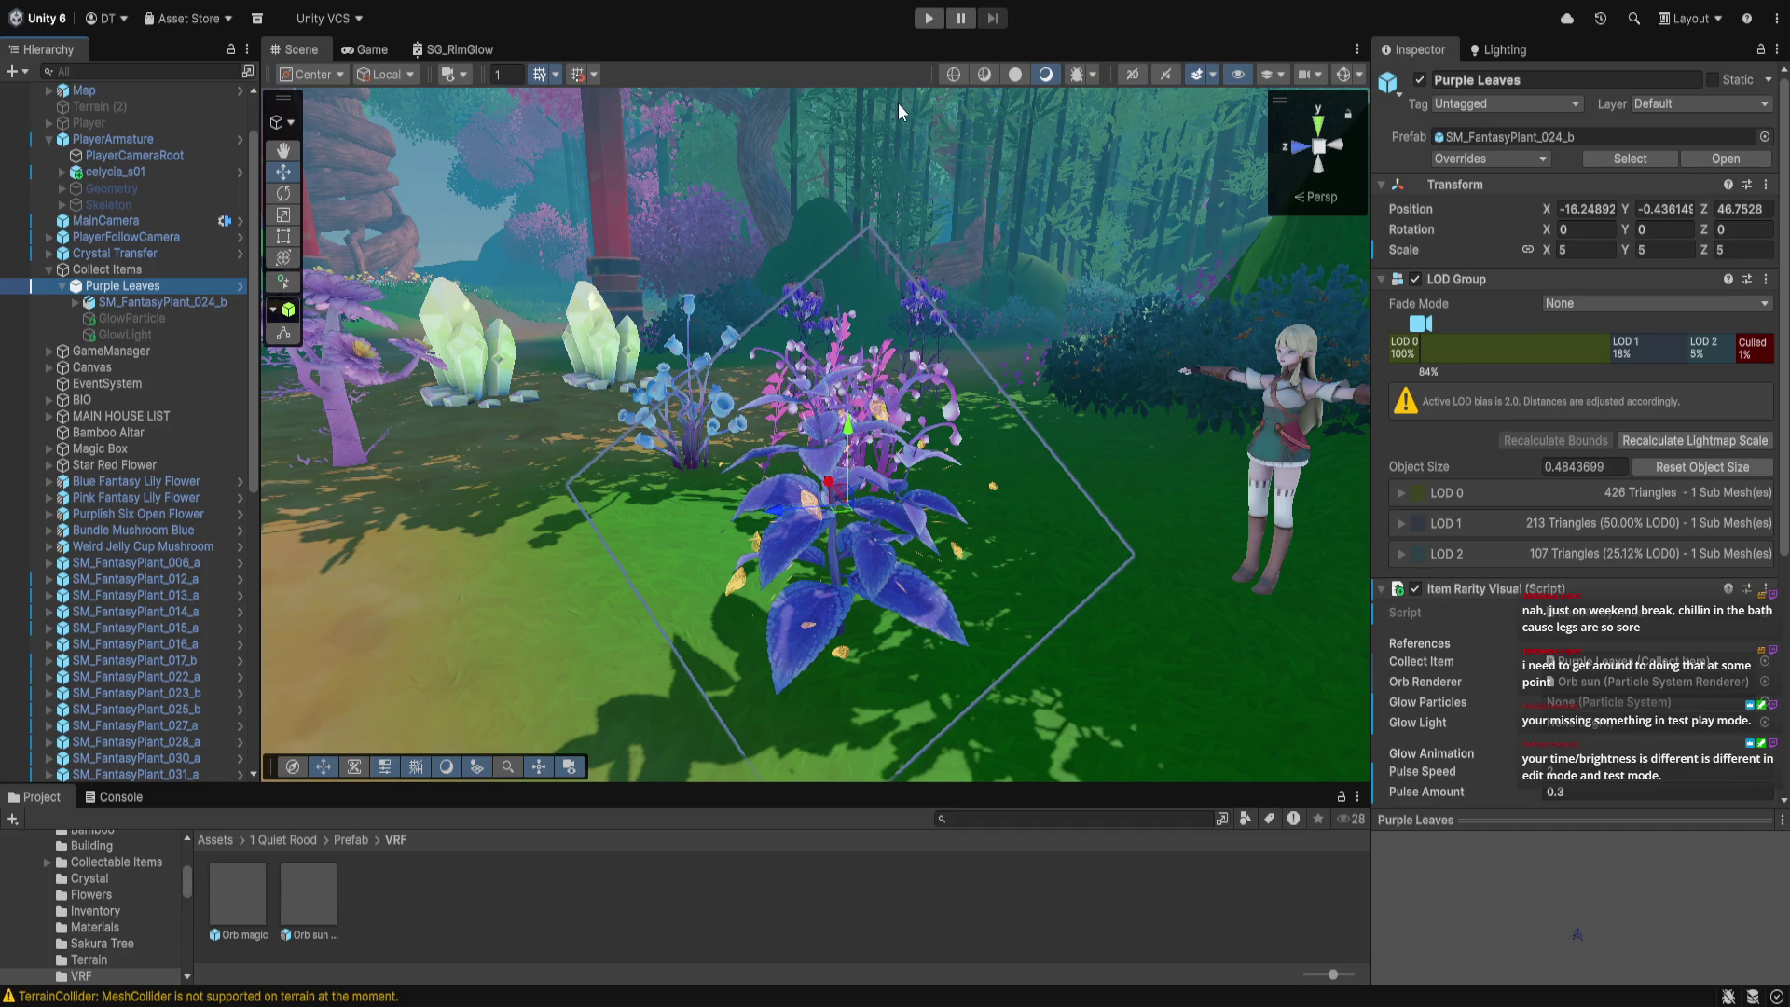
click(929, 17)
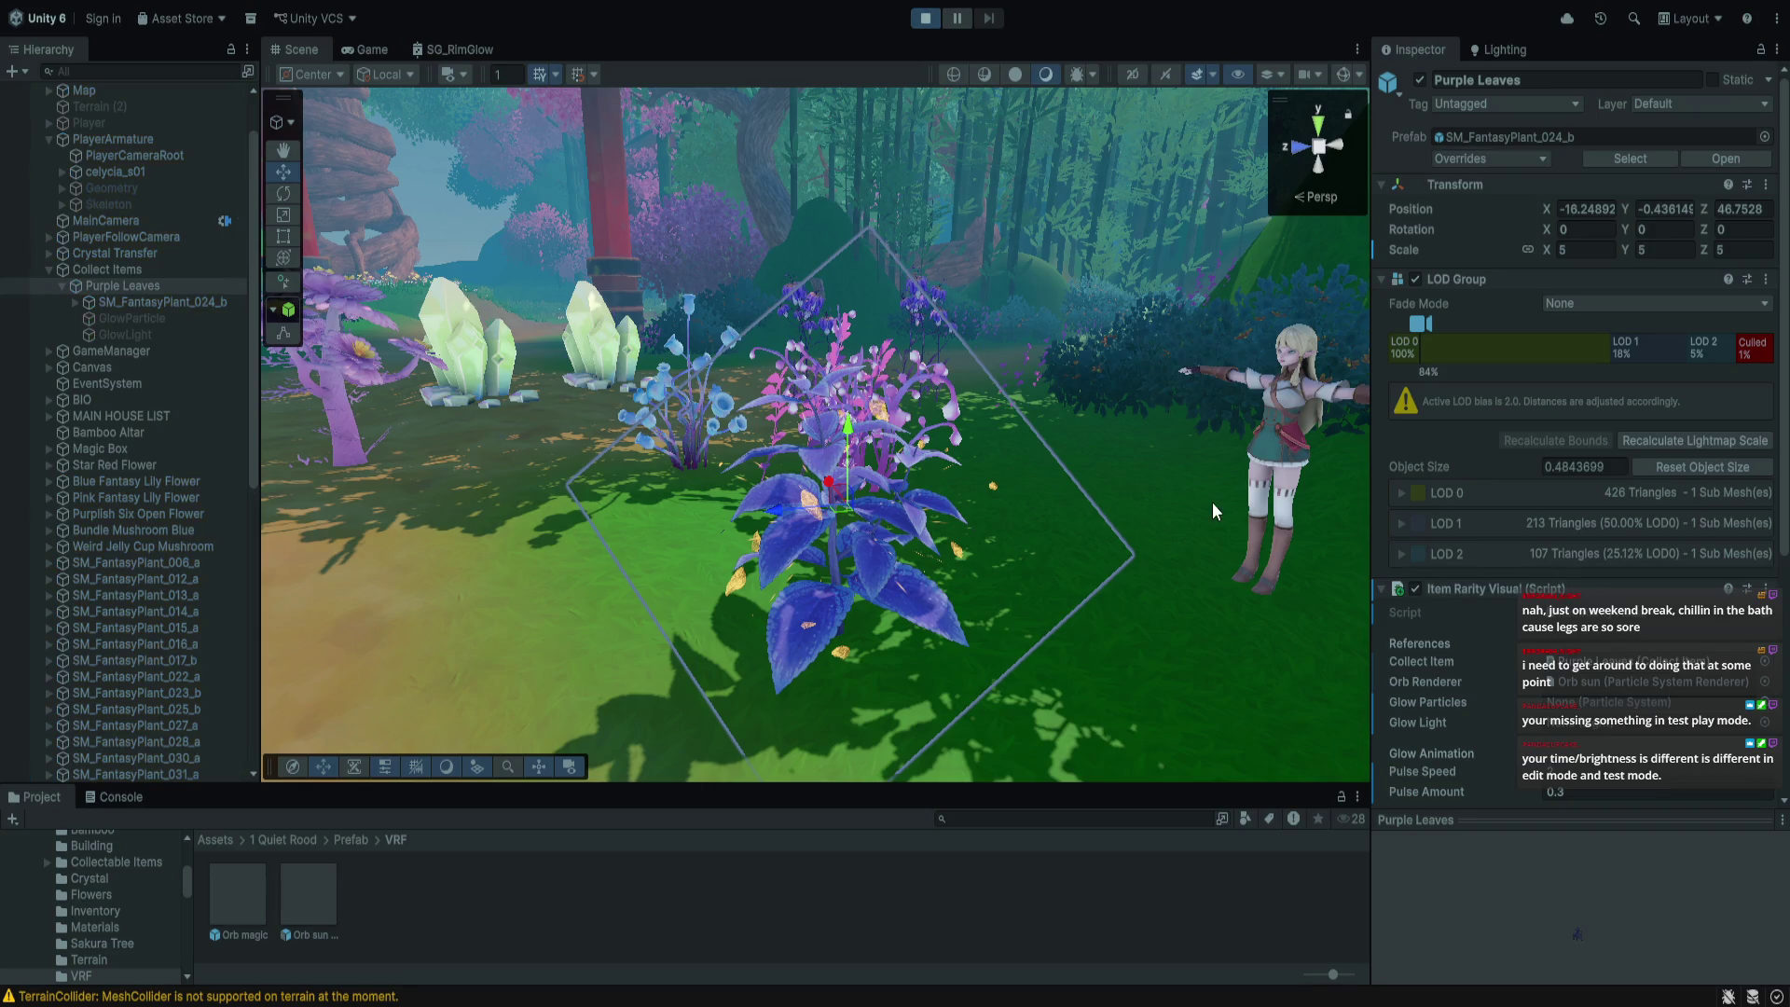
key(w)
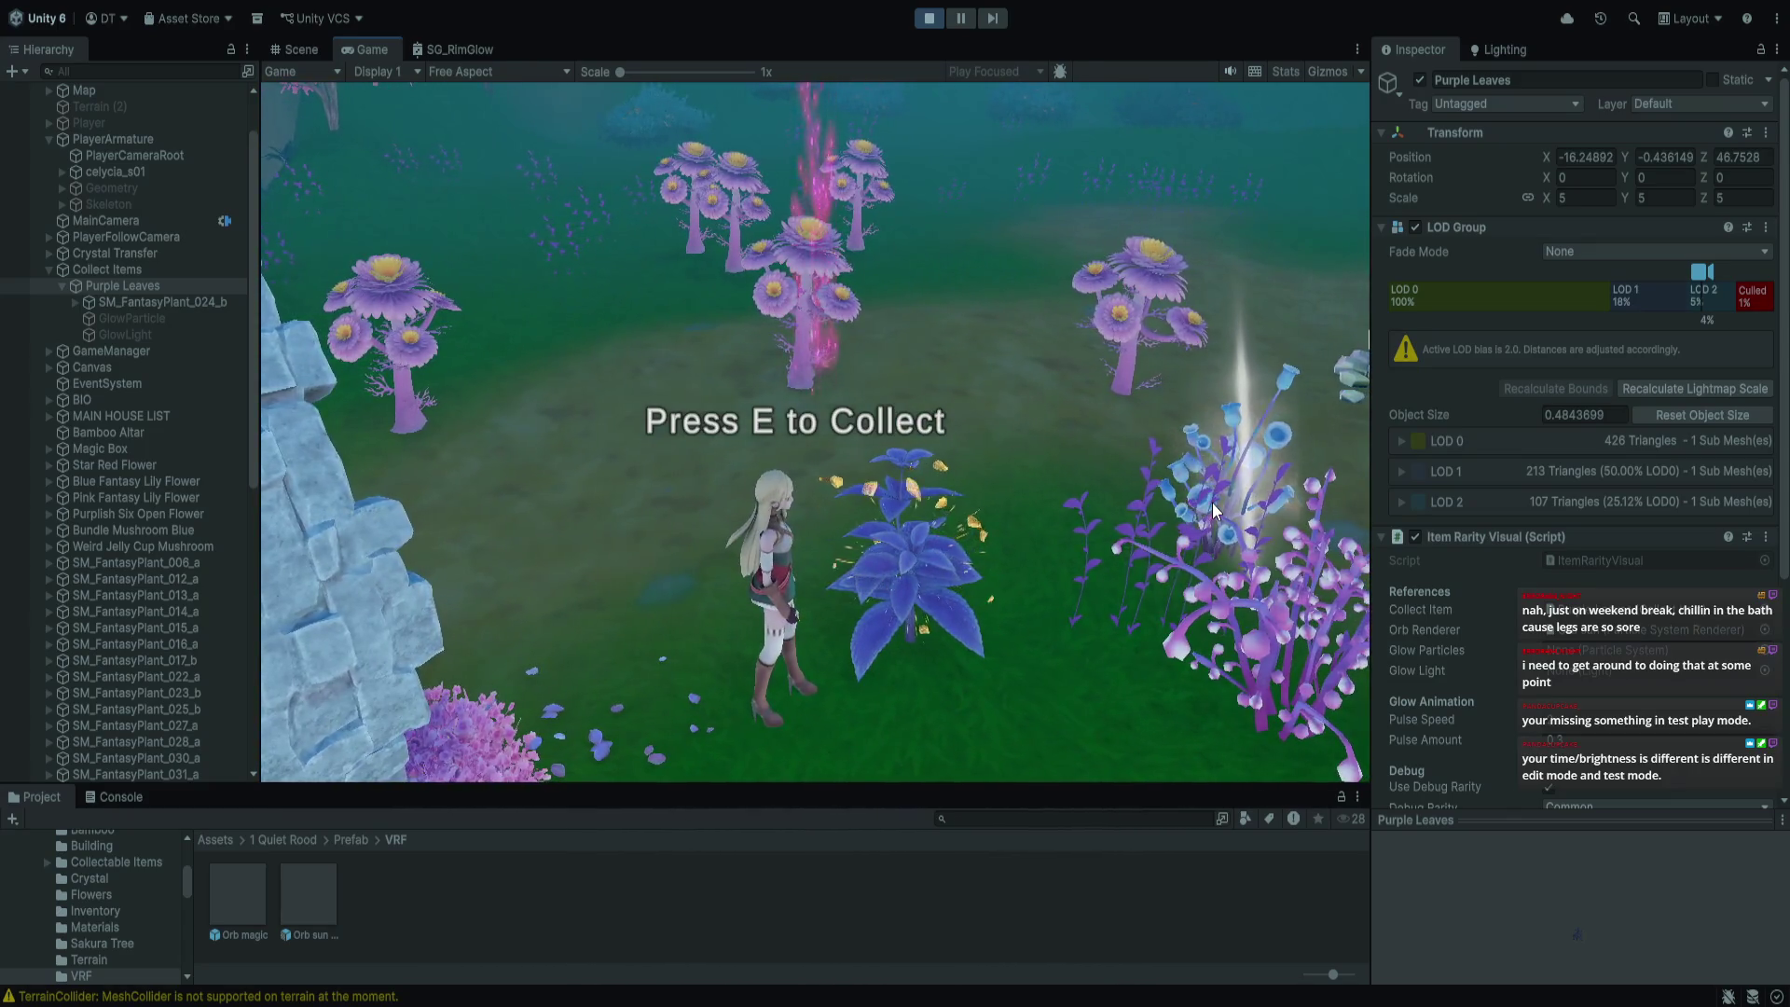
Walk the character to the plants and set Purple Leaves' debug rarity to Rare
mouse_move(1636, 614)
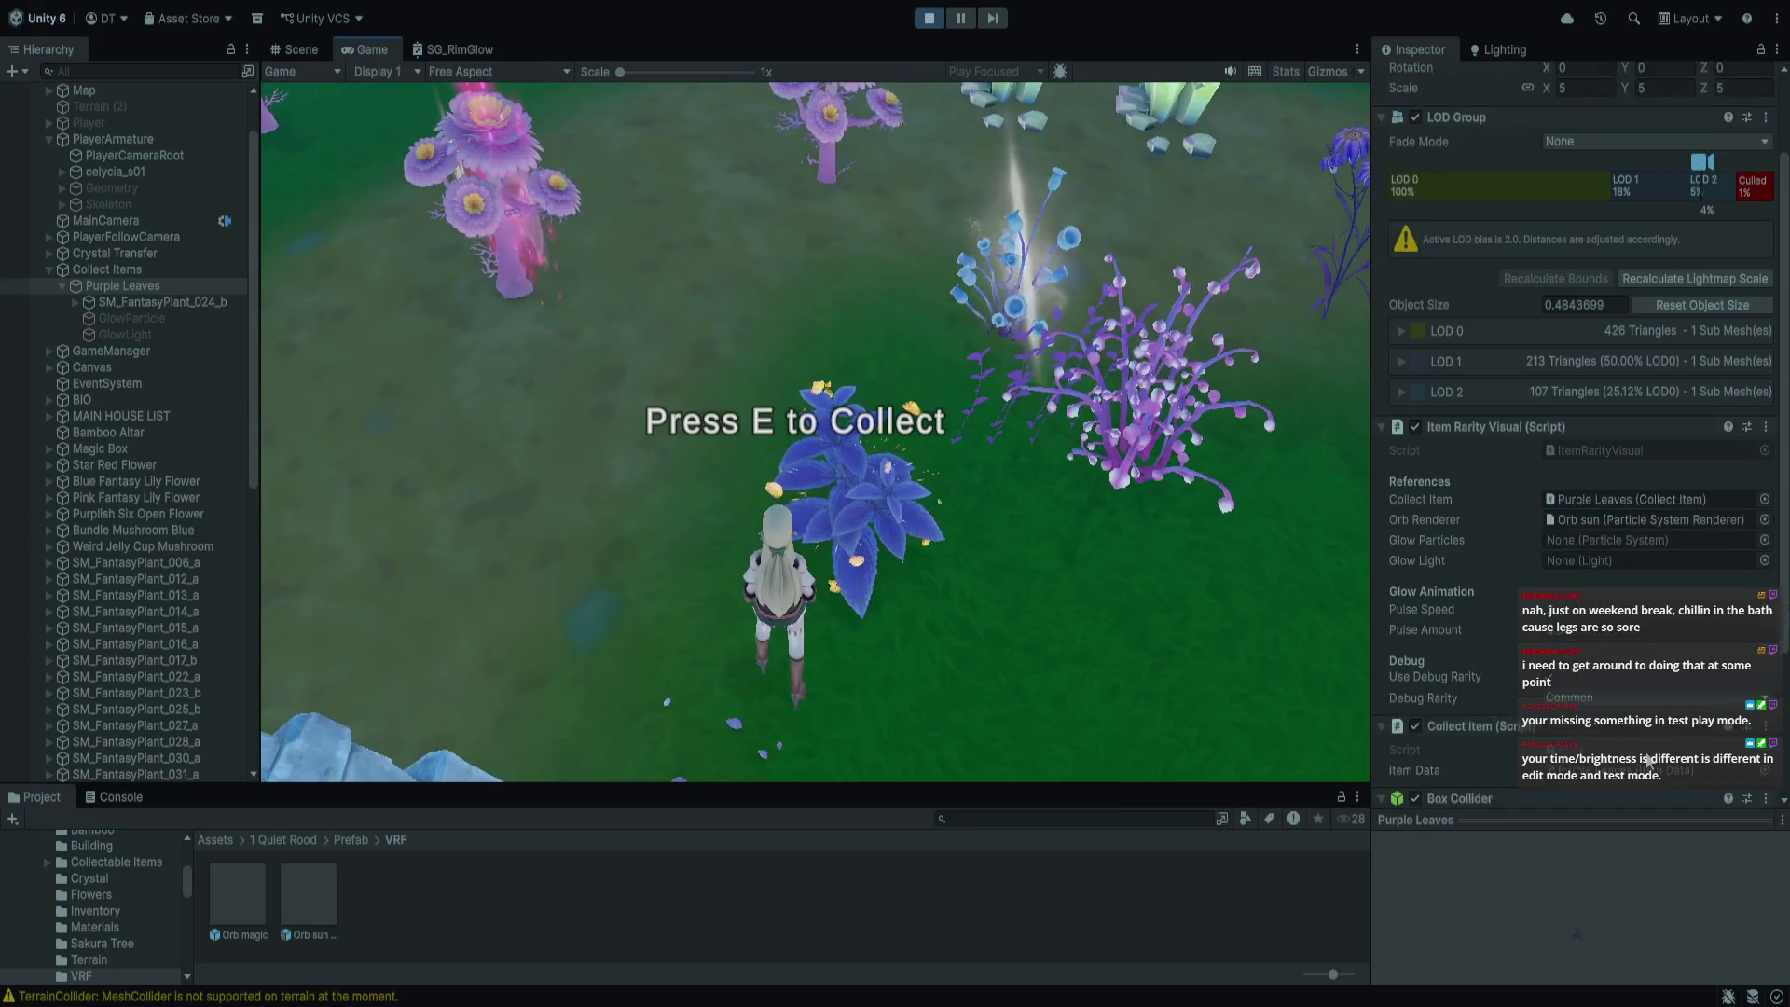
scroll(1636, 653, down, 3)
key(s)
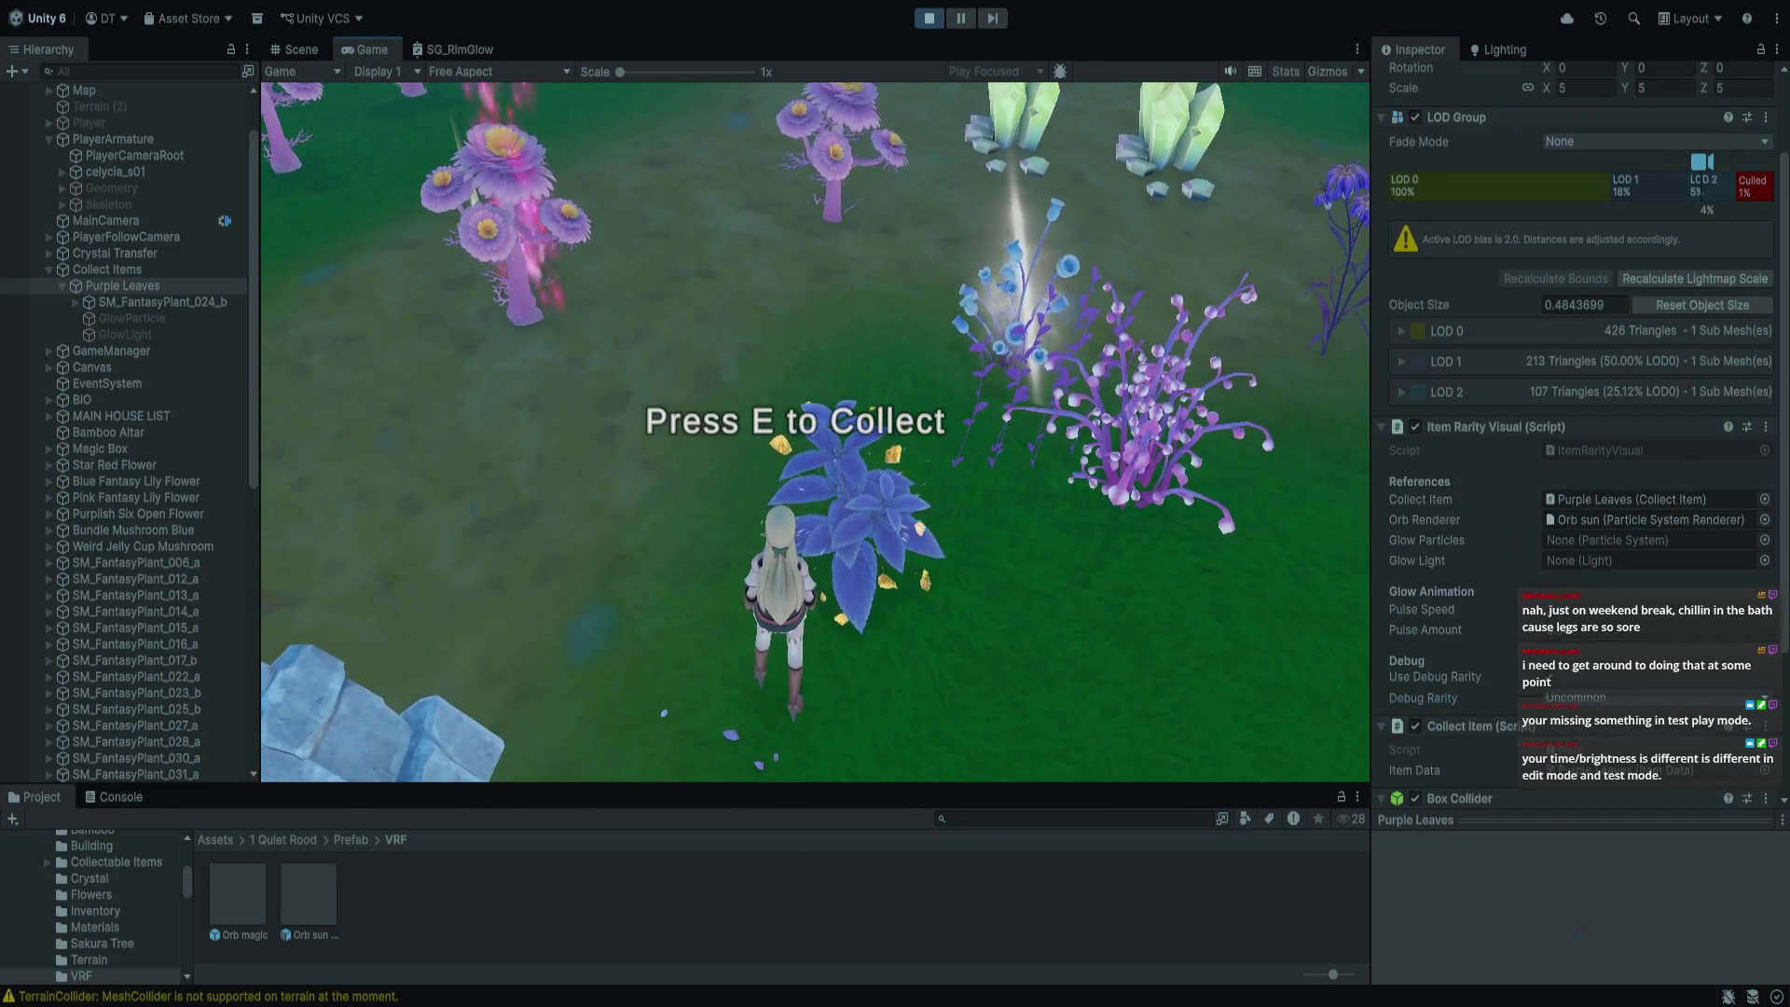
key(w)
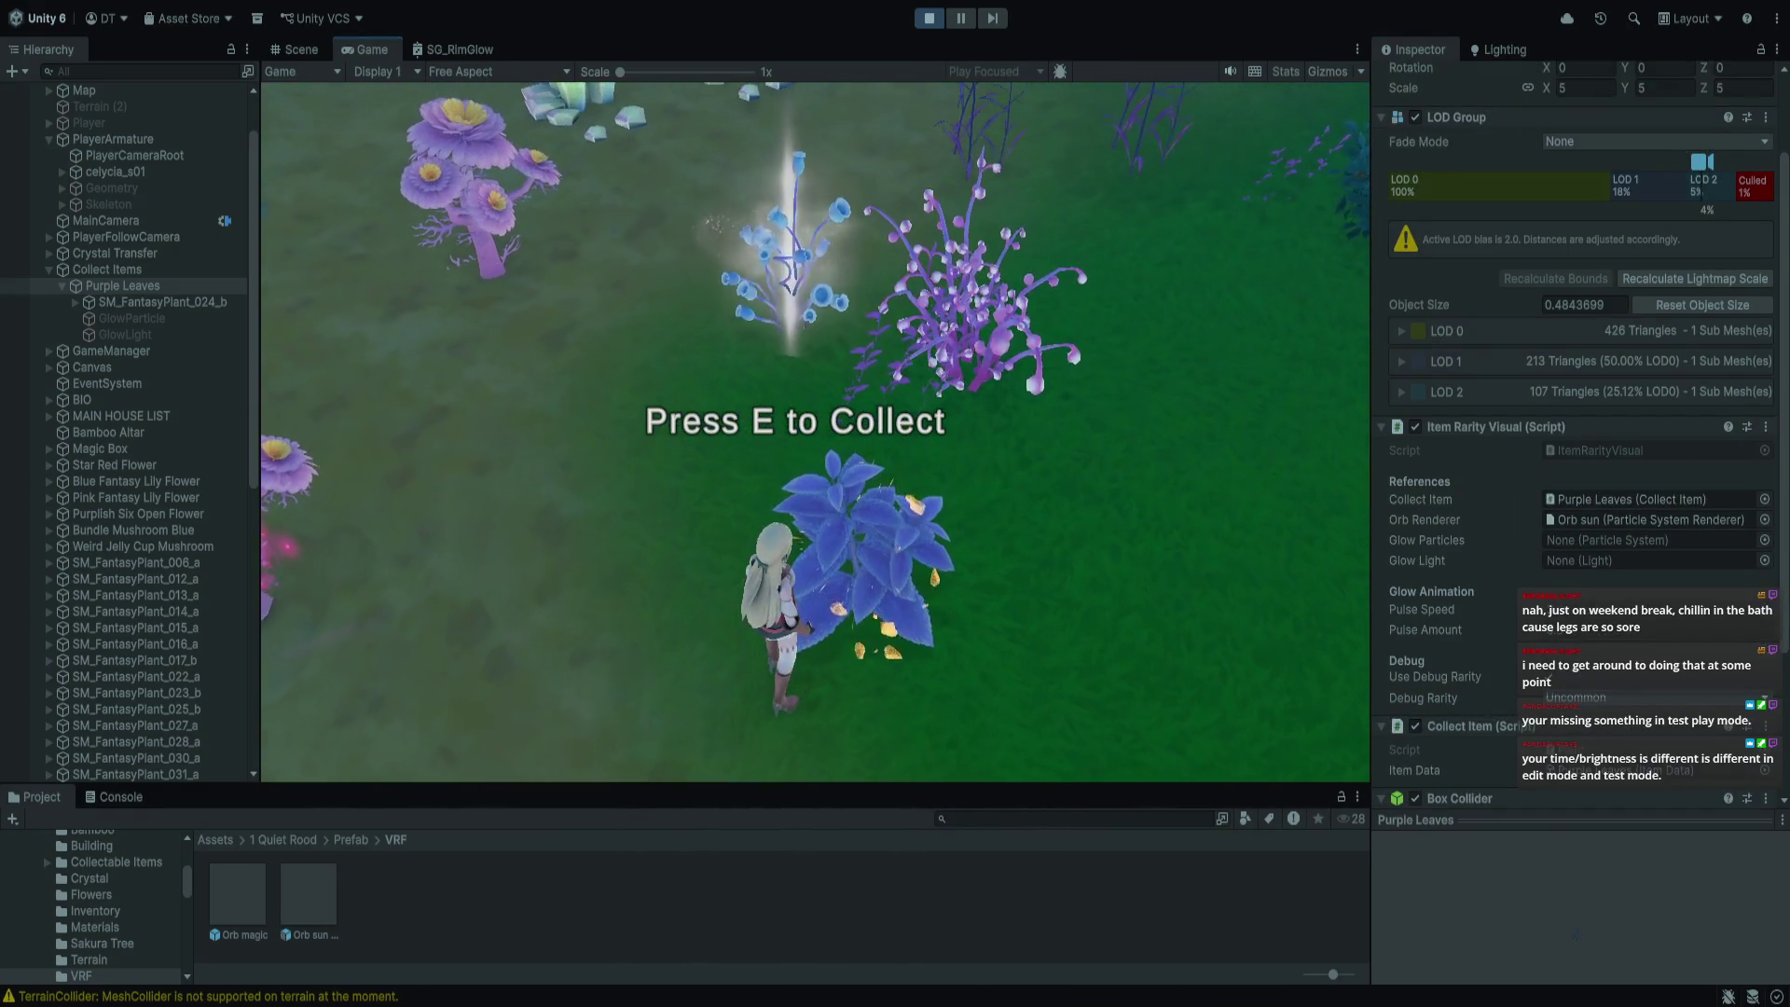
key(d)
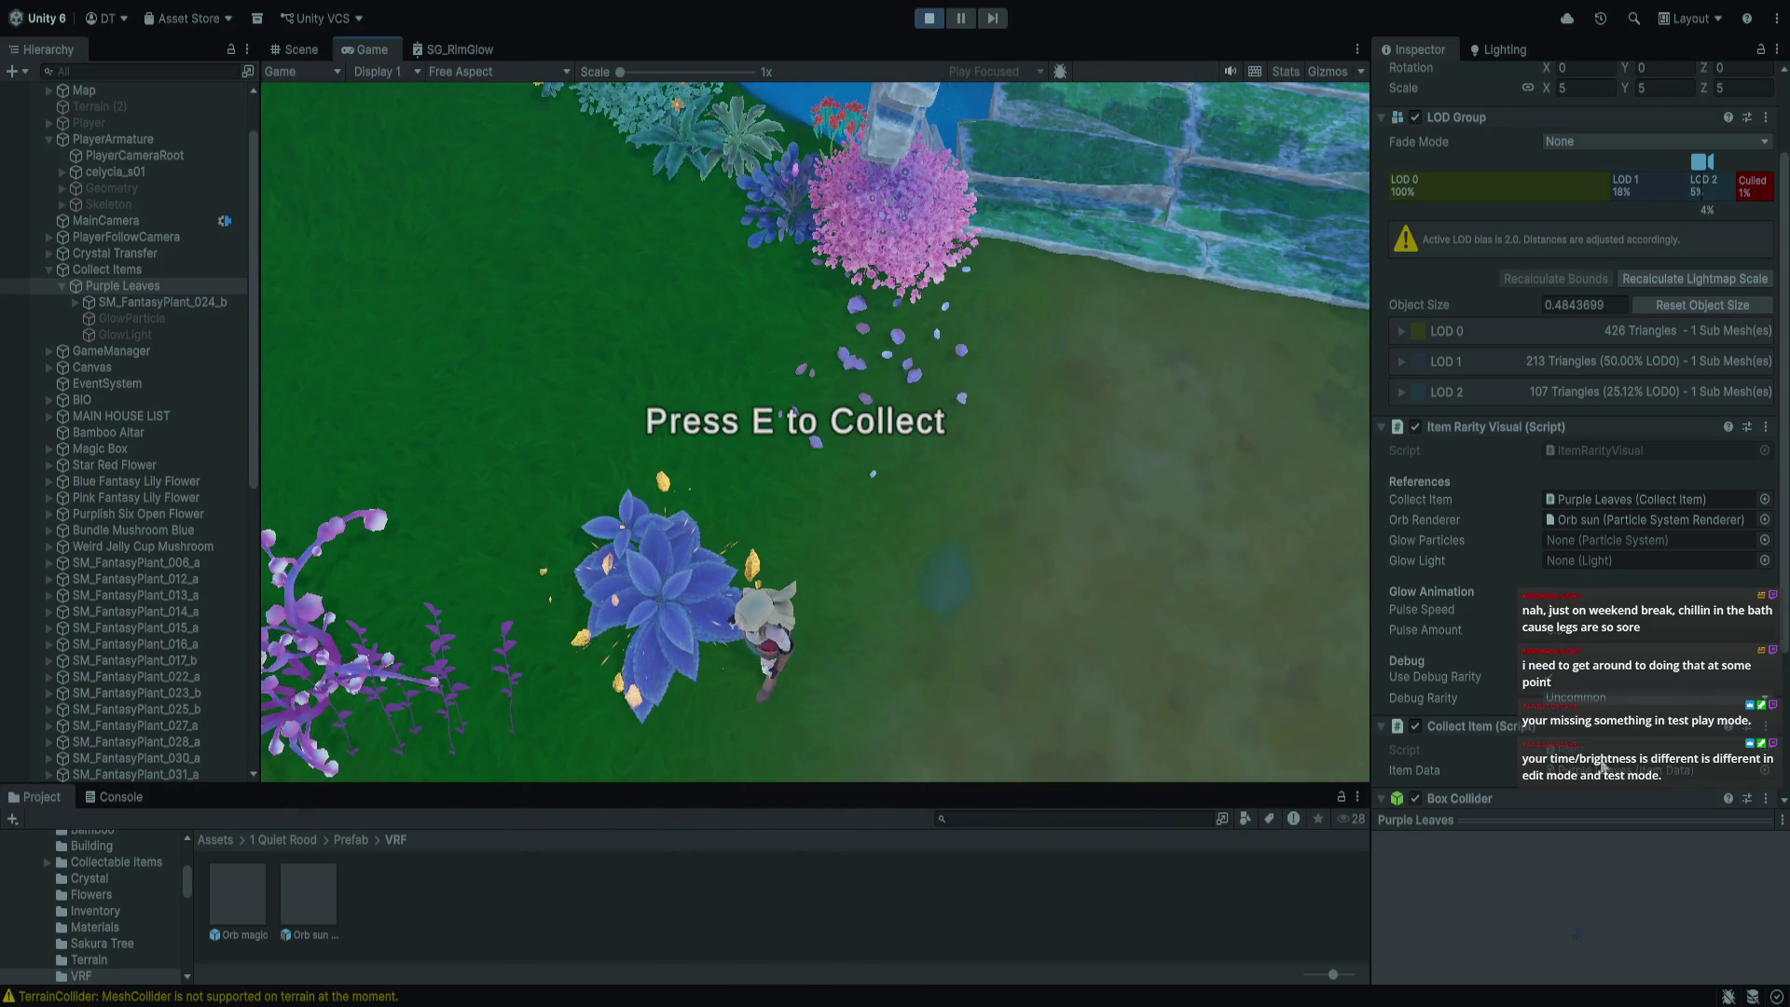
click(1608, 783)
key(w)
key(w)
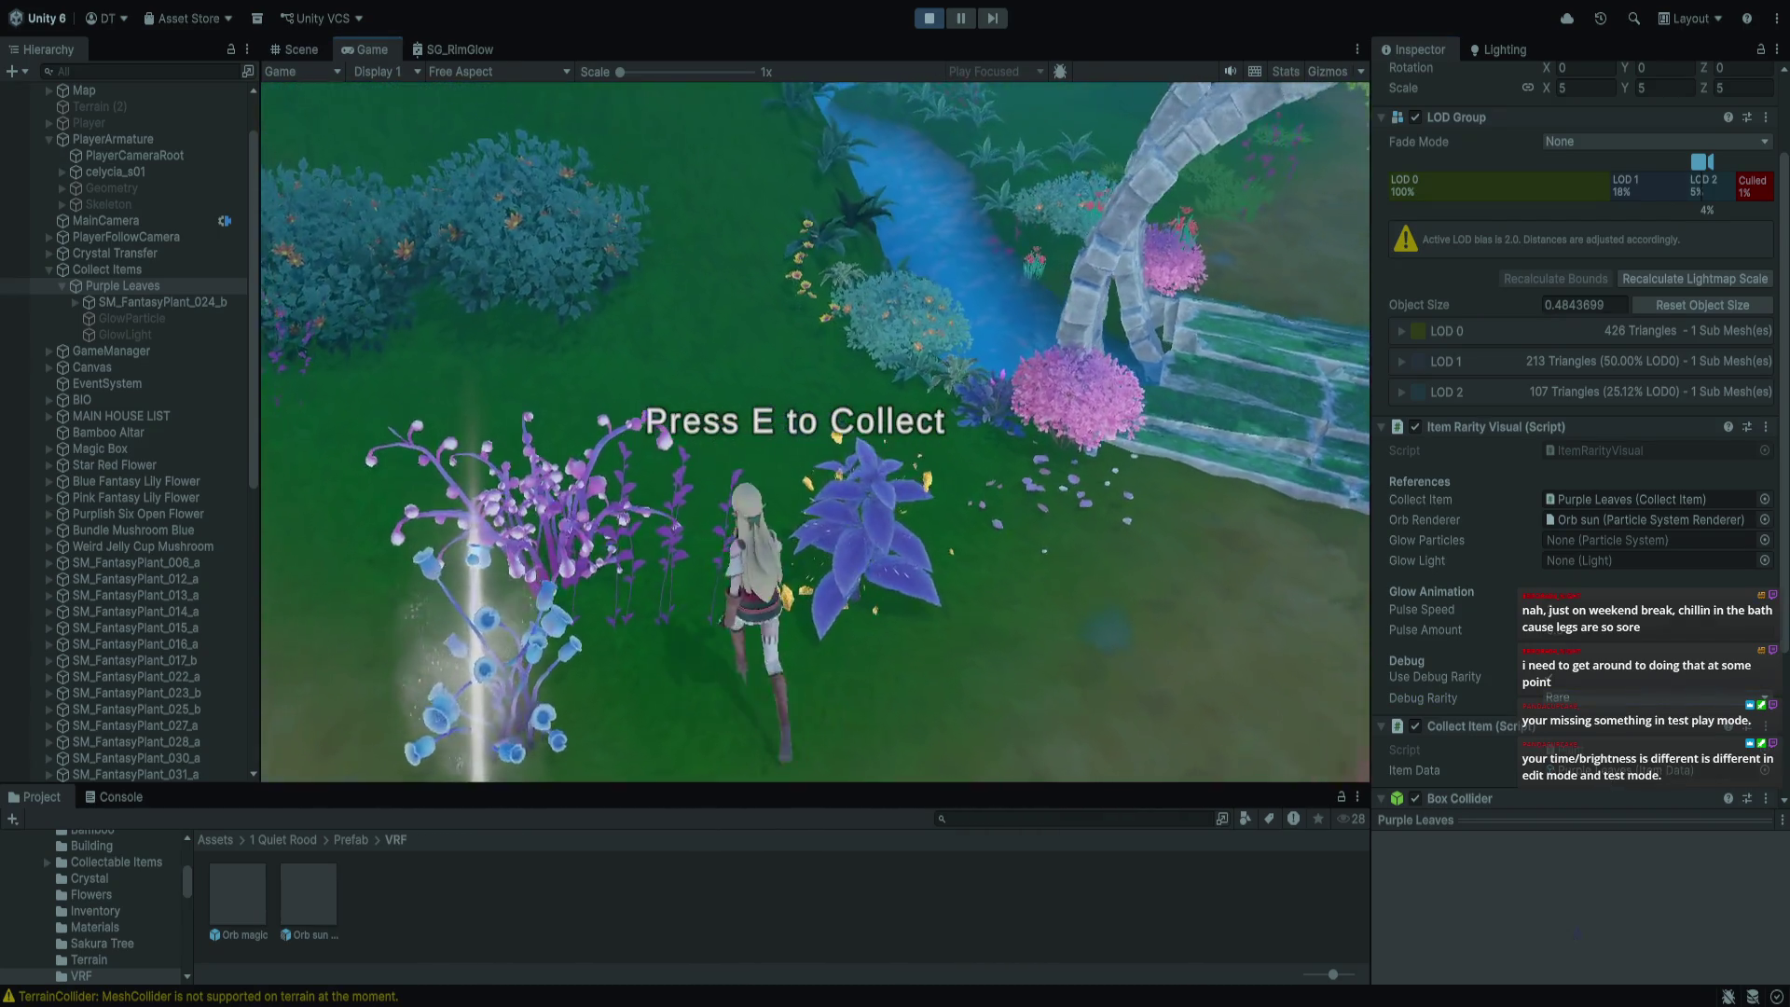
key(w)
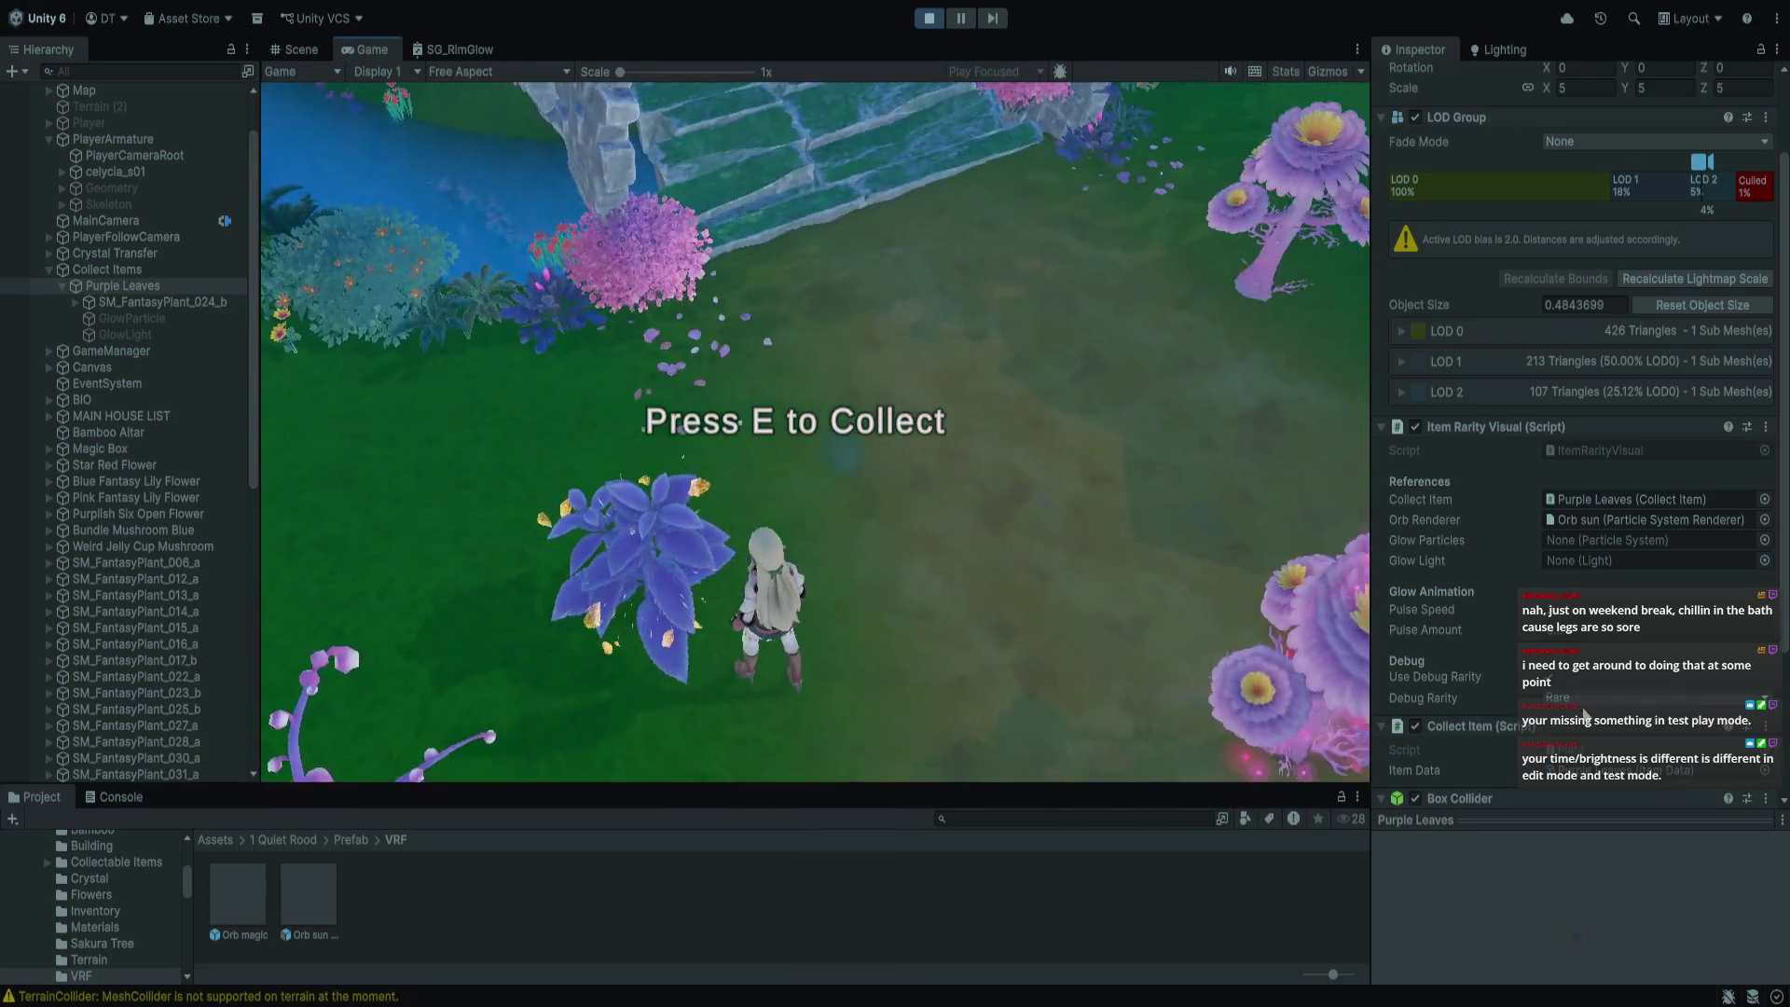
Switch the debug rarity to Epic, Legendary, then back to Common, and stop play
scroll(1601, 742, down, 3)
scroll(1601, 742, down, 3)
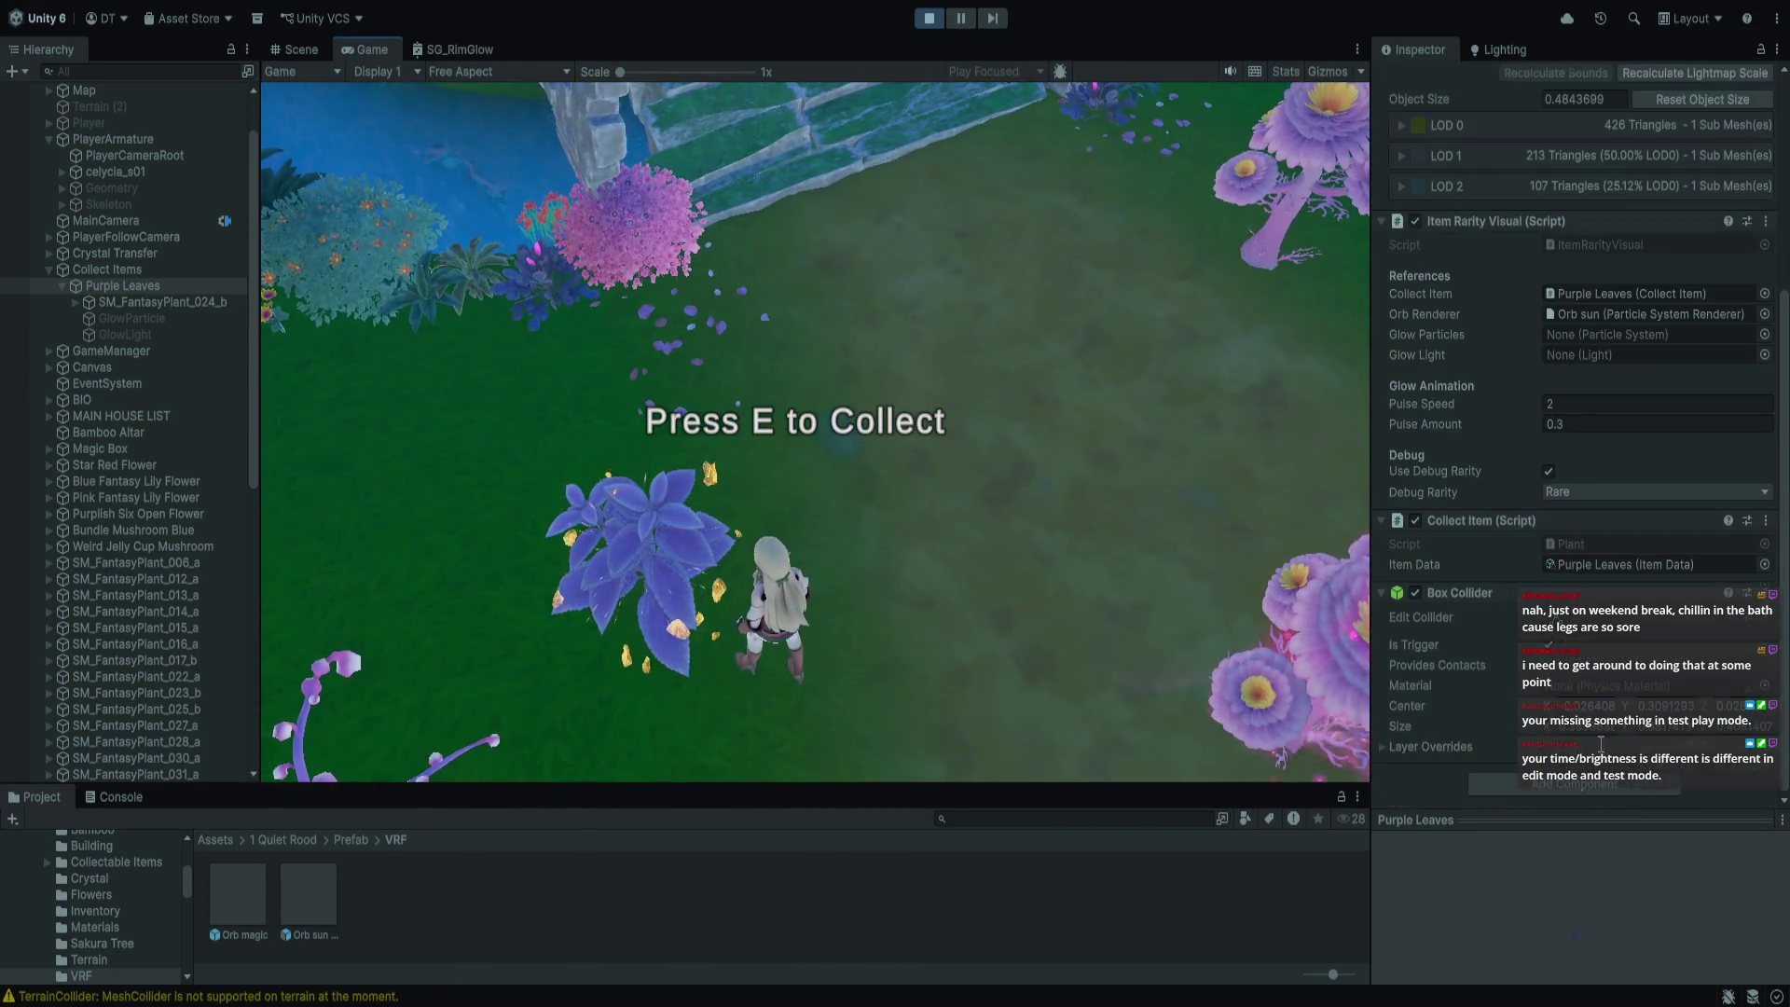
click(1598, 500)
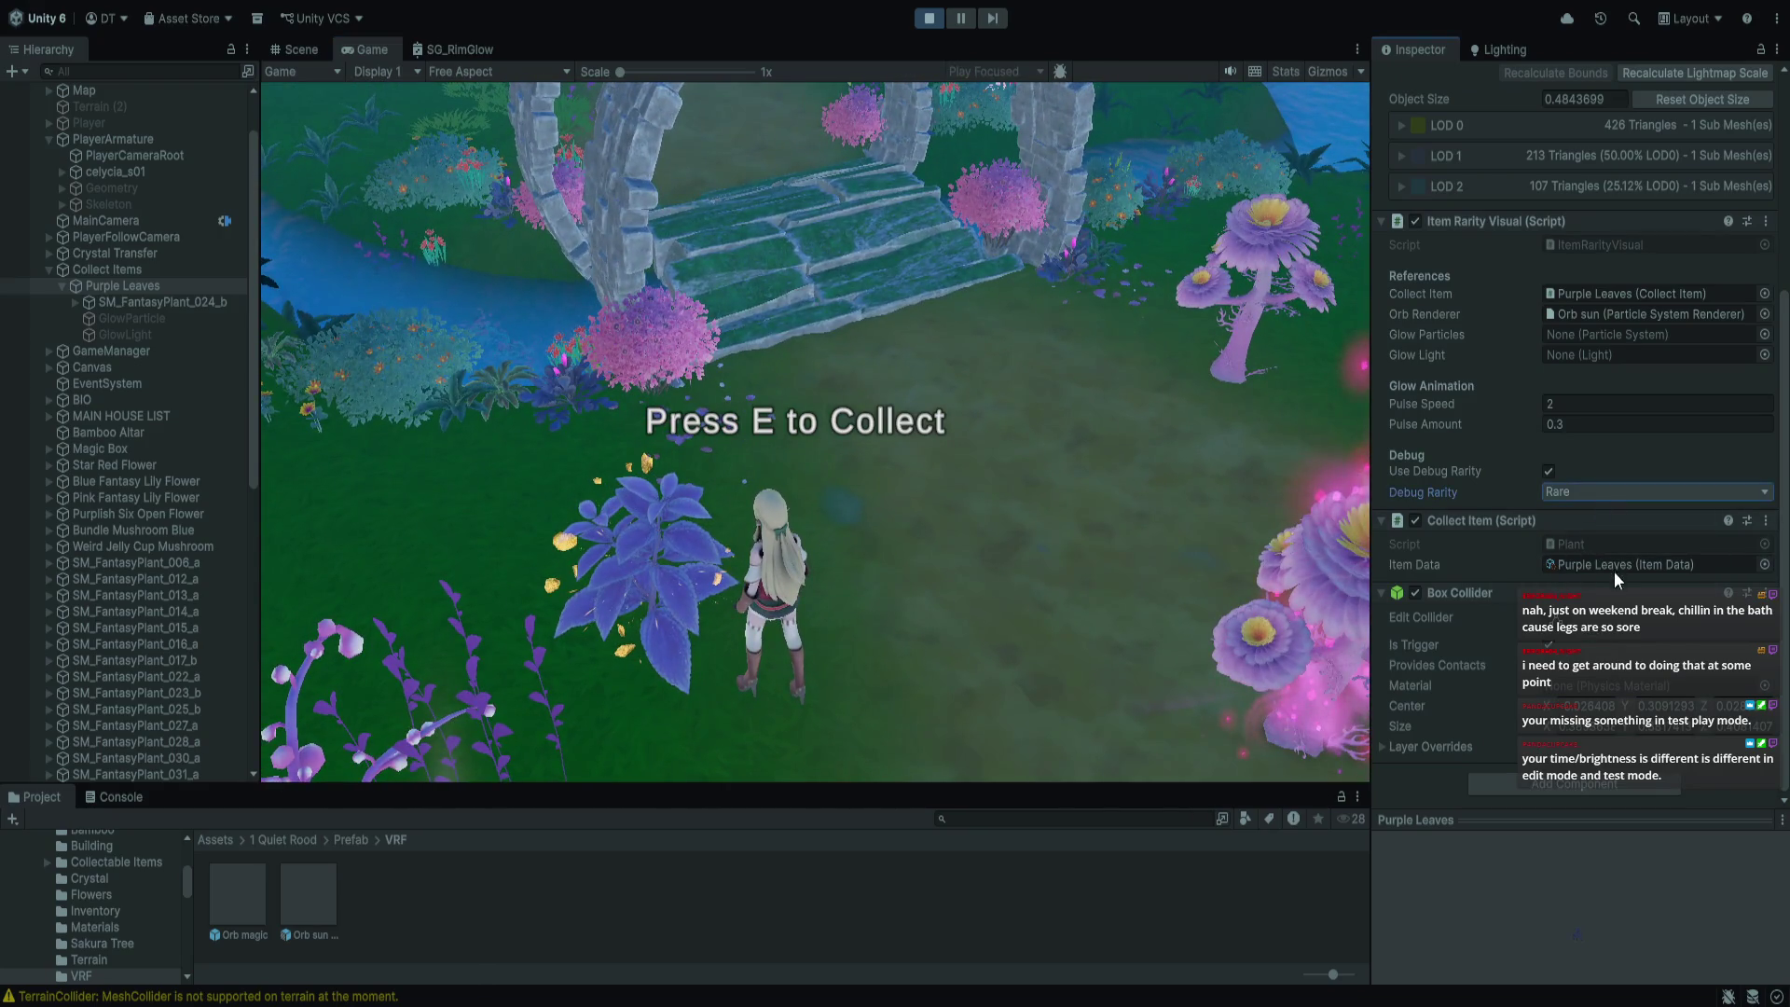
click(1596, 500)
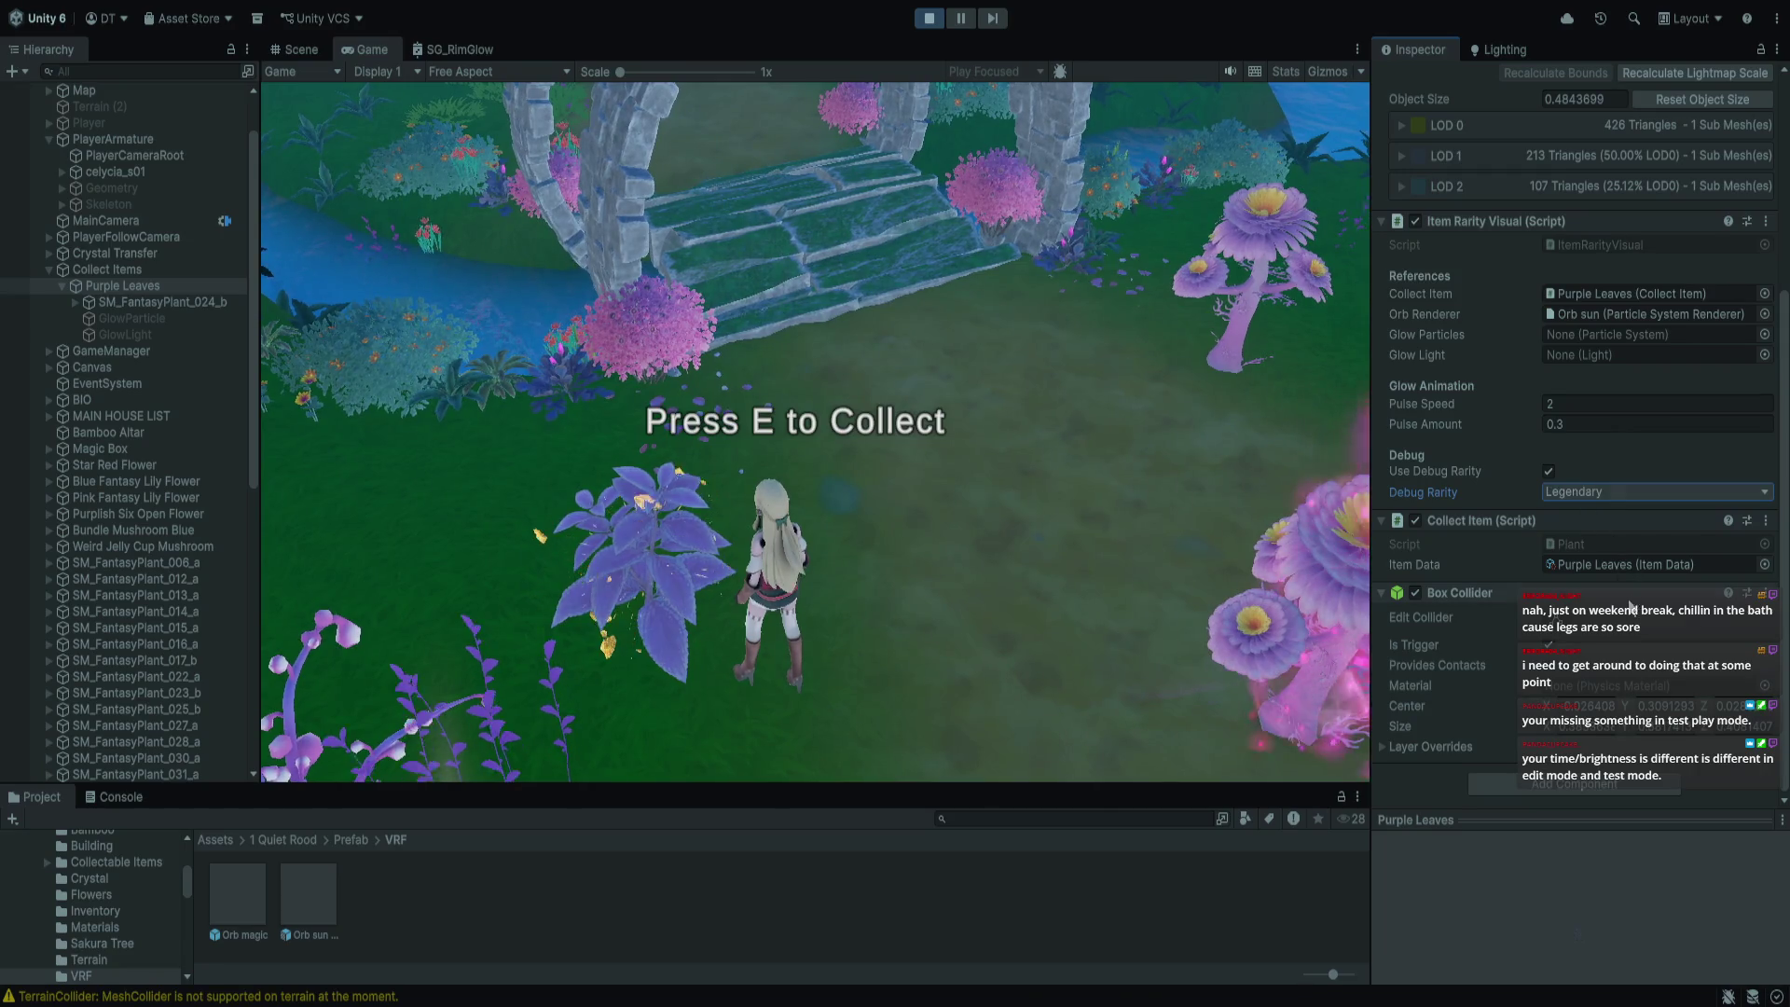
click(1562, 494)
click(1586, 523)
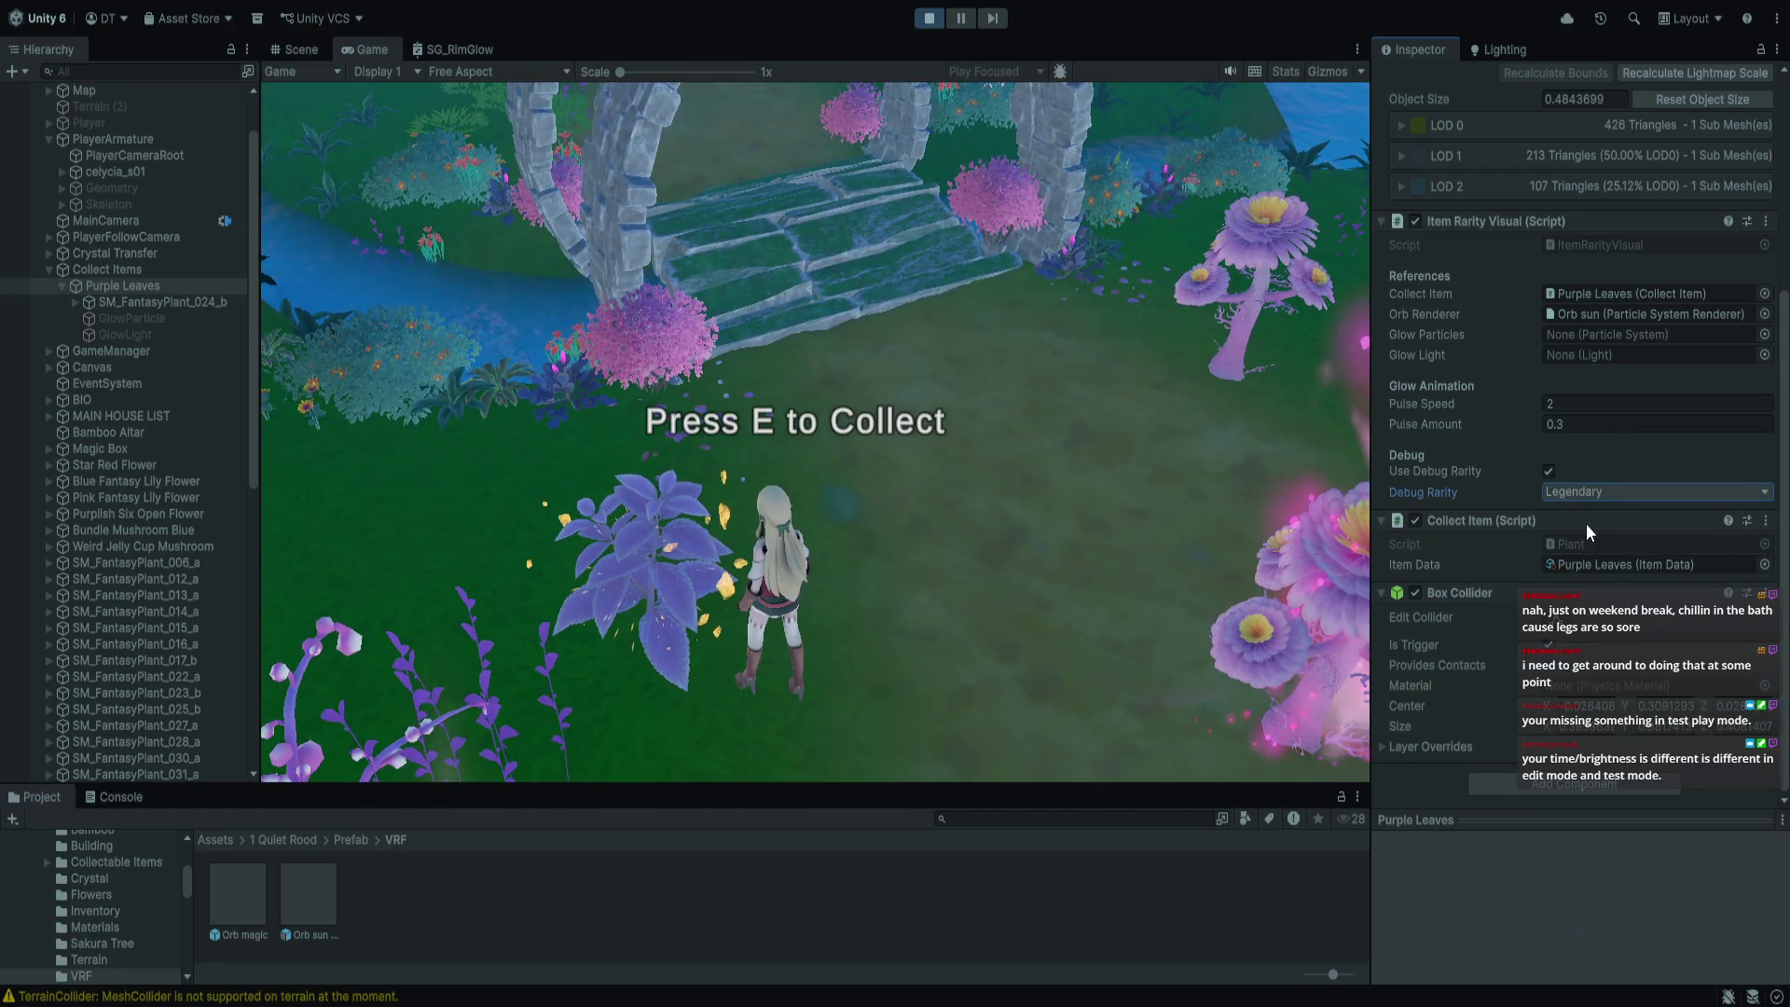
click(1075, 455)
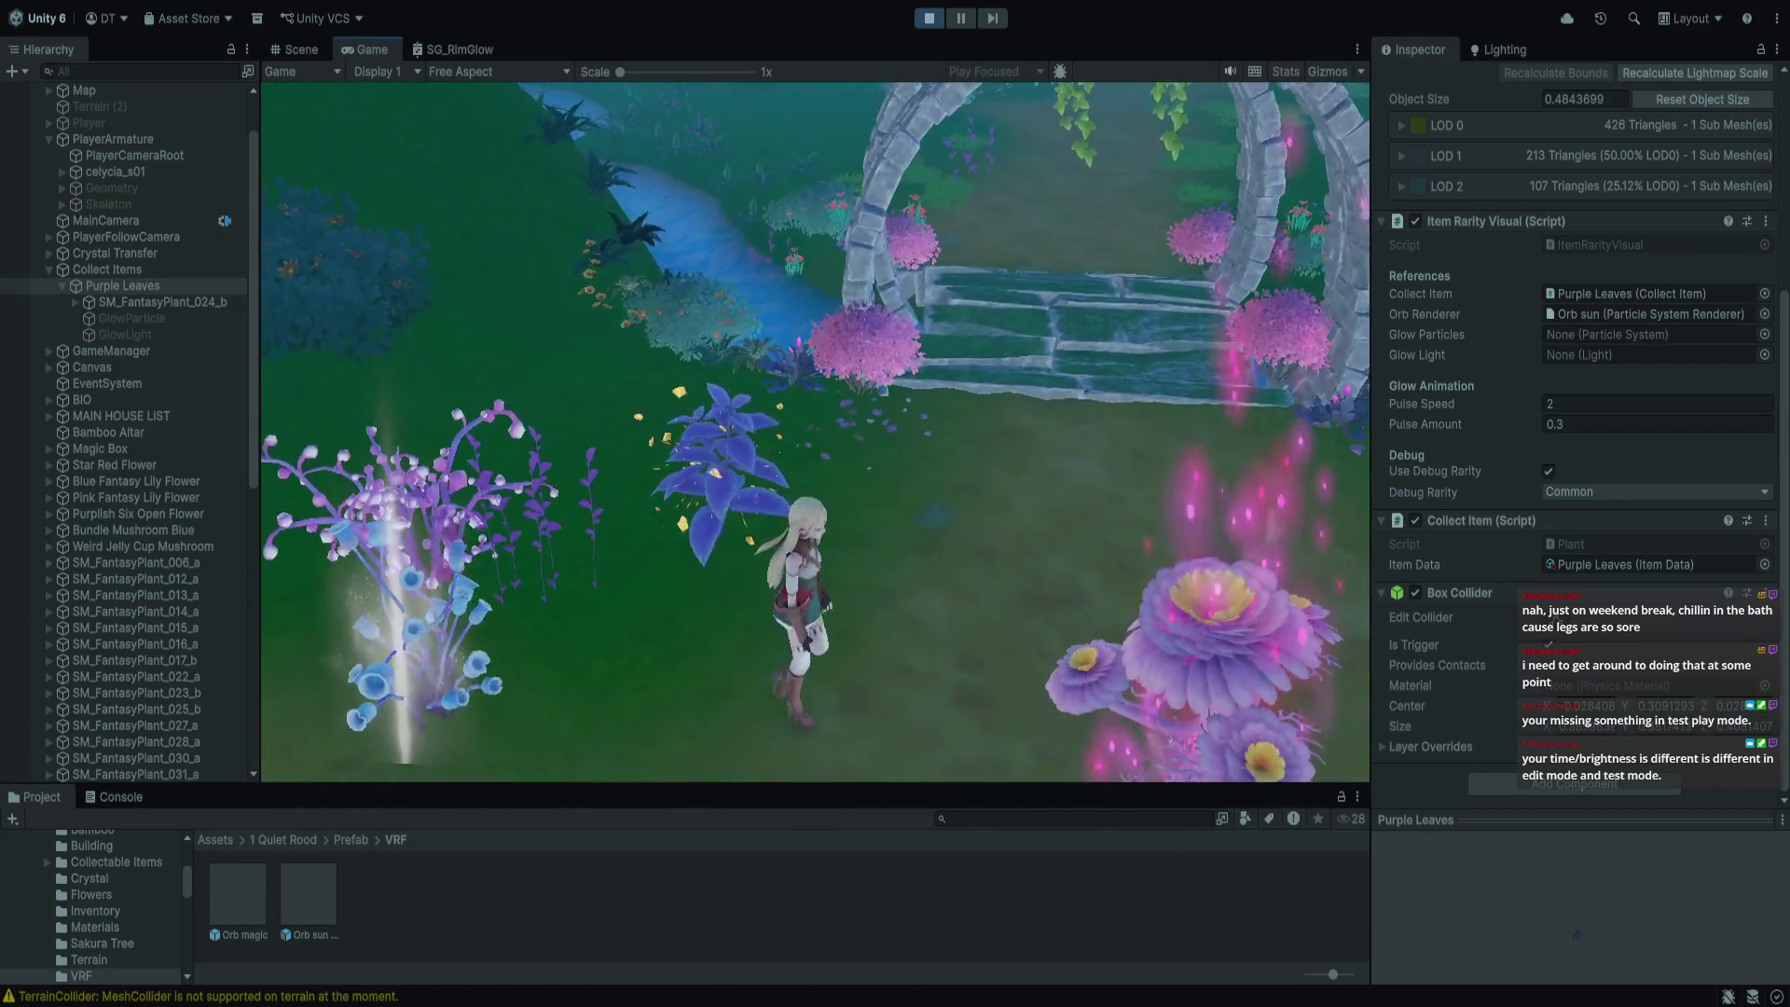
key(w)
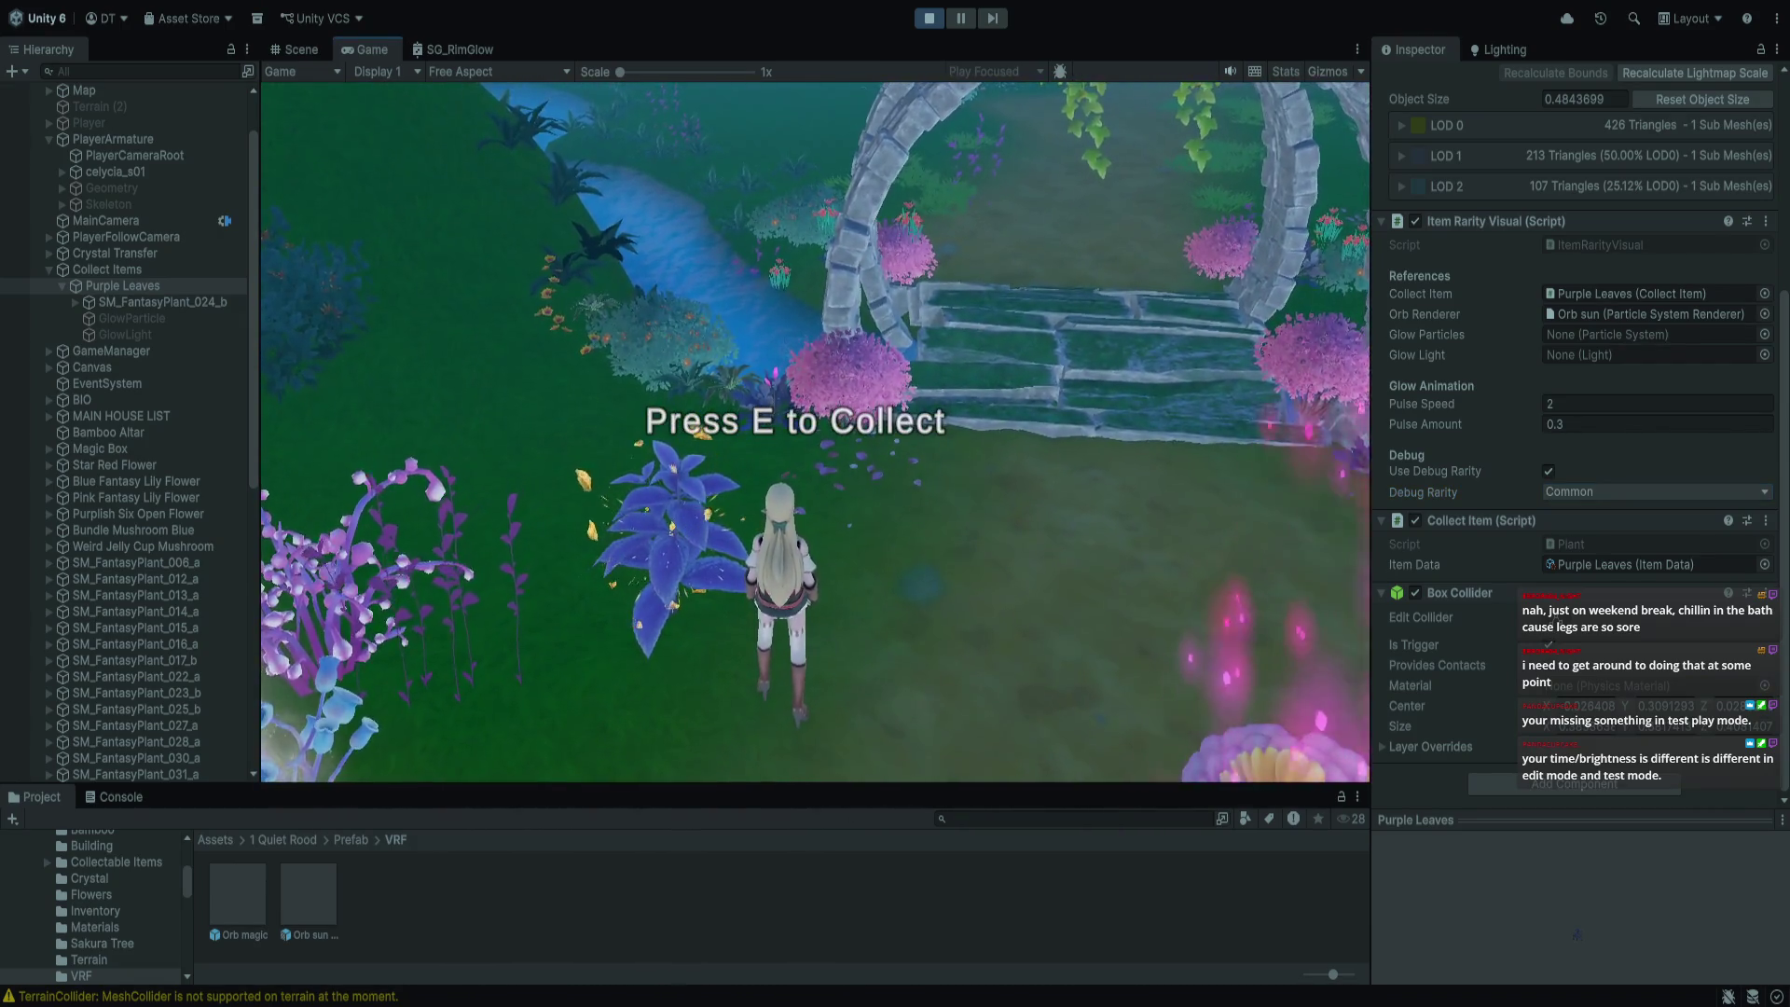
key(Escape)
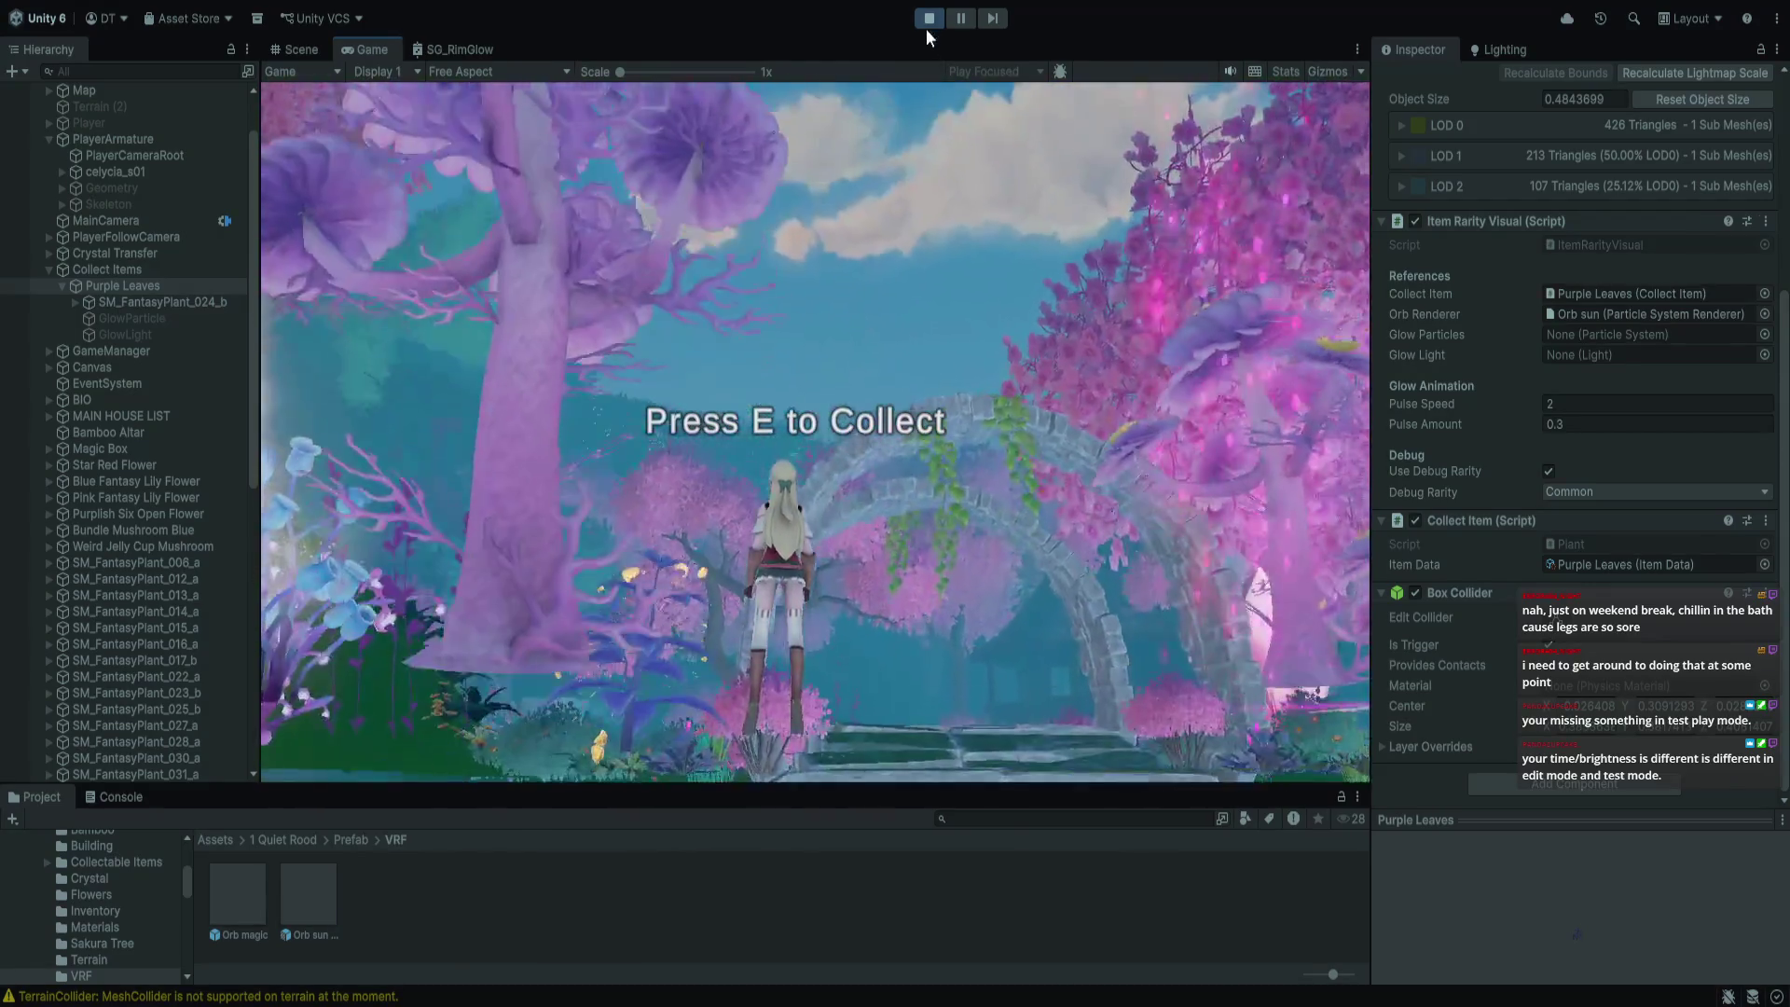
click(928, 20)
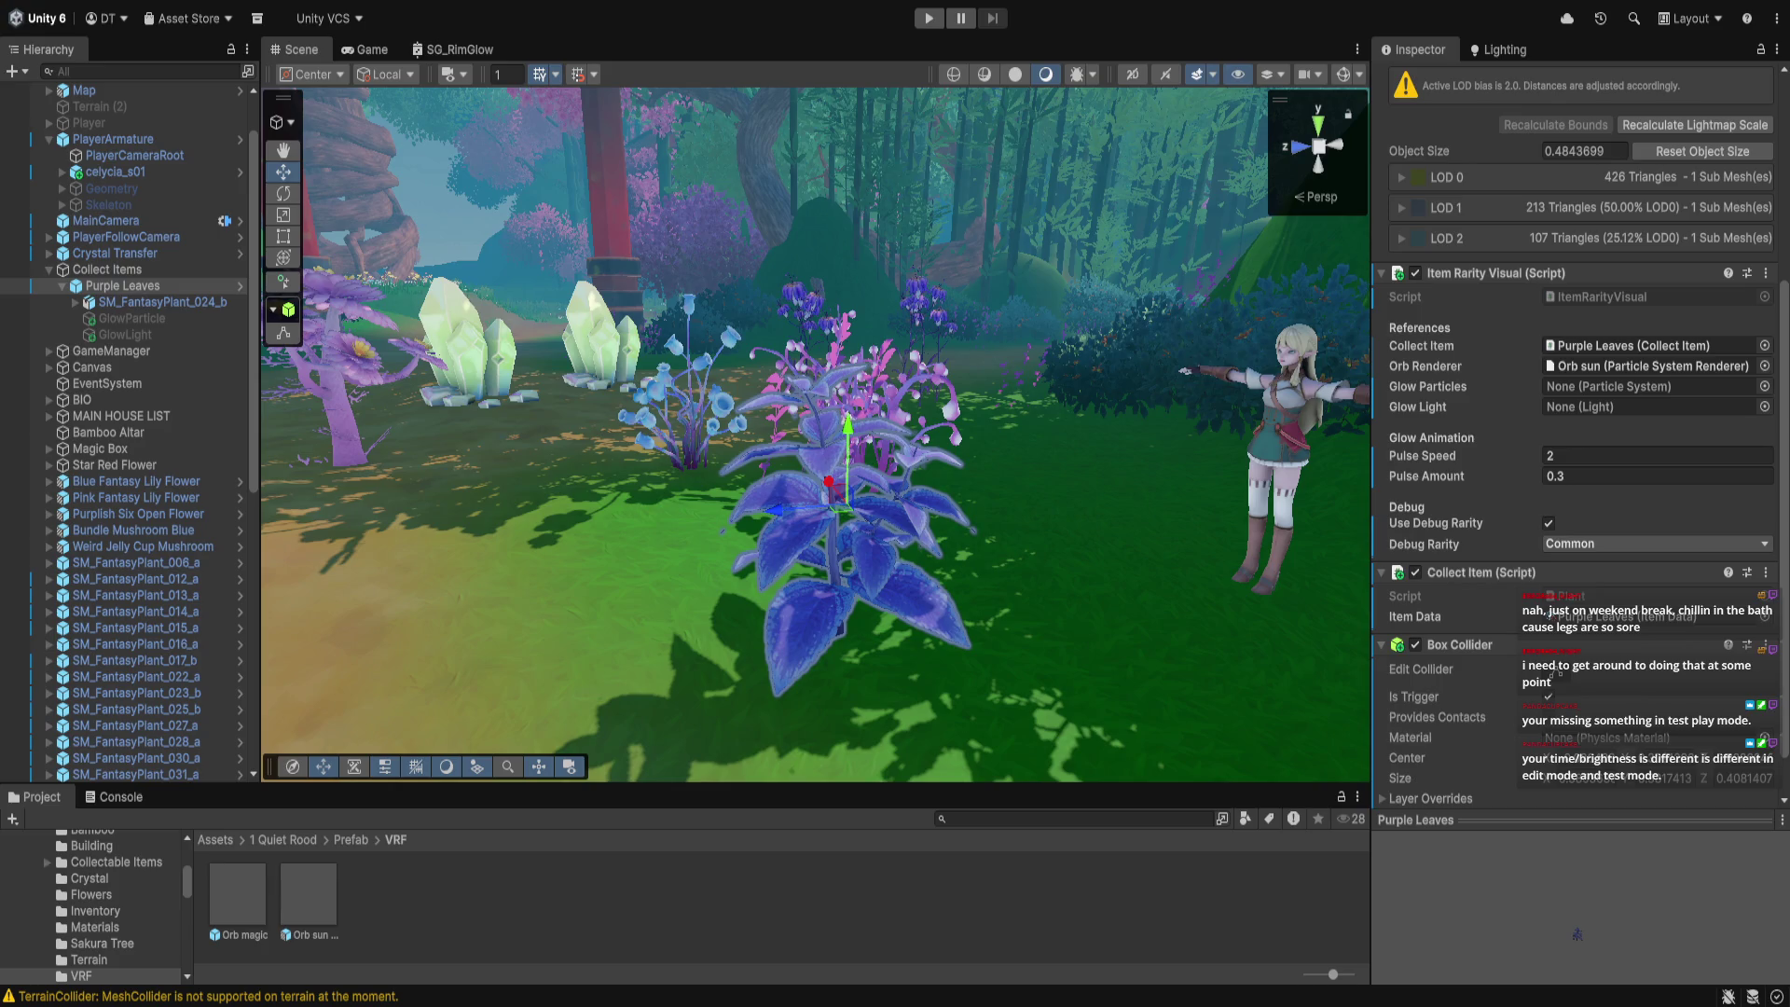
Select Orb sun under SM_FantasyPlant_024_b and ping its Renderer material Noise58cc
click(76, 300)
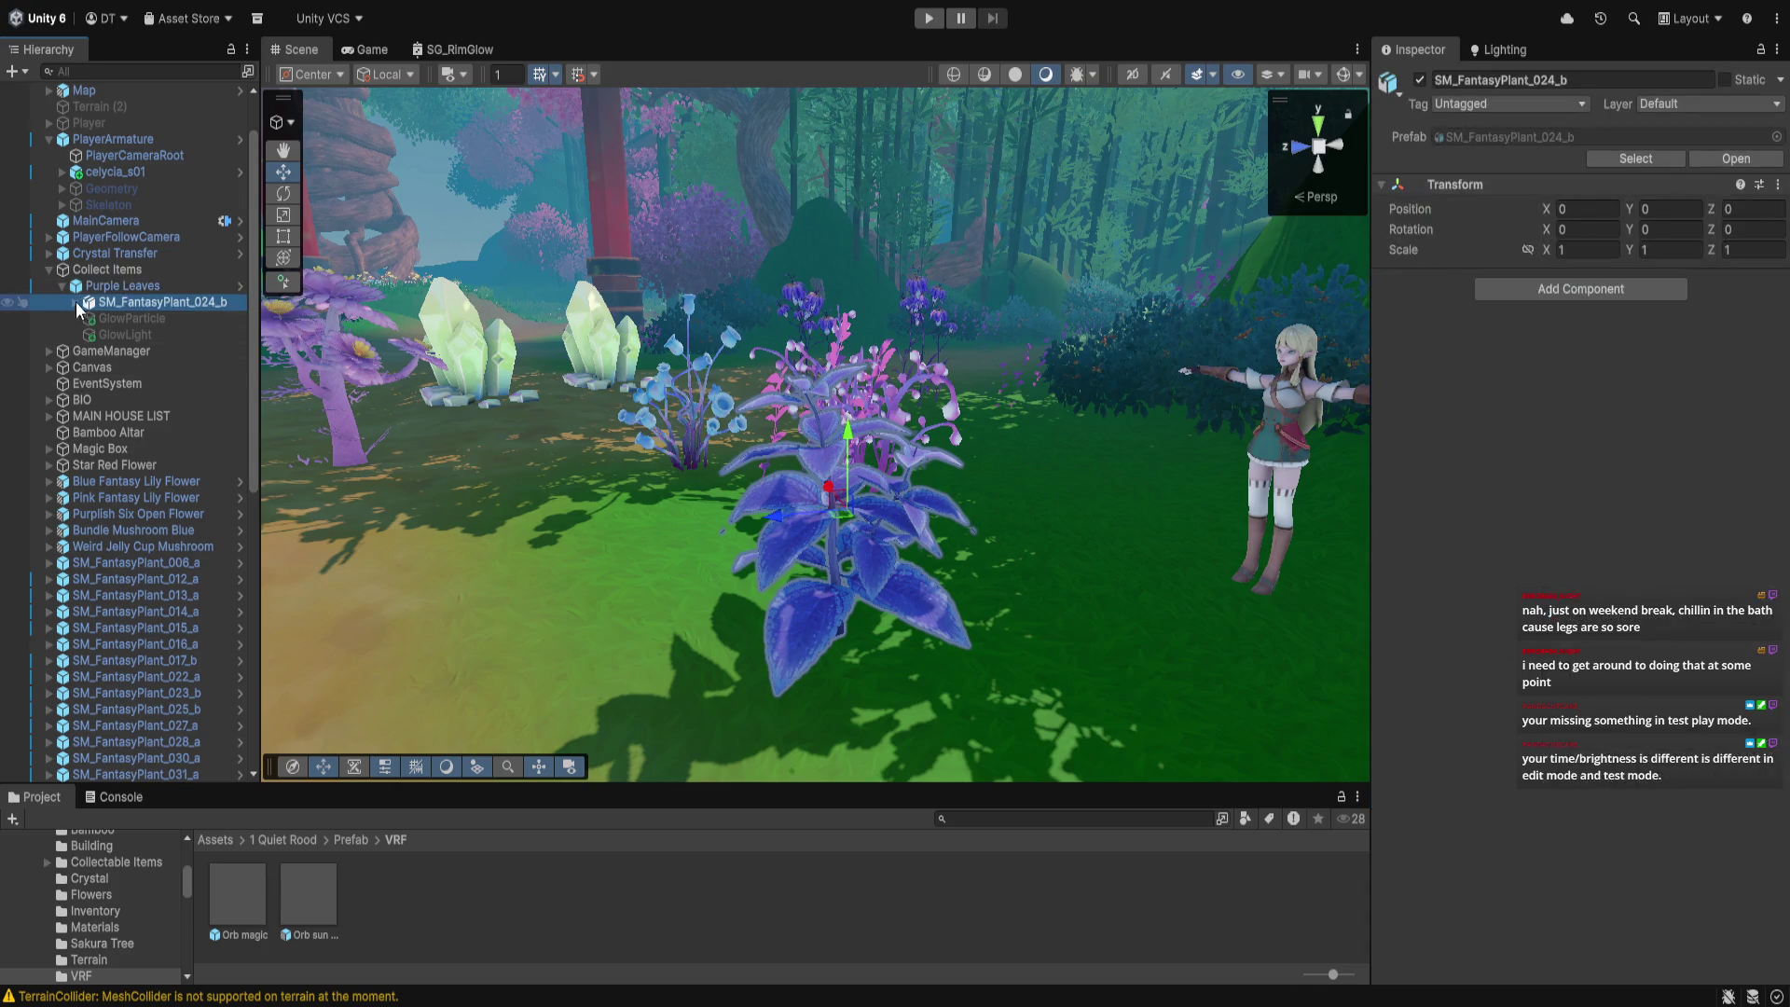
click(77, 302)
click(145, 368)
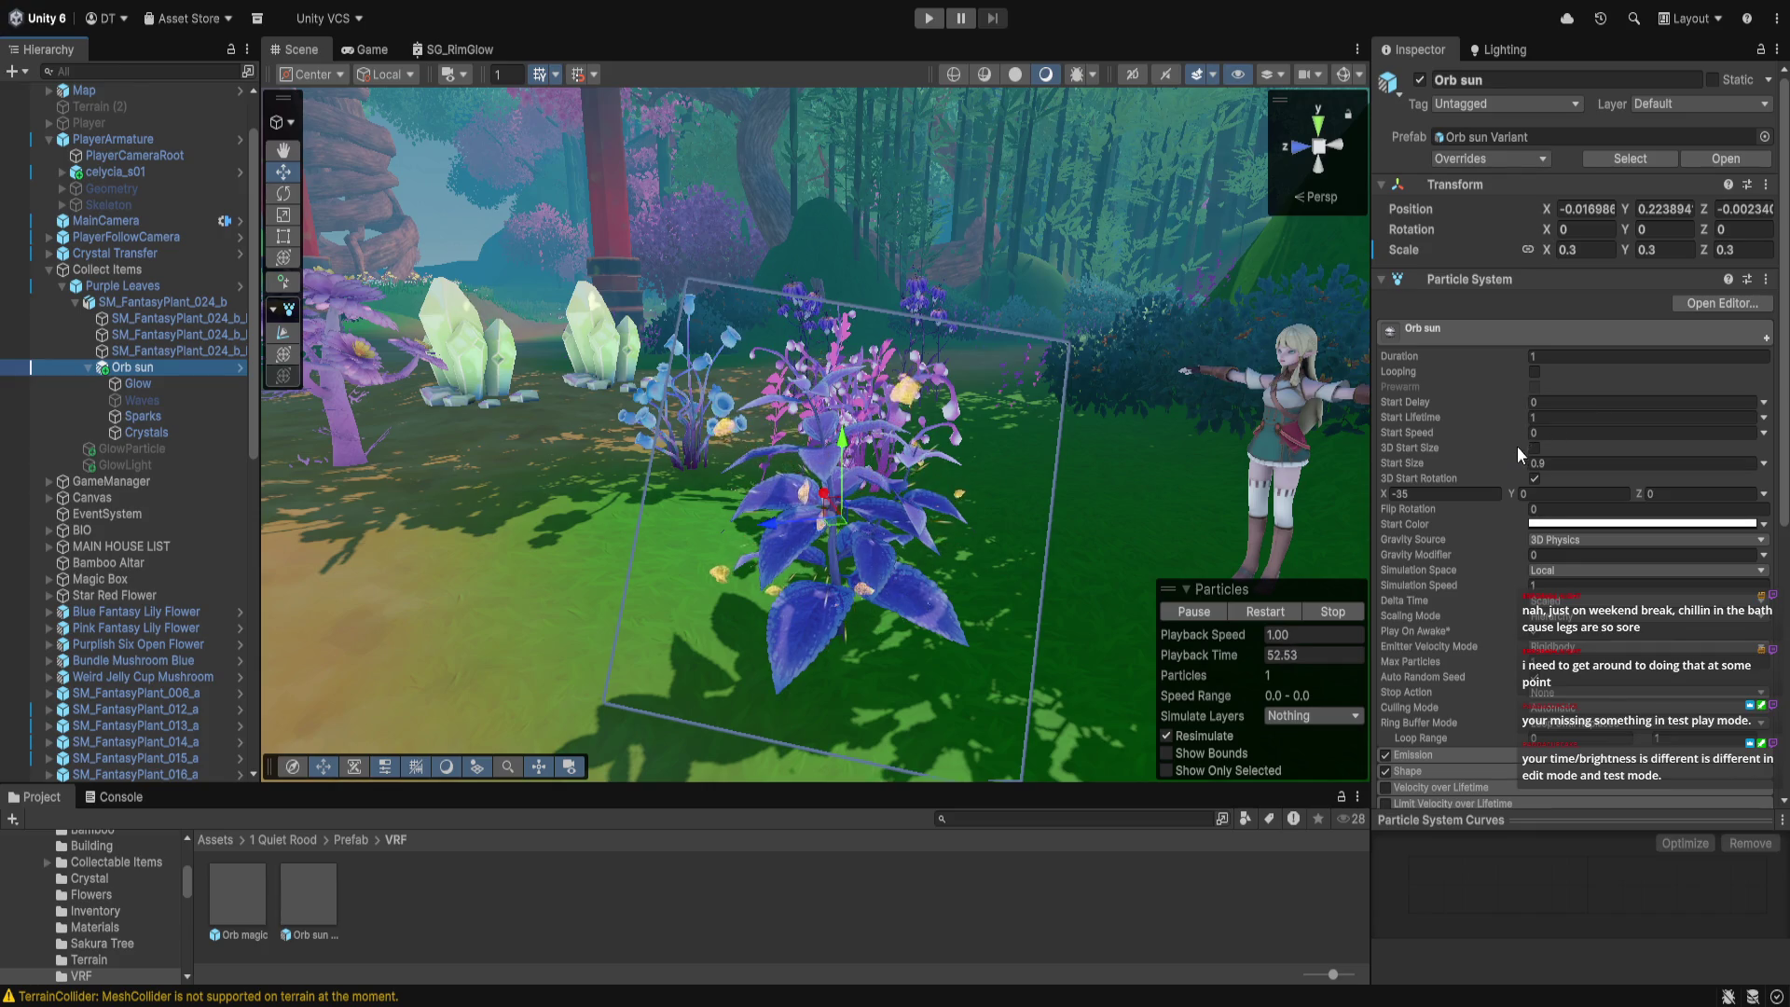
scroll(1516, 452, down, 4)
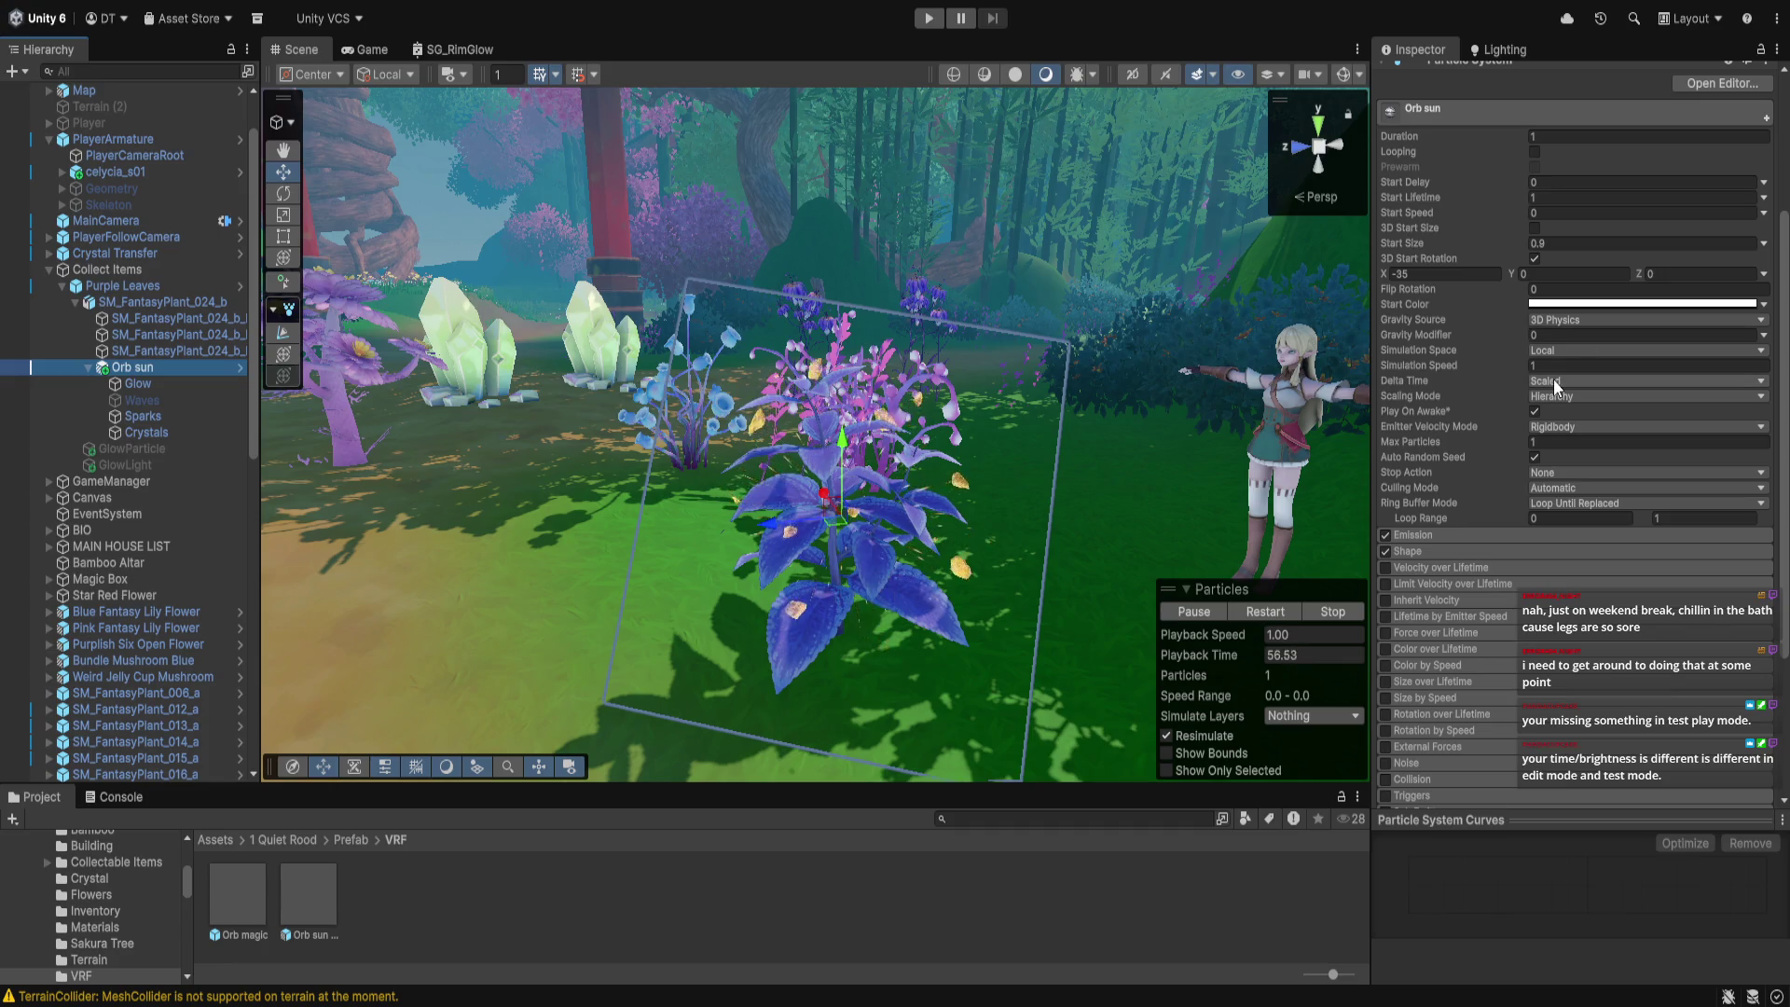
scroll(1489, 292, down, 7)
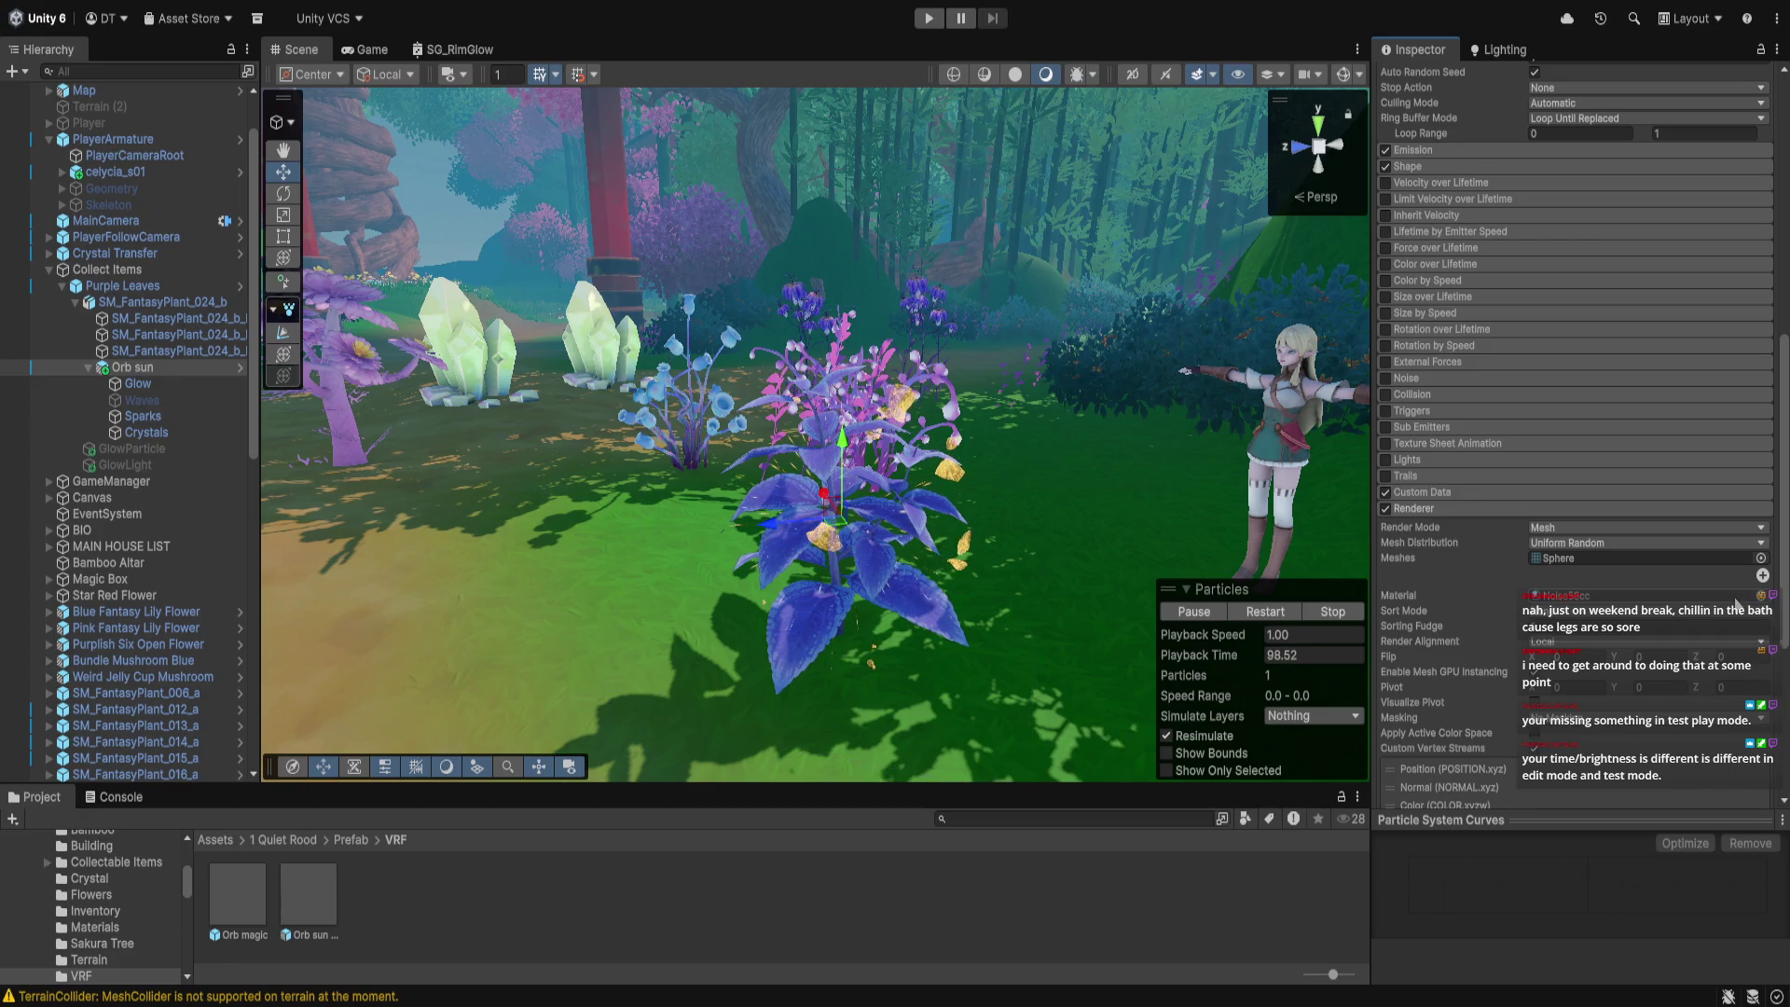
click(1734, 597)
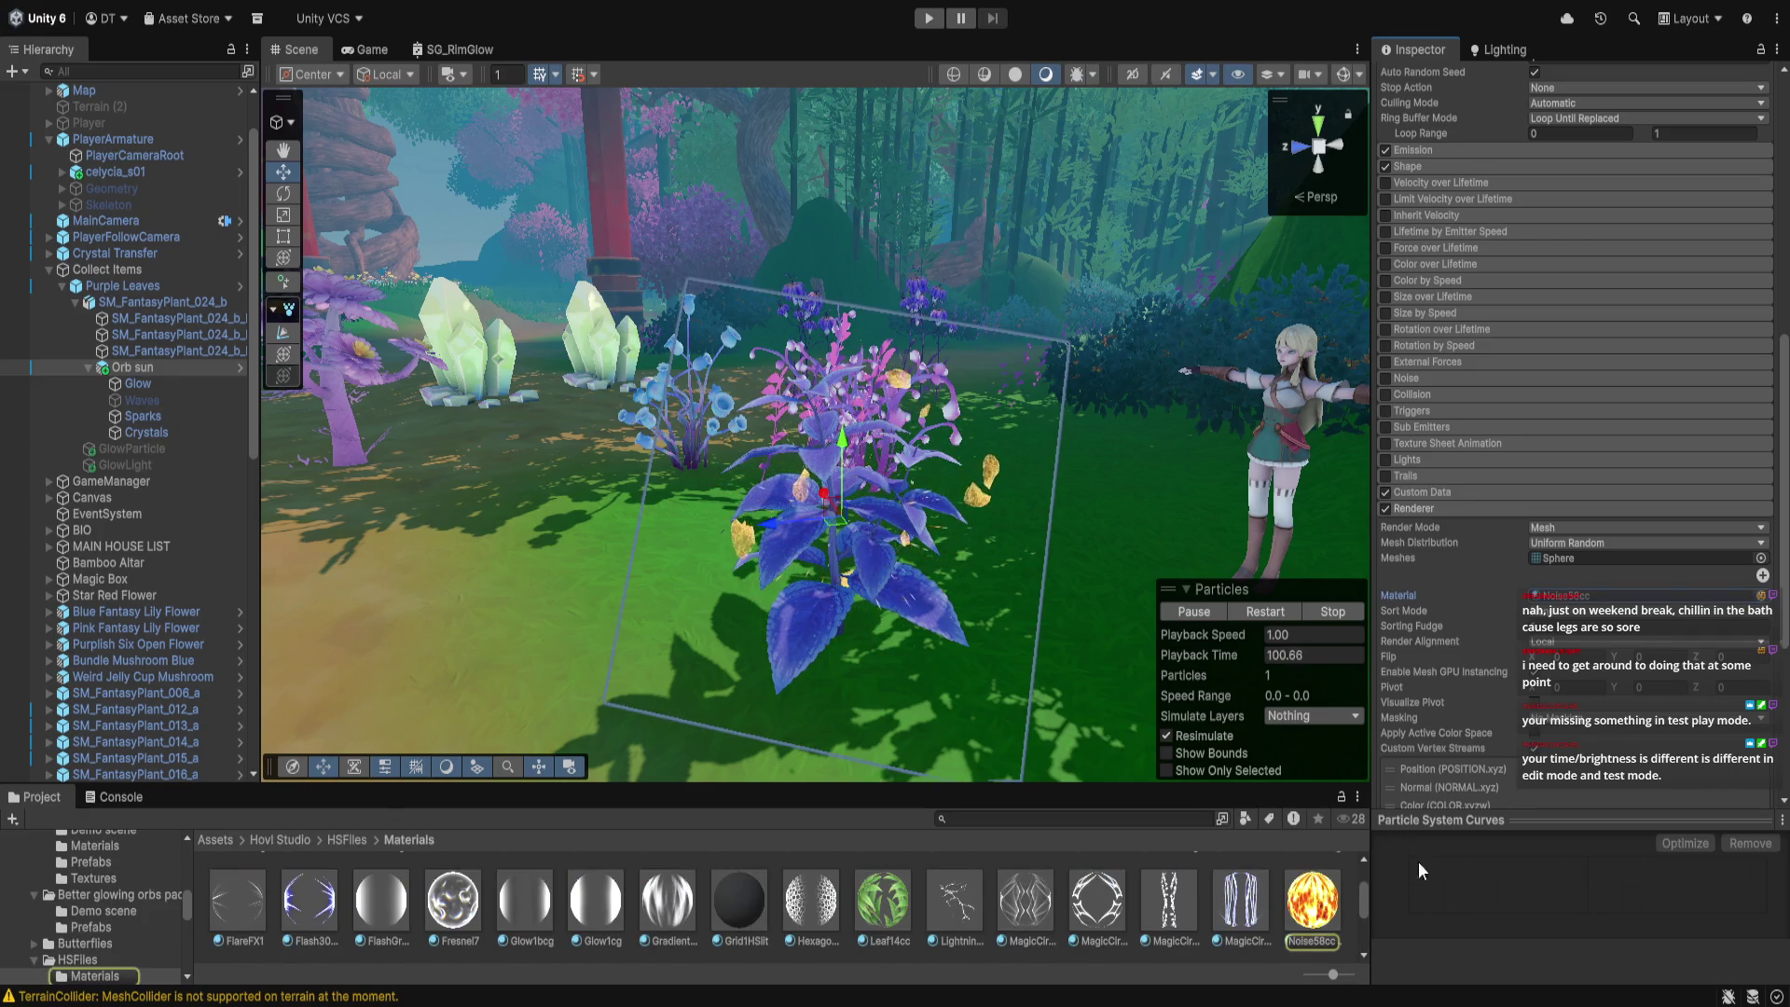
Make the Project asset area taller and show the Noise58cc material in the Inspector
scroll(1369, 893, down, 2)
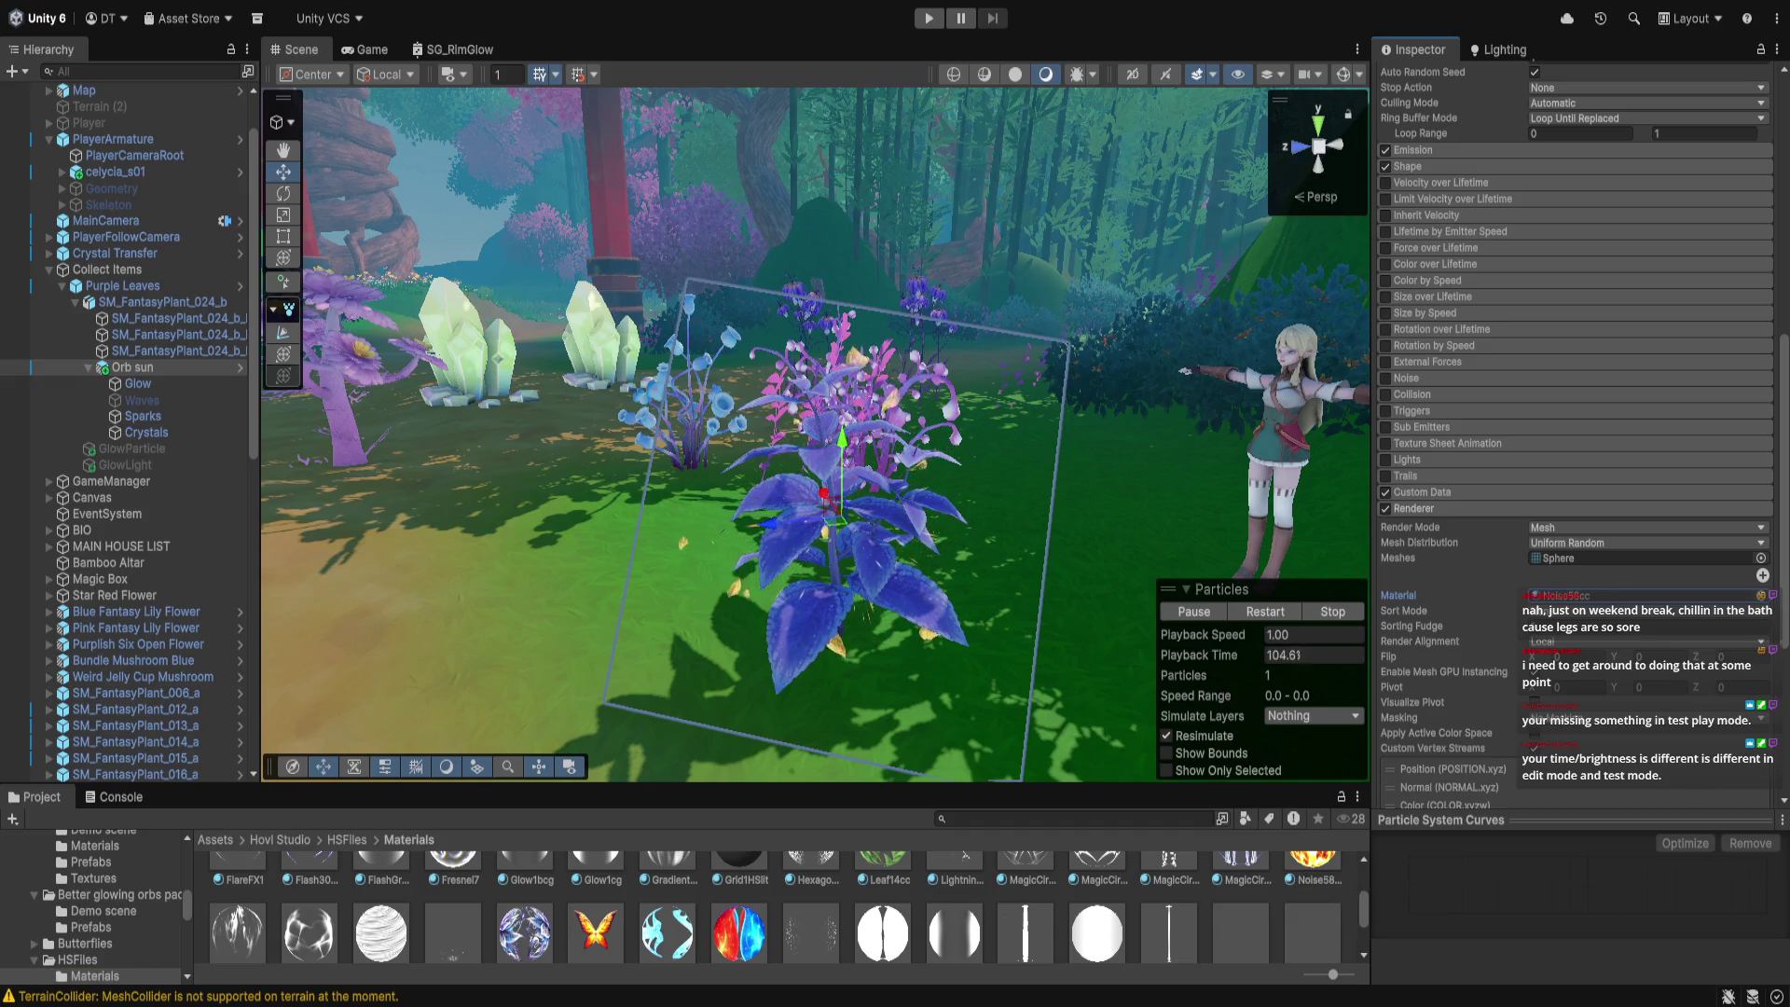
drag(1249, 786, 1249, 689)
scroll(1343, 862, up, 2)
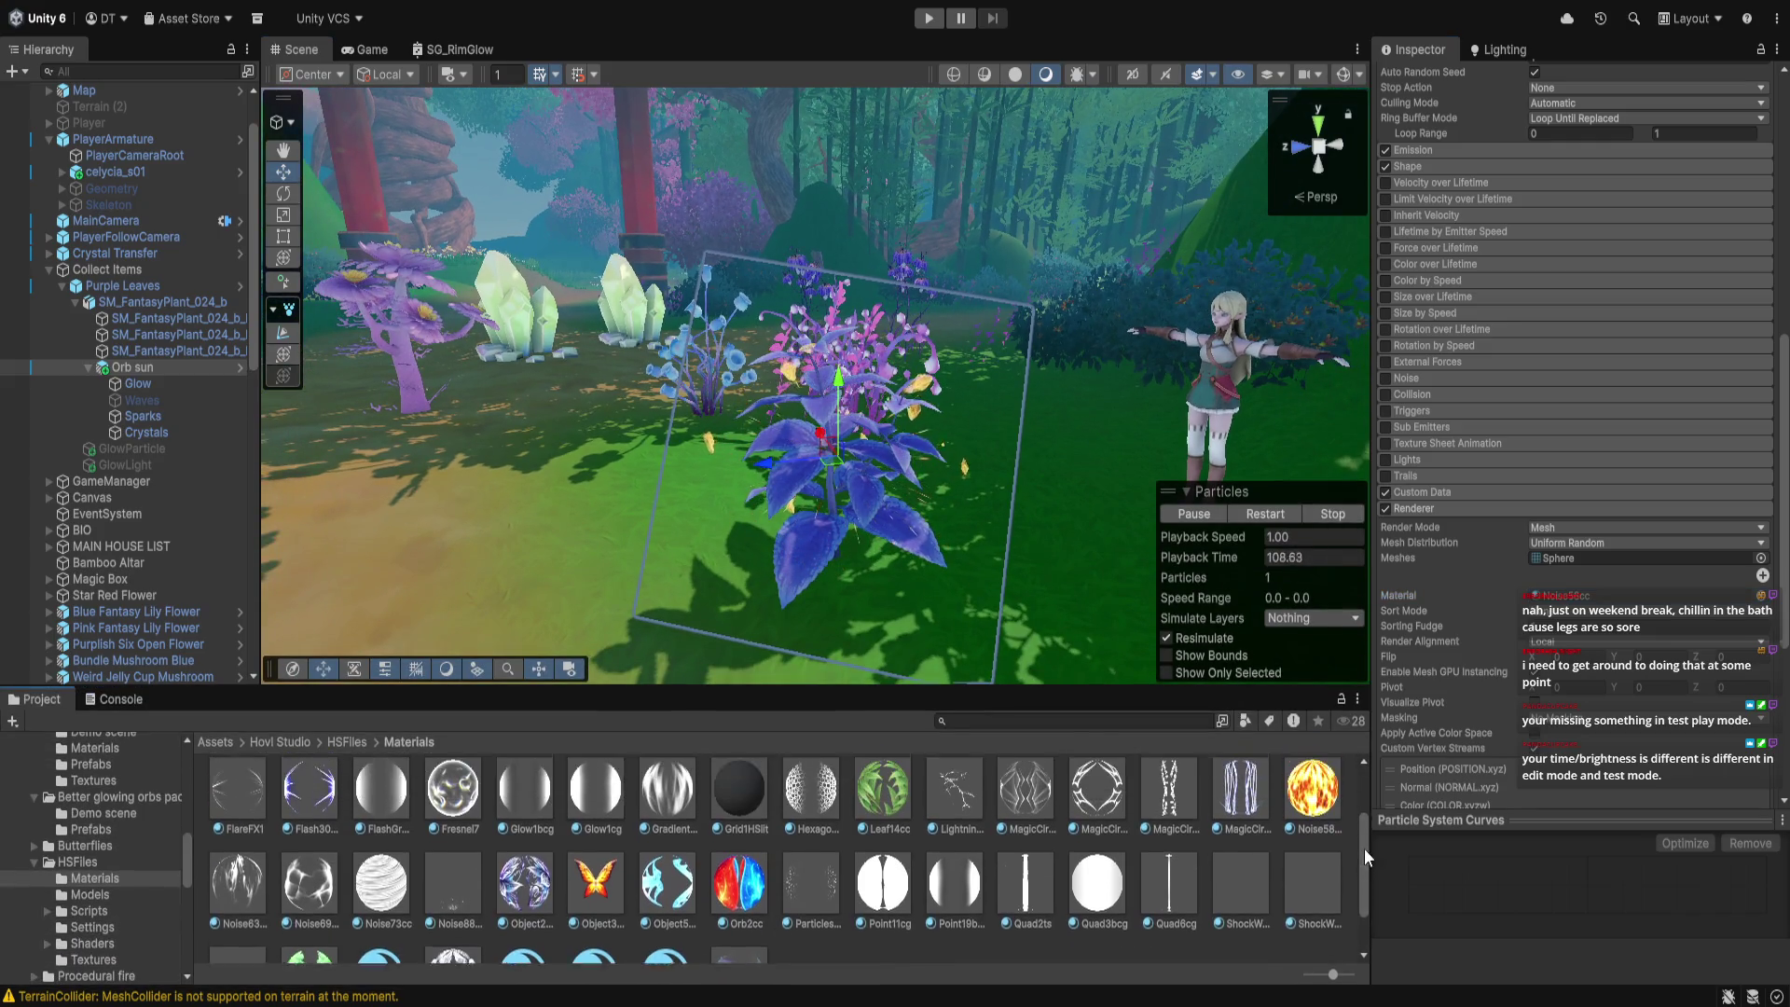
click(1310, 866)
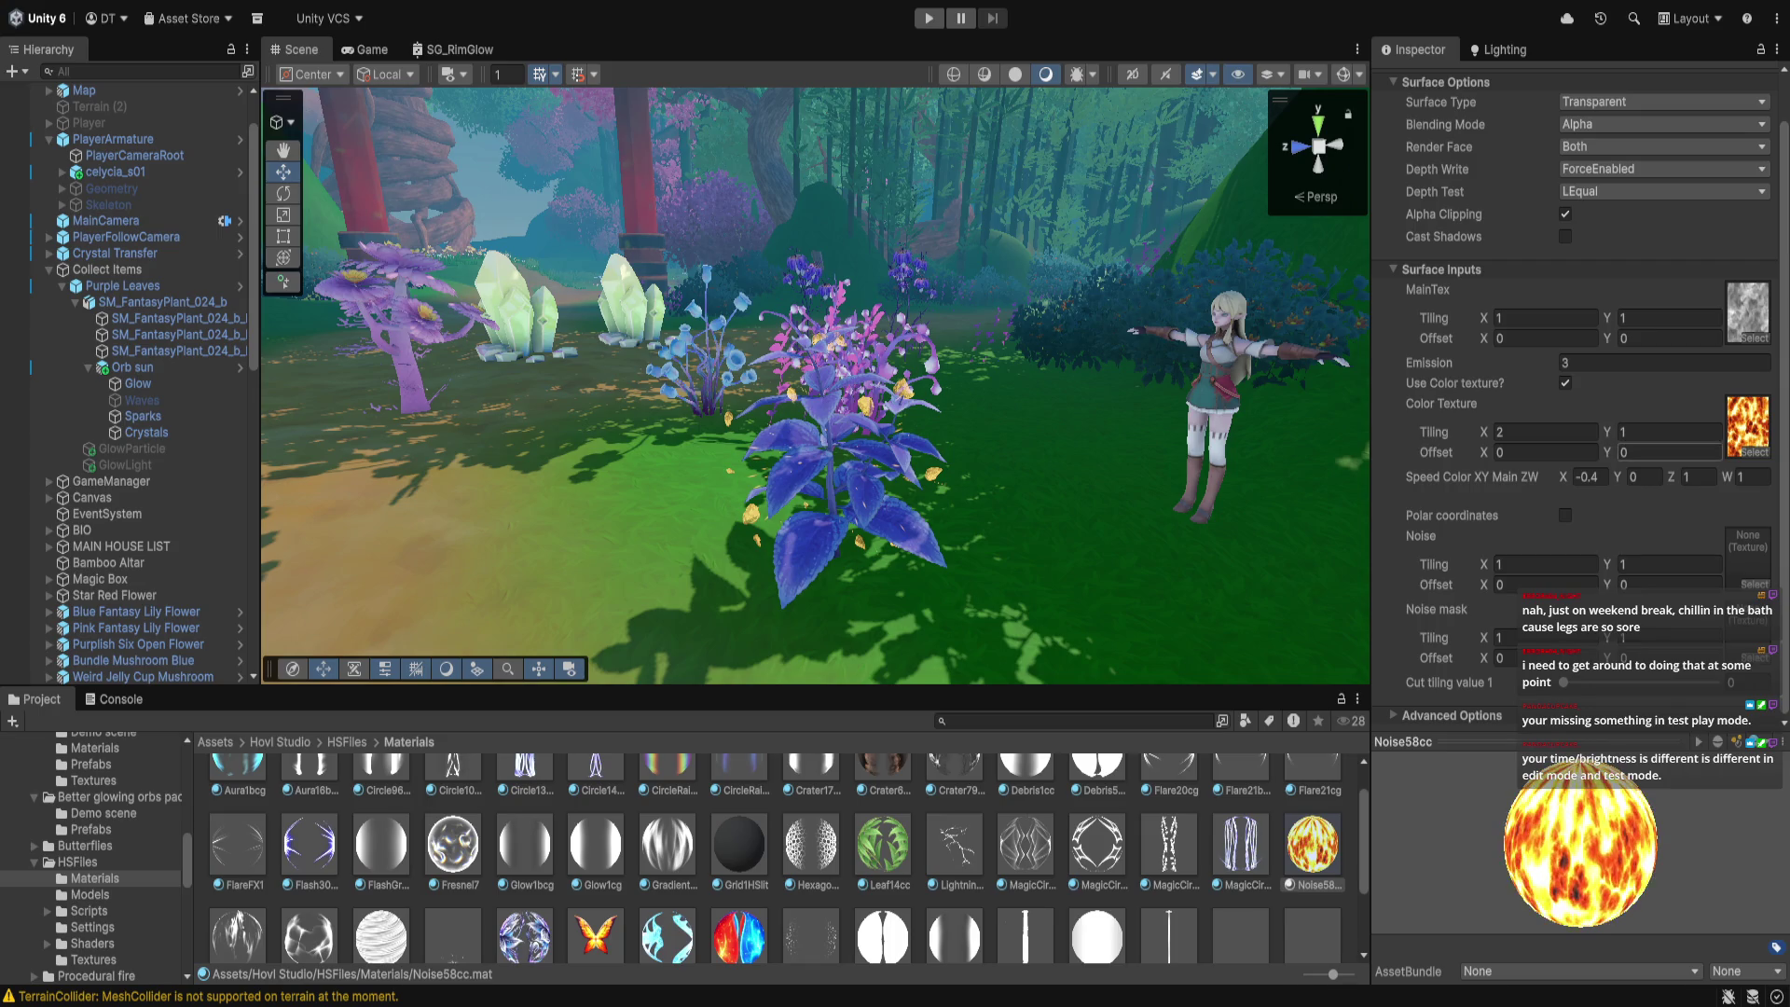
Turn off 'Use Color texture?' in Noise58cc's Advanced Options and start play mode
scroll(1576, 419, up, 2)
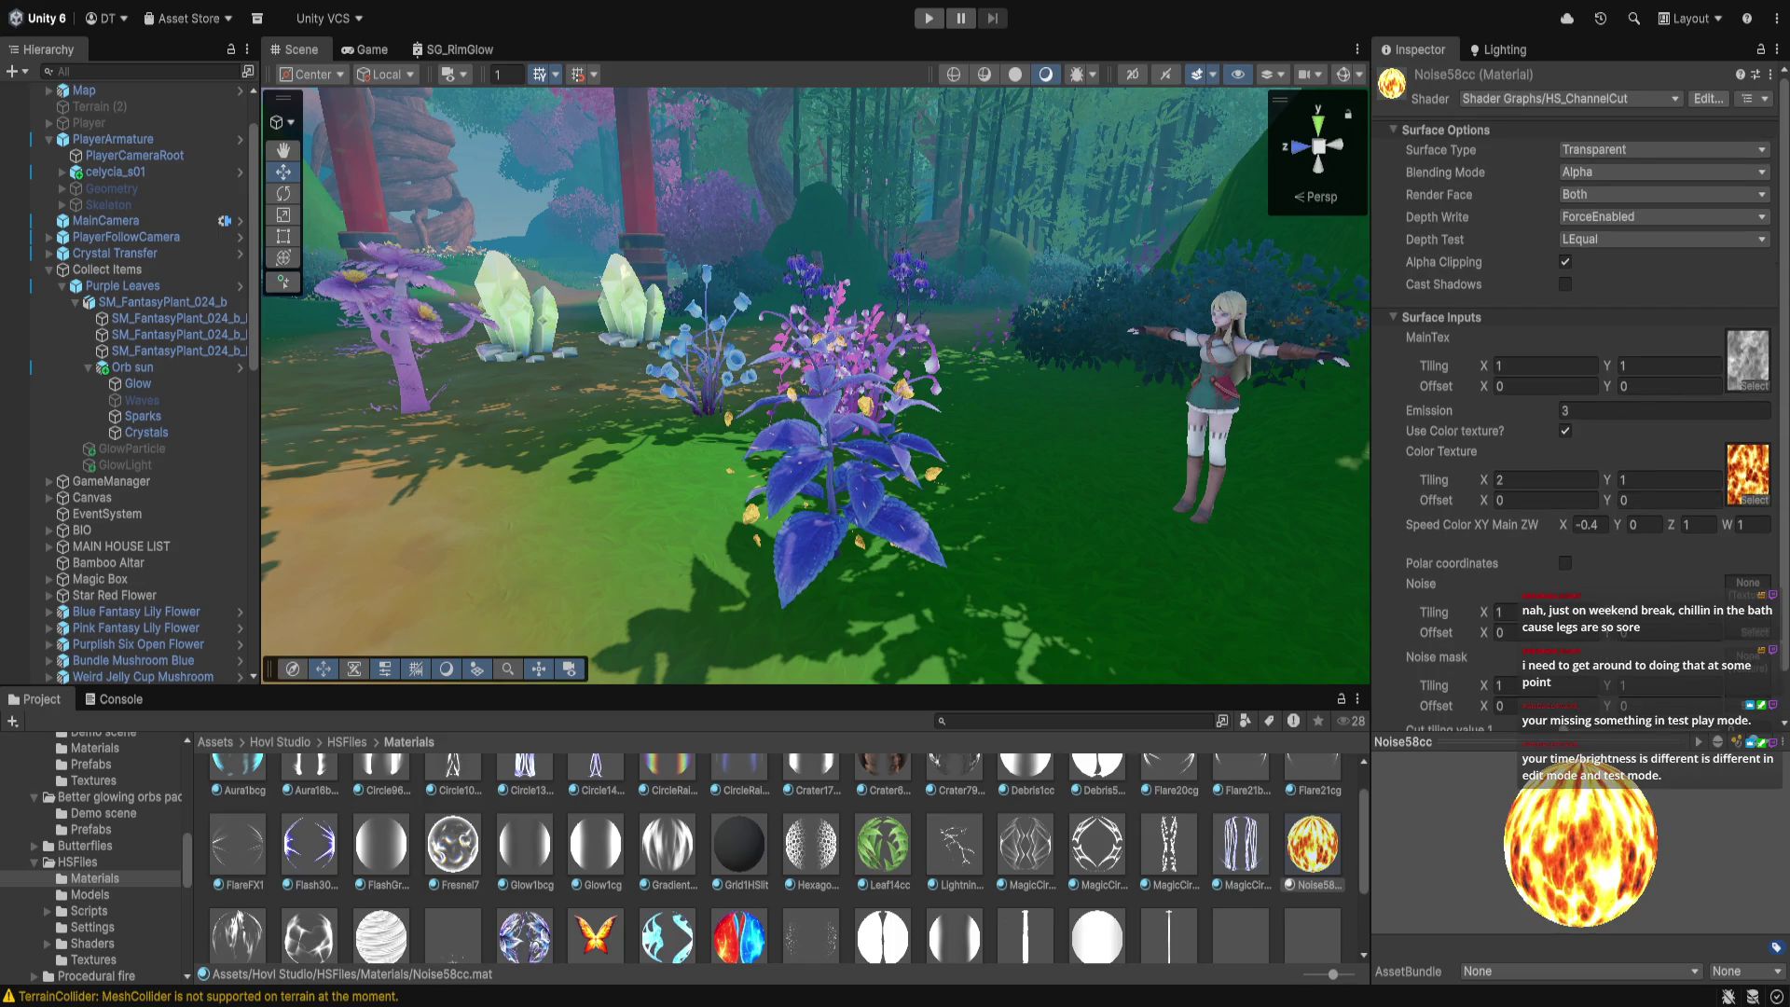
scroll(1576, 420, down, 2)
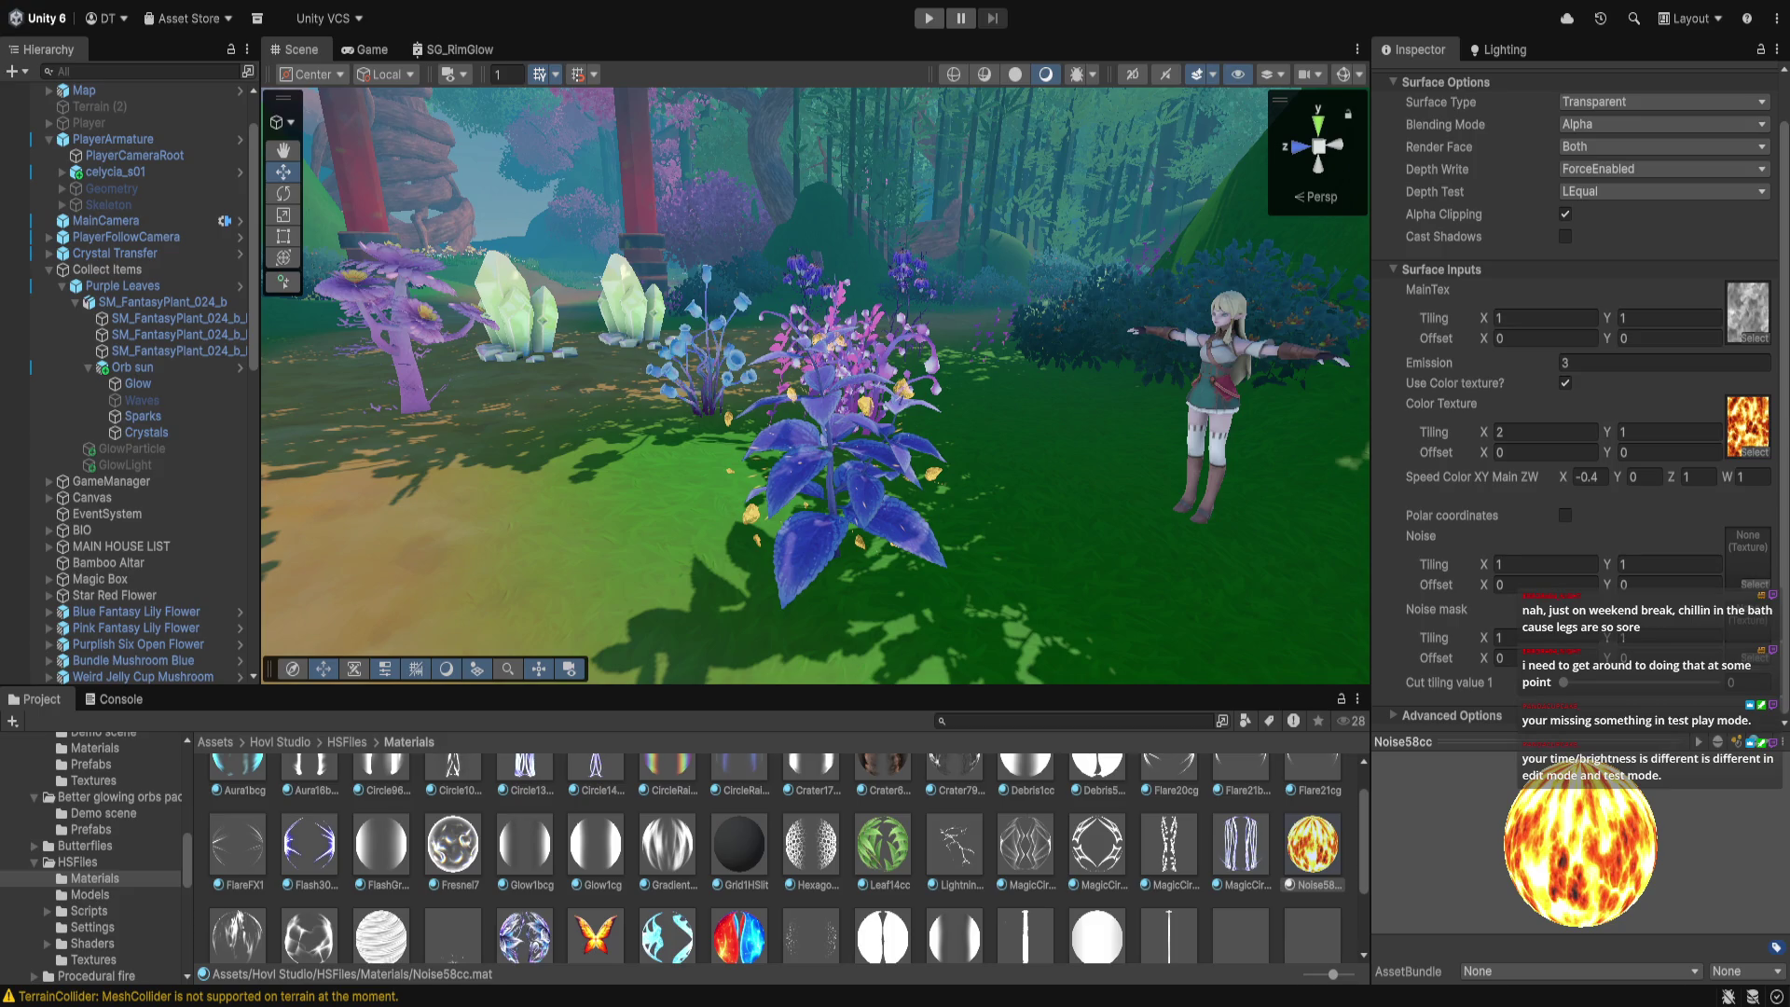
click(1452, 715)
scroll(1596, 658, down, 3)
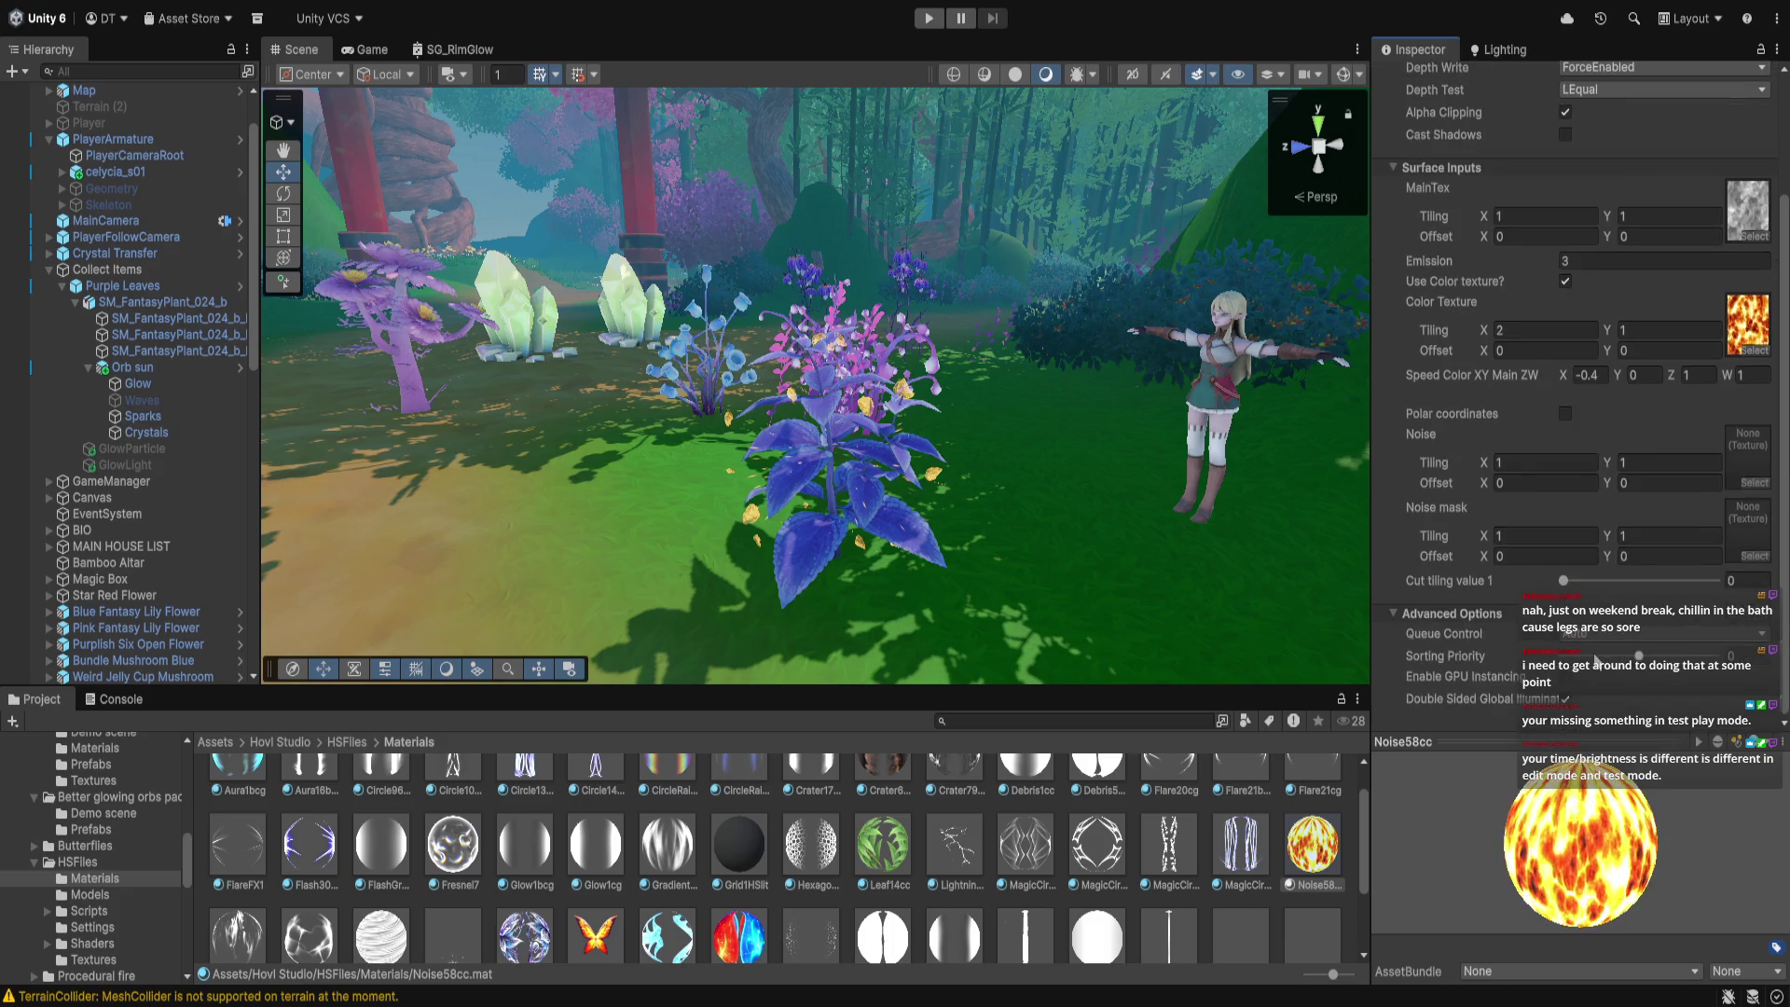
scroll(1597, 660, up, 4)
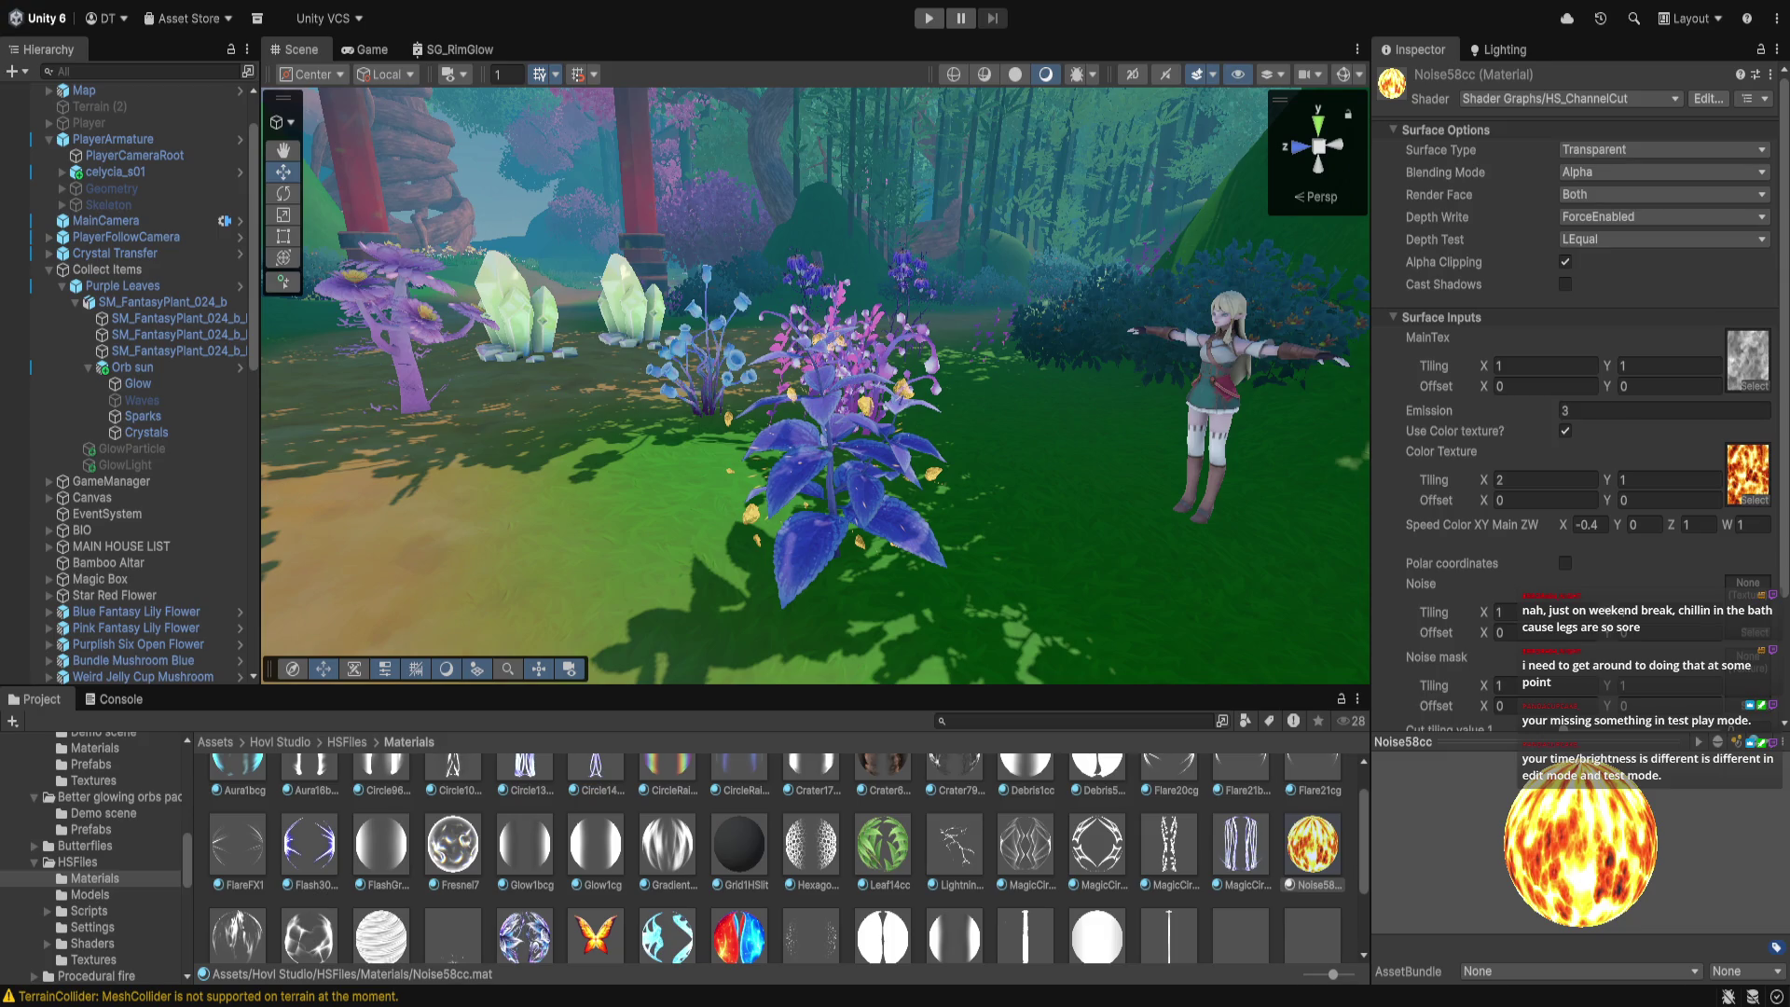
click(1565, 431)
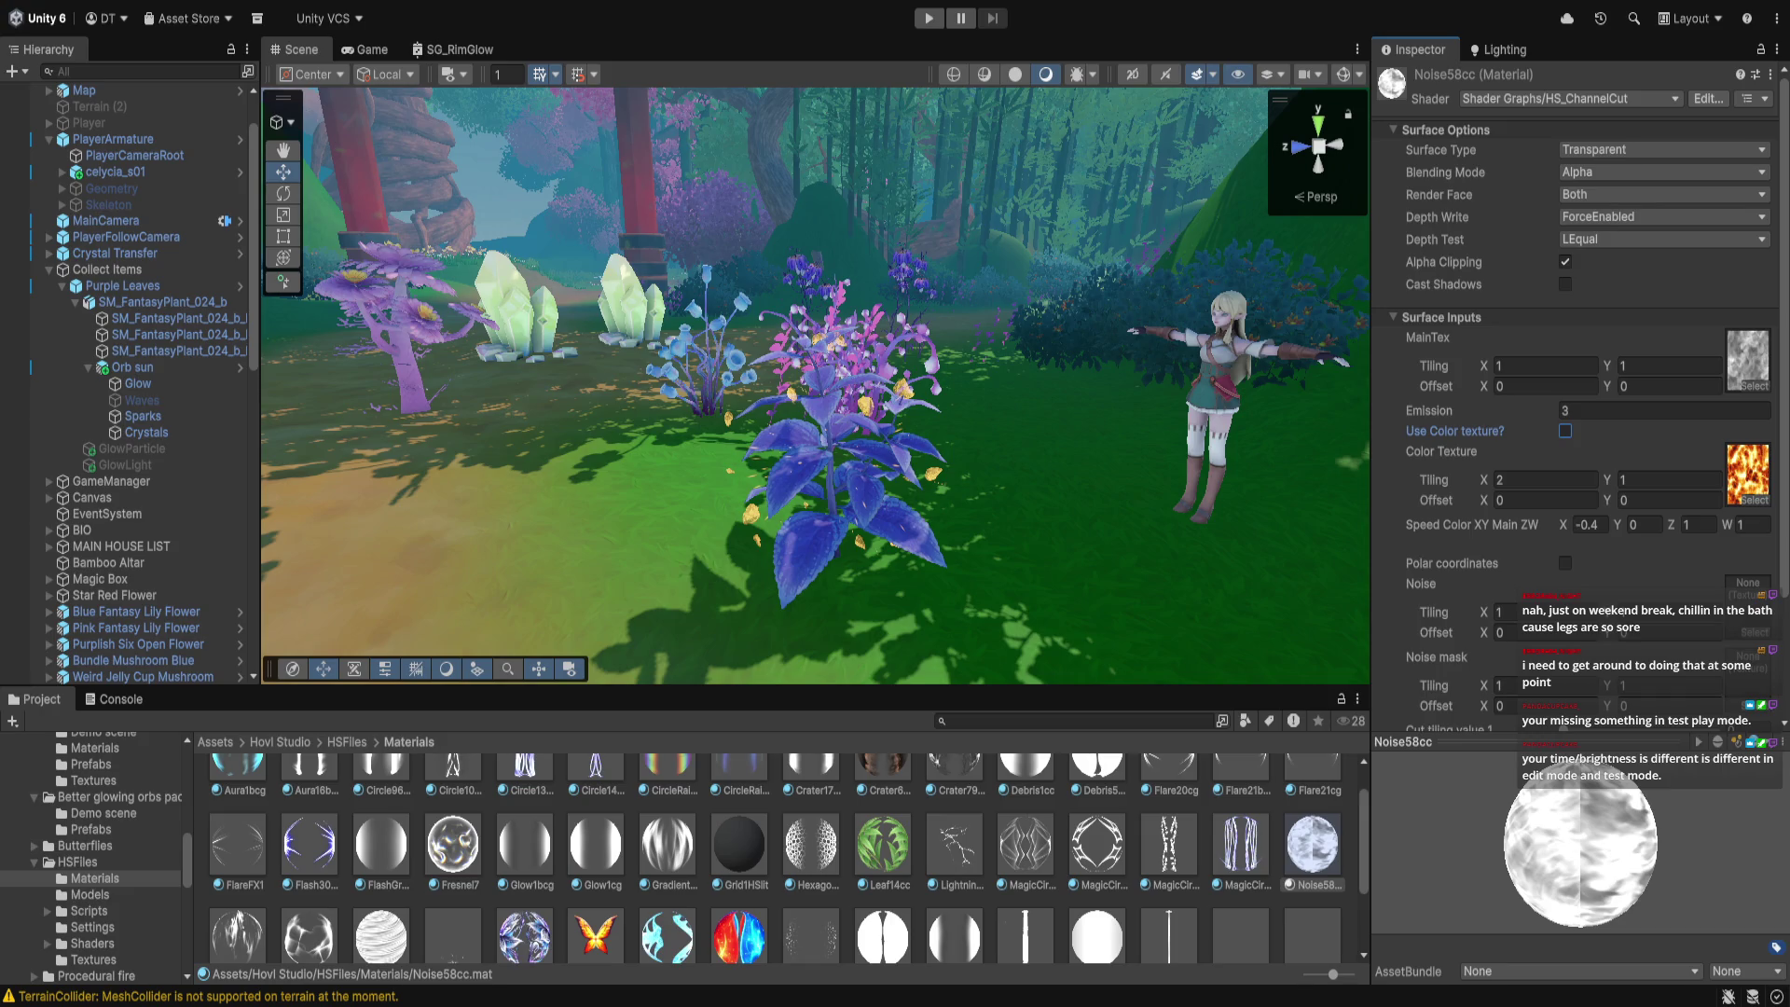
click(933, 15)
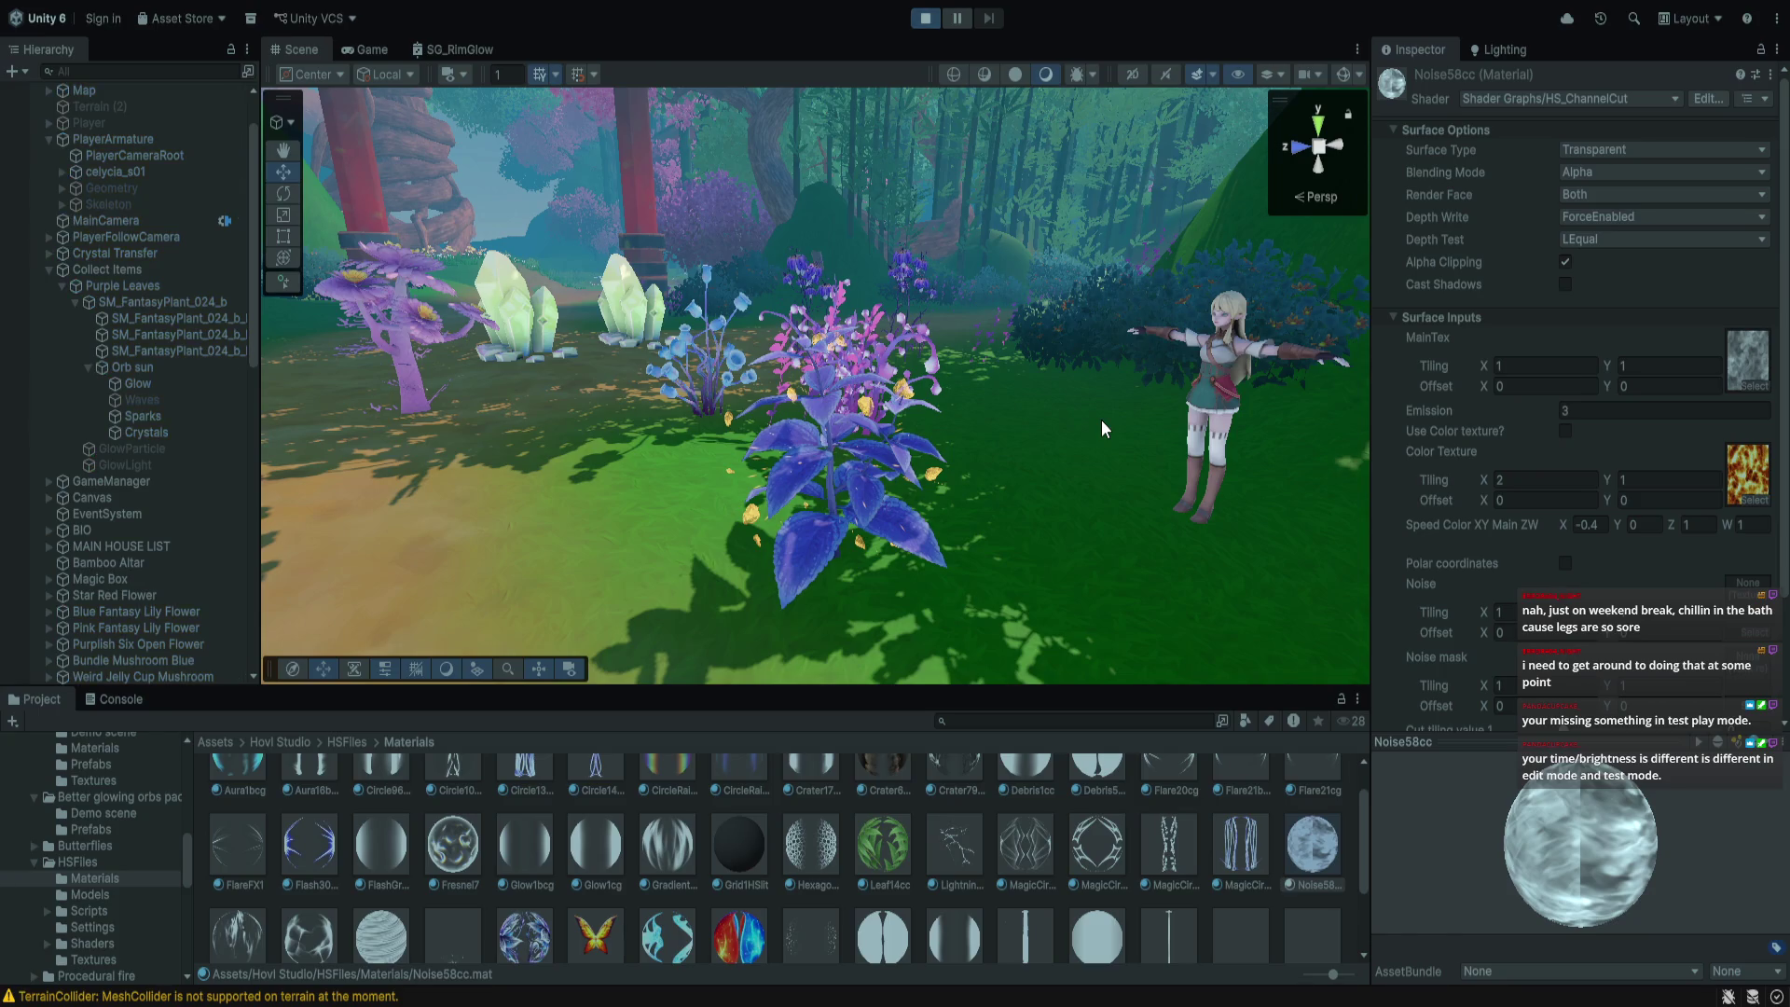
Collect Purple Leaves, the pink bulb and the Magical Blue Bell with E
key(w)
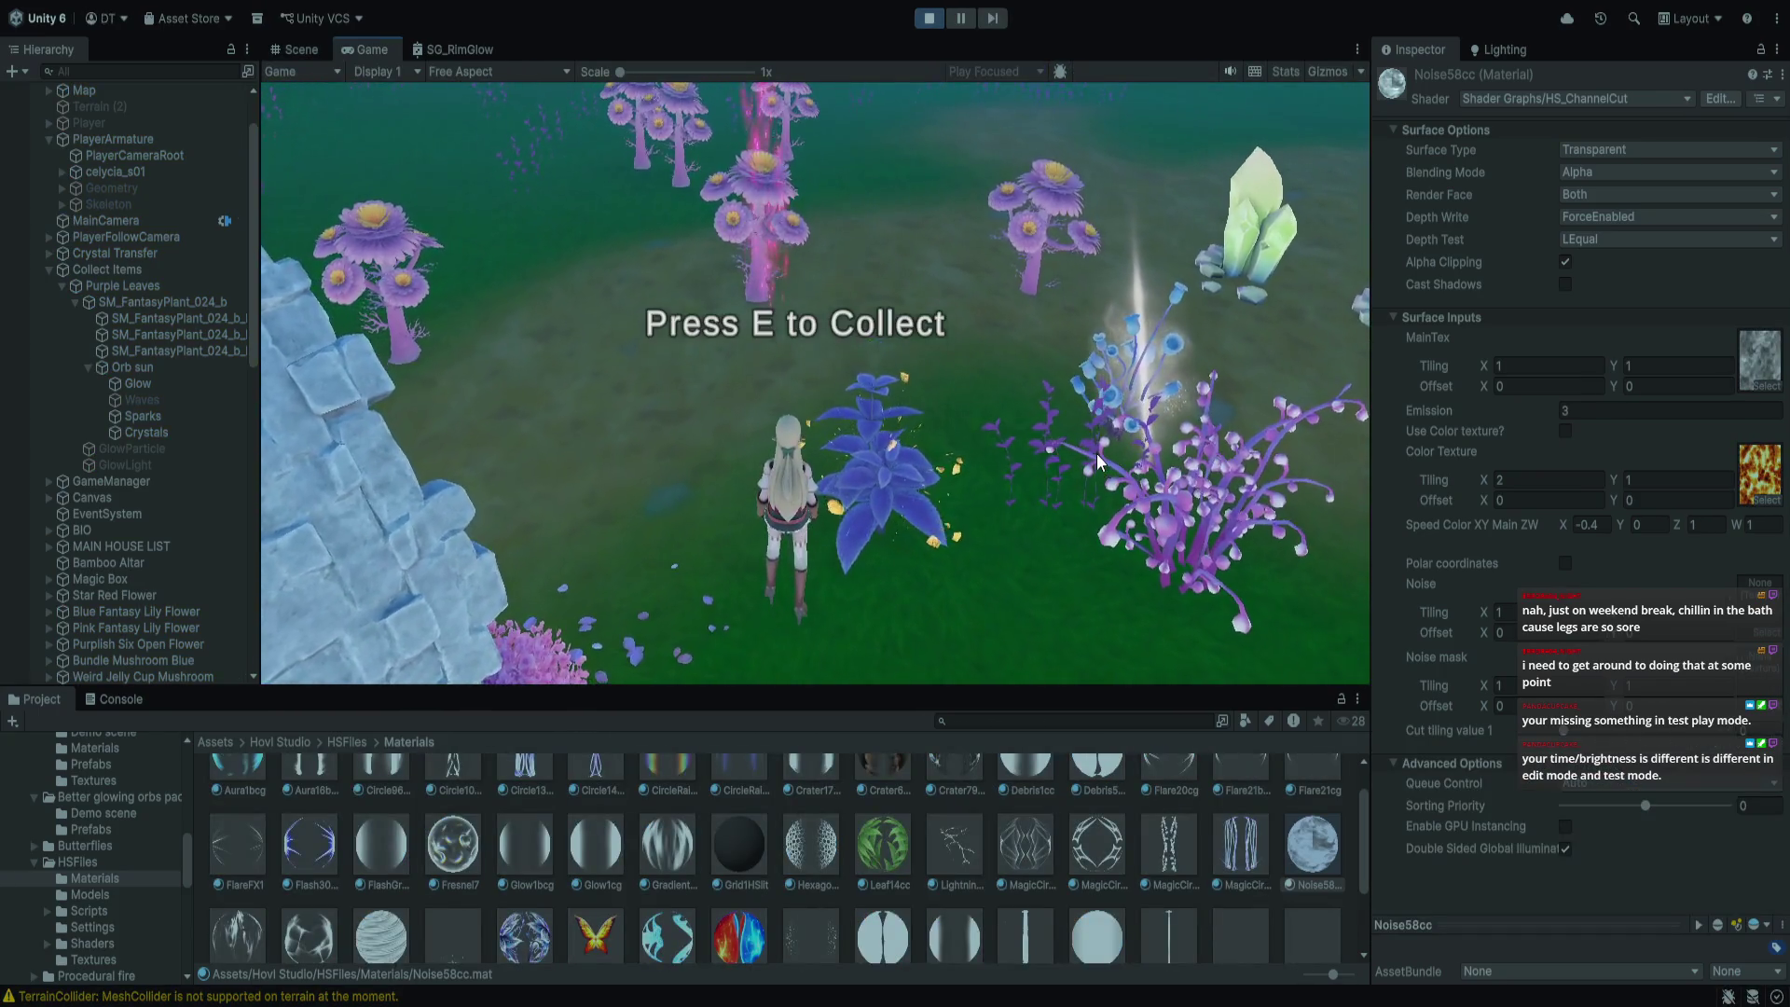
key(e)
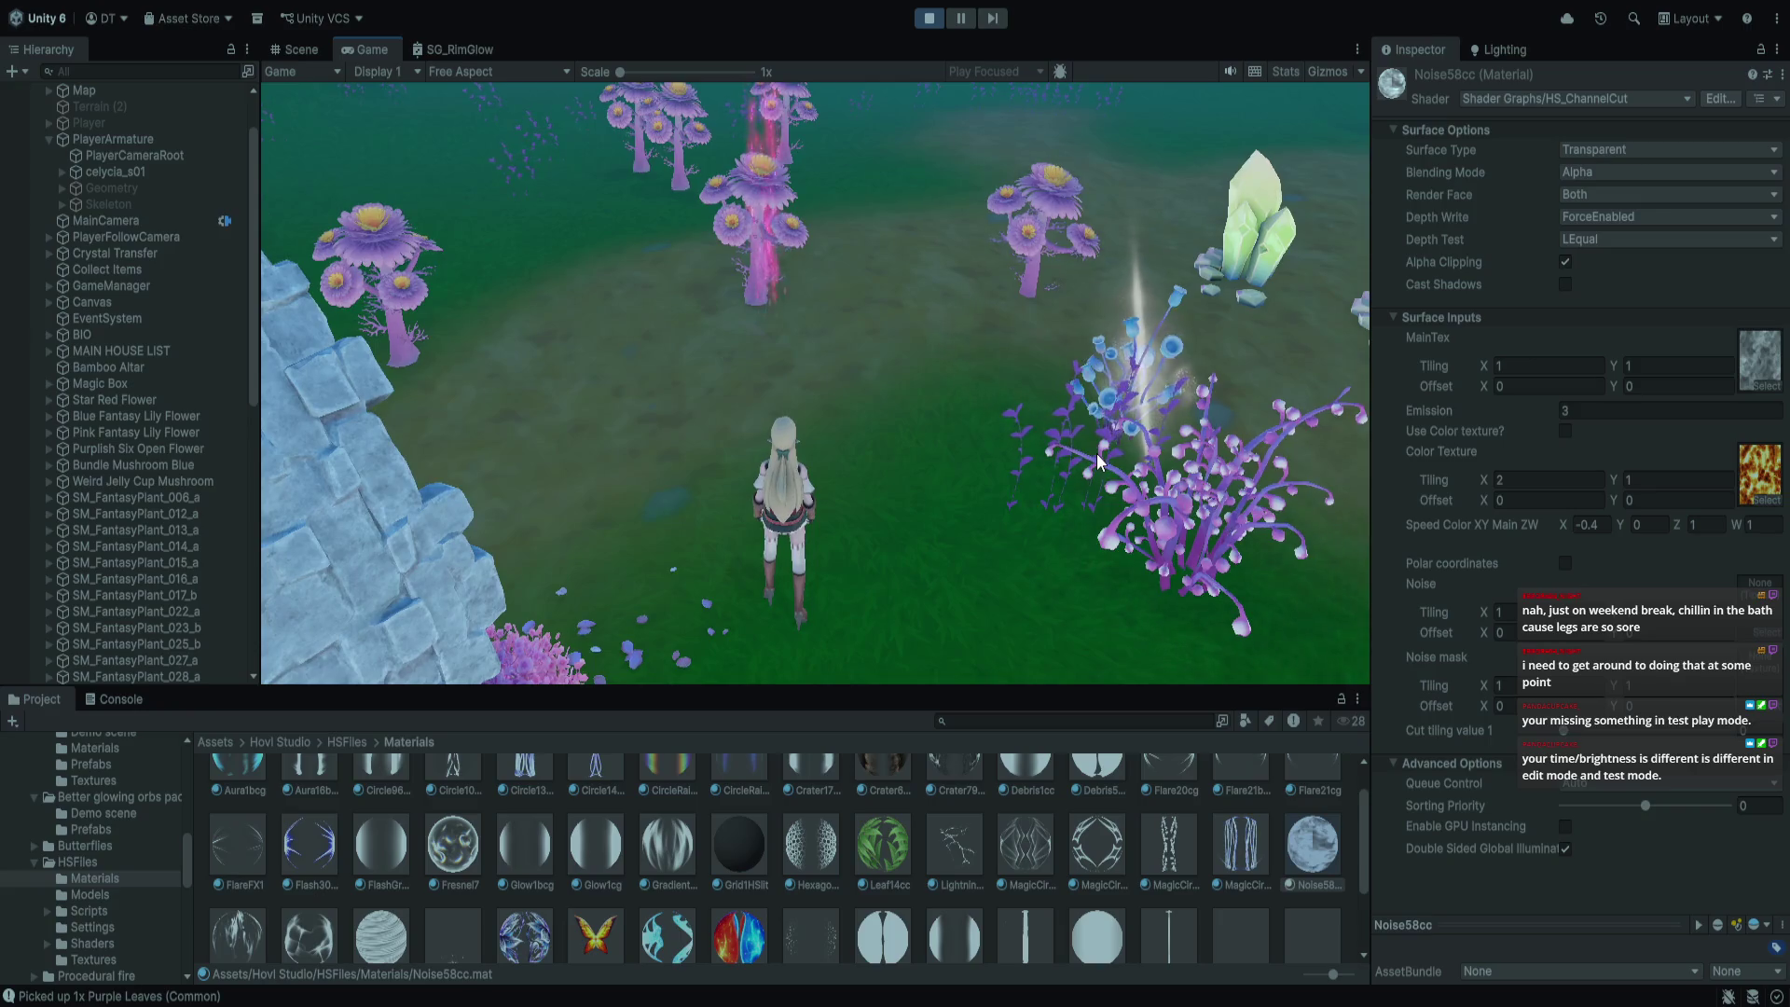
key(w)
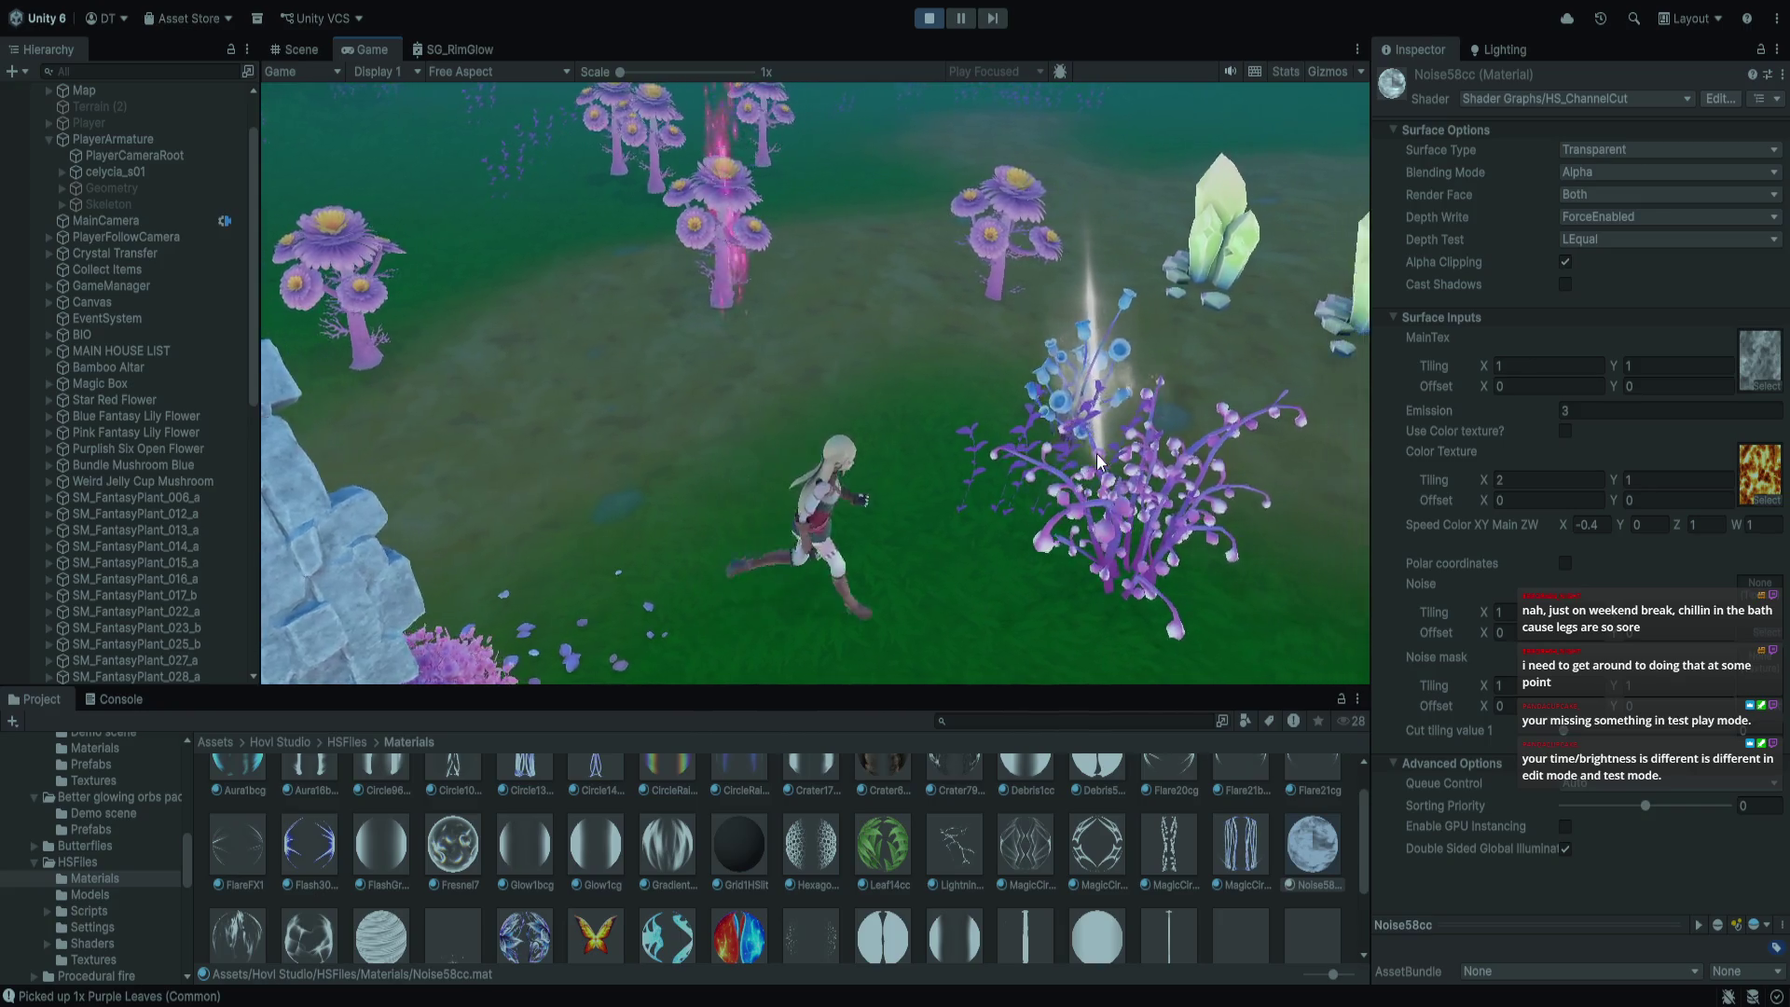
key(e)
key(e)
key(w)
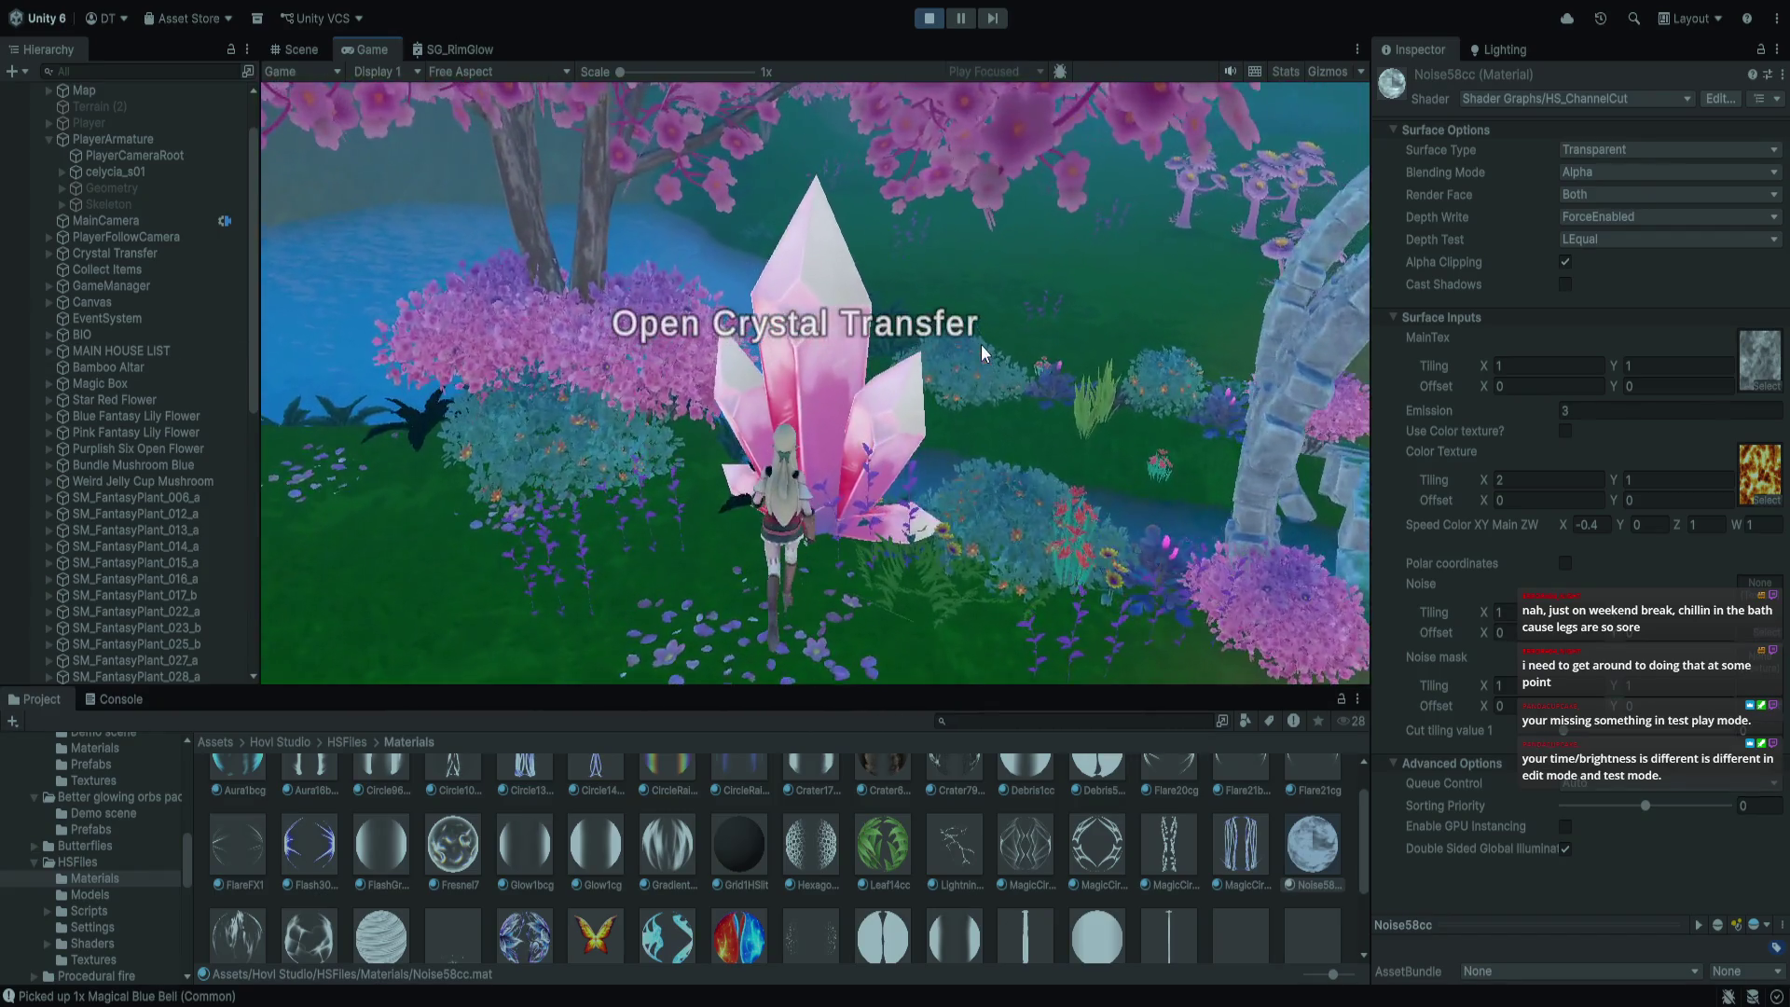
Move Purple Leaves into the Crystal Transfer box, then take out the bouquet and lotus
key(e)
click(388, 165)
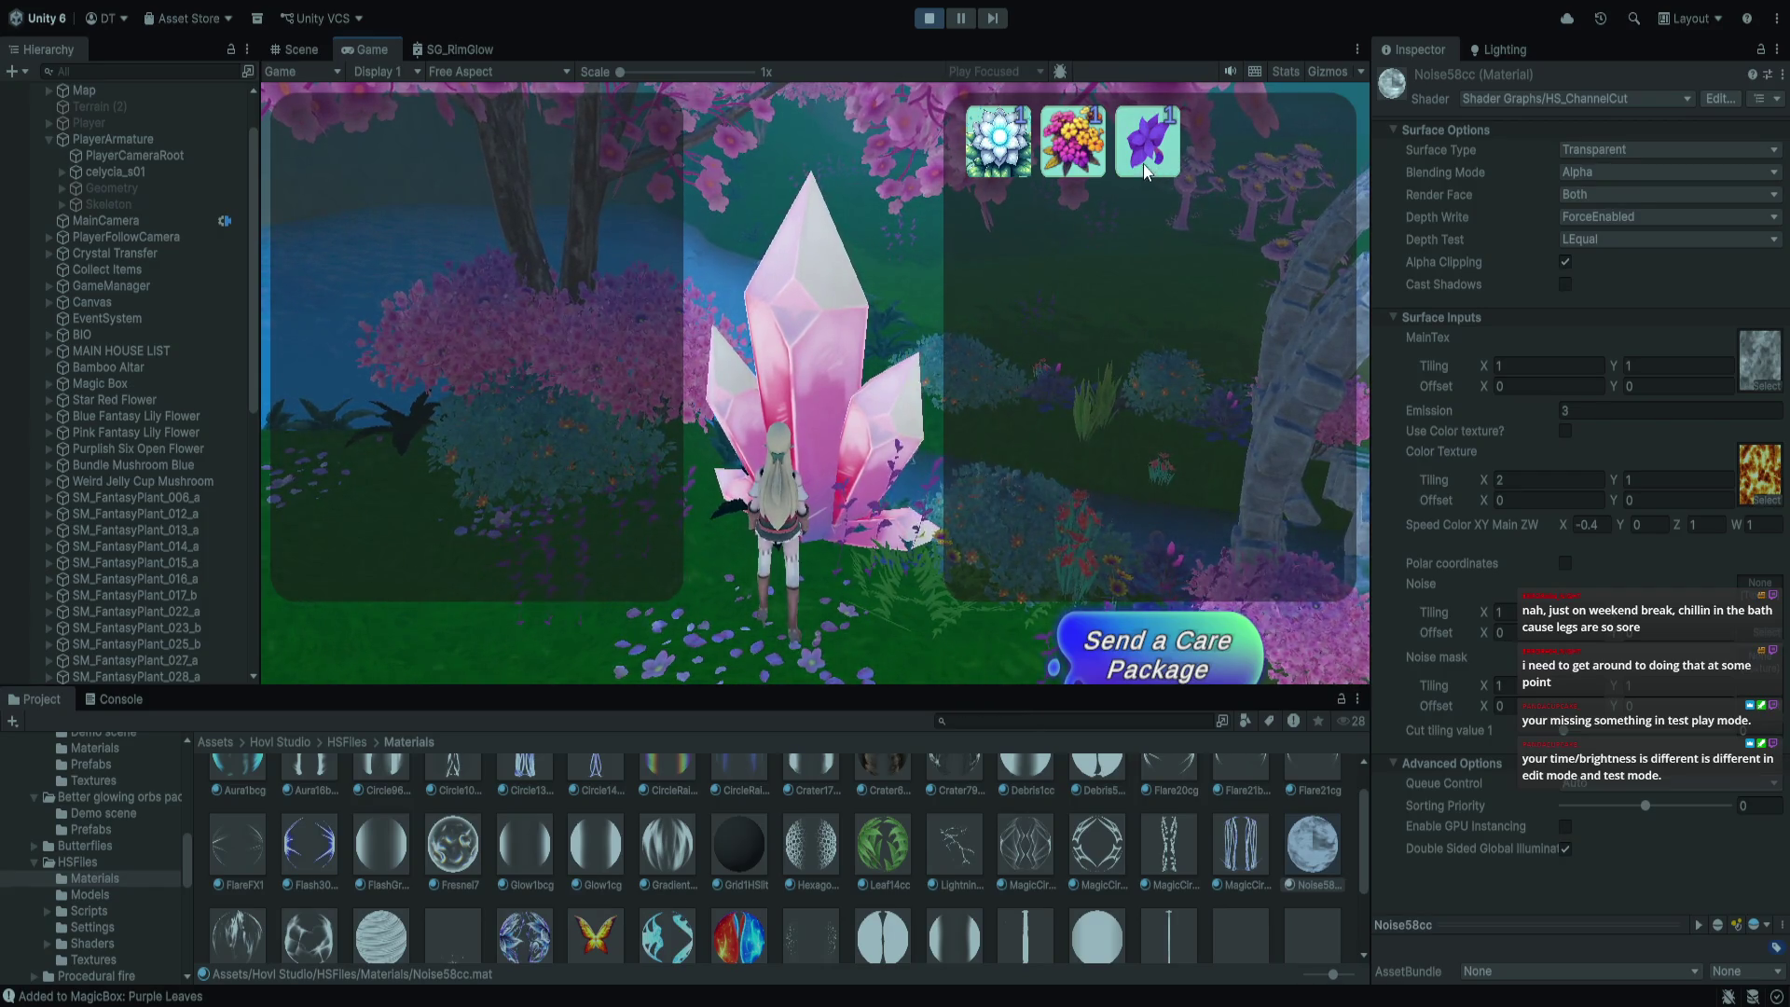
key(e)
key(w)
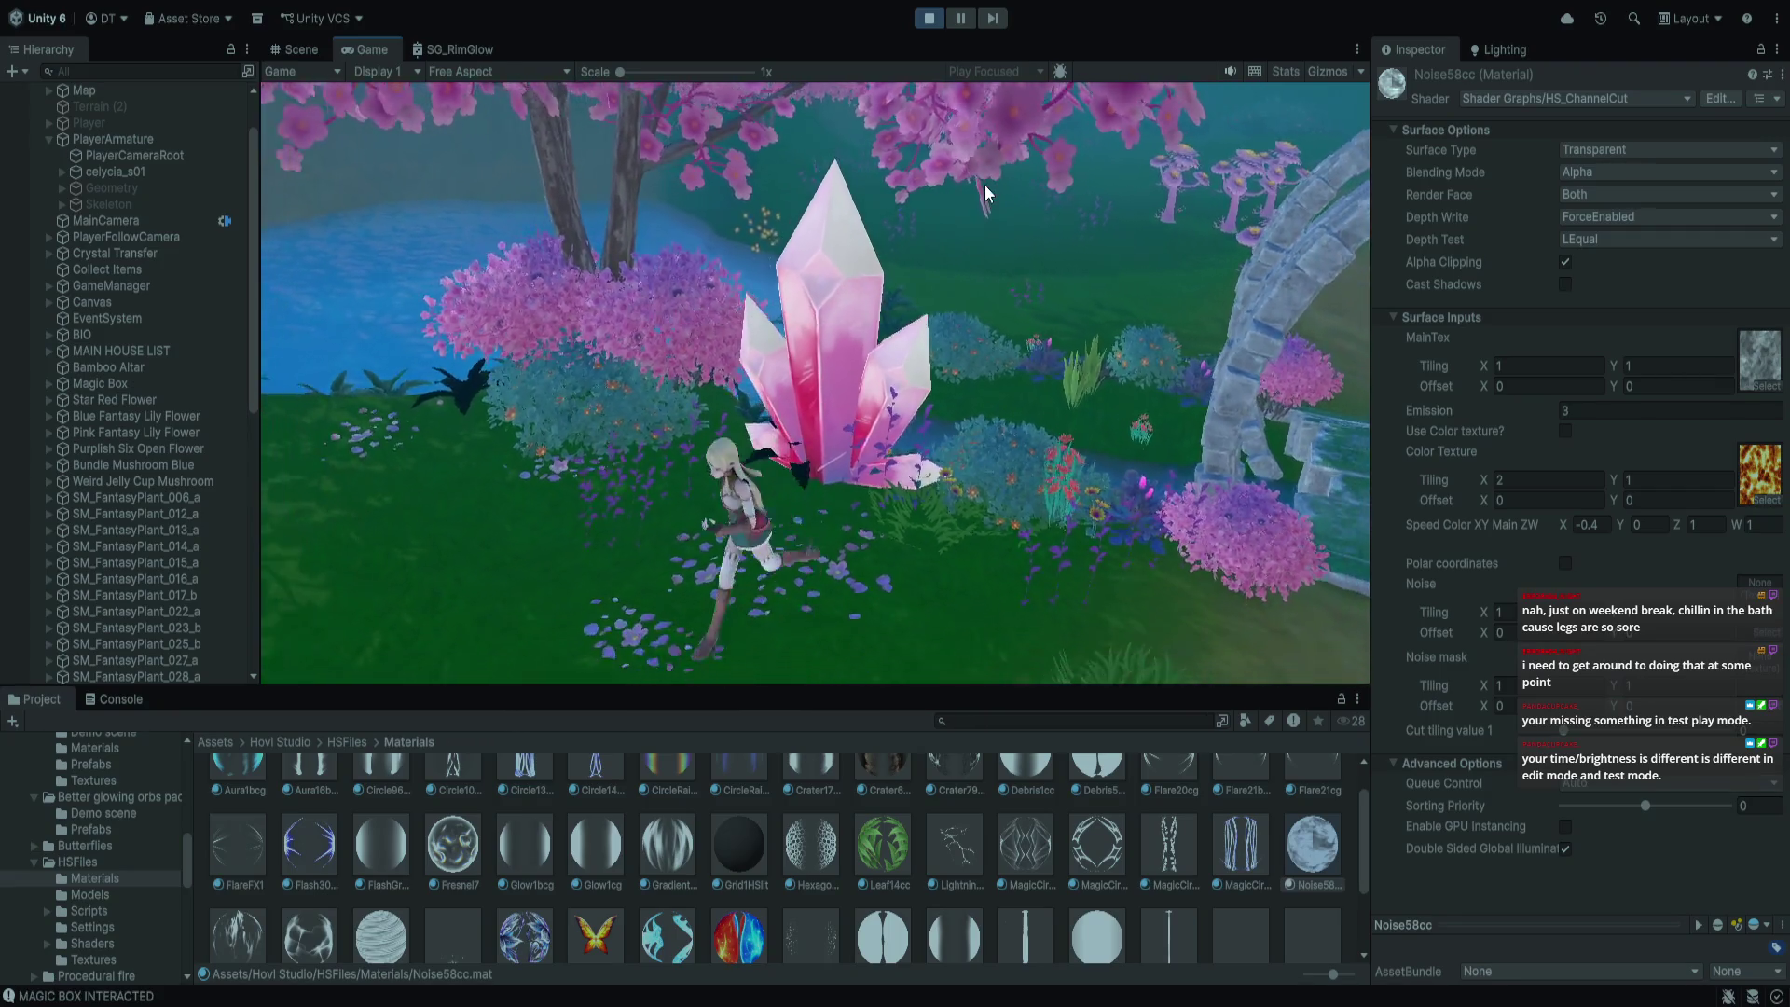
key(e)
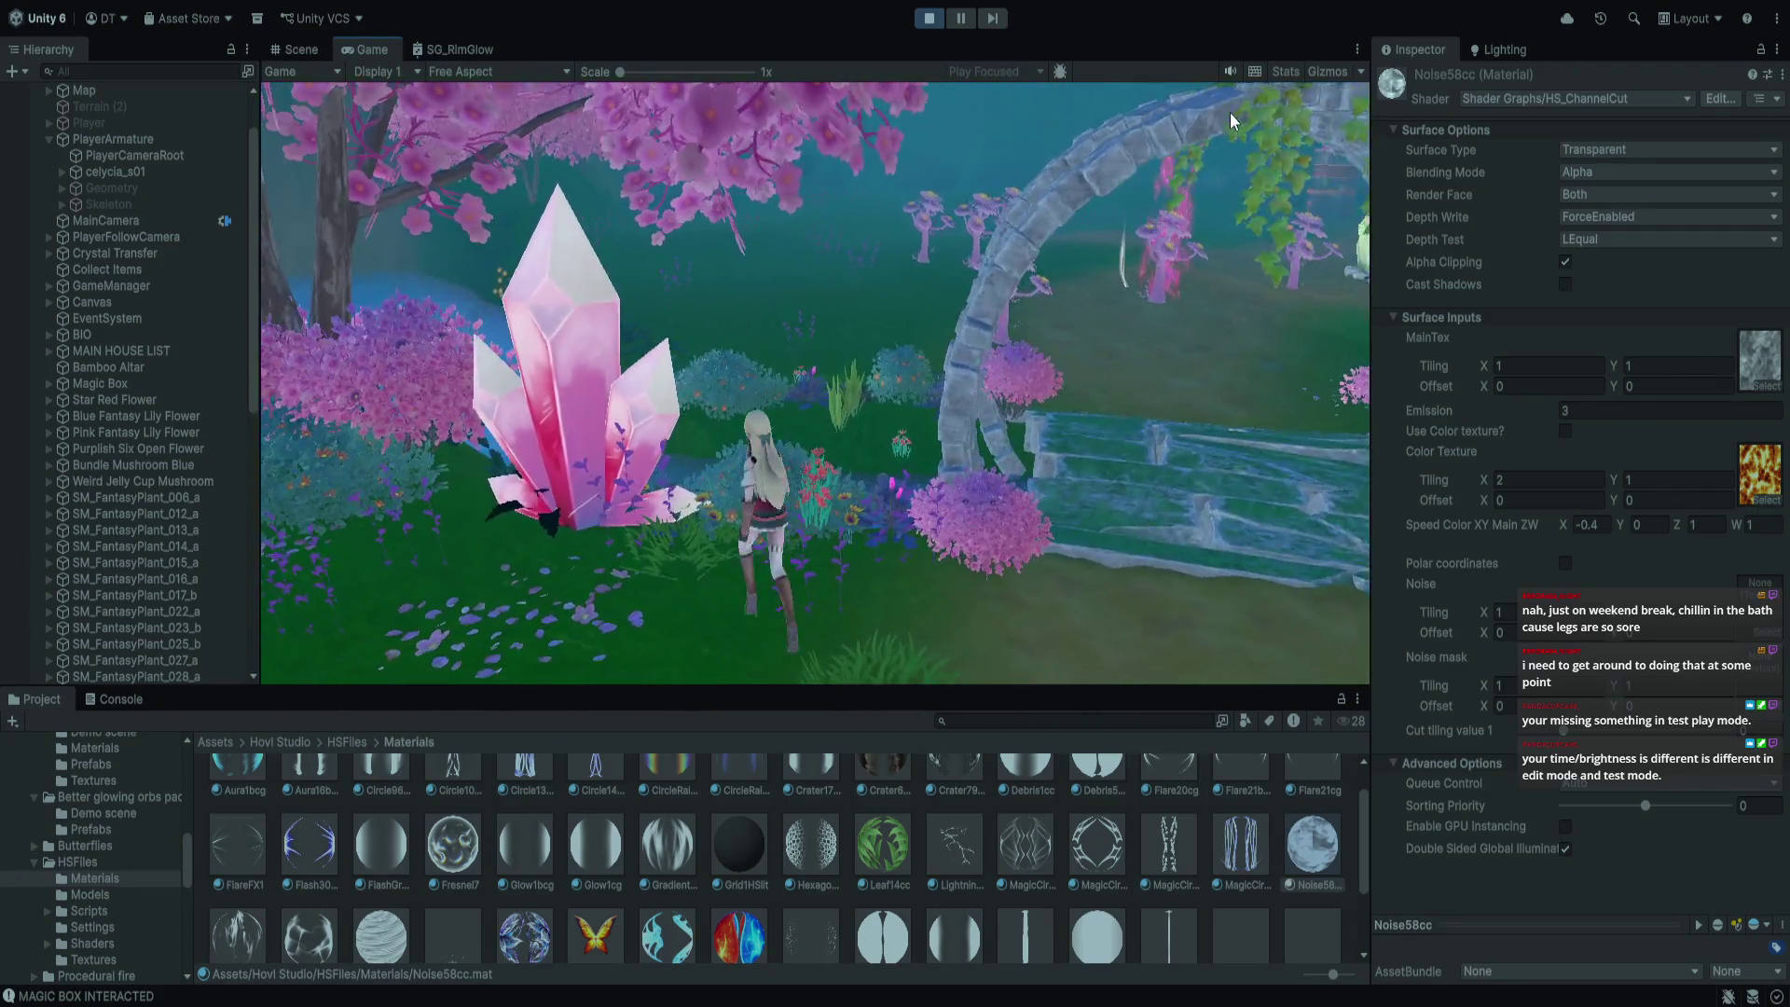
click(1147, 140)
click(1002, 145)
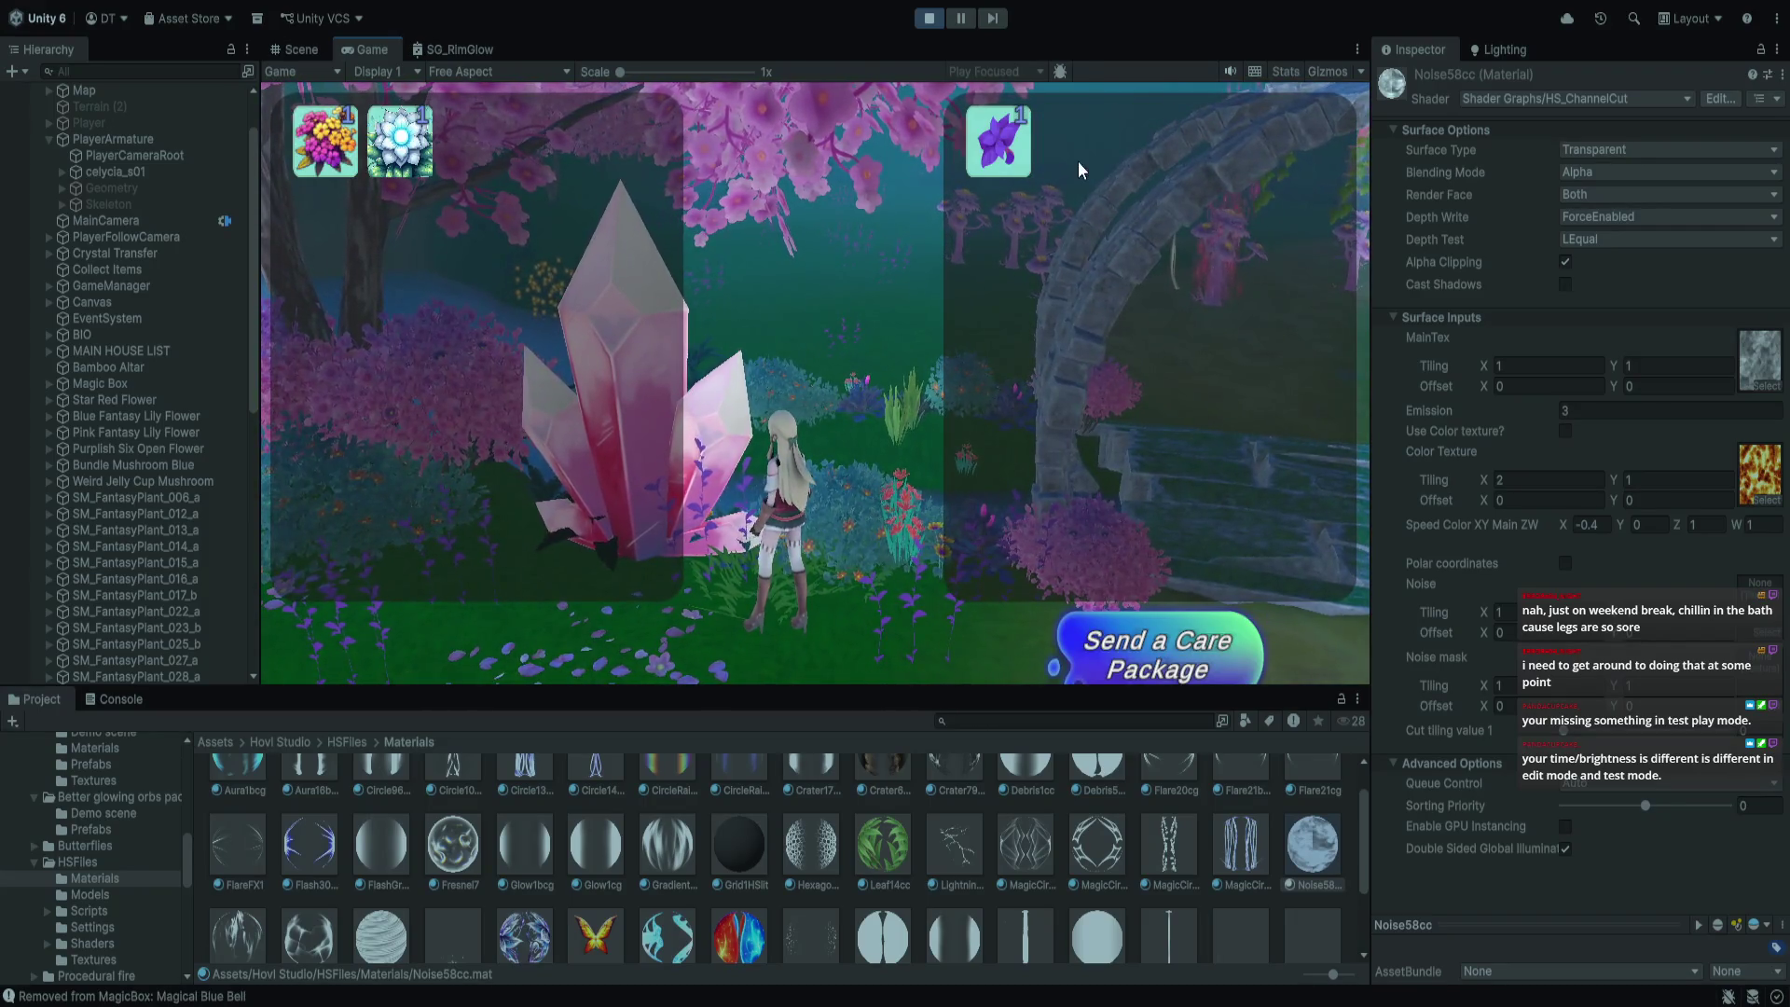
click(396, 140)
Shuffle the iris, lotus and bouquet in and out of the box, then stop play
click(1000, 149)
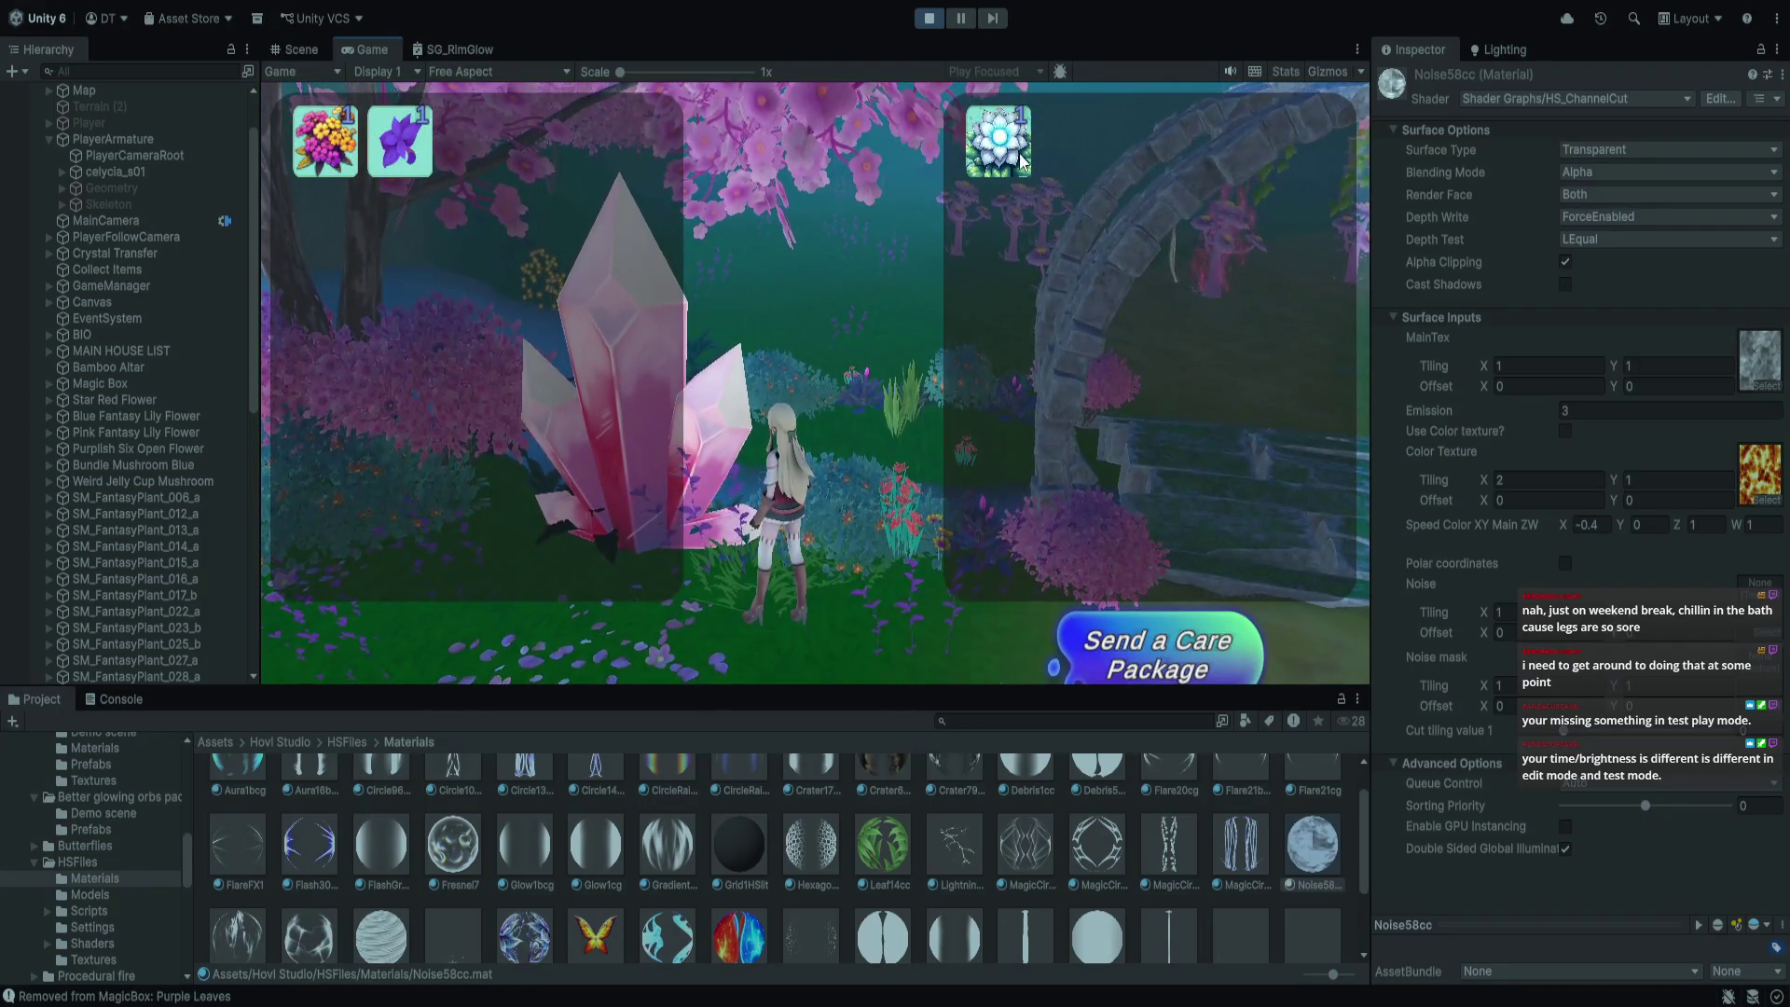
click(999, 149)
click(475, 163)
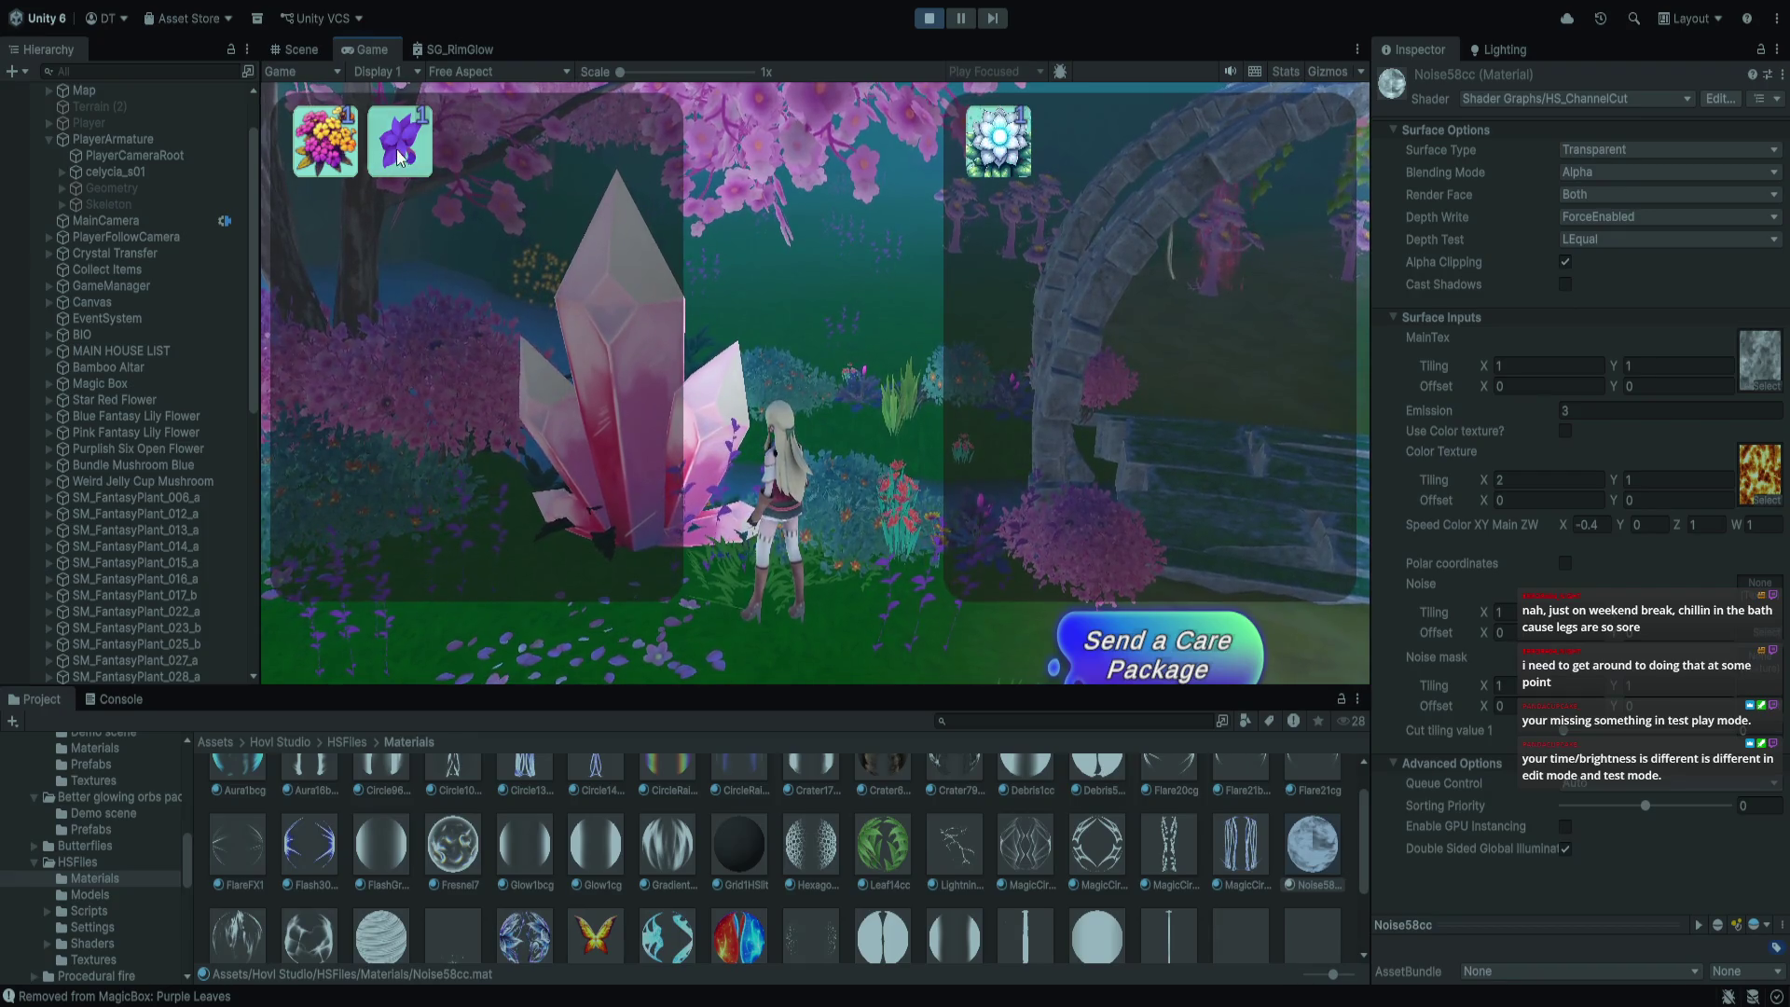
click(399, 145)
click(322, 150)
click(1002, 145)
click(1058, 145)
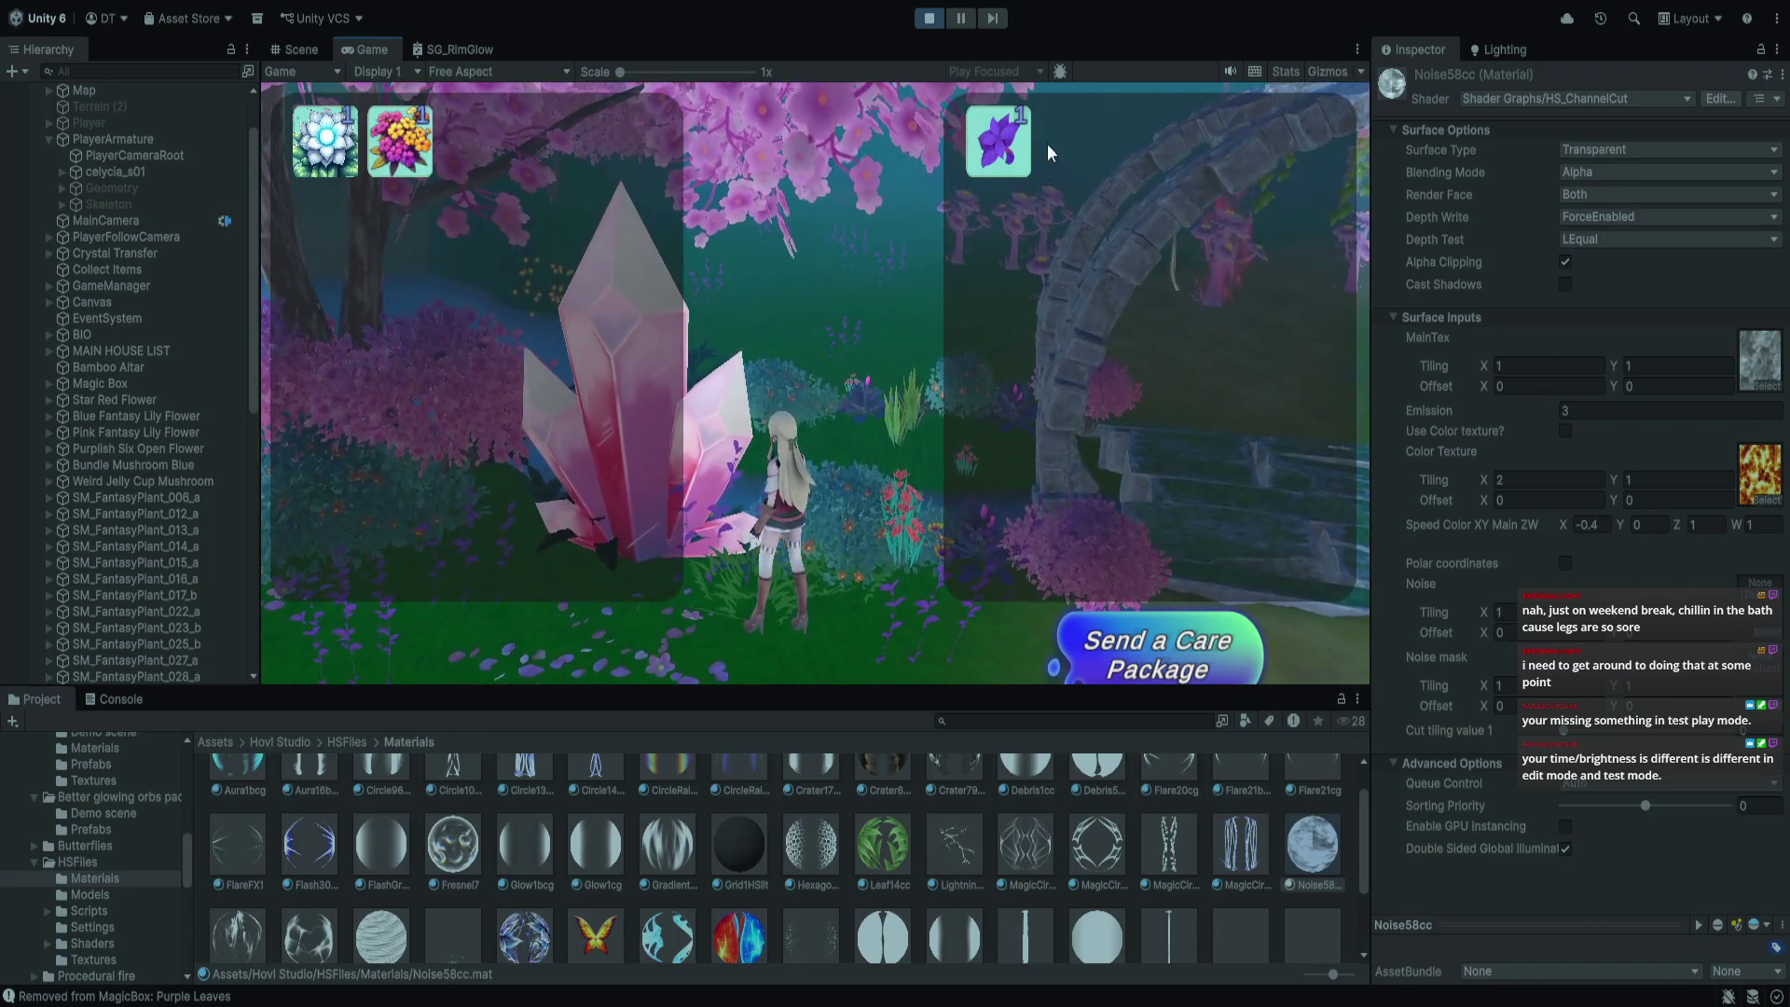
click(993, 145)
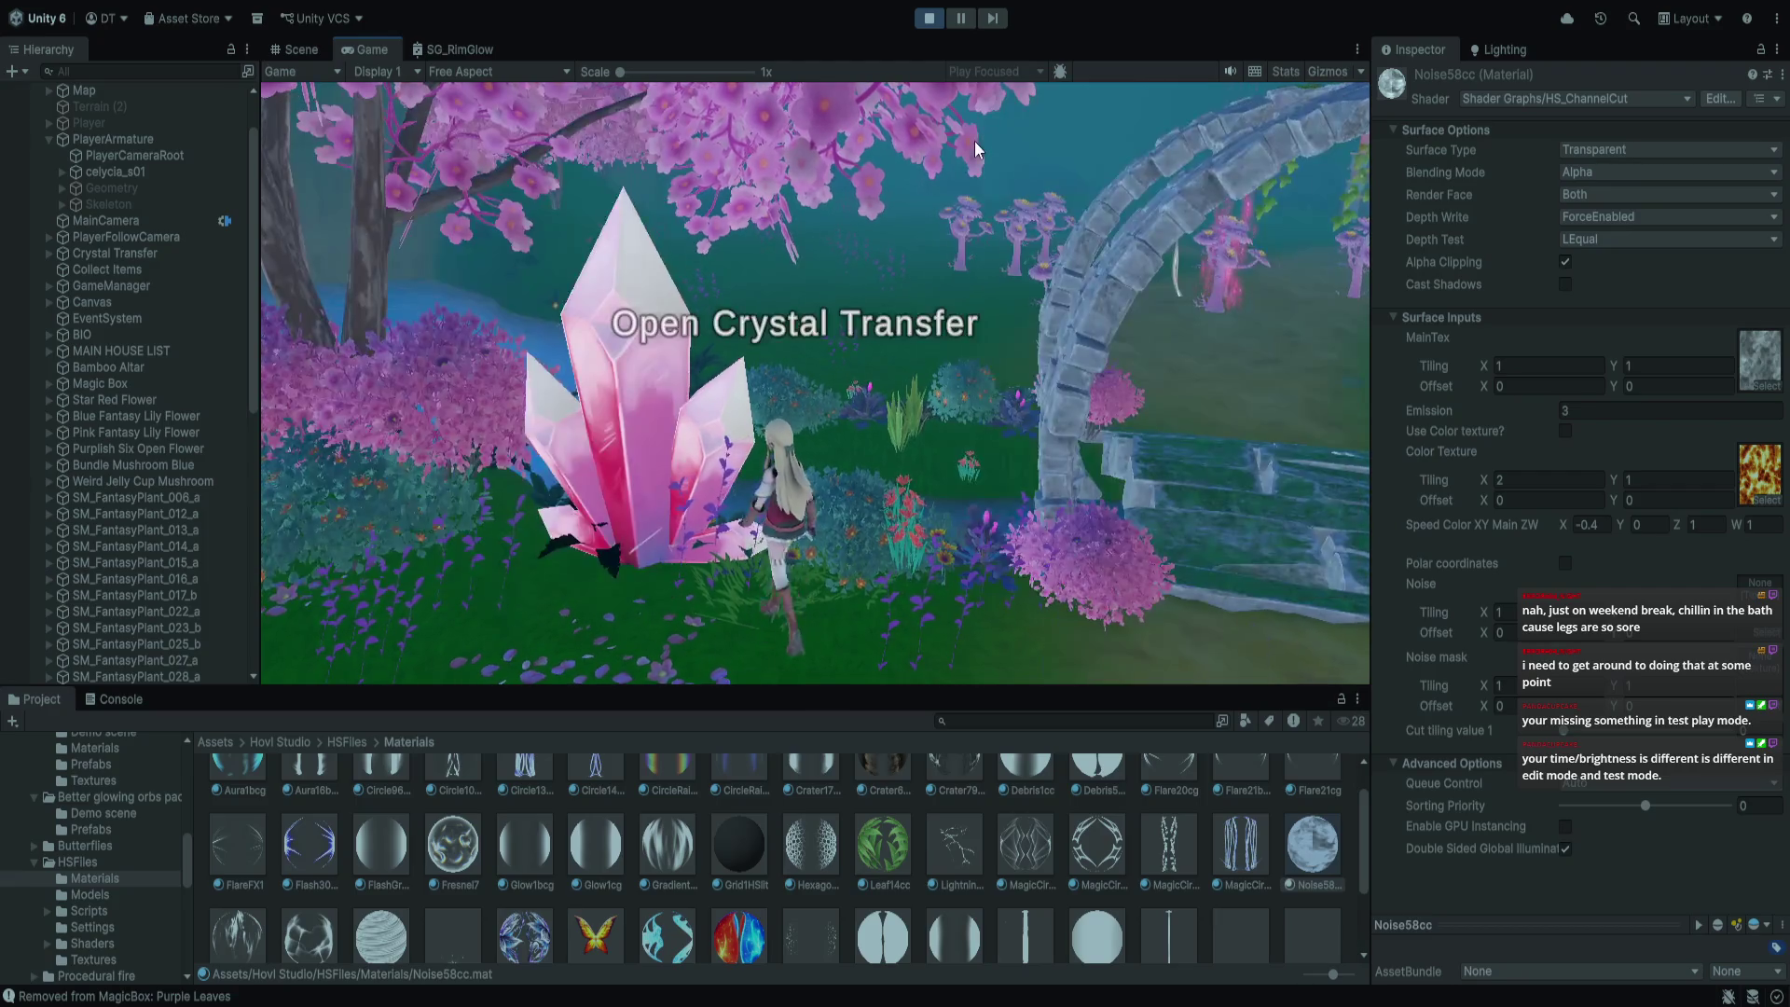
key(Escape)
key(w)
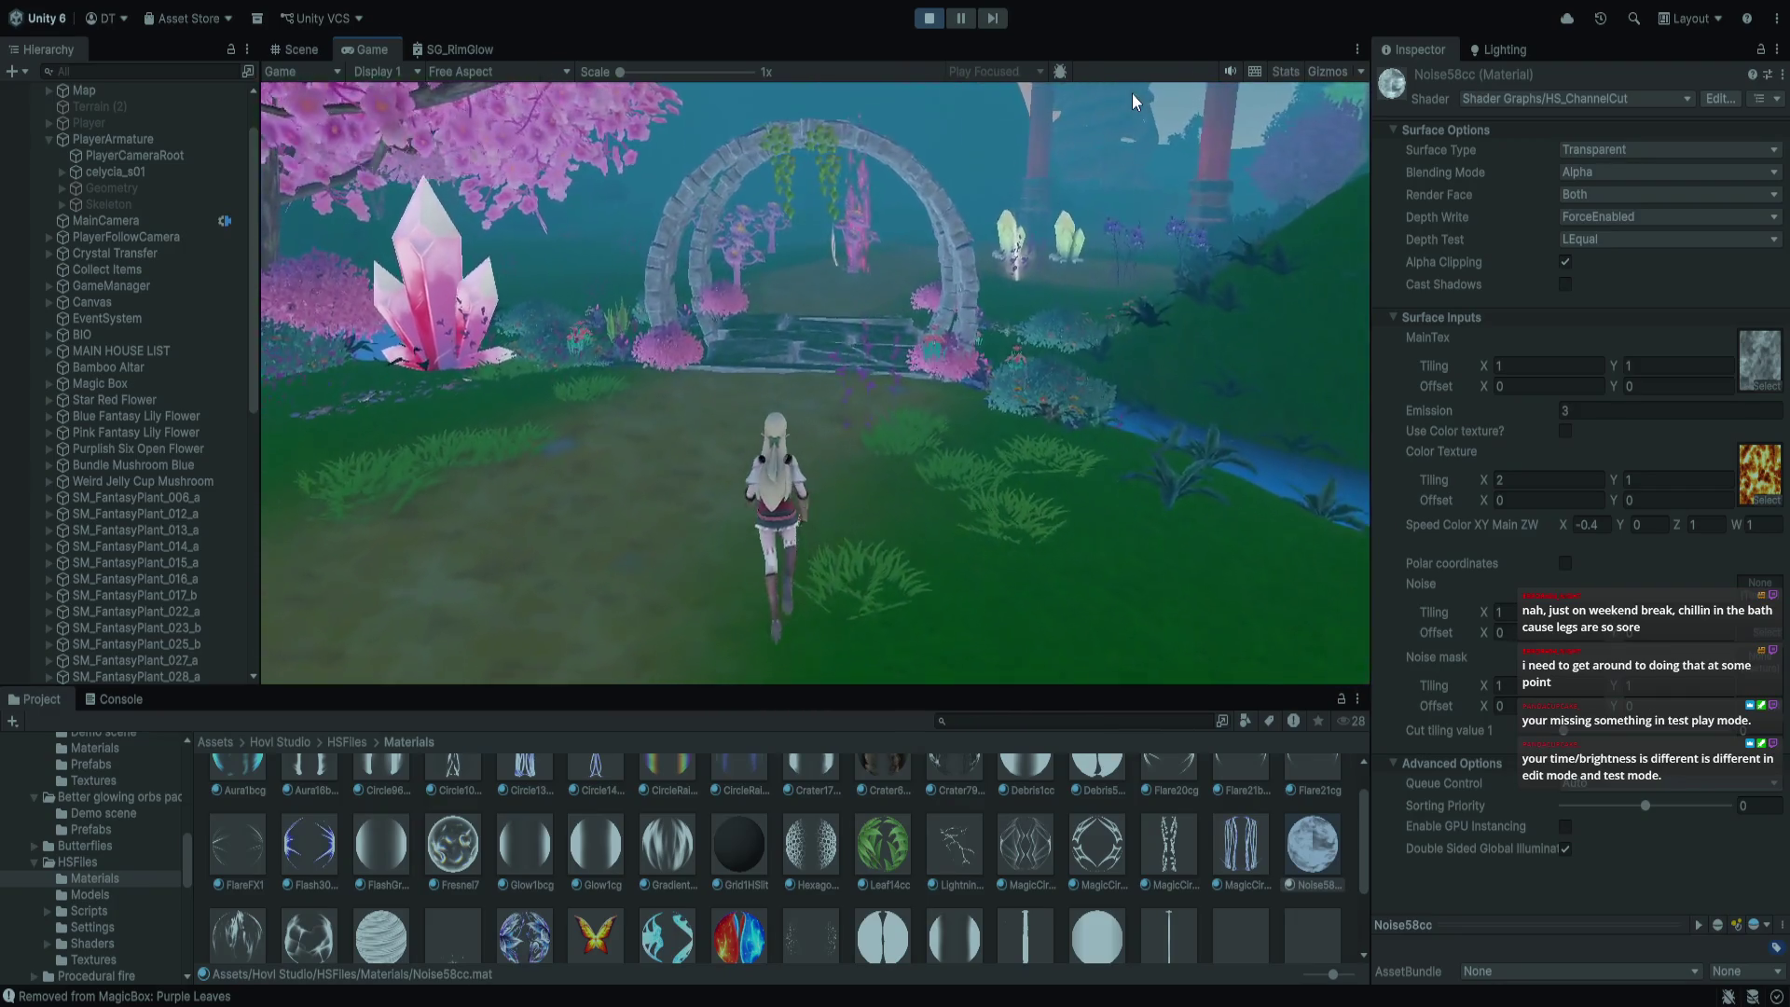
click(943, 20)
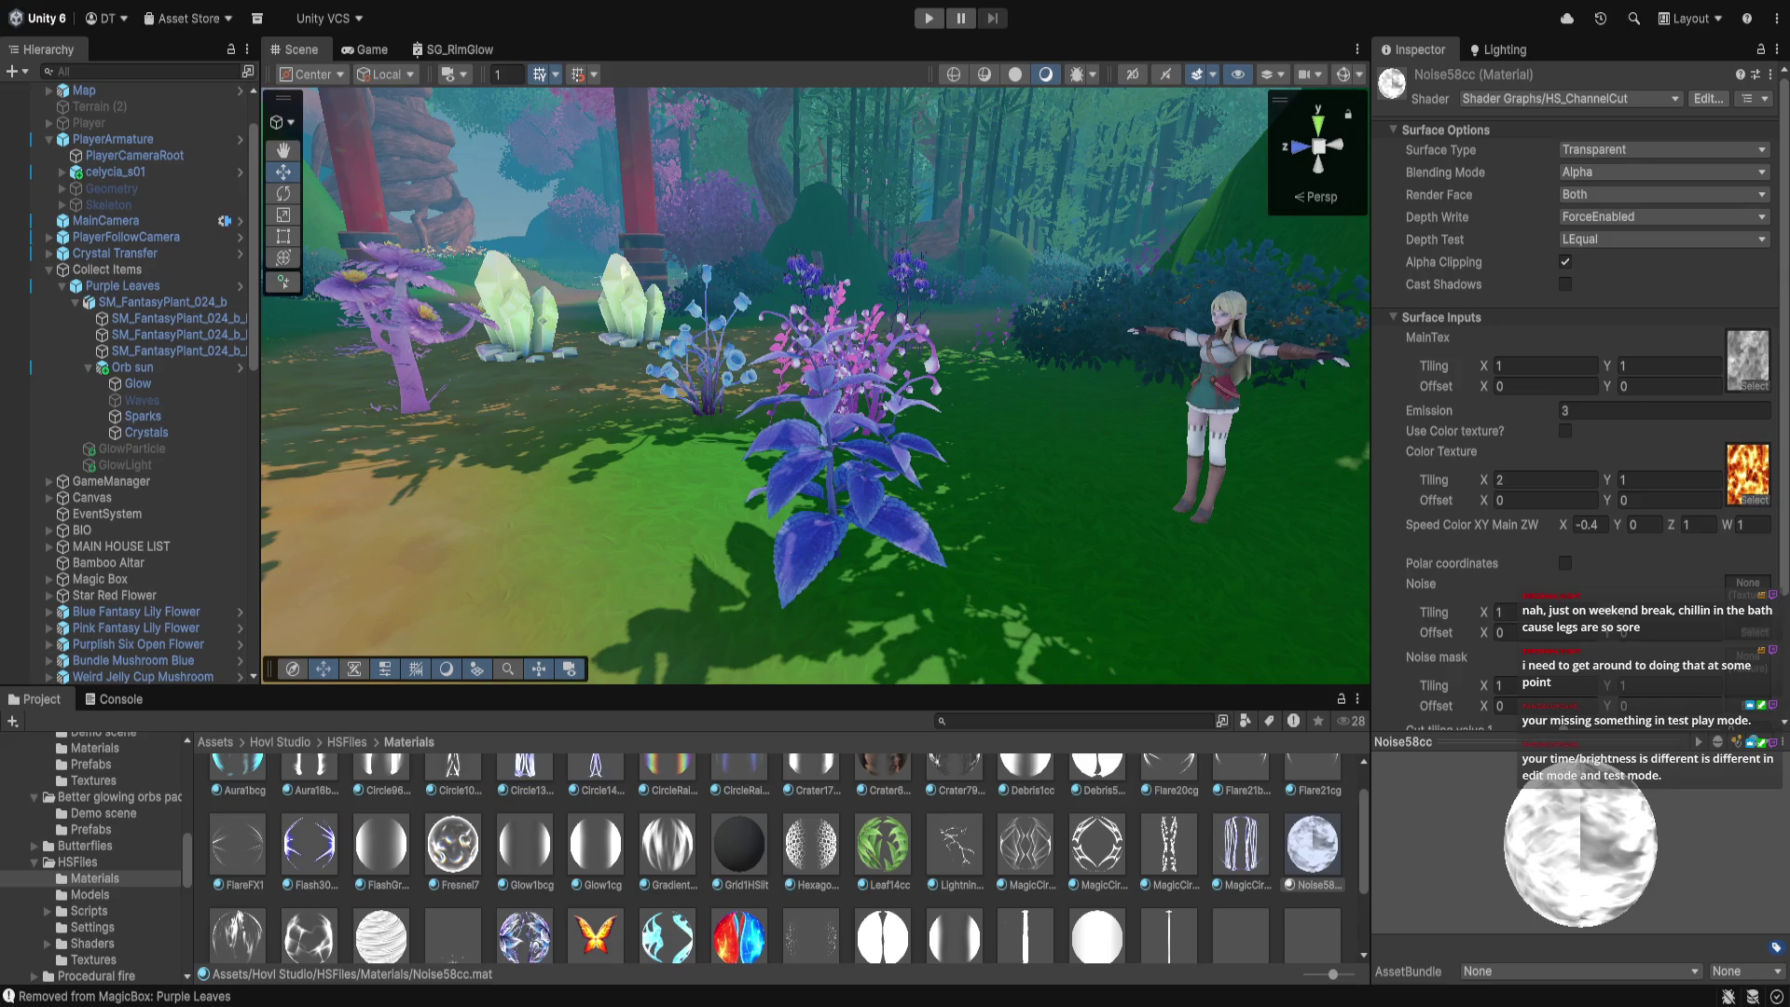
click(1514, 412)
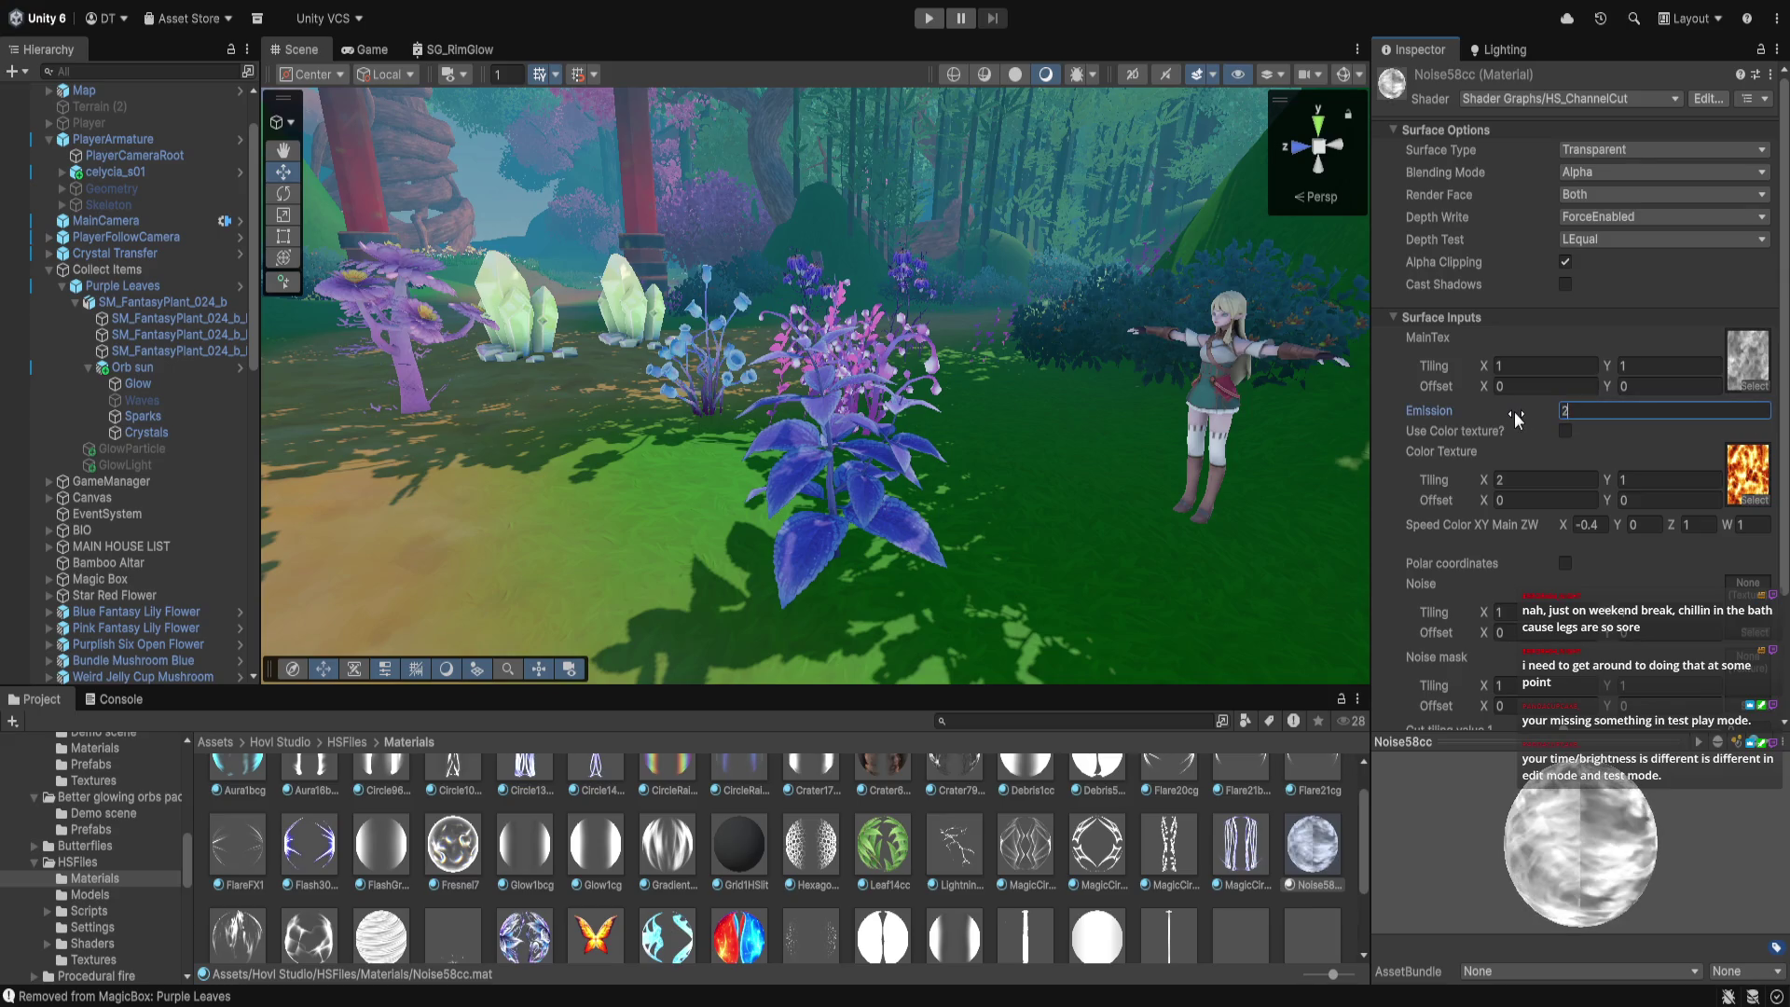
text(2)
key(Return)
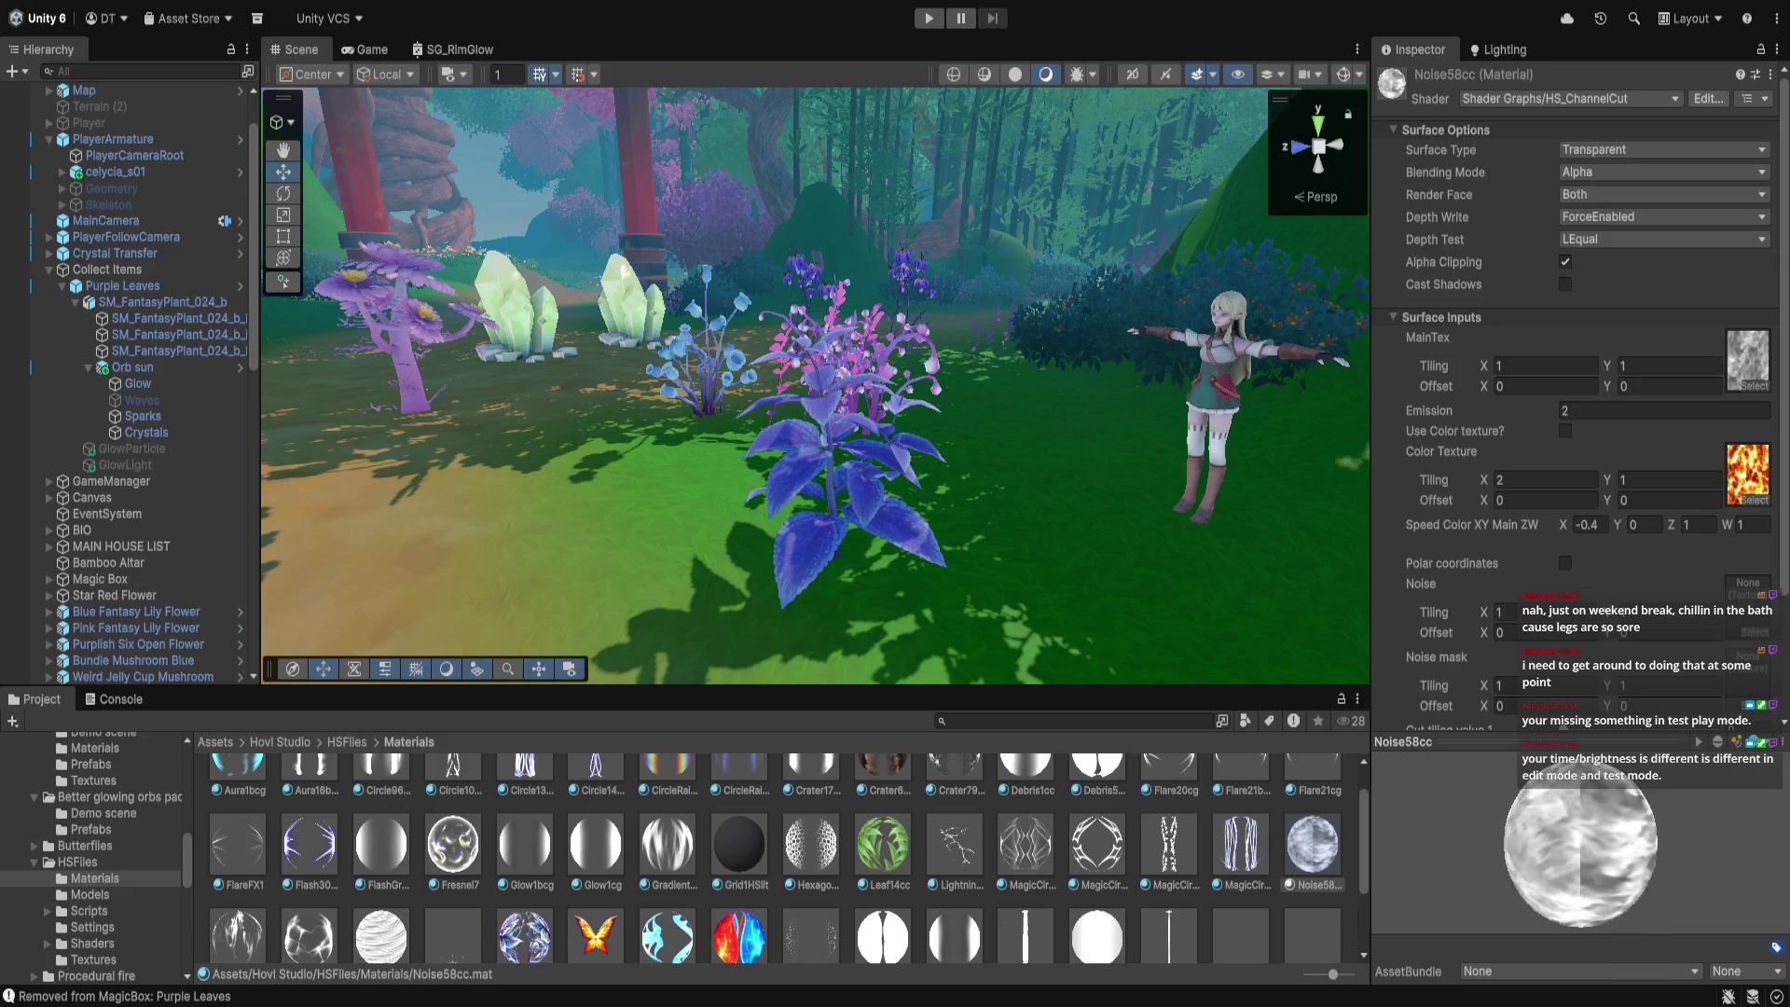
scroll(1576, 391, down, 3)
scroll(1576, 391, down, 1)
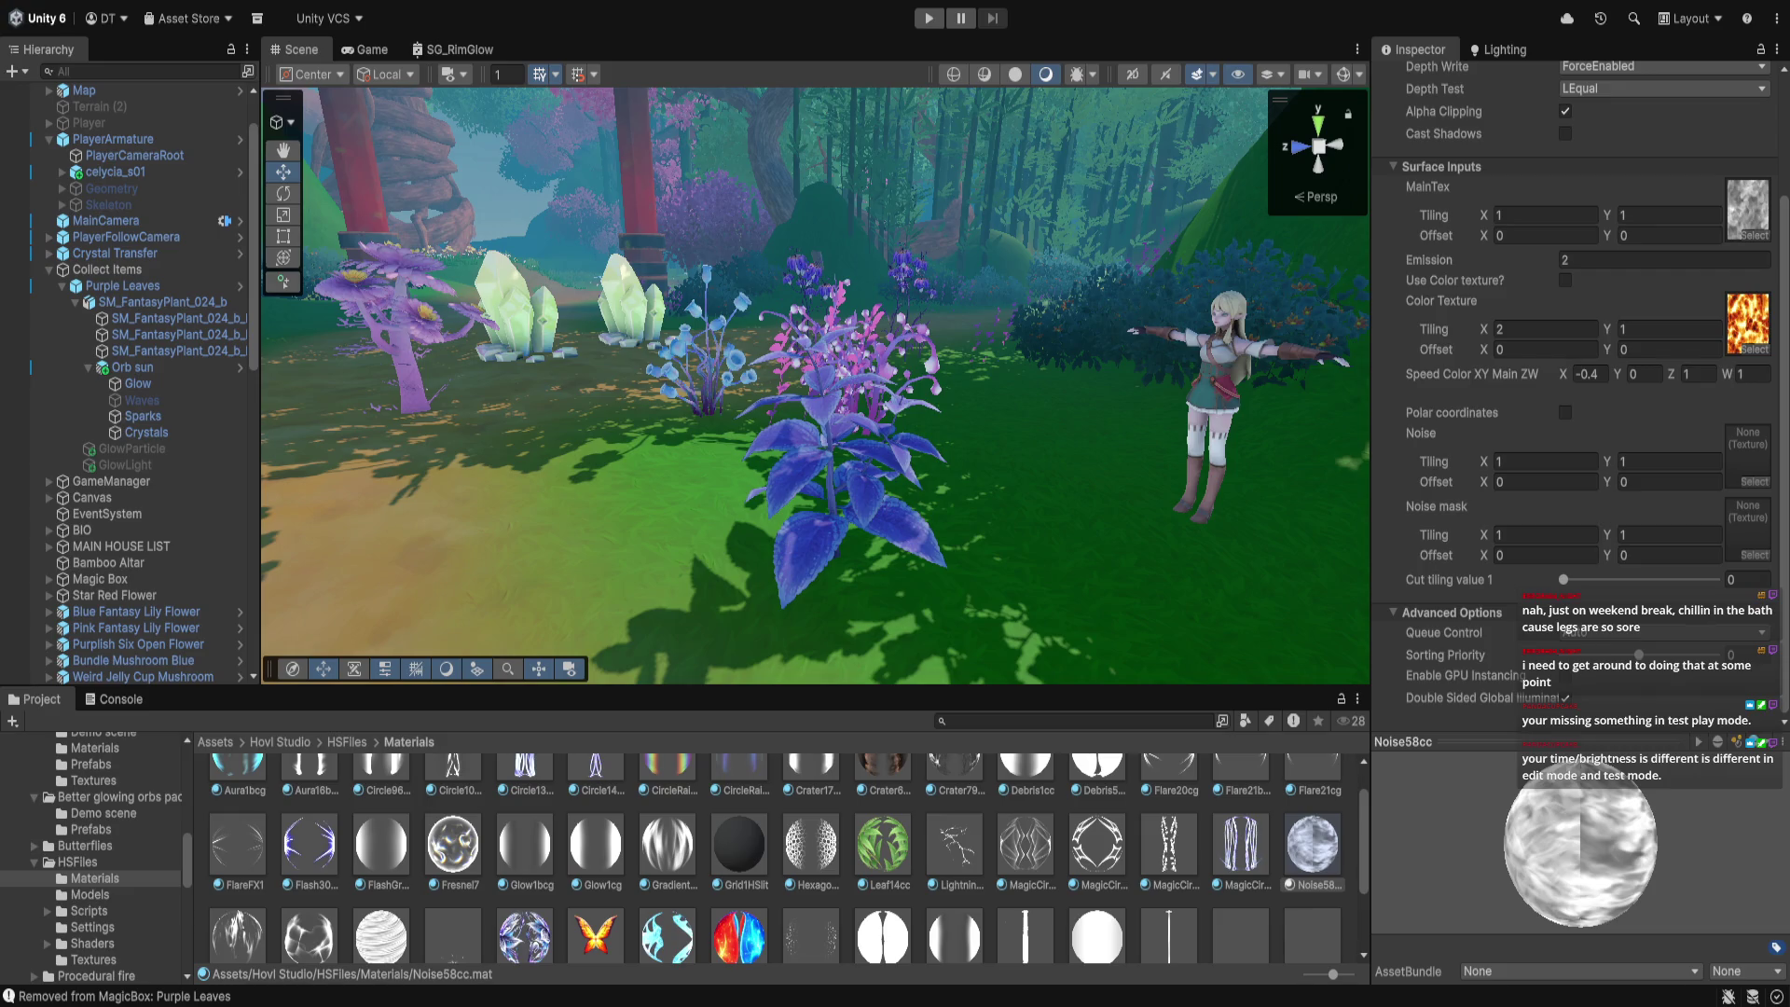
scroll(1575, 391, up, 3)
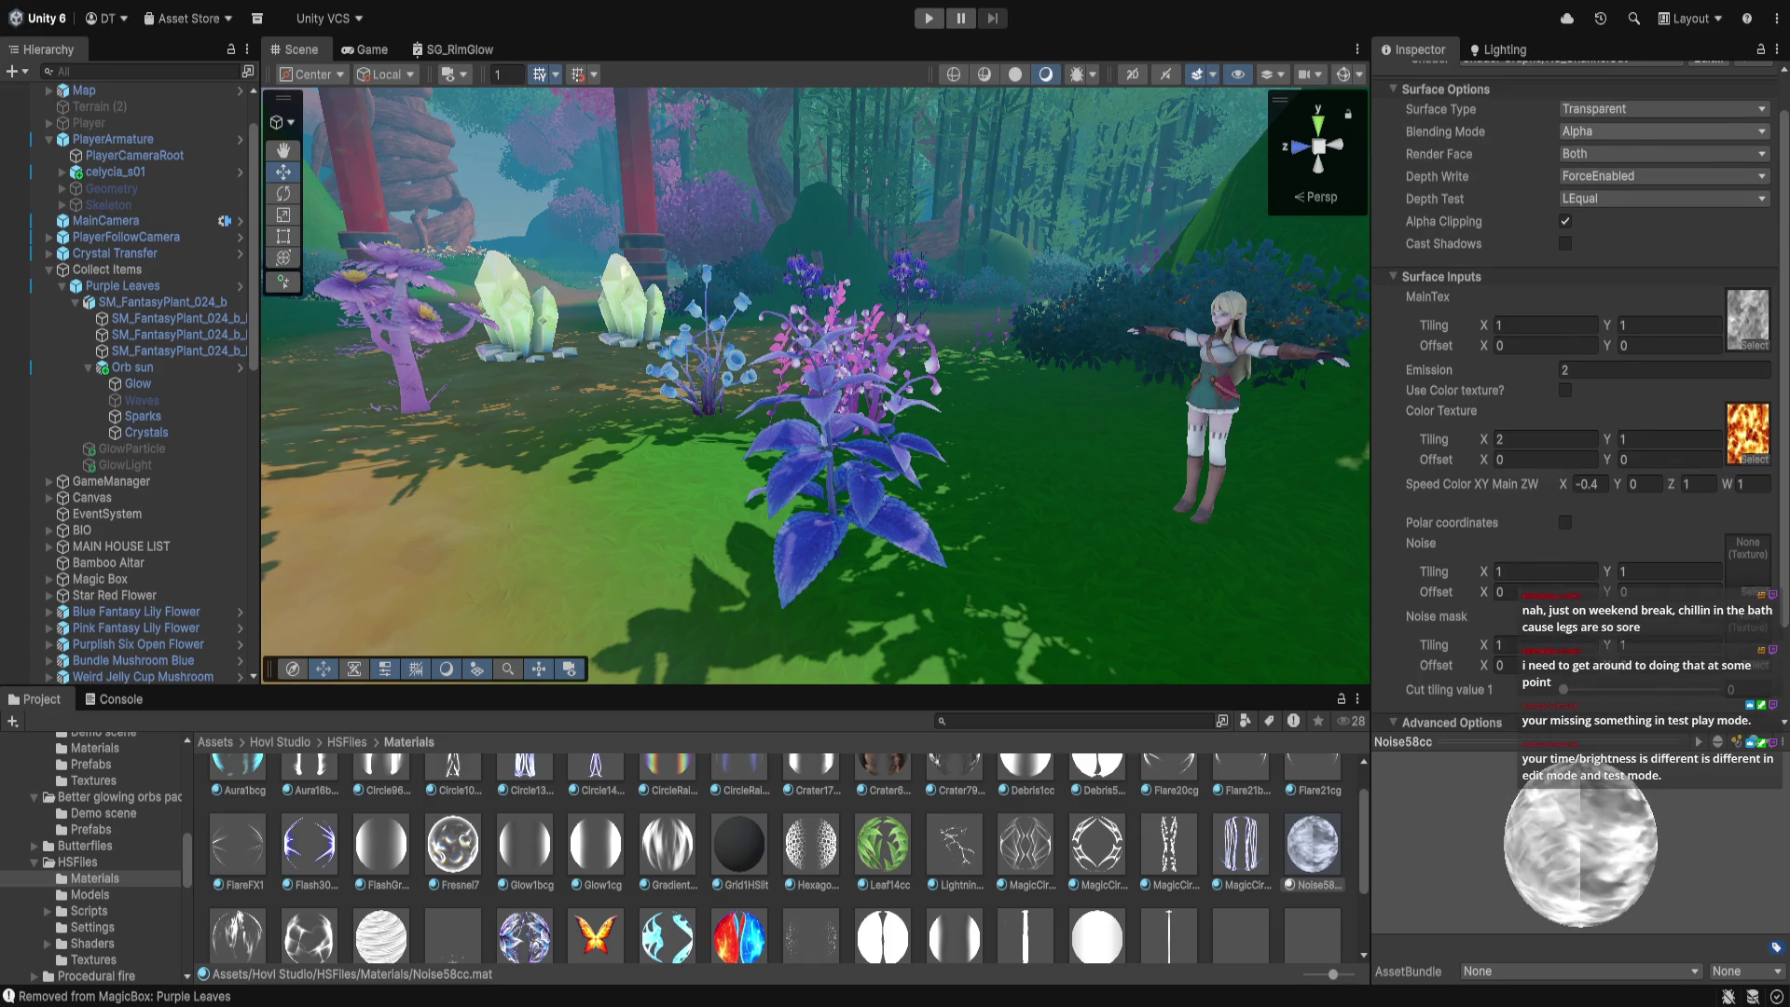
click(1626, 203)
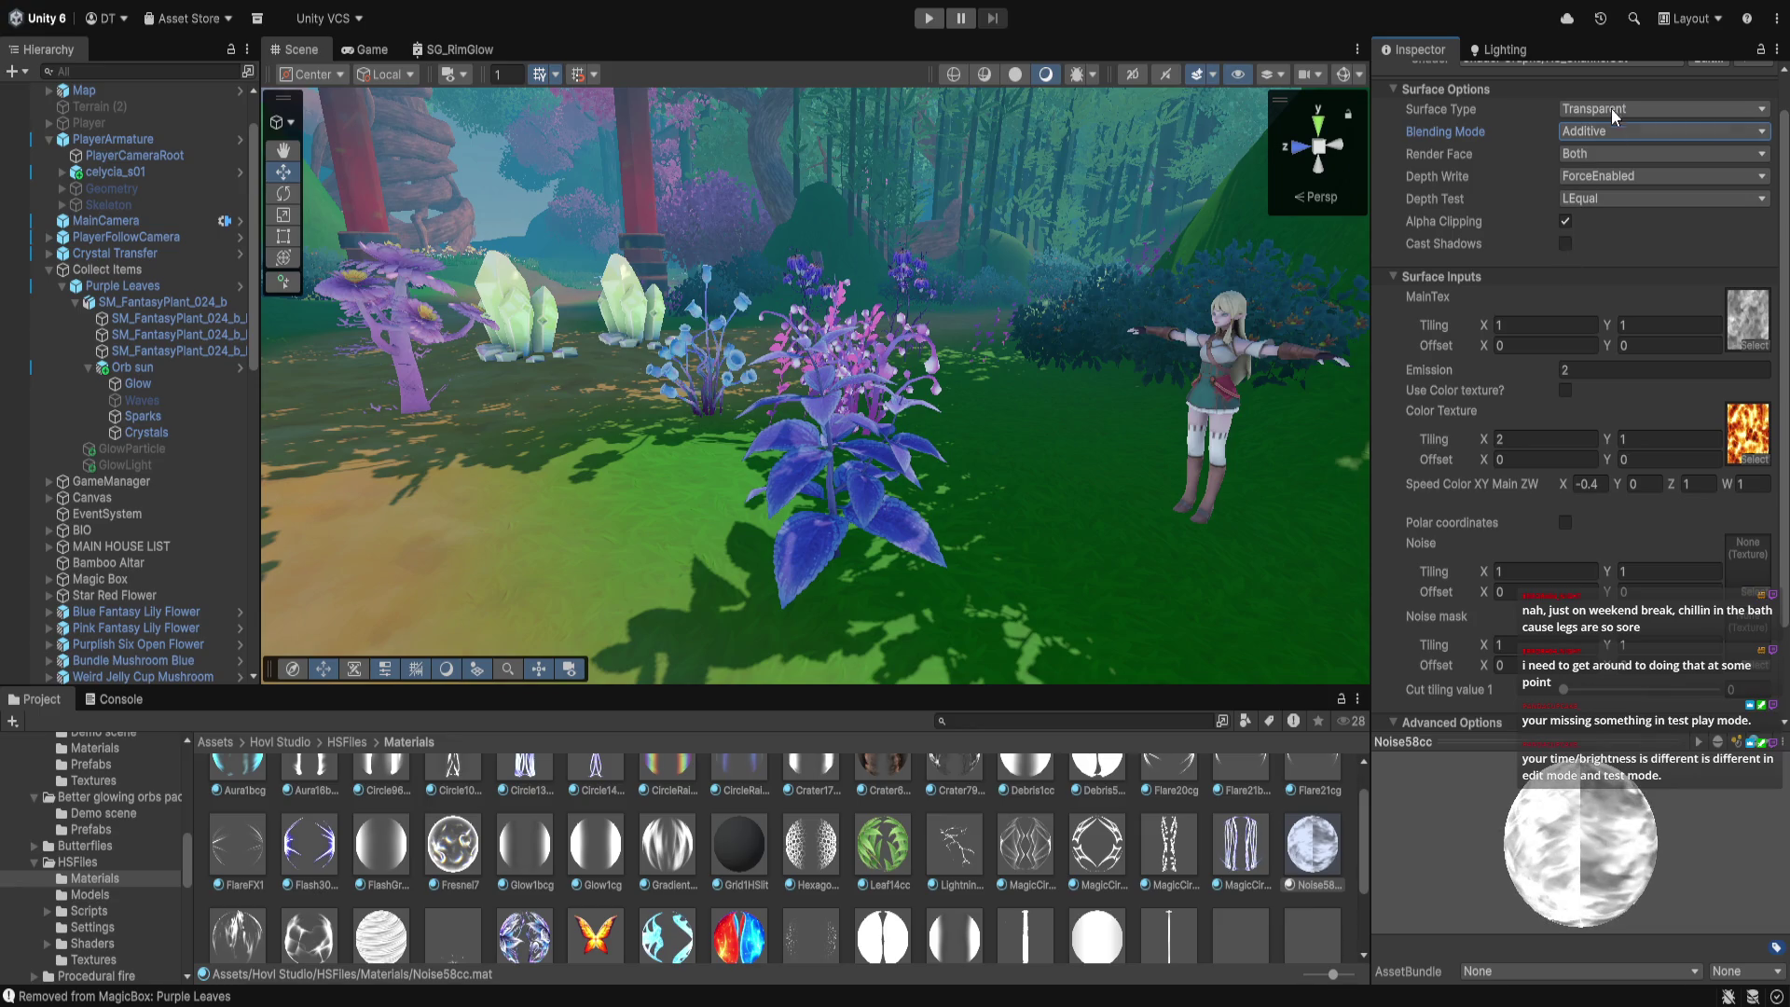
scroll(1619, 328, up, 2)
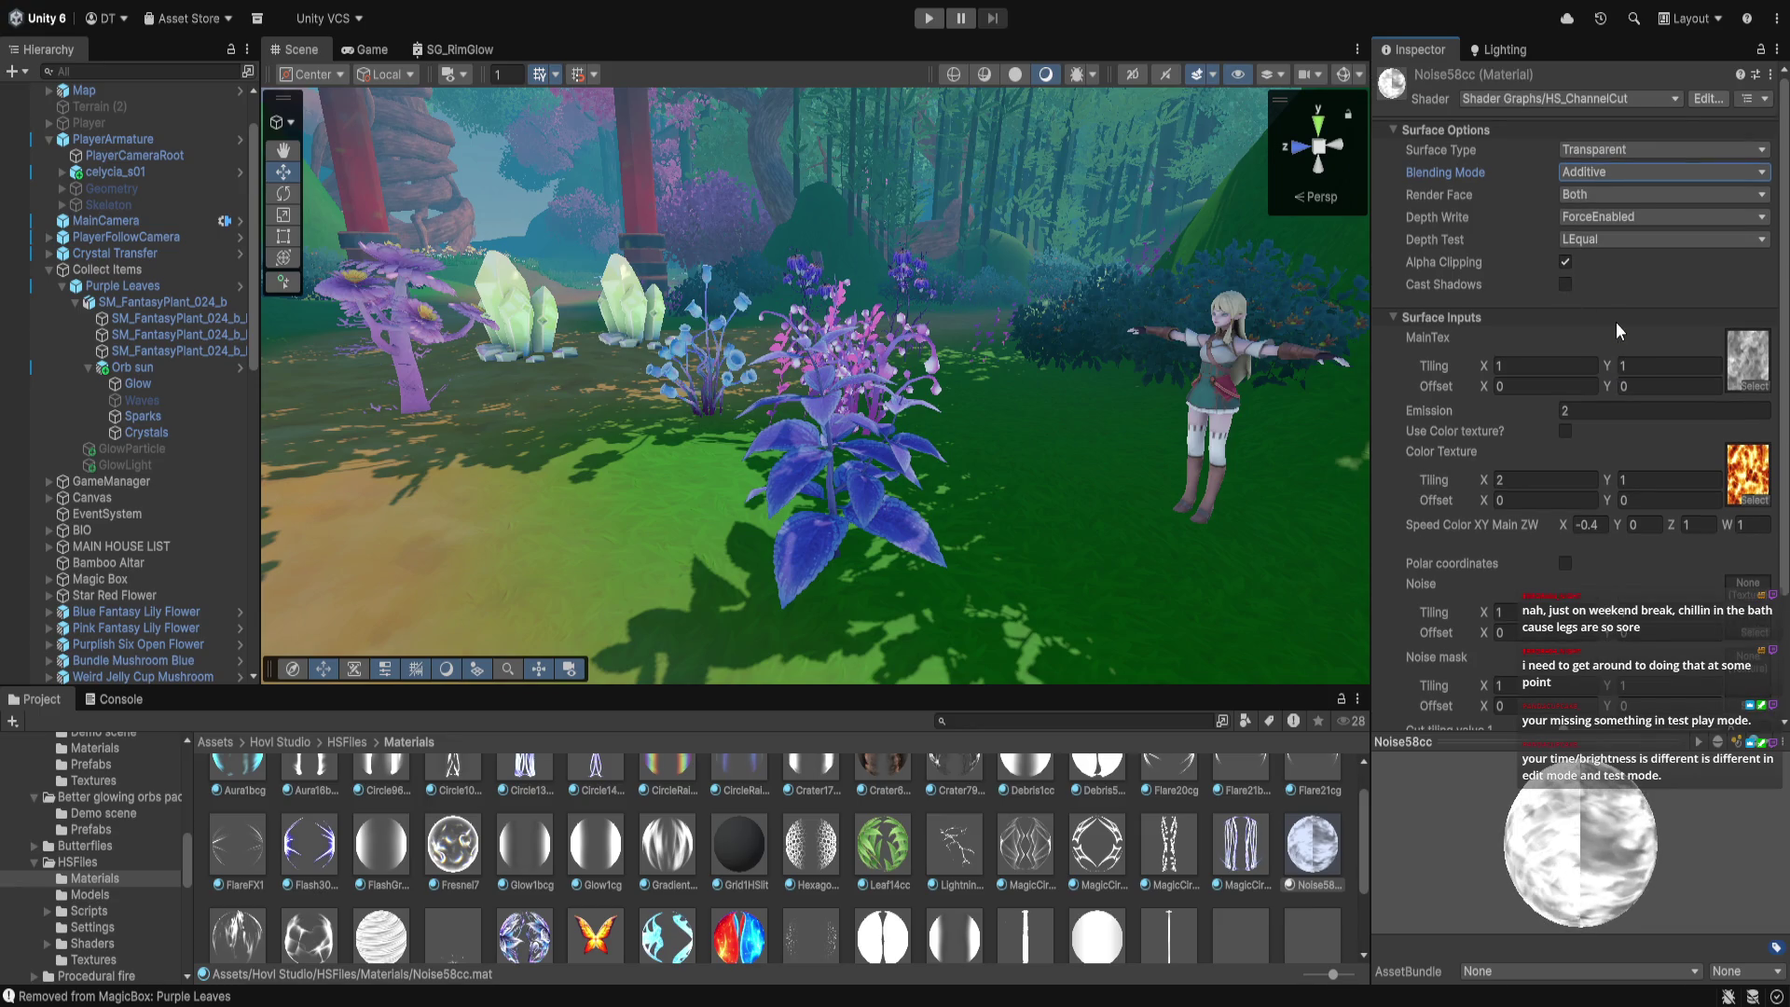
scroll(1618, 329, down, 3)
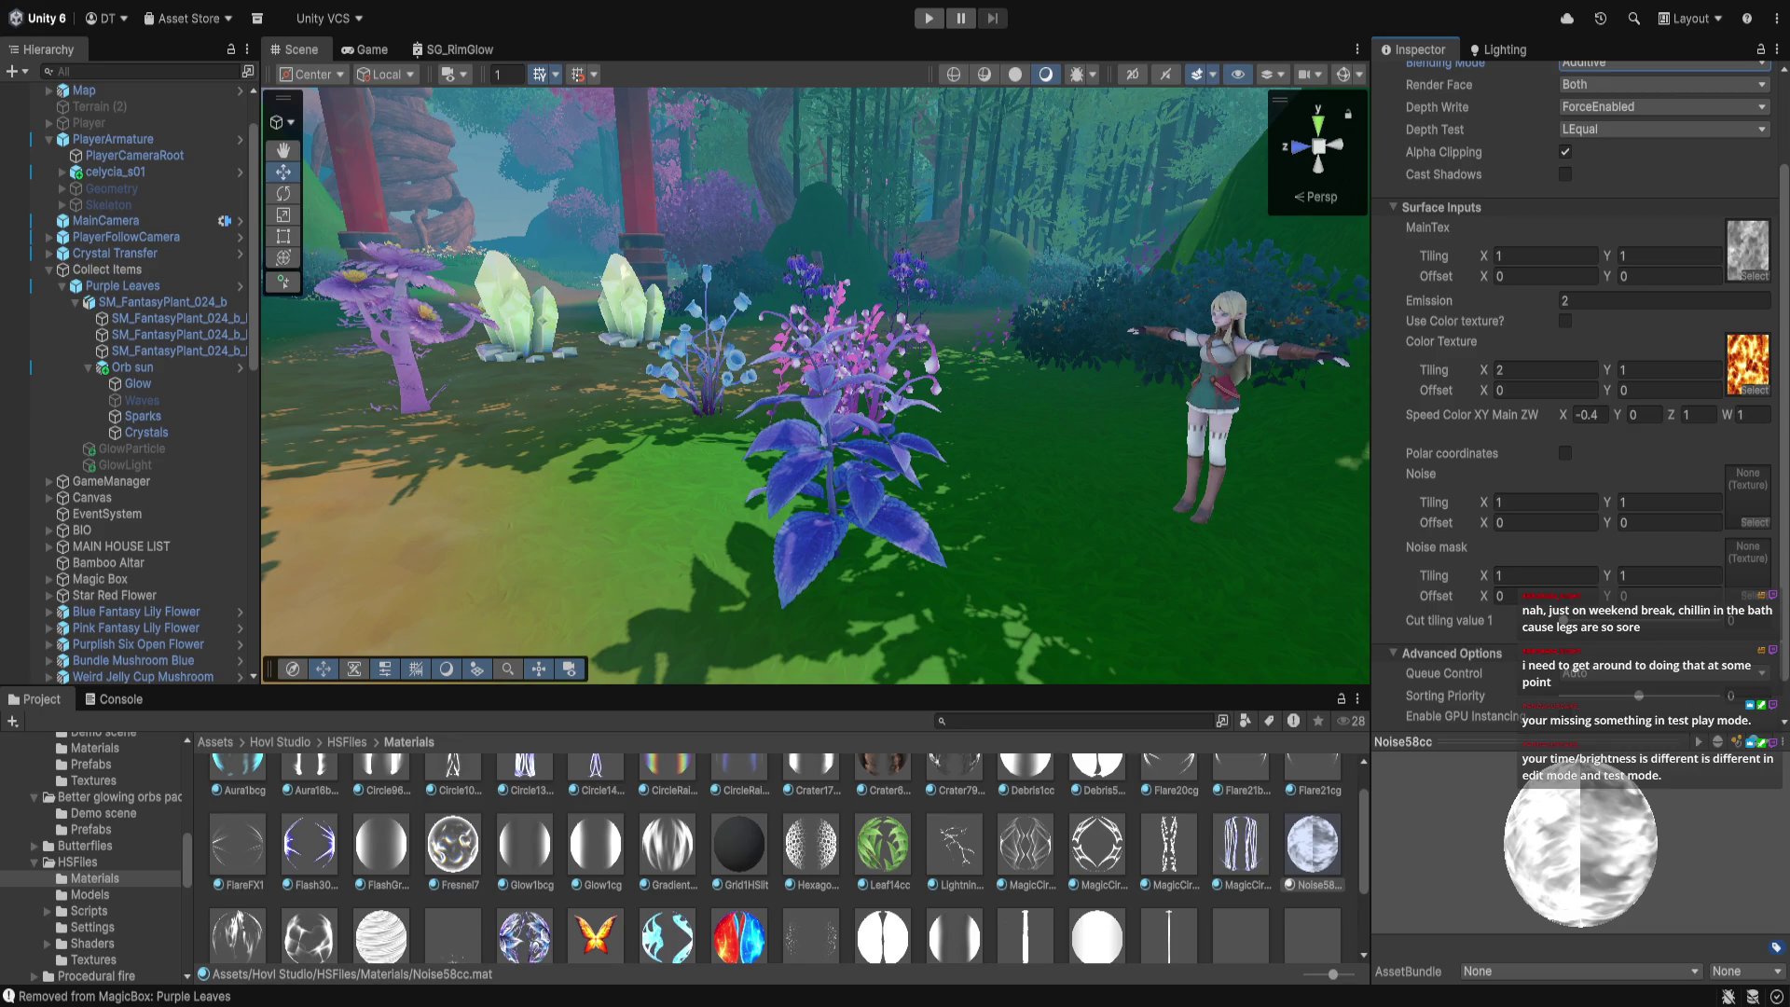
scroll(1647, 302, up, 3)
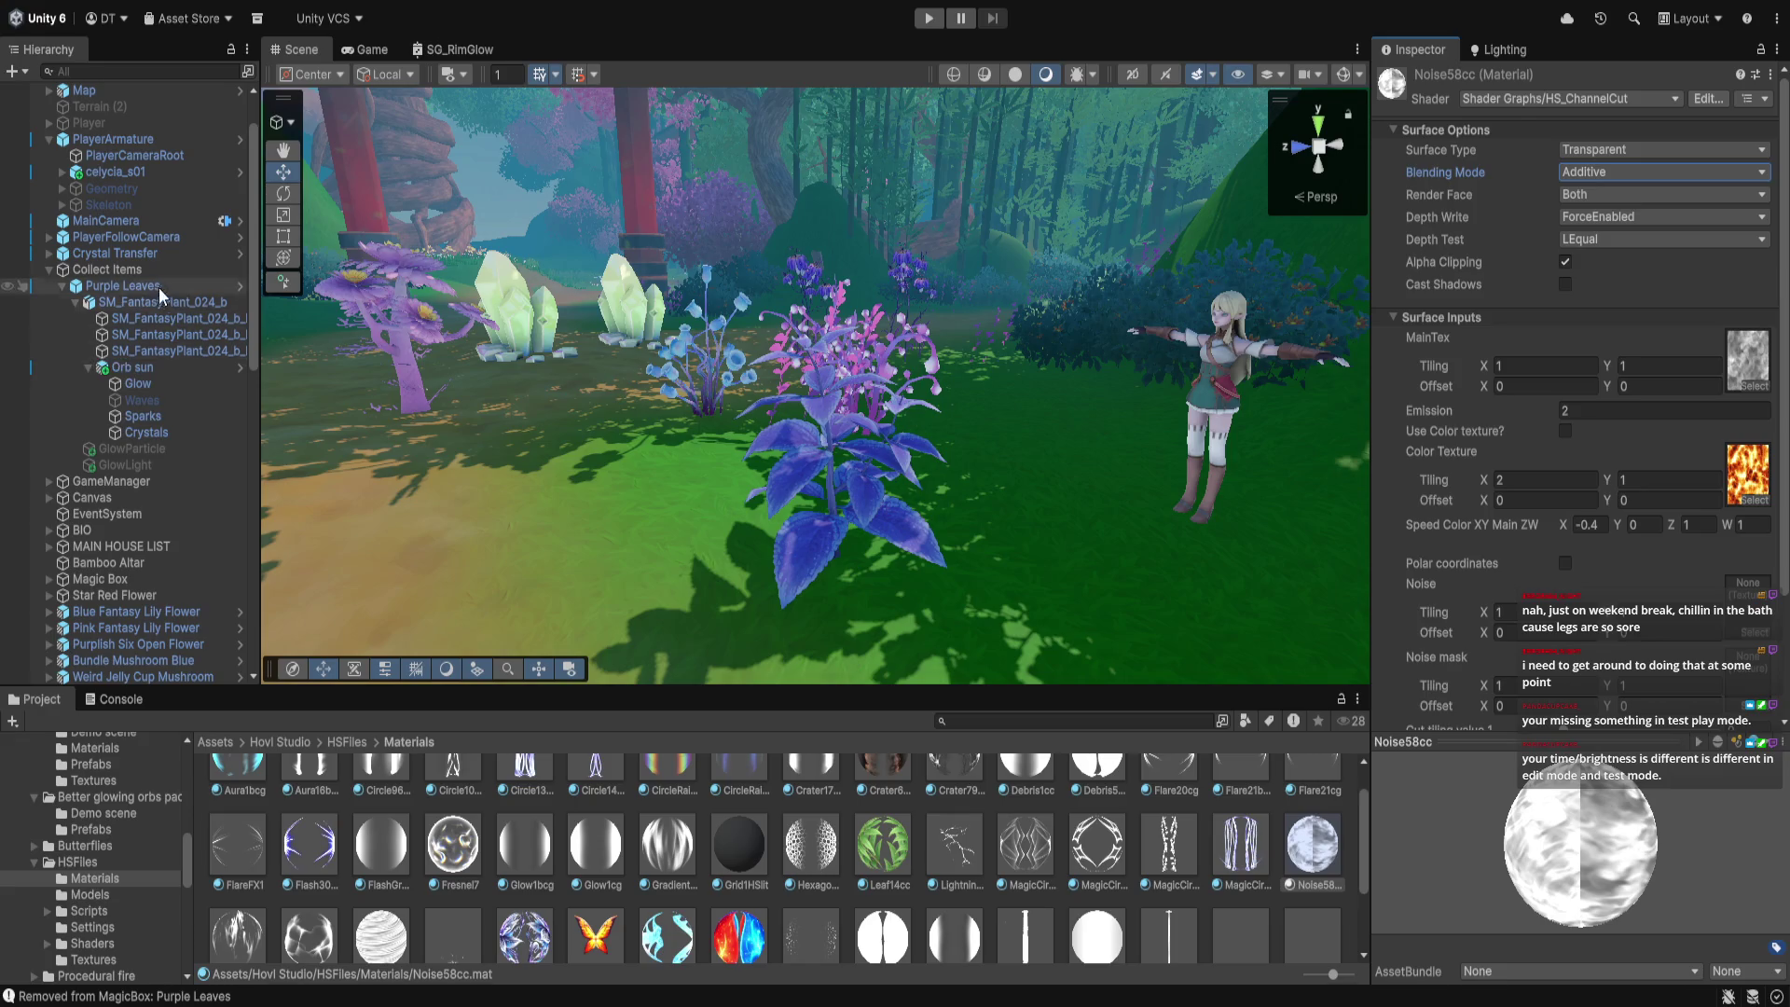
click(147, 367)
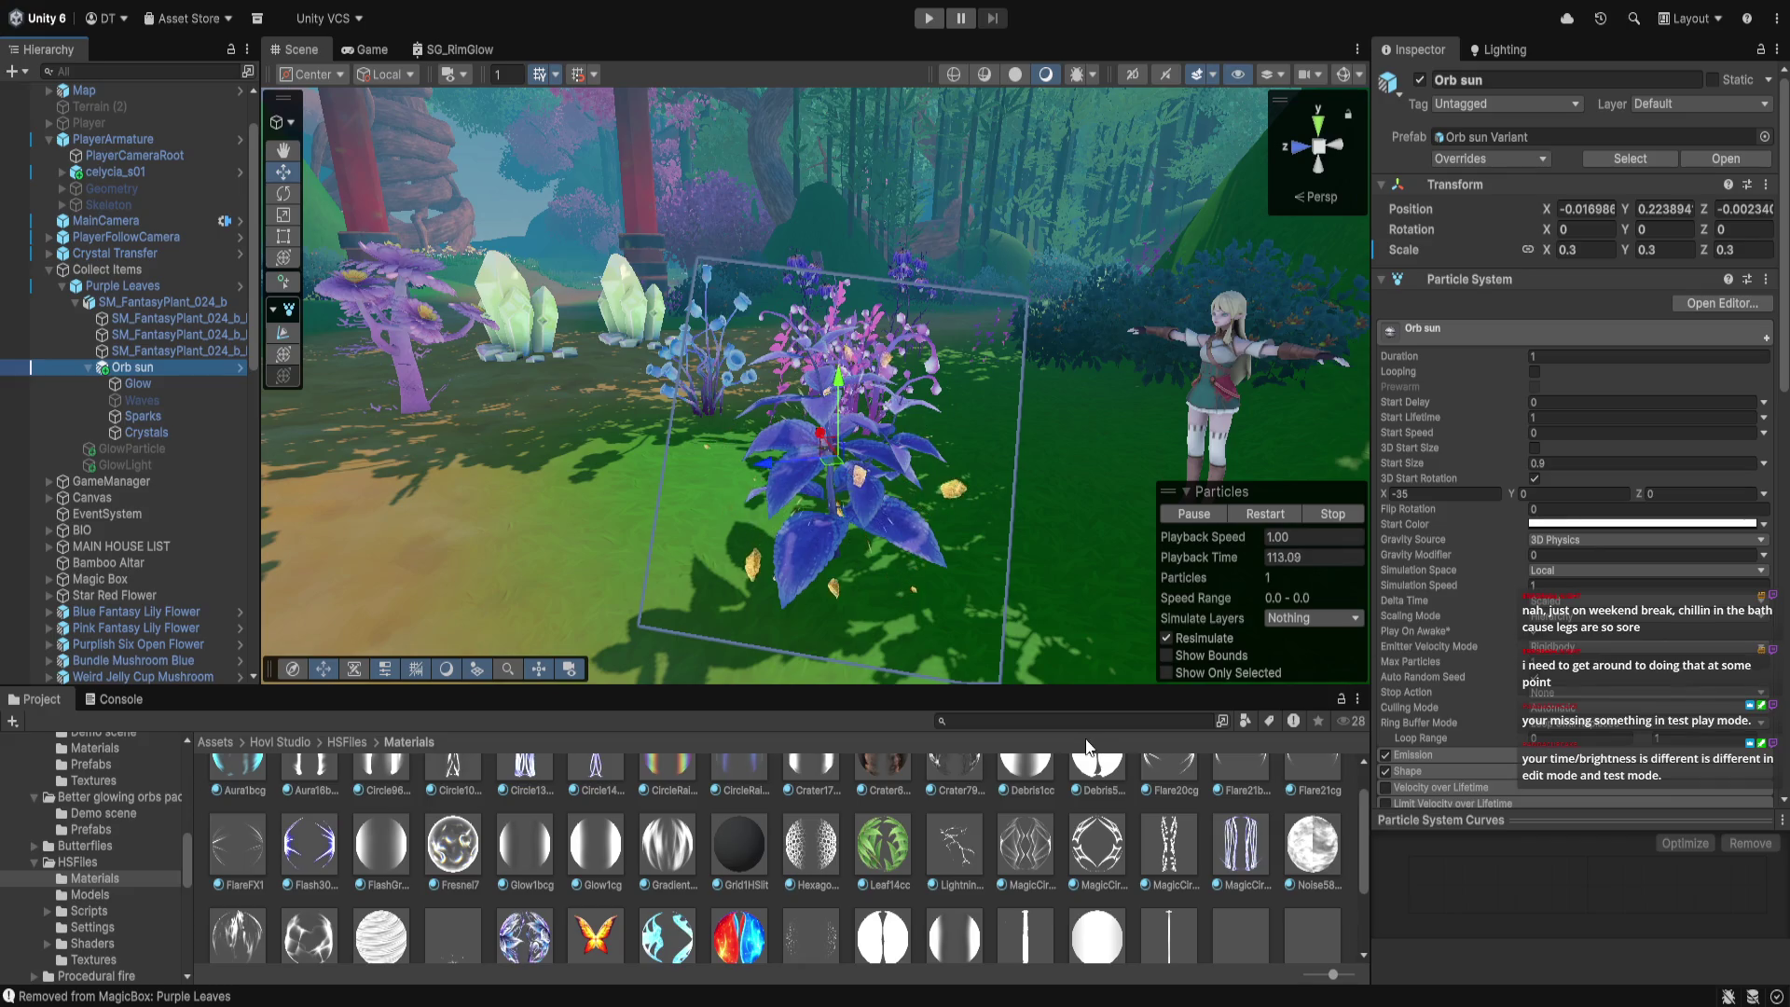
Review Orb sun's Renderer module settings in the Inspector and enter play mode
scroll(1189, 873, up, 2)
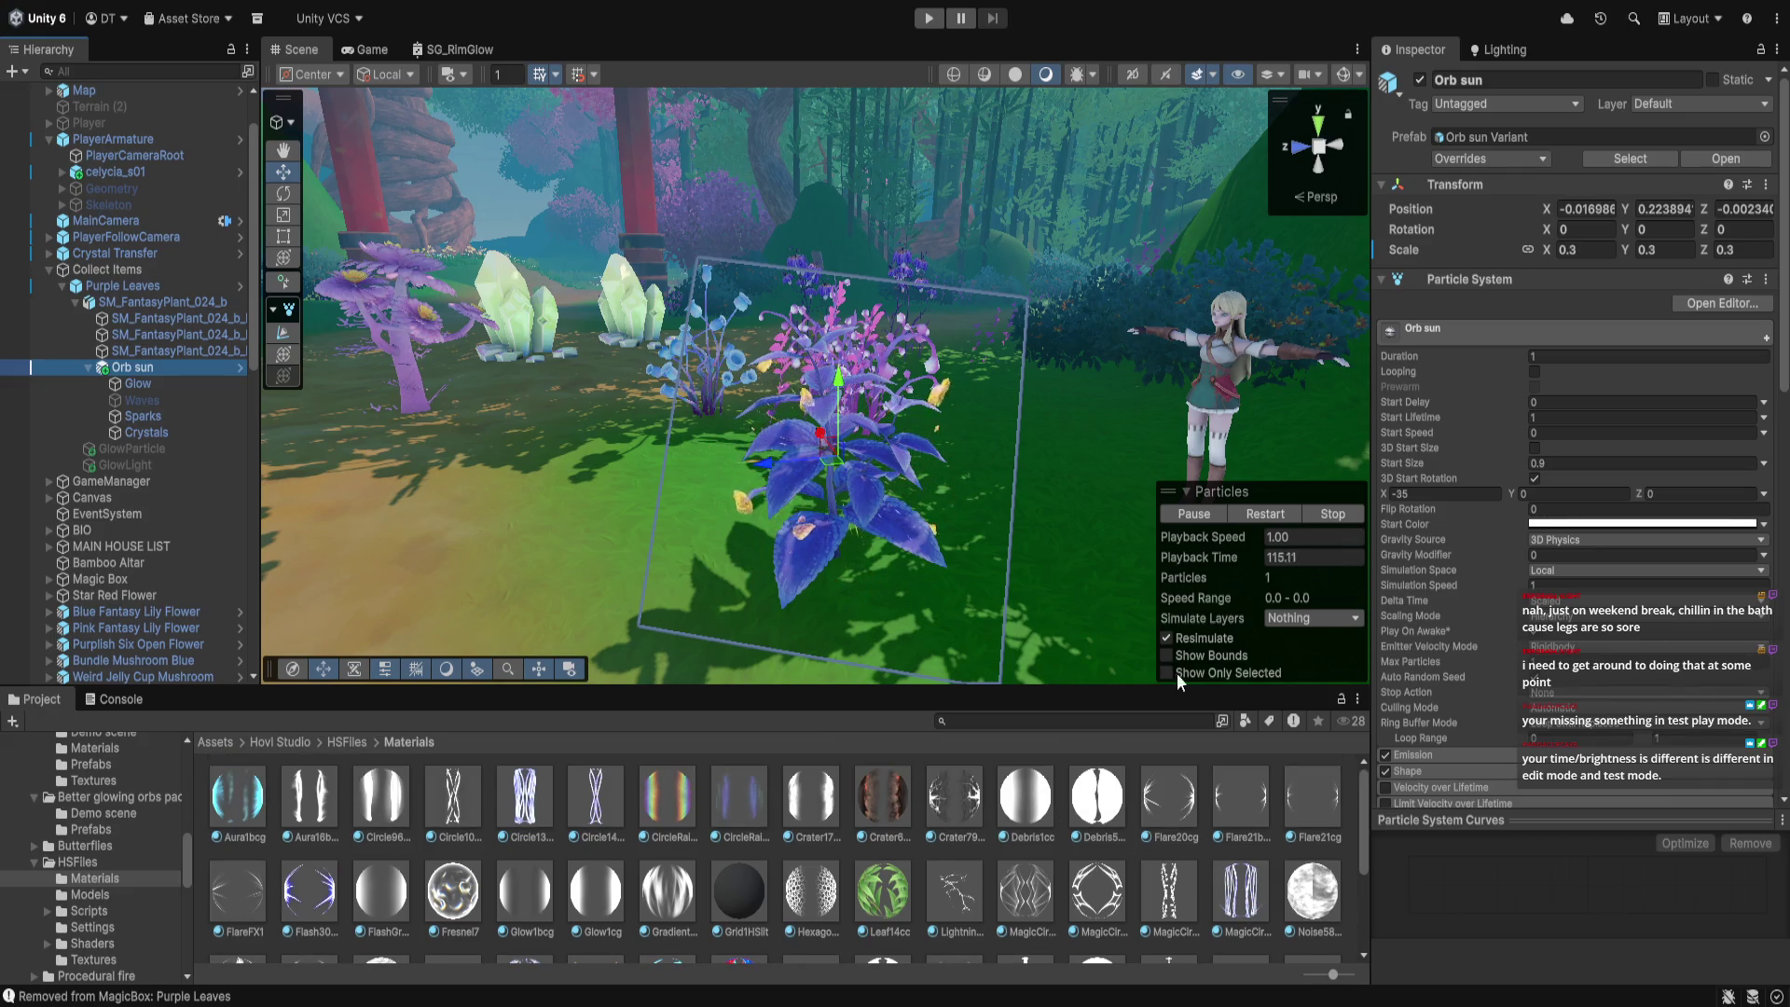
scroll(1537, 300, down, 15)
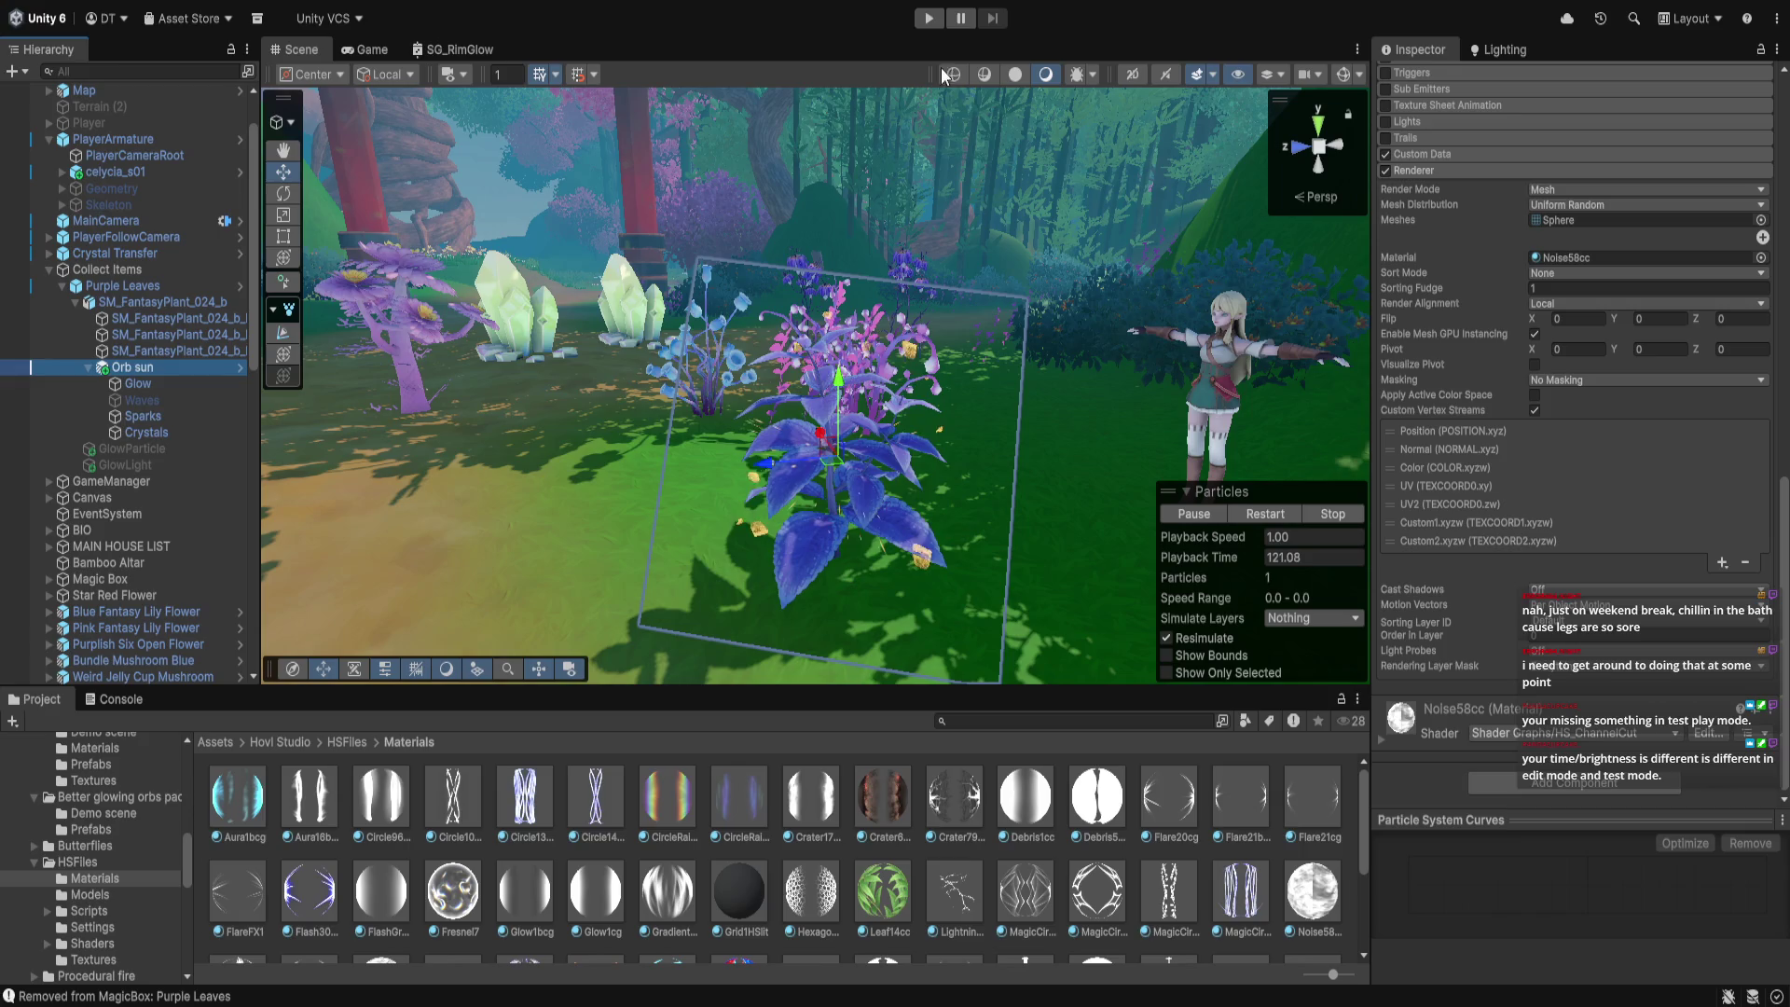
click(930, 19)
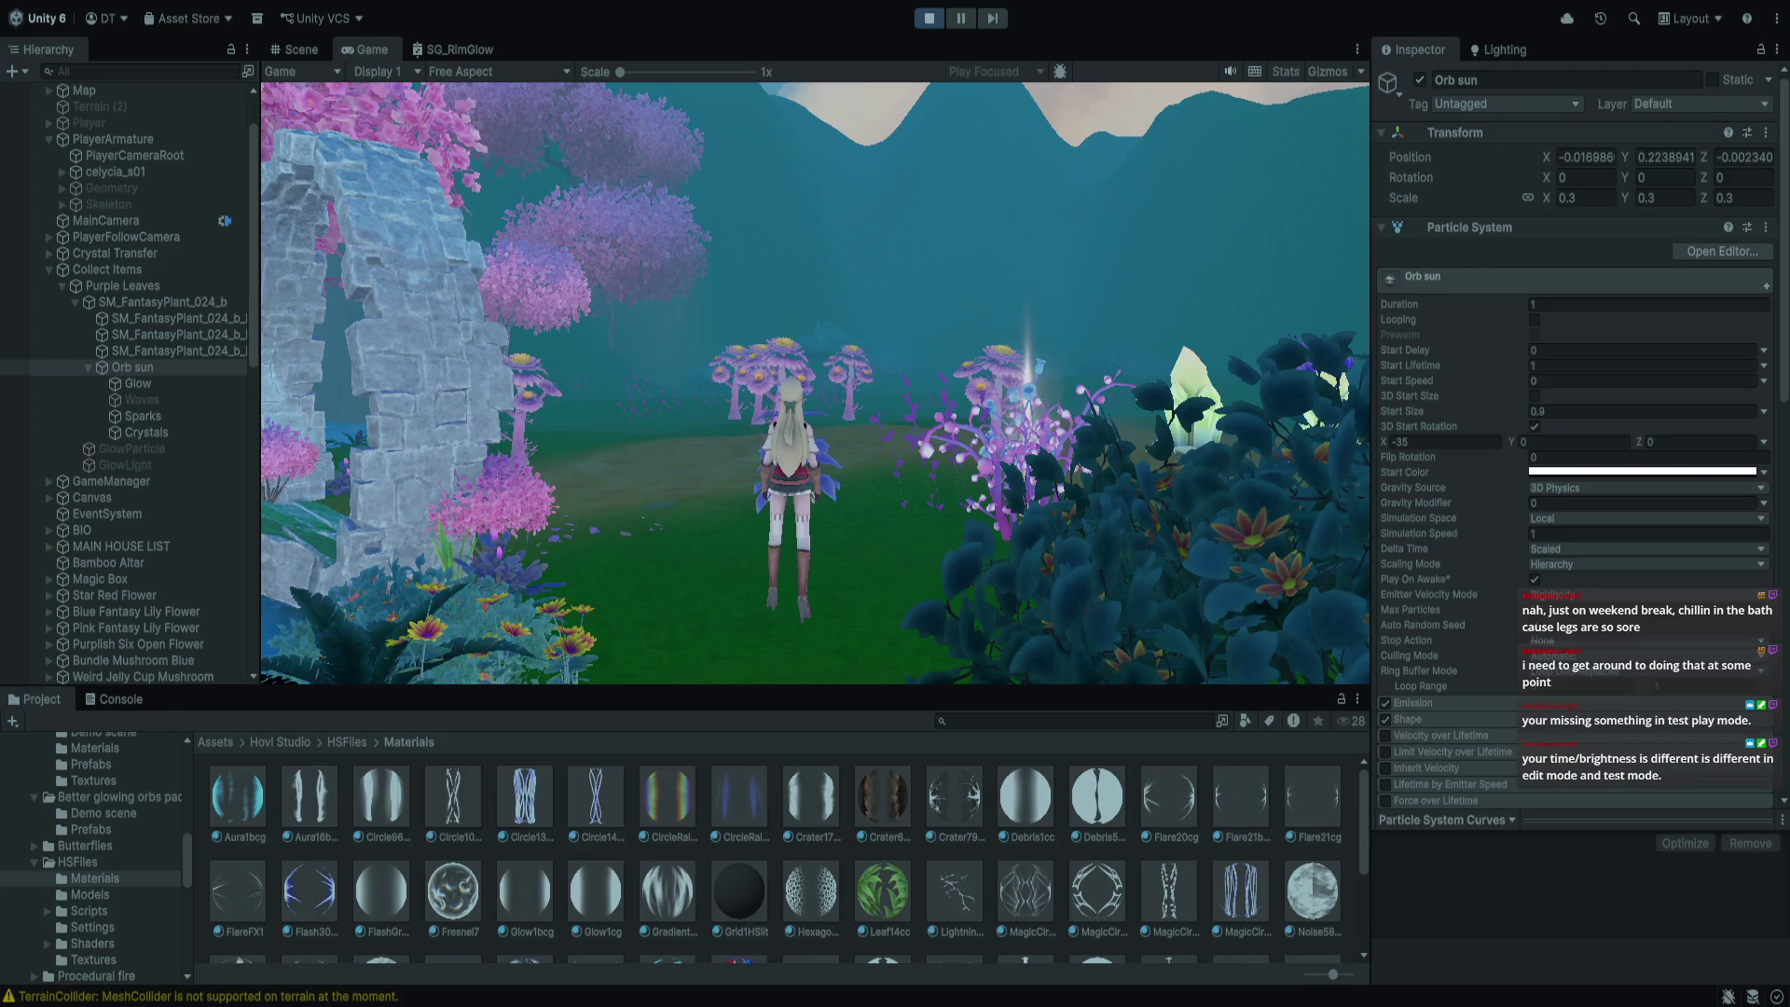
Walk to the plants, select Purple Leaves and preview Uncommon, Rare and Epic debug rarities
key(a)
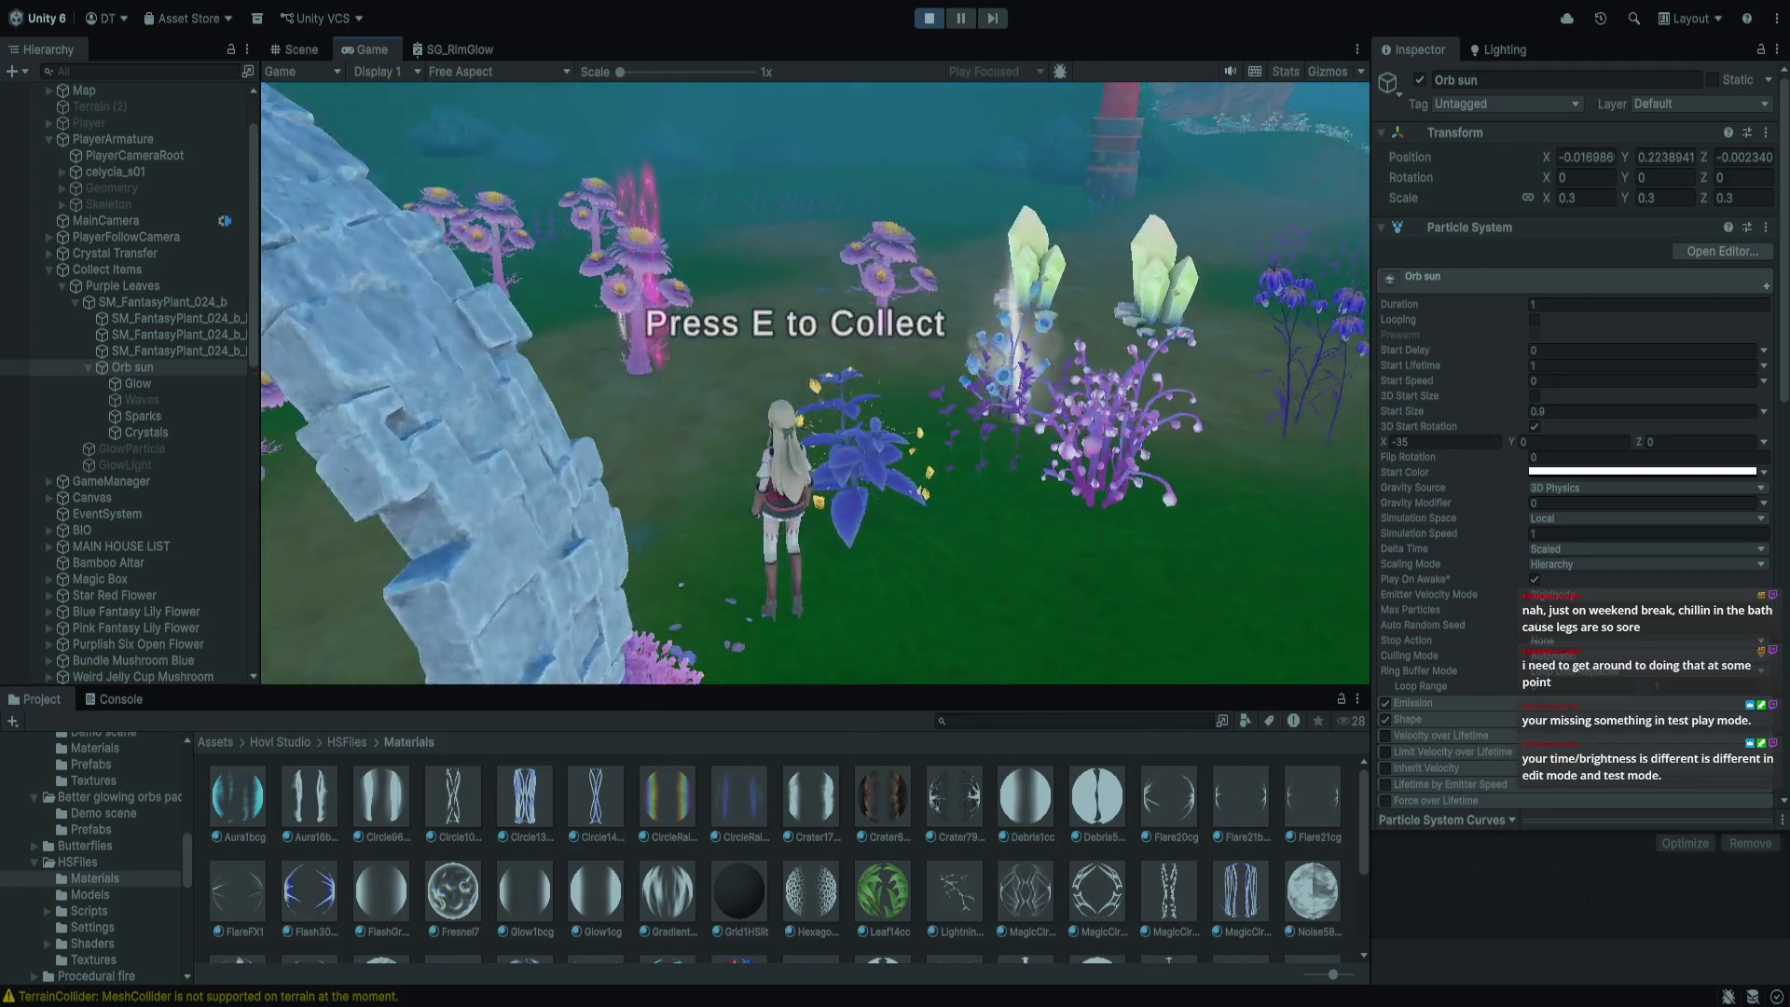
key(w)
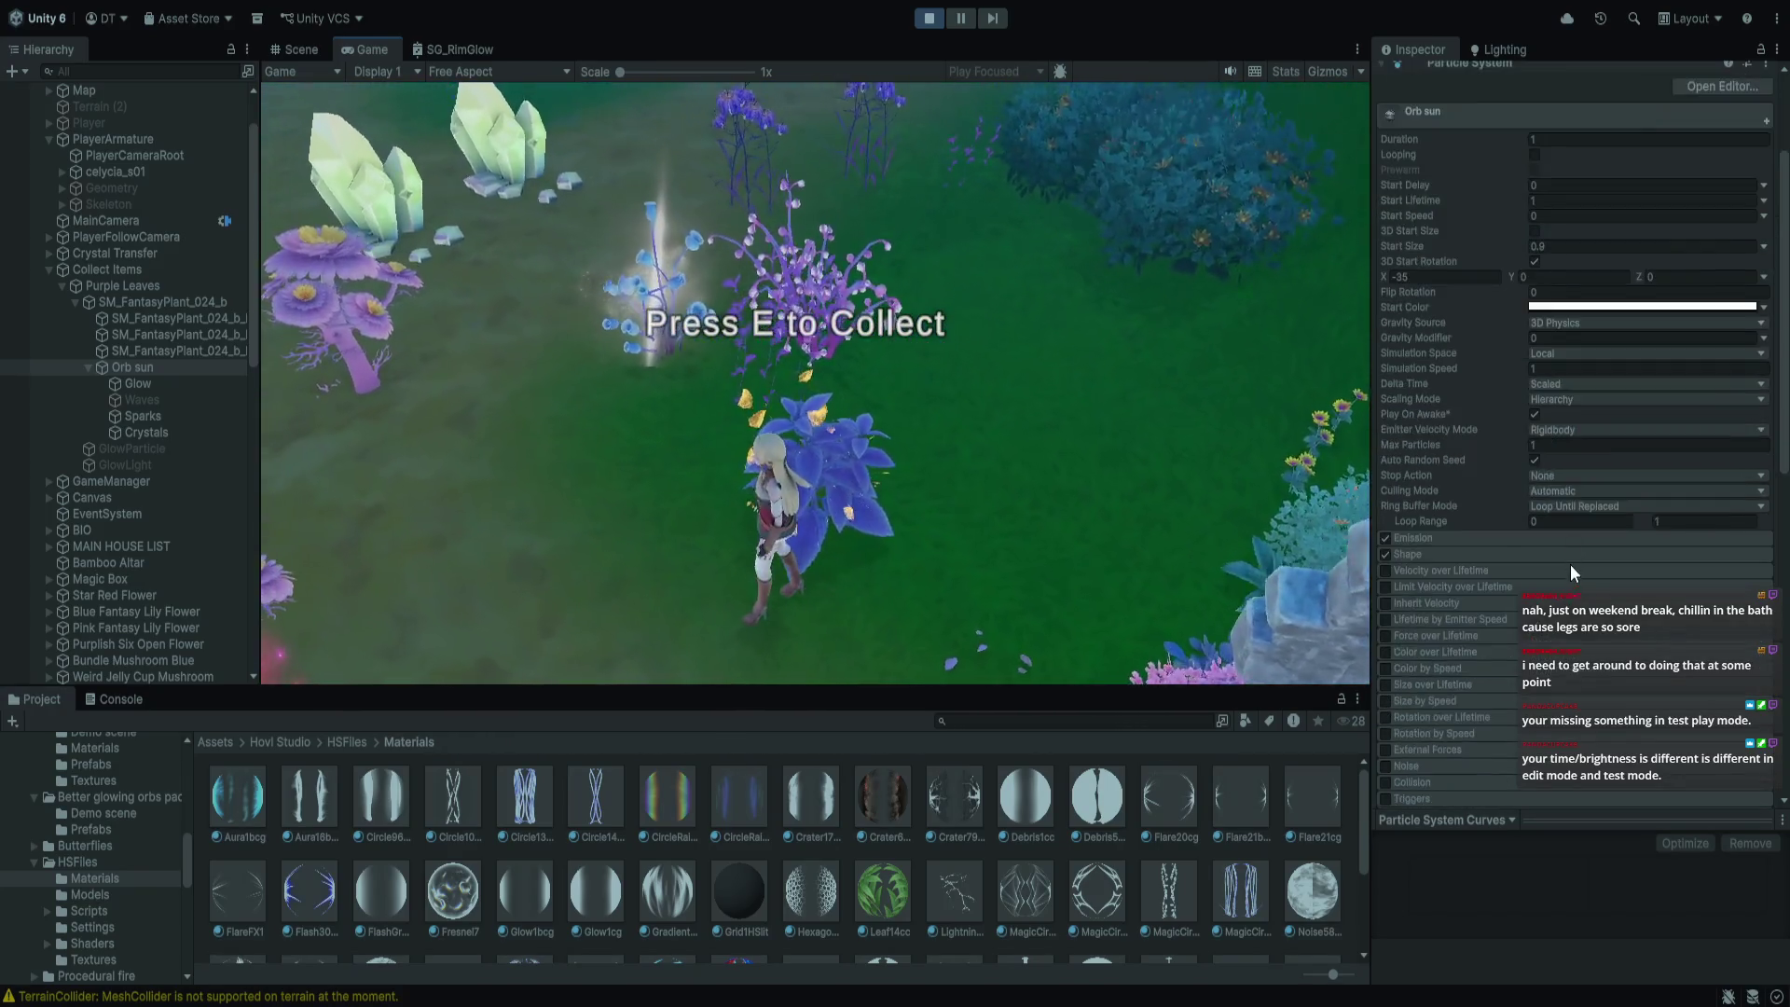
scroll(1570, 563, down, 10)
scroll(1582, 655, down, 5)
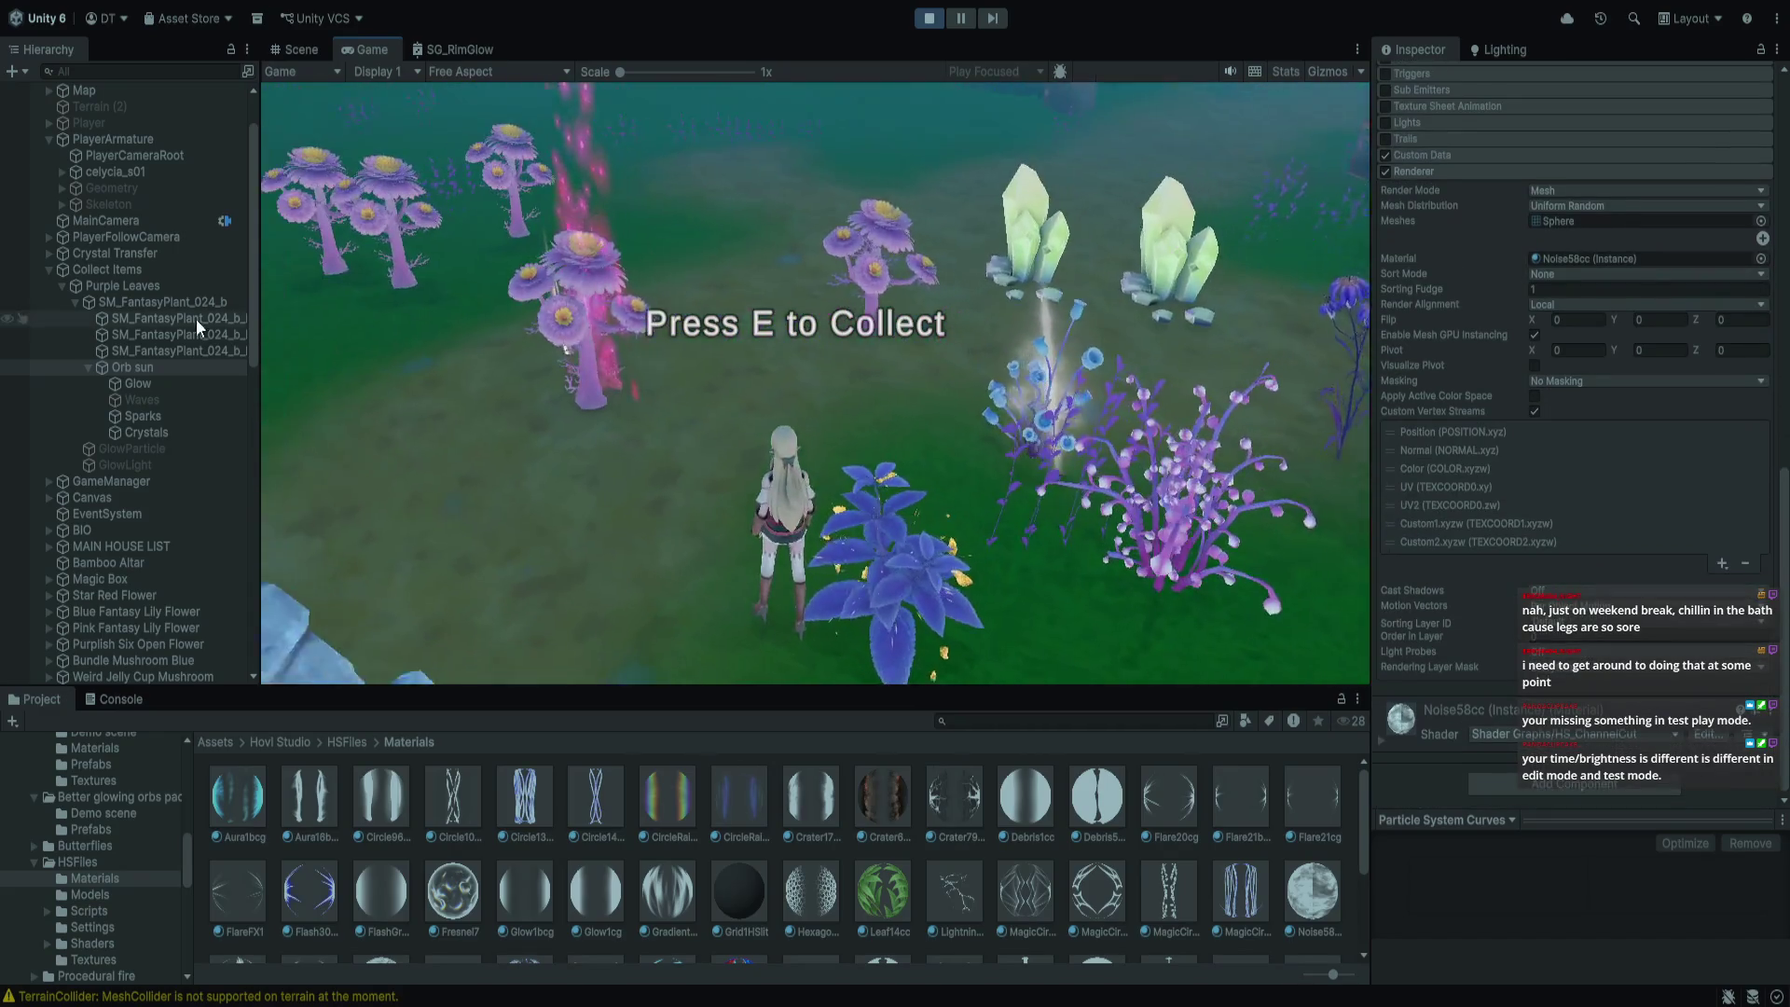
click(145, 287)
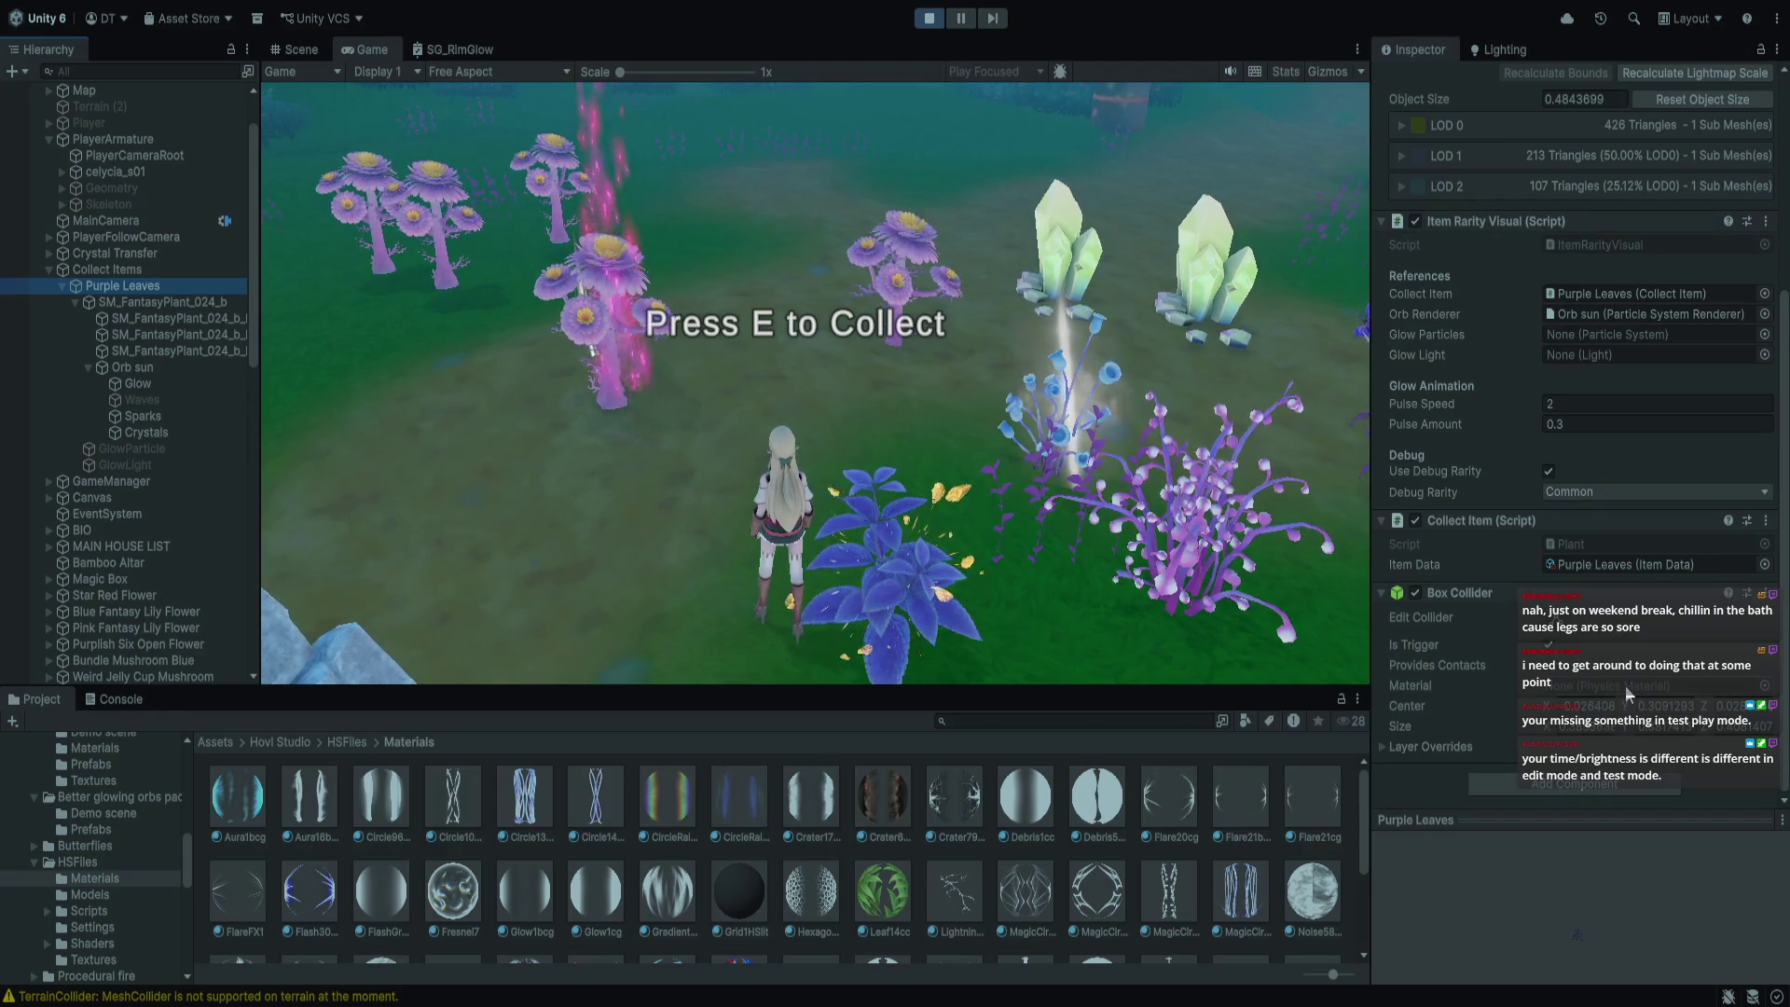
click(1610, 494)
click(1613, 539)
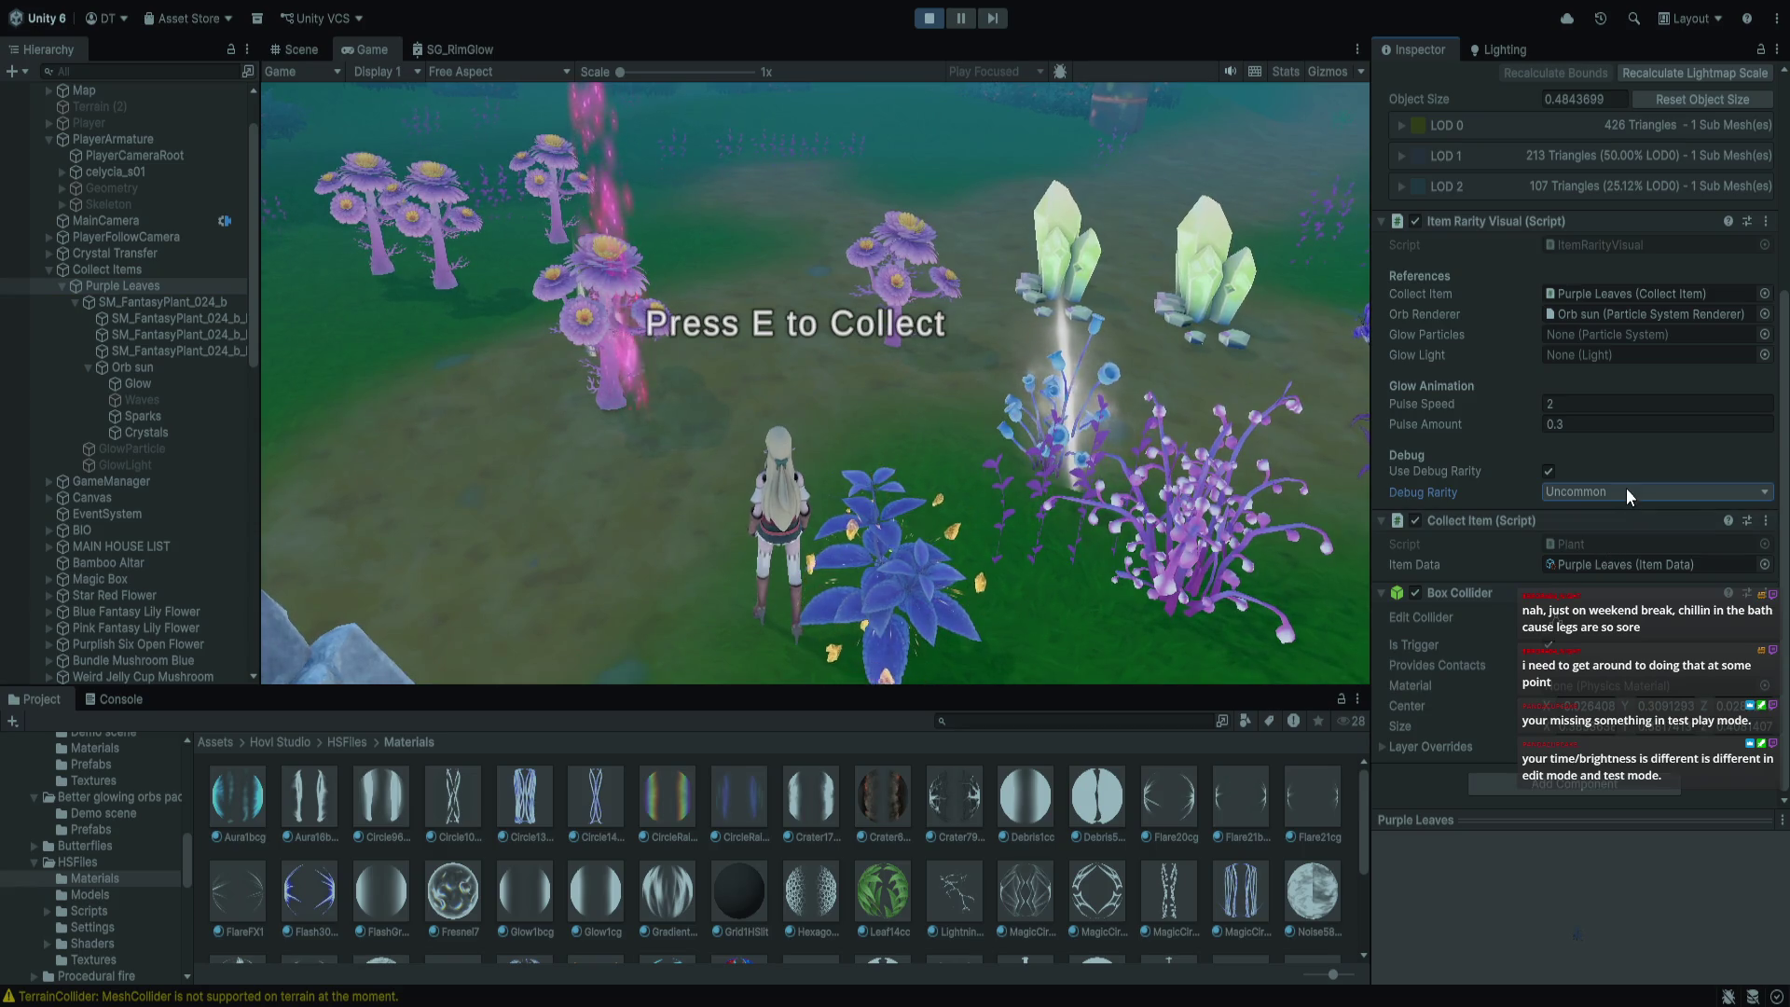
click(1637, 491)
click(1638, 561)
click(1637, 494)
click(1640, 596)
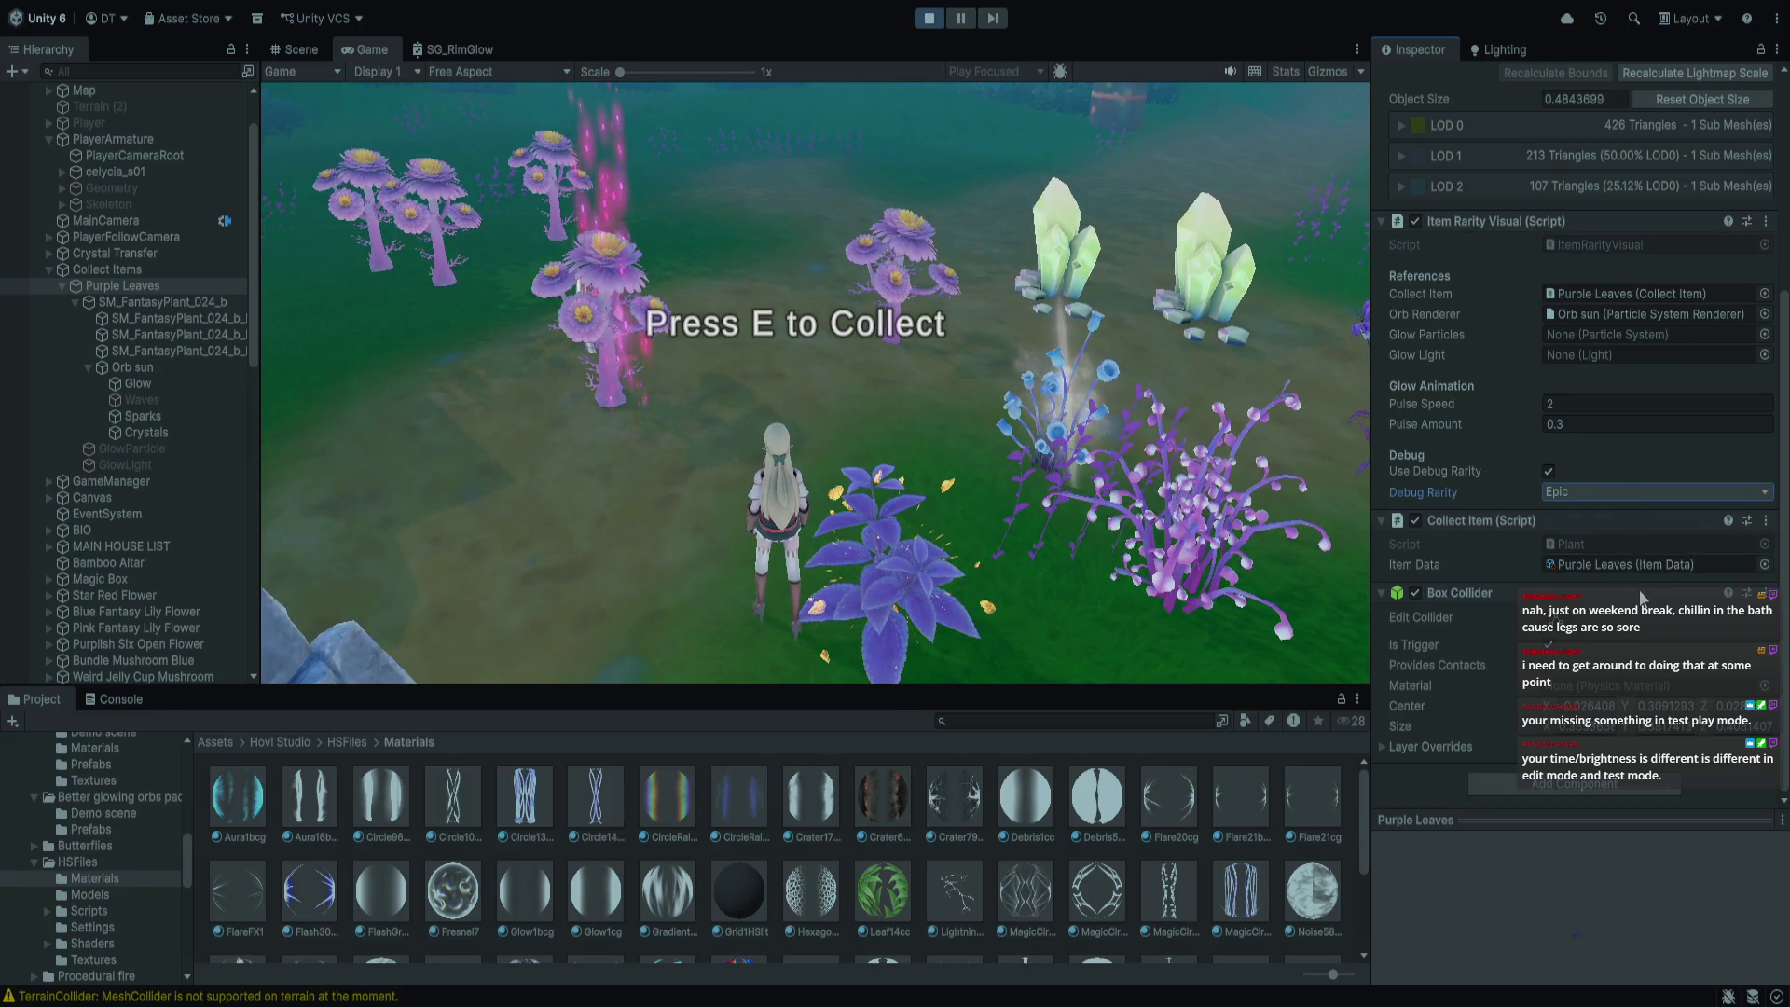
Set the debug rarity to Common, briefly Uncommon, back to Common, and stop play
click(1635, 491)
click(1630, 514)
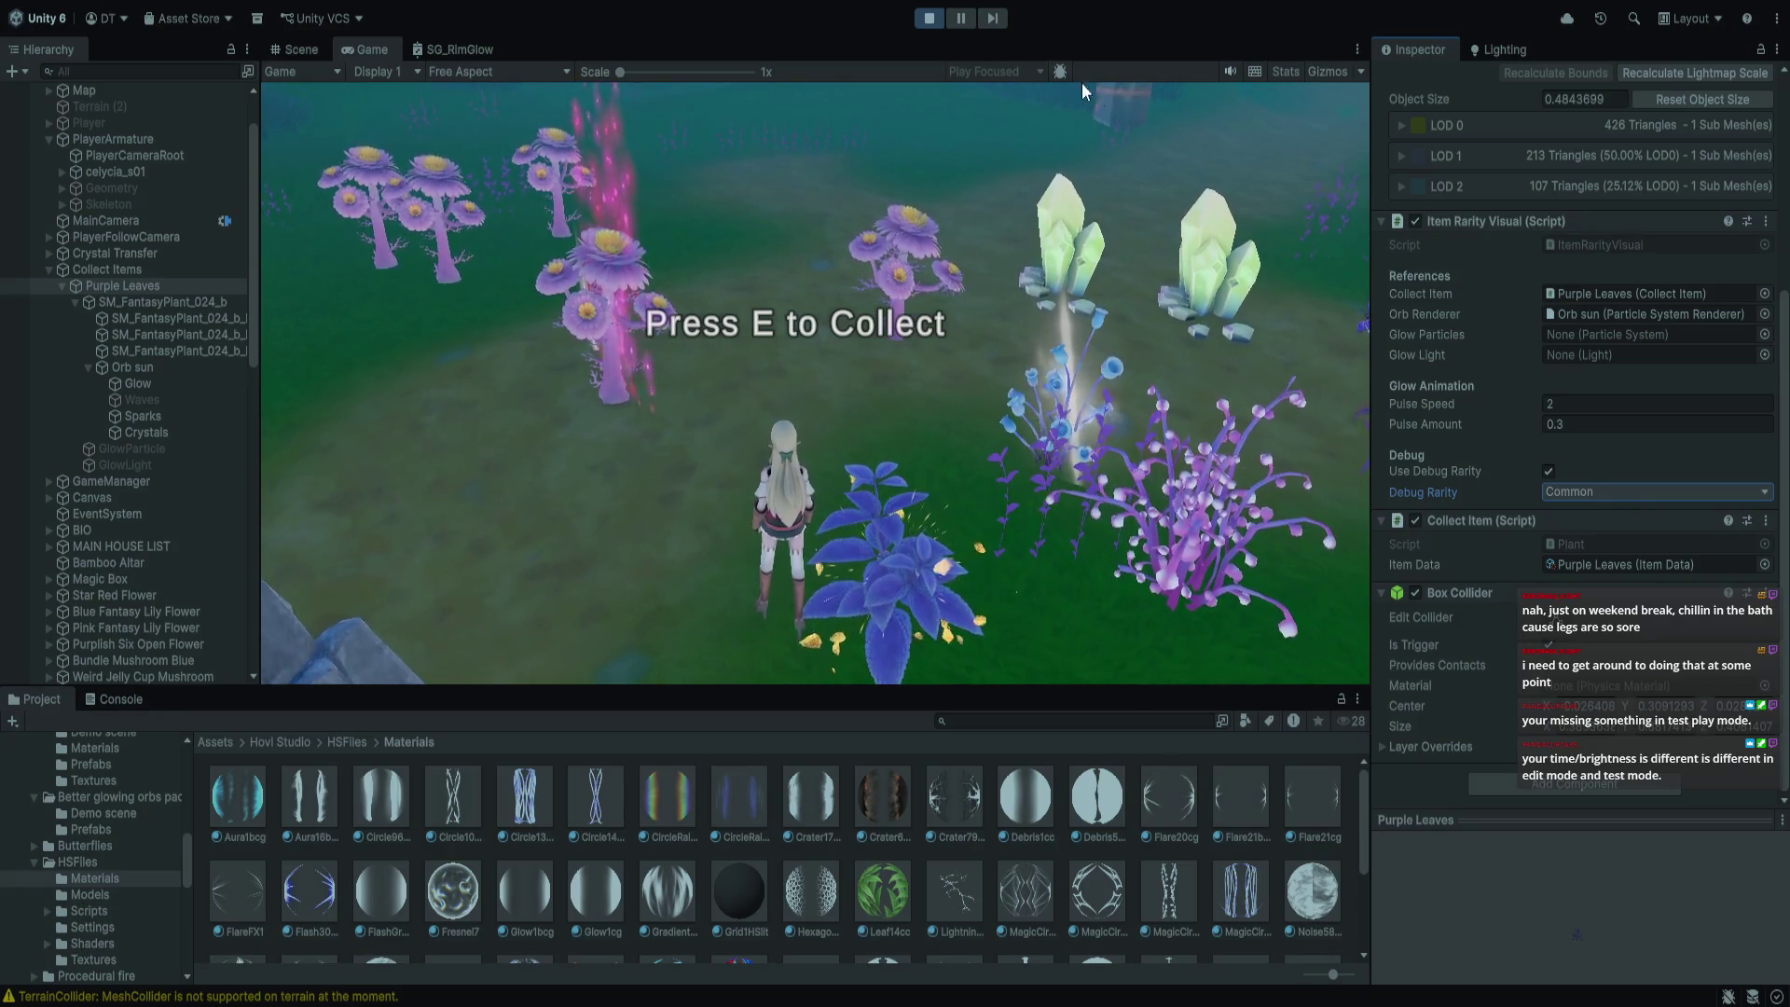
click(1654, 491)
click(1651, 509)
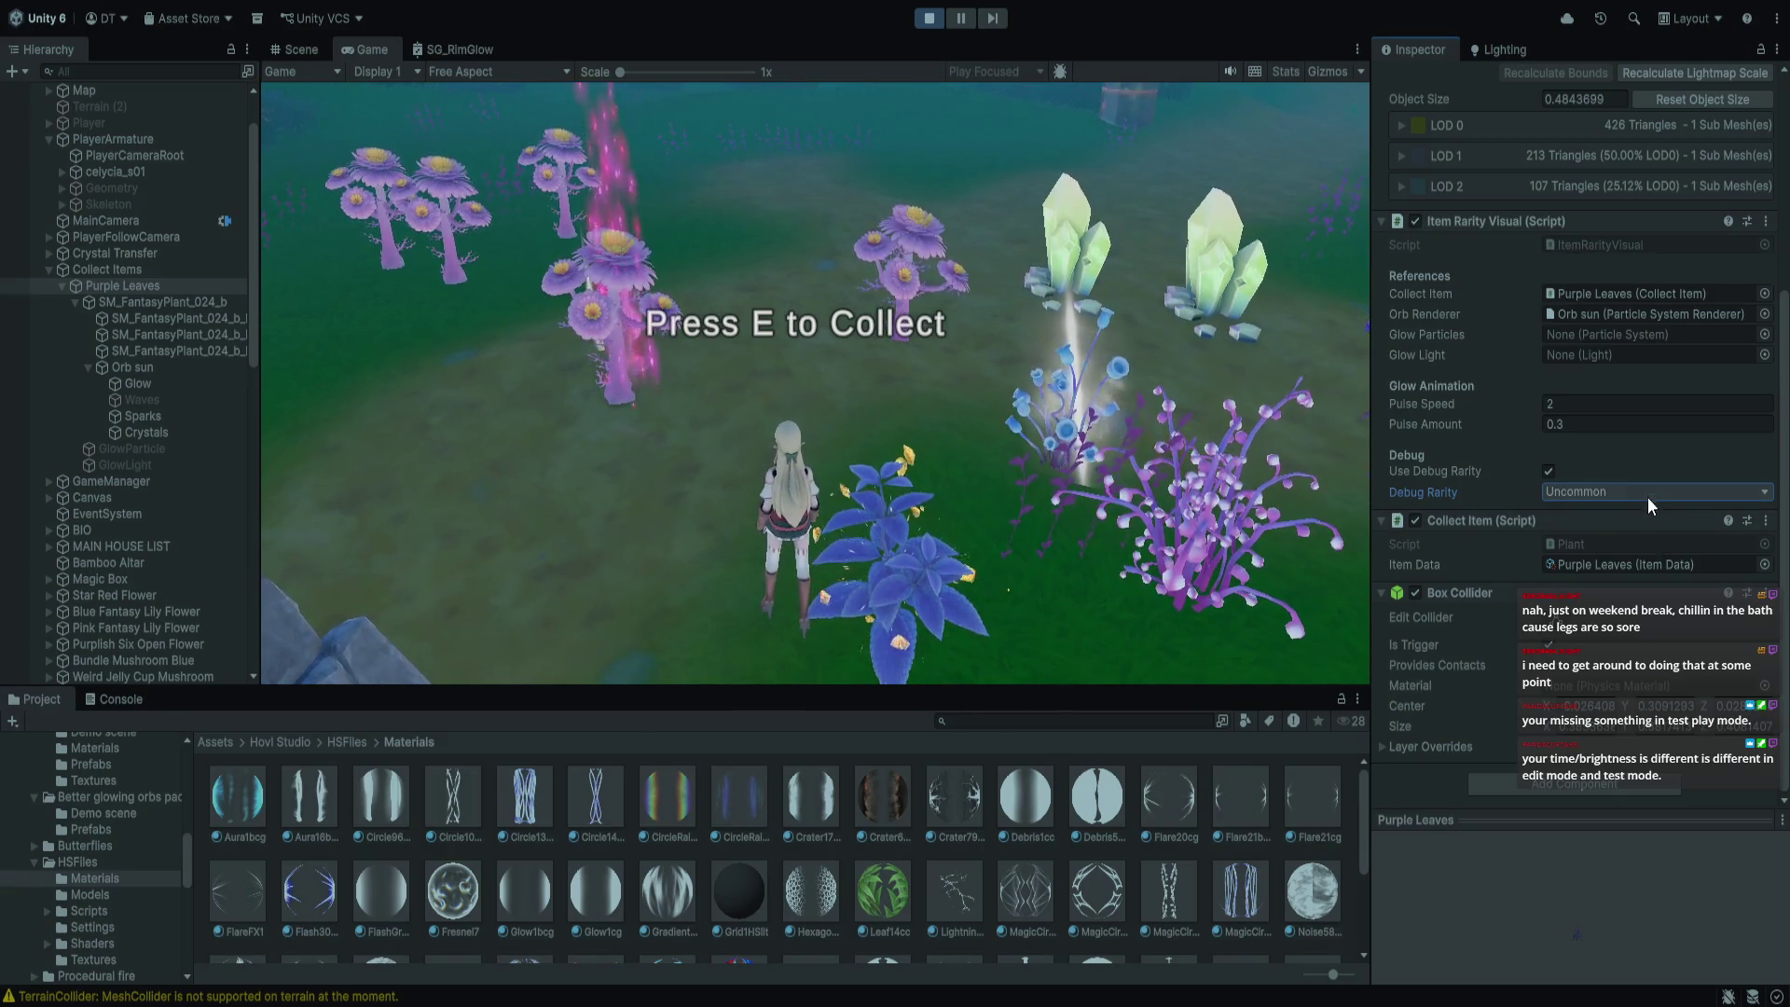
click(1644, 496)
click(1620, 511)
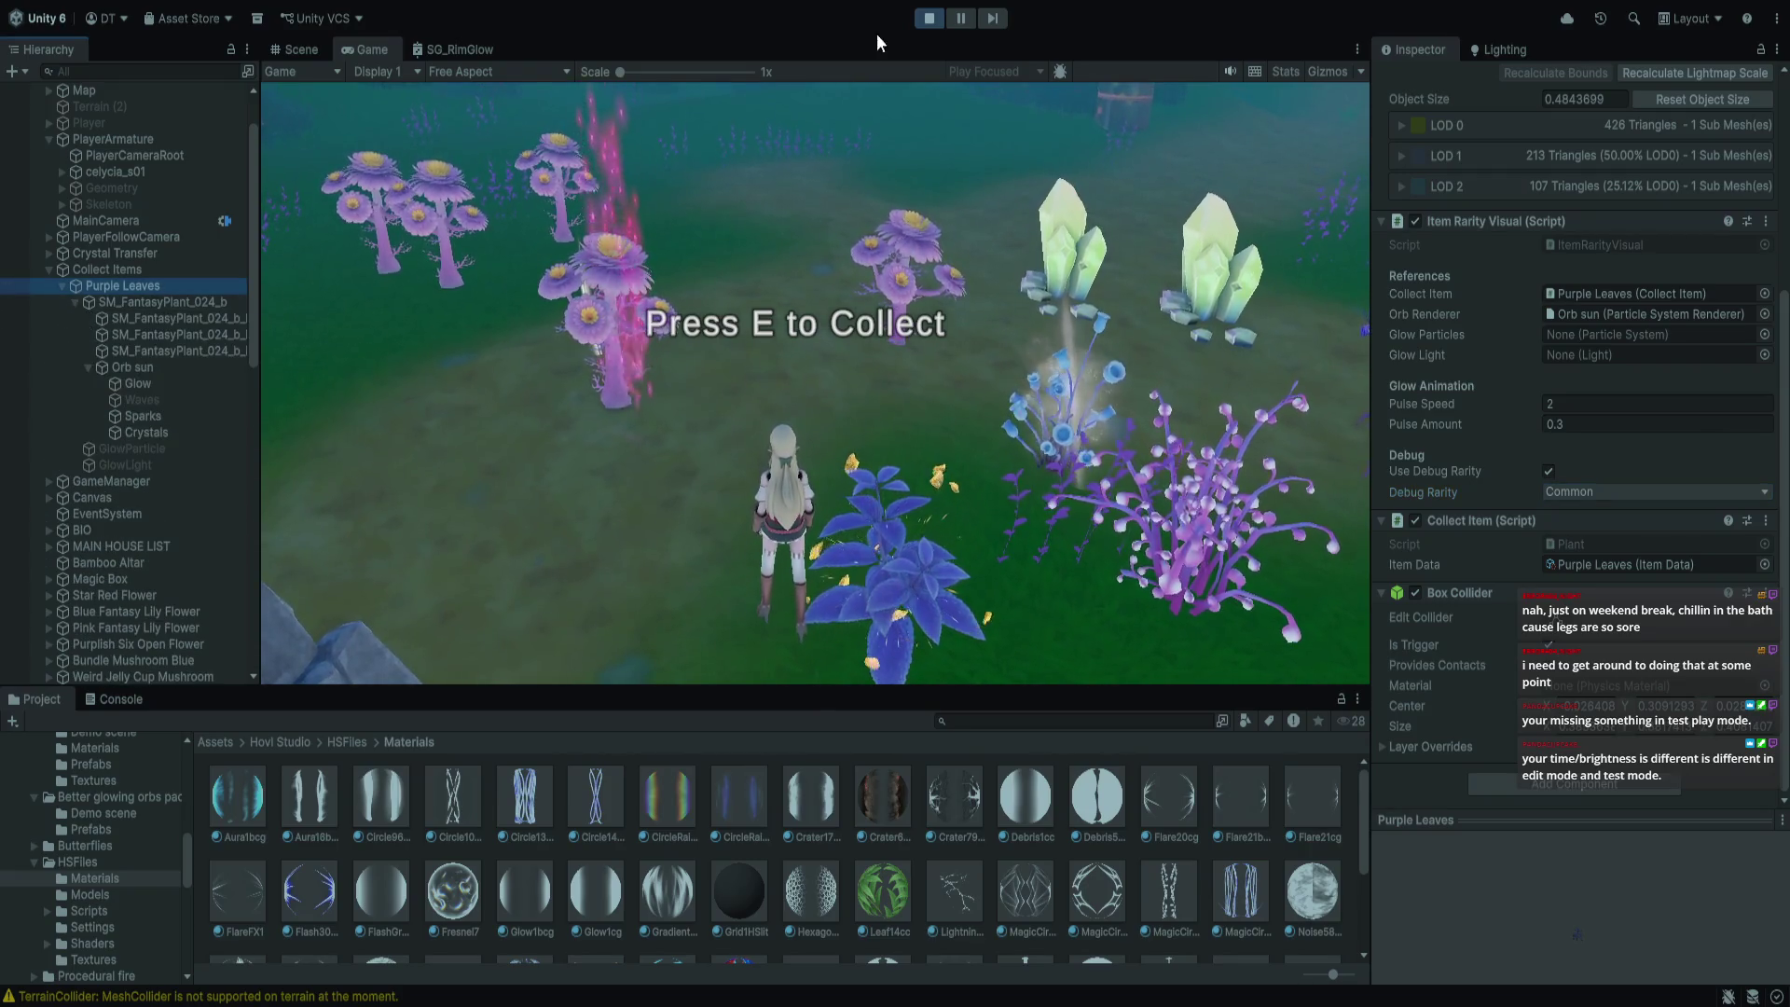
click(923, 24)
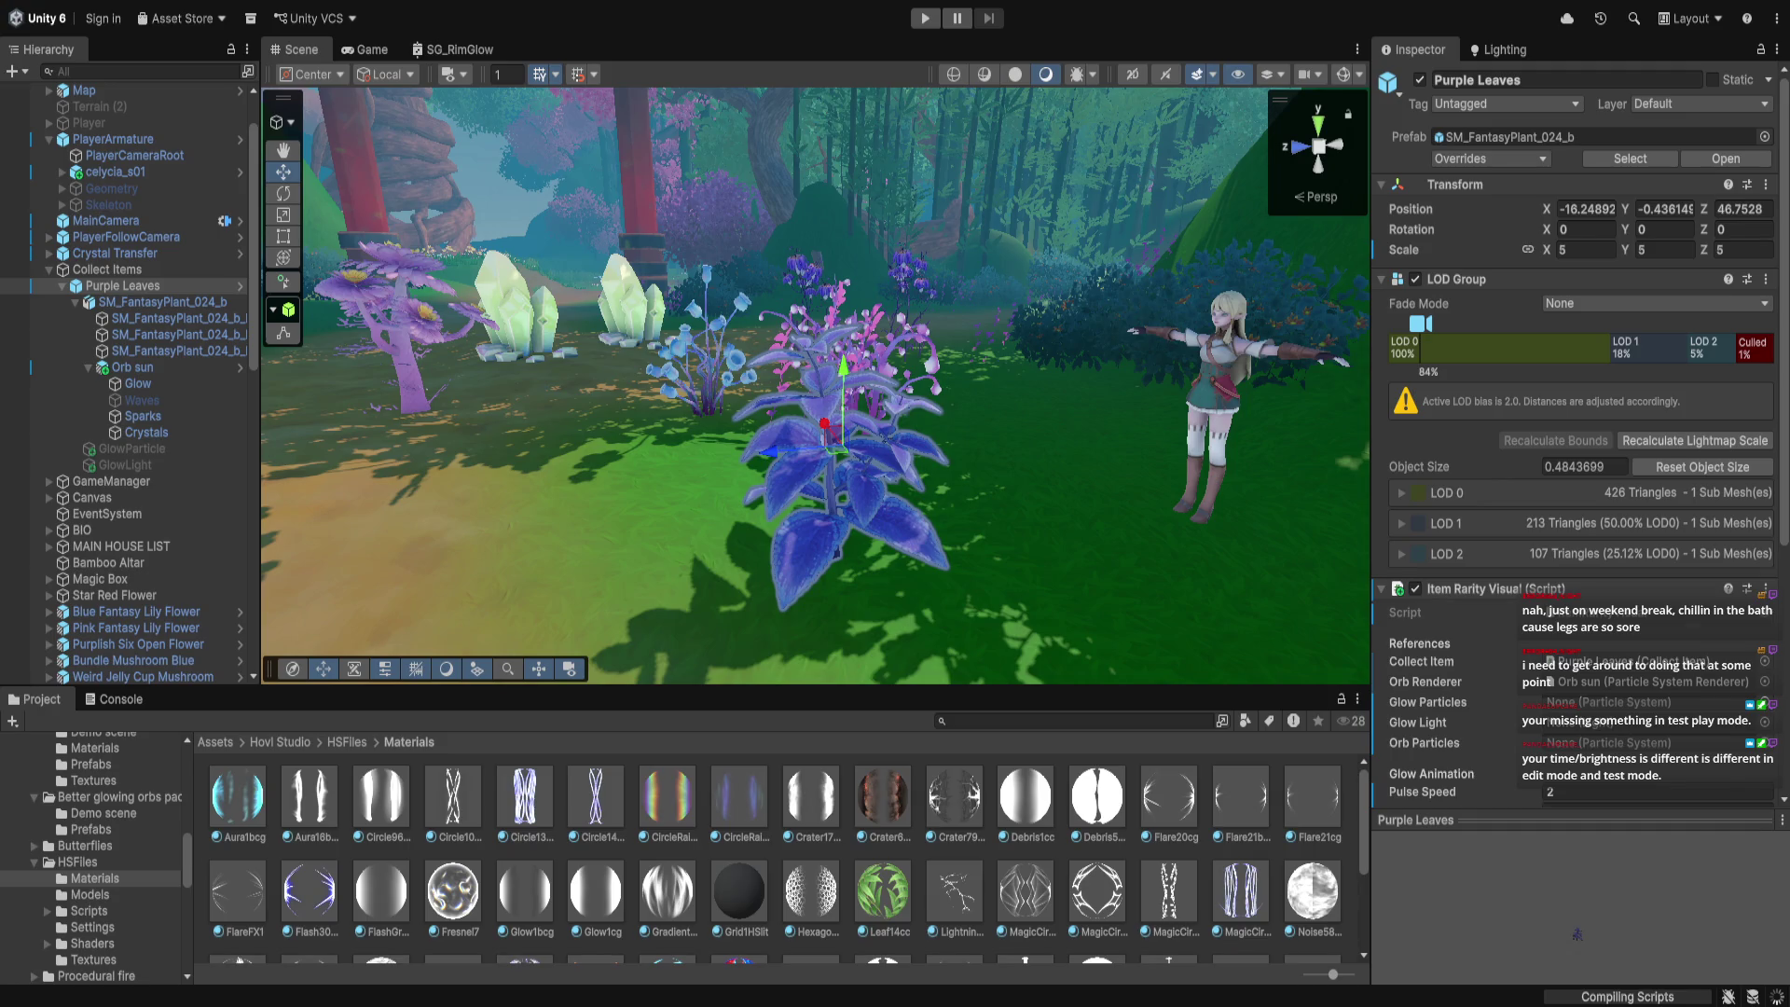
Drag Orb sun into Purple Leaves' Item Rarity Visual Orb Particles field and enter play mode
click(144, 369)
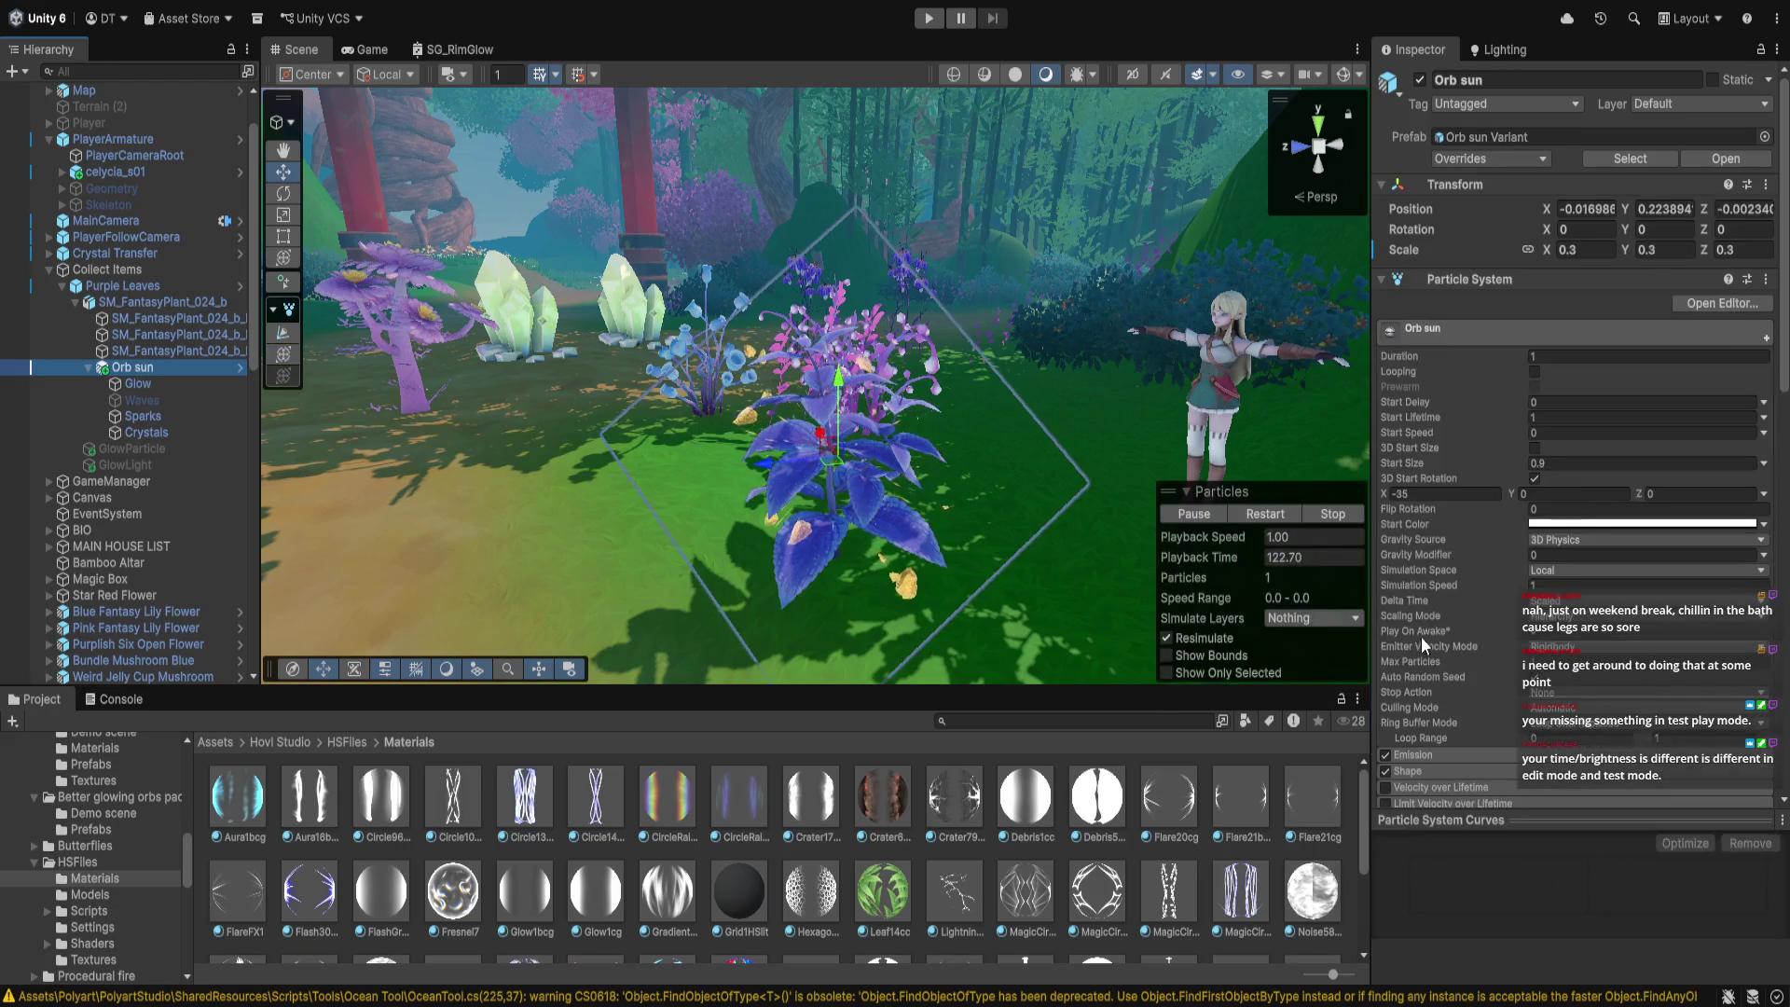
click(122, 285)
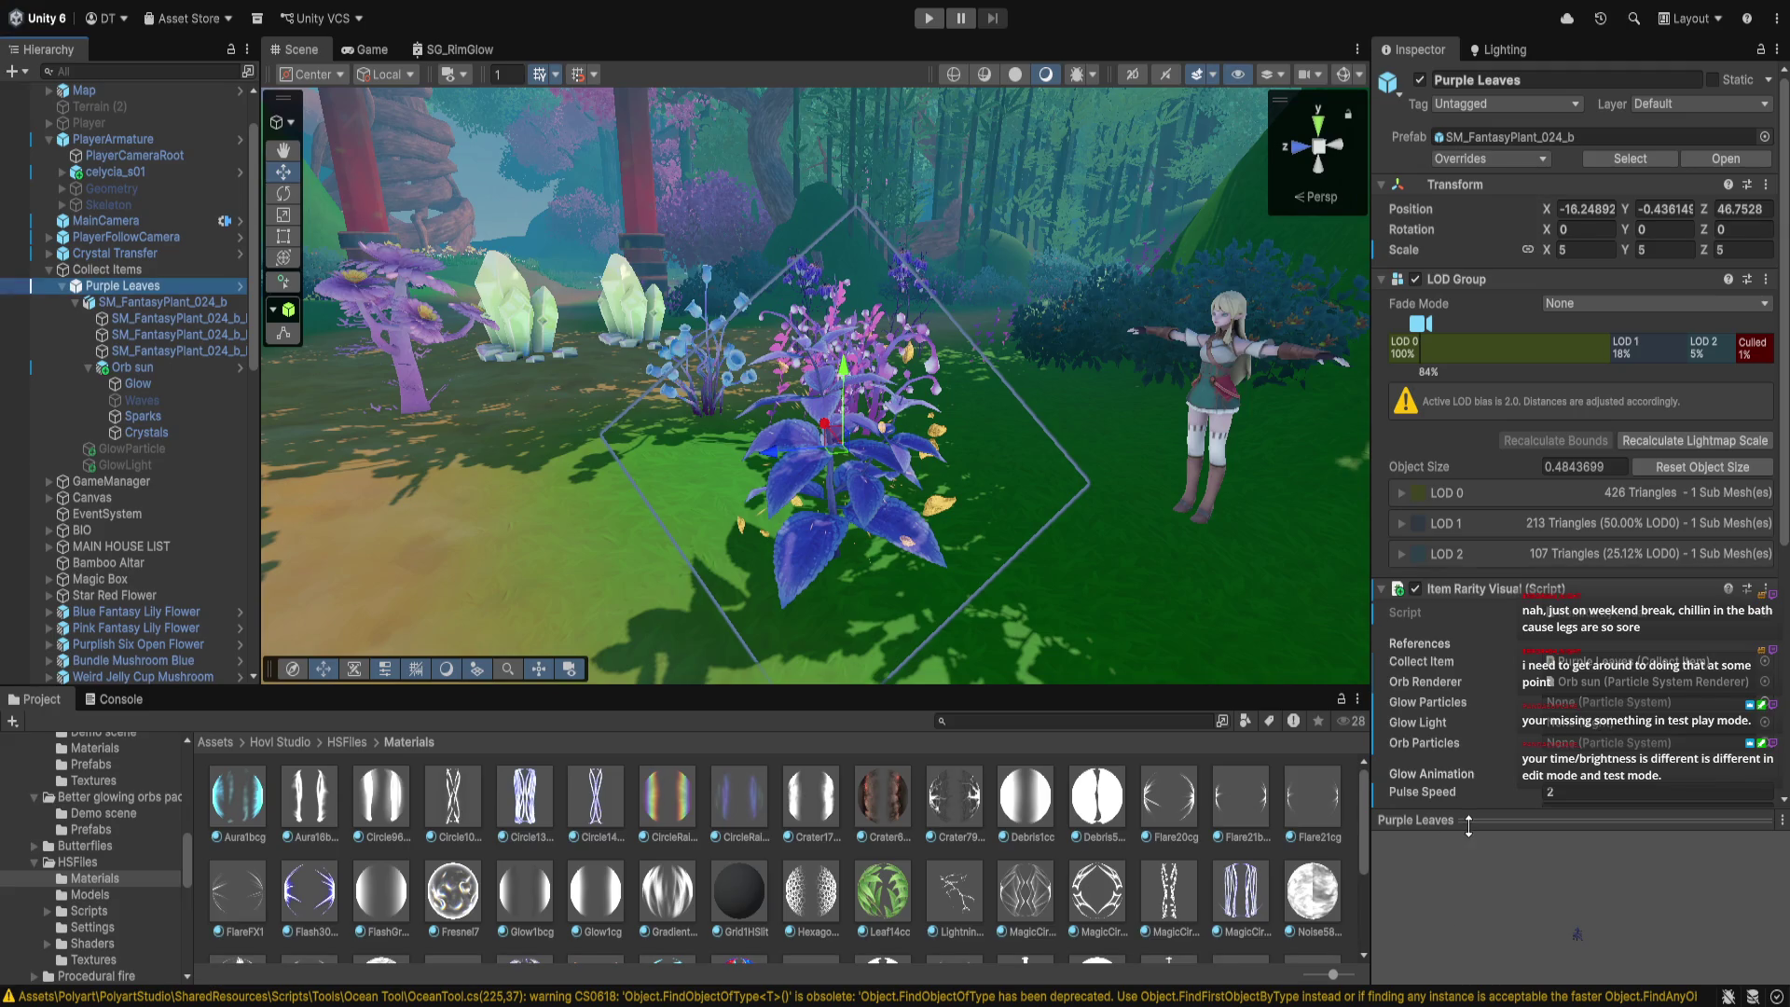
drag(130, 367, 1648, 752)
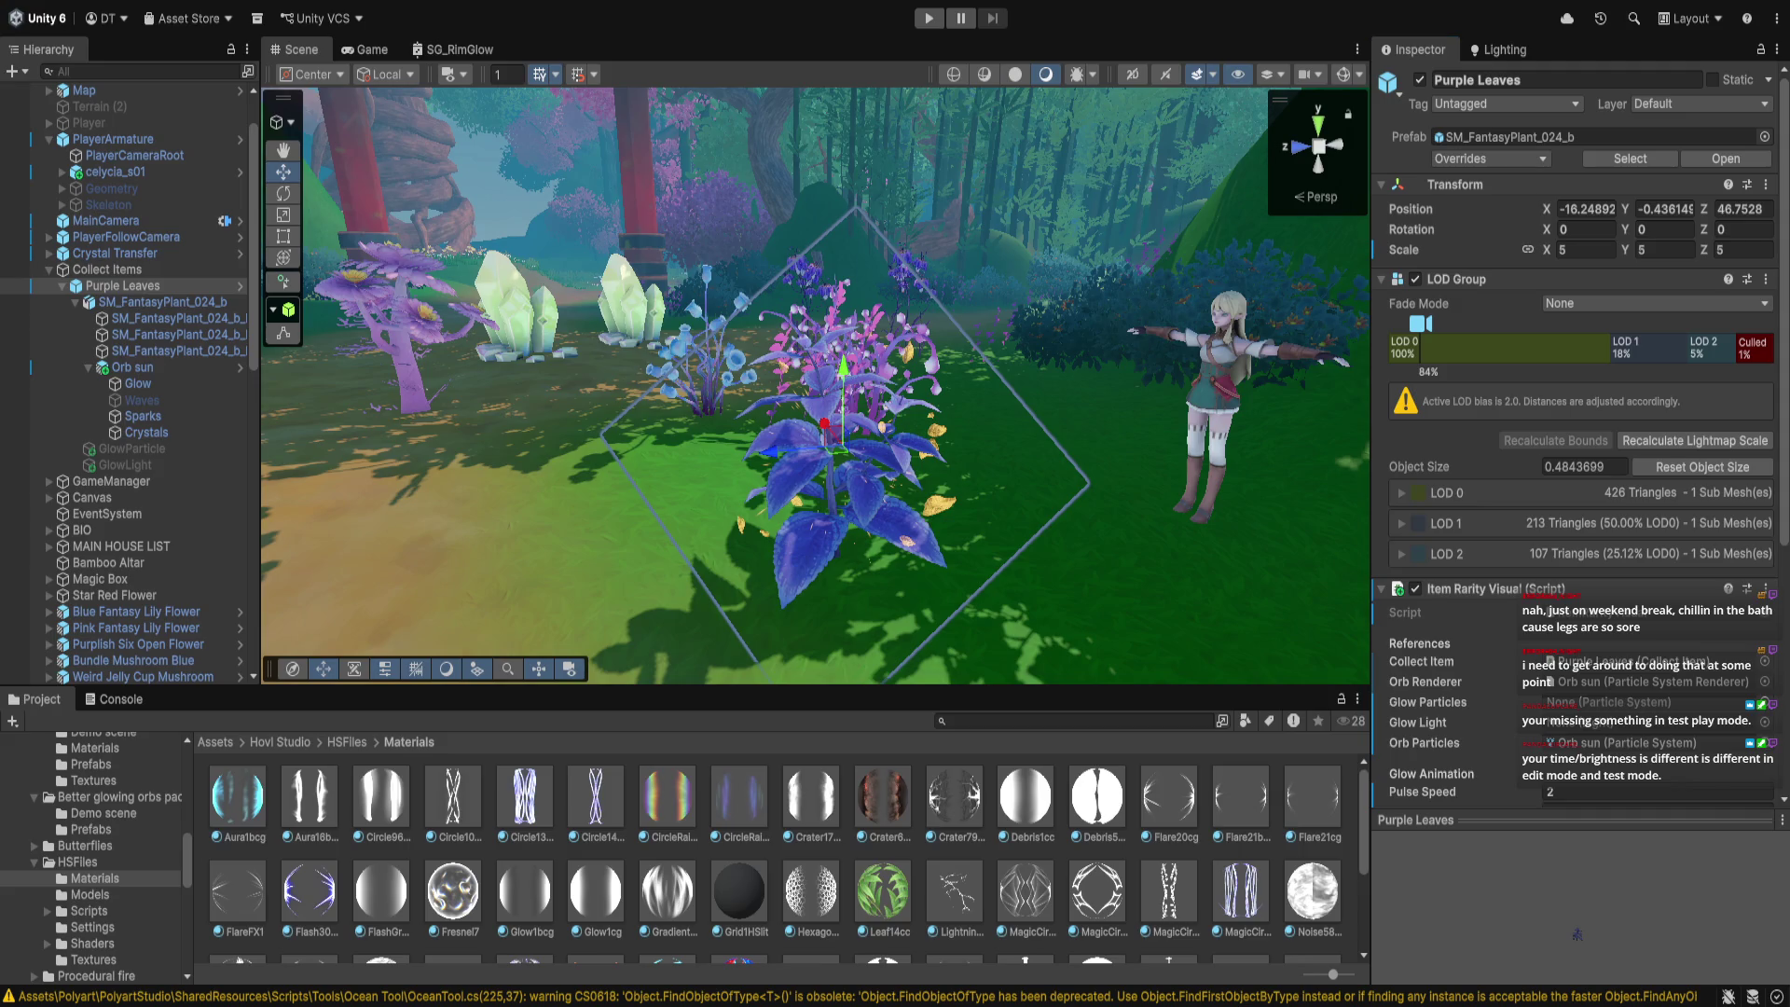
click(928, 18)
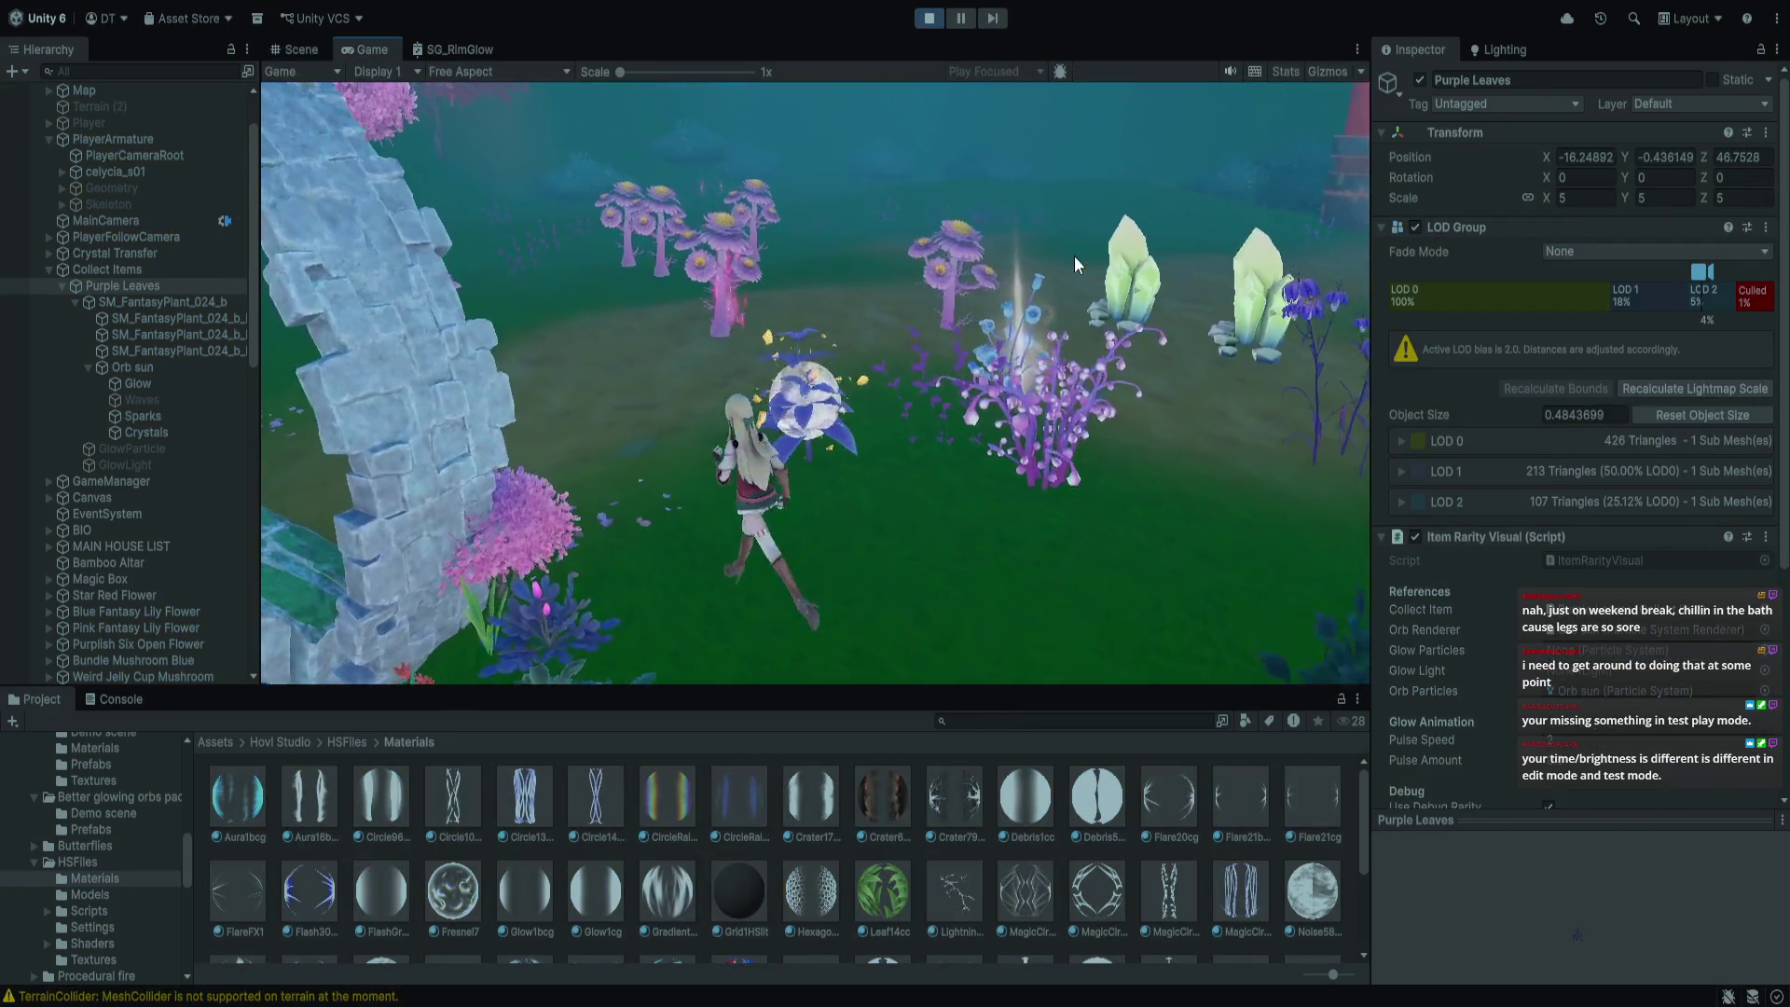
Walk the character toward the stone arch and past the Purple Leaves orb, then stop the game
click(1073, 261)
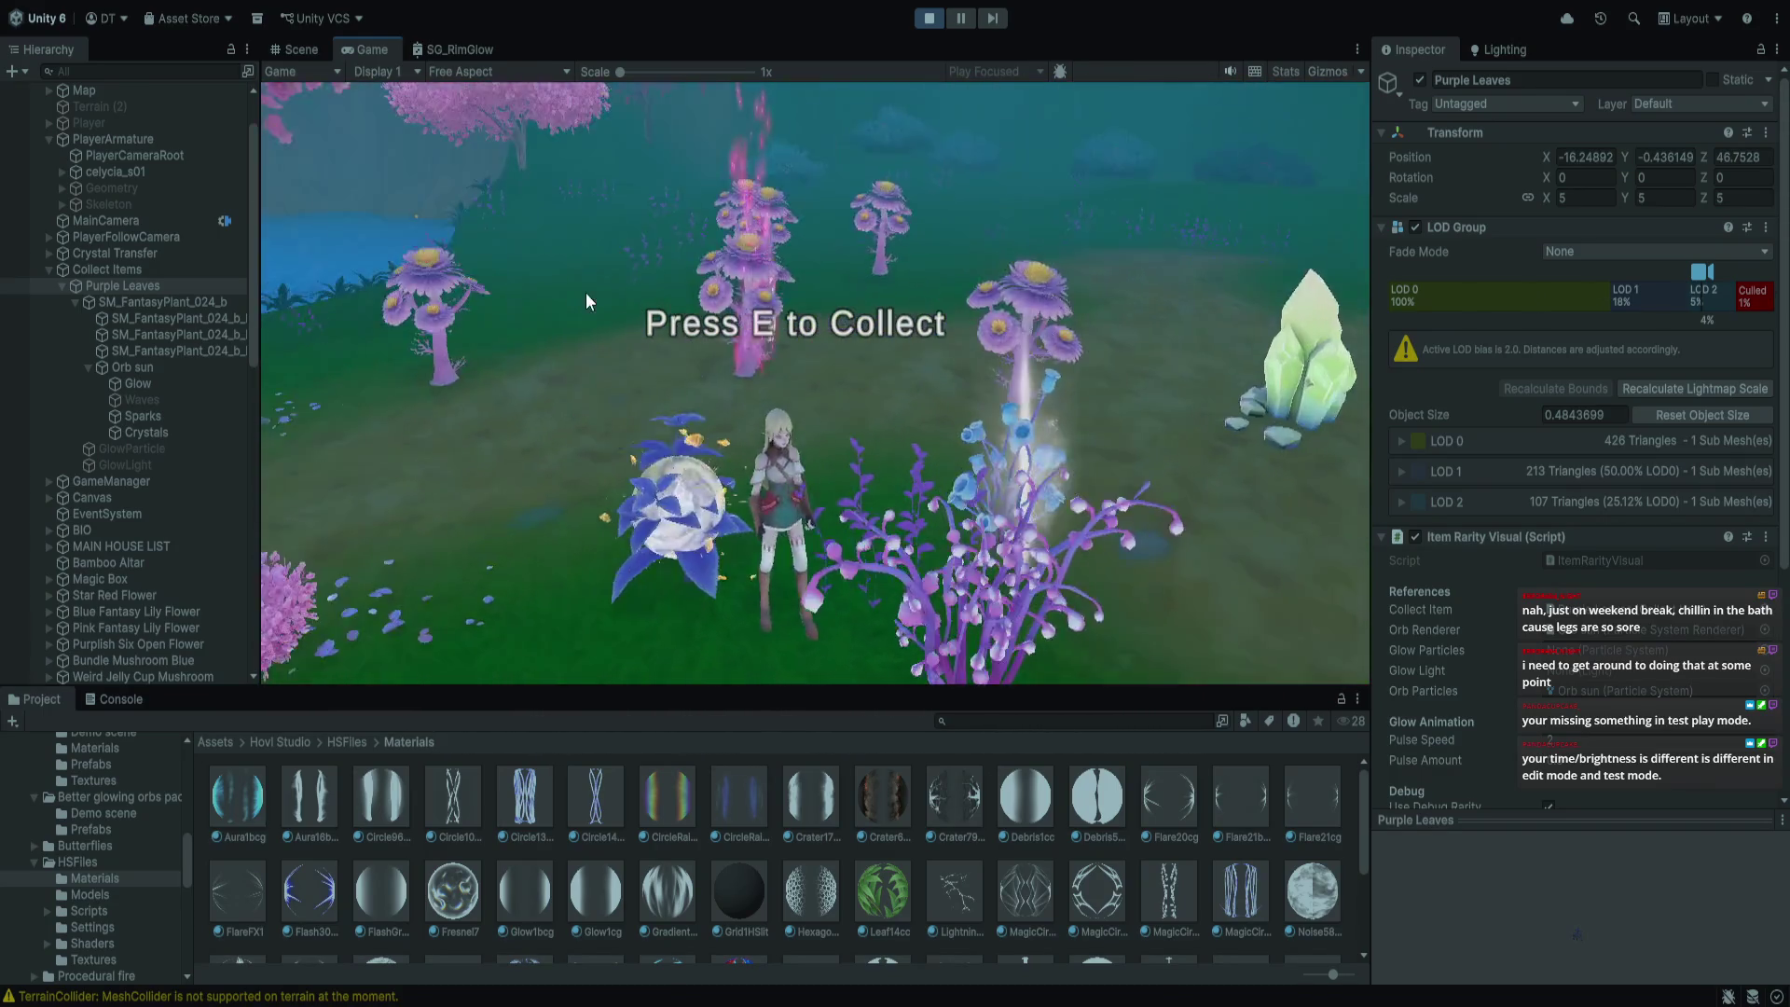
key(w)
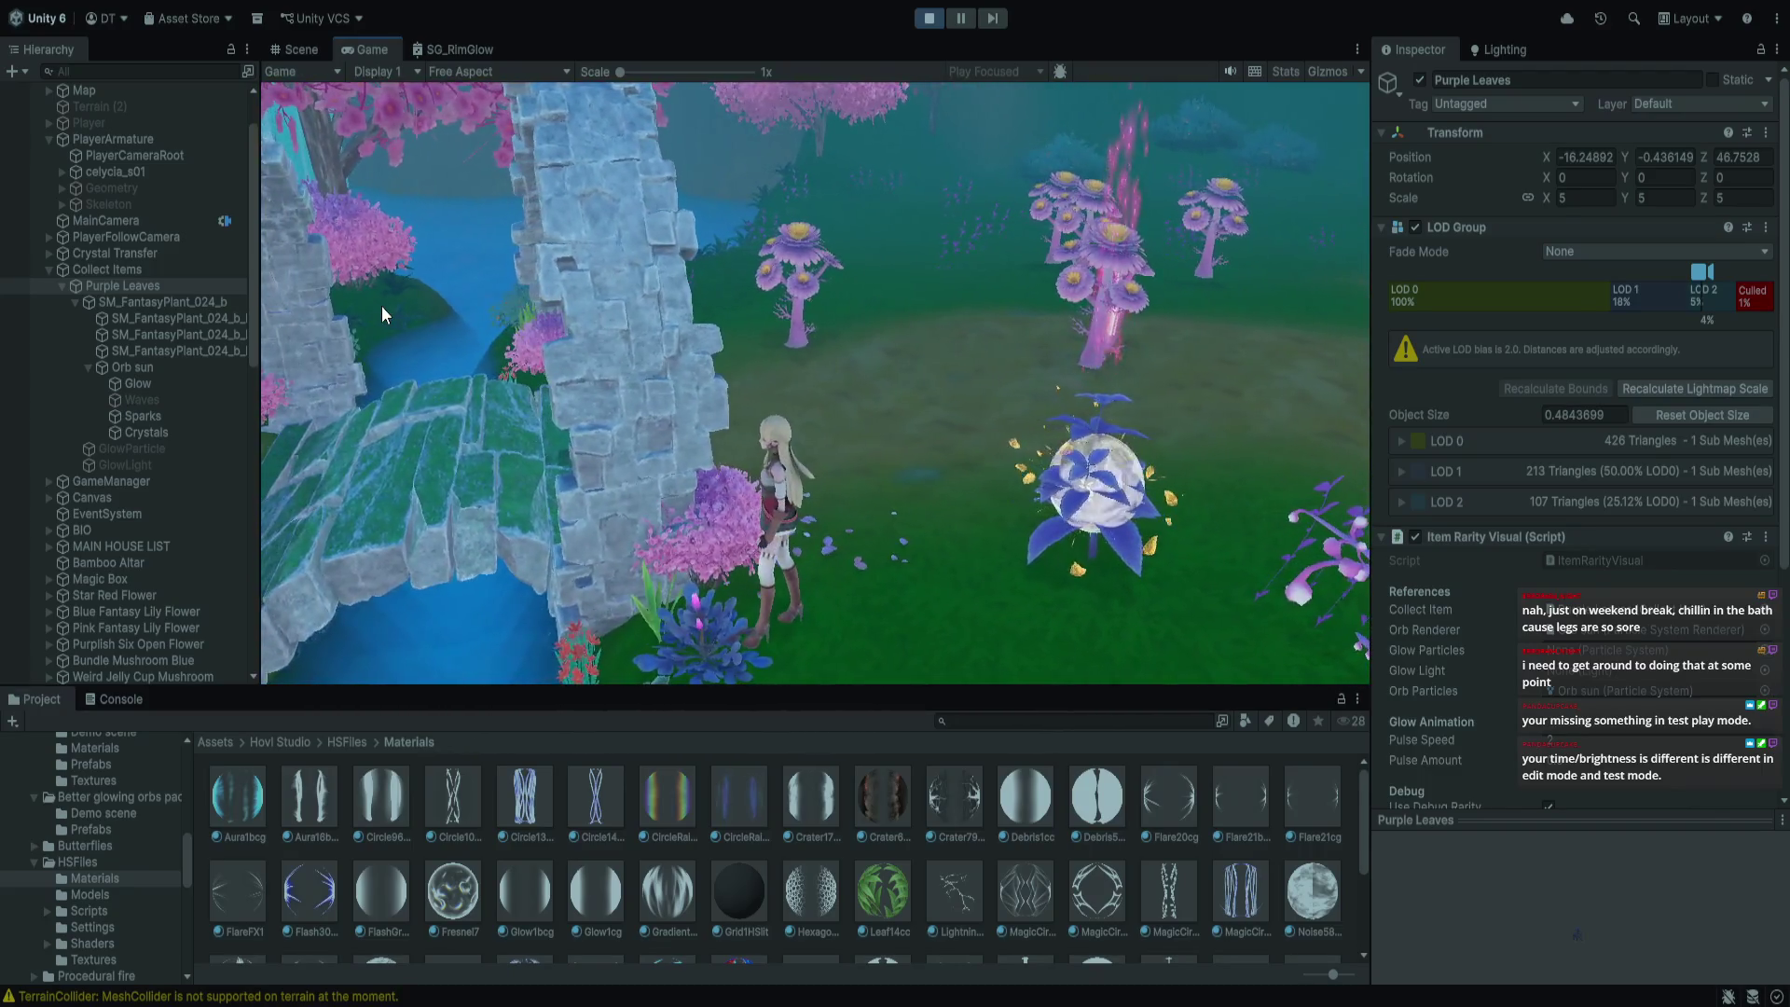
key(d)
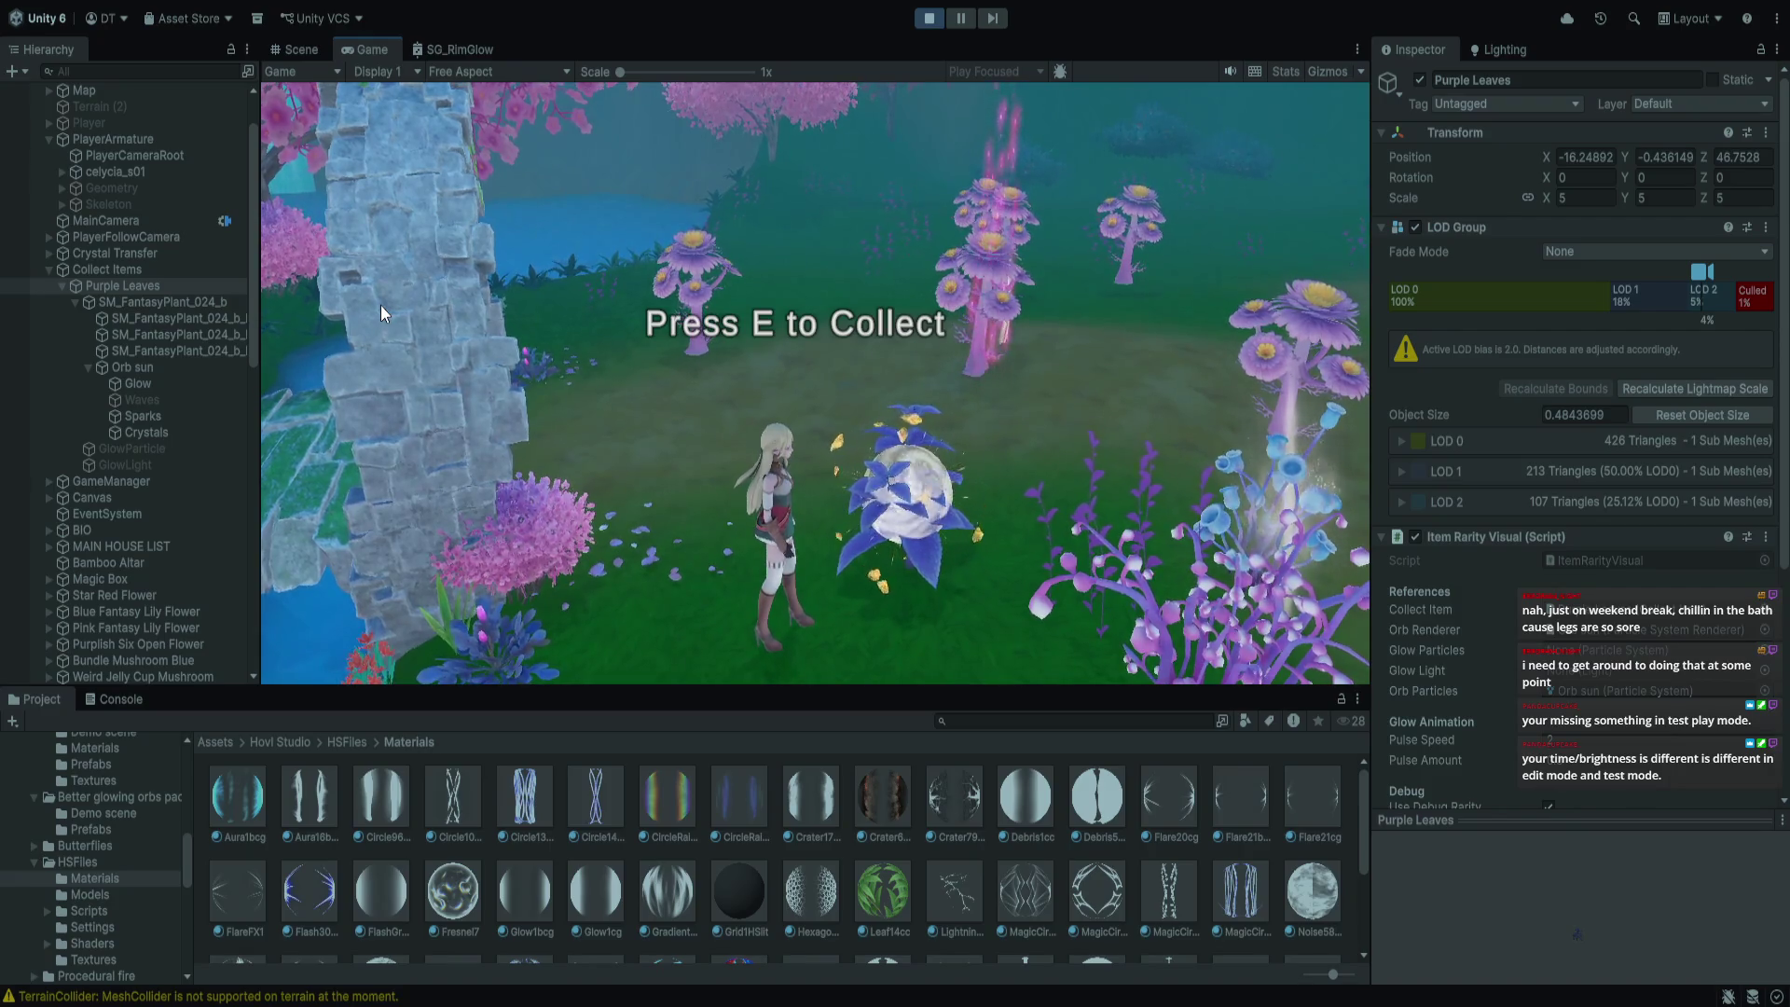
key(w)
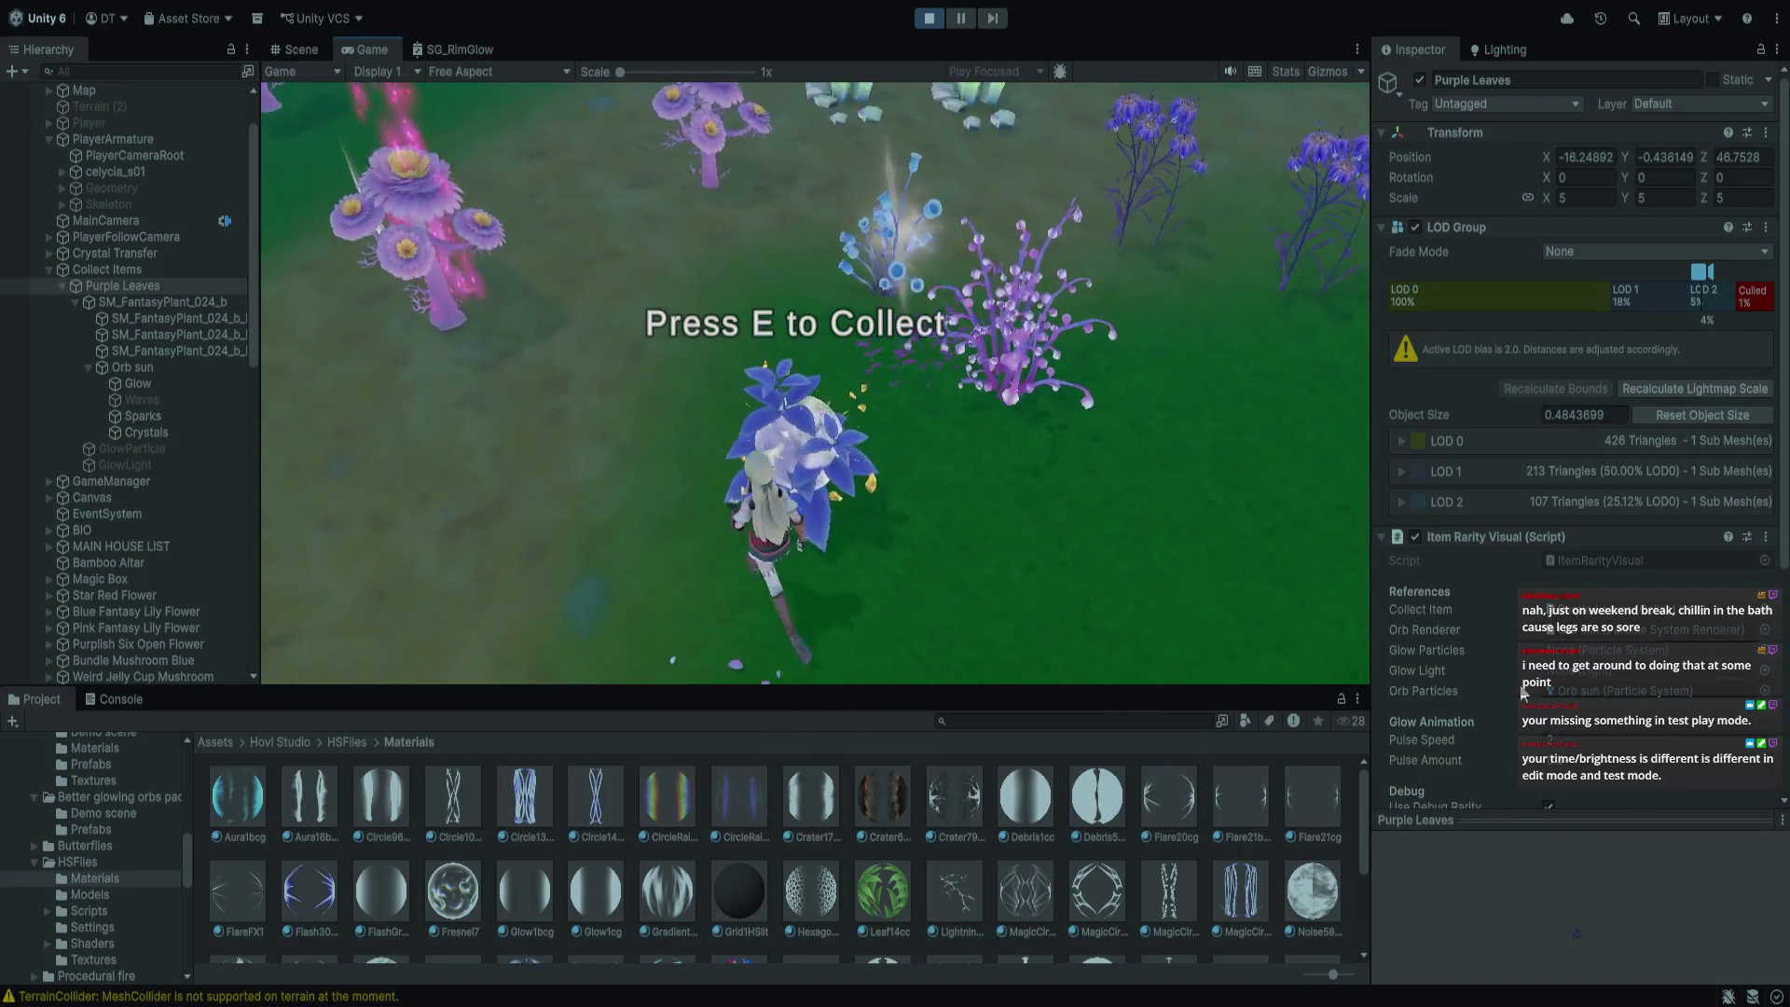
scroll(1501, 658, down, 3)
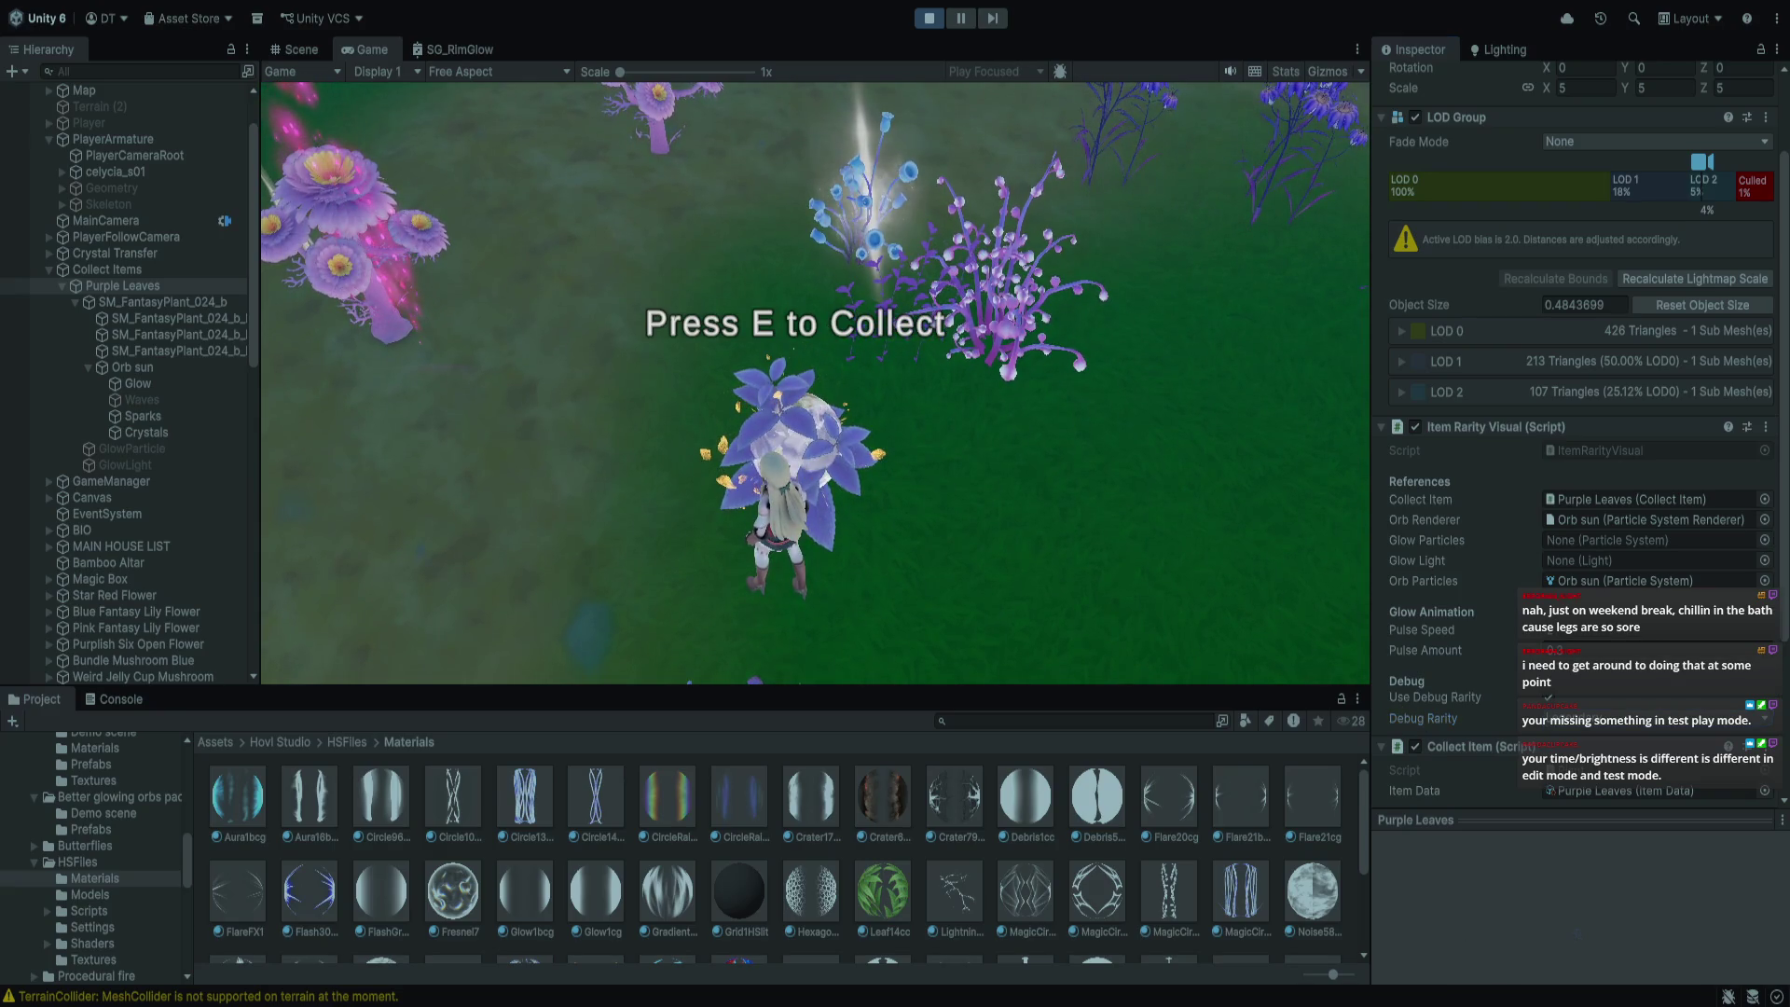
click(929, 17)
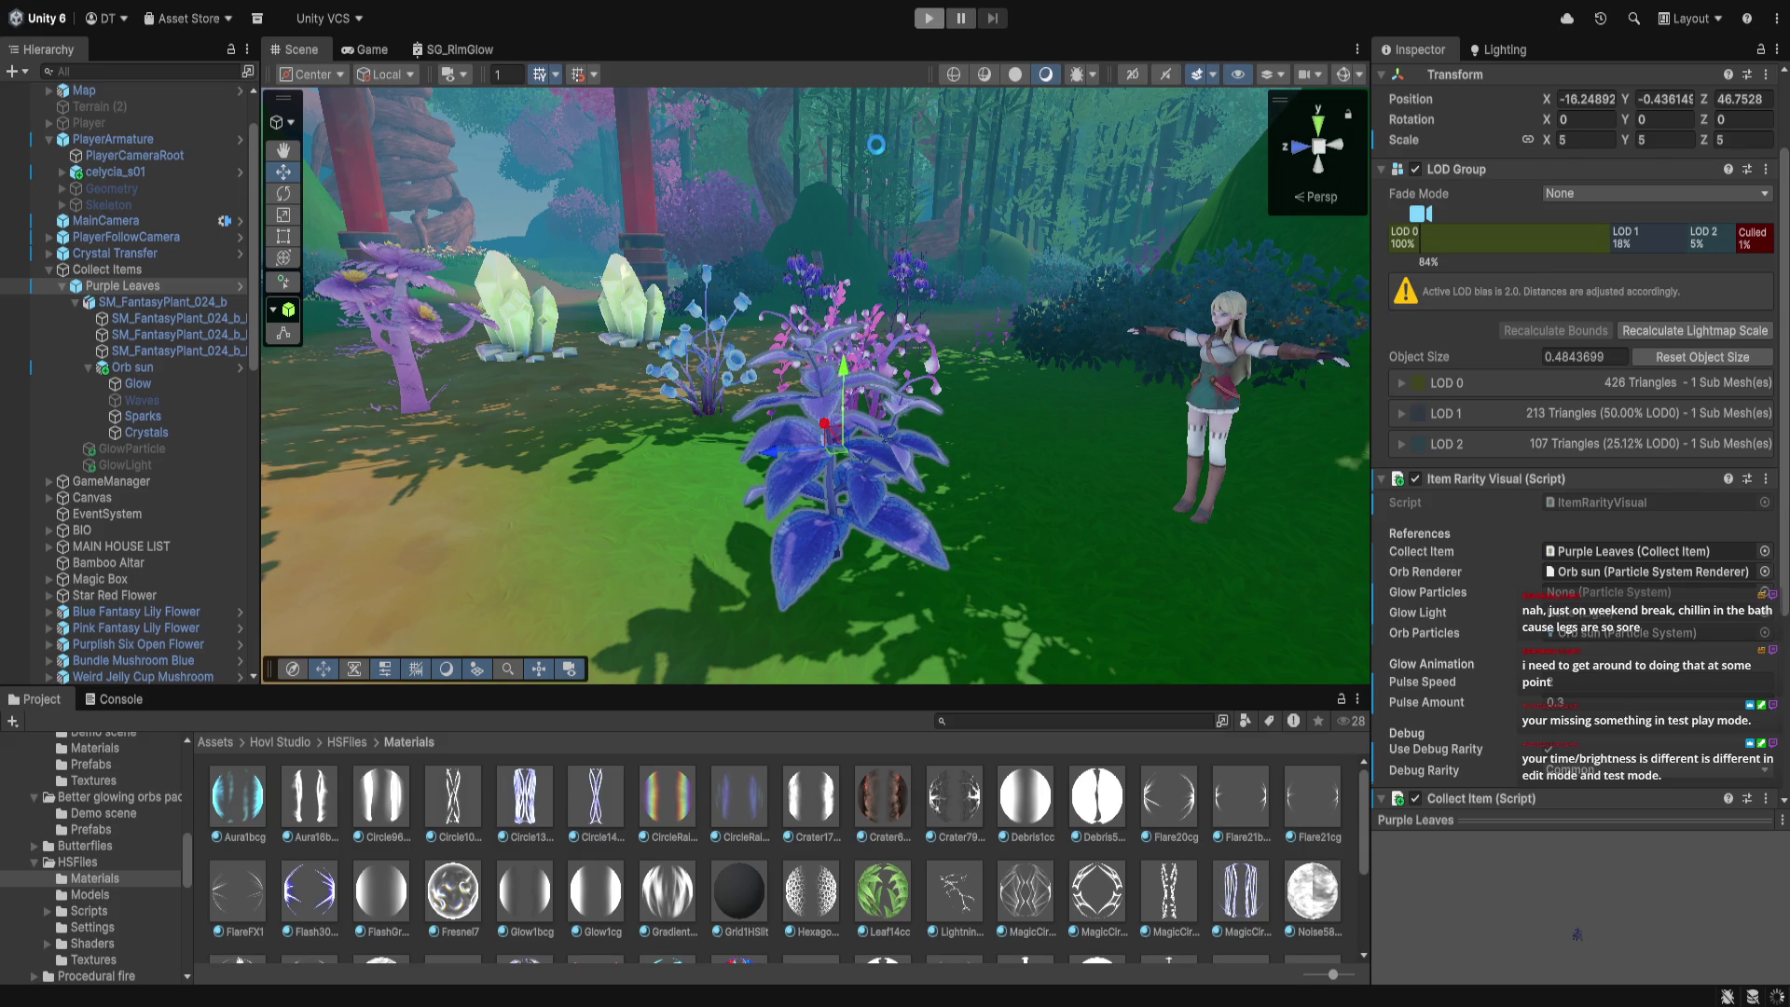
click(930, 18)
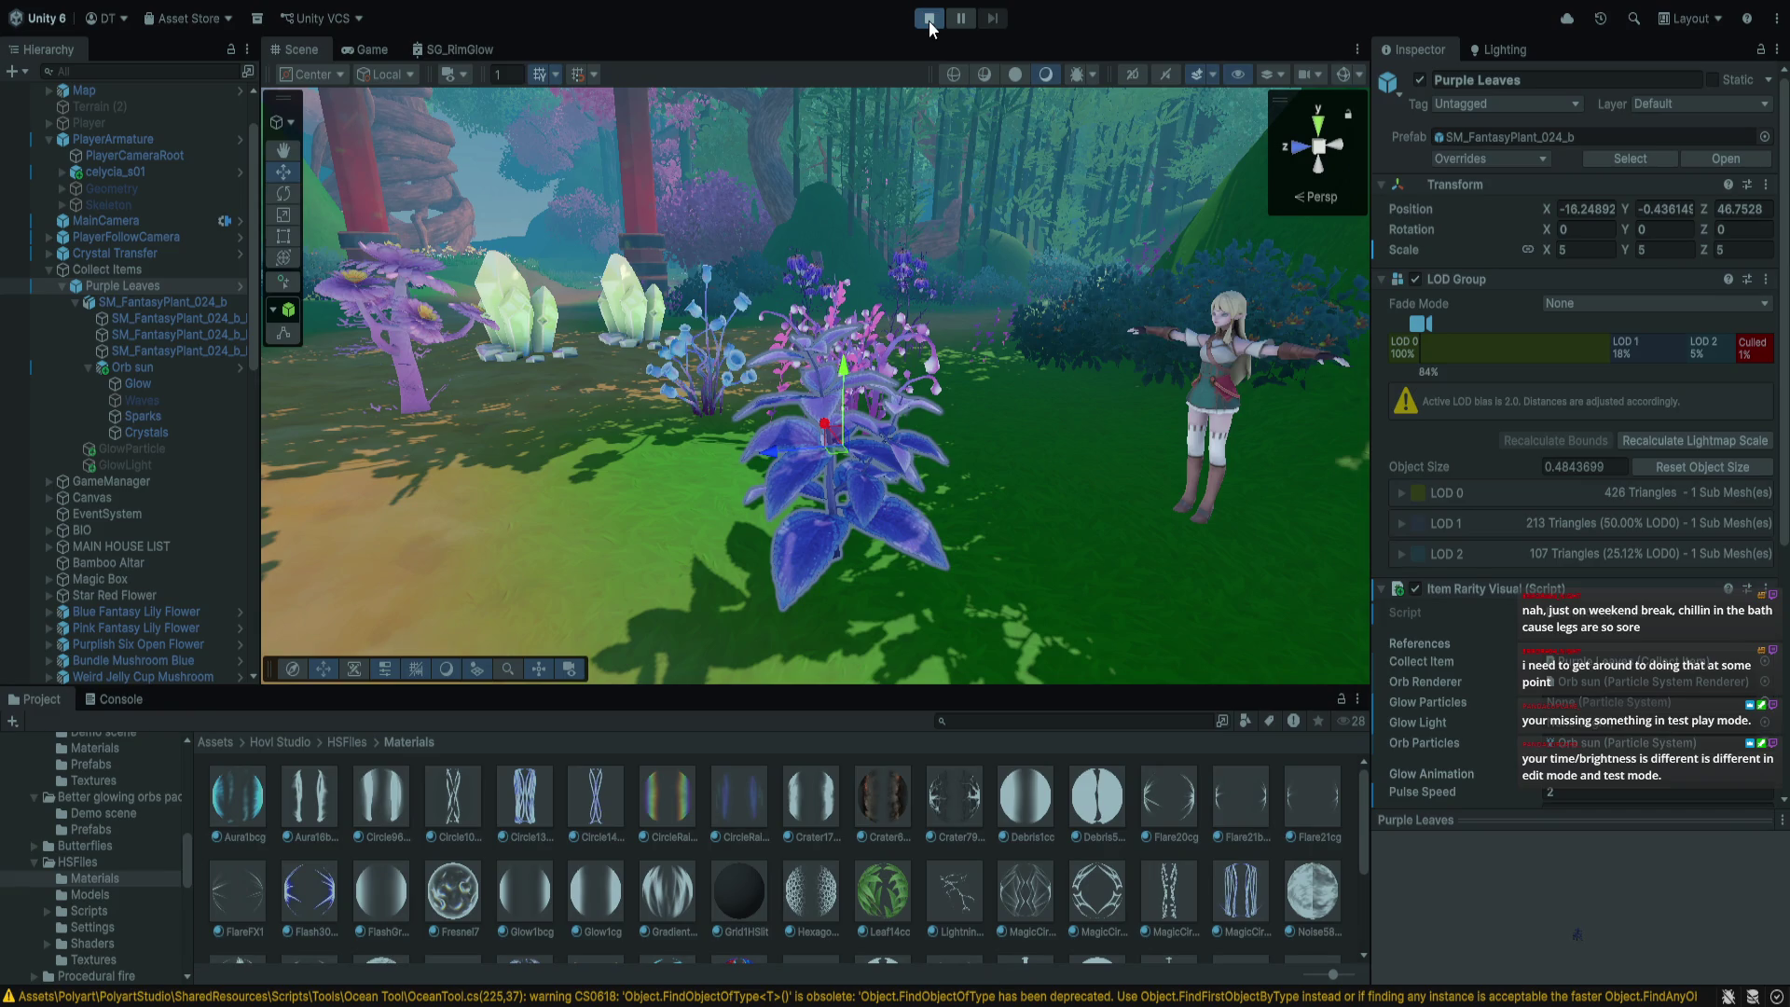
key(w)
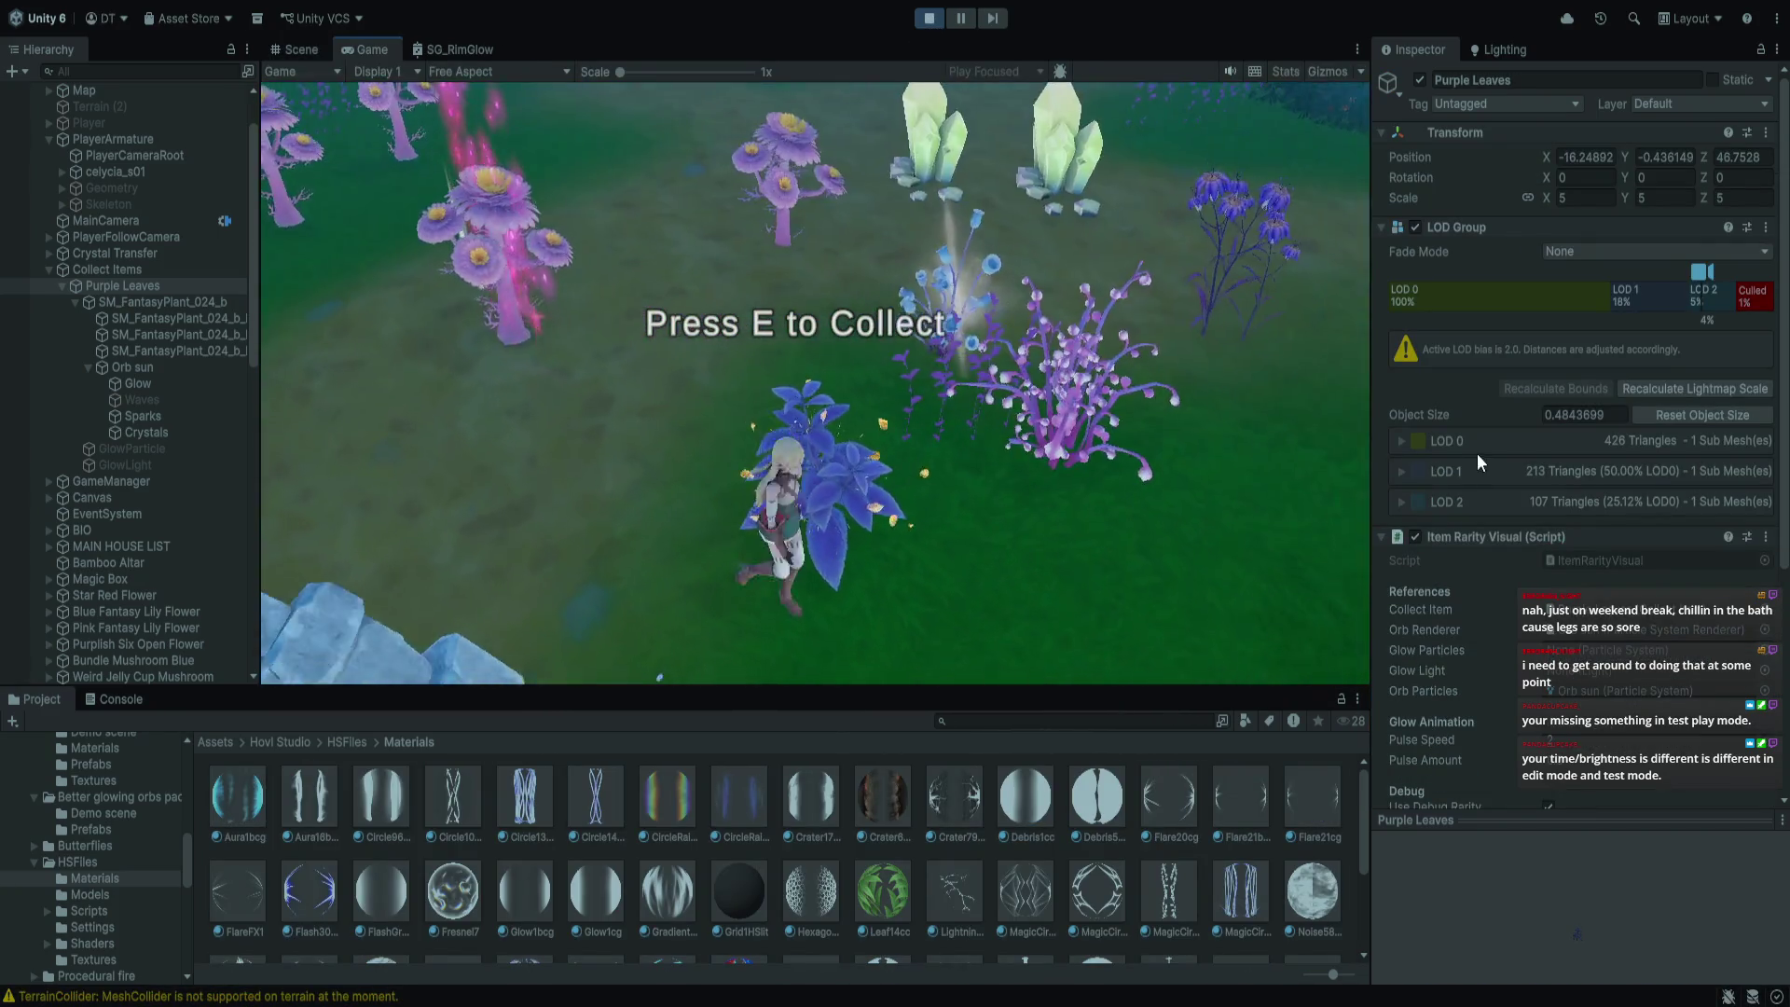
mouse_move(1655, 666)
scroll(1650, 663, down, 5)
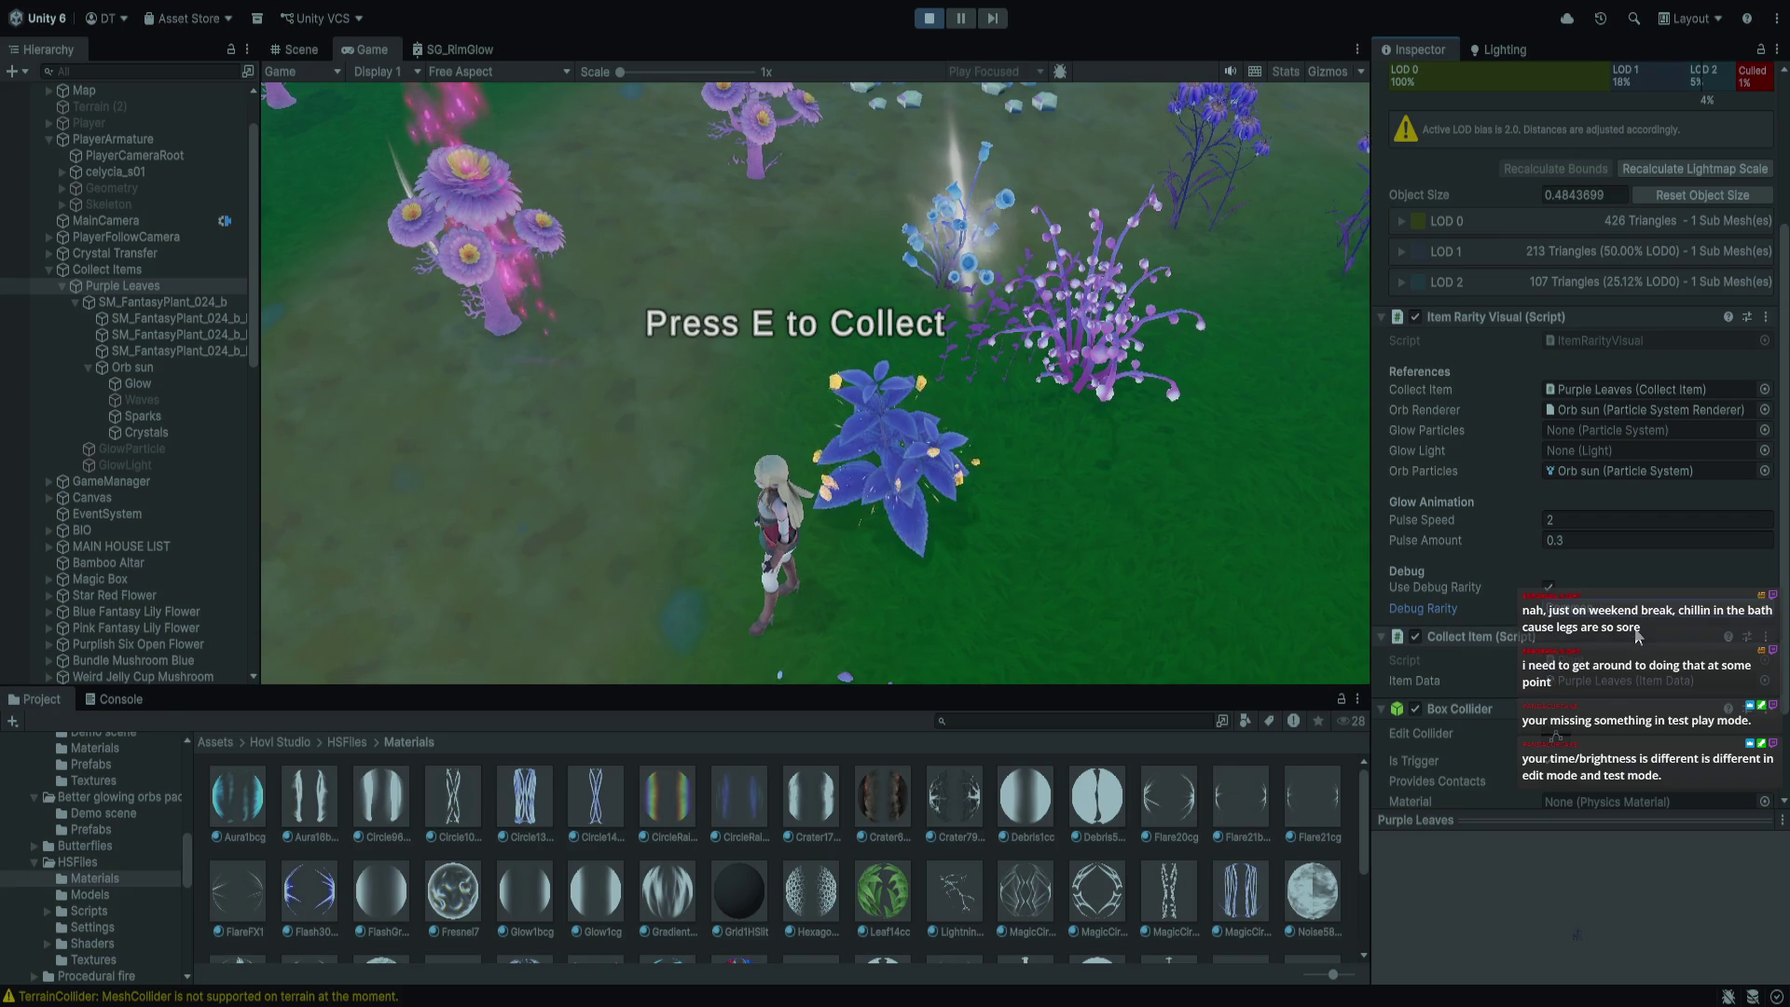
click(1173, 417)
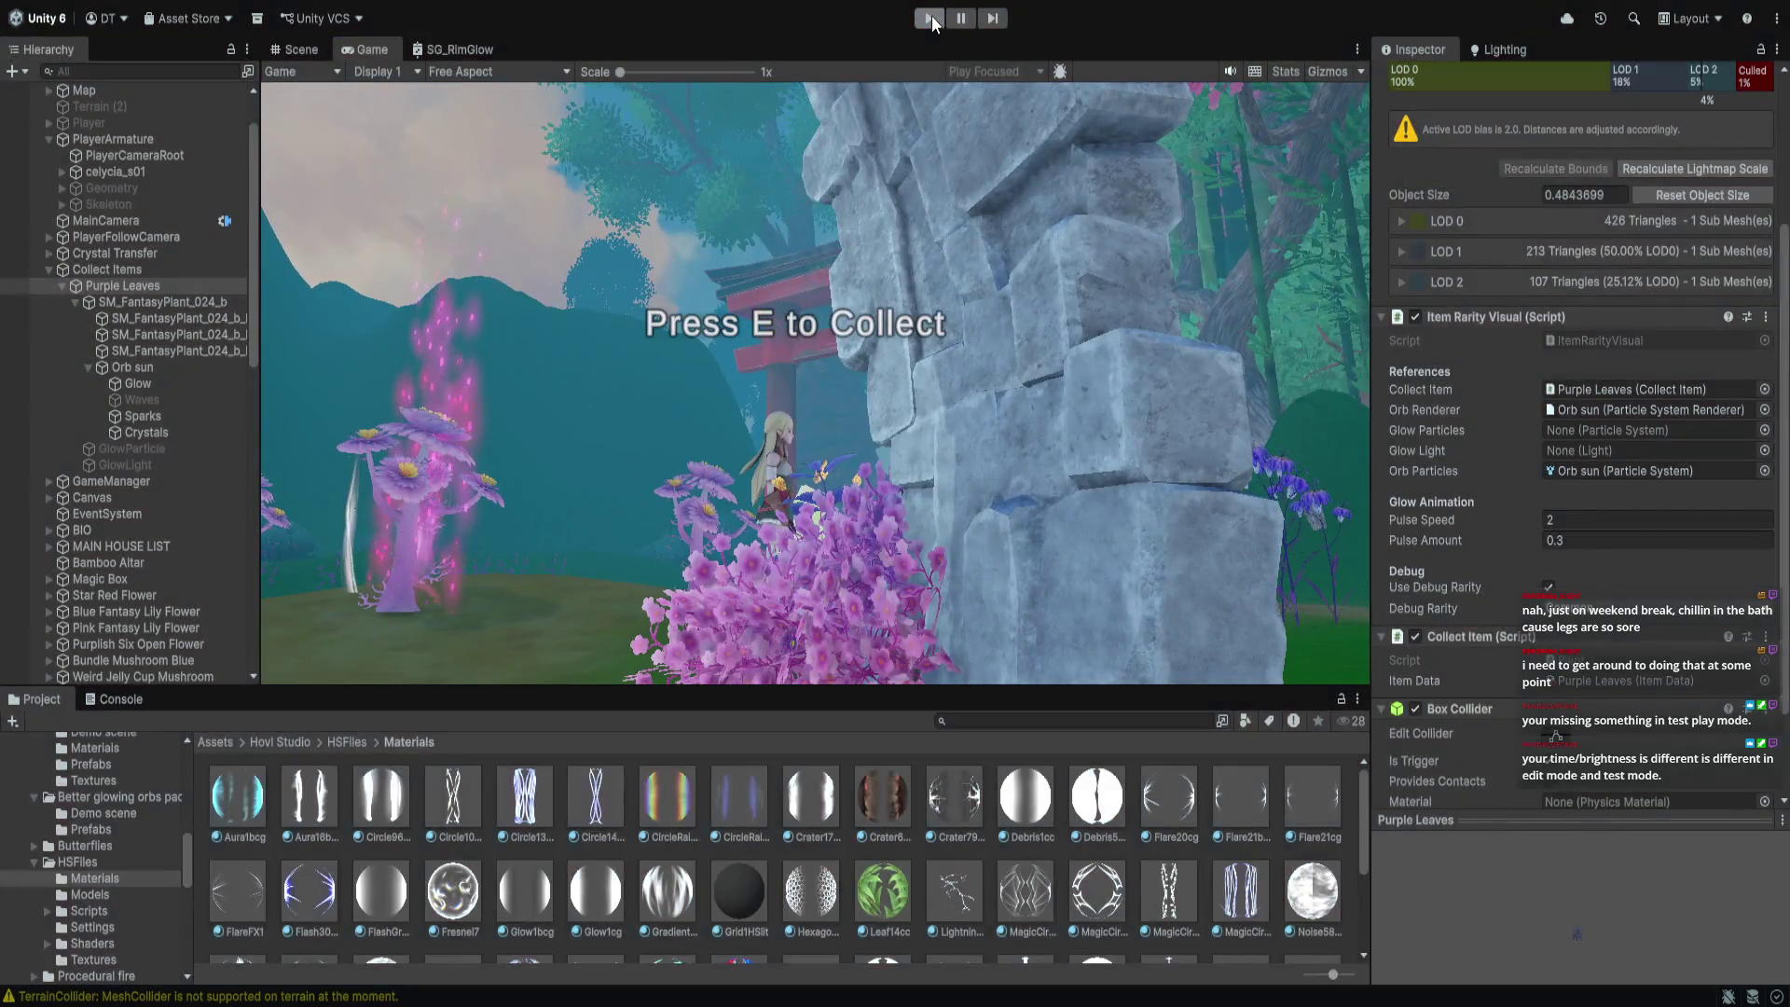
click(930, 19)
Set Item Rarity Visual's Orb Particles field to None, removing the Orb sun reference
mouse_move(932, 522)
mouse_down()
mouse_move(947, 557)
mouse_move(914, 480)
mouse_move(848, 585)
mouse_move(953, 578)
mouse_up()
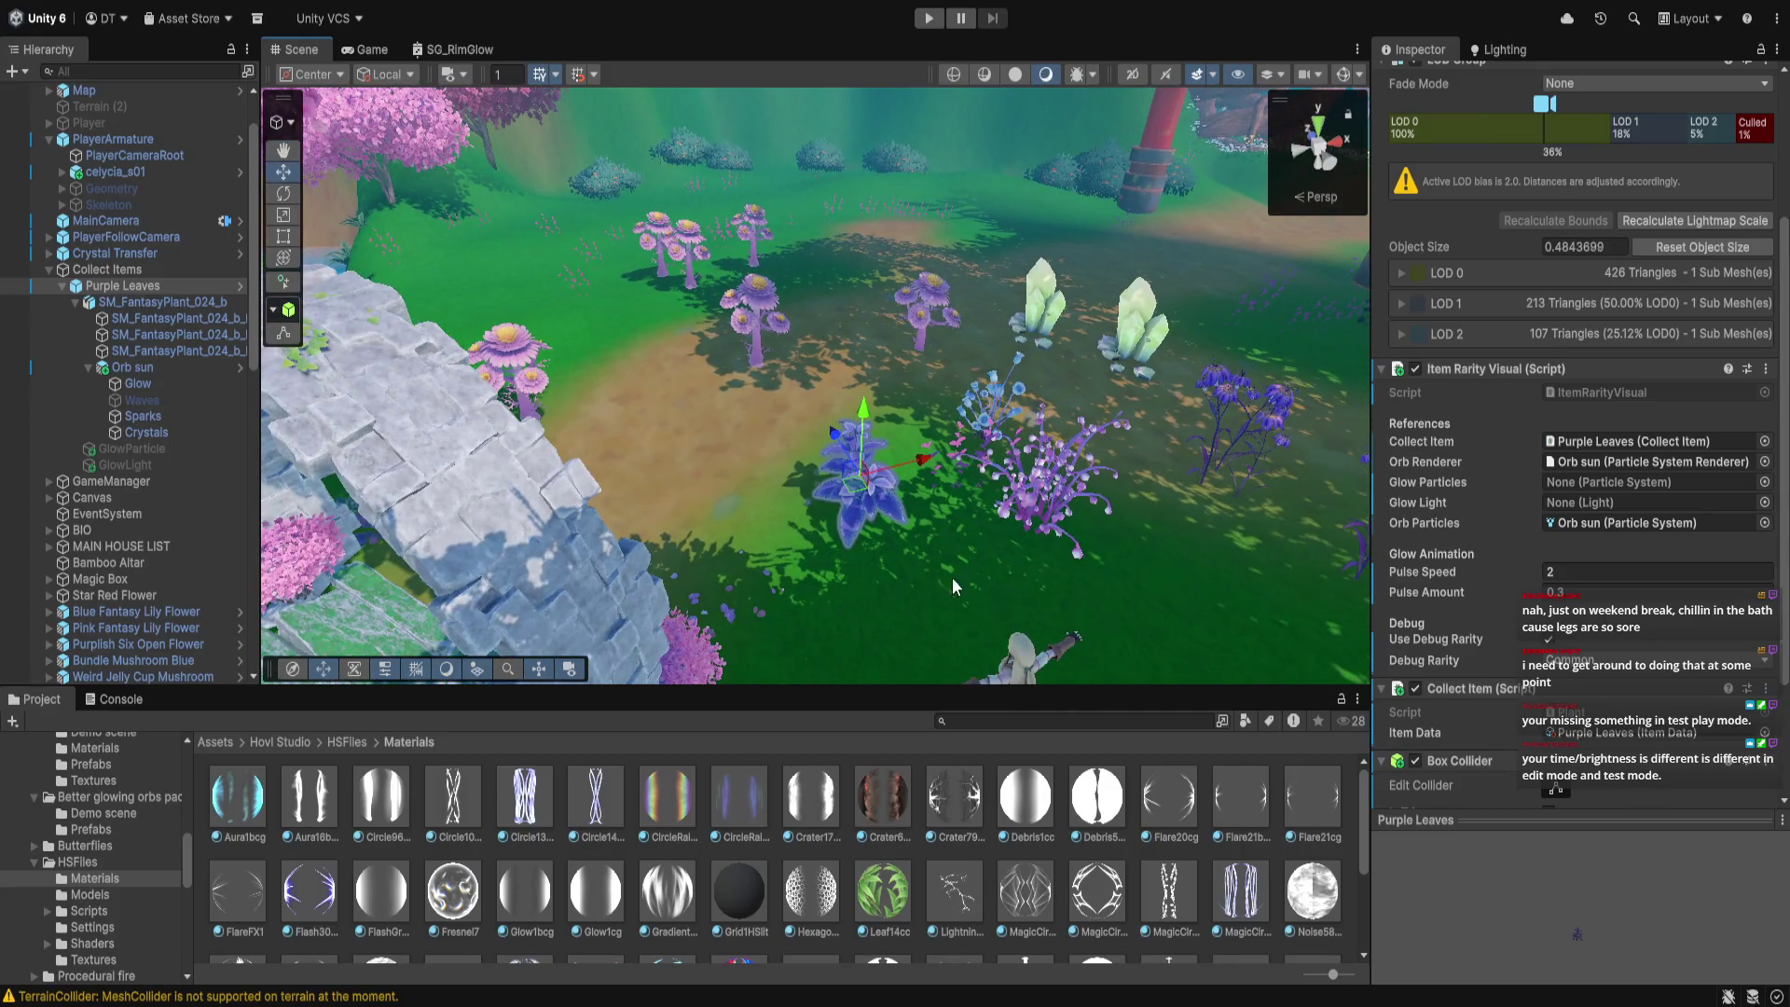
click(1754, 524)
click(1755, 525)
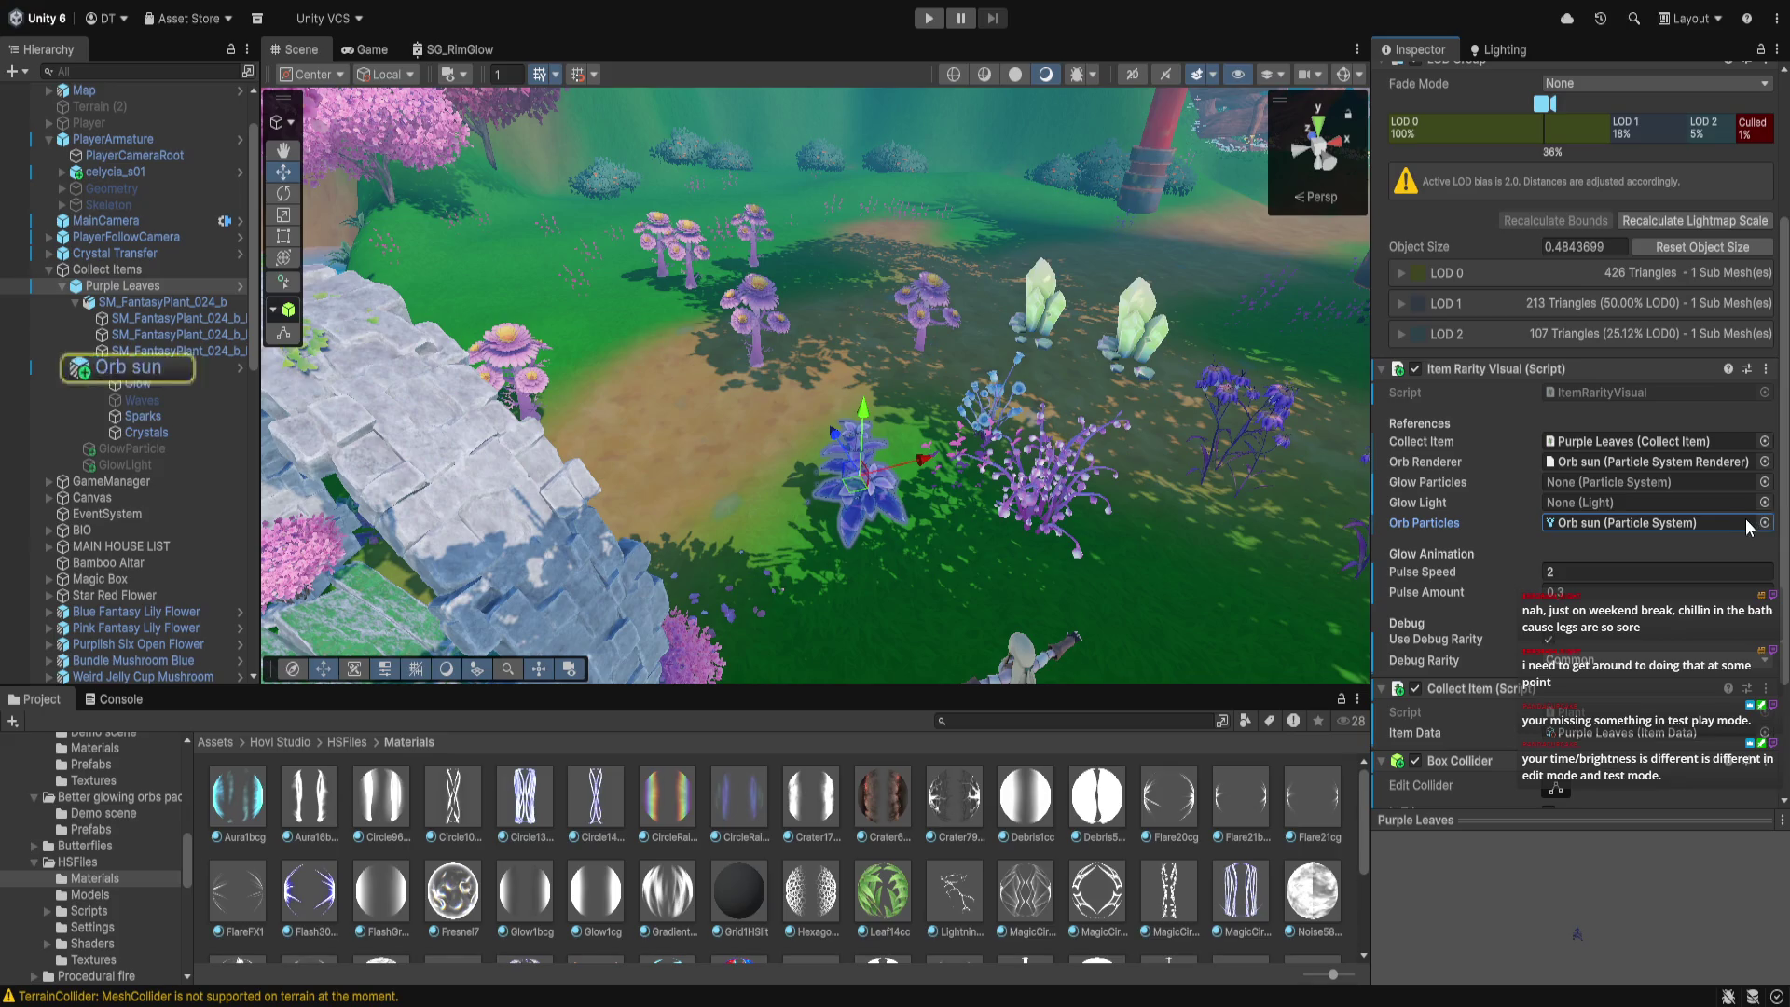
double_click(1757, 524)
key(Delete)
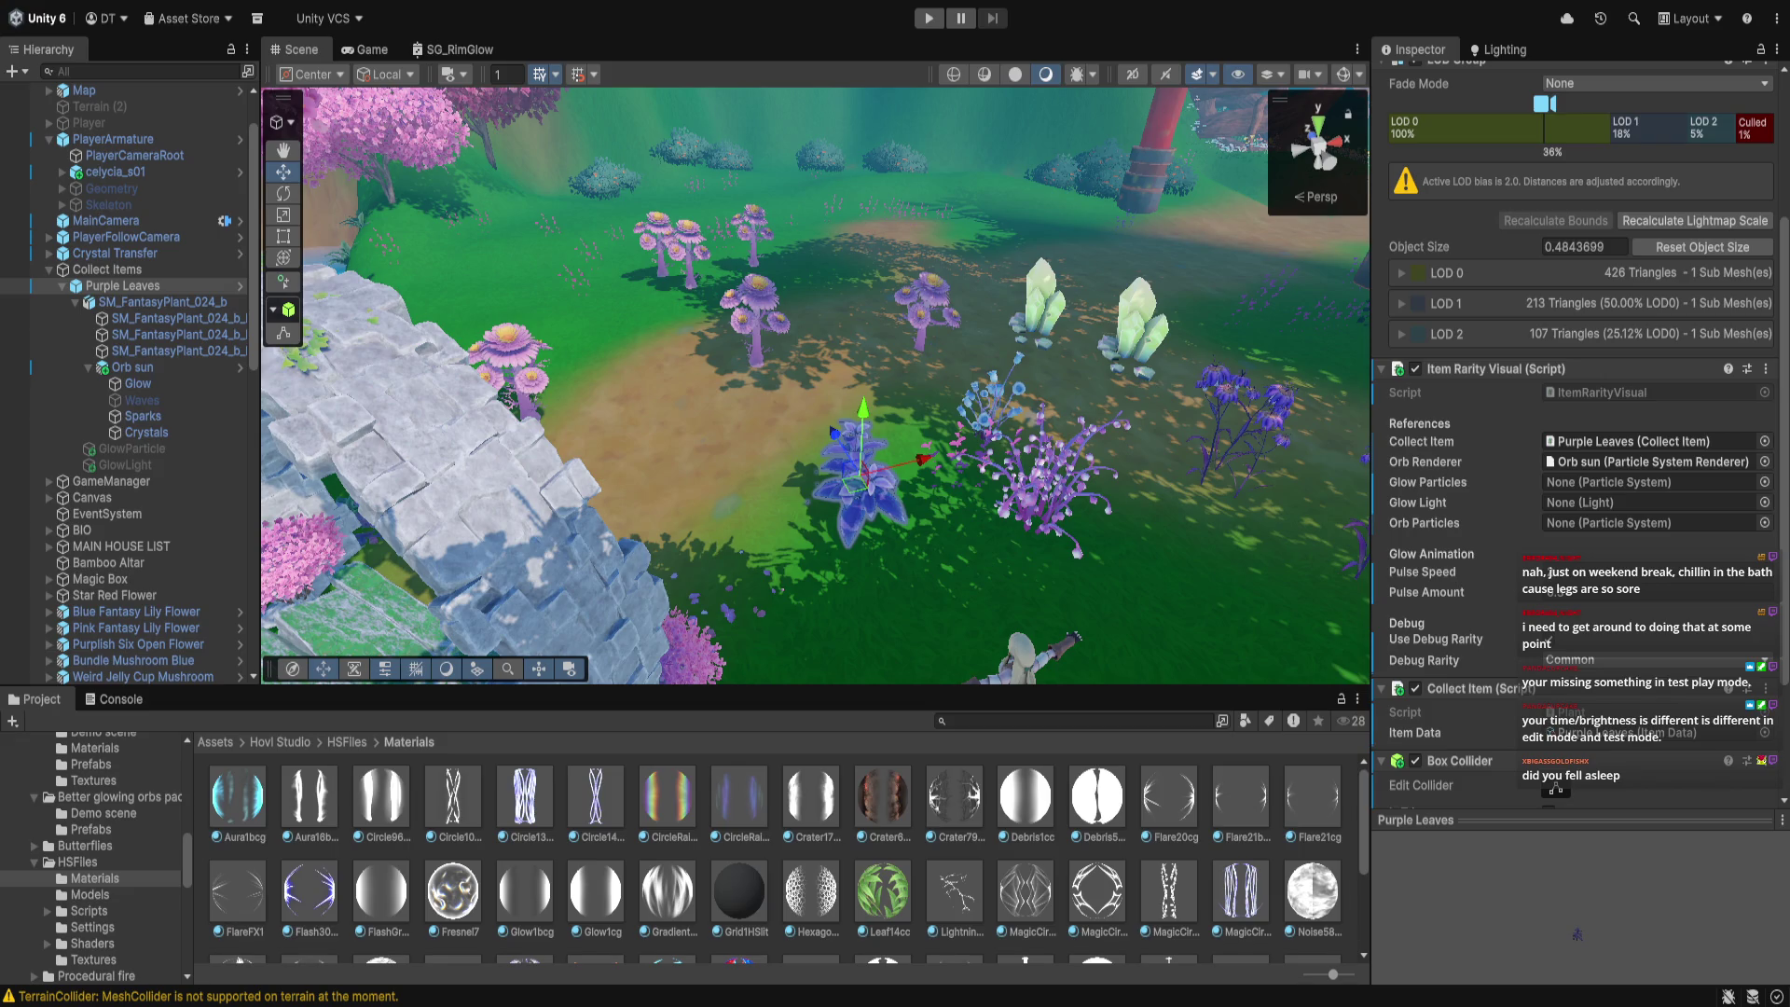
Delete the two PF_Farm_Lantern_01 lanterns hanging on the wall beside the house door
mouse_move(806, 485)
mouse_down()
mouse_move(805, 573)
mouse_move(742, 511)
mouse_move(725, 349)
mouse_move(877, 424)
mouse_up()
key(Up)
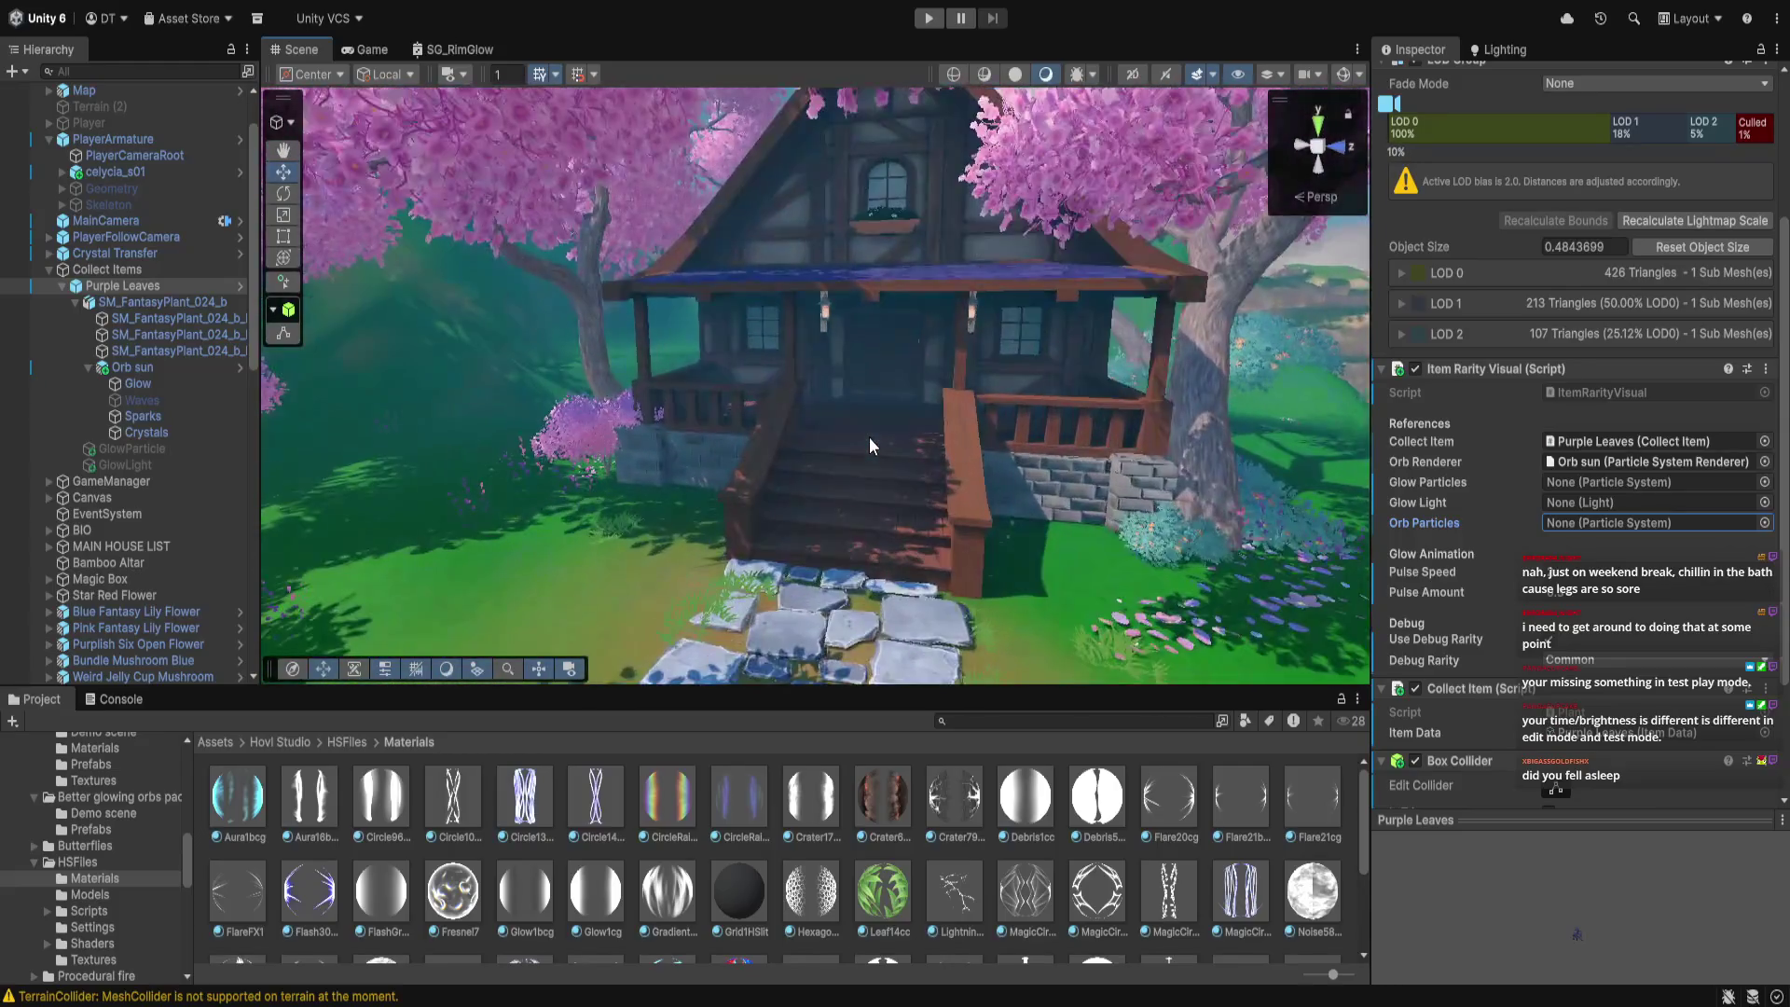
key(Up)
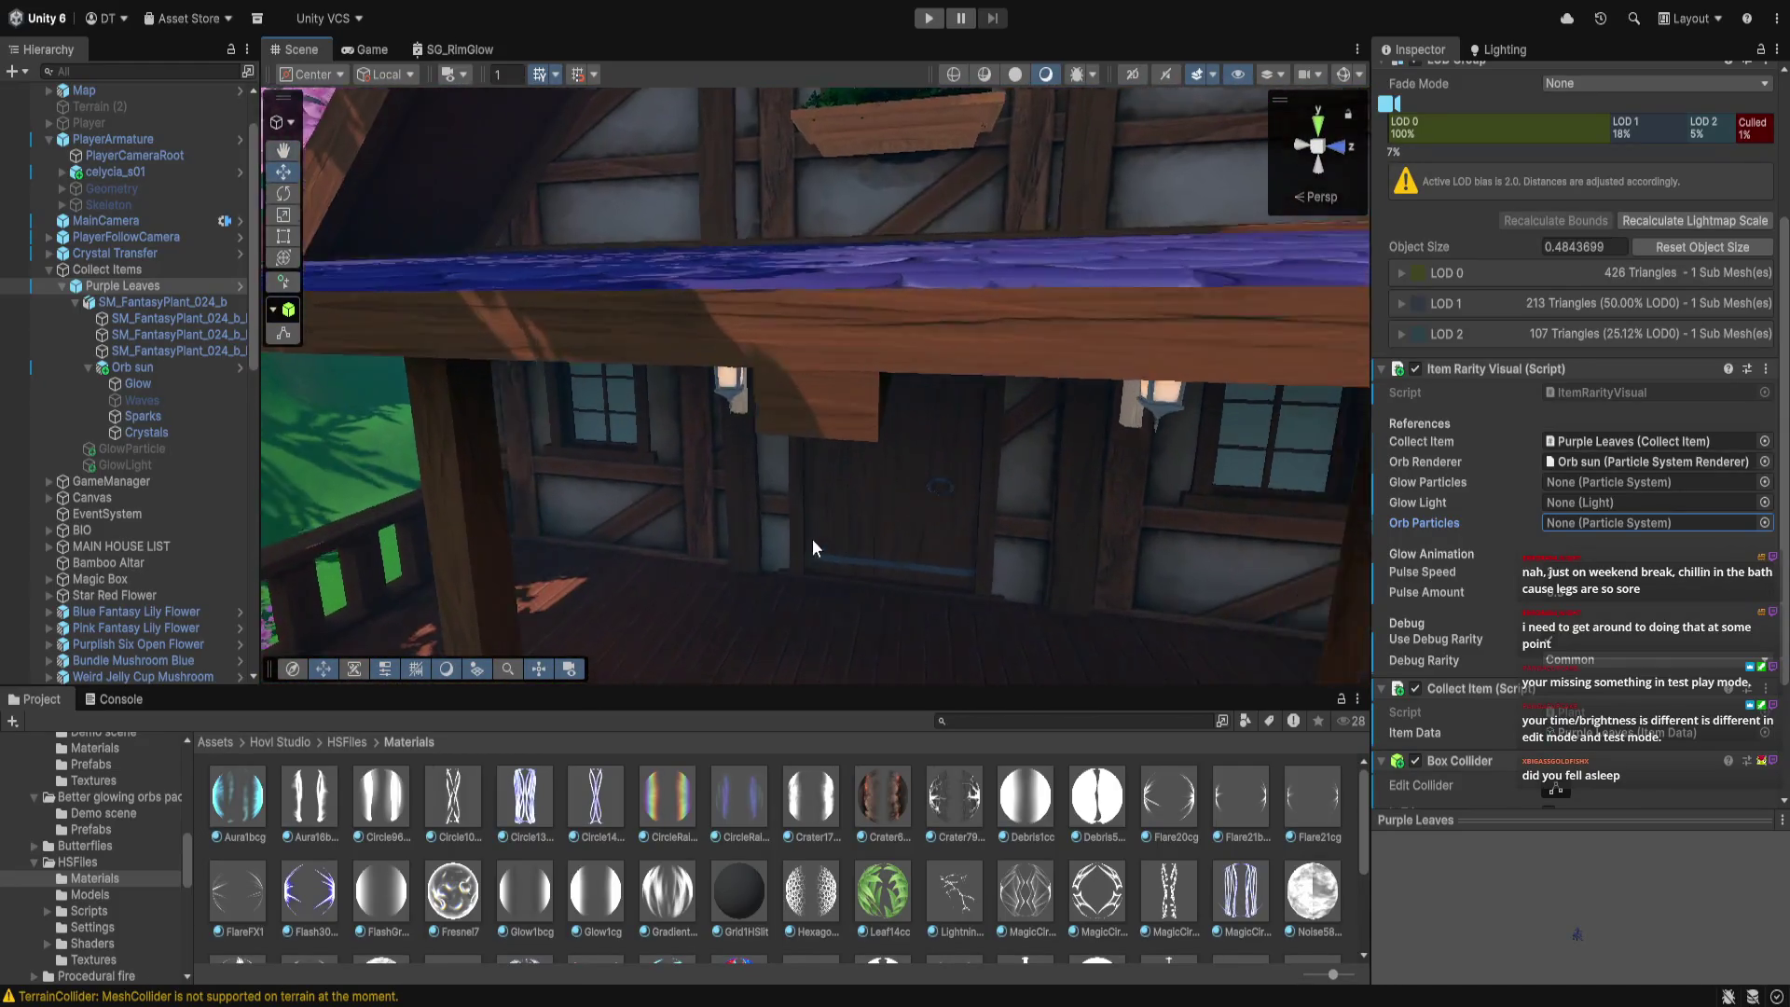
click(732, 260)
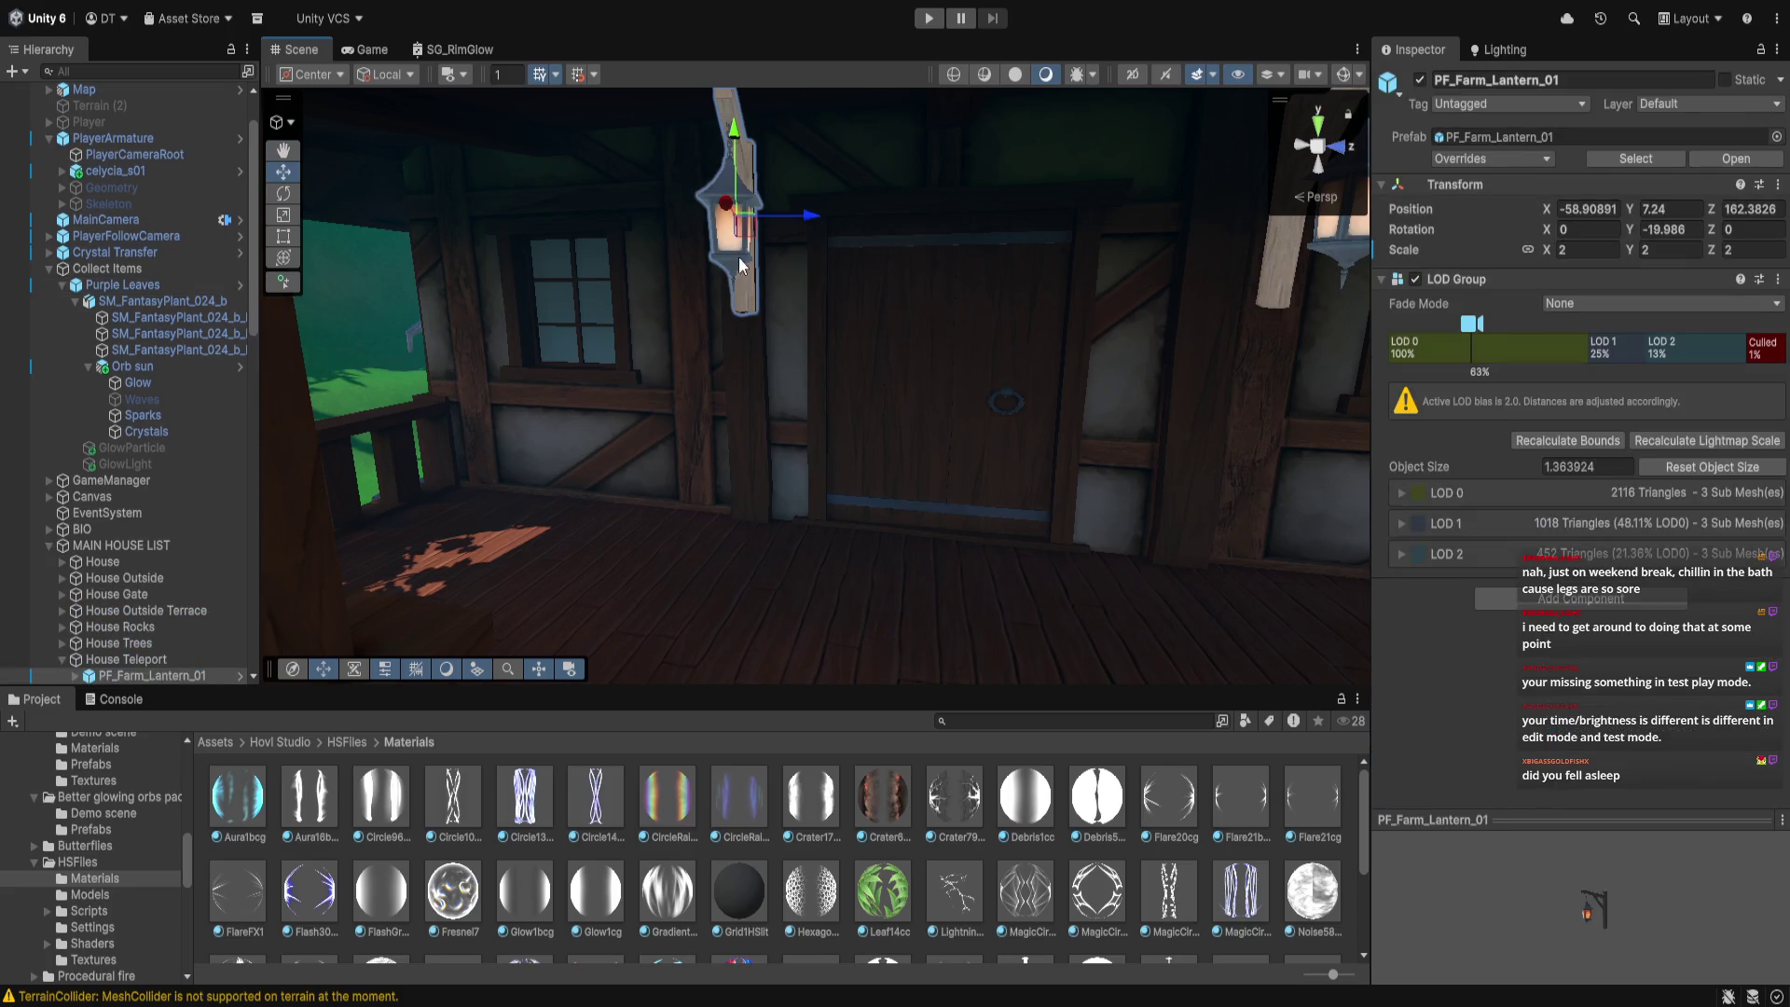
key(Delete)
click(877, 308)
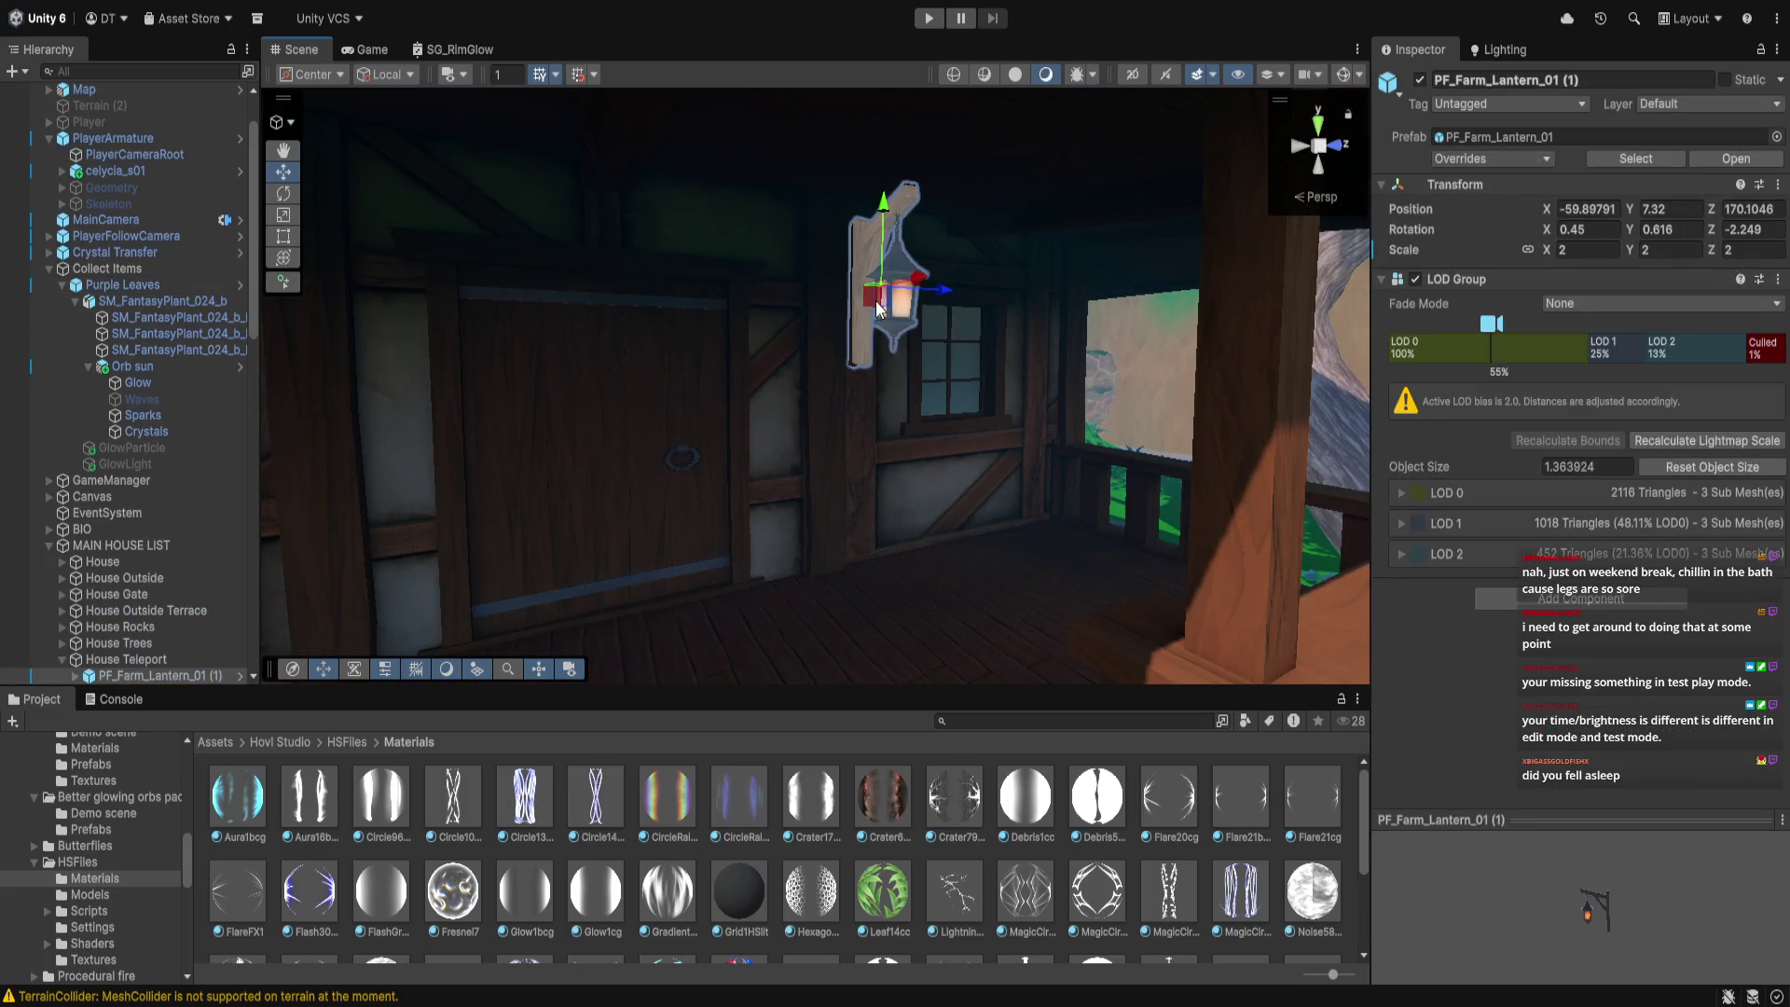
key(Delete)
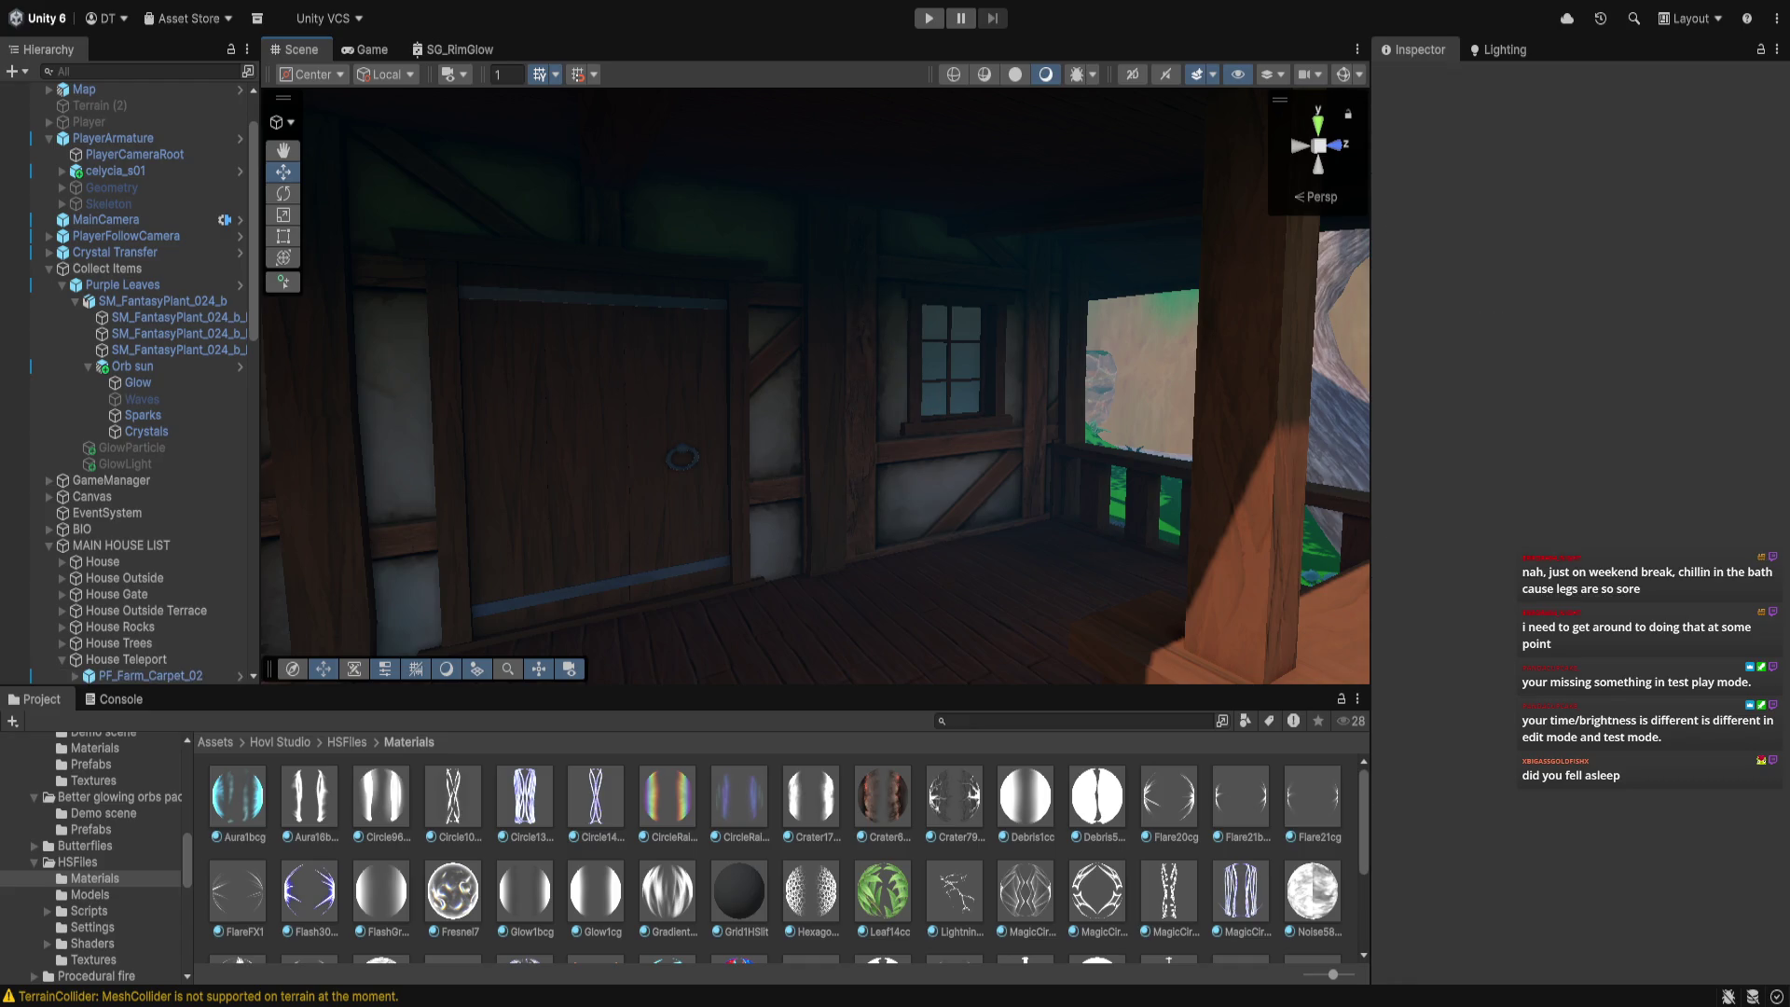
mouse_move(970, 550)
mouse_down()
mouse_move(1007, 504)
mouse_move(971, 531)
mouse_up()
scroll(1006, 527, down, 3)
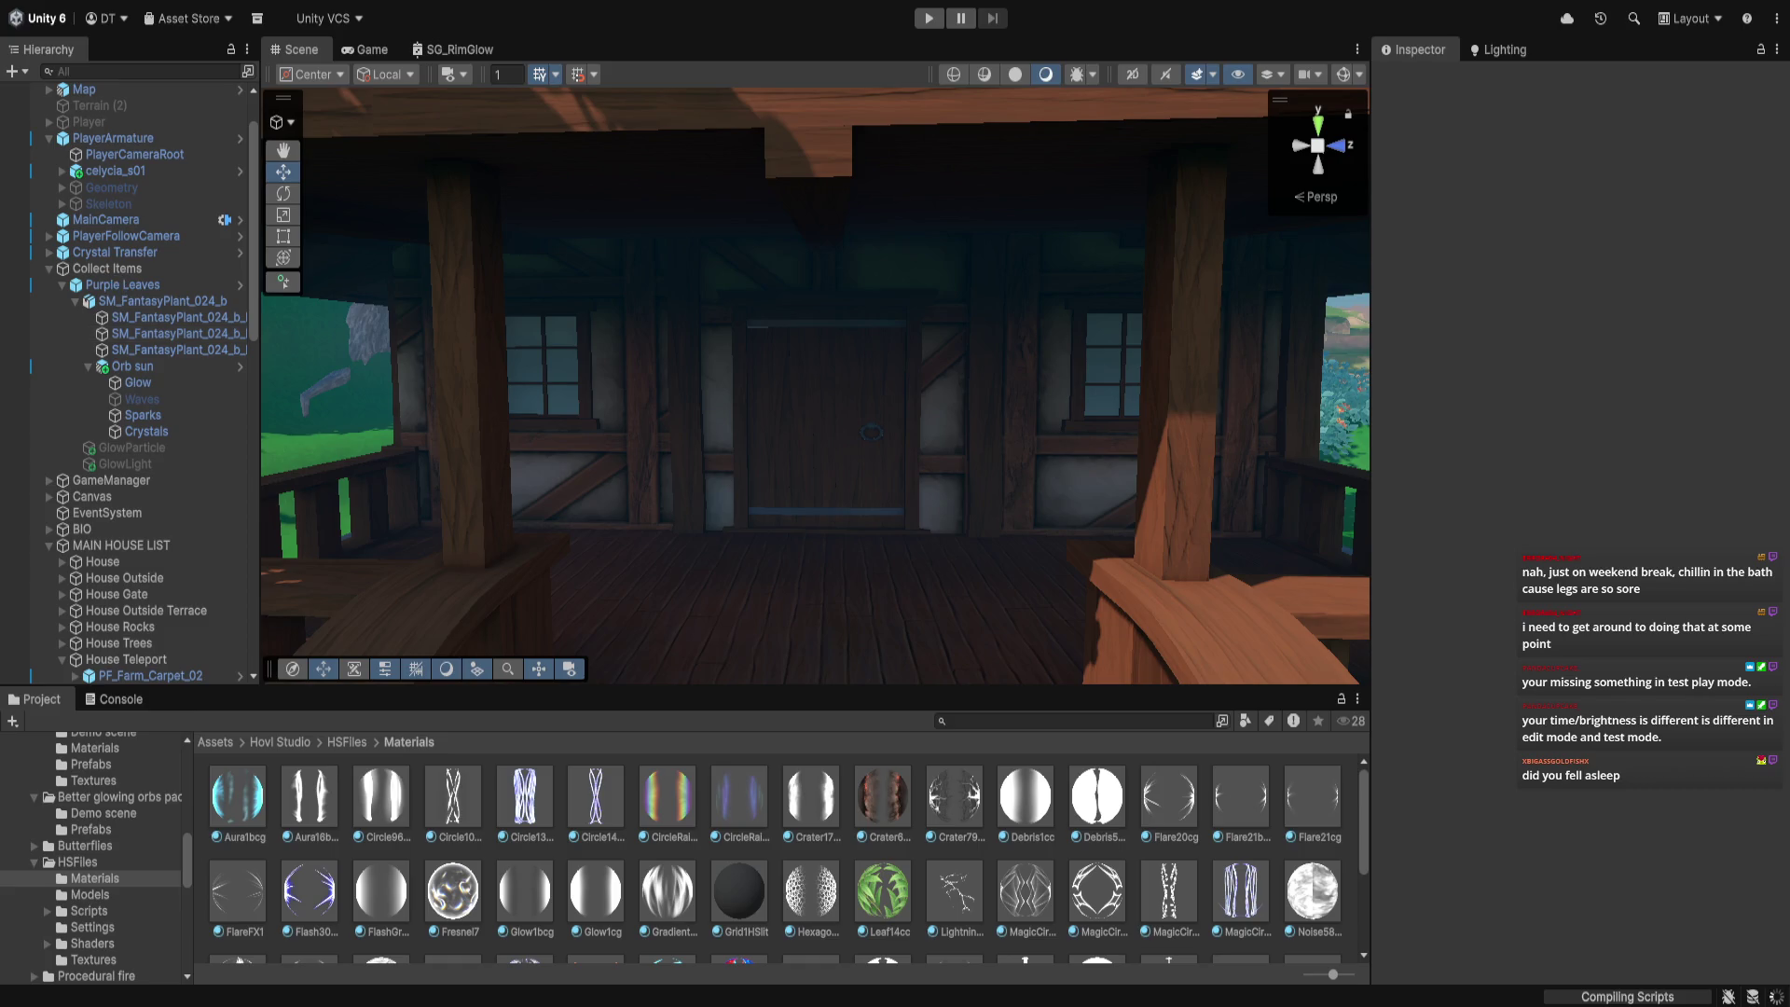
Frame Purple Leaves and Orb sun in the view, then select GlowParticle to inspect it
double_click(110, 286)
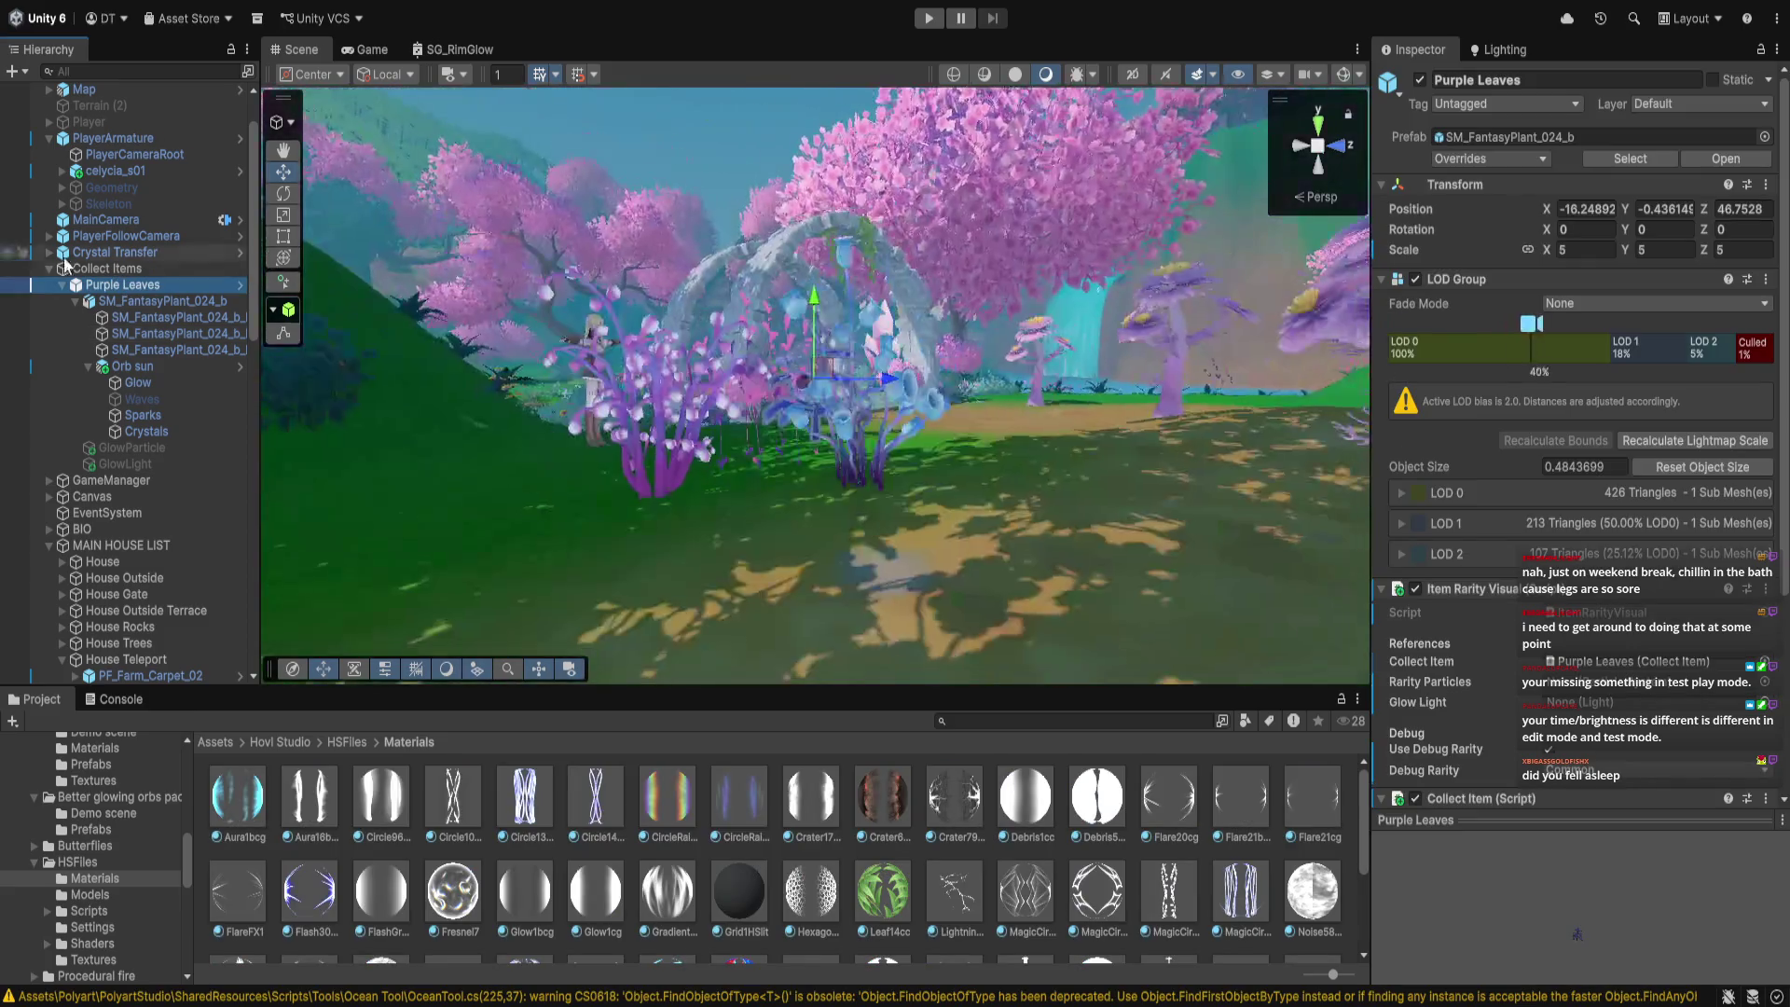
drag(596, 522, 702, 556)
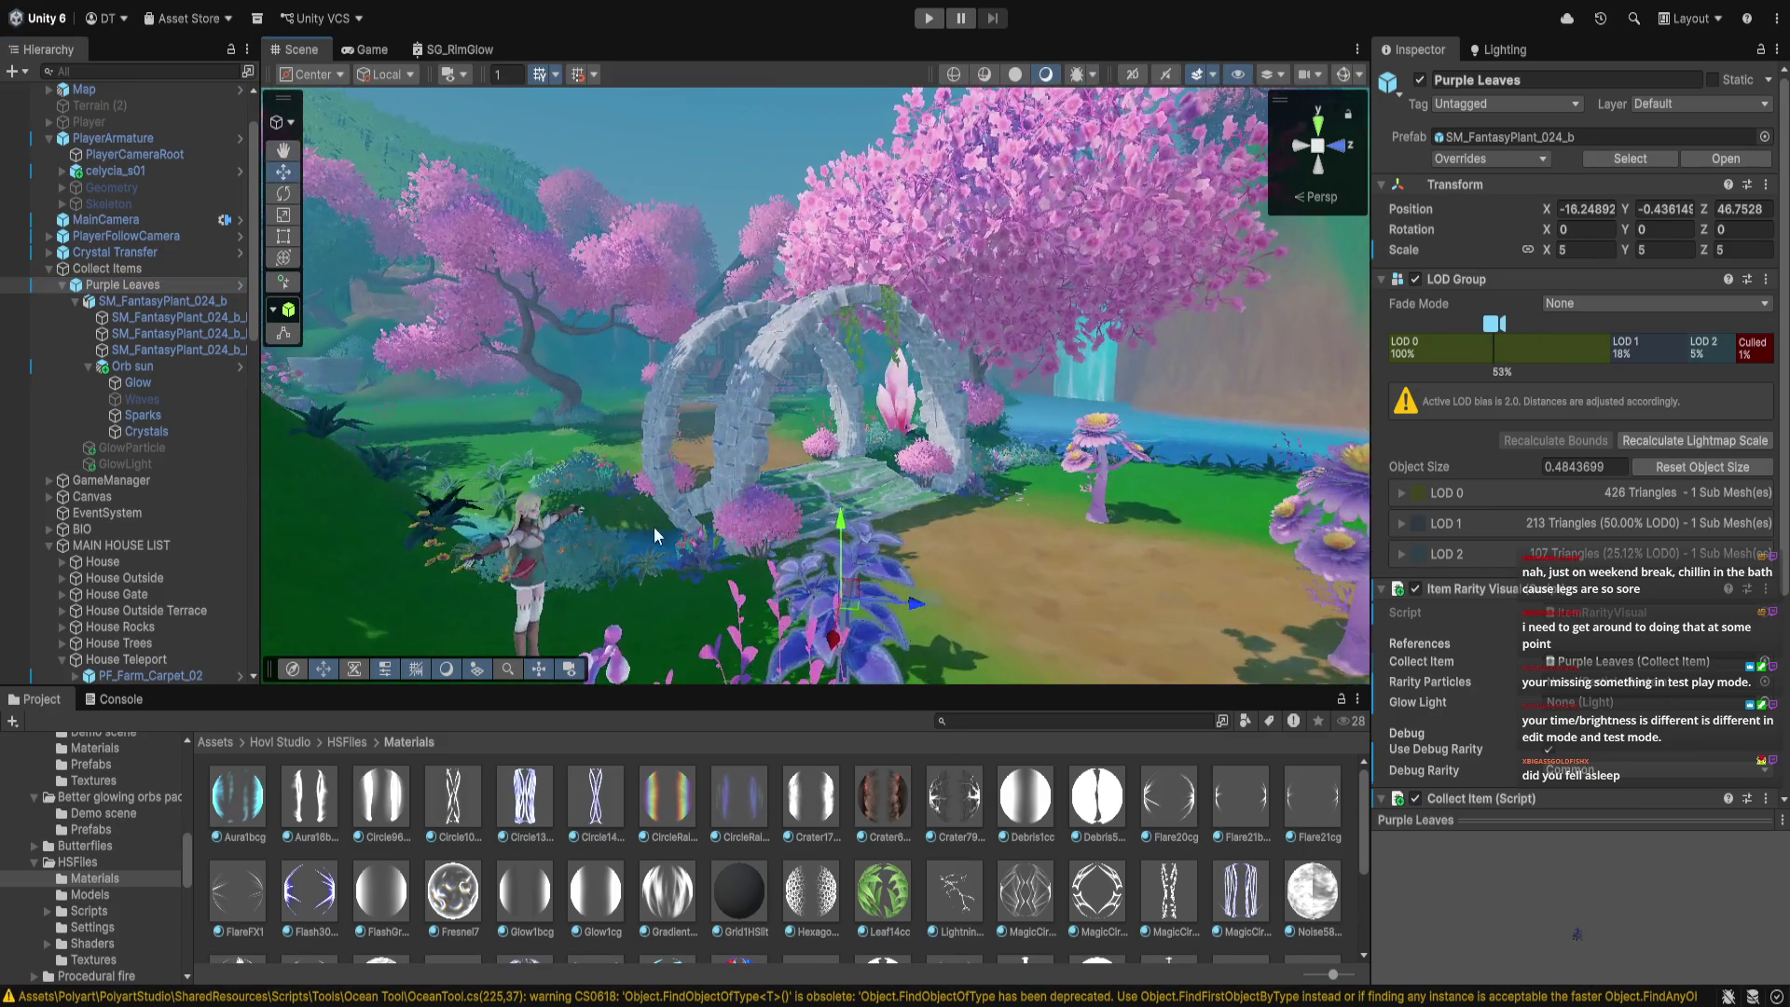
key(f)
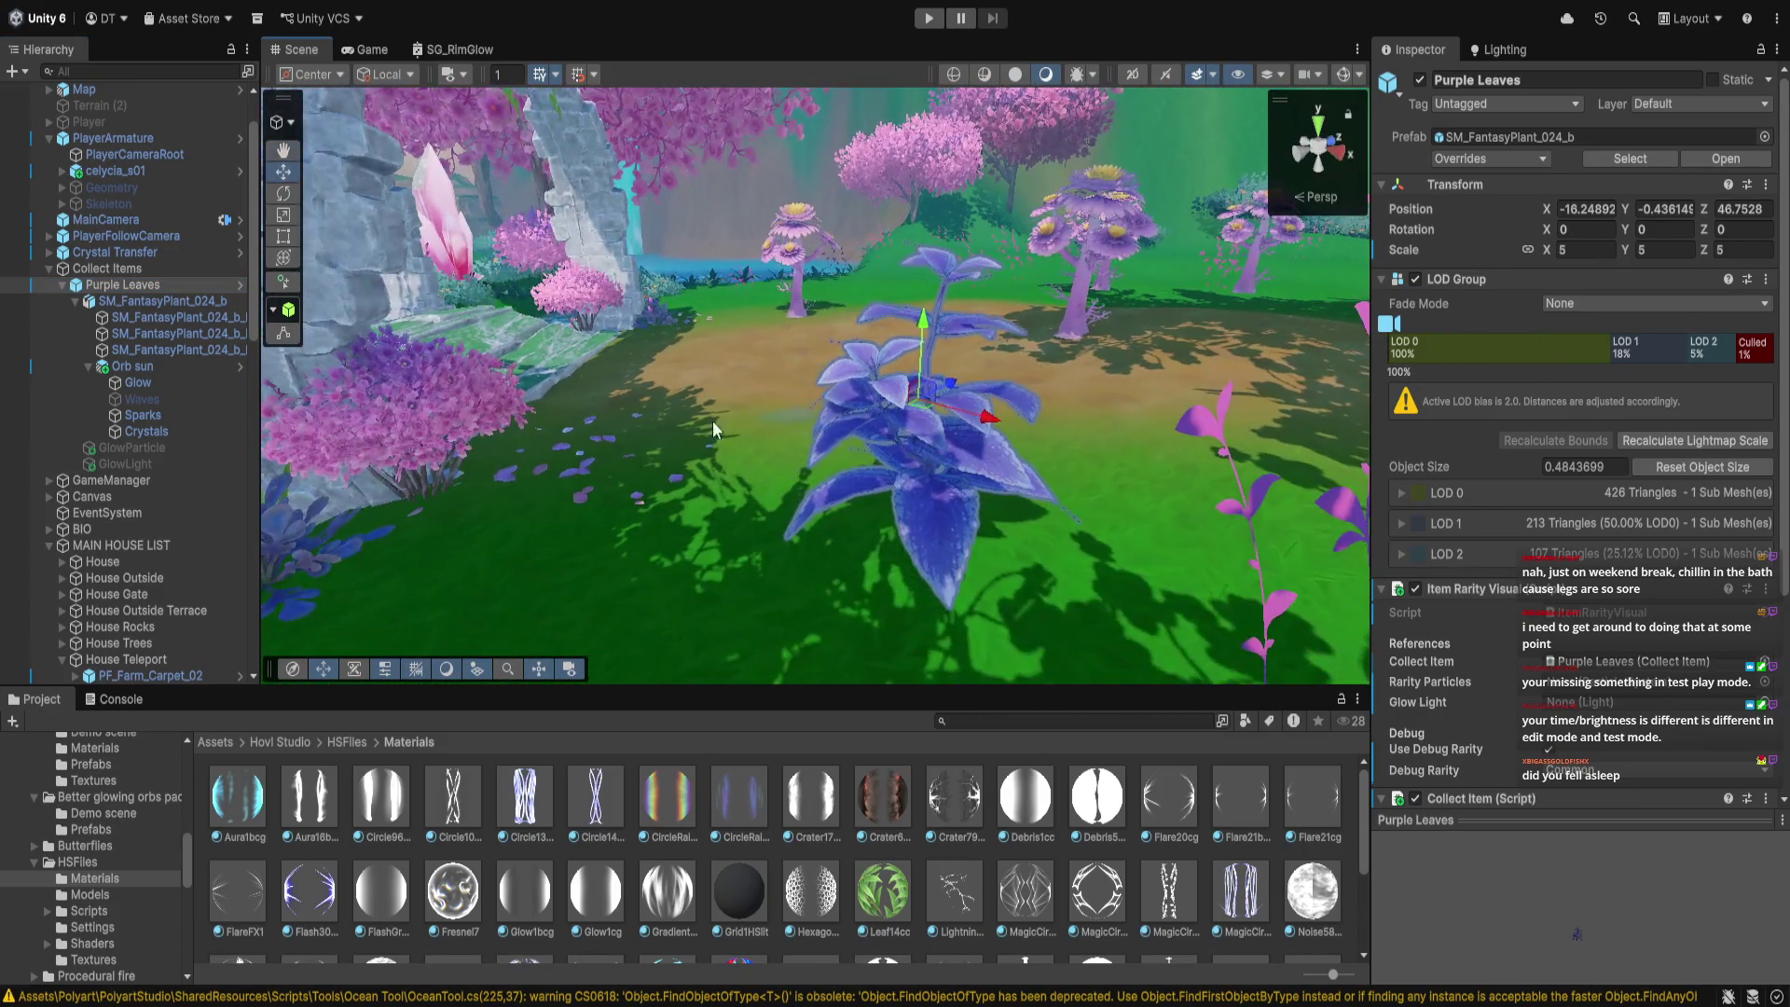
double_click(153, 367)
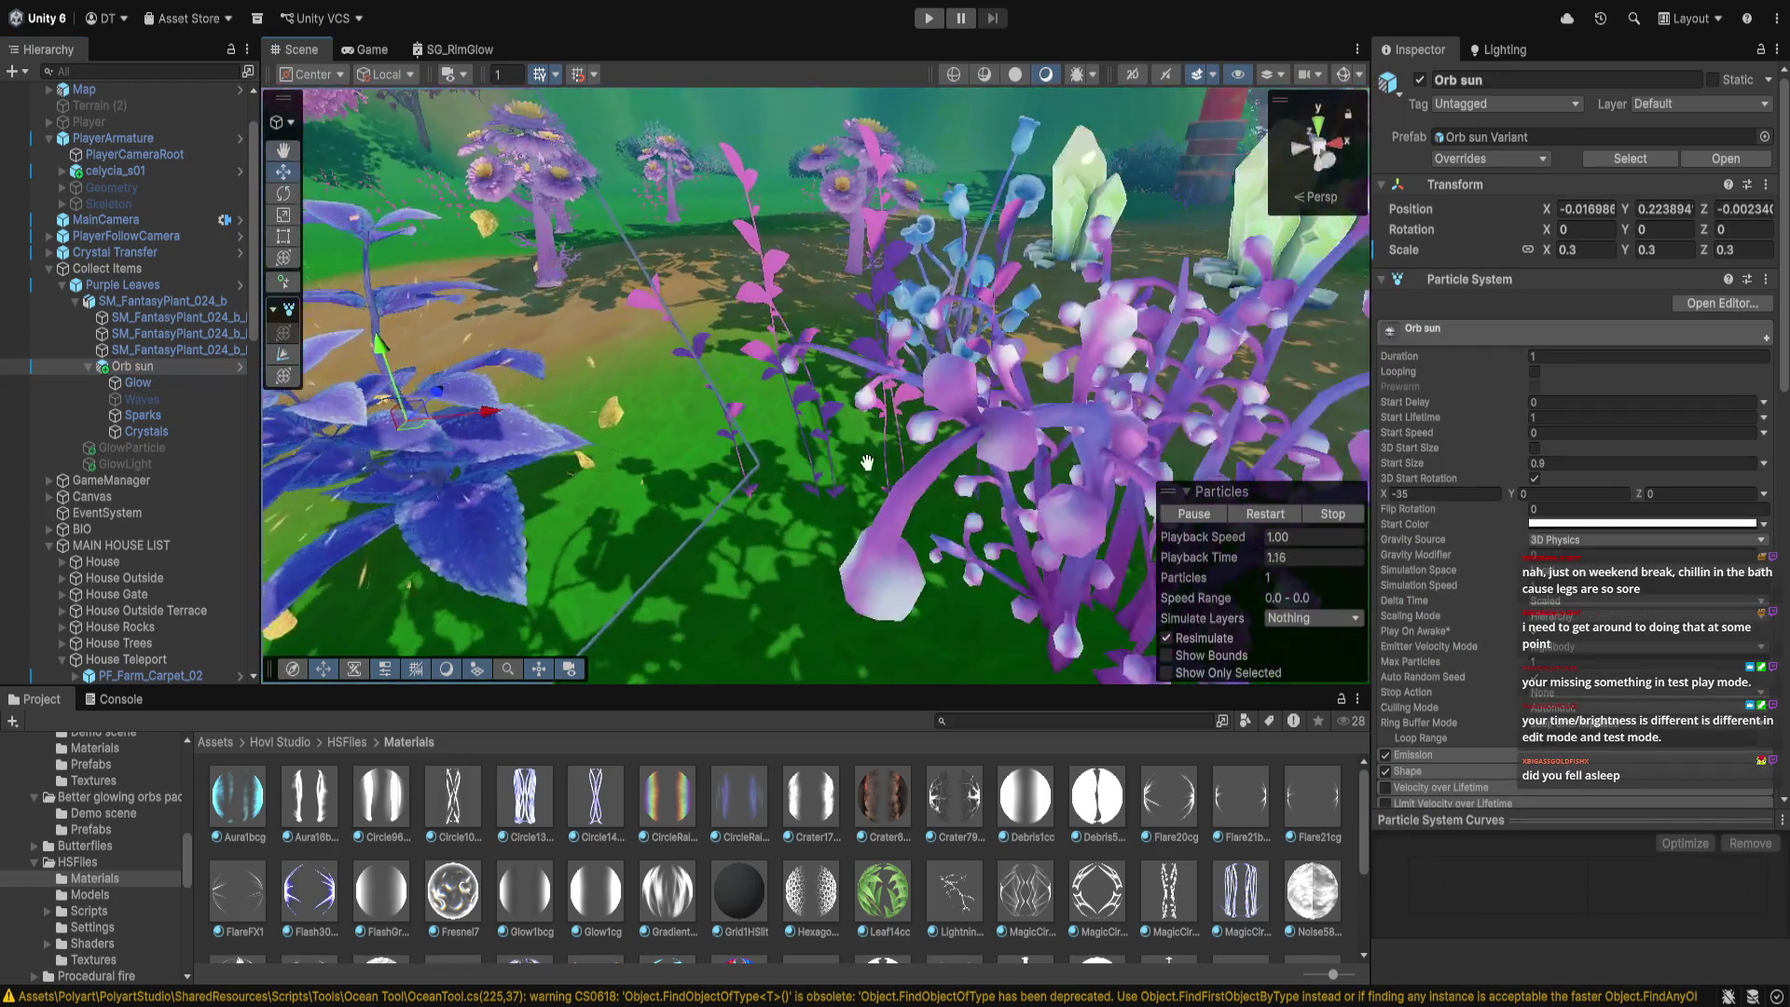
drag(1075, 448, 792, 494)
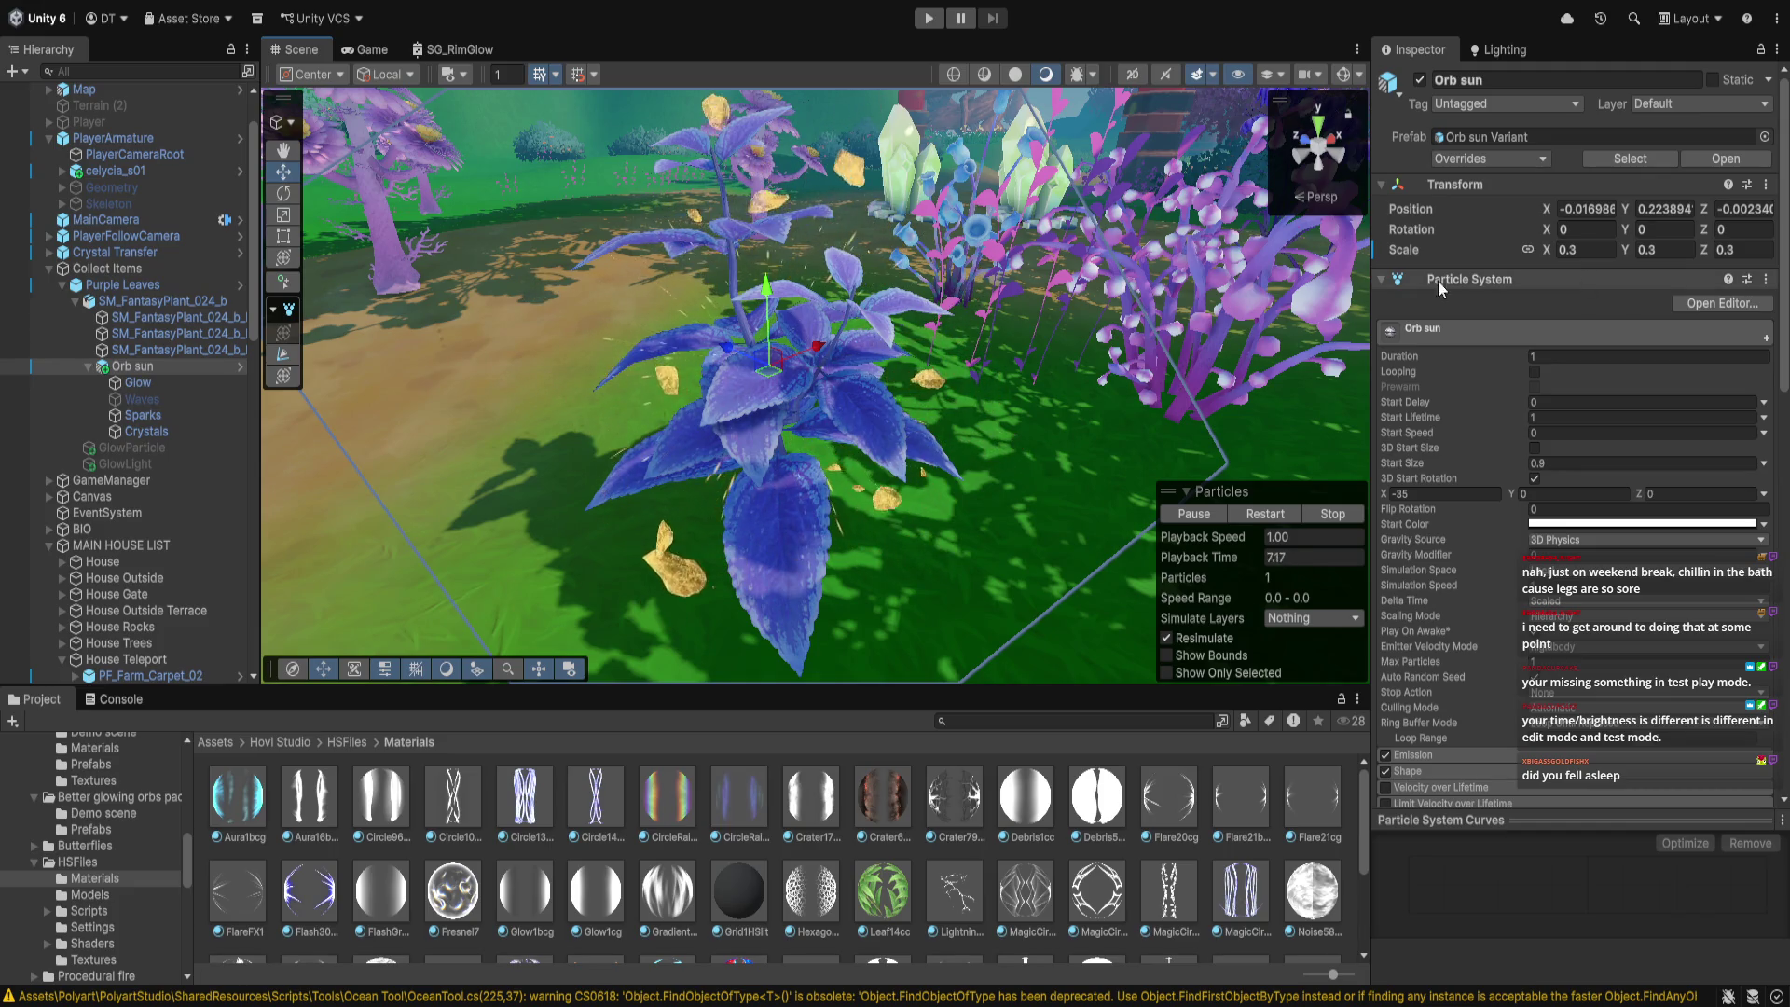
click(179, 450)
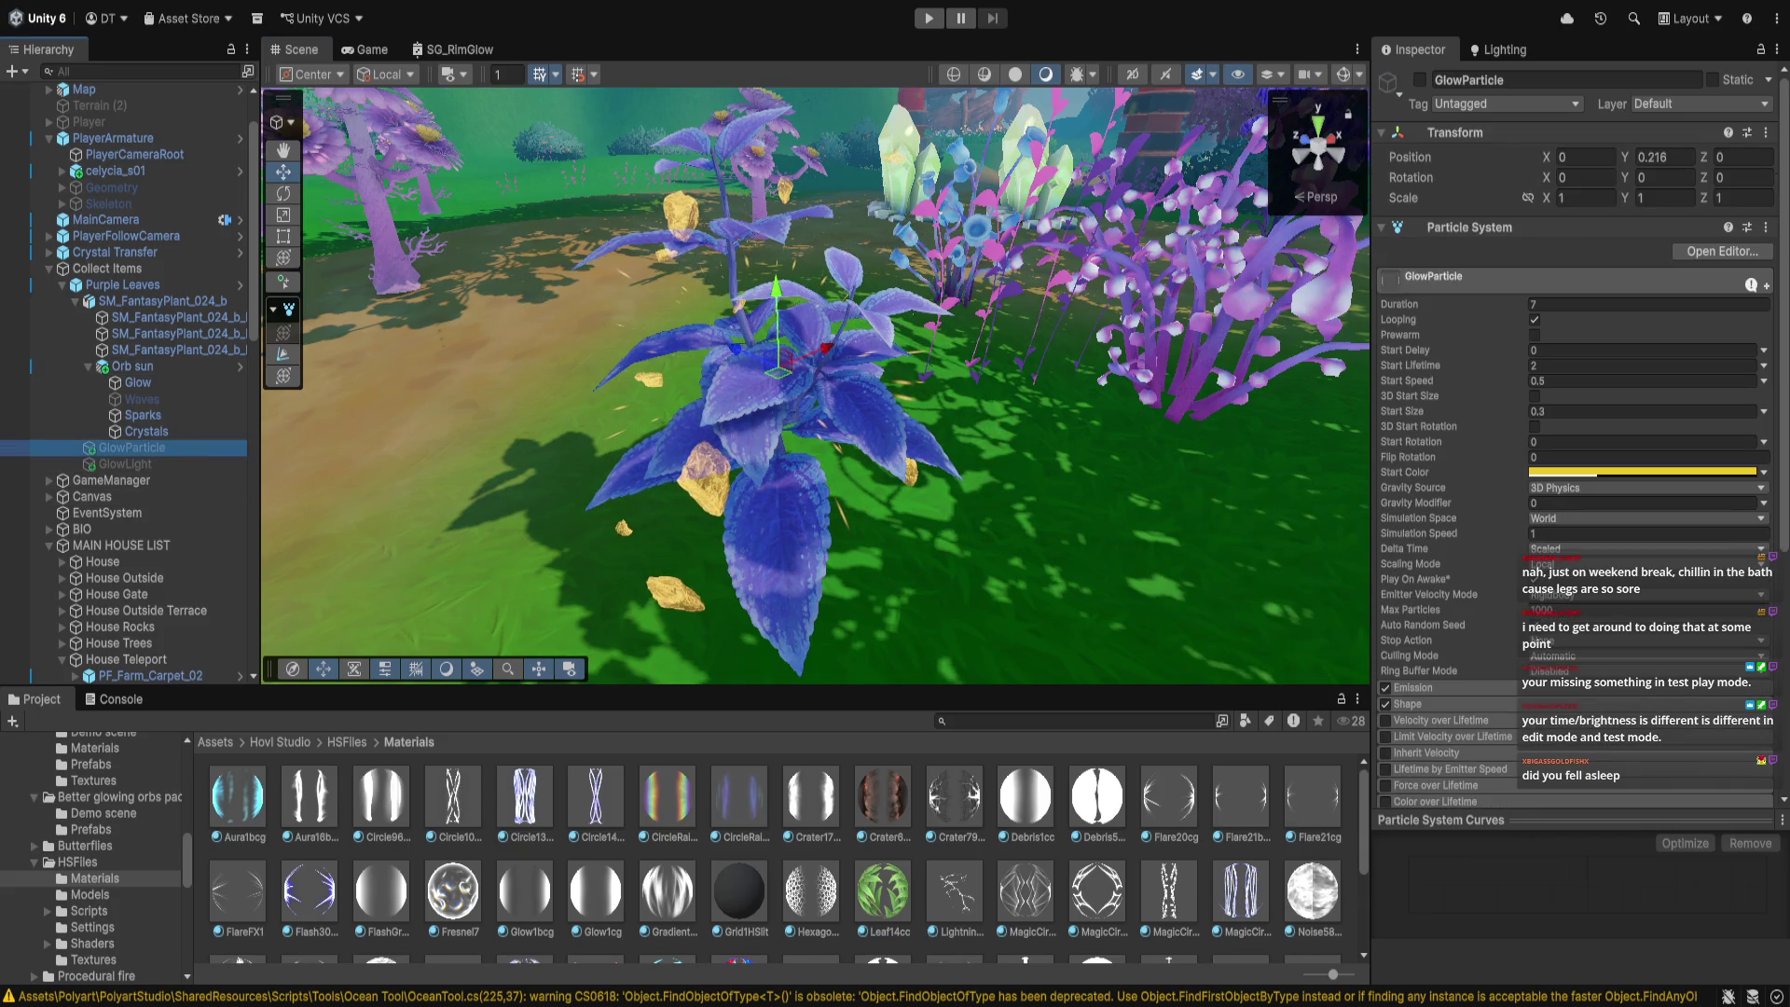
Enable GlowParticle, preview its particles, and set the Start Color to white
mouse_move(970, 653)
mouse_down()
mouse_move(970, 617)
mouse_move(1055, 552)
mouse_move(1005, 522)
mouse_up()
click(1419, 80)
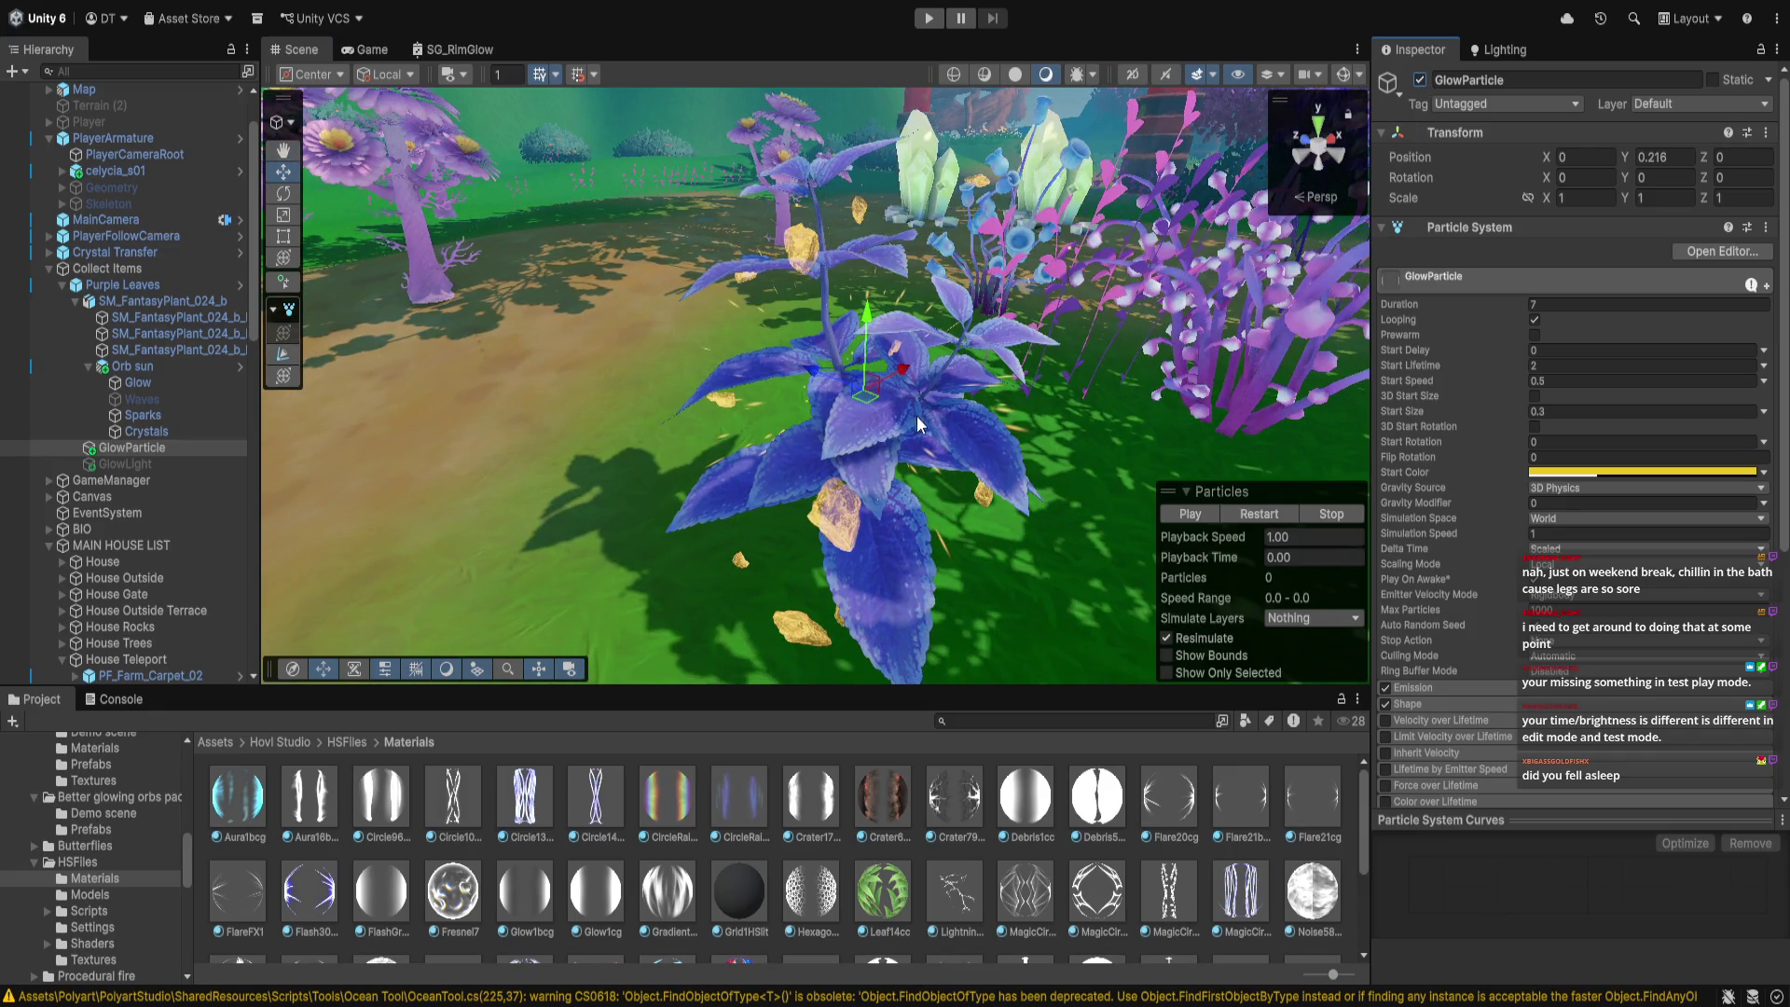
click(1190, 513)
scroll(926, 487, up, 3)
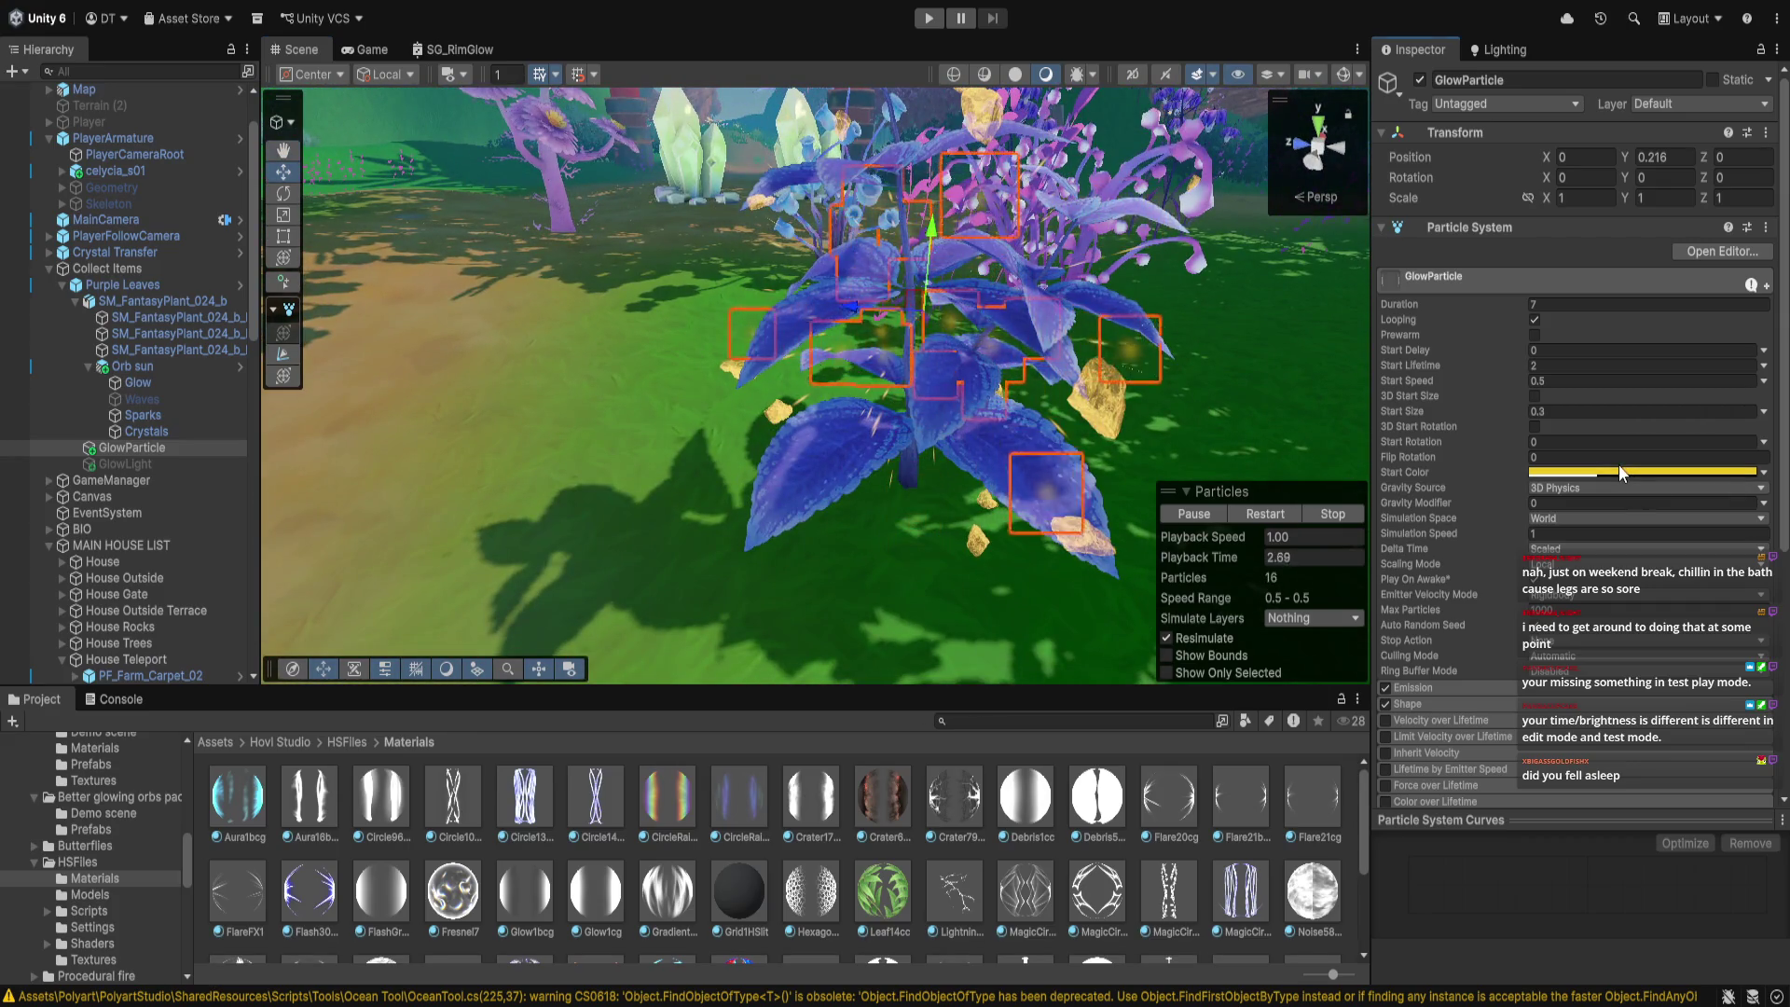
key(ctrl+z)
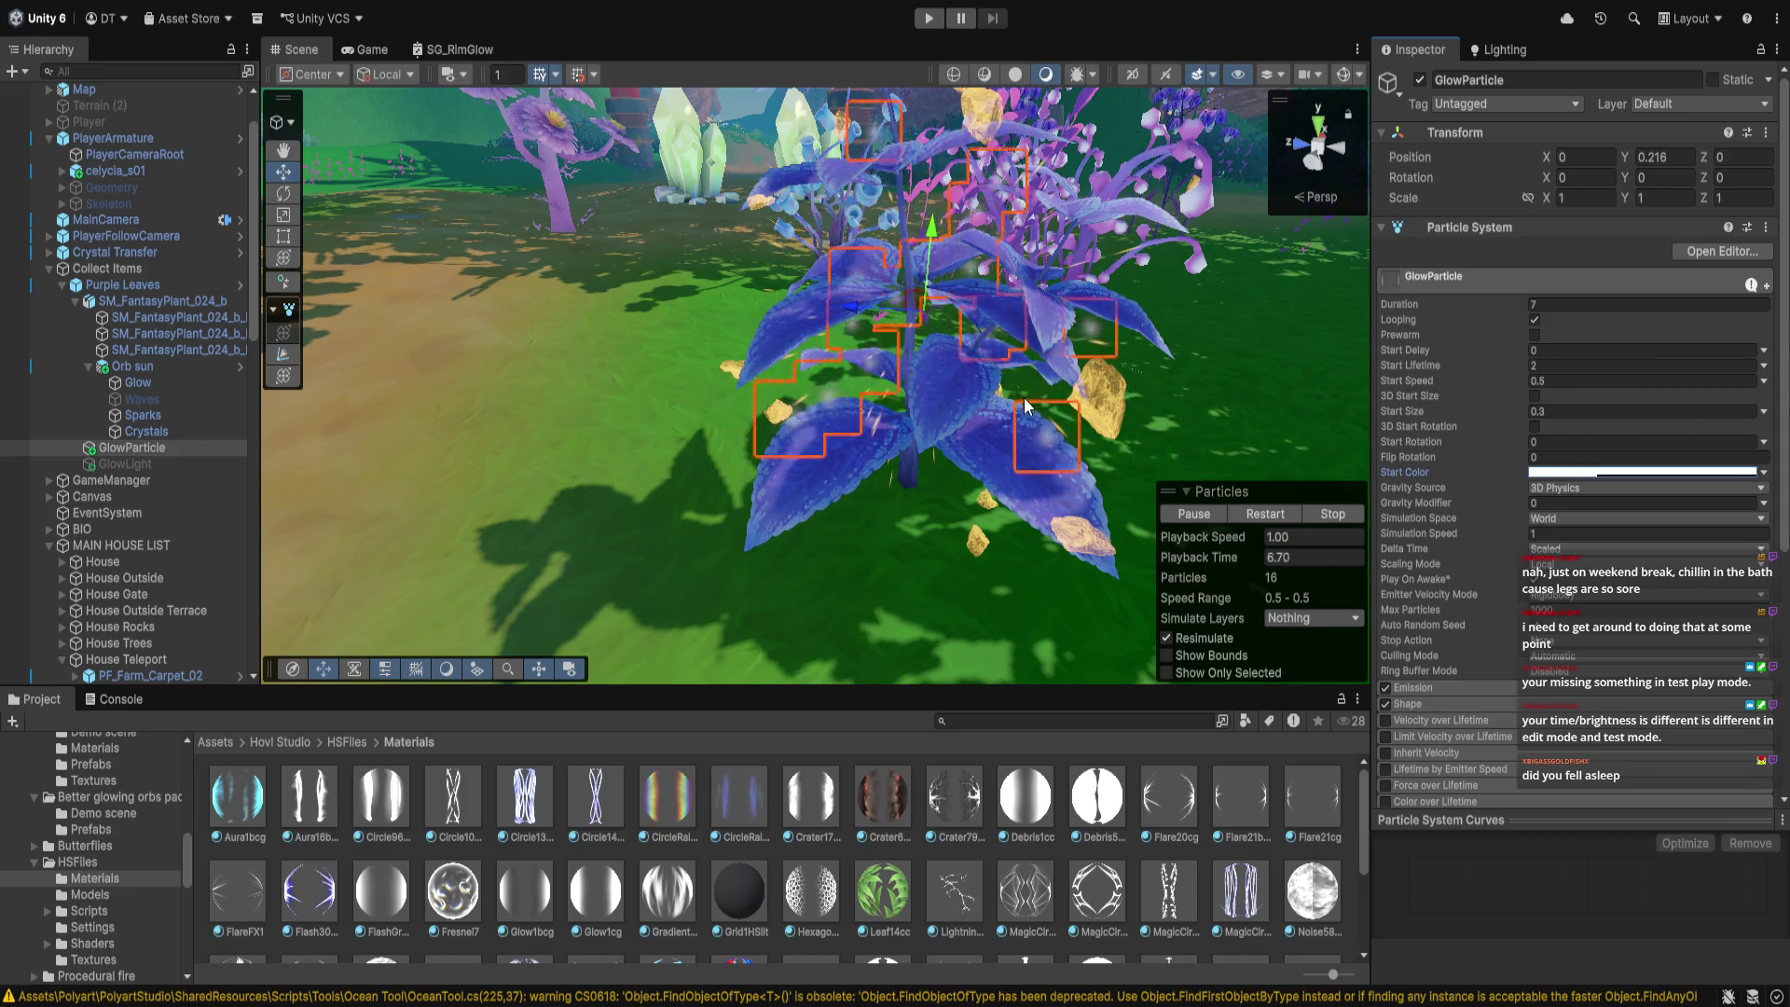
scroll(1024, 403, down, 2)
scroll(1024, 403, down, 1)
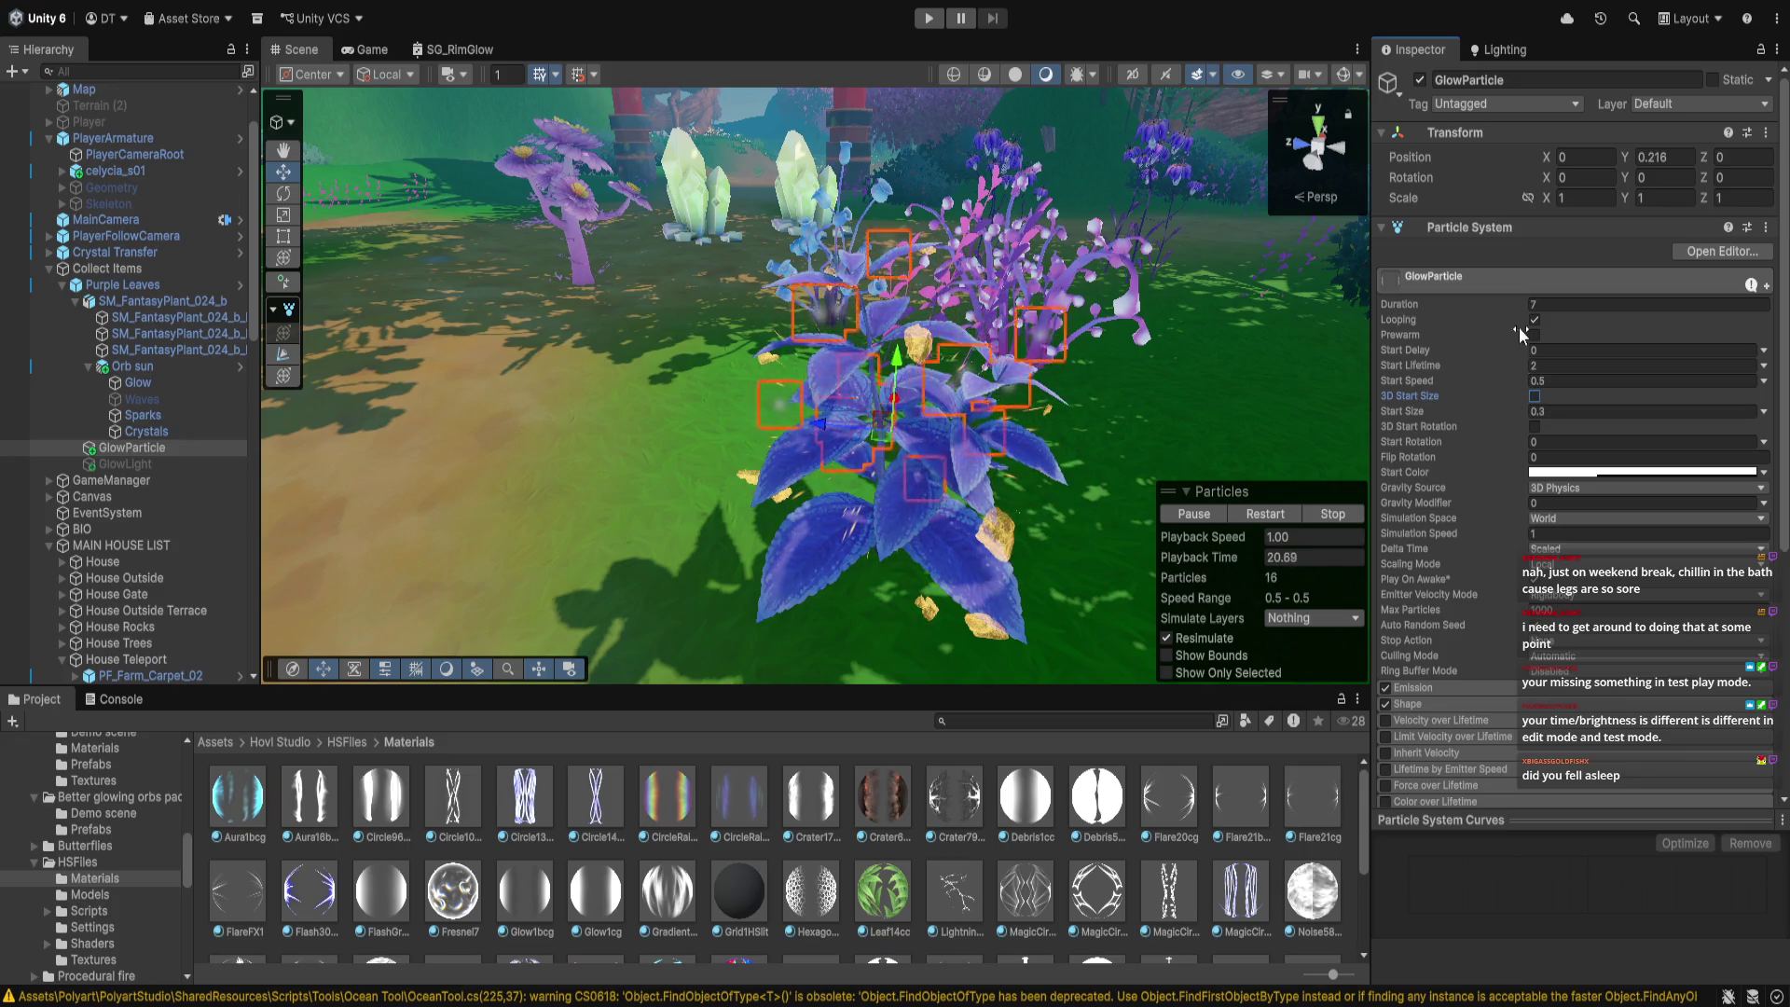
Set GlowParticle's Start Size to 0.5
click(1585, 412)
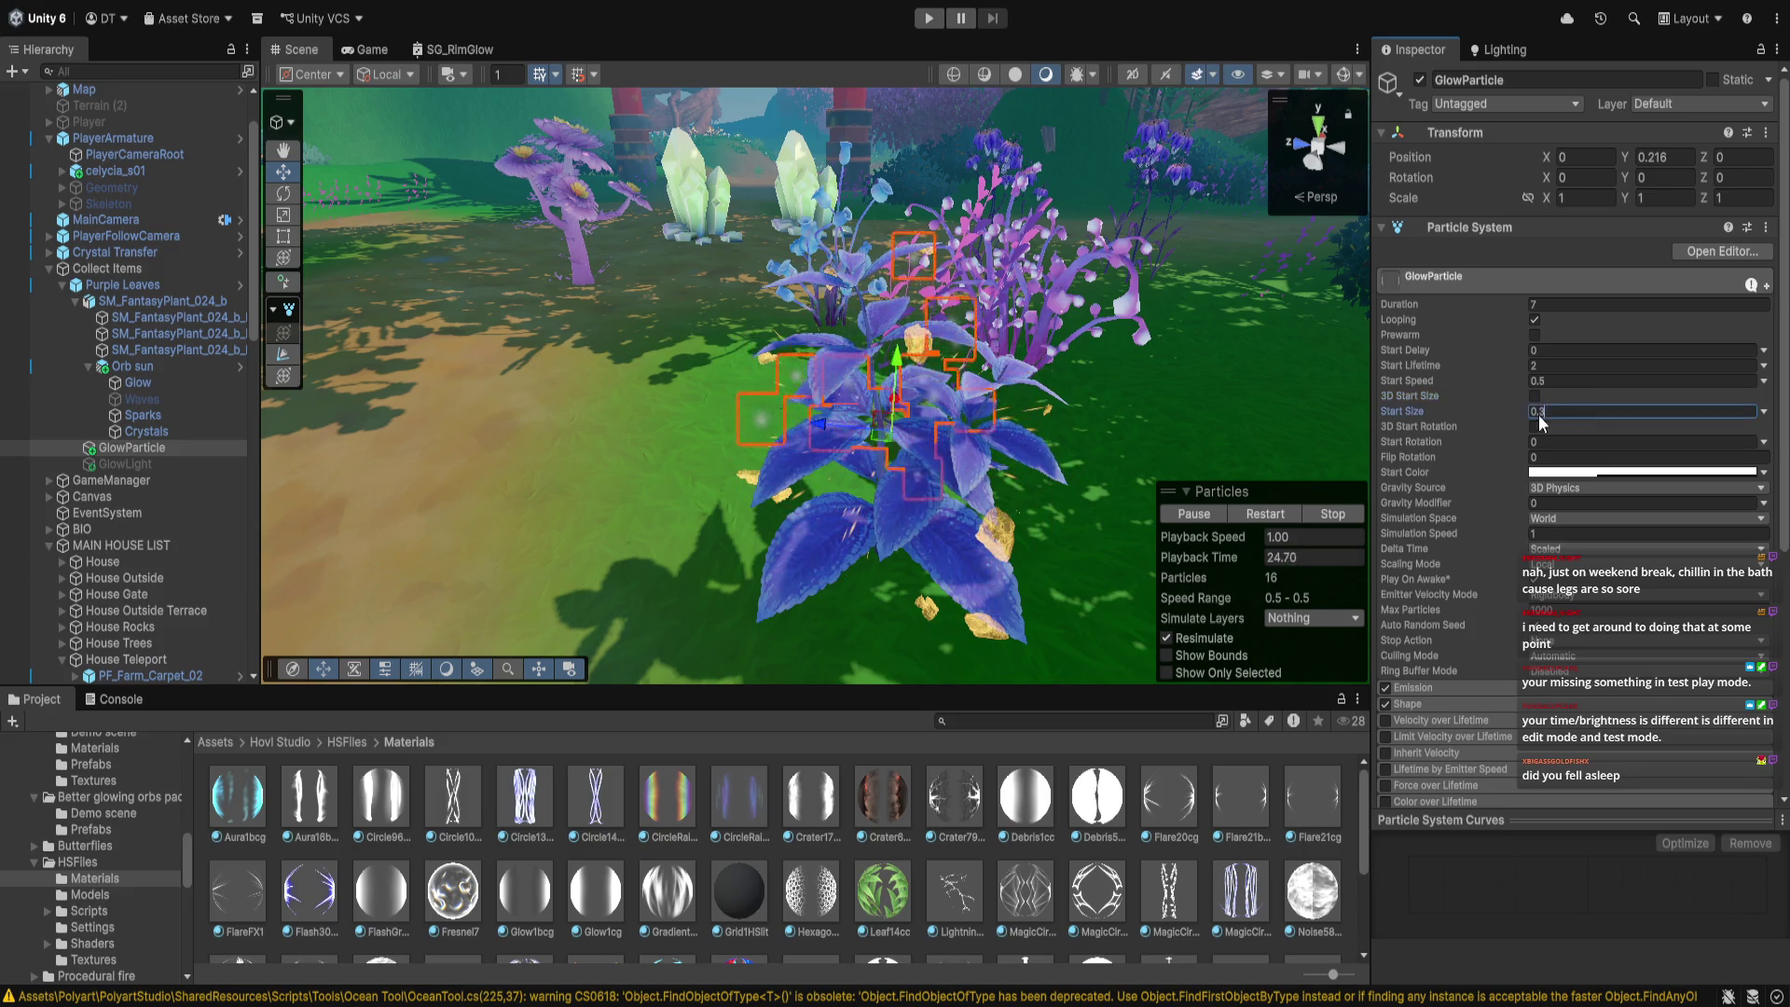
key(BackSpace)
text(5)
key(Return)
alt+drag(792, 415, 1110, 449)
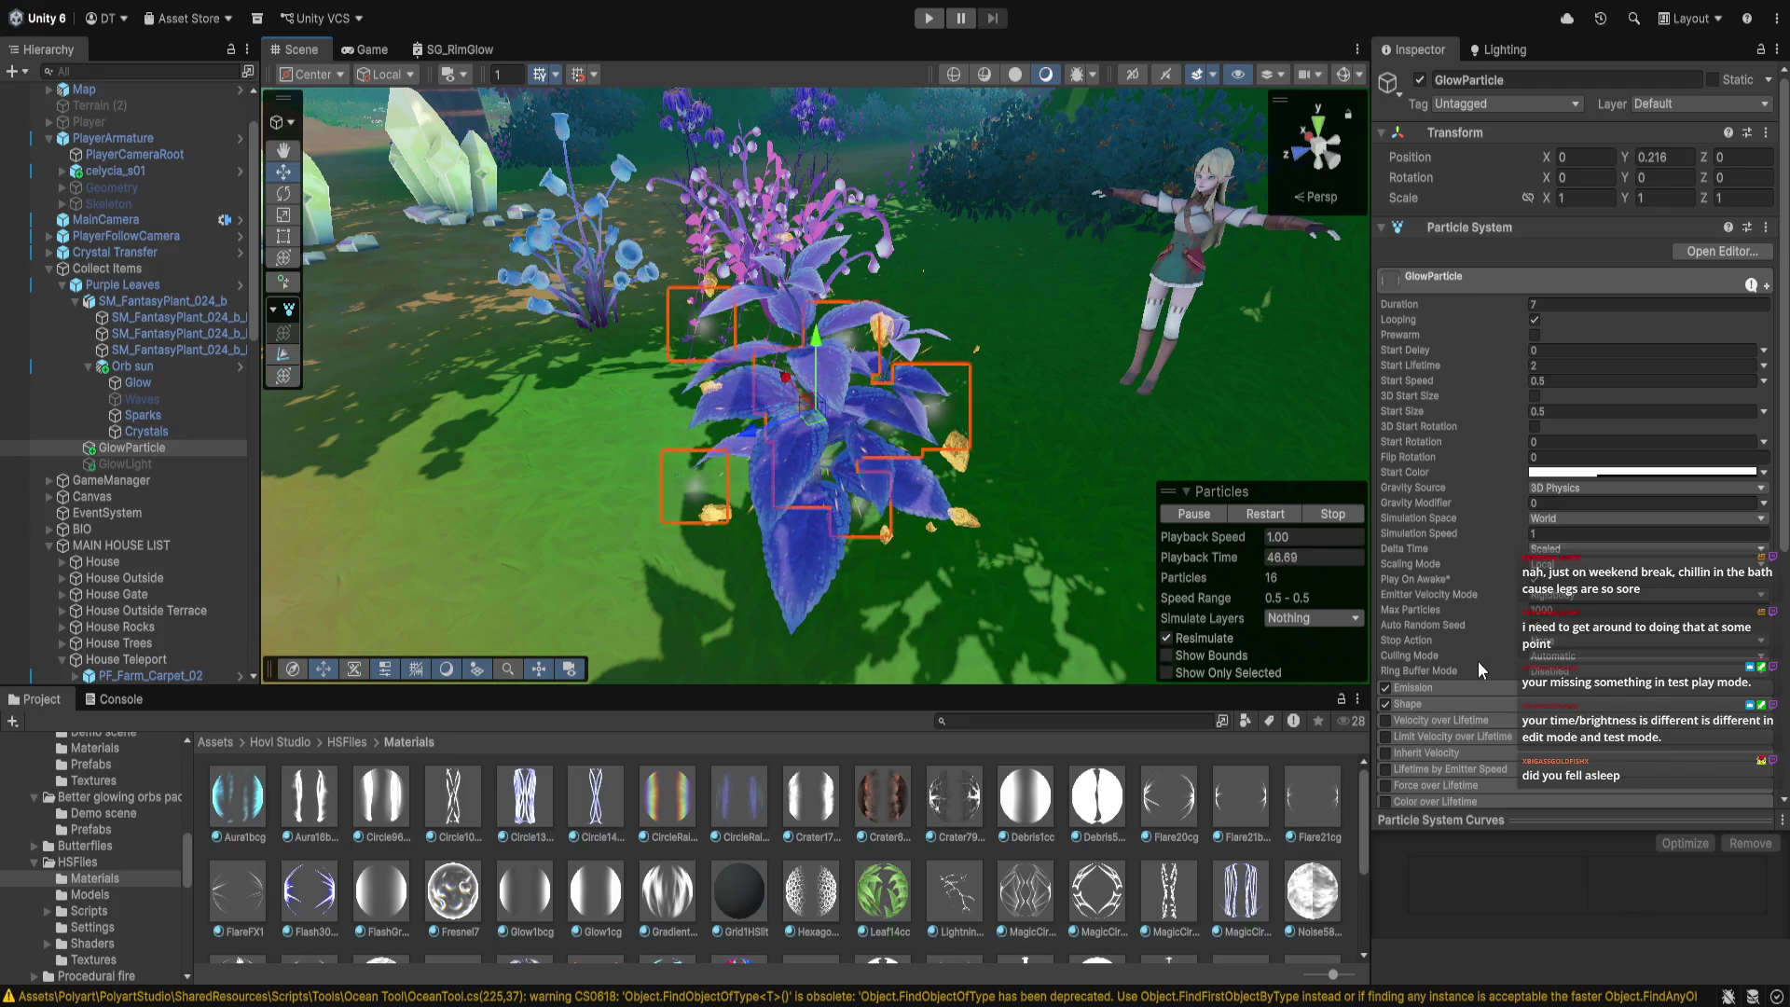
click(1482, 706)
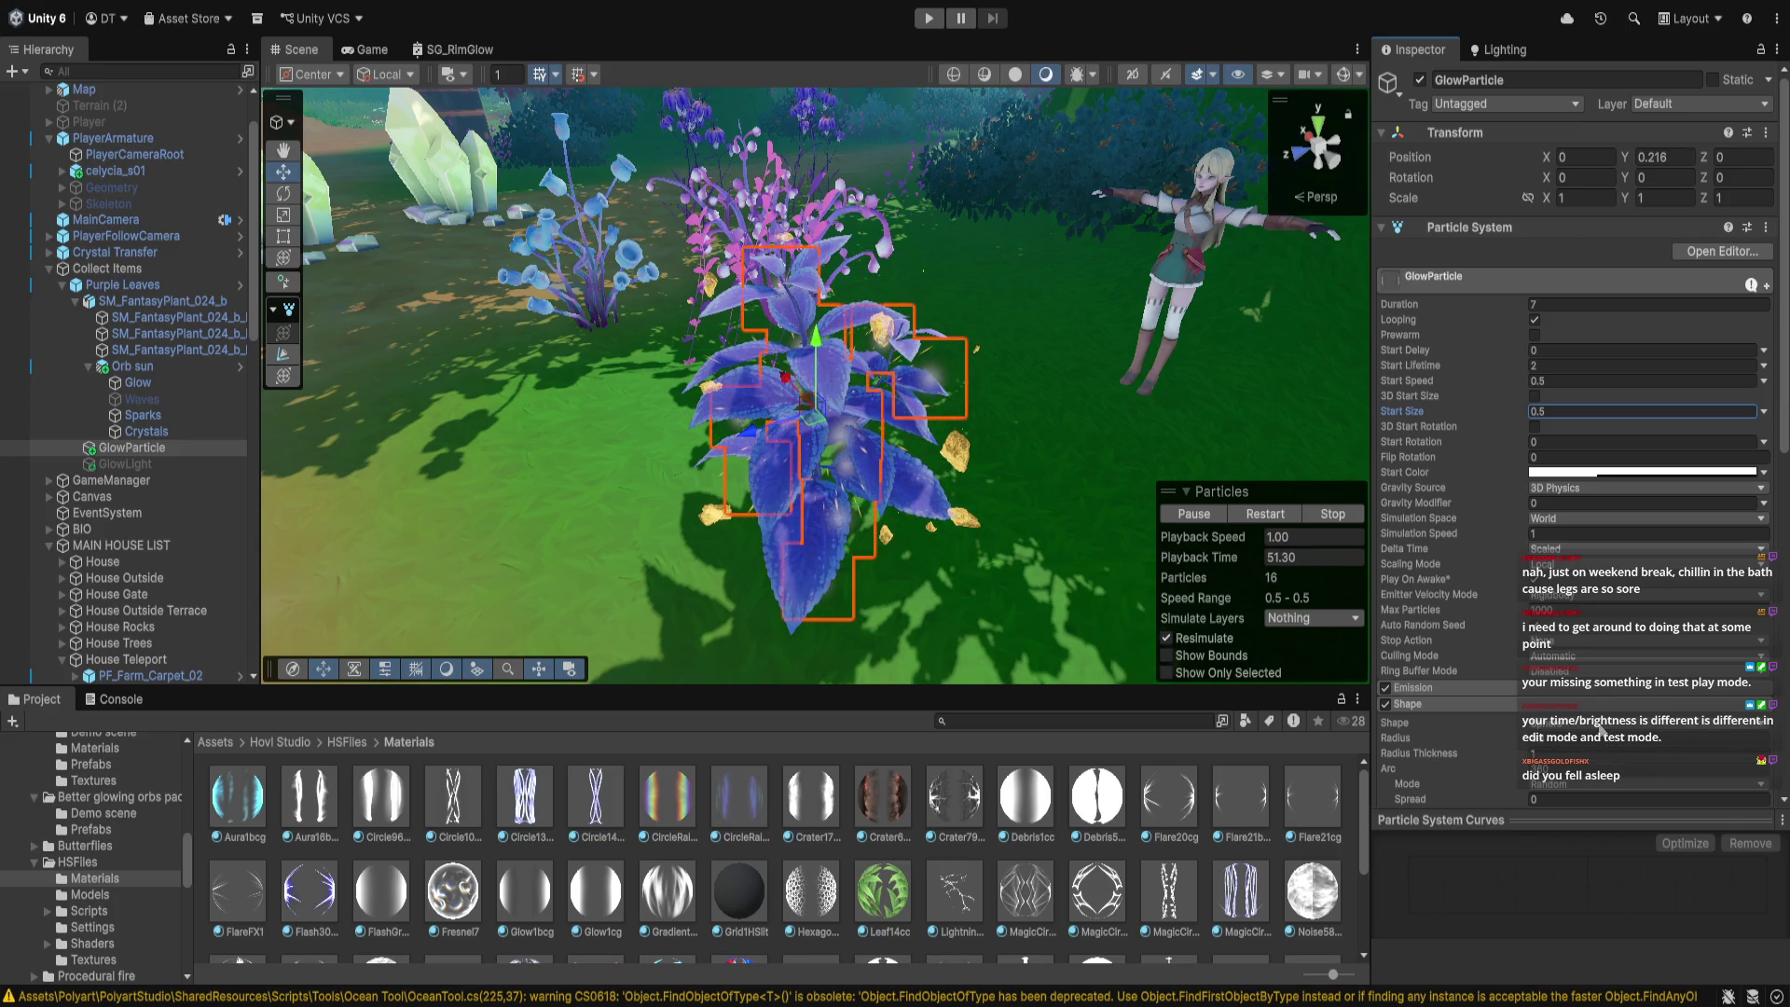
Try Sprite and Box emitter shapes, then settle on a radius-based shape with radius 0.3
click(1600, 730)
click(1605, 647)
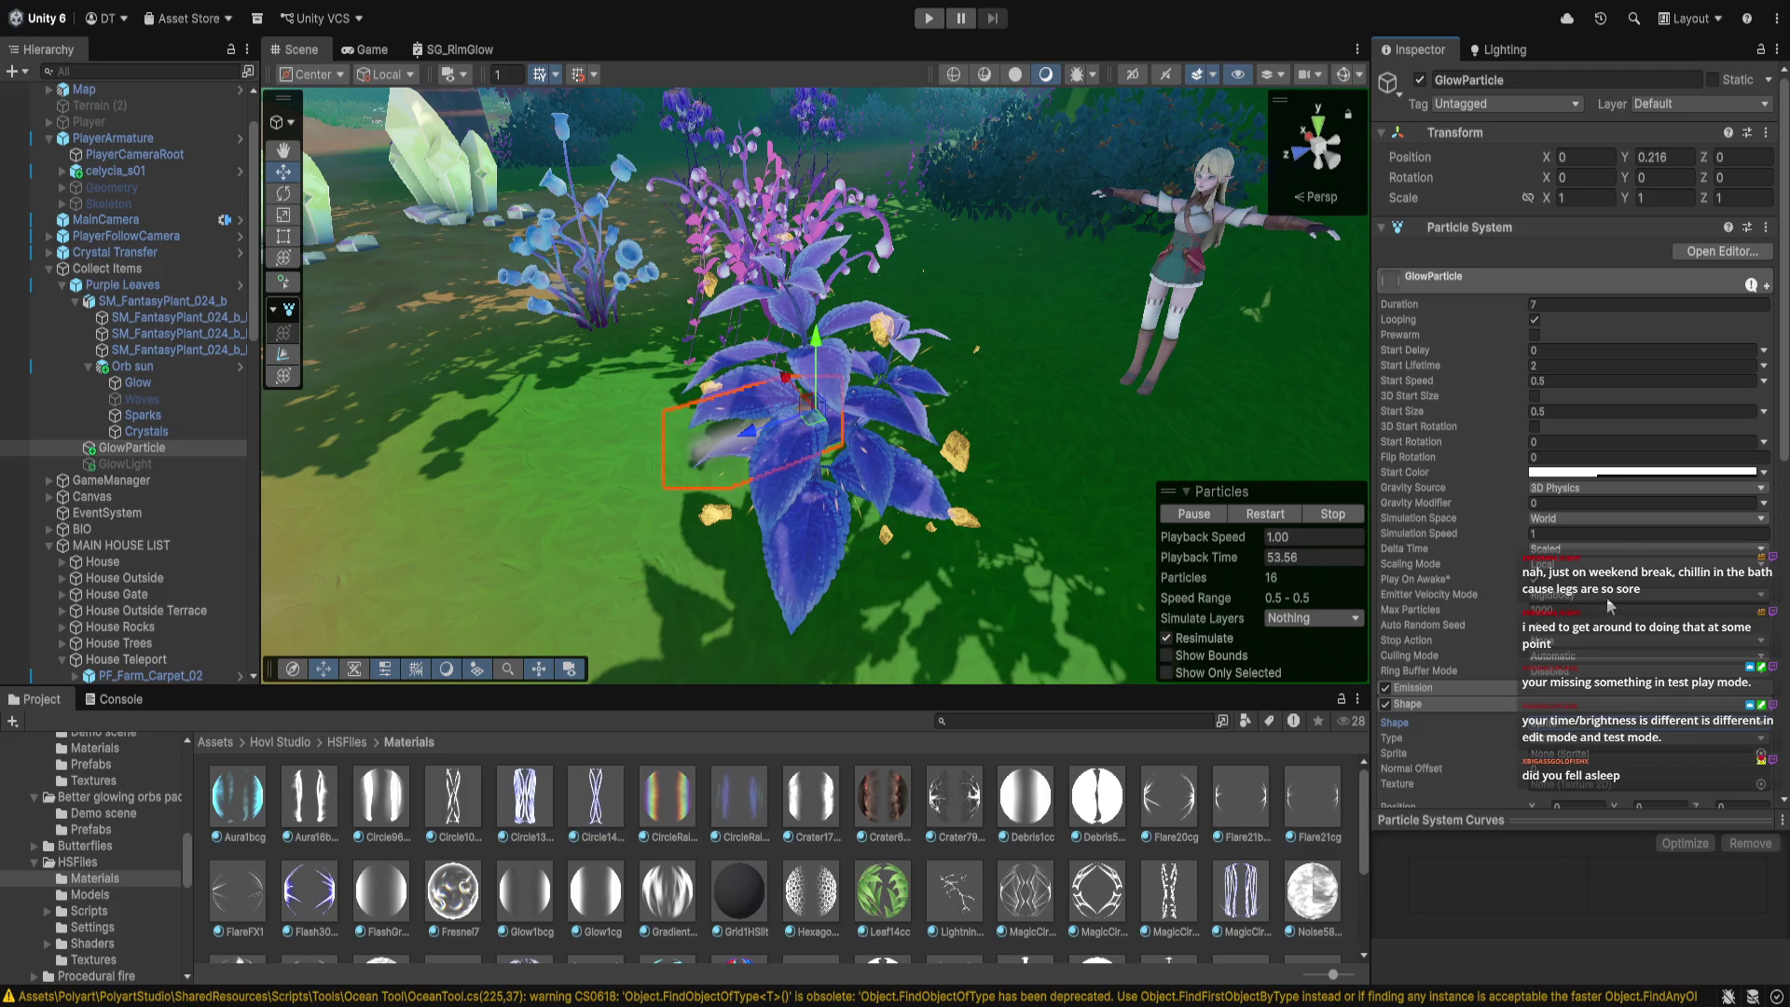
click(1615, 528)
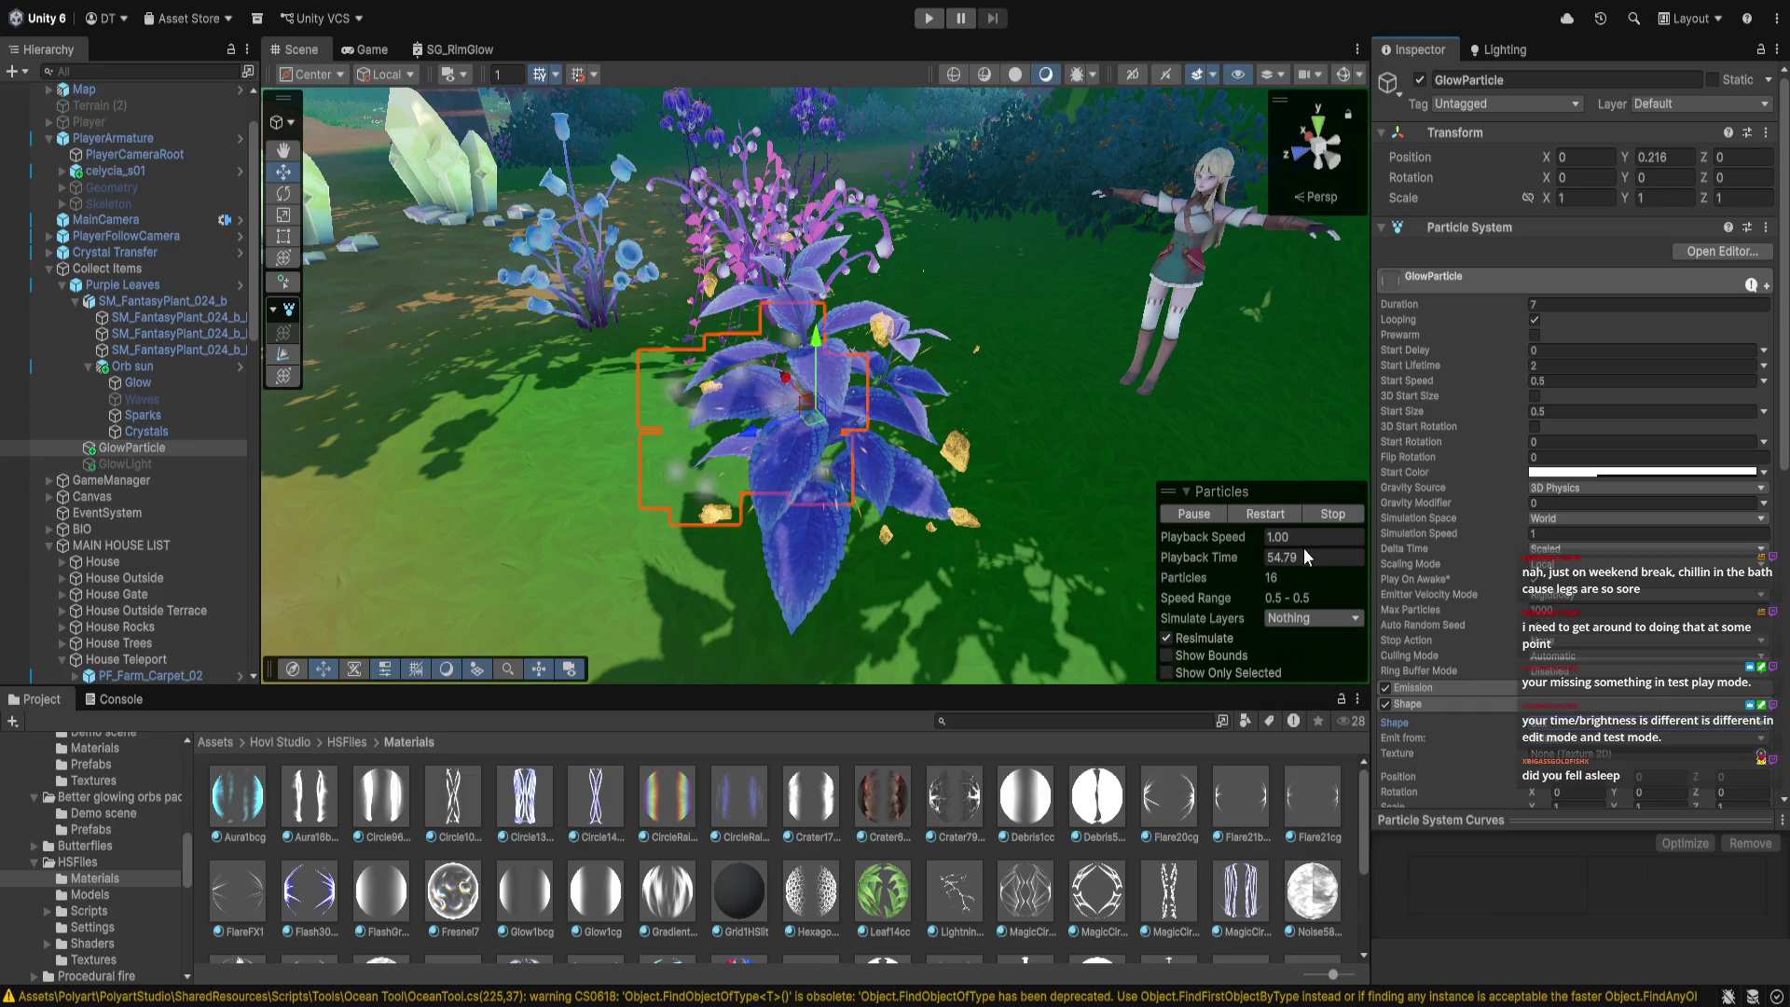
click(1582, 723)
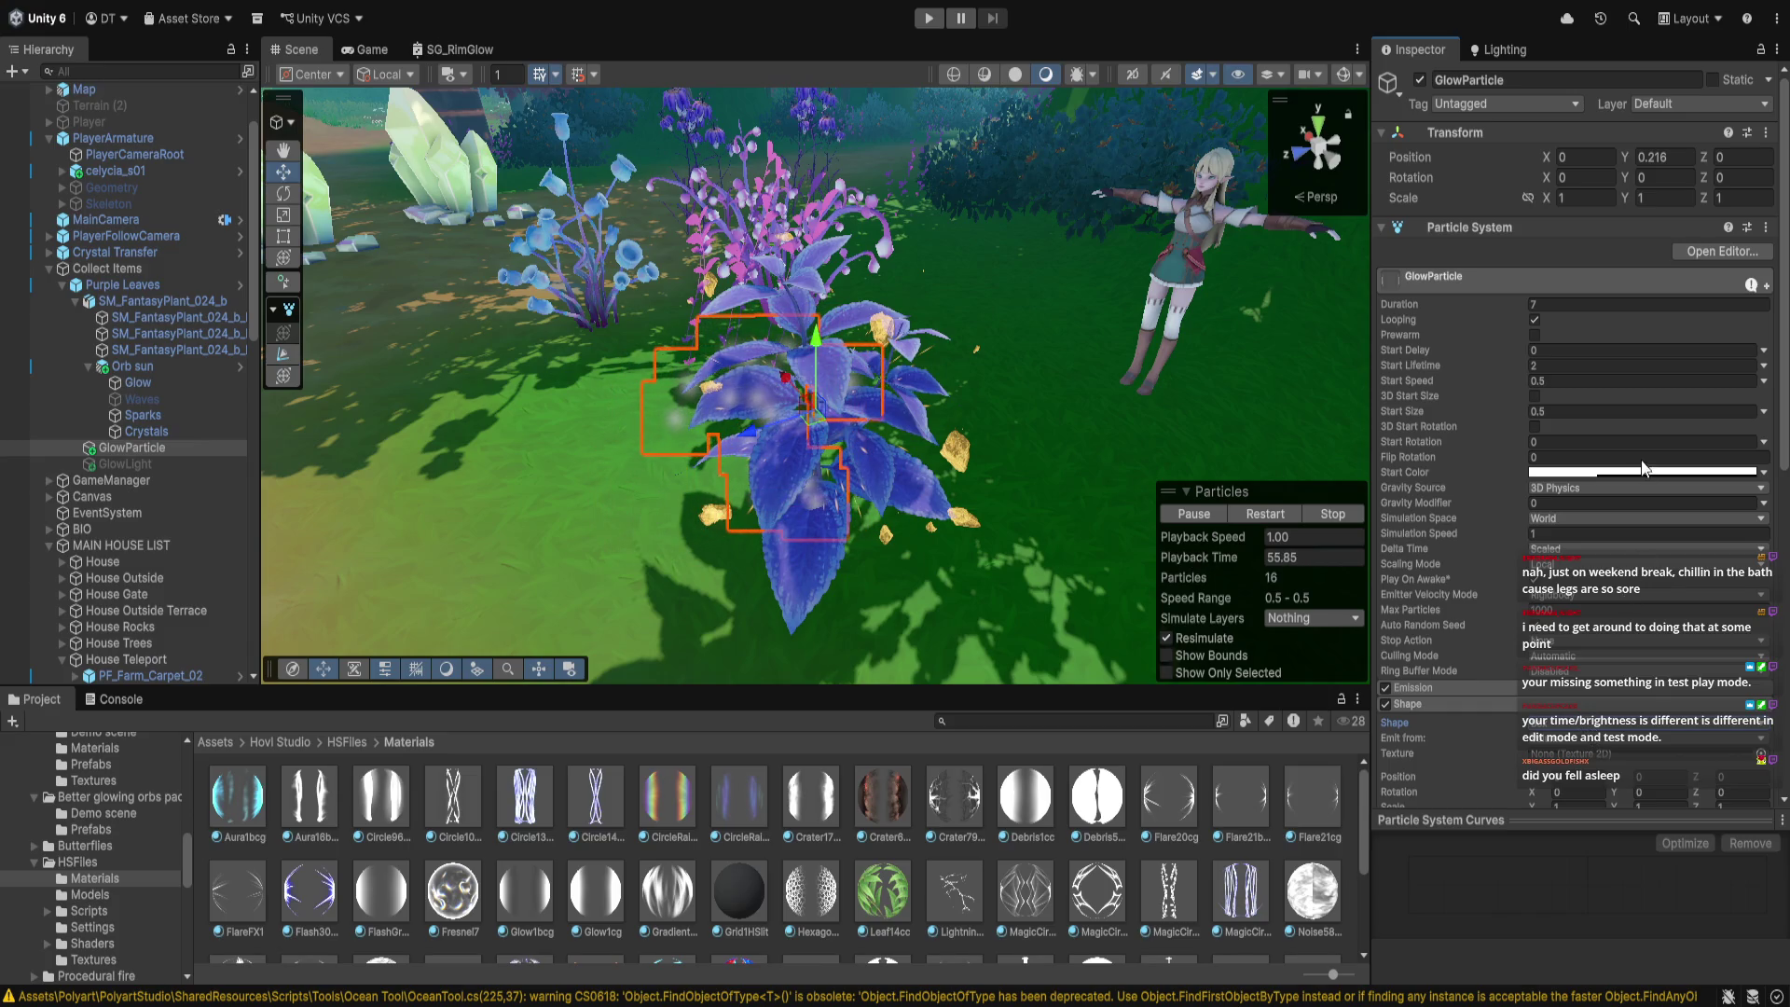
click(1643, 492)
drag(820, 401, 884, 374)
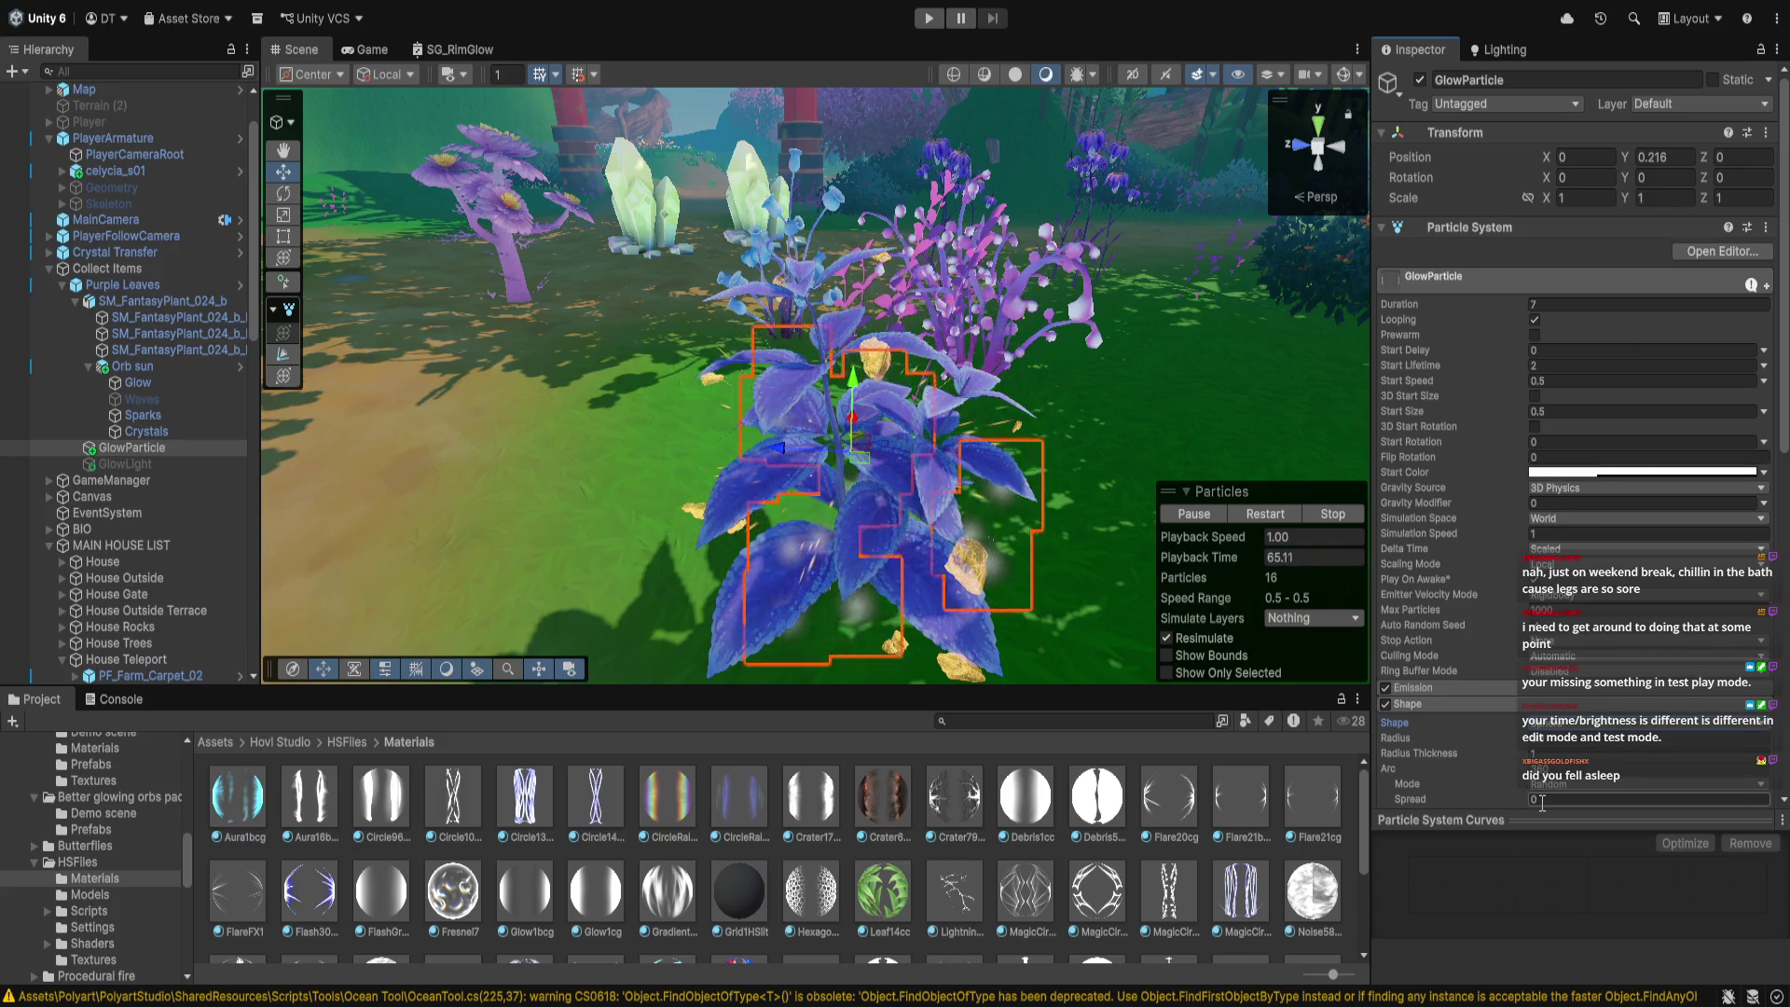
click(1458, 682)
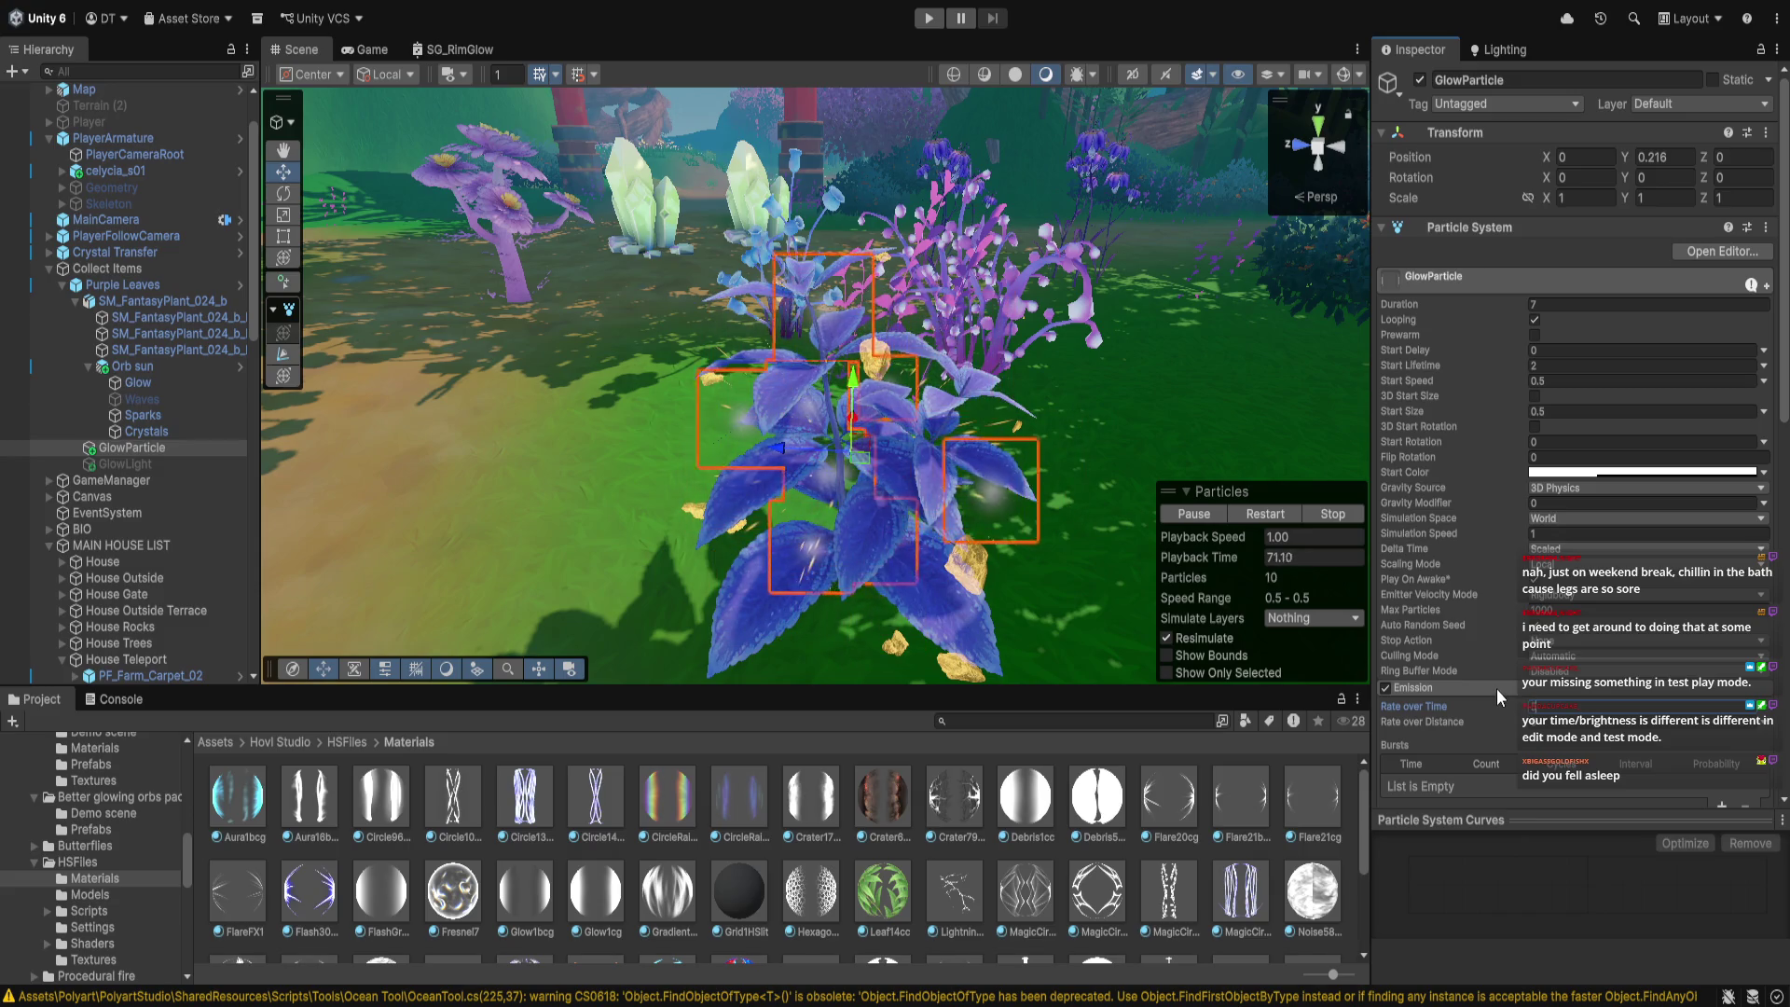
scroll(1496, 530, down, 3)
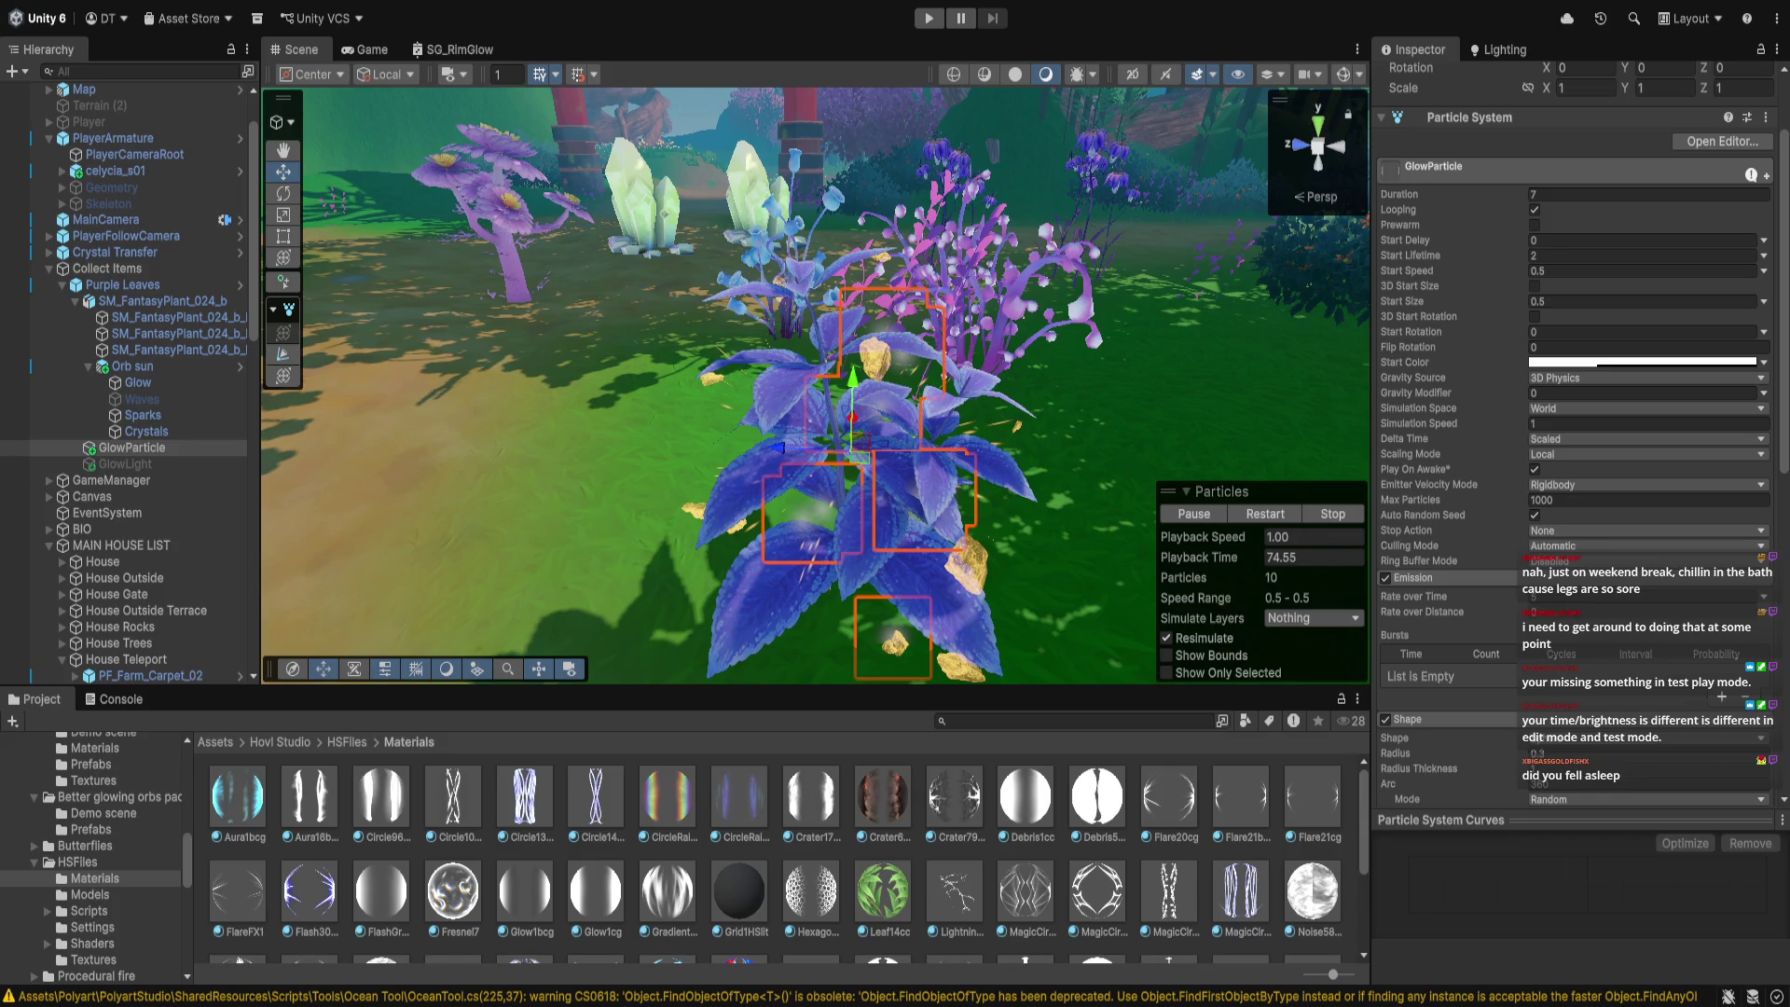
Move GlowParticle above Orb sun in the Purple Leaves hierarchy
drag(131, 447, 169, 362)
mouse_move(270, 428)
mouse_down()
mouse_move(927, 424)
mouse_move(794, 355)
mouse_up()
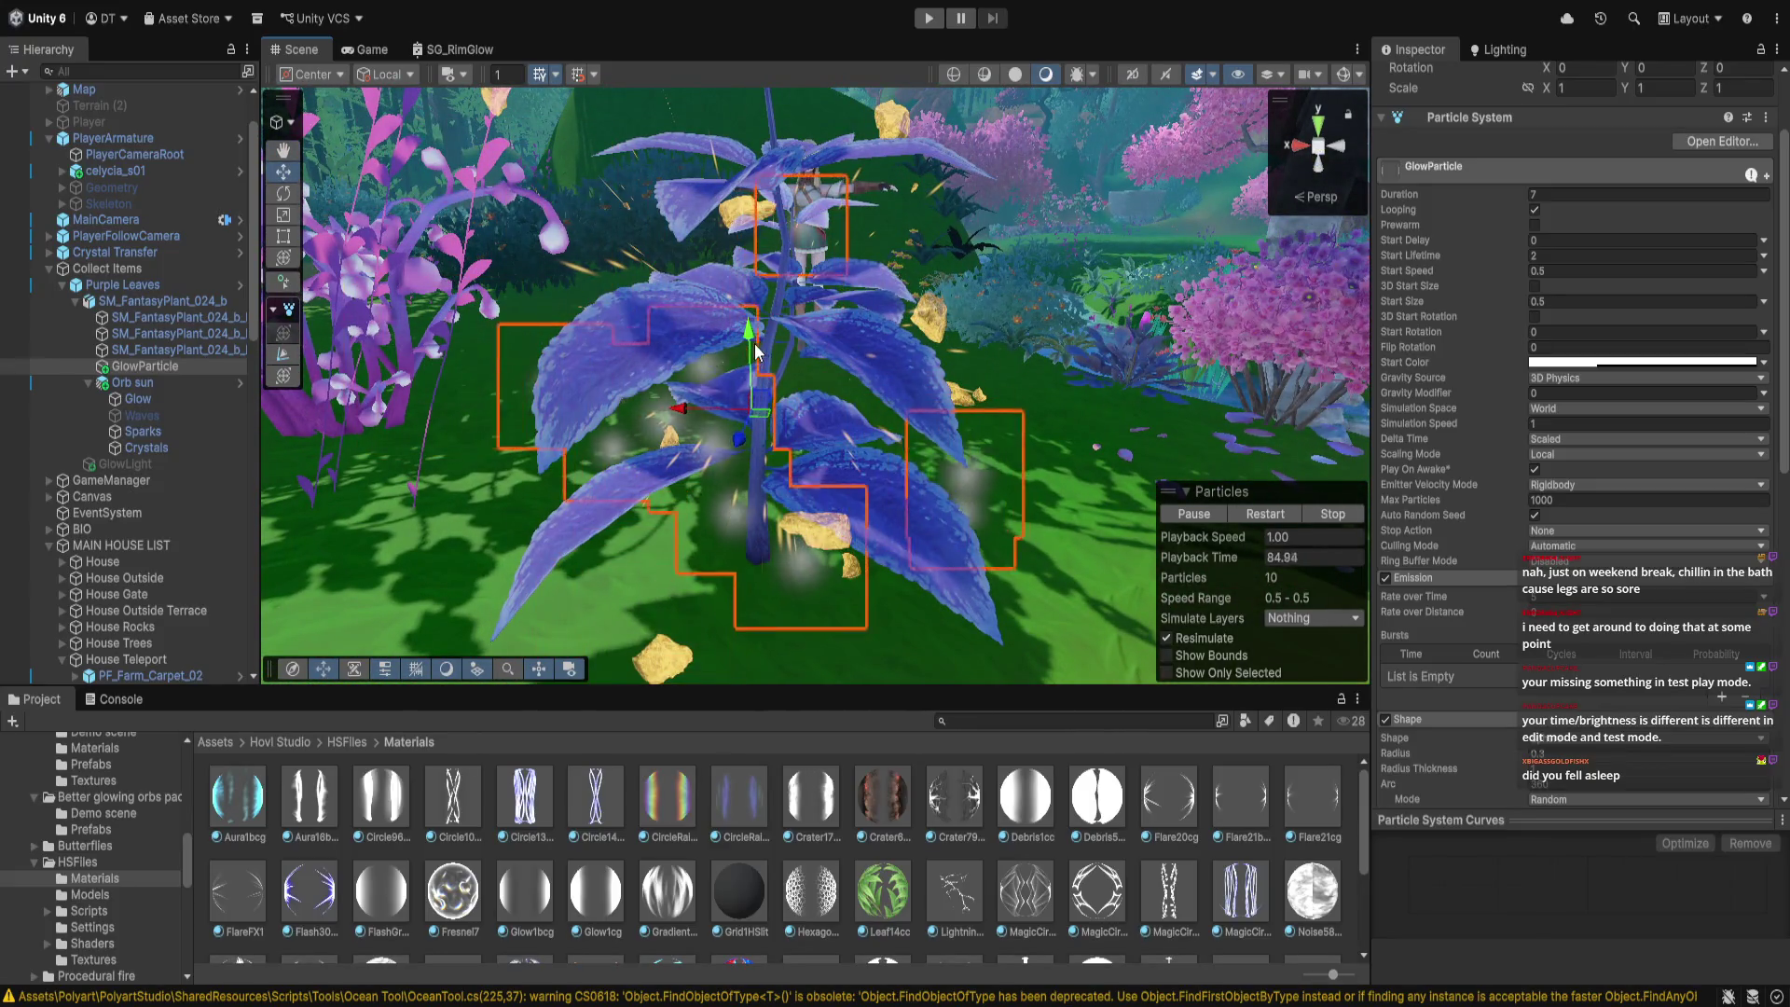
scroll(720, 469, down, 5)
mouse_move(721, 469)
mouse_down()
mouse_move(880, 490)
mouse_move(787, 530)
mouse_move(841, 474)
mouse_move(748, 487)
mouse_move(880, 469)
mouse_up()
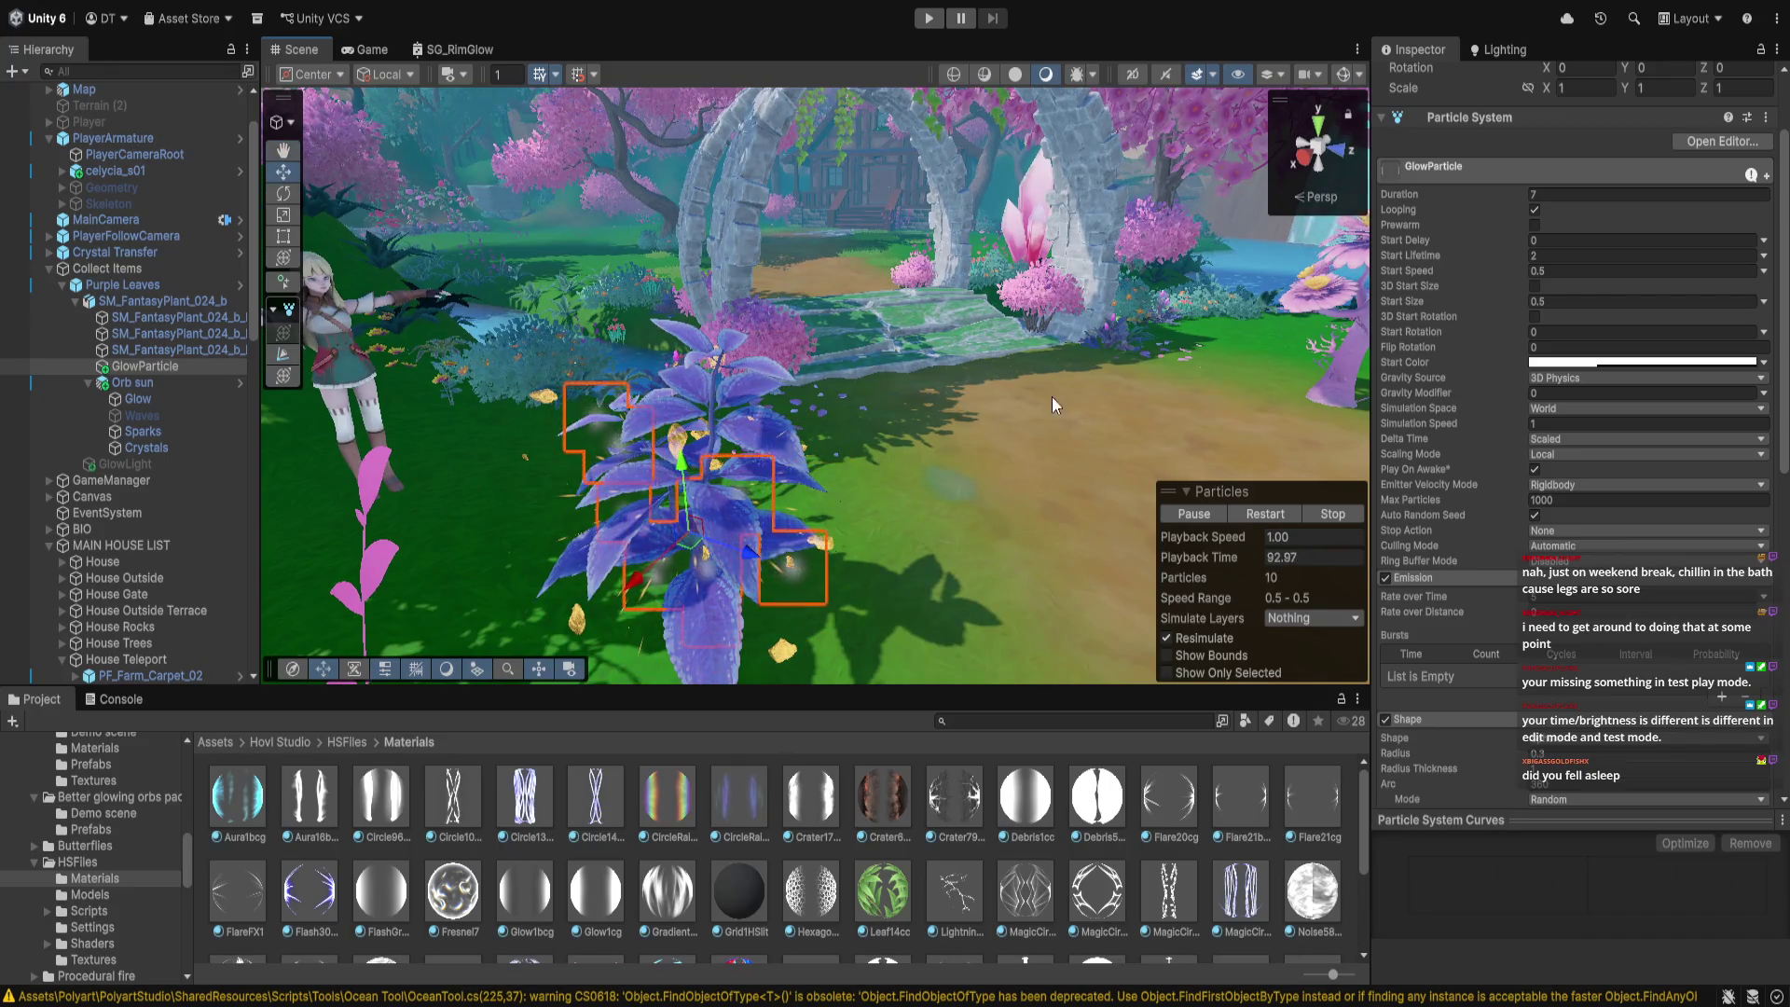
Assign GlowParticle as Purple Leaves' Rarity Particles reference and enter Play mode
click(692, 438)
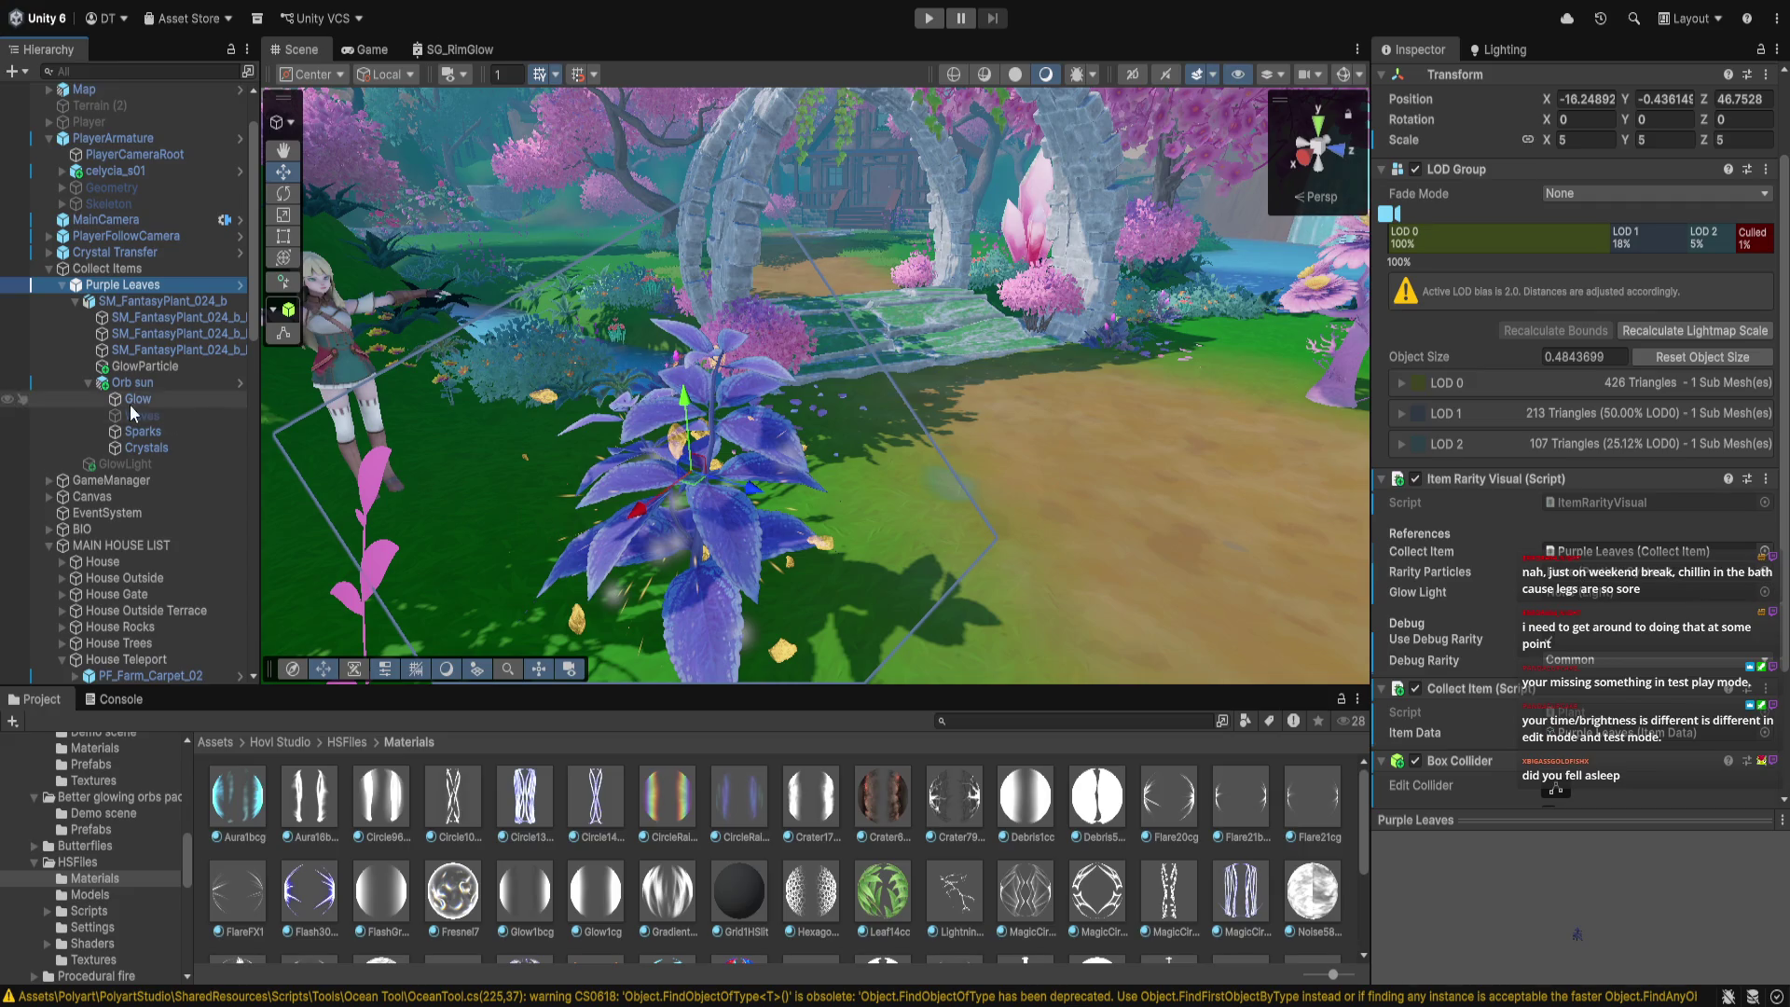
click(139, 369)
key(ctrl+z)
click(1578, 576)
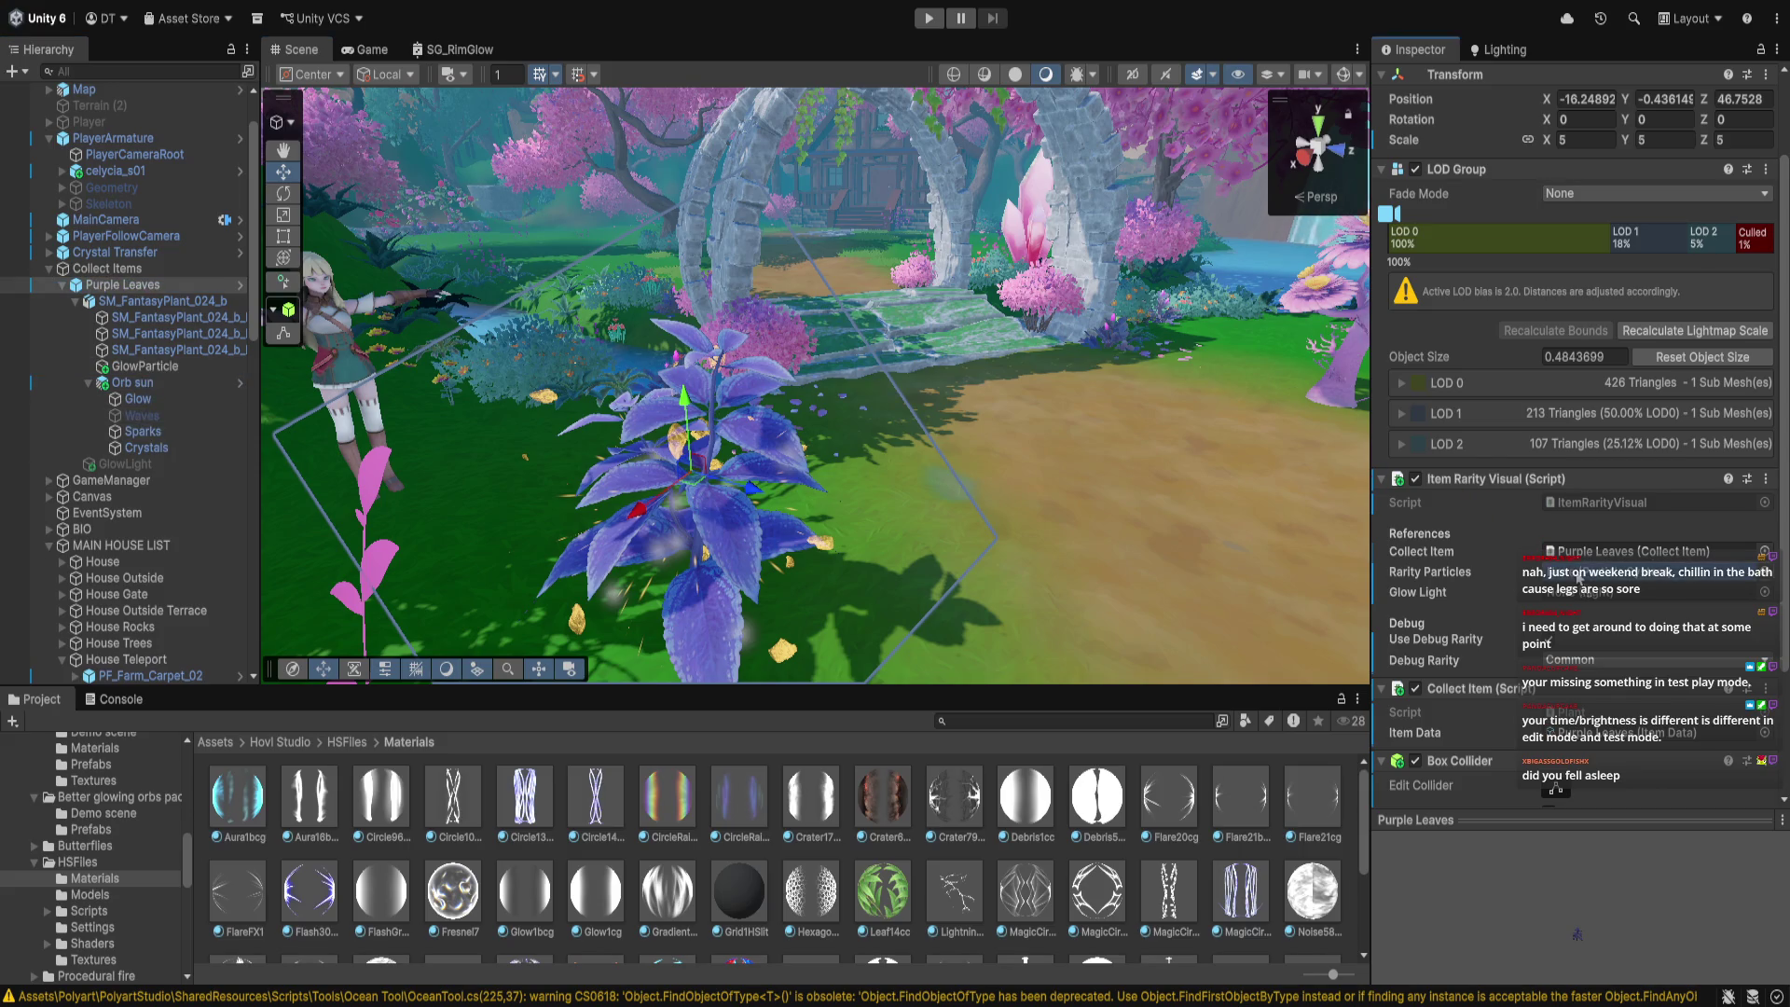
drag(1029, 508, 1133, 571)
scroll(1734, 657, down, 3)
scroll(1734, 657, up, 2)
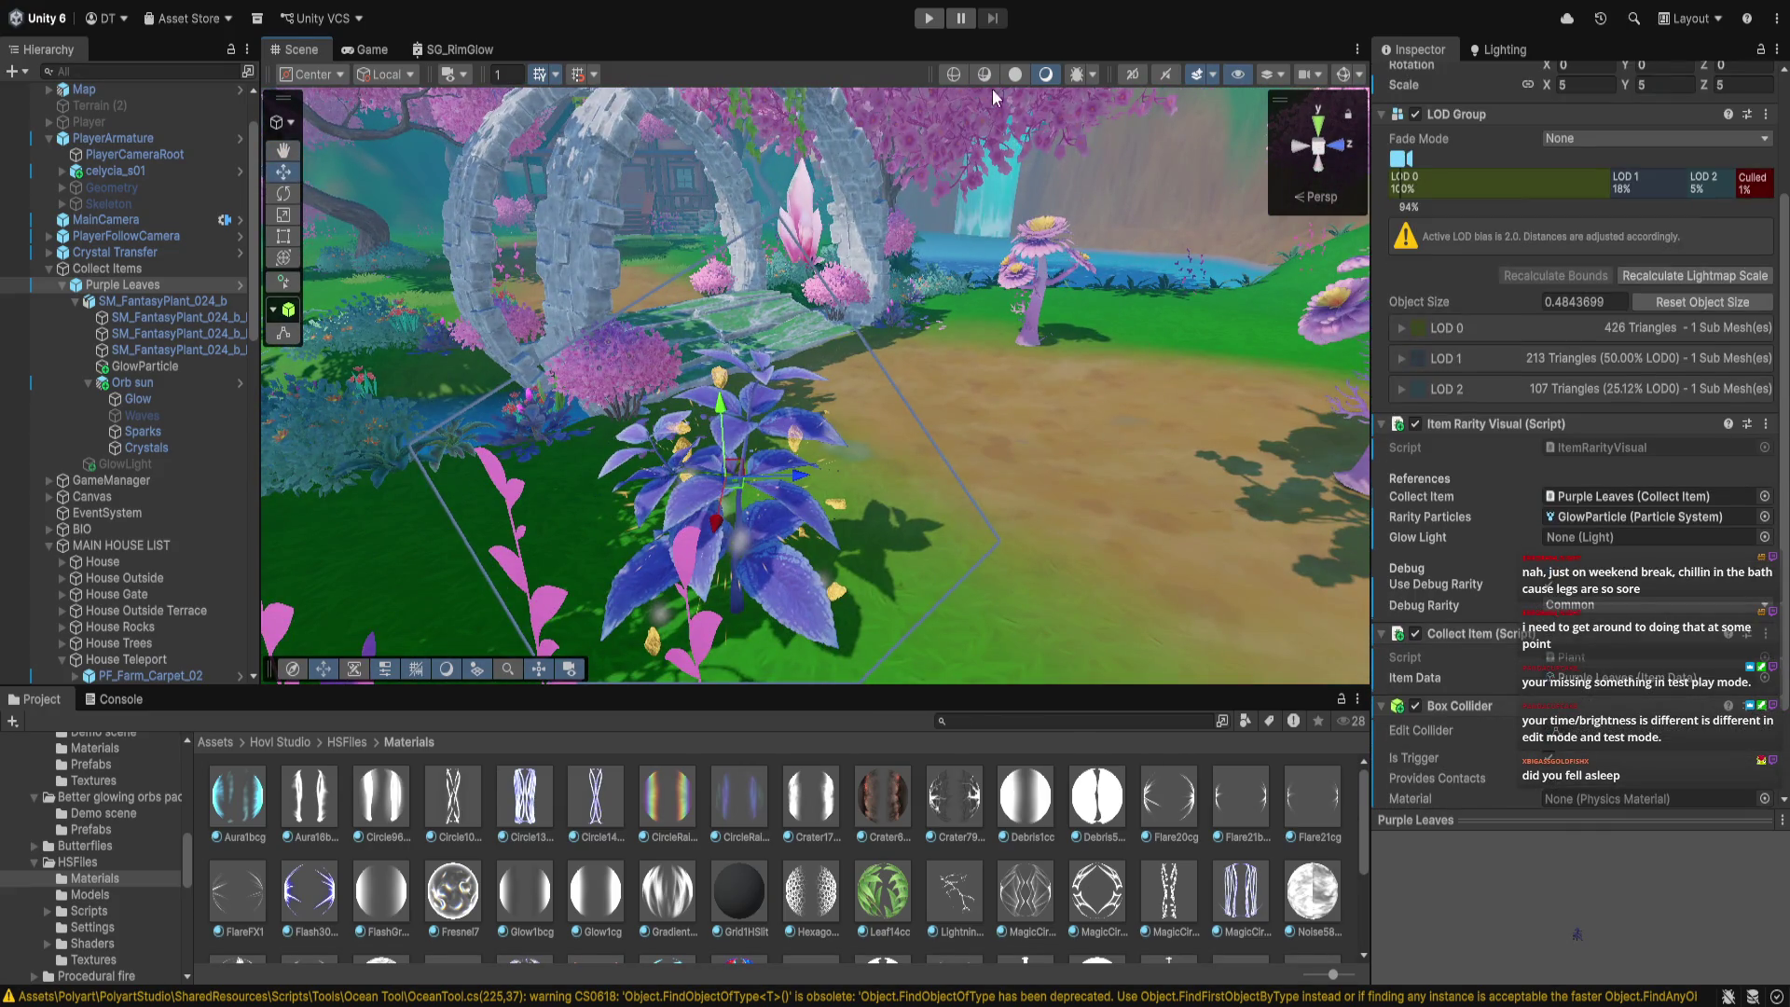
click(929, 18)
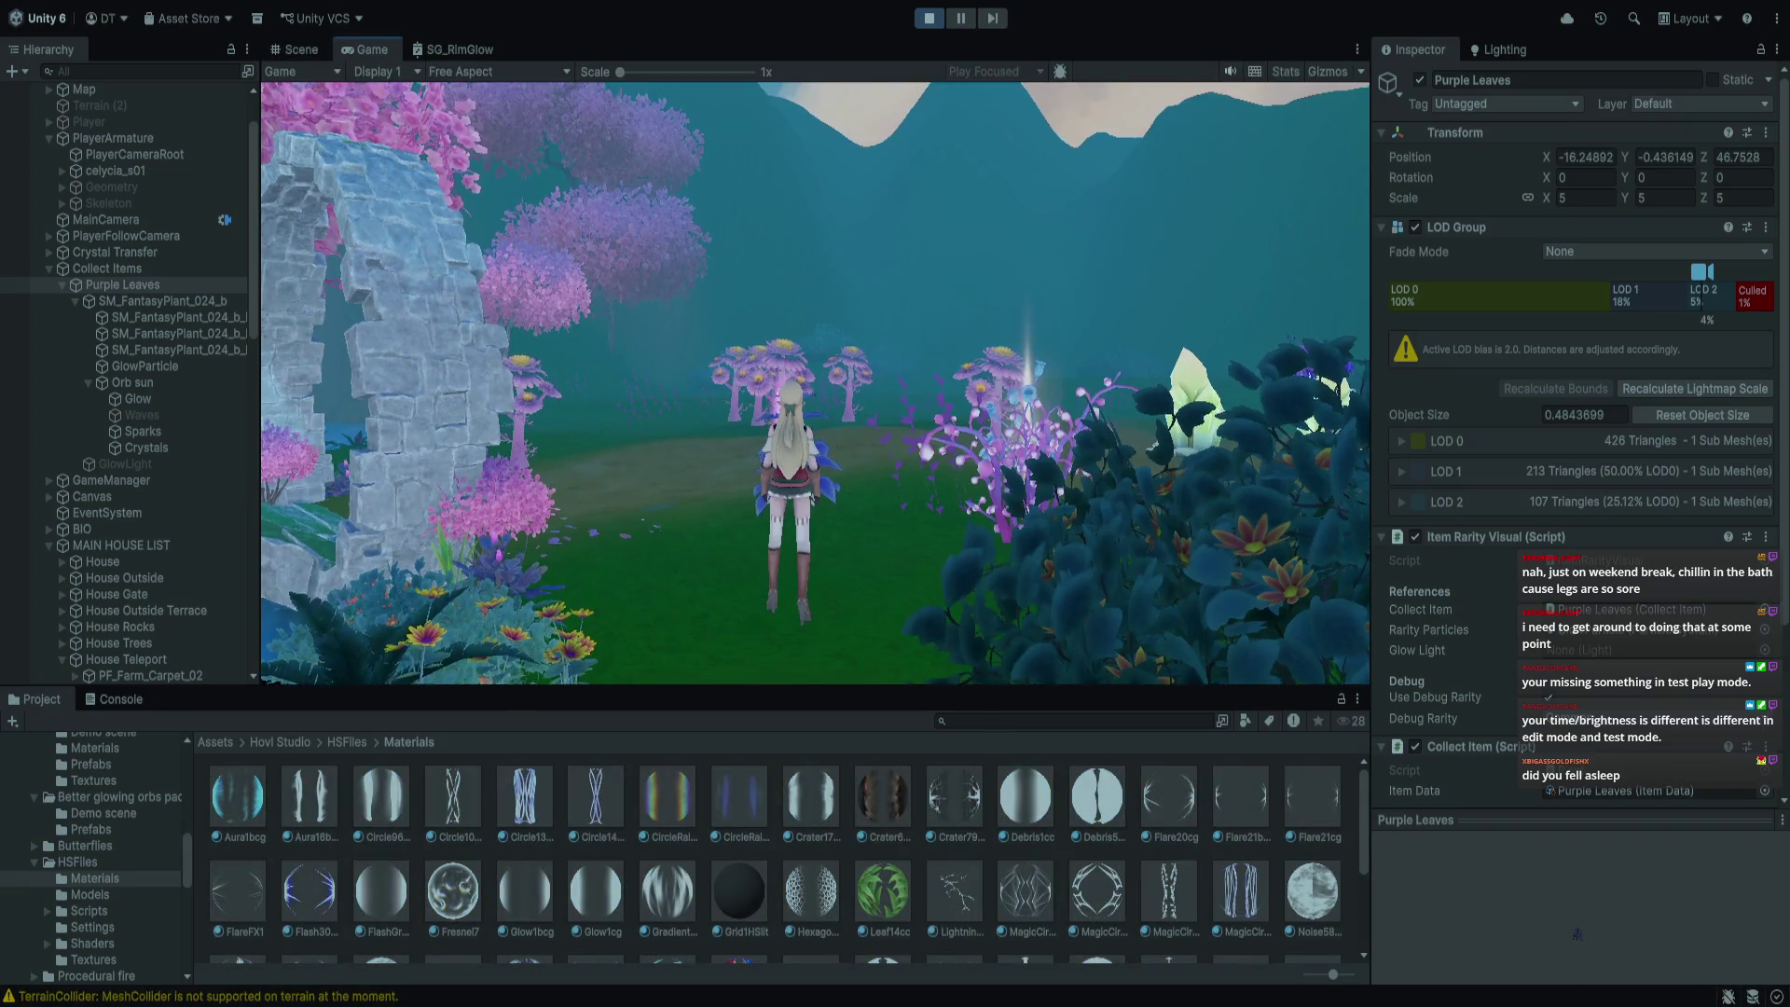
Run the character up to the purple plant until 'Press E to Collect' shows, then stop playing
key(w)
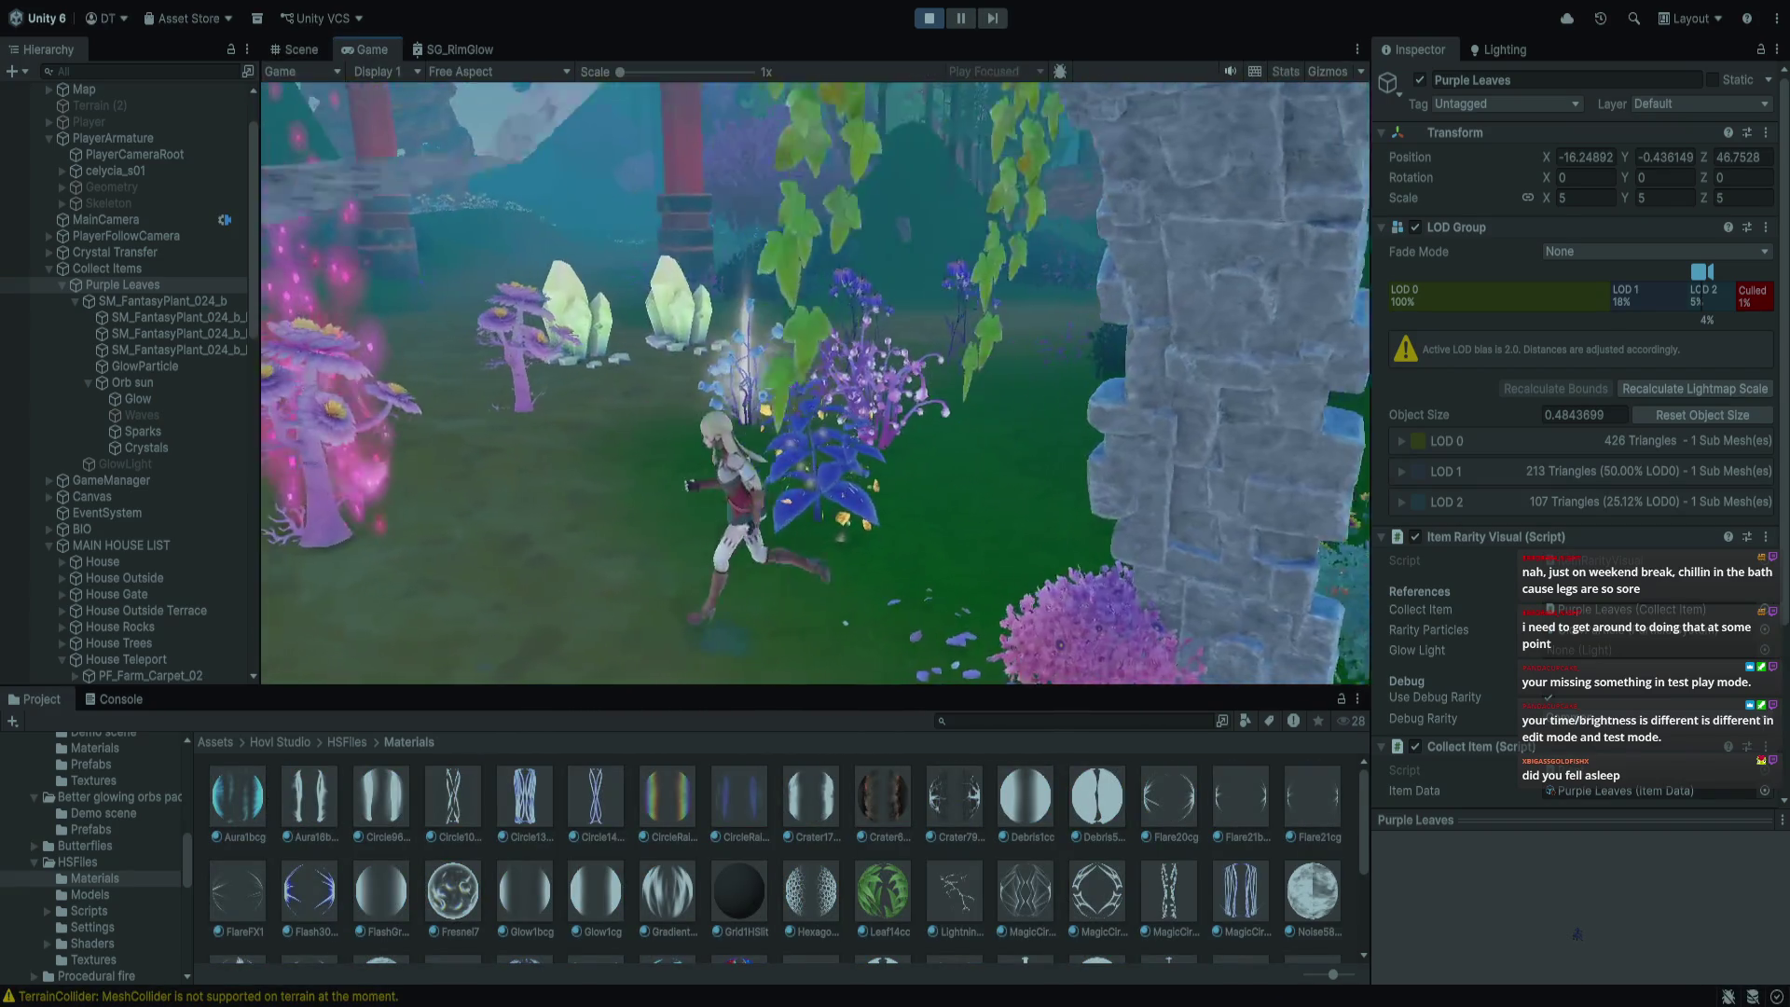
key(w)
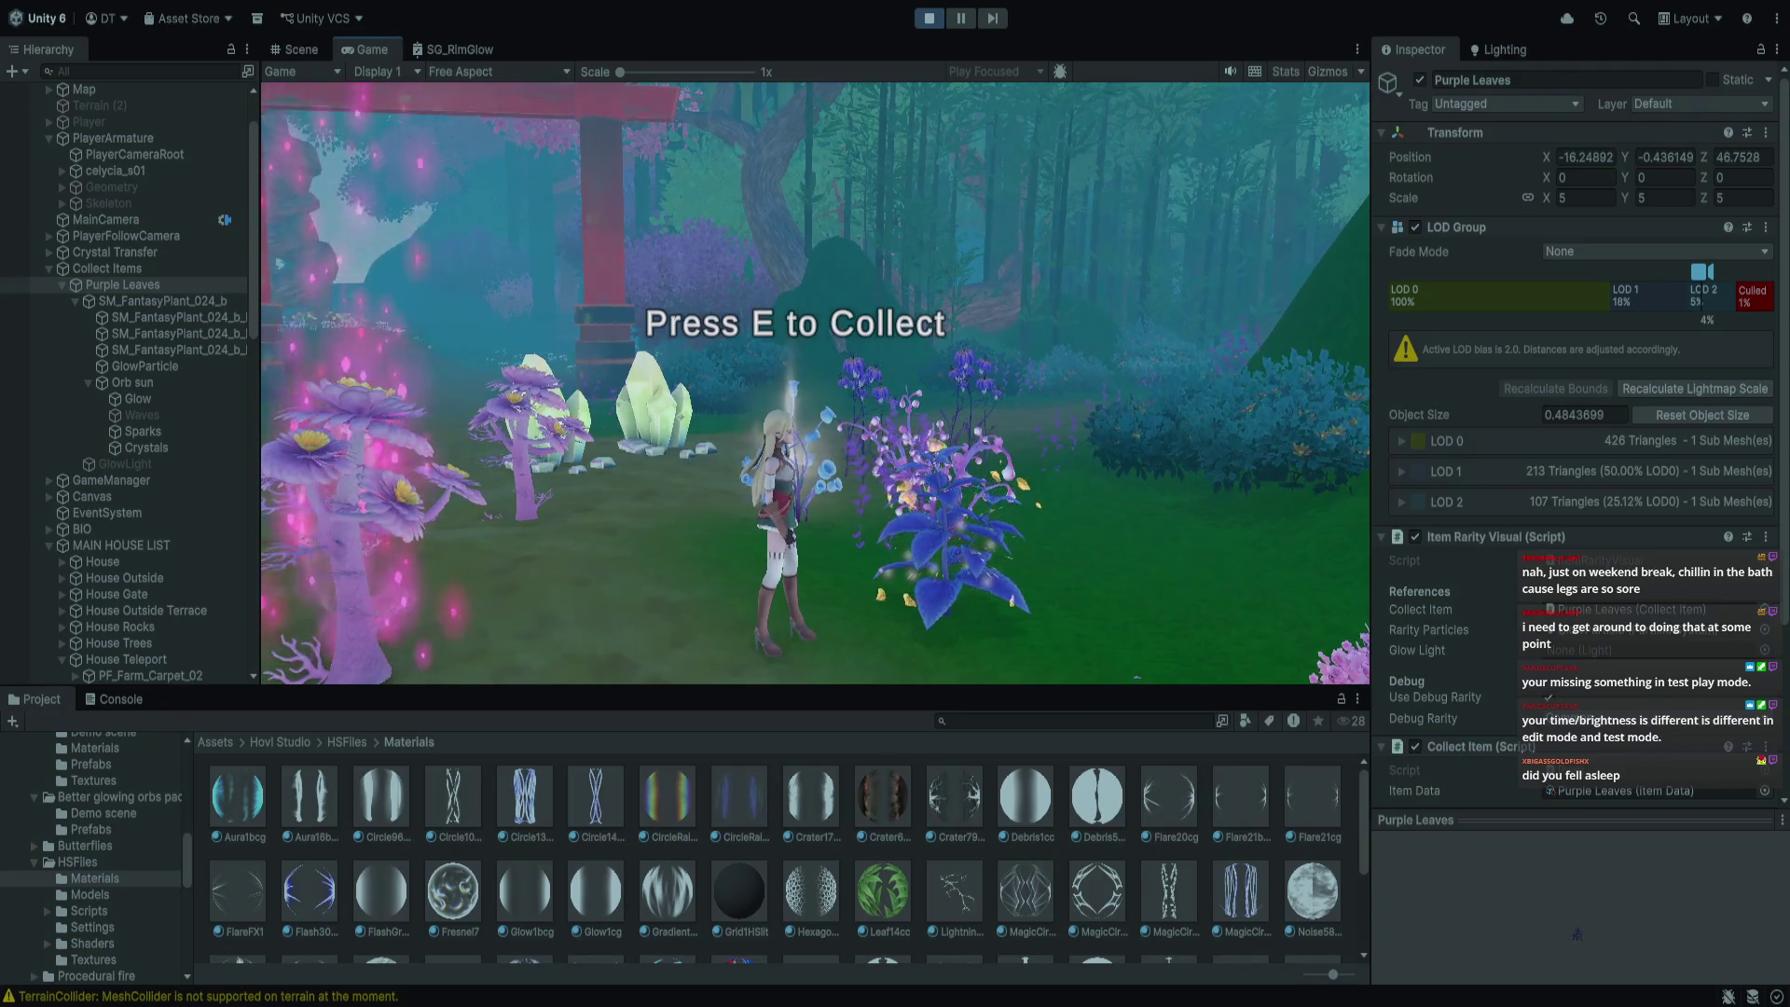
key(e)
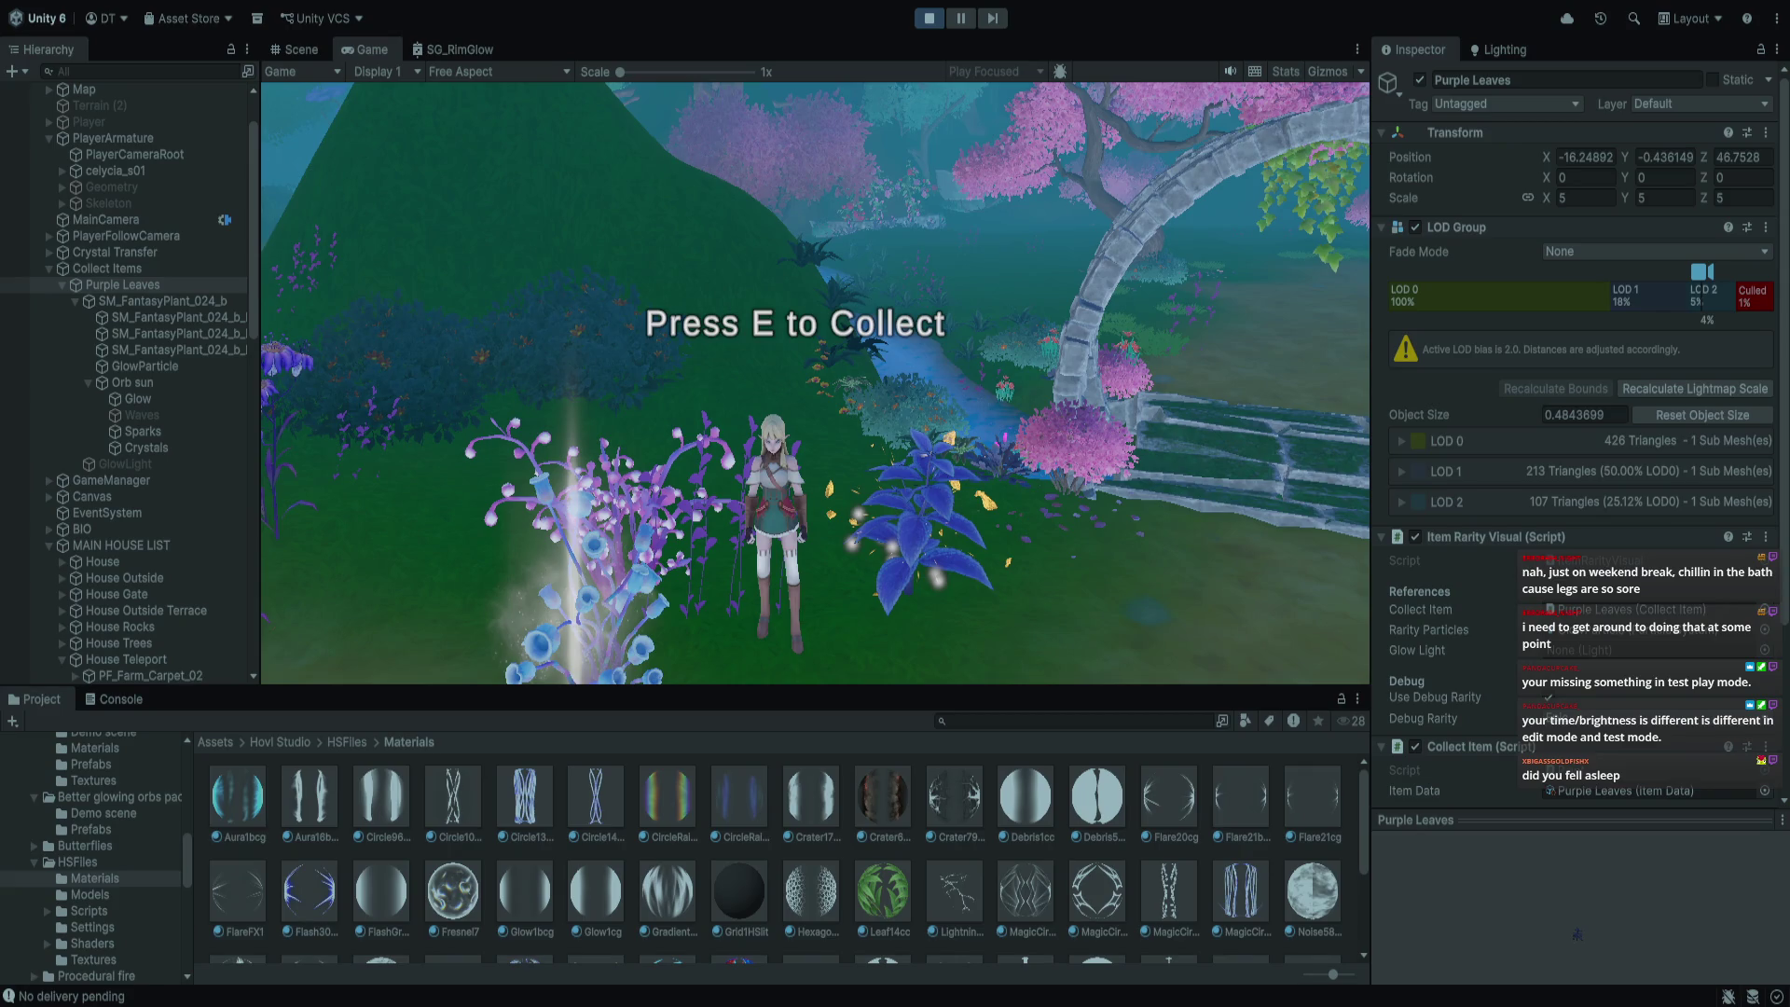
key(ctrl+p)
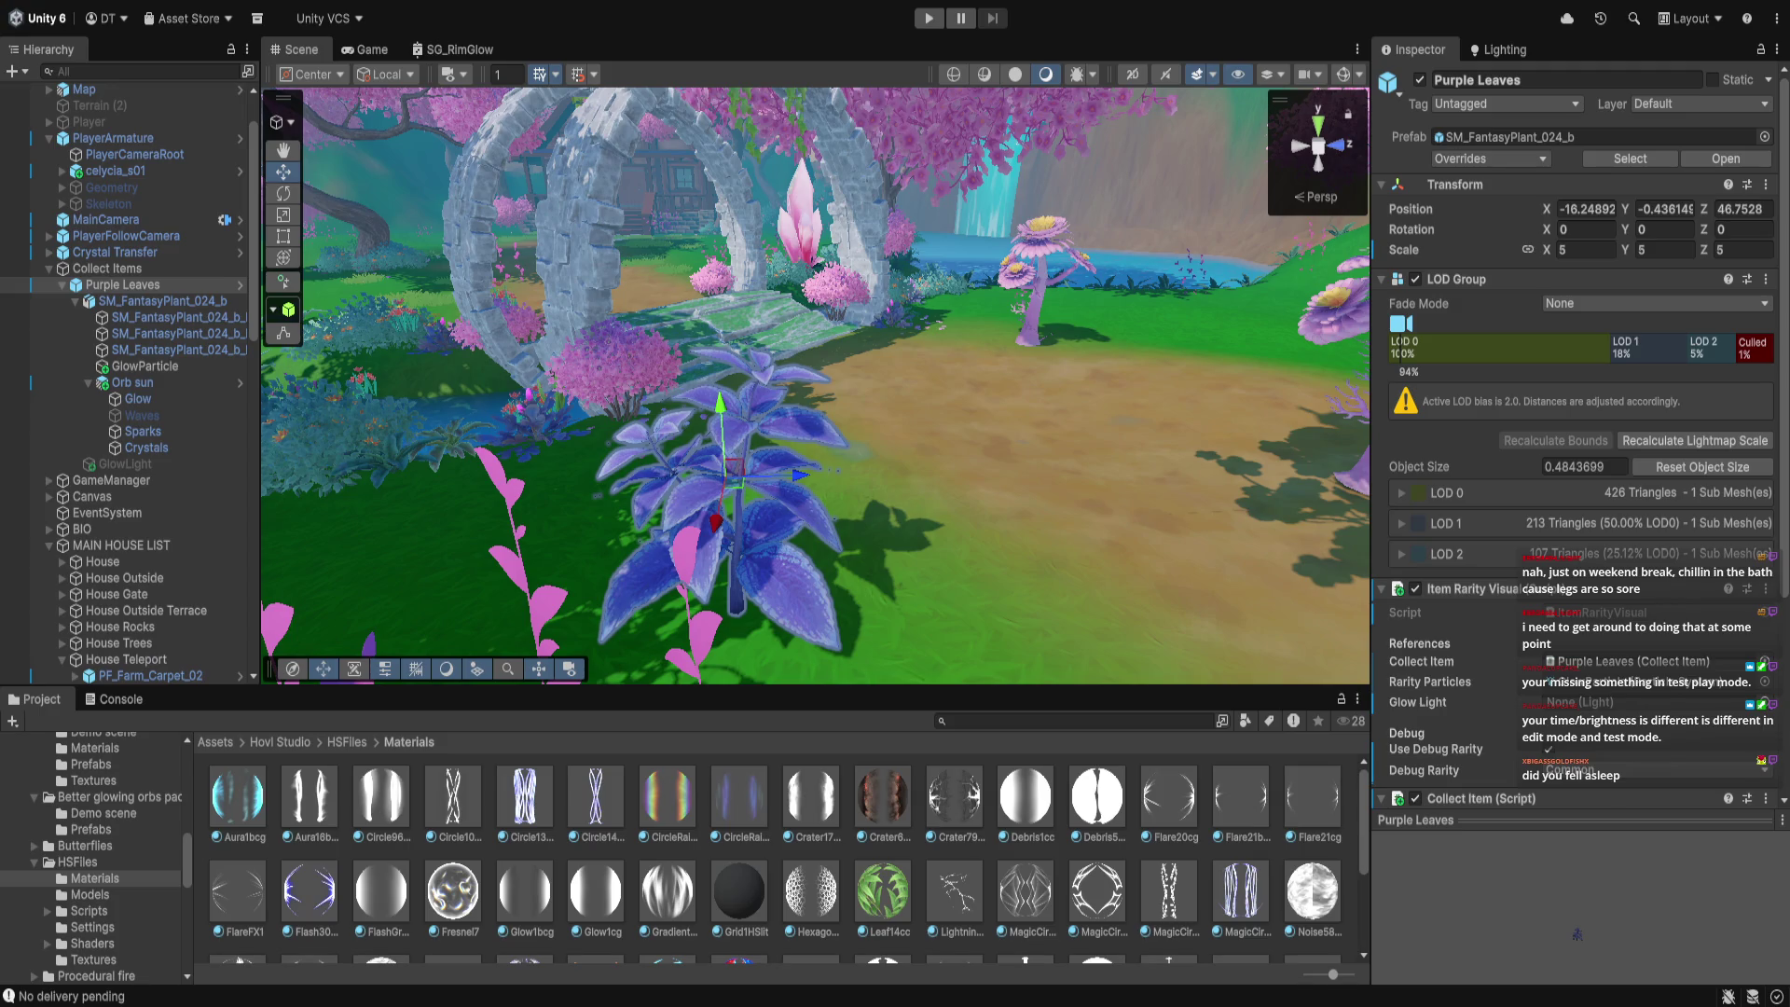
Select the plant's Orb sun effect and frame the view on it
click(1005, 444)
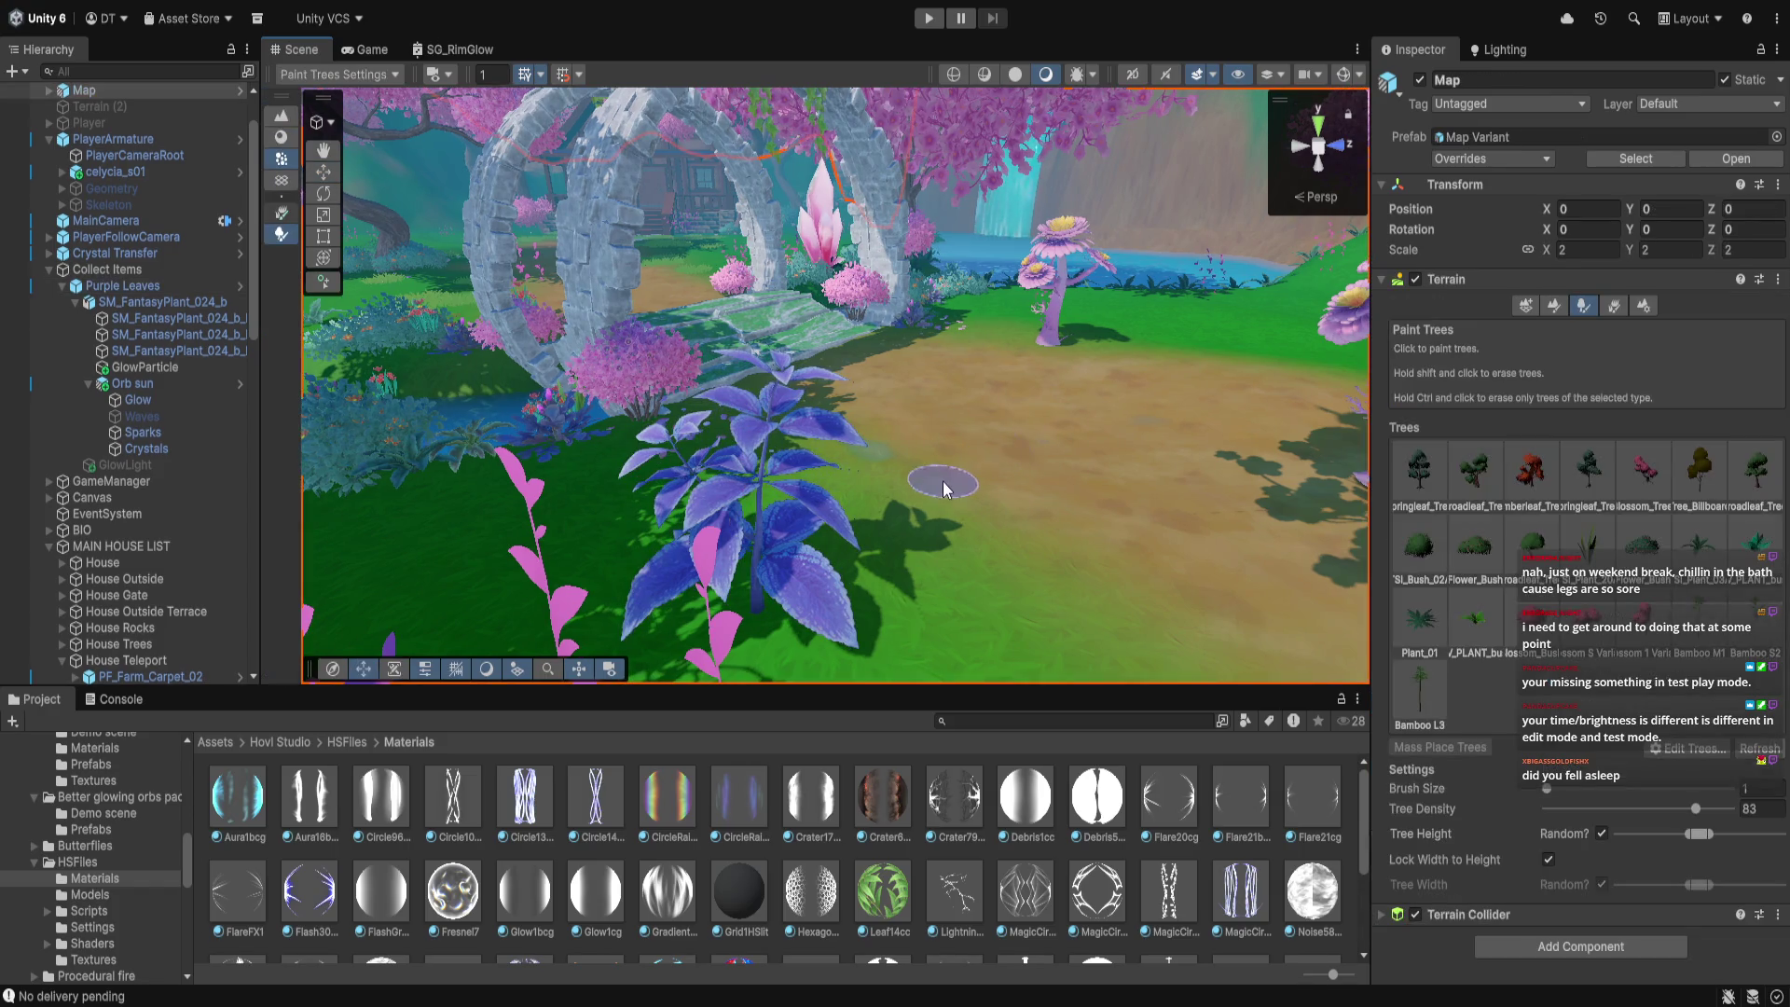
click(152, 368)
click(132, 383)
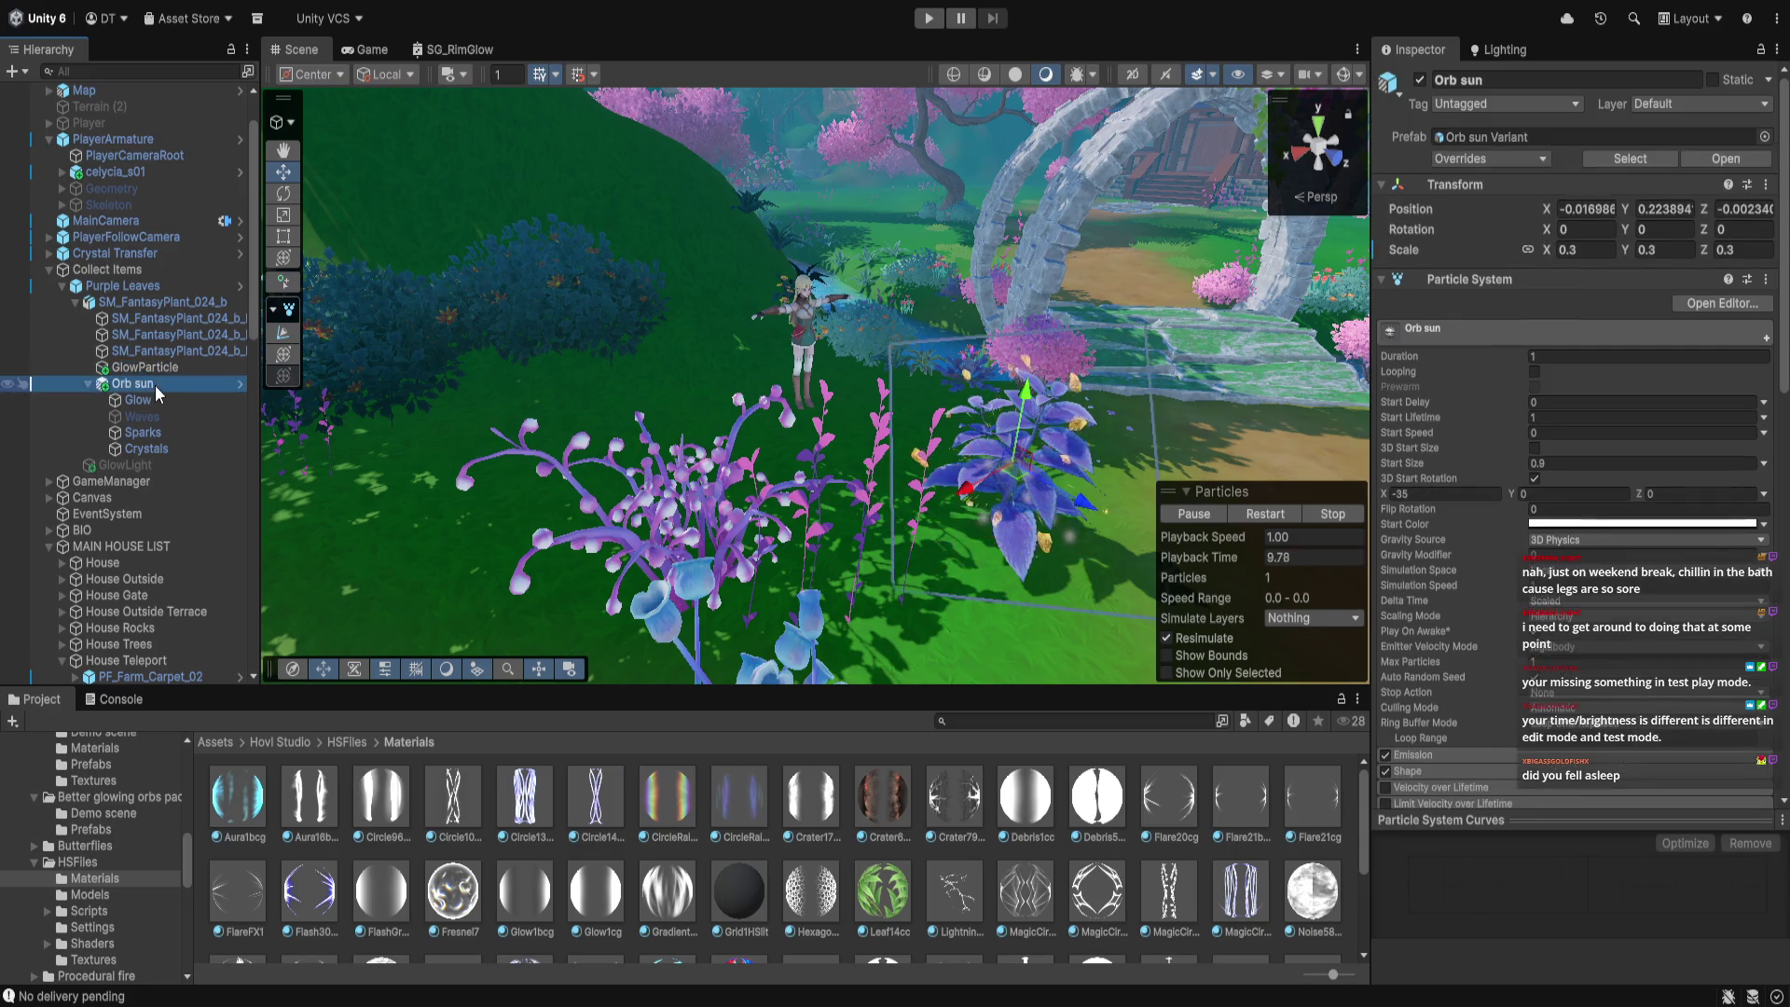
key(f)
drag(995, 495, 1039, 416)
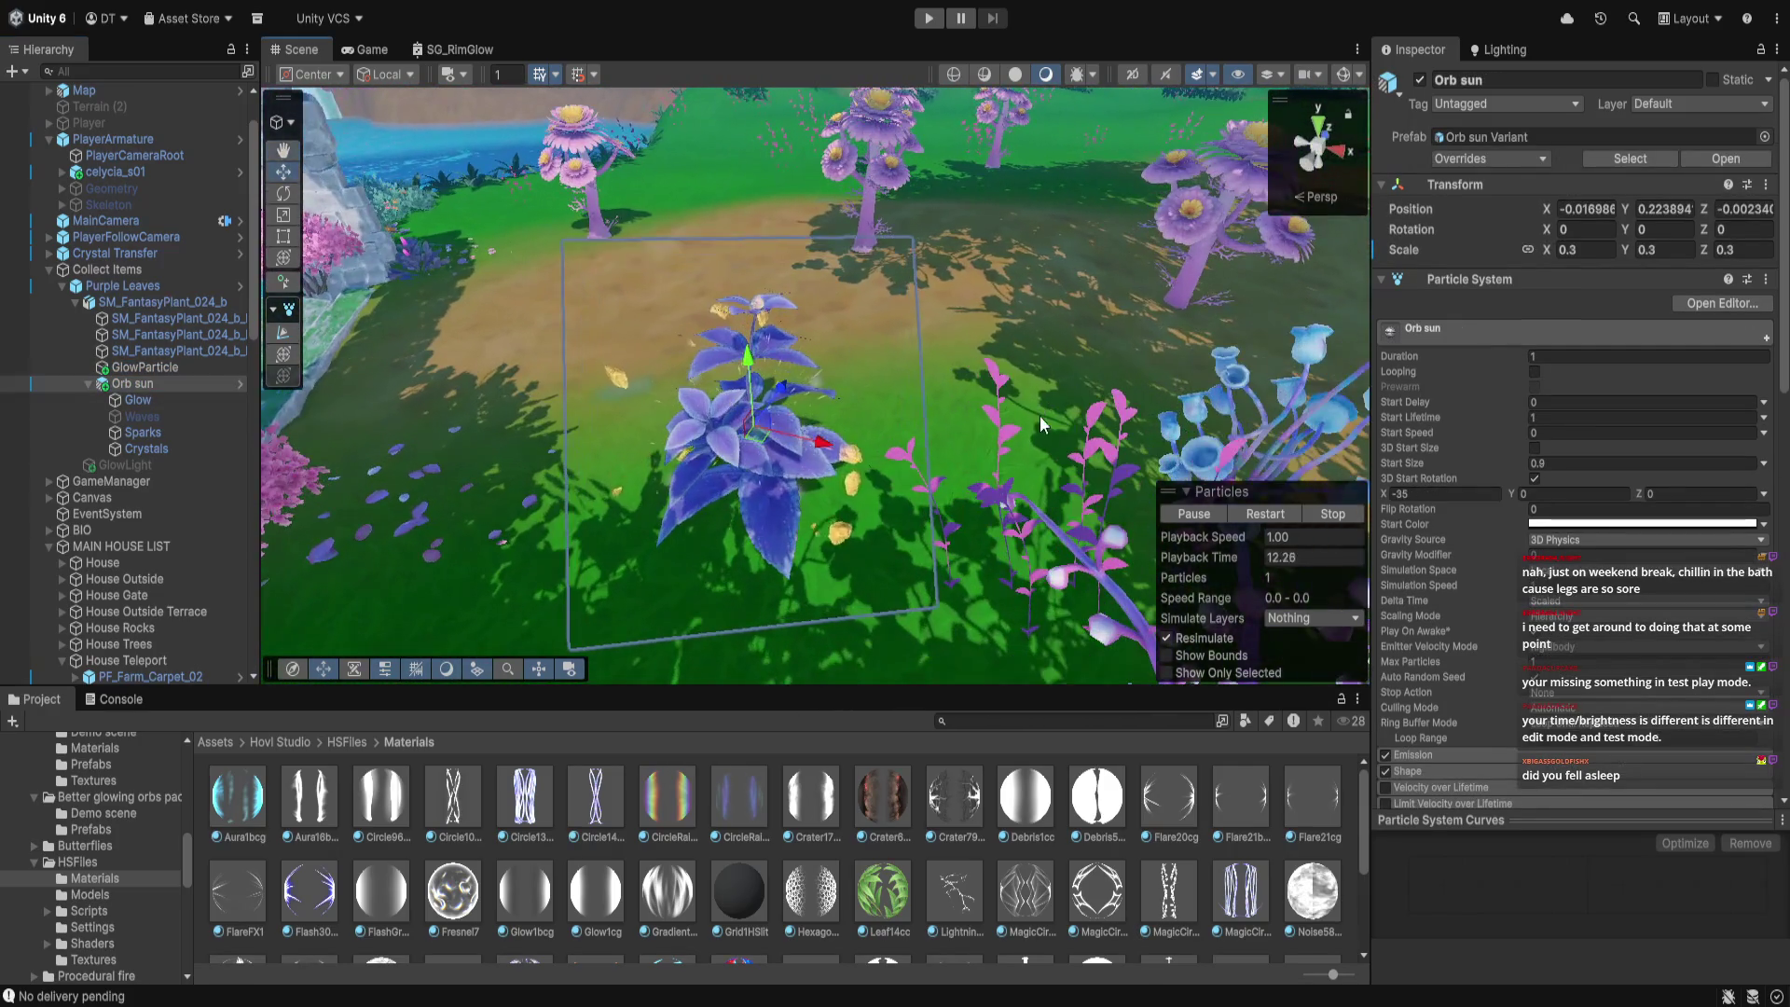
Collapse HSFiles and open the Better glowing orbs pack Prefabs folder in the Project window
click(32, 864)
click(28, 850)
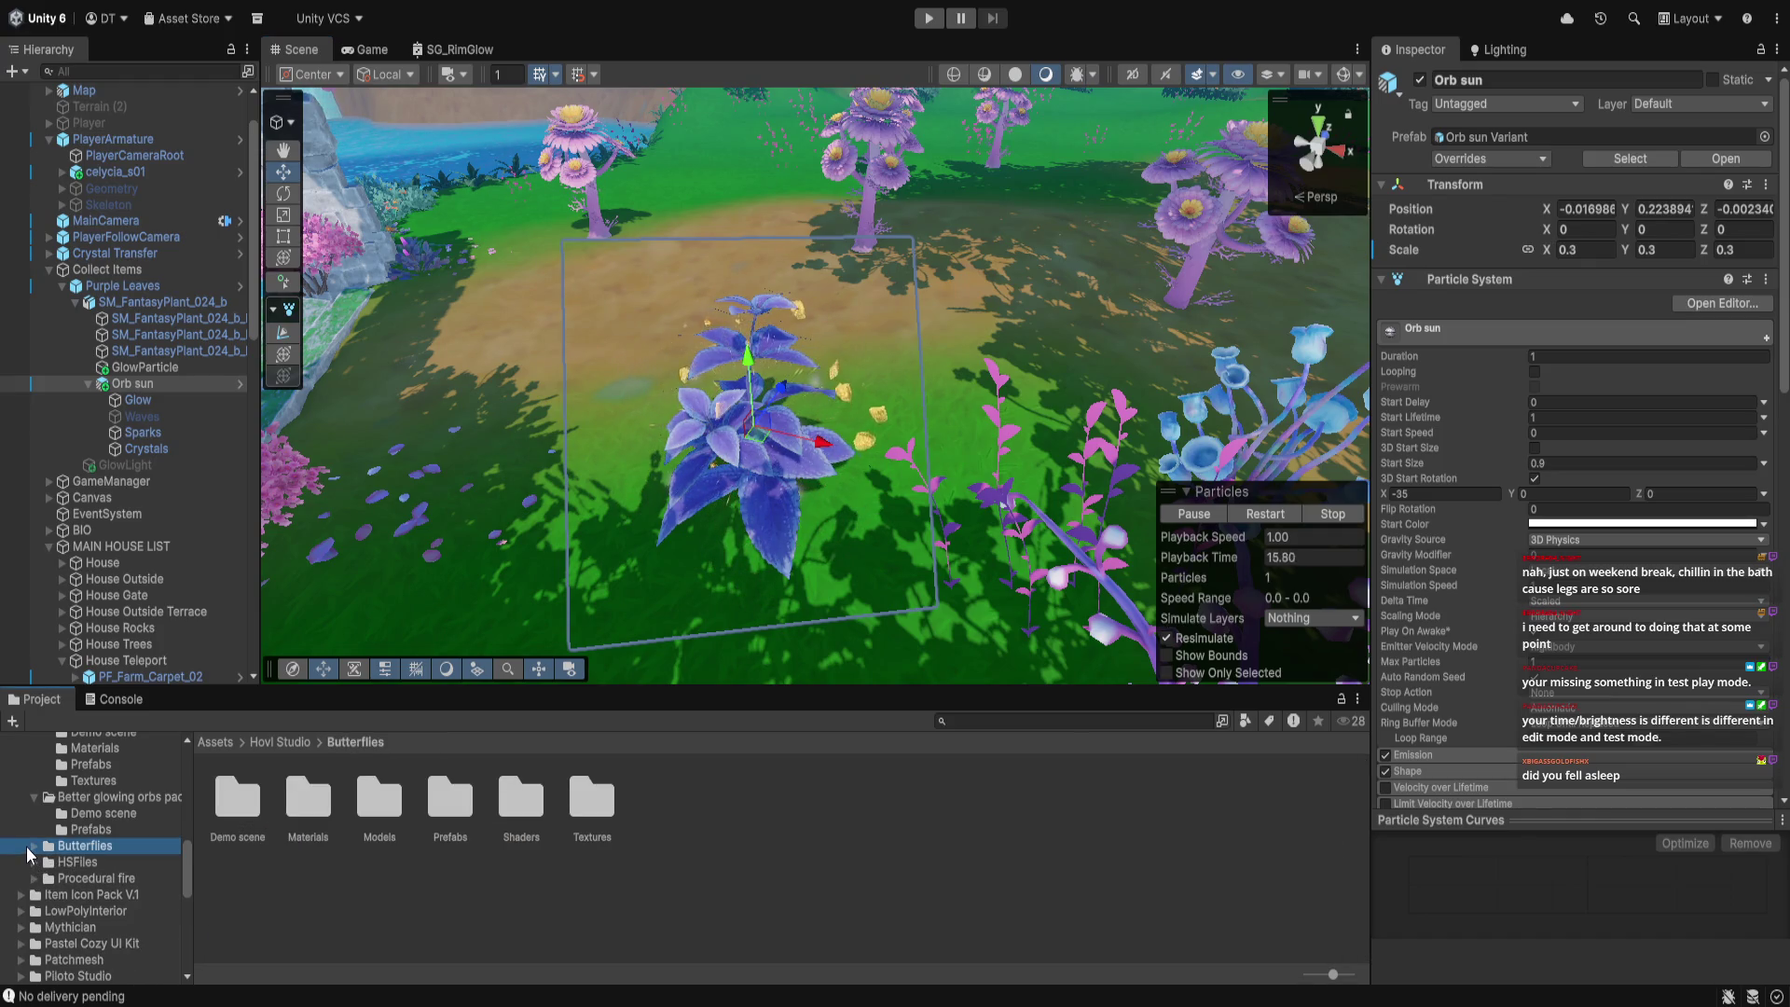
click(34, 848)
click(34, 846)
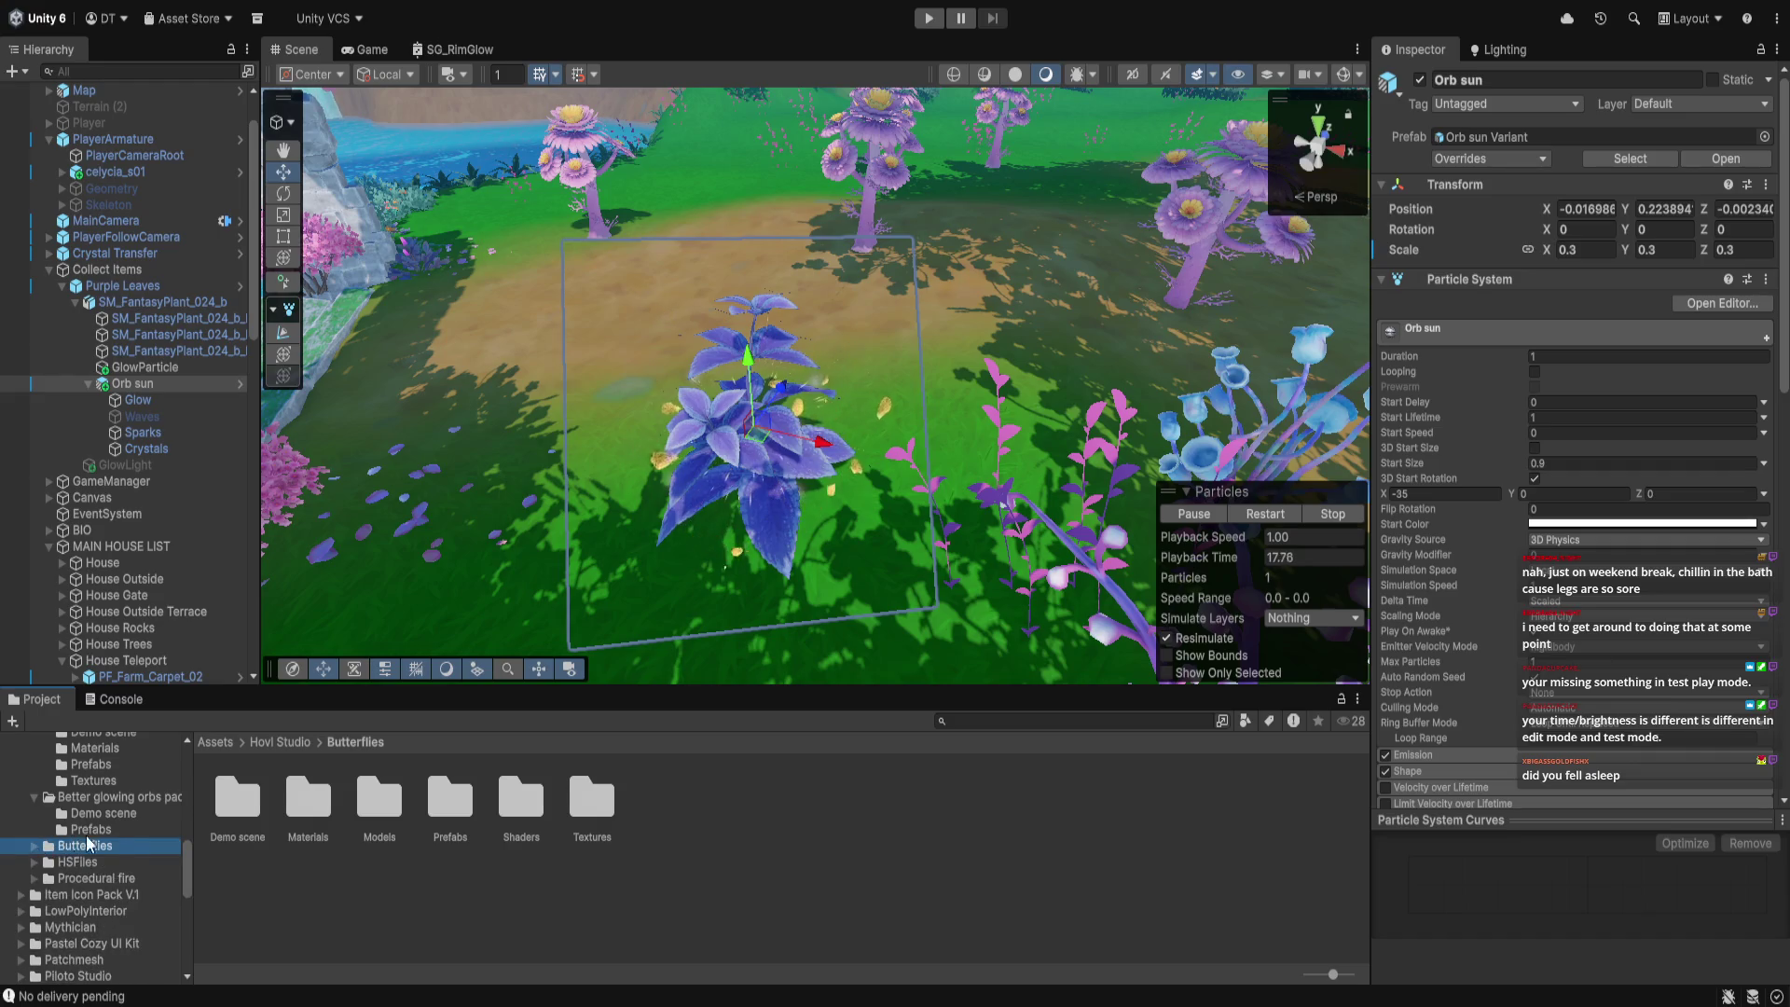
click(110, 831)
drag(727, 531, 749, 493)
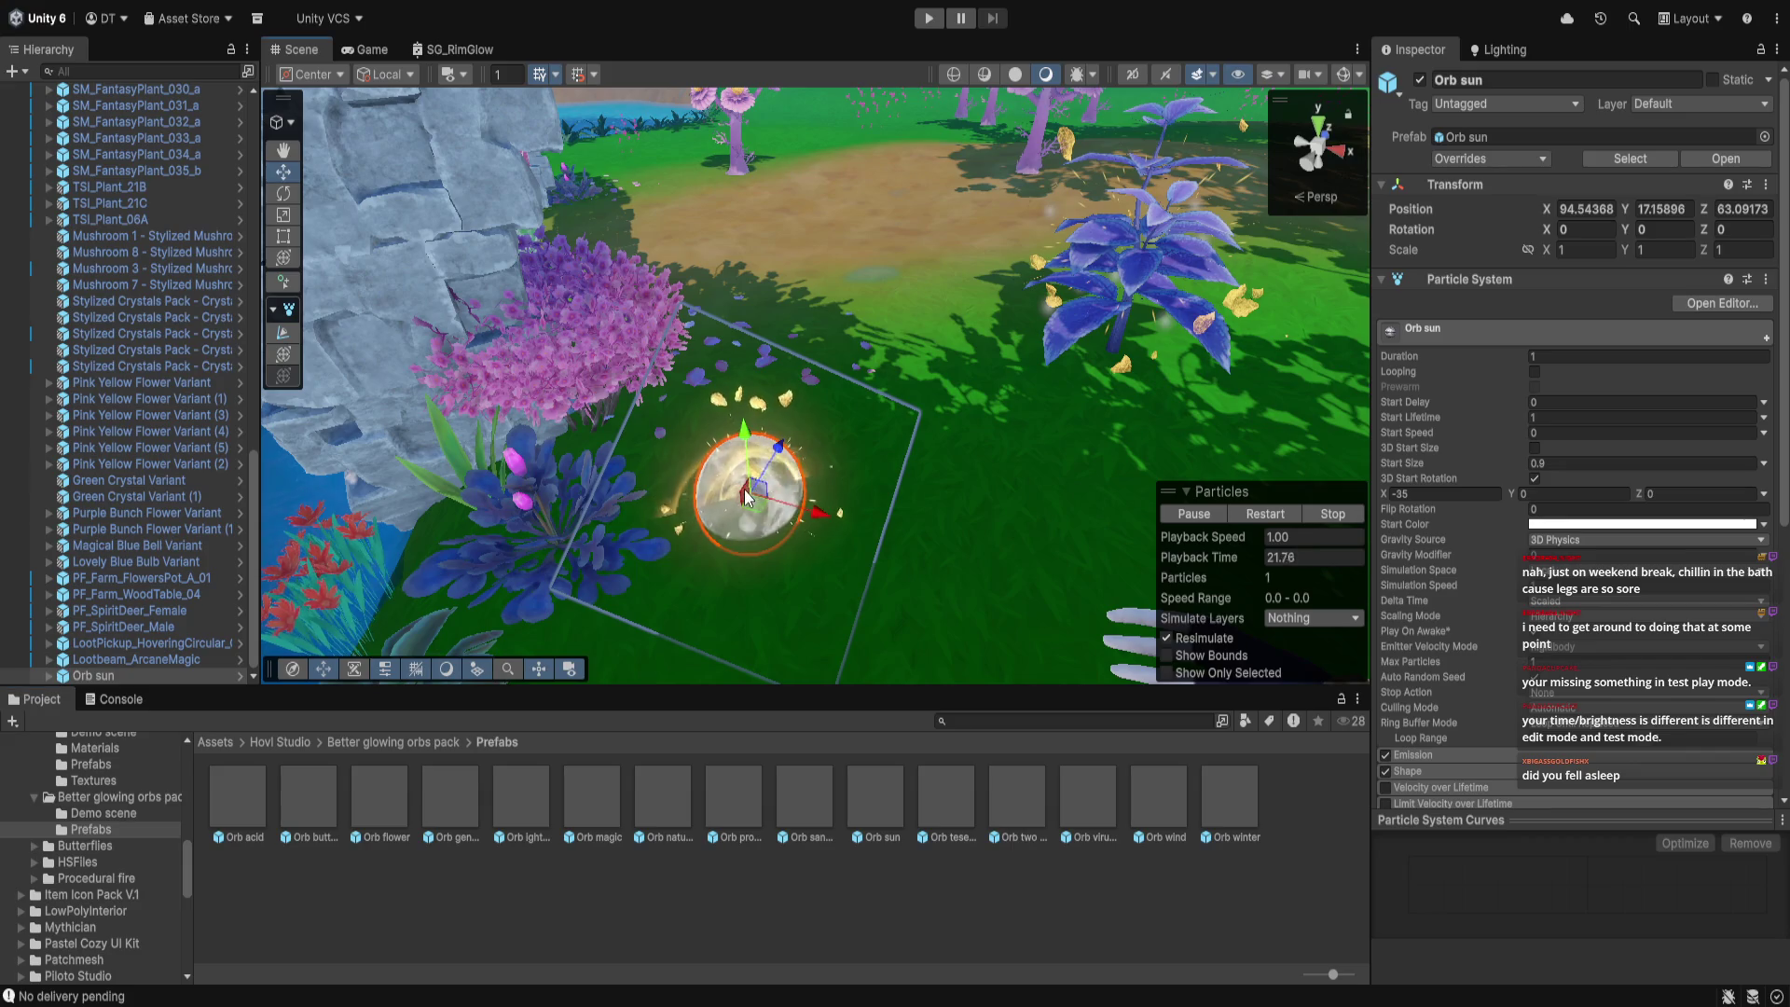
key(Delete)
mouse_move(847, 463)
mouse_down()
mouse_move(856, 392)
mouse_move(845, 429)
mouse_up()
key(Delete)
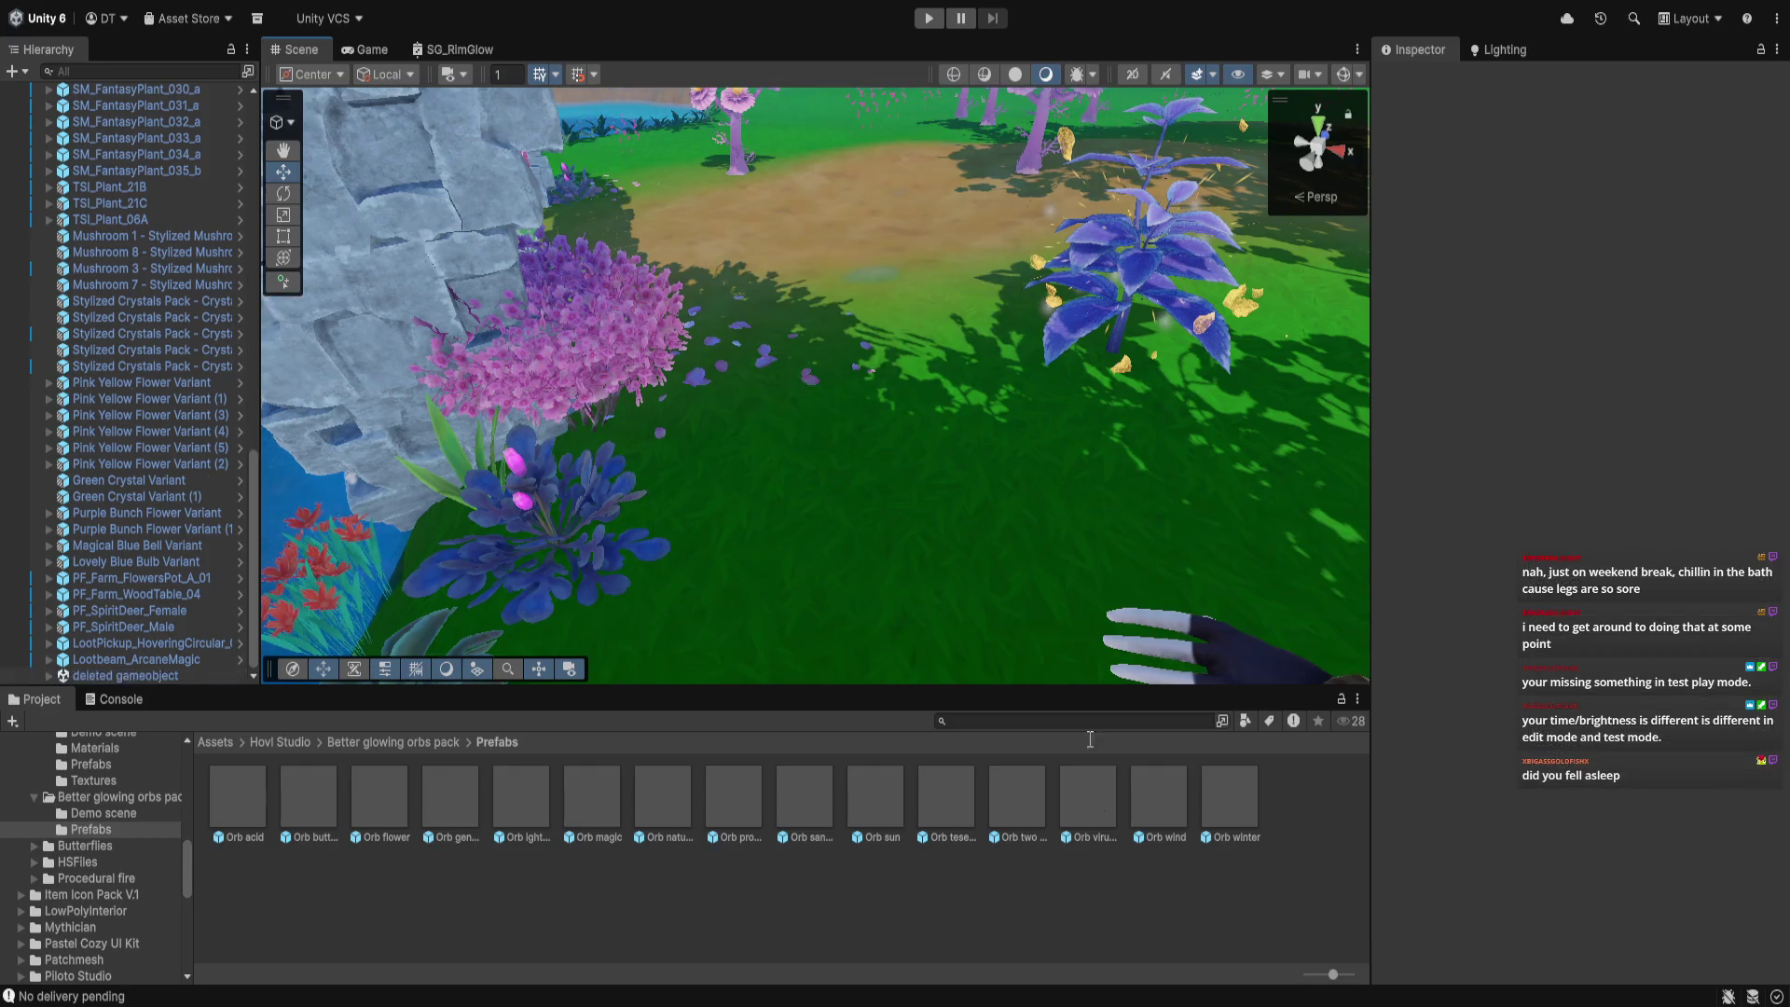
drag(1090, 824, 893, 396)
drag(904, 284, 907, 337)
key(Delete)
mouse_move(1159, 807)
mouse_down()
mouse_move(821, 361)
mouse_move(845, 322)
mouse_move(823, 272)
mouse_up()
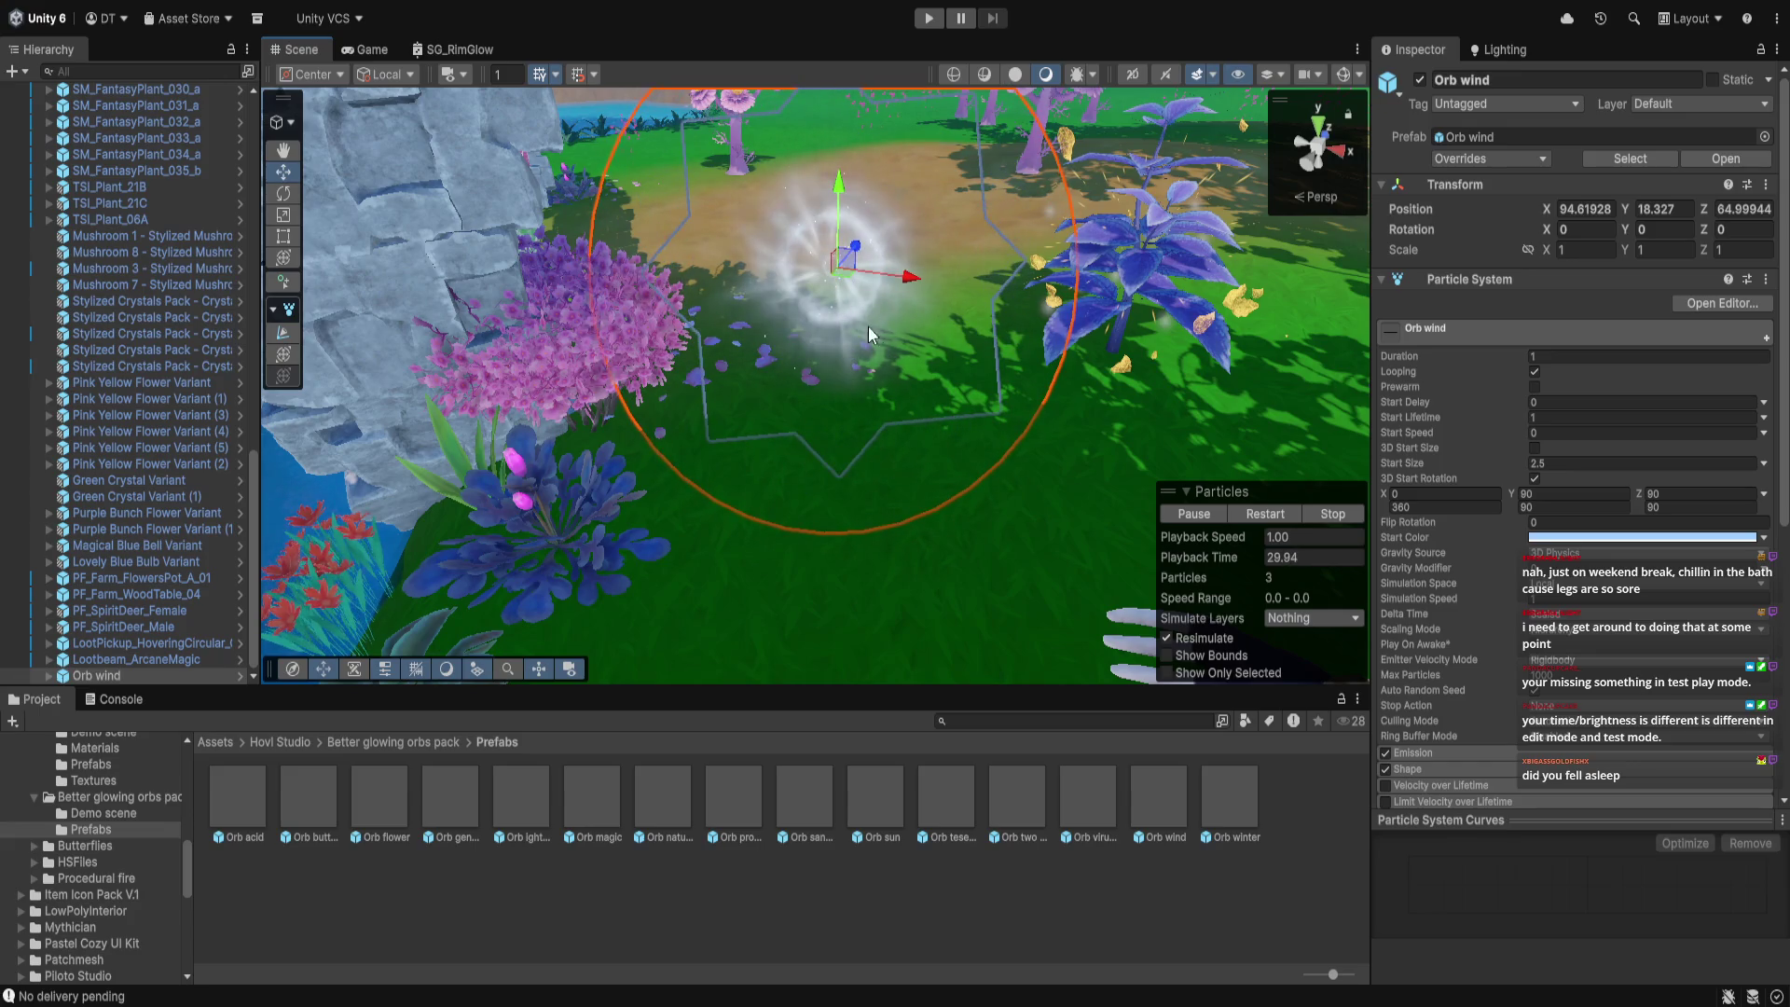
key(Delete)
drag(1206, 802, 851, 322)
drag(854, 233, 860, 172)
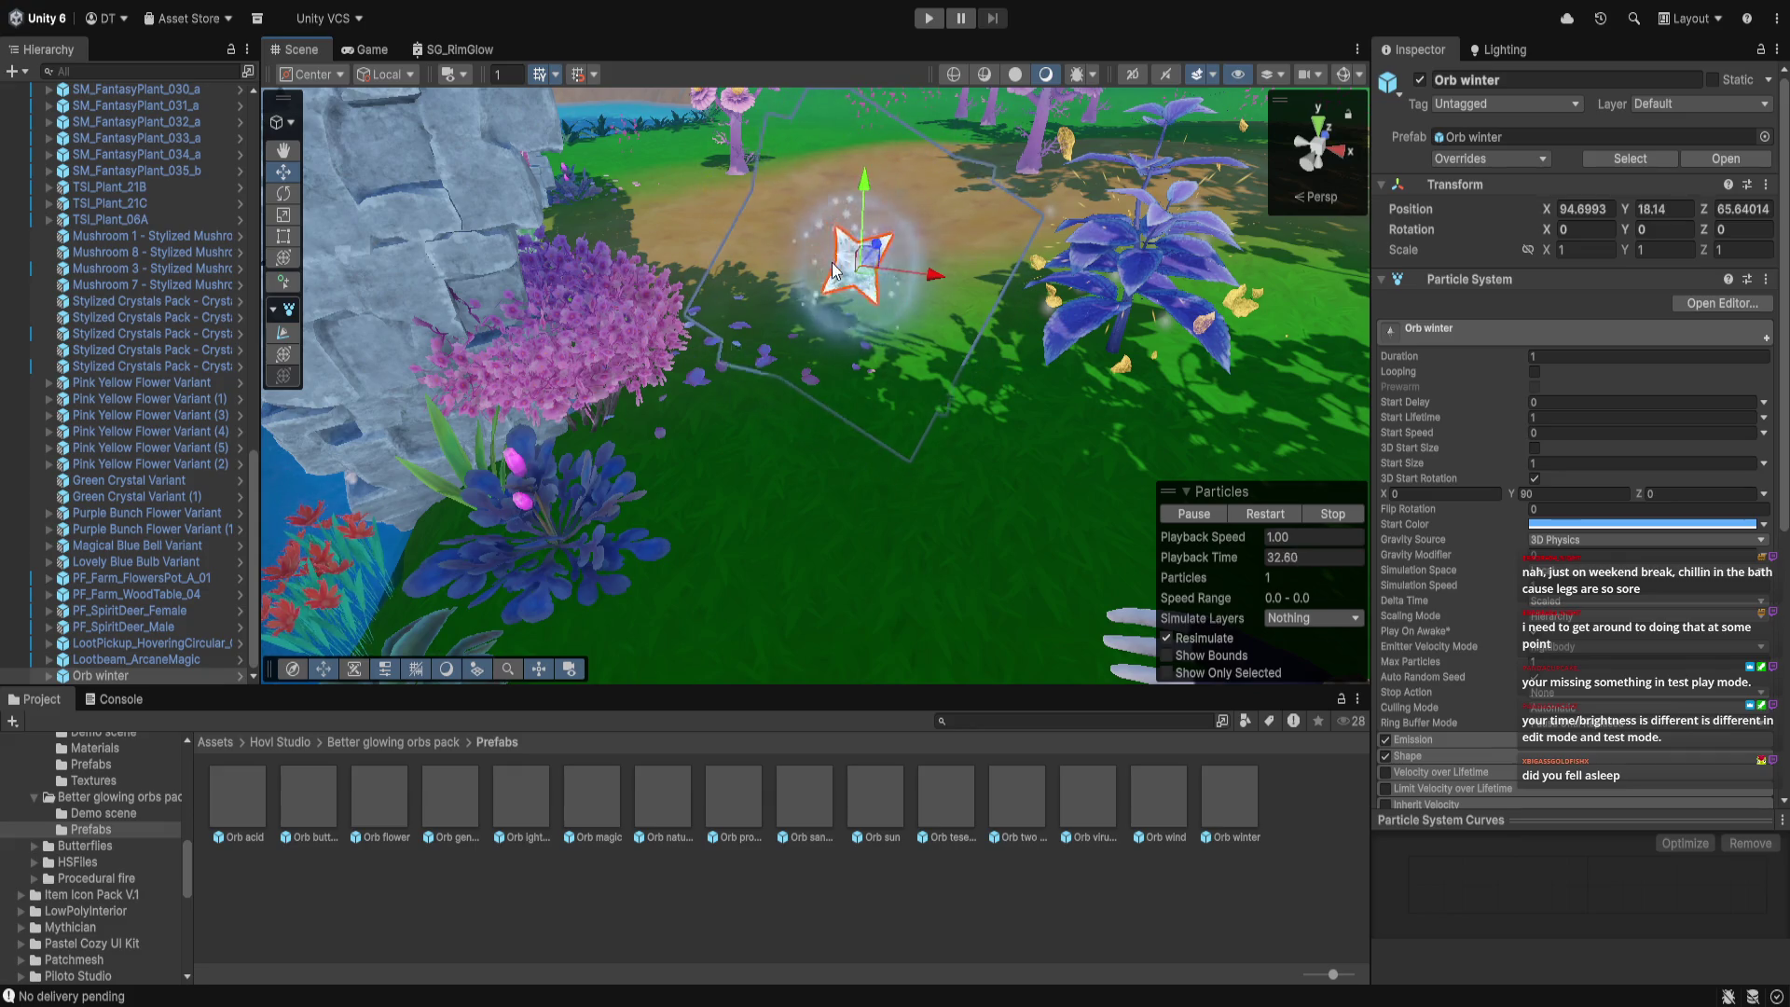
key(Delete)
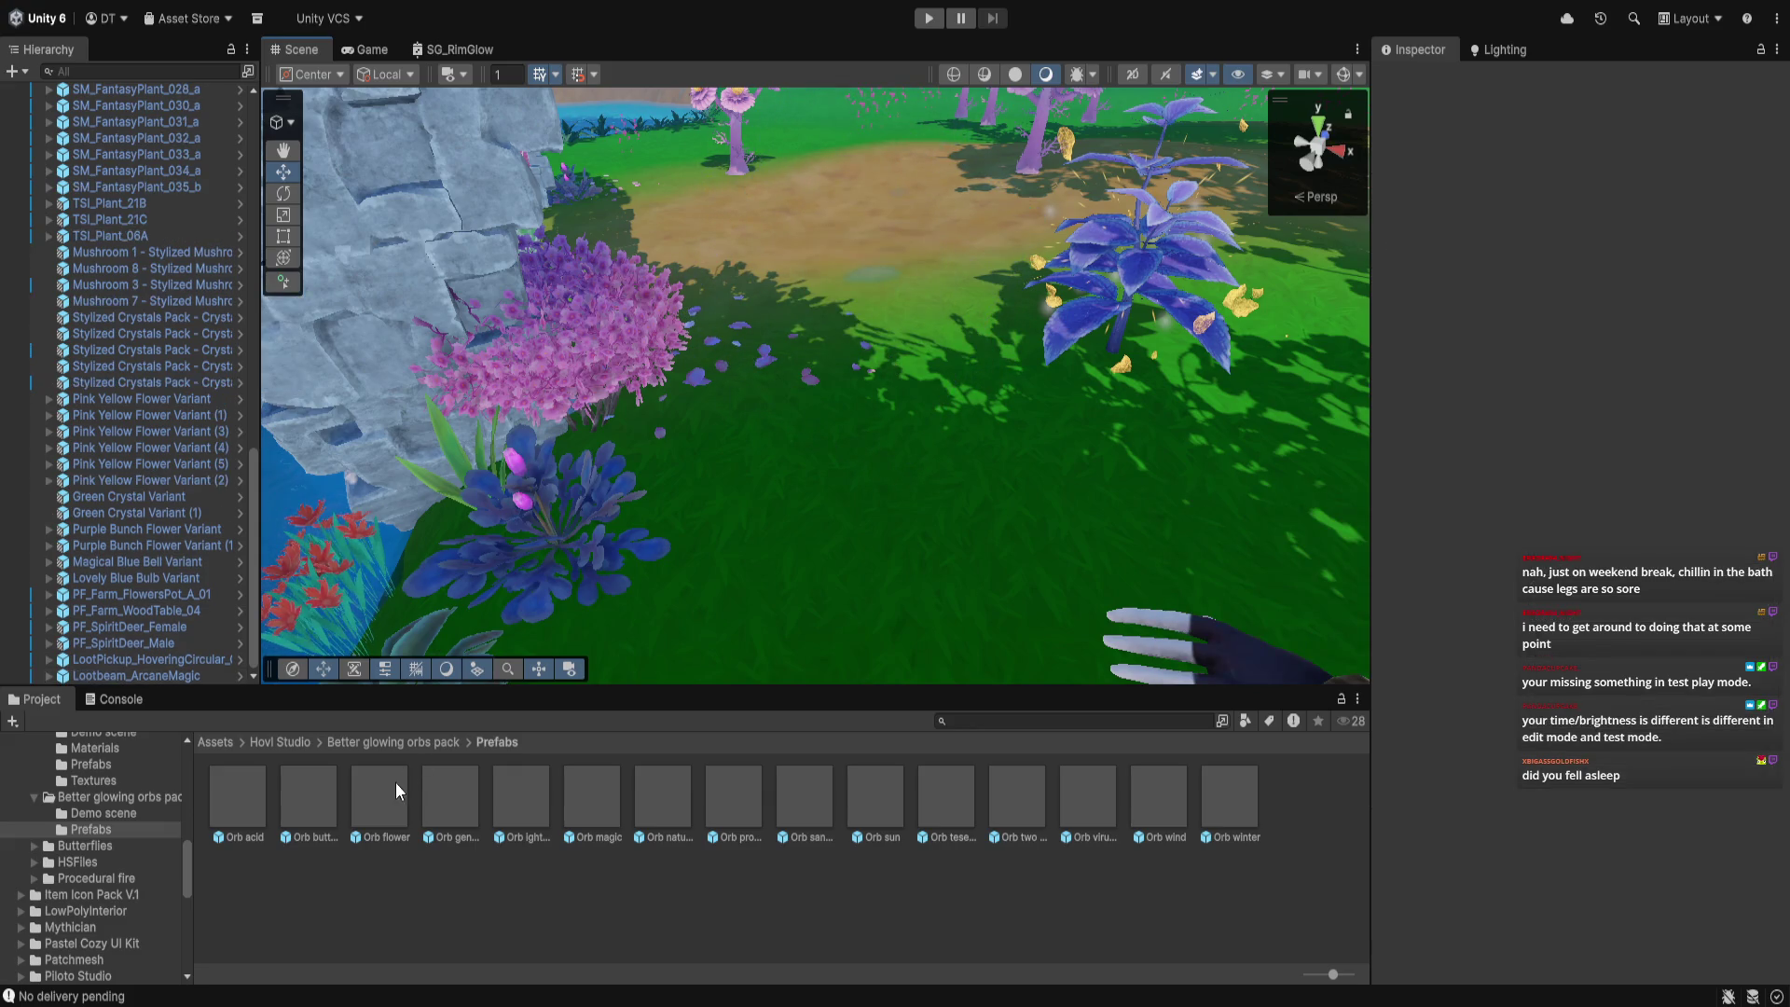
mouse_move(720, 474)
mouse_down()
mouse_move(680, 483)
mouse_move(687, 277)
mouse_up()
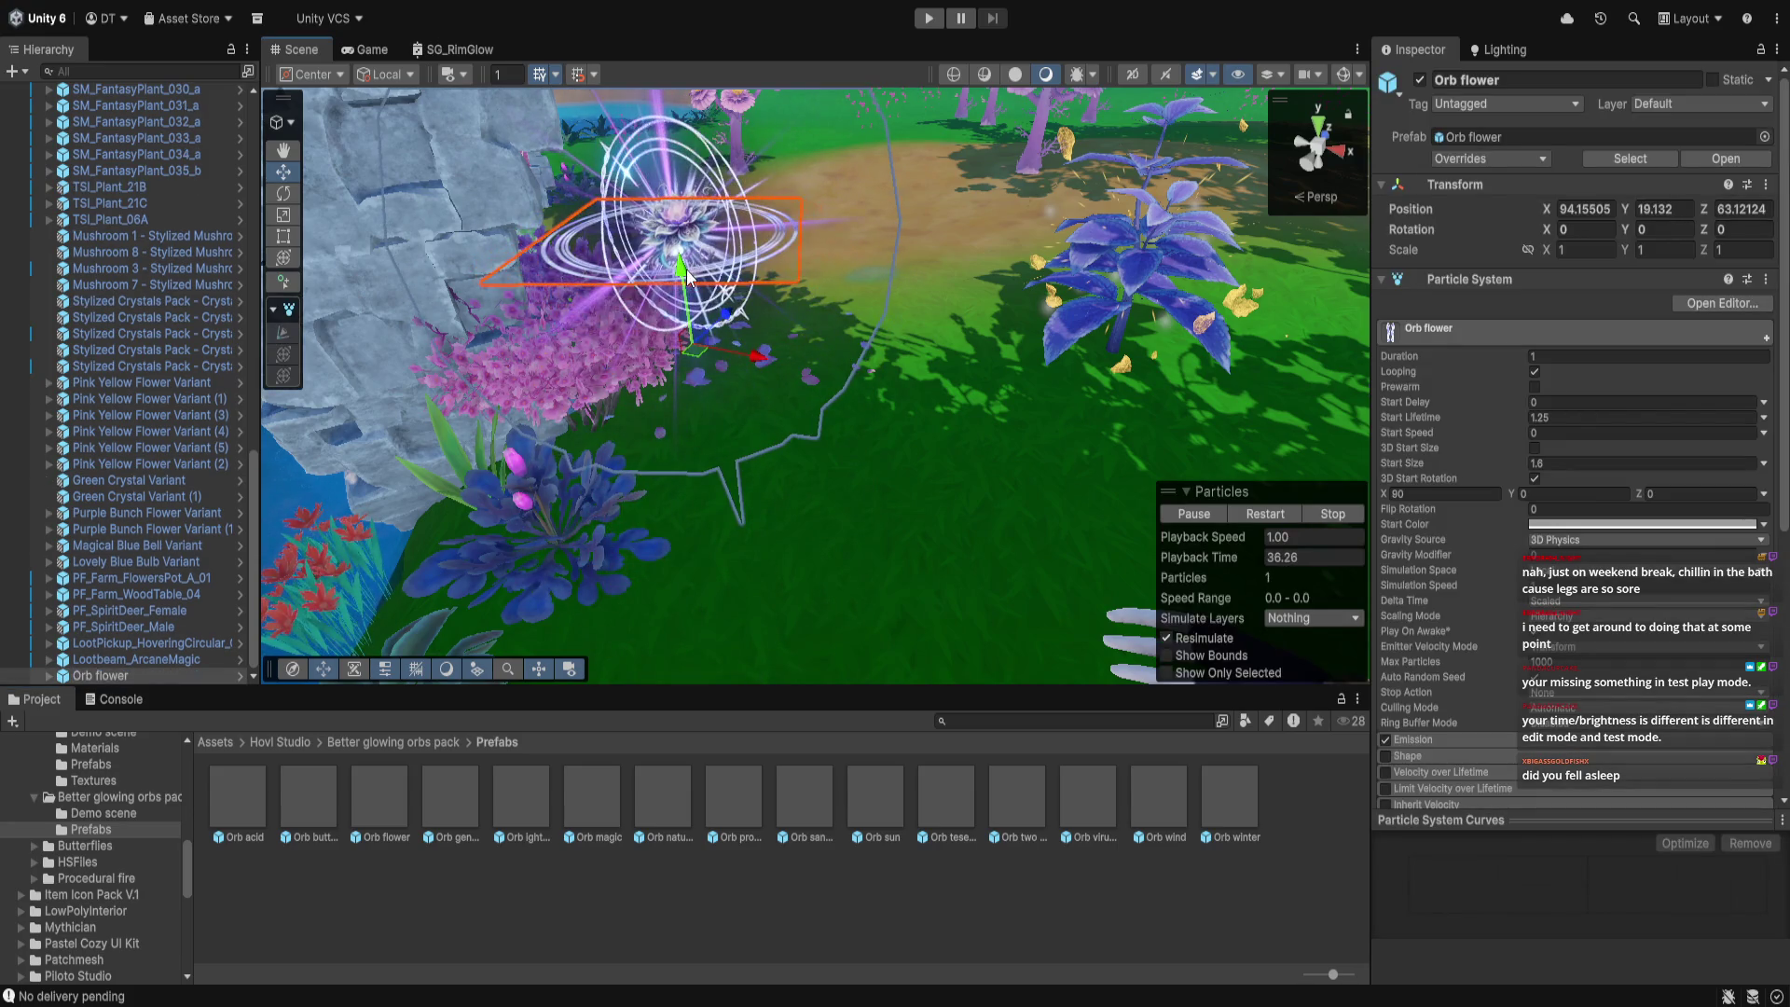
key(Delete)
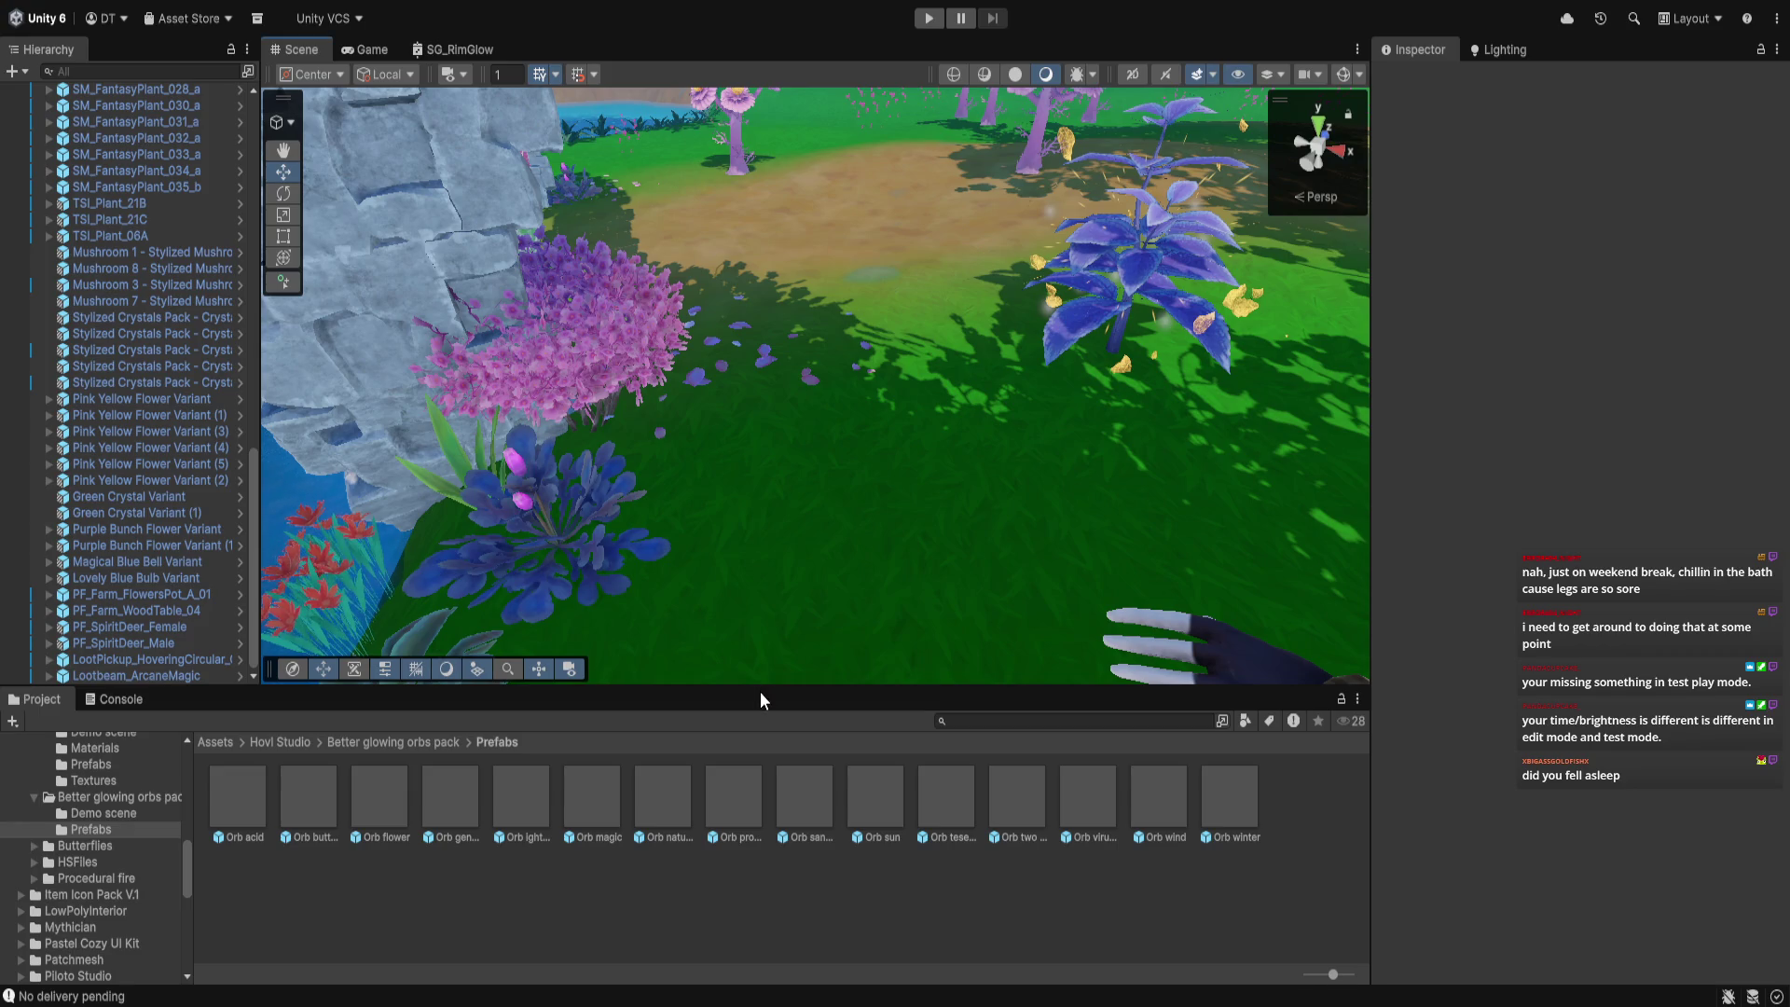
drag(758, 690, 754, 721)
scroll(227, 573, up, 10)
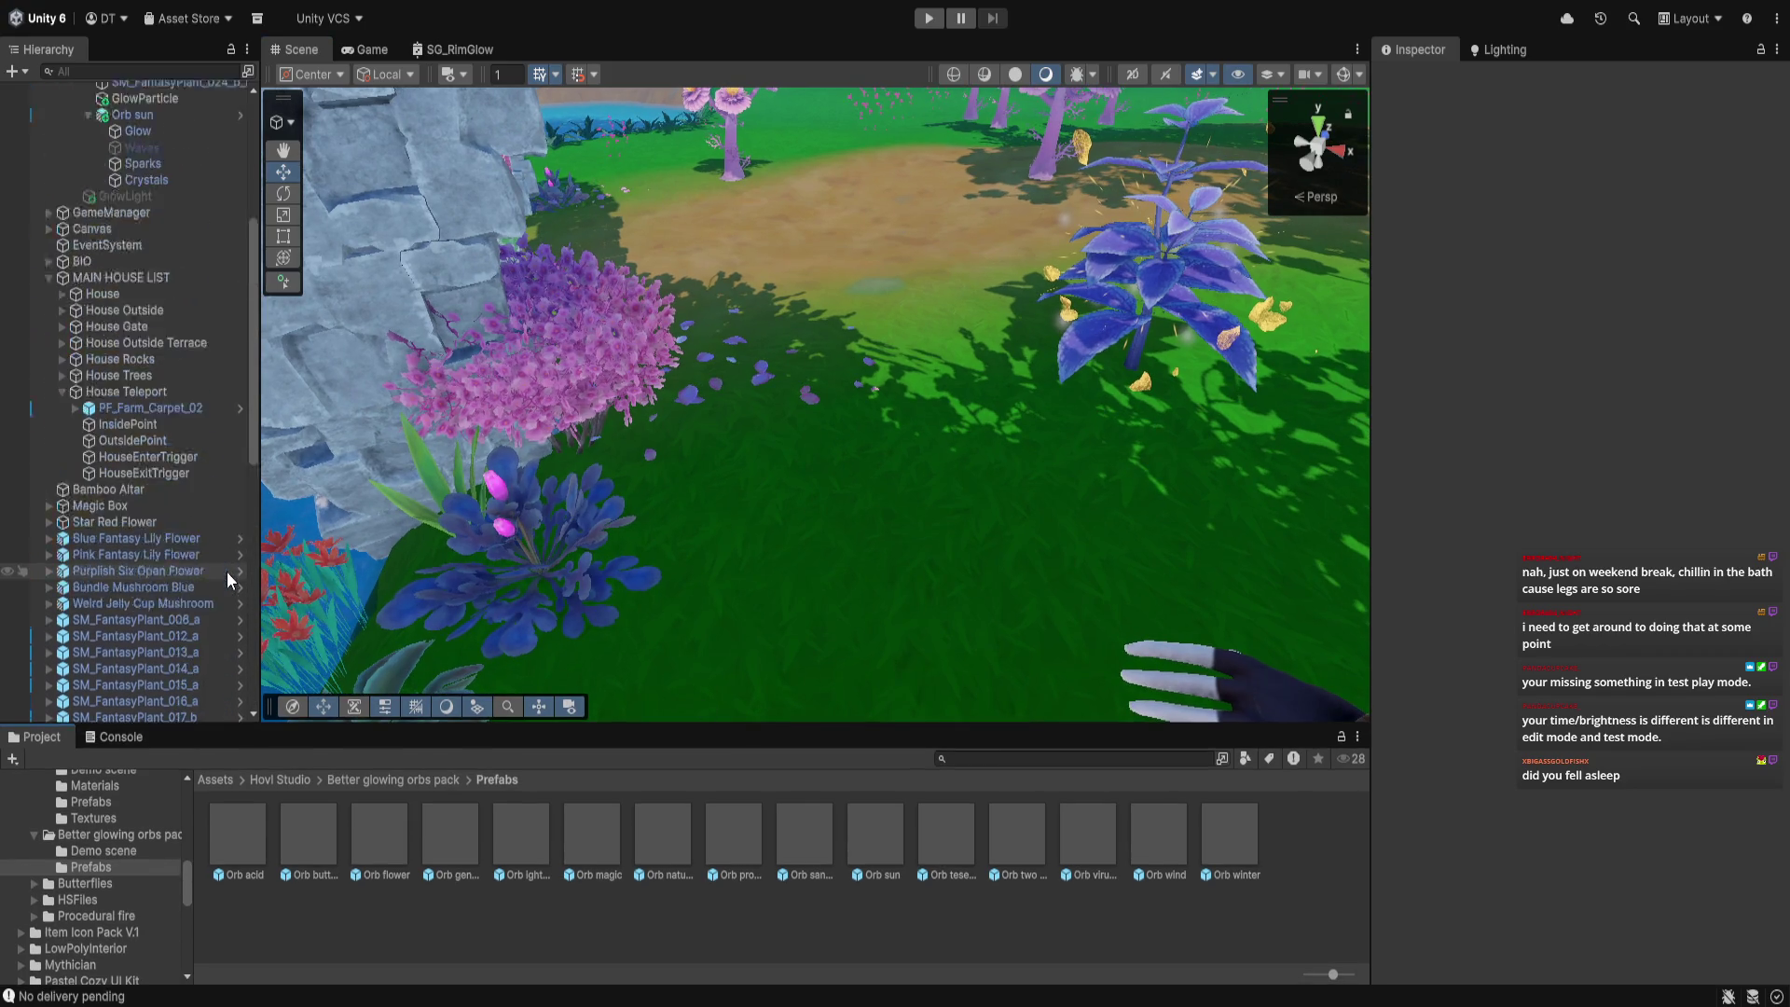
Frame Orb sun, move in close on the plant, and select GlowParticle to show its Particle System
scroll(166, 401, up, 5)
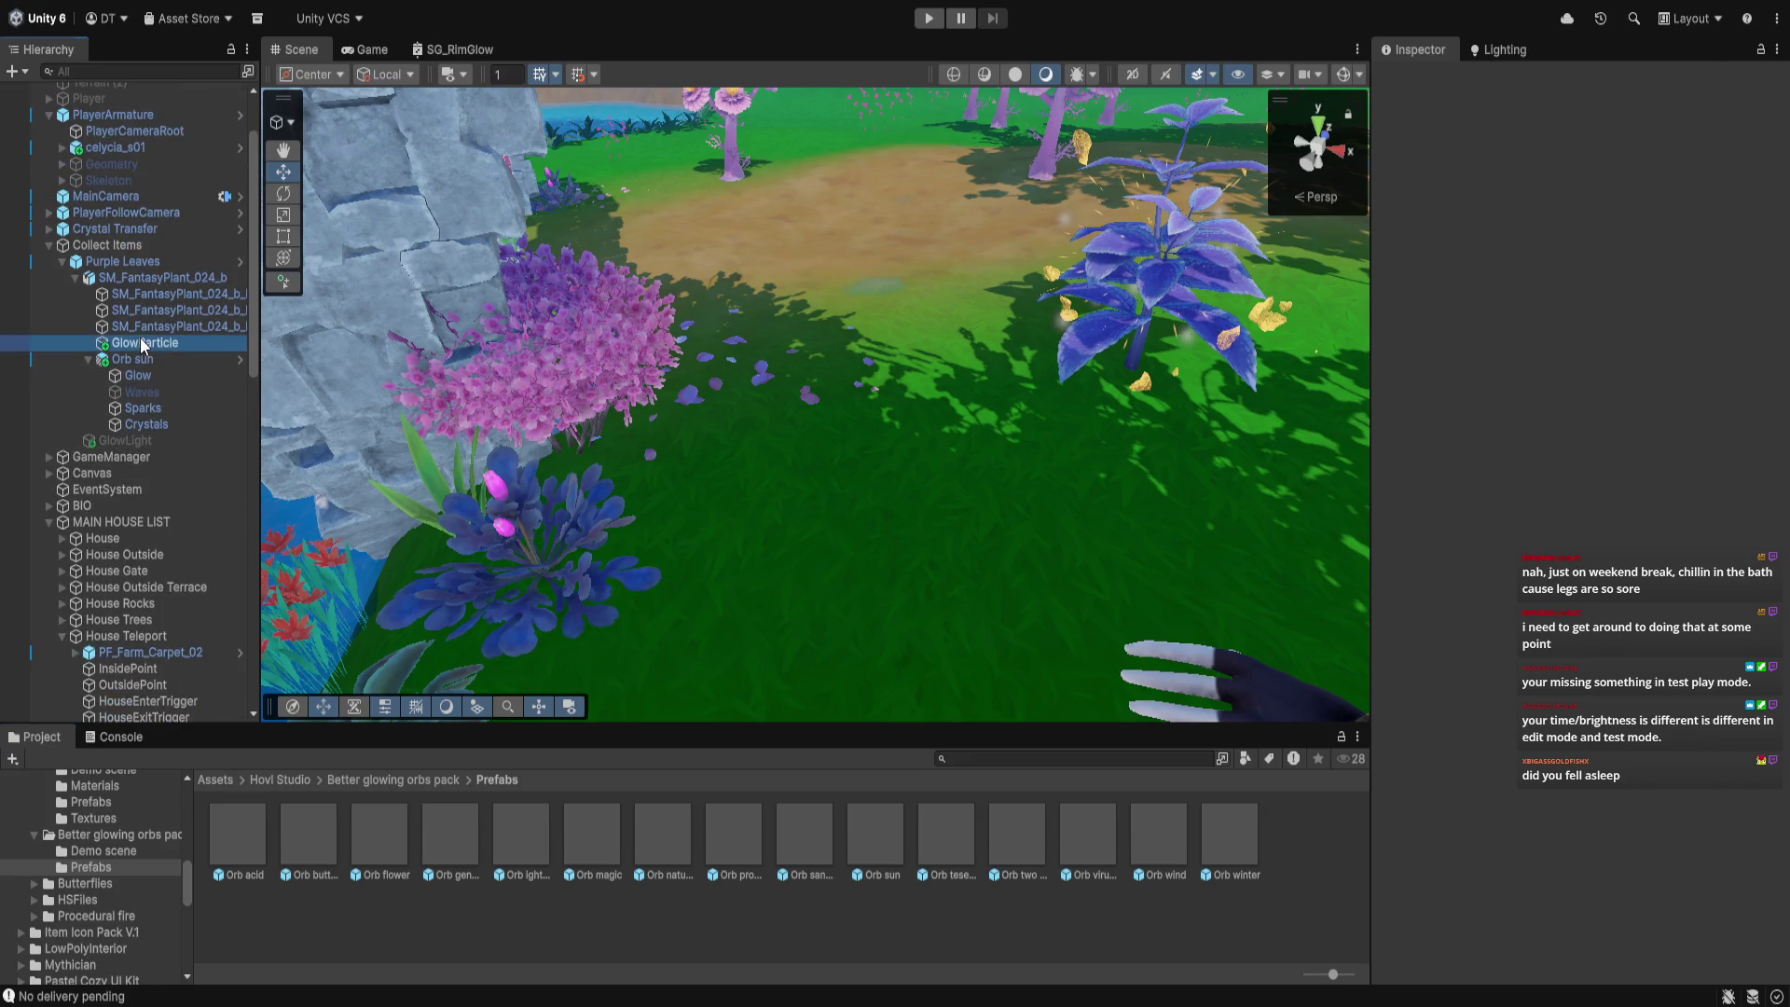
click(147, 342)
click(114, 262)
double_click(131, 359)
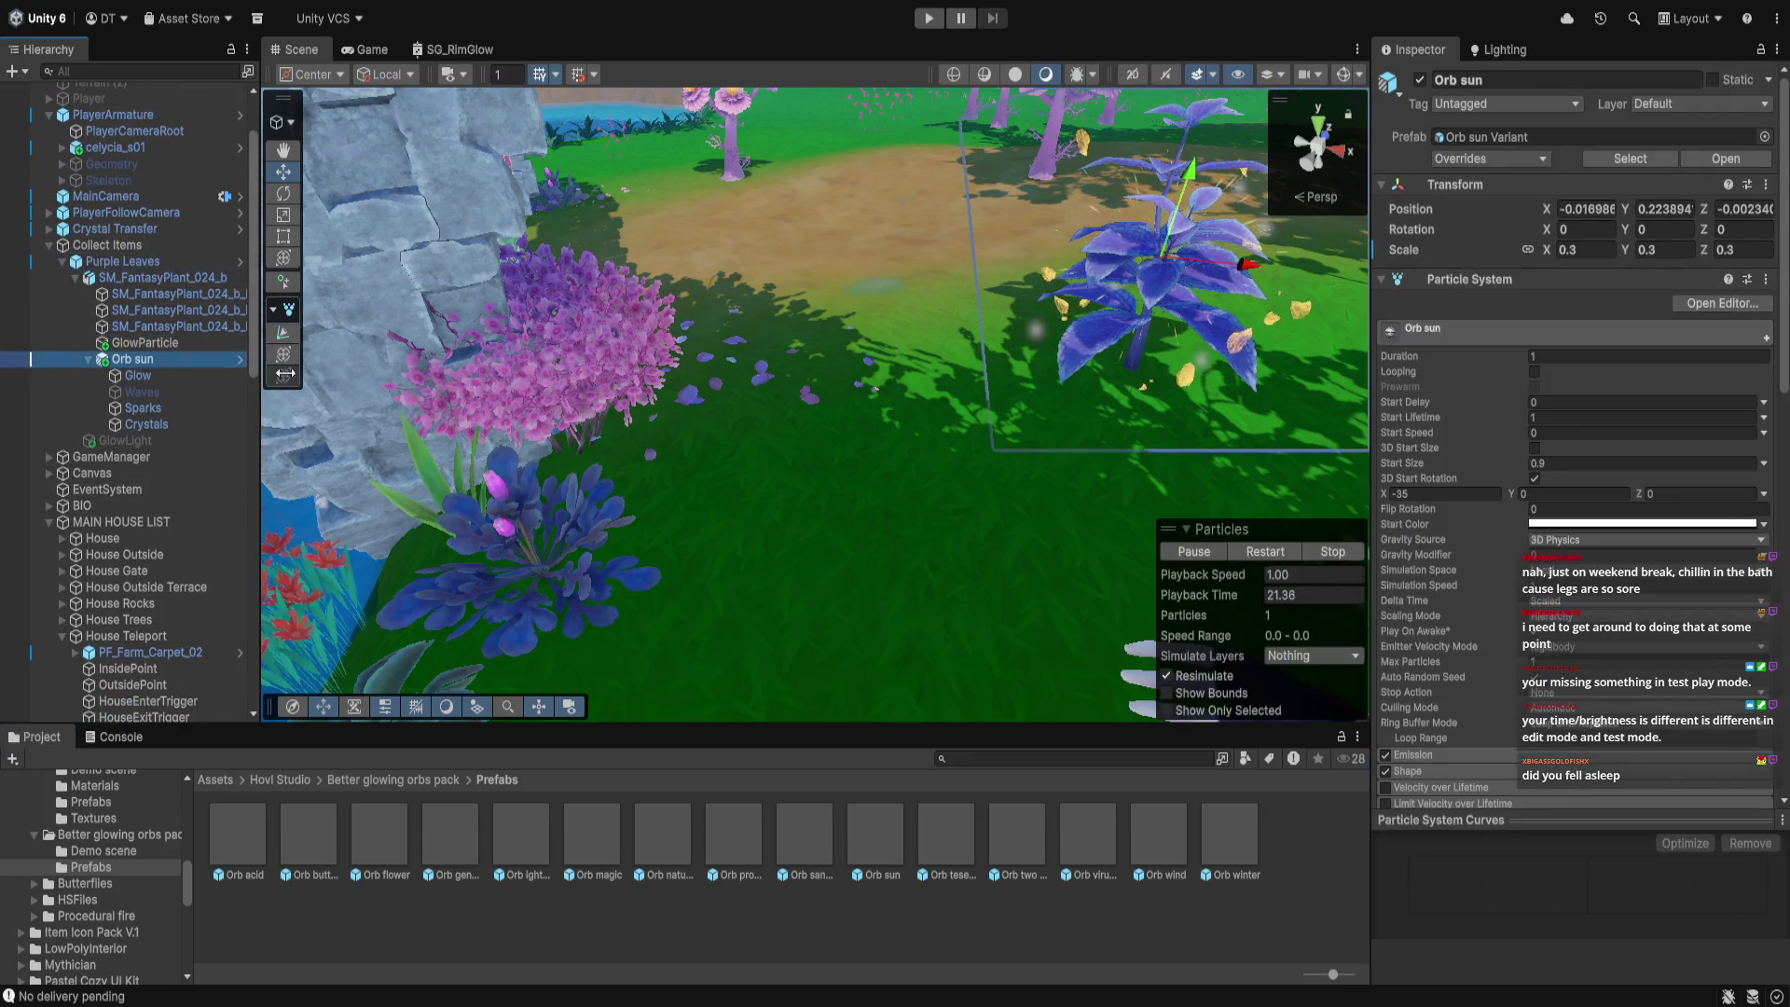
mouse_move(824, 466)
mouse_down()
mouse_move(955, 463)
mouse_move(941, 425)
mouse_move(1012, 420)
mouse_up()
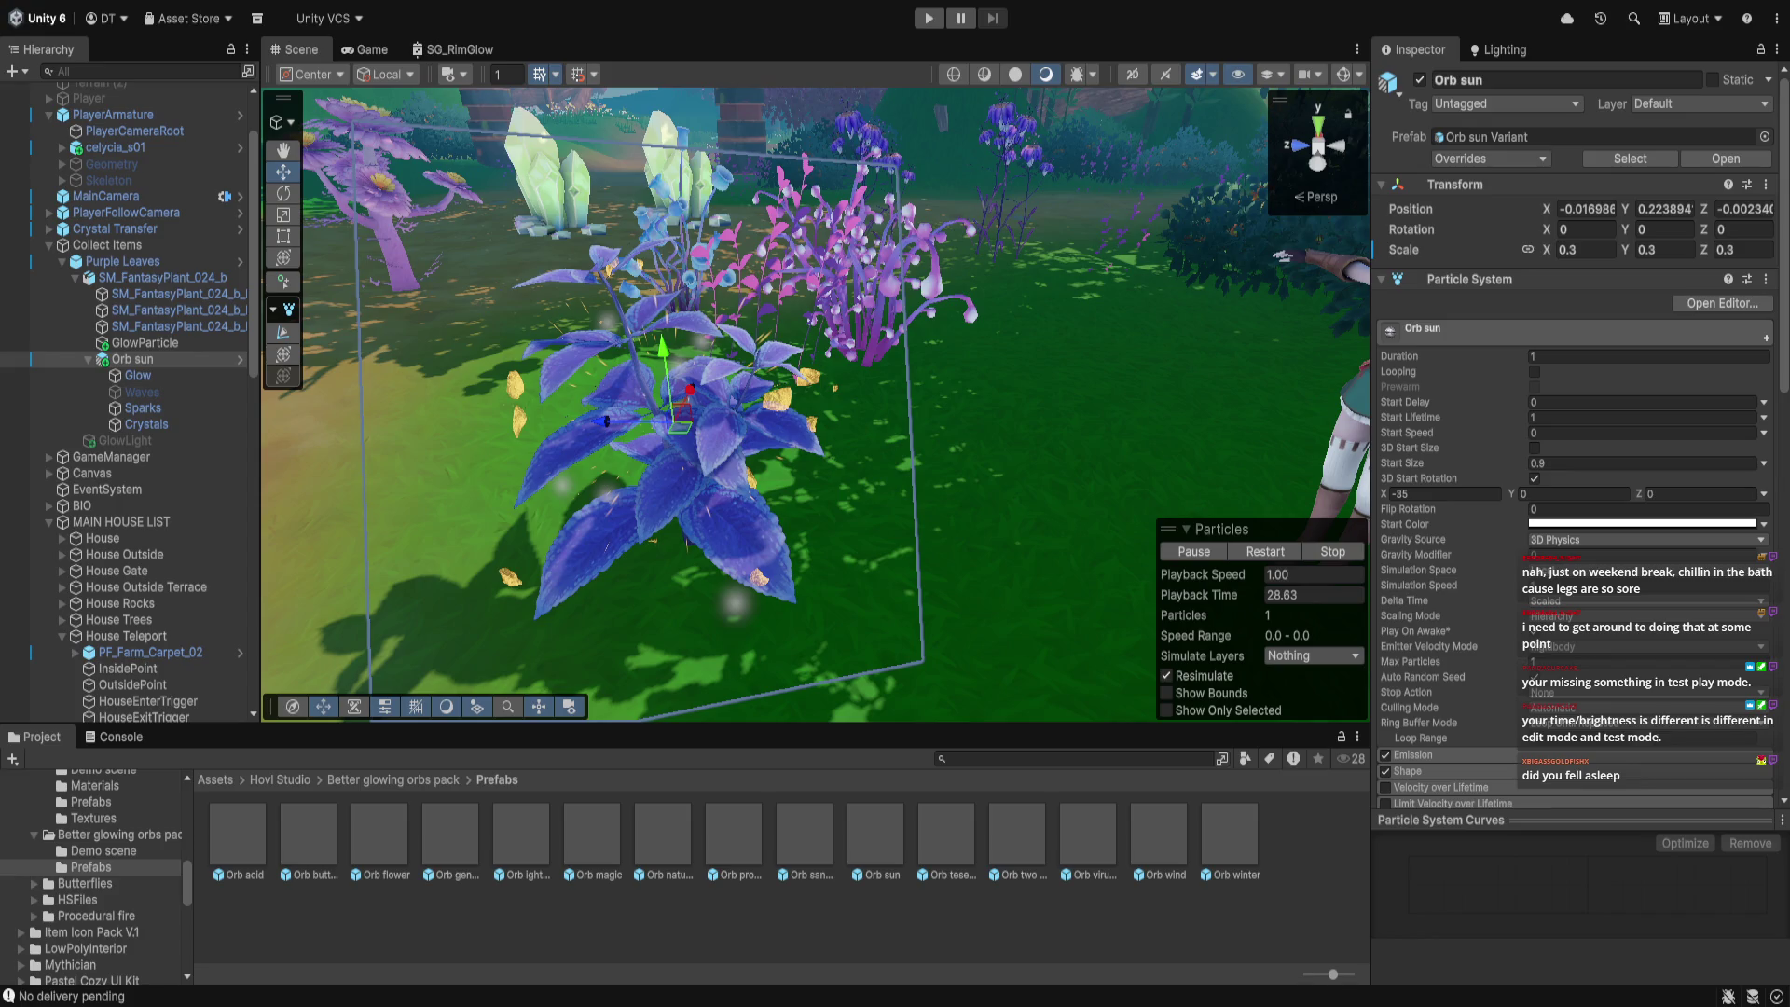
click(165, 344)
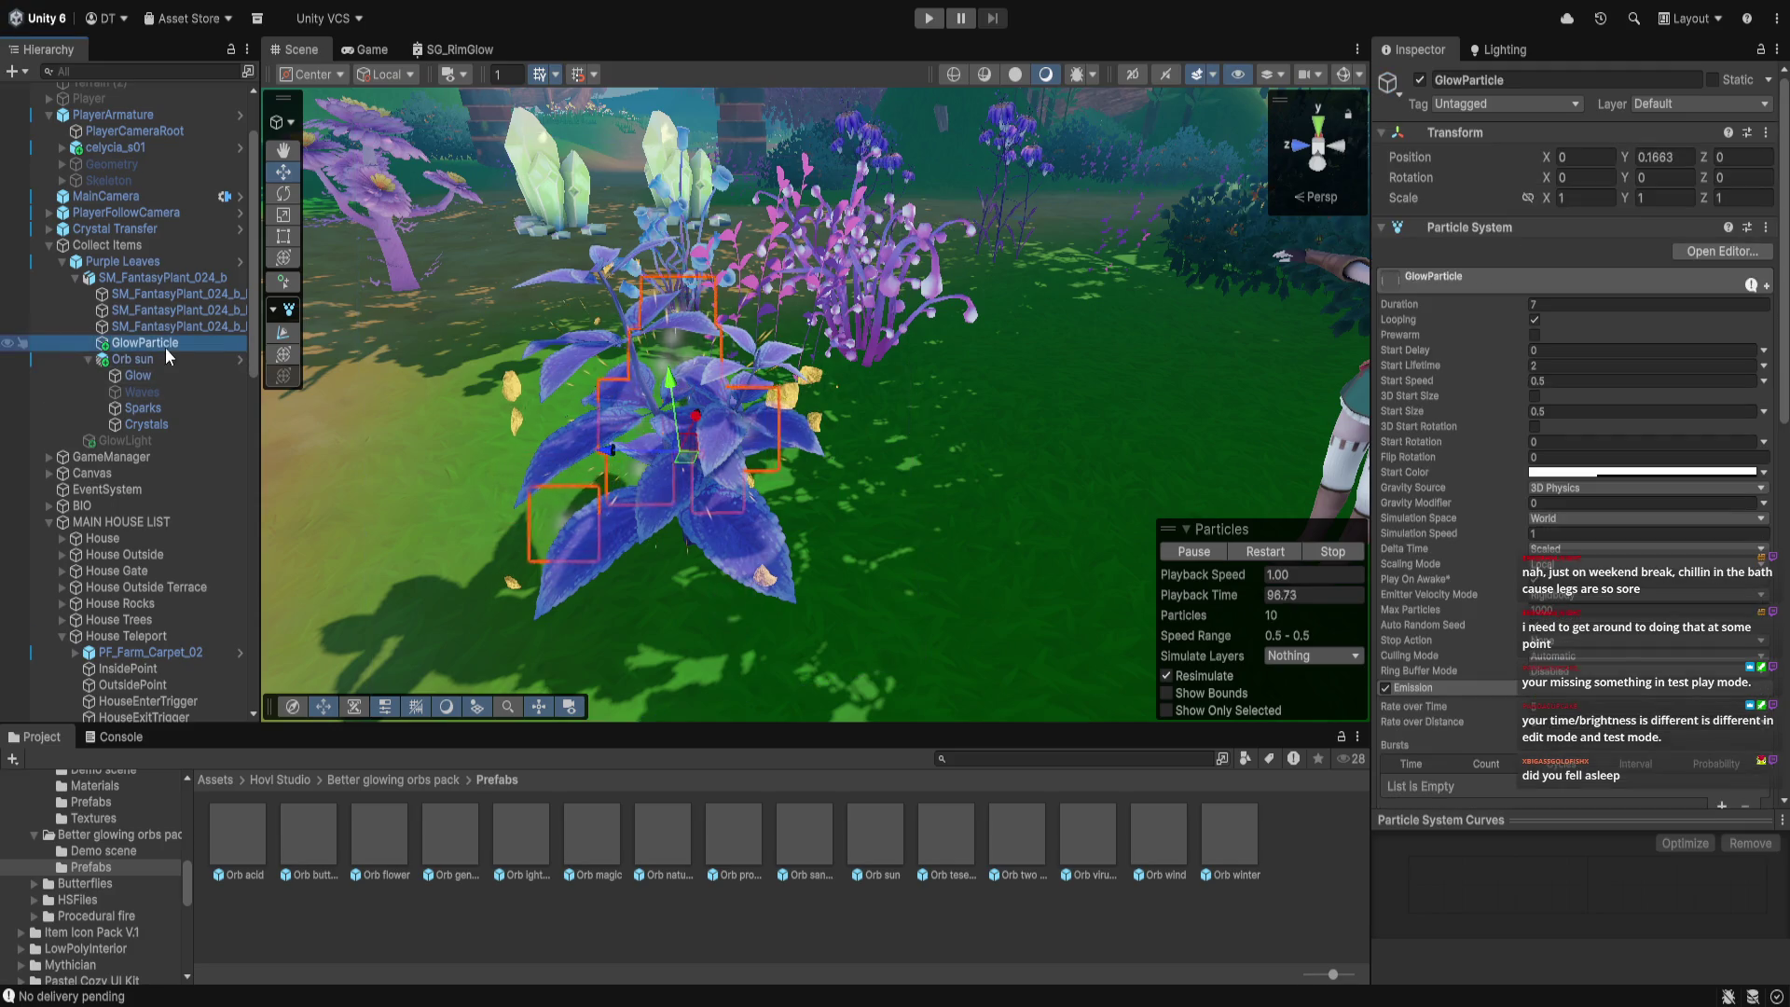
Scroll down to the GlowParticle Renderer module and expand it
scroll(1573, 495, down, 10)
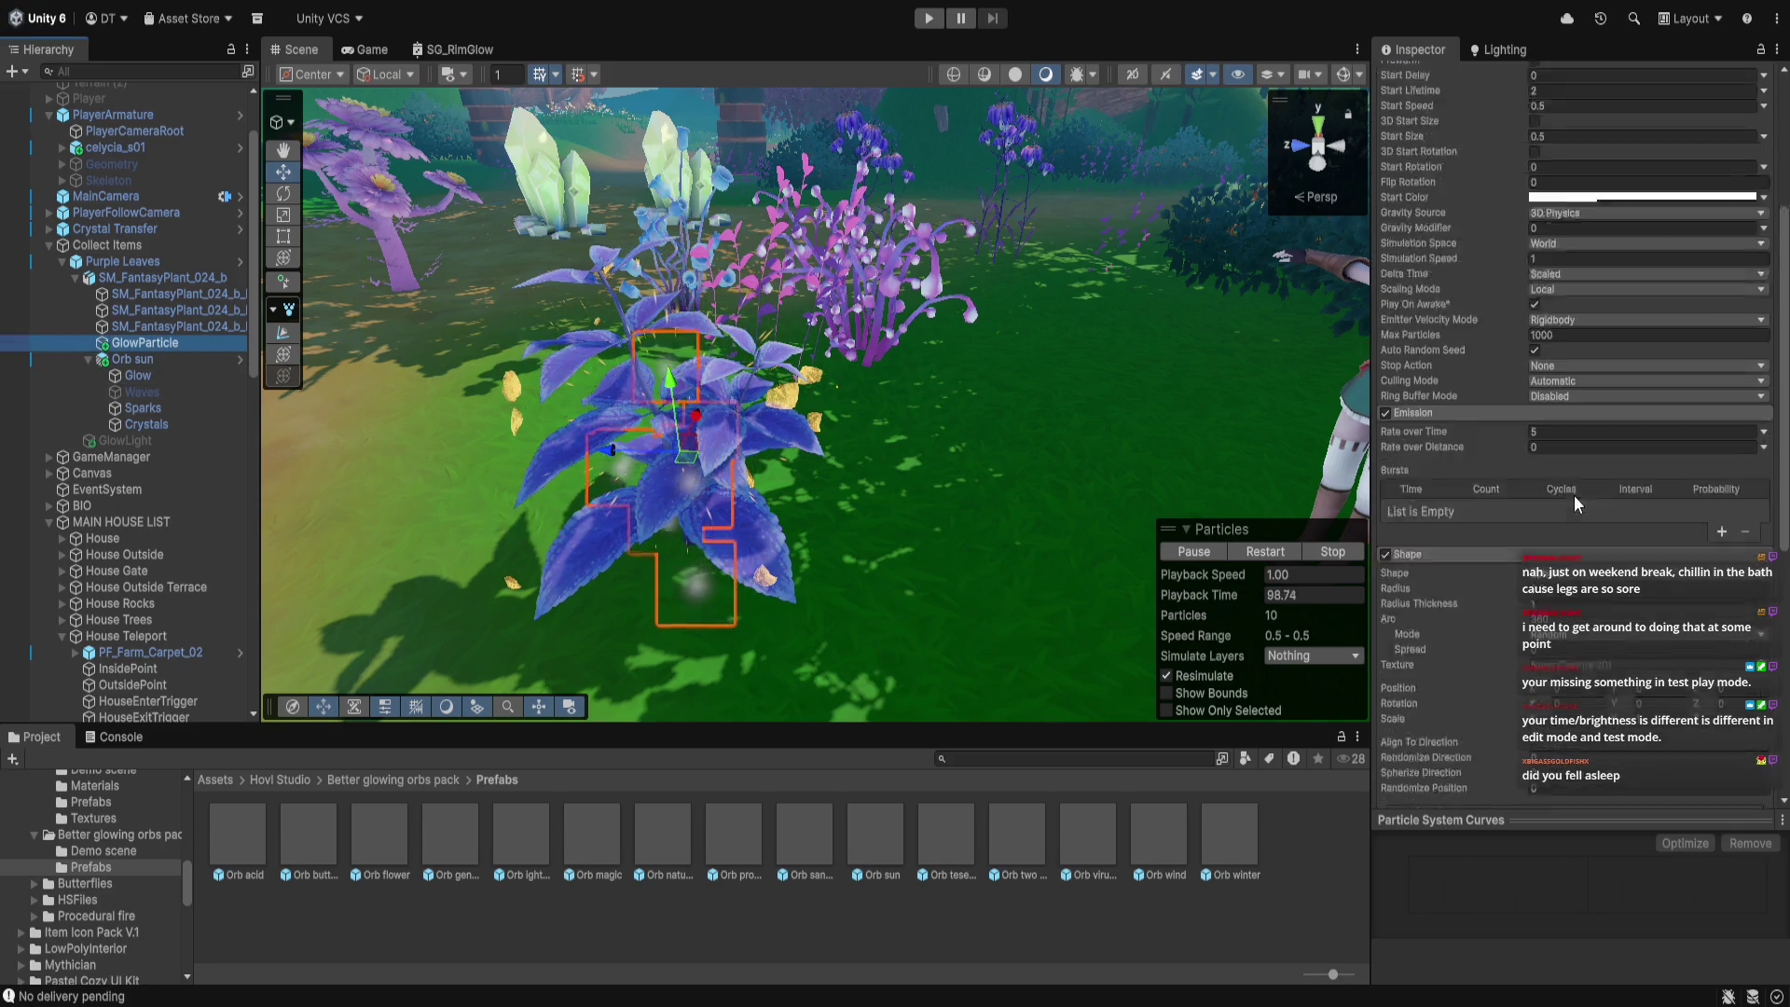
scroll(1575, 501, down, 2)
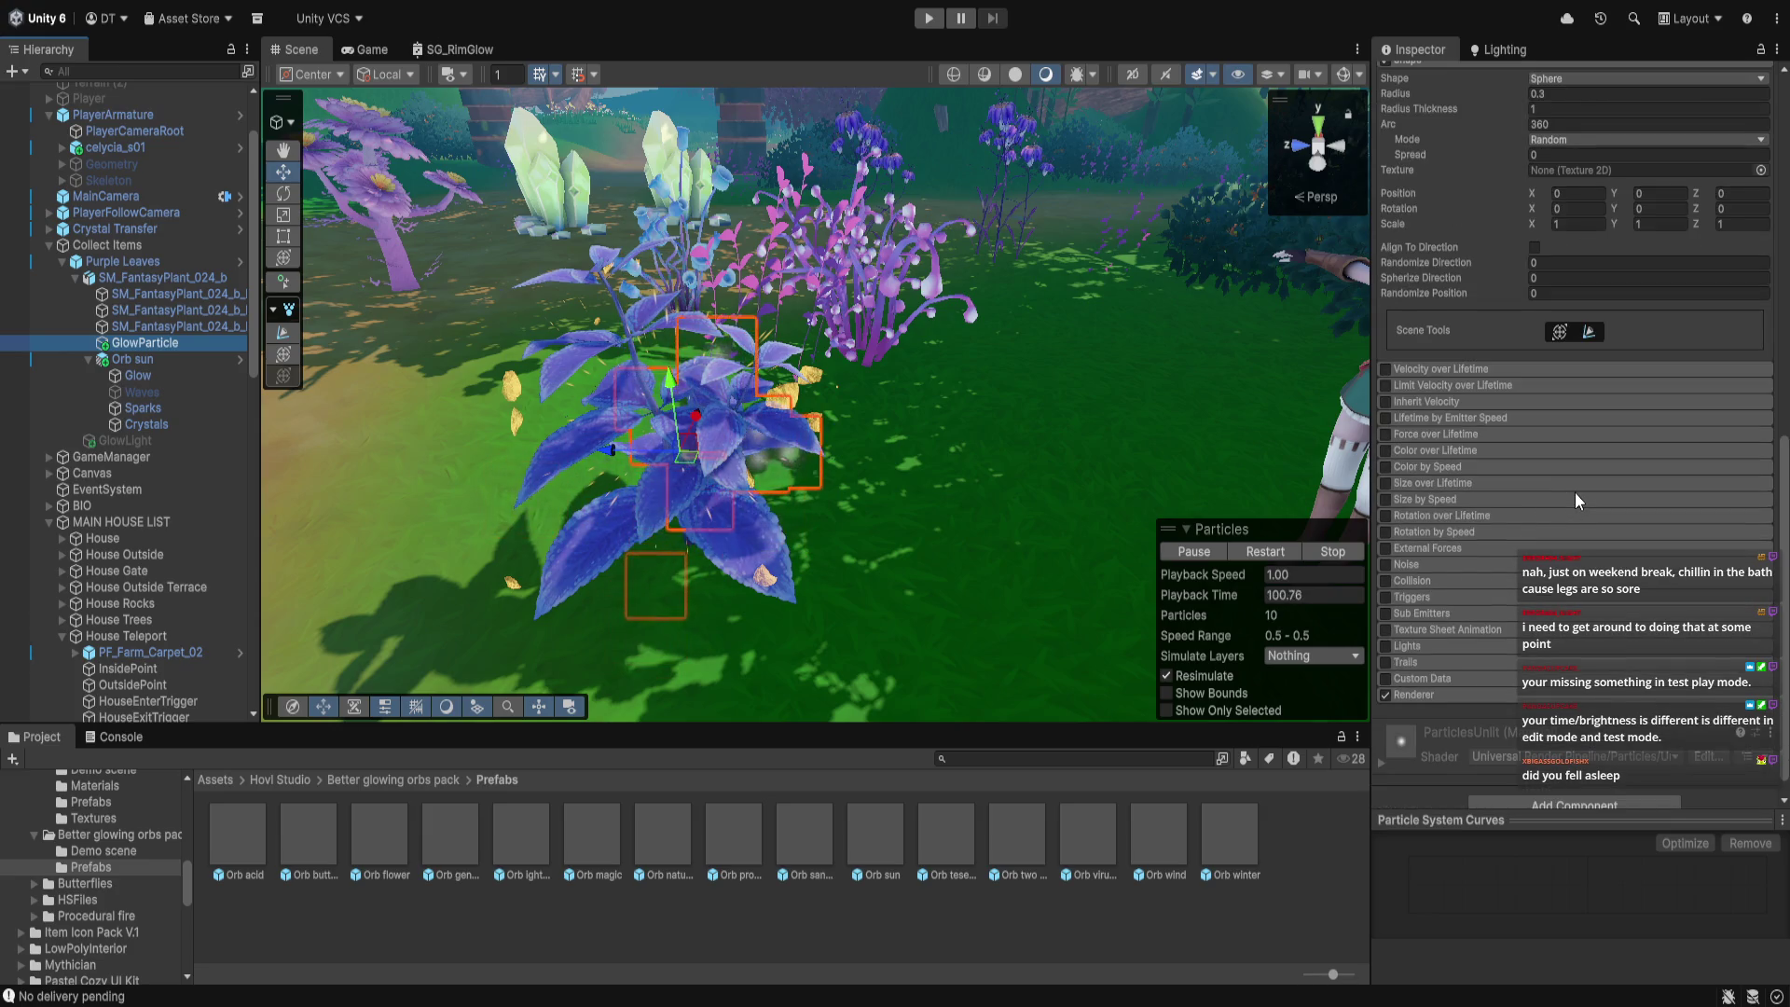
scroll(1575, 501, down, 2)
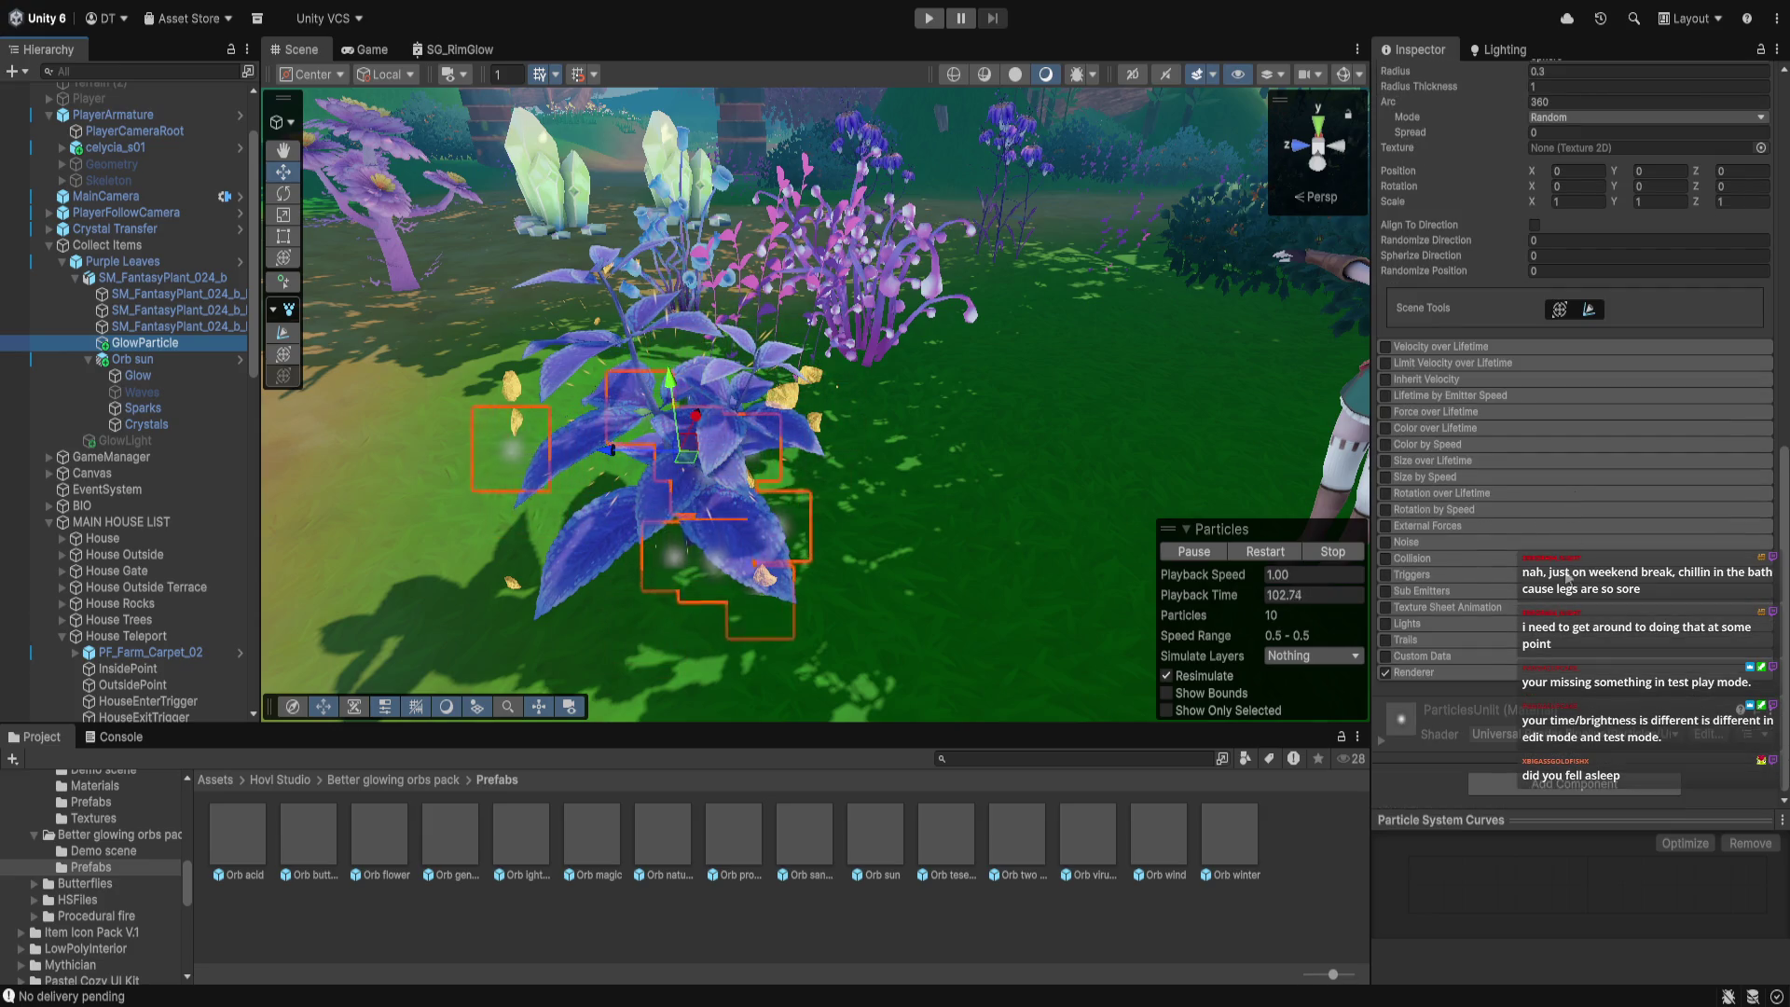
click(1534, 670)
scroll(1719, 730, down, 3)
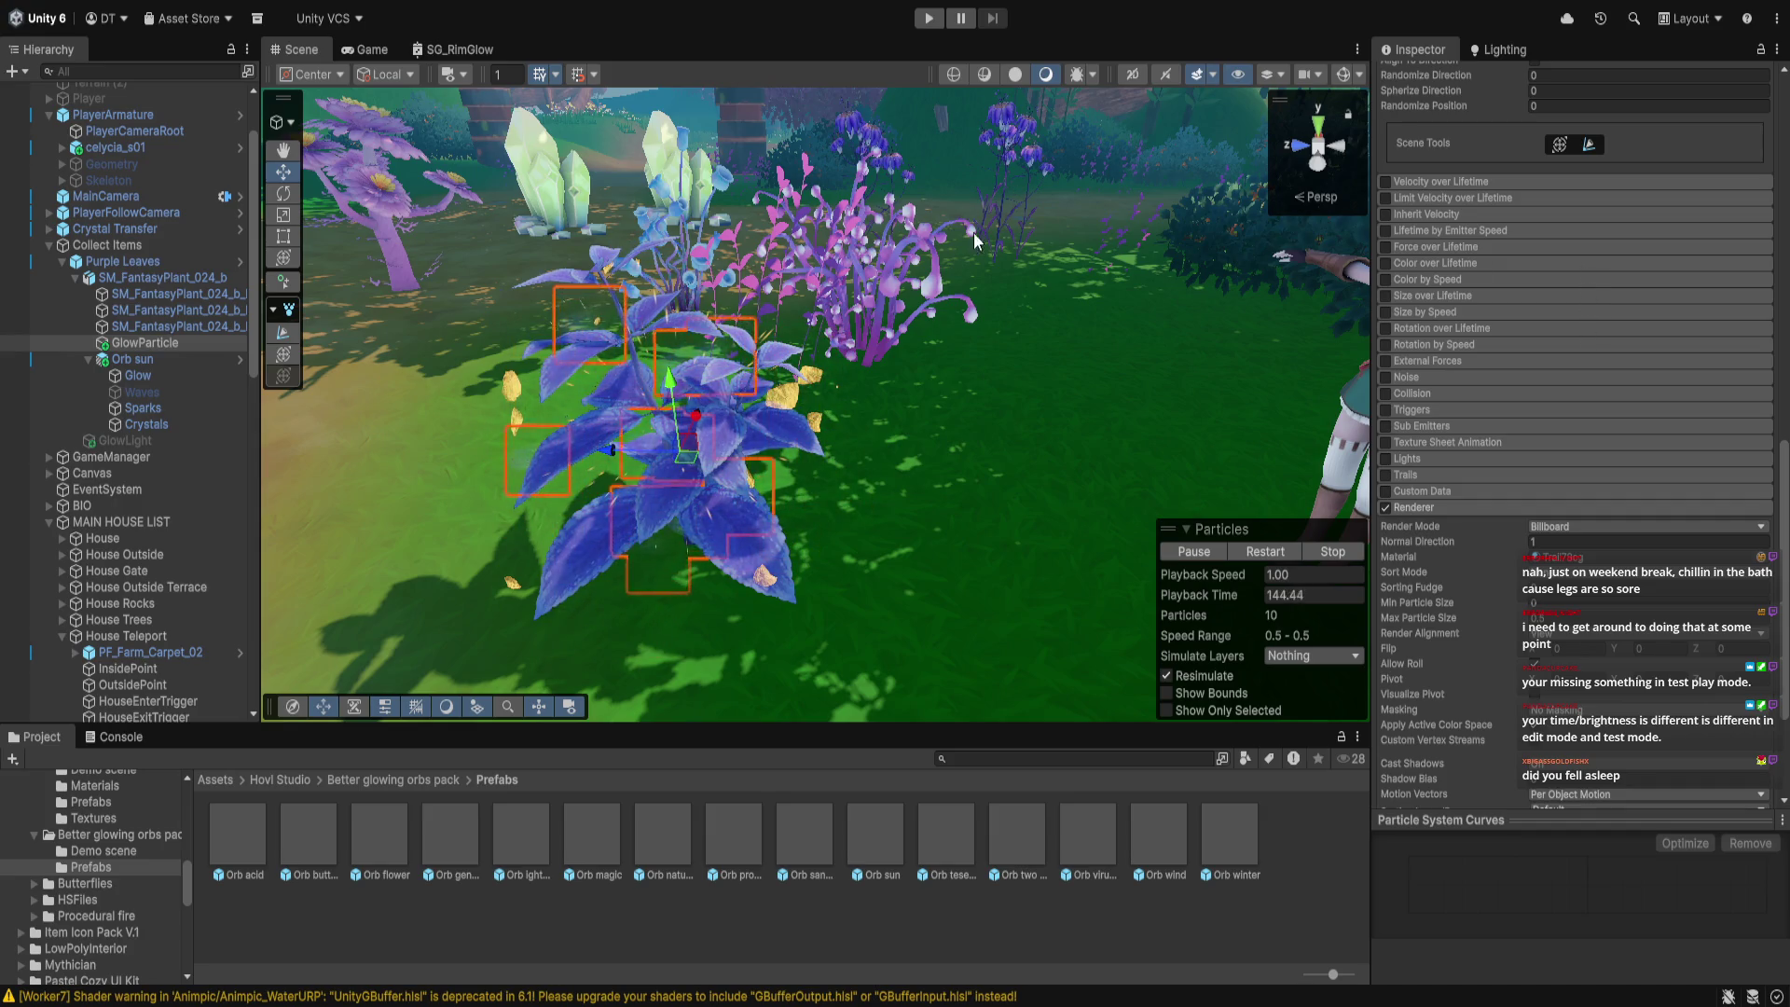
Clear the renderer's material, undo it, and ping ParticlesUnlit in the project
click(1641, 556)
key(Delete)
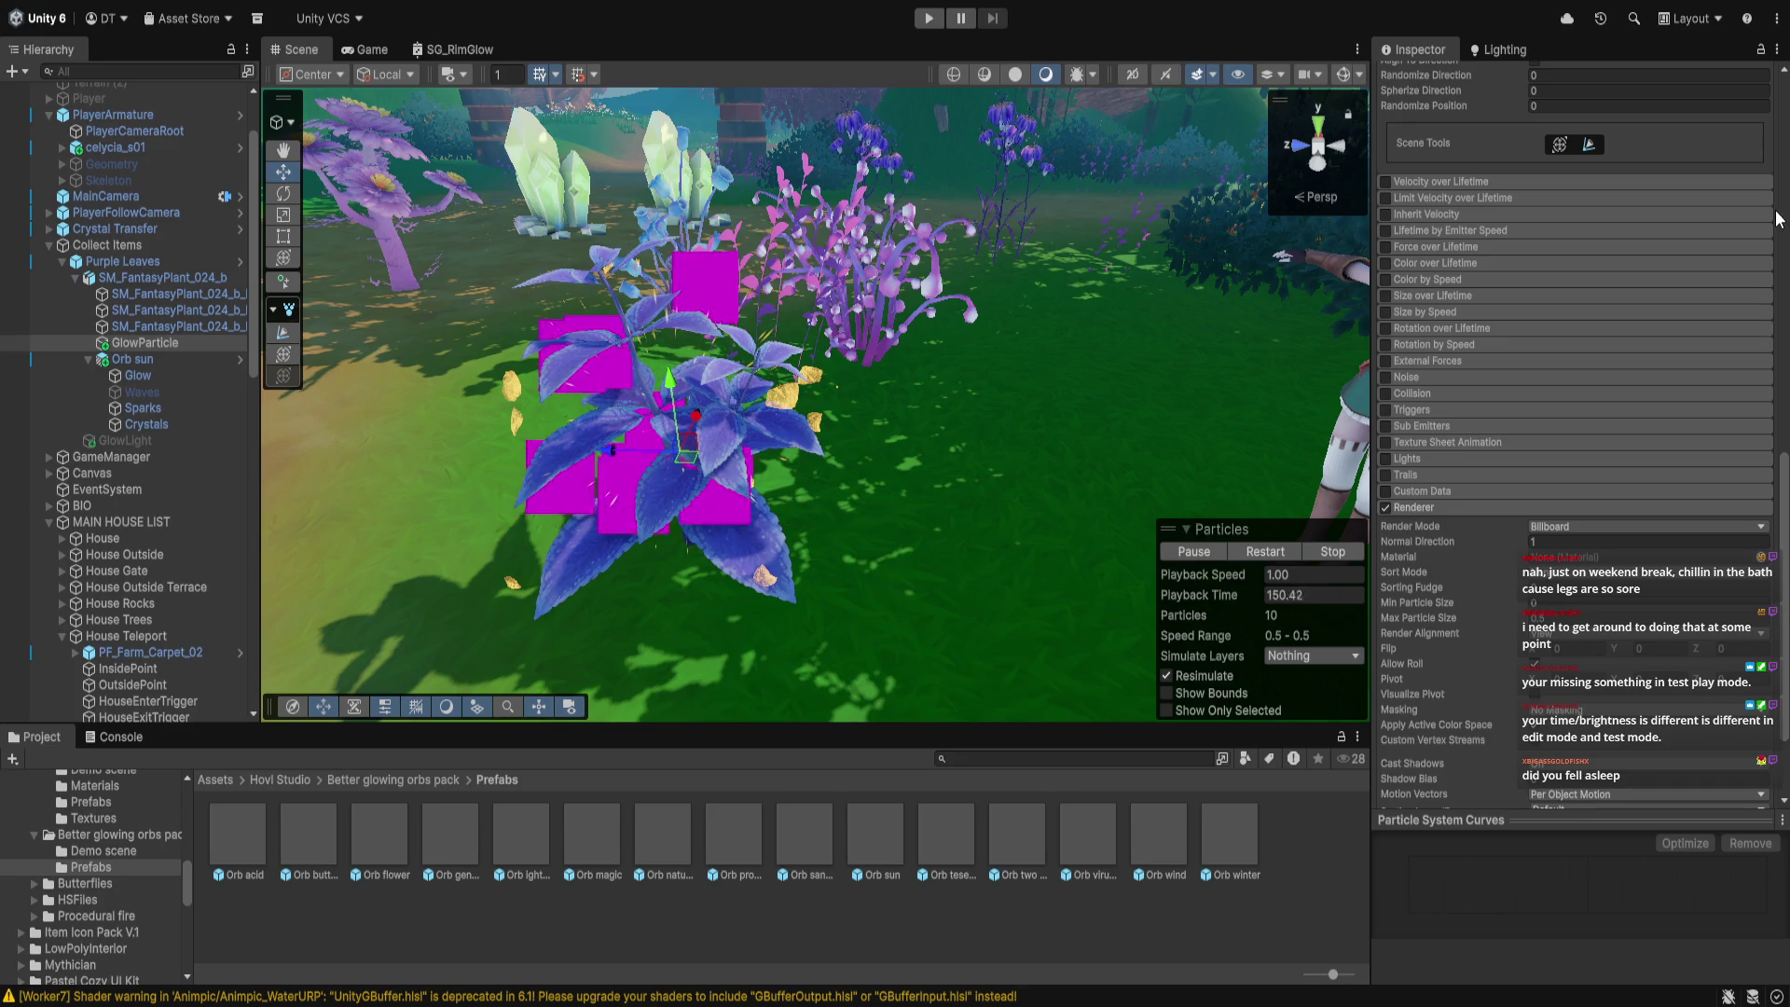
key(ctrl+z)
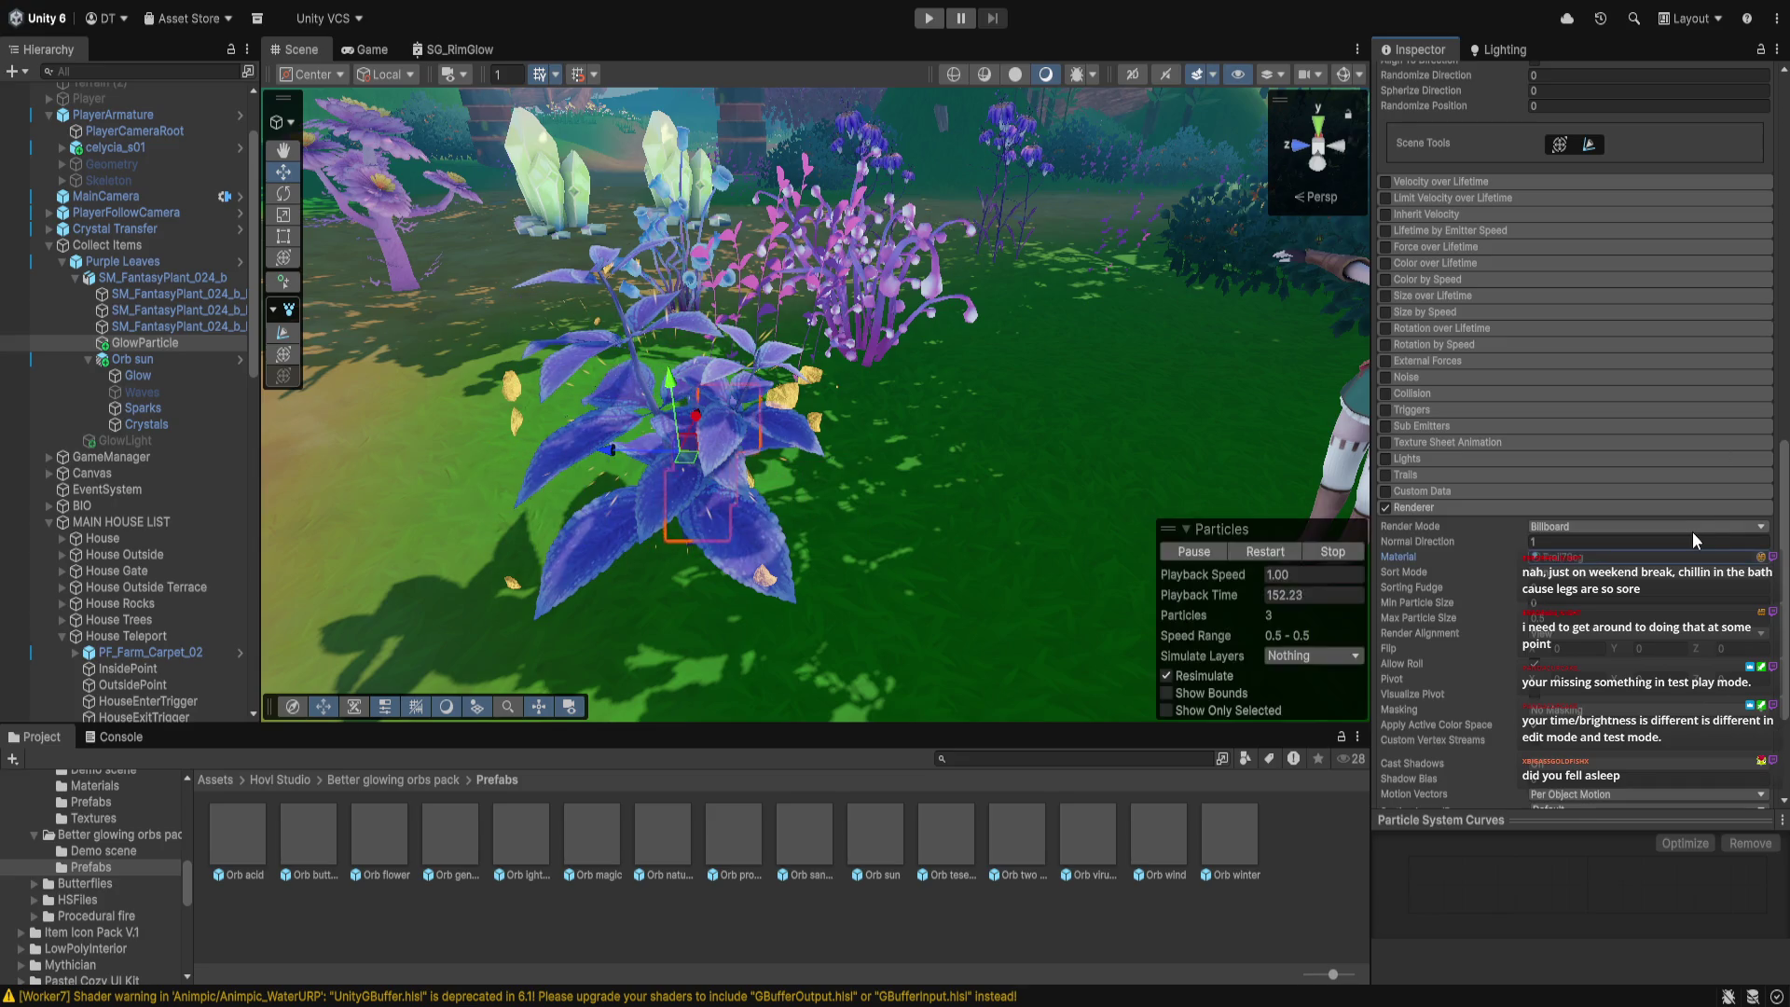
click(1726, 564)
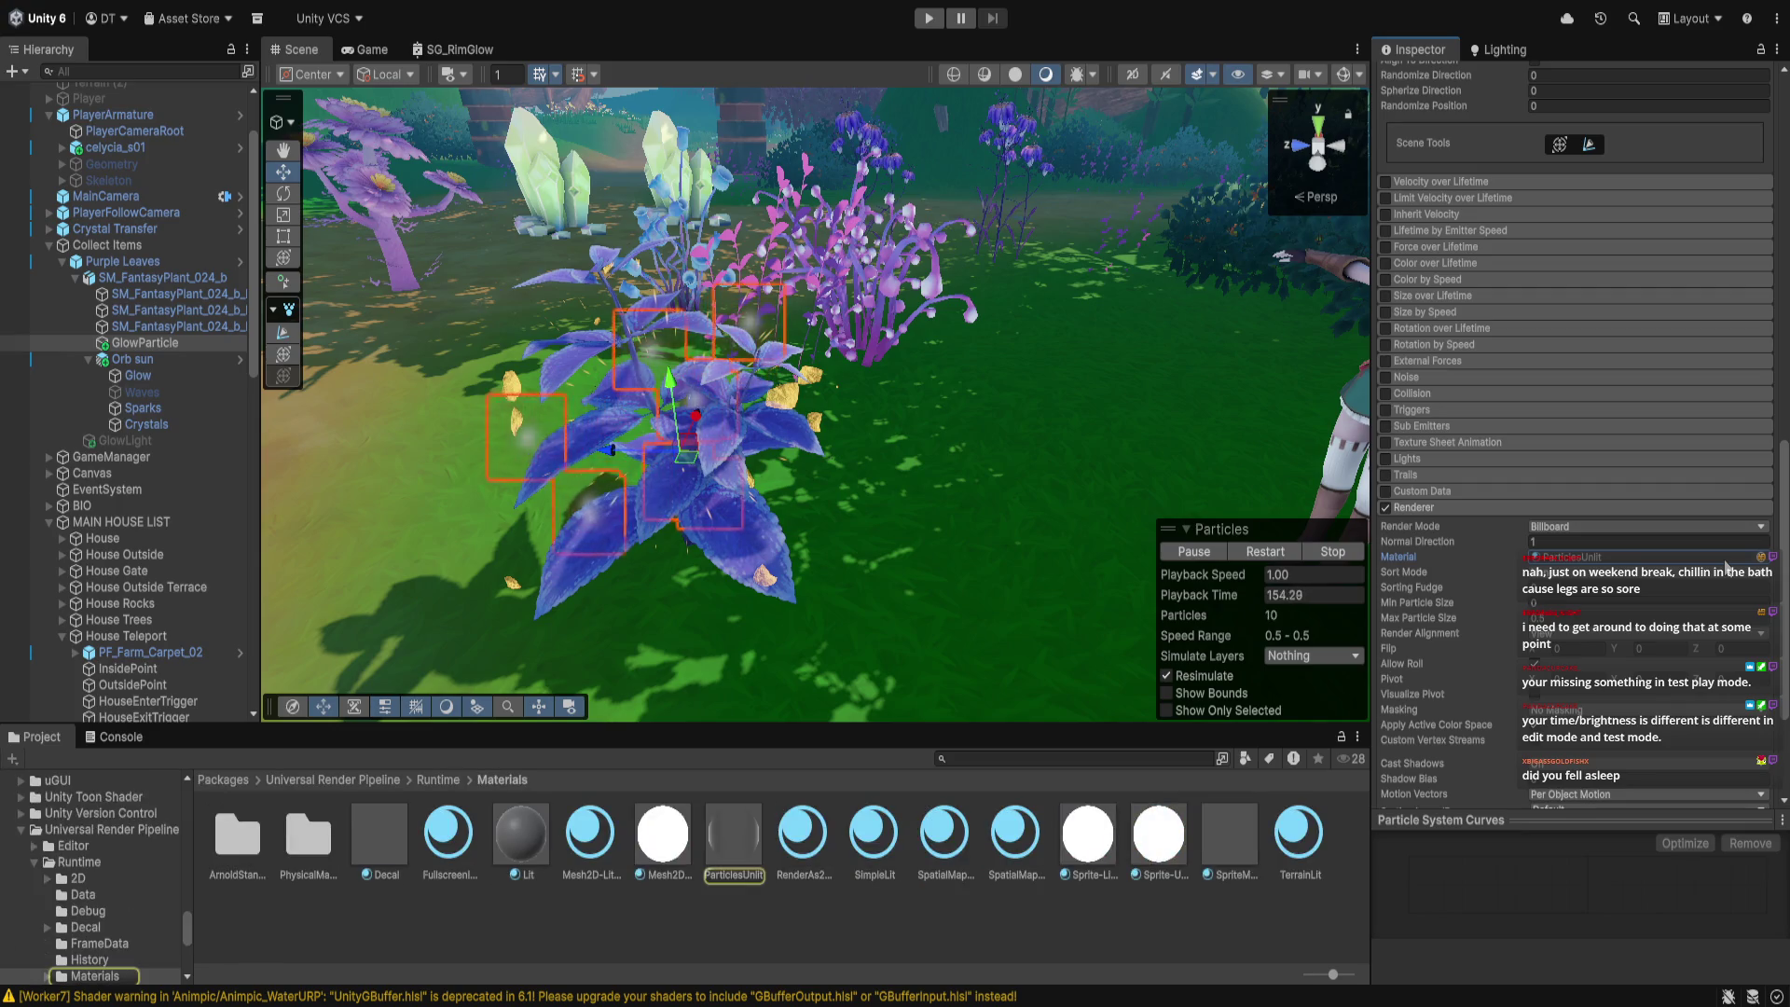
click(735, 831)
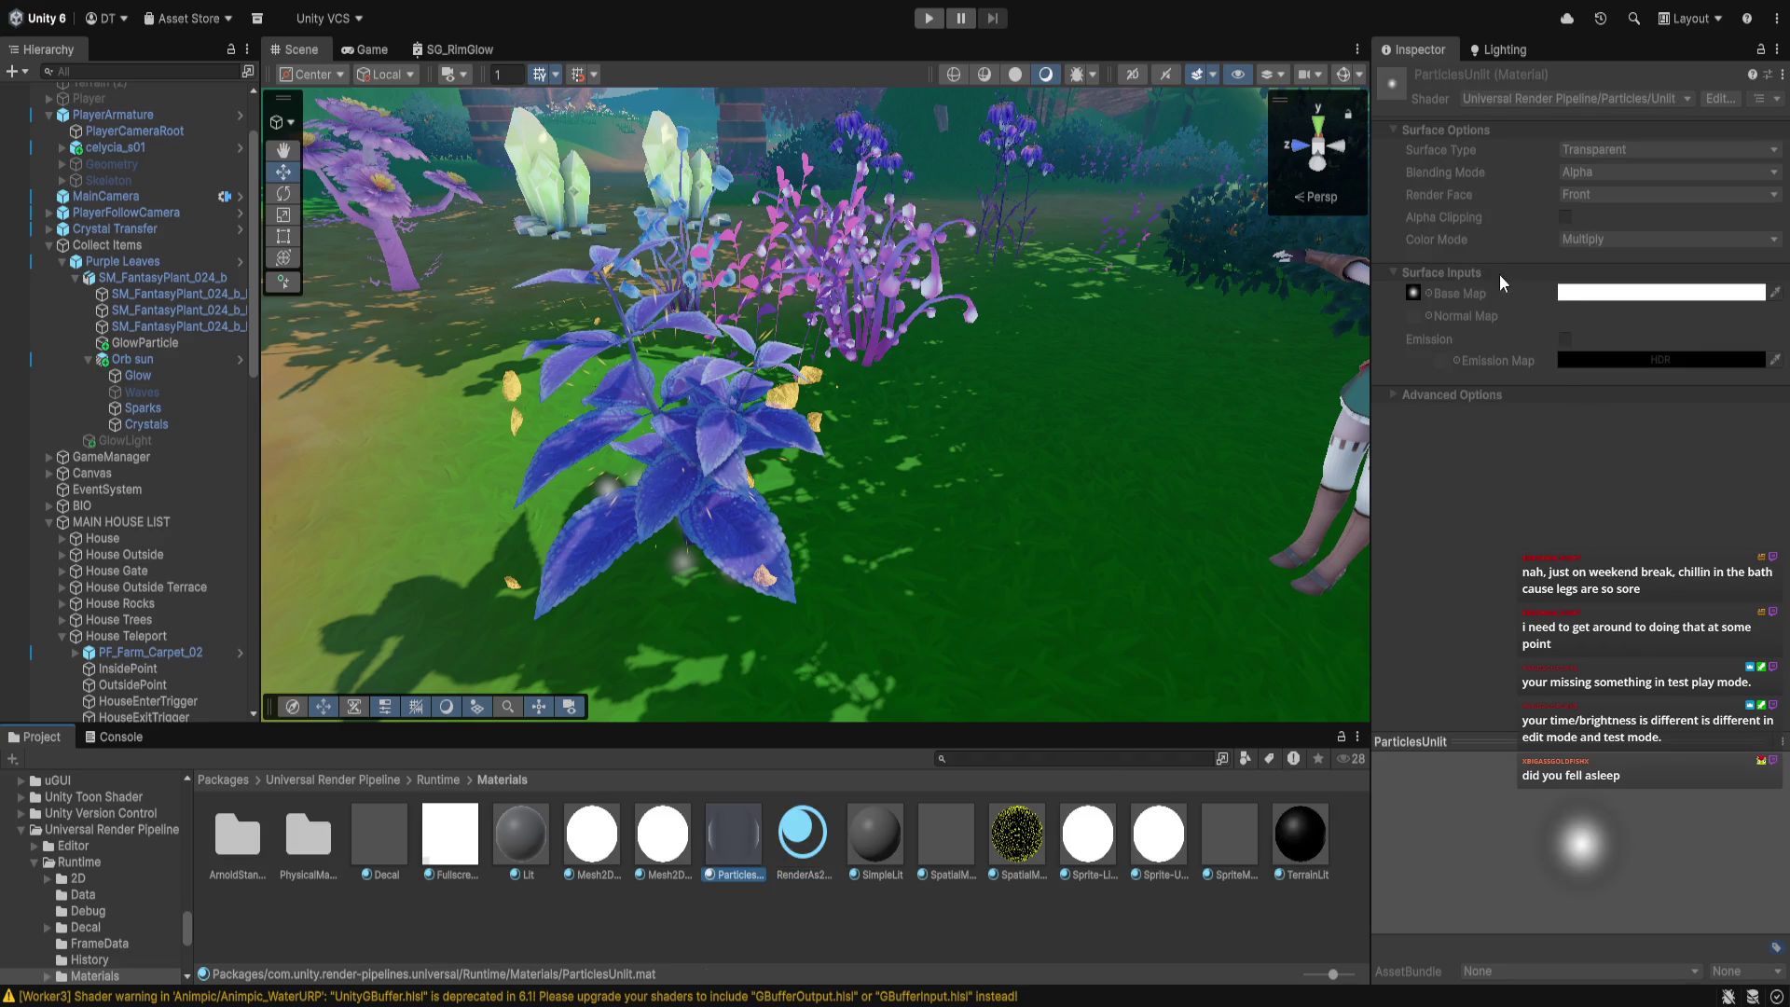
click(1505, 50)
click(1417, 46)
scroll(1277, 278, down, 10)
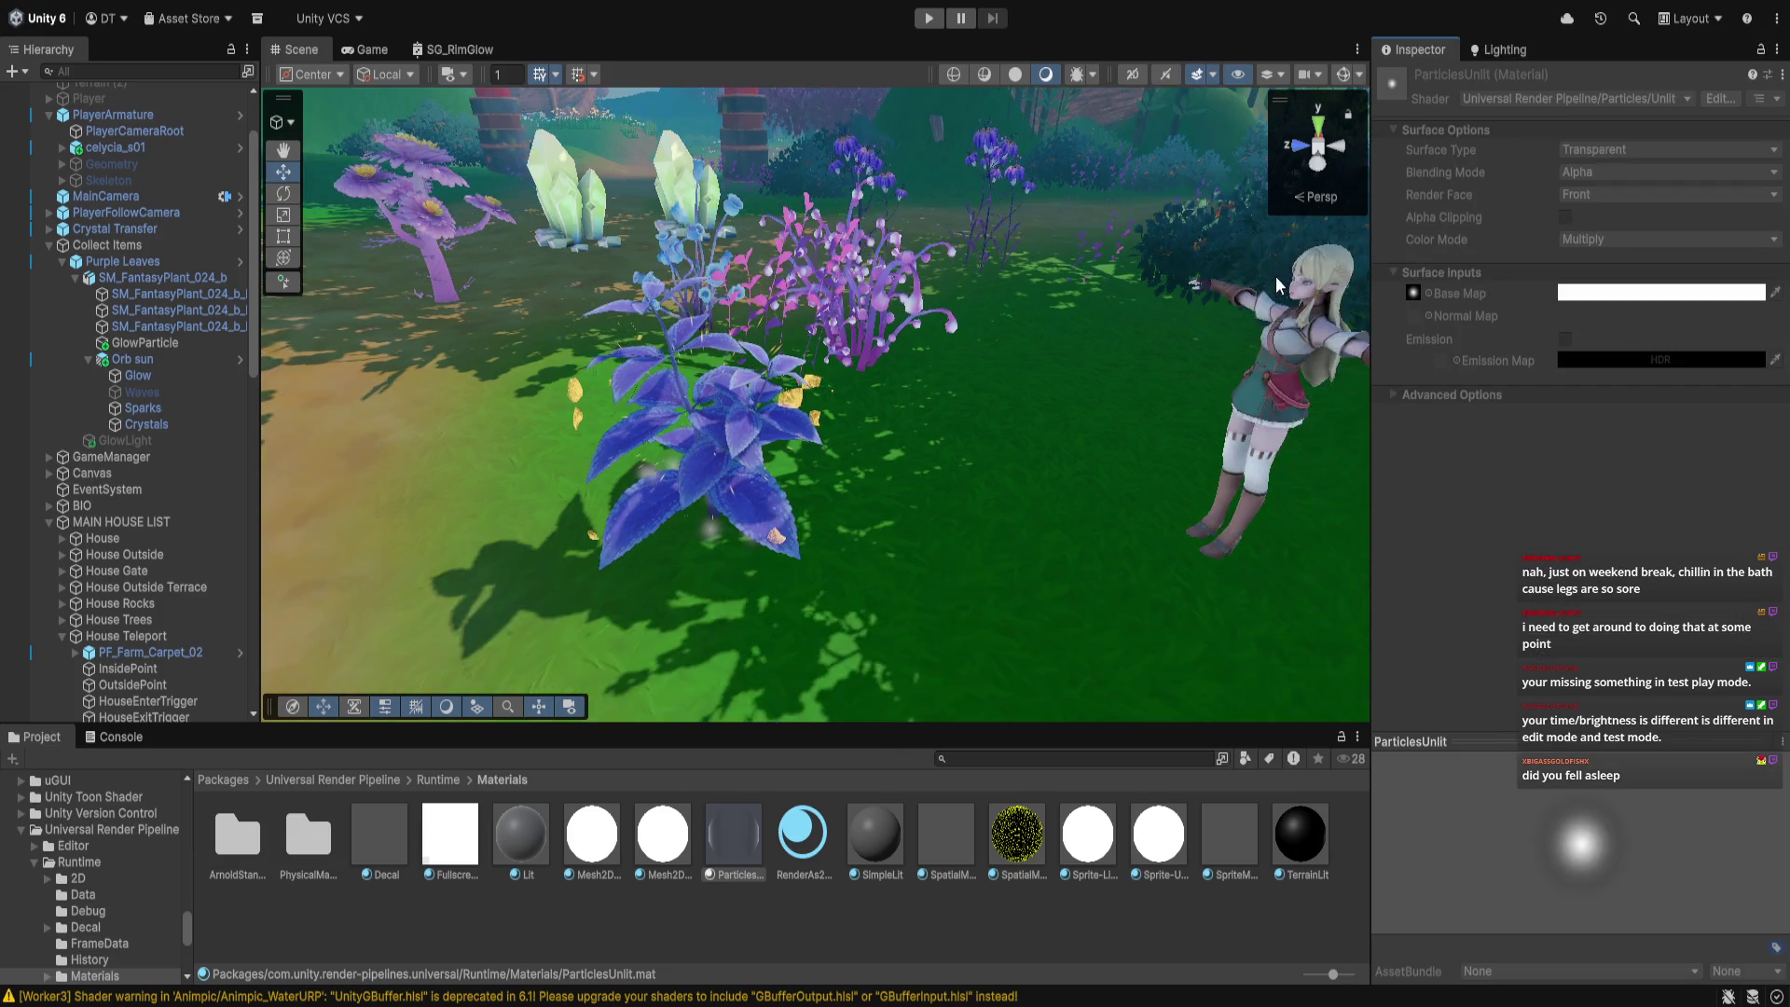
mouse_move(1268, 277)
mouse_down()
mouse_move(1164, 380)
mouse_move(903, 388)
mouse_move(571, 326)
mouse_move(999, 270)
mouse_move(1096, 316)
mouse_move(713, 439)
mouse_move(923, 360)
mouse_move(1413, 347)
mouse_move(864, 382)
mouse_move(691, 416)
mouse_move(1198, 460)
mouse_move(1270, 388)
mouse_move(740, 758)
mouse_move(742, 608)
mouse_move(718, 539)
mouse_move(808, 559)
mouse_move(867, 535)
mouse_move(937, 624)
mouse_move(959, 351)
mouse_move(945, 373)
mouse_up()
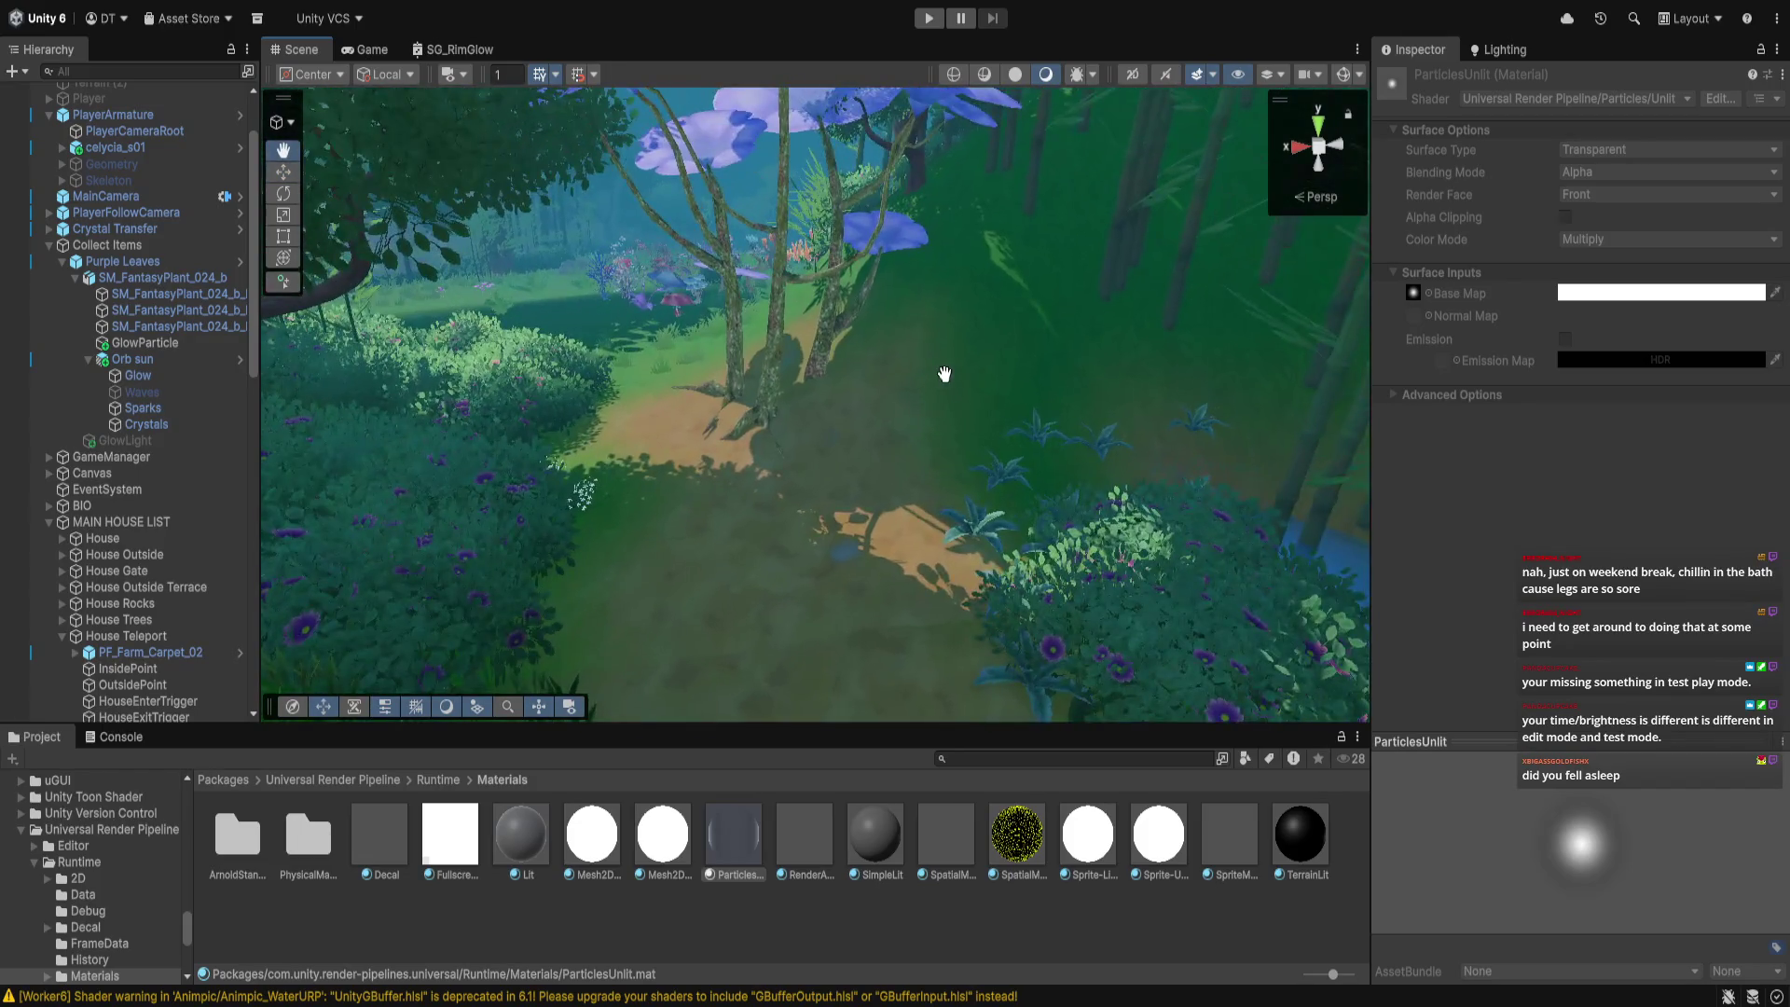
Shrink the Purplish Six Open Flower's scale from 3 through 2.5 to 2, sliding it along Z
click(765, 359)
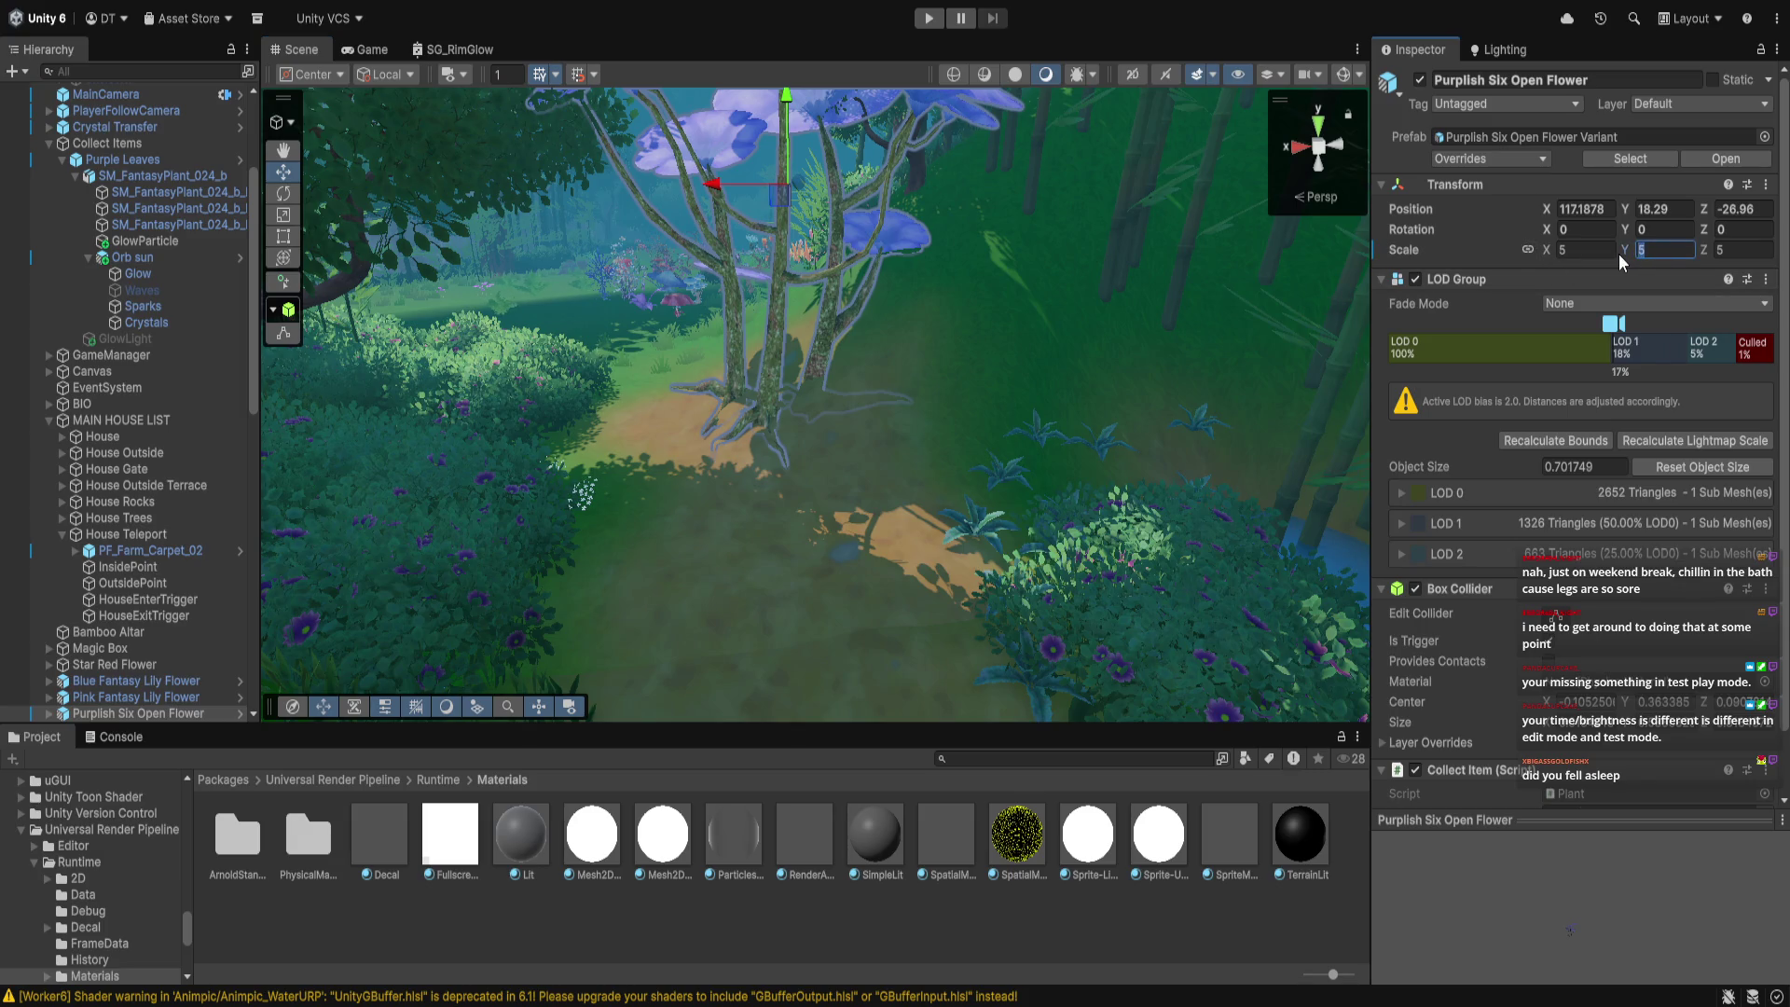
text(3)
key(Return)
drag(859, 304, 872, 492)
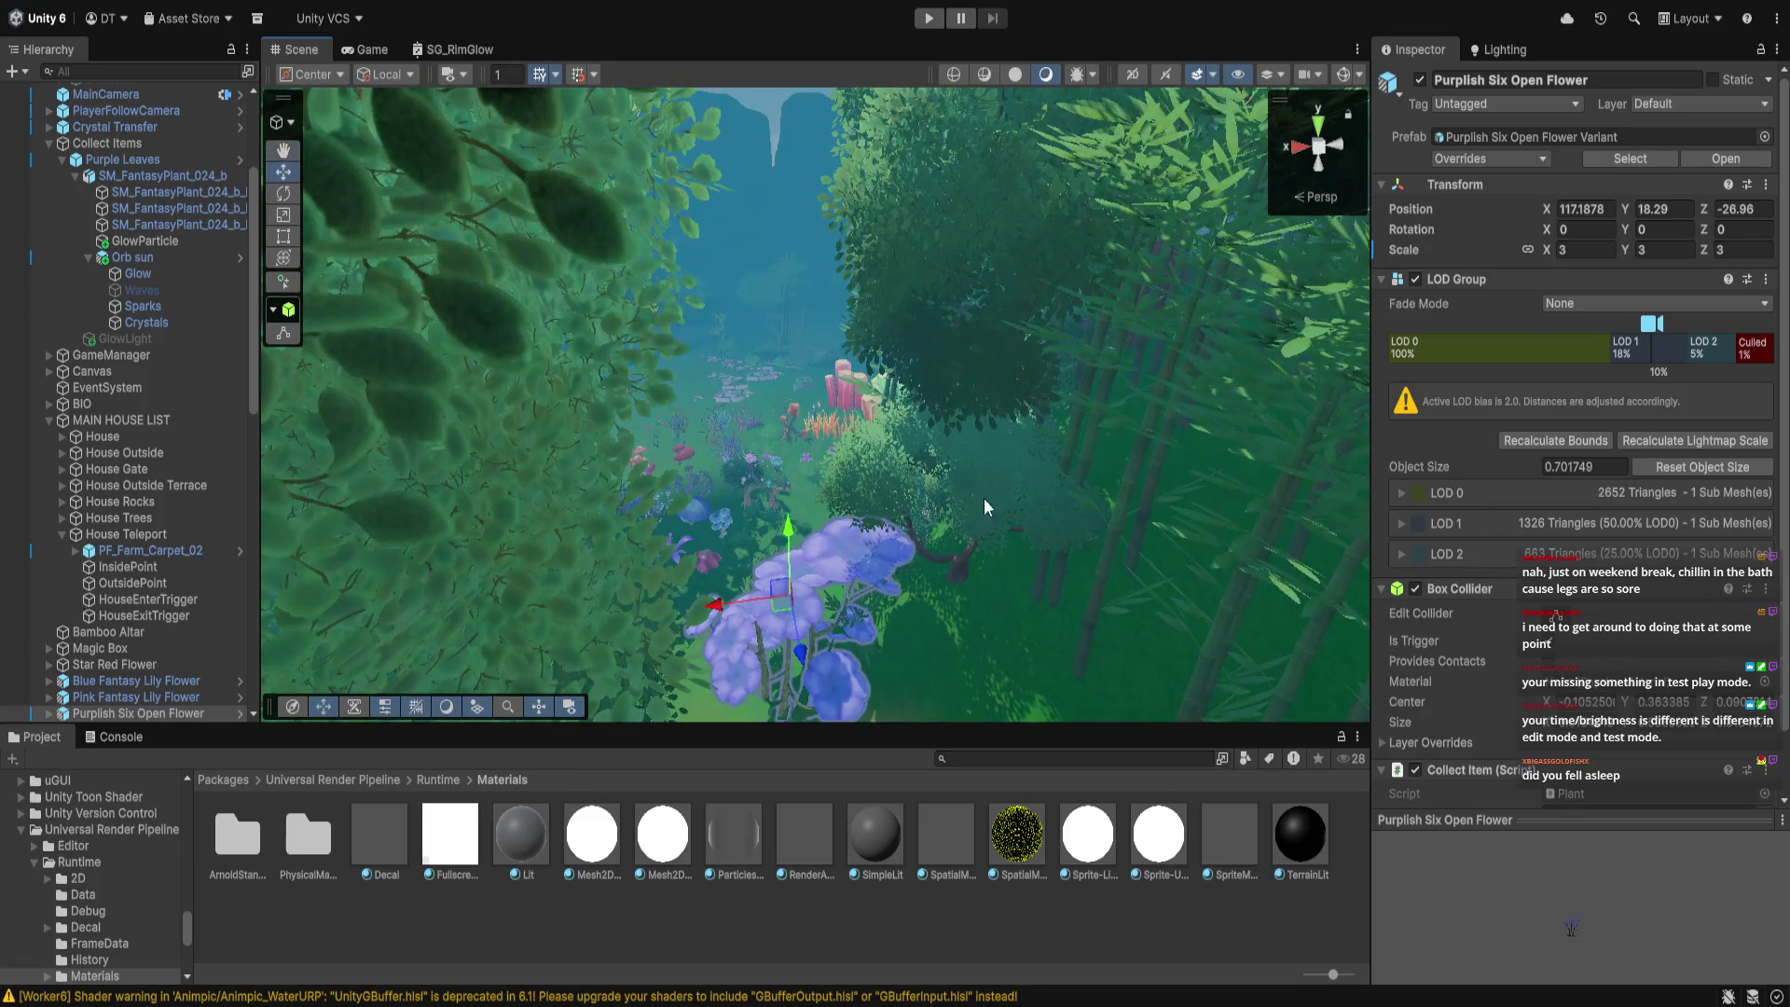
click(1643, 250)
text(2.5)
mouse_move(836, 501)
mouse_down()
mouse_move(841, 656)
mouse_move(1016, 443)
mouse_move(1072, 502)
mouse_move(1247, 434)
mouse_up()
drag(1025, 363, 780, 332)
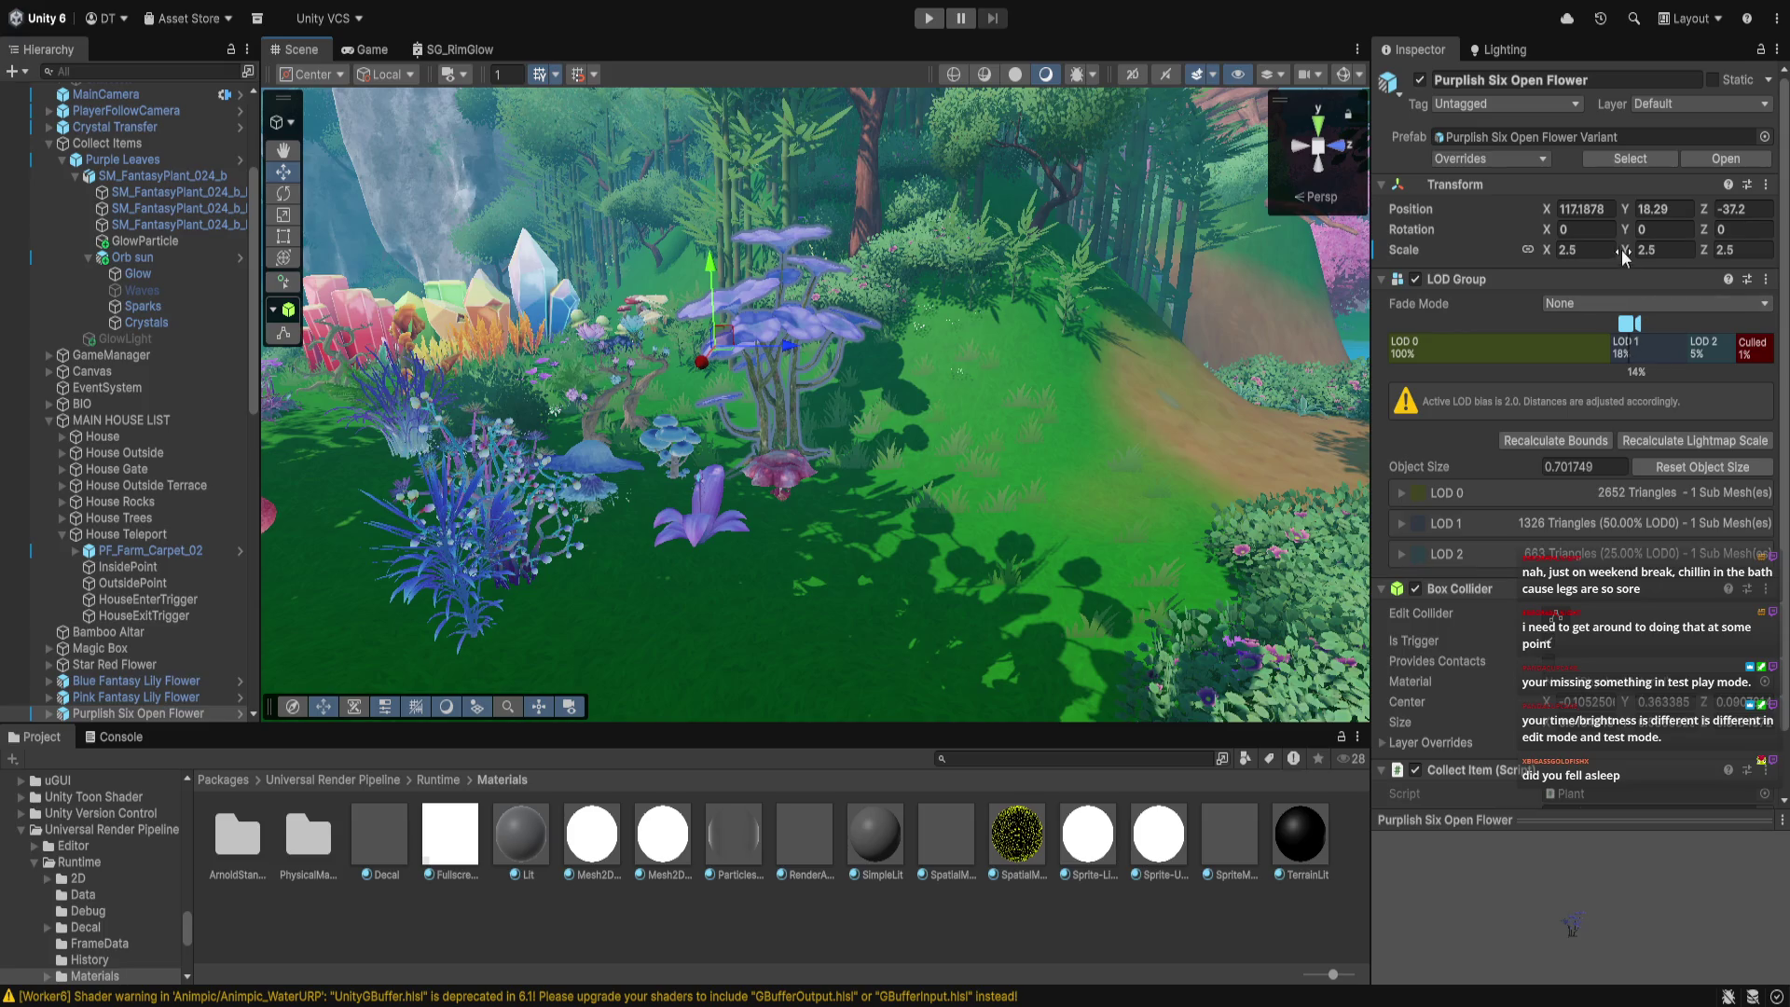
text(2)
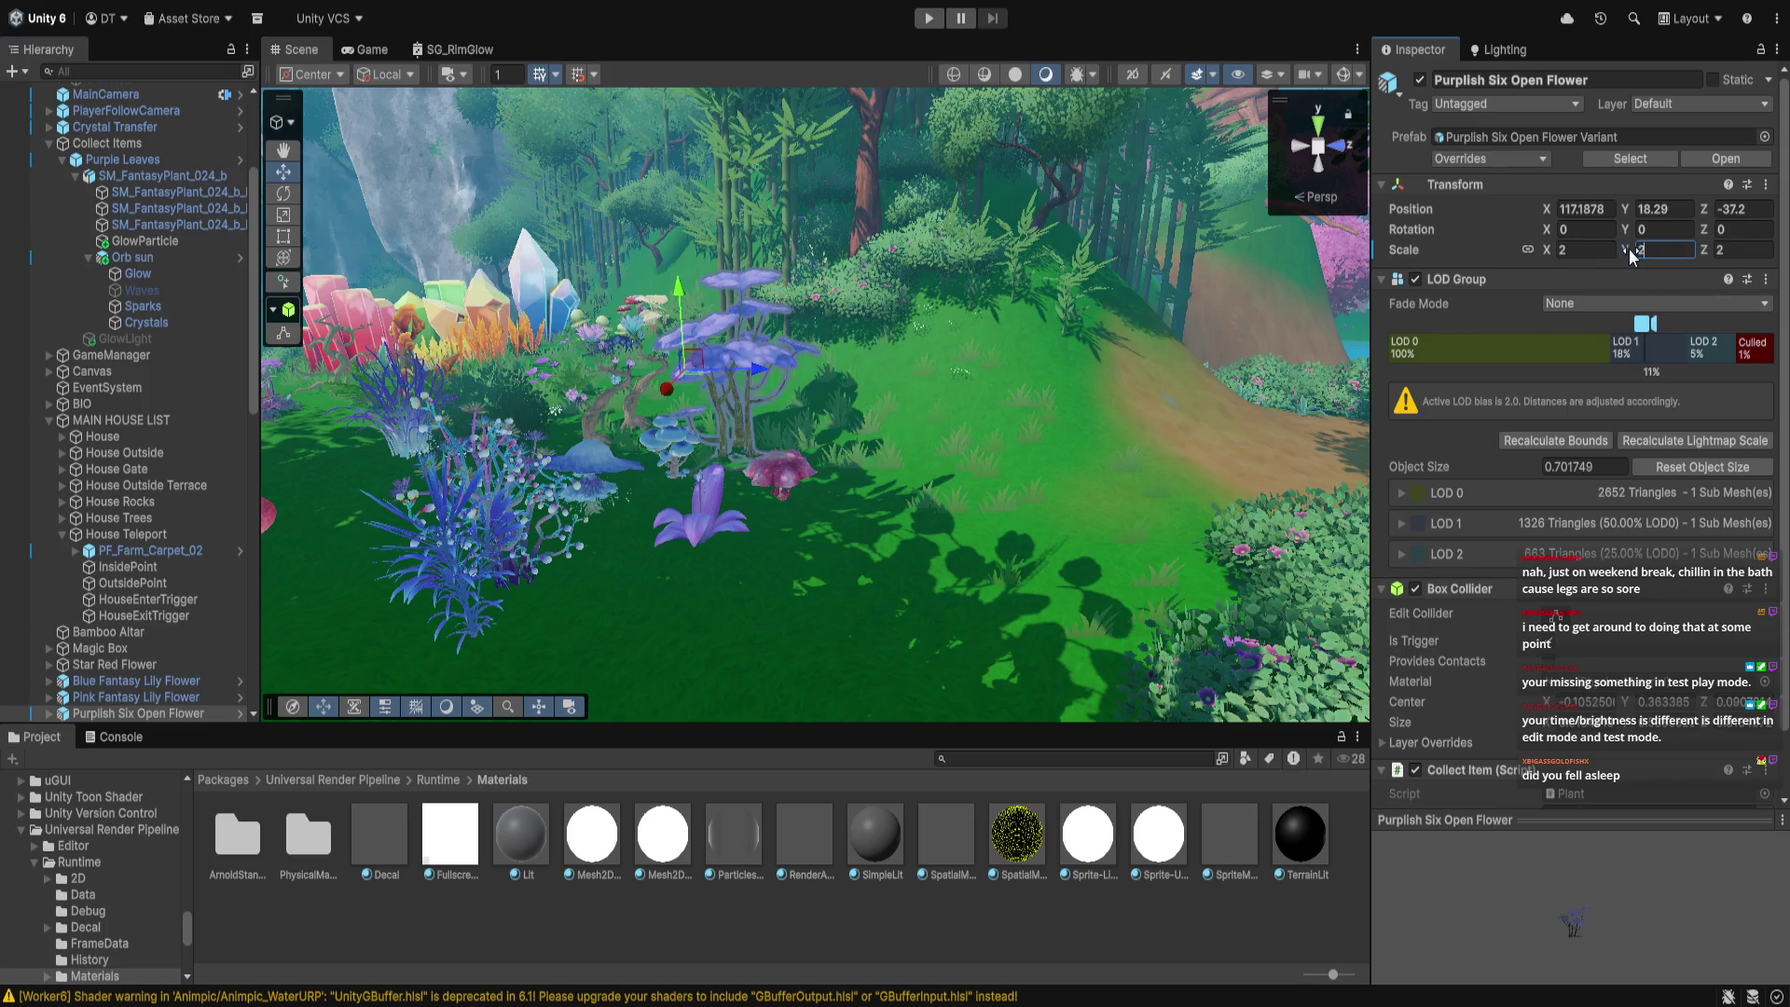
key(Return)
key(f)
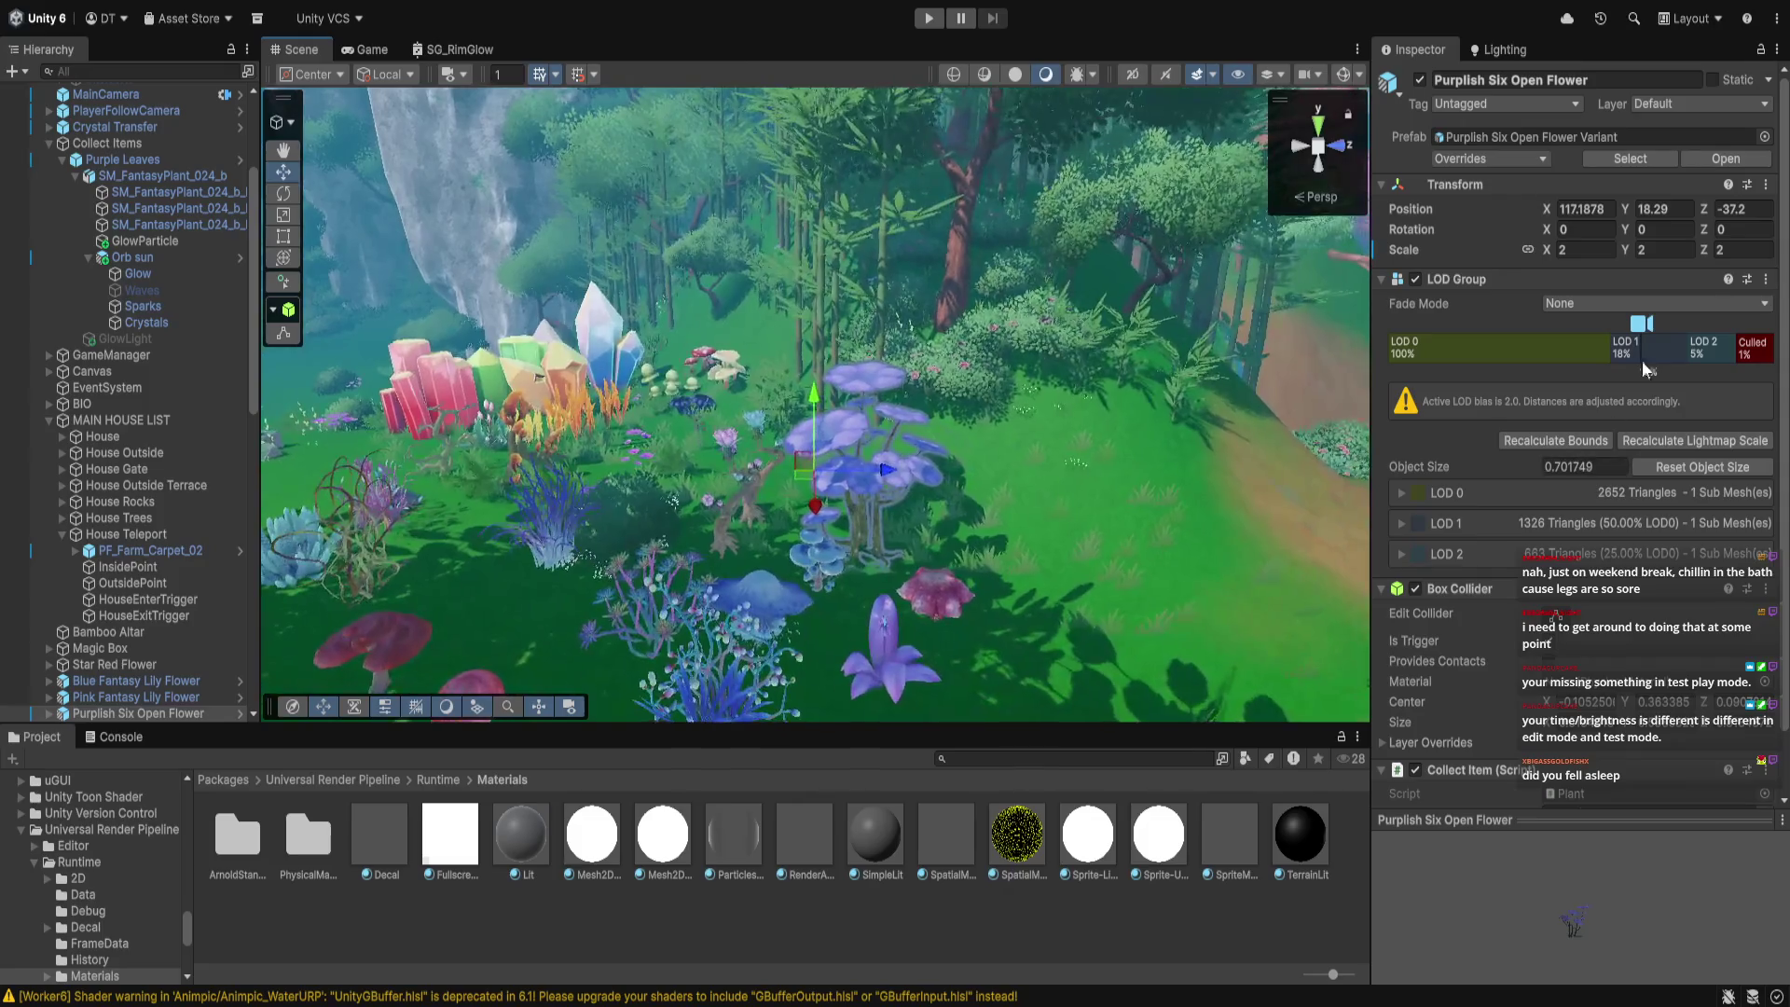
Set the flower's scale to 1.5 and move it along X beside the crystals
text(1)
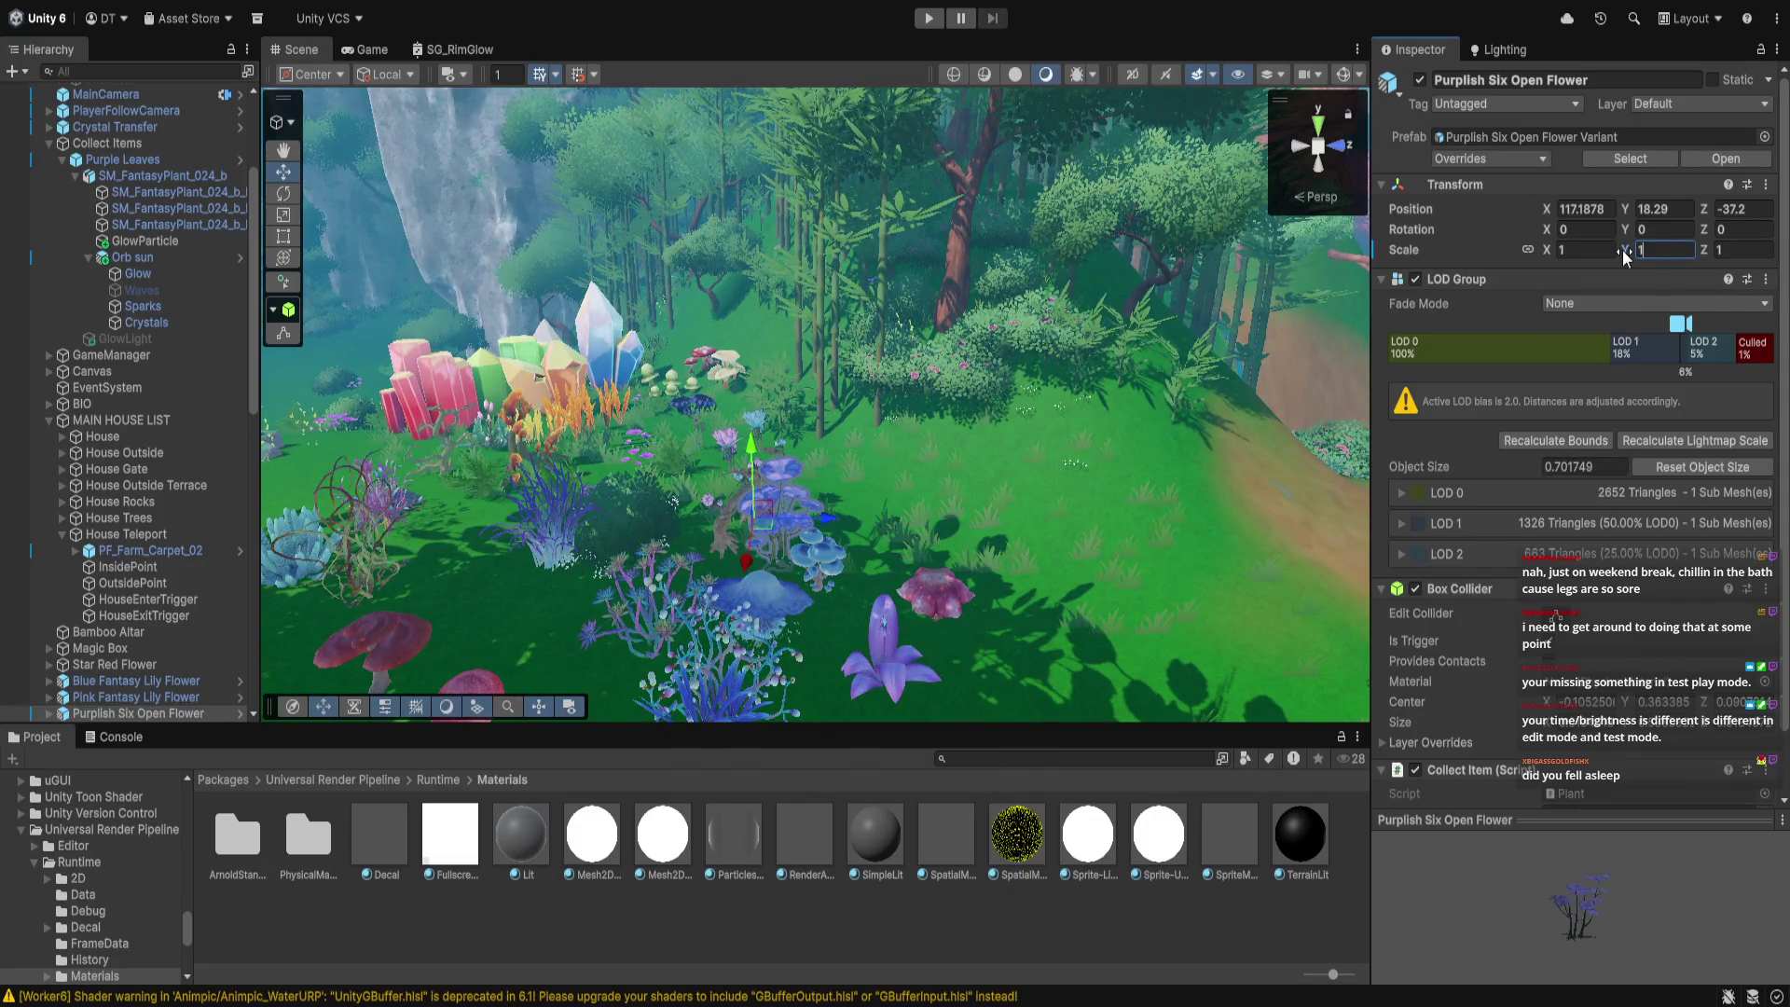
text(.5)
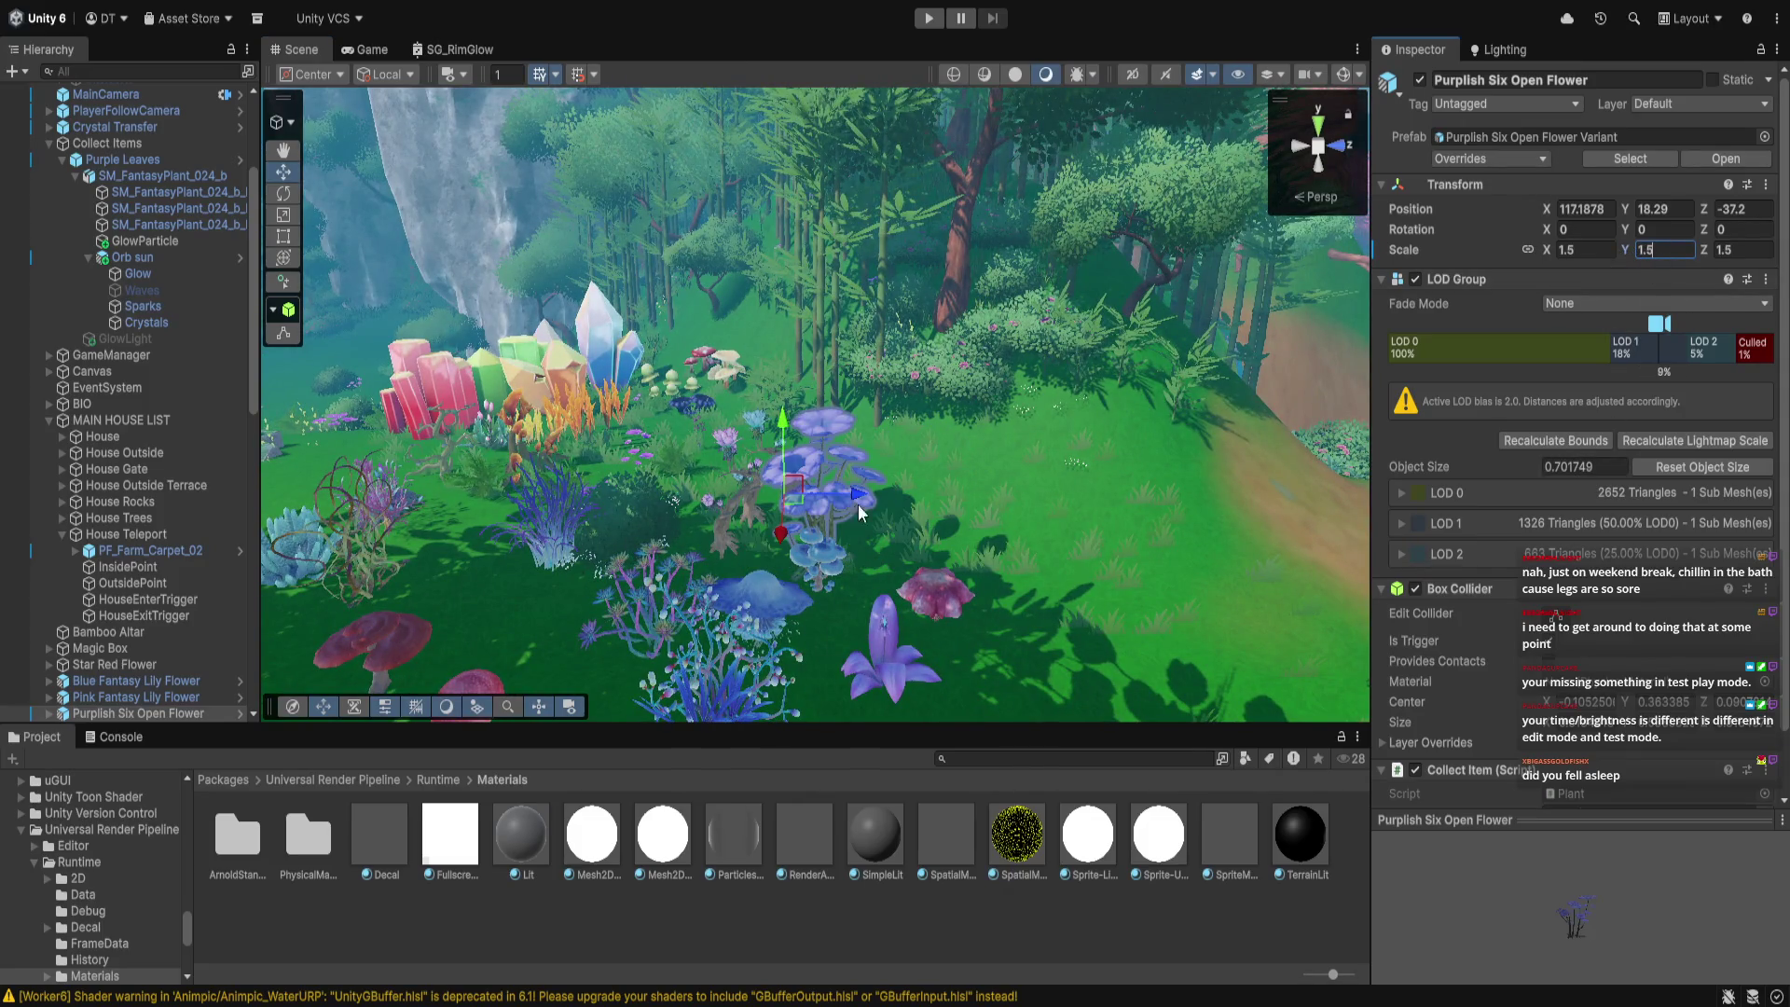
drag(781, 537, 802, 612)
key(f)
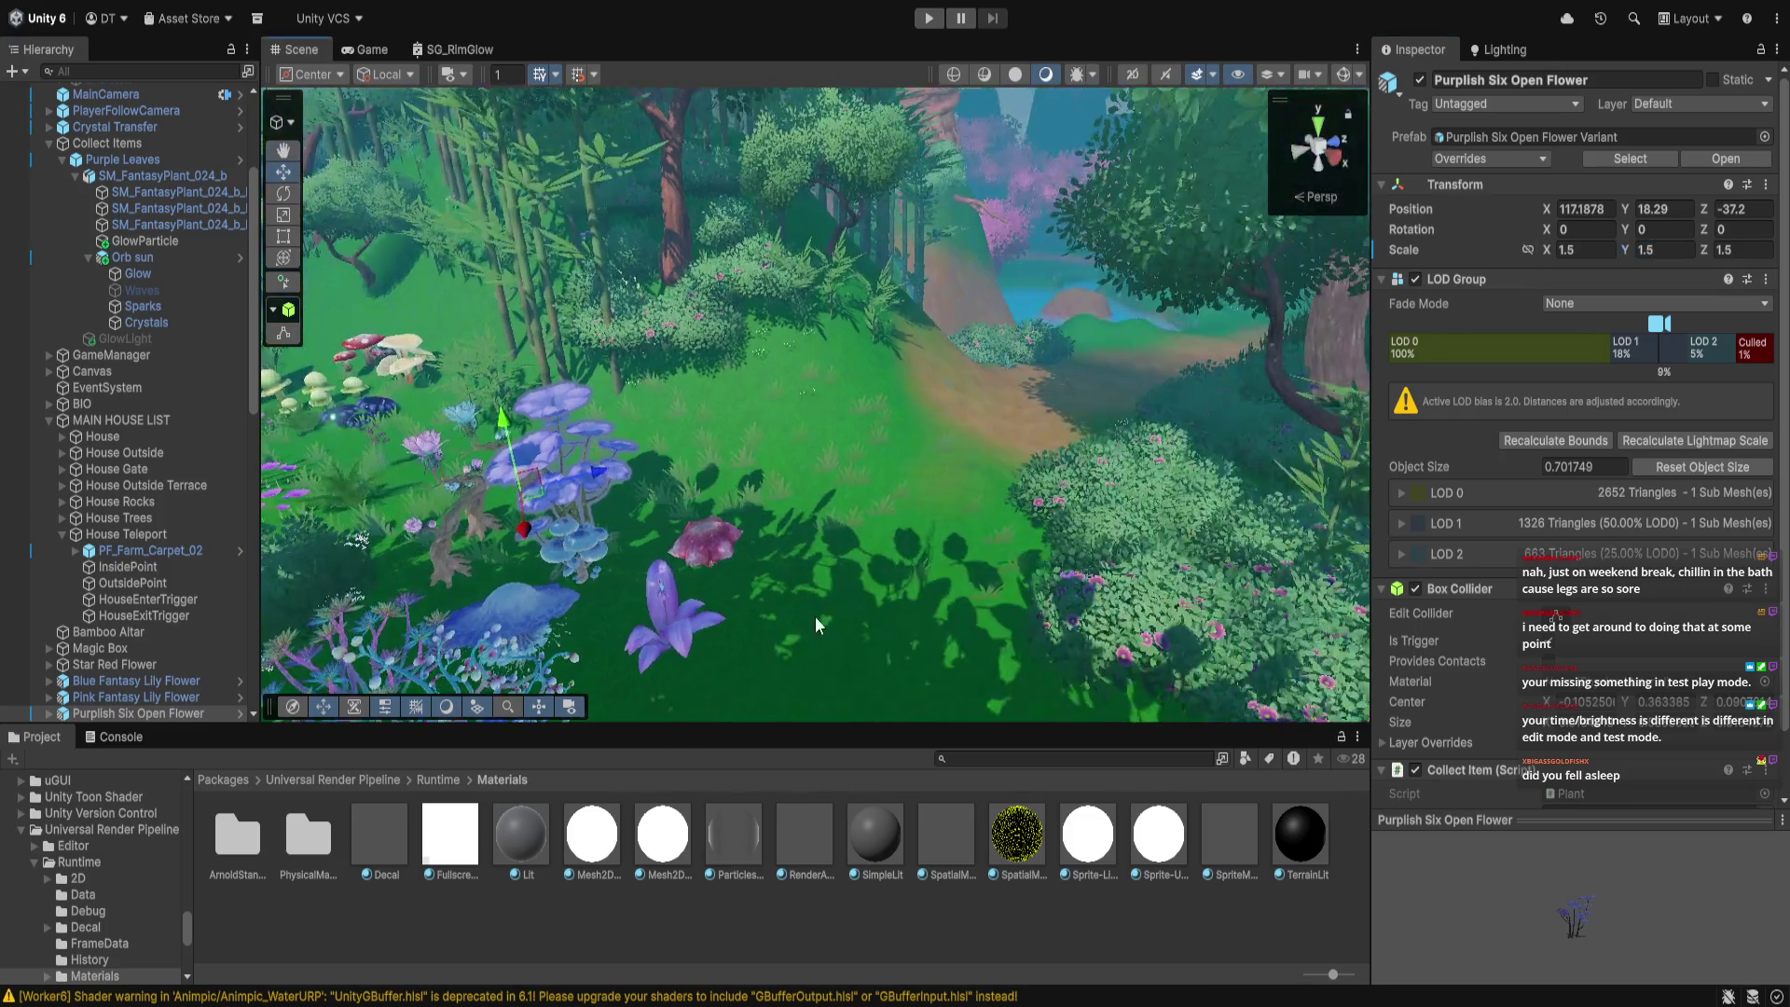
drag(854, 474, 753, 478)
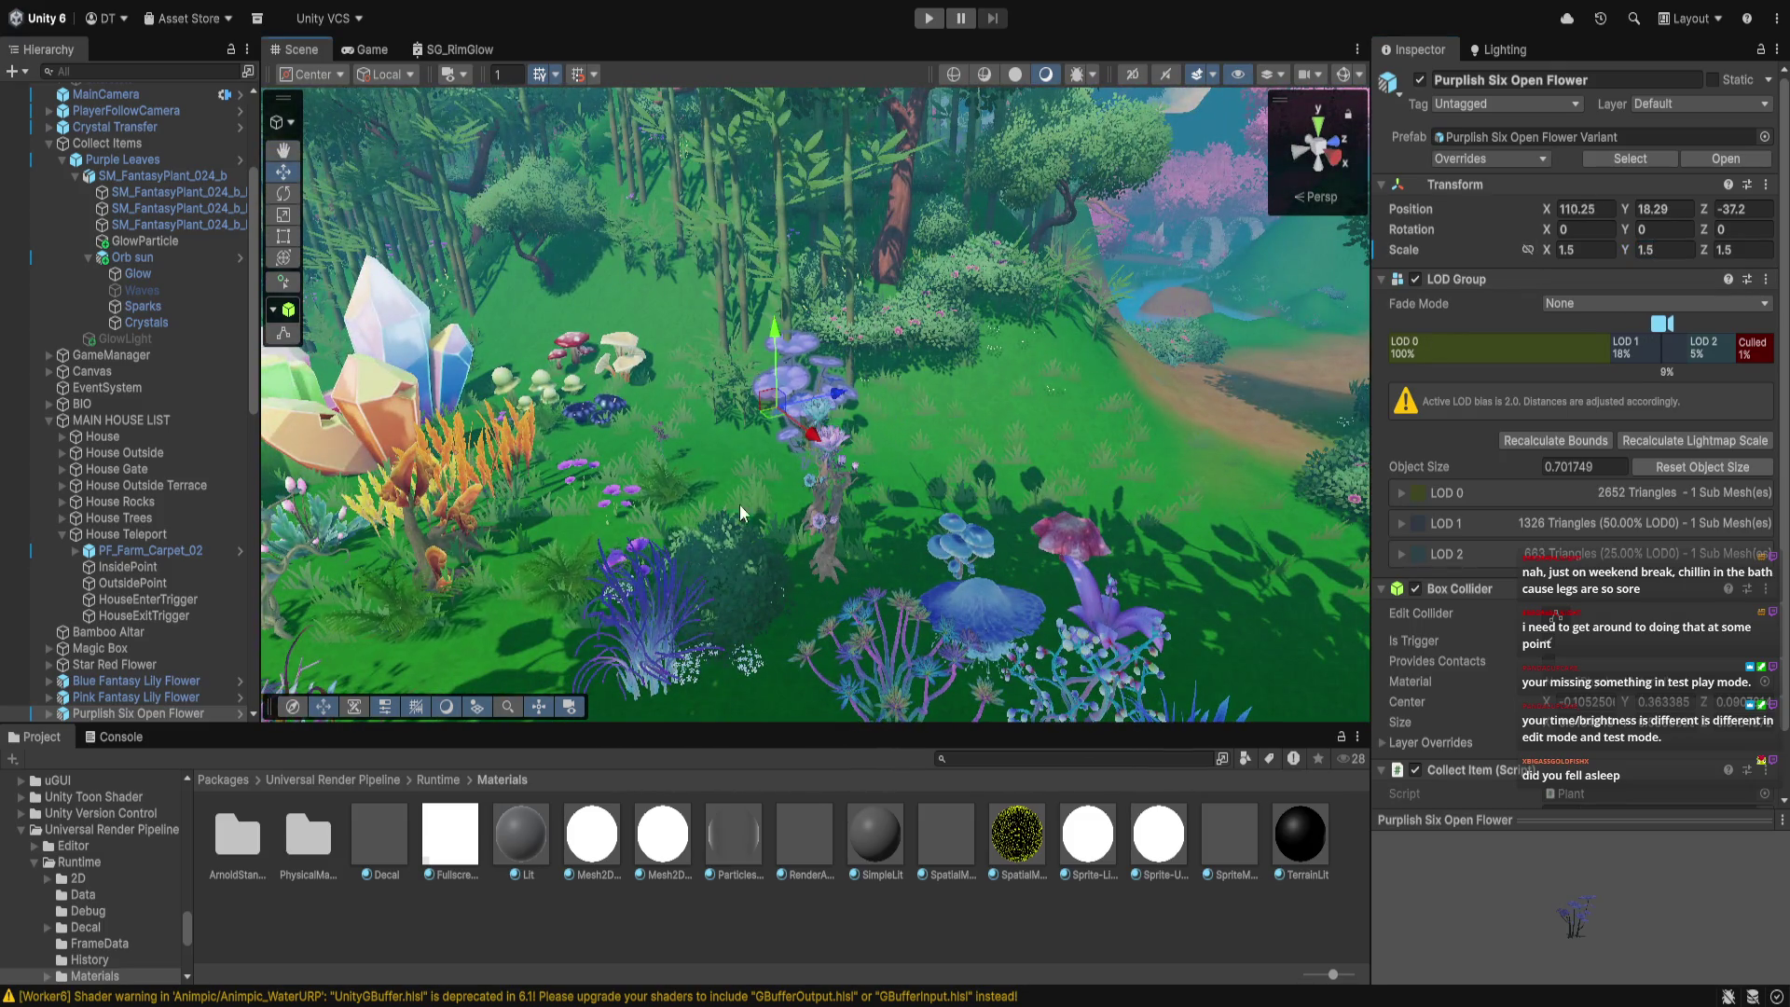
mouse_move(936, 606)
mouse_down()
mouse_move(835, 591)
mouse_move(742, 612)
mouse_move(730, 552)
mouse_move(1081, 517)
mouse_move(1516, 522)
mouse_move(1406, 500)
mouse_move(1078, 515)
mouse_move(1068, 569)
mouse_move(940, 484)
mouse_move(871, 511)
mouse_move(936, 578)
mouse_move(1156, 471)
mouse_up()
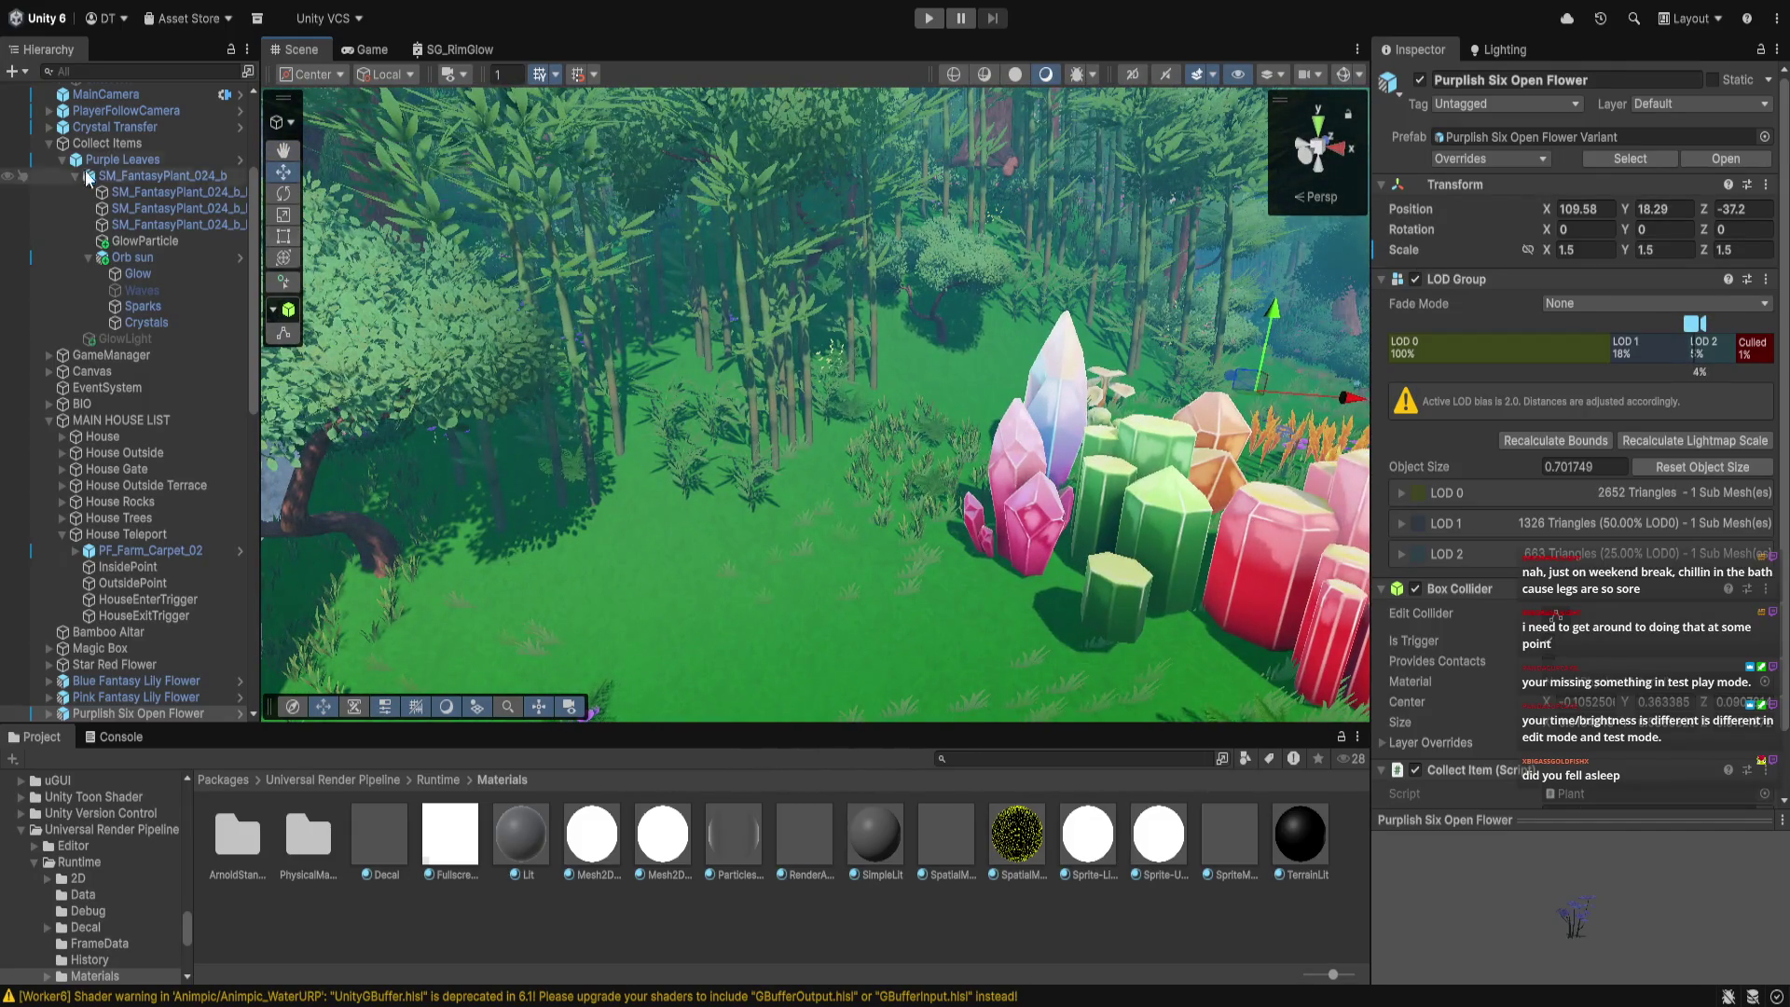
Collapse the expanded Hierarchy branches, expand Map, select Terrain and open its Set Height tool
scroll(157, 217, up, 5)
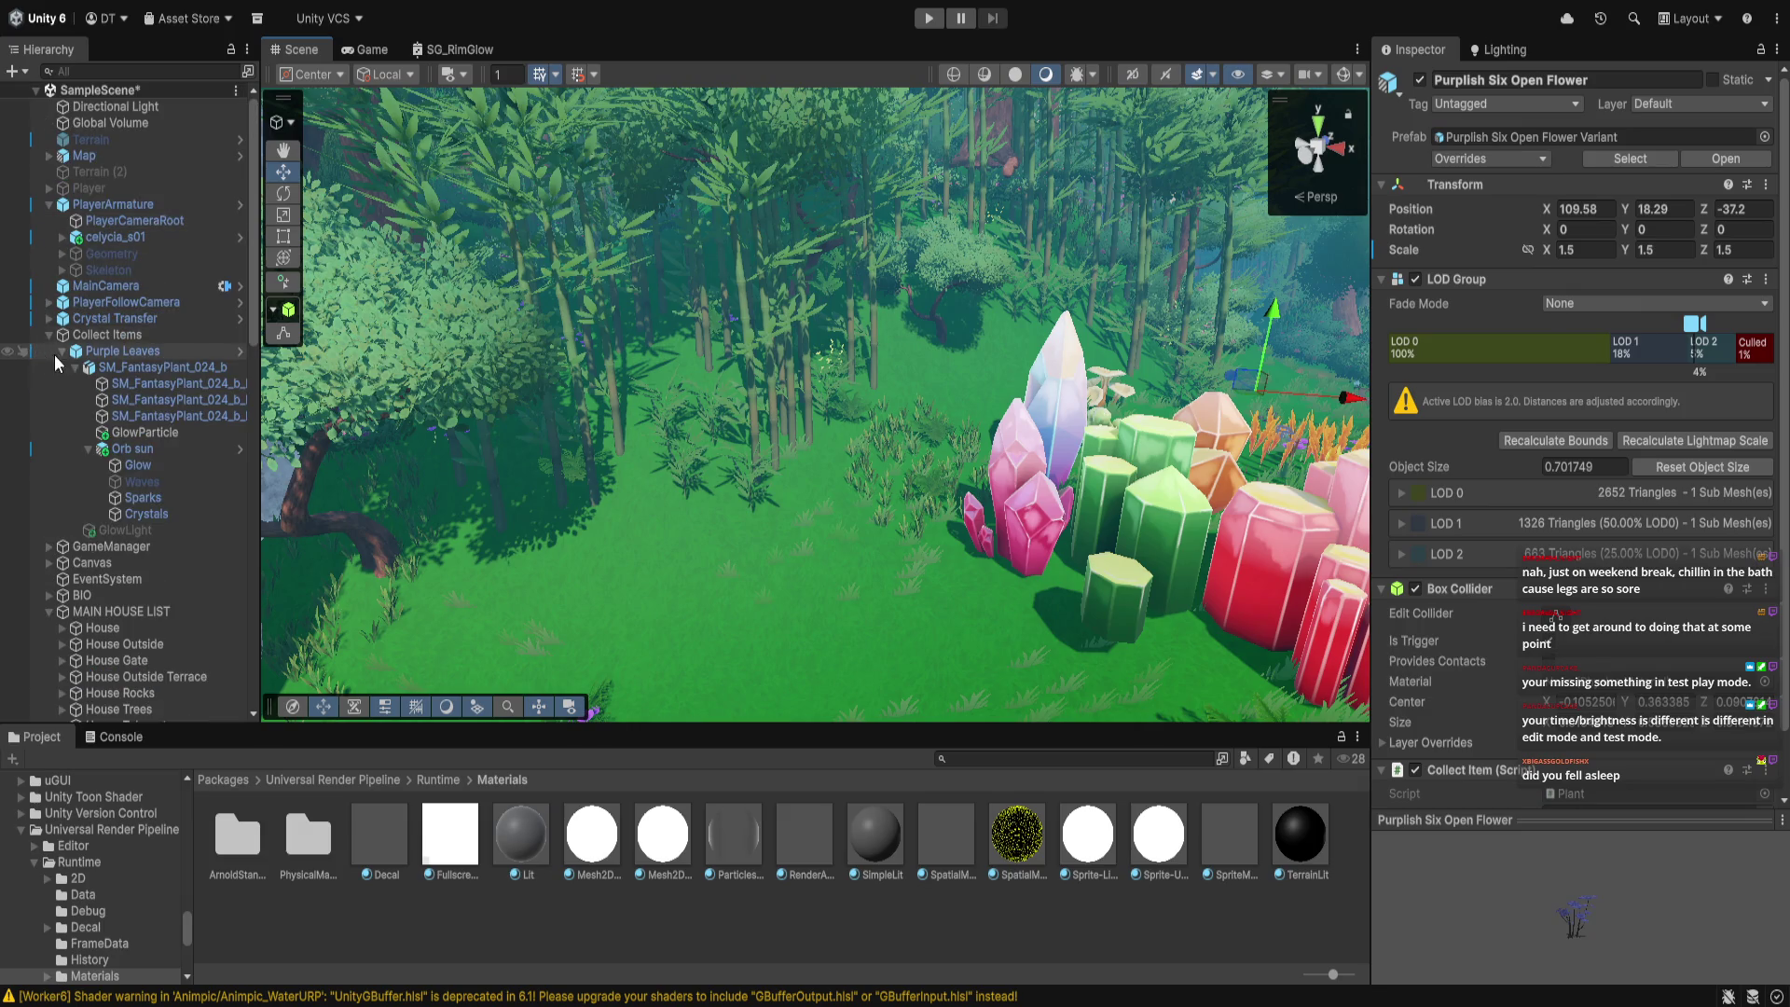
click(63, 334)
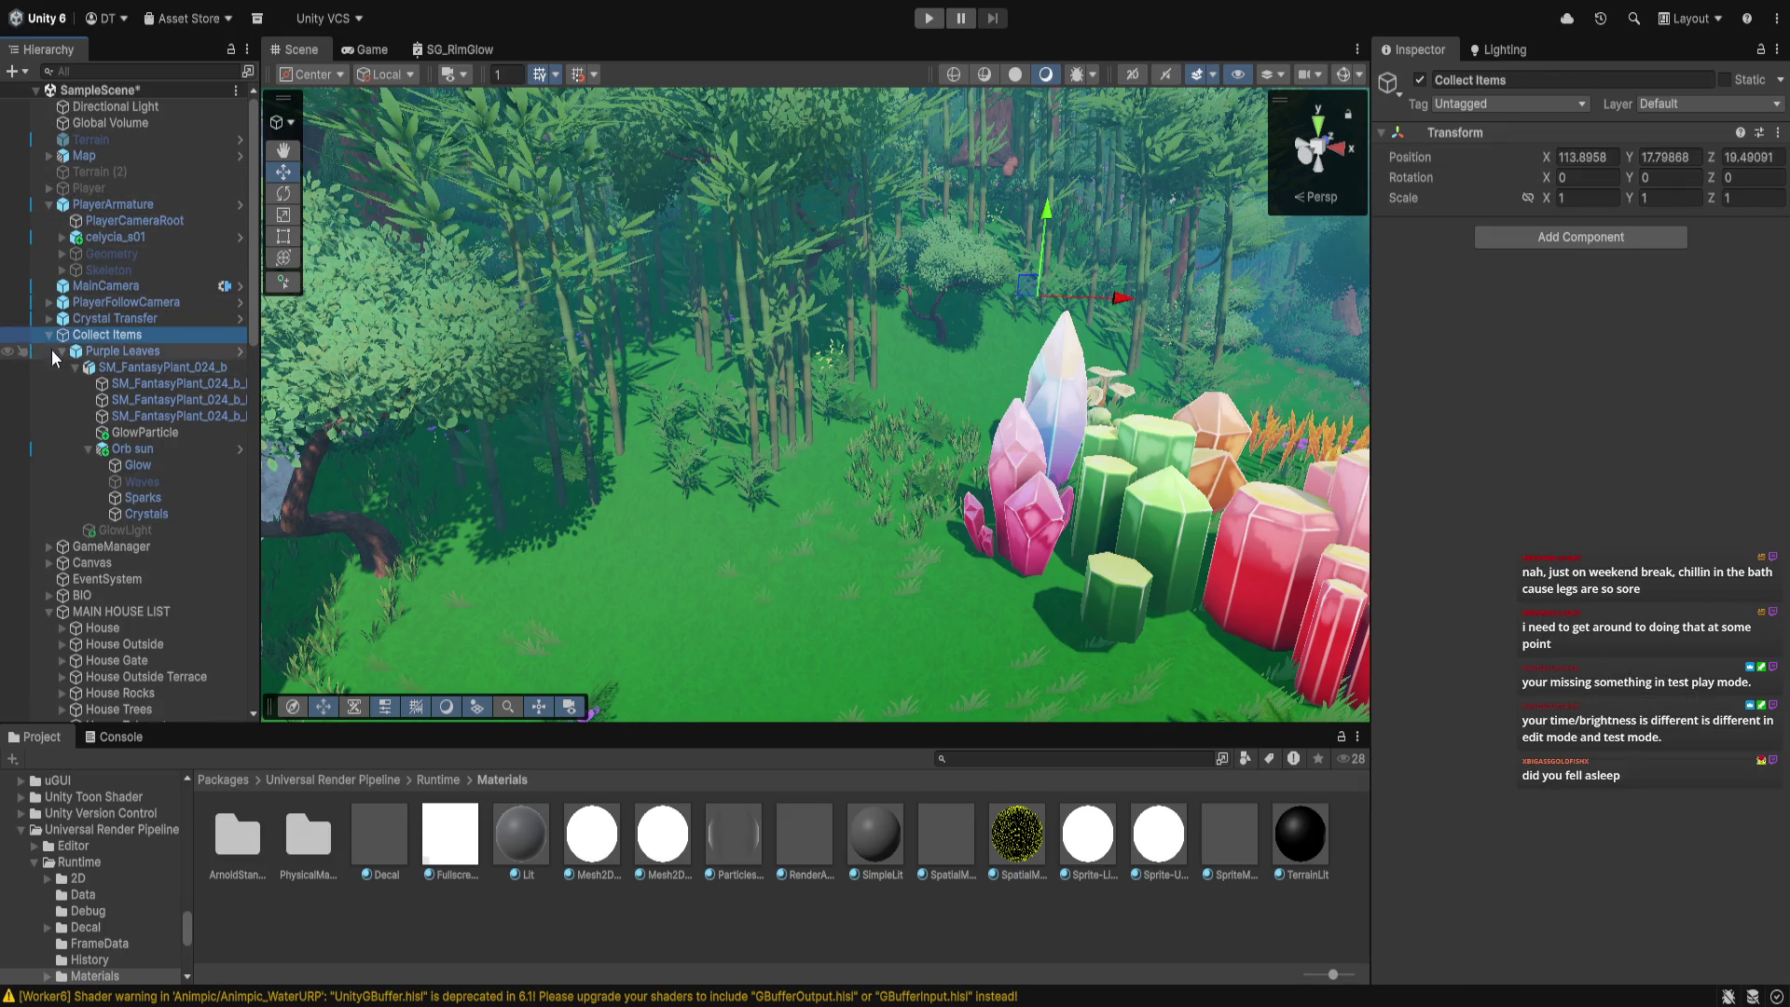
click(76, 366)
click(49, 335)
click(48, 204)
click(49, 156)
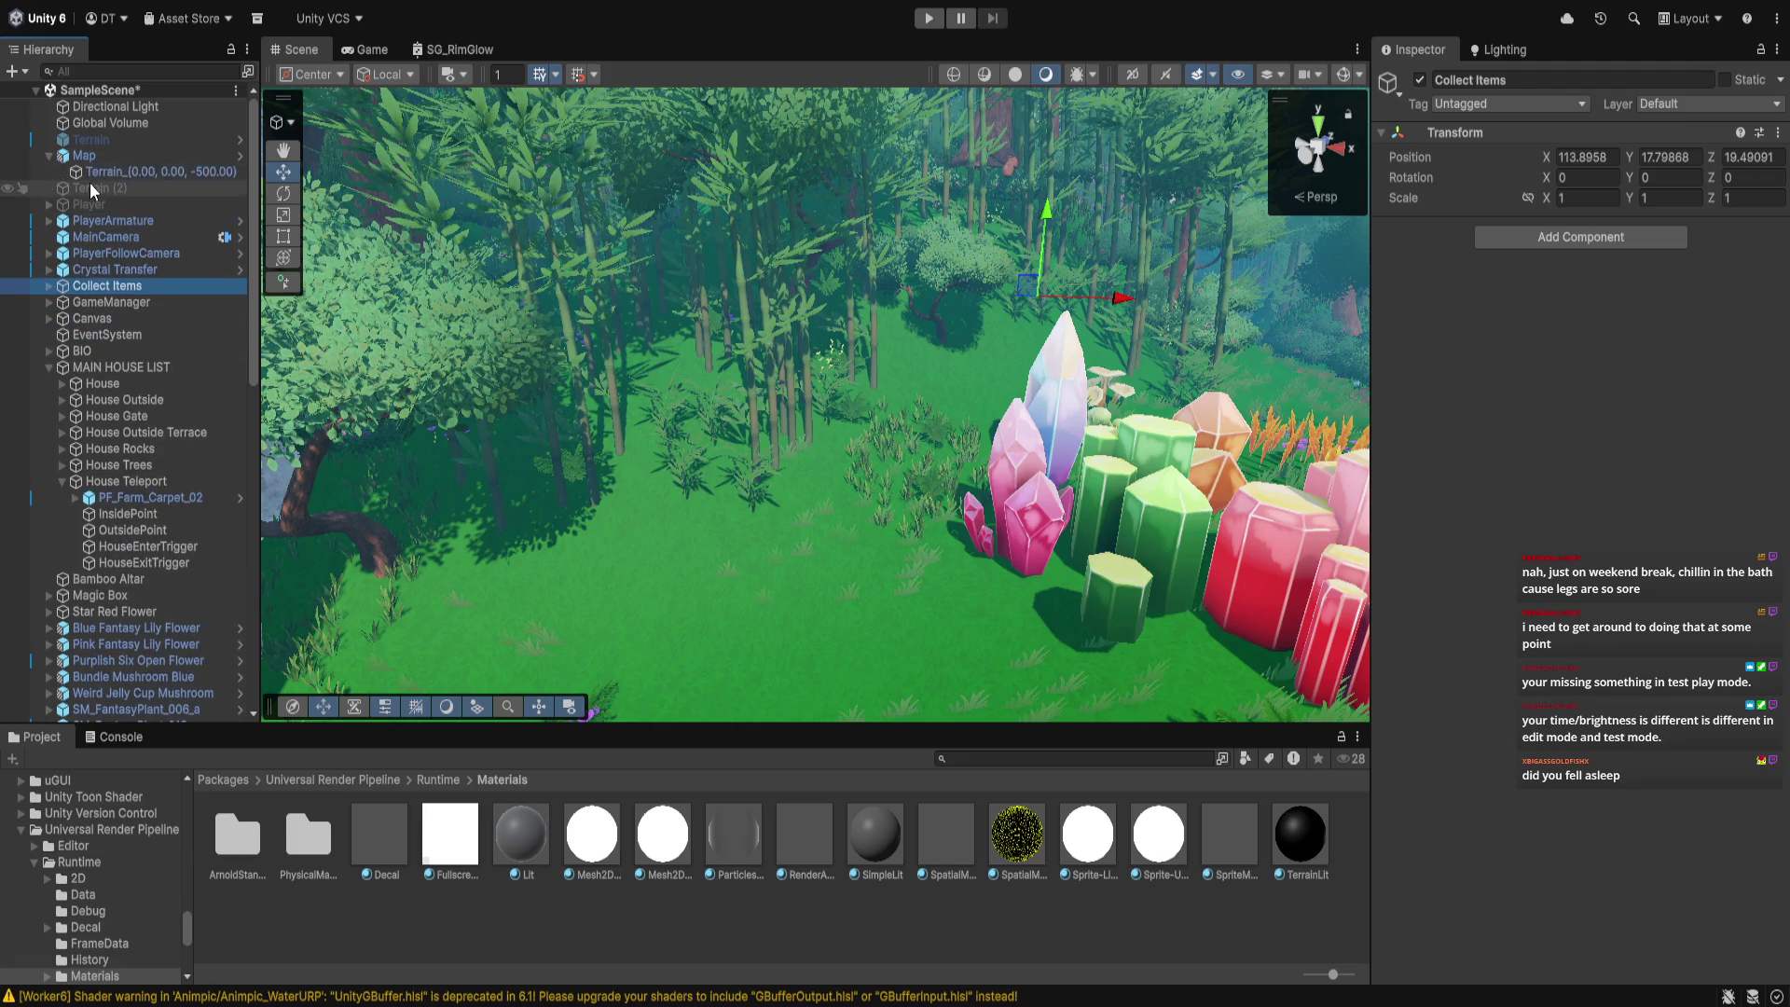
click(56, 172)
click(1553, 252)
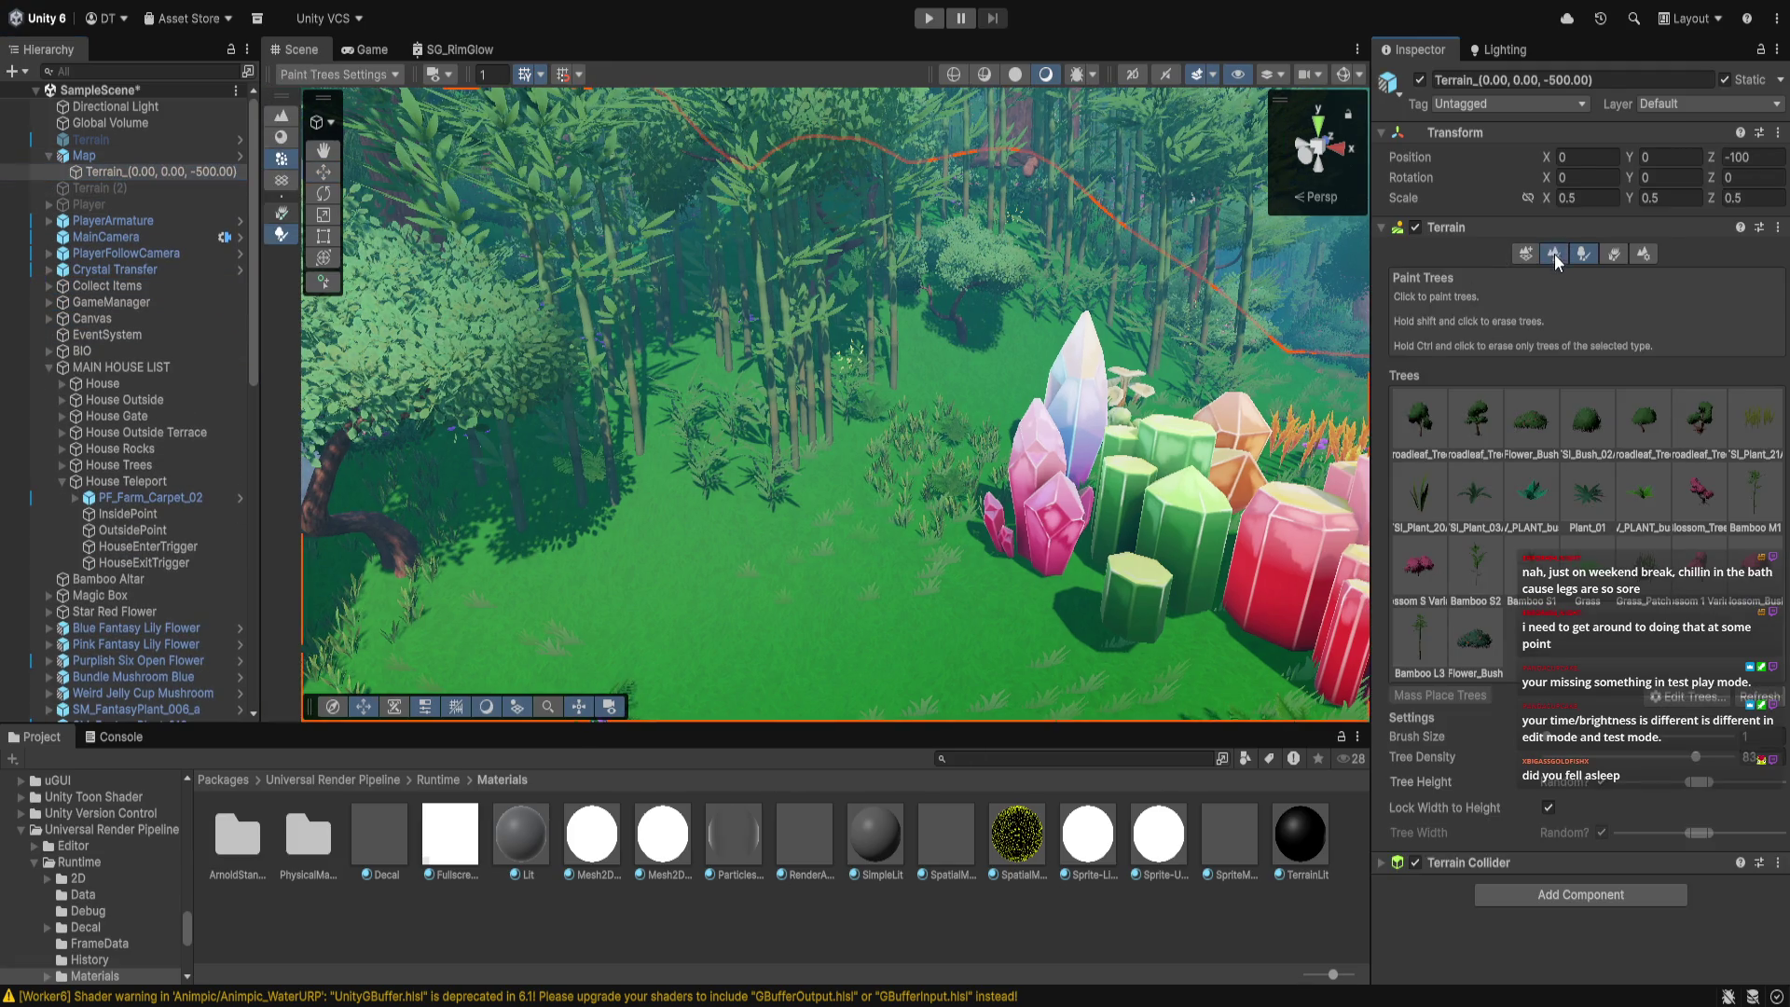
click(1555, 265)
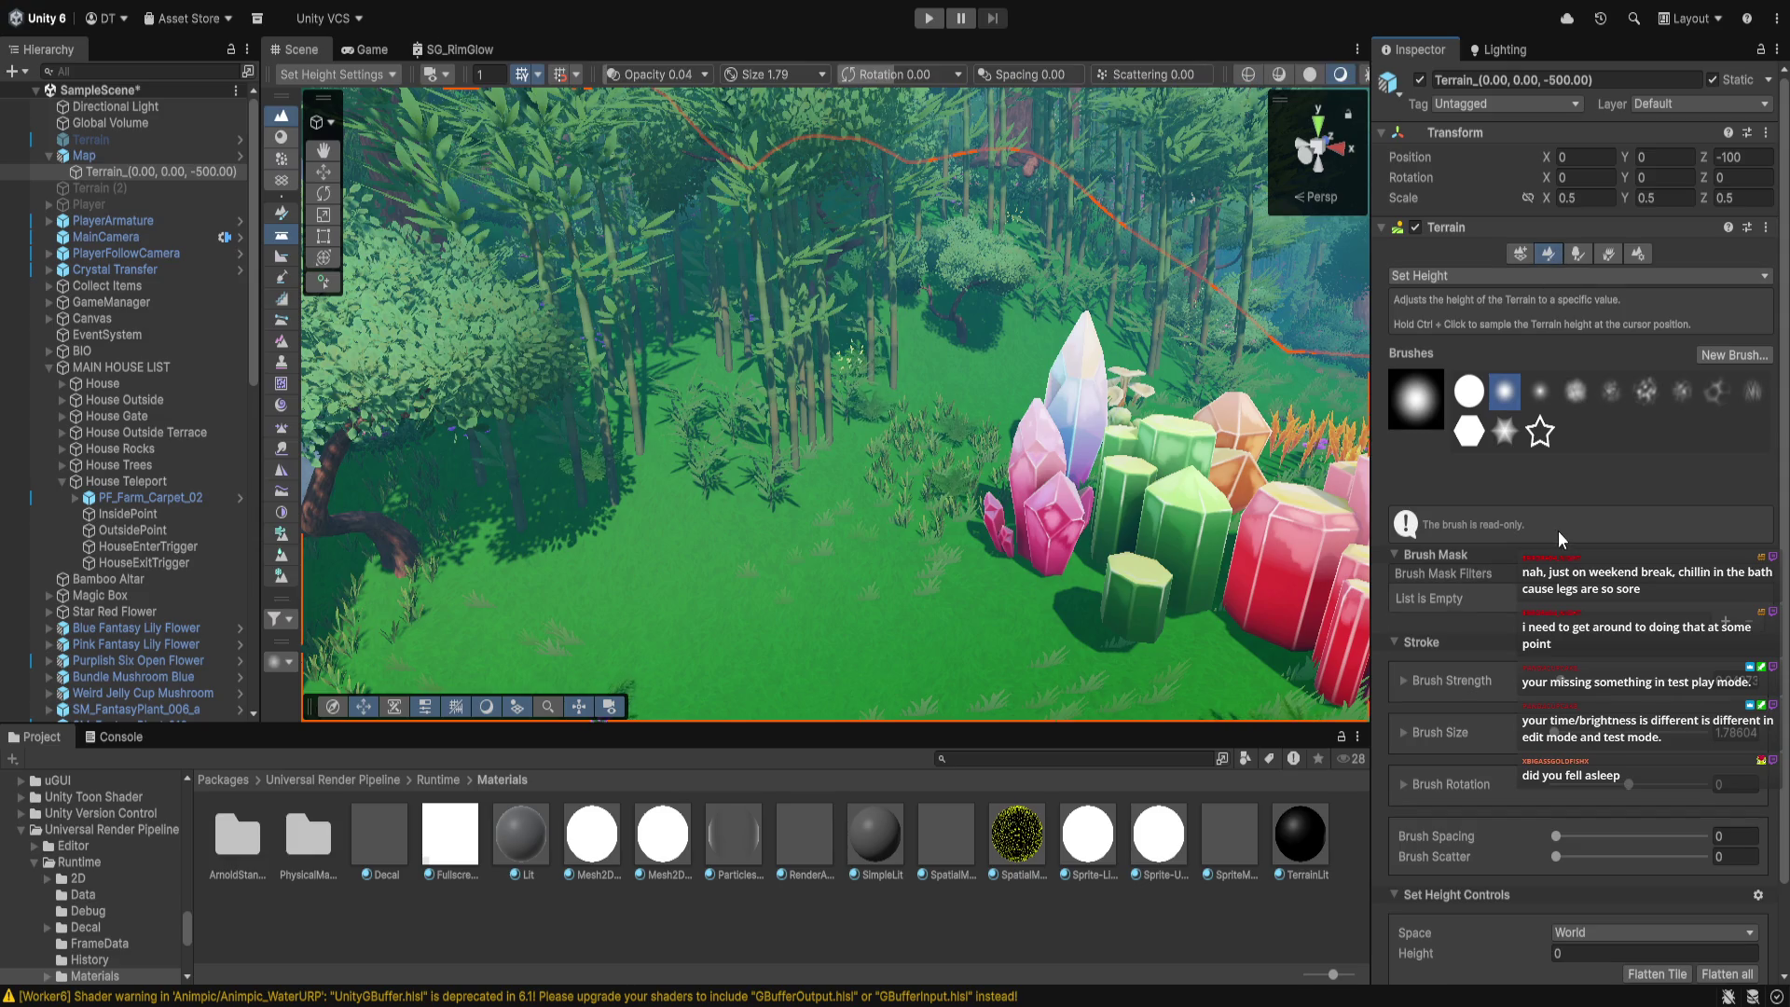
Set the terrain brush size to 6.63
scroll(1610, 755, down, 3)
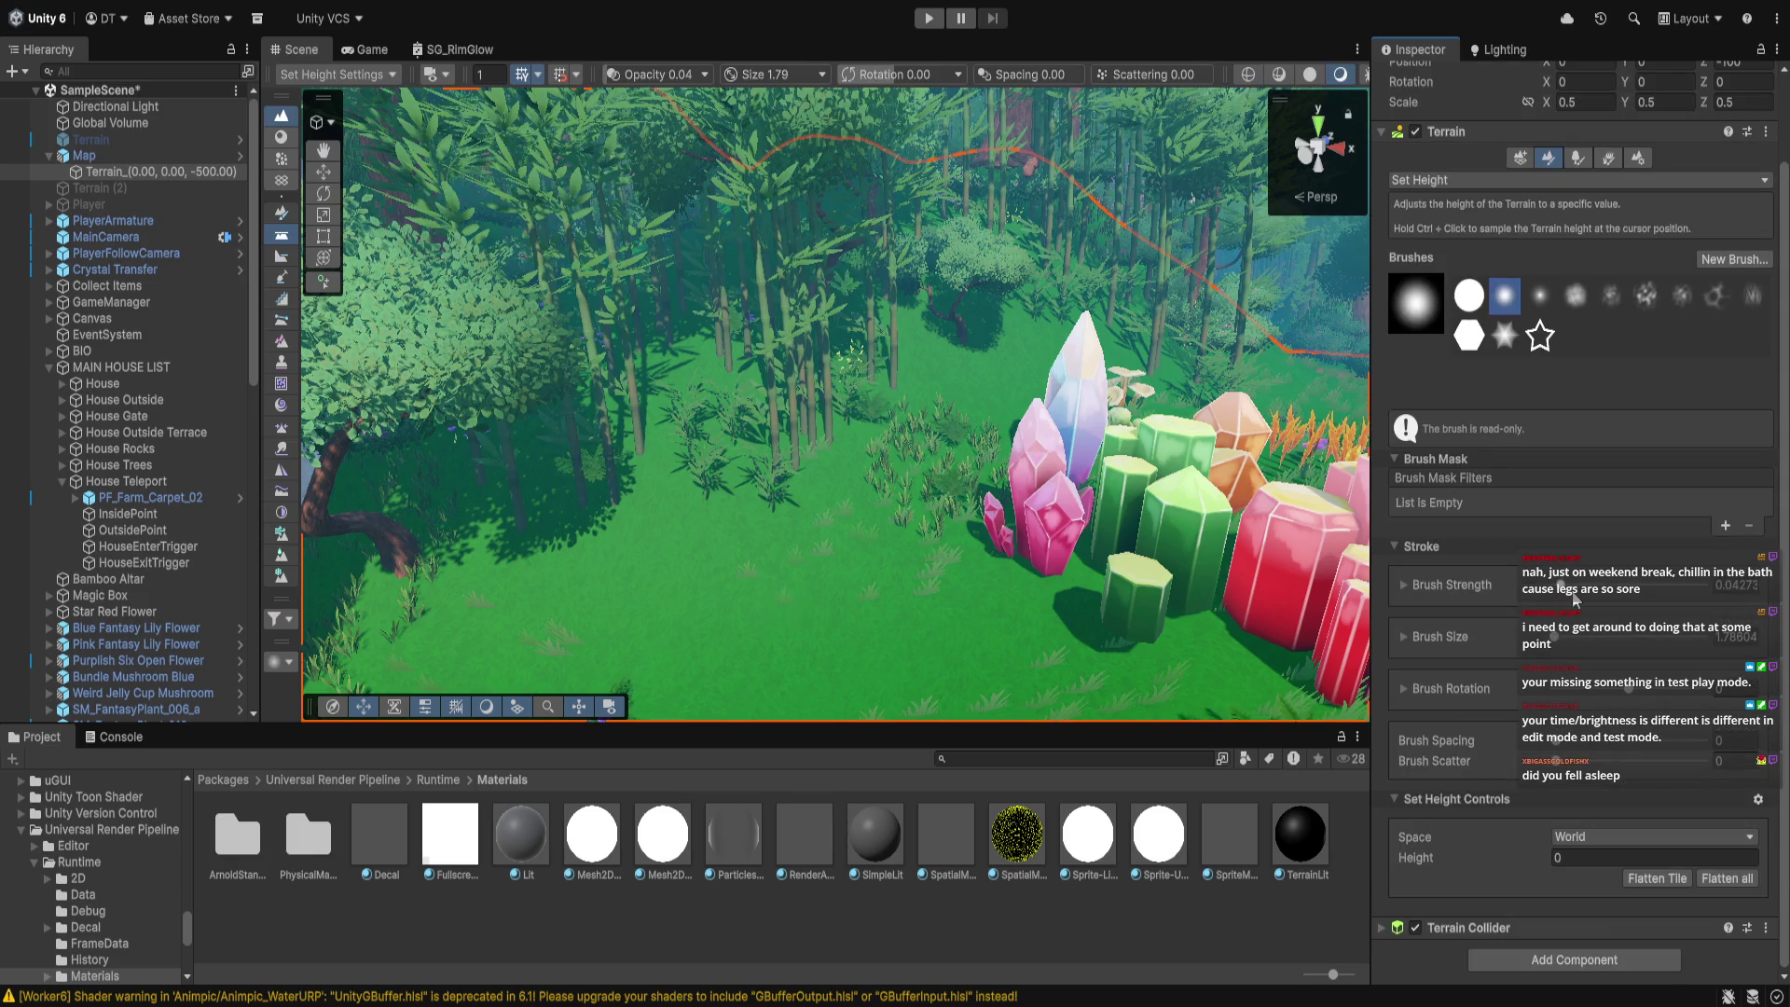
click(1571, 641)
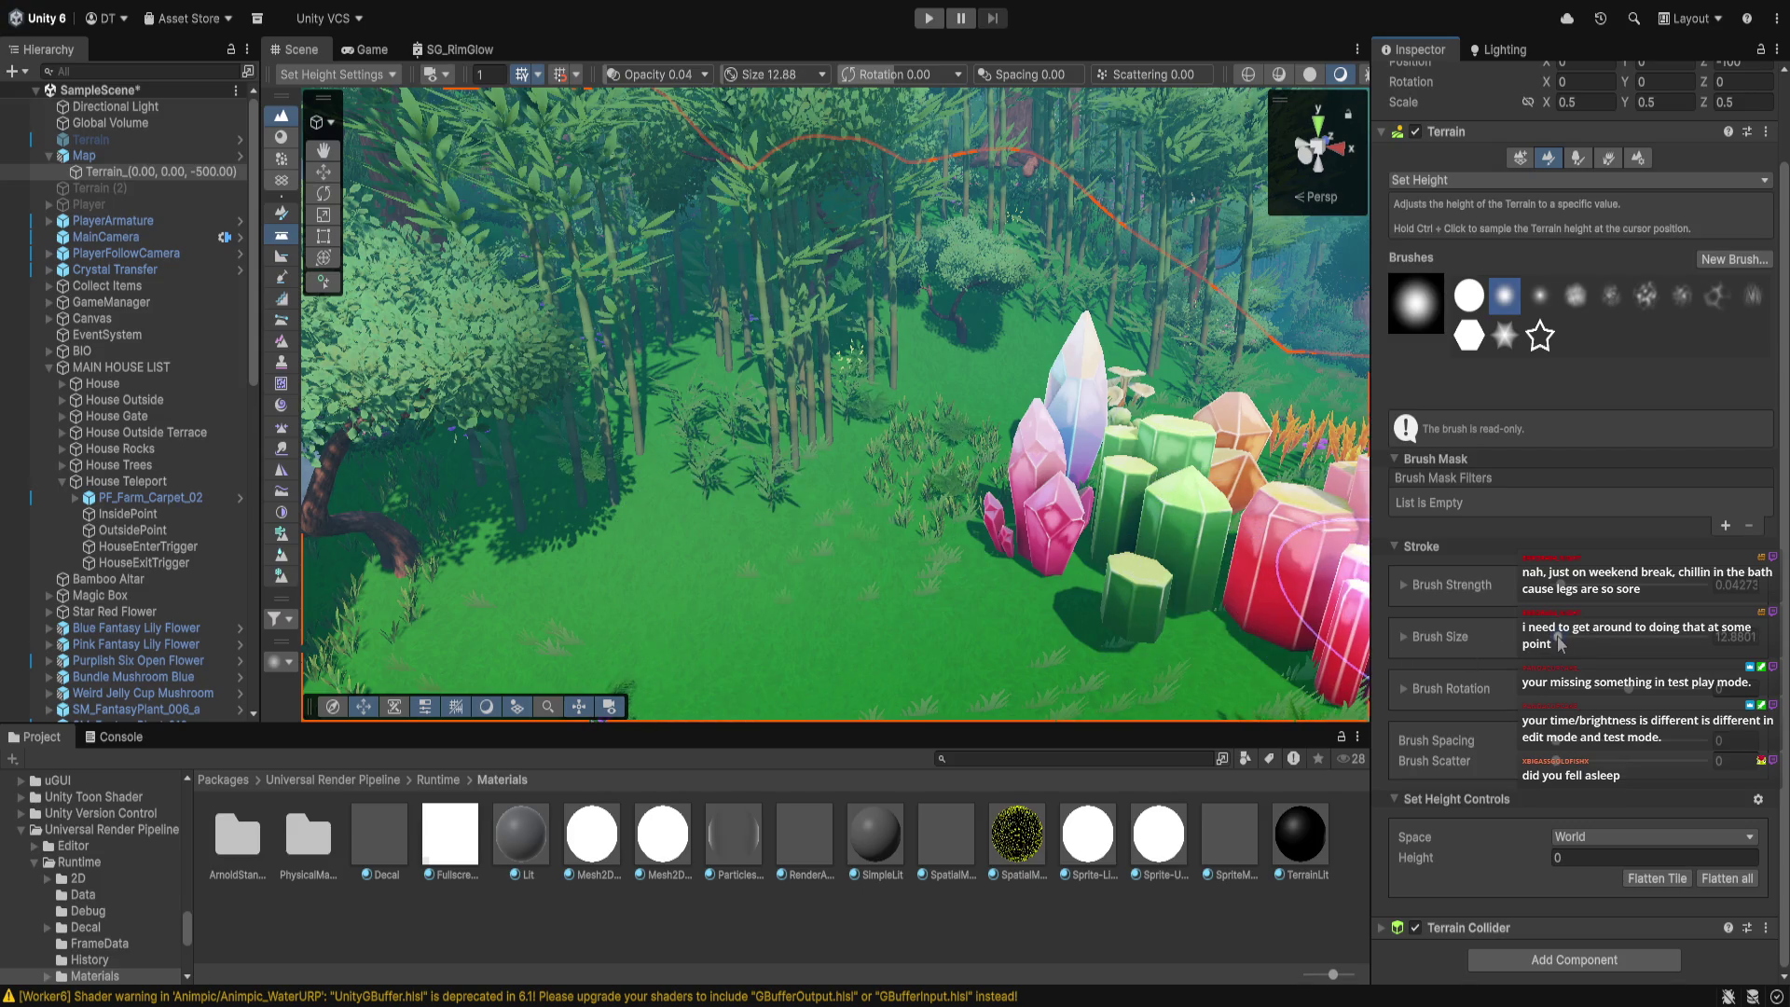
drag(1559, 643, 1553, 644)
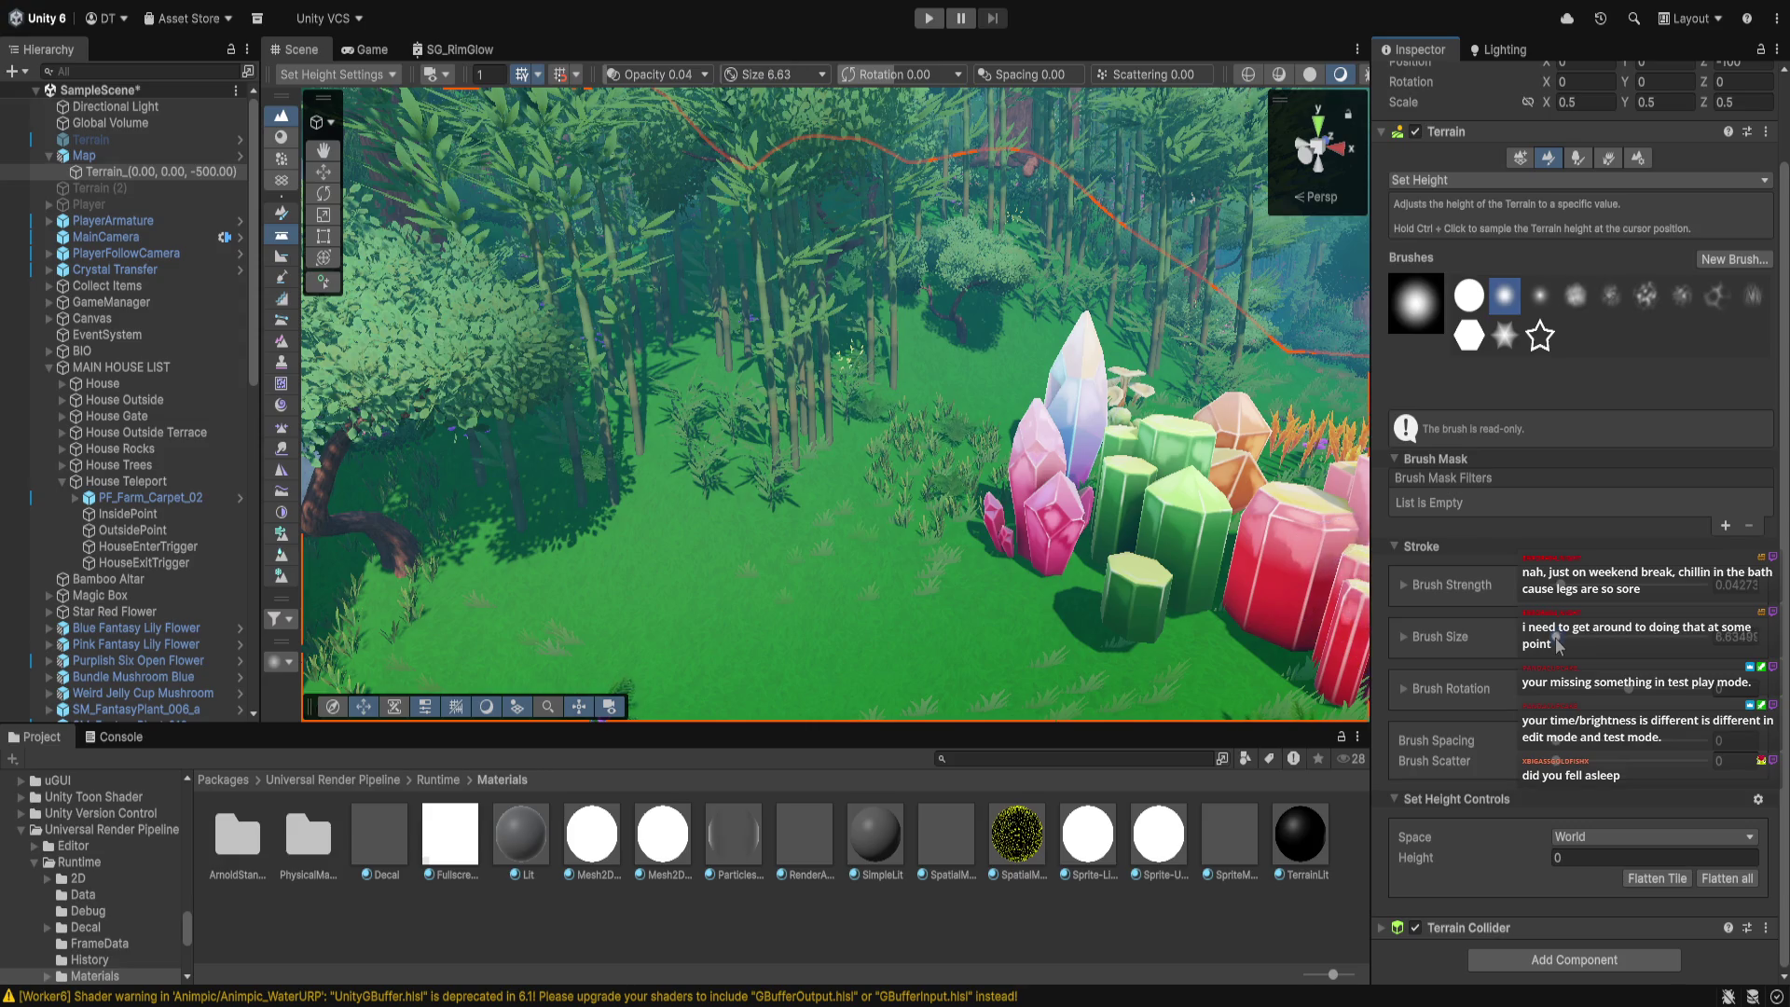
Set the target height to 10, after briefly entering 20
scroll(1124, 611, down, 5)
scroll(936, 650, down, 1)
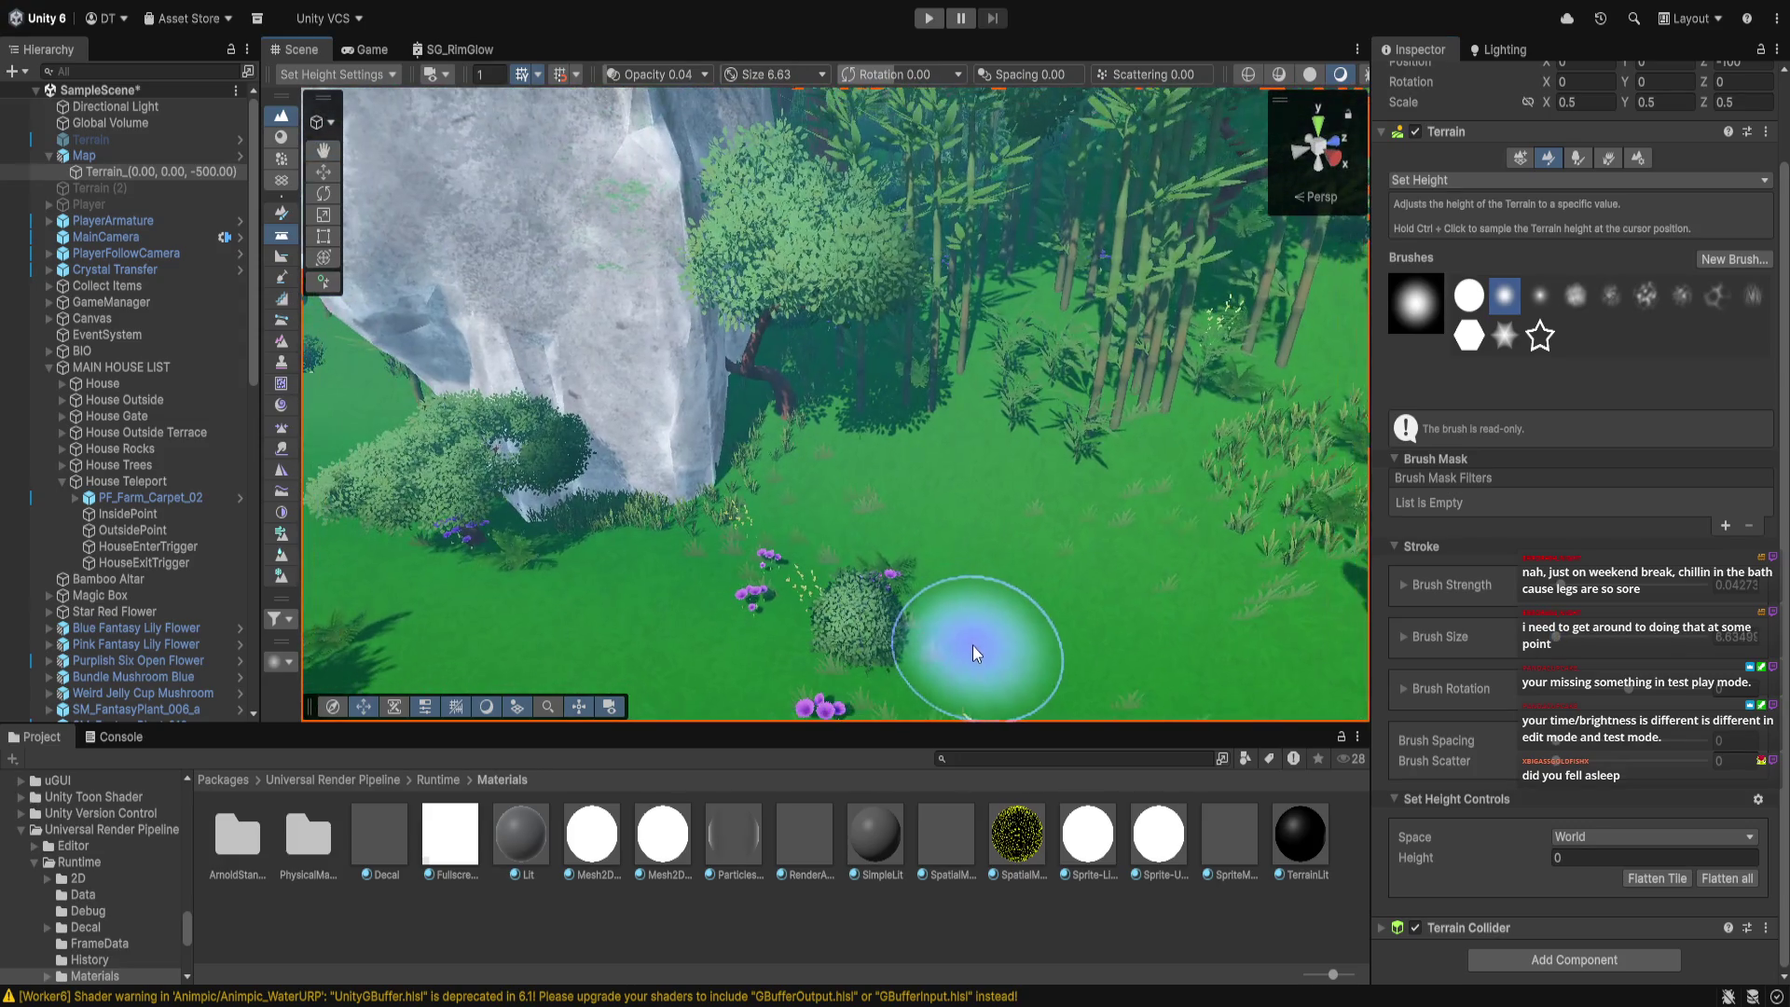
click(1497, 862)
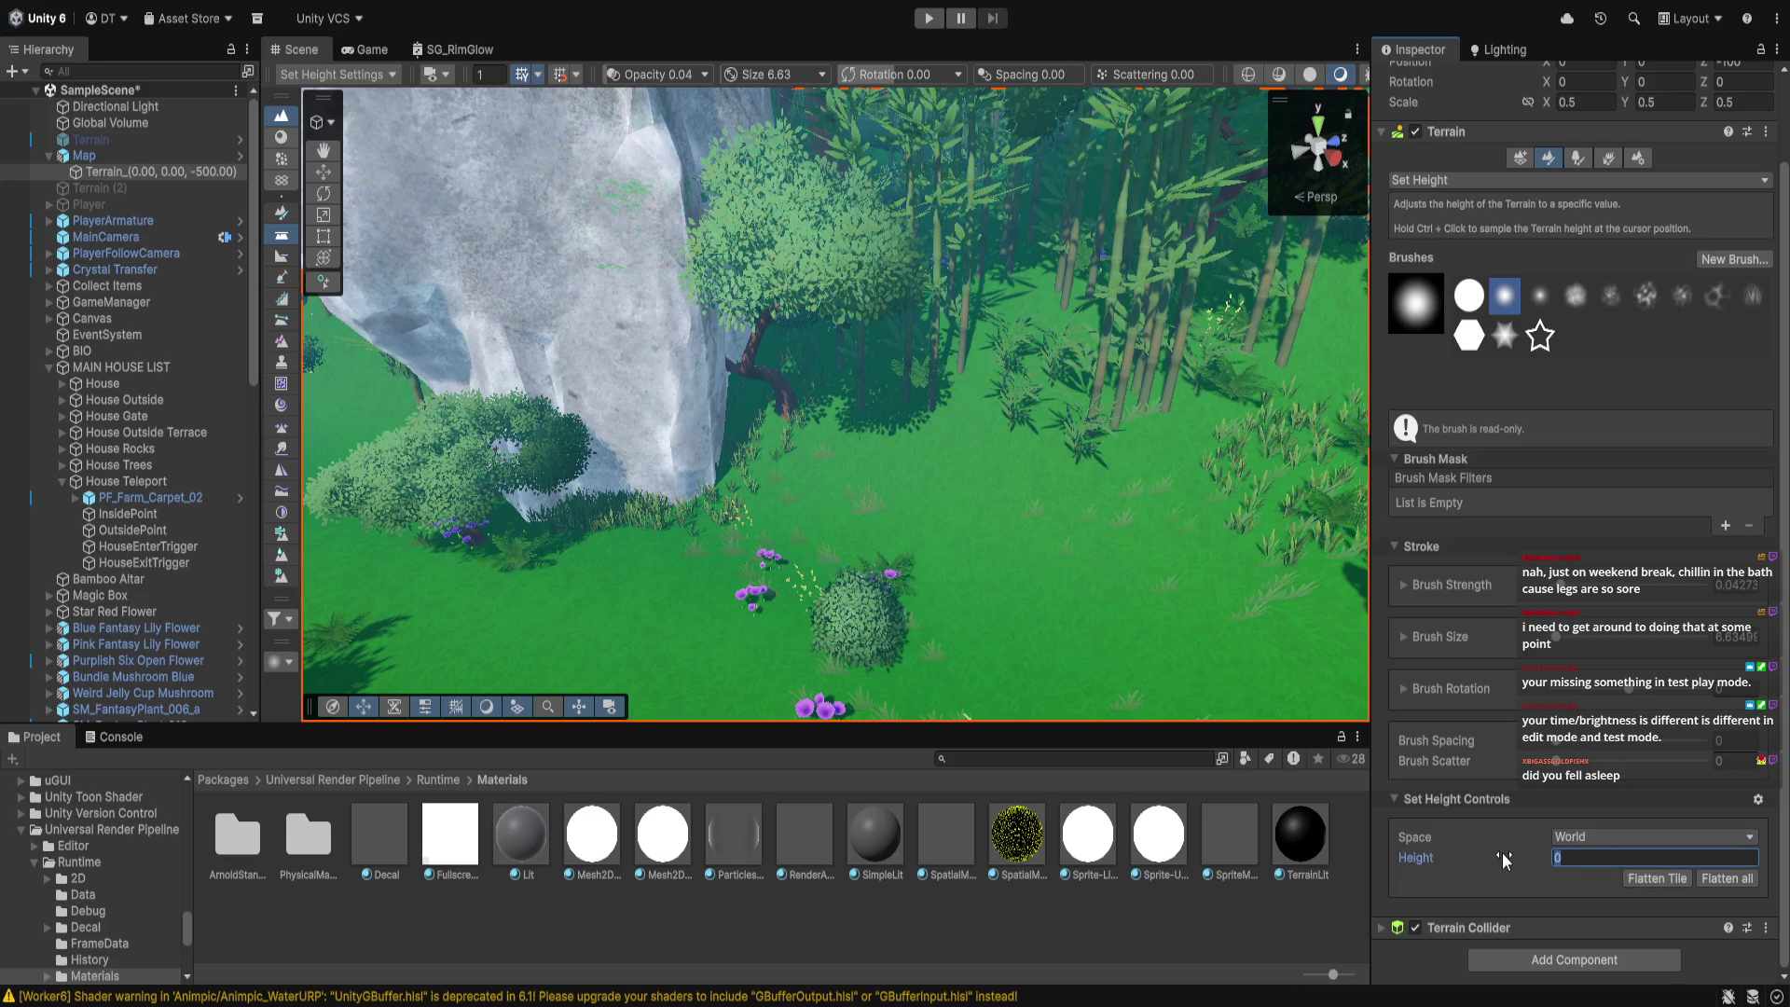
text(20)
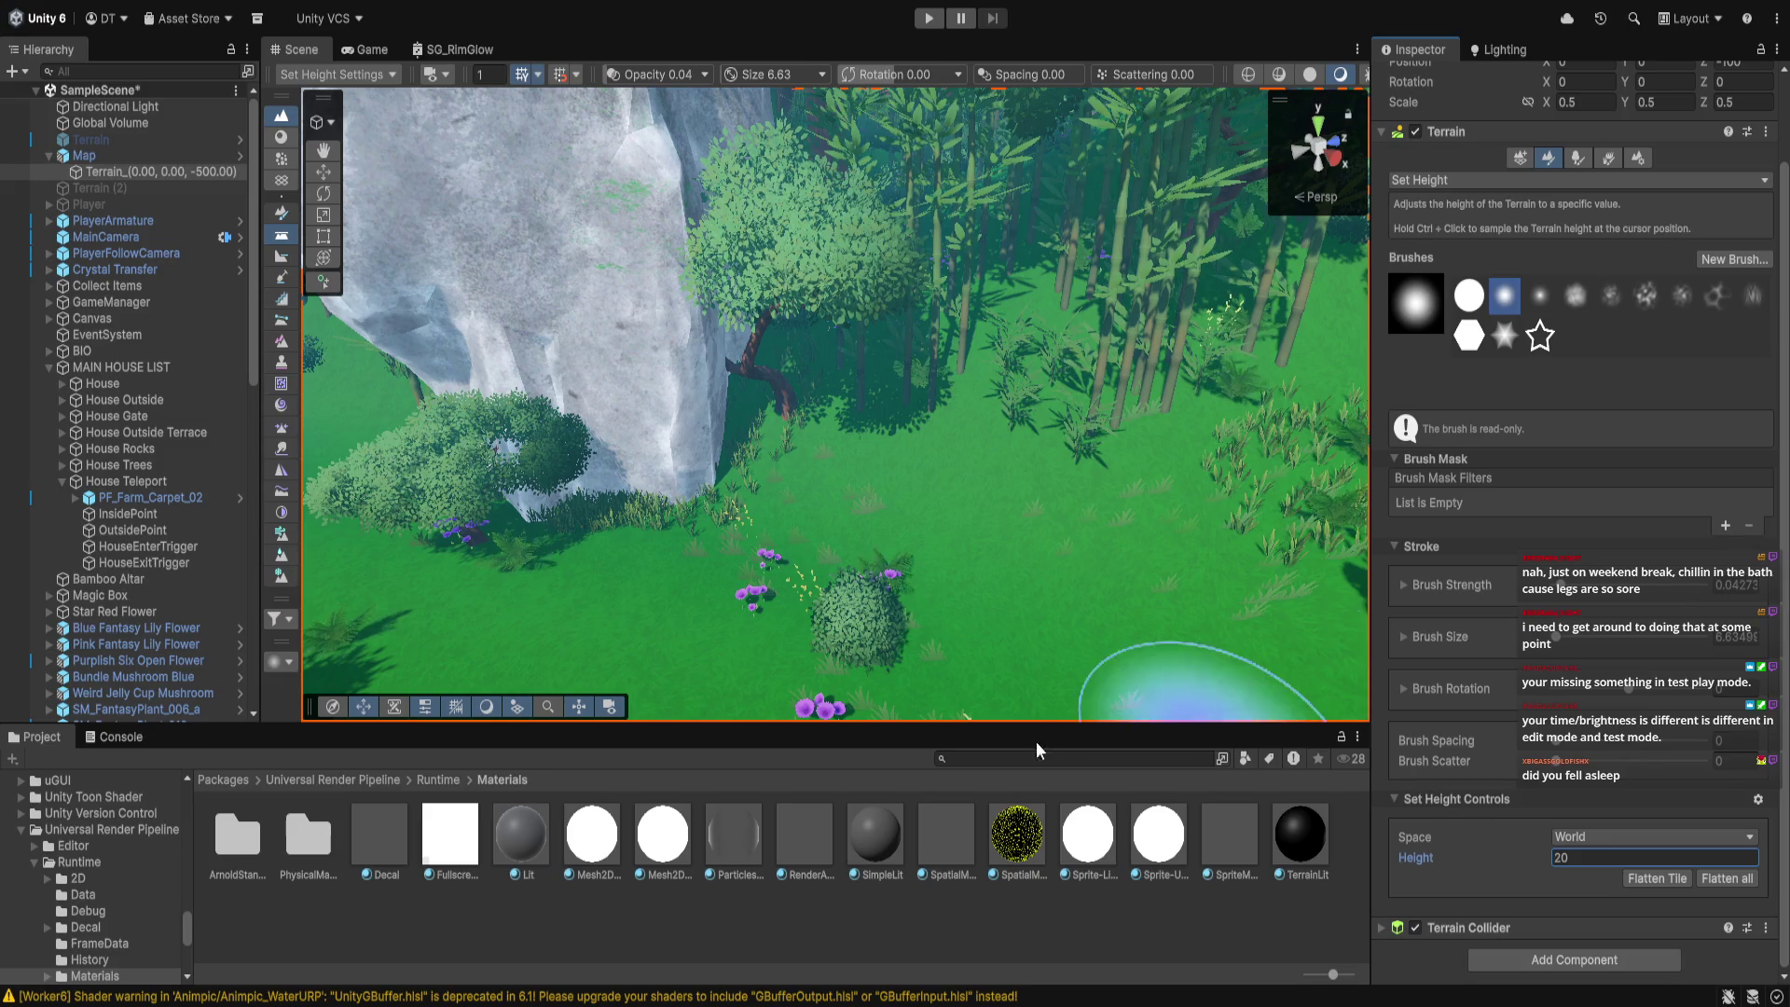
scroll(985, 590, up, 3)
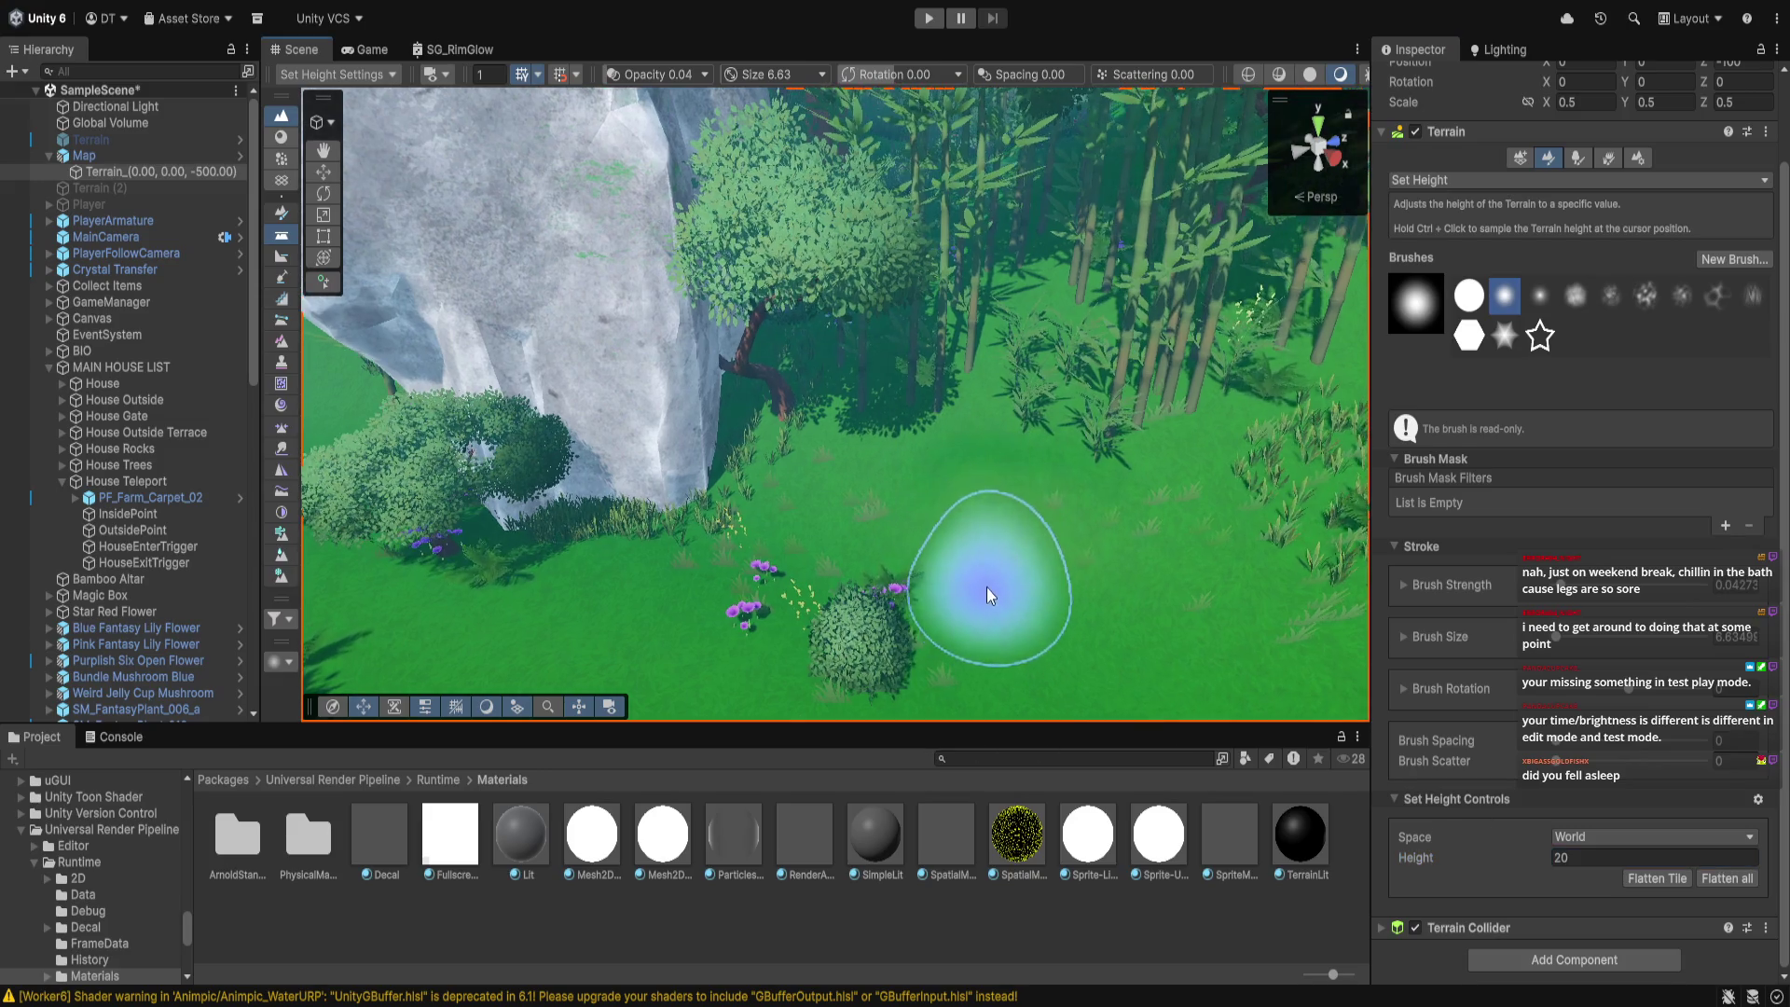
click(1526, 872)
text(1)
key(Return)
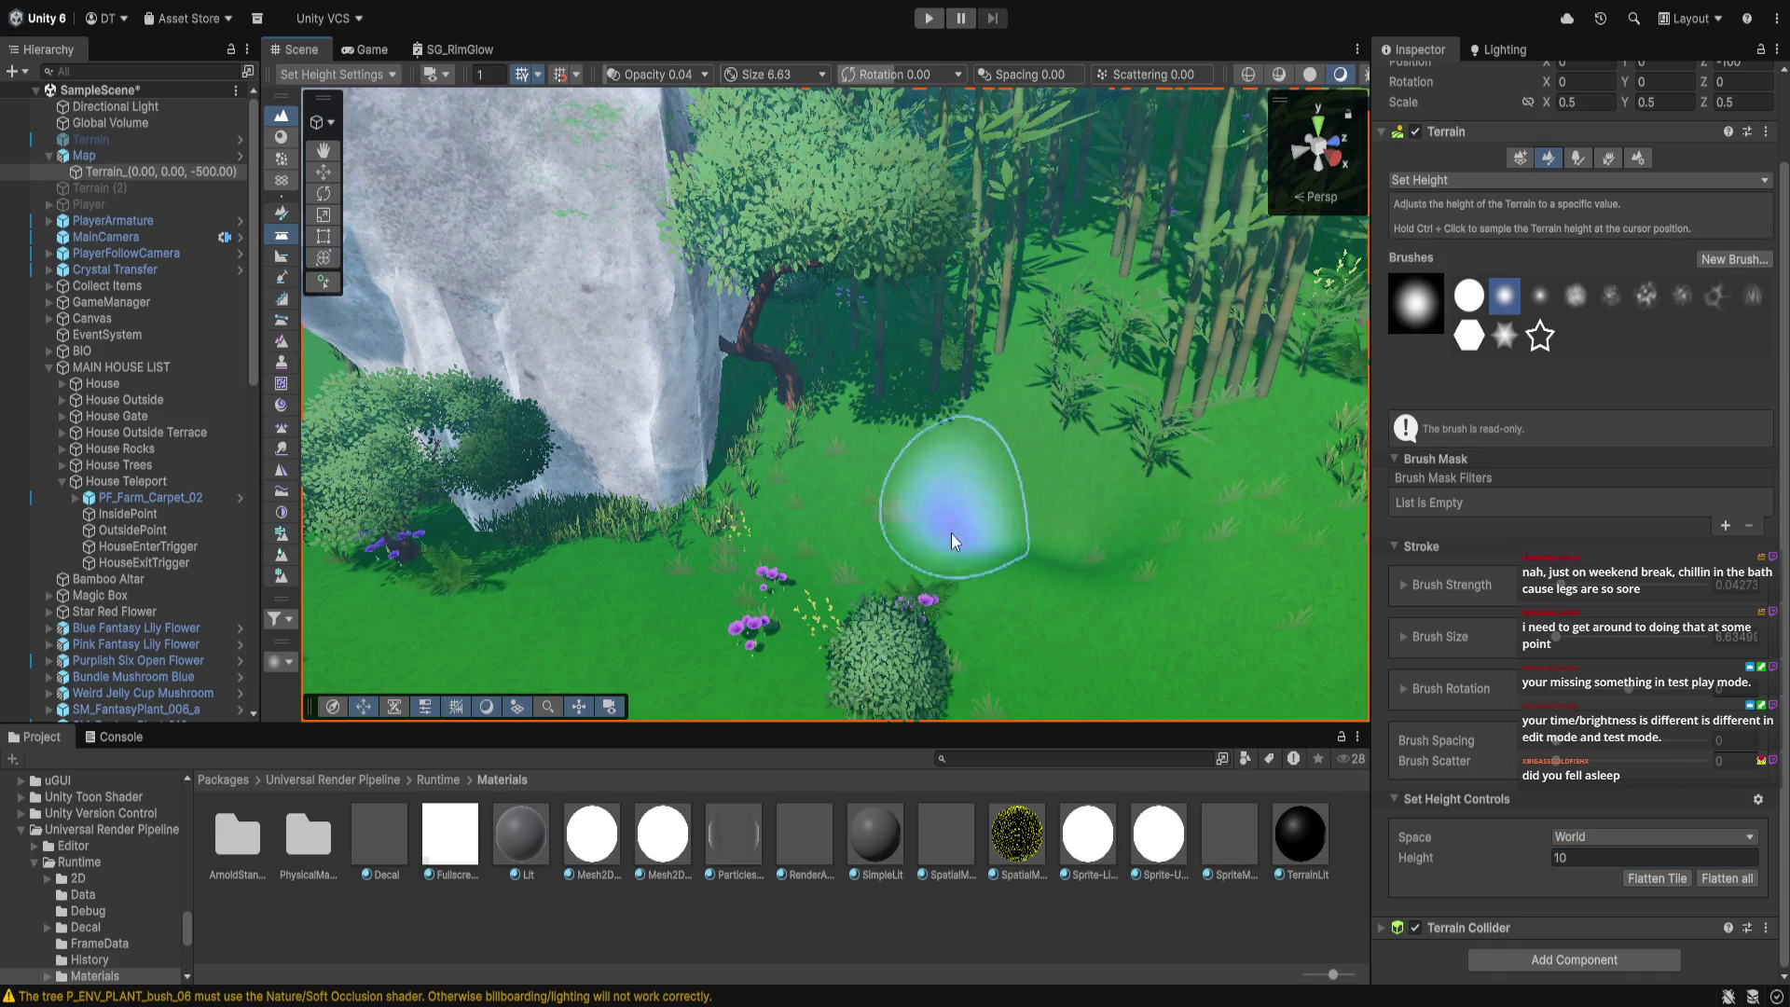
Raise a grass patch to the set height, then look around the crystals, flowers and bush
mouse_move(1014, 610)
mouse_down()
mouse_move(1117, 634)
mouse_move(884, 575)
mouse_move(1126, 618)
mouse_move(838, 561)
mouse_up()
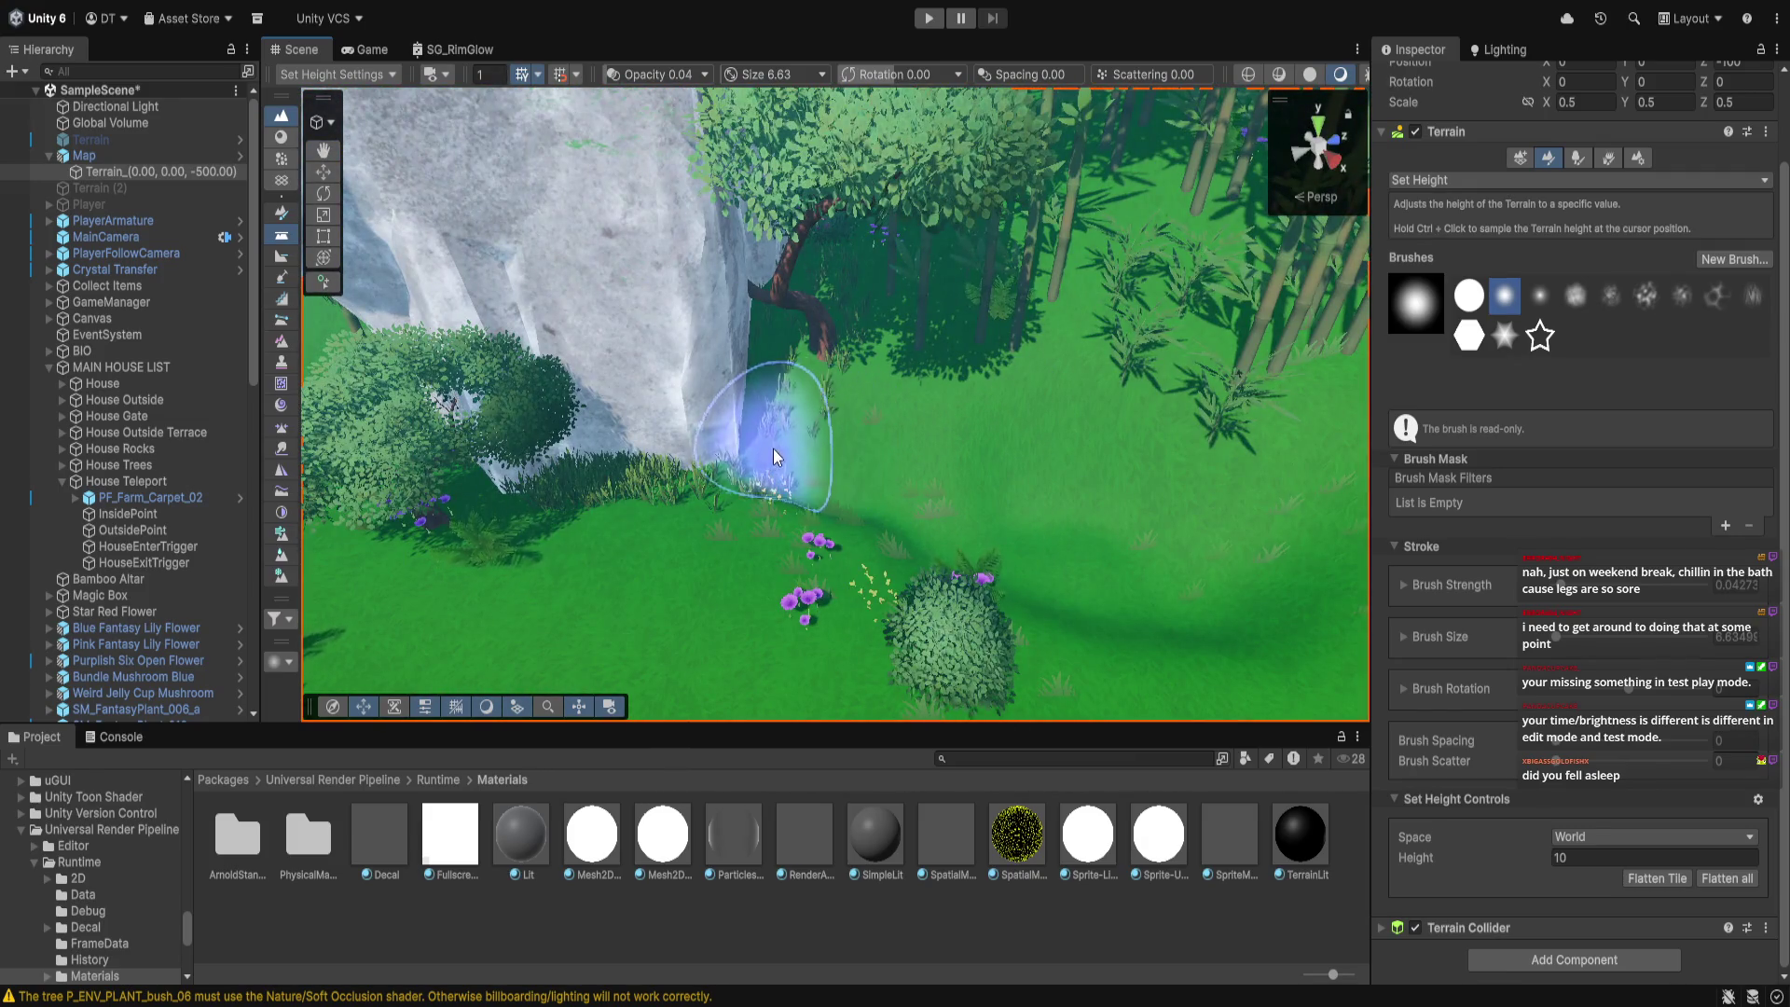
drag(934, 547, 881, 562)
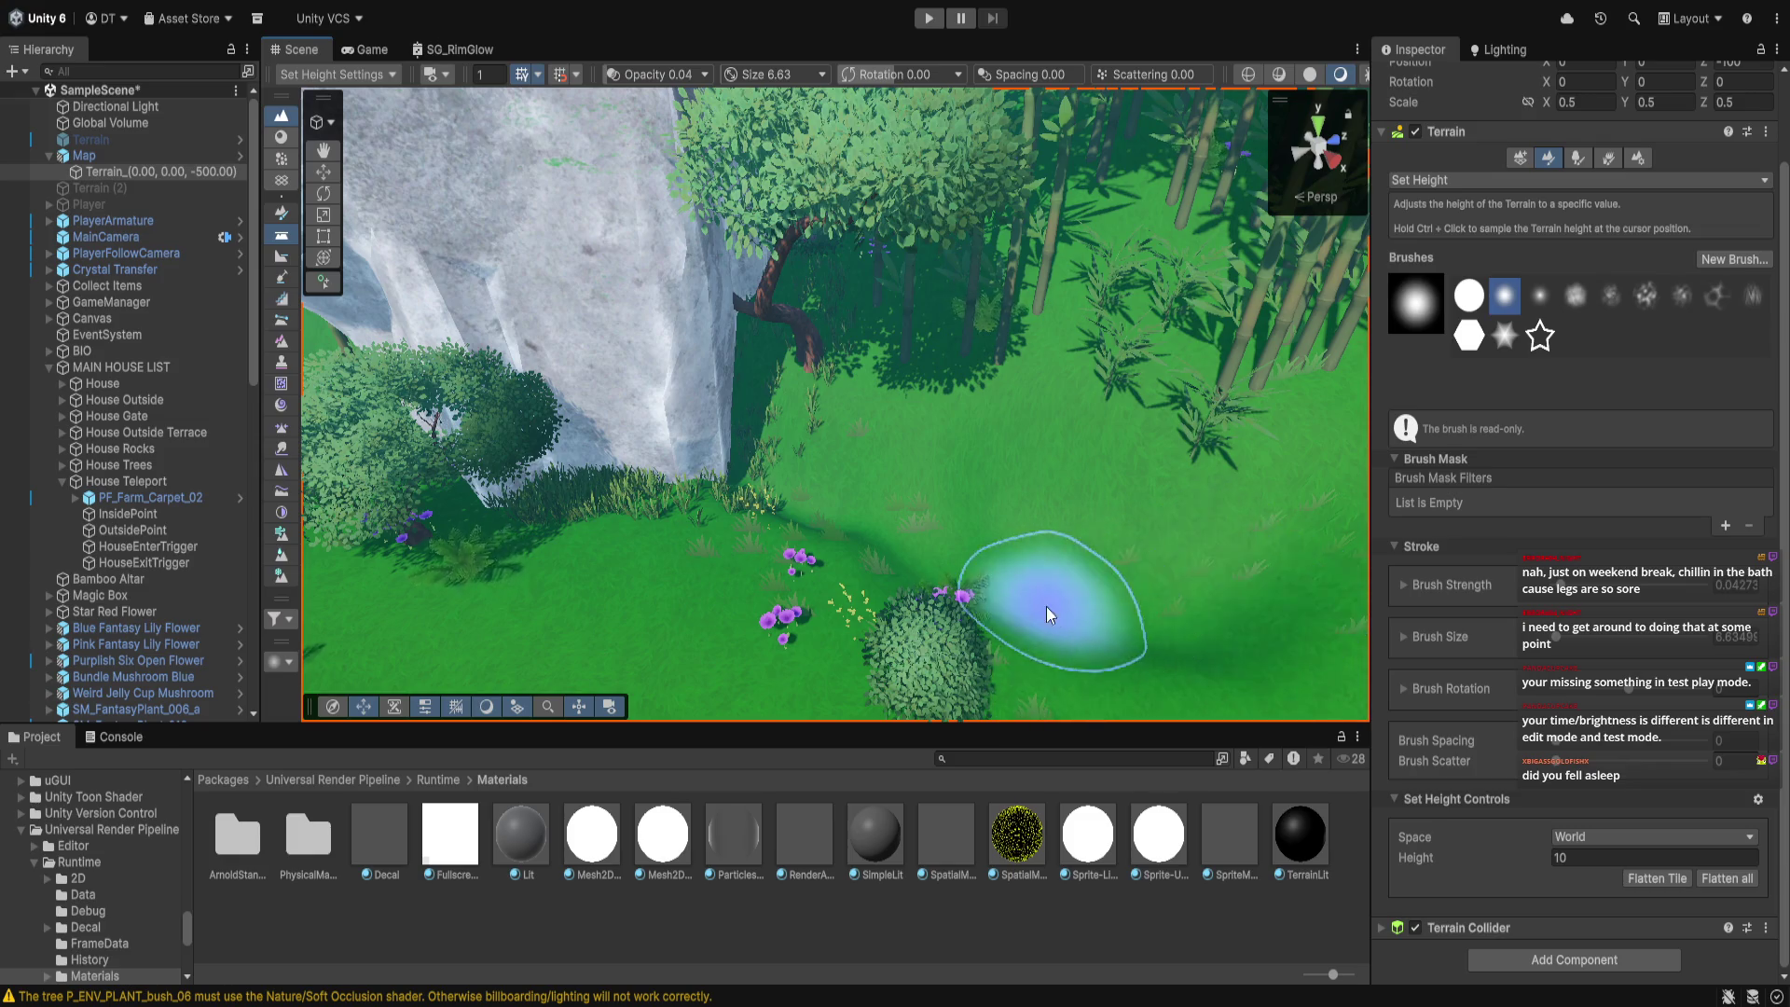
drag(1046, 606, 830, 496)
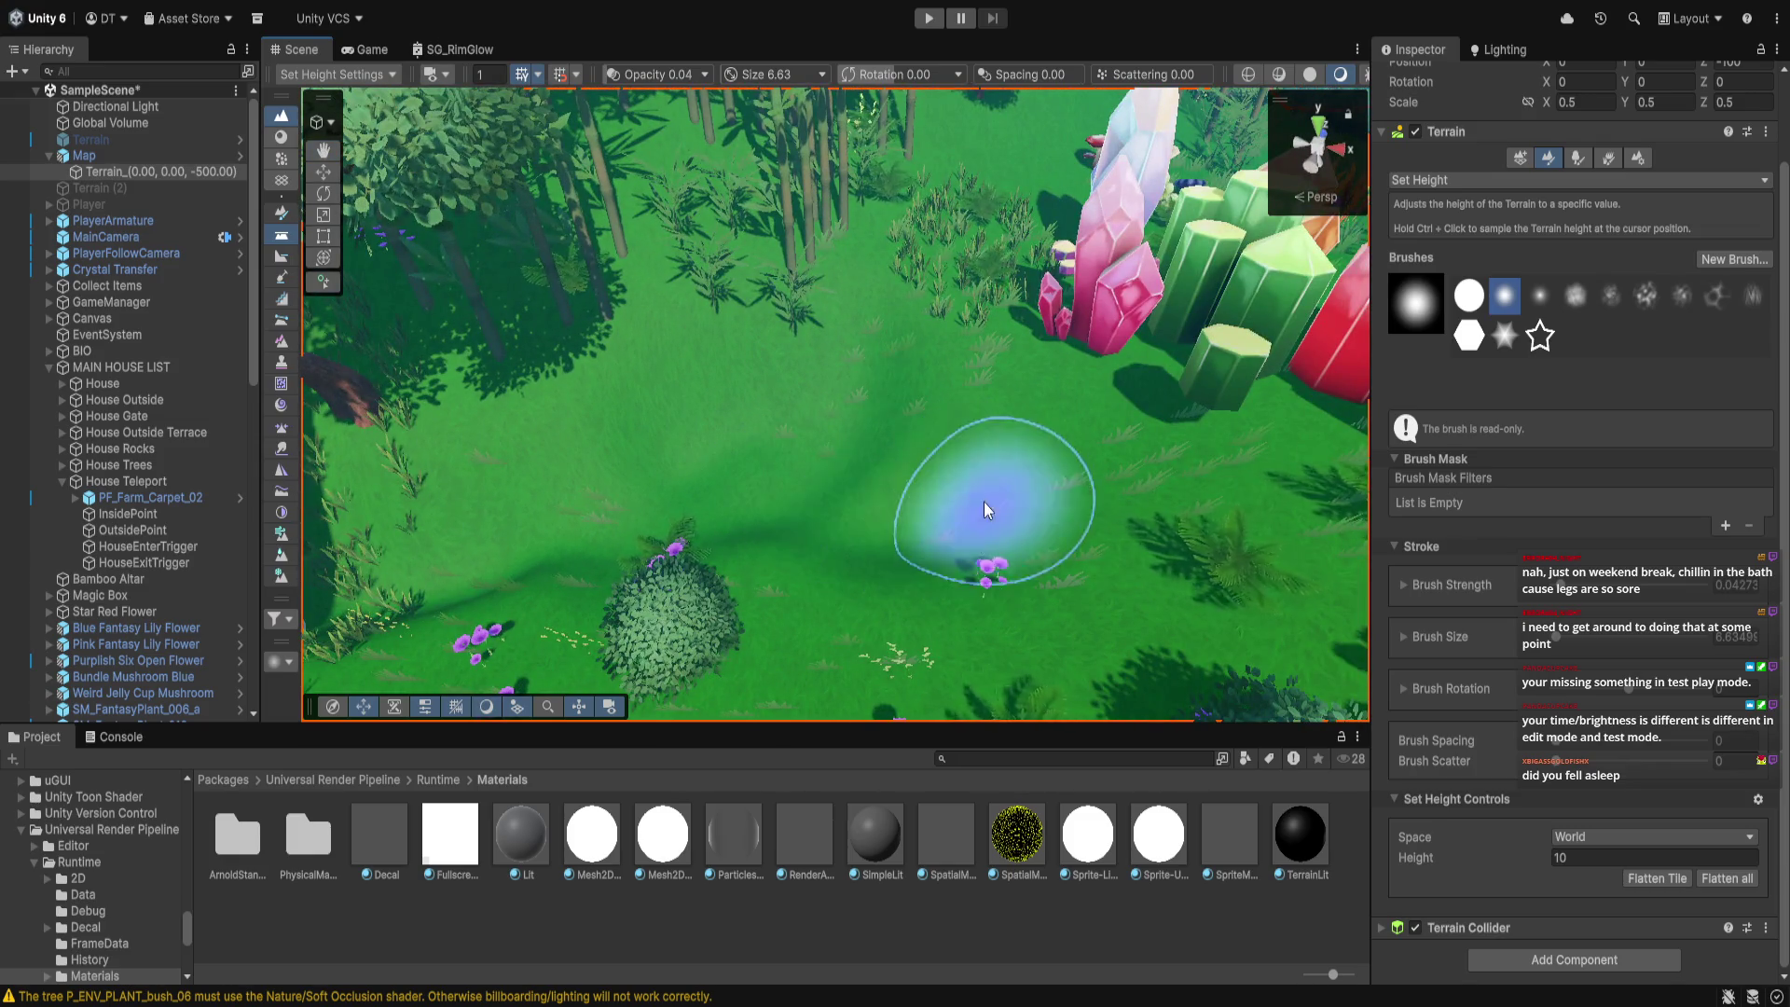
mouse_move(902, 501)
mouse_down()
mouse_move(941, 566)
mouse_move(1072, 485)
mouse_up()
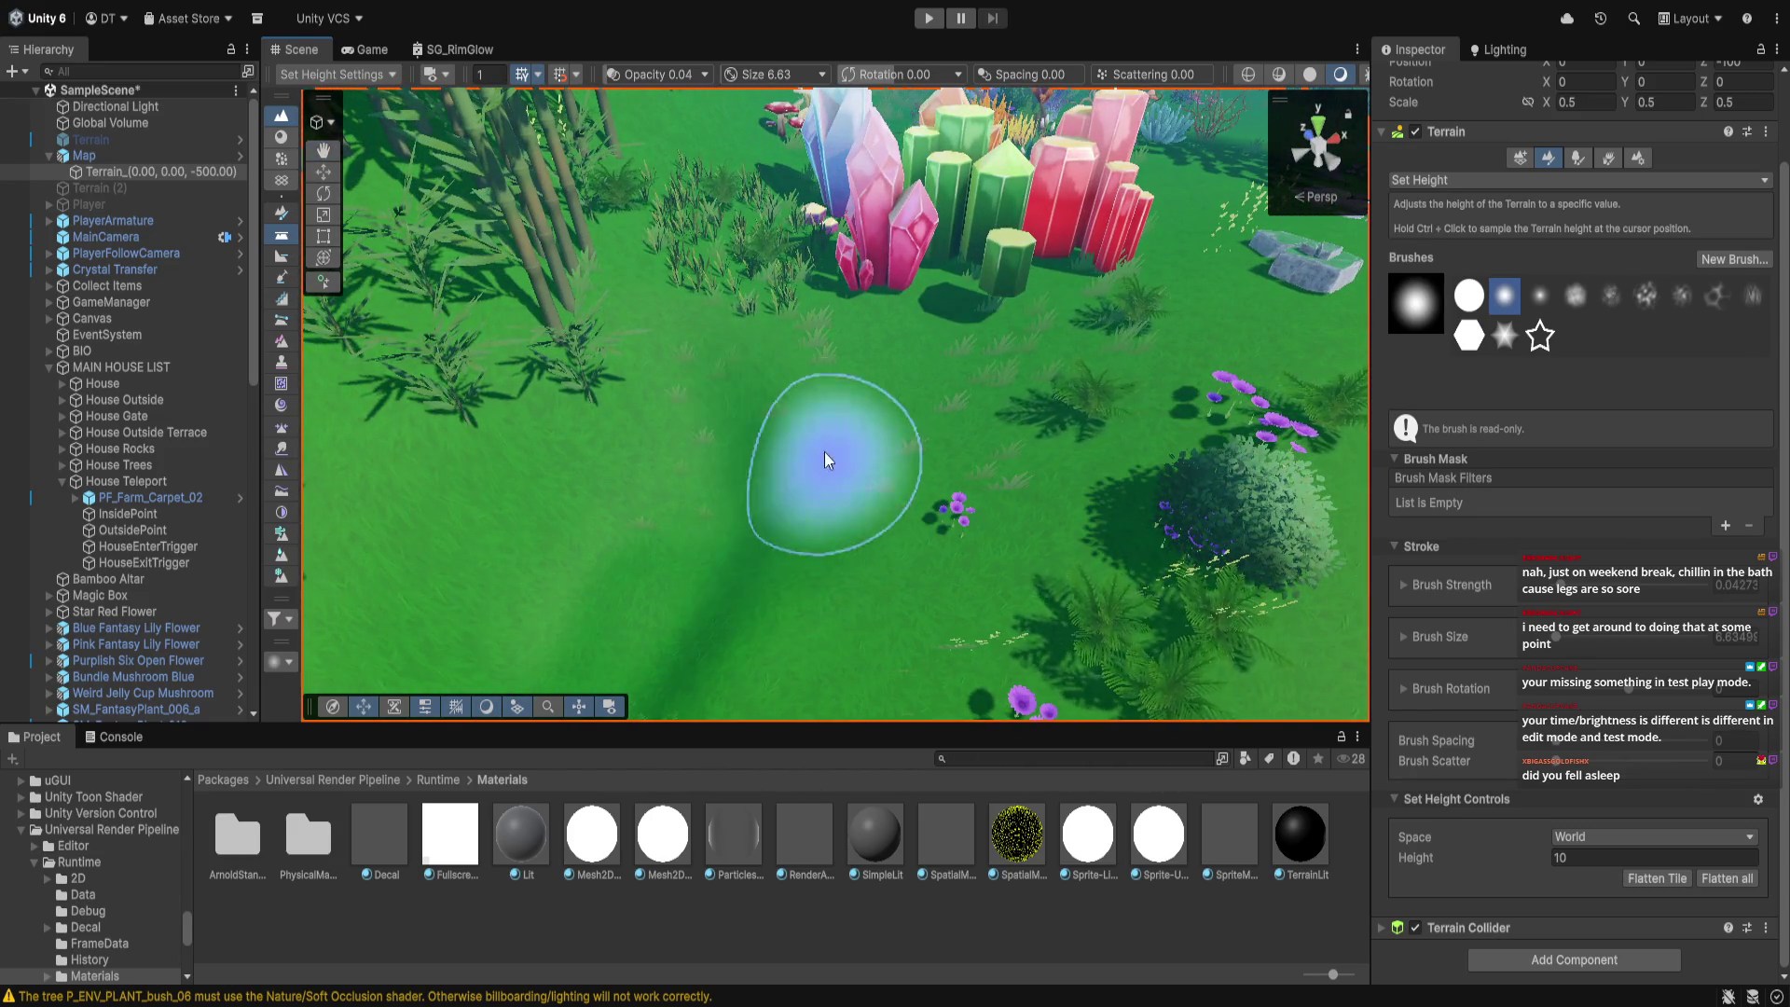
mouse_move(843, 589)
mouse_down()
mouse_move(943, 479)
mouse_move(832, 304)
mouse_up()
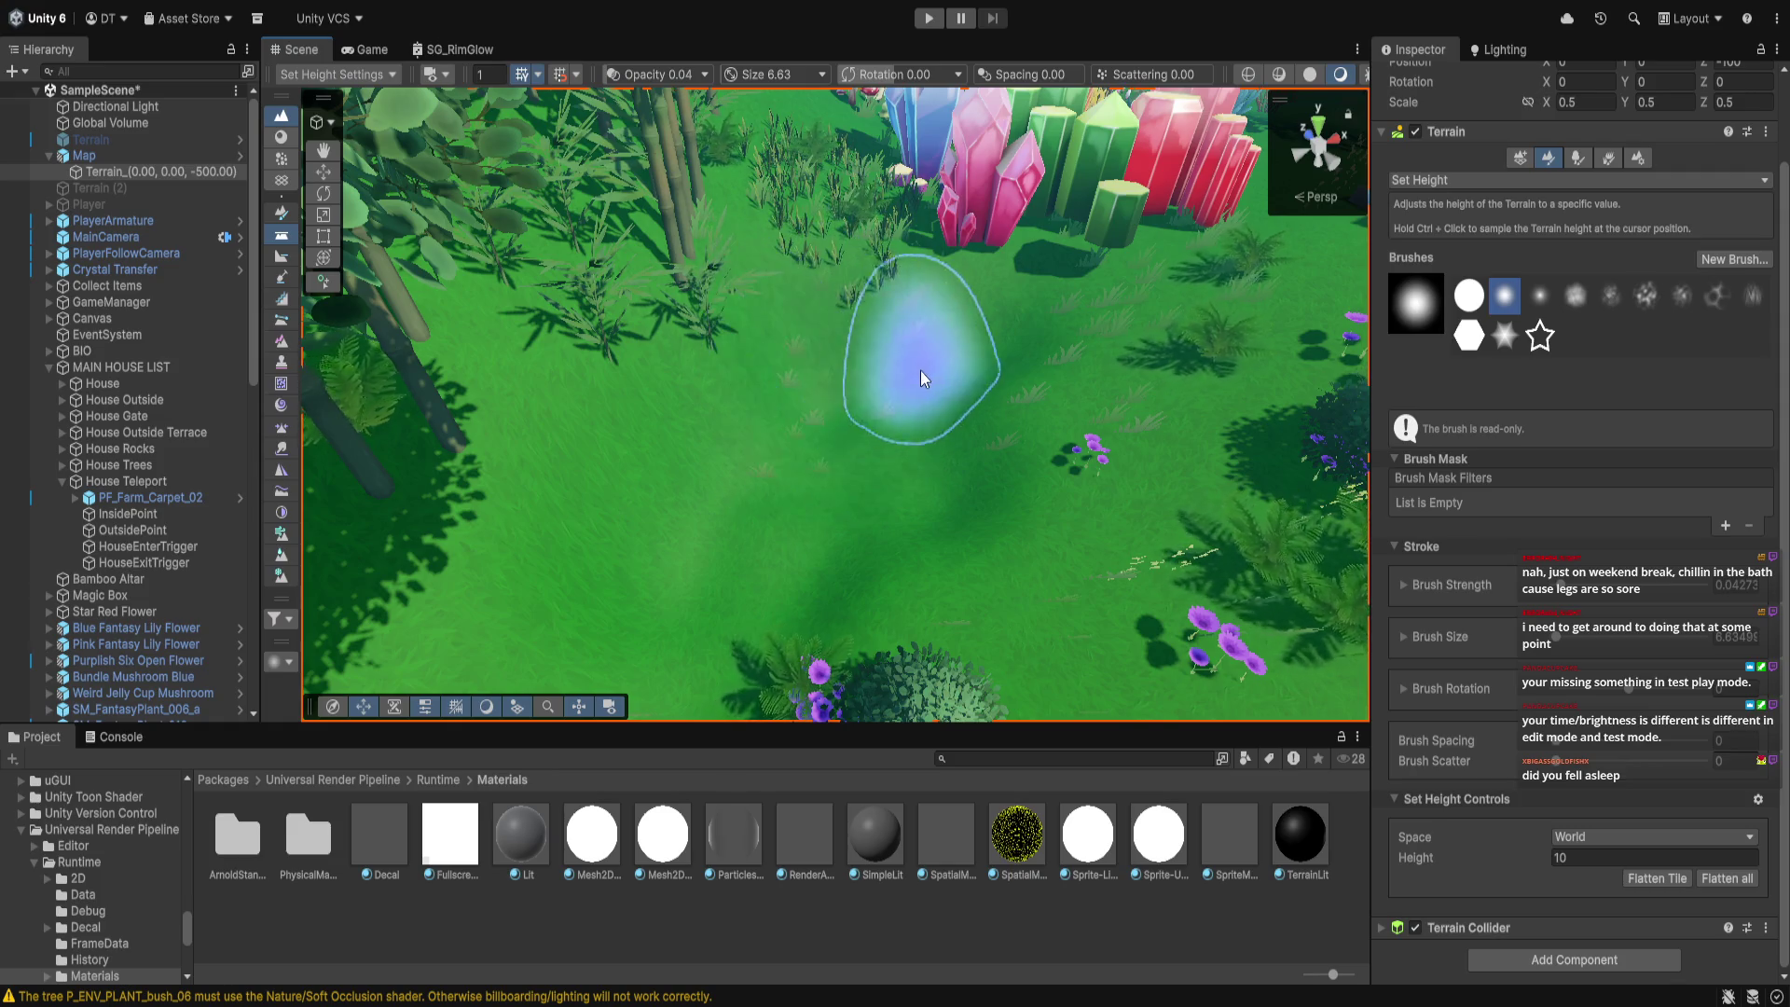
mouse_move(882, 481)
mouse_down()
mouse_move(798, 599)
mouse_move(579, 600)
mouse_move(899, 511)
mouse_move(316, 333)
mouse_move(824, 399)
mouse_move(771, 240)
mouse_move(755, 386)
mouse_up()
drag(807, 501, 594, 492)
mouse_move(593, 508)
mouse_down()
mouse_move(1099, 391)
mouse_move(1047, 492)
mouse_up()
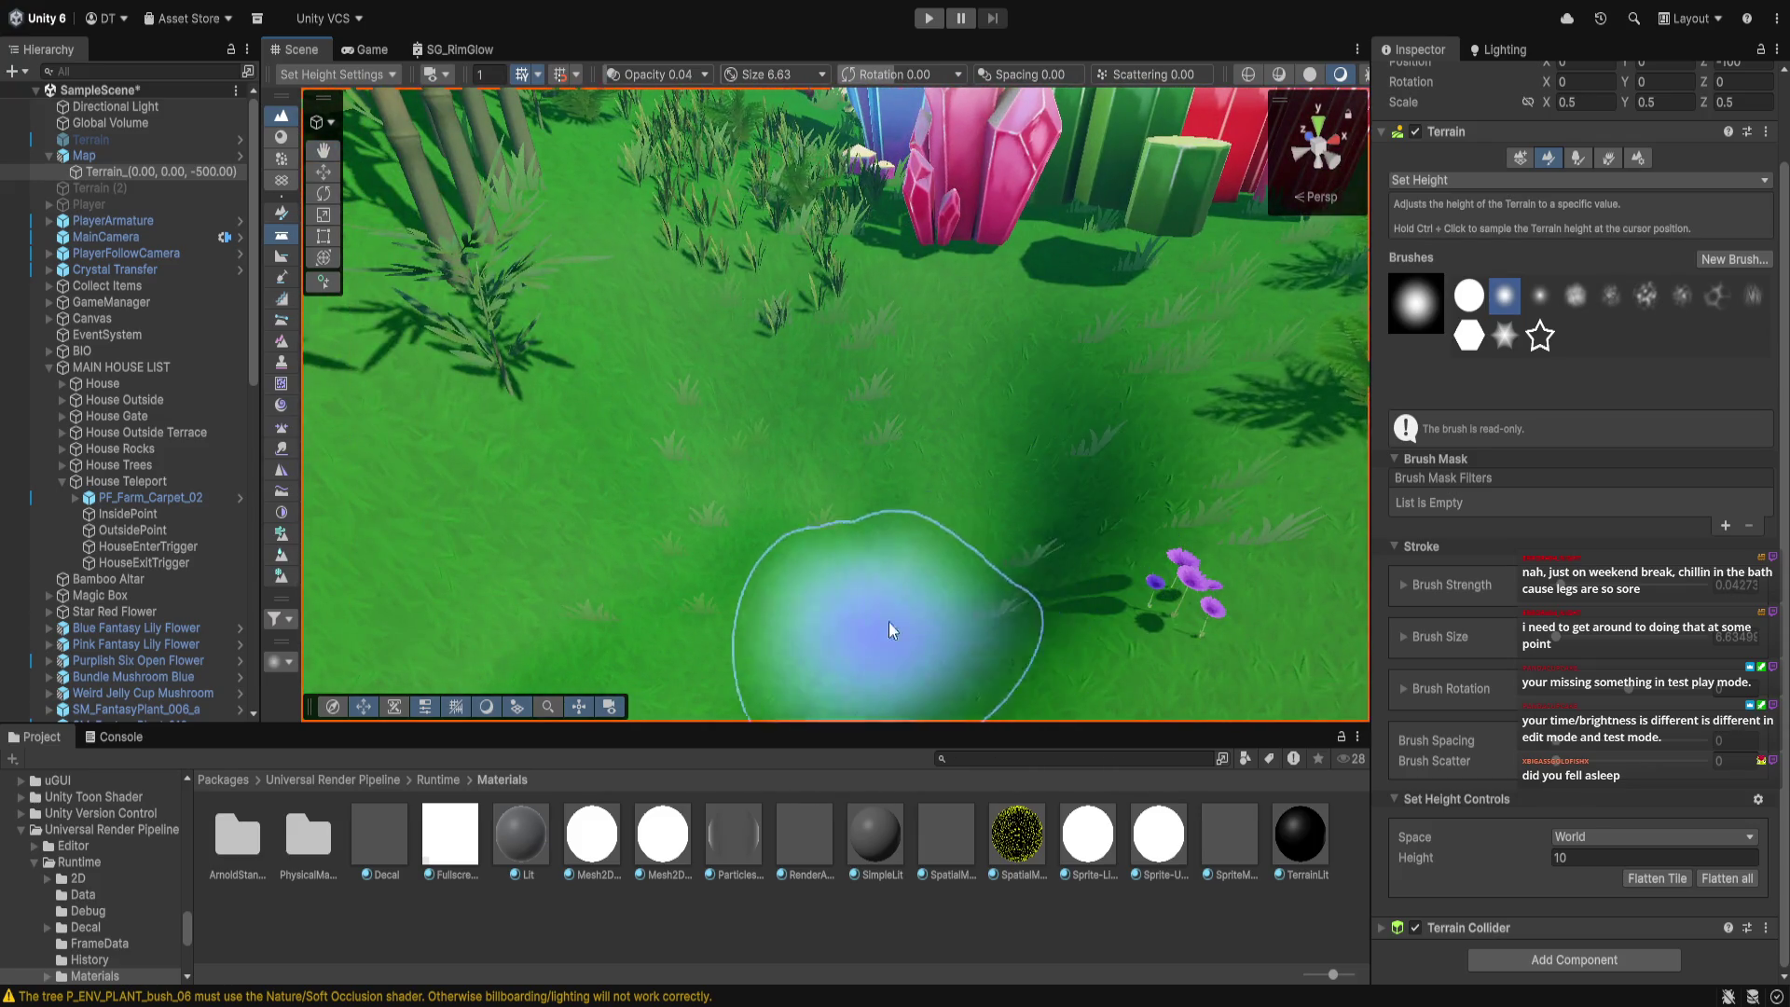
mouse_move(887, 623)
mouse_down()
mouse_move(1098, 445)
mouse_move(1059, 448)
mouse_move(1059, 559)
mouse_move(742, 389)
mouse_move(1159, 168)
mouse_move(740, 339)
mouse_move(960, 315)
mouse_up()
Flatten a terrain stroke at height 15 and sample the terrain height at a spot
scroll(744, 390, down, 3)
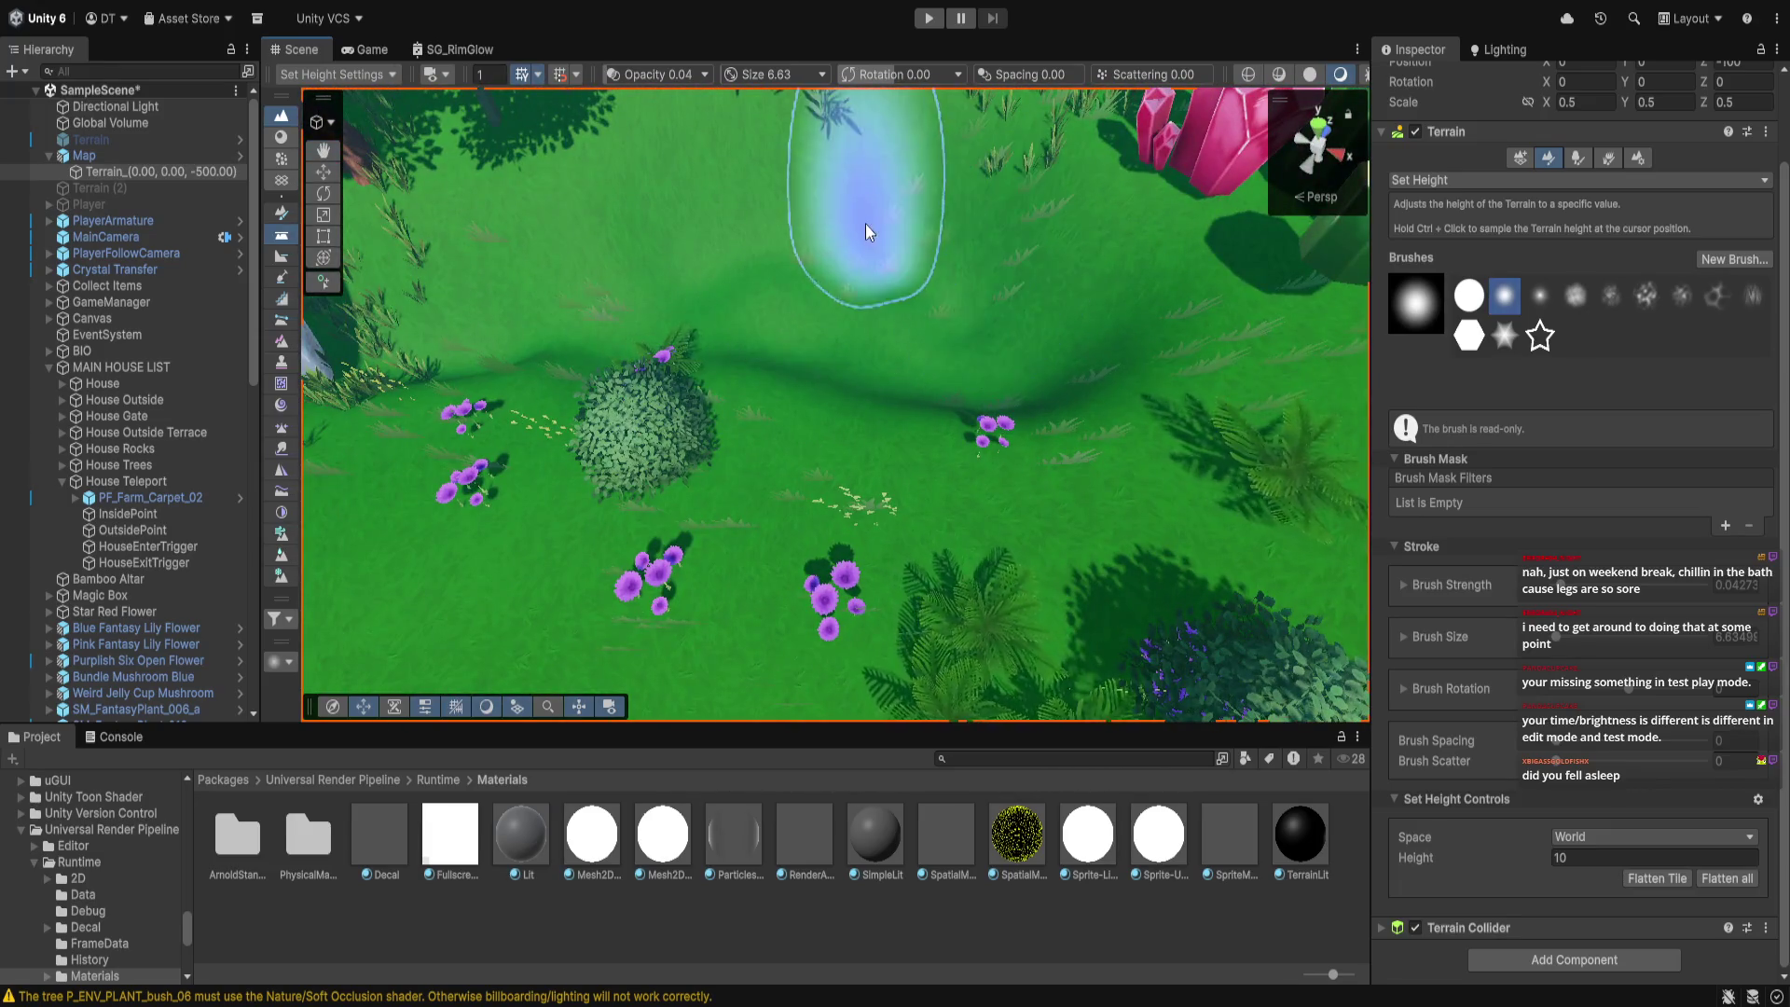
click(1582, 860)
text(15)
mouse_move(1068, 436)
mouse_down()
mouse_move(886, 309)
mouse_move(1011, 351)
mouse_move(837, 339)
mouse_up()
scroll(886, 363, up, 5)
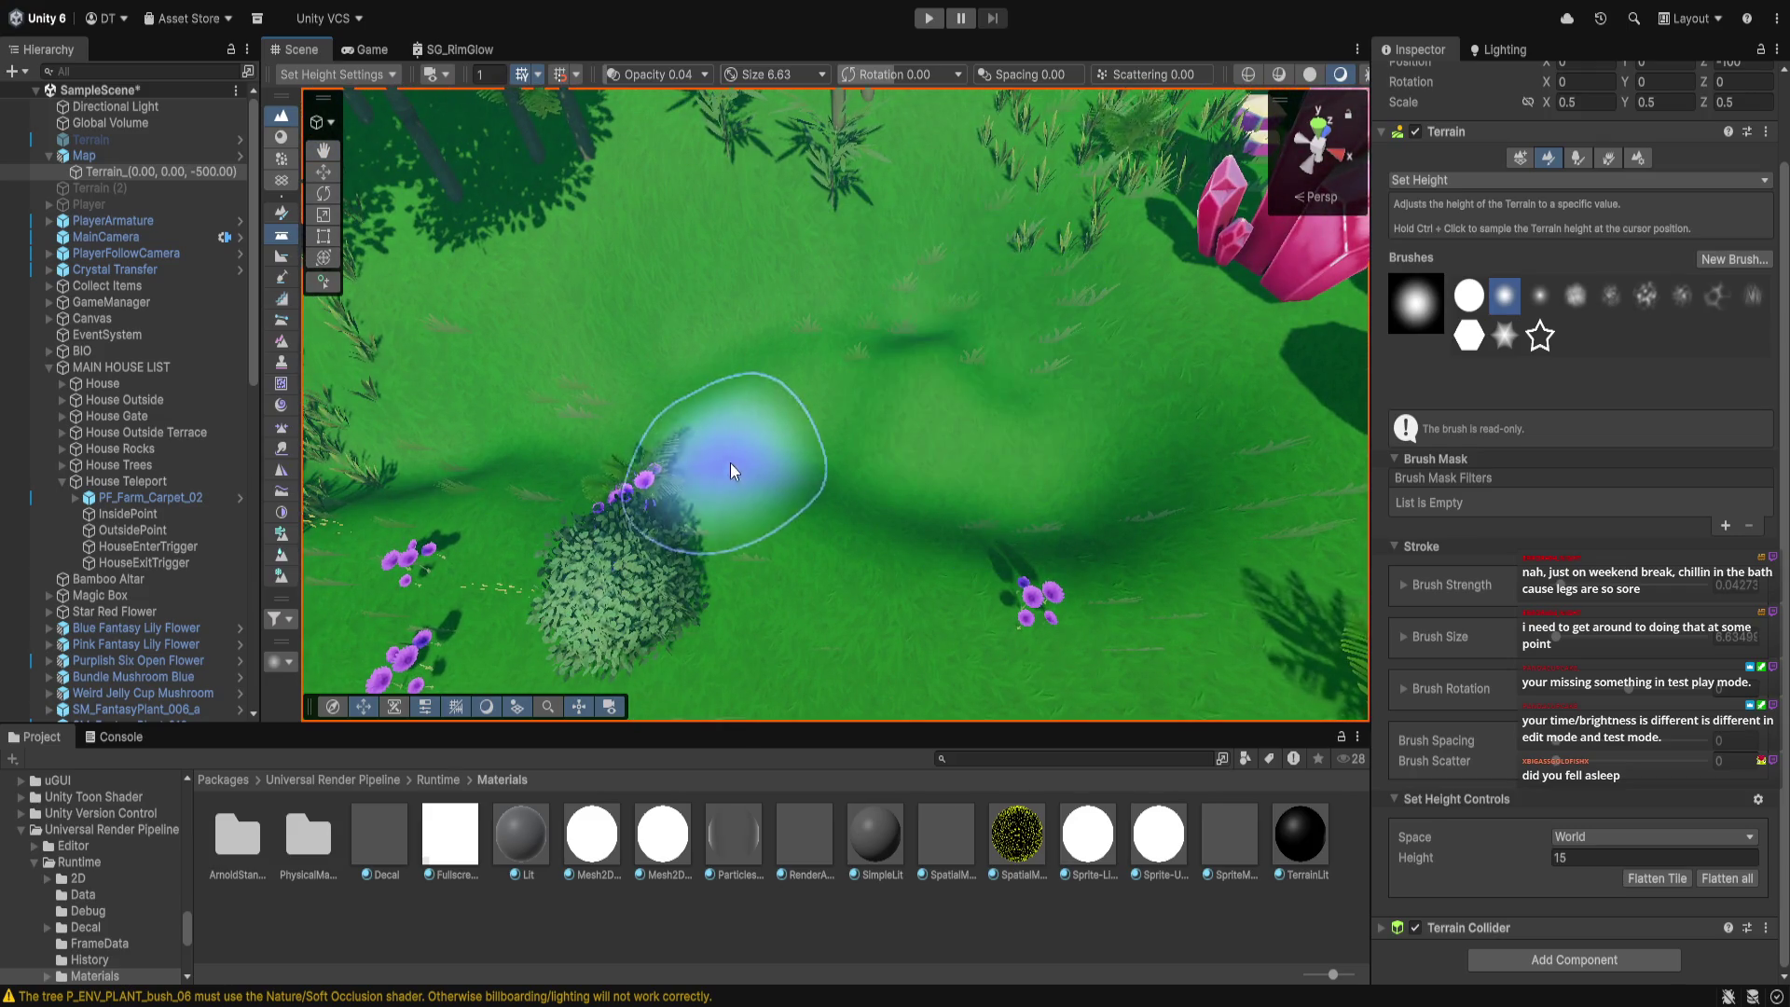
ctrl+click(867, 361)
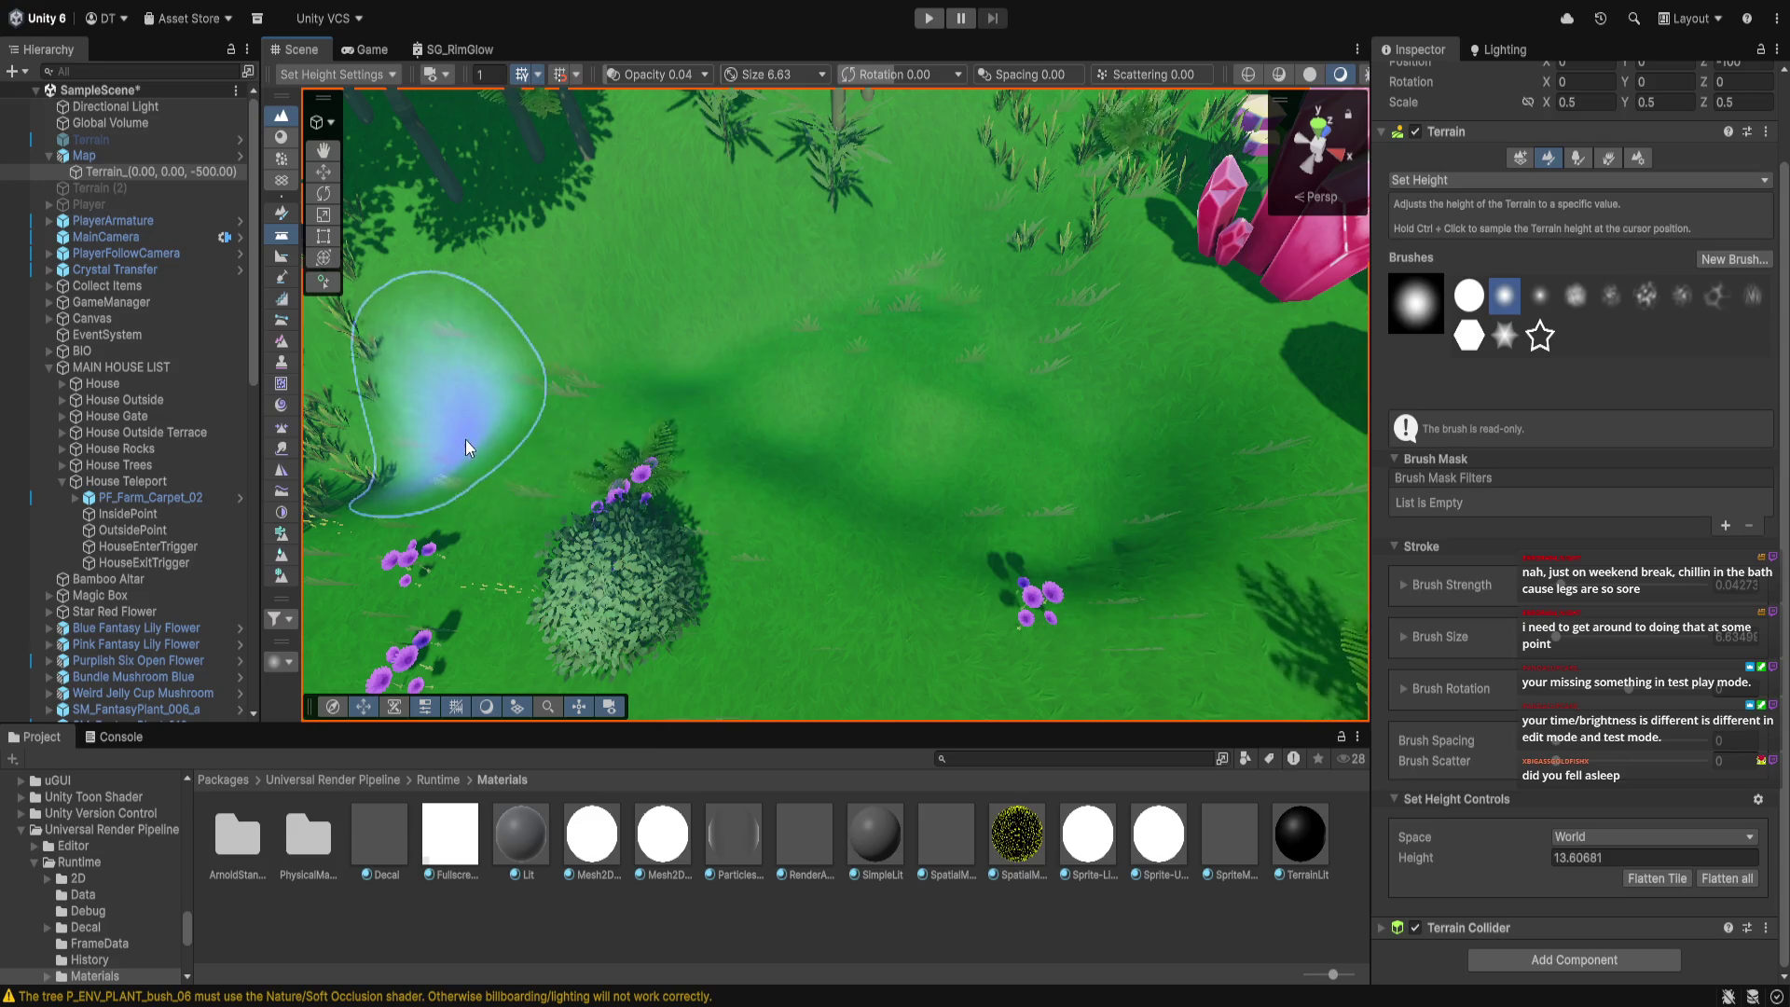
Set the target height to 11 and collapse the MAIN HOUSE LIST group
scroll(826, 533, down, 2)
mouse_move(825, 528)
mouse_down()
mouse_move(998, 458)
mouse_move(804, 606)
mouse_move(1247, 523)
mouse_move(978, 401)
mouse_move(1212, 606)
mouse_up()
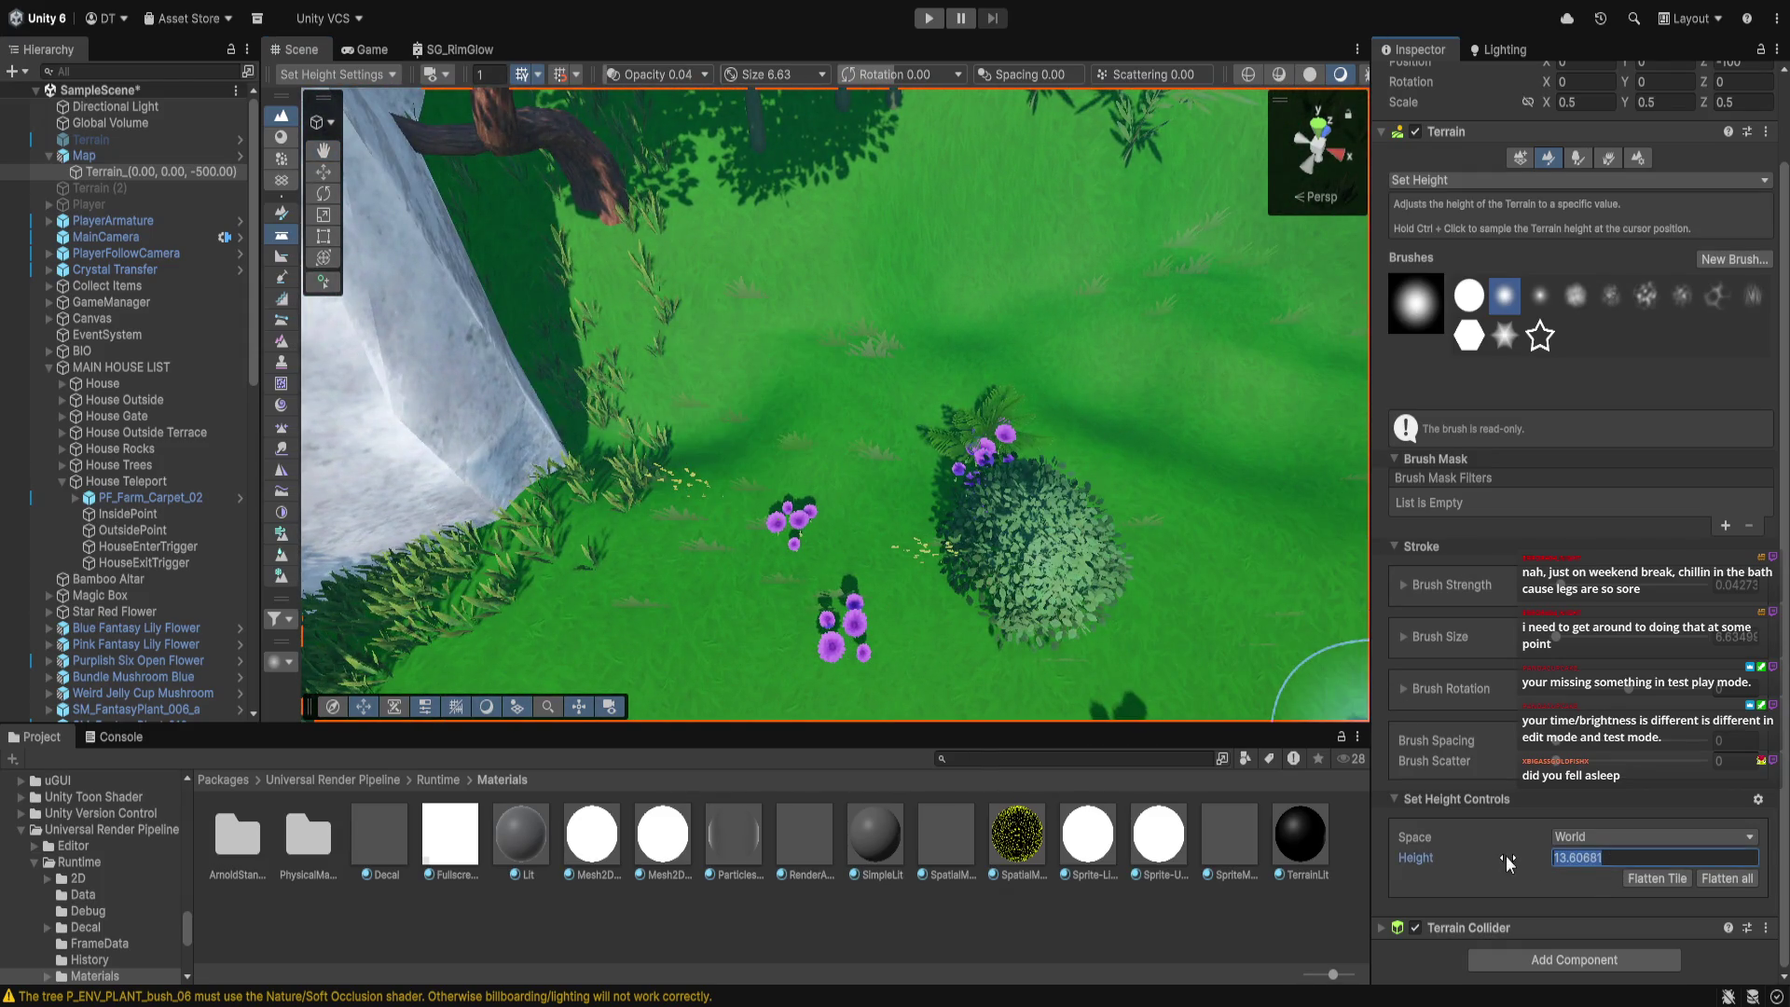
text(11)
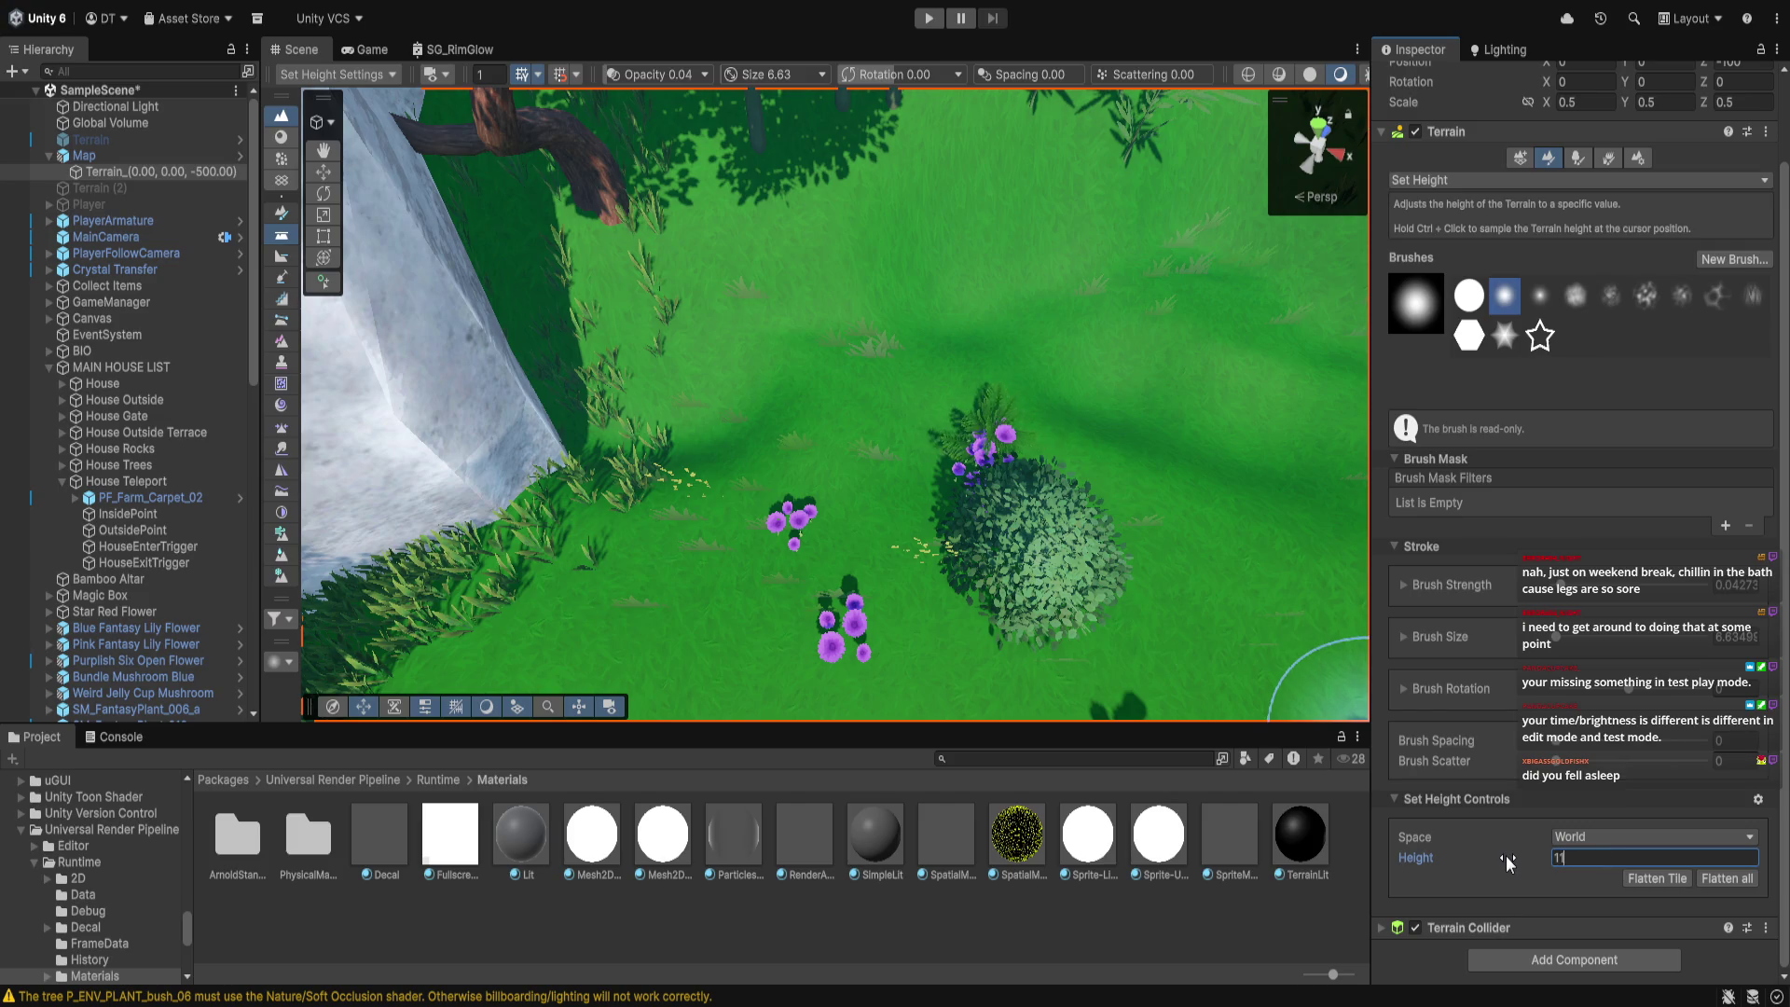
key(Return)
mouse_move(965, 405)
mouse_down()
mouse_move(752, 500)
mouse_move(755, 373)
mouse_up()
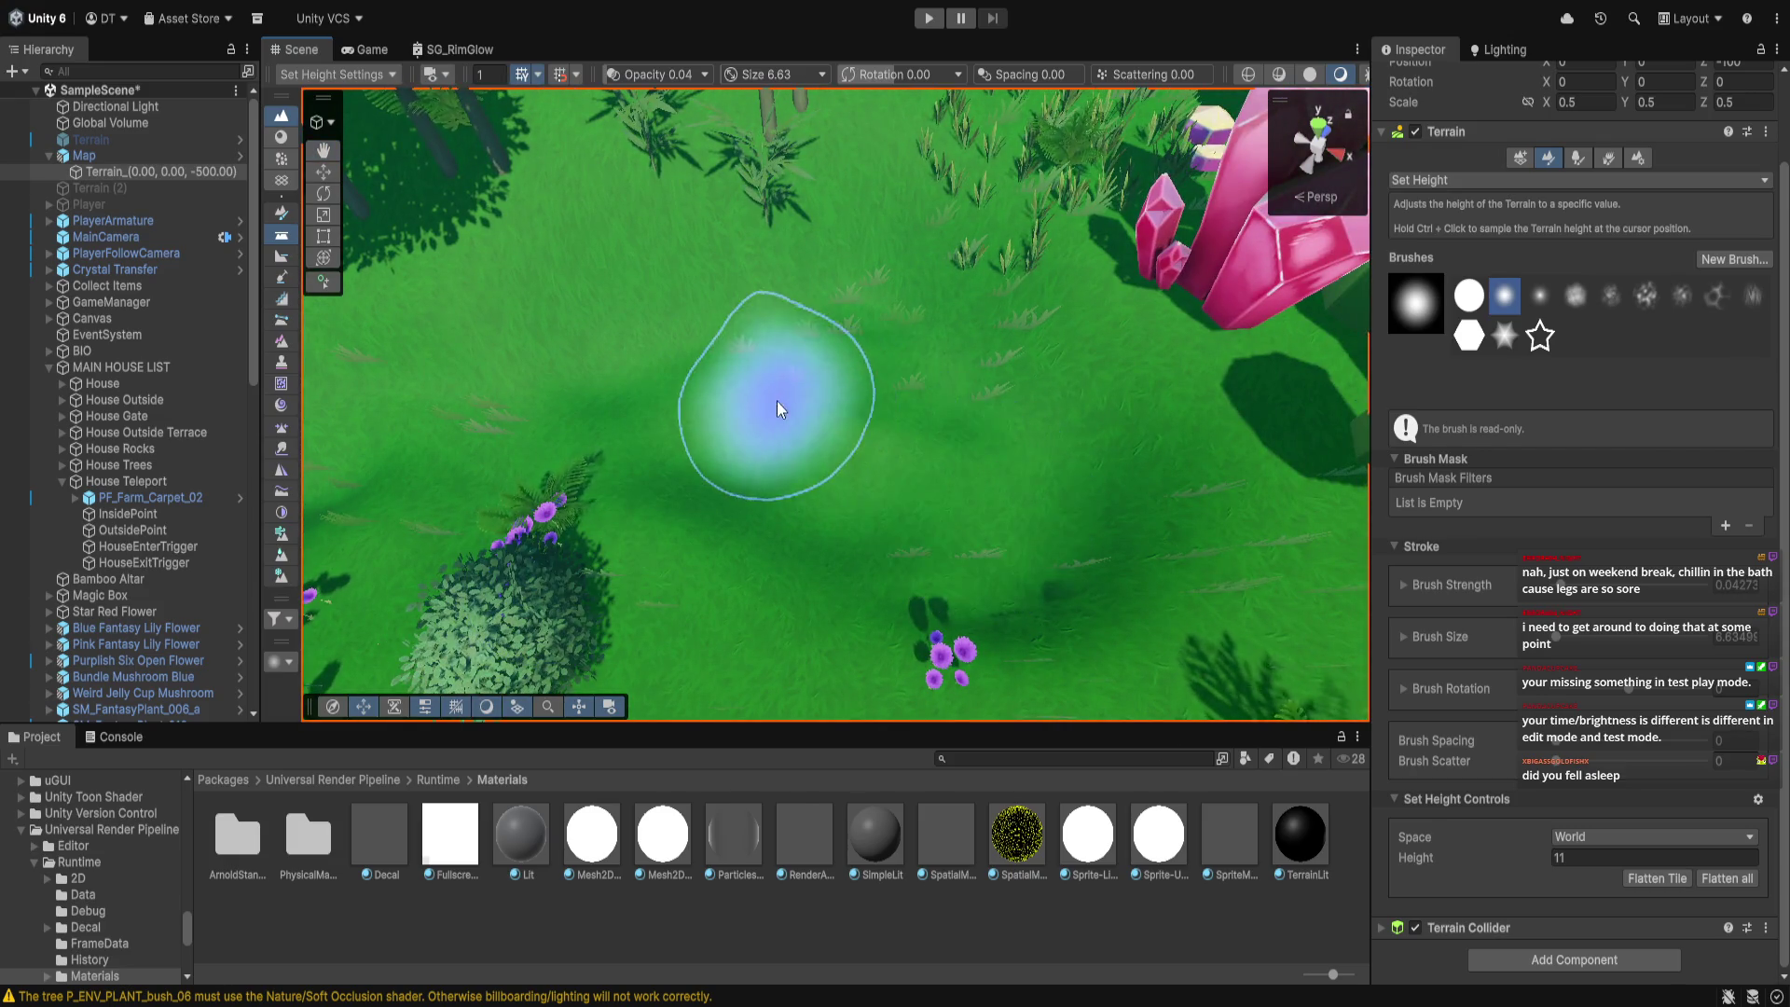
scroll(920, 571, down, 2)
scroll(920, 569, down, 2)
mouse_move(886, 584)
mouse_down()
mouse_move(991, 500)
mouse_move(1239, 412)
mouse_move(1087, 367)
mouse_move(863, 357)
mouse_move(860, 326)
mouse_up()
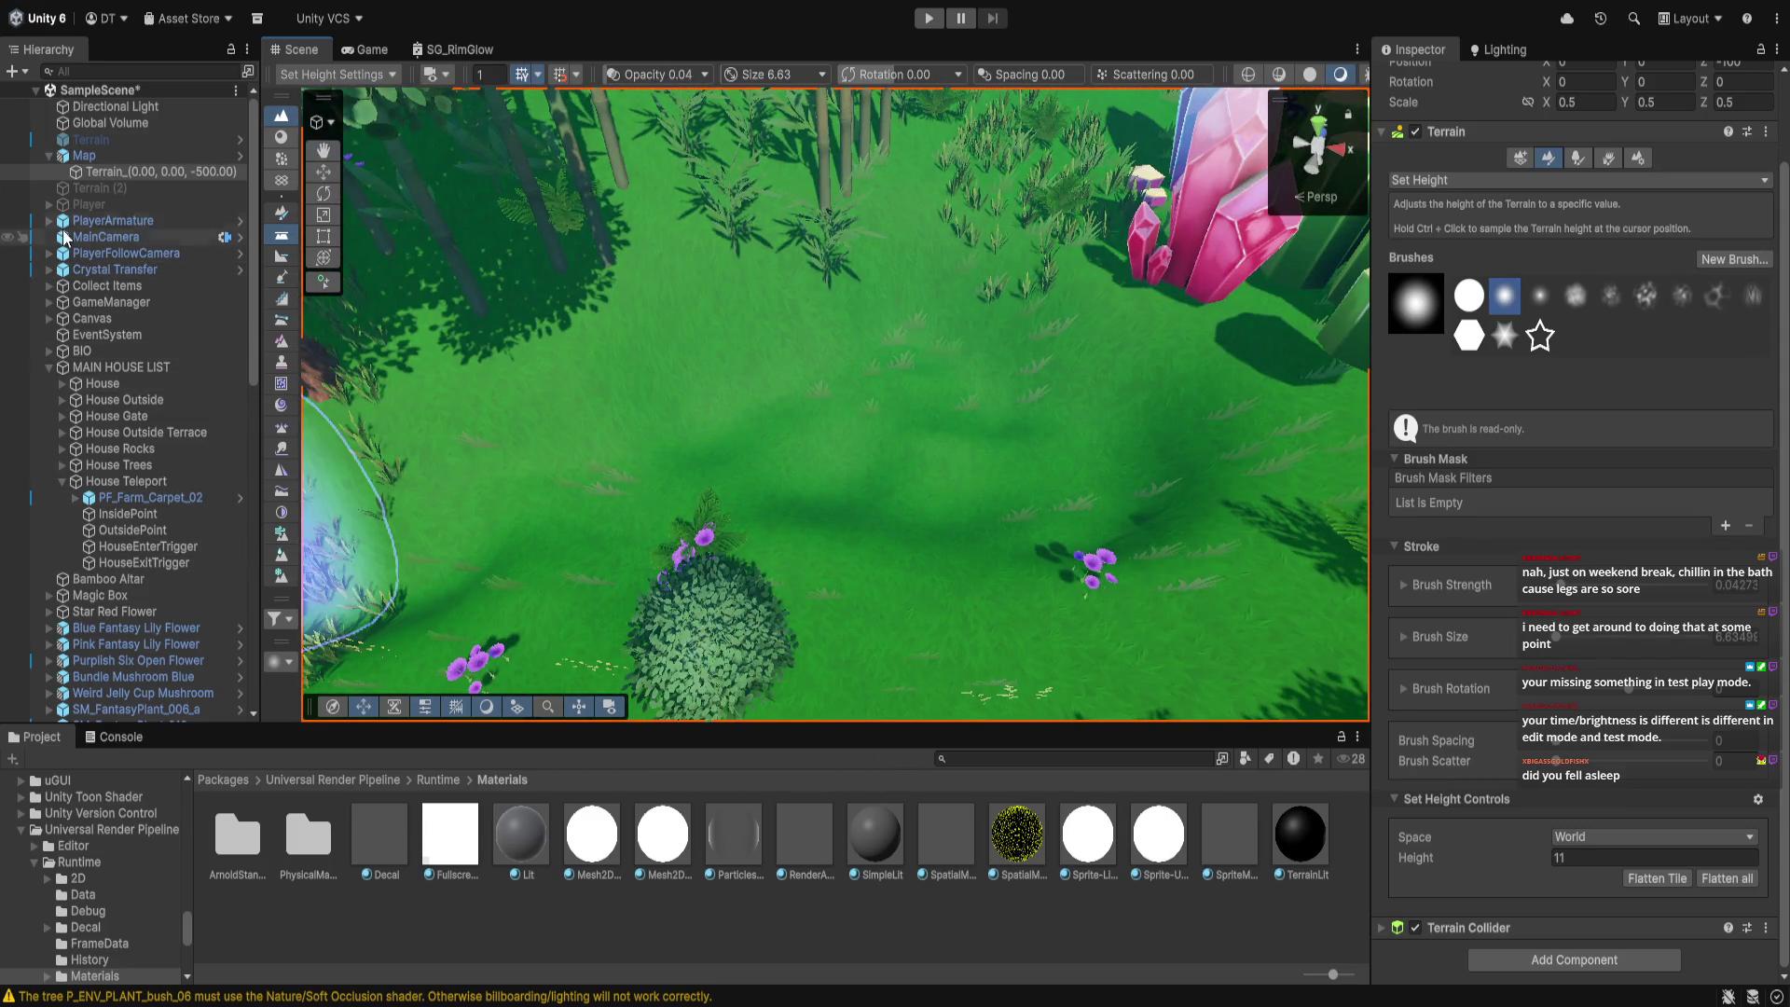
click(49, 368)
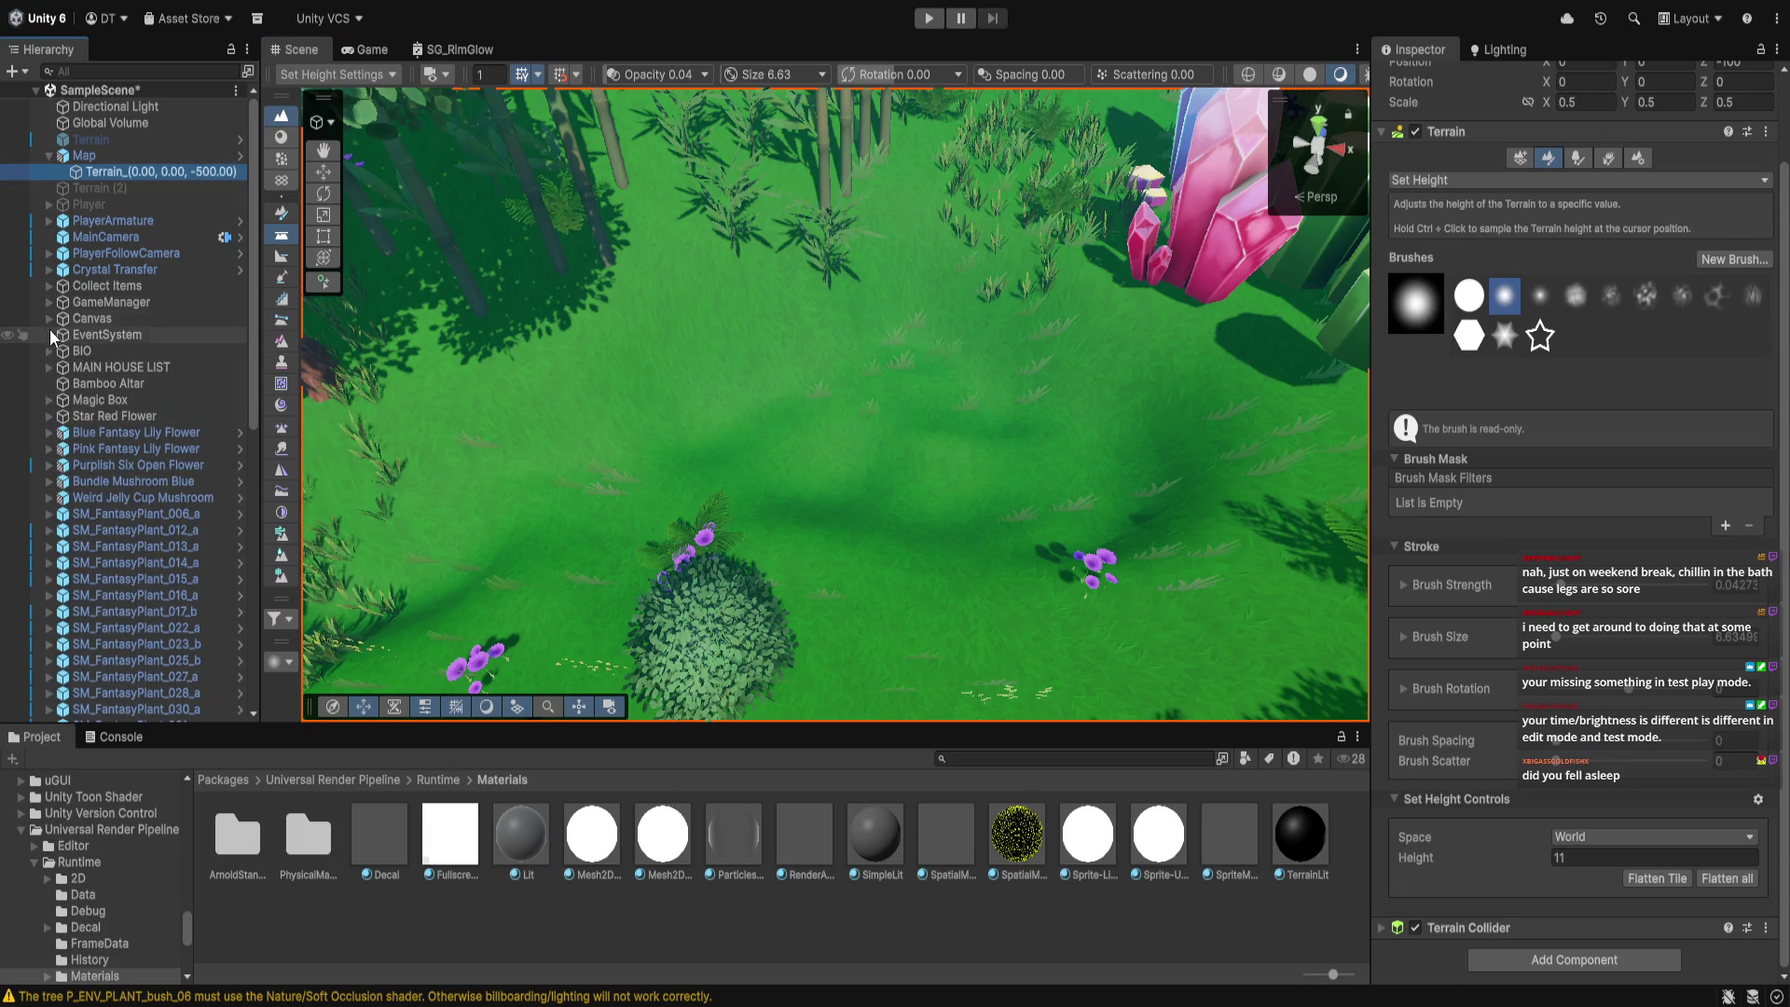
Expand BIO and Altar Area to list the stone pieces, enlarging the asset browser
click(49, 350)
click(80, 367)
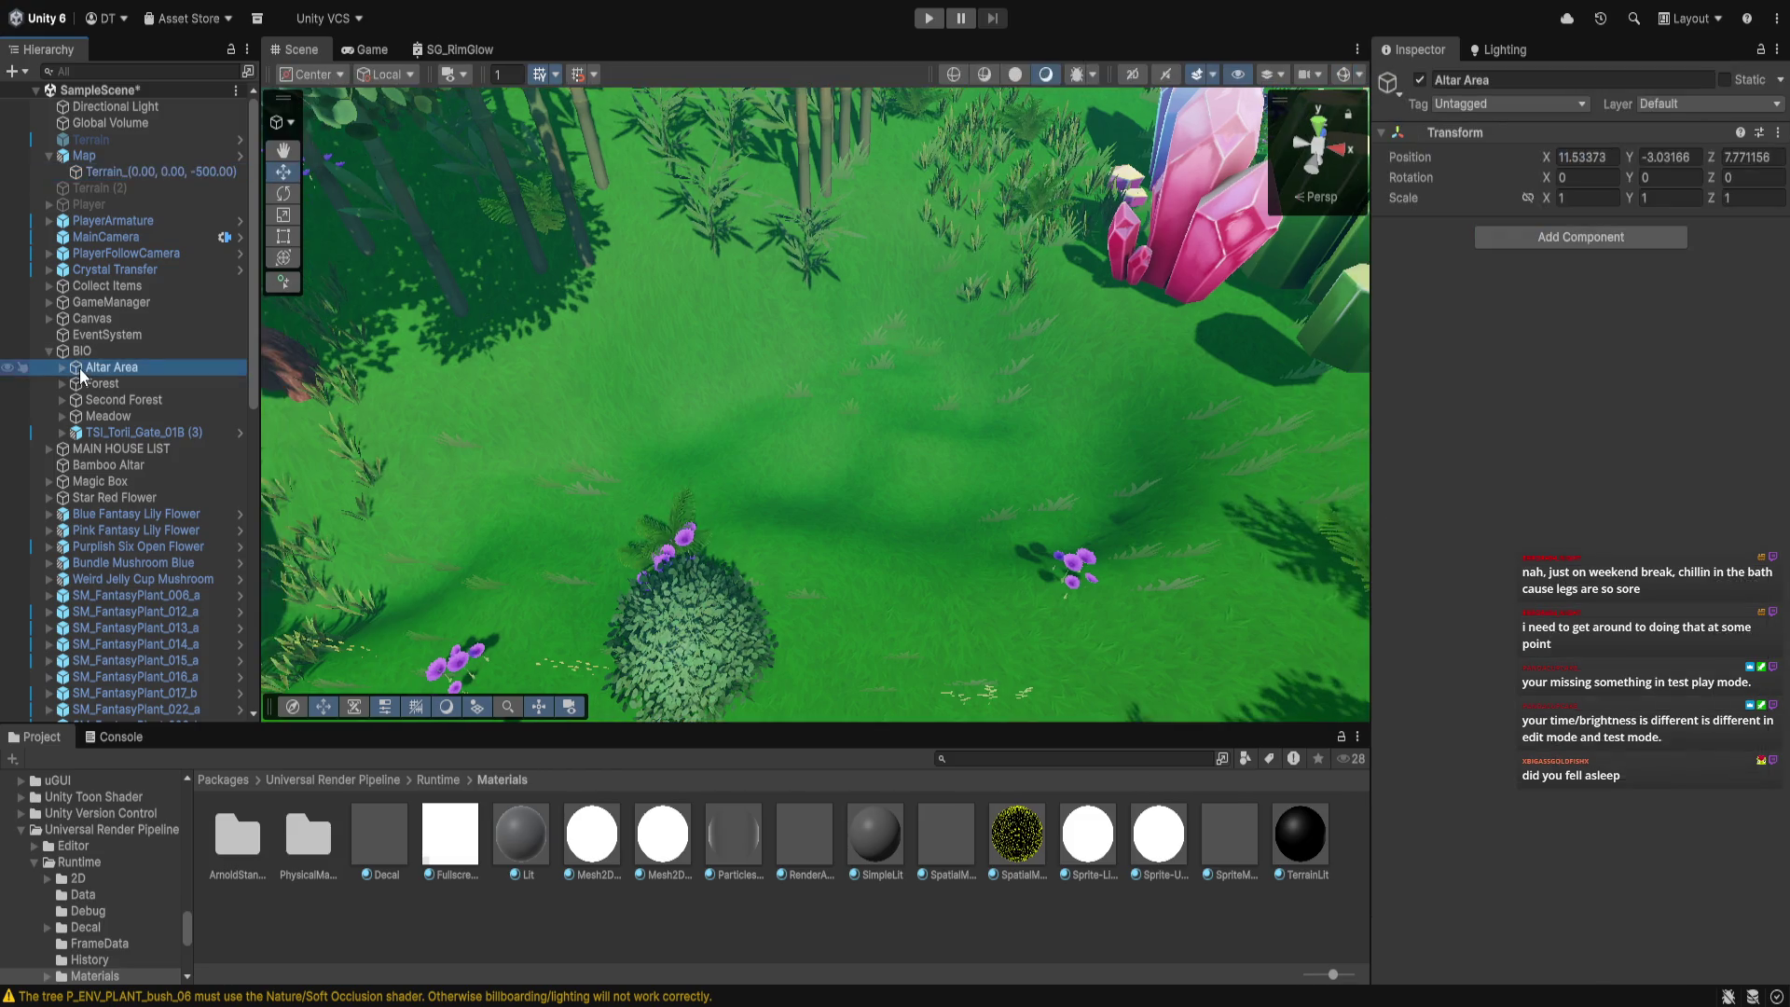
click(63, 370)
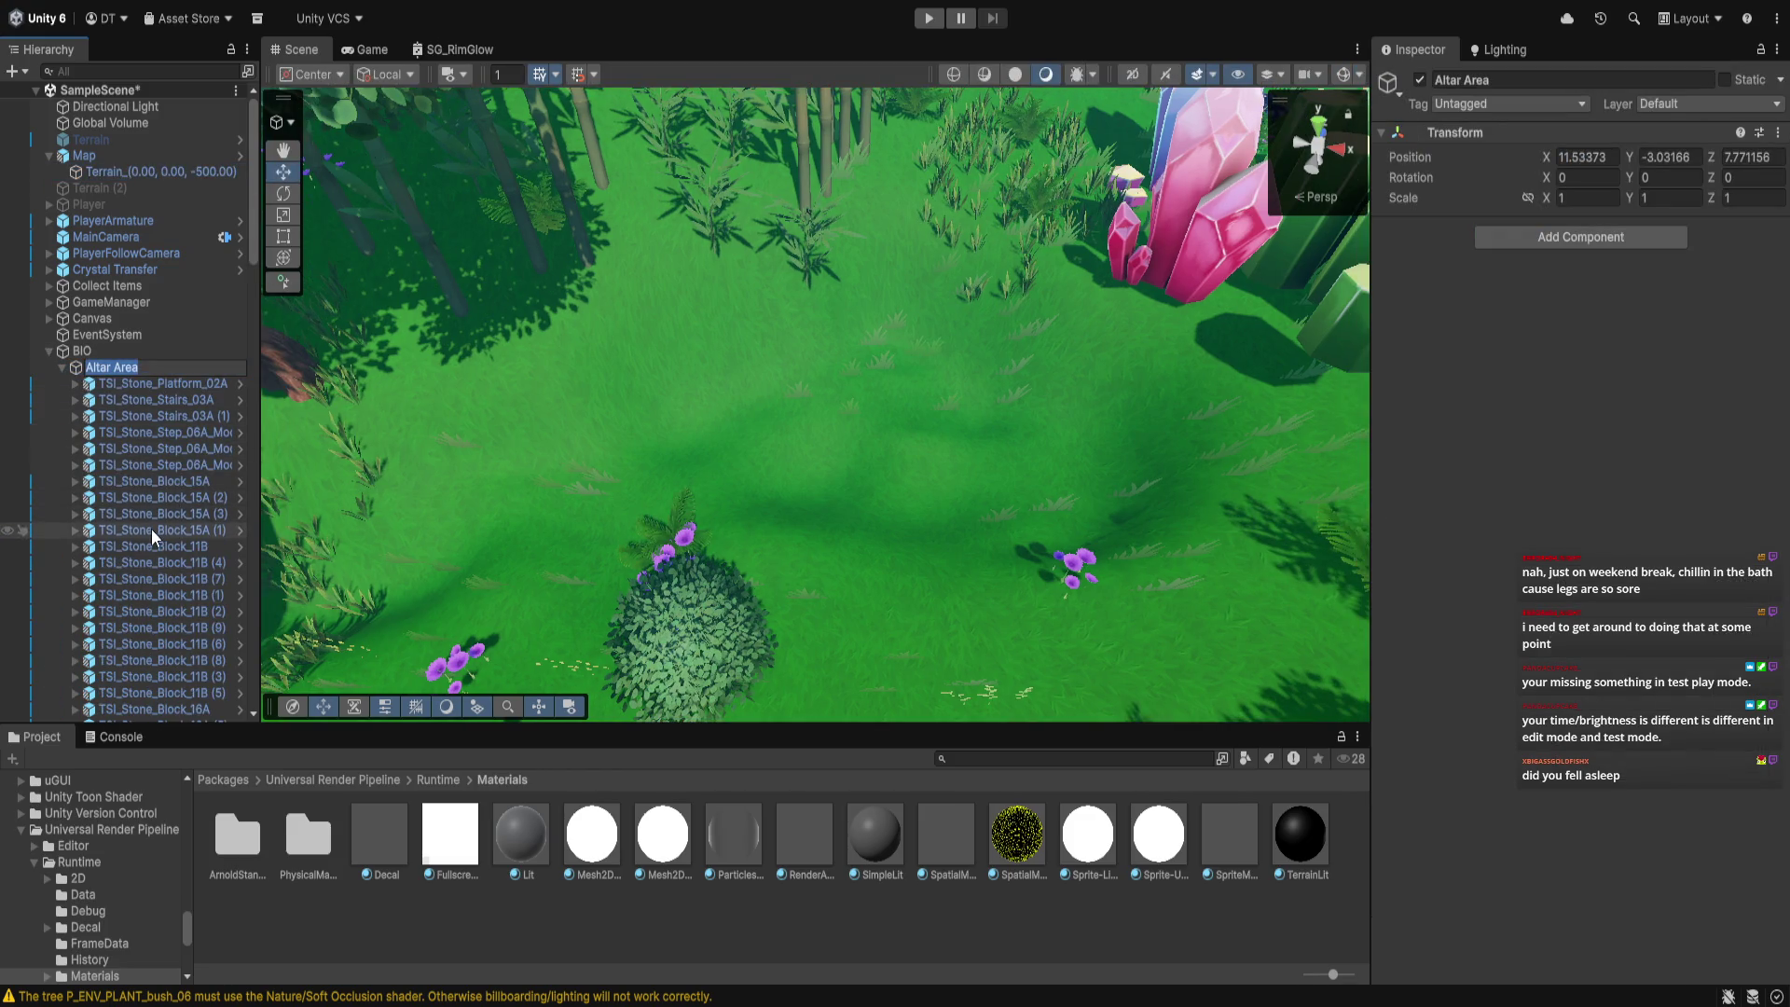
click(164, 347)
click(149, 367)
scroll(110, 802, up, 10)
scroll(116, 785, up, 5)
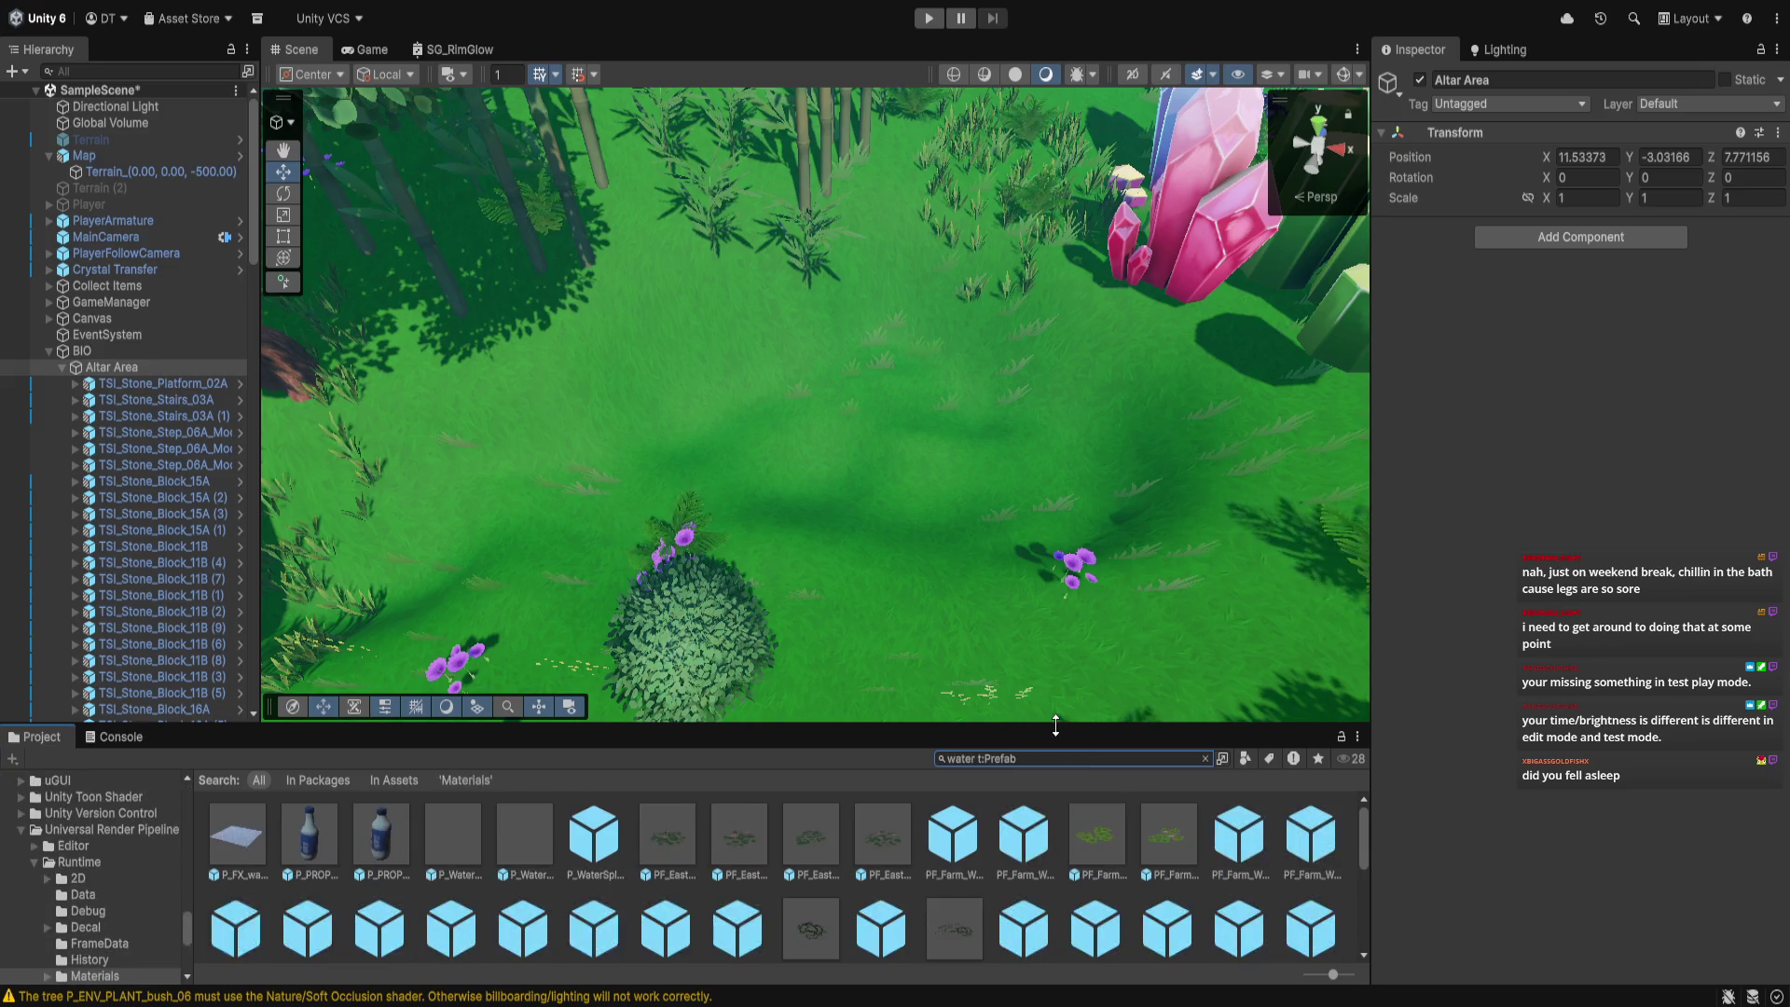
drag(1062, 728, 1065, 619)
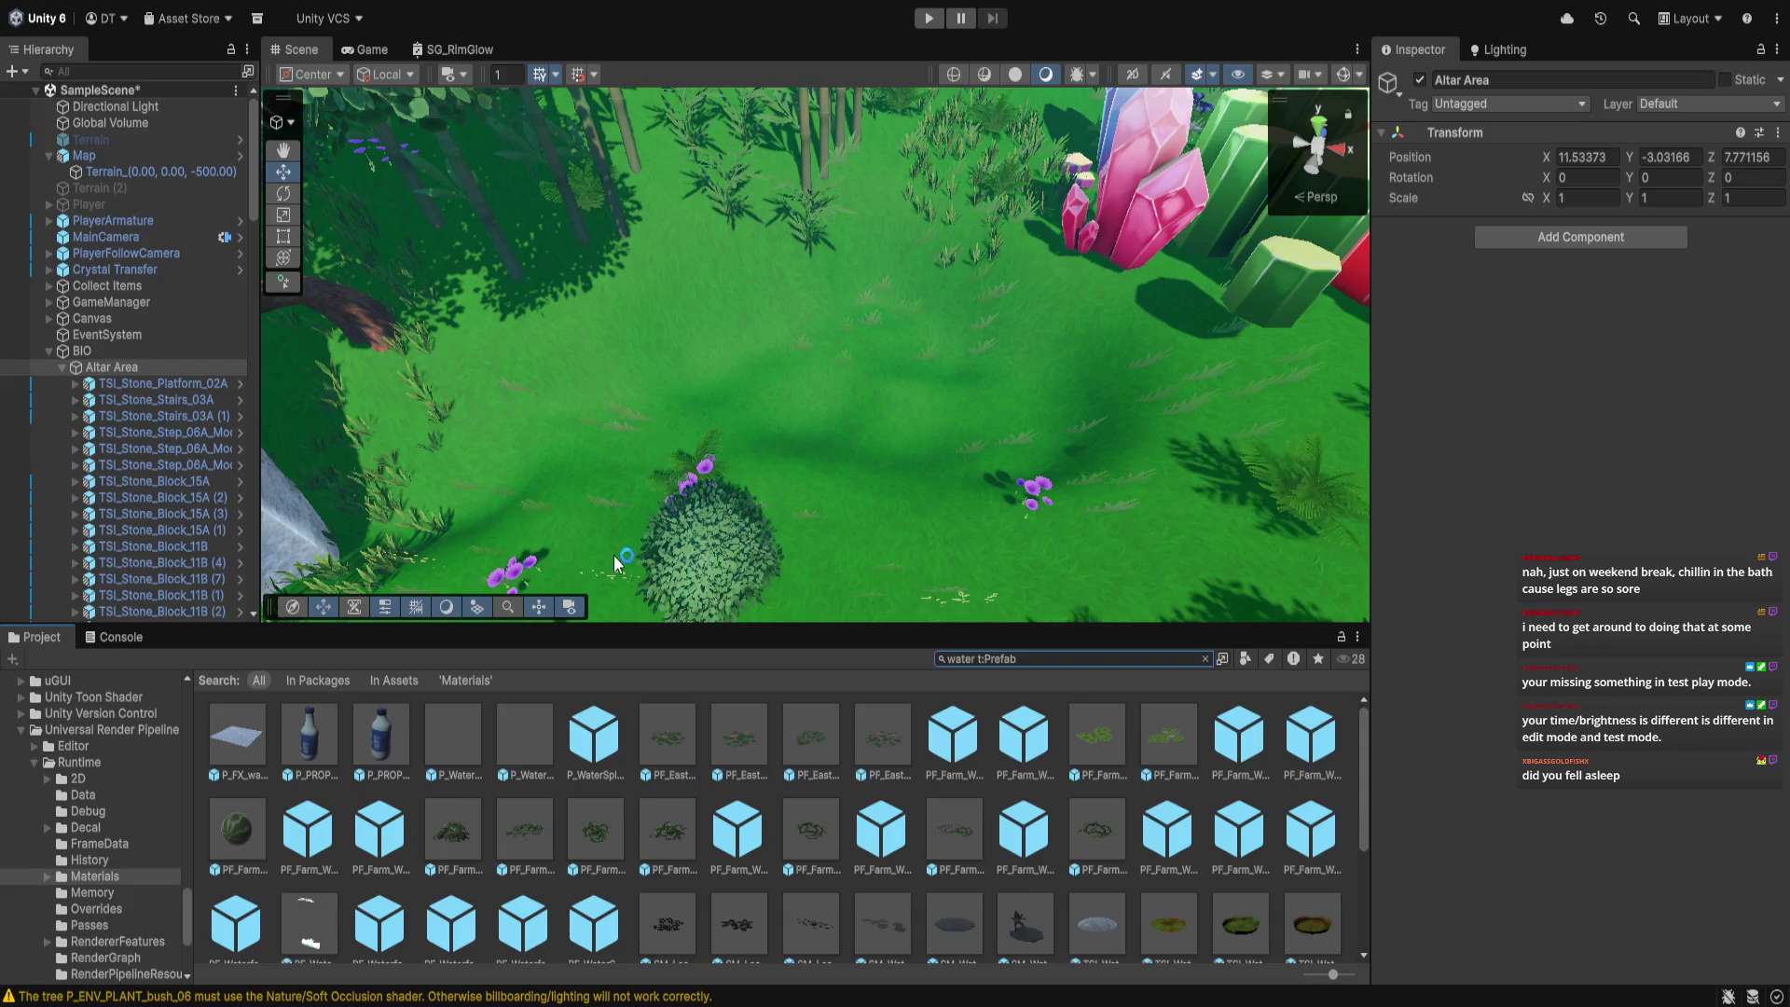
drag(614, 556, 743, 495)
scroll(746, 500, up, 3)
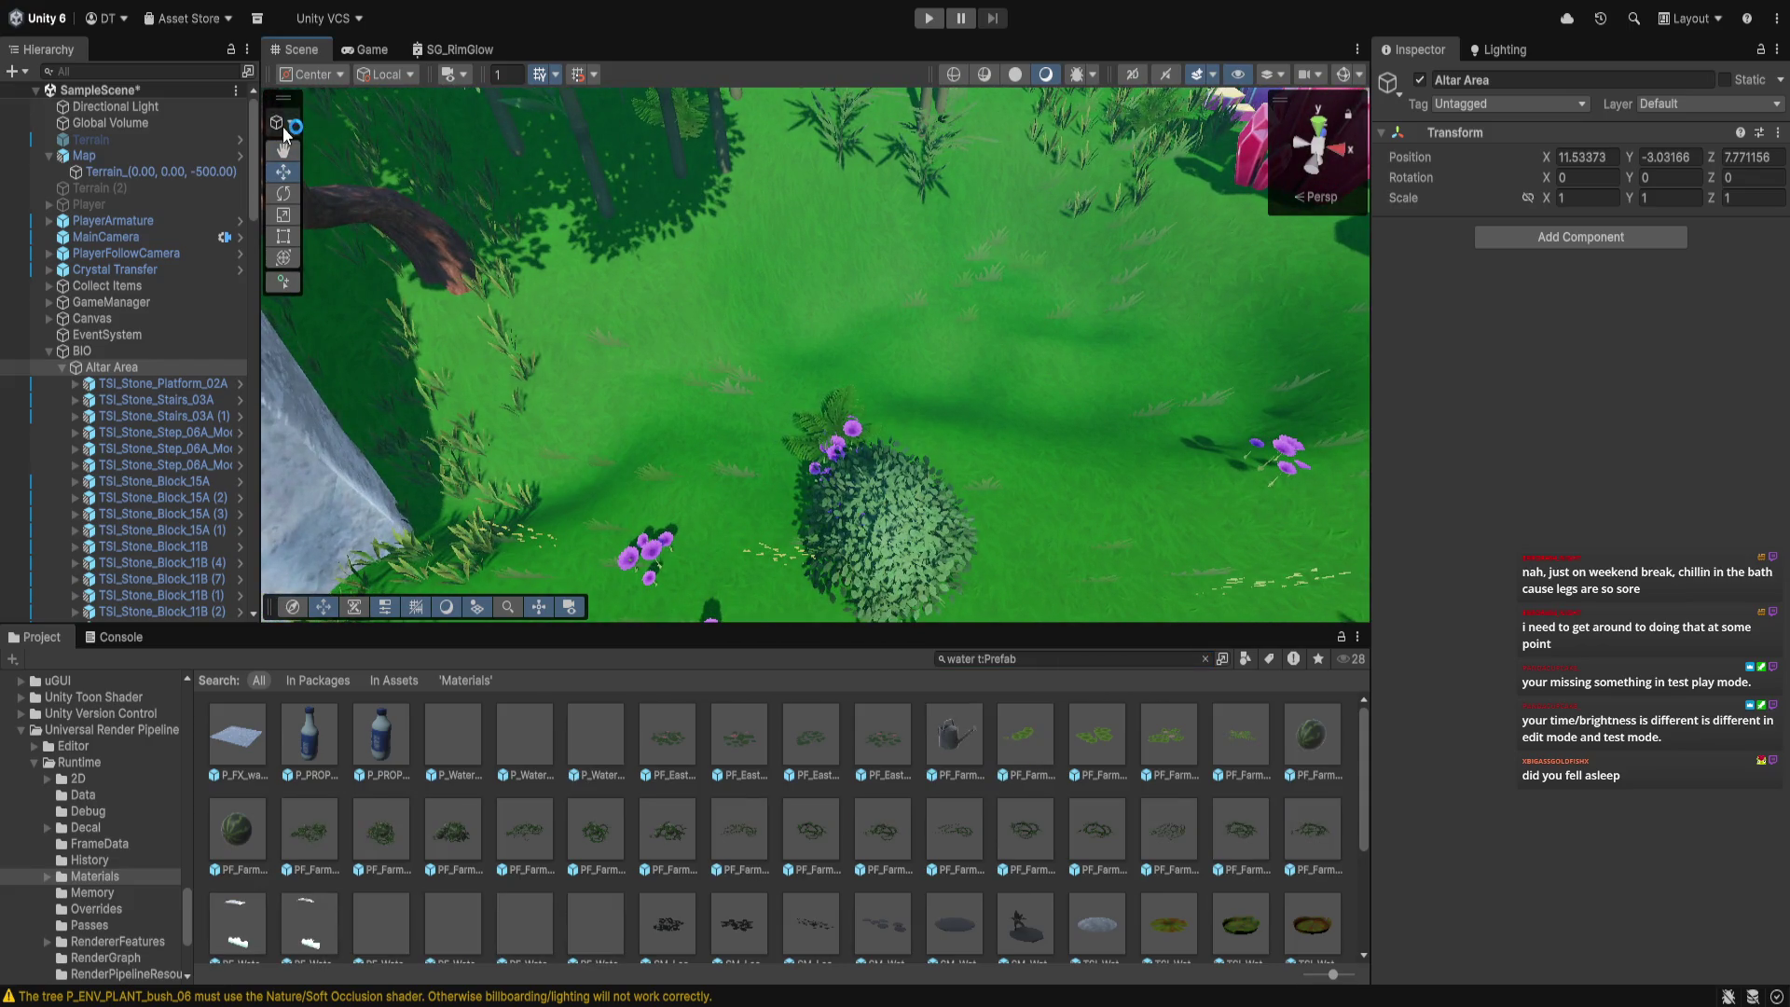
Reselect the Terrain and switch to its Paint Texture tool
click(131, 168)
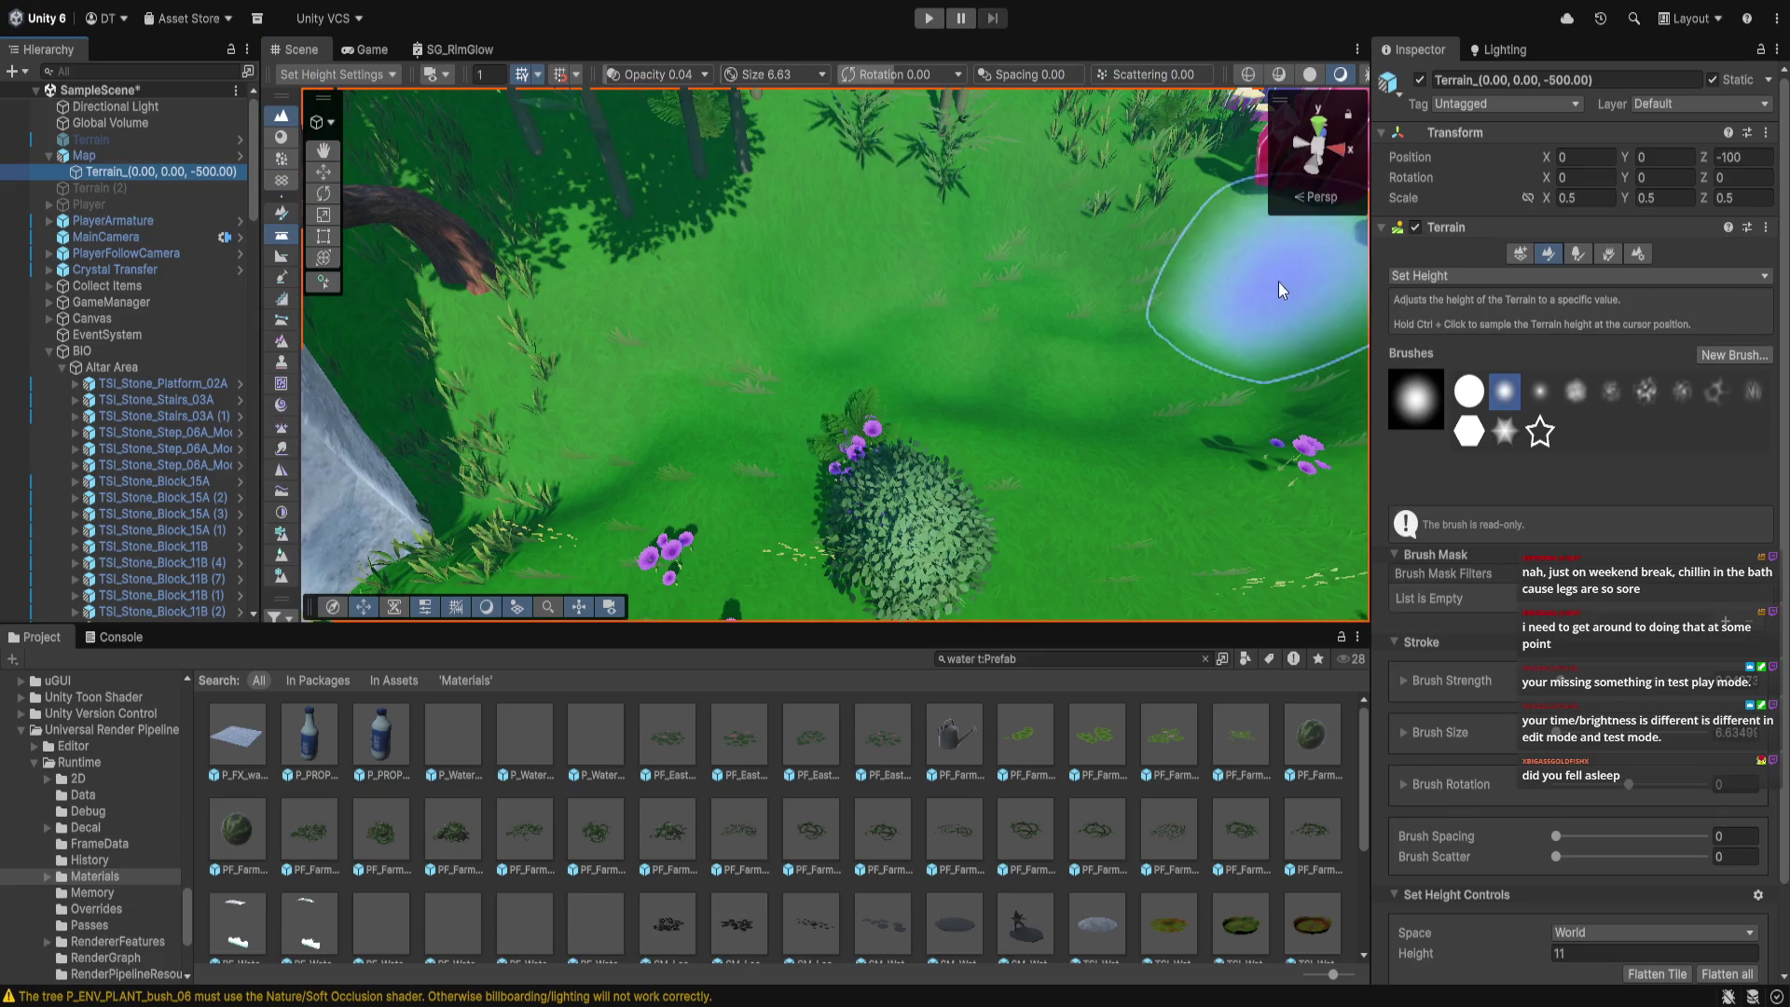
click(1582, 254)
click(1561, 256)
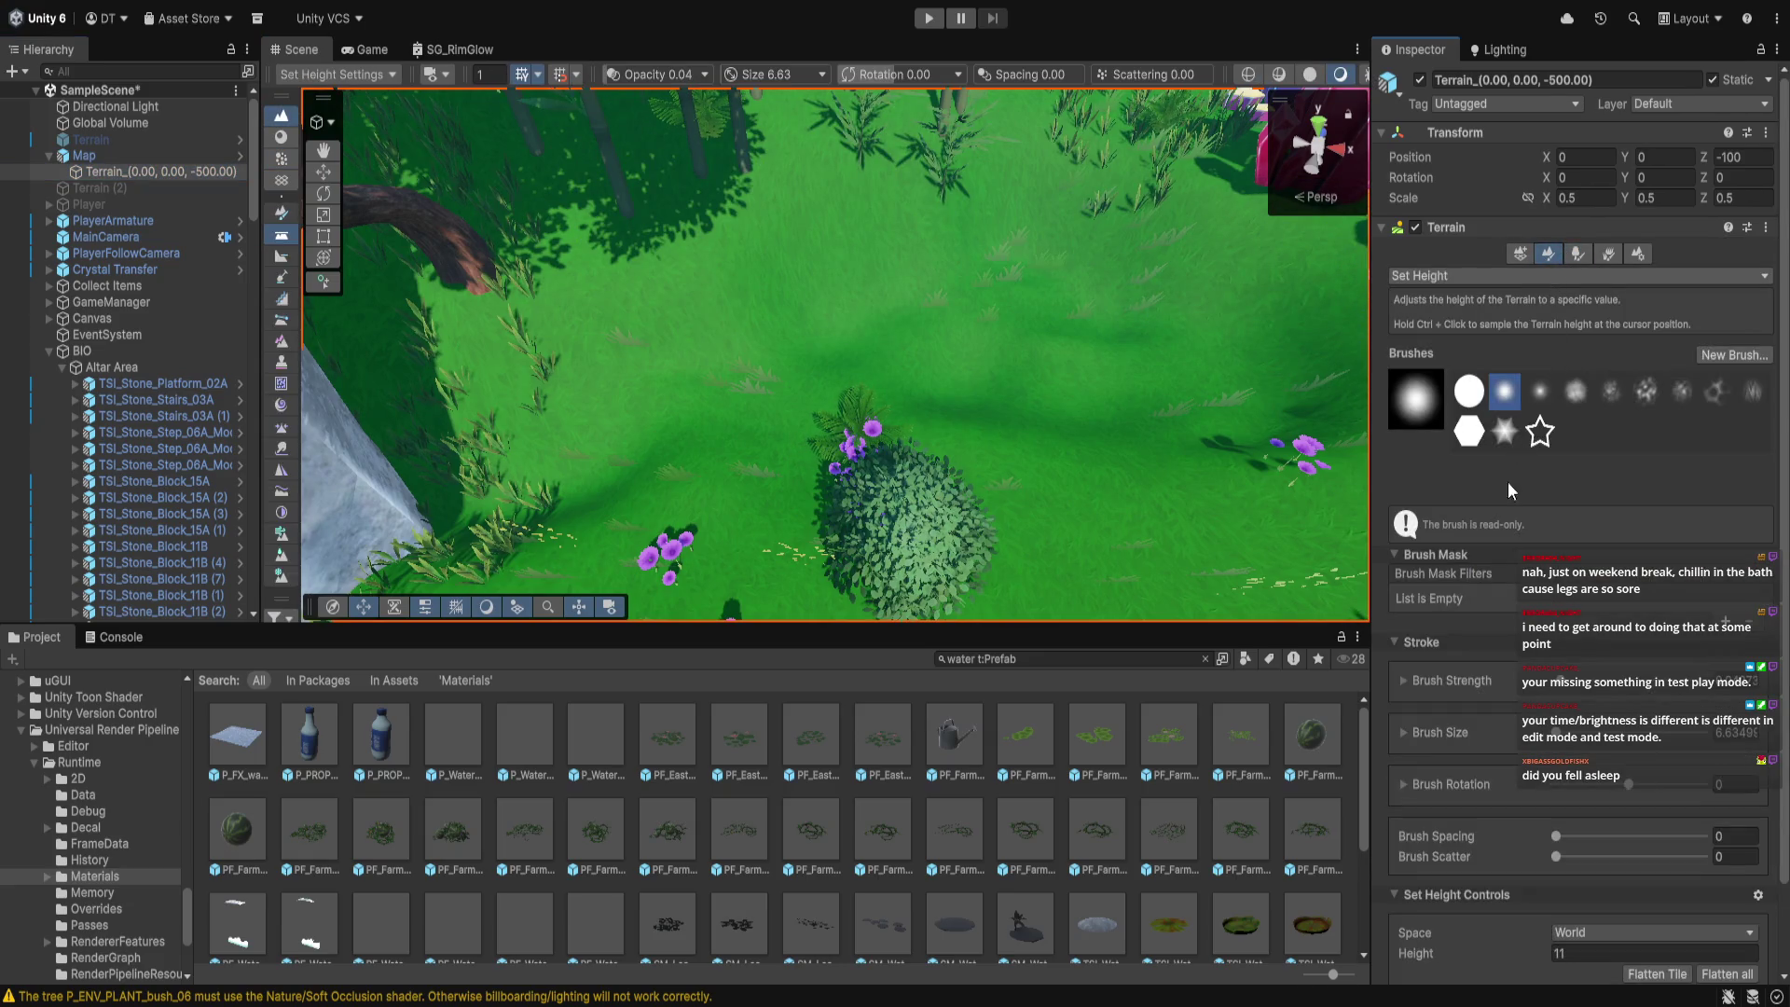
scroll(1501, 496, down, 5)
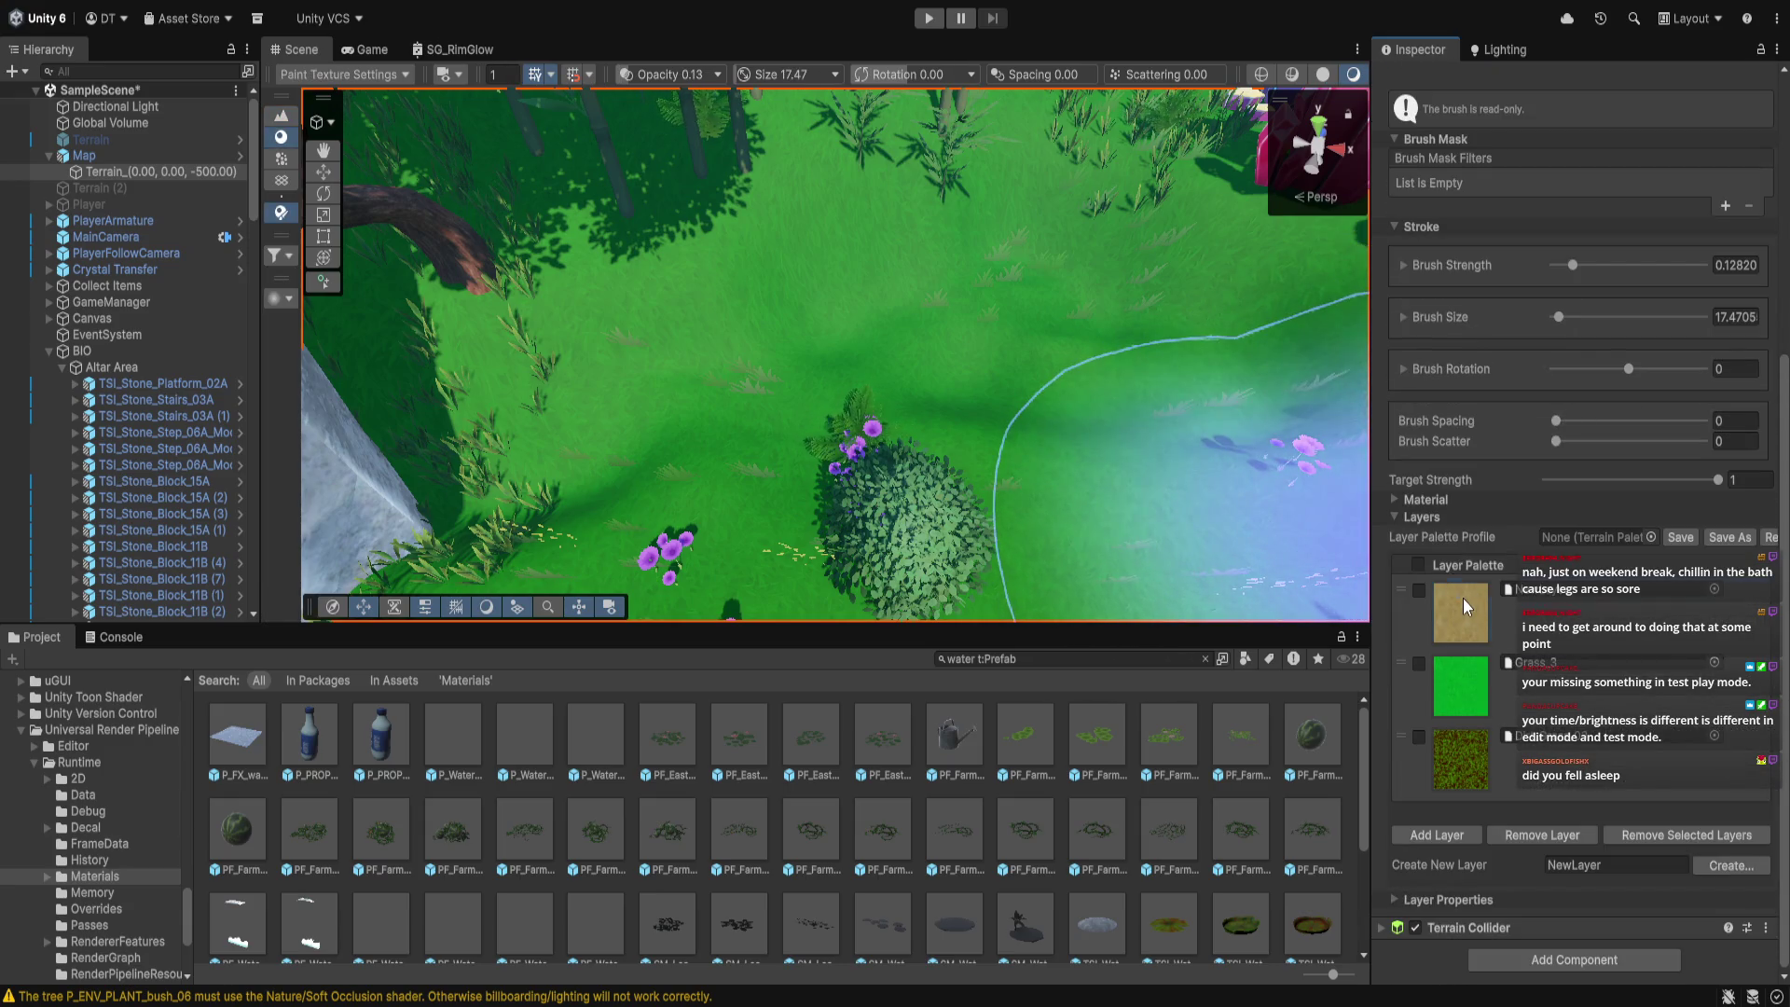
Pick the dirt layer, lower brush strength and size, and paint the first path strokes
click(1419, 590)
drag(1562, 267, 1556, 323)
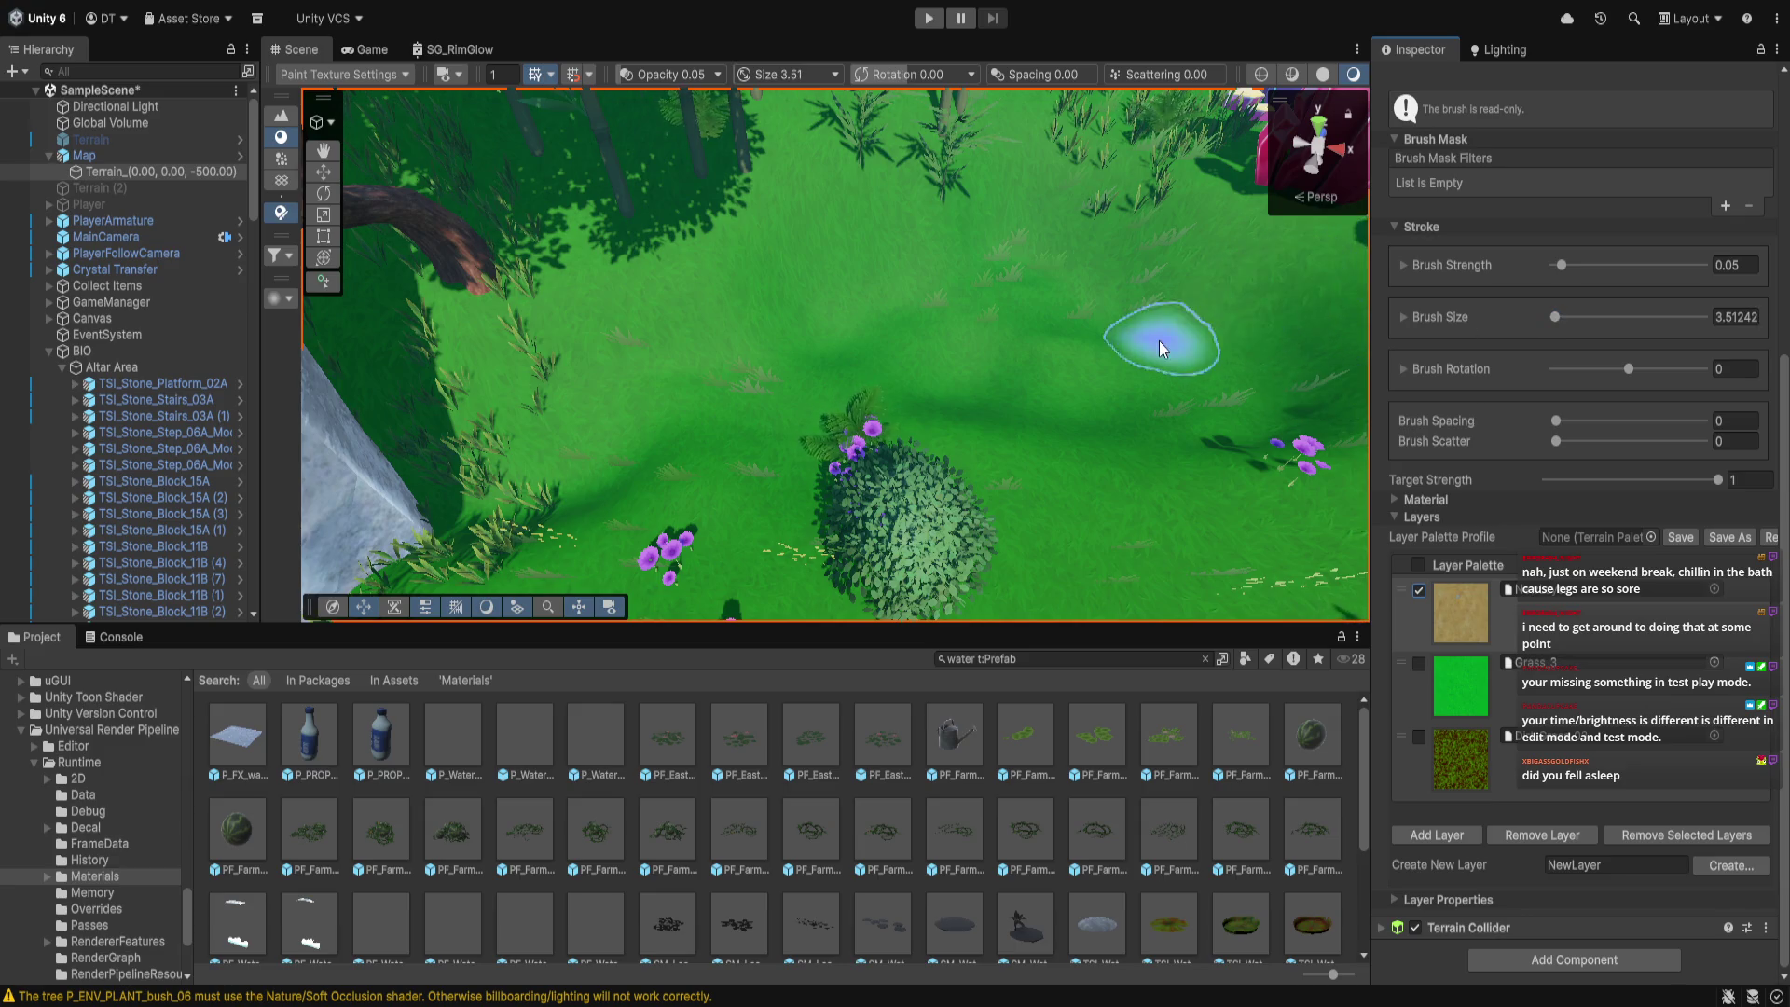
drag(1177, 412, 998, 377)
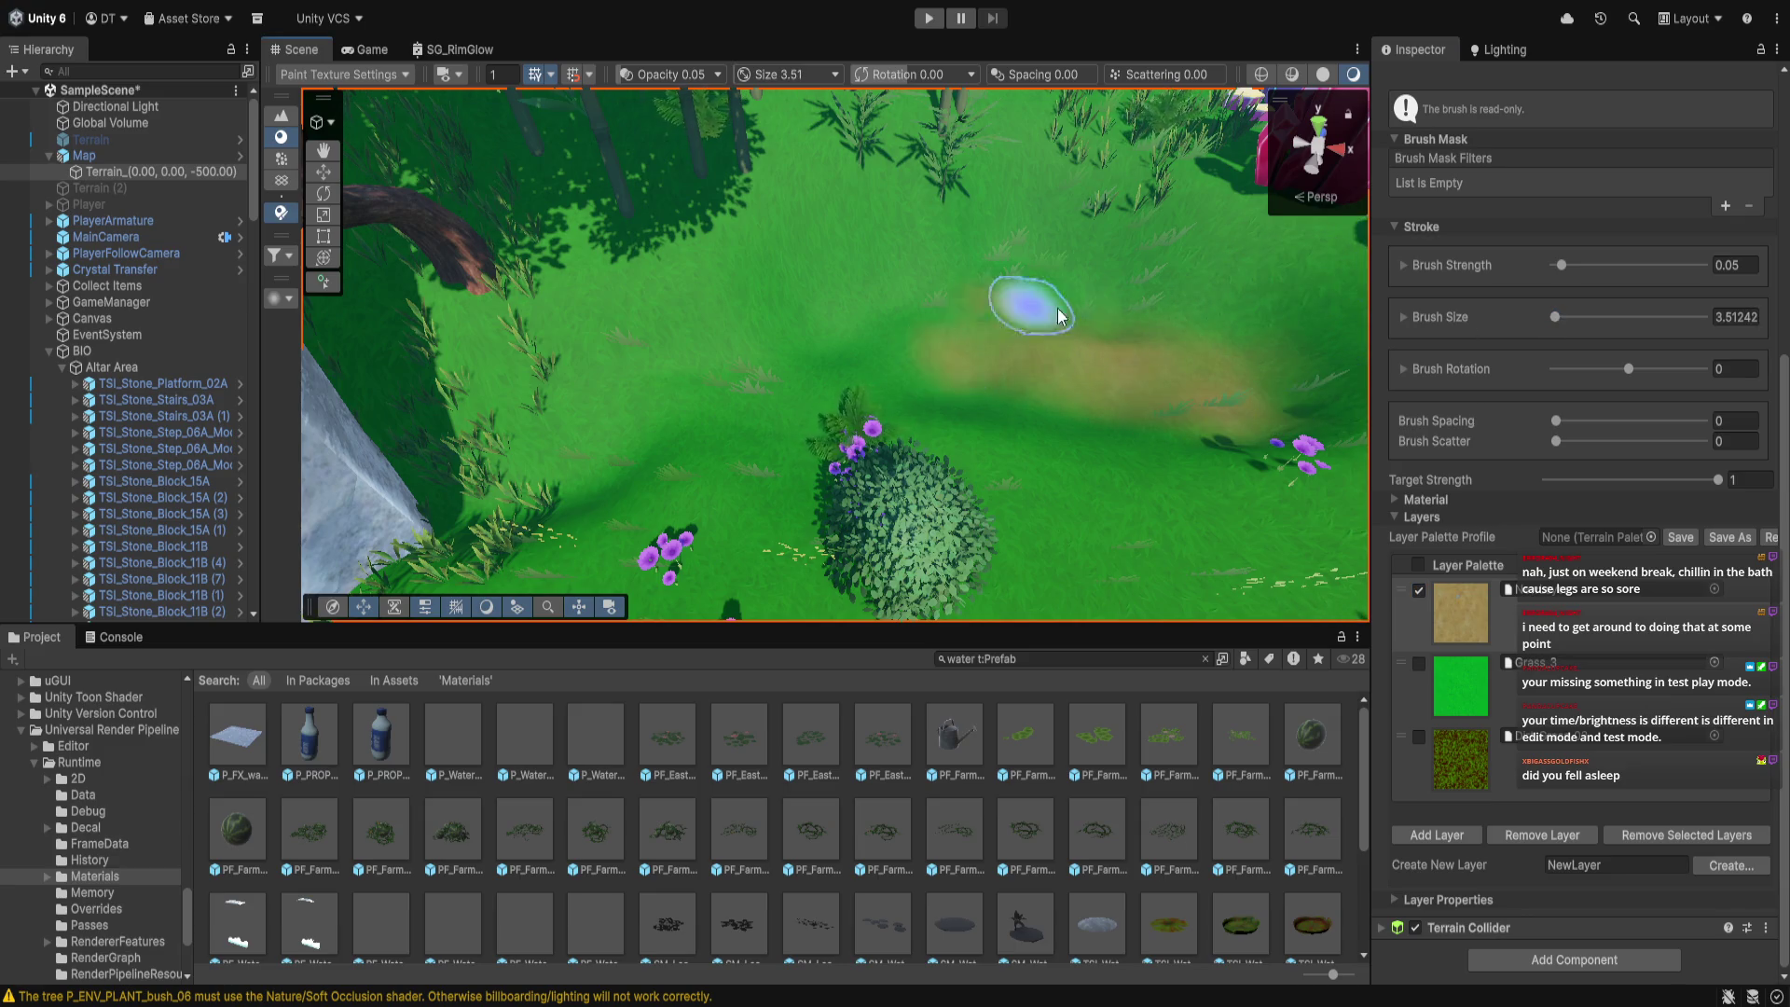
mouse_move(1041, 317)
mouse_down()
mouse_move(1059, 262)
mouse_move(872, 366)
mouse_up()
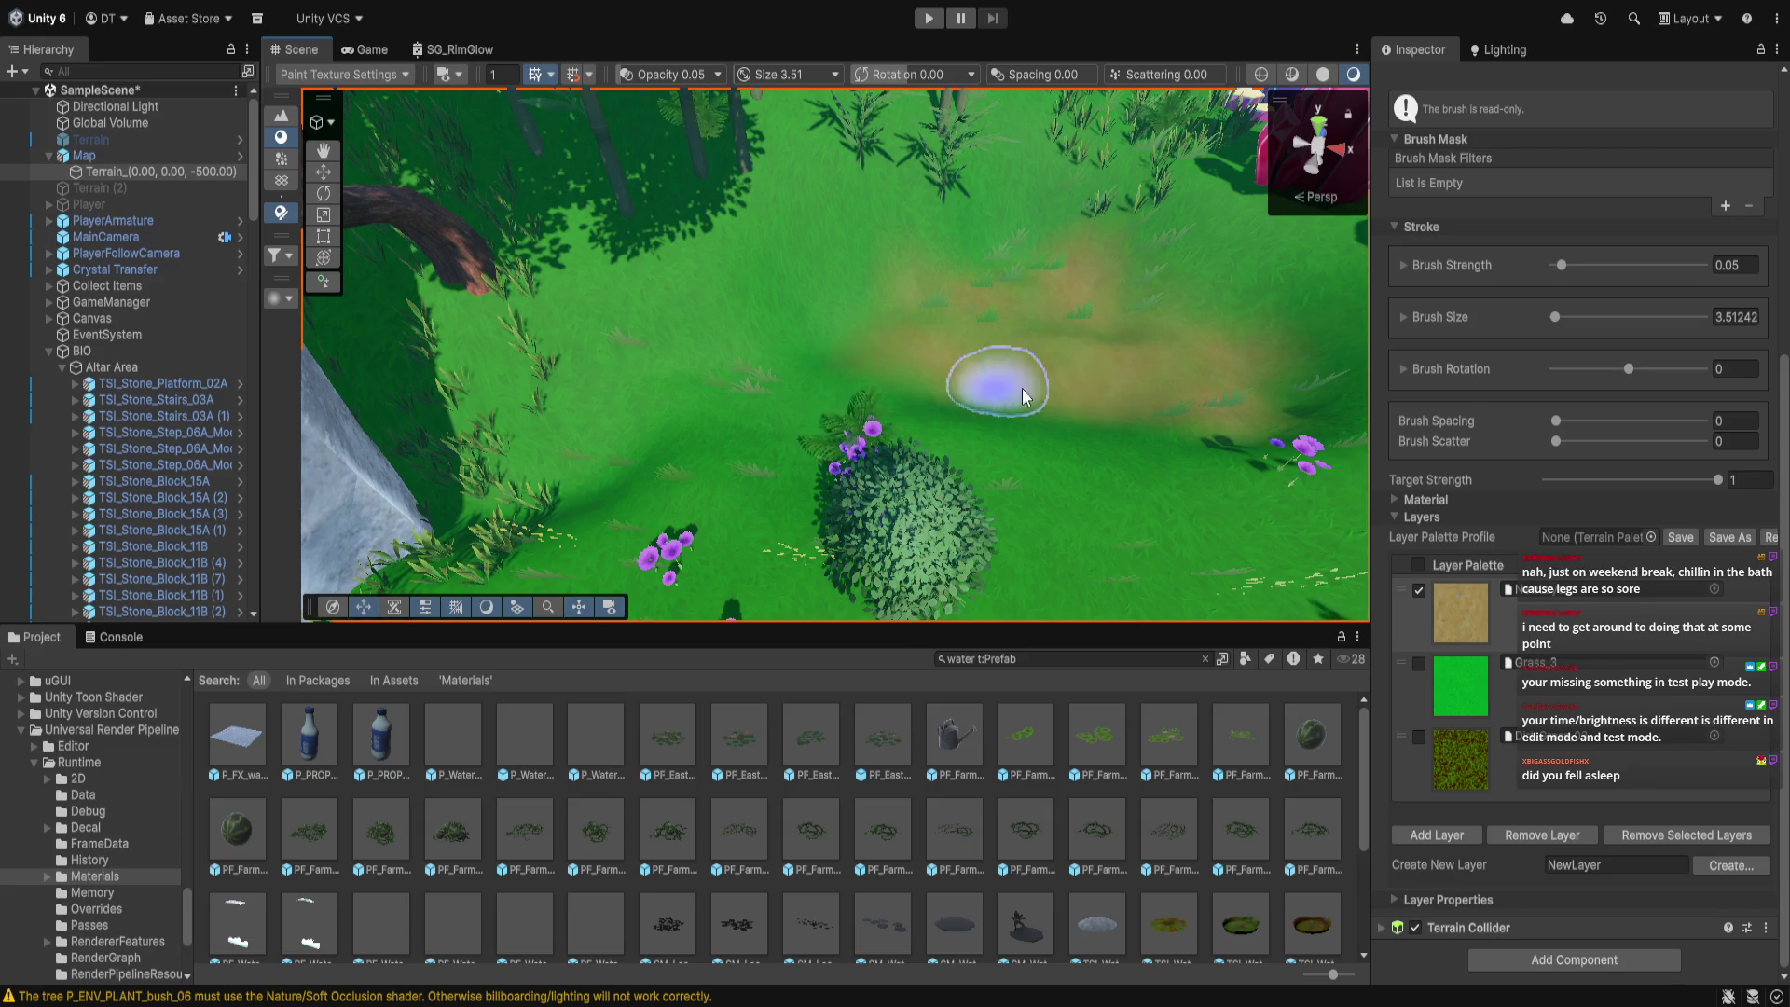
Follow the painted dirt path through the meadow toward the crystals, then open Paint Trees
scroll(980, 401, up, 3)
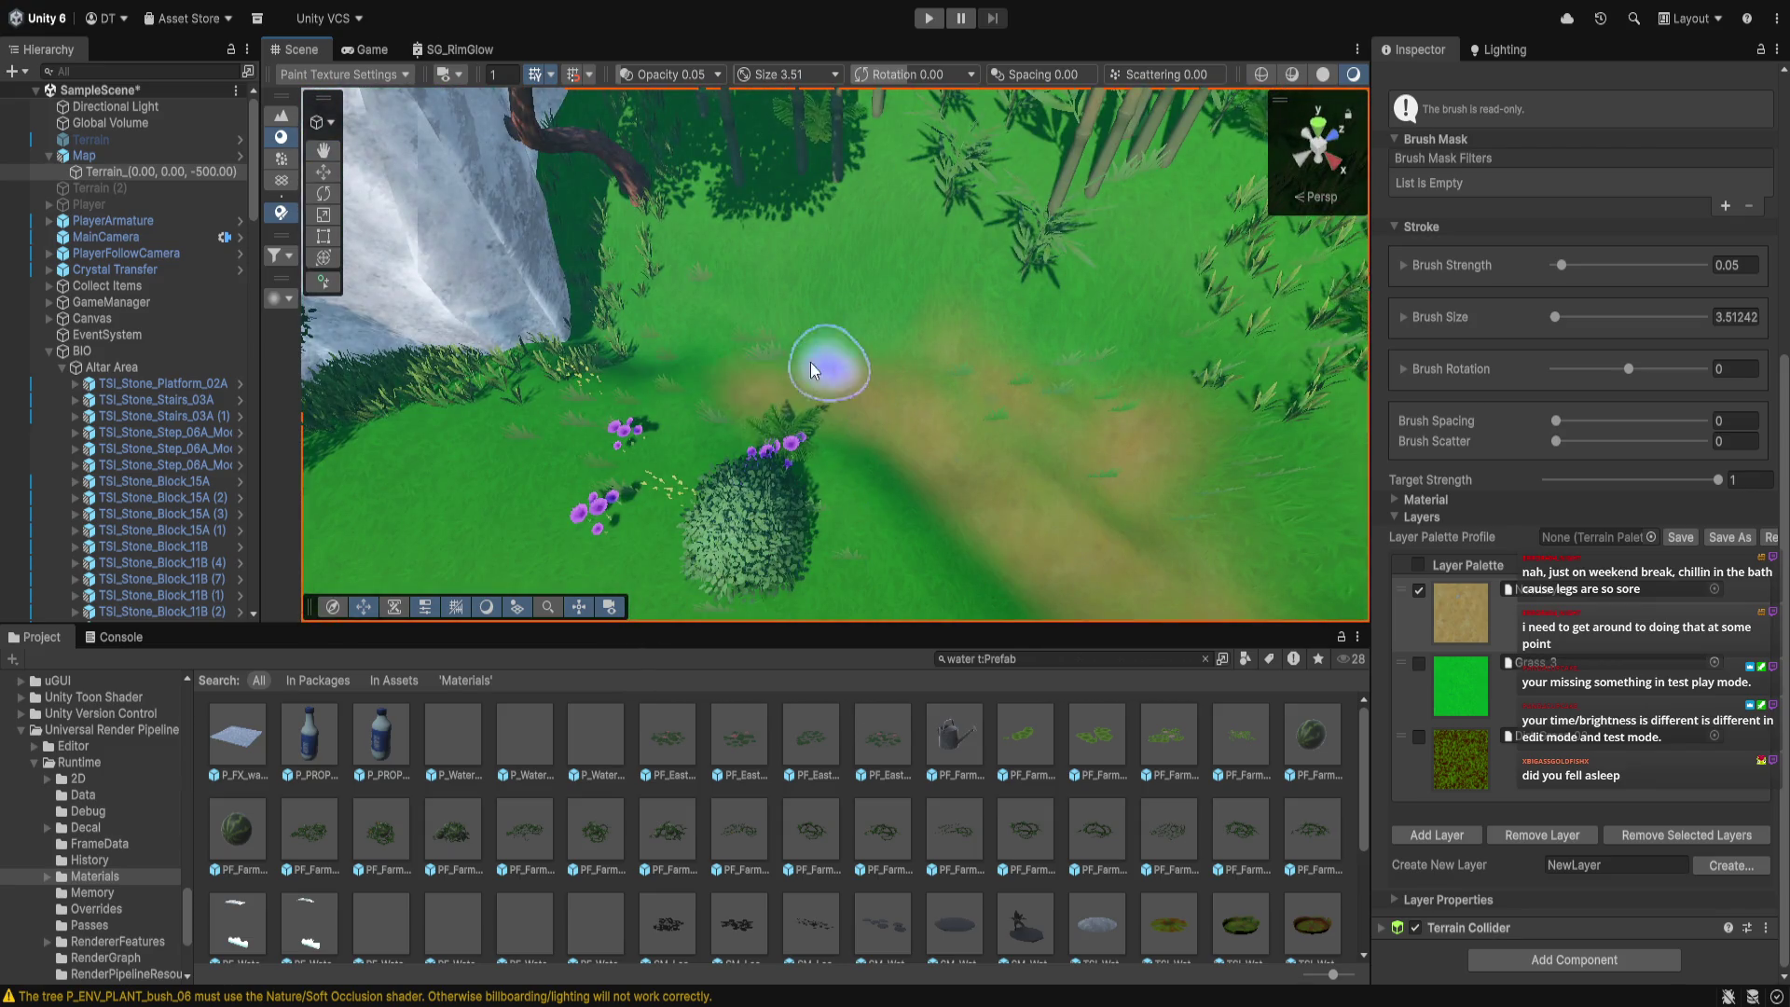
key(Left)
key(Left)
key(Left)
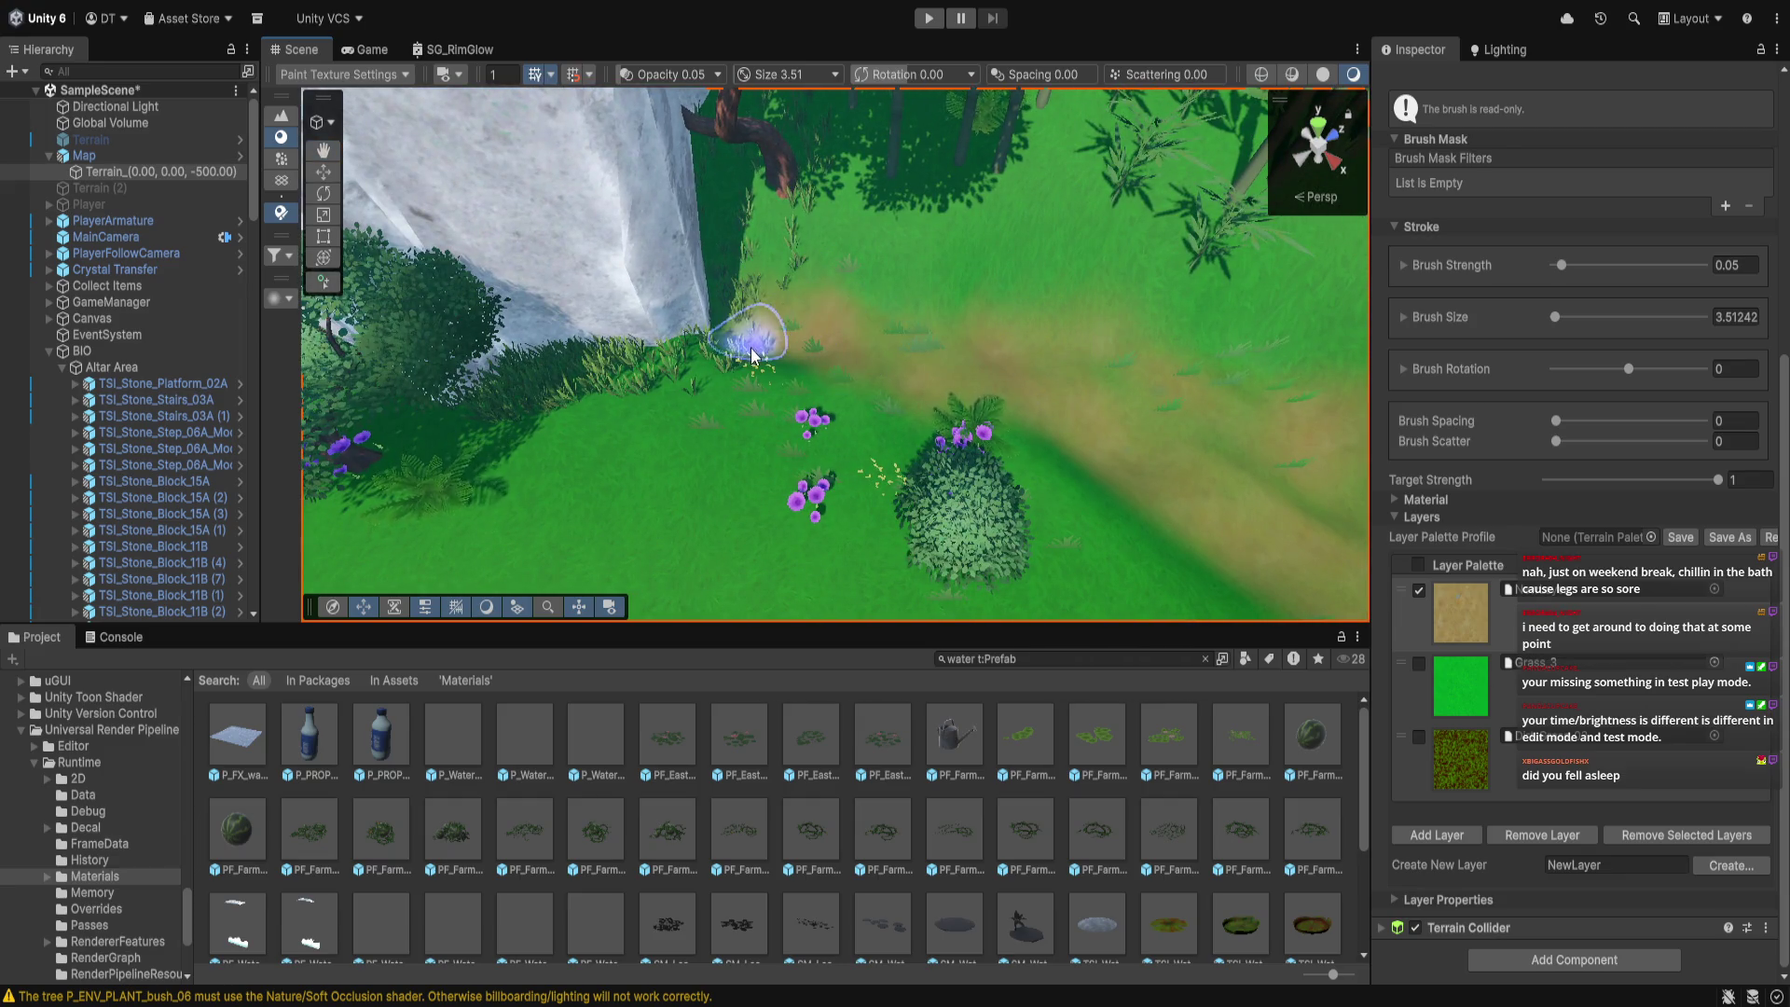
drag(996, 387, 986, 311)
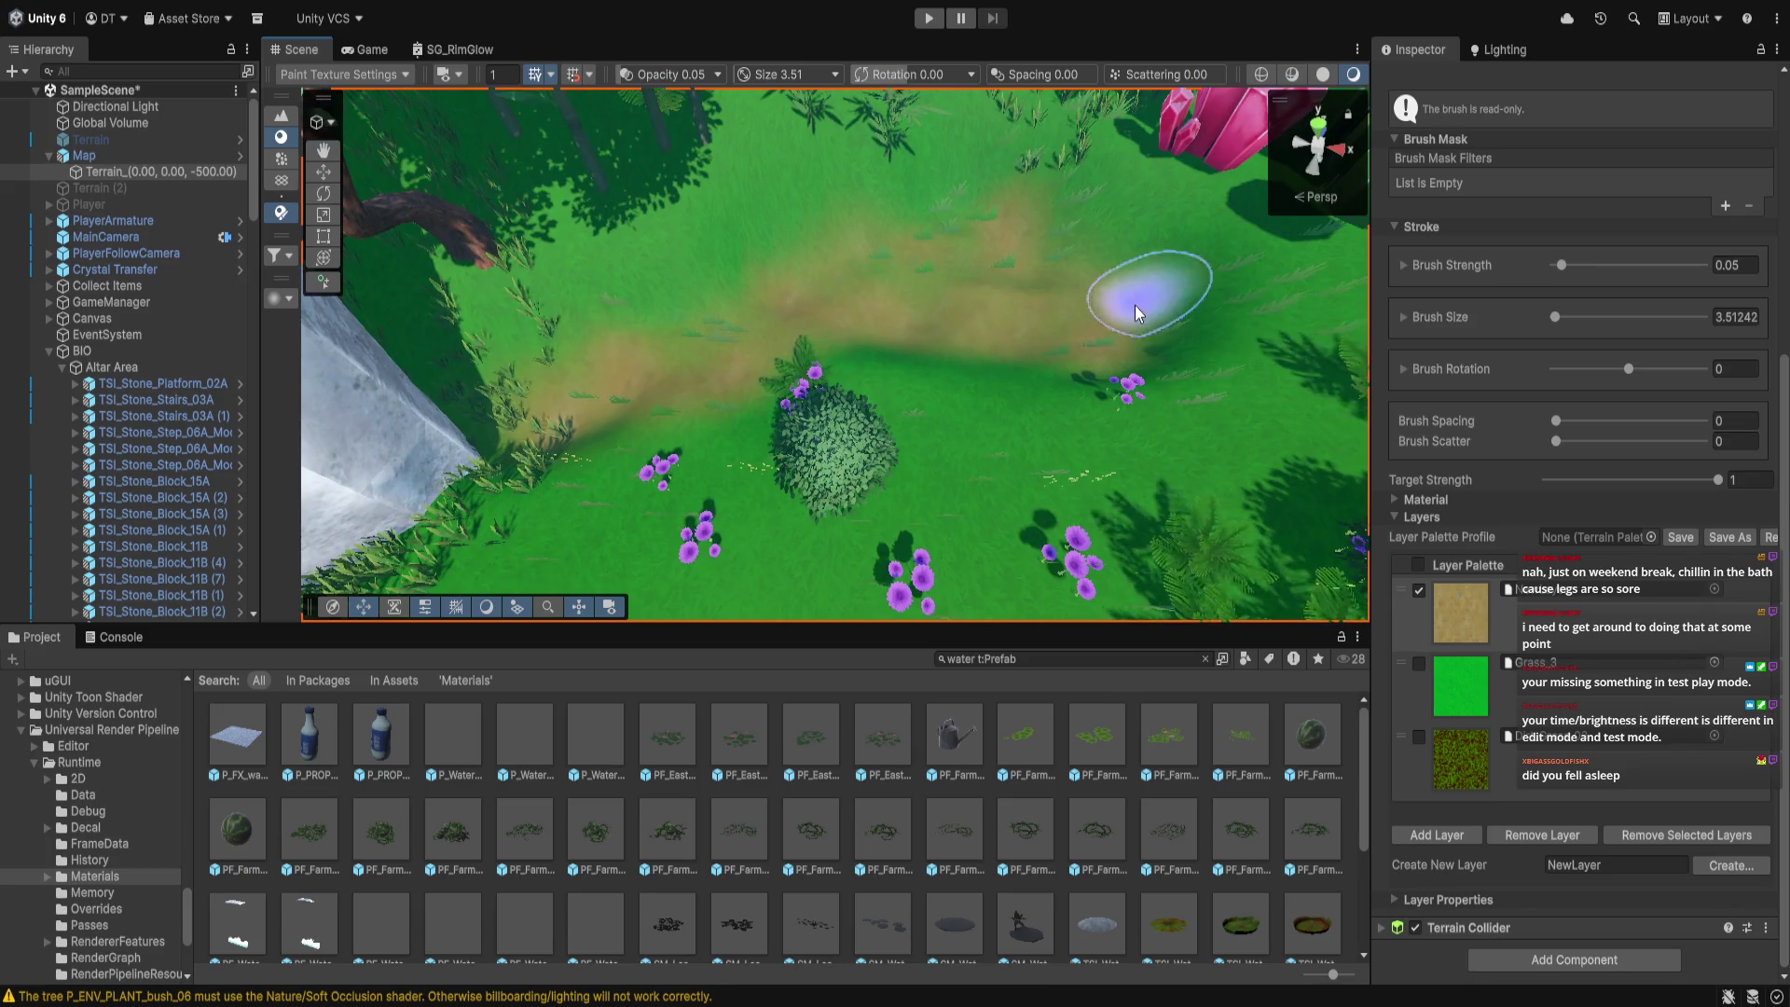
scroll(1506, 312, up, 6)
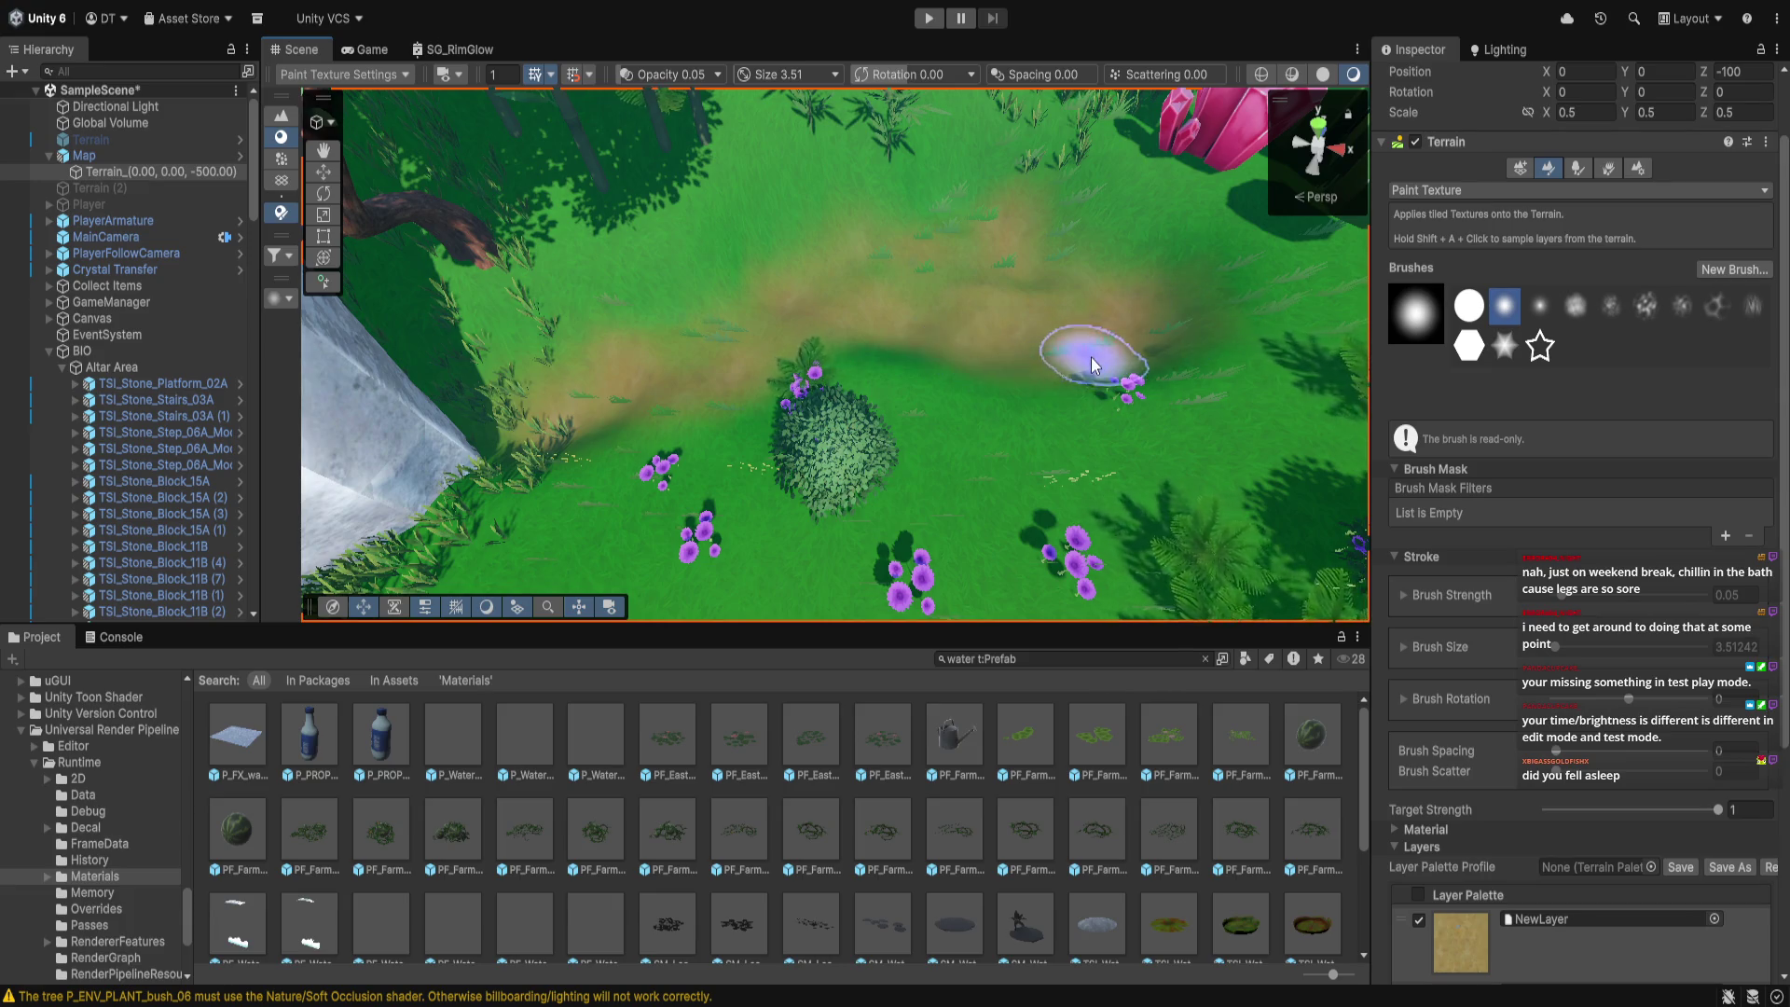
mouse_move(946, 332)
mouse_down()
mouse_move(538, 428)
mouse_move(1002, 345)
mouse_move(1126, 272)
mouse_move(846, 551)
mouse_move(843, 355)
mouse_move(801, 412)
mouse_up()
mouse_move(699, 247)
mouse_down()
mouse_move(852, 356)
mouse_move(951, 282)
mouse_up()
drag(643, 229, 1261, 164)
drag(1033, 221, 793, 184)
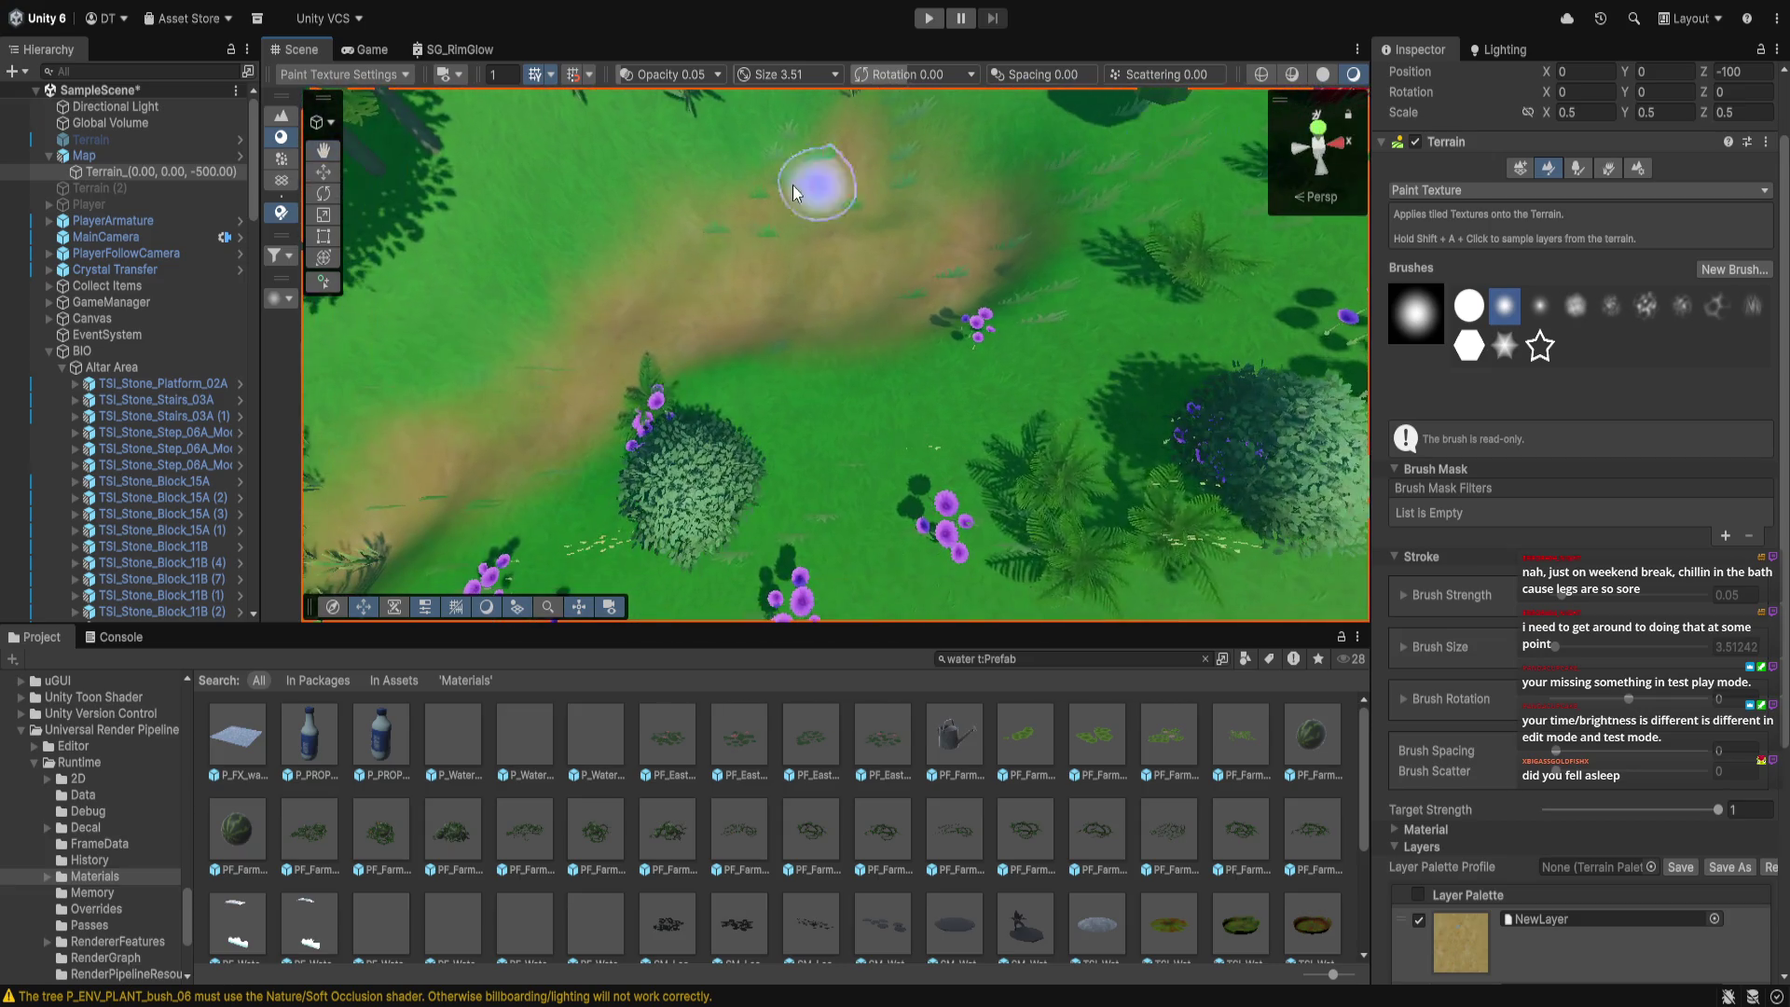
click(1585, 168)
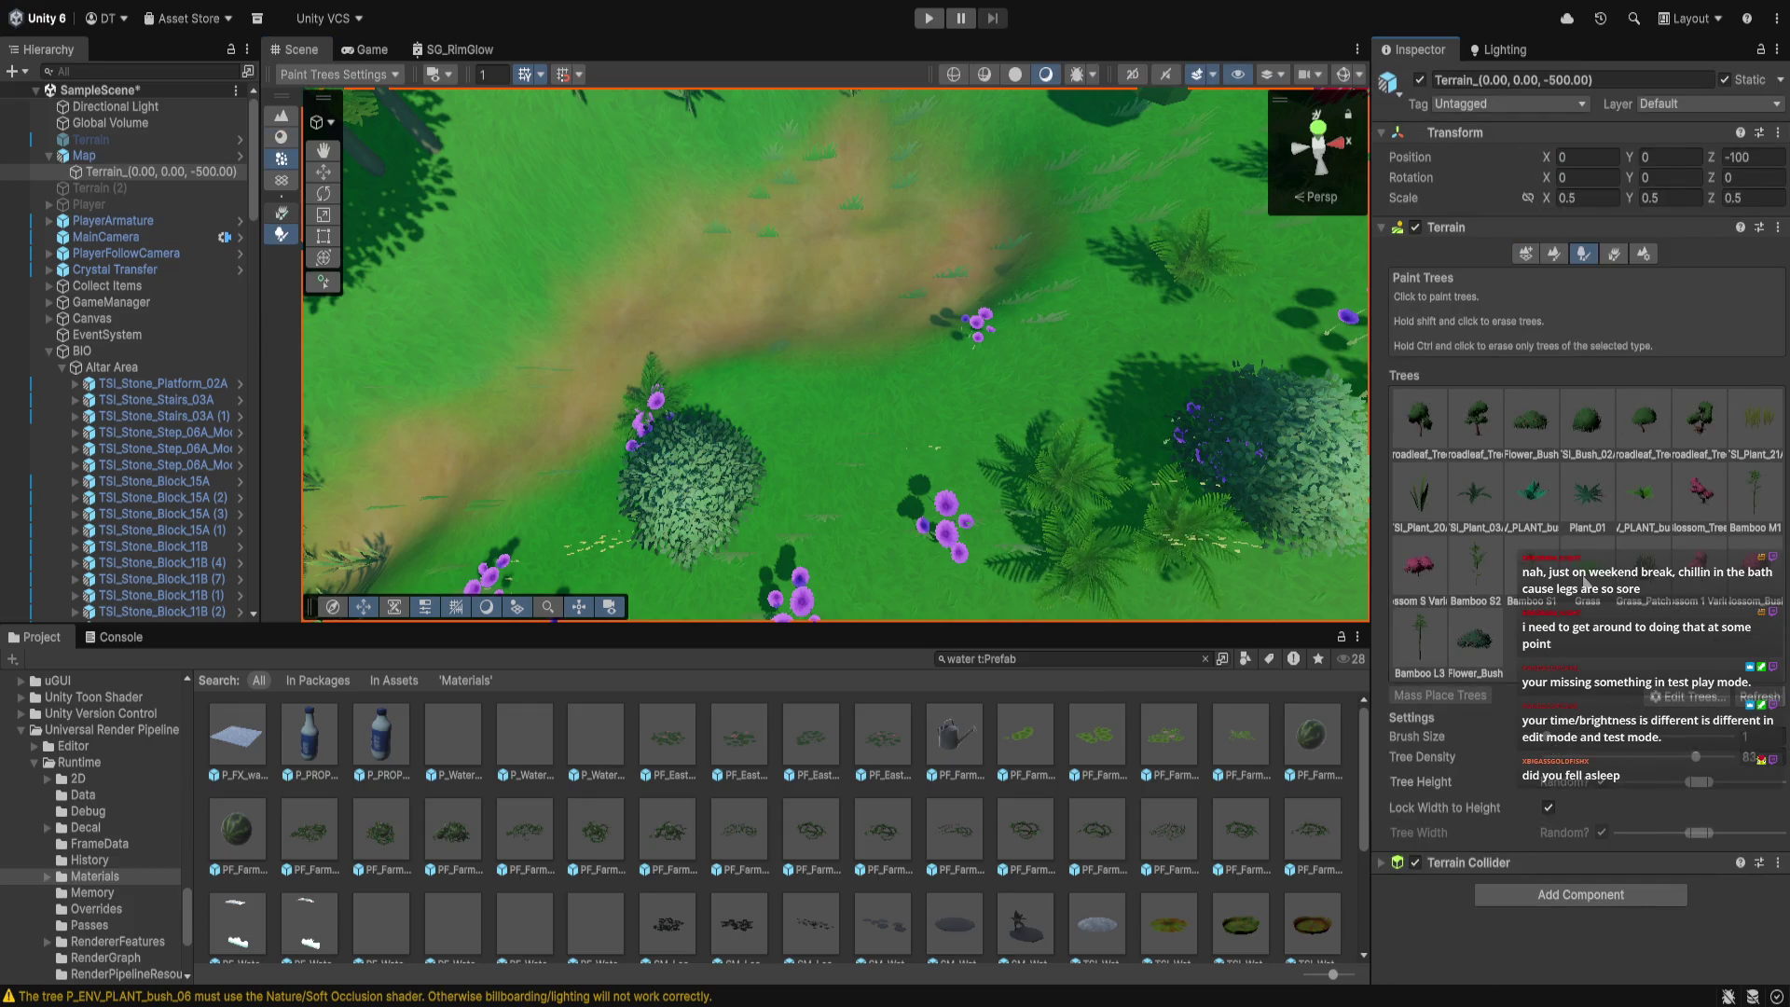
Switch to Paint Details and uncheck Grass_1, SM_ENV_PLANT_flower_03 and White_Flower
click(1587, 581)
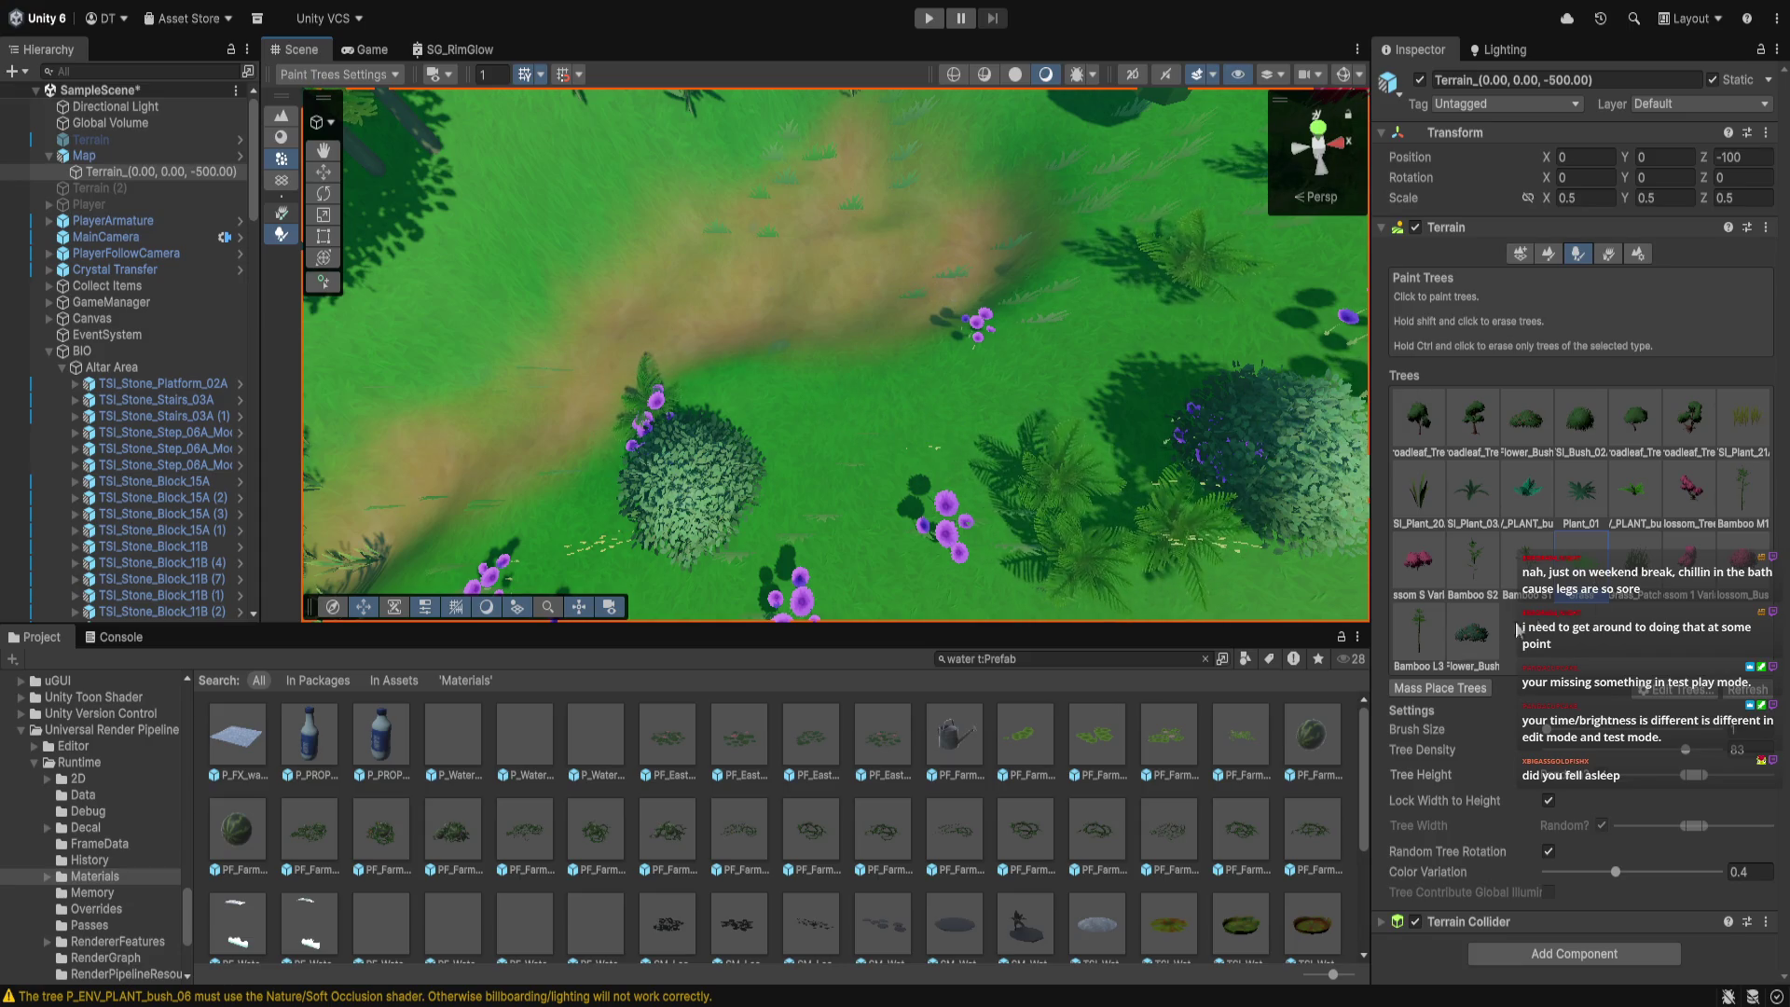
click(1608, 252)
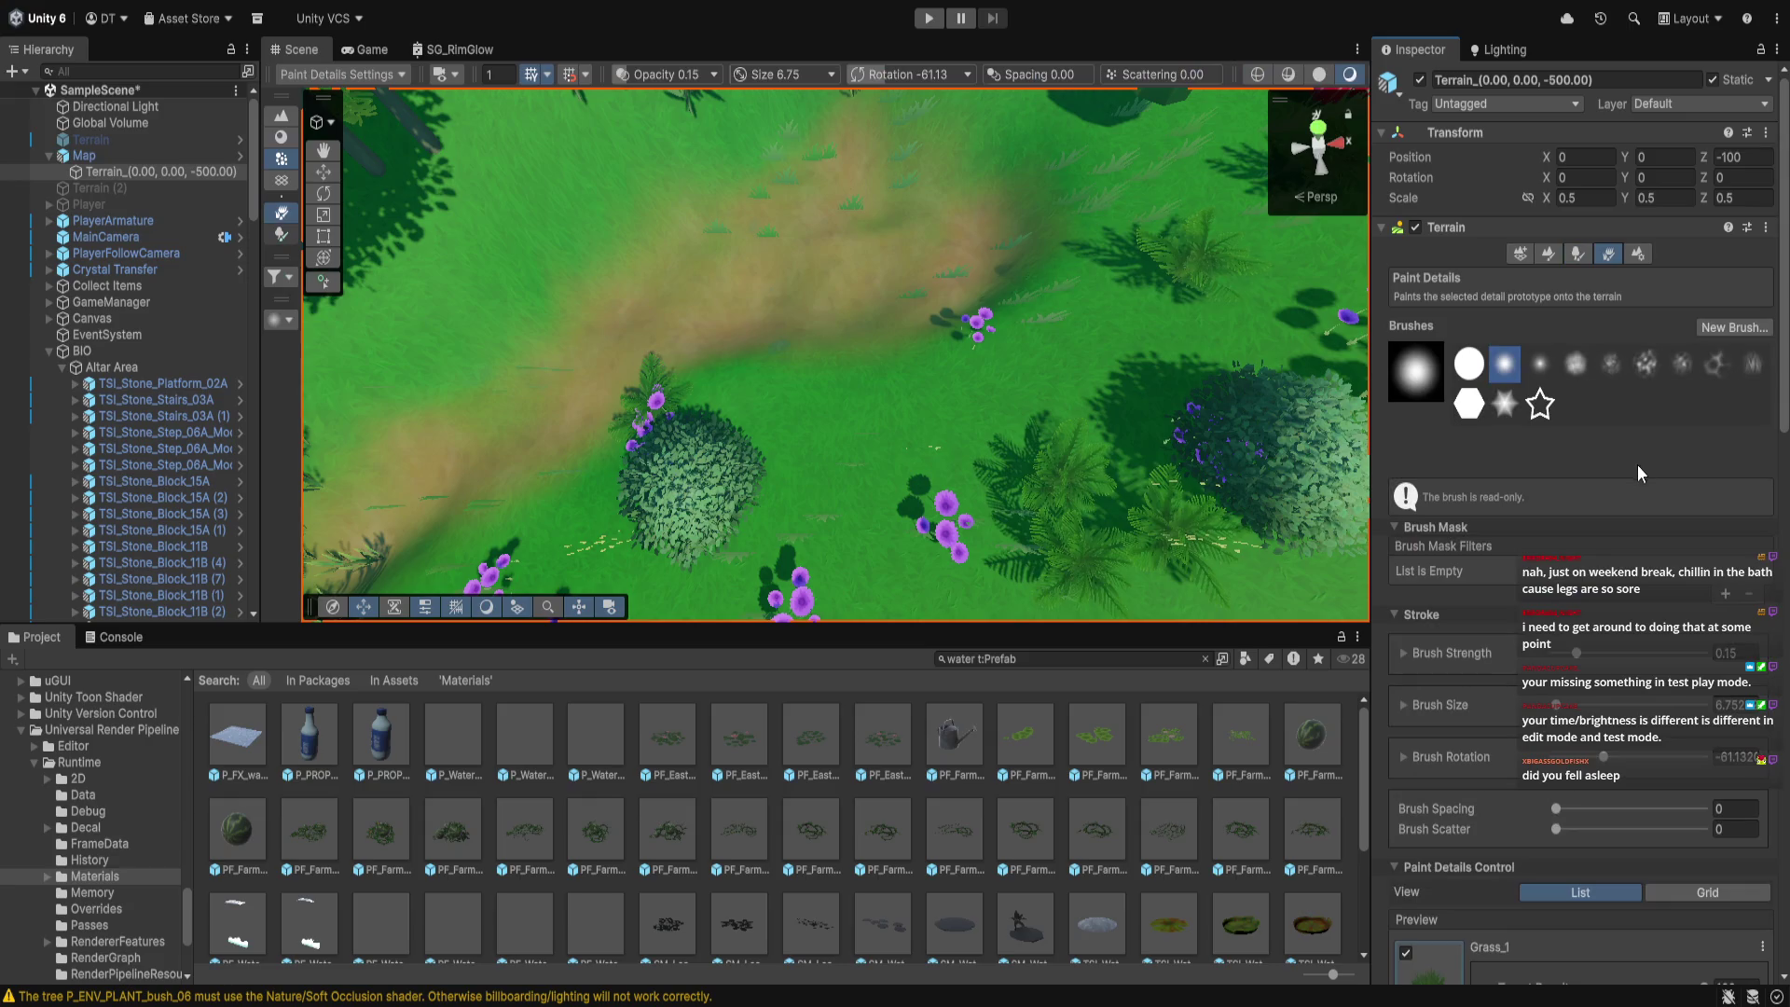
scroll(1637, 465, down, 10)
click(1404, 514)
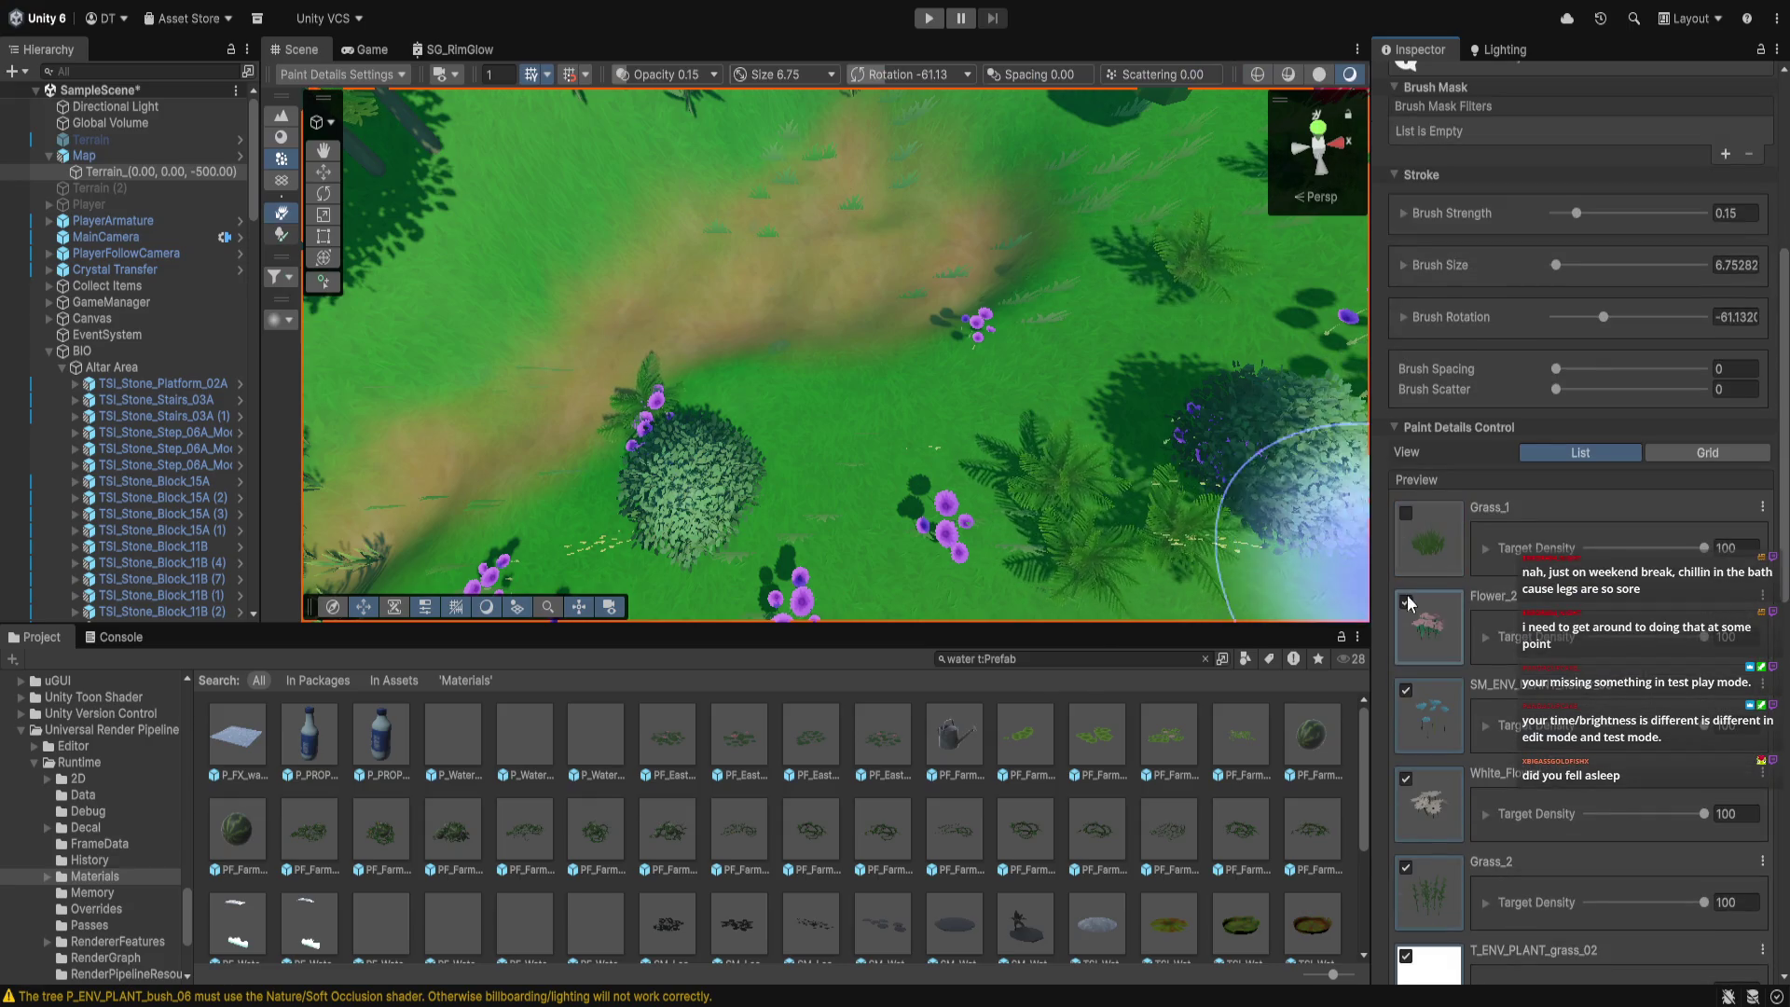
click(1407, 691)
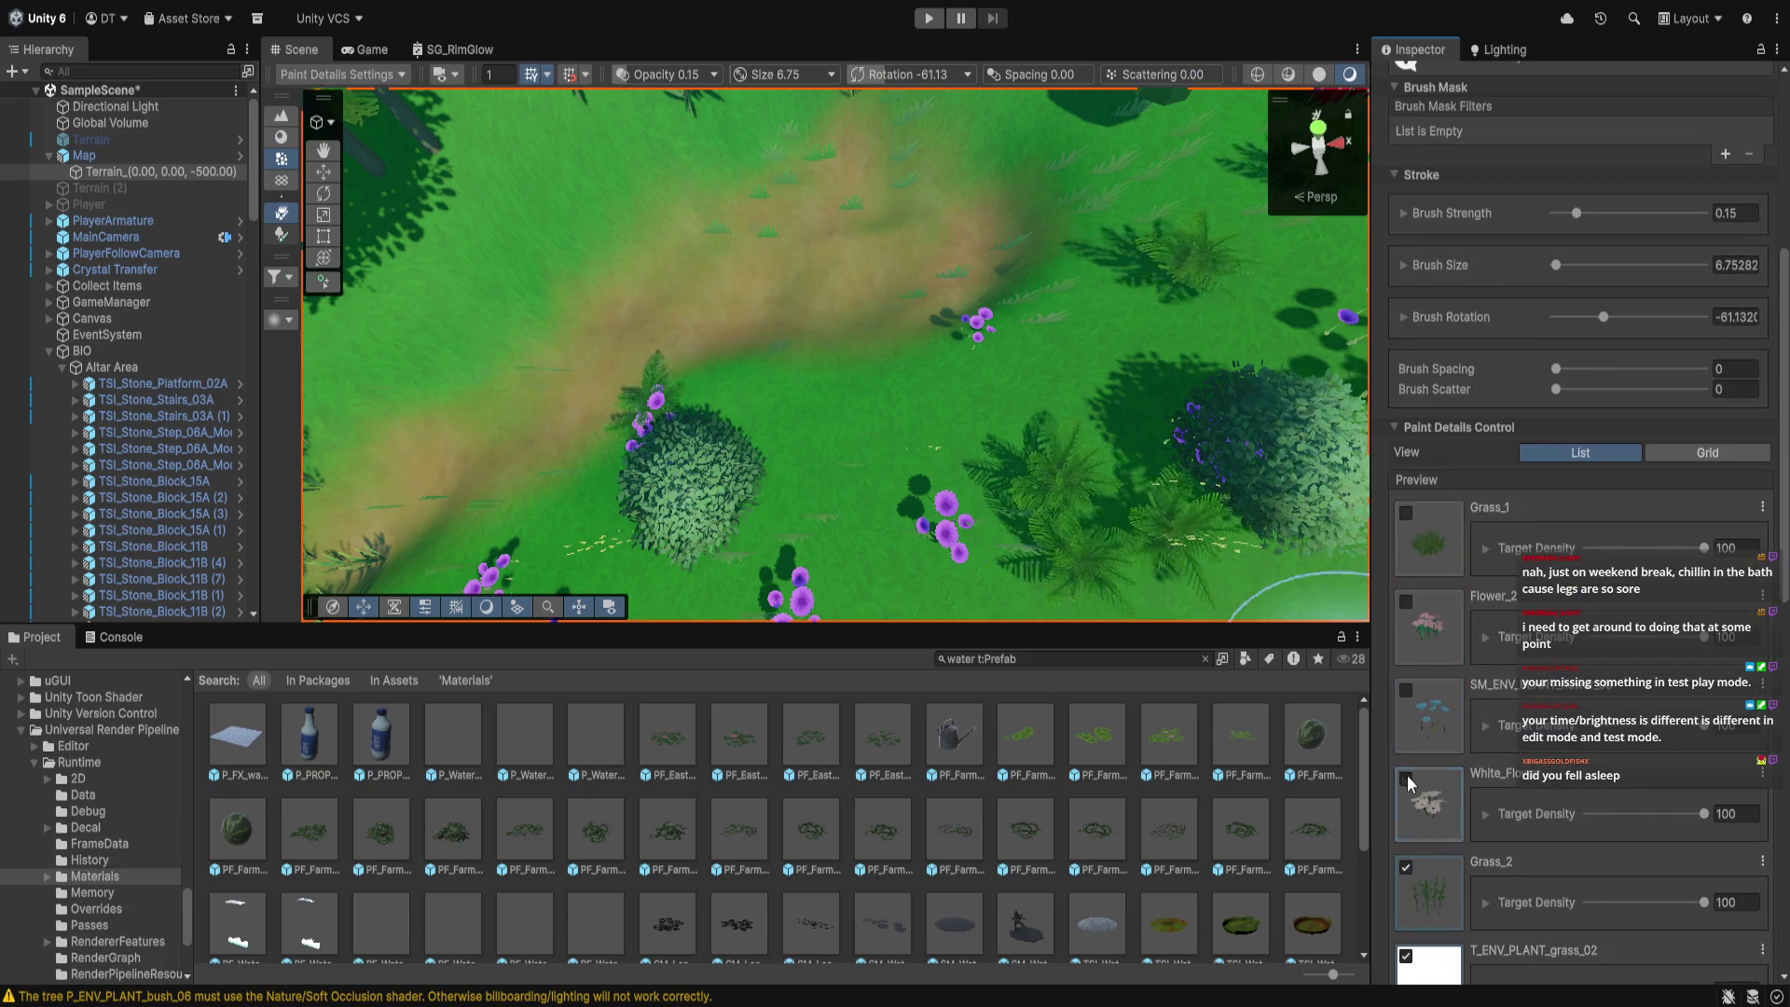
click(1407, 774)
scroll(1407, 774, down, 3)
Uncheck Grass_2, Flower_3, the second T_ENV_PLANT_grass_02 and P_ENV_PLANT_flower_04
click(1408, 643)
scroll(1492, 373, up, 3)
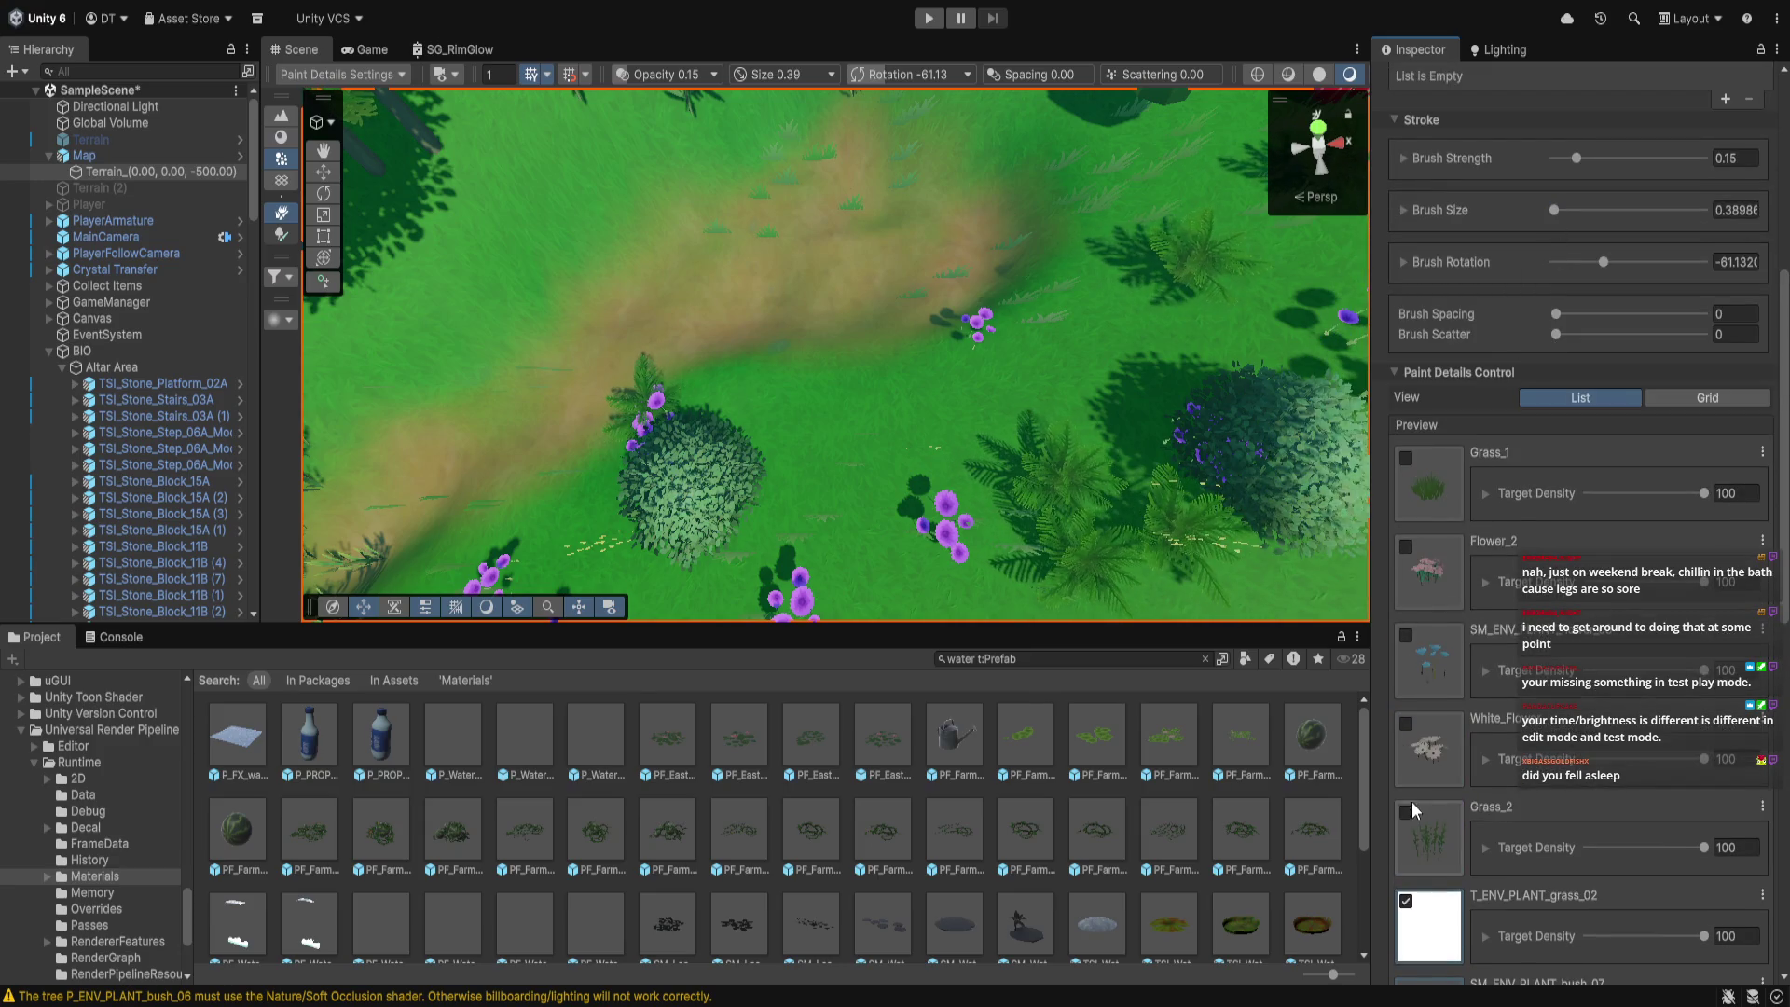
scroll(1409, 842, down, 2)
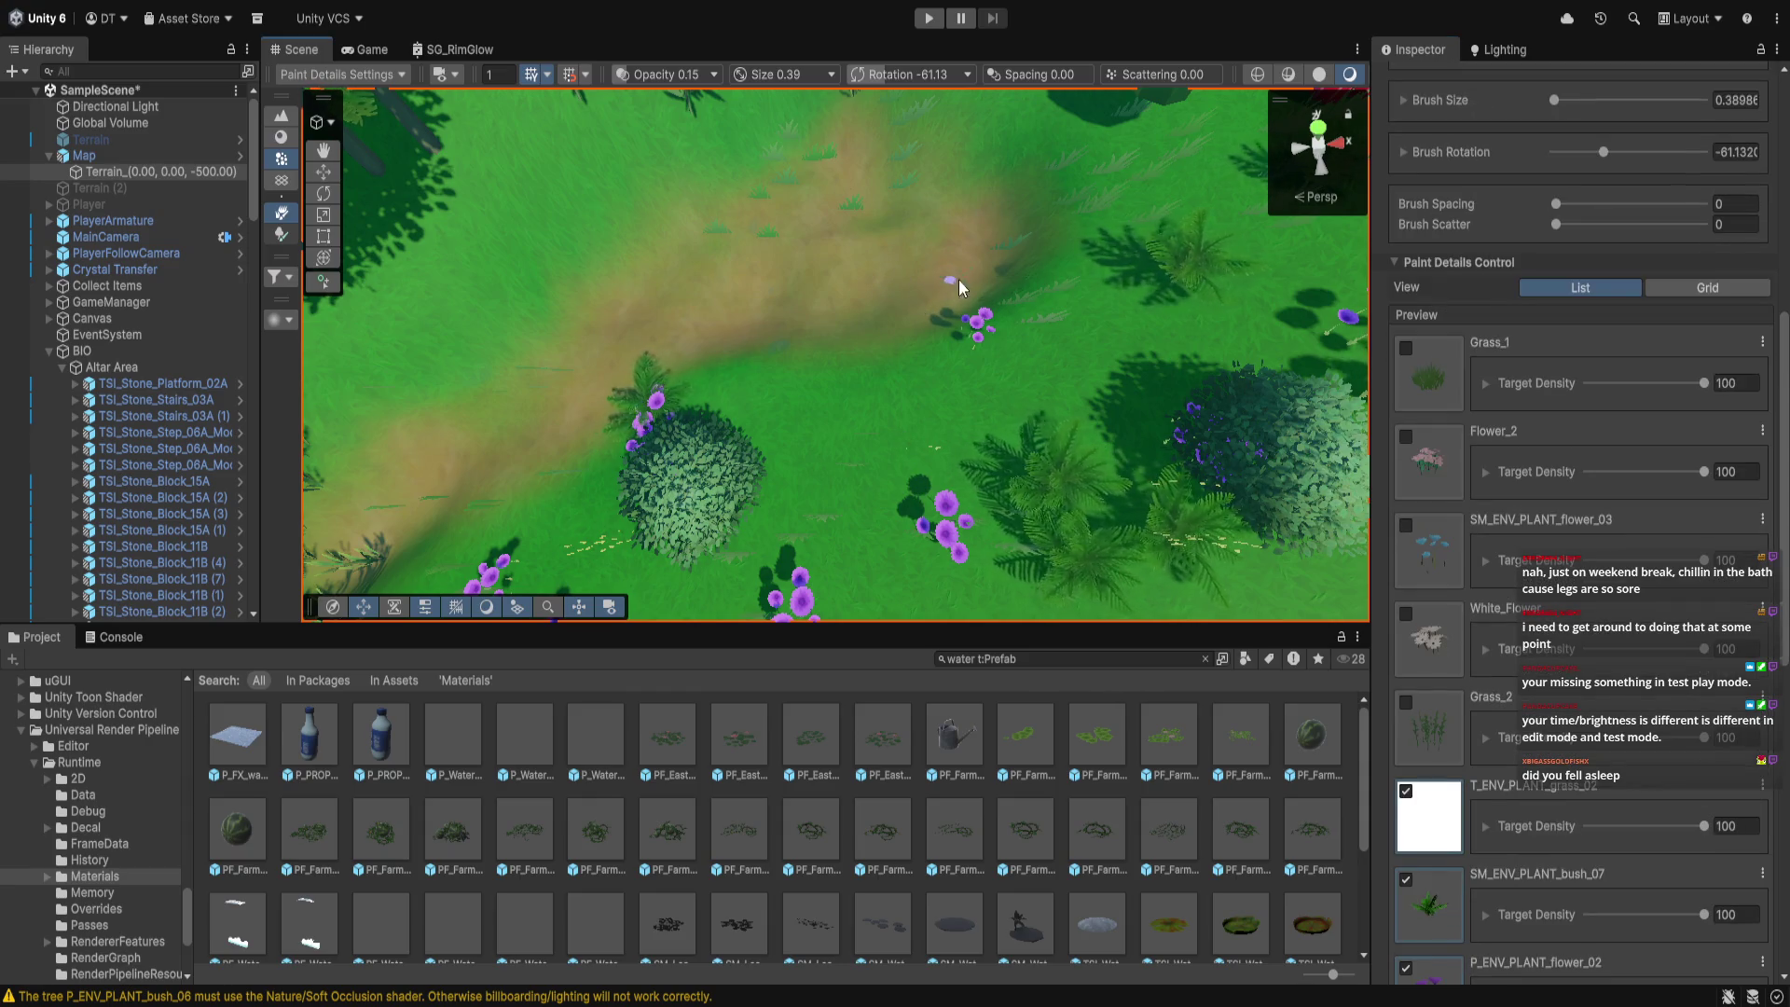
scroll(1551, 445, up, 2)
scroll(1551, 445, down, 4)
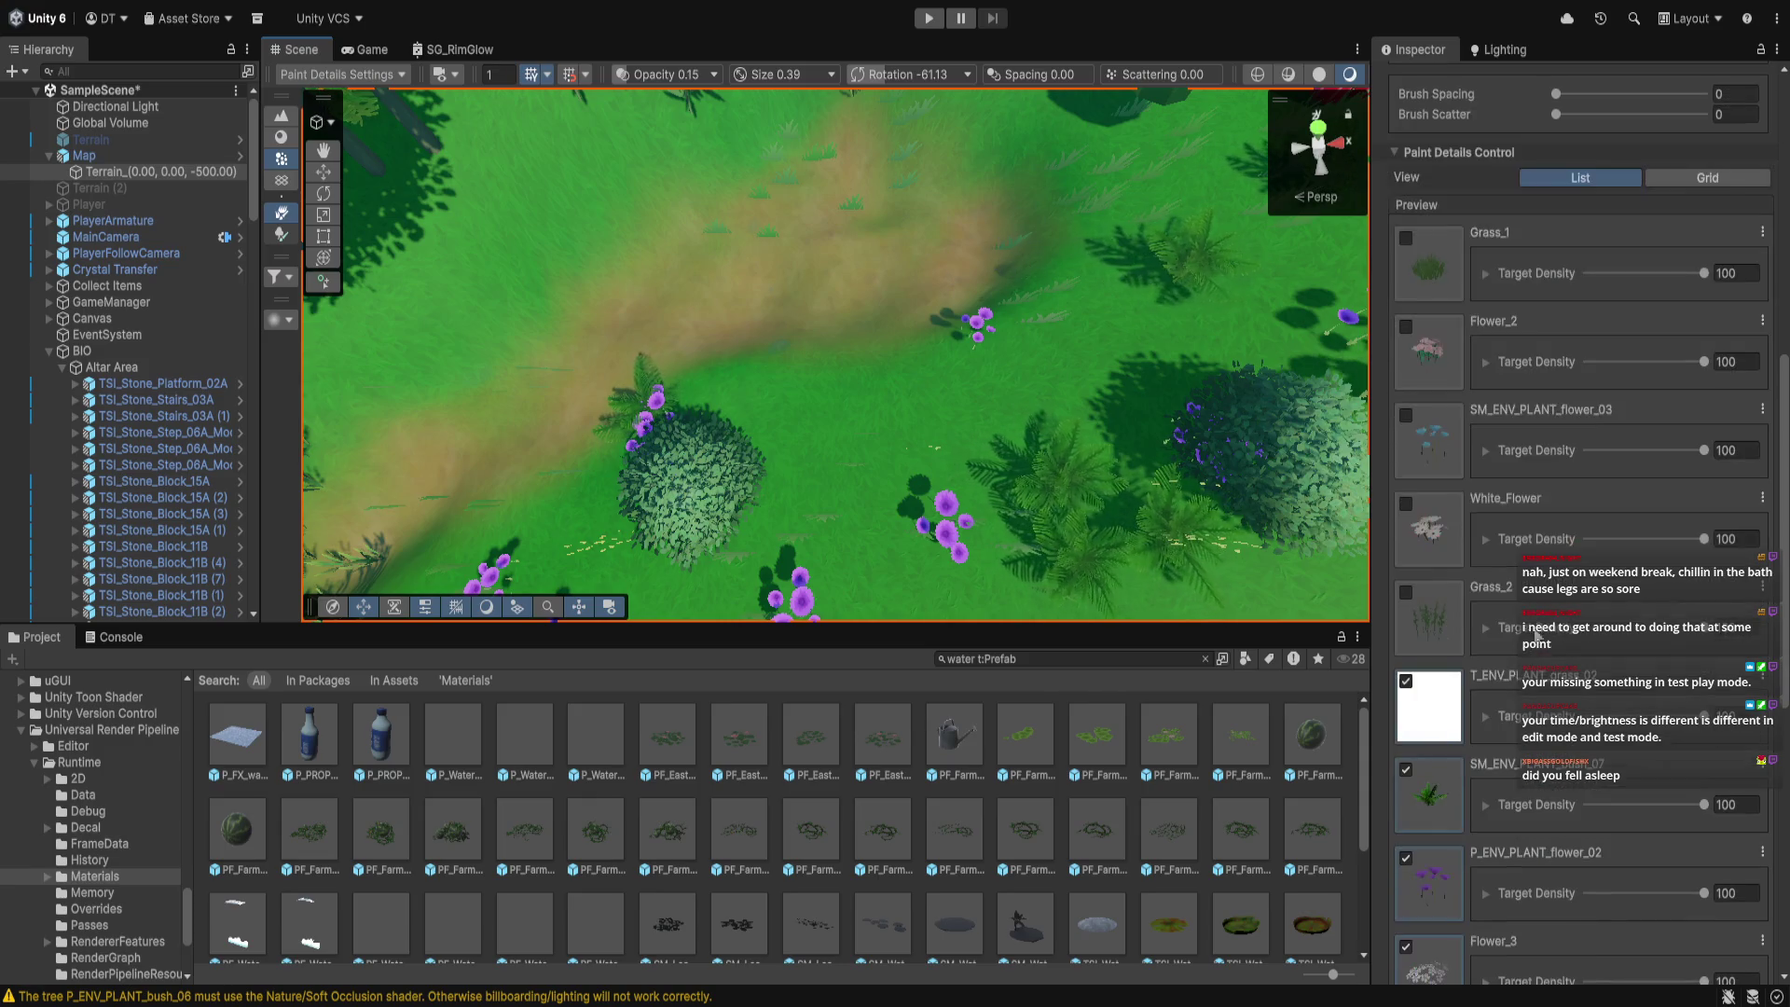
scroll(1407, 850, down, 3)
click(1406, 784)
click(1406, 869)
scroll(1412, 858, down, 2)
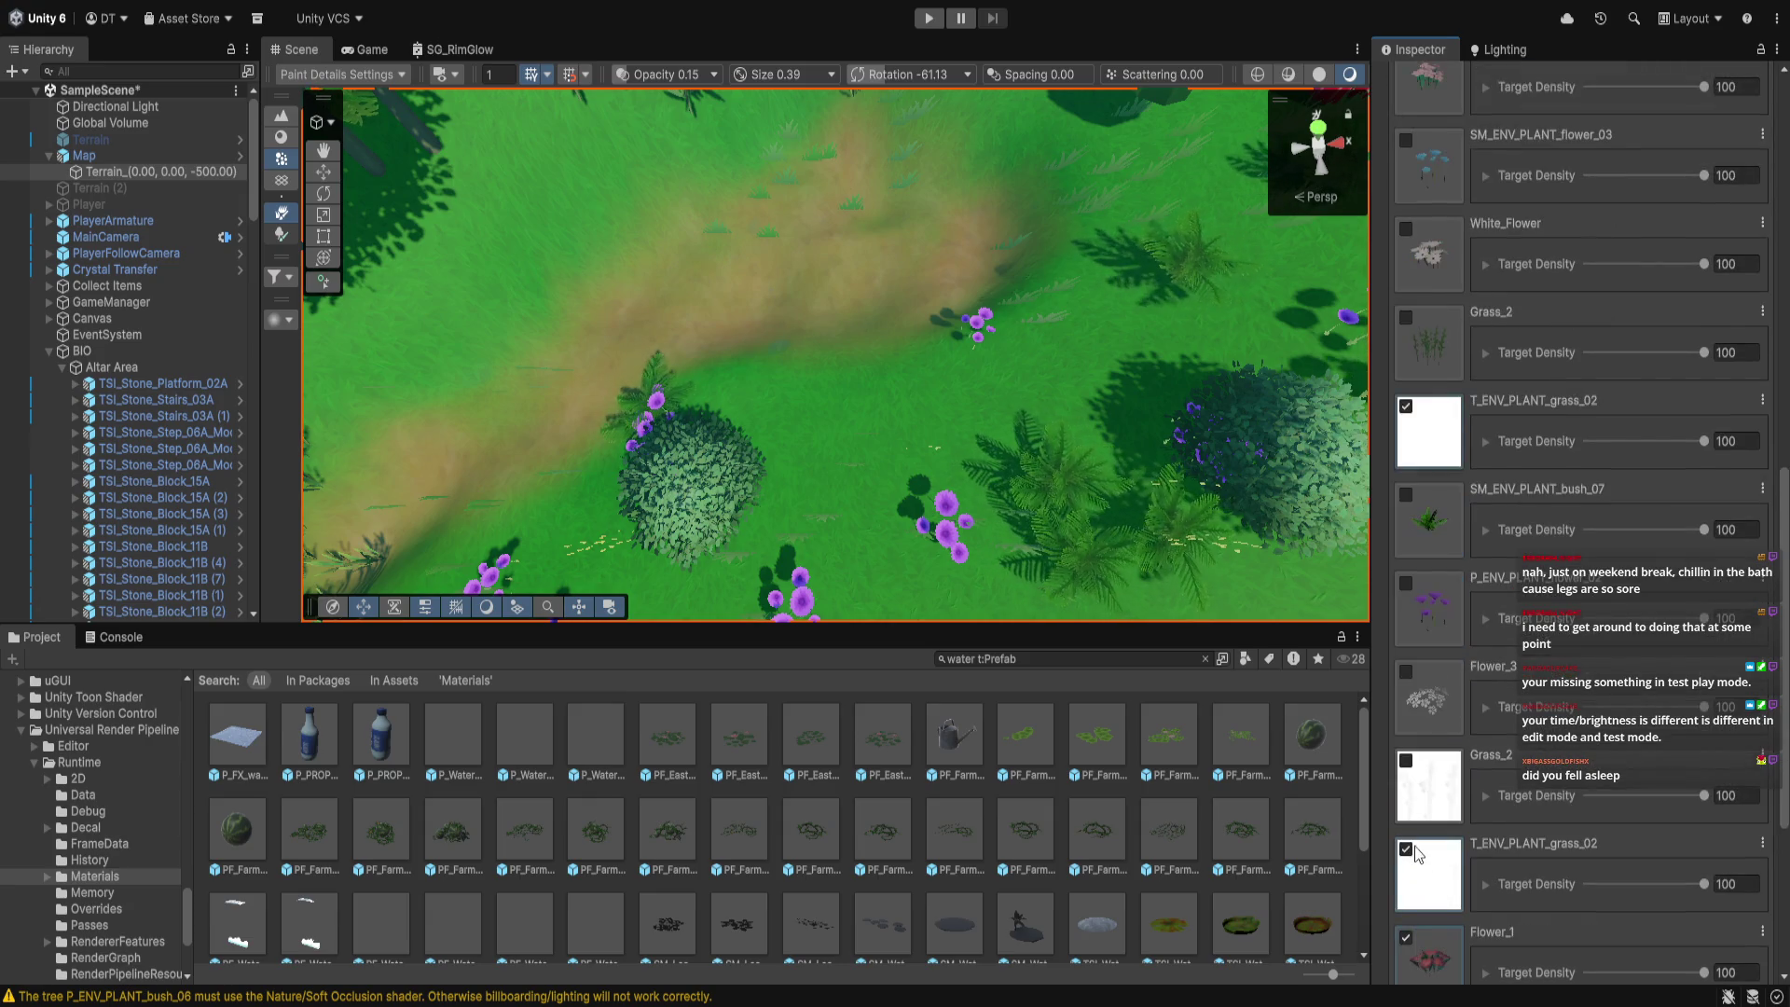
click(1408, 850)
scroll(1431, 877, down, 2)
click(1406, 916)
scroll(1436, 886, down, 3)
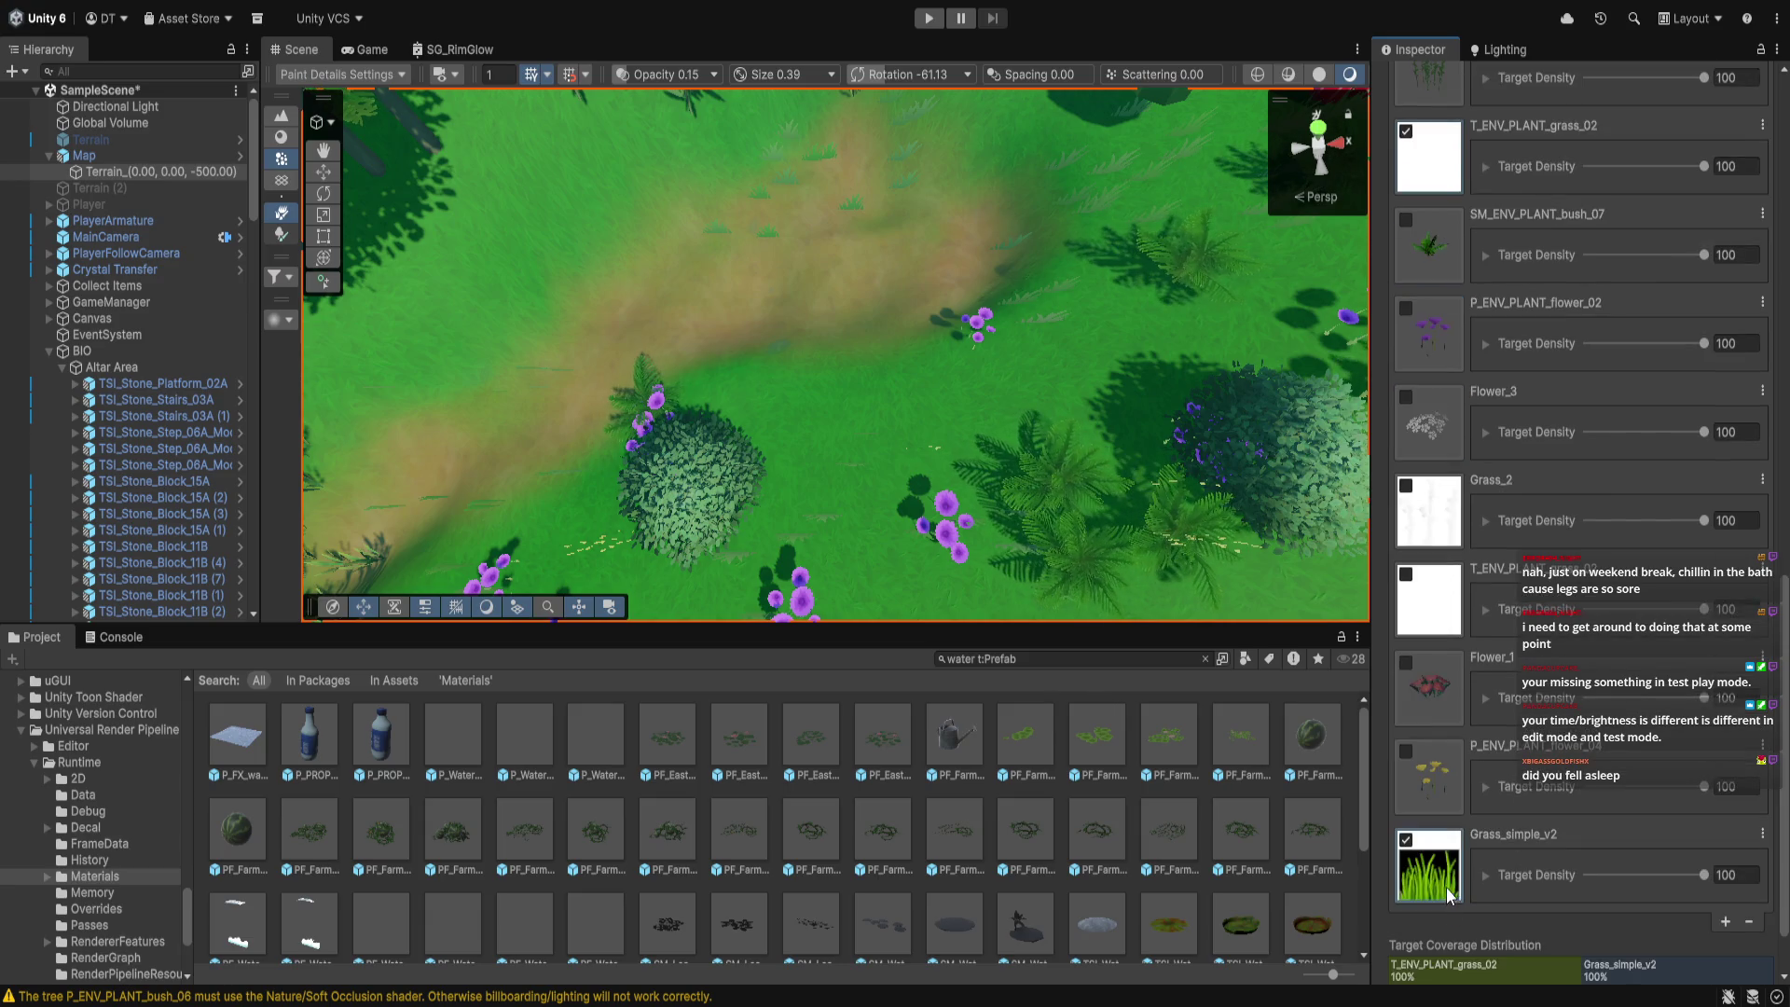
scroll(1527, 474, up, 15)
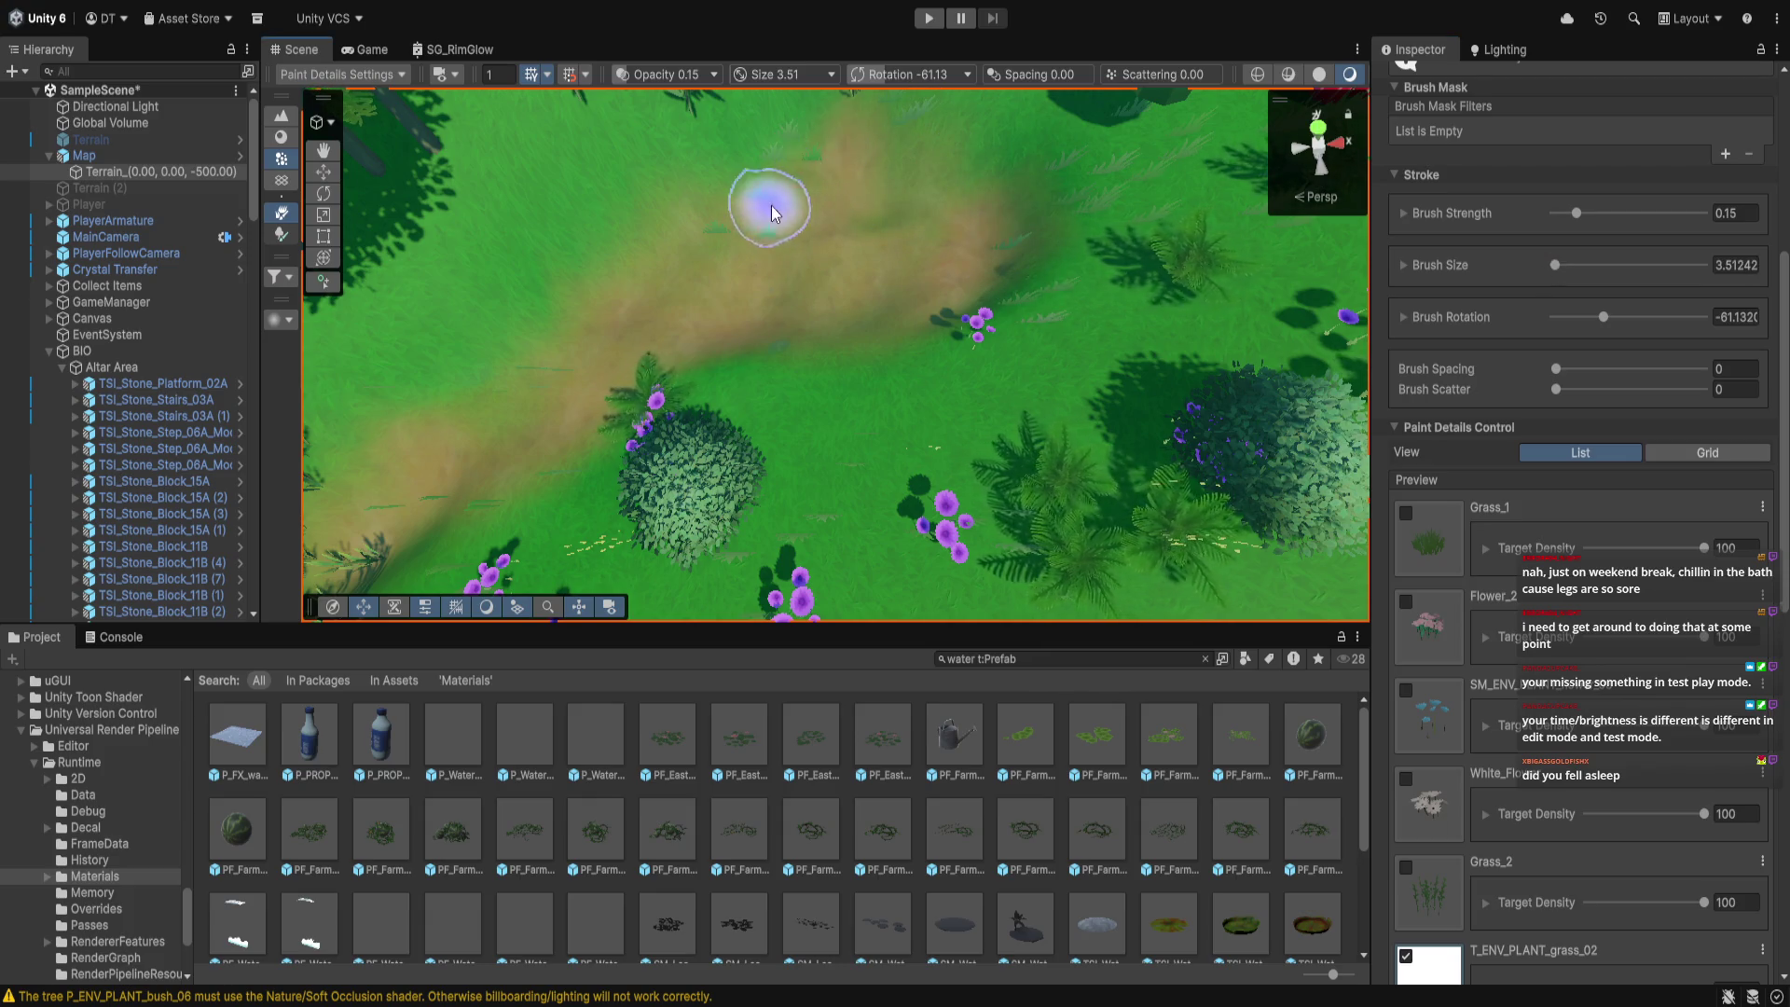
key(Up)
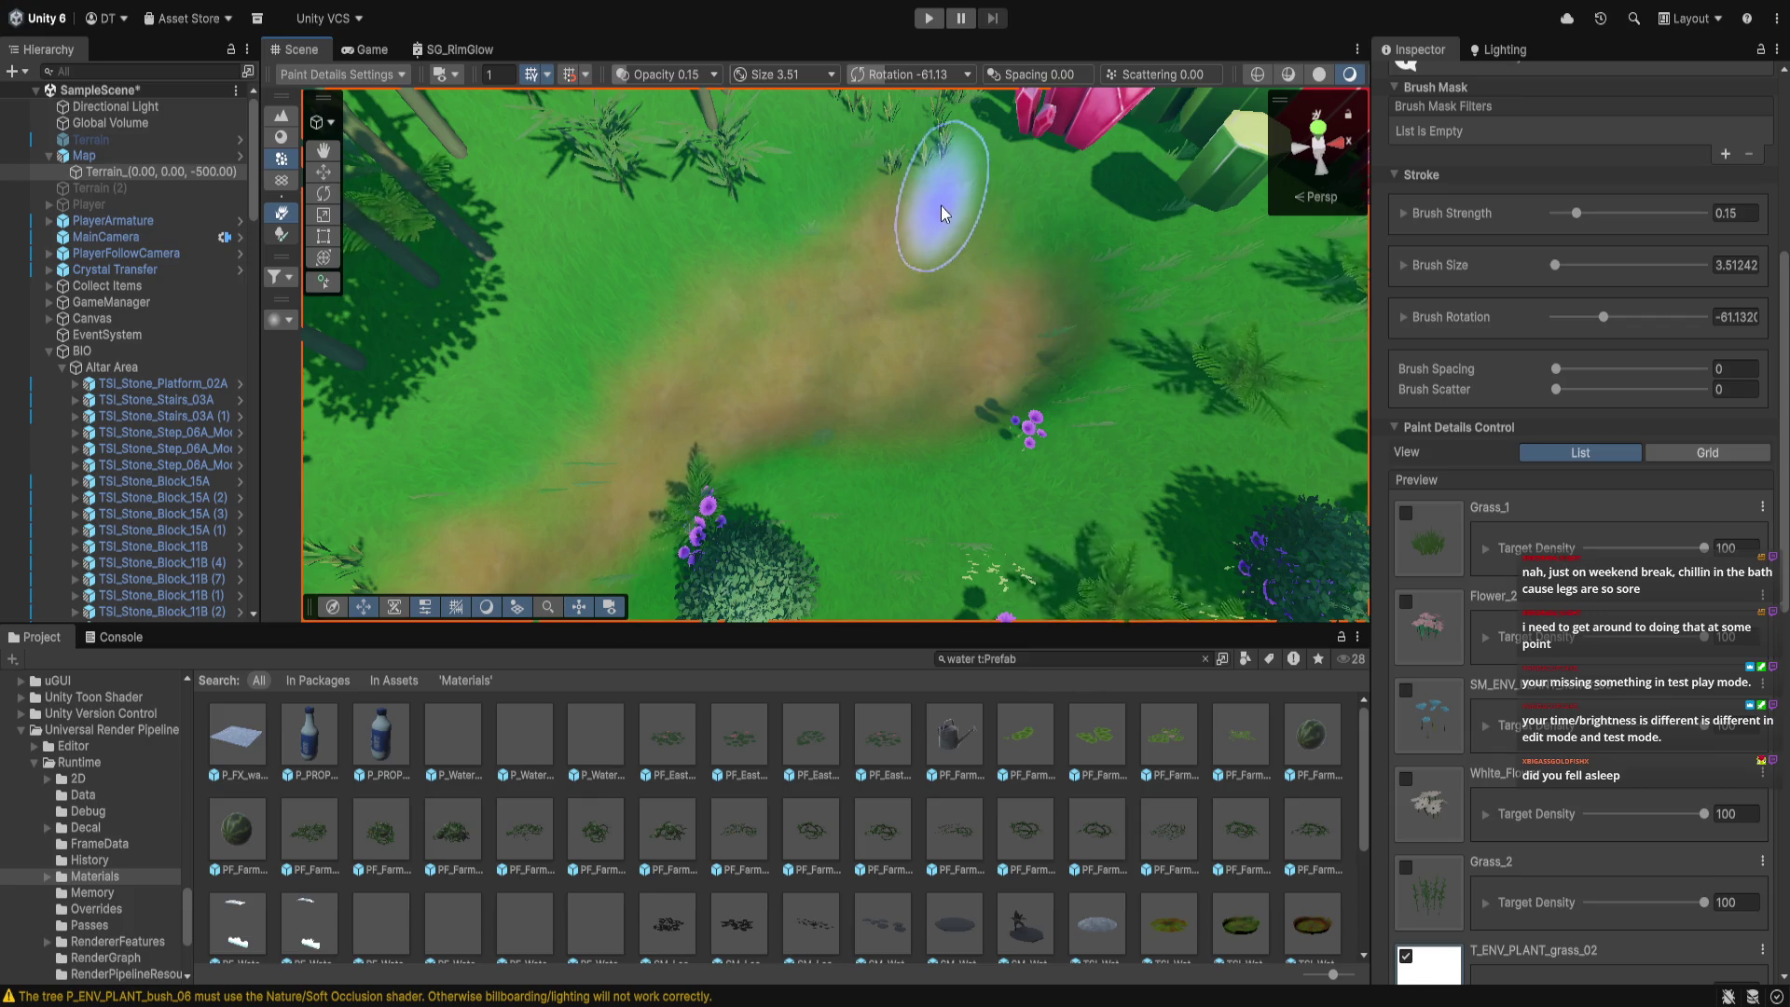
Orbit the Scene view to an angled, closer look at the pink crystals and bush
drag(1000, 234, 900, 287)
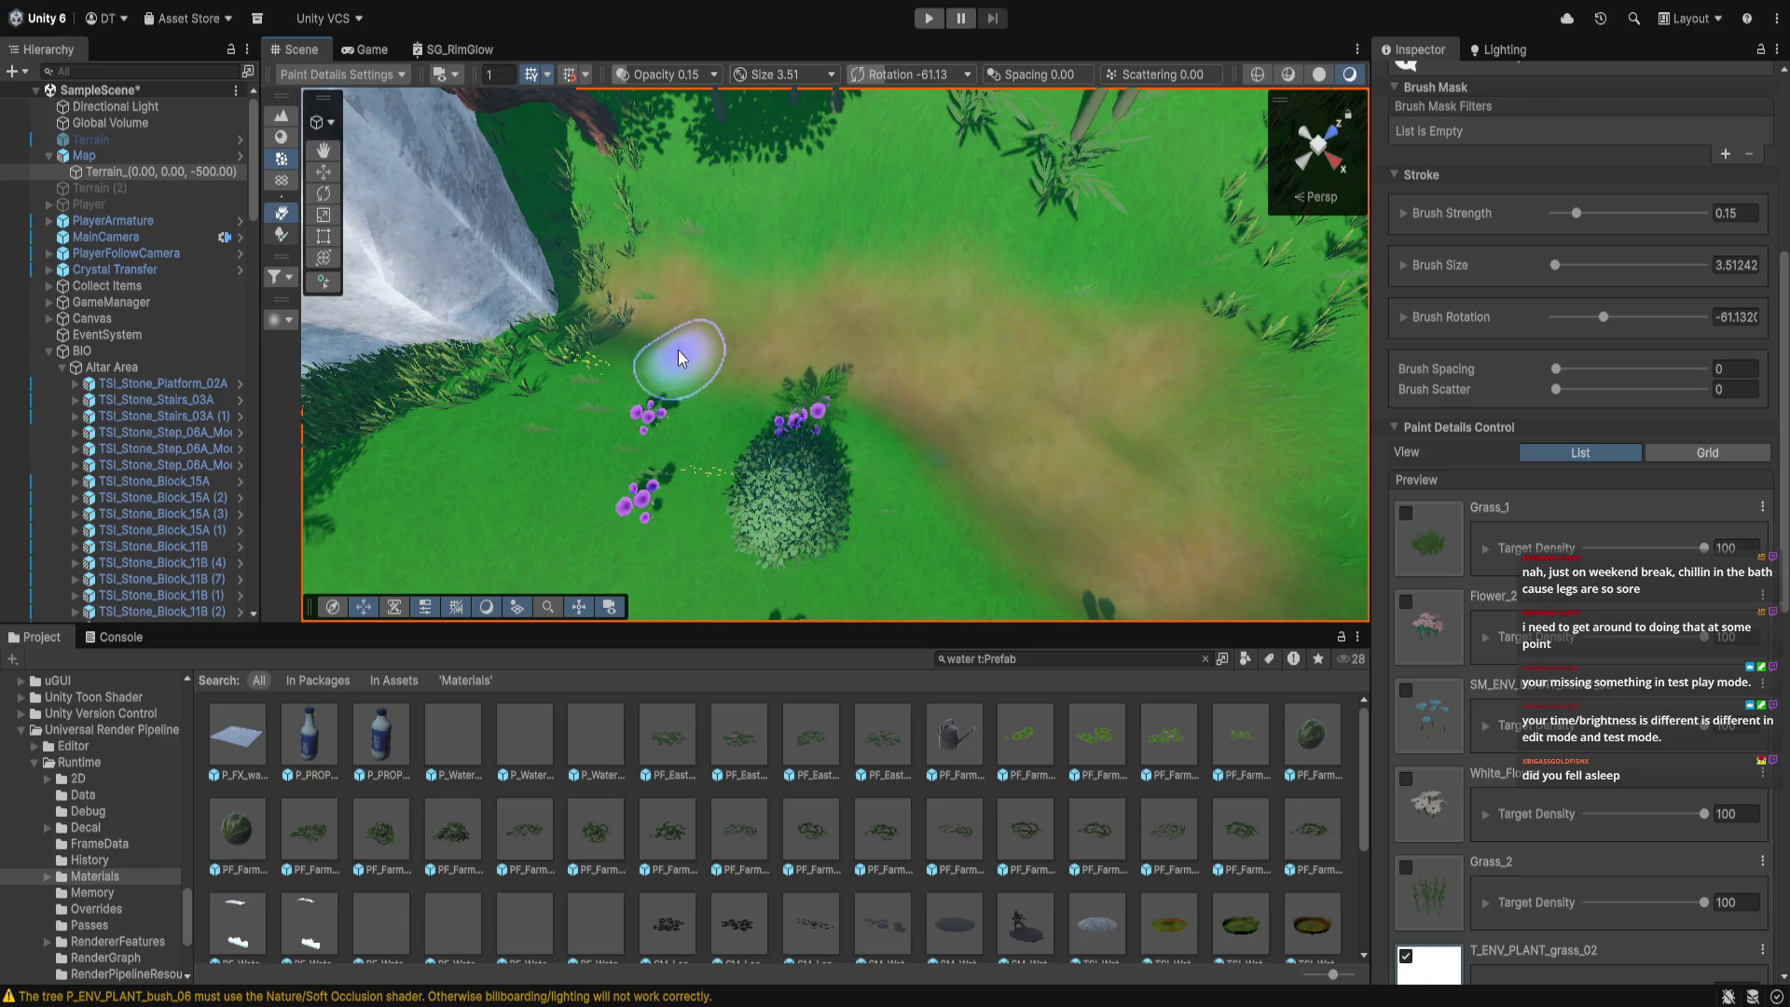
mouse_move(648, 299)
mouse_down()
mouse_move(911, 299)
mouse_move(956, 219)
mouse_up()
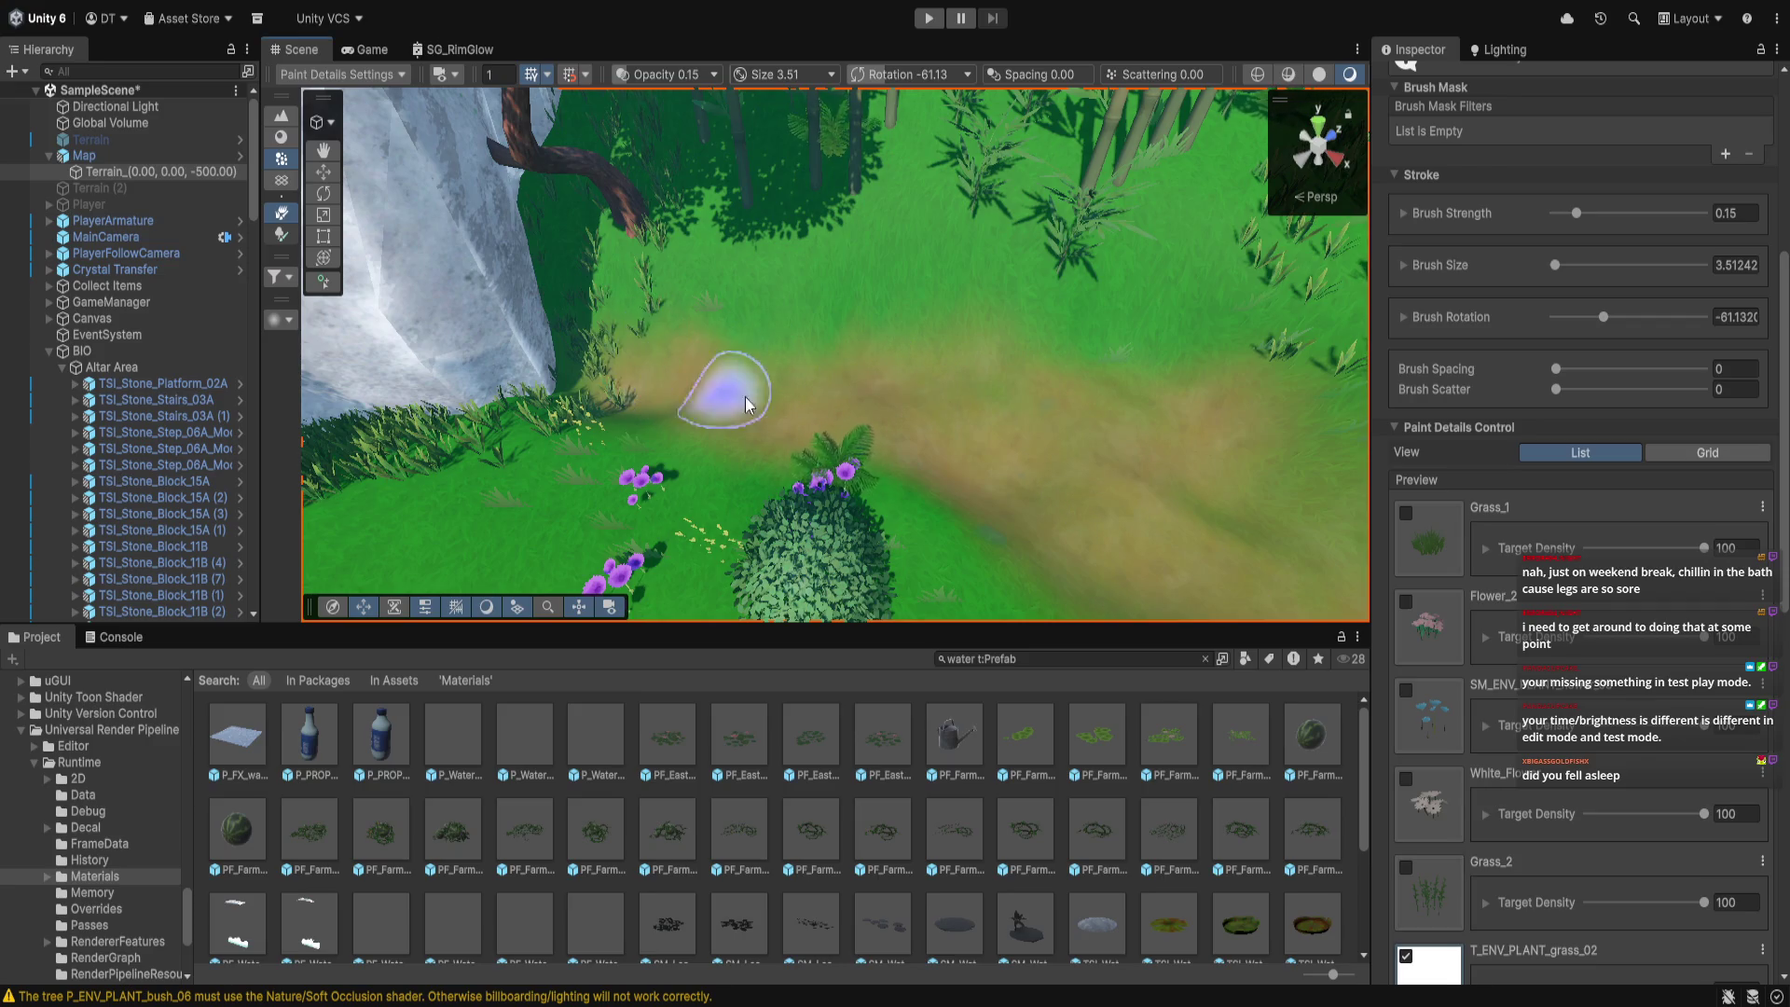
mouse_move(780, 412)
mouse_down()
mouse_move(767, 339)
mouse_move(1082, 350)
mouse_up()
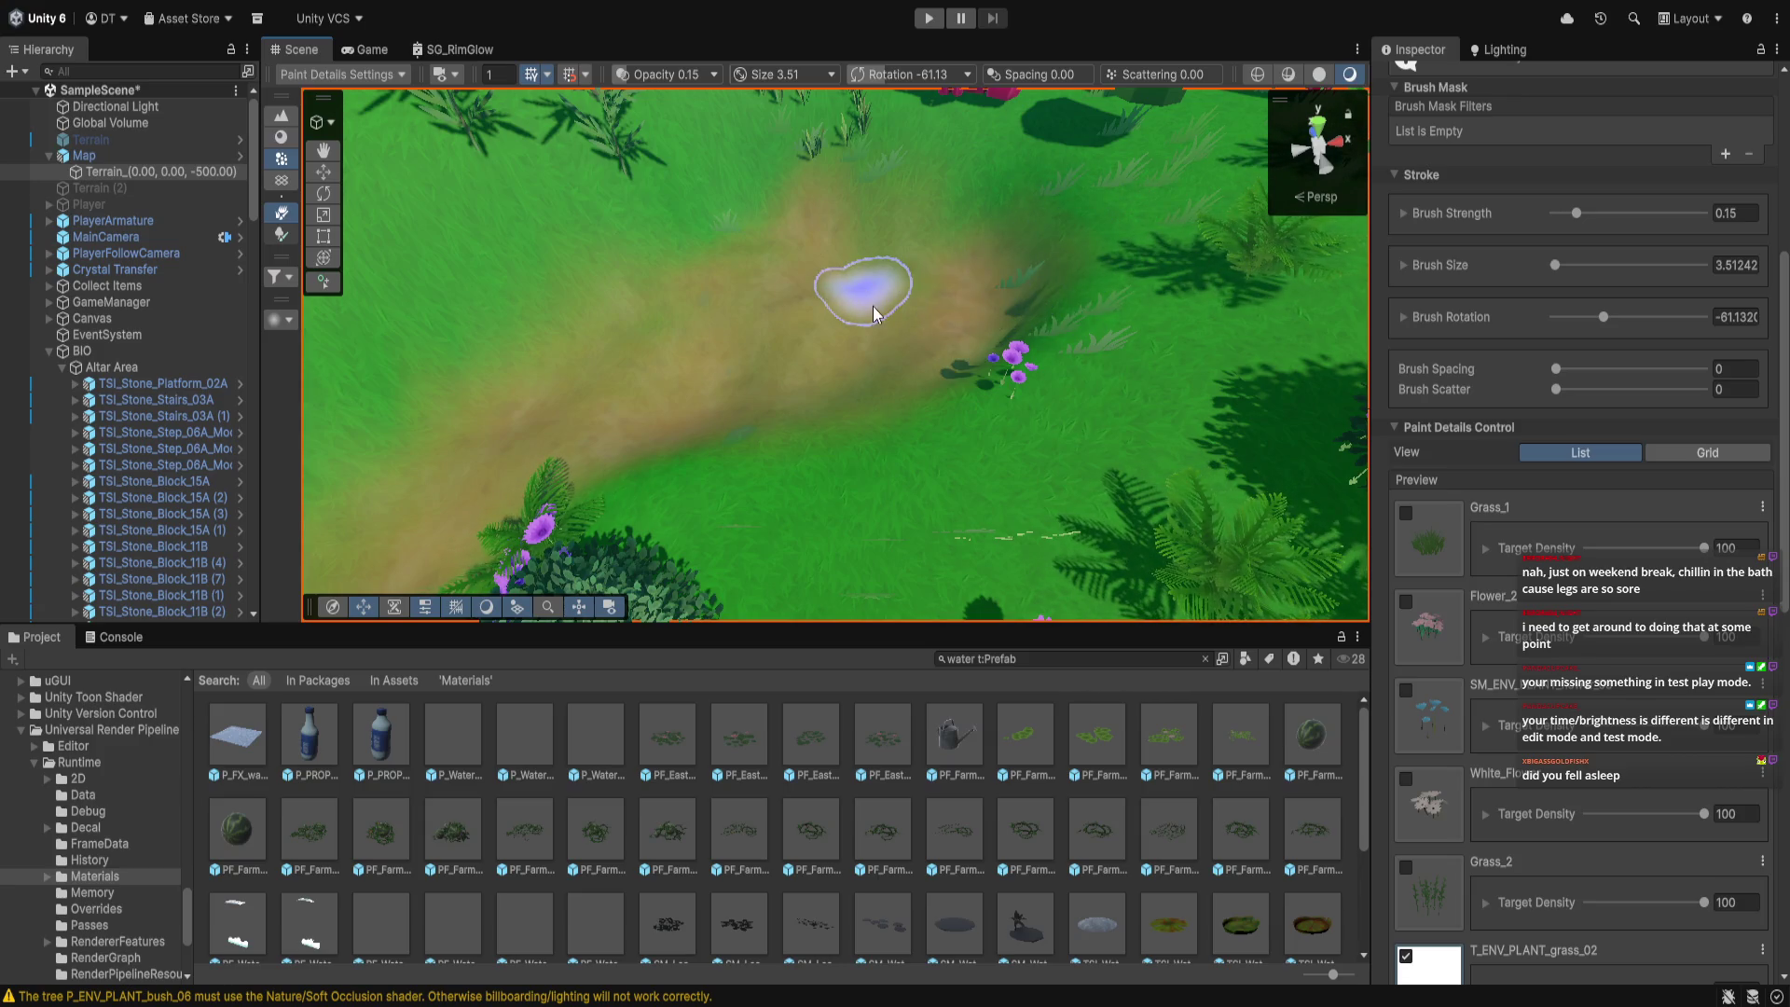
drag(977, 397, 1468, 322)
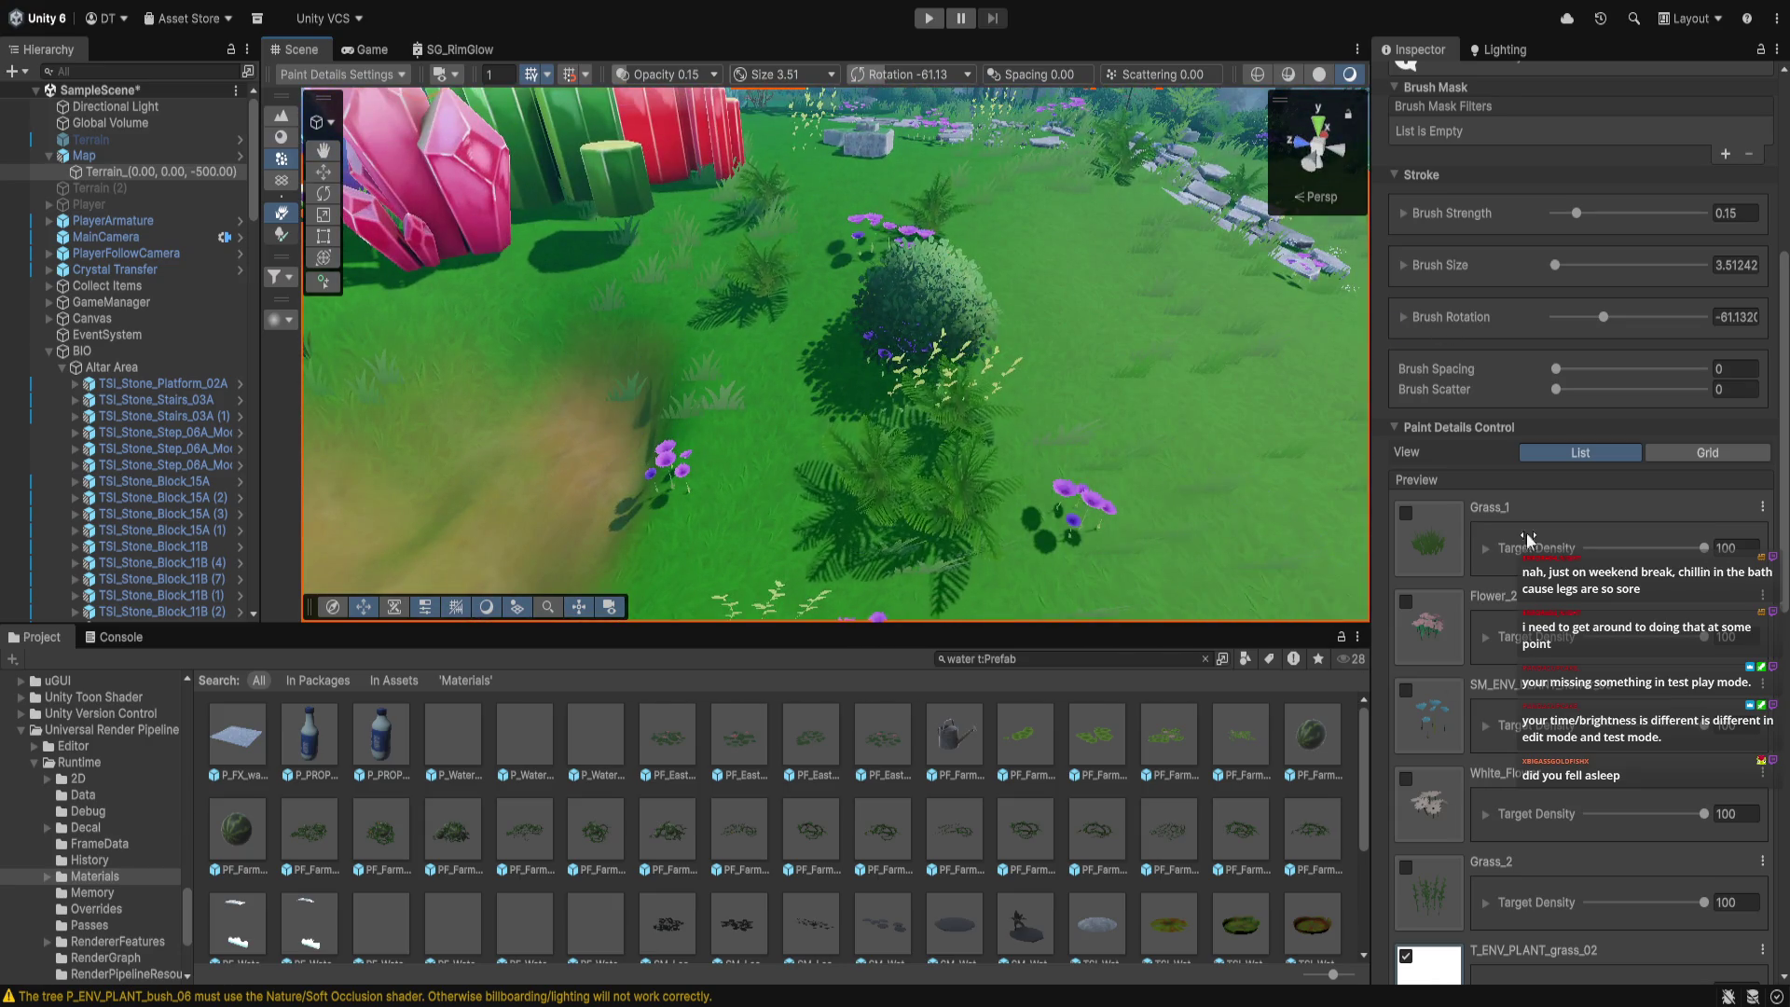
Set the detail brush size to 9.76
click(1559, 263)
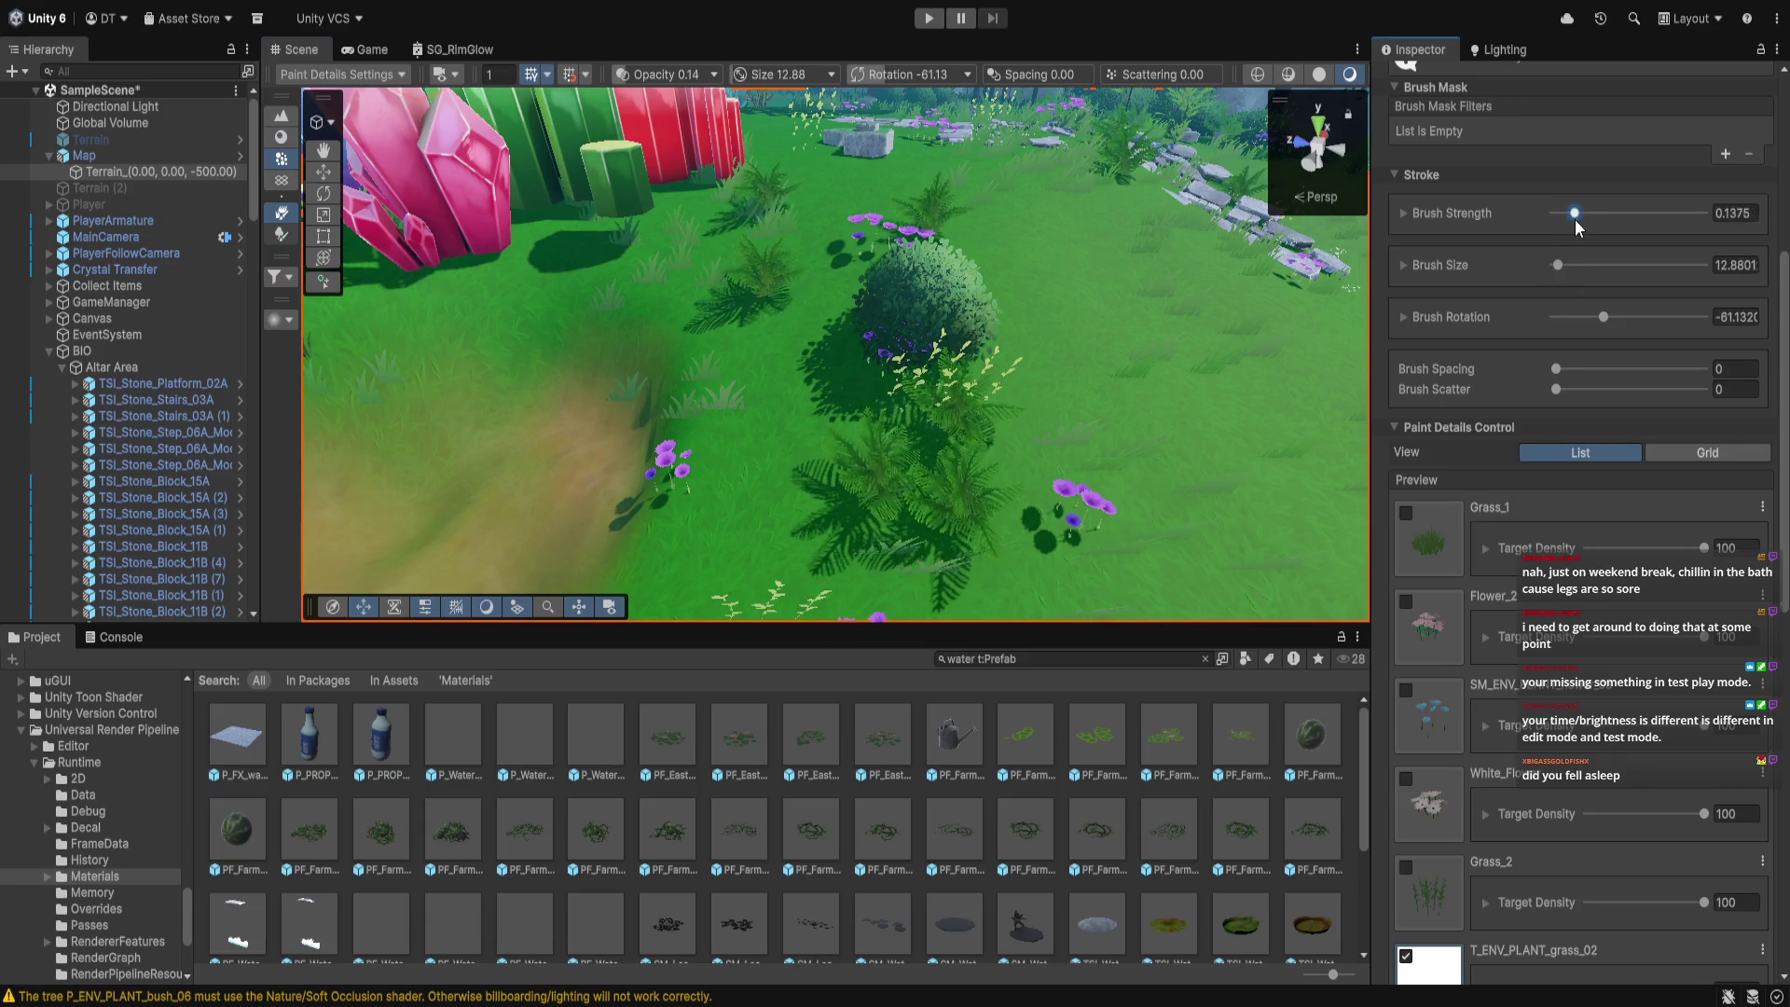
click(1556, 265)
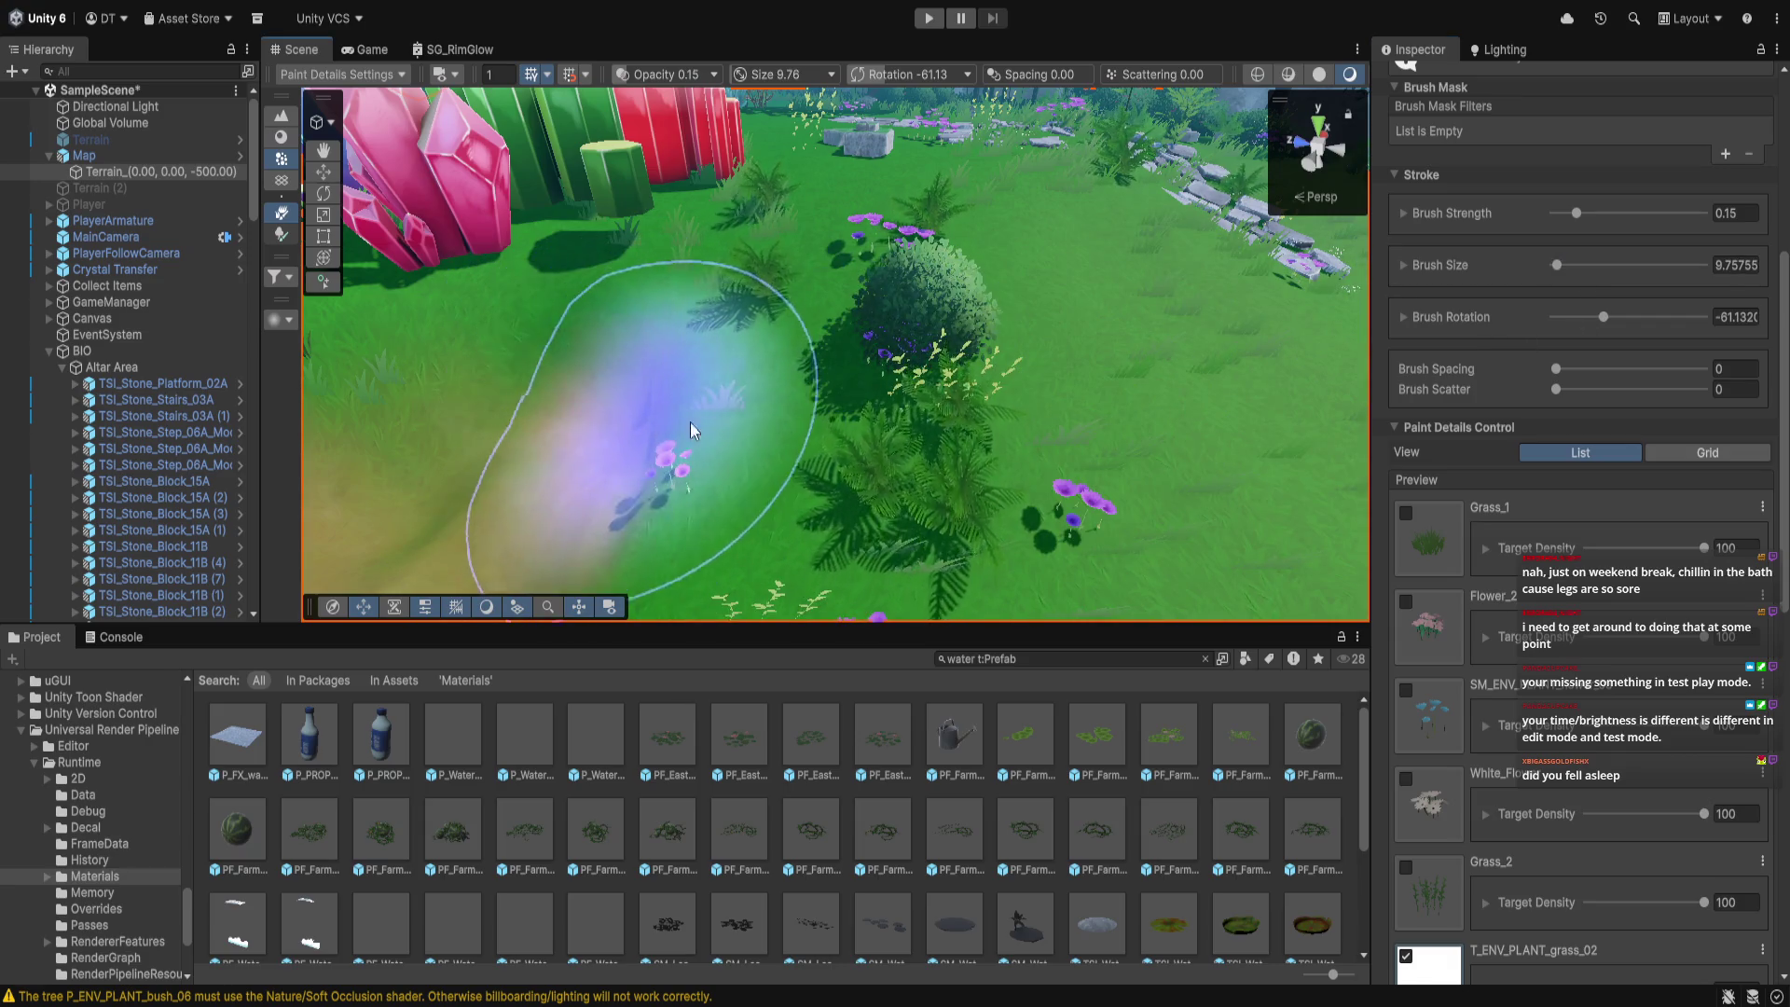
scroll(1100, 501, down, 3)
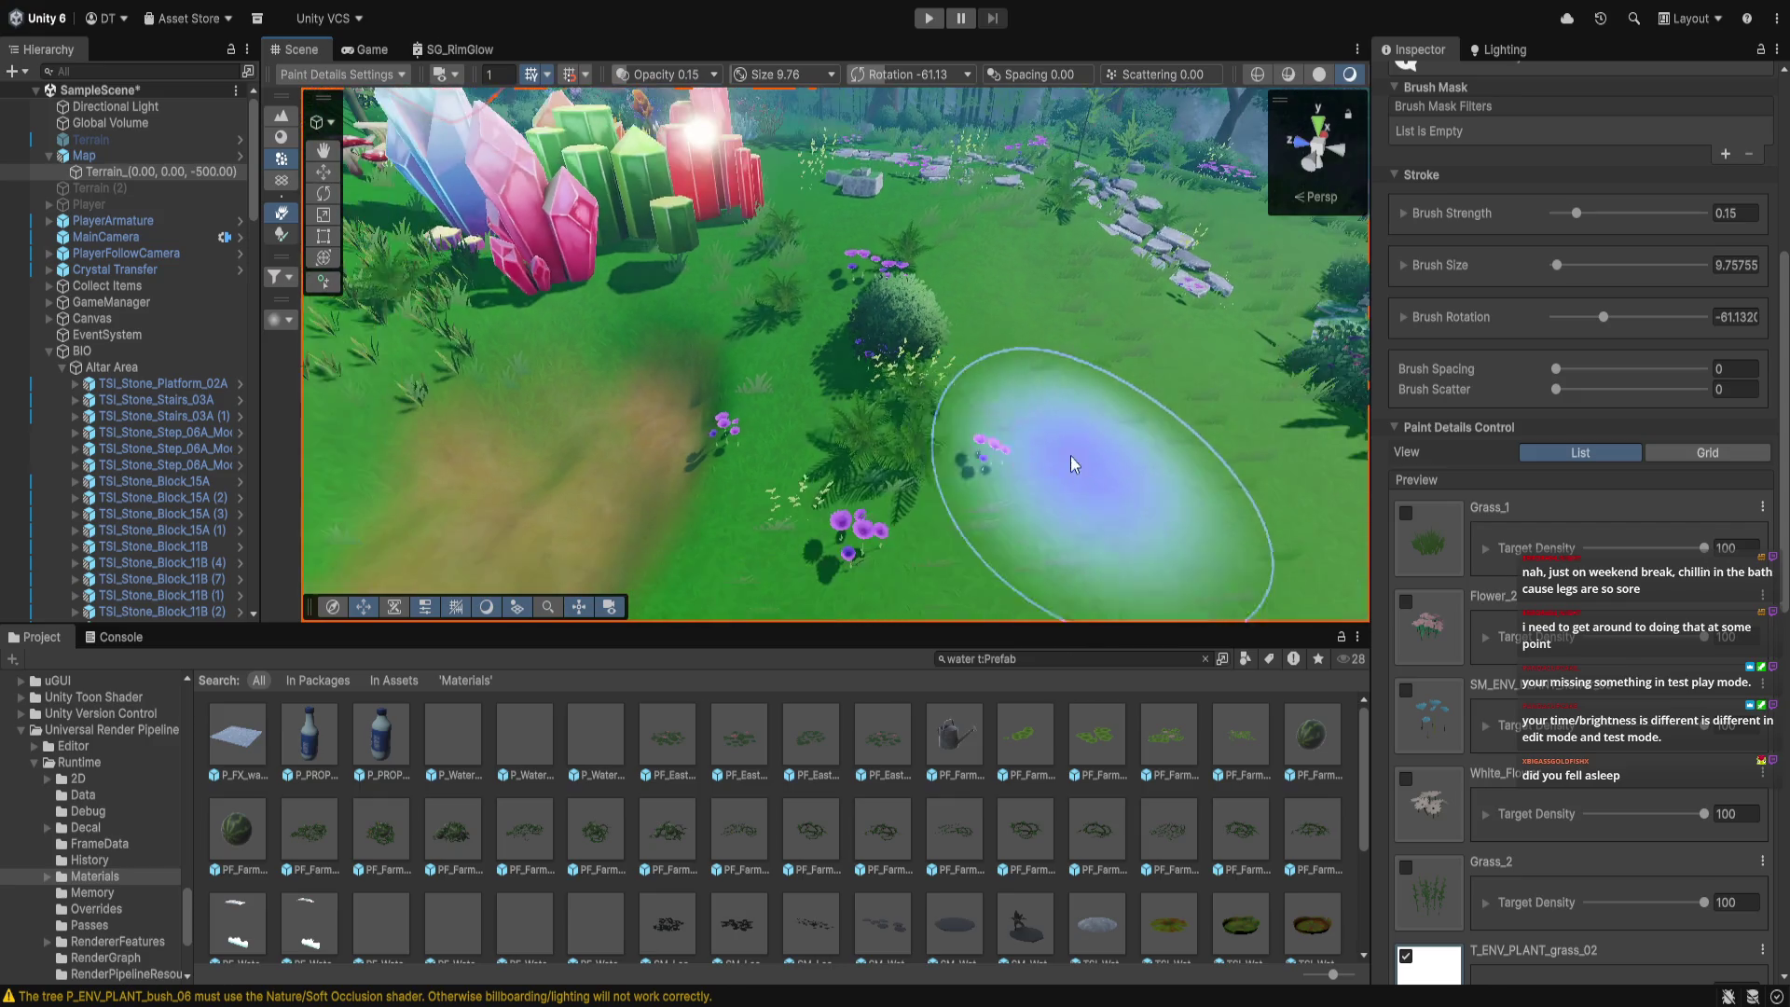
mouse_move(1070, 455)
mouse_down()
mouse_move(559, 560)
mouse_move(718, 500)
mouse_move(876, 371)
mouse_move(807, 519)
mouse_move(902, 479)
mouse_move(882, 684)
mouse_move(1038, 500)
mouse_move(939, 359)
mouse_move(939, 379)
mouse_move(1255, 451)
mouse_up()
scroll(1492, 513, down, 6)
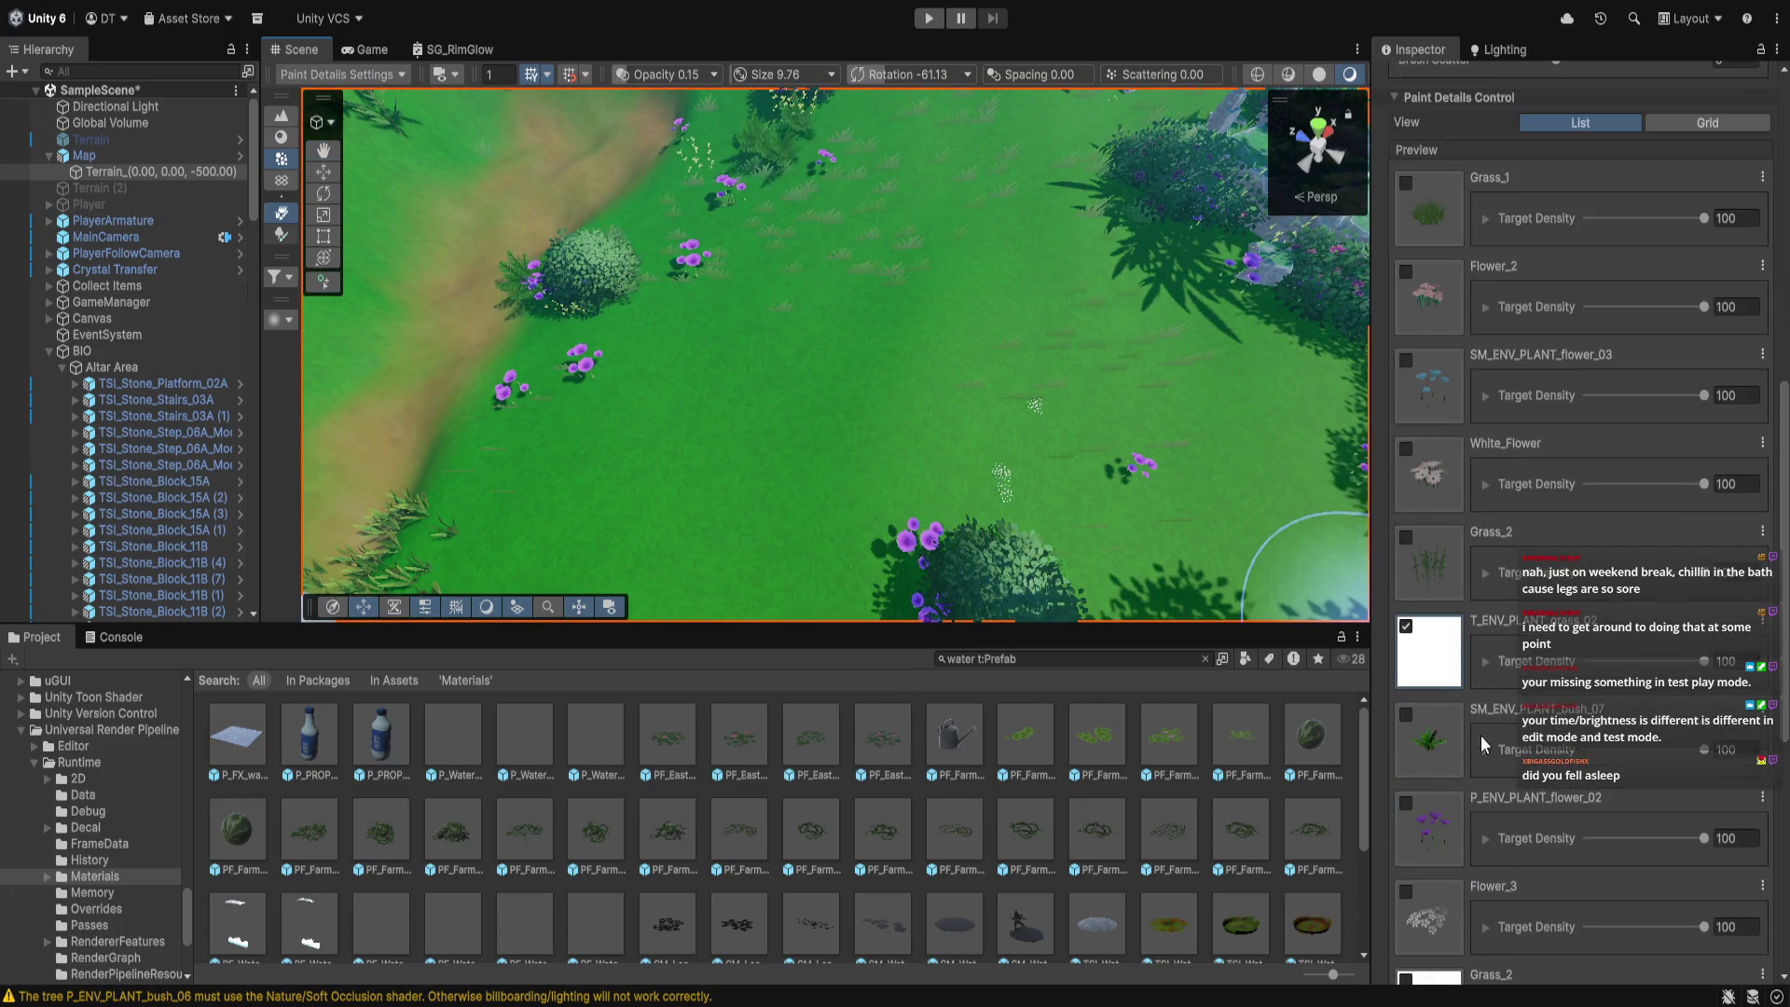
Switch the detail selection to Grass_2 and paint a clump into the meadow
click(1405, 626)
scroll(1407, 726, down, 3)
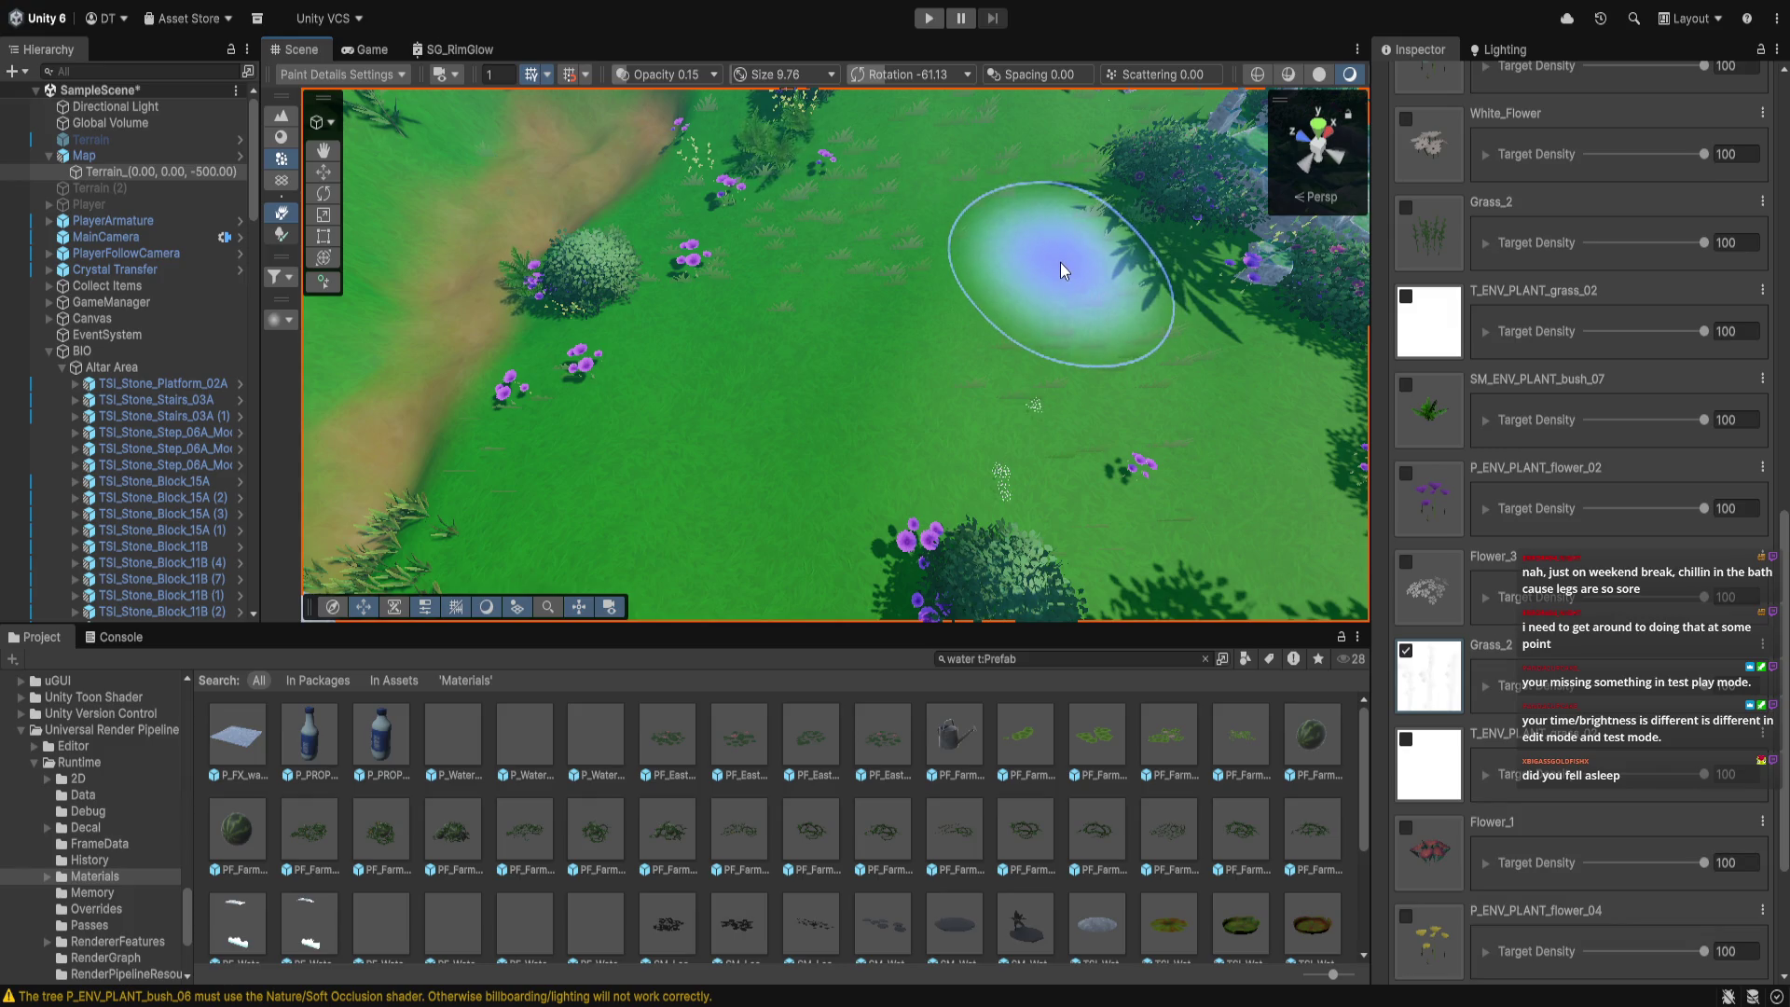
drag(1029, 368, 1018, 248)
scroll(802, 466, down, 3)
mouse_move(831, 304)
mouse_down()
mouse_move(942, 457)
mouse_move(932, 323)
mouse_move(673, 490)
mouse_up()
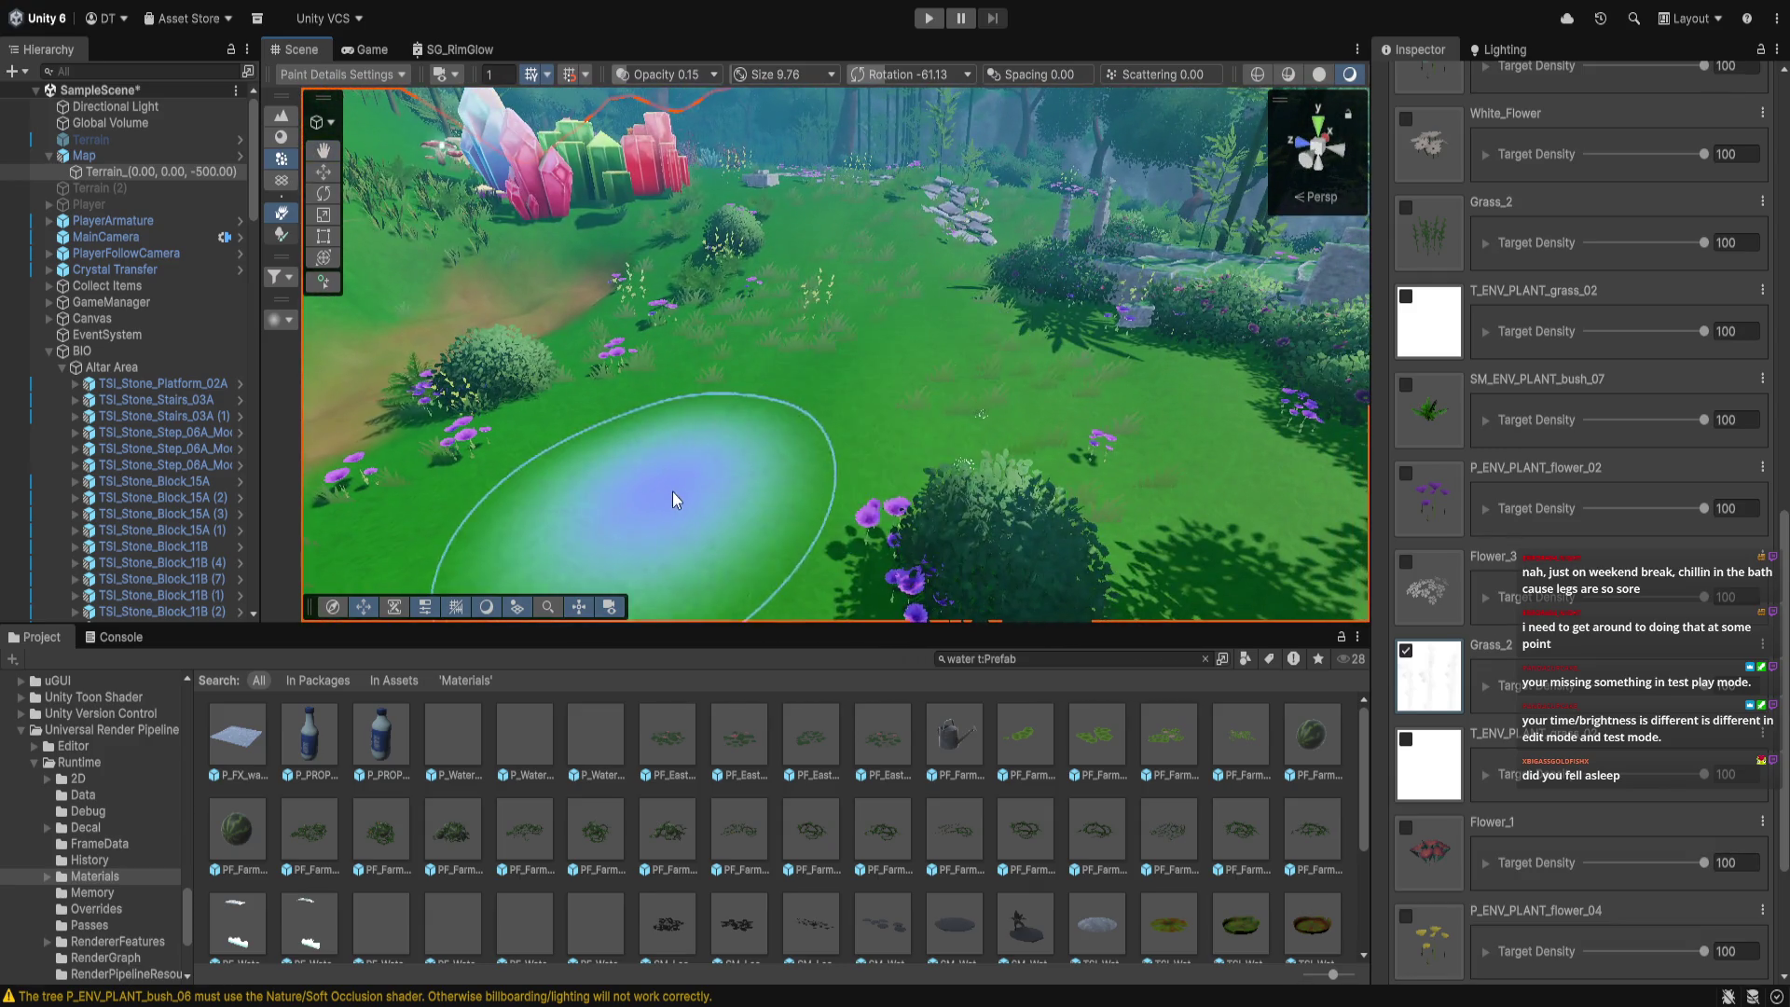
mouse_move(1153, 432)
mouse_down()
mouse_move(977, 444)
mouse_move(1025, 515)
mouse_up()
Raise the detail brush strength to 0.225
scroll(986, 479, down, 5)
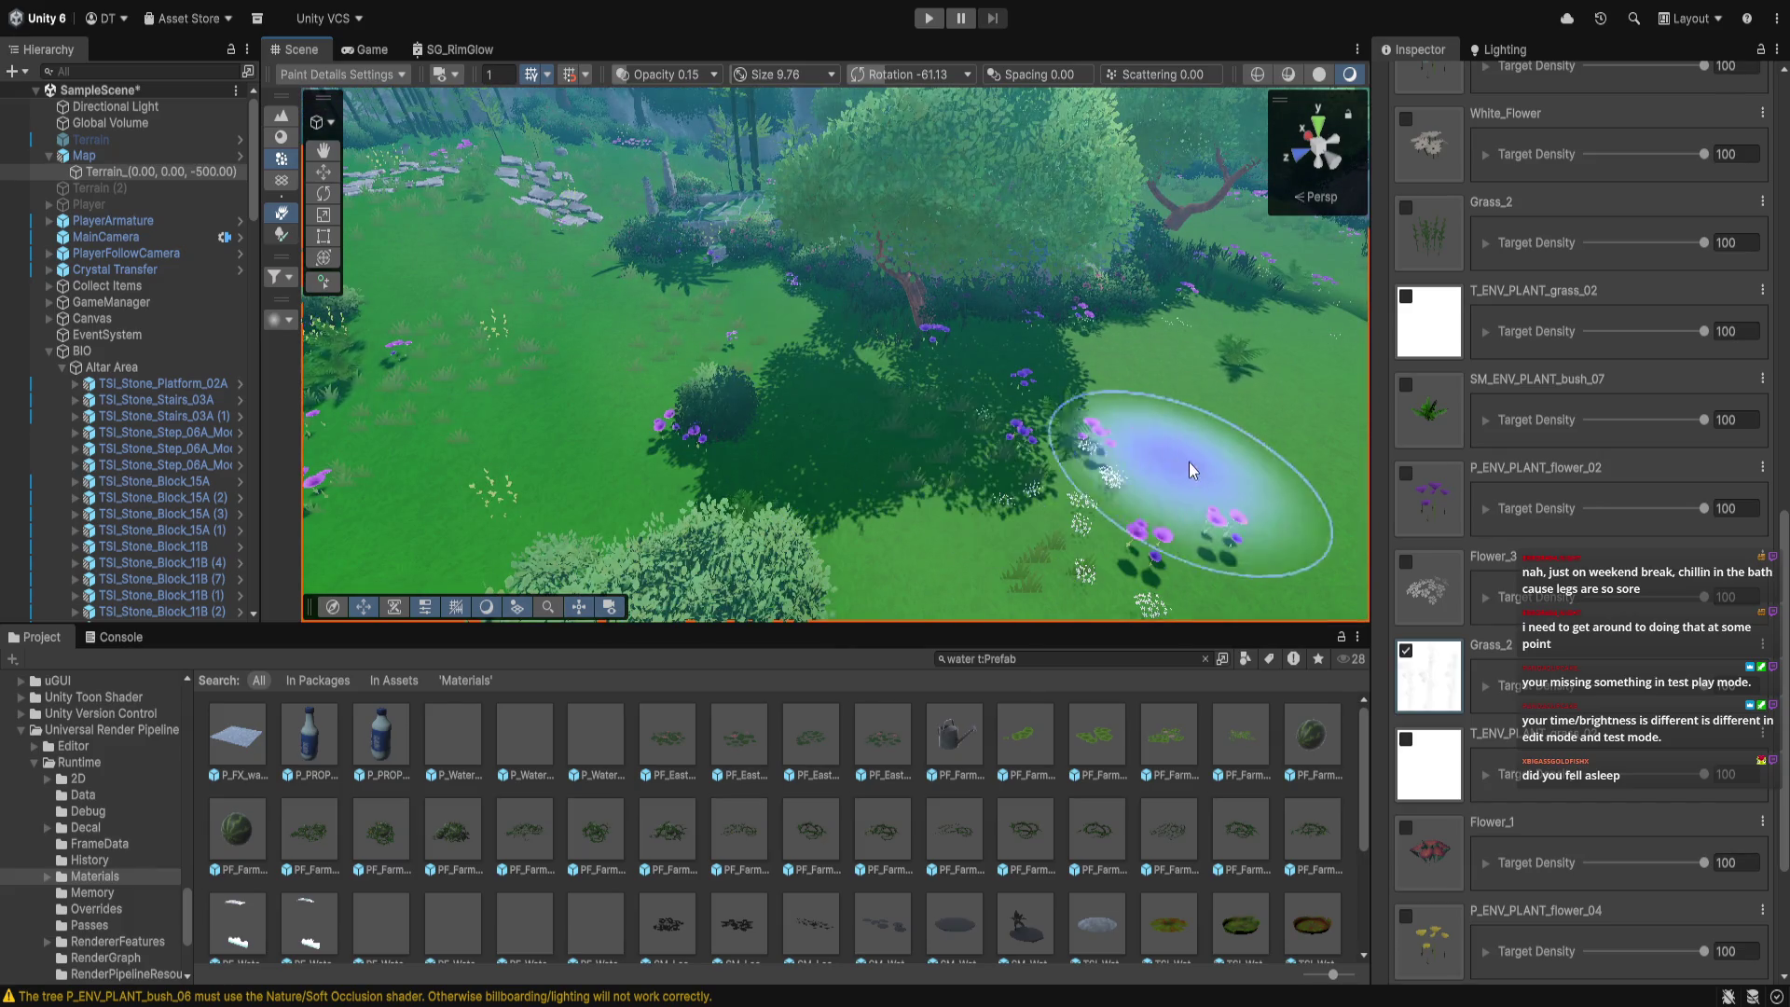
scroll(1158, 481, up, 5)
scroll(1158, 481, down, 5)
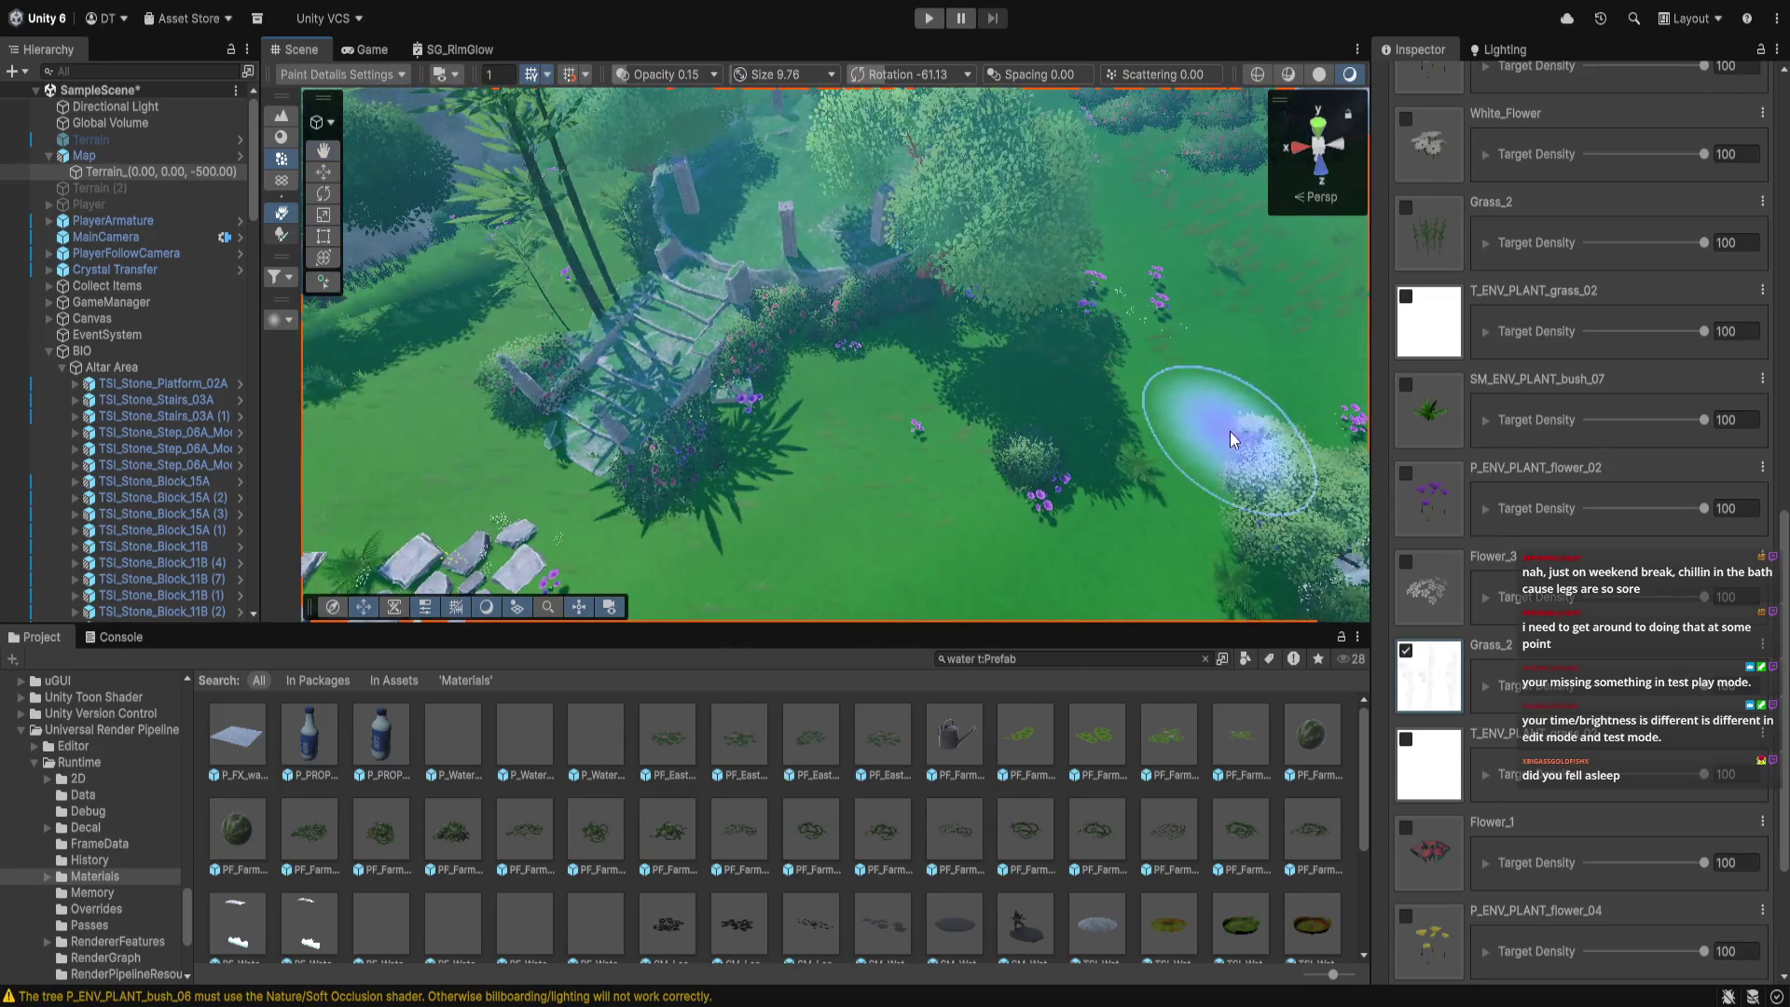
scroll(1218, 394, up, 3)
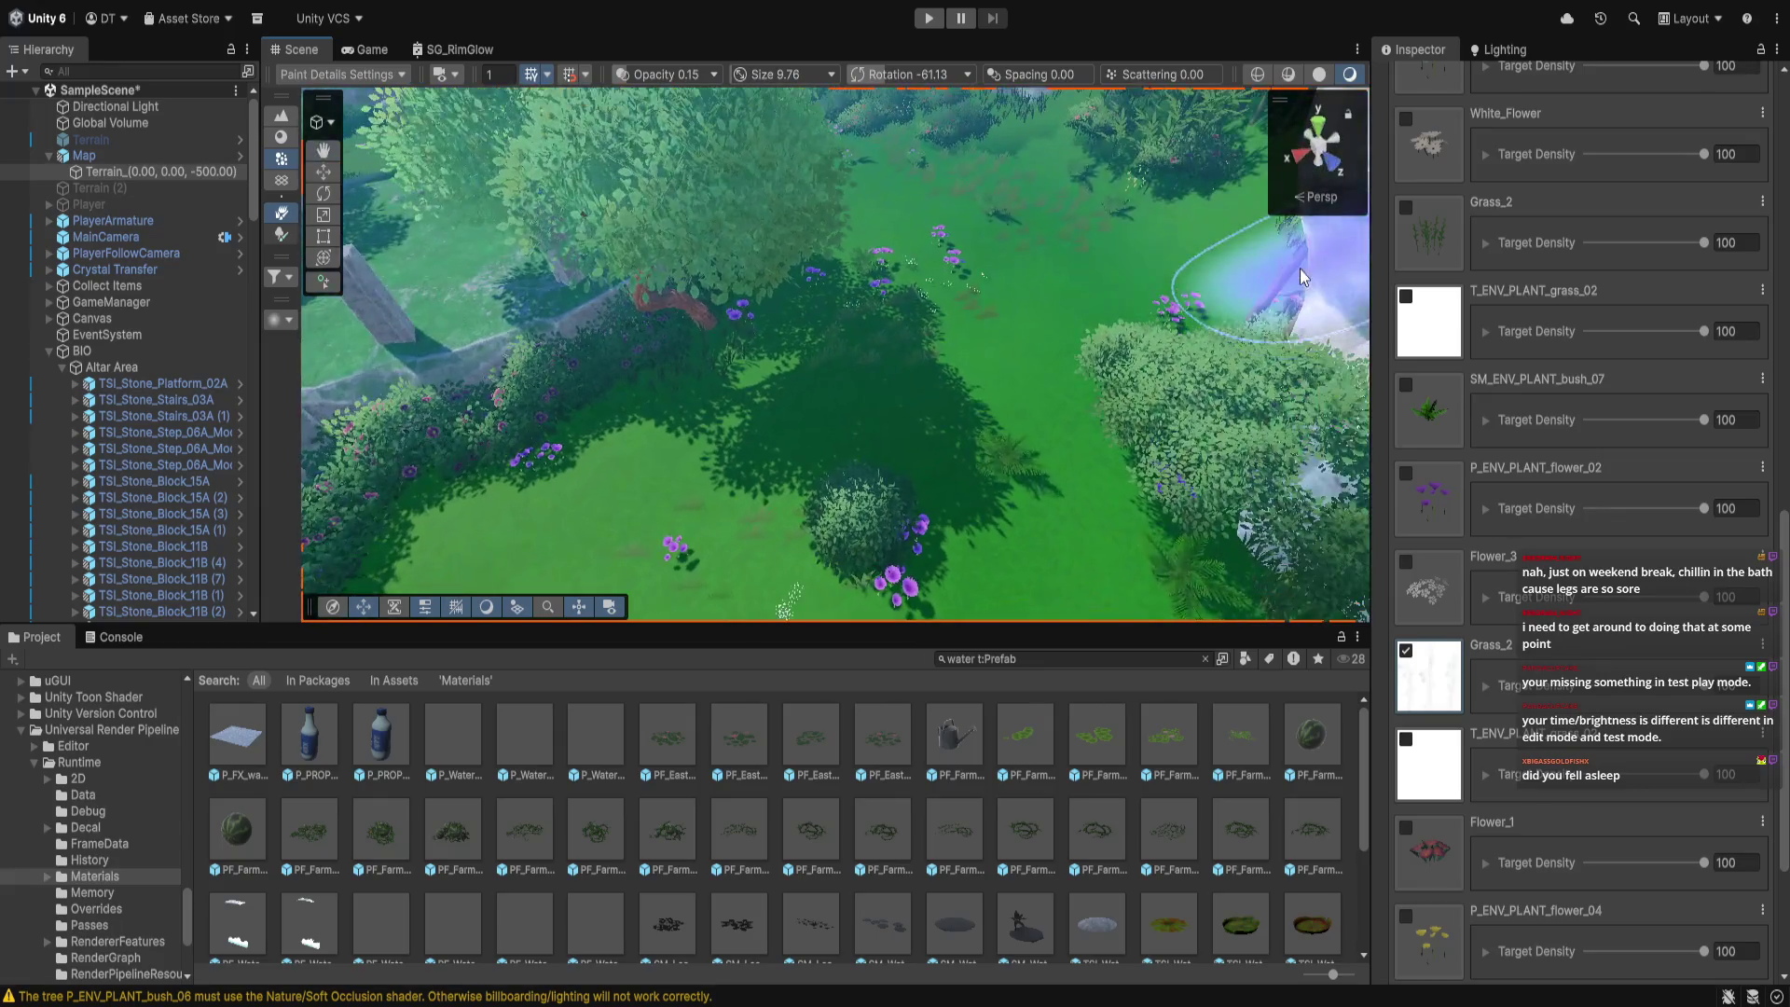
scroll(1580, 418, up, 10)
drag(1576, 433, 1589, 434)
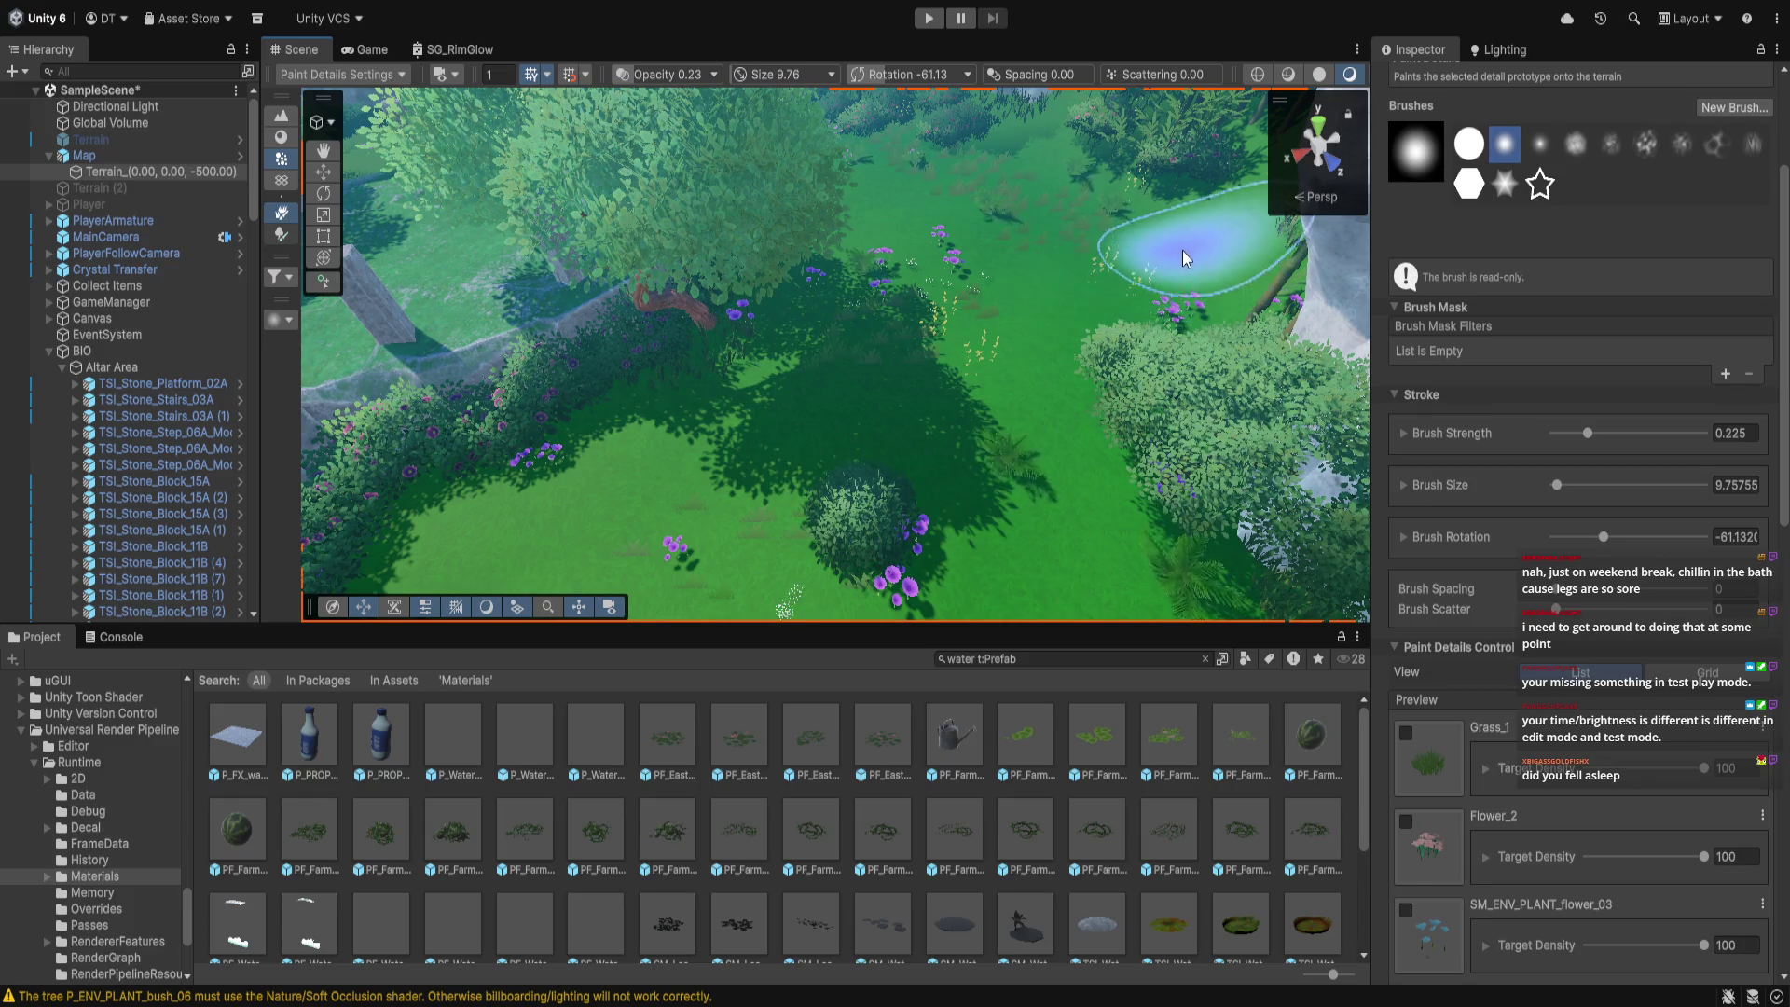
Orbit the Scene view past the altar stairs, bushes, stepping stones and mushrooms to the pink crystals by the dirt path
scroll(1026, 345, down, 1)
scroll(1035, 405, up, 5)
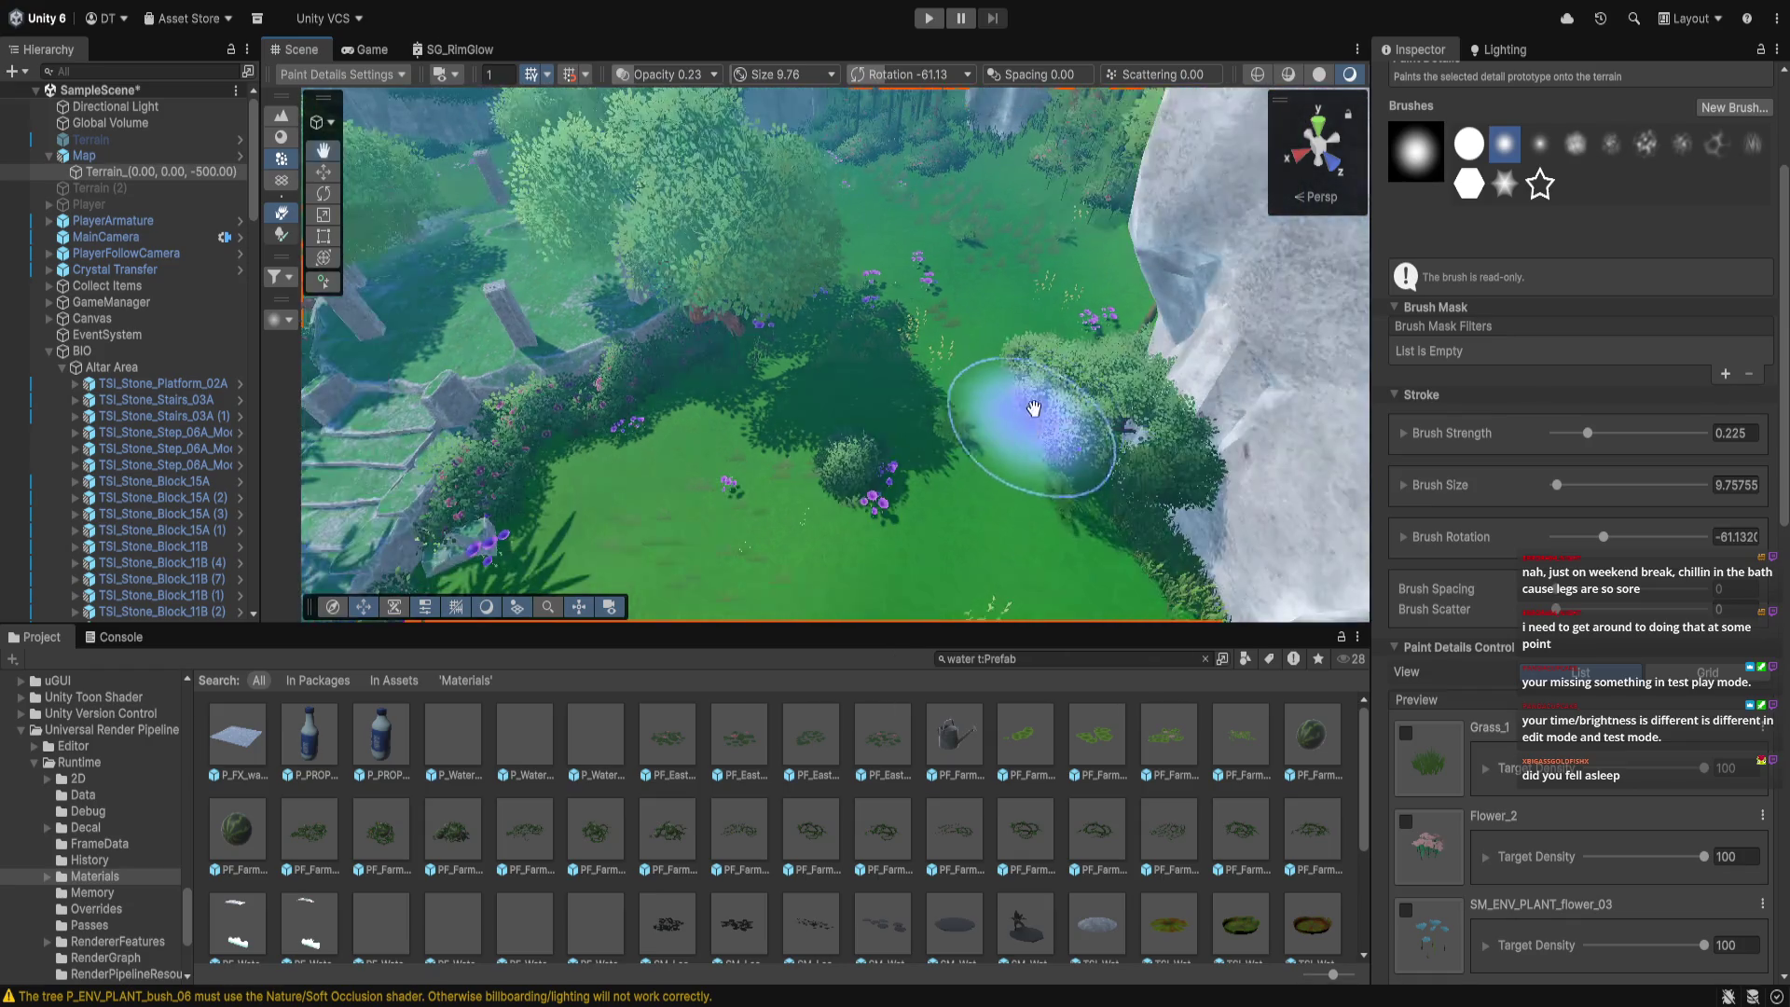
mouse_move(955, 406)
mouse_down()
mouse_move(1079, 401)
mouse_move(799, 419)
mouse_move(757, 338)
mouse_up()
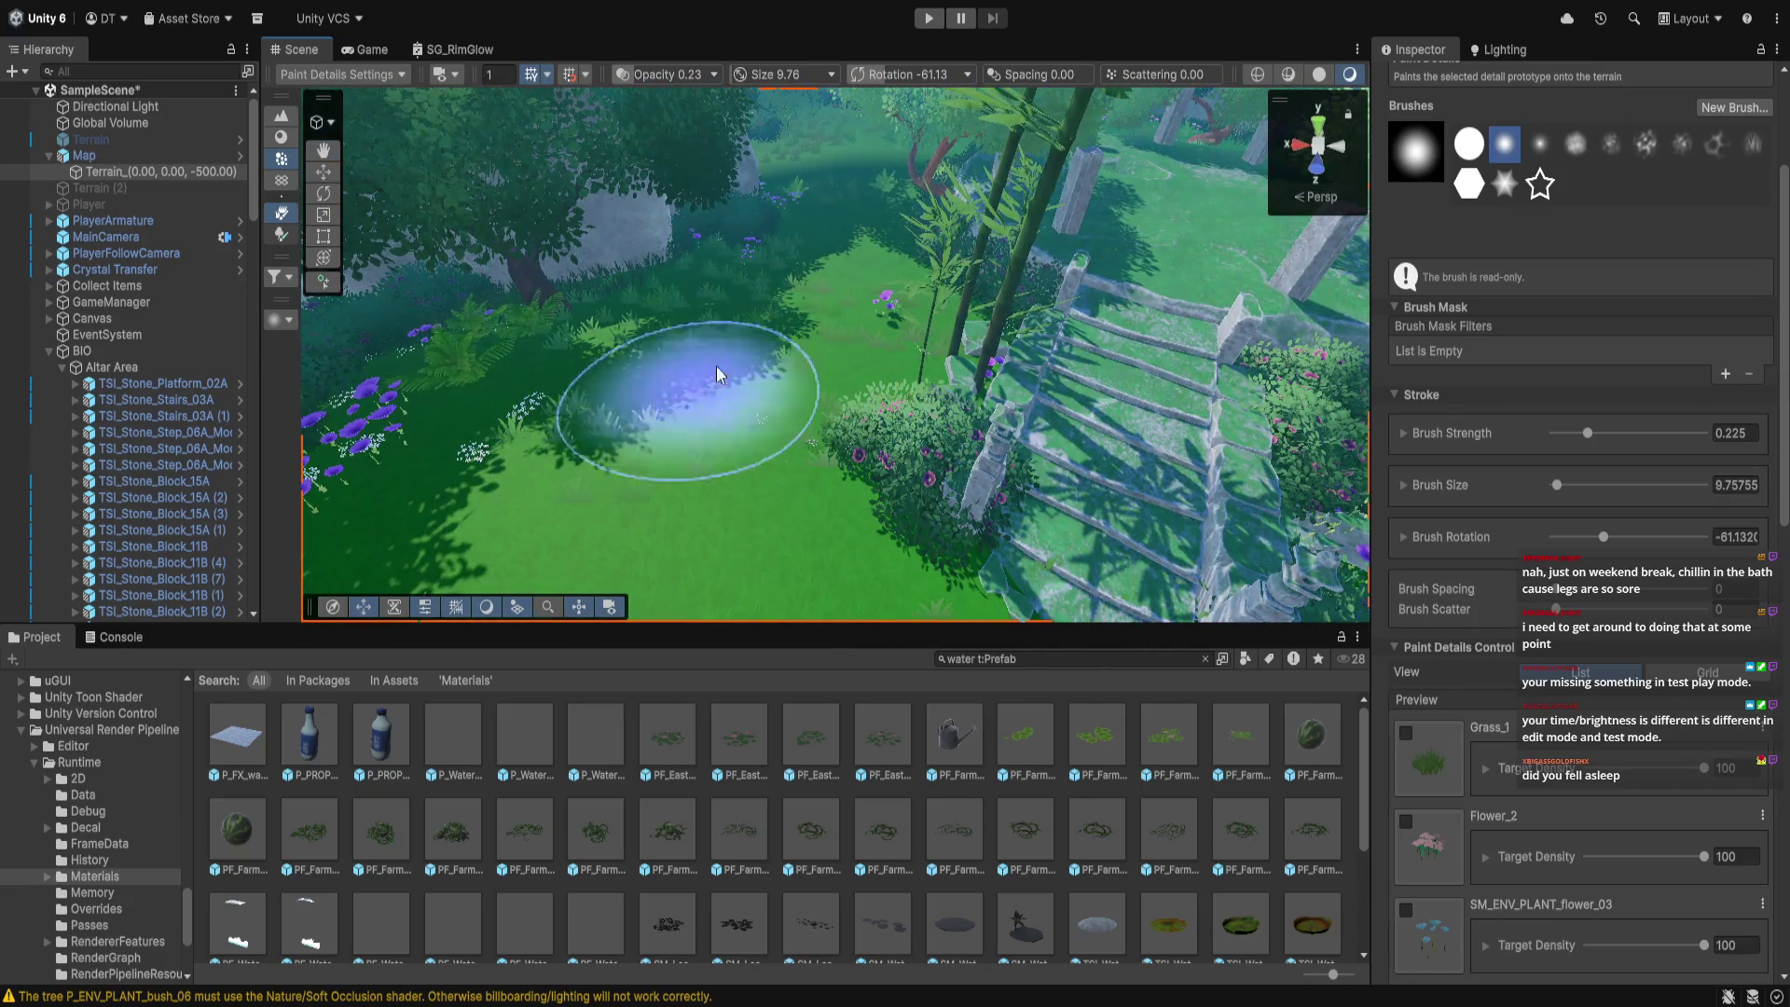
mouse_move(887, 416)
mouse_down()
mouse_move(662, 466)
mouse_move(774, 401)
mouse_up()
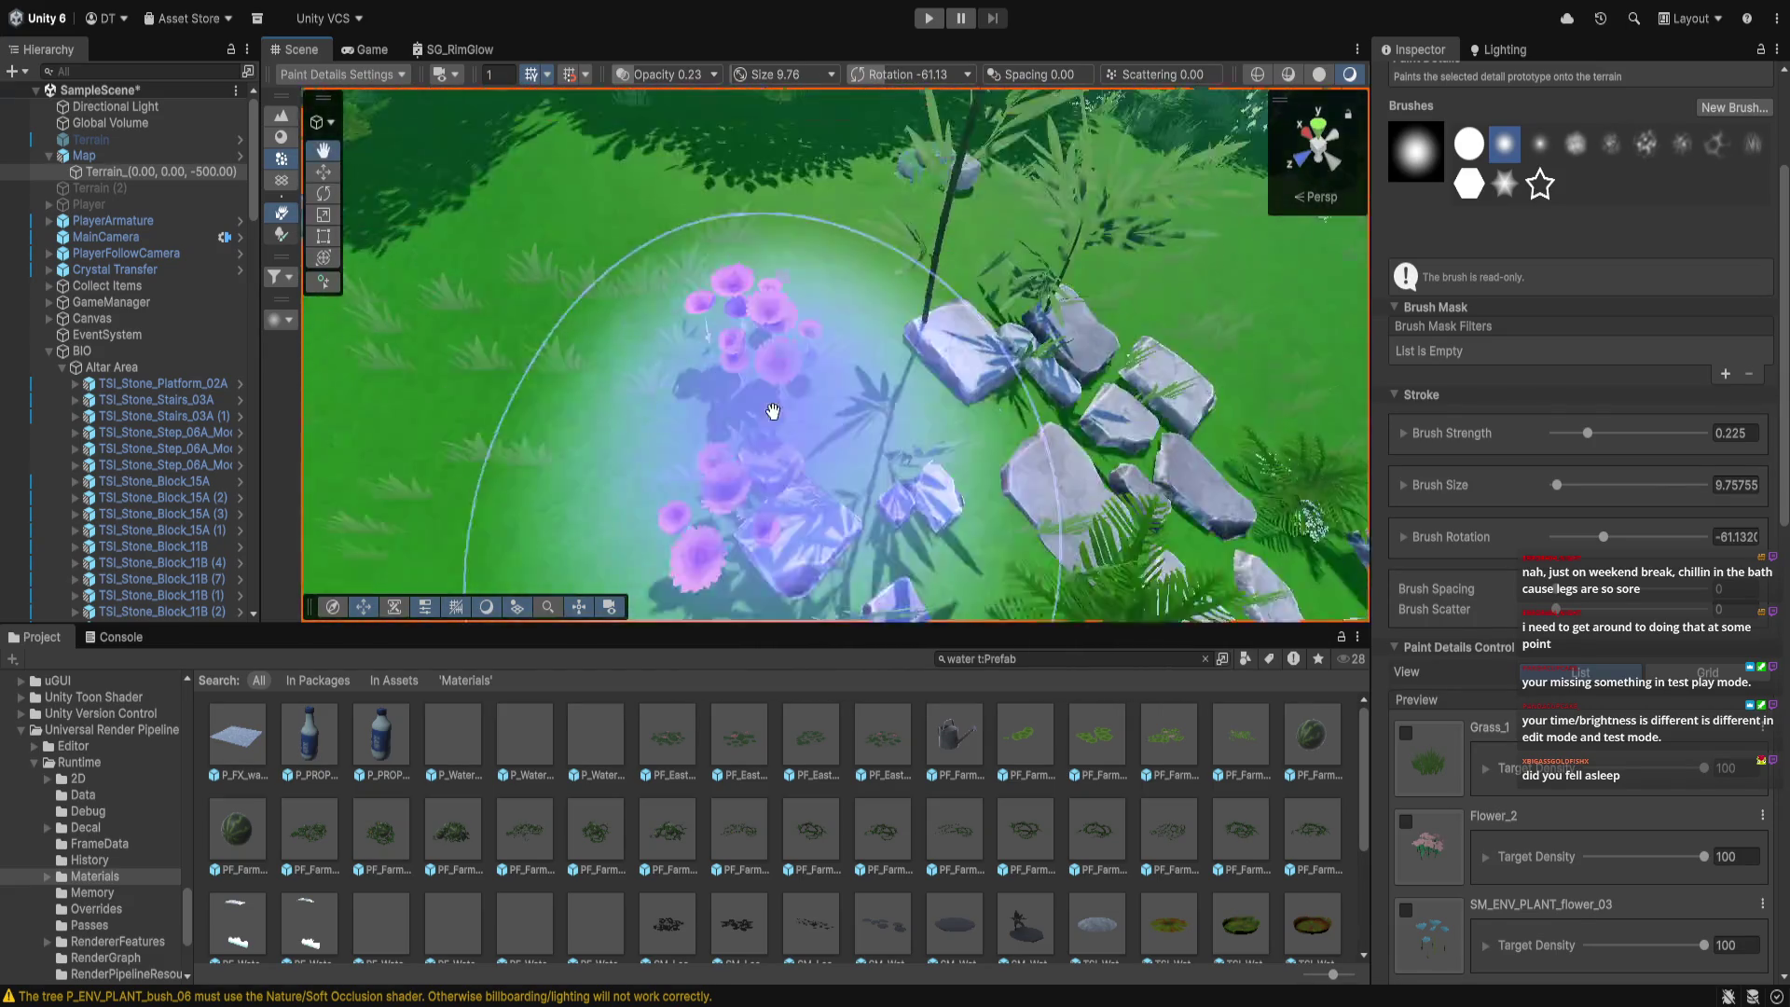
scroll(762, 406, down, 3)
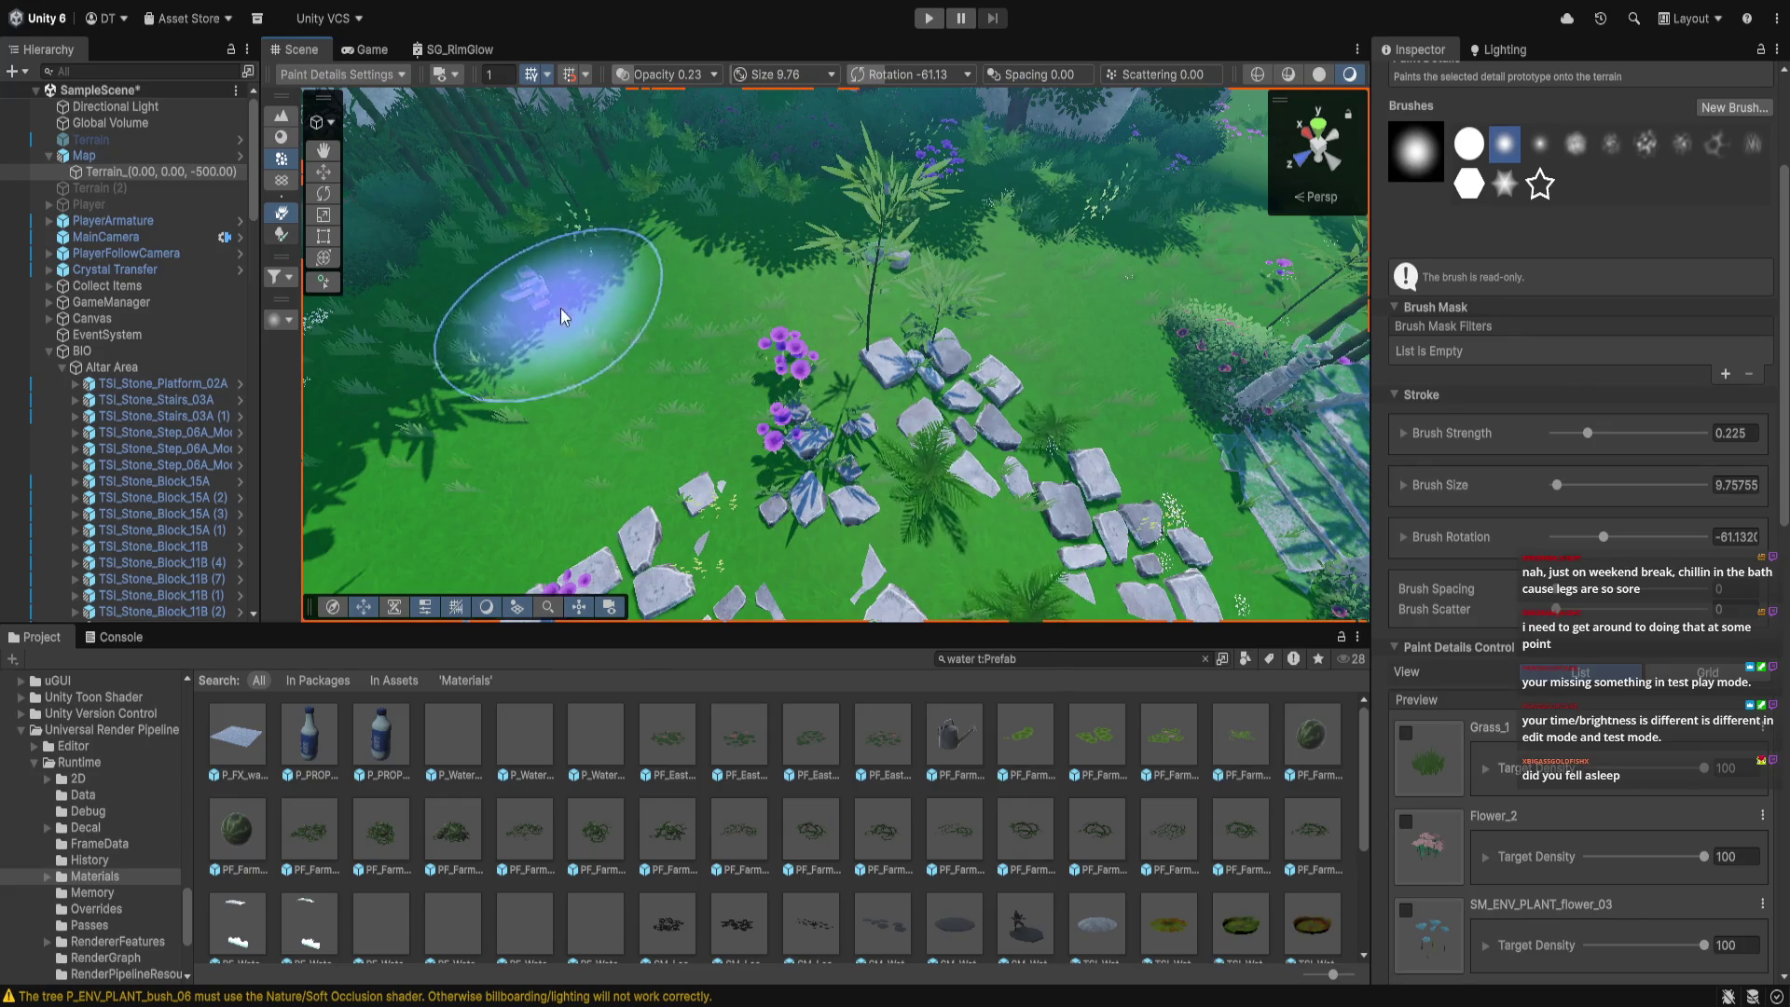
mouse_move(844, 317)
mouse_down()
mouse_move(668, 419)
mouse_move(873, 383)
mouse_move(781, 368)
mouse_up()
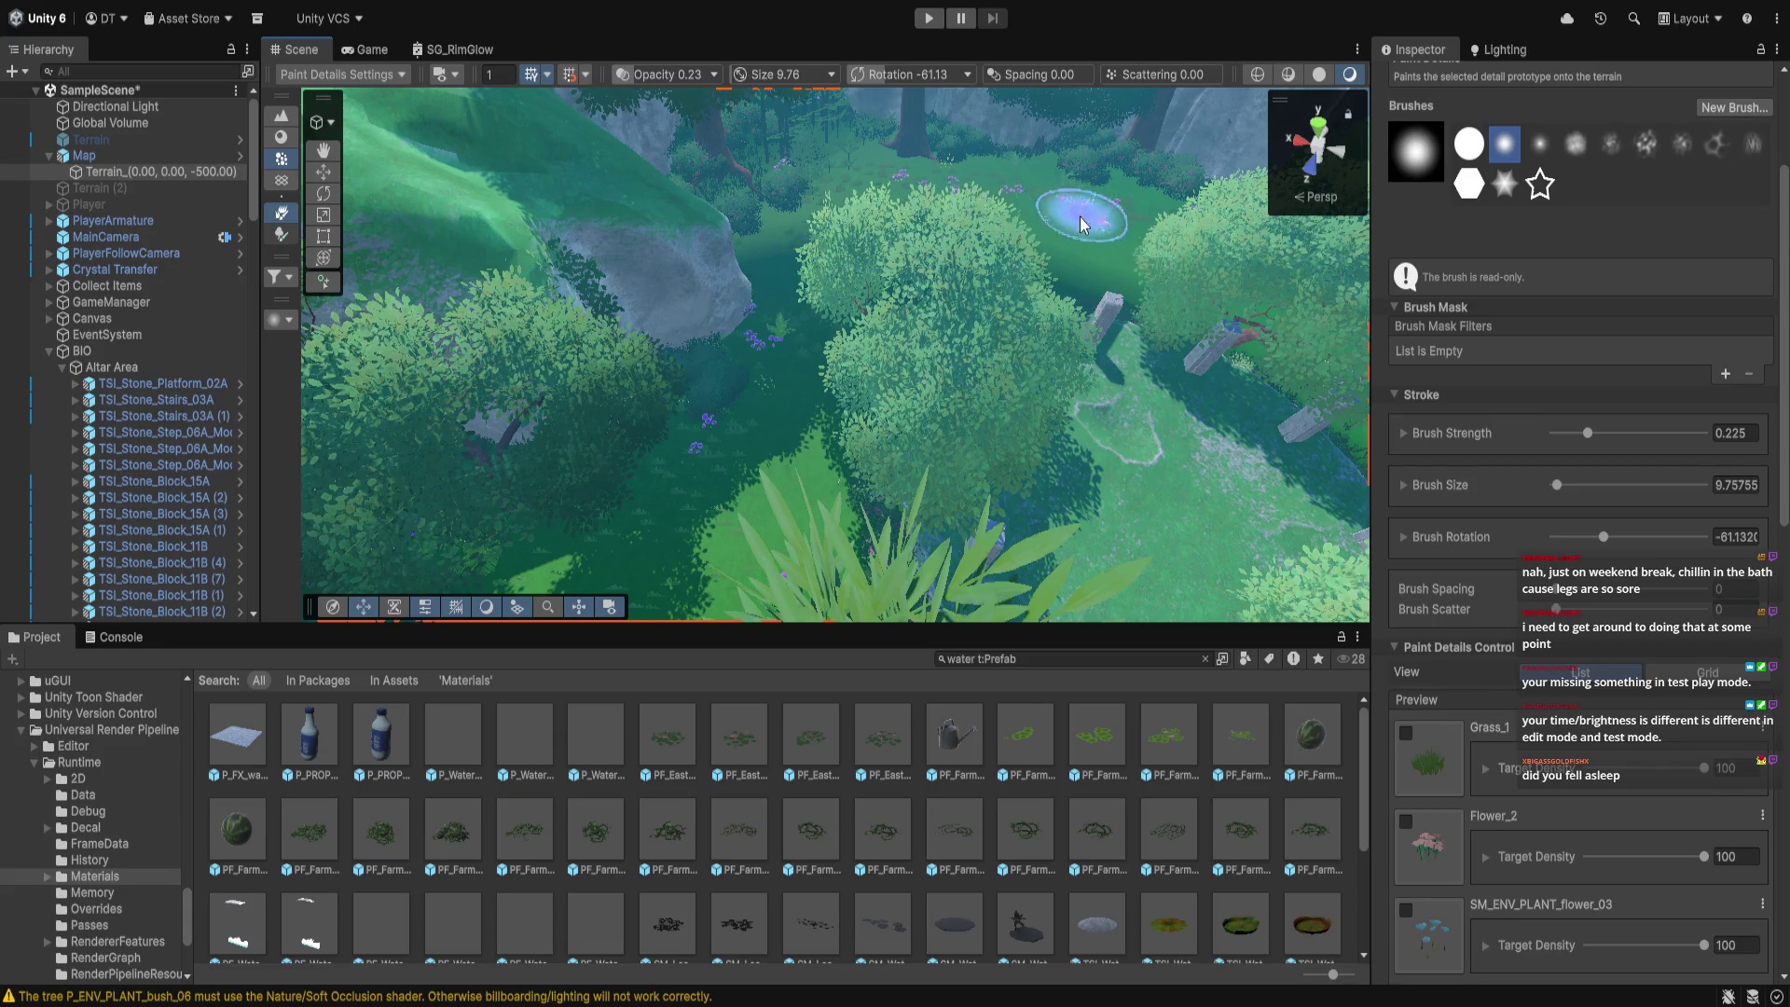
mouse_move(484, 419)
mouse_down()
mouse_move(851, 248)
mouse_move(691, 220)
mouse_move(731, 352)
mouse_move(792, 382)
mouse_move(658, 294)
mouse_move(619, 148)
mouse_move(461, 131)
mouse_move(478, 300)
mouse_move(740, 411)
mouse_move(776, 328)
mouse_up()
mouse_move(686, 446)
mouse_down()
mouse_move(741, 306)
mouse_move(1010, 379)
mouse_up()
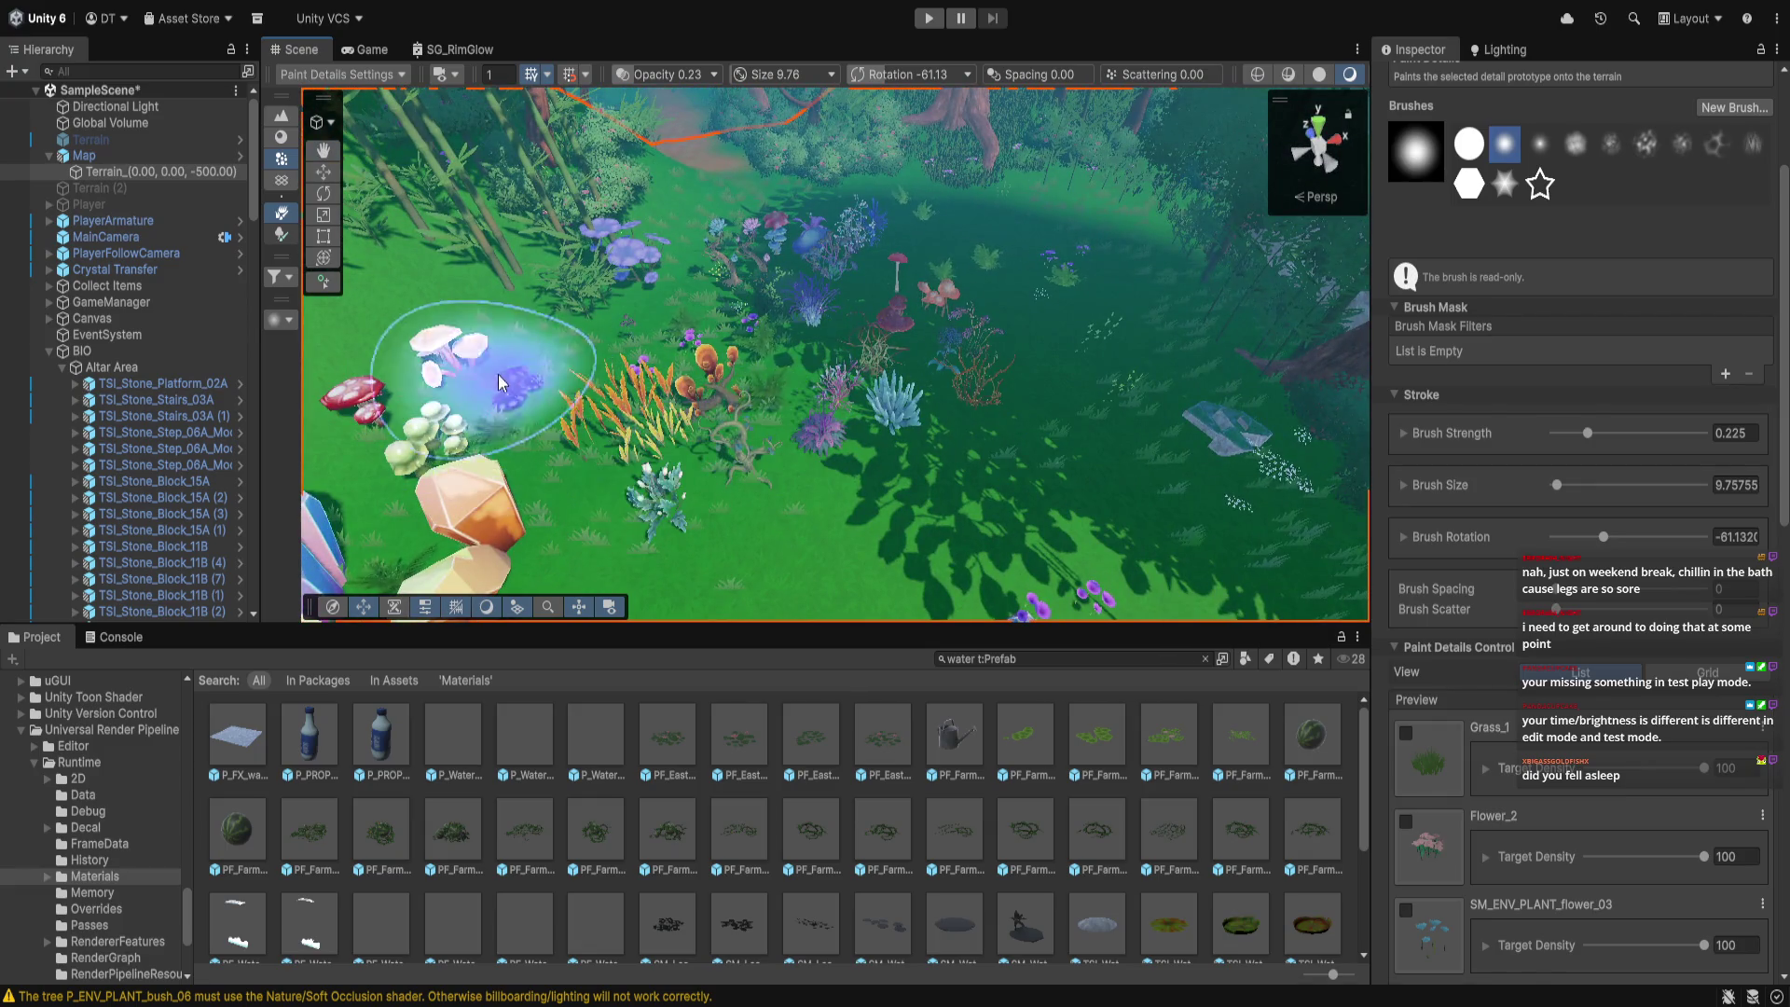
drag(507, 270, 652, 308)
mouse_move(719, 434)
mouse_down()
mouse_move(808, 384)
mouse_move(791, 453)
mouse_move(830, 399)
mouse_move(836, 526)
mouse_up()
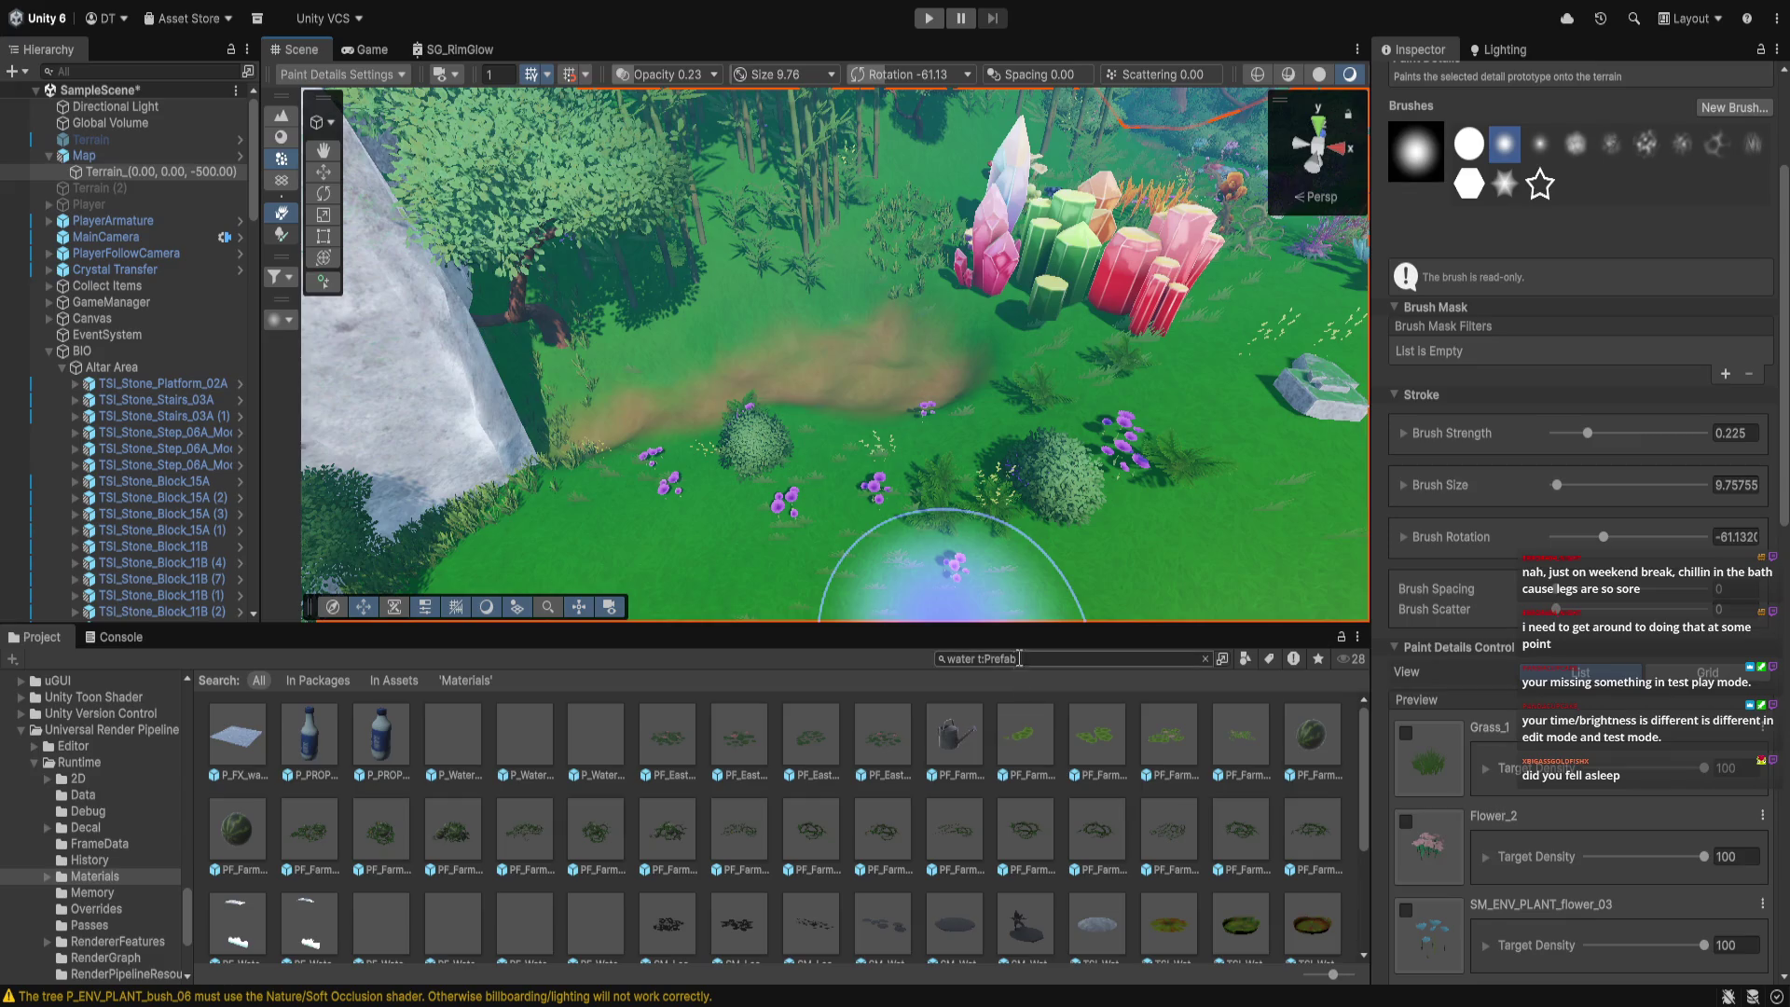
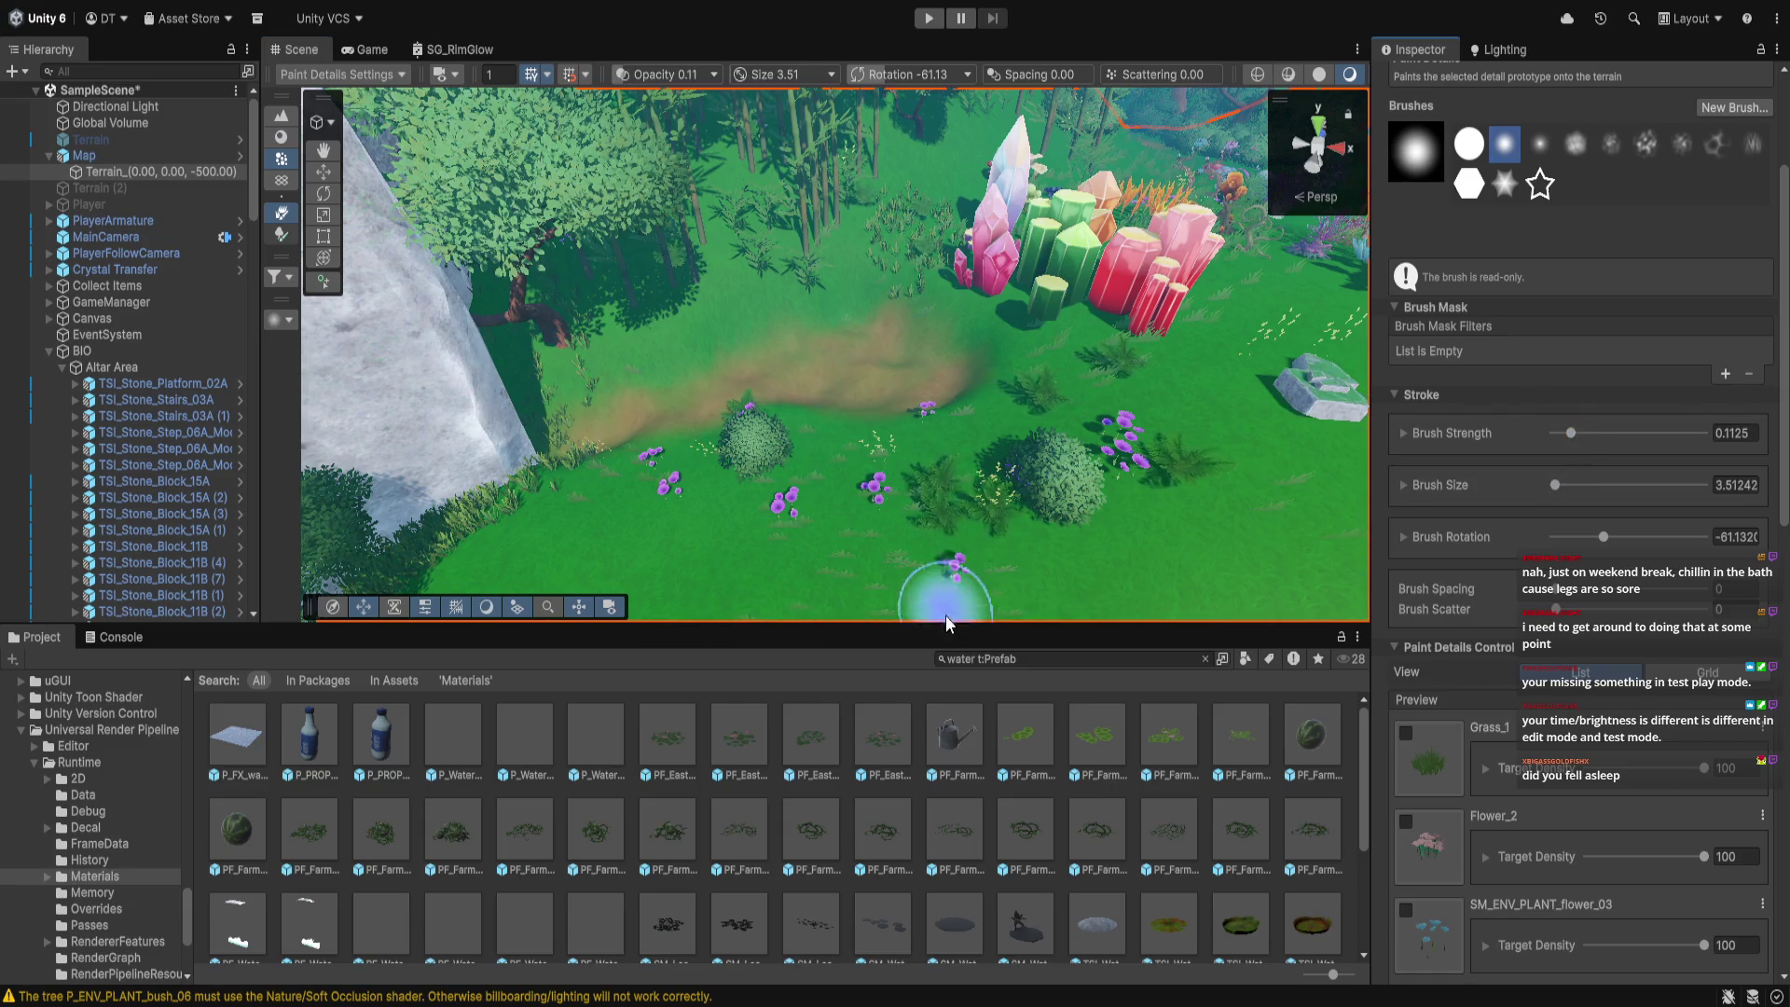
Inspect the TSI_Water_Ripples_01A prefab, then drag a TSI_Water_Disk_01A onto the dirt path
scroll(1002, 761, down, 3)
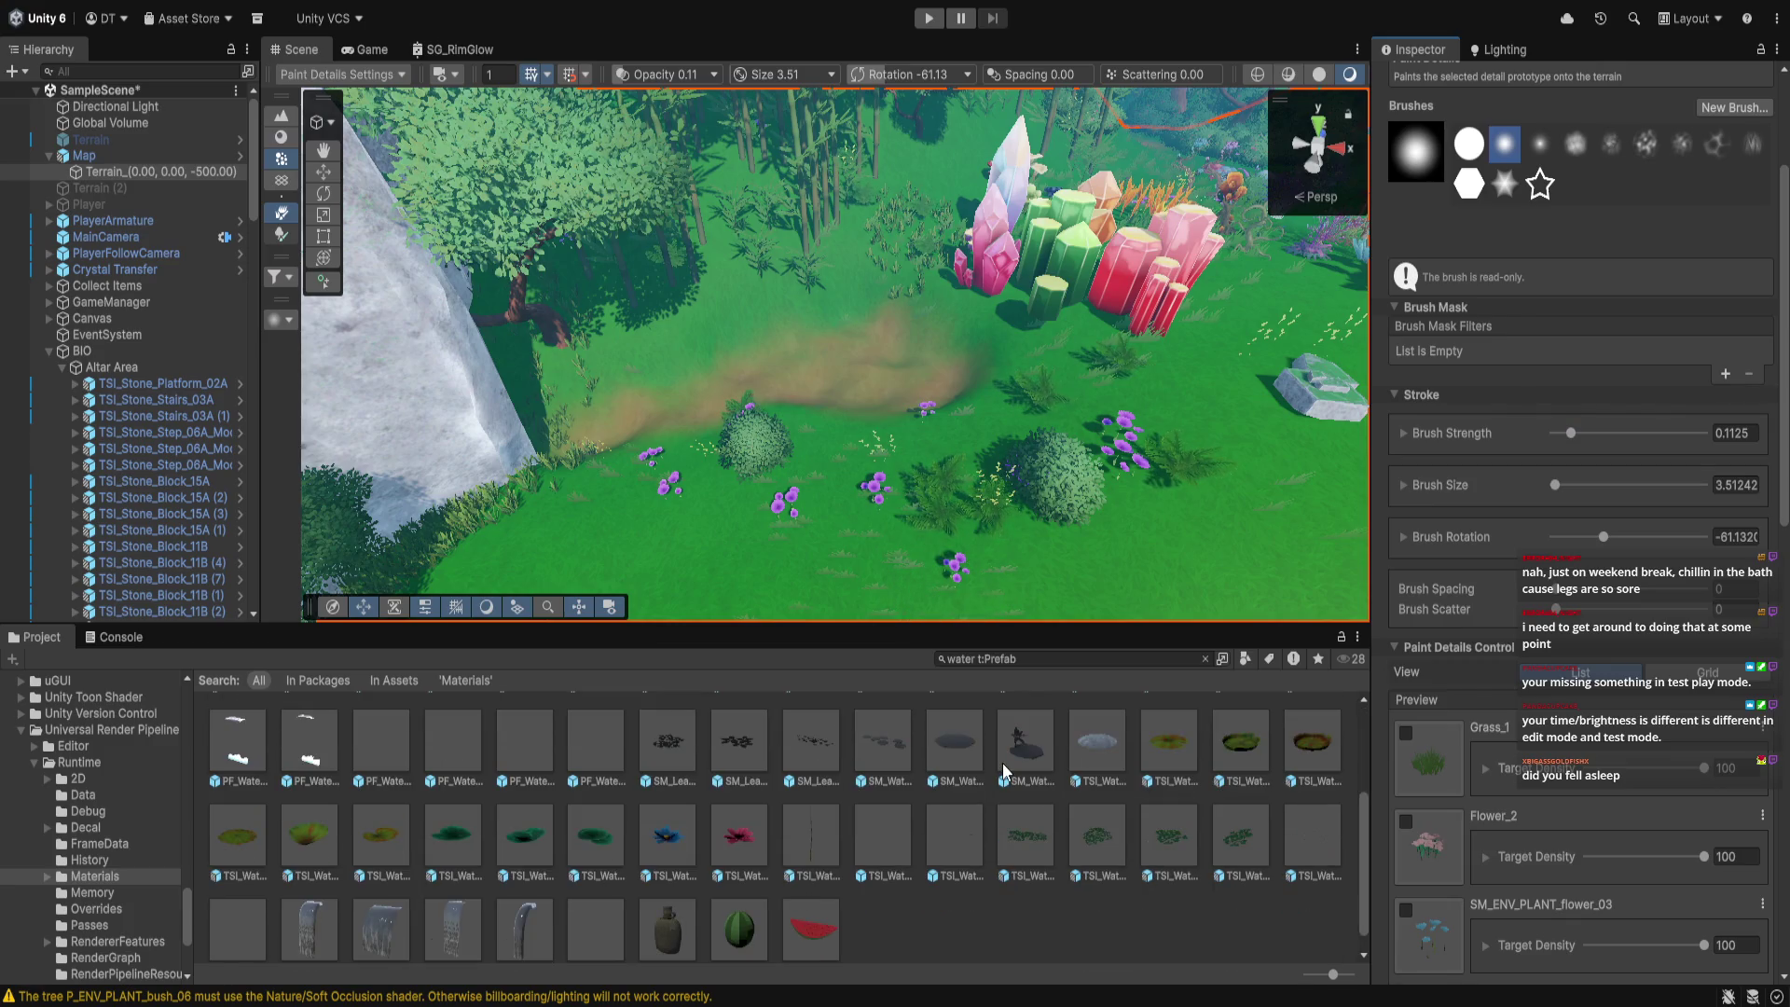
click(1314, 839)
scroll(964, 453, up, 10)
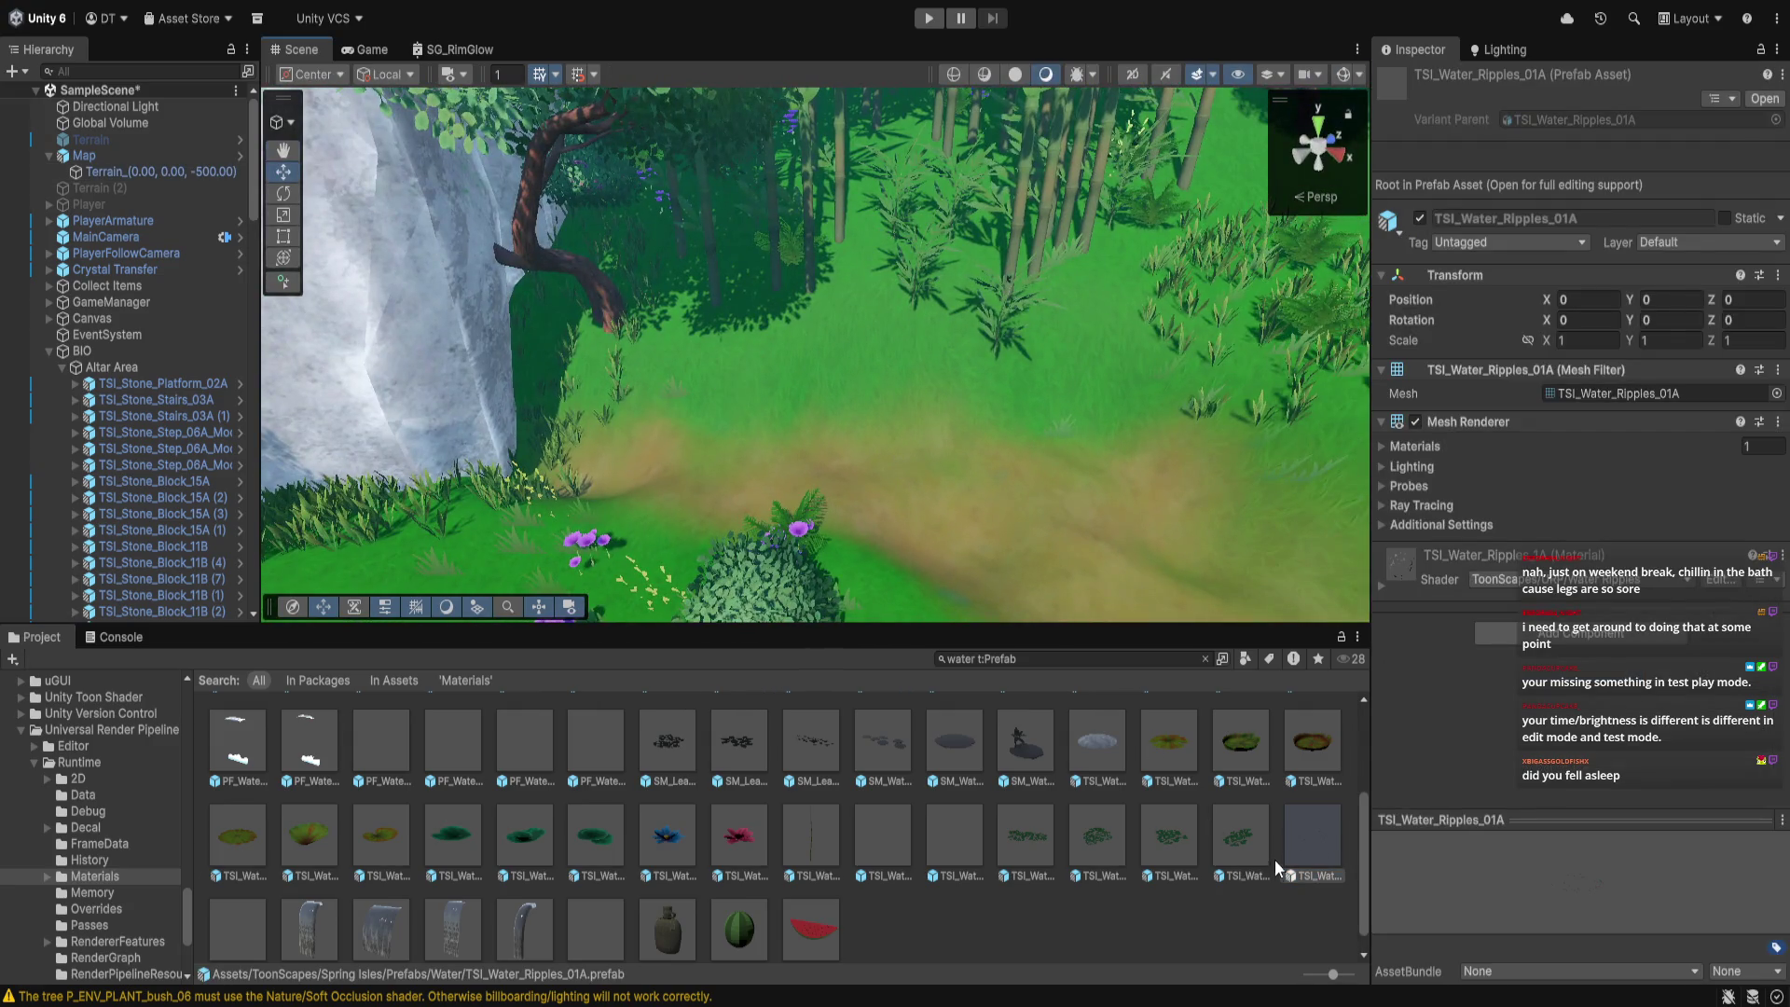
mouse_move(1096, 741)
mouse_down()
mouse_move(1009, 500)
mouse_move(981, 526)
mouse_move(997, 424)
mouse_up()
Orbit around the new water disk, raise it slightly and stretch it wider
drag(1014, 506, 1161, 522)
drag(977, 539, 970, 486)
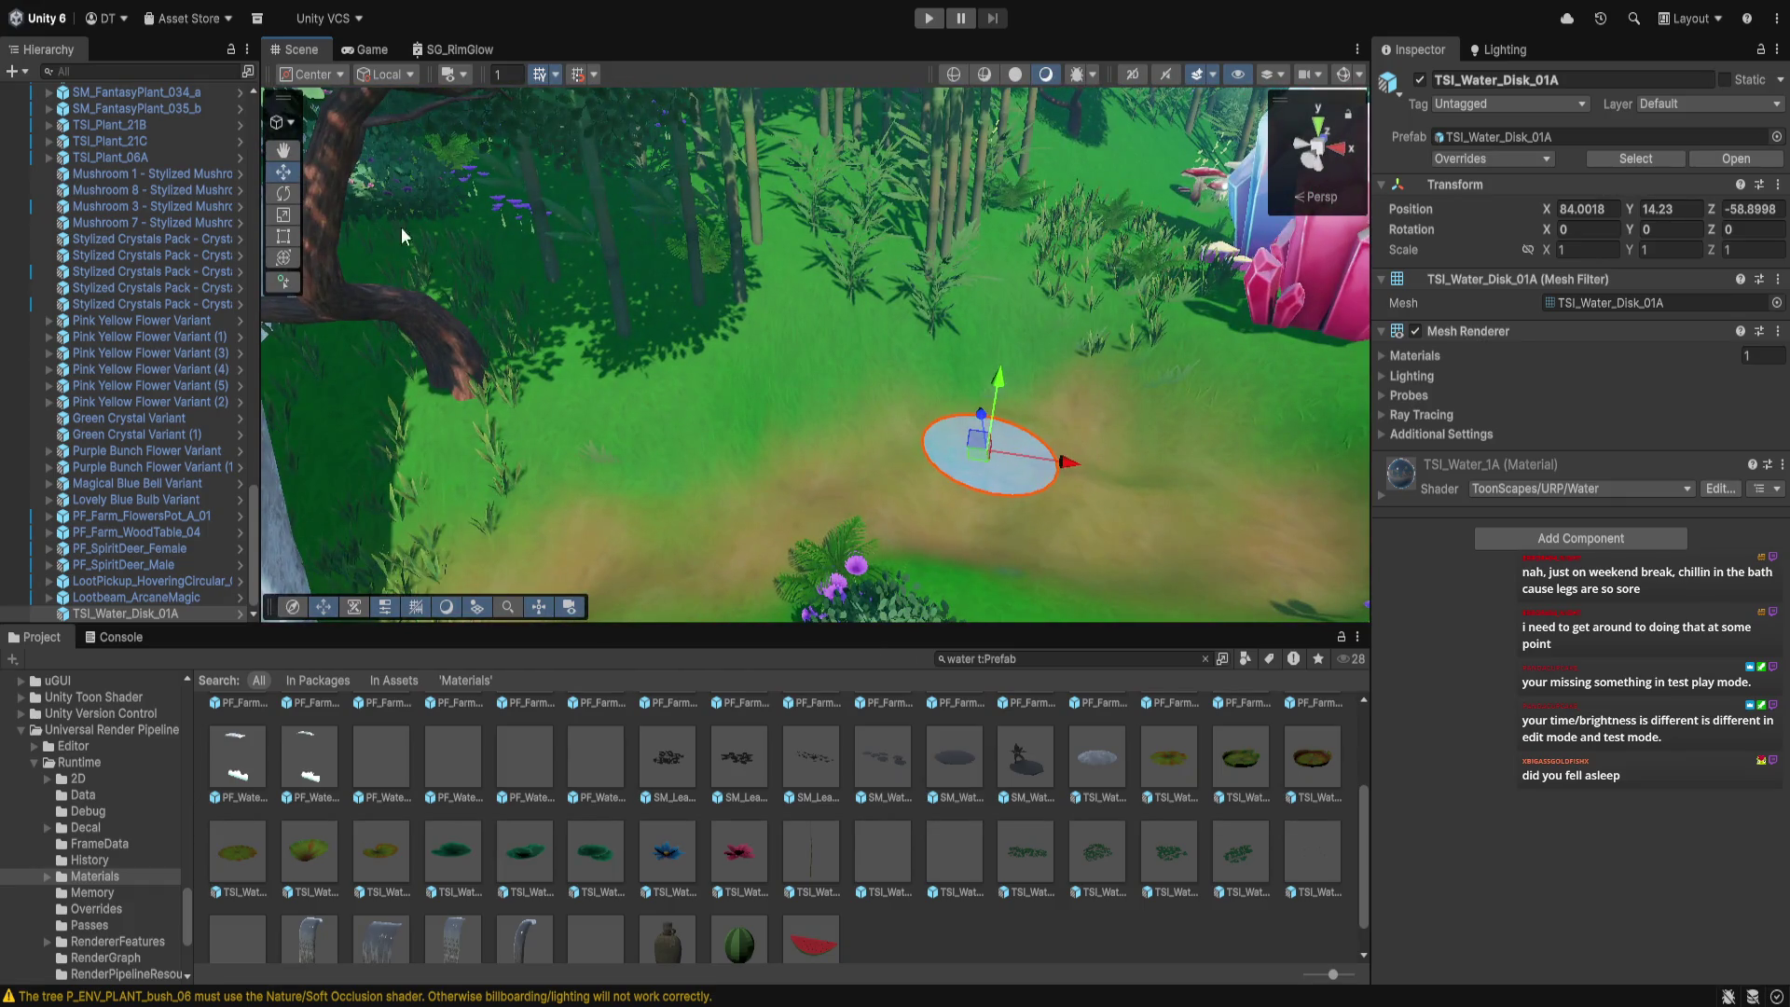
drag(998, 401, 987, 334)
drag(1069, 464, 1323, 479)
scroll(963, 424, up, 5)
scroll(962, 425, down, 5)
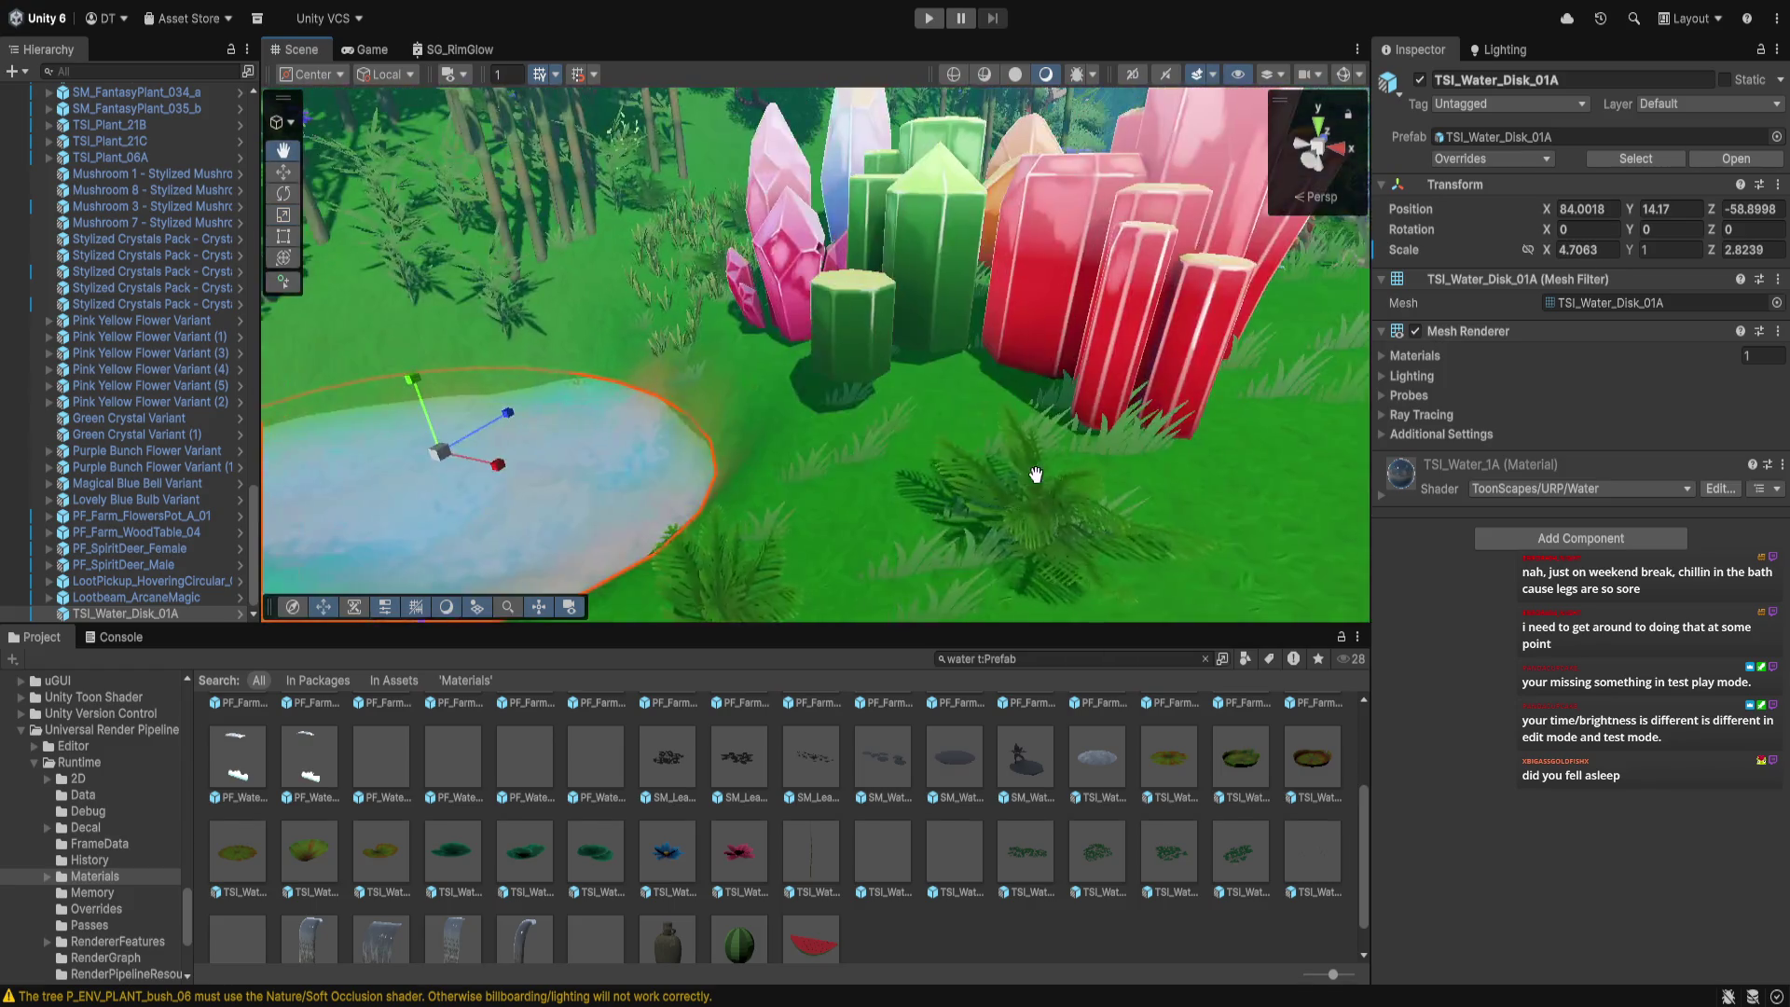
drag(732, 380, 787, 483)
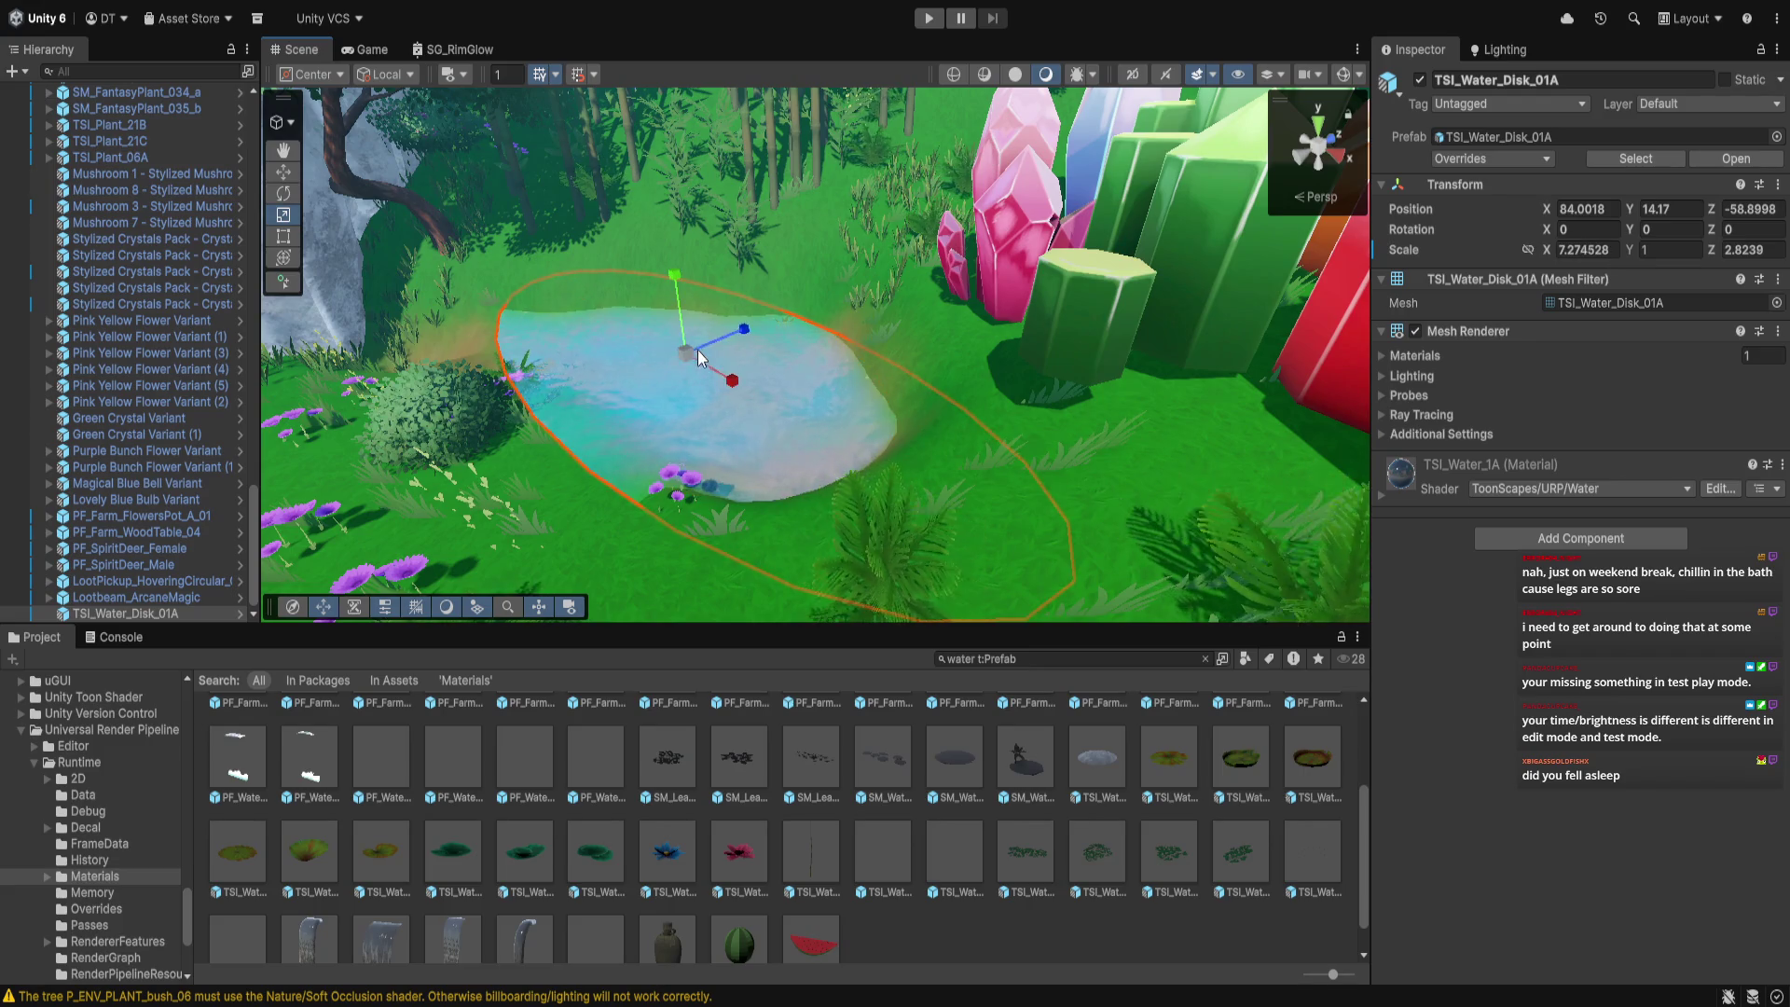
Shift the pond back and left, turn it slightly, and nudge it into place
key(w)
drag(723, 377, 675, 310)
click(284, 193)
drag(601, 373, 655, 377)
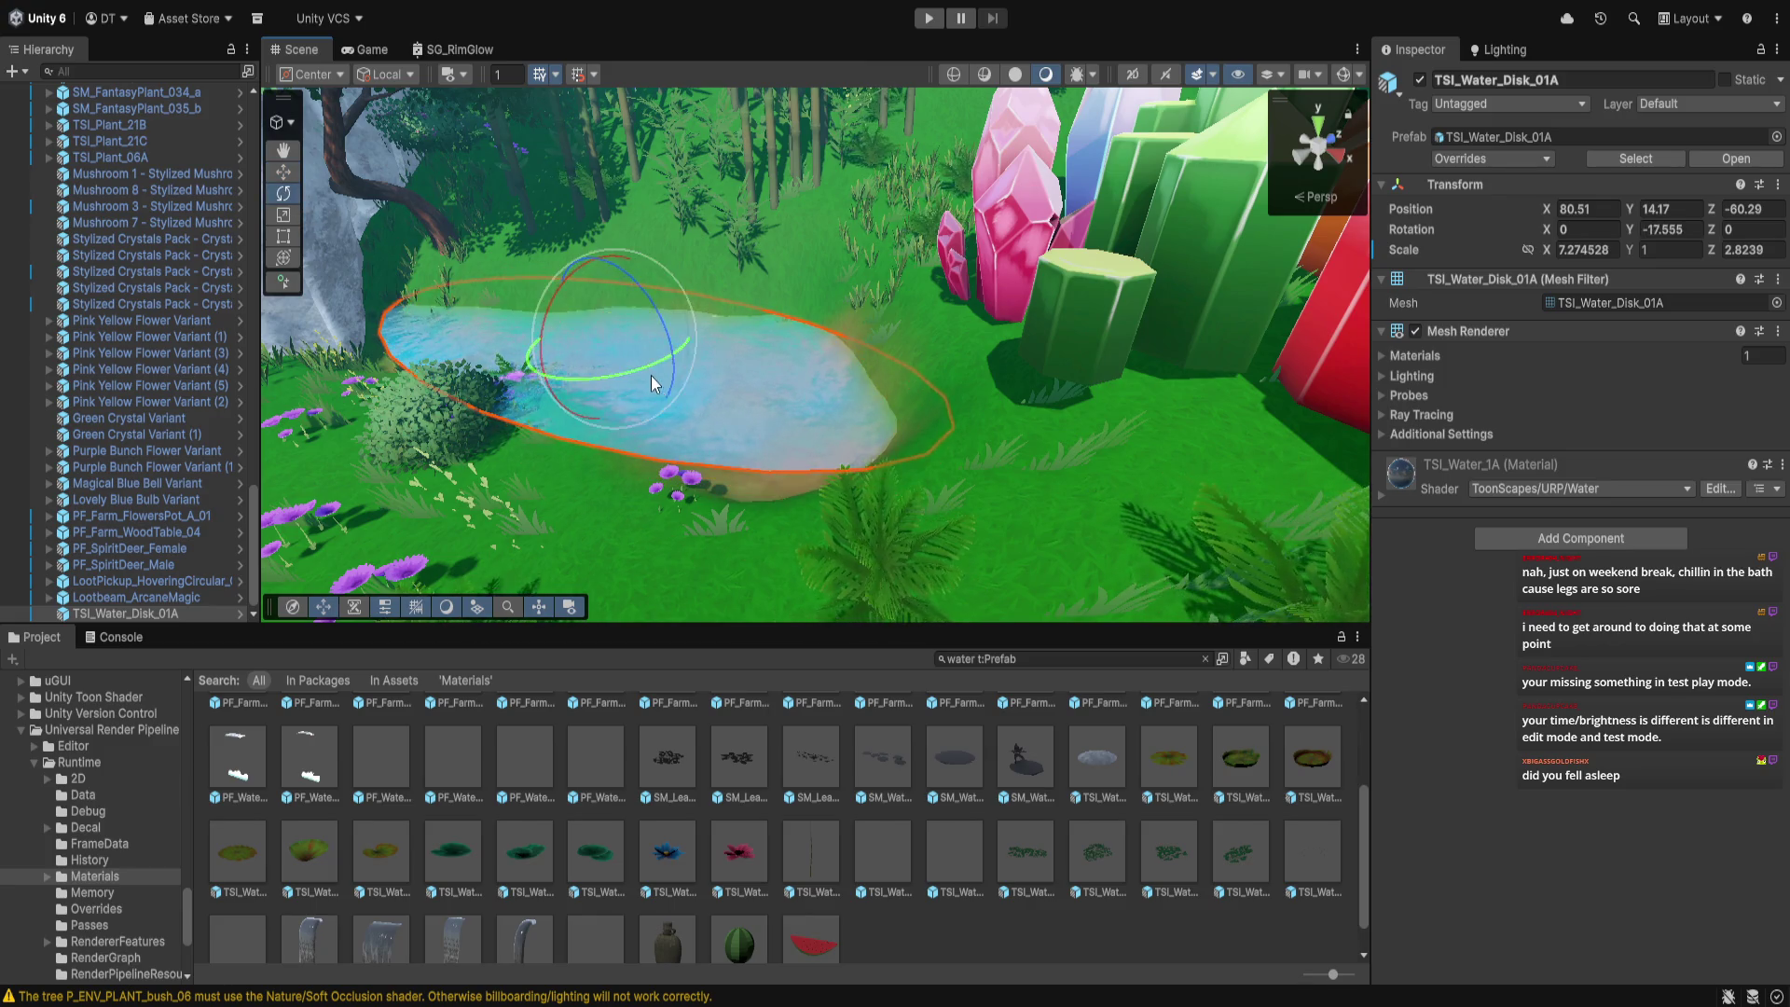
key(w)
mouse_move(662, 304)
mouse_down()
mouse_move(653, 362)
mouse_move(589, 282)
mouse_up()
Reframe the view on the pond and settle its height at ground level
key(q)
mouse_move(596, 483)
mouse_down()
mouse_move(868, 476)
mouse_move(809, 499)
mouse_move(1239, 627)
mouse_move(1290, 617)
mouse_up()
scroll(859, 489, up, 3)
key(w)
scroll(837, 511, down, 3)
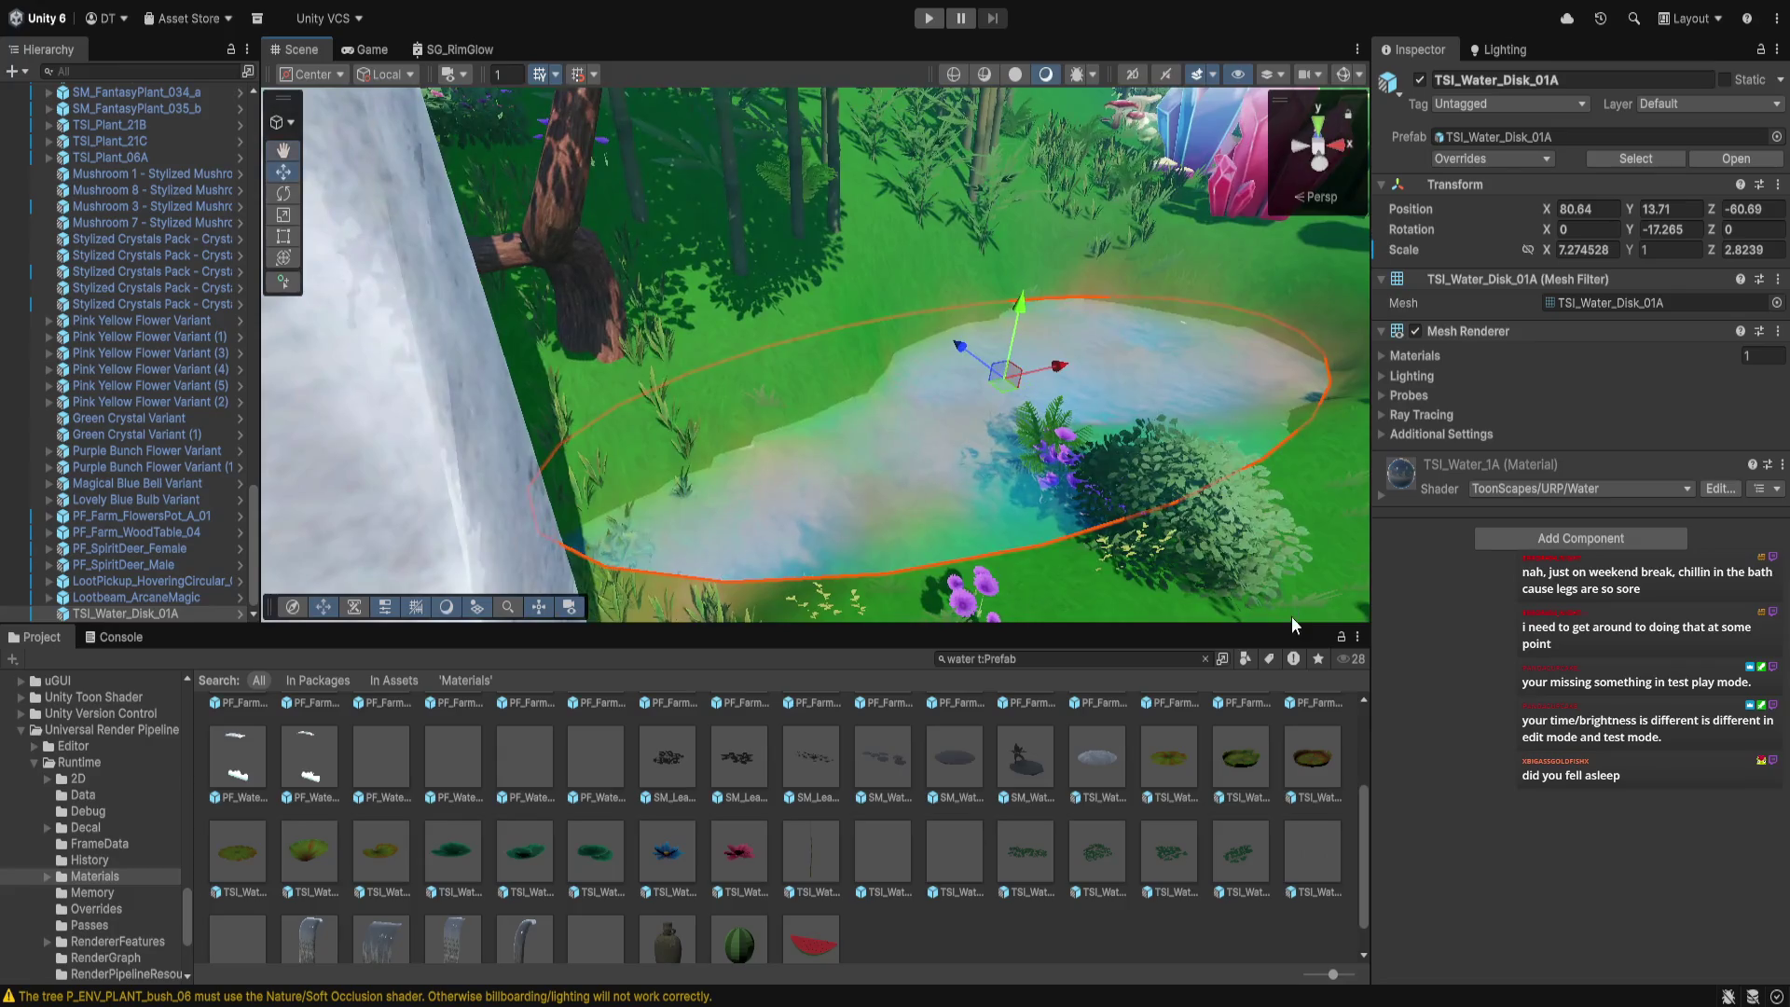
mouse_move(1020, 320)
mouse_down()
mouse_move(943, 461)
mouse_move(713, 487)
mouse_up()
mouse_move(719, 381)
mouse_down()
mouse_move(719, 365)
mouse_move(750, 576)
mouse_up()
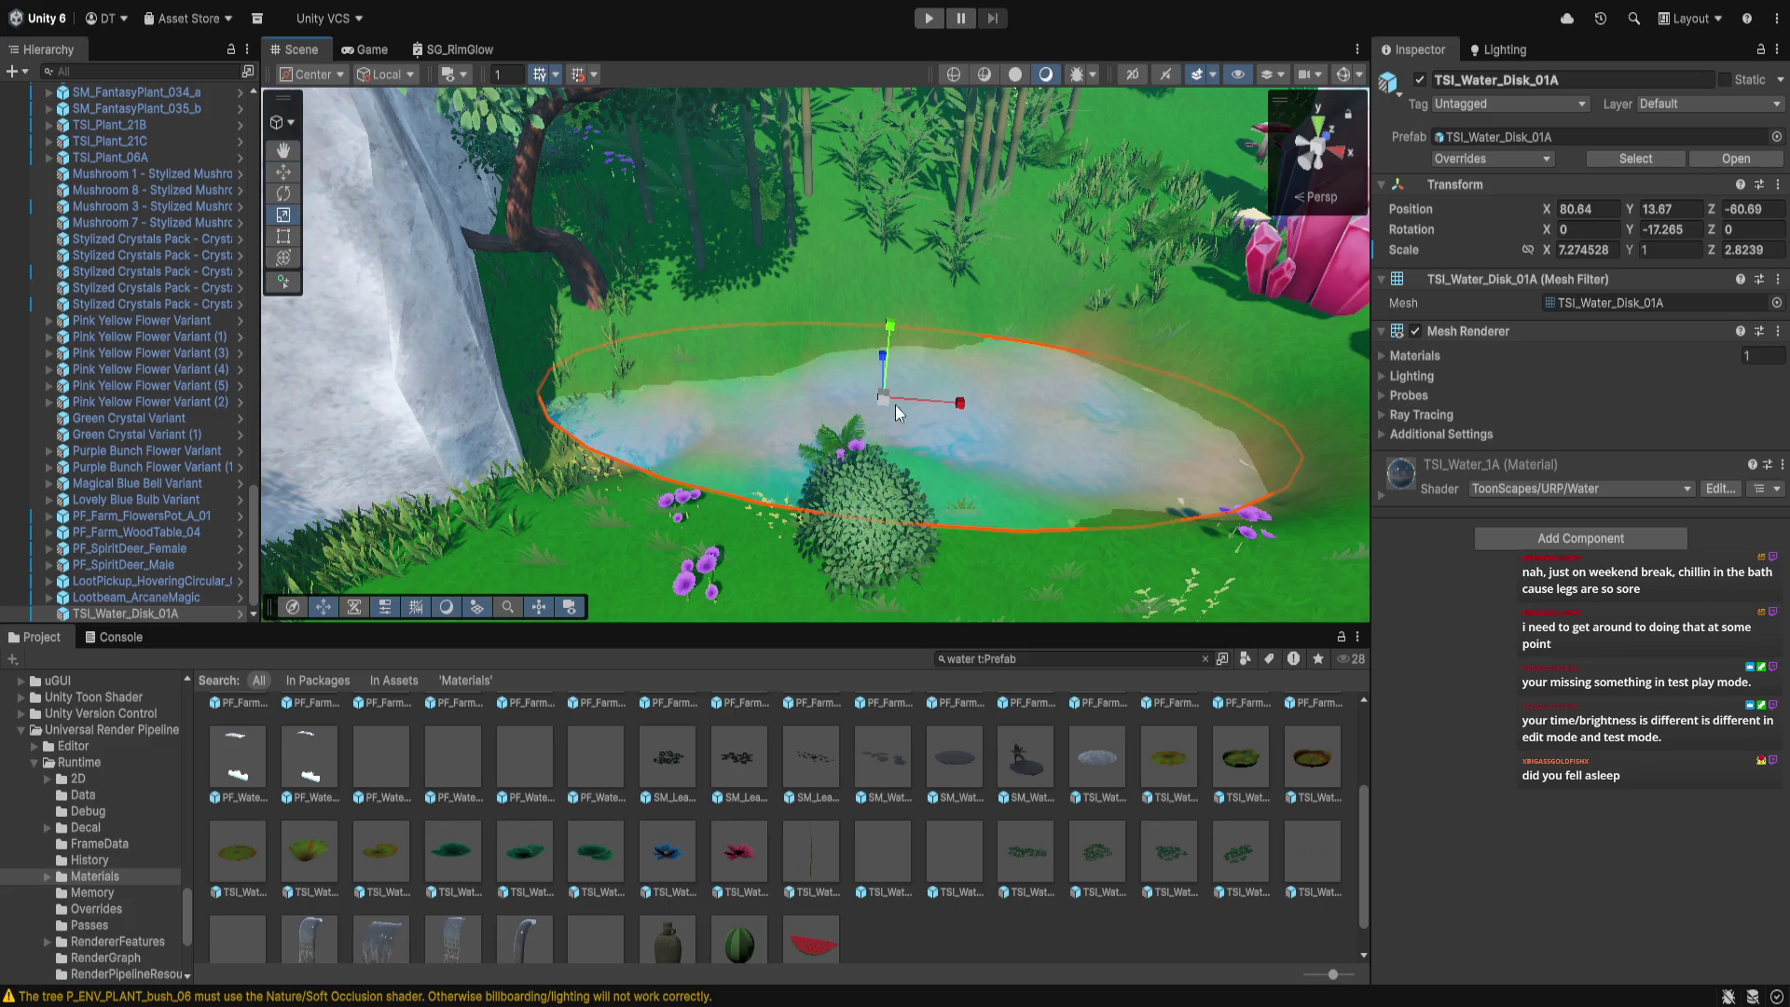
Fine-tune the pond to a wide oval, scale X 9.58 and Z 3.42, at Y 13.76
drag(884, 358, 889, 351)
mouse_move(867, 438)
mouse_down()
mouse_move(842, 510)
mouse_move(867, 431)
mouse_up()
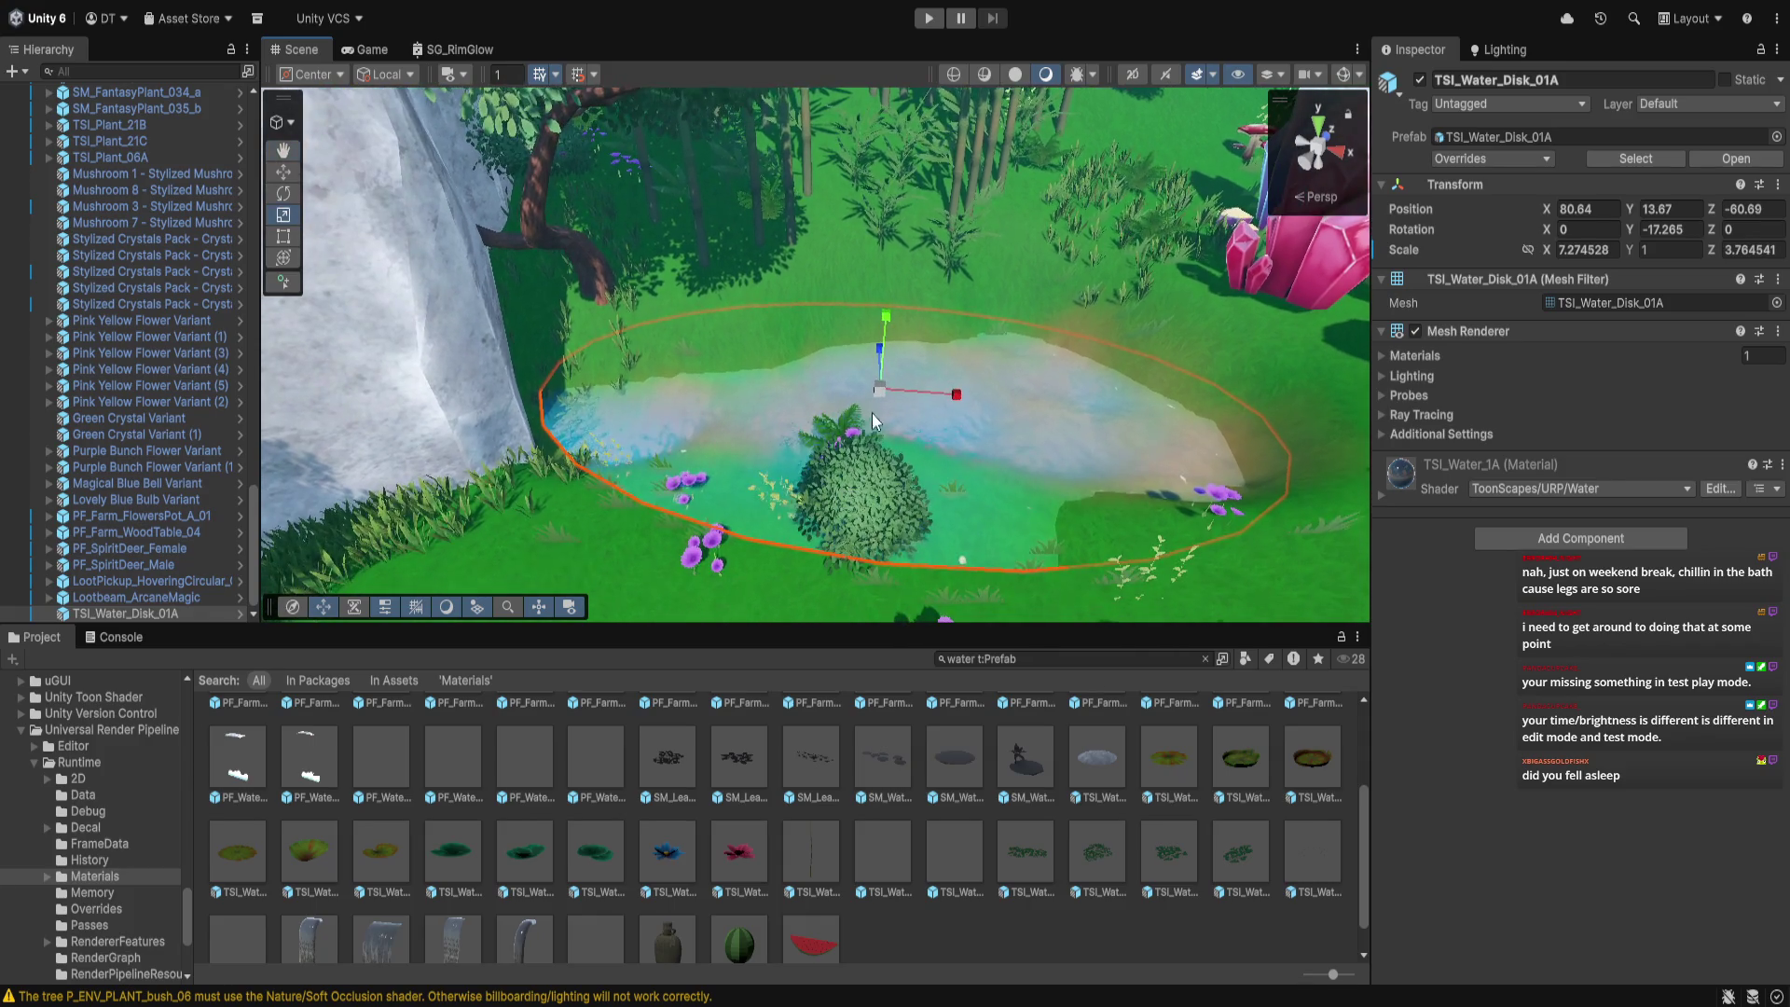
drag(879, 358, 881, 358)
key(w)
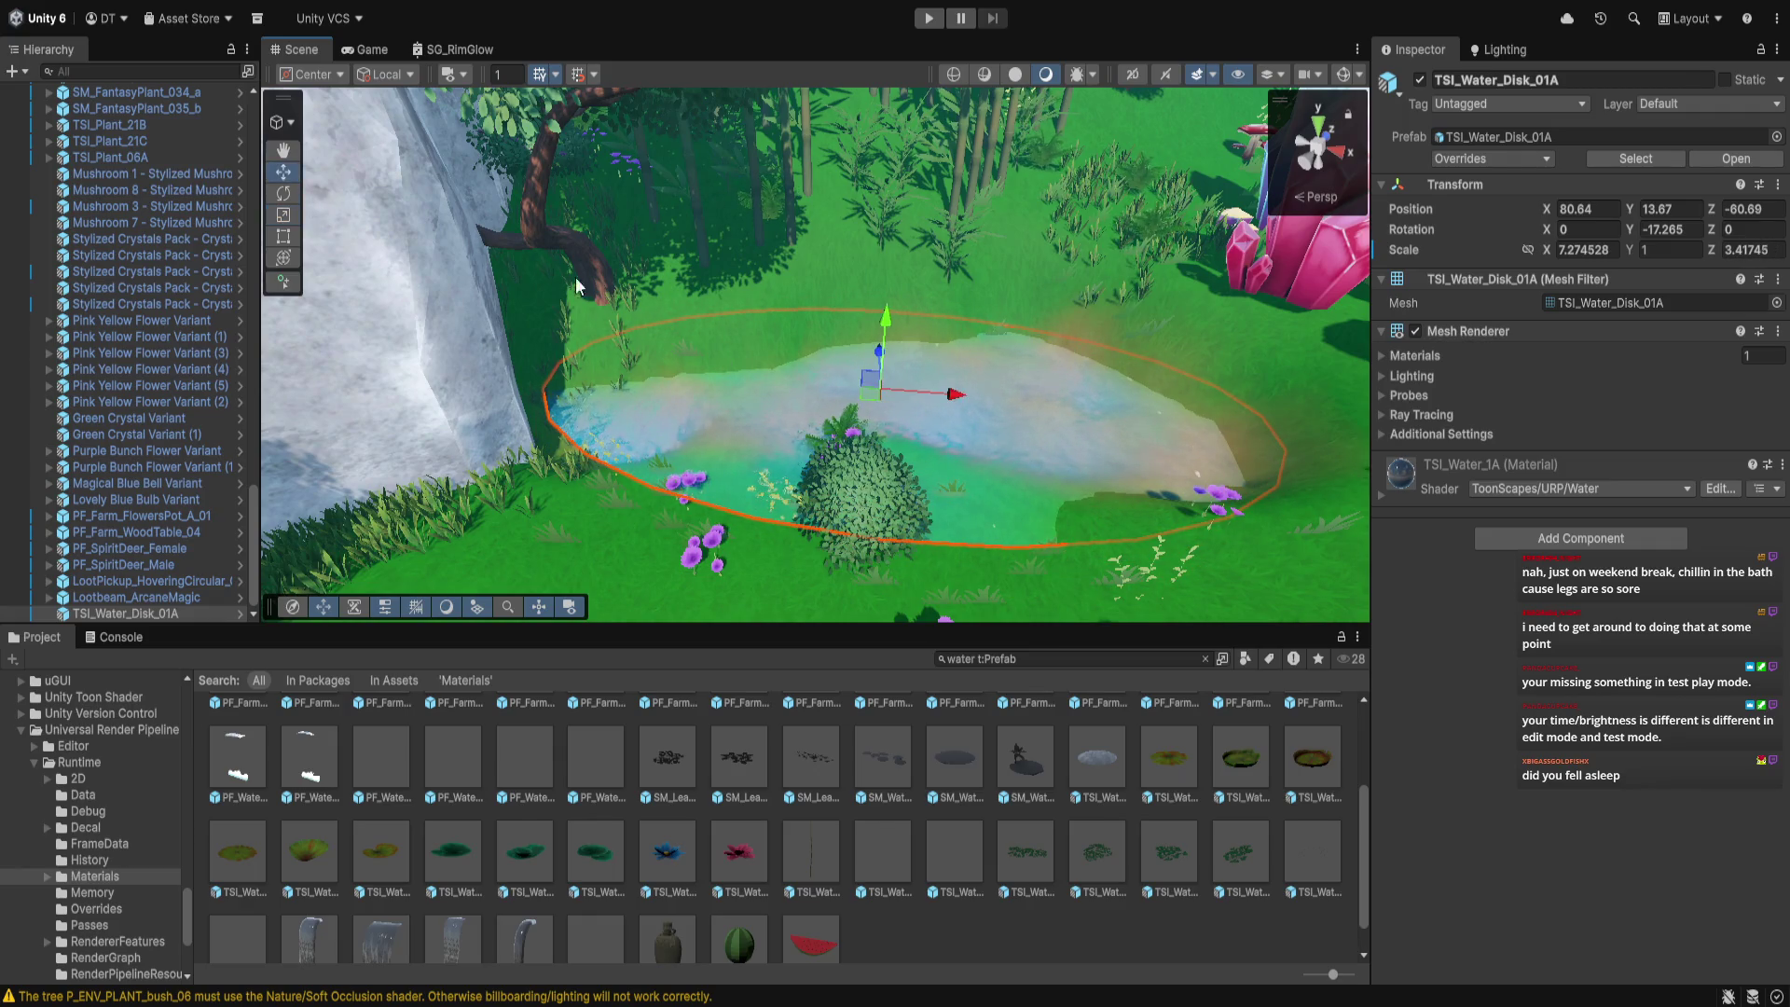
drag(966, 402, 918, 399)
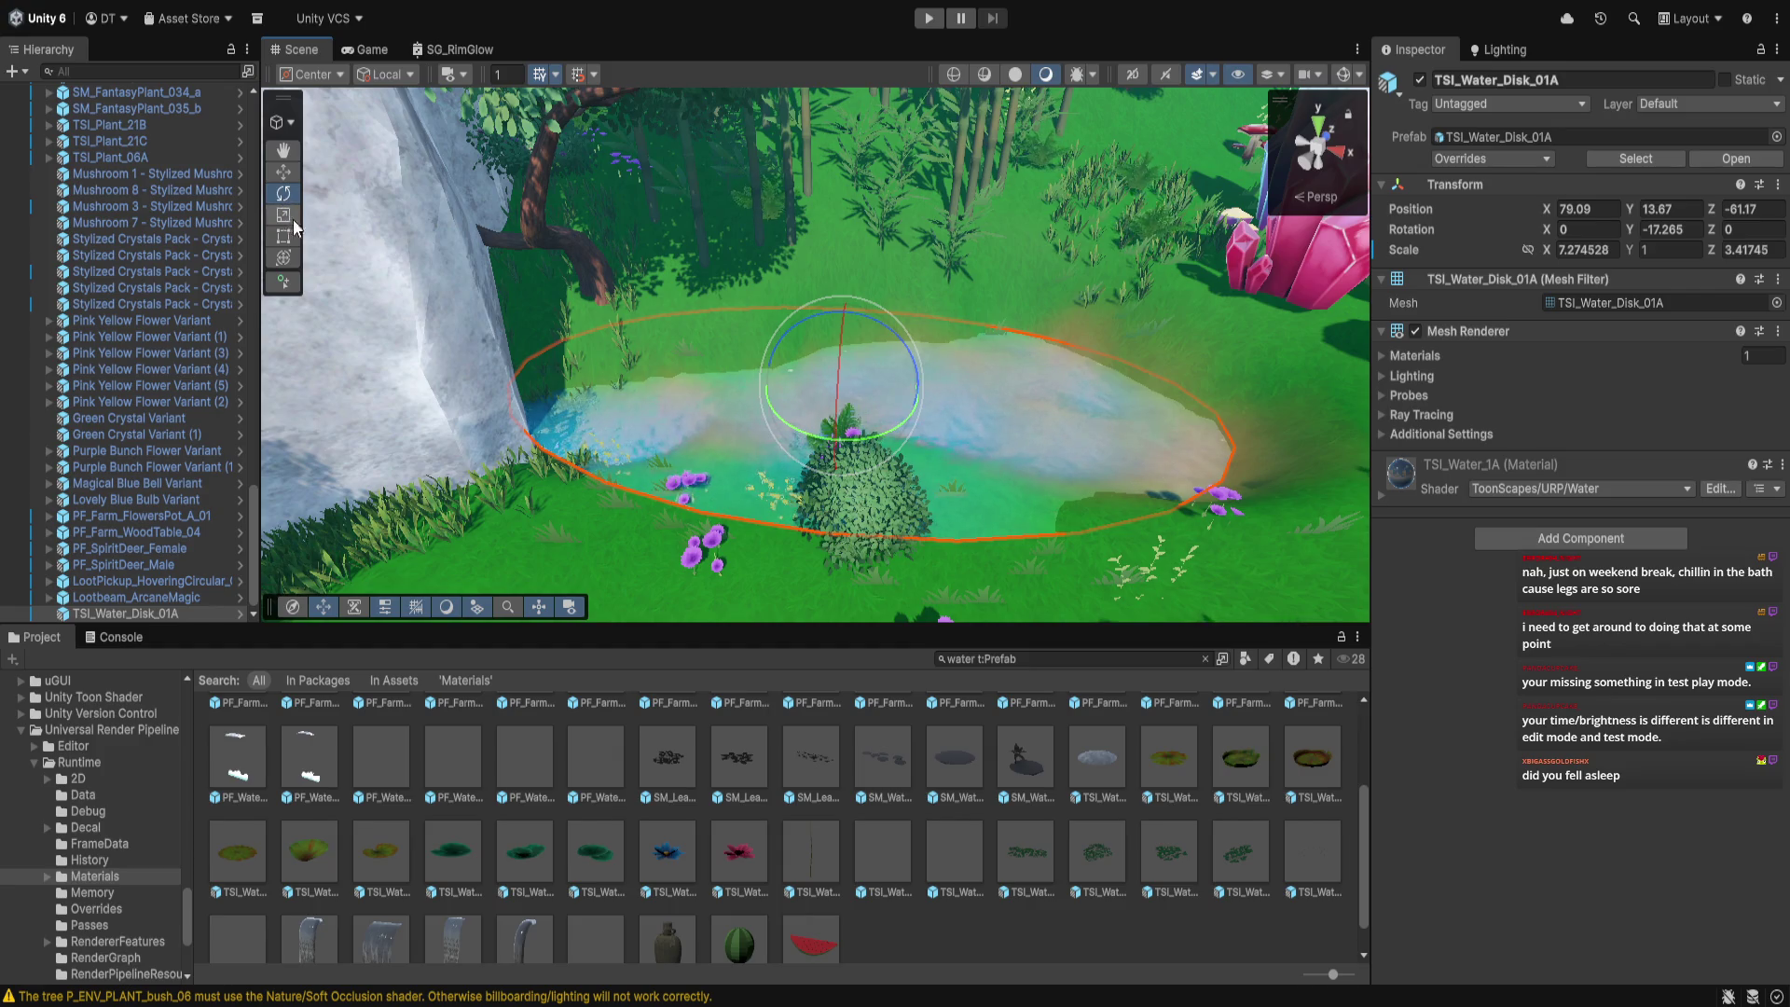
drag(915, 395, 934, 403)
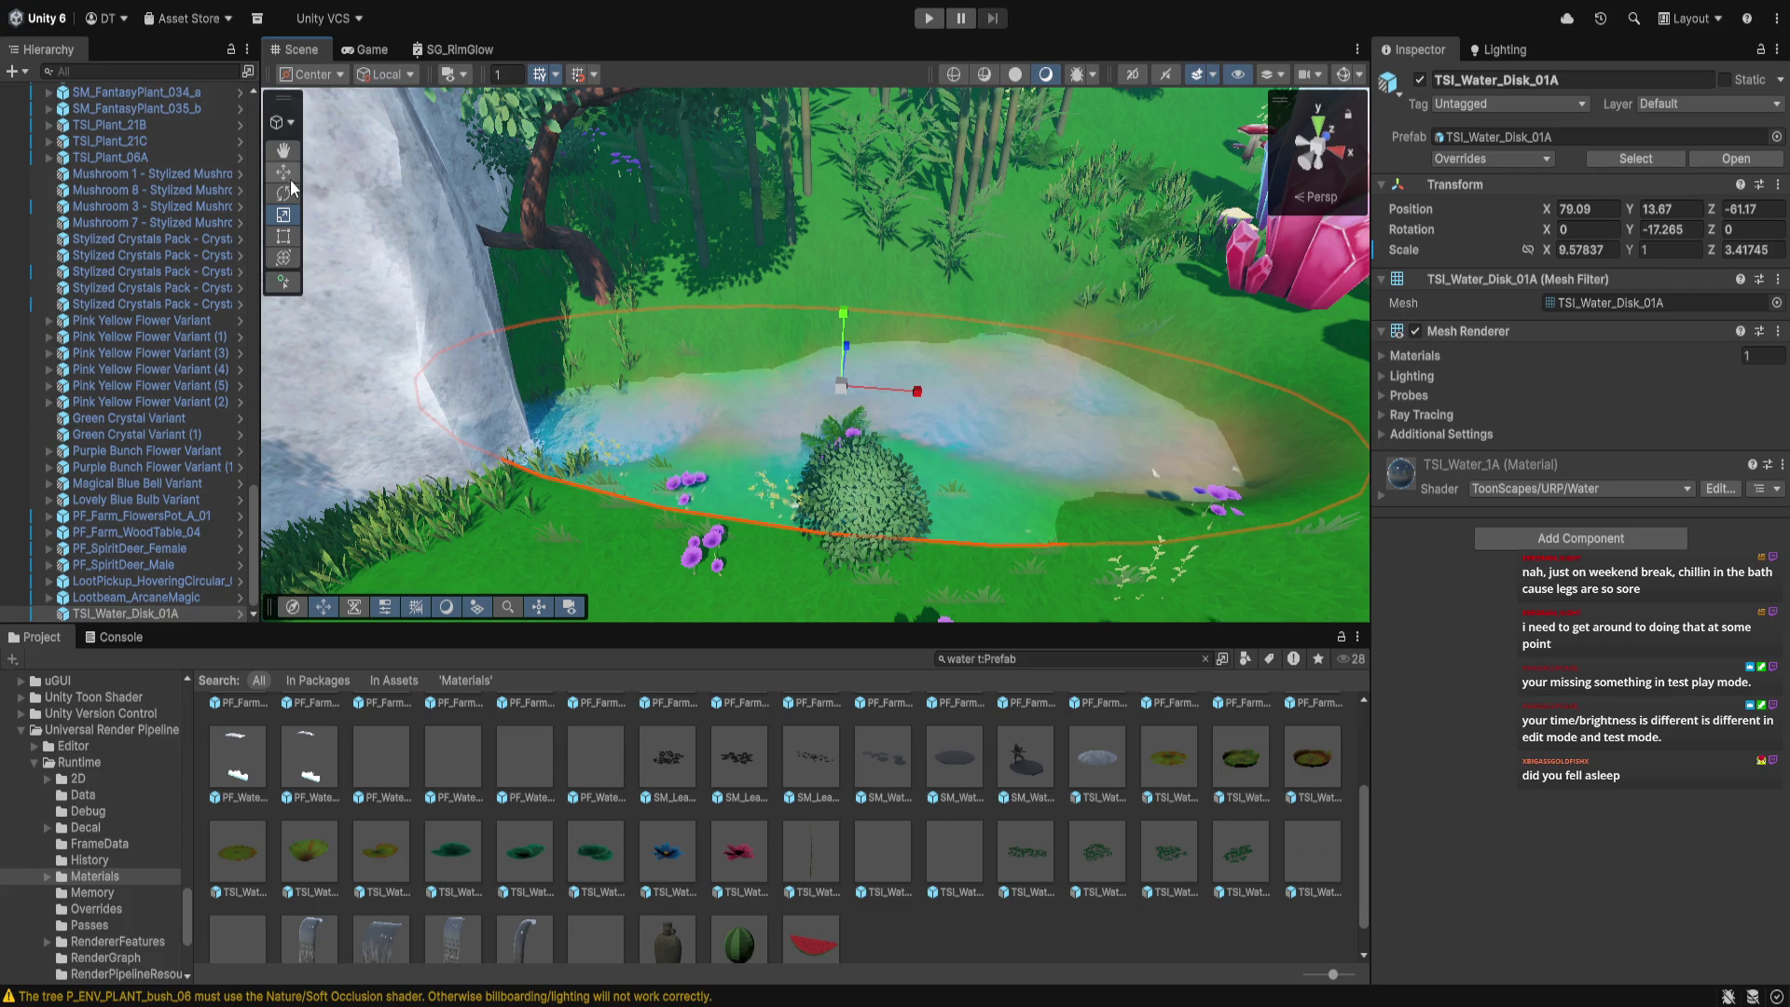
drag(838, 322, 837, 322)
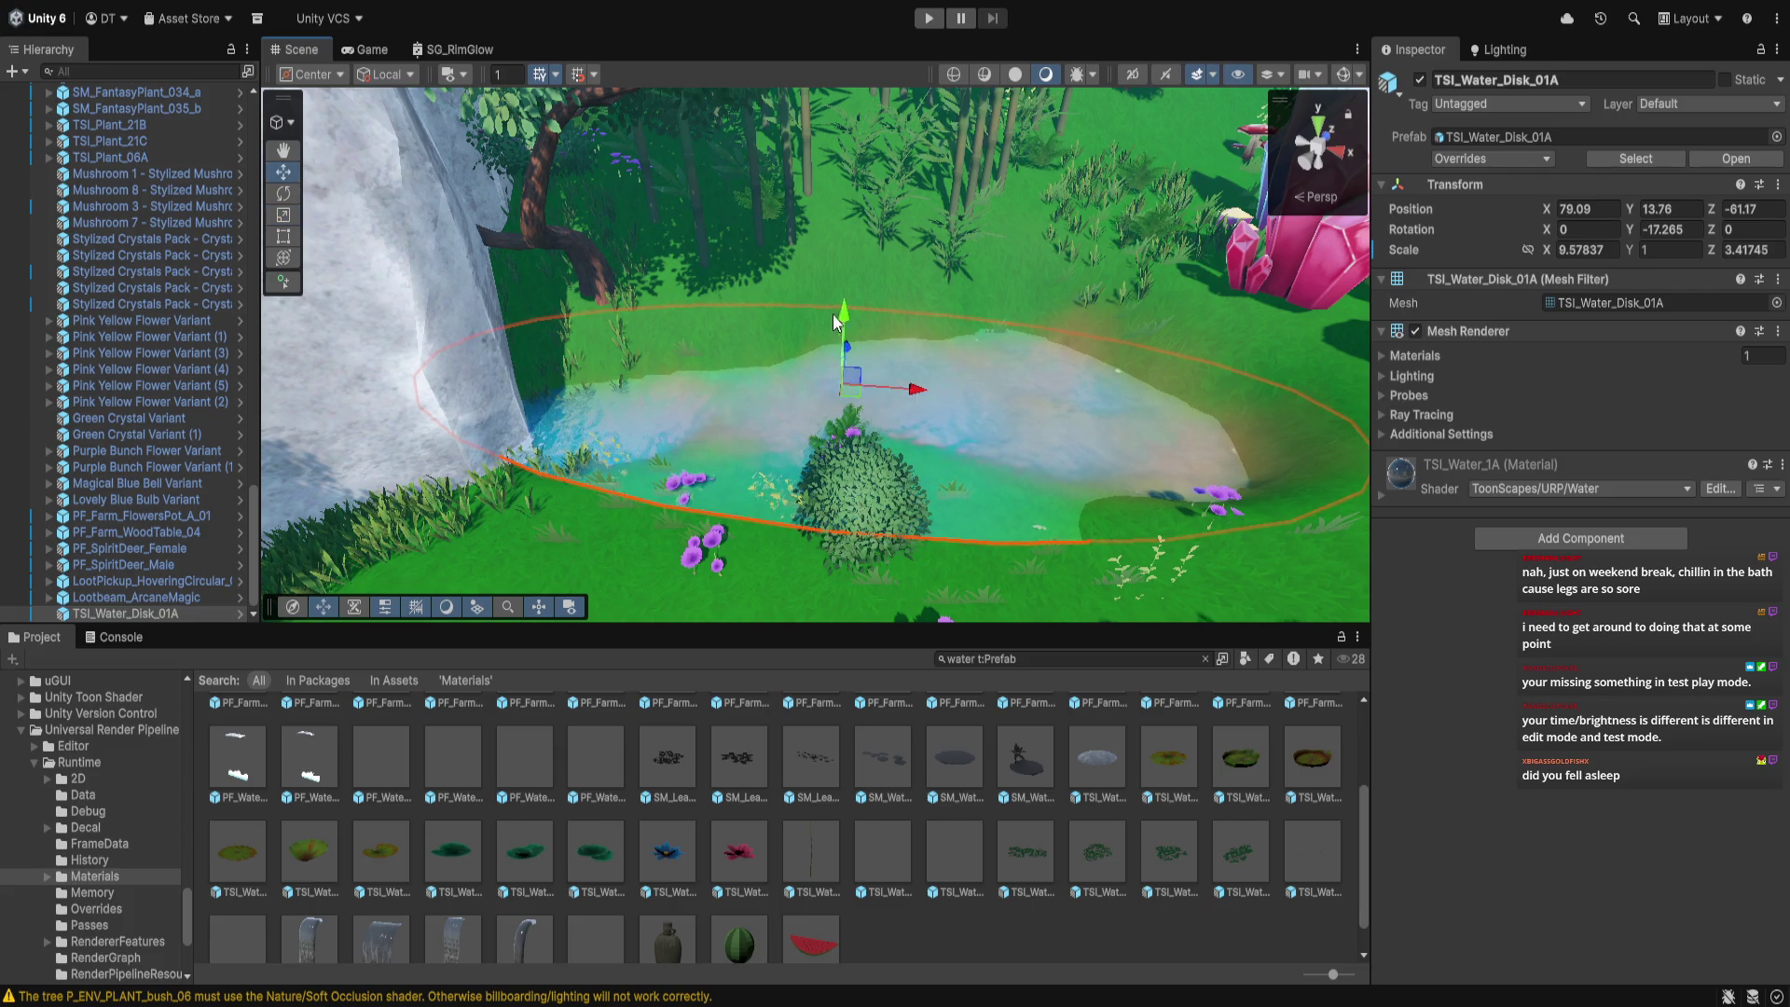
Move TSI_Water_Disk_01A in the Hierarchy into the BIO group, below the TSI_Broadleaf_Tree_06A rows
scroll(158, 299, up, 5)
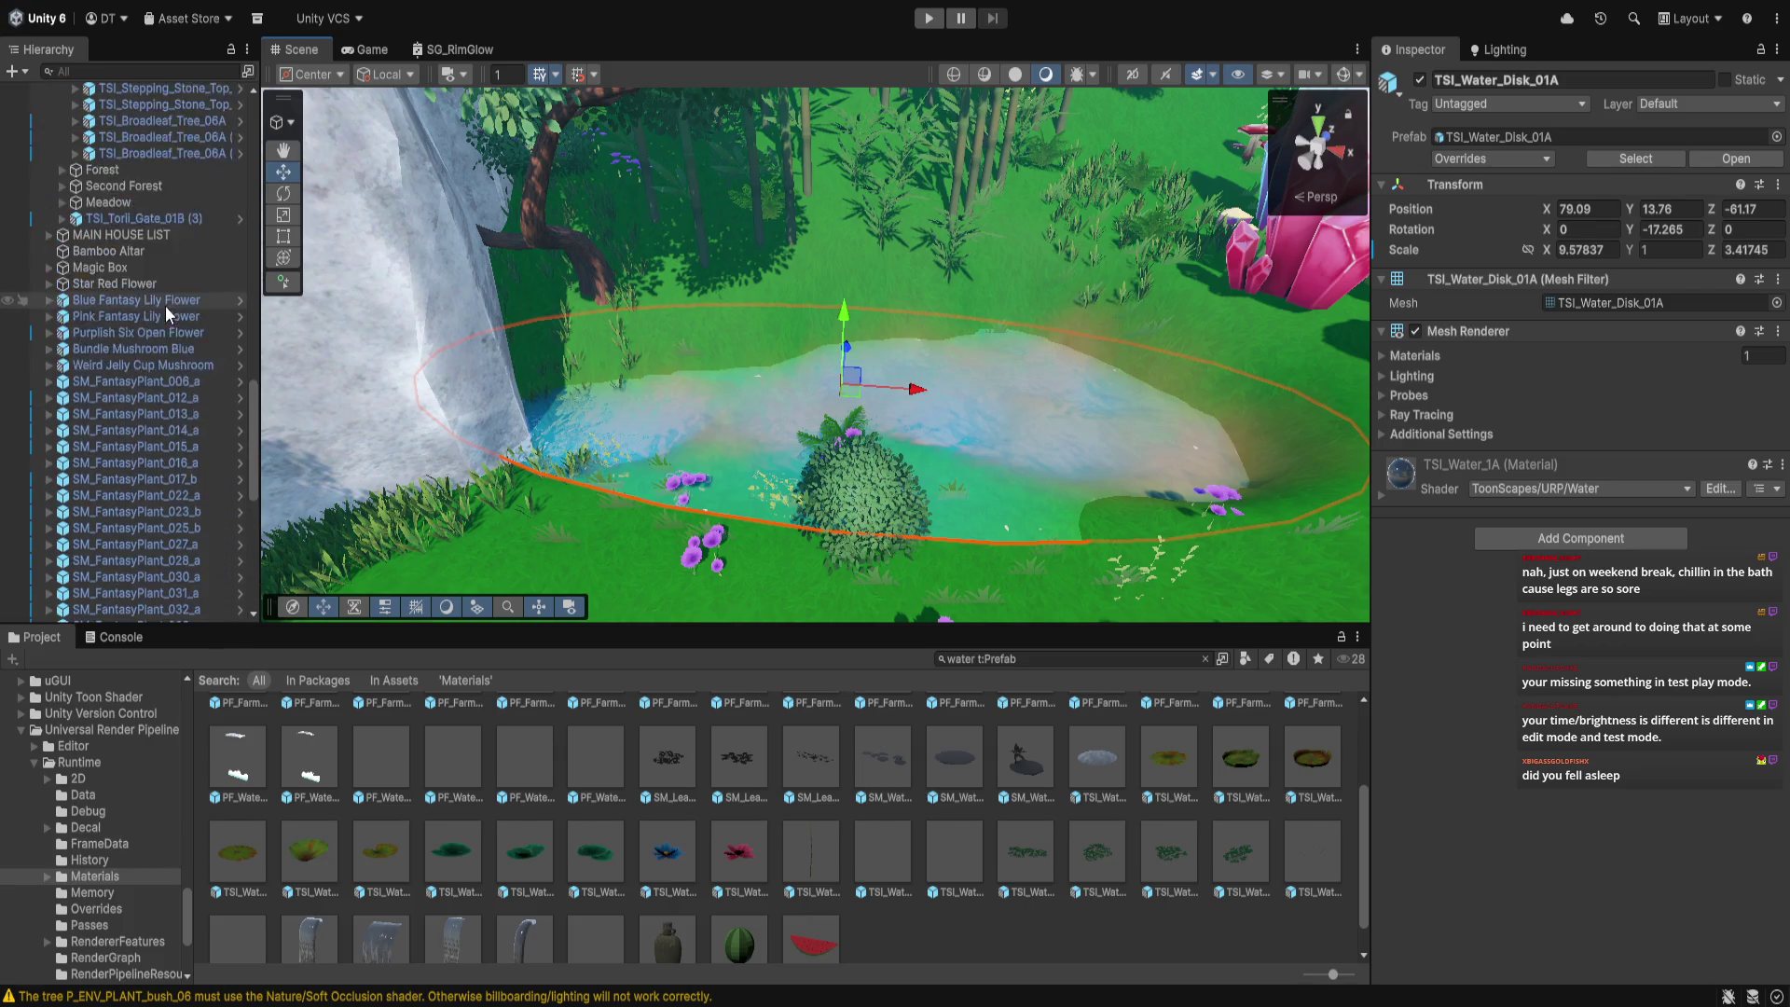
scroll(172, 373, down, 5)
click(175, 612)
scroll(172, 193, up, 10)
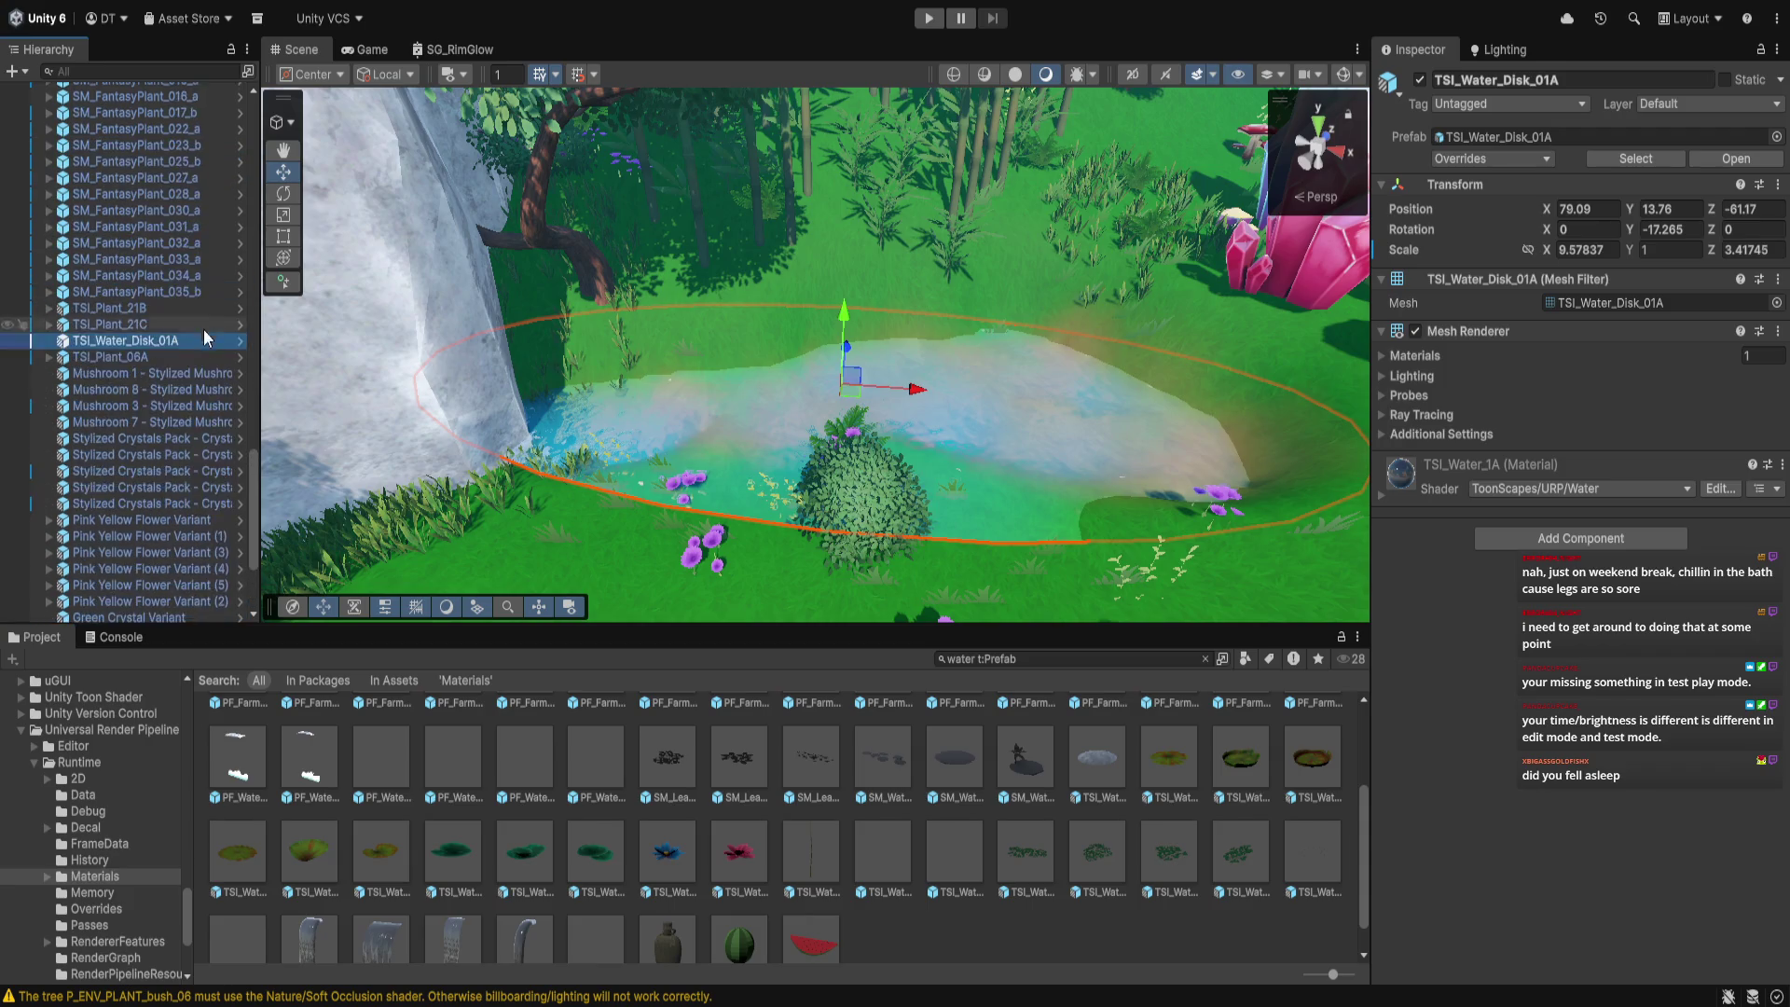
scroll(210, 438, down, 2)
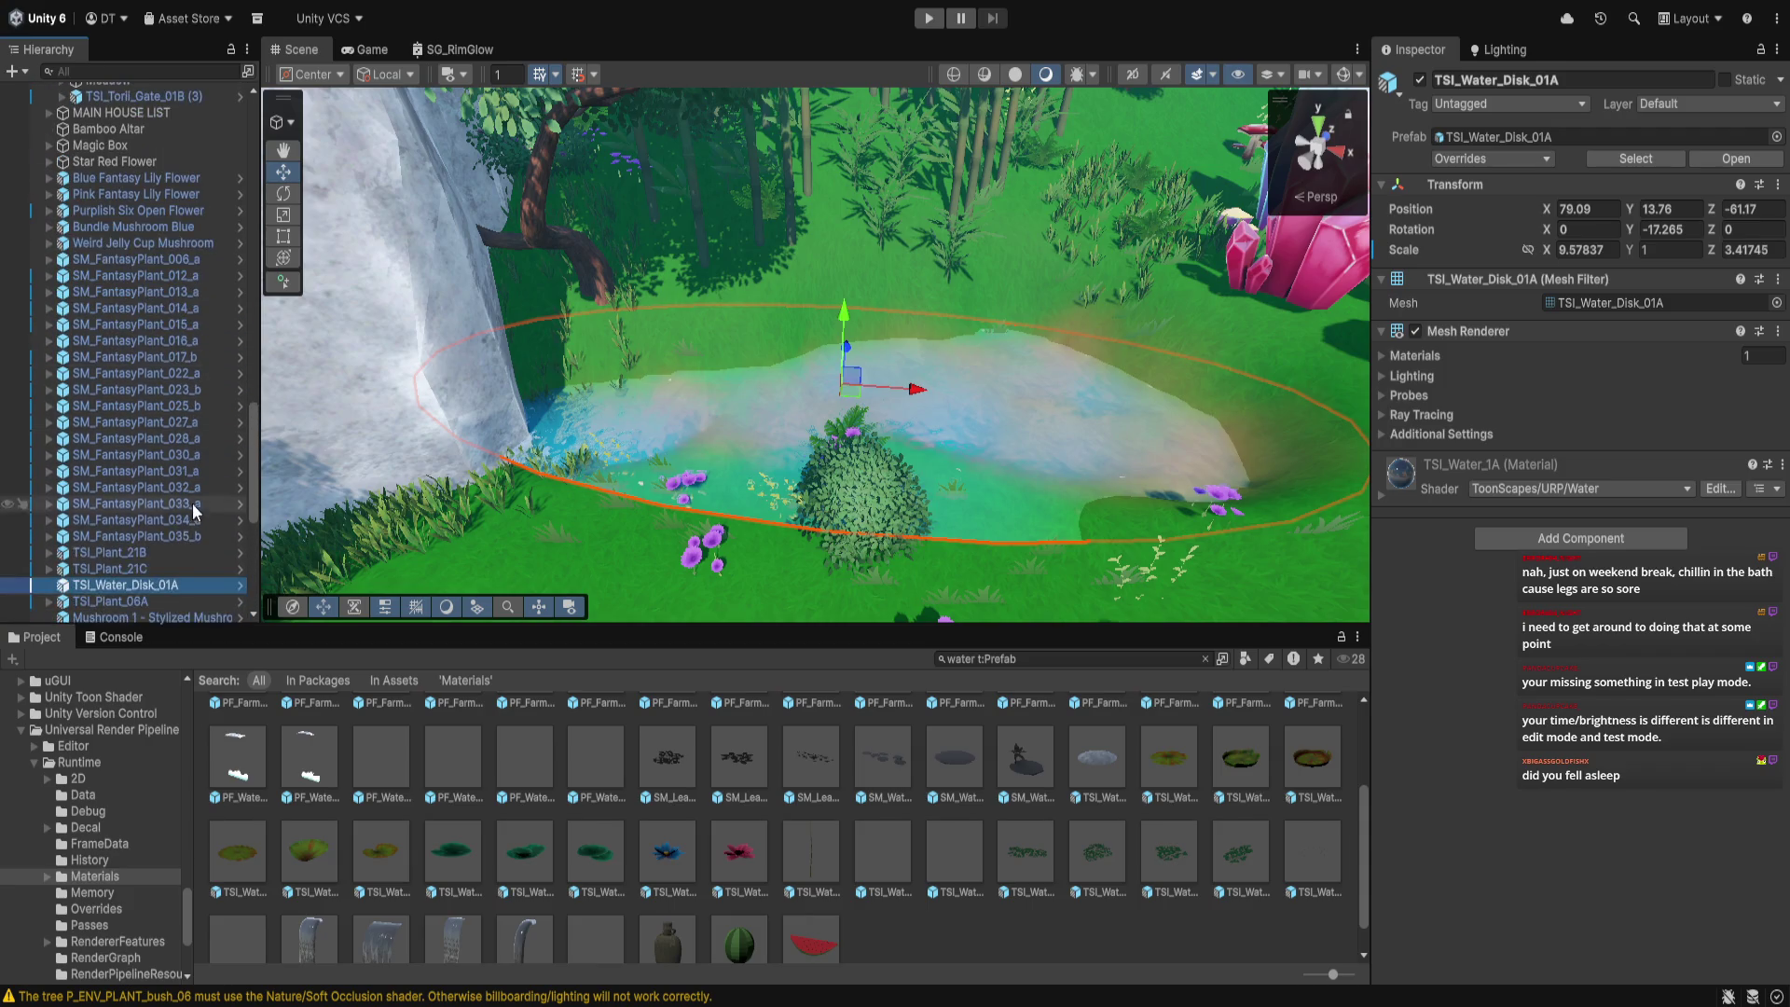
scroll(179, 221, up, 6)
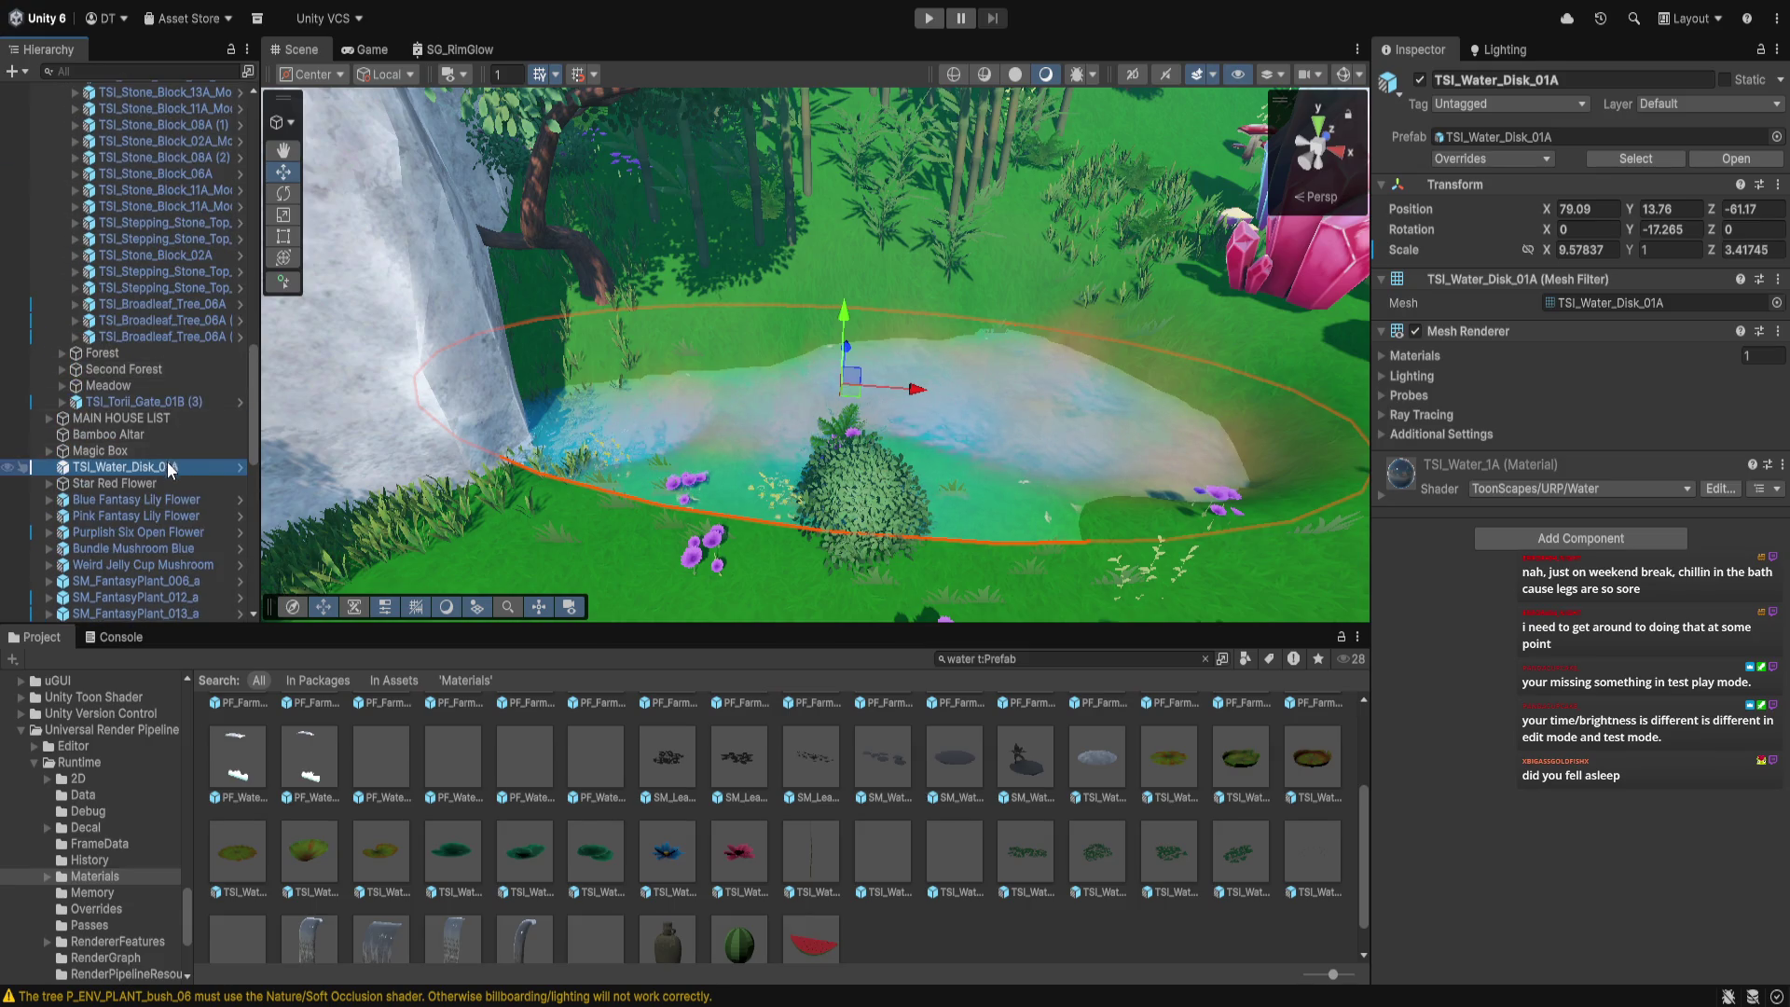
drag(175, 349, 175, 349)
scroll(166, 439, up, 10)
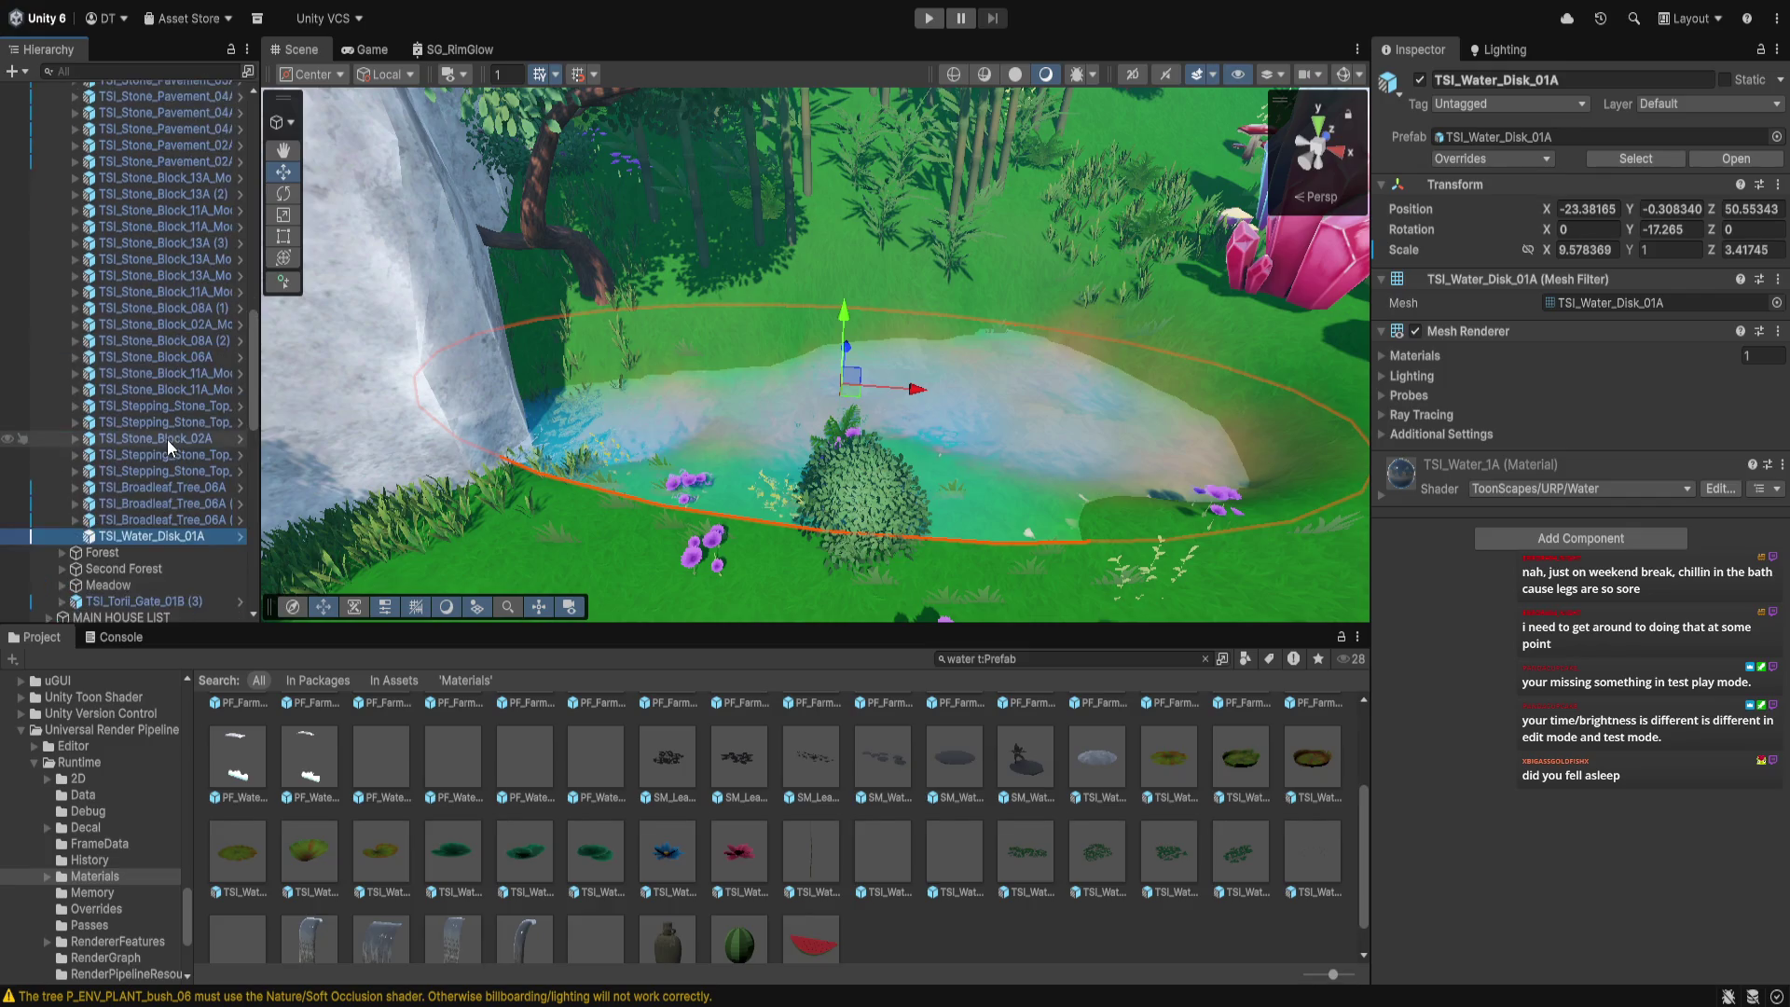
scroll(166, 439, up, 5)
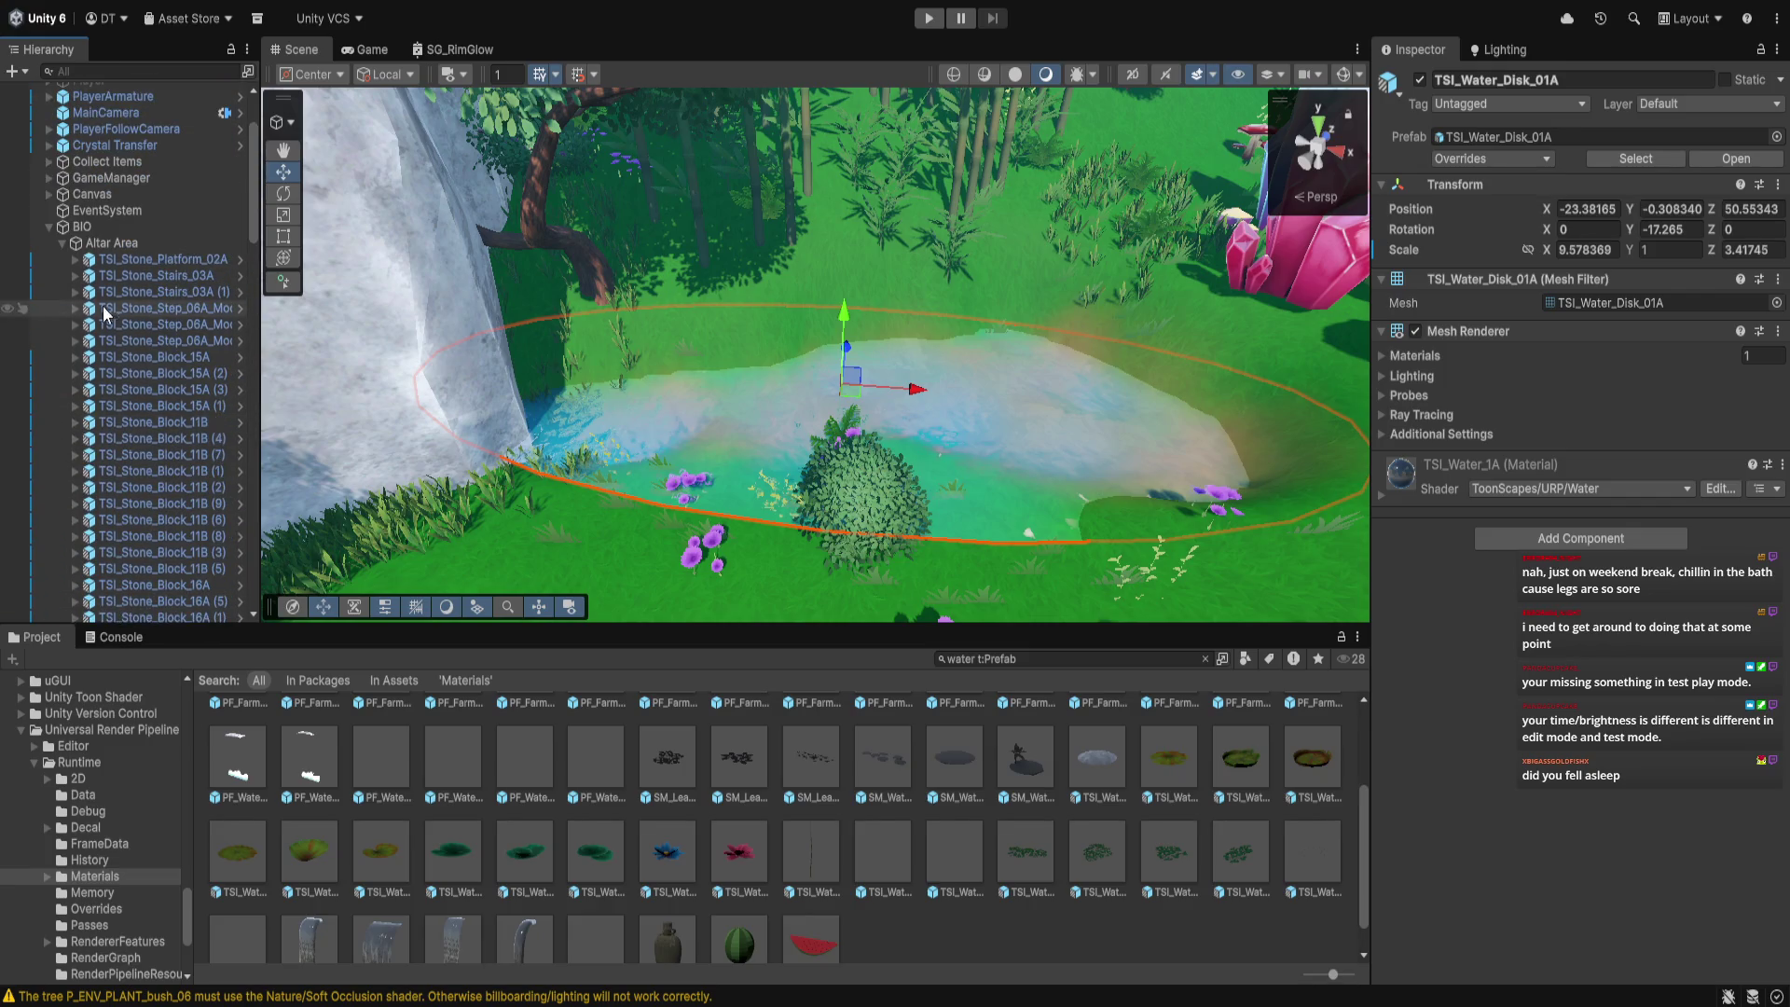
scroll(714, 433, up, 2)
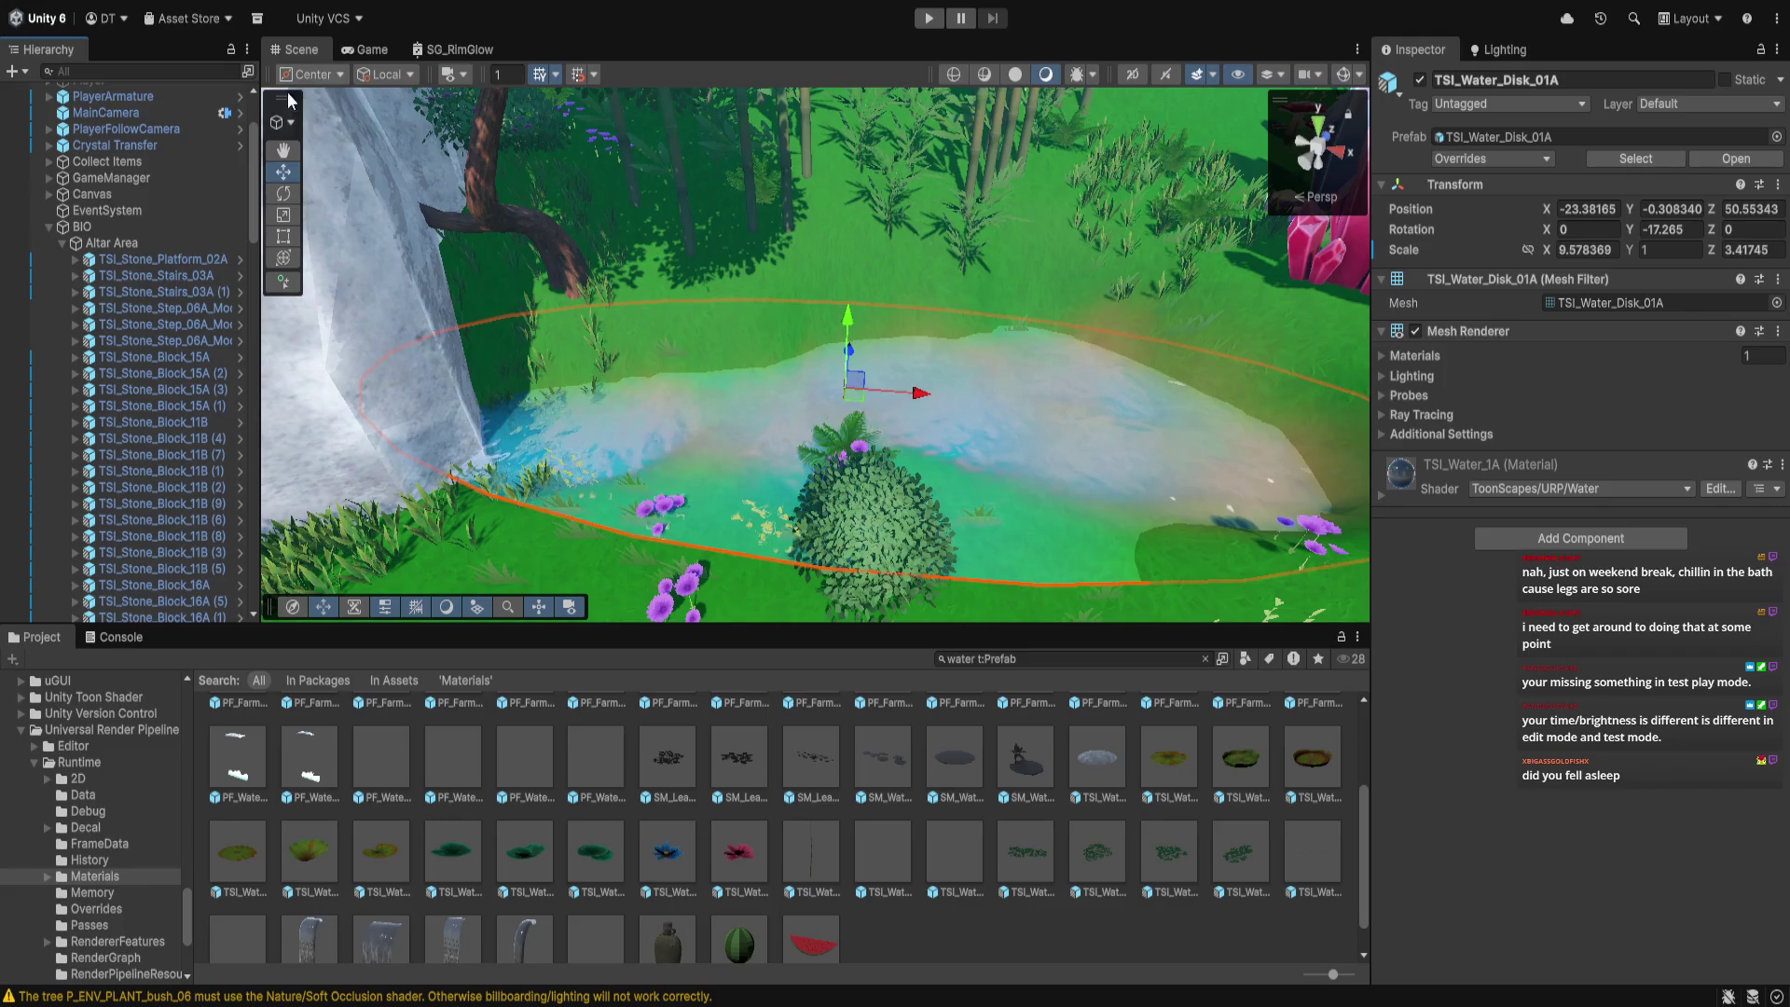
scroll(186, 237, up, 3)
Select the terrain, switch to its paint tool and reduce the brush size to about 27
click(139, 172)
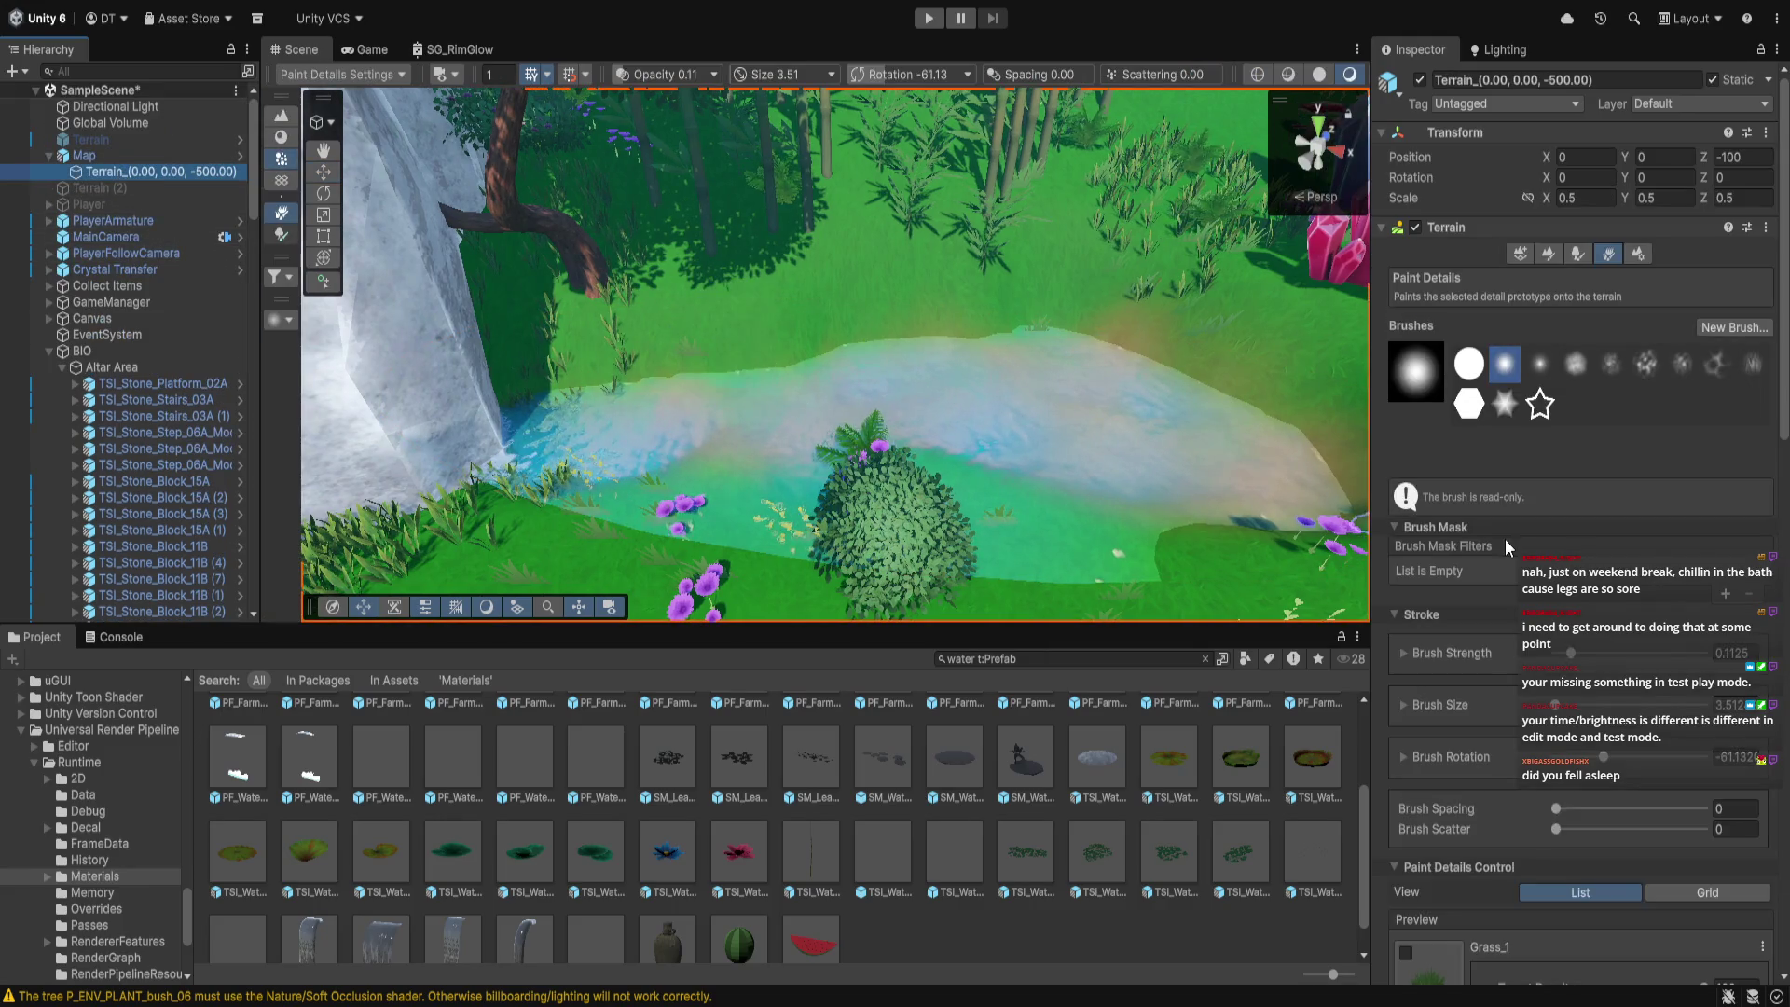
click(1547, 254)
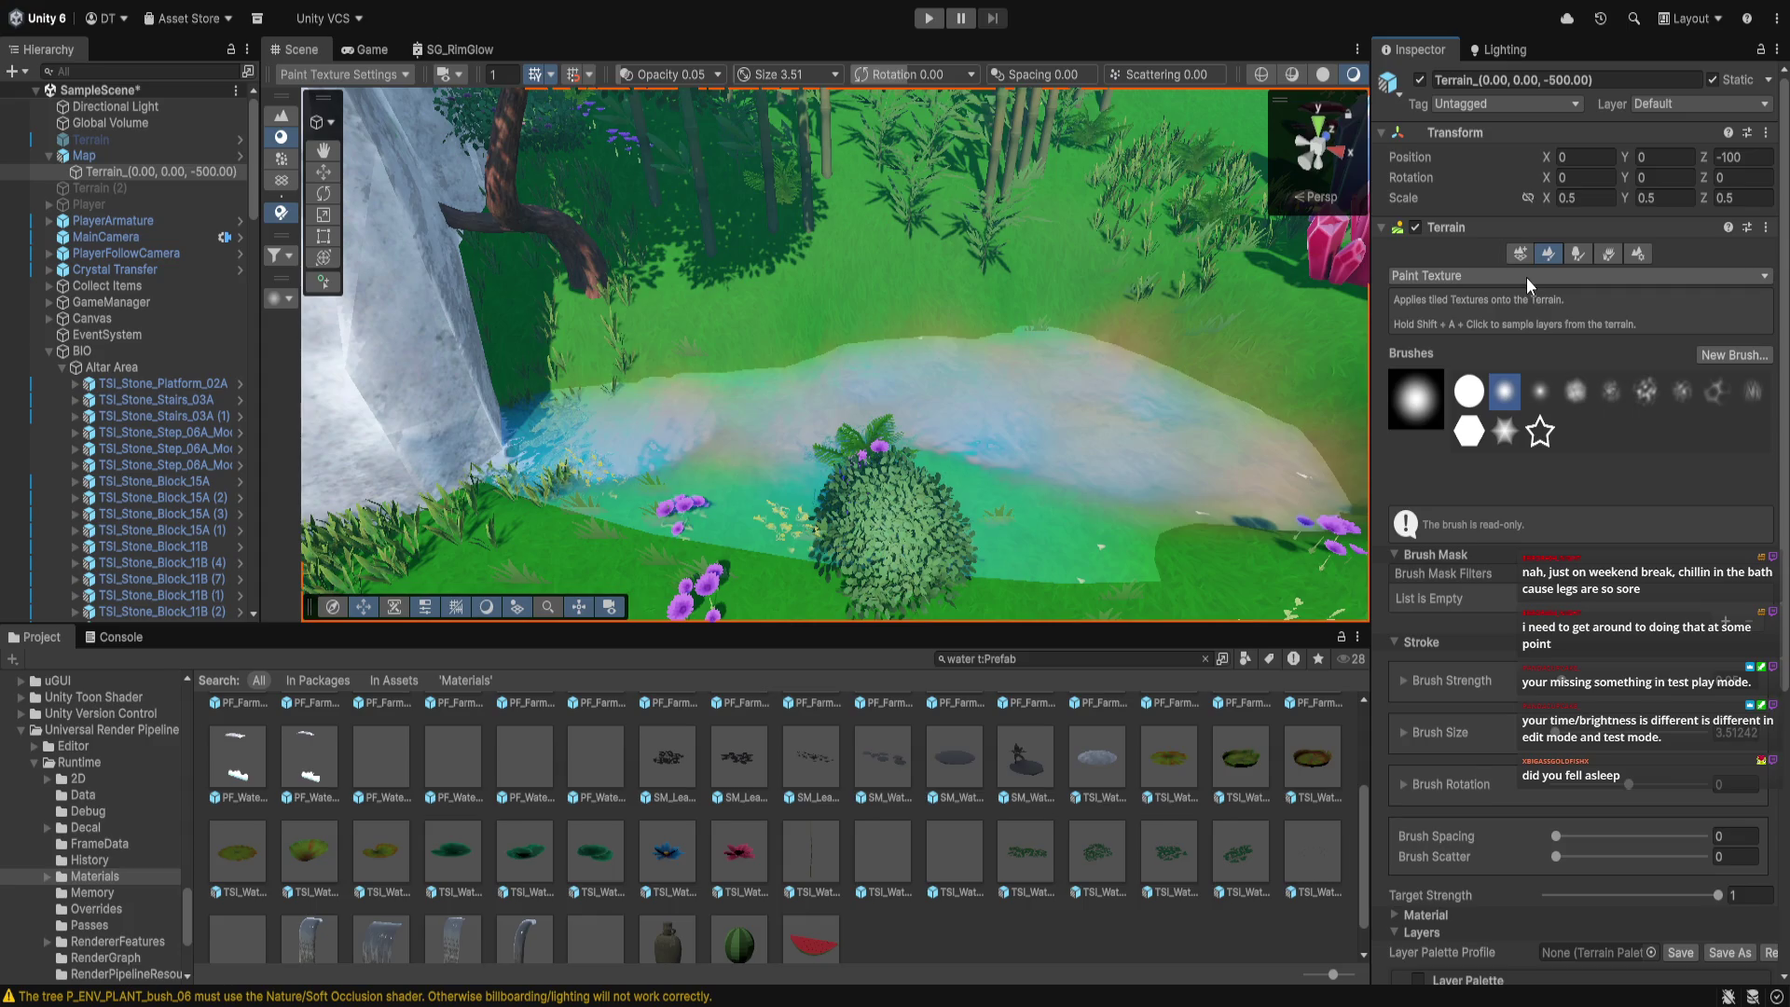
scroll(1497, 942, down, 1)
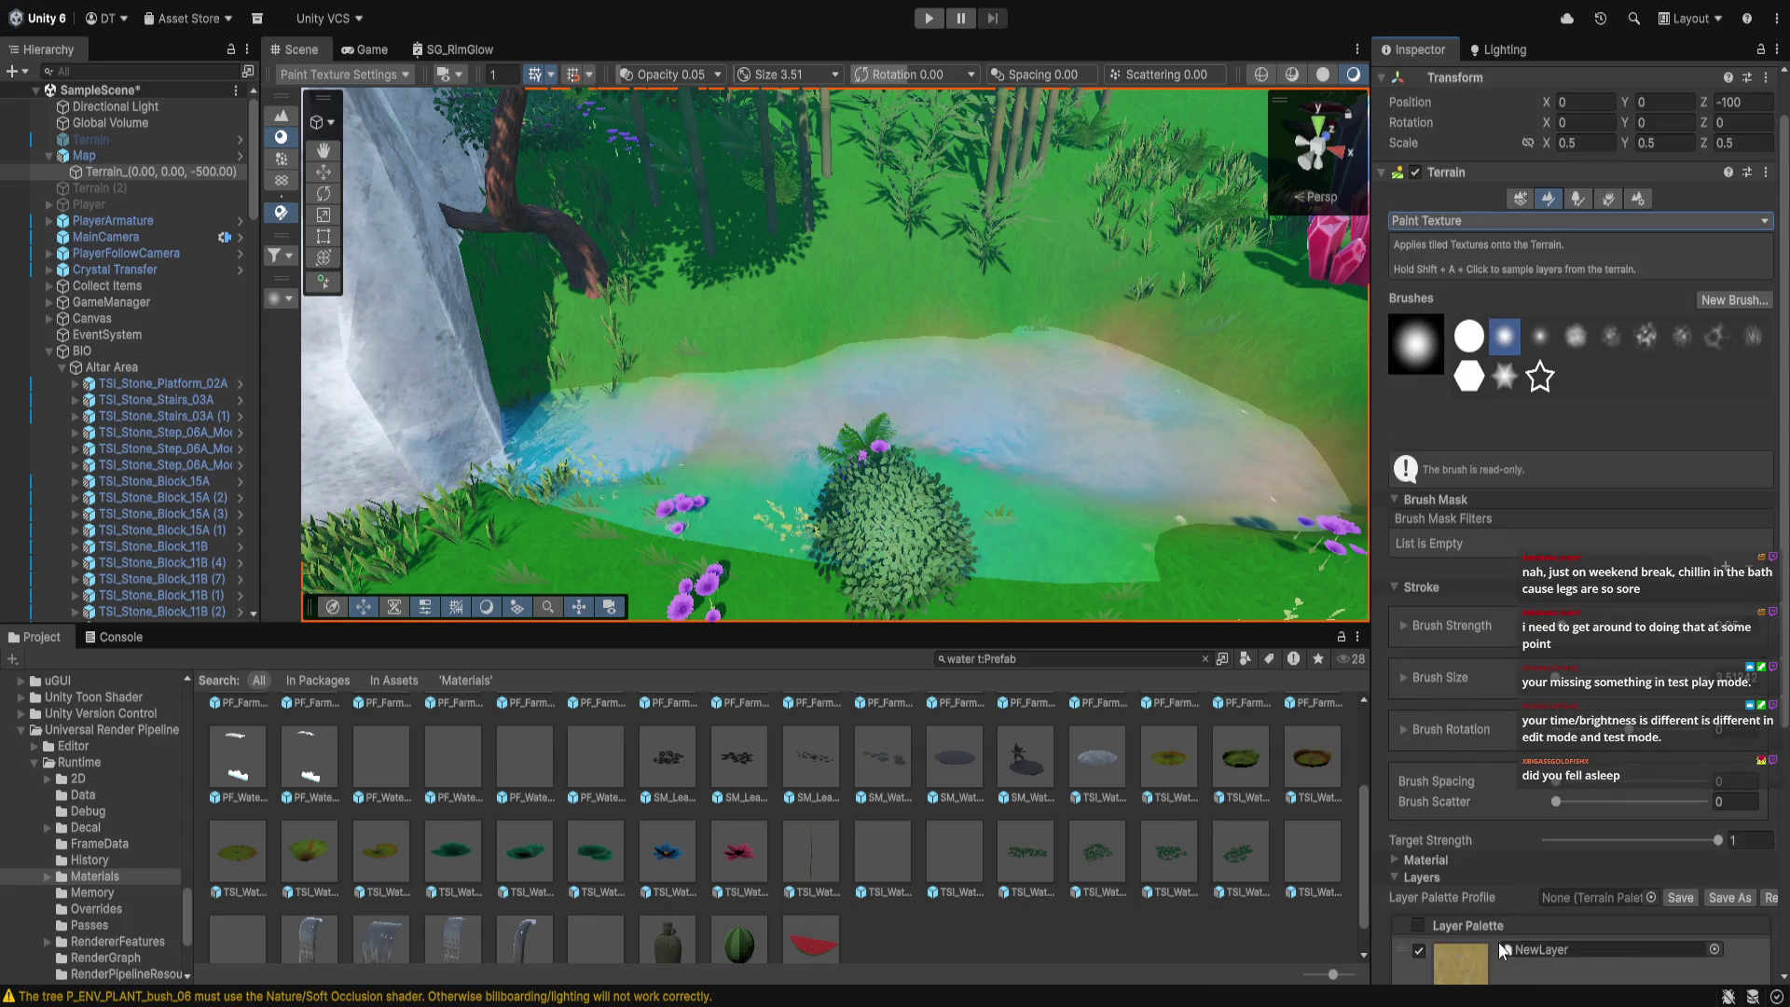
scroll(1499, 941, down, 2)
scroll(1497, 362, up, 2)
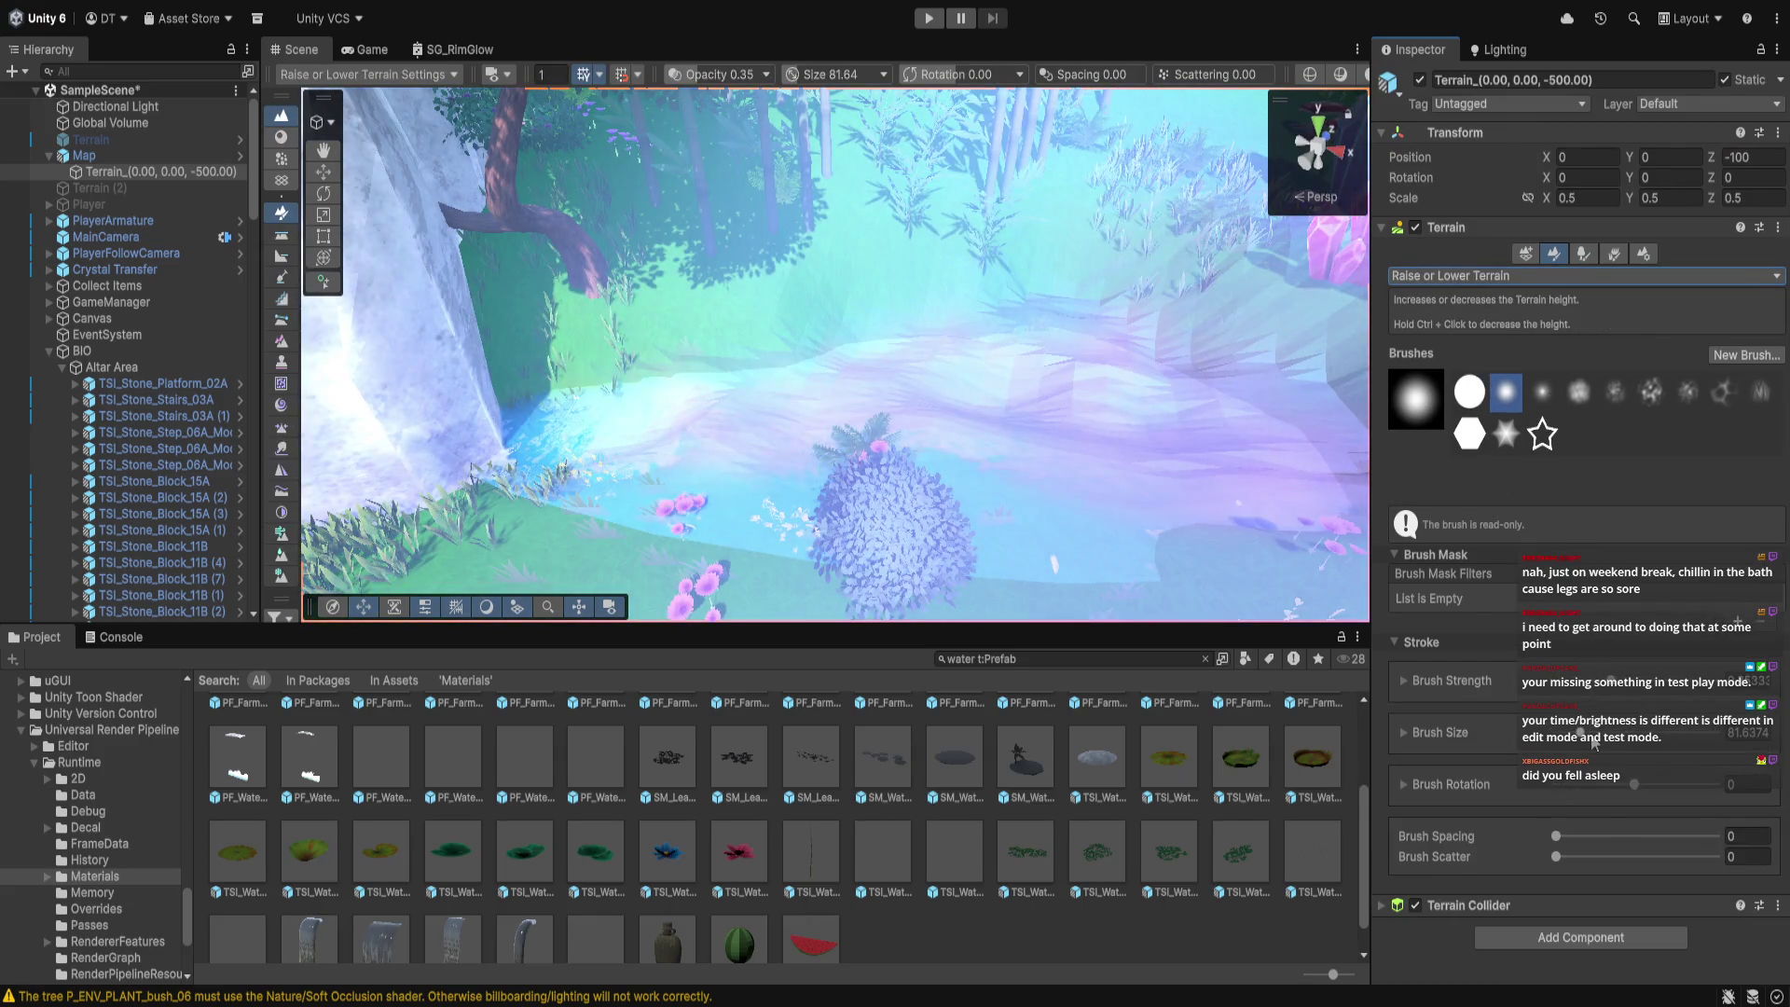
click(1585, 275)
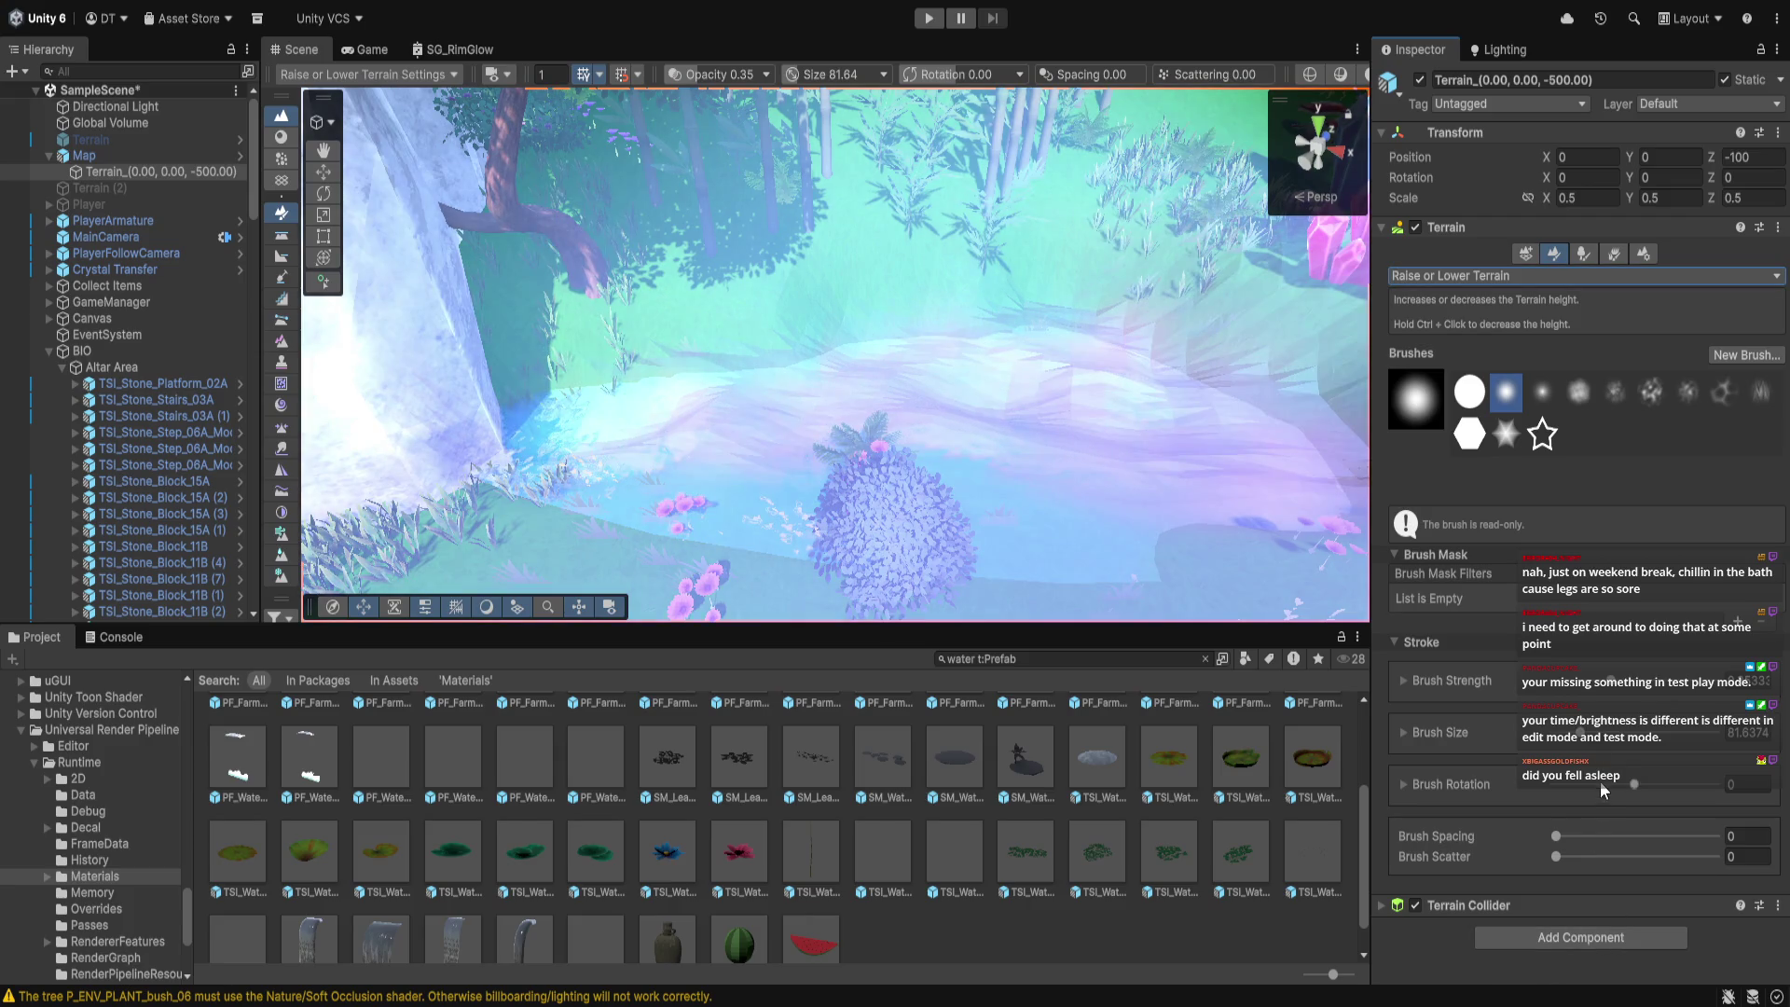
mouse_move(1579, 751)
mouse_down()
mouse_move(1560, 737)
mouse_move(1578, 690)
mouse_move(1552, 741)
mouse_up()
Fly the view over the river and flatten the riverbed with Set Height at 11
scroll(1031, 551, up, 5)
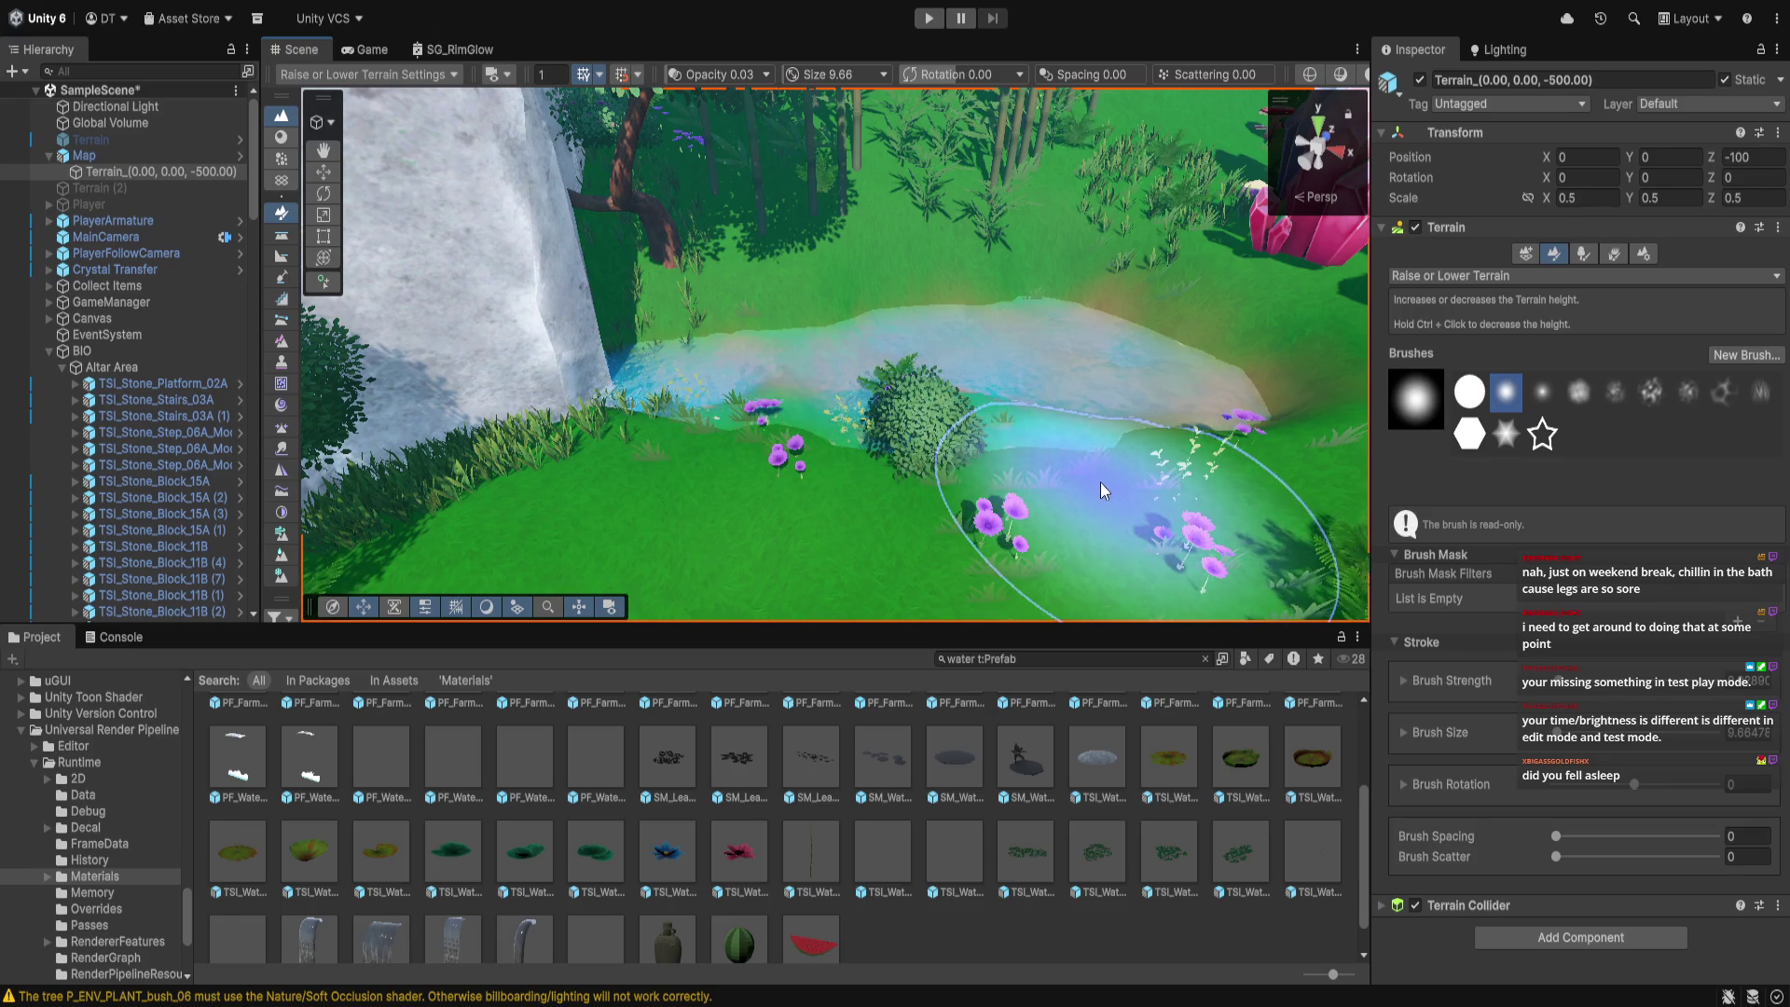
mouse_move(1100, 483)
mouse_down()
mouse_move(802, 567)
mouse_move(712, 401)
mouse_move(672, 550)
mouse_up()
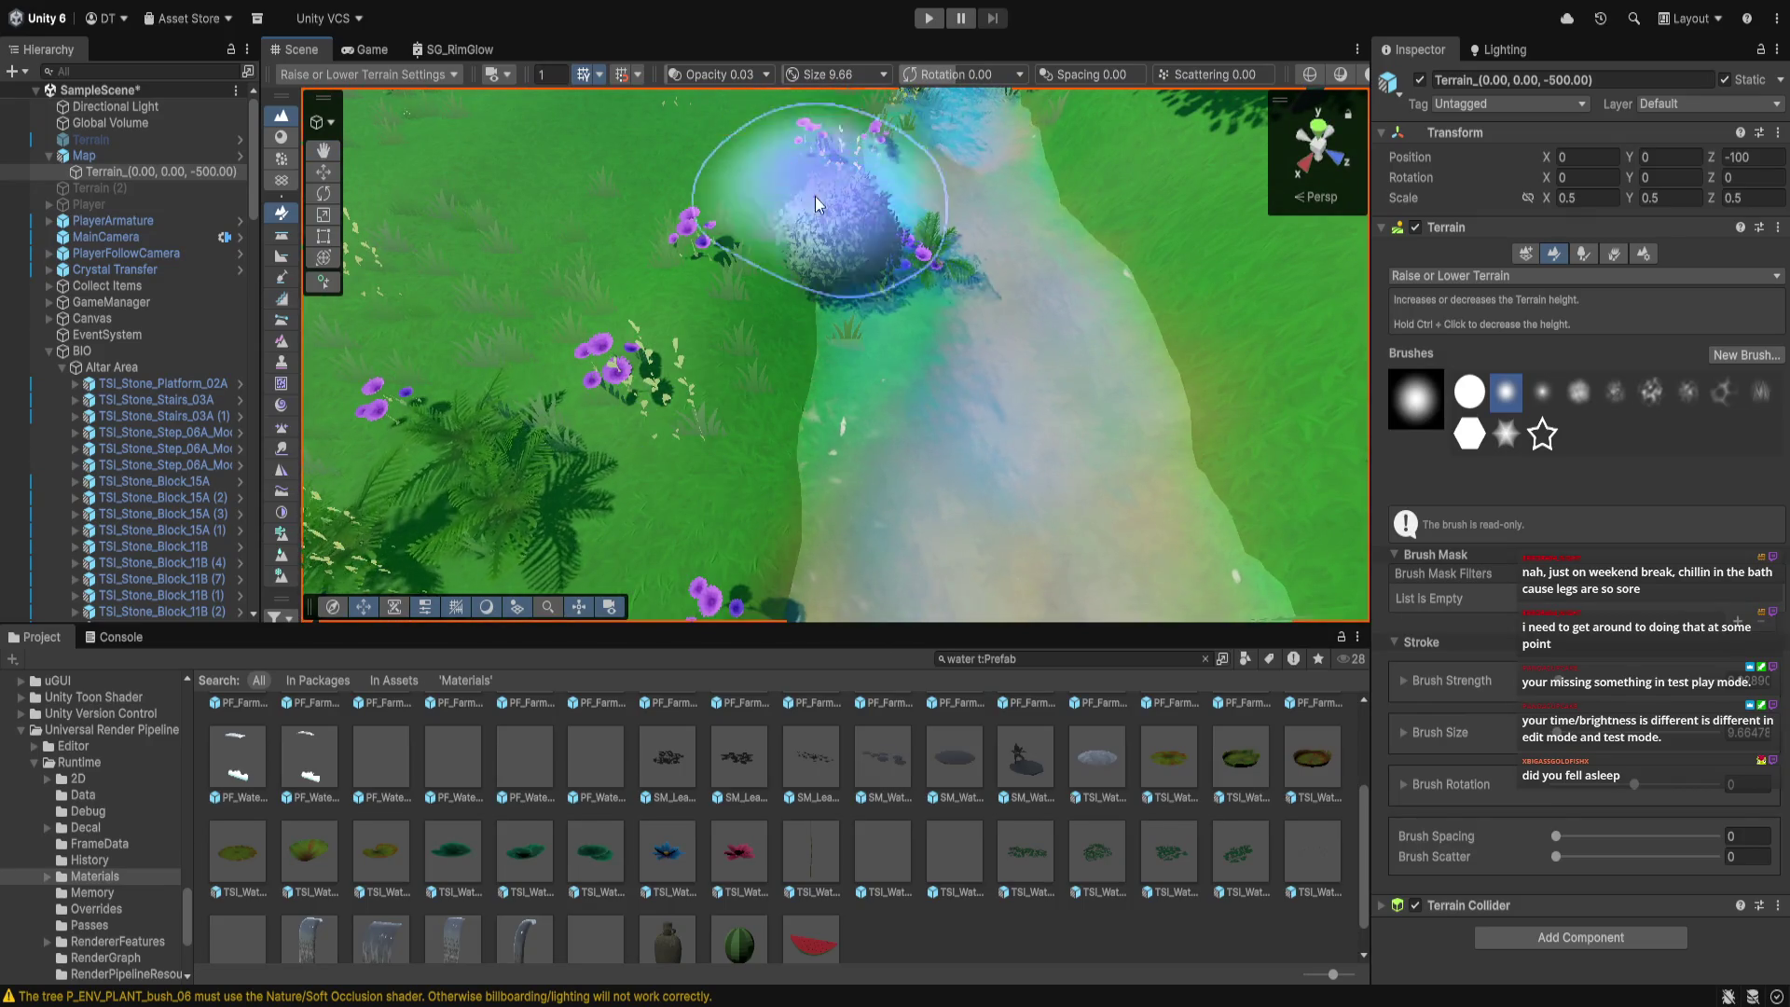
key(Up)
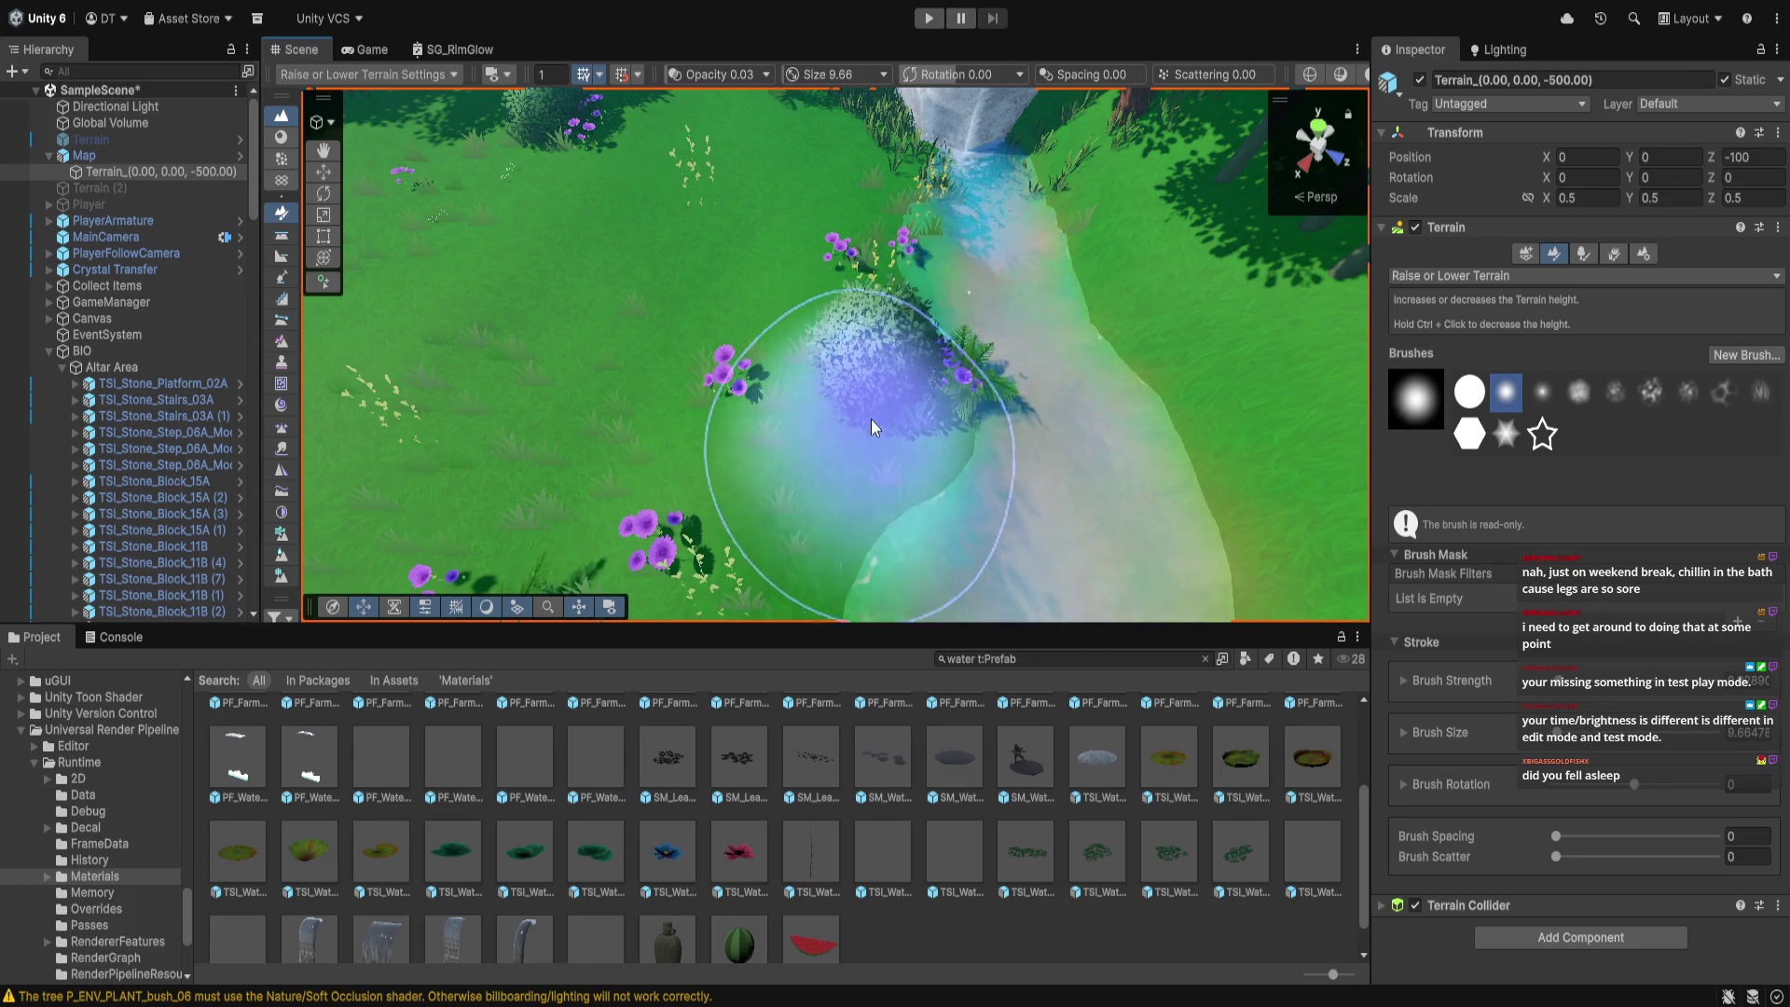
key(Up)
key(Up)
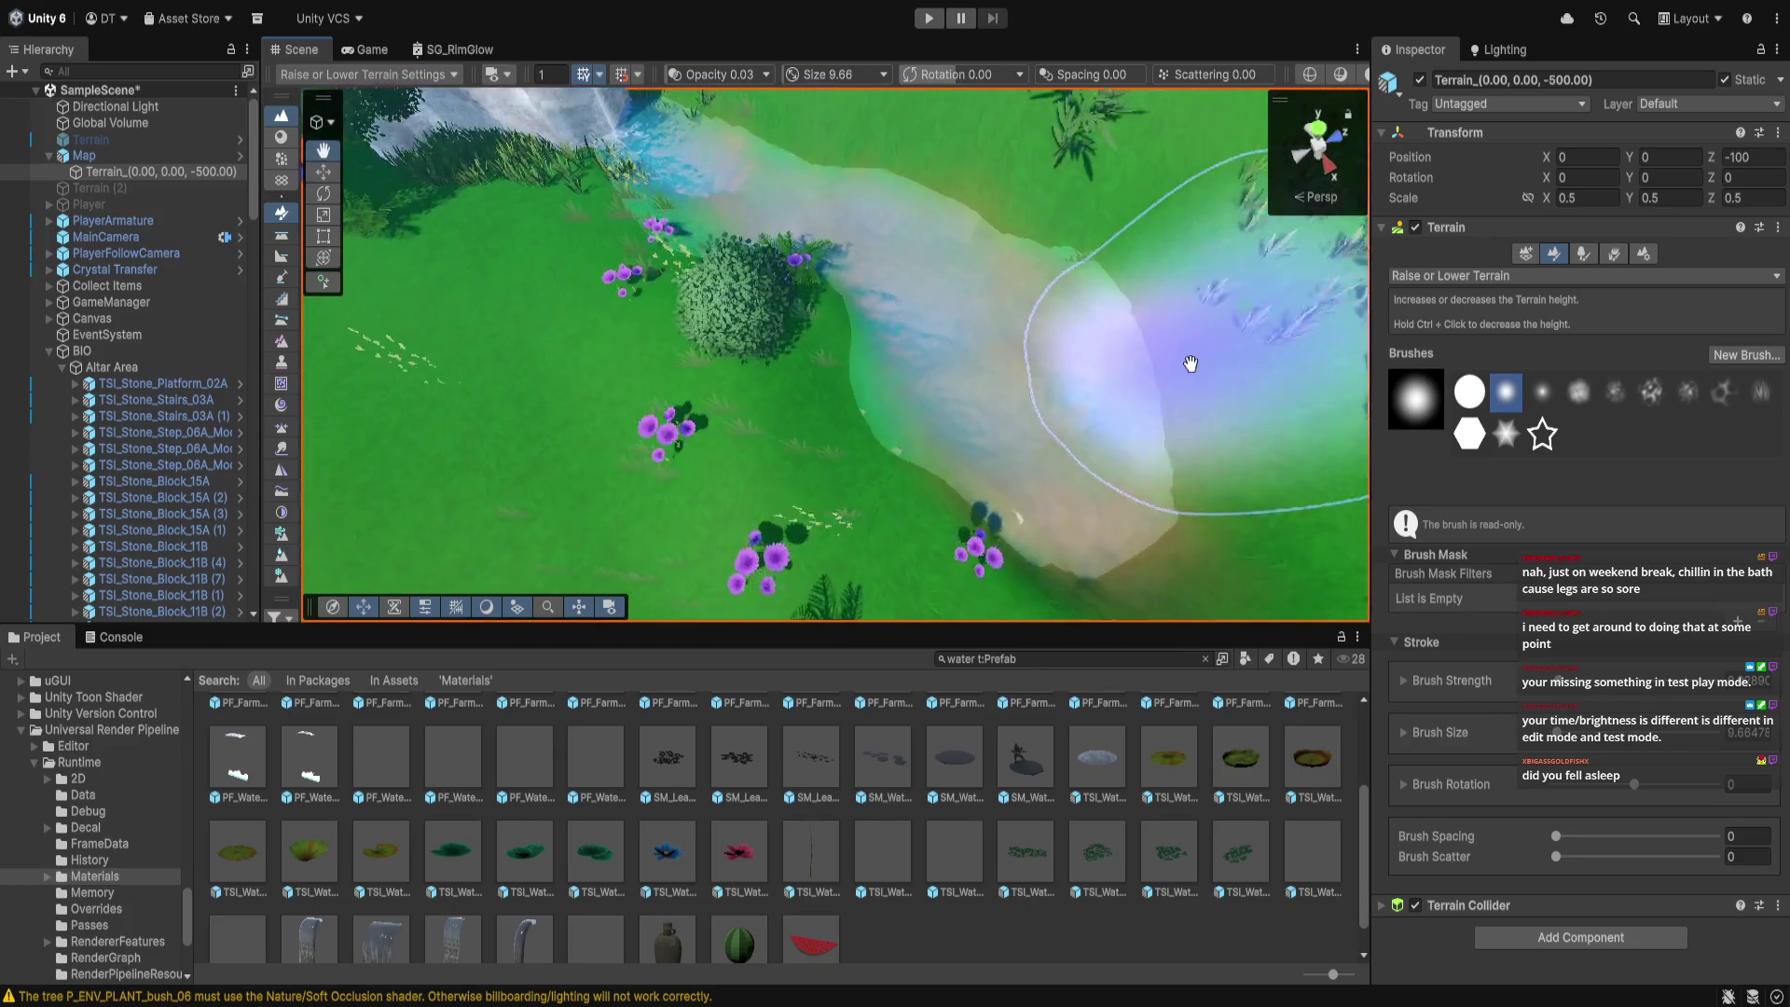
mouse_move(1021, 302)
mouse_down()
mouse_move(1264, 298)
mouse_move(1145, 265)
mouse_up()
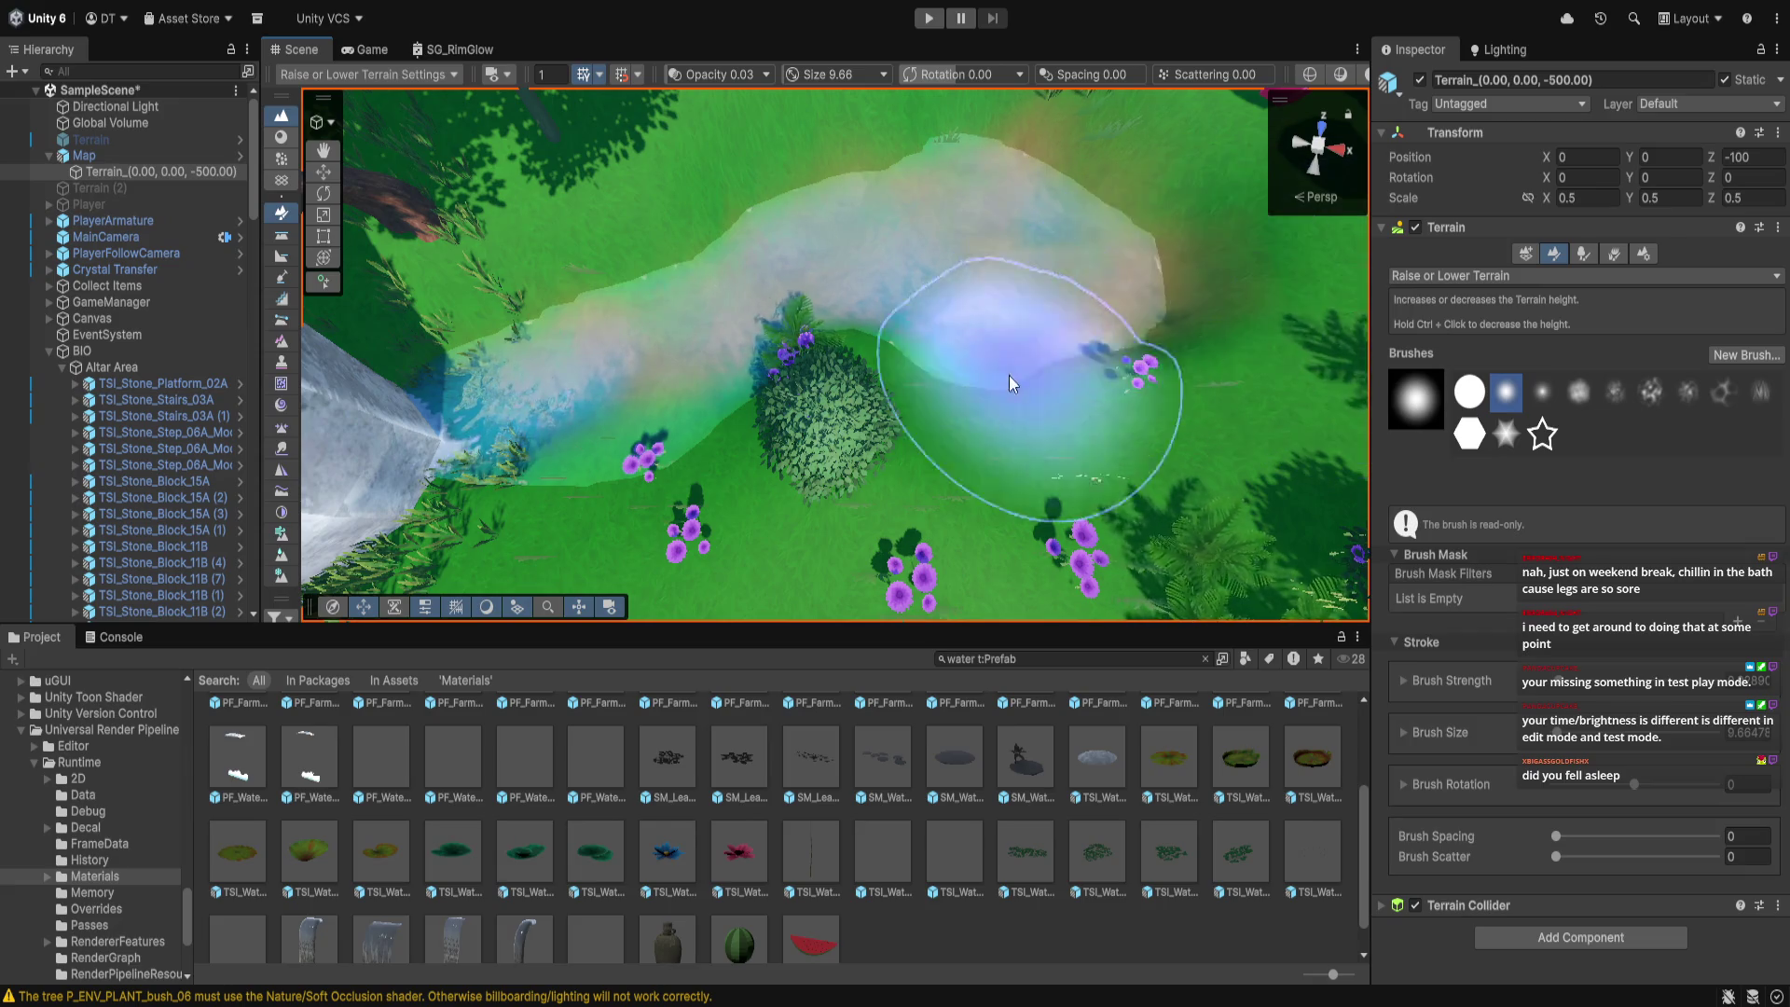
key(Up)
mouse_move(985, 406)
mouse_down()
mouse_move(999, 379)
mouse_move(1130, 308)
mouse_up()
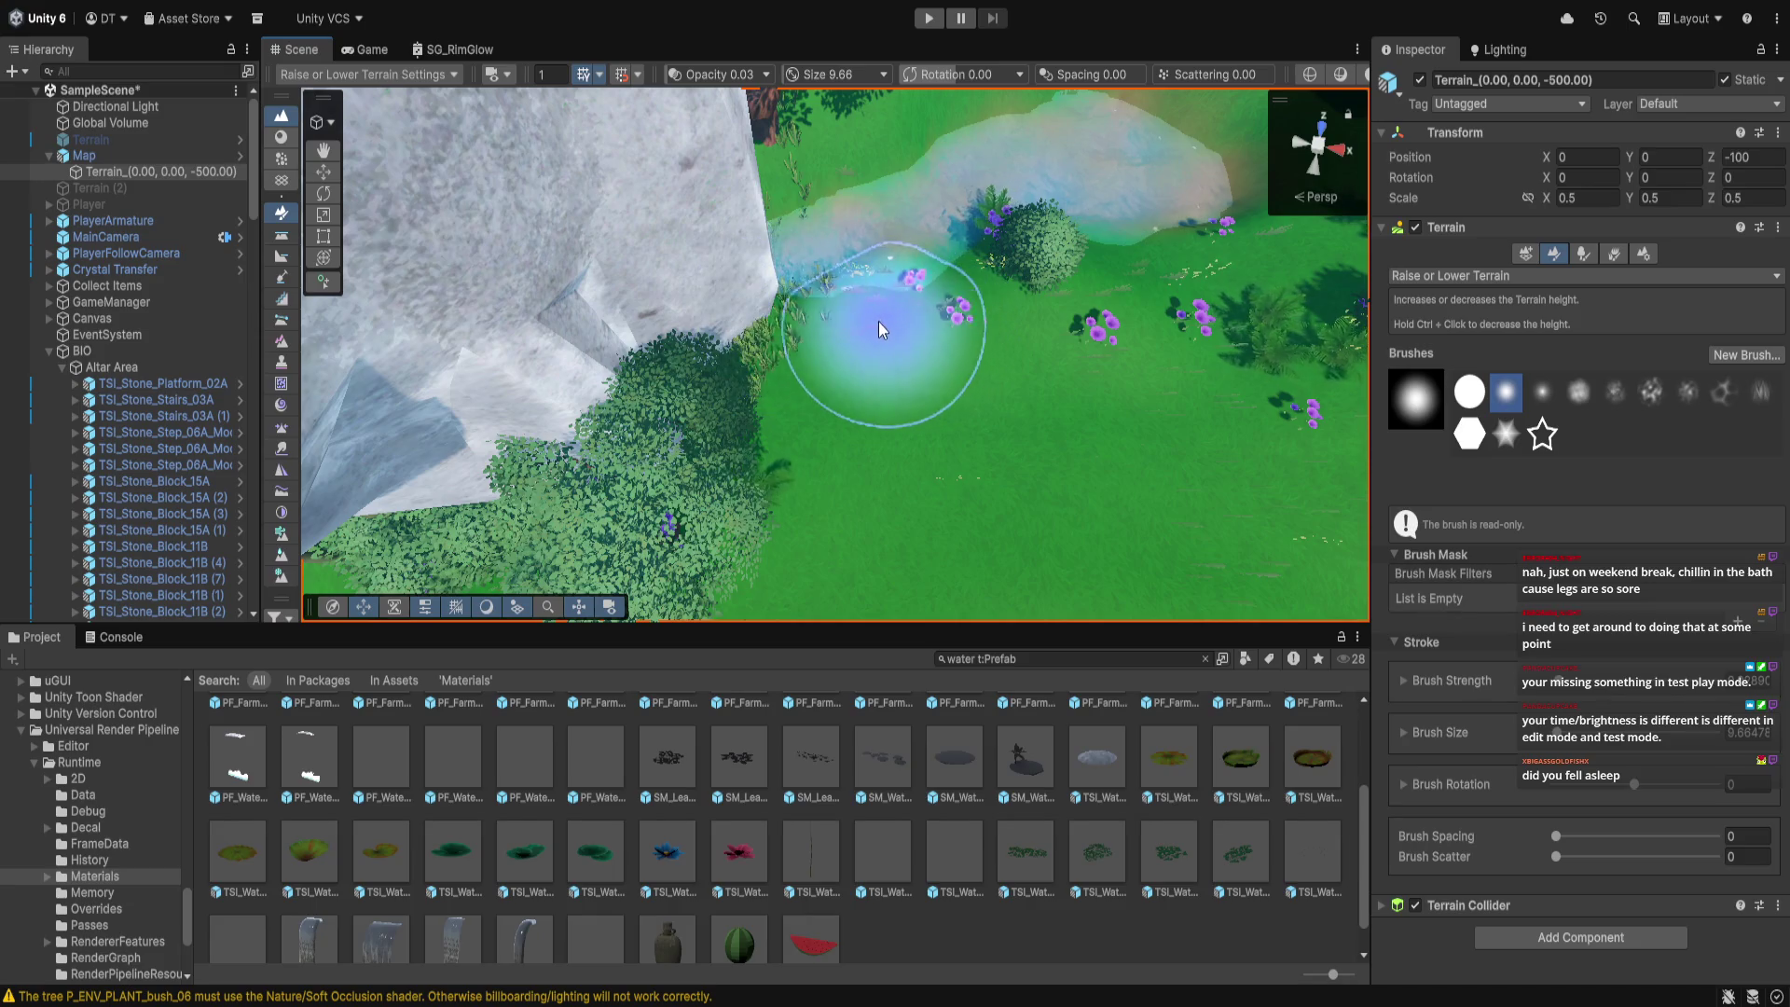
scroll(886, 320, up, 3)
mouse_move(803, 354)
mouse_down()
mouse_move(847, 411)
mouse_move(610, 479)
mouse_move(590, 428)
mouse_move(349, 353)
mouse_move(360, 387)
mouse_move(515, 407)
mouse_up()
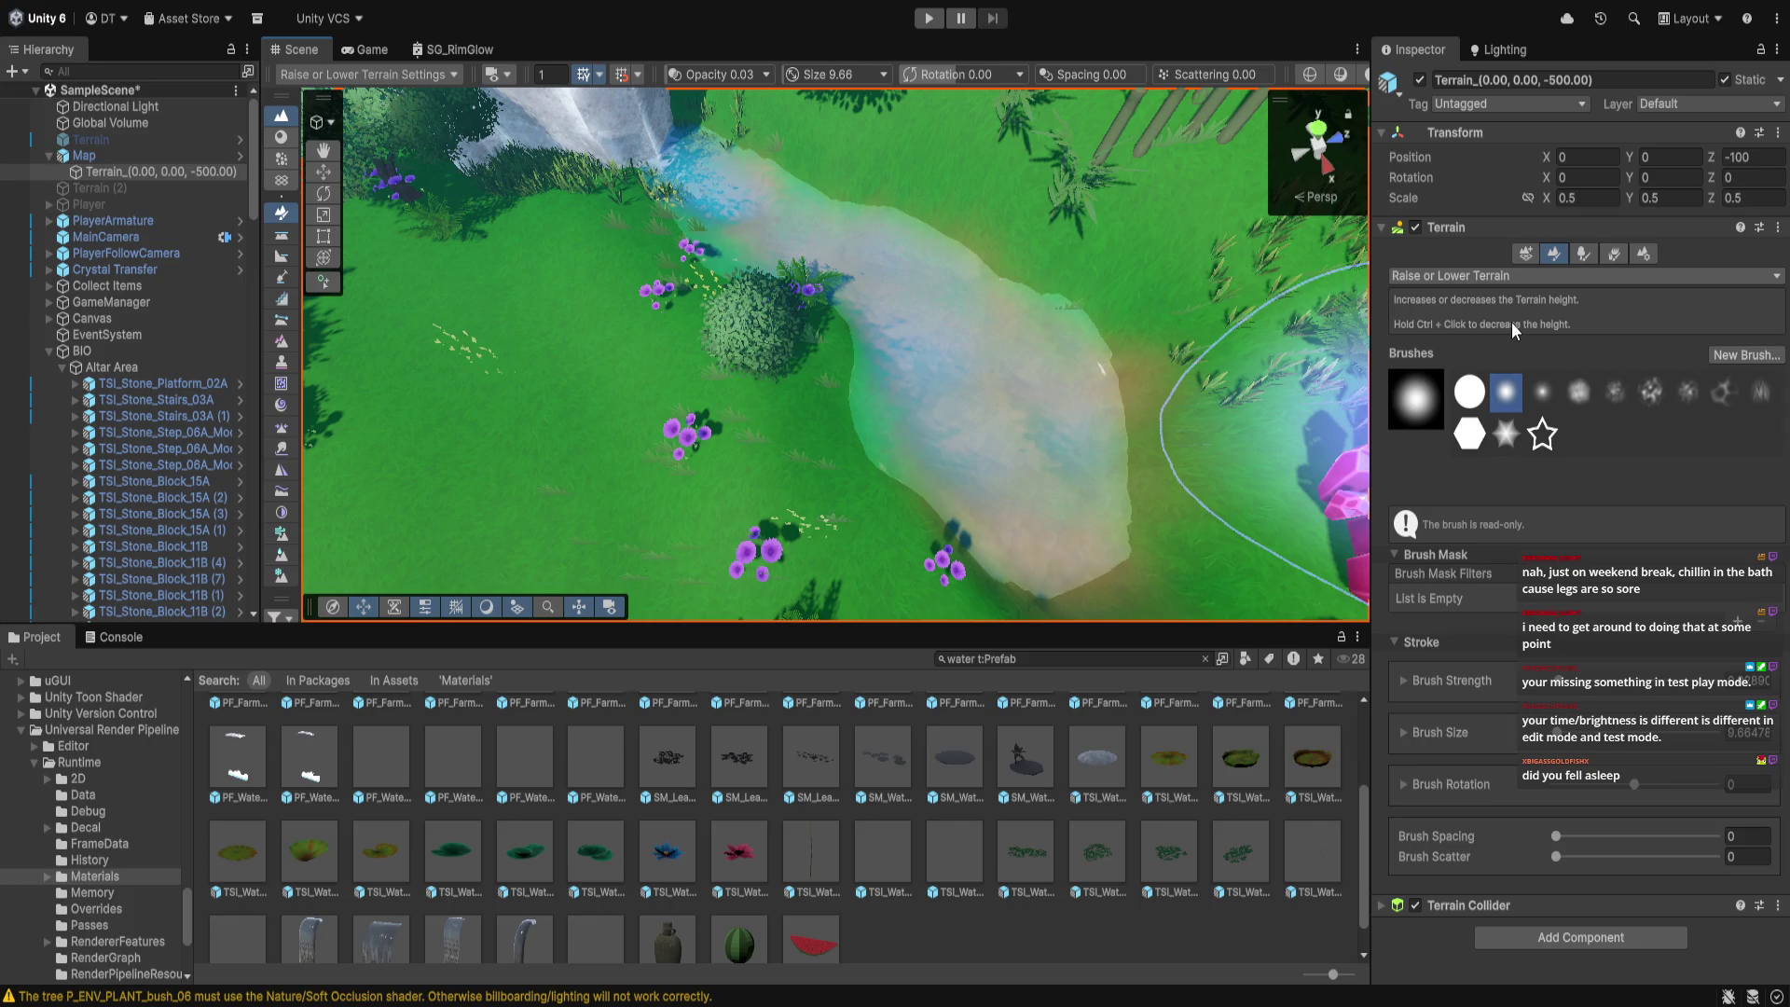
key(F3)
mouse_move(1005, 276)
mouse_down()
mouse_move(872, 216)
mouse_move(1010, 293)
mouse_move(1087, 433)
mouse_move(1046, 535)
mouse_move(1091, 372)
mouse_move(1039, 532)
mouse_move(1049, 344)
mouse_move(1109, 471)
mouse_move(975, 288)
mouse_move(729, 157)
mouse_up()
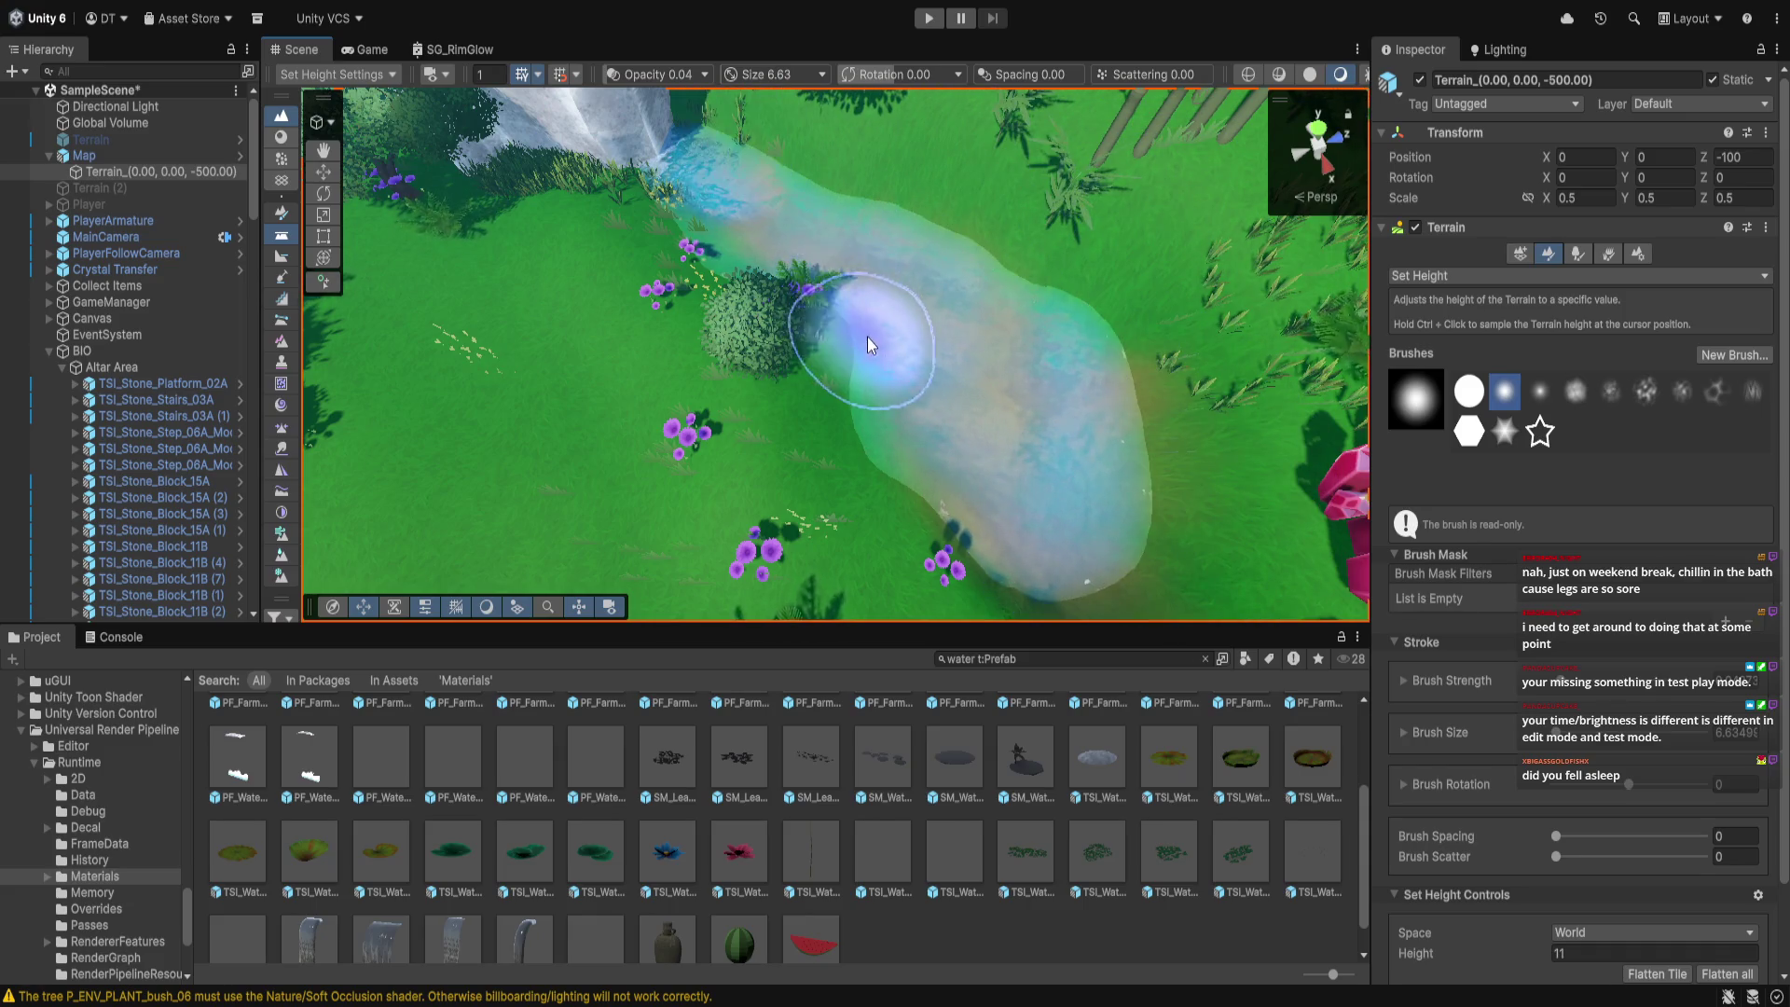
Level the river's right edge near the pink crystal and drop TSI_Water_Lily_Flower_02A into the pond
scroll(874, 367, up, 3)
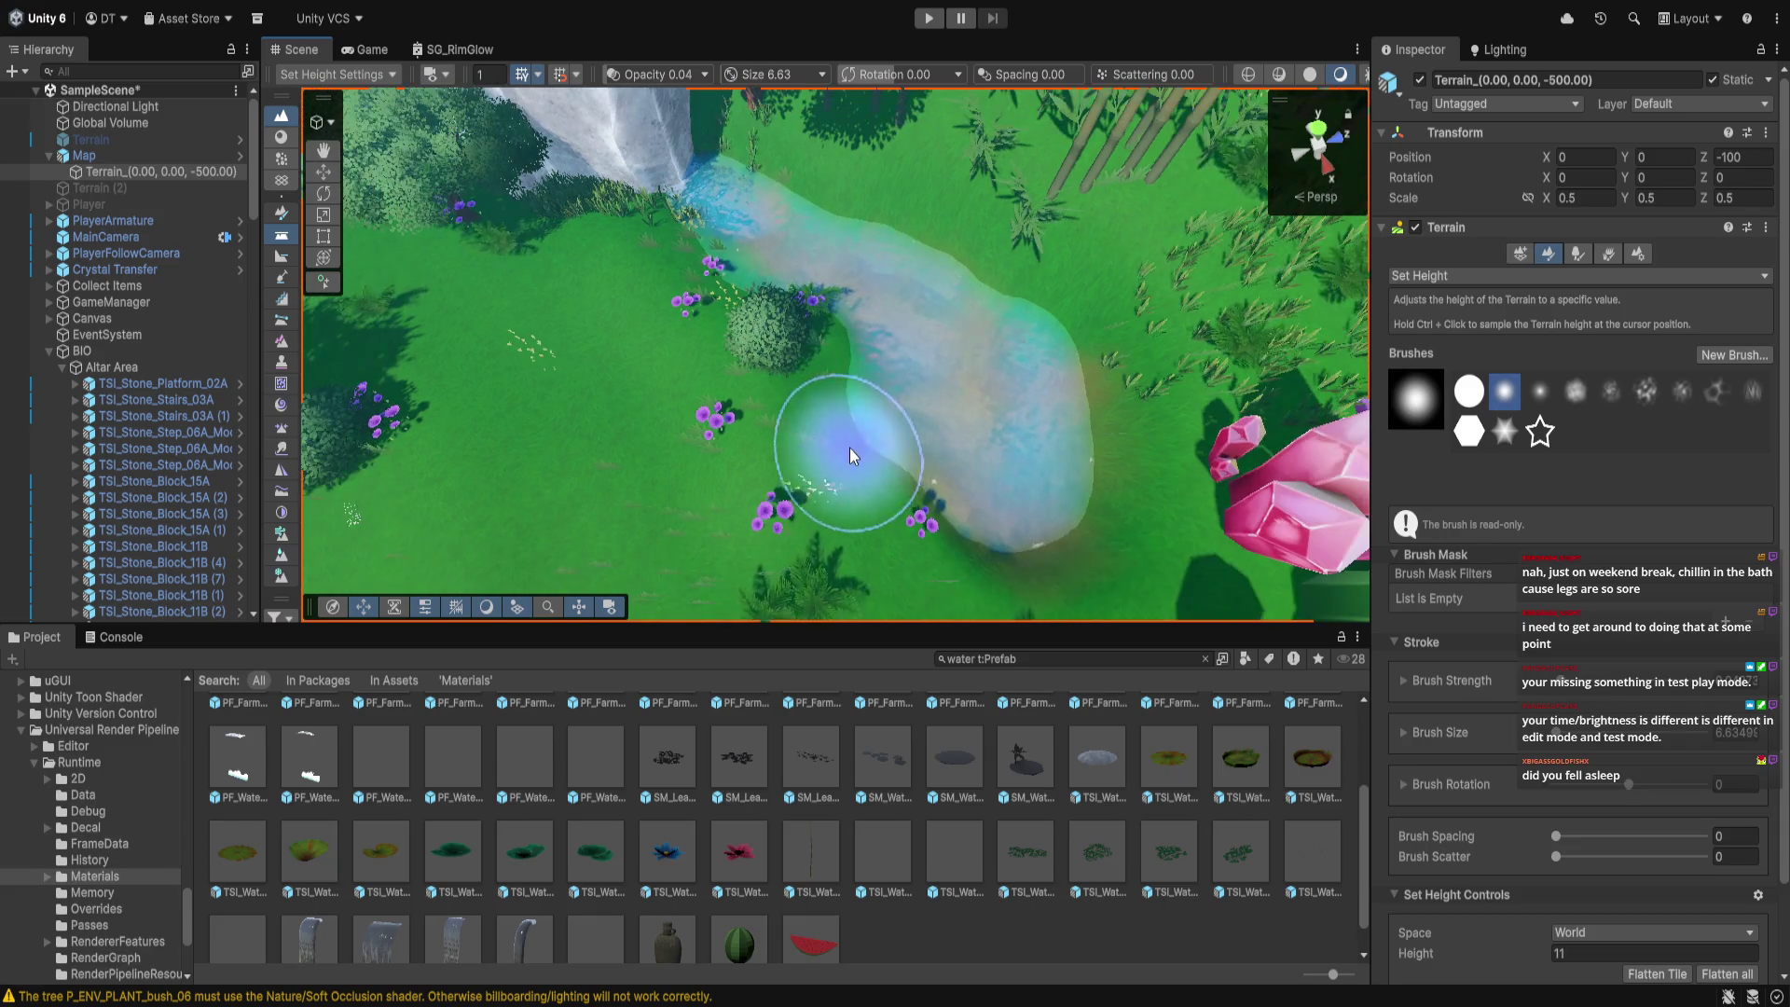
mouse_move(909, 410)
mouse_down()
mouse_move(1072, 527)
mouse_move(1109, 505)
mouse_move(1072, 350)
mouse_move(1154, 496)
mouse_move(1109, 337)
mouse_move(1171, 459)
mouse_move(1038, 278)
mouse_move(853, 192)
mouse_move(1100, 283)
mouse_move(927, 338)
mouse_move(1121, 412)
mouse_move(1129, 385)
mouse_move(1016, 237)
mouse_move(887, 272)
mouse_move(929, 295)
mouse_move(947, 269)
mouse_up()
key(Up)
key(Up)
key(Up)
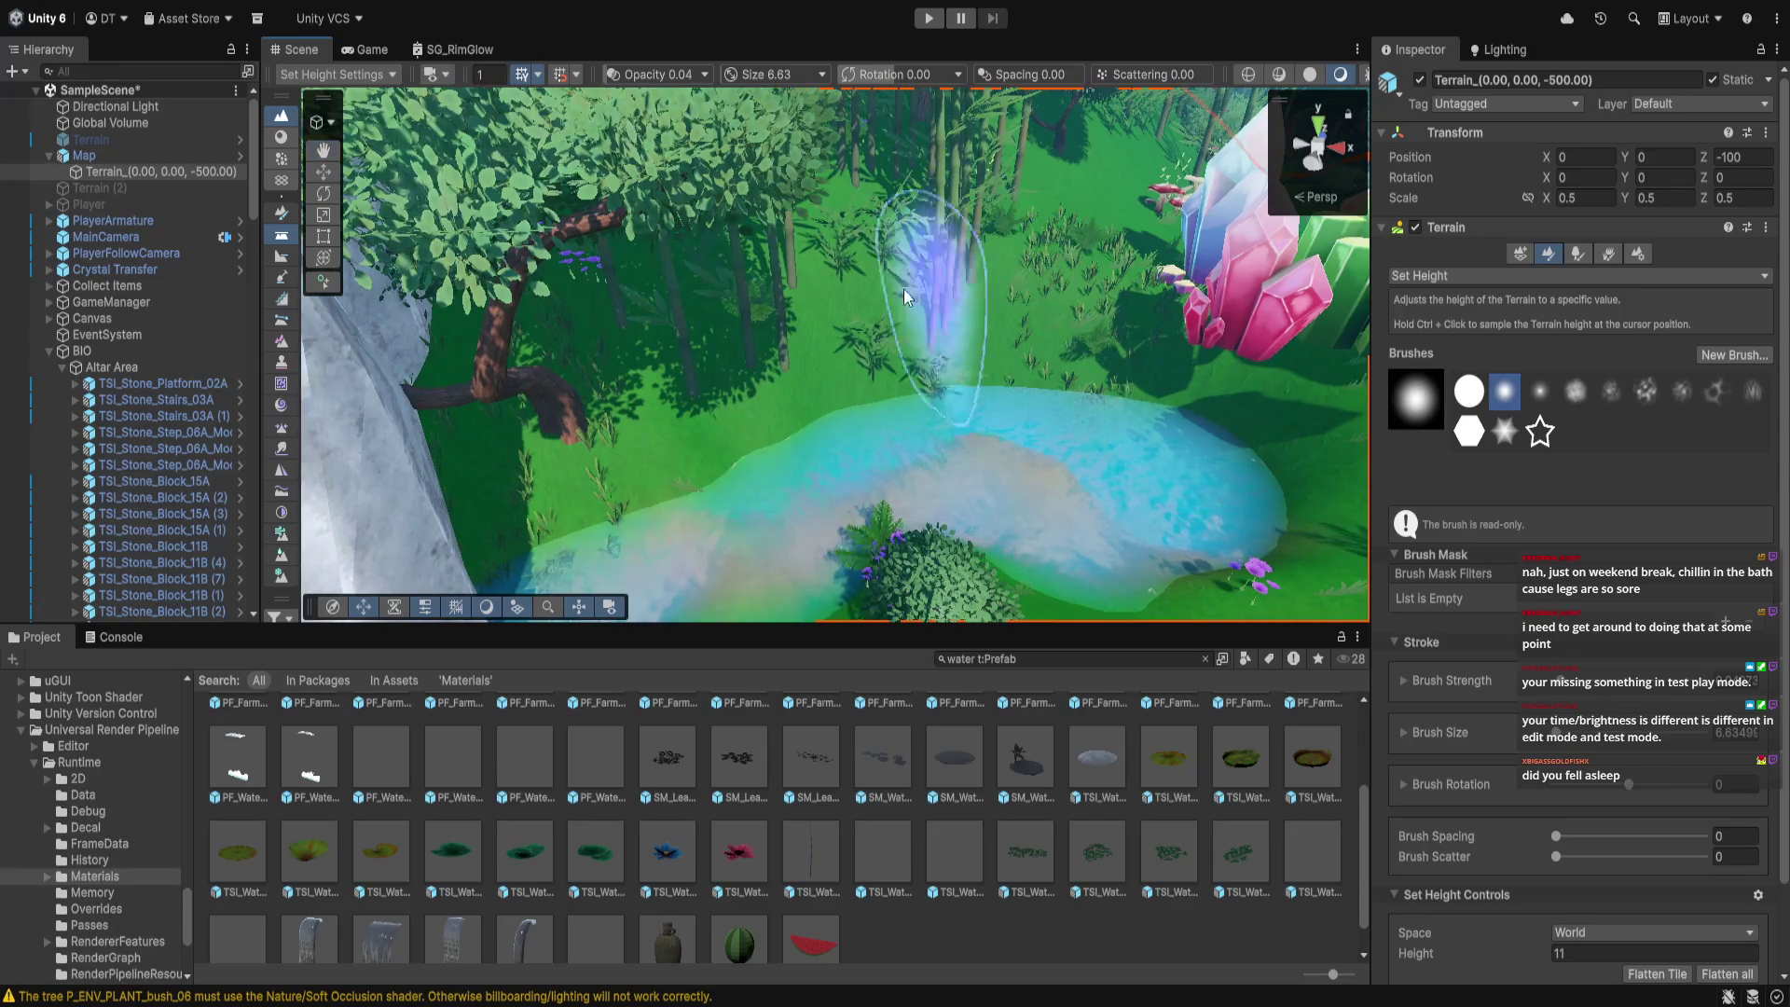
mouse_move(737, 859)
mouse_down()
mouse_move(942, 559)
mouse_move(1048, 510)
mouse_up()
Move the pink water lily, set its scale to 3 and lower it onto the water
mouse_move(1004, 440)
mouse_down()
mouse_move(988, 421)
mouse_move(990, 449)
mouse_up()
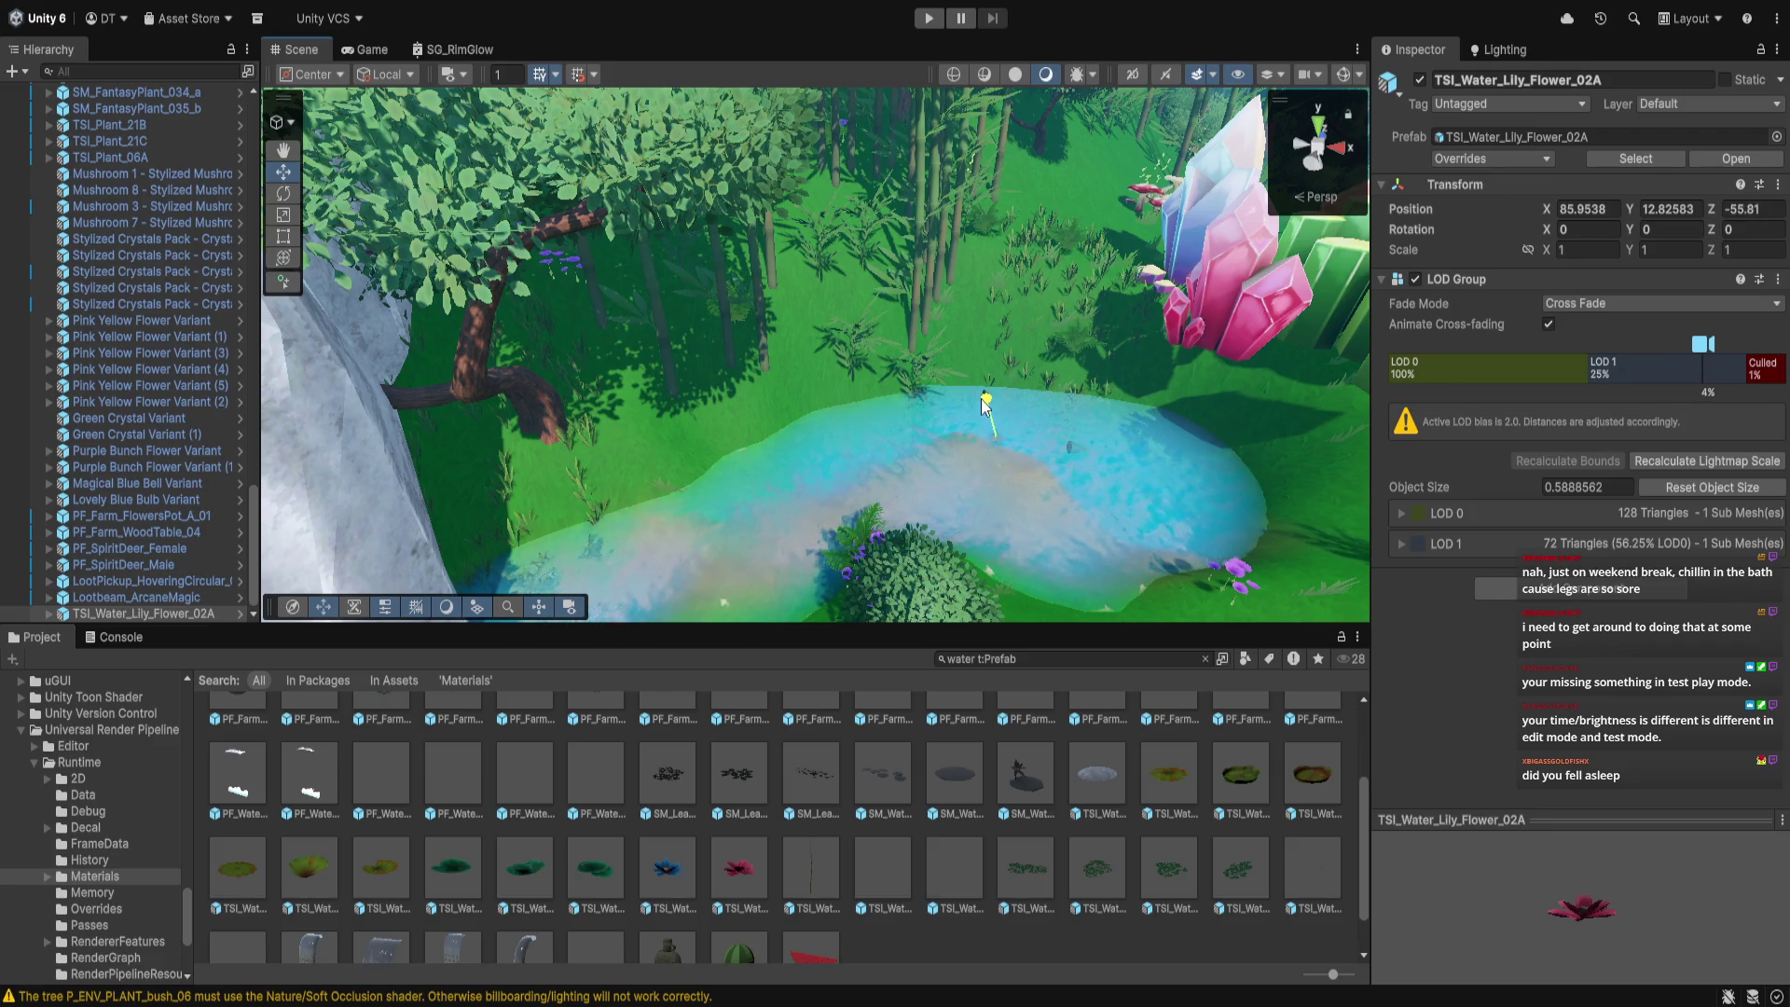
drag(1011, 375, 1040, 385)
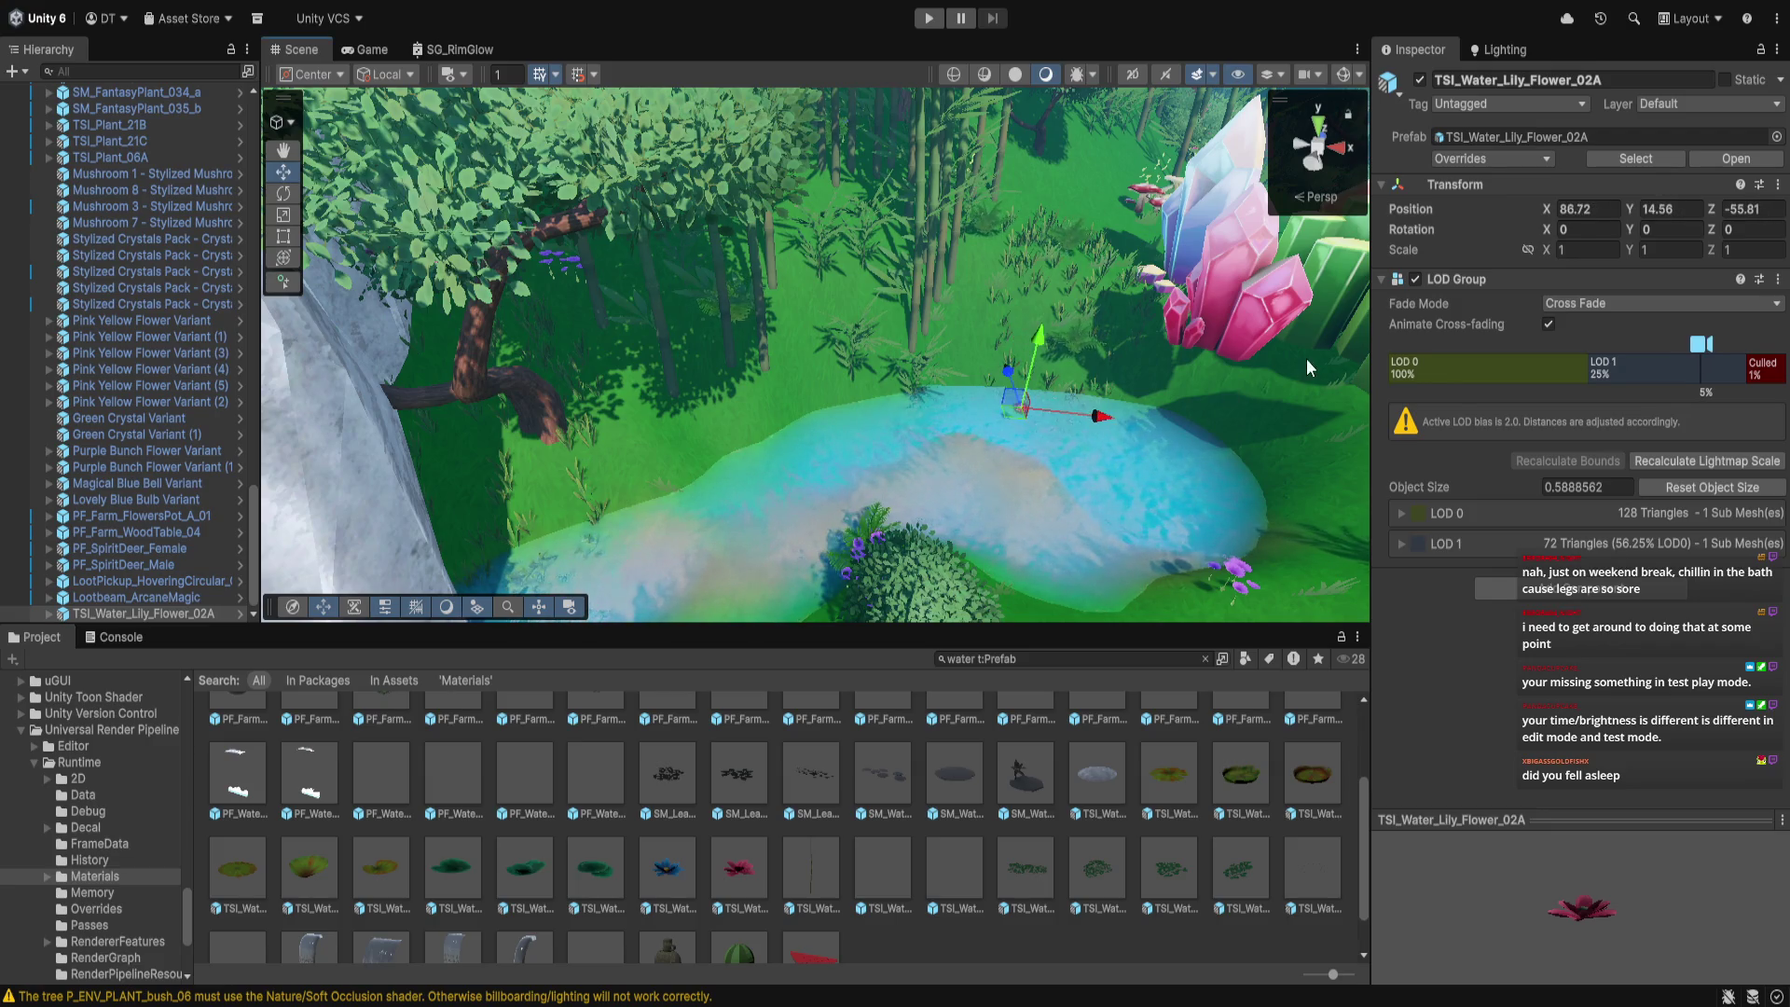
text(3)
key(Return)
key(f)
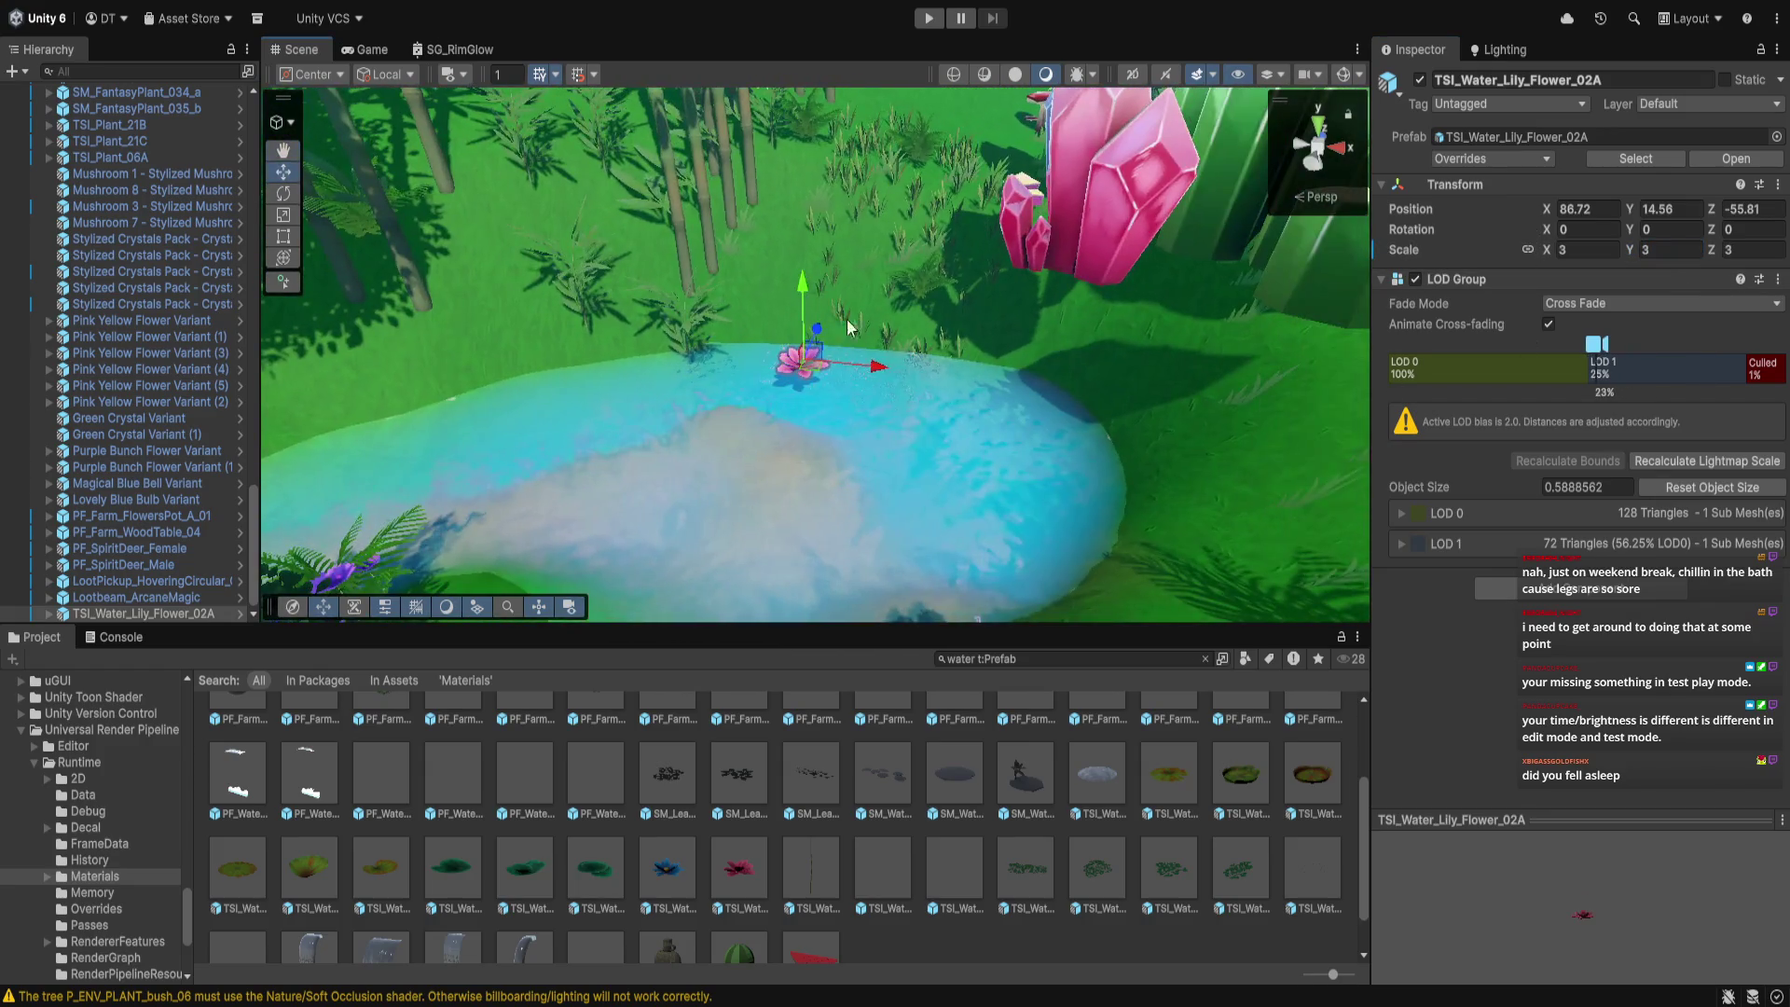
drag(800, 300, 802, 322)
Add a PF_Farm_WaterLily_03 pad cluster to the pond and adjust its height
scroll(697, 770, up, 3)
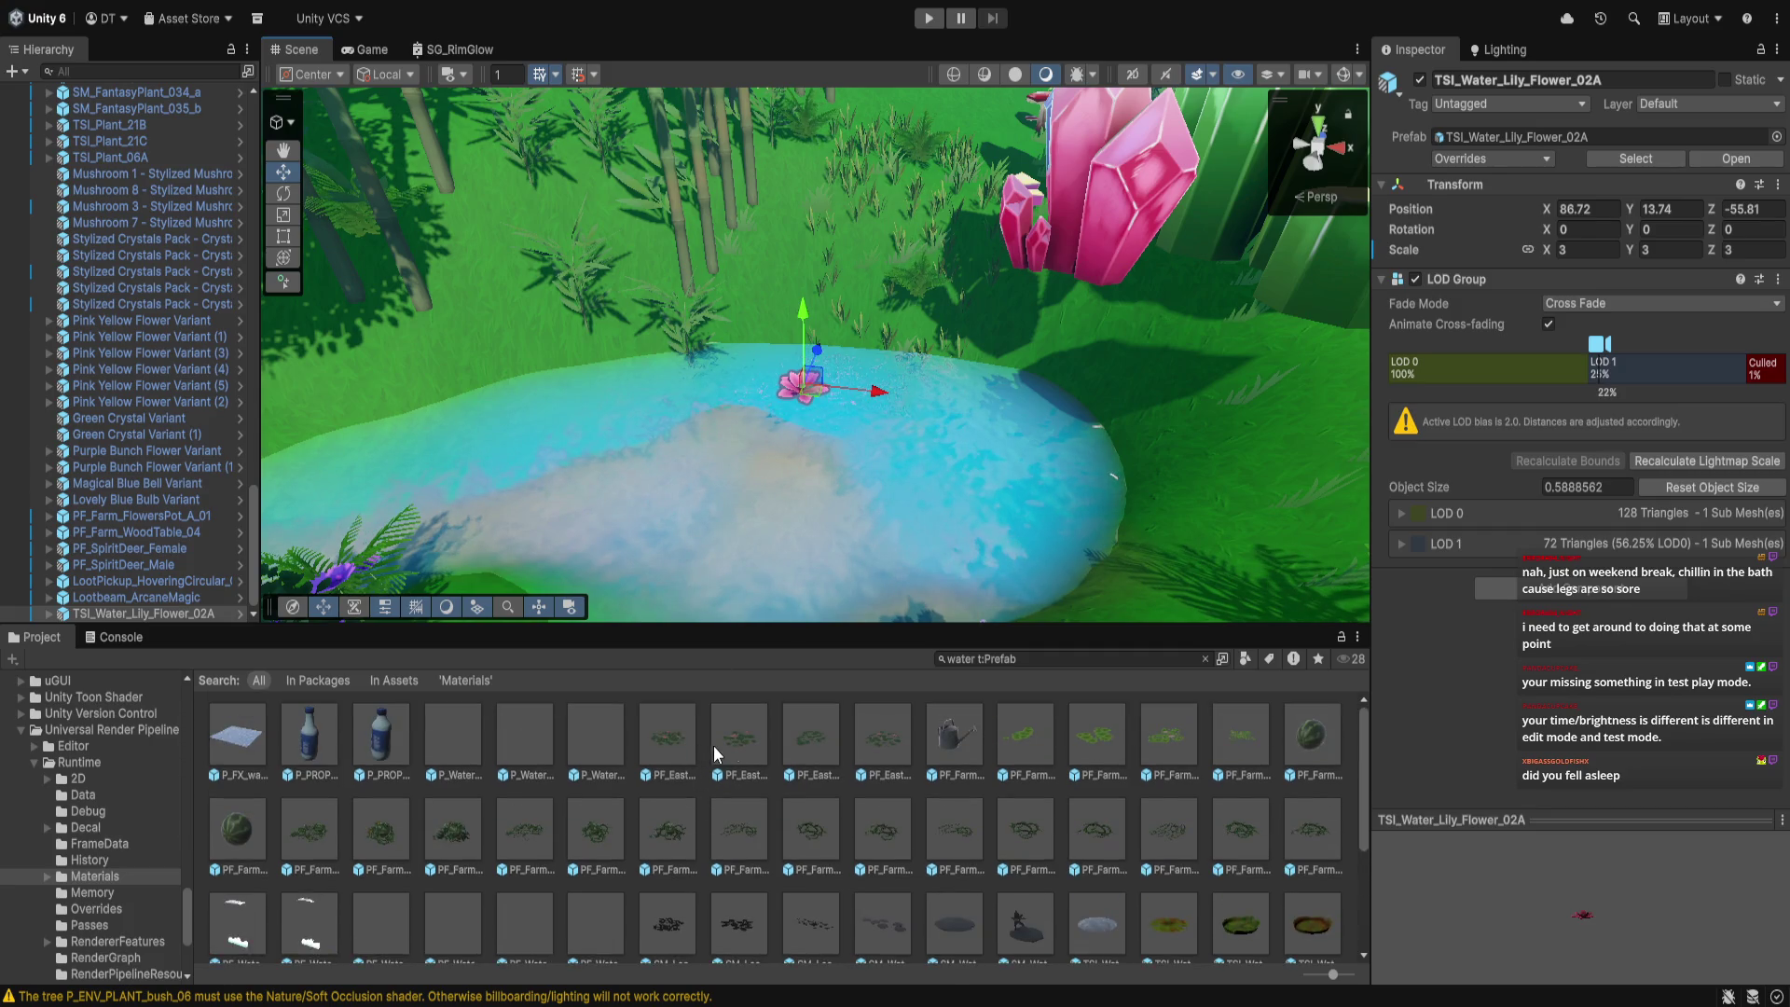
mouse_move(1135, 755)
mouse_down()
mouse_move(610, 522)
mouse_move(591, 485)
mouse_up()
drag(575, 412, 552, 398)
Scale the PF_Farm_WaterLily_03 pads to 3, slide them across the pond, then delete them
click(1528, 250)
text(3)
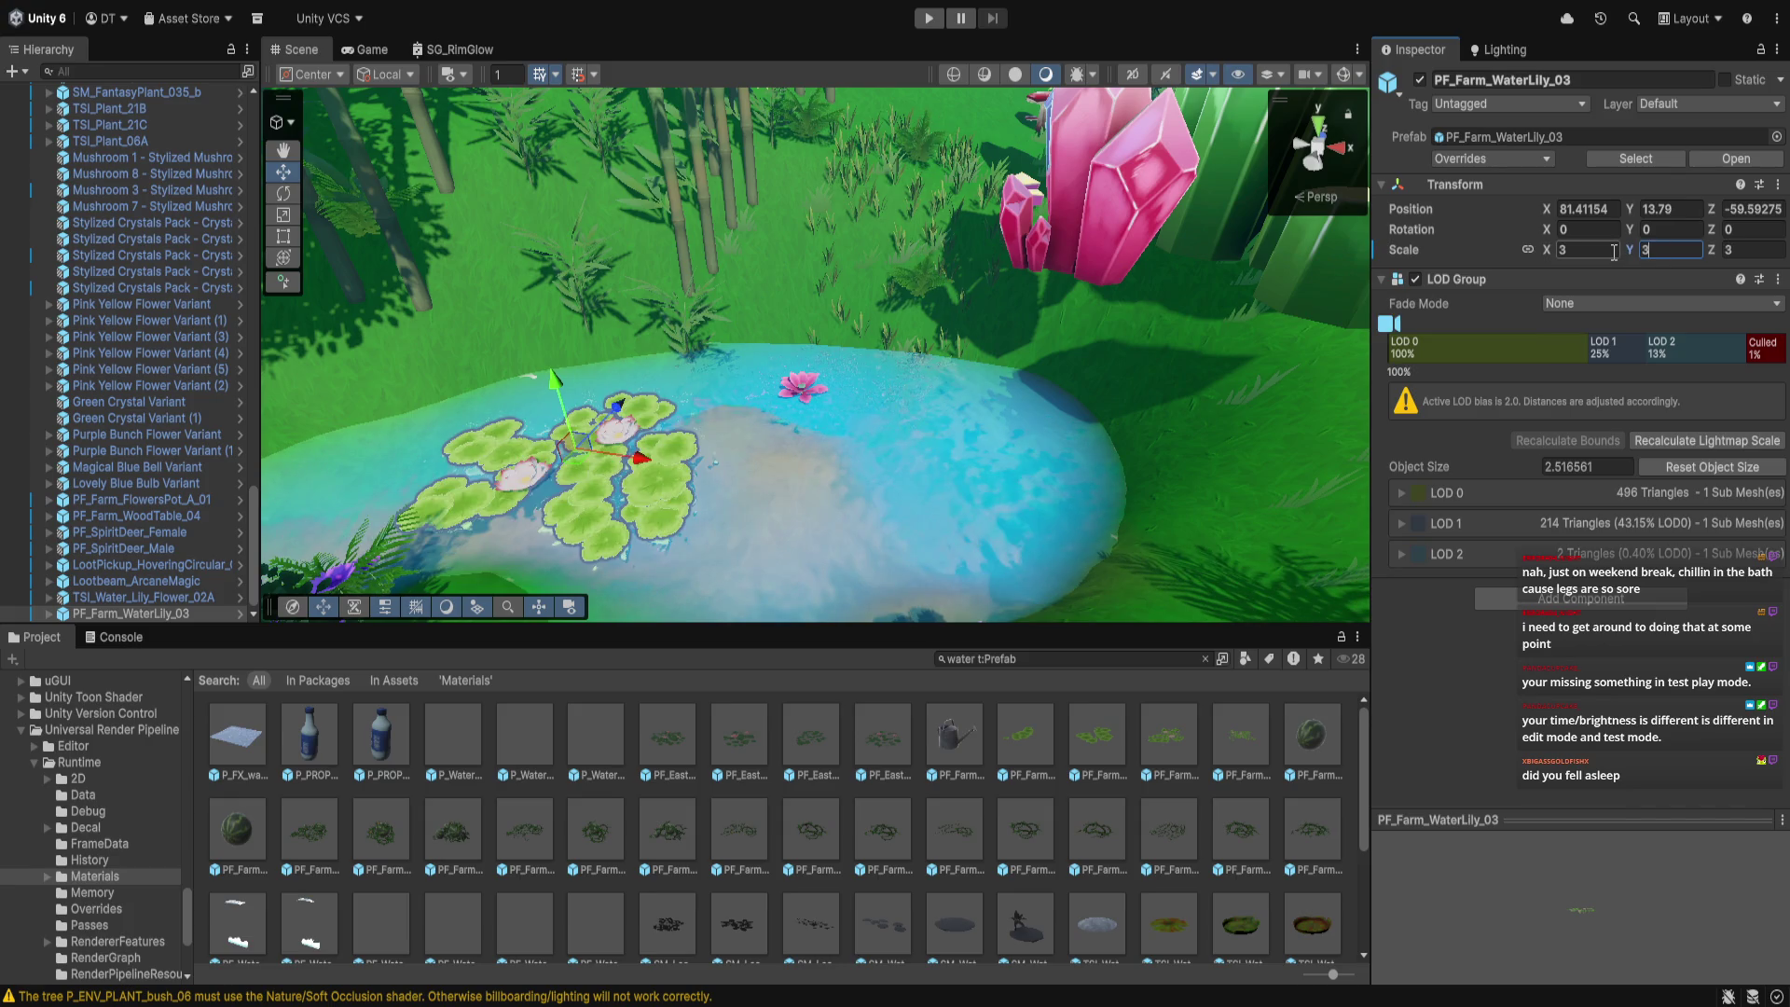
text(f)
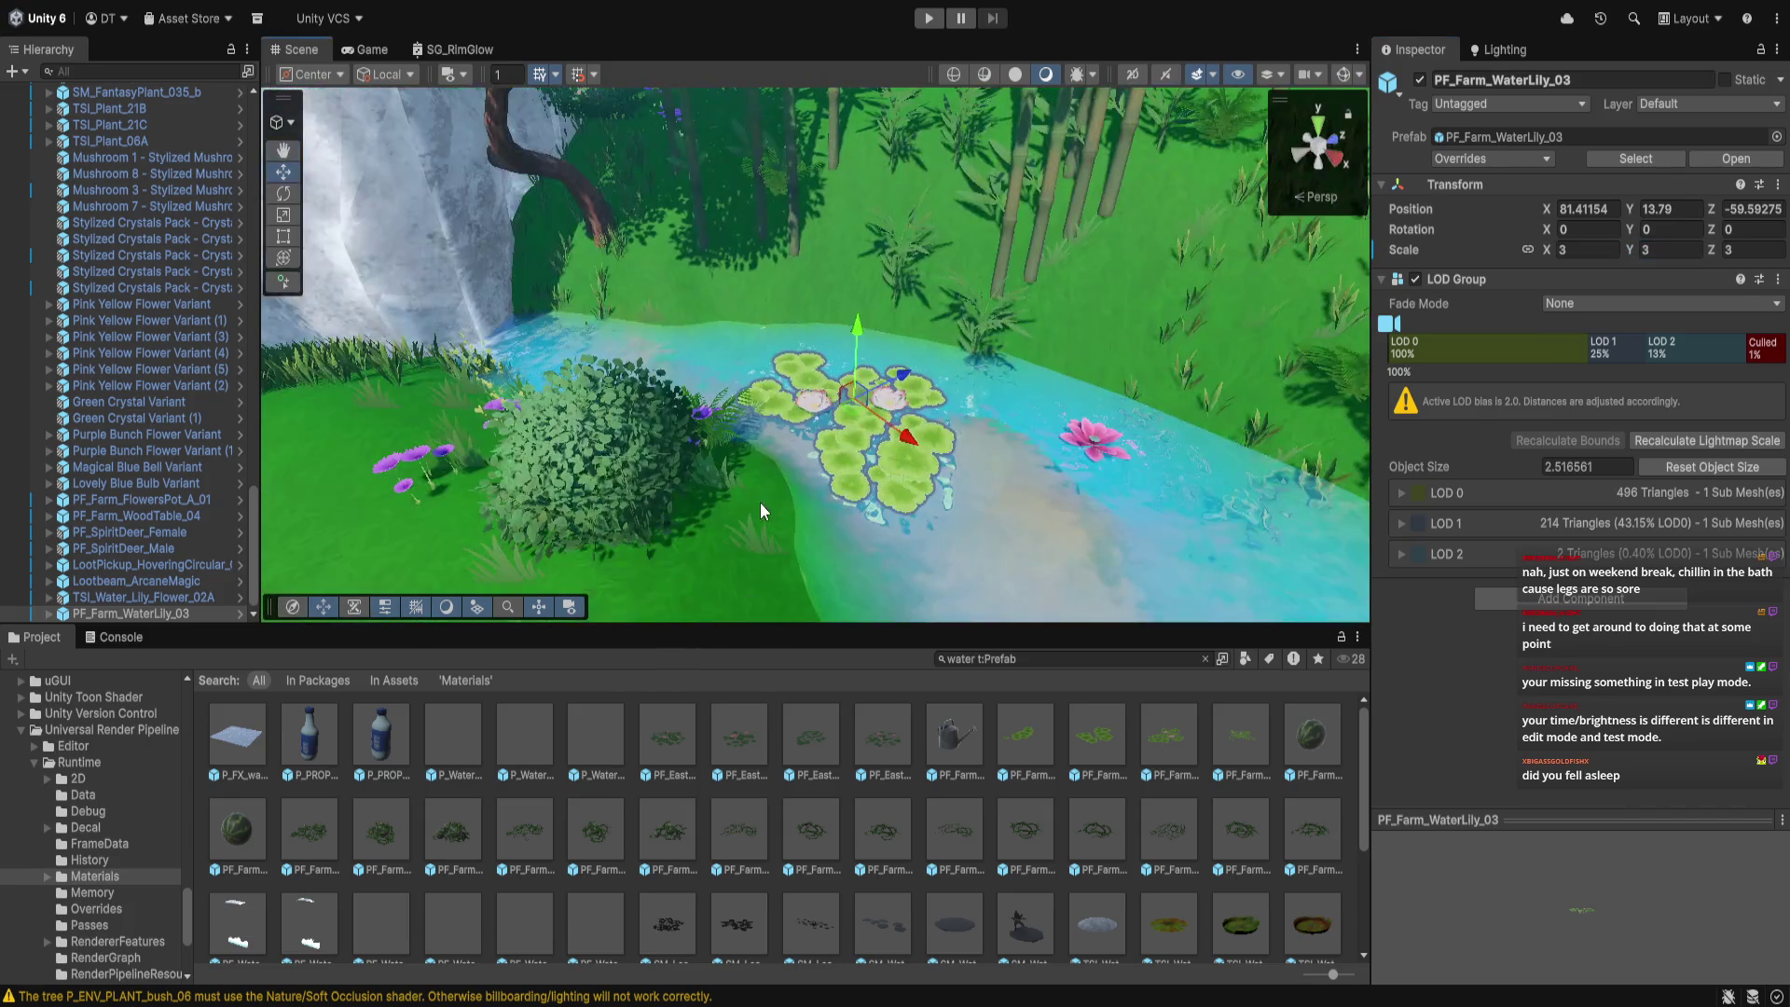
drag(835, 404, 1056, 535)
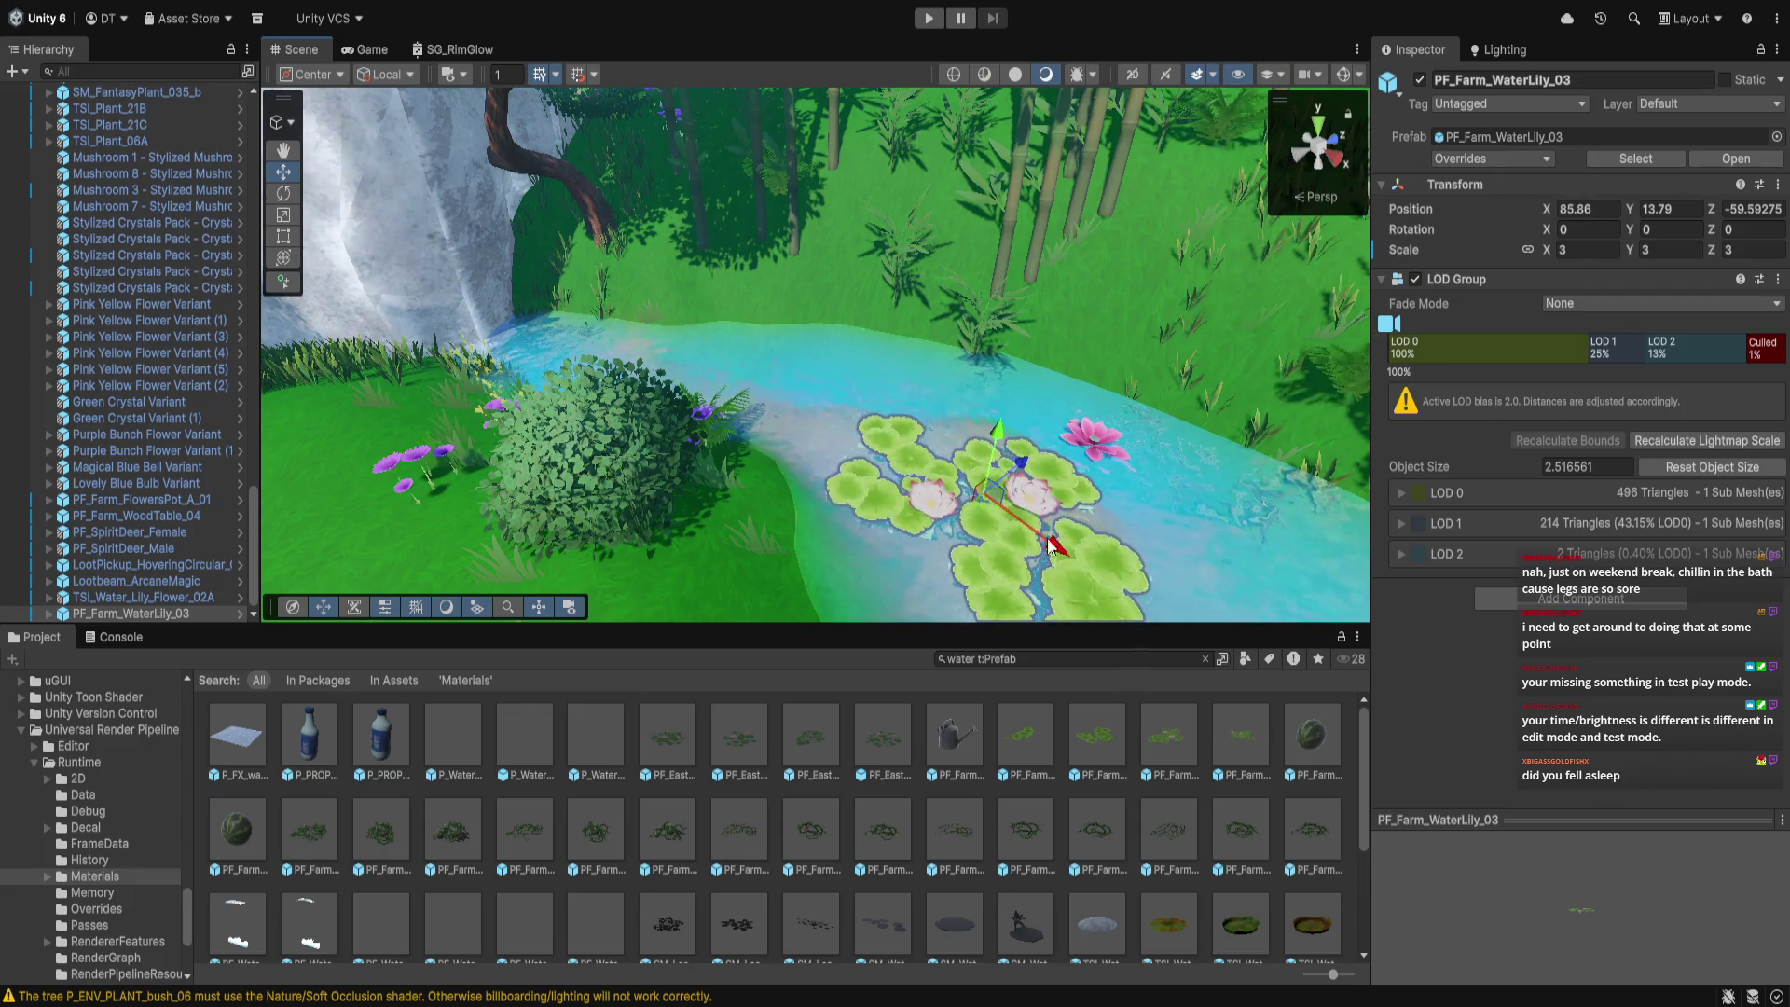
click(1068, 420)
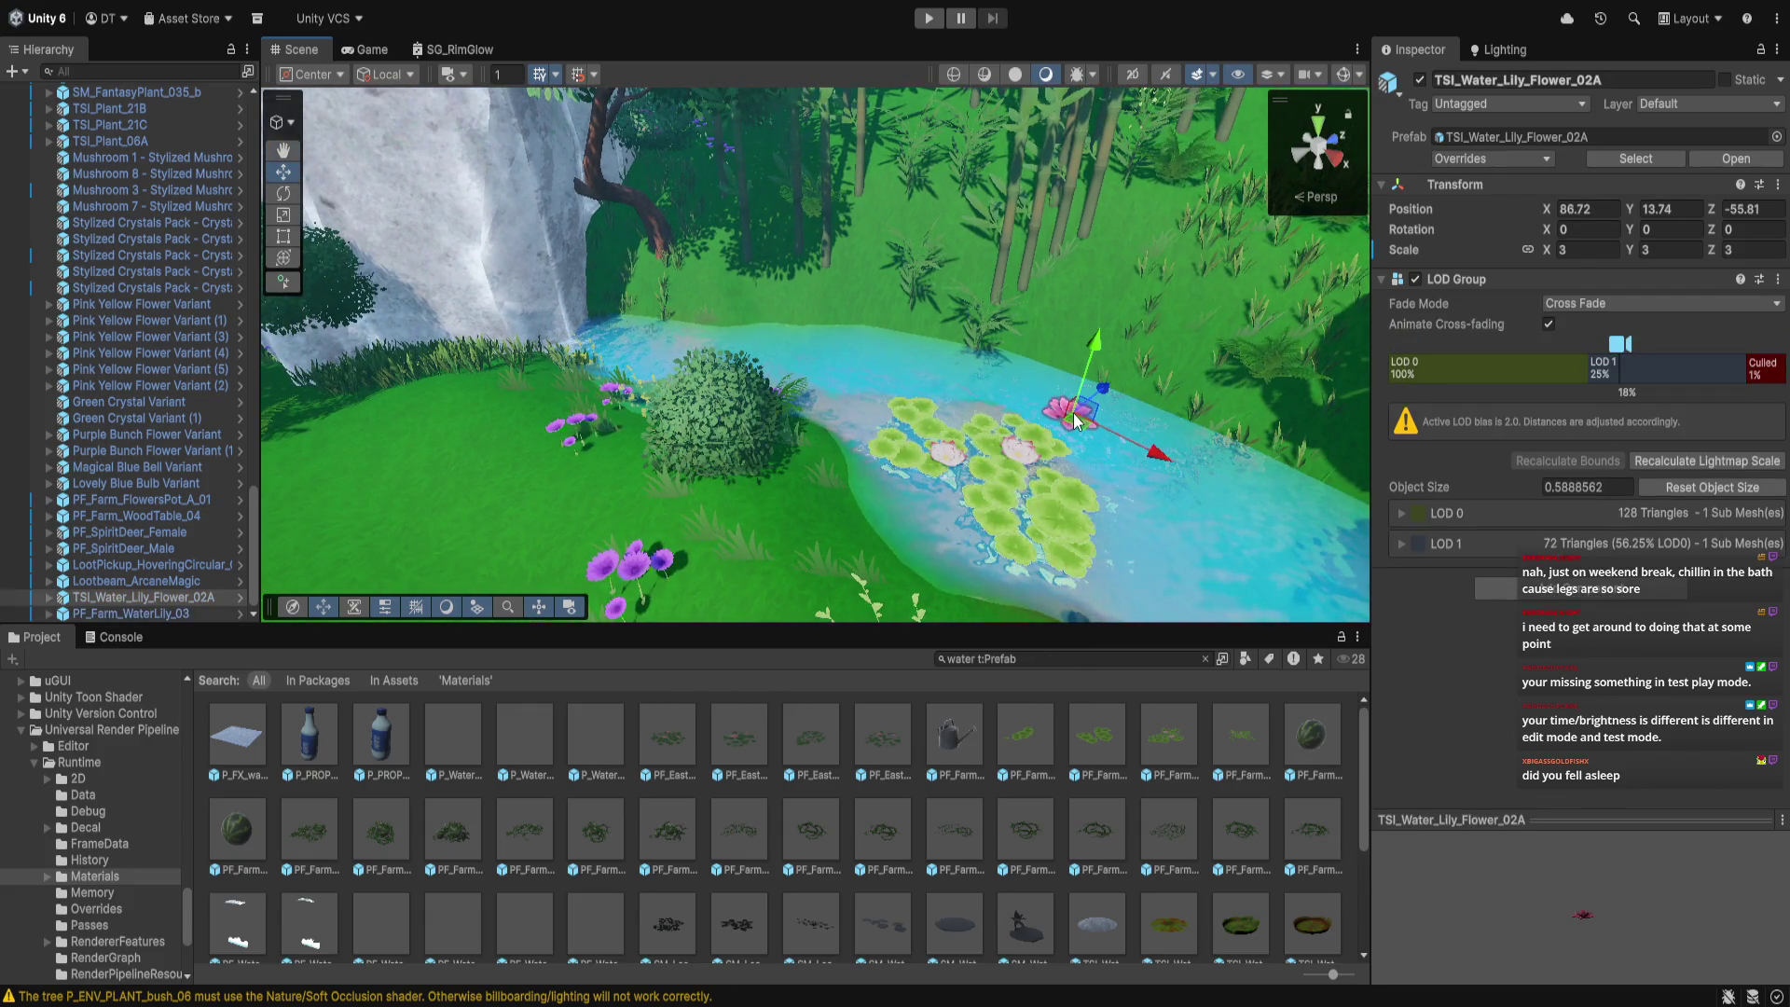
click(1010, 478)
mouse_move(1033, 434)
mouse_down()
mouse_move(1053, 391)
mouse_move(1119, 457)
mouse_move(1117, 435)
mouse_move(1081, 525)
mouse_move(1225, 564)
mouse_up()
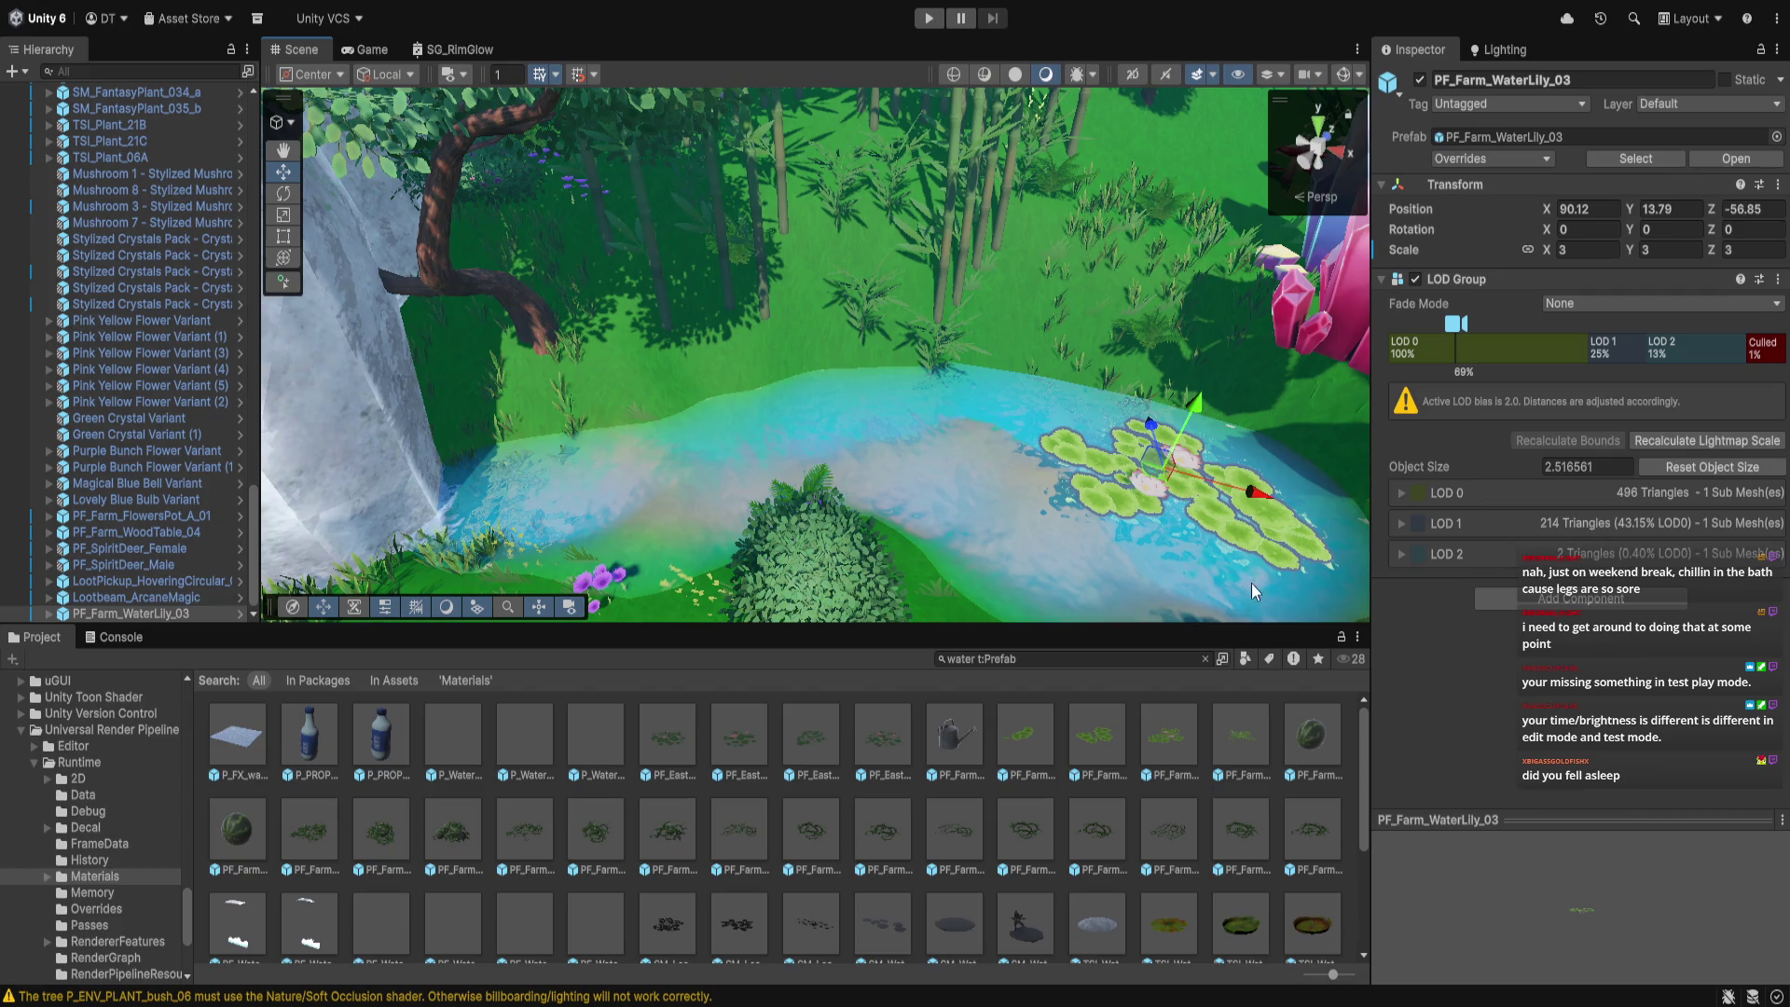
key(Delete)
Place PF_EastLands_WaterLily_04 at scale 3 and push it further back in the pond
mouse_move(884, 743)
mouse_down()
mouse_move(1086, 559)
mouse_move(1166, 355)
mouse_move(1240, 438)
mouse_move(1322, 475)
mouse_up()
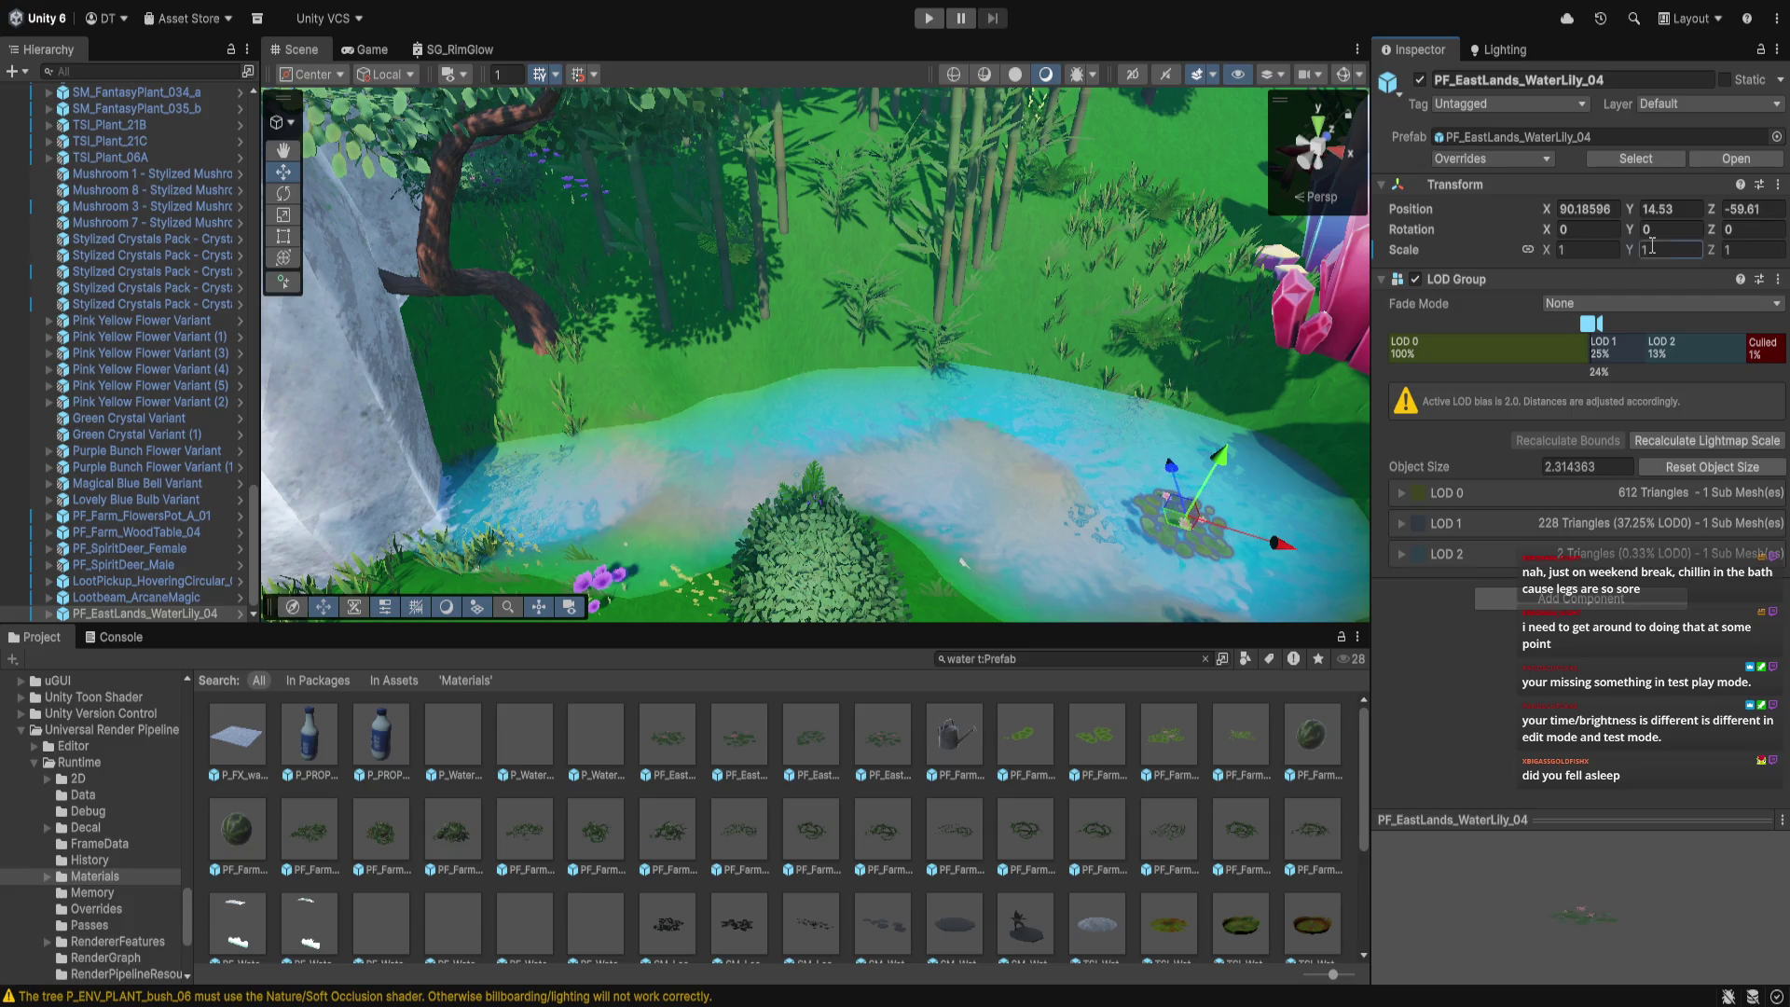
text(3)
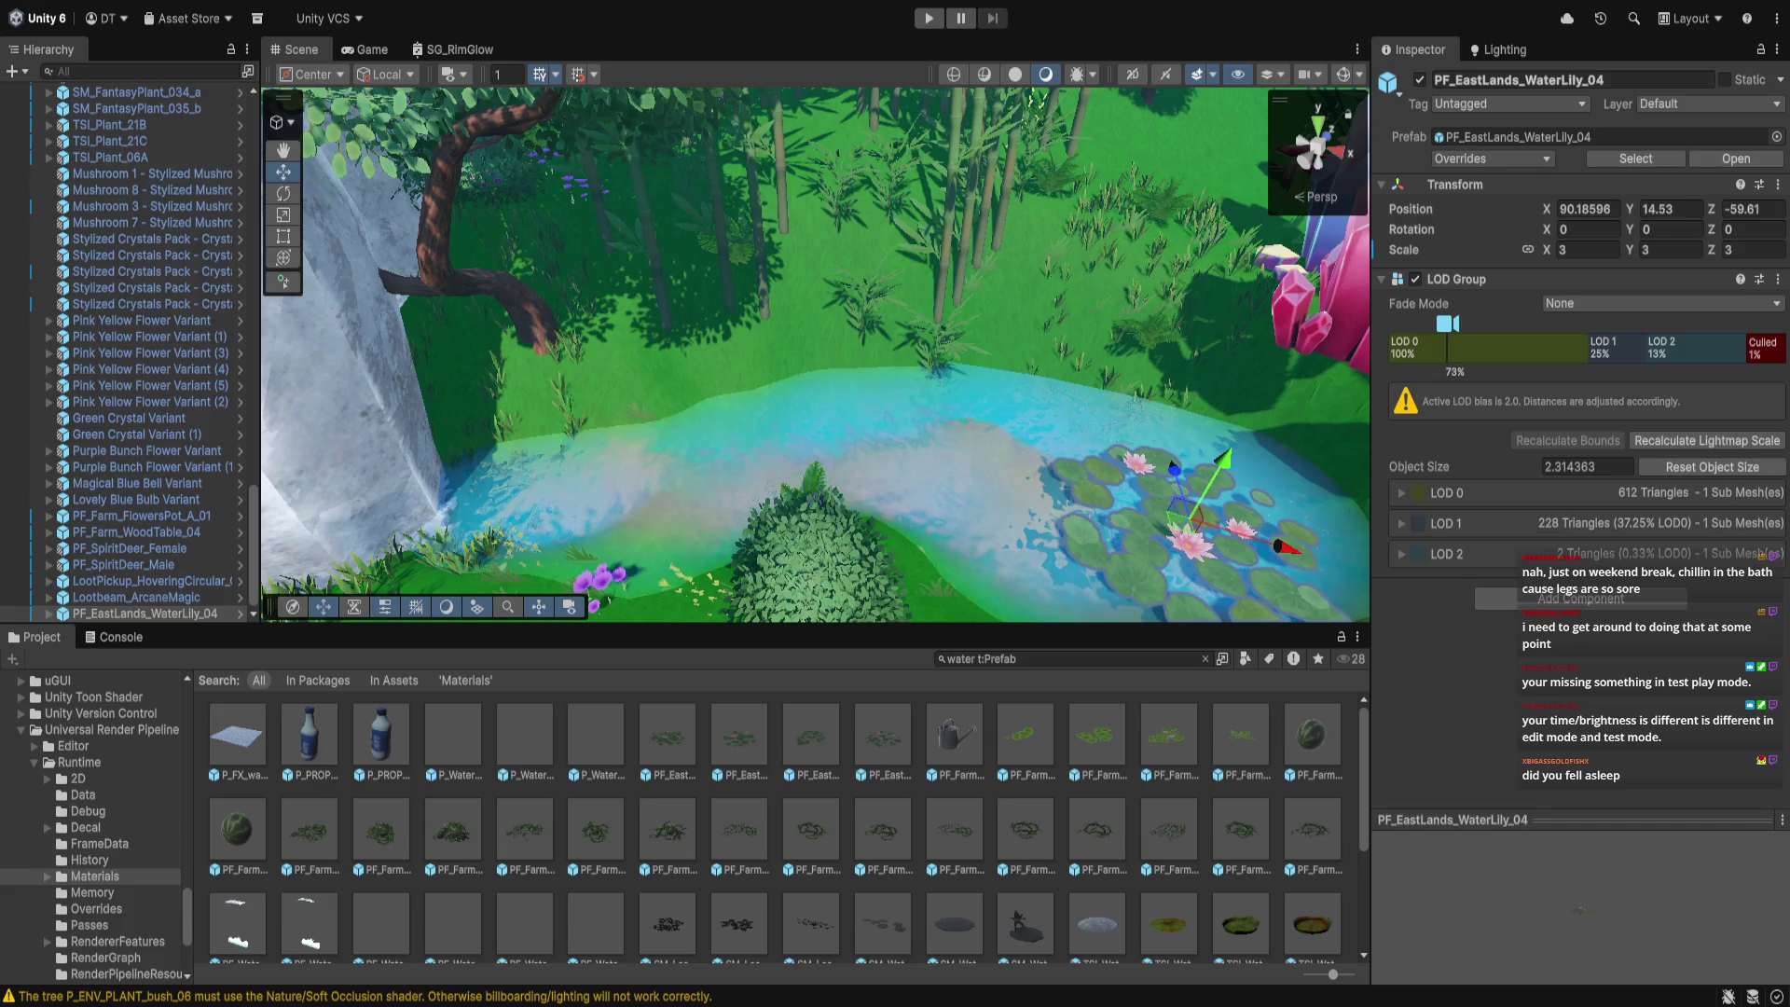
scroll(996, 462, up, 3)
drag(1003, 457, 1016, 404)
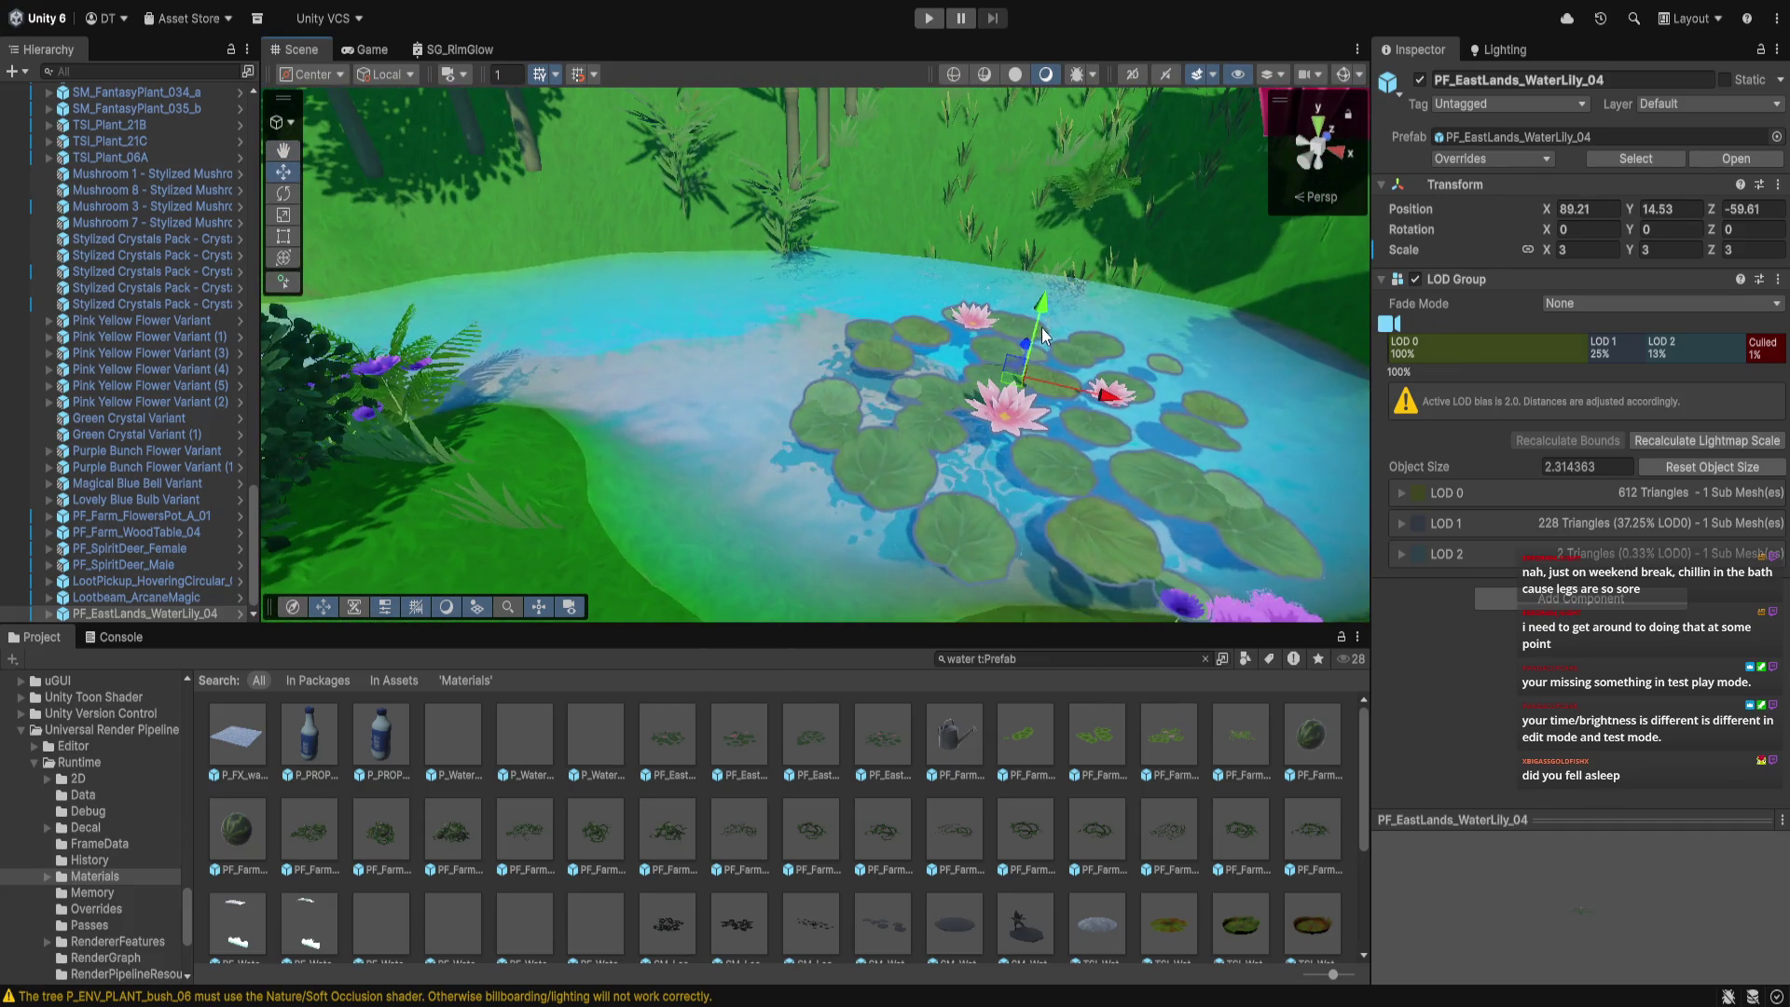
mouse_move(1033, 337)
mouse_down()
mouse_move(1041, 292)
mouse_move(1096, 451)
mouse_move(977, 511)
mouse_up()
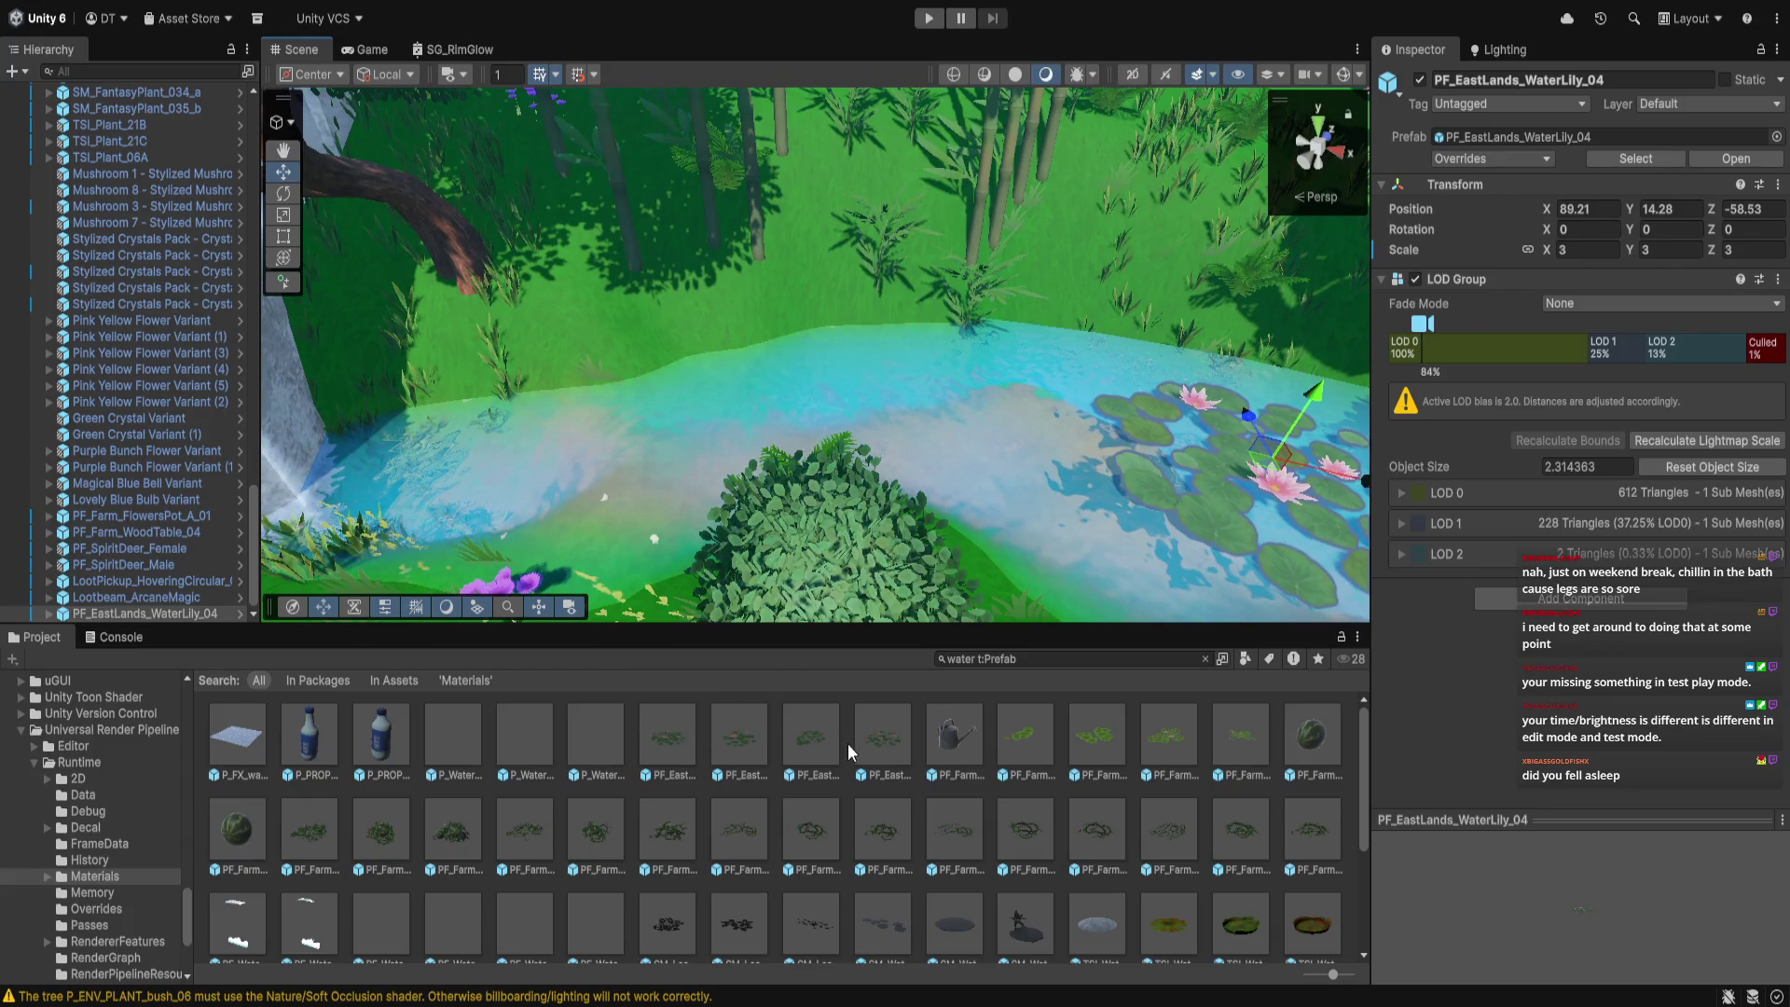
Add PF_EastLands_WaterLily_02 at scale 2 and lower it onto the water
mouse_move(746, 750)
mouse_down()
mouse_move(641, 450)
mouse_move(622, 459)
mouse_up()
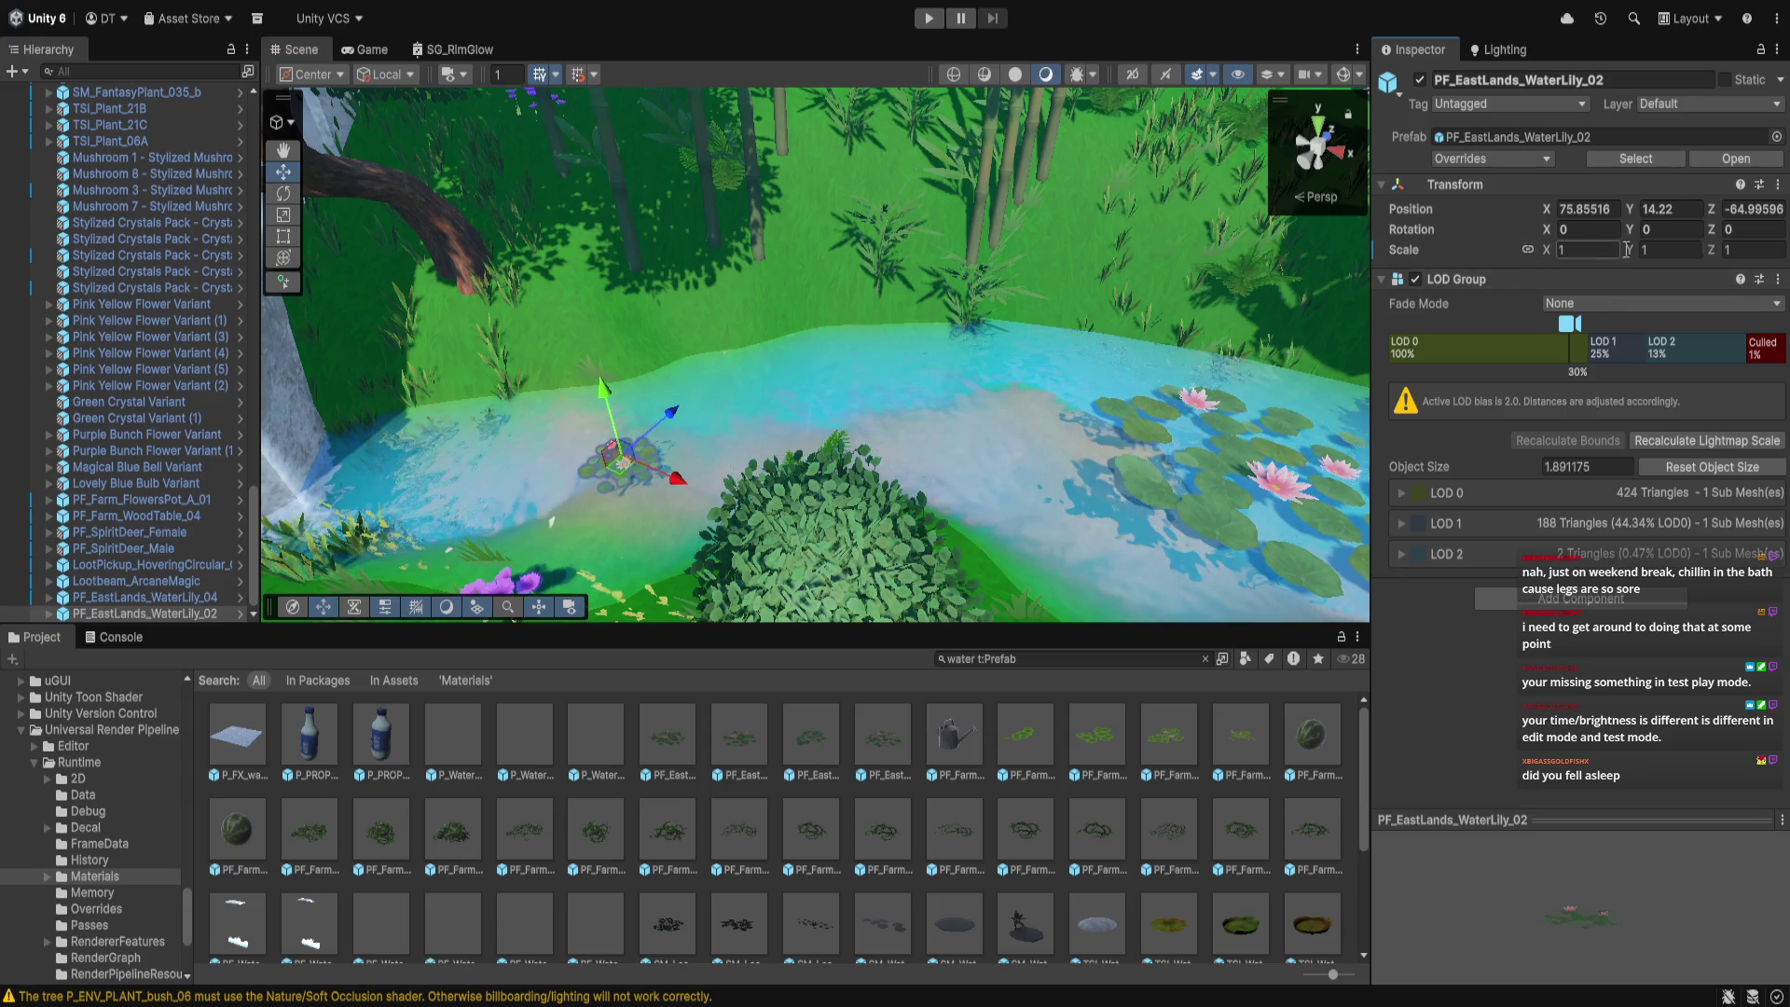
text(2)
key(Return)
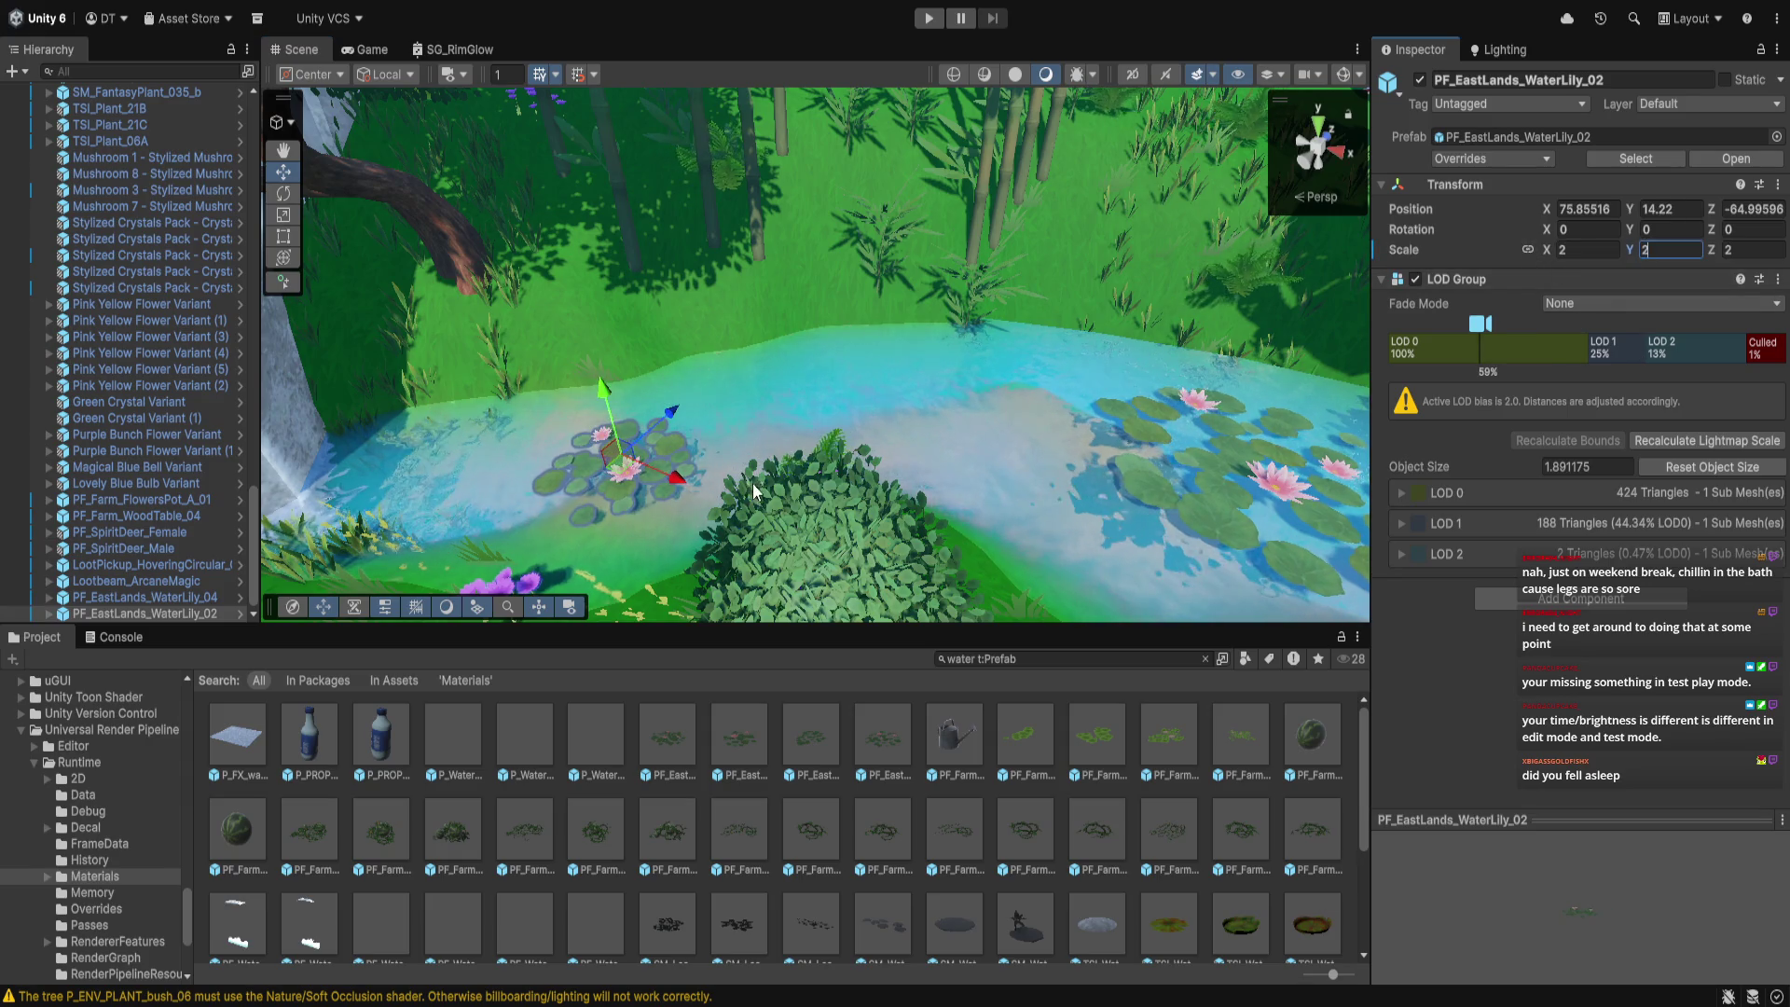
key(f)
scroll(849, 501, up, 5)
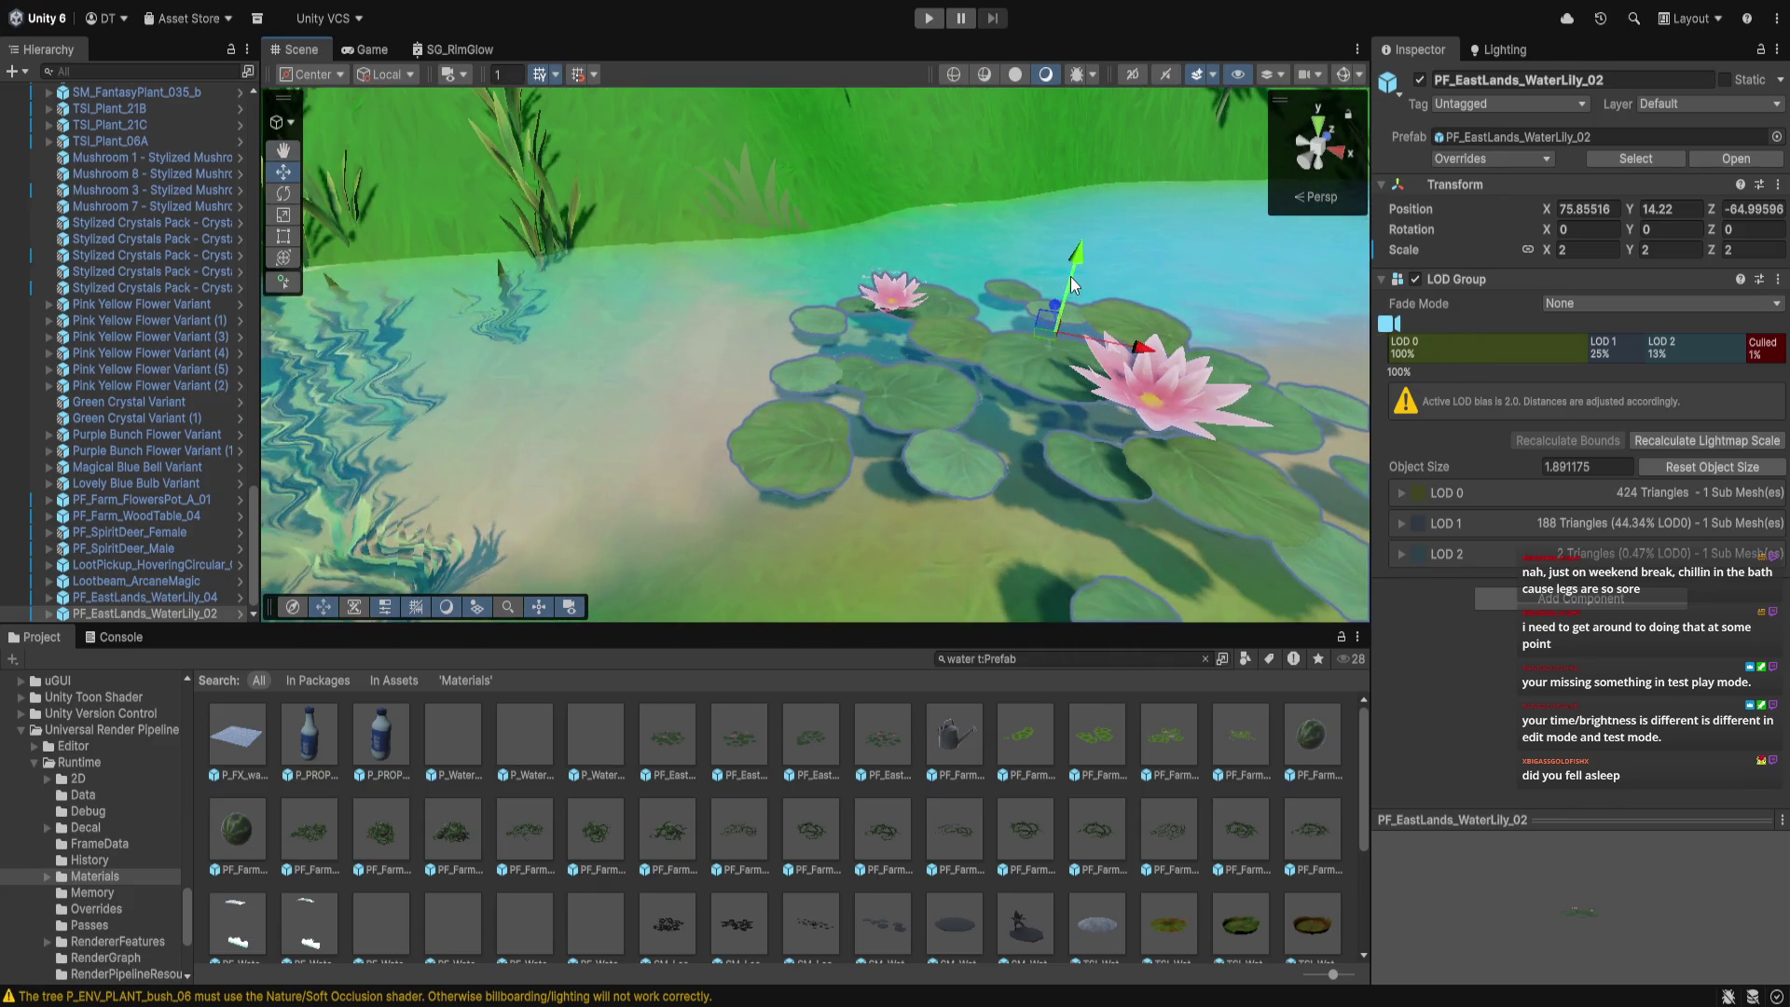
mouse_move(1075, 261)
mouse_down()
mouse_move(1068, 294)
mouse_move(1070, 280)
mouse_move(1003, 327)
mouse_move(932, 317)
mouse_up()
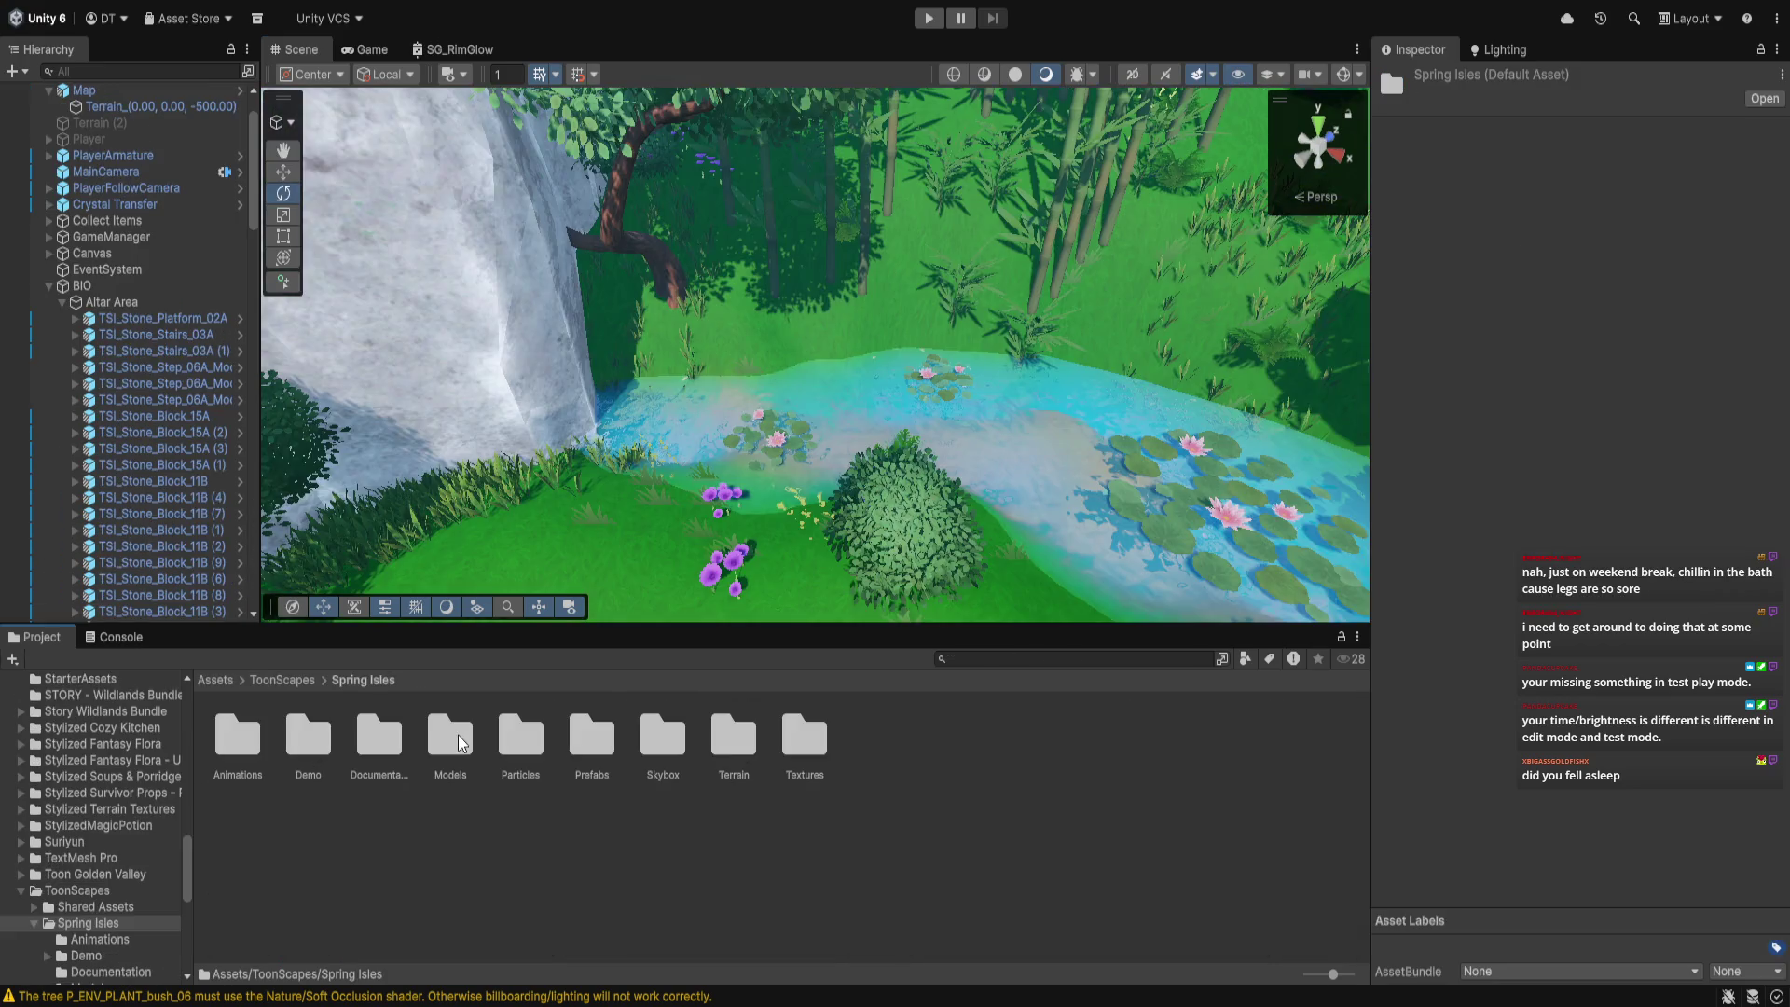
From Prefabs > Animals, drop TSI_Fish_01C into the pond and turn it to a new direction
double_click(583, 737)
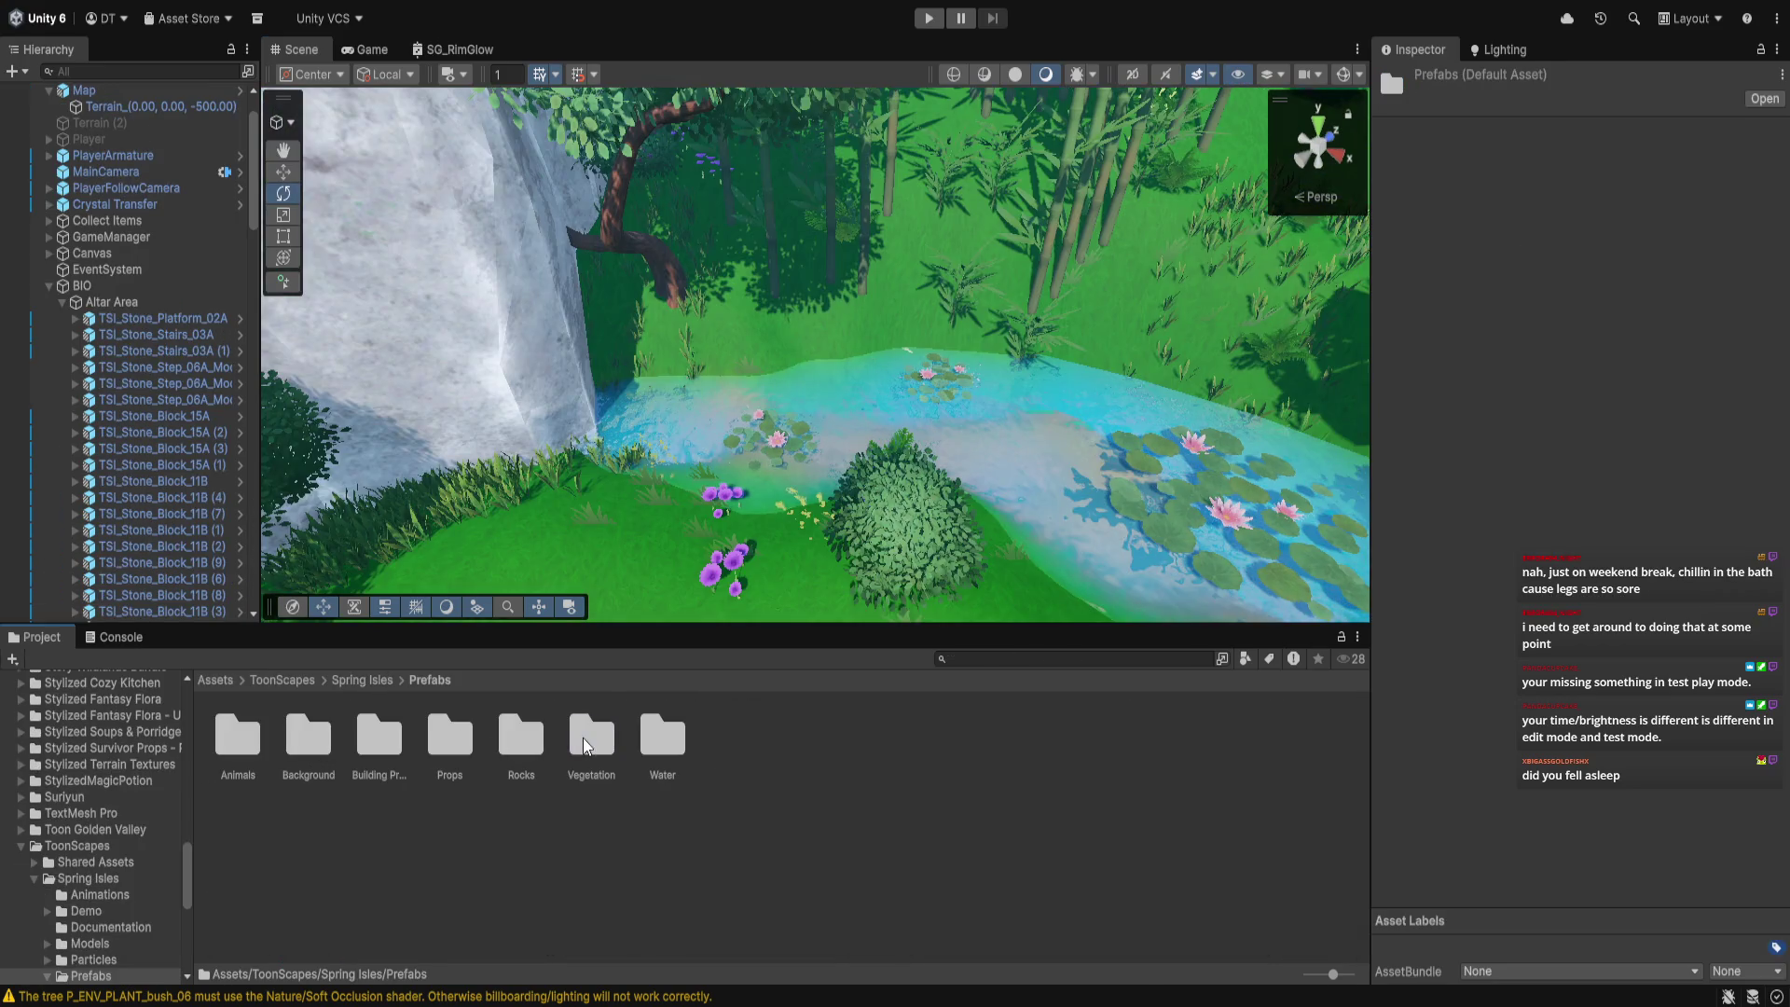
double_click(249, 745)
mouse_move(839, 504)
mouse_down()
mouse_move(796, 431)
mouse_move(723, 420)
mouse_move(691, 372)
mouse_move(541, 548)
mouse_up()
key(e)
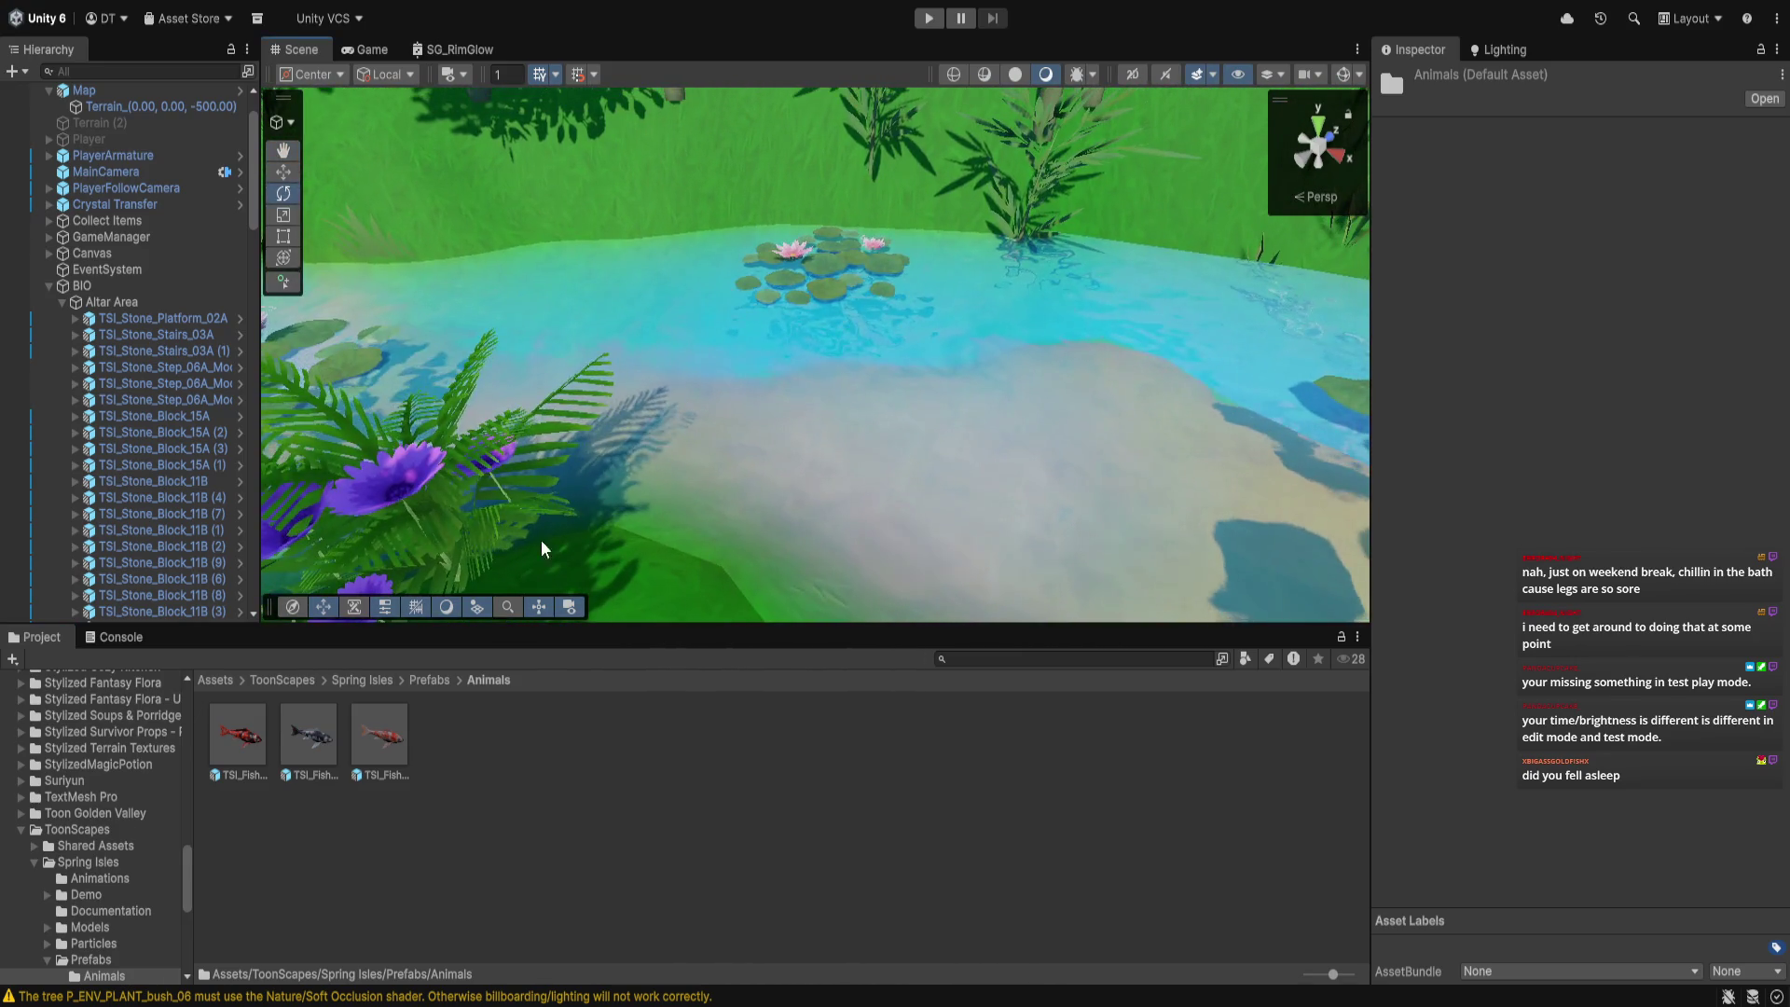
mouse_move(395, 740)
mouse_down()
mouse_move(880, 433)
mouse_move(897, 412)
mouse_move(882, 304)
mouse_up()
click(283, 172)
key(e)
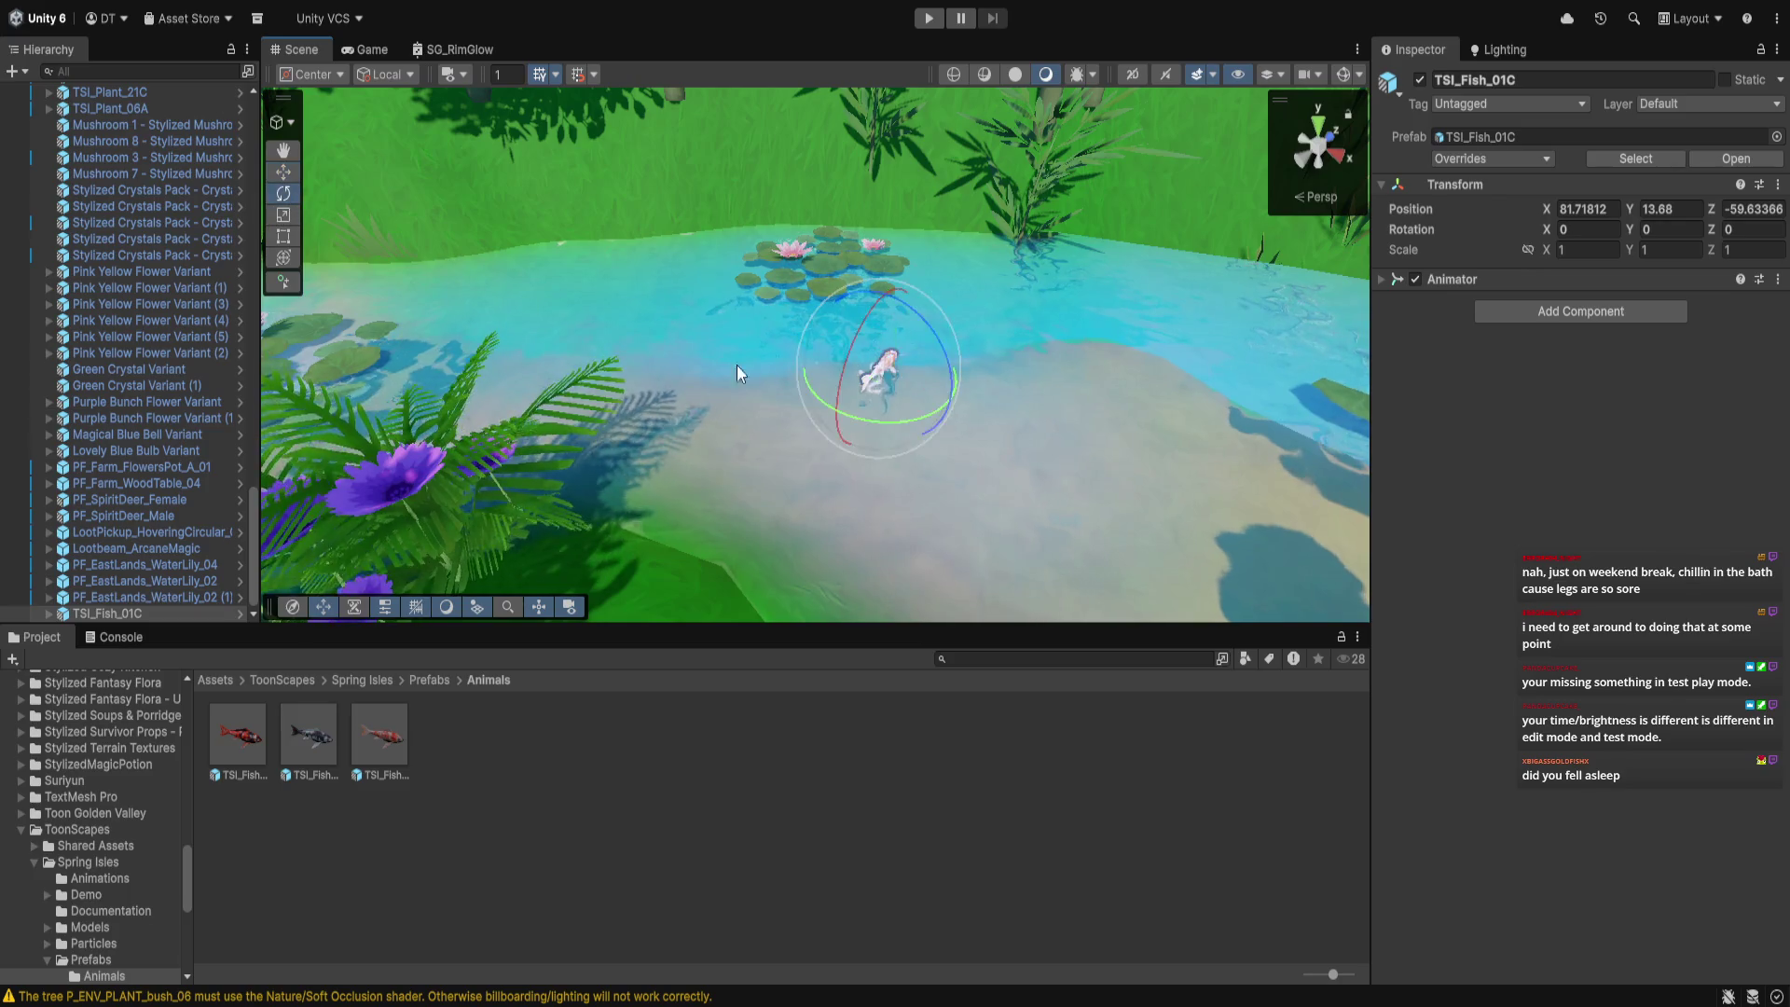
mouse_move(895, 411)
mouse_down()
mouse_move(434, 332)
mouse_move(584, 355)
mouse_up()
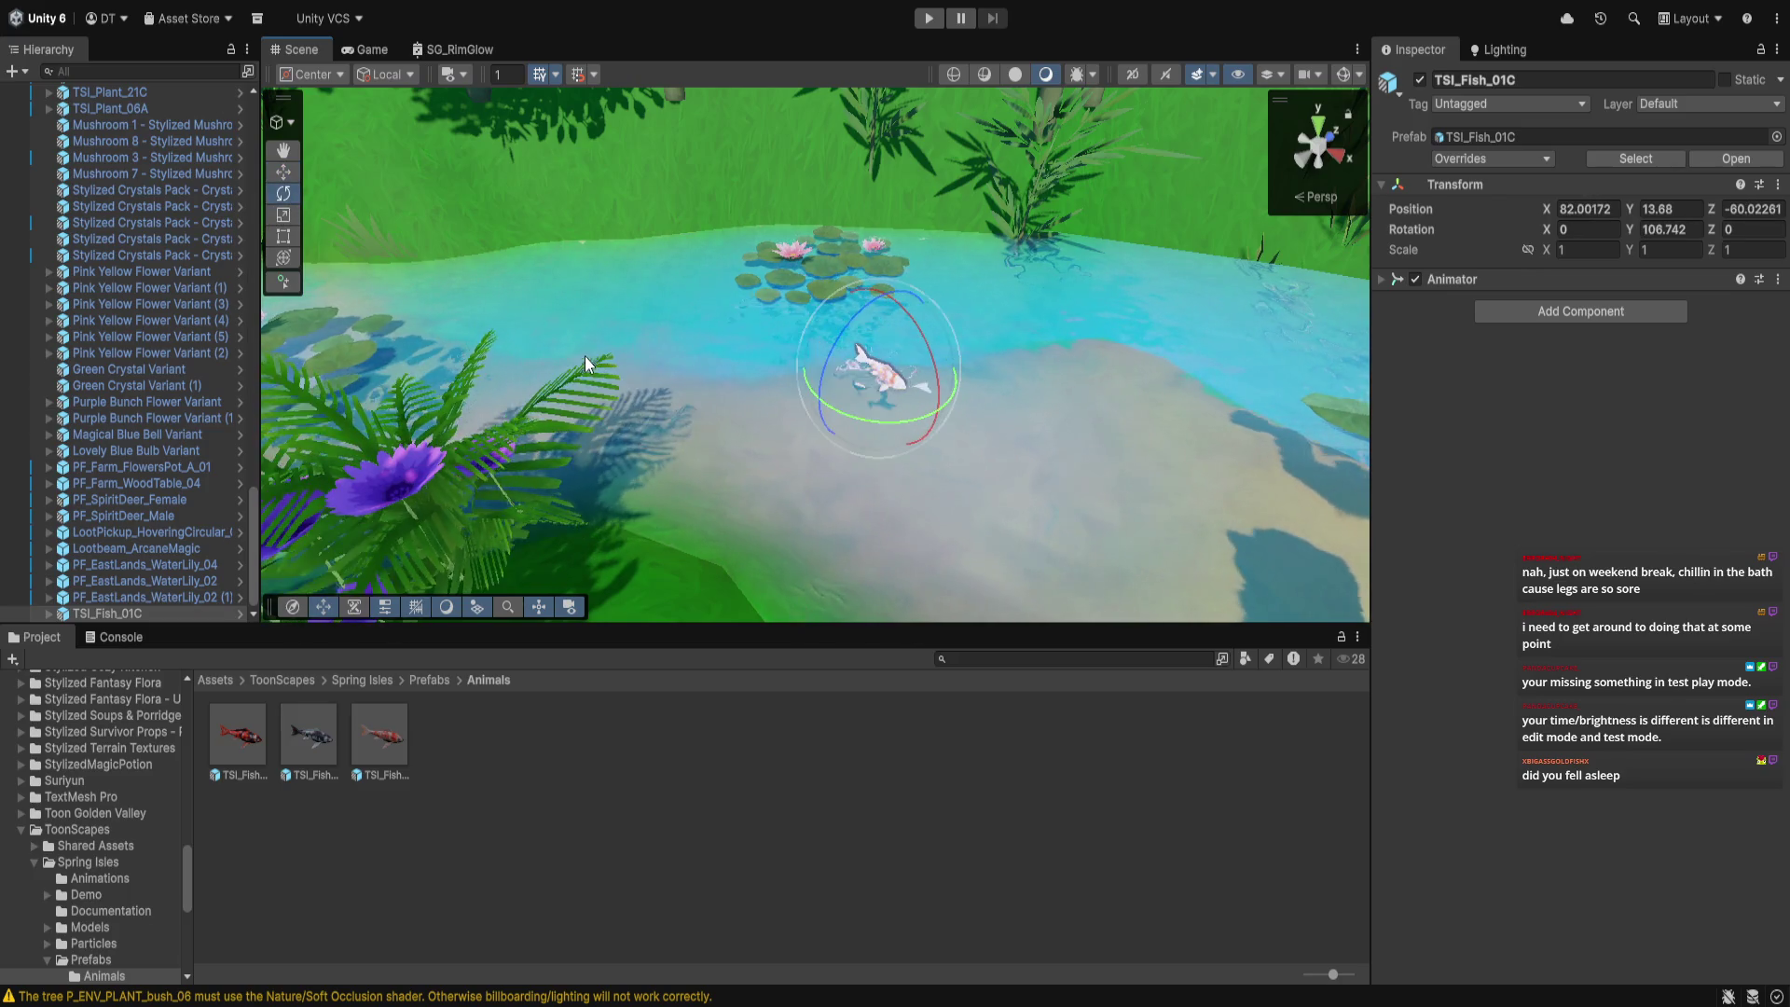
Set the fish's uniform scale to 2 and slide it across the pond
click(1528, 250)
click(1590, 250)
text(3)
key(Tab)
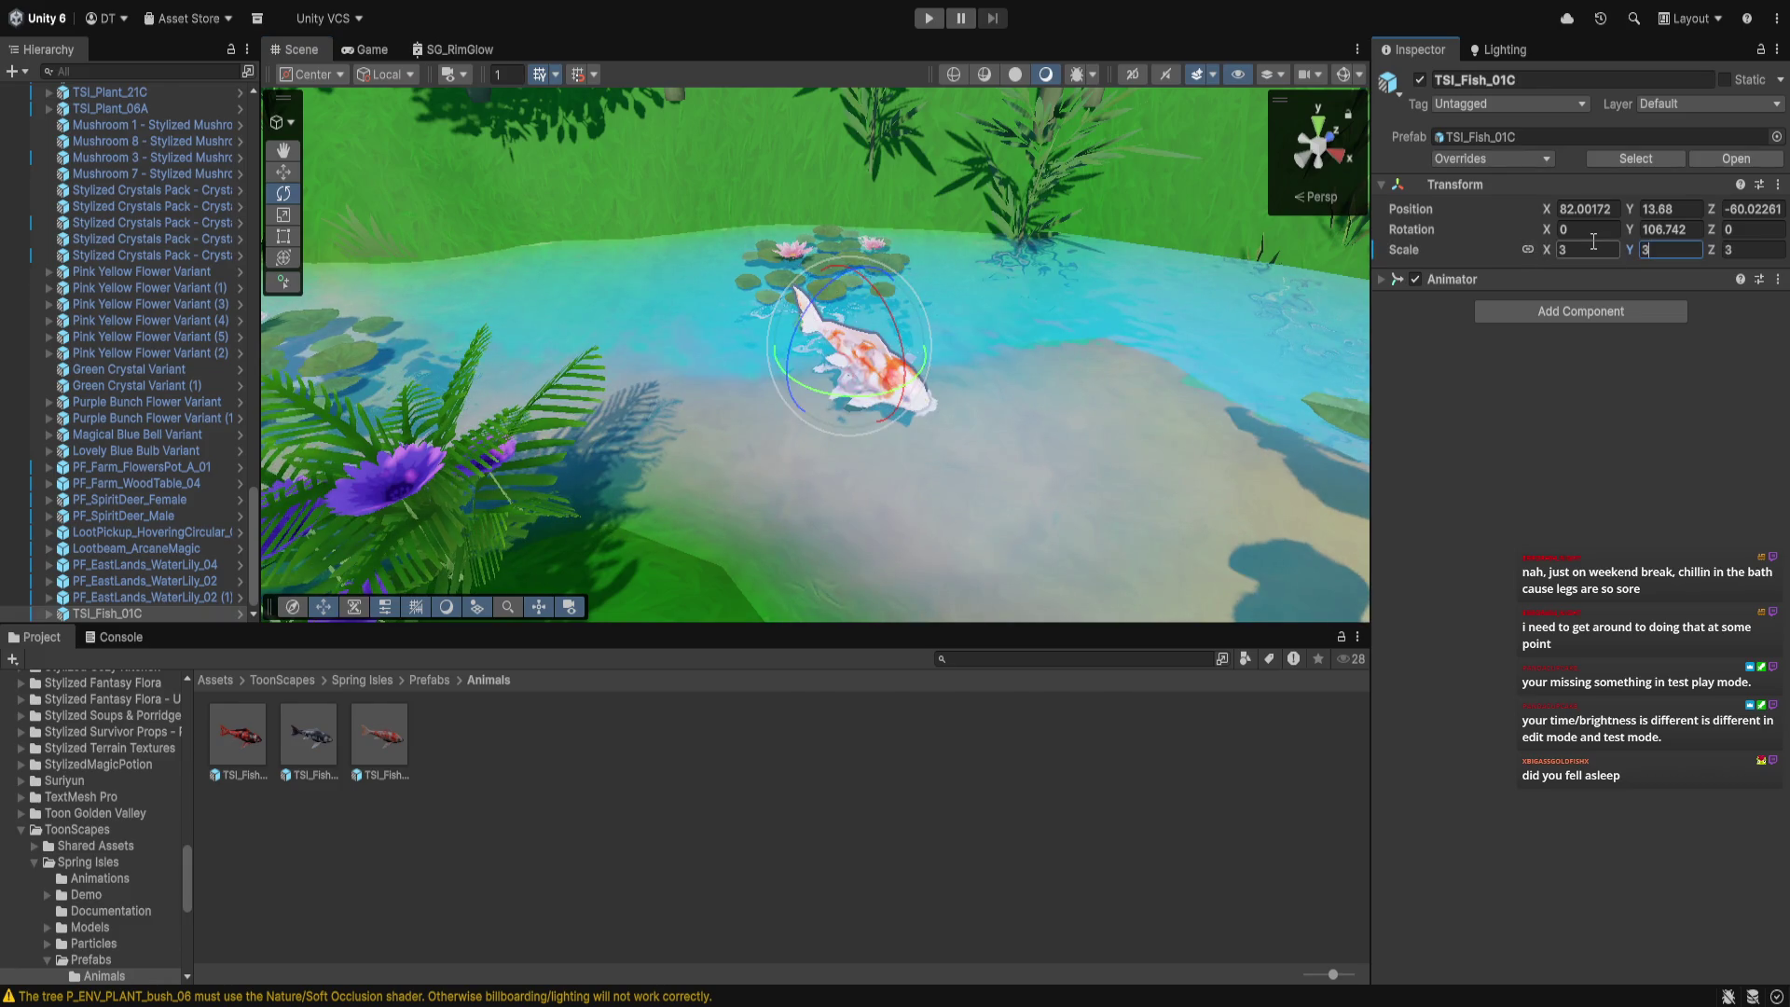
text(2)
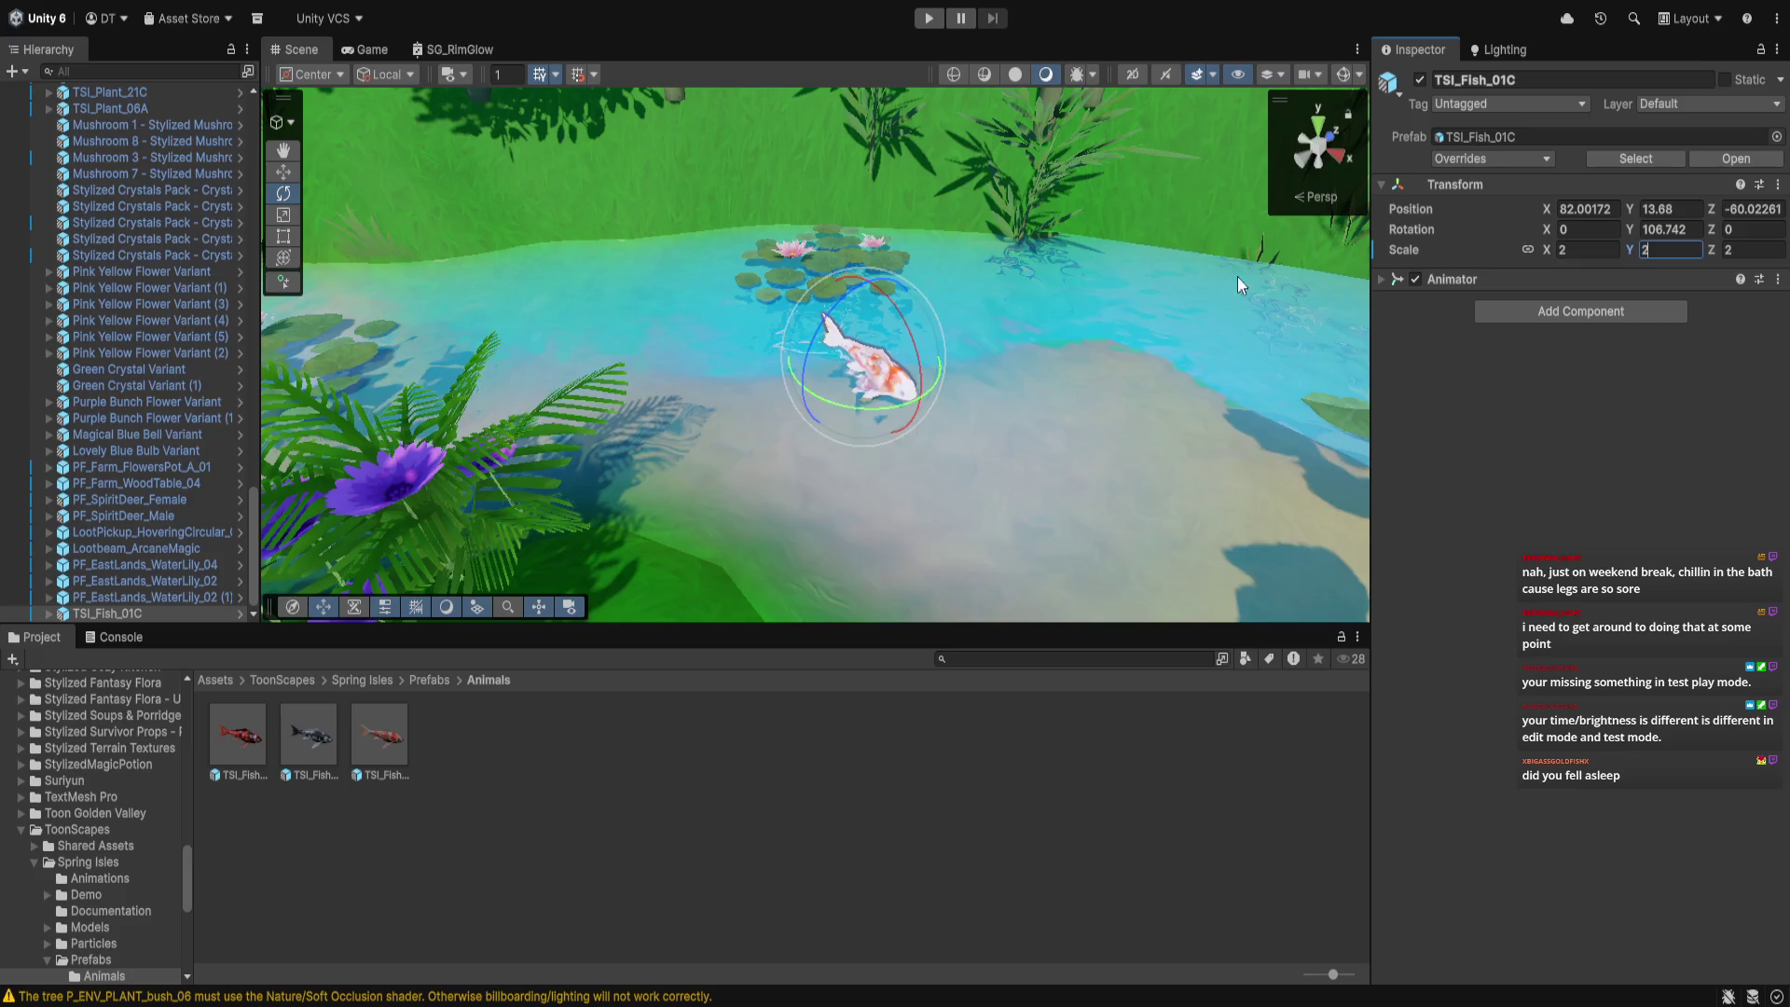
click(284, 172)
drag(920, 389, 989, 457)
Lower the fish into the water, then duplicate it and move and turn the copy
mouse_move(1091, 560)
mouse_down()
mouse_move(1004, 467)
mouse_move(1042, 472)
mouse_up()
click(990, 315)
click(991, 384)
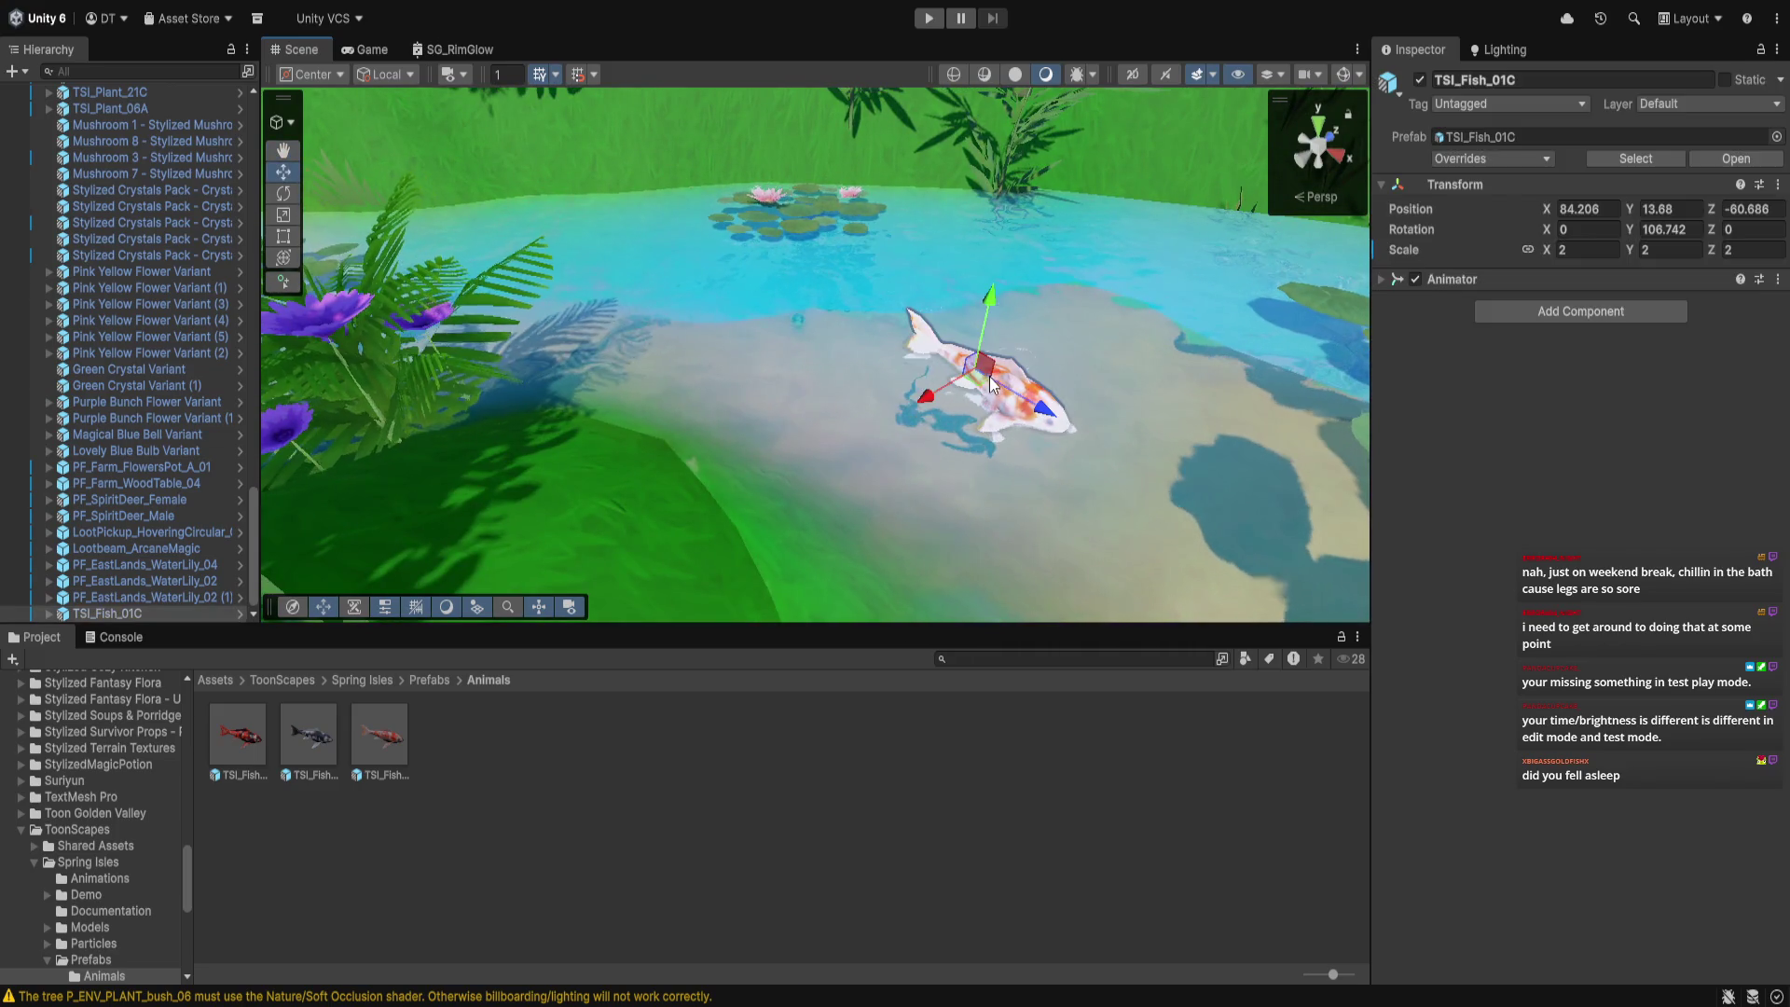
mouse_move(989, 302)
mouse_down()
mouse_move(985, 352)
mouse_move(994, 309)
mouse_up()
key(f)
mouse_move(871, 480)
mouse_down()
mouse_move(854, 470)
mouse_move(965, 482)
mouse_move(895, 432)
mouse_up()
key(ctrl+d)
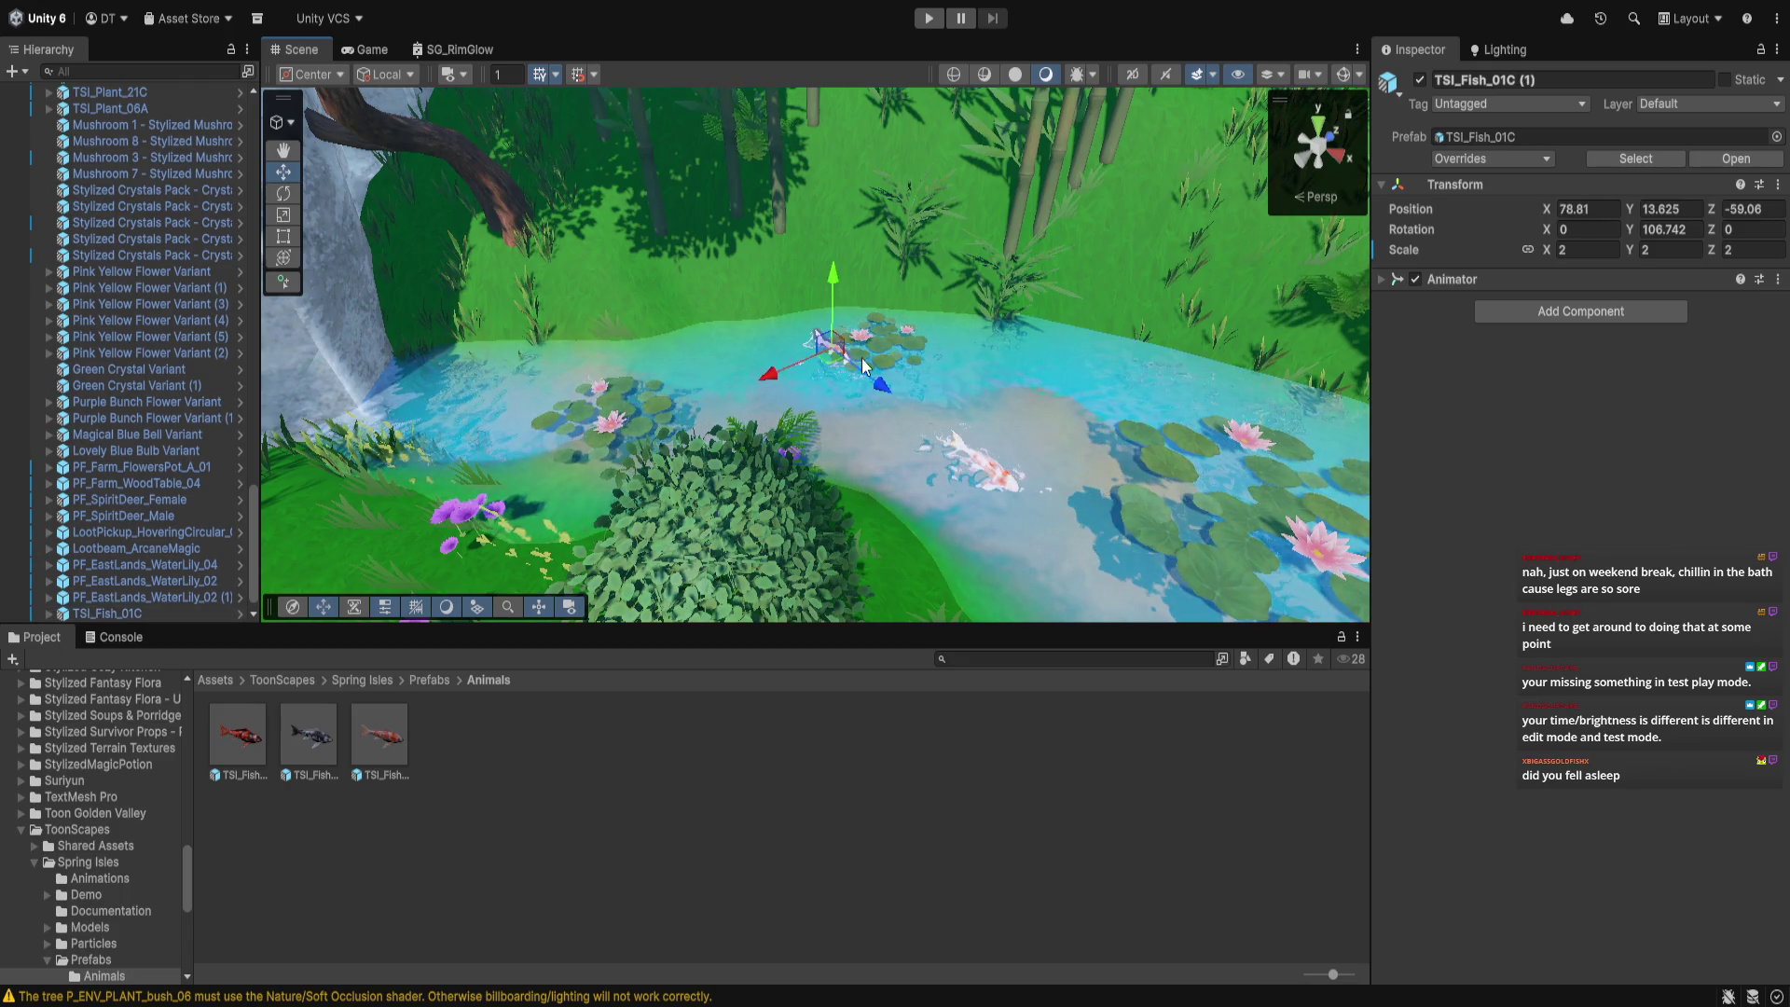
mouse_move(799, 380)
mouse_down()
mouse_move(681, 410)
mouse_move(476, 358)
mouse_up()
click(284, 193)
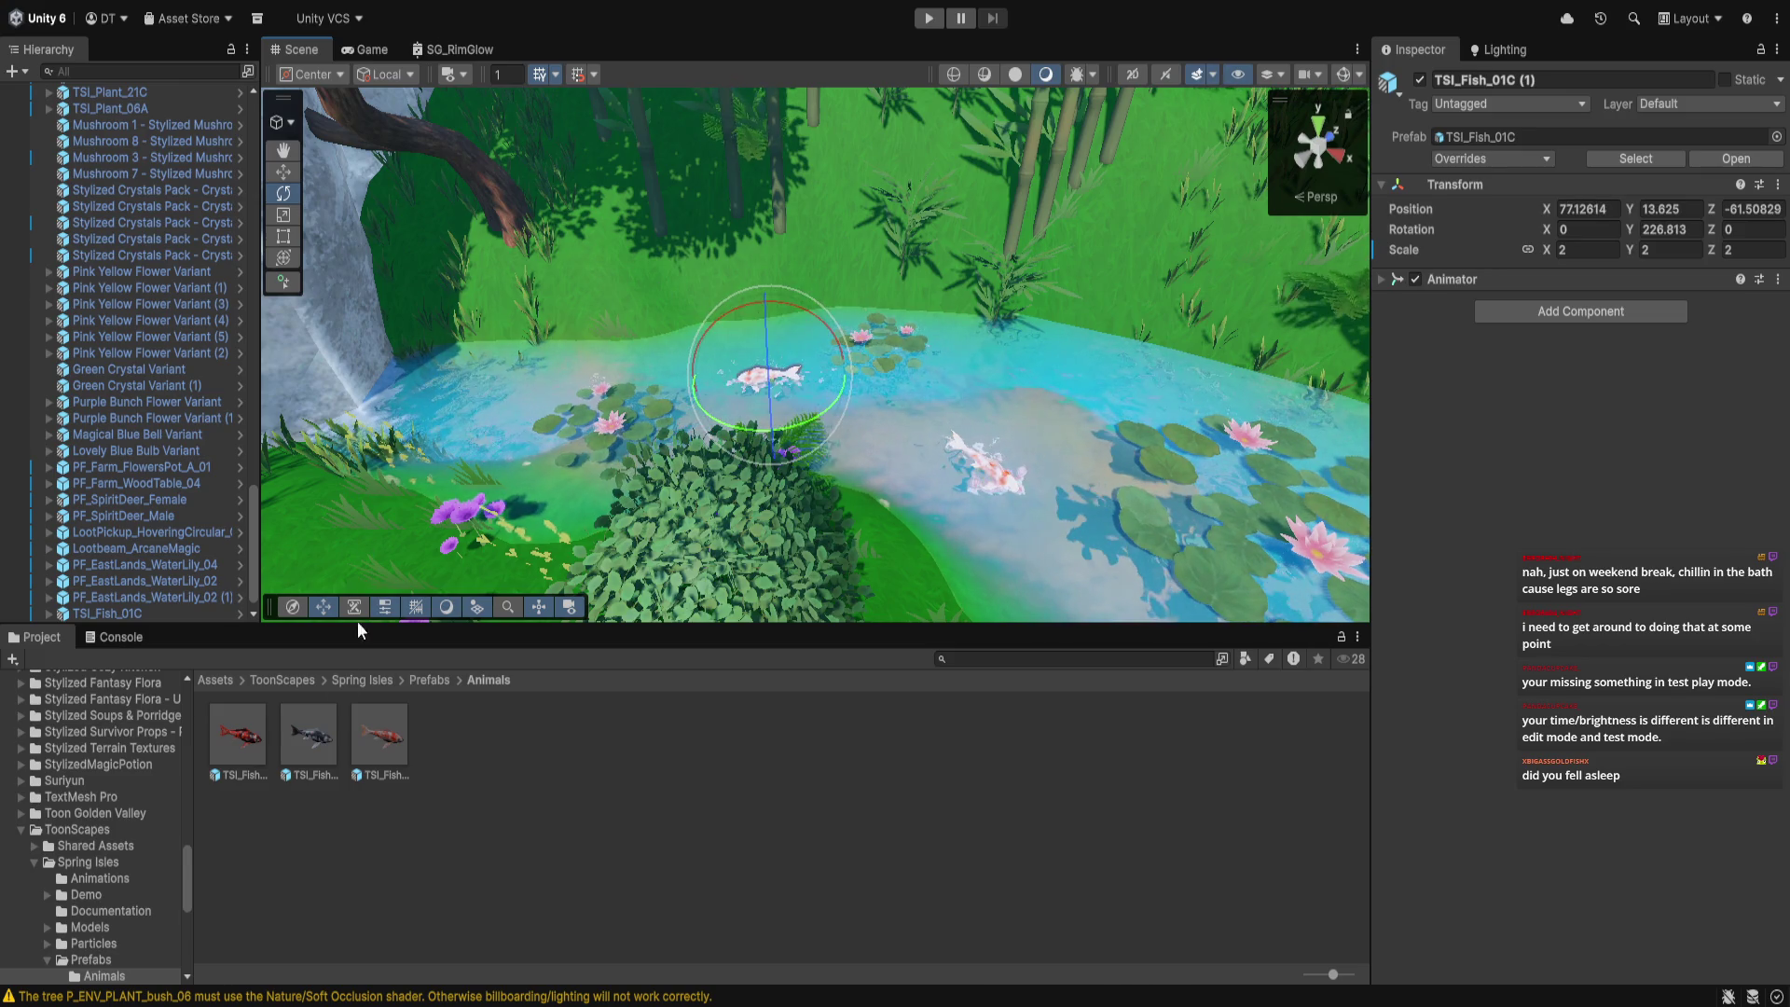
Drop TSI_Fish_01B into the pond, position it and set its scale to 1.5
drag(474, 427, 471, 419)
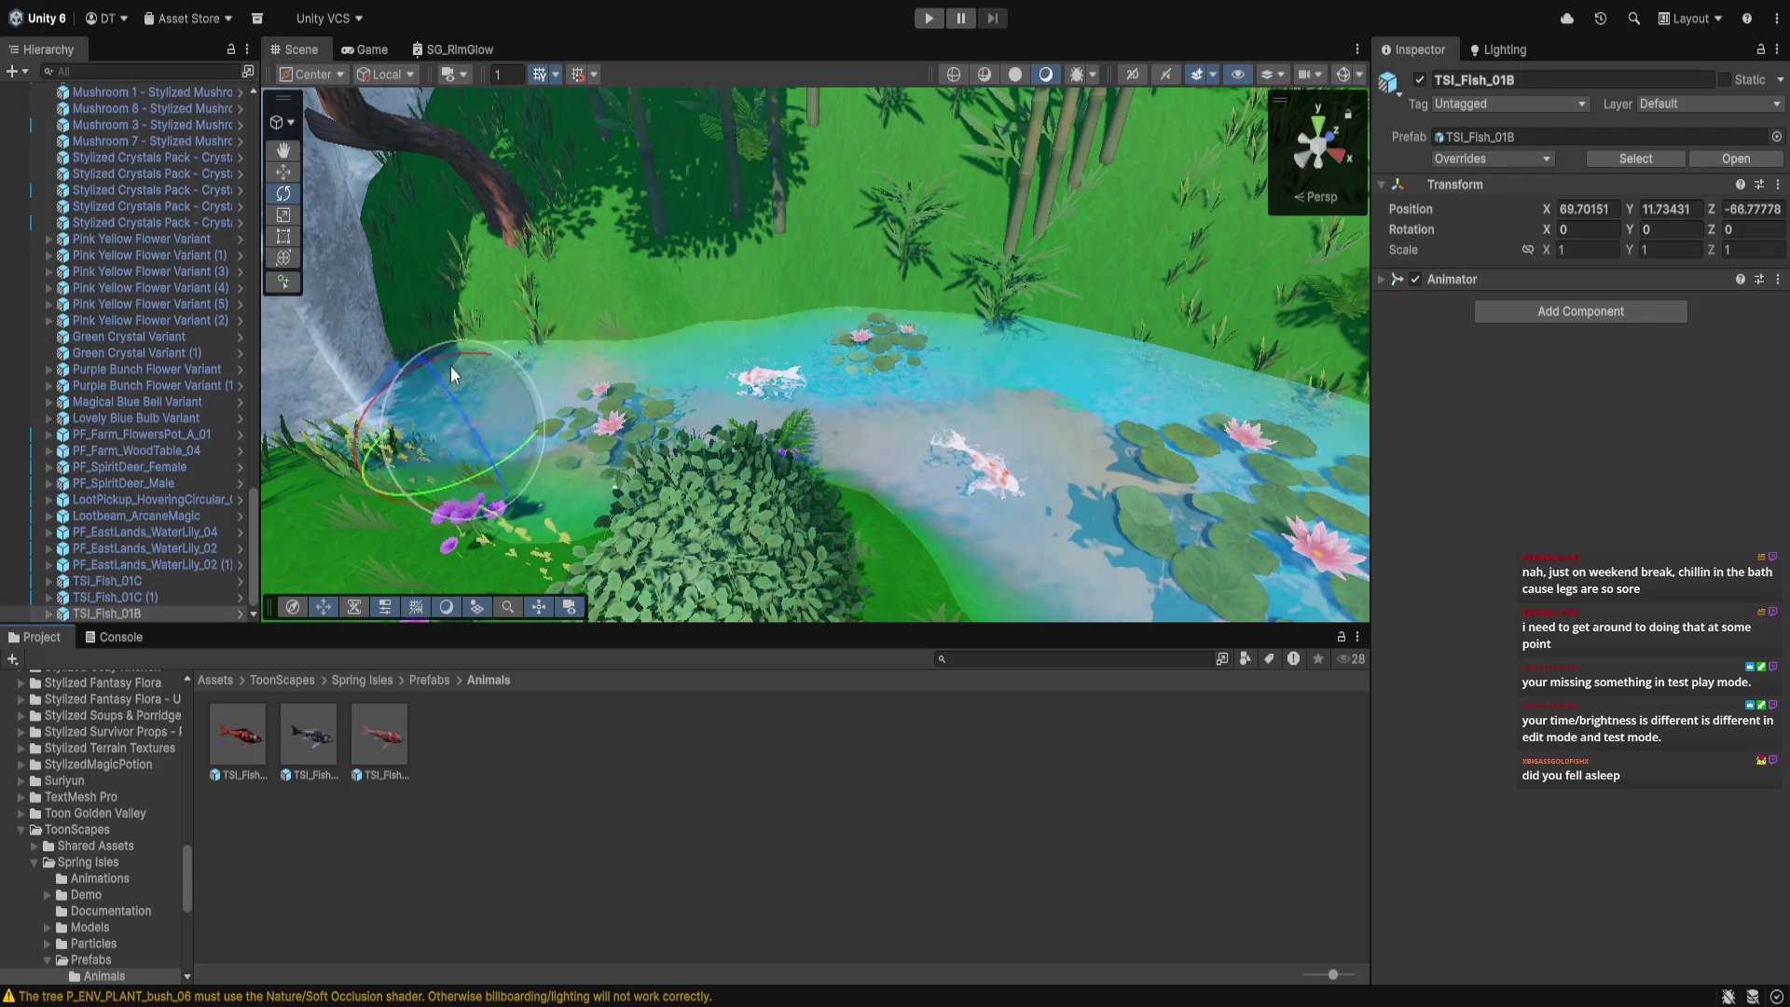
key(w)
drag(417, 326, 386, 325)
drag(462, 410, 485, 446)
click(1529, 250)
click(1669, 249)
text(2)
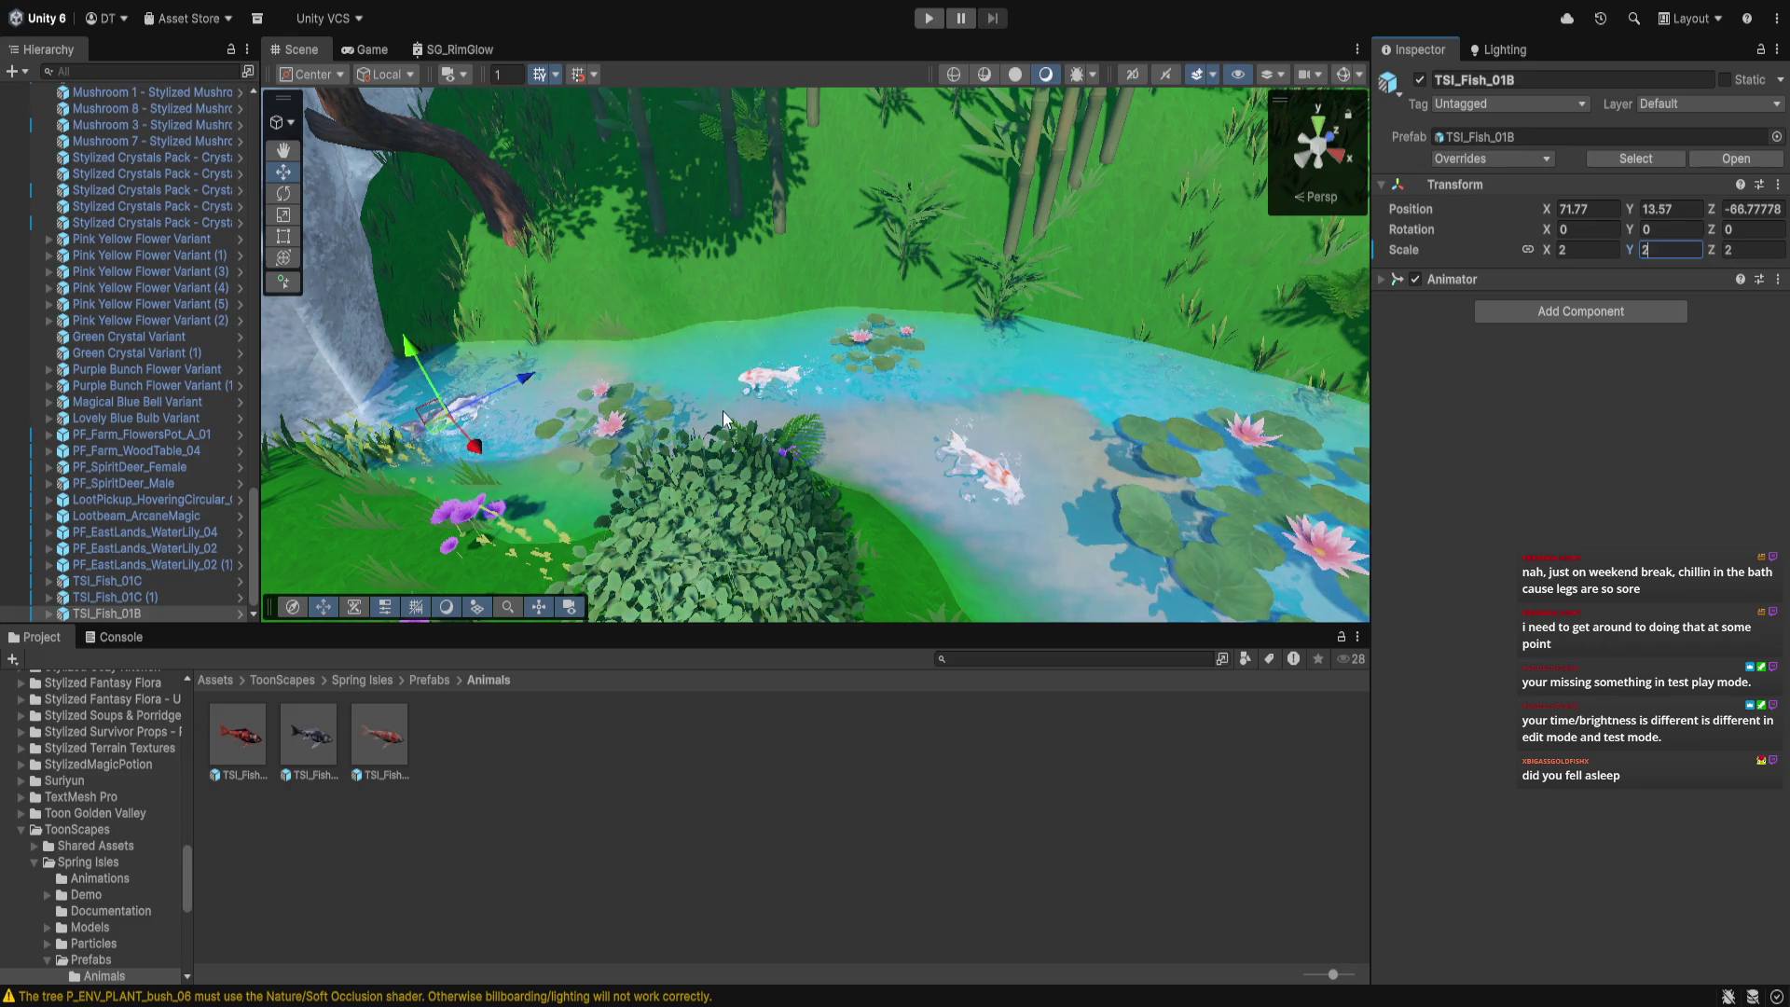
scroll(731, 411, up, 5)
click(1651, 248)
text(1.5)
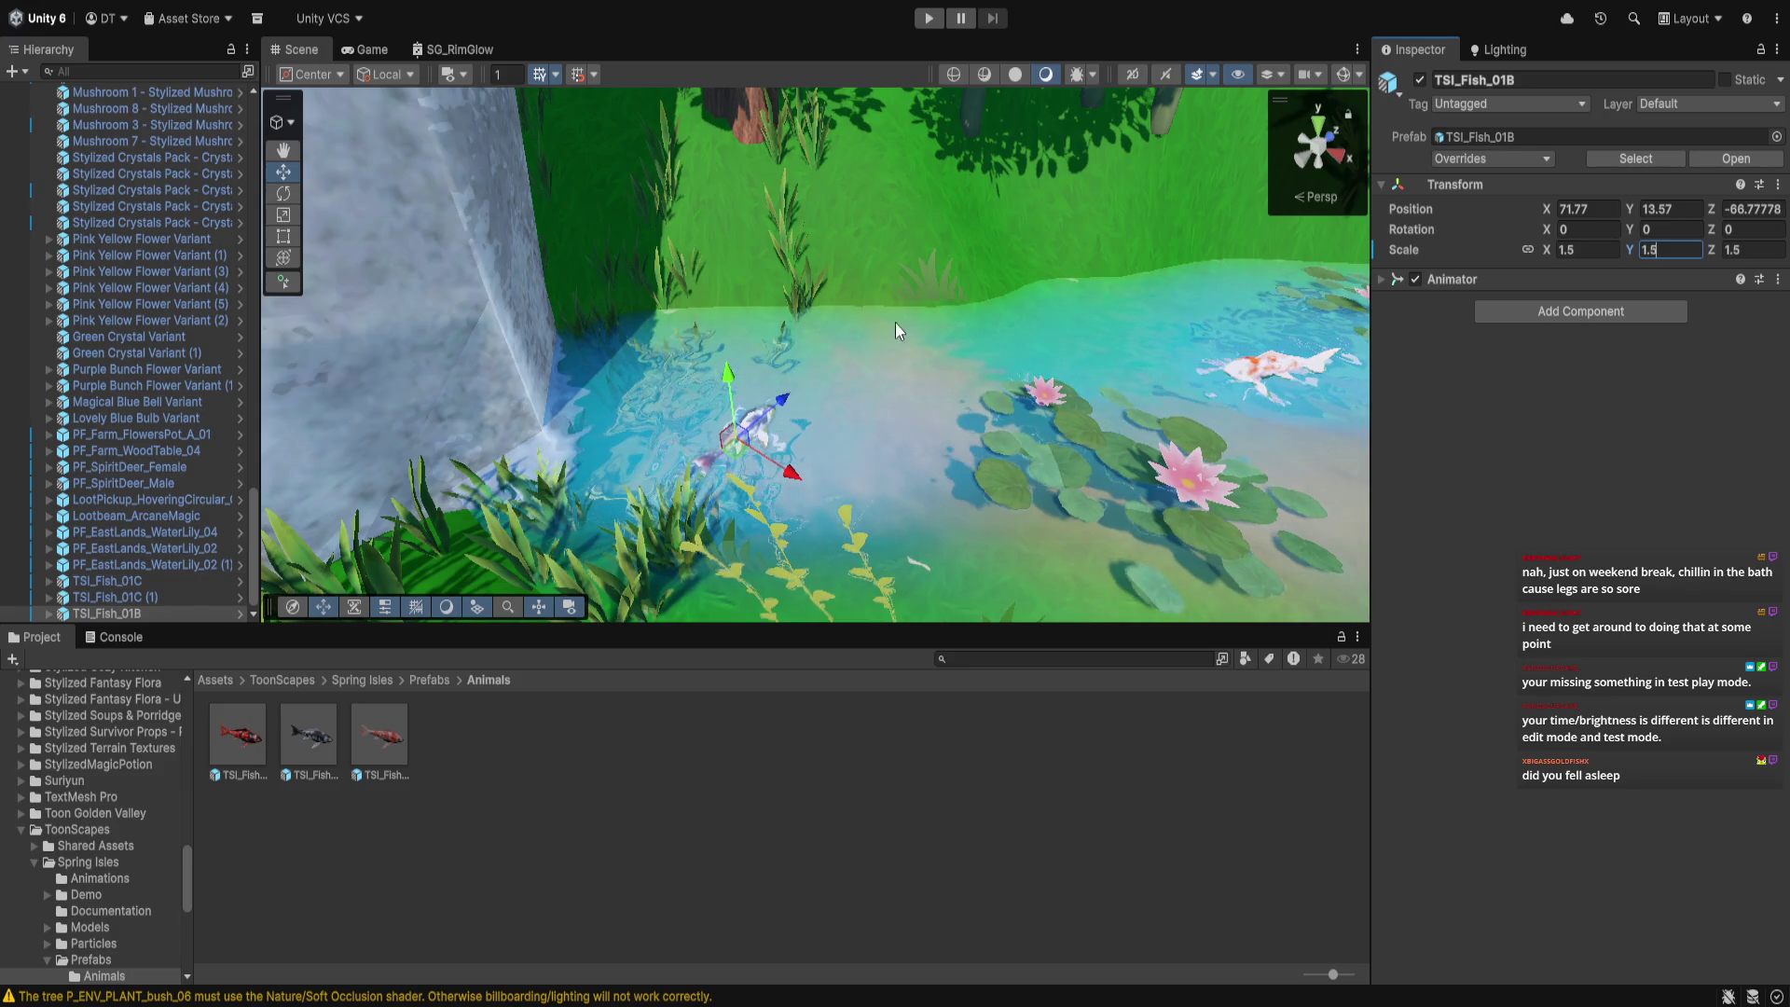
Turn the fish about 90° to Y 89, lower it into the water, and expand the Prefabs folder
click(283, 193)
mouse_move(809, 471)
mouse_down()
mouse_move(718, 478)
mouse_move(772, 492)
mouse_move(726, 496)
mouse_move(512, 484)
mouse_up()
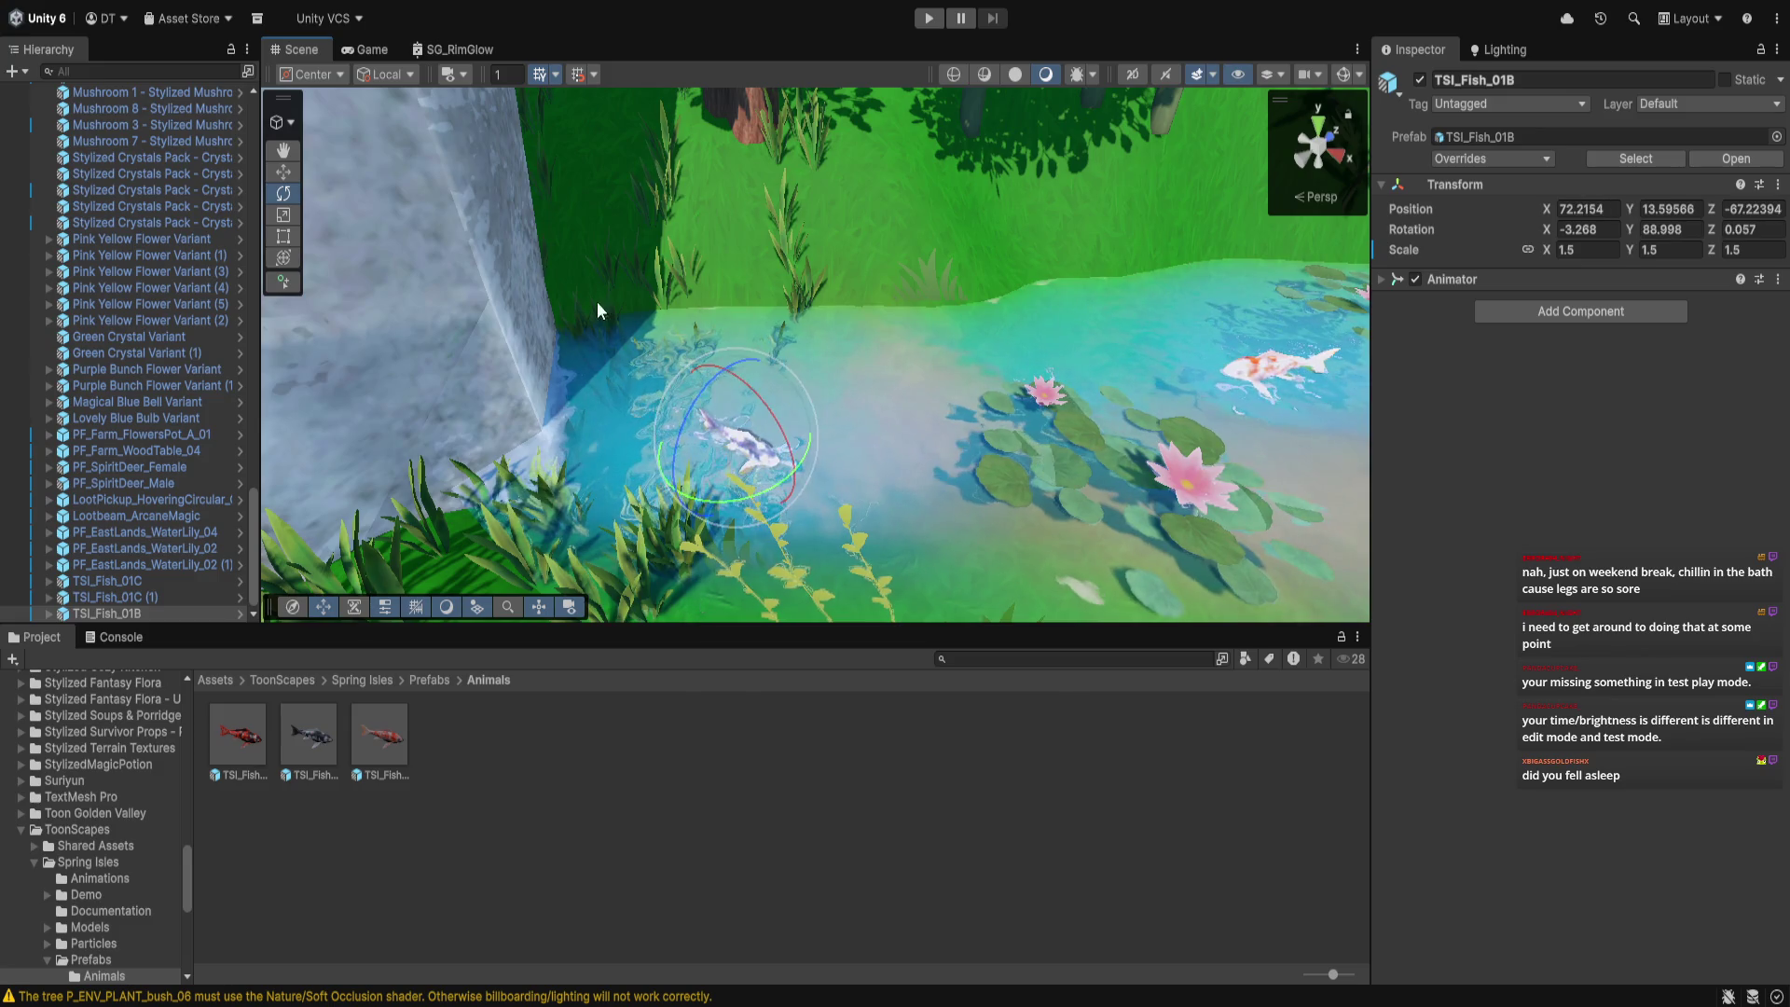
click(281, 175)
mouse_move(730, 372)
mouse_down()
mouse_move(737, 472)
mouse_move(766, 534)
mouse_up()
scroll(766, 533, down, 5)
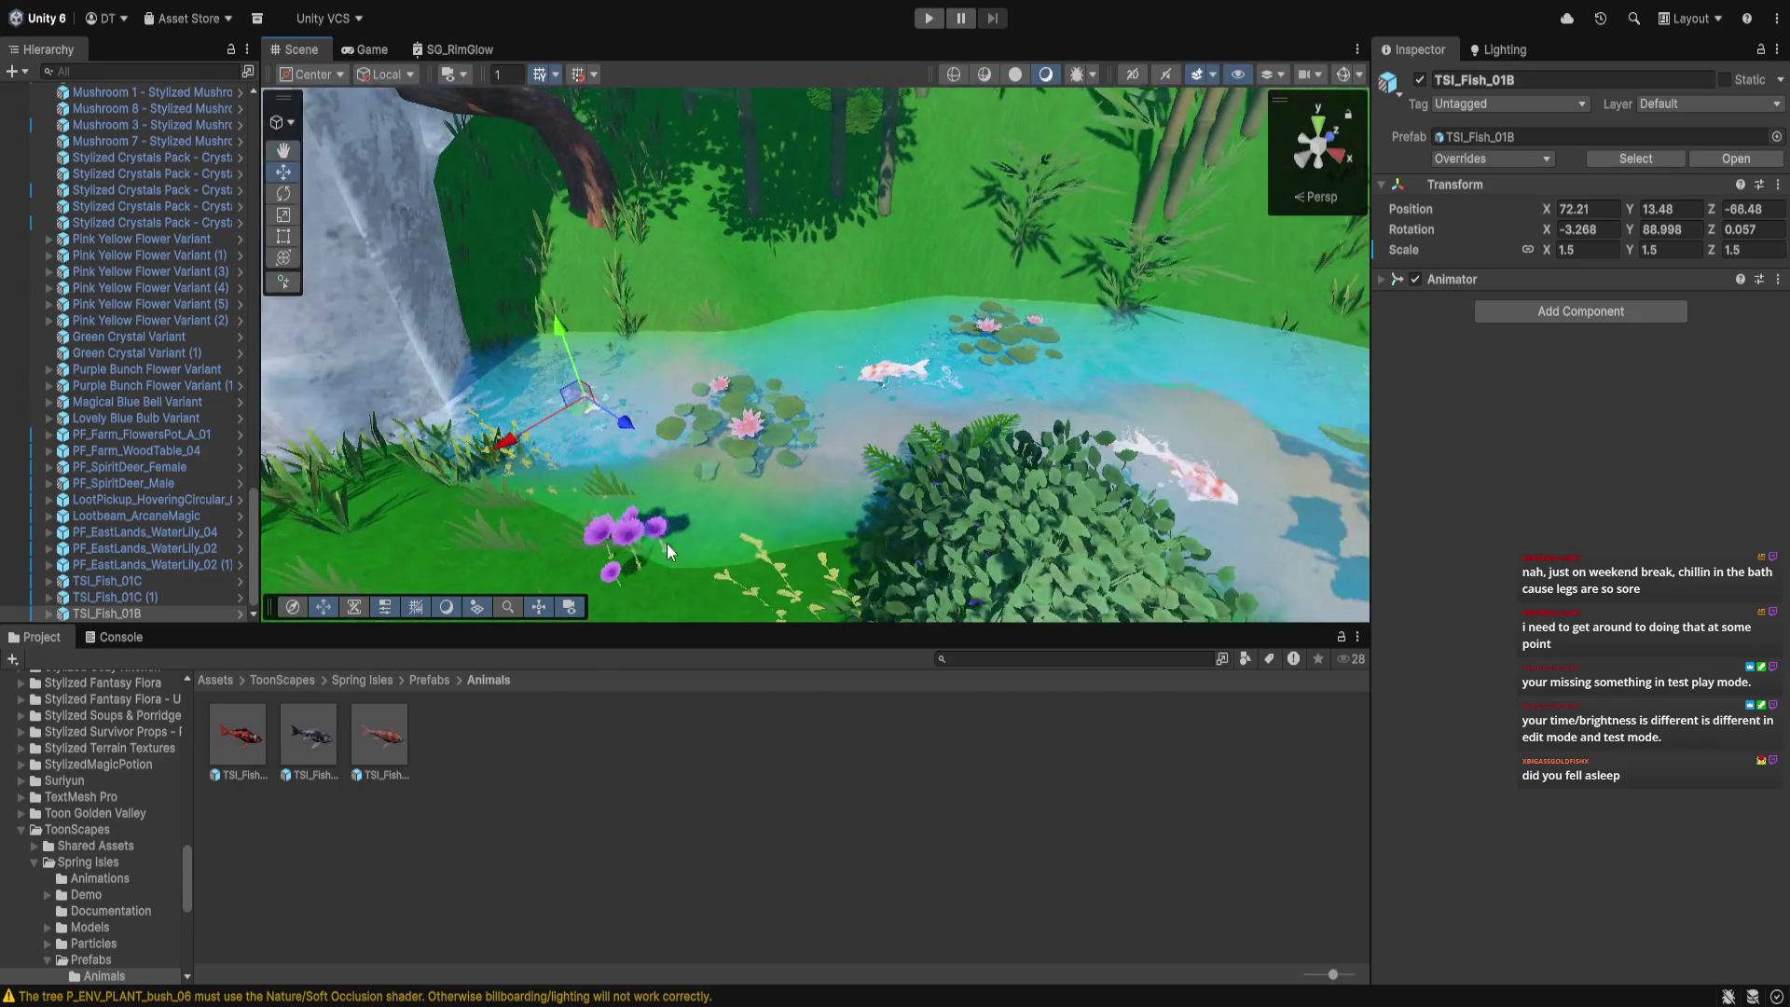
scroll(664, 550, down, 6)
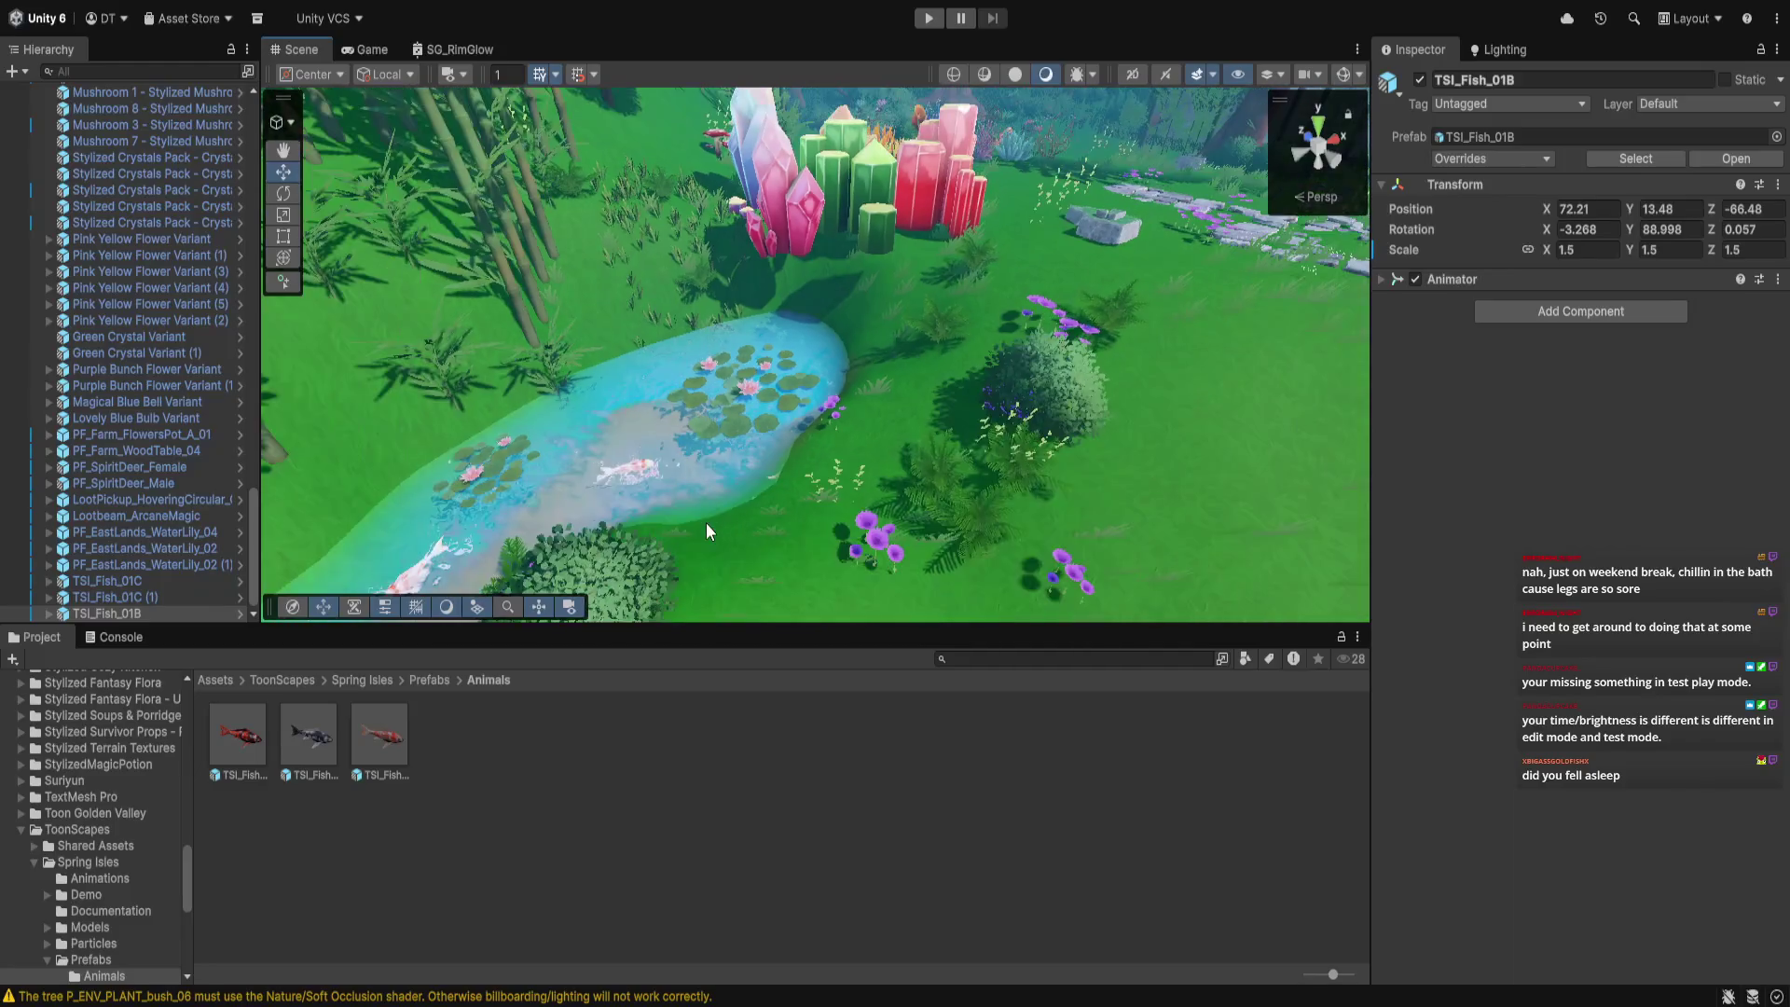
drag(704, 525, 937, 544)
scroll(940, 526, down, 3)
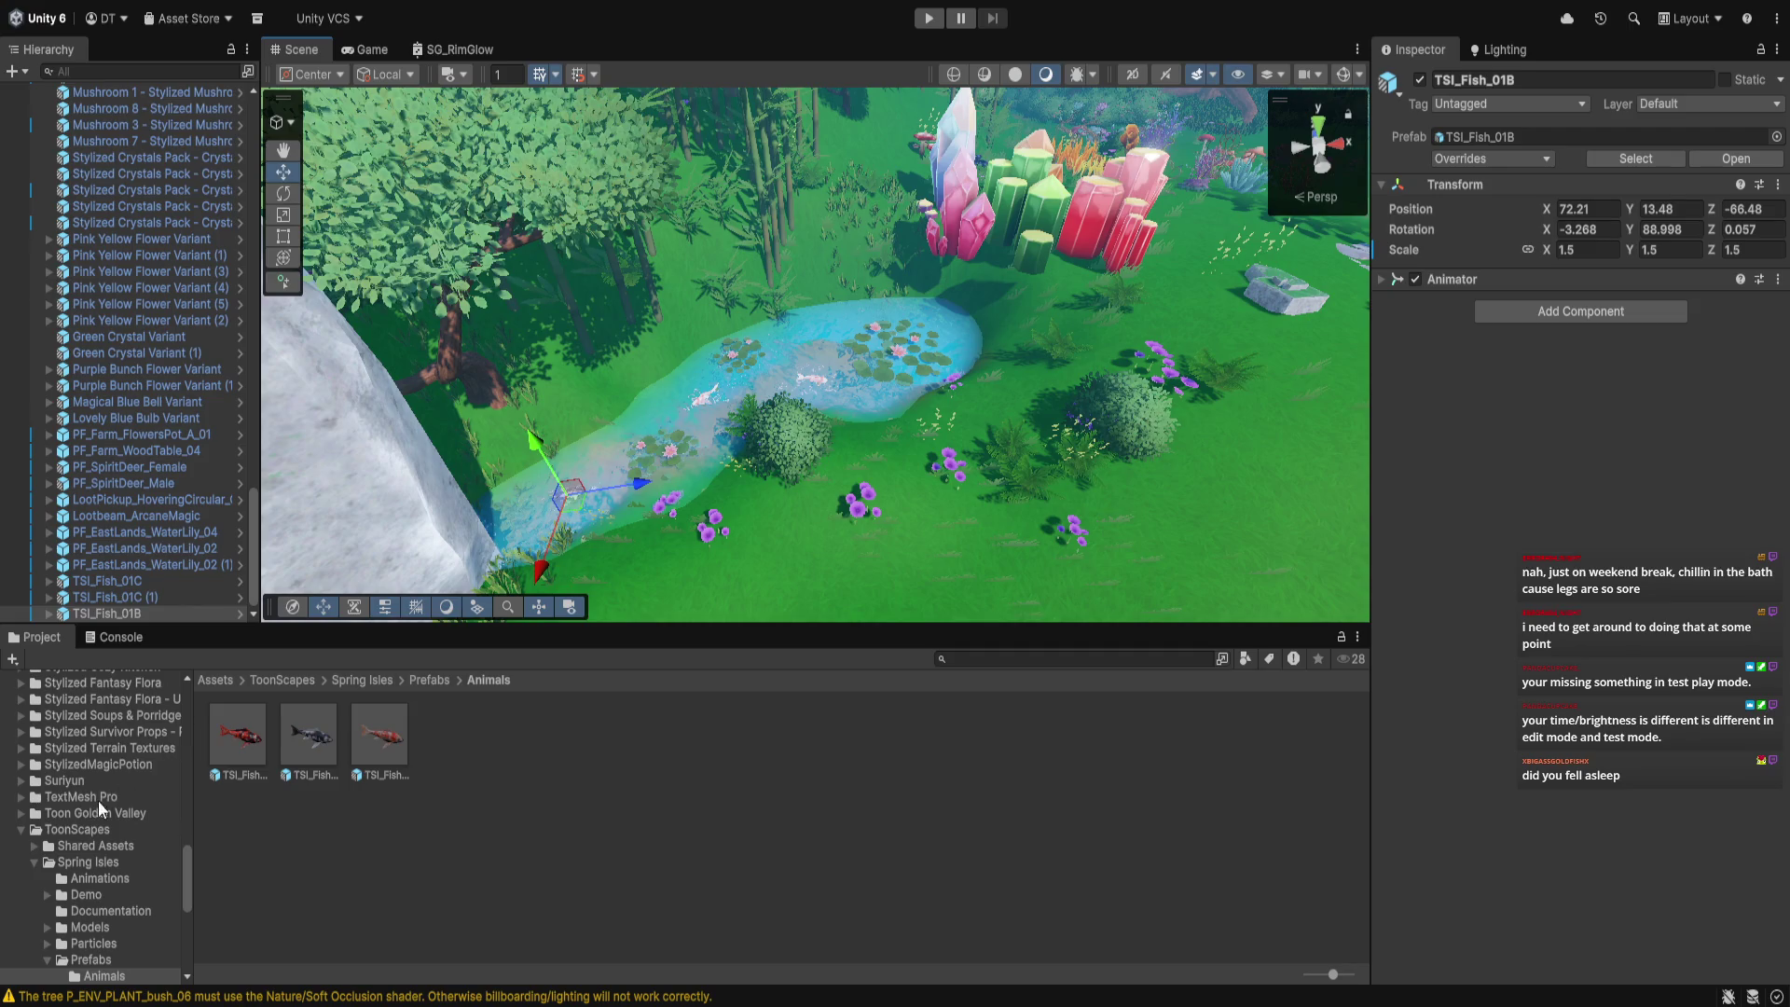
click(101, 959)
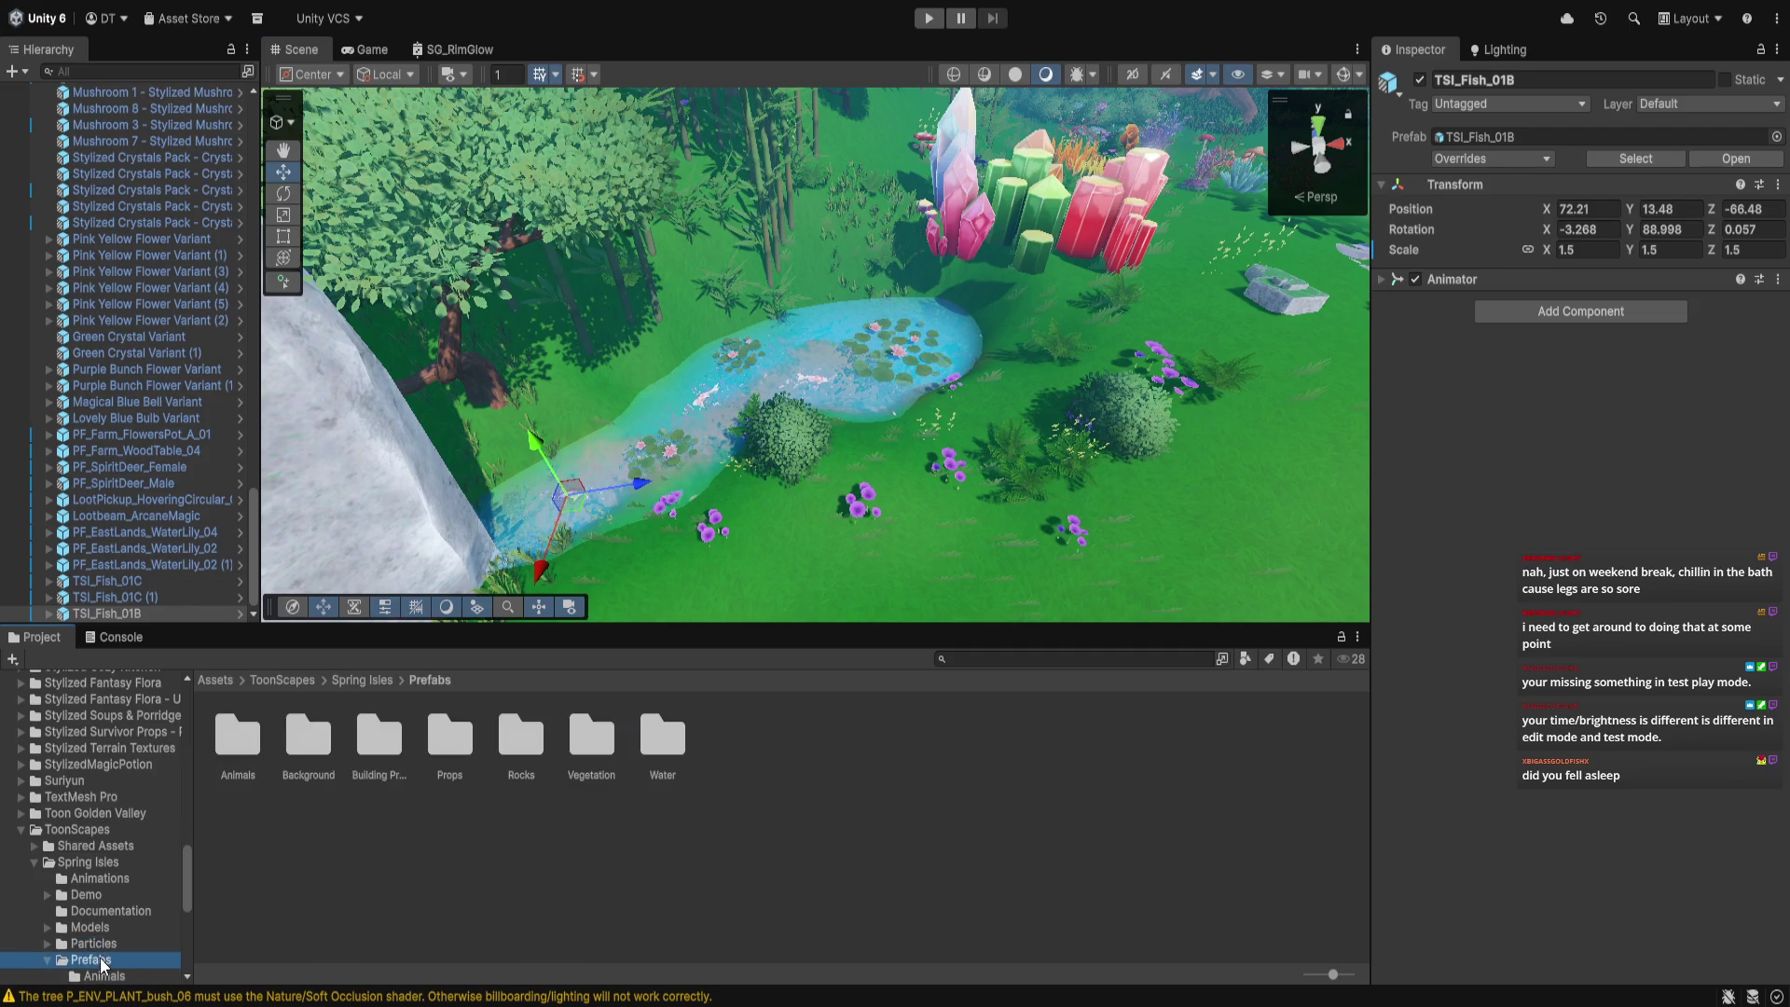
Open the Rocks folder and place TSI_Rock_Medium_02A at the pond's edge, sunk slightly lower
click(536, 738)
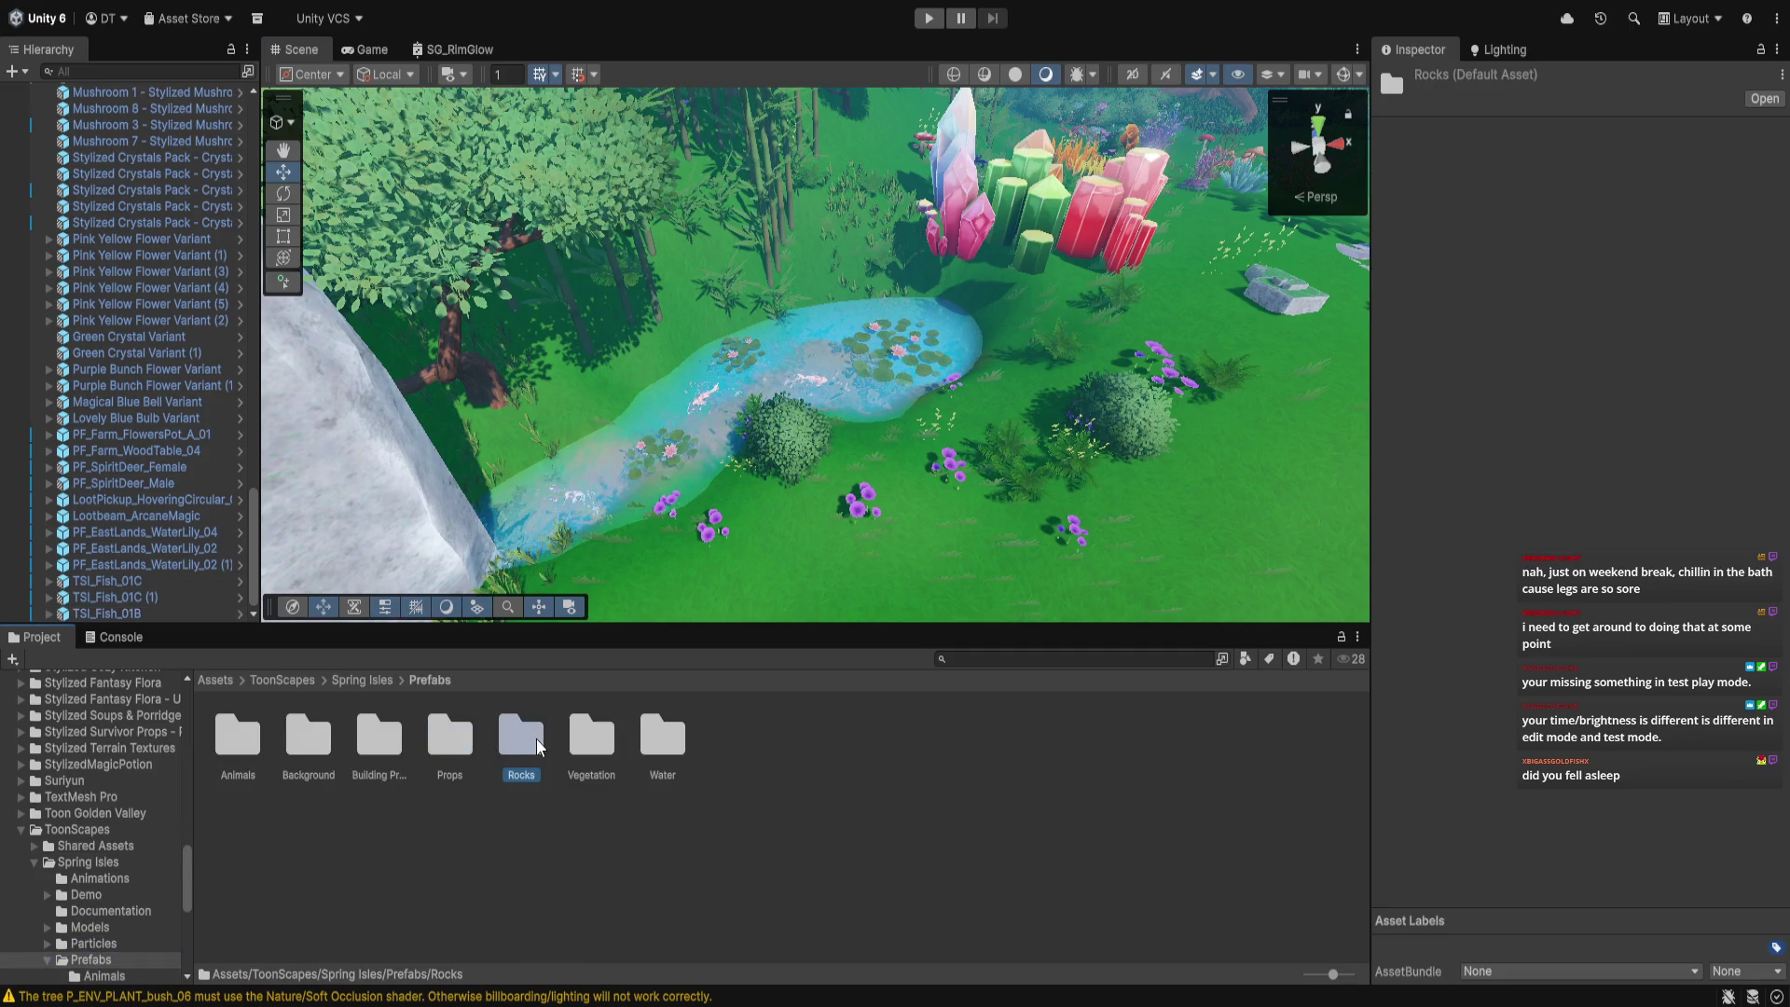
double_click(535, 738)
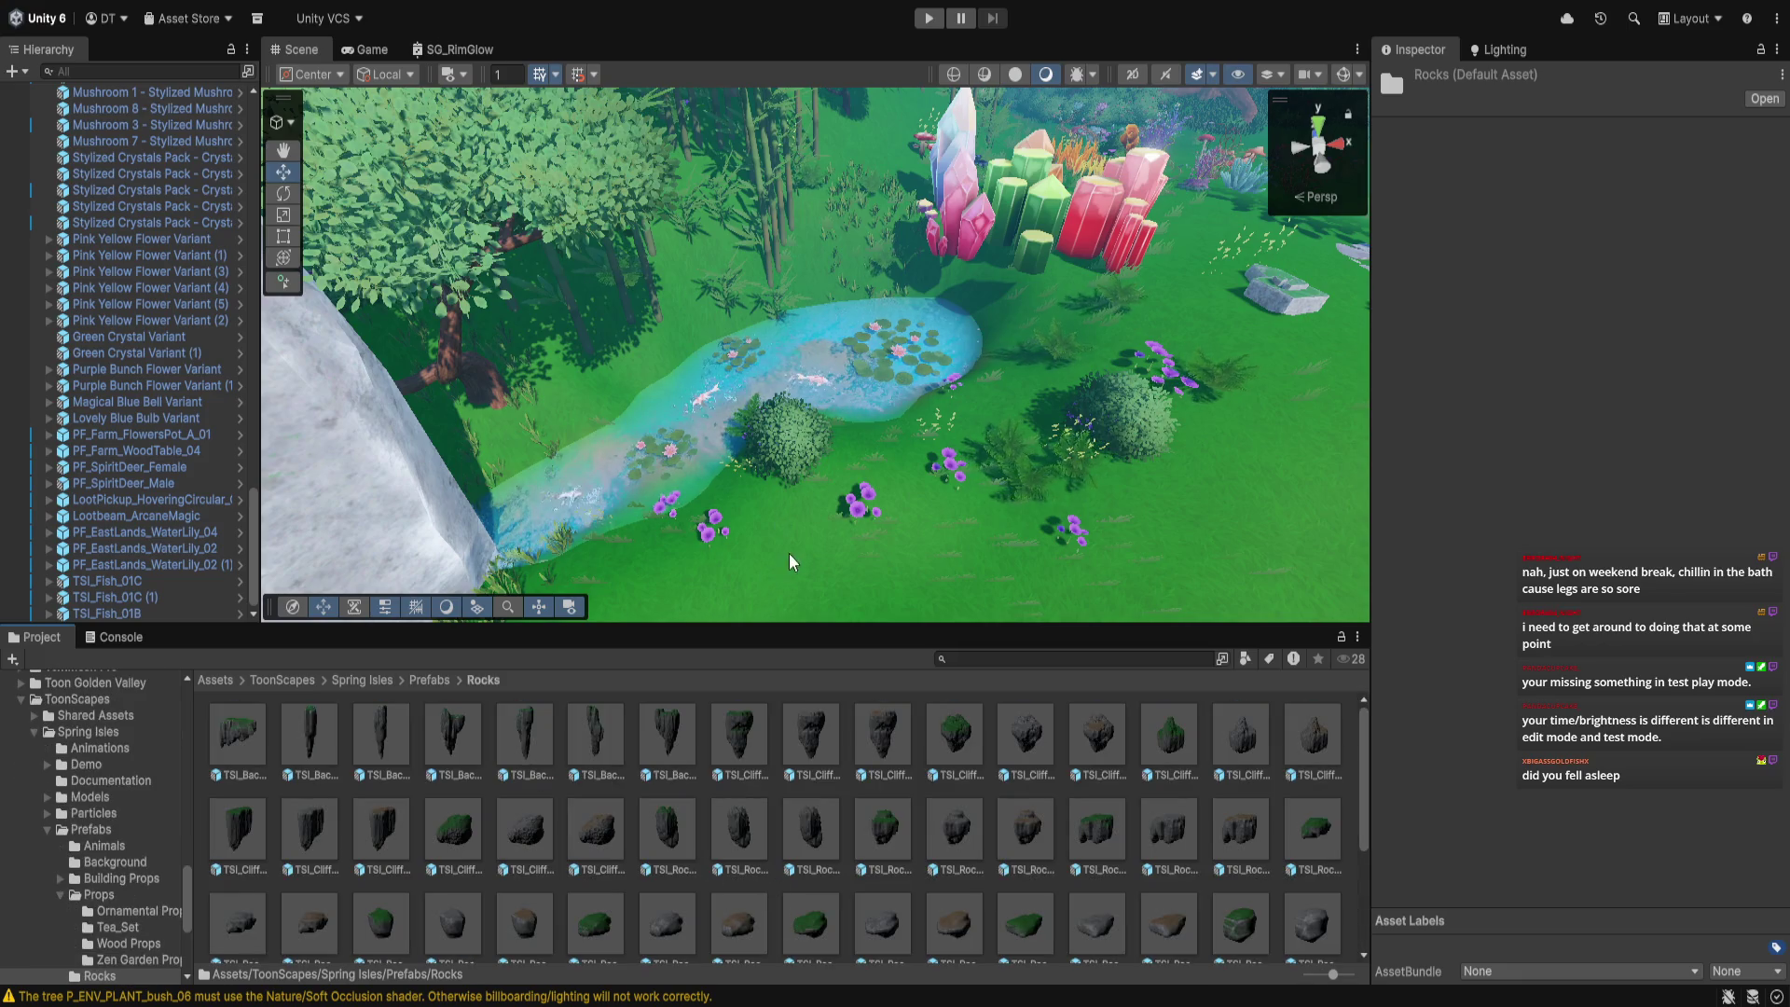
scroll(787, 552, up, 10)
drag(798, 476, 802, 593)
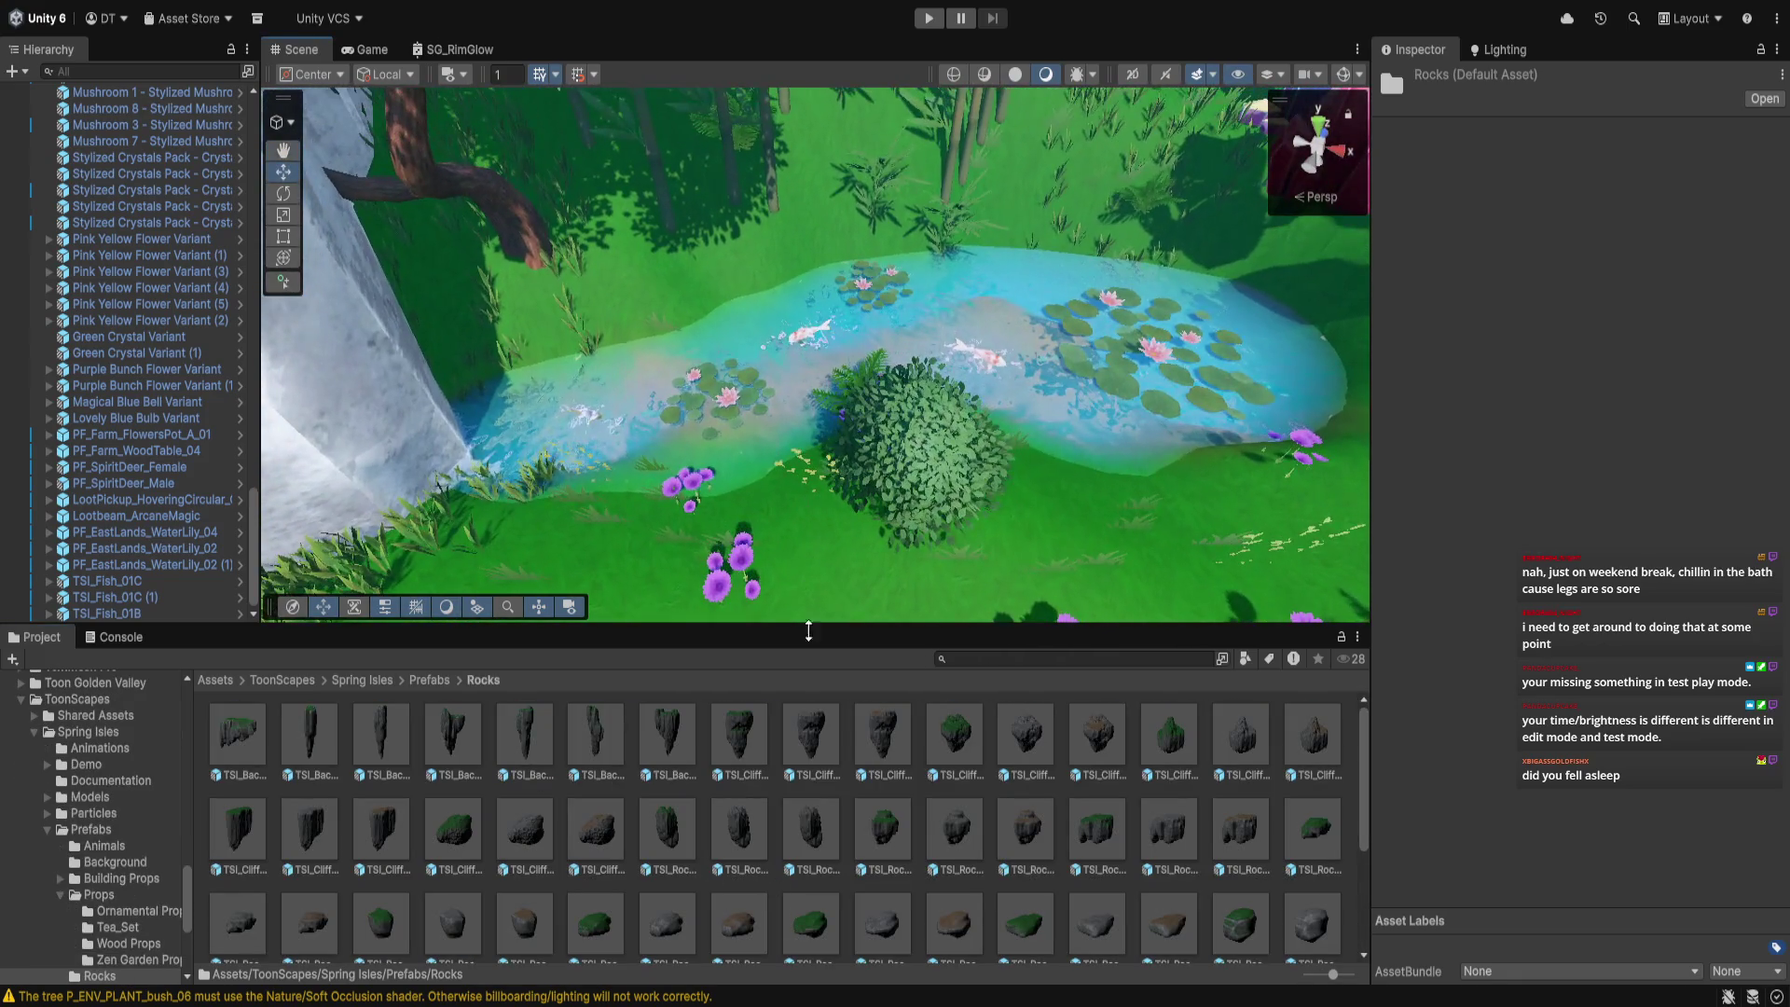
mouse_move(825, 938)
mouse_down()
mouse_move(802, 839)
mouse_move(448, 317)
mouse_up()
mouse_move(514, 371)
mouse_down()
mouse_move(528, 405)
mouse_move(580, 332)
mouse_move(477, 423)
mouse_up()
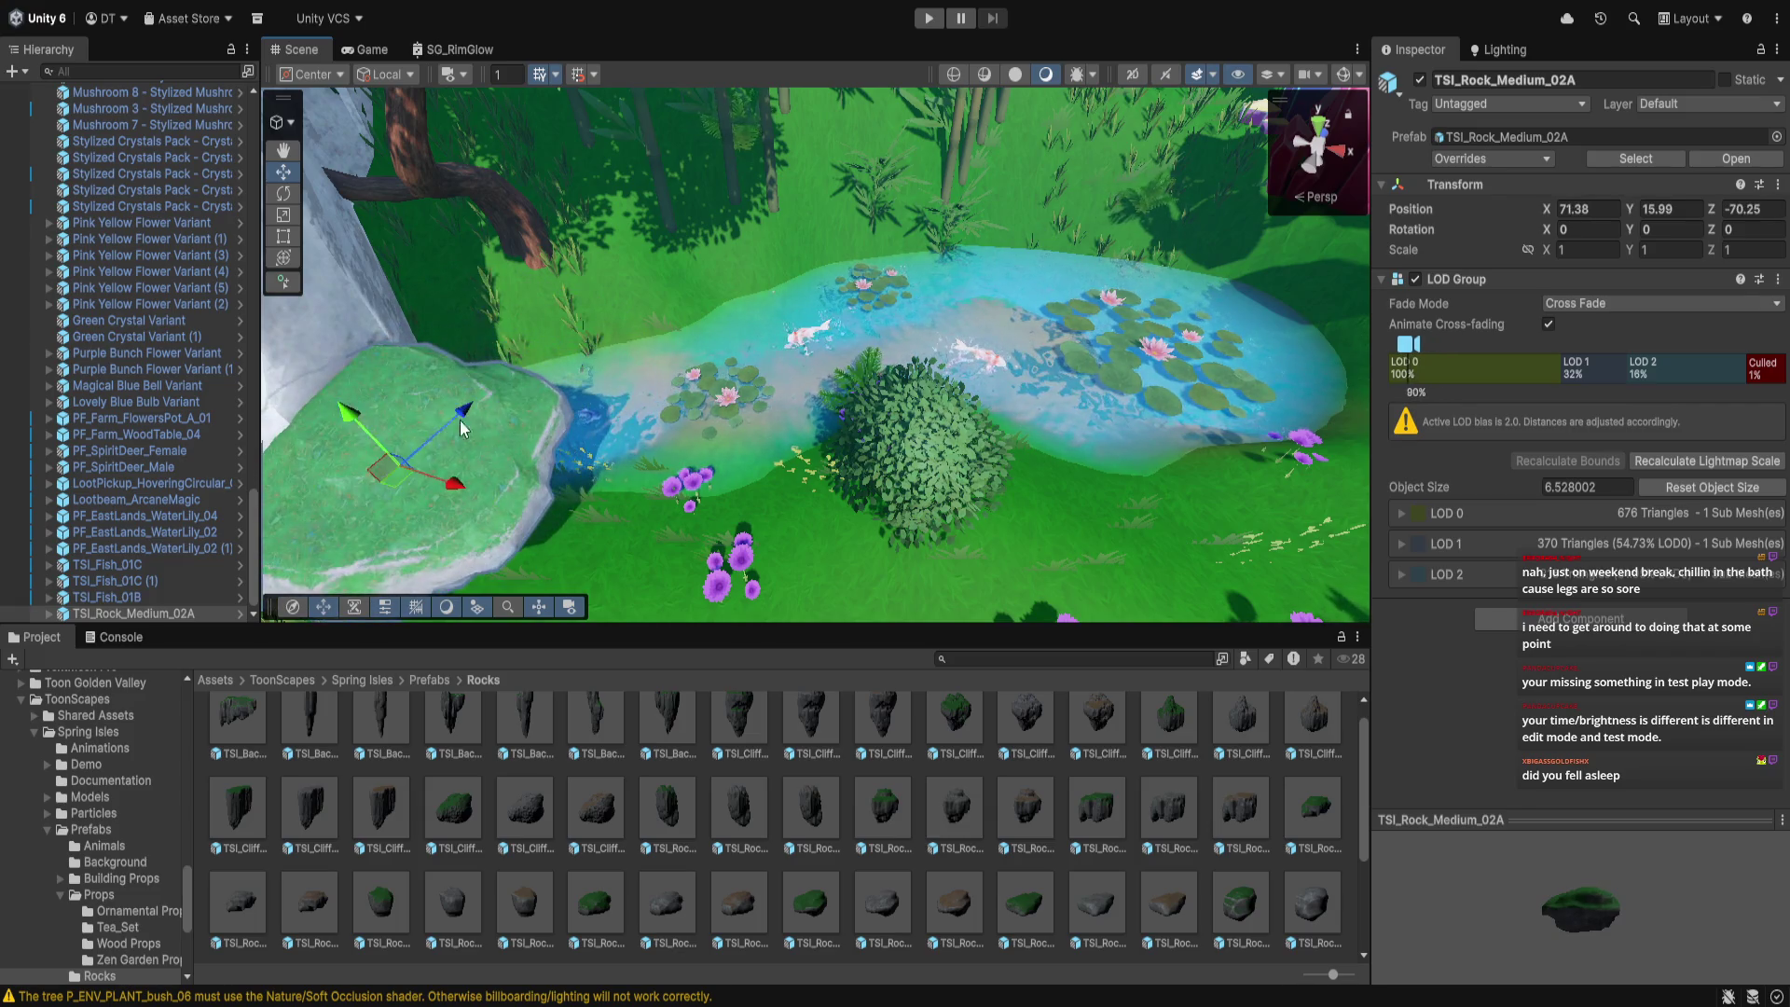
drag(359, 420, 406, 485)
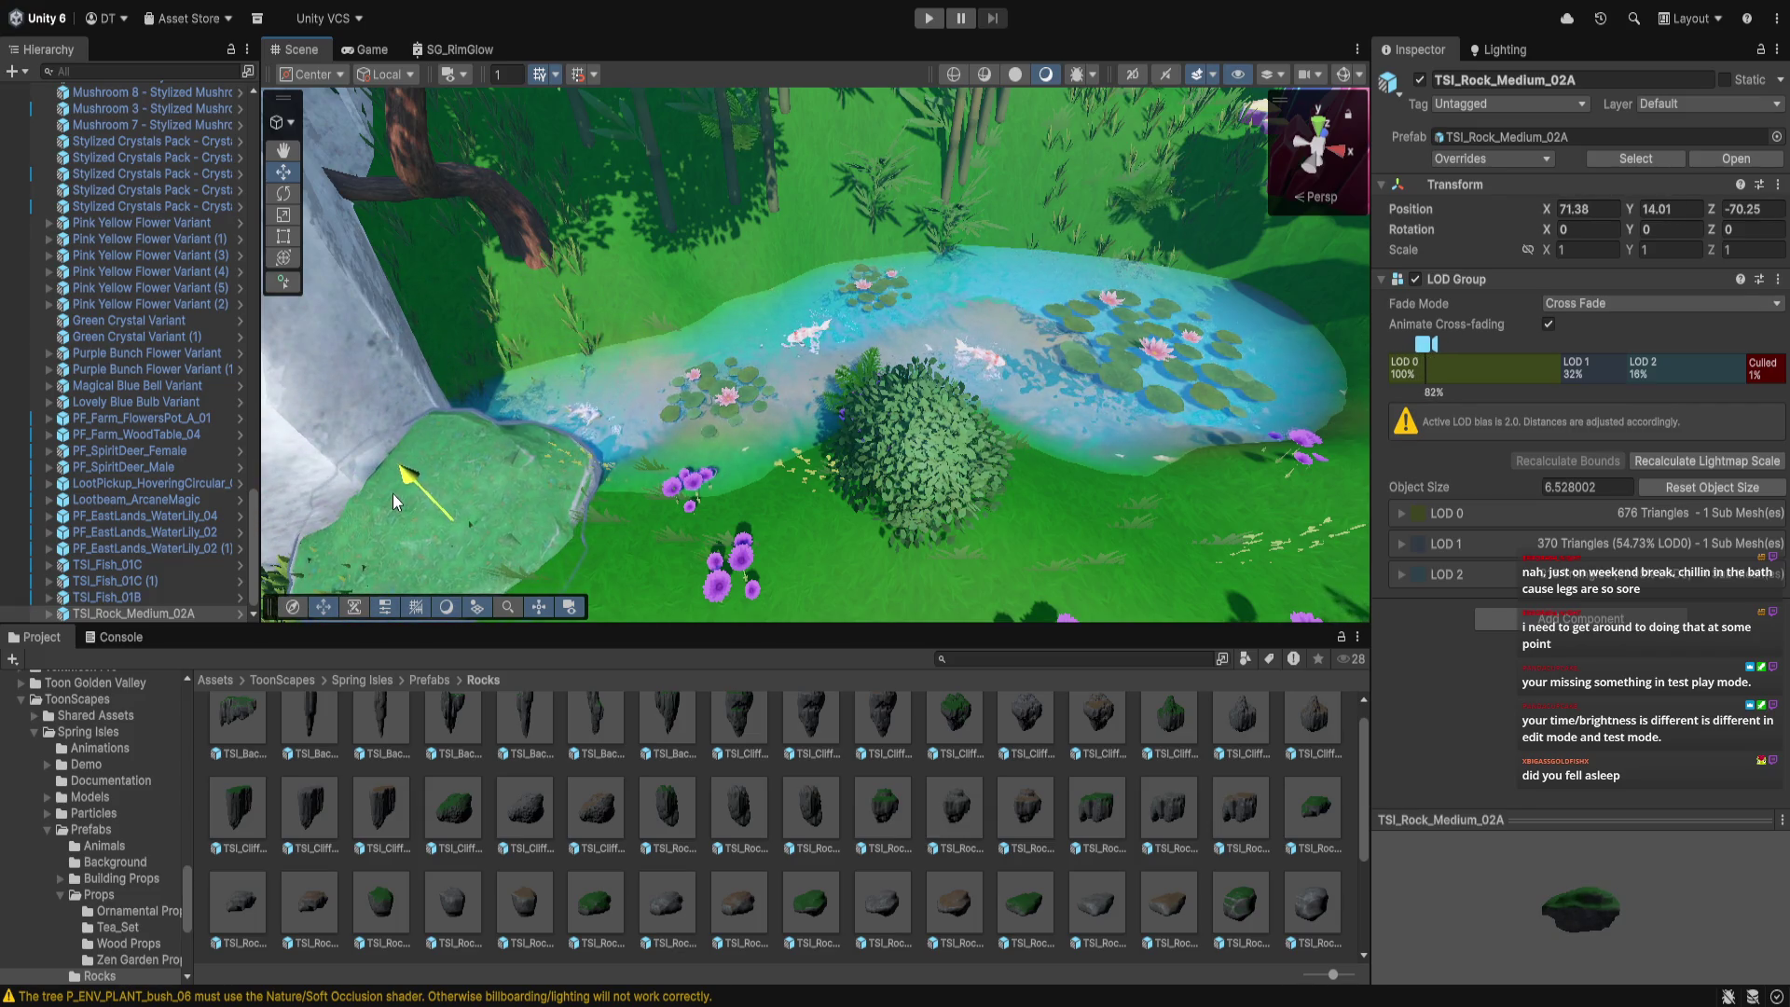
Find the pond objects in the Hierarchy, selecting TSI_Fish_01C and then PF_EastLands_WaterLily_04
scroll(432, 535, down, 2)
click(495, 519)
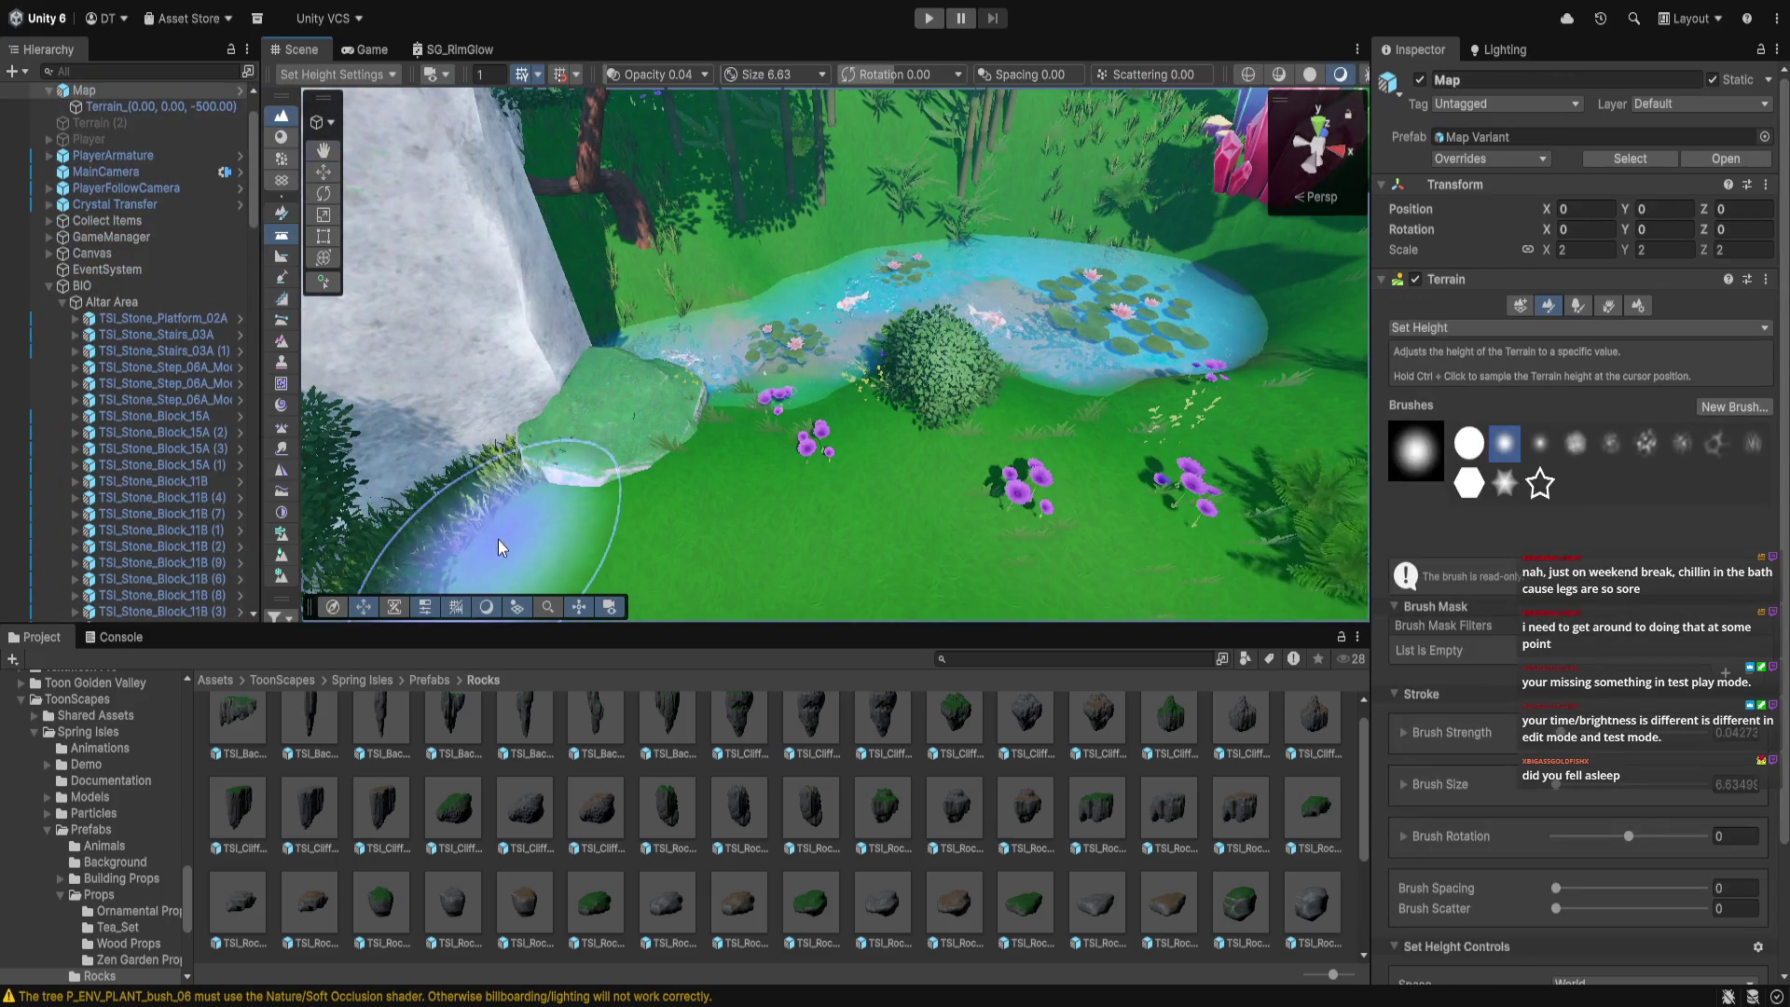
scroll(478, 562, up, 2)
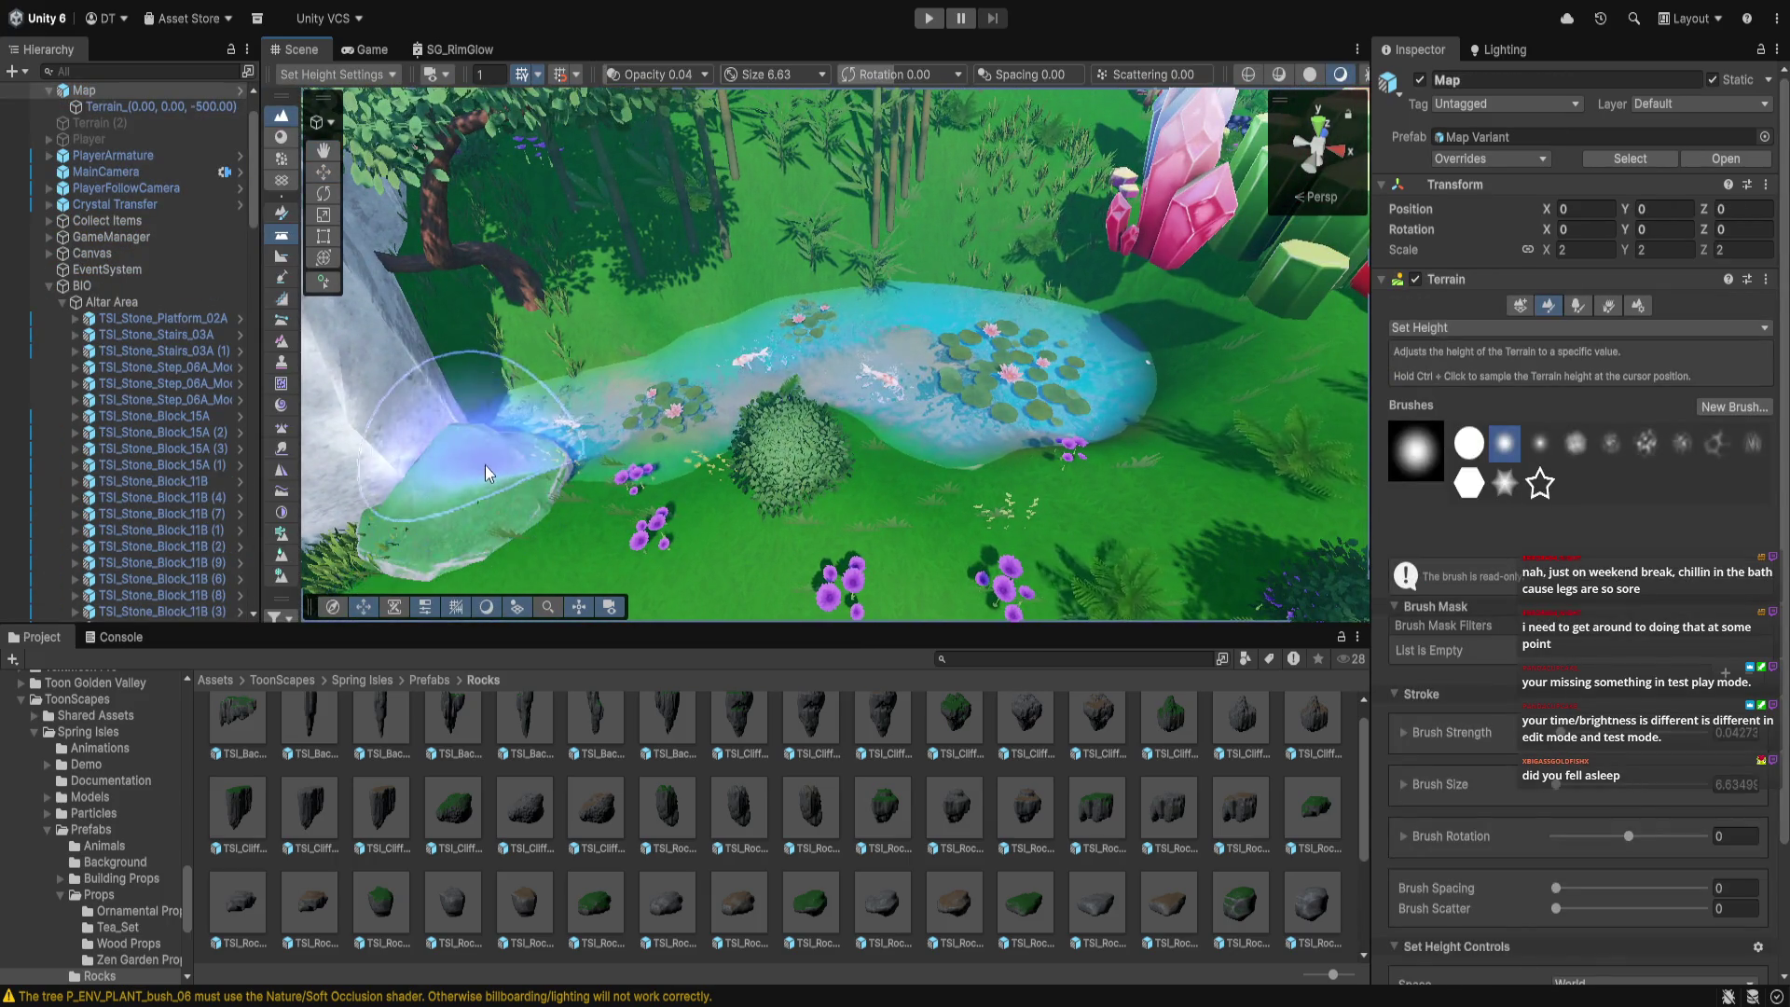
scroll(166, 543, down, 3)
scroll(166, 542, down, 15)
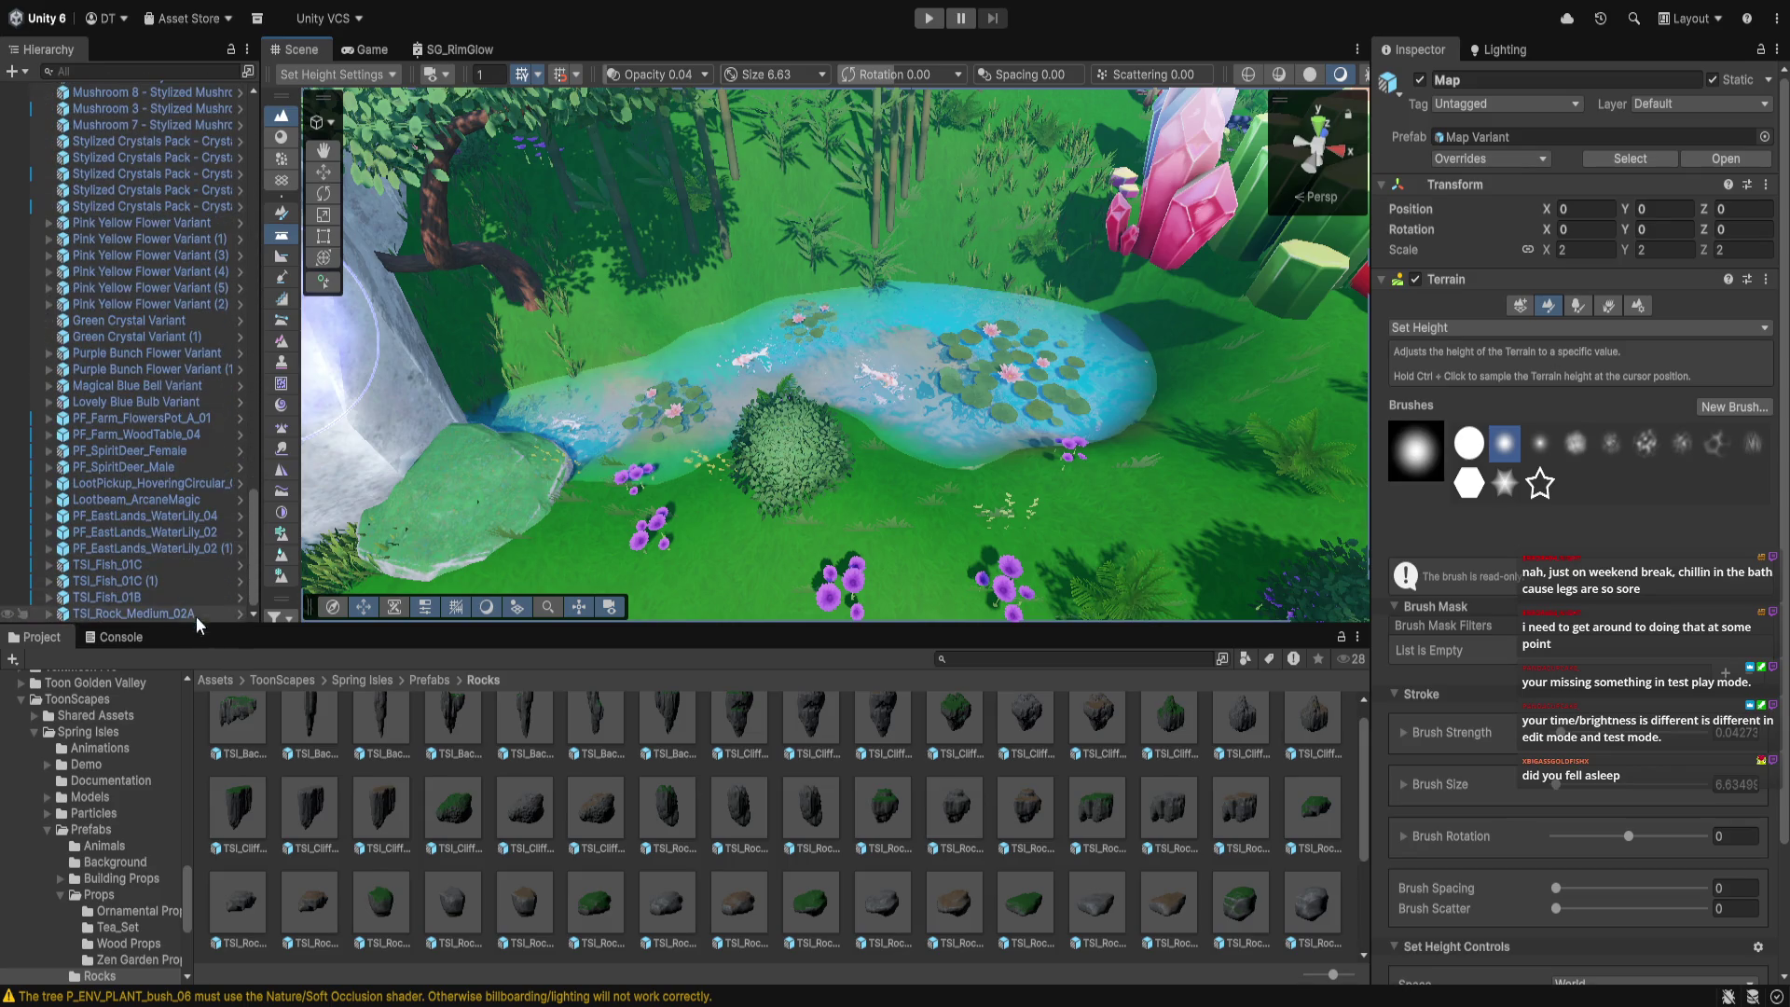
click(175, 564)
click(166, 515)
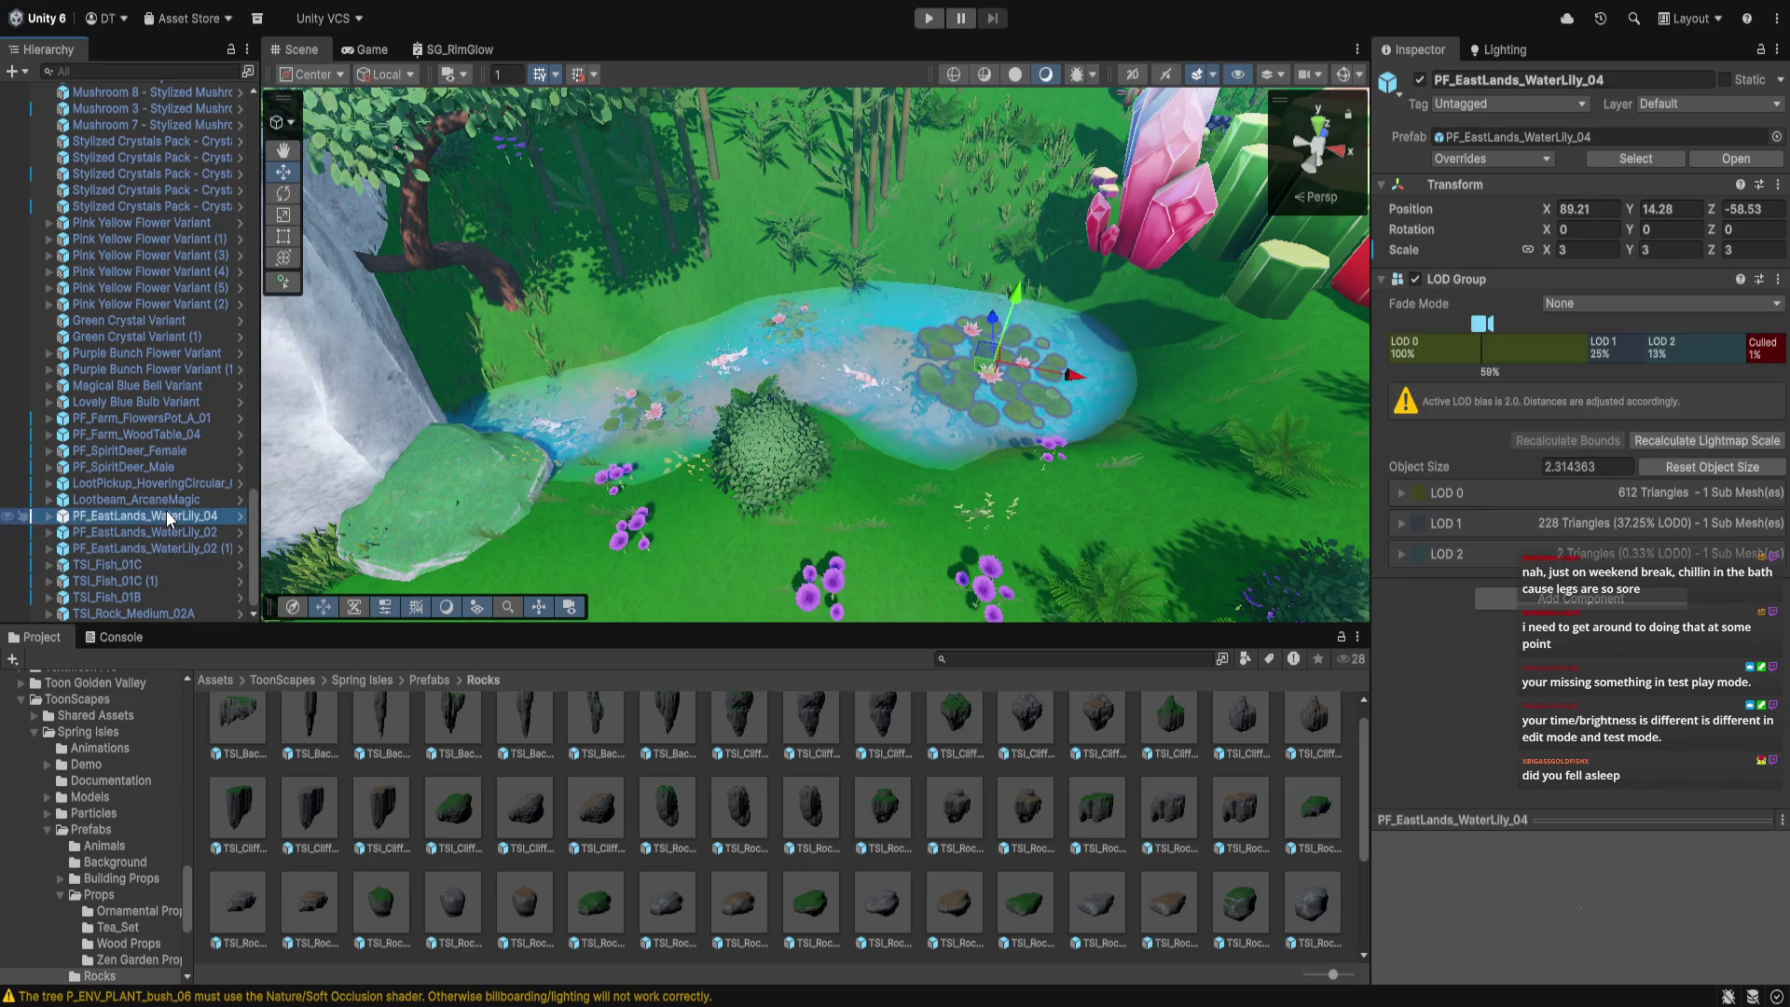
Select the seven objects from PF_EastLands_WaterLily_04 to TSI_Rock_Medium_02A and move them below TSI_Water_Disk_01A
click(166, 503)
click(162, 519)
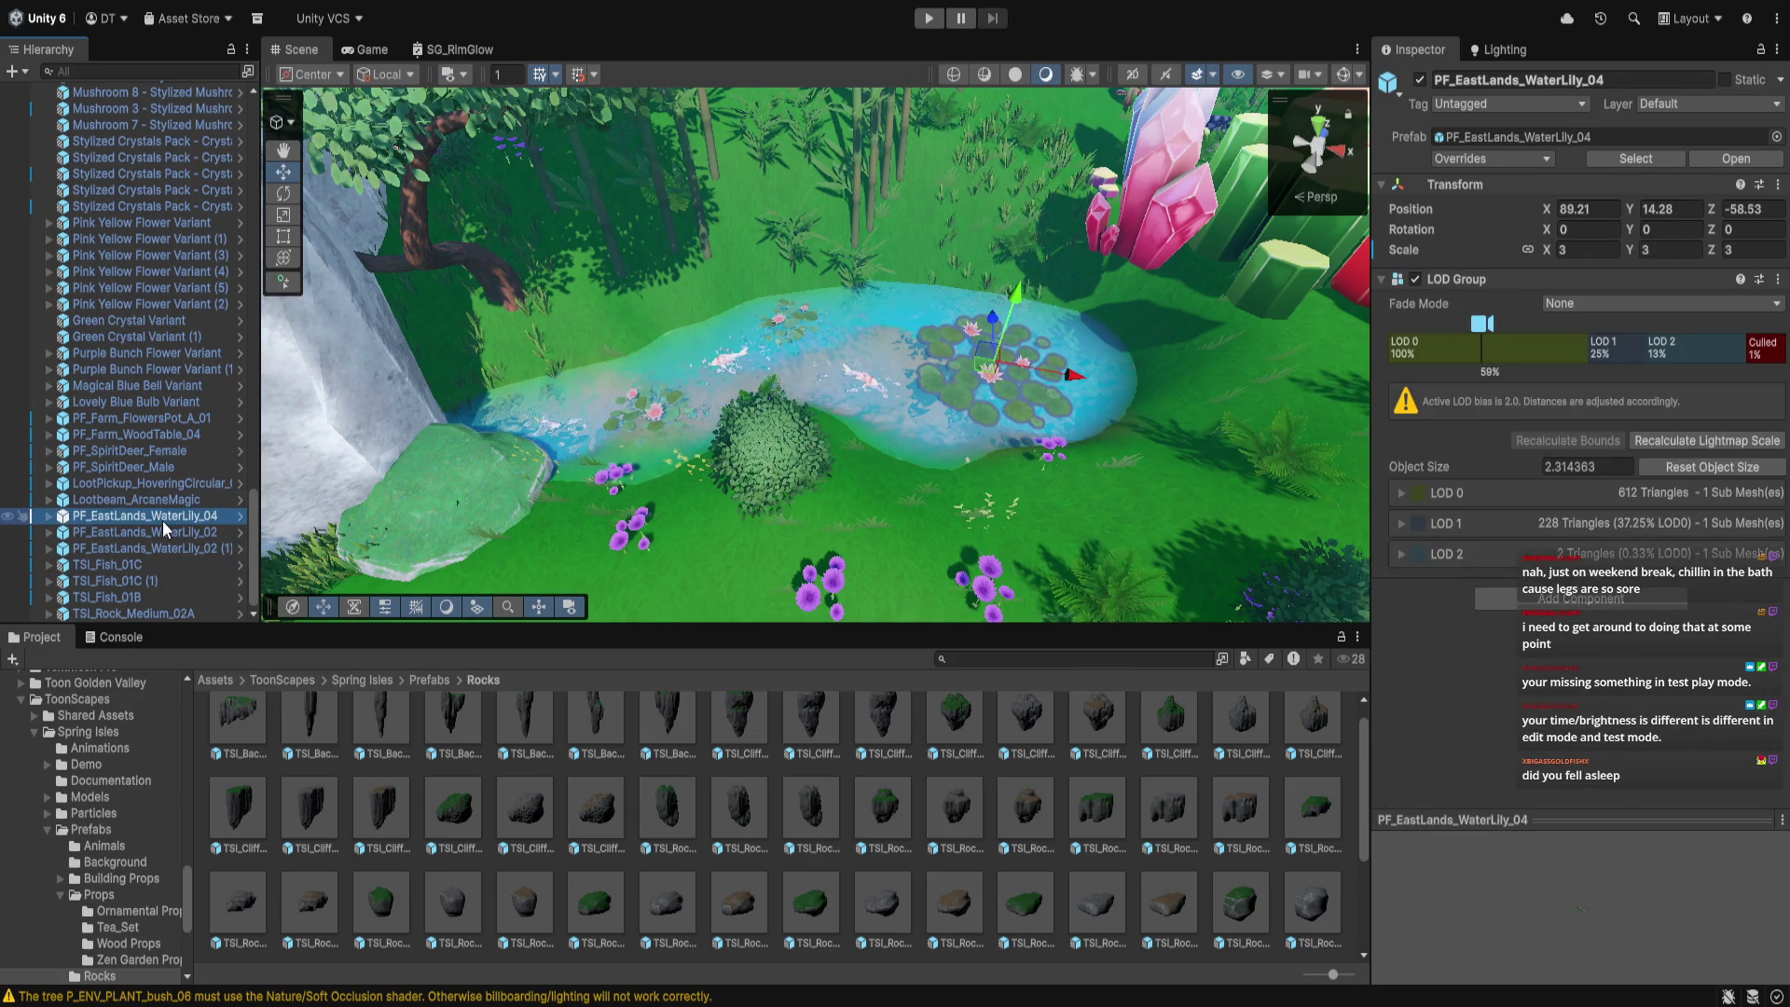
shift+click(174, 612)
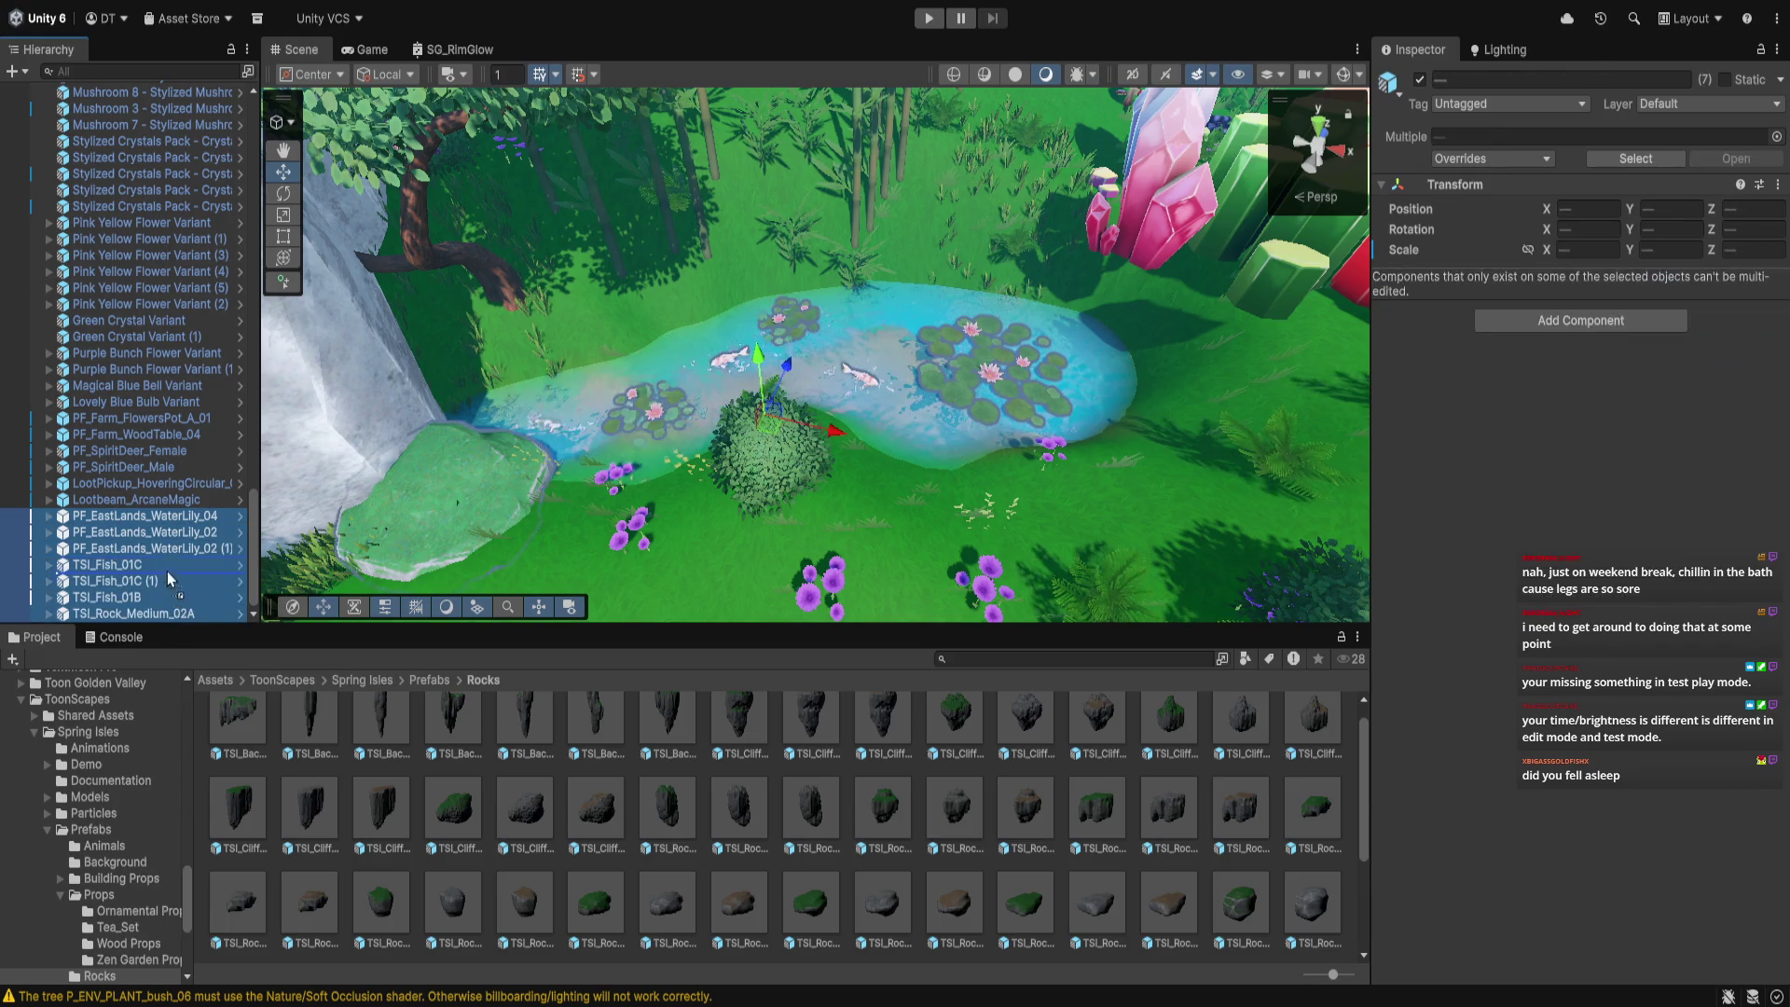
scroll(172, 128, up, 5)
scroll(173, 127, up, 7)
mouse_move(171, 196)
mouse_down()
mouse_move(180, 72)
mouse_move(182, 224)
mouse_up()
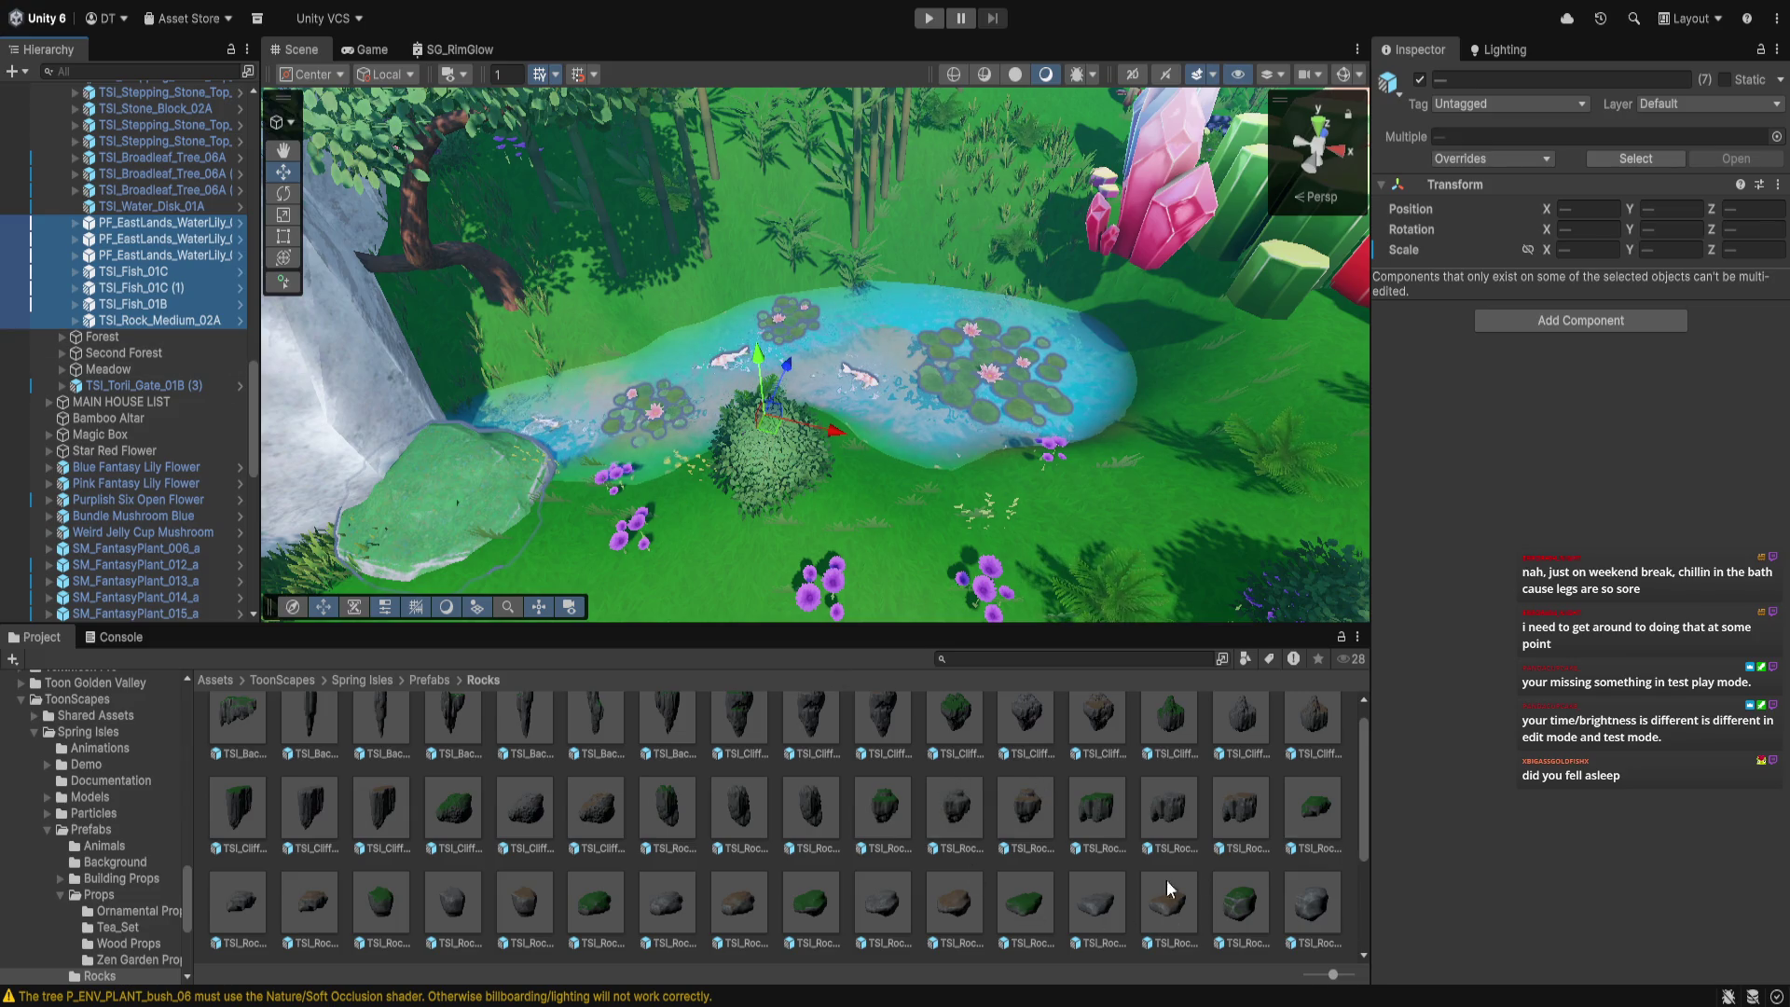
scroll(1113, 853, down, 3)
click(124, 959)
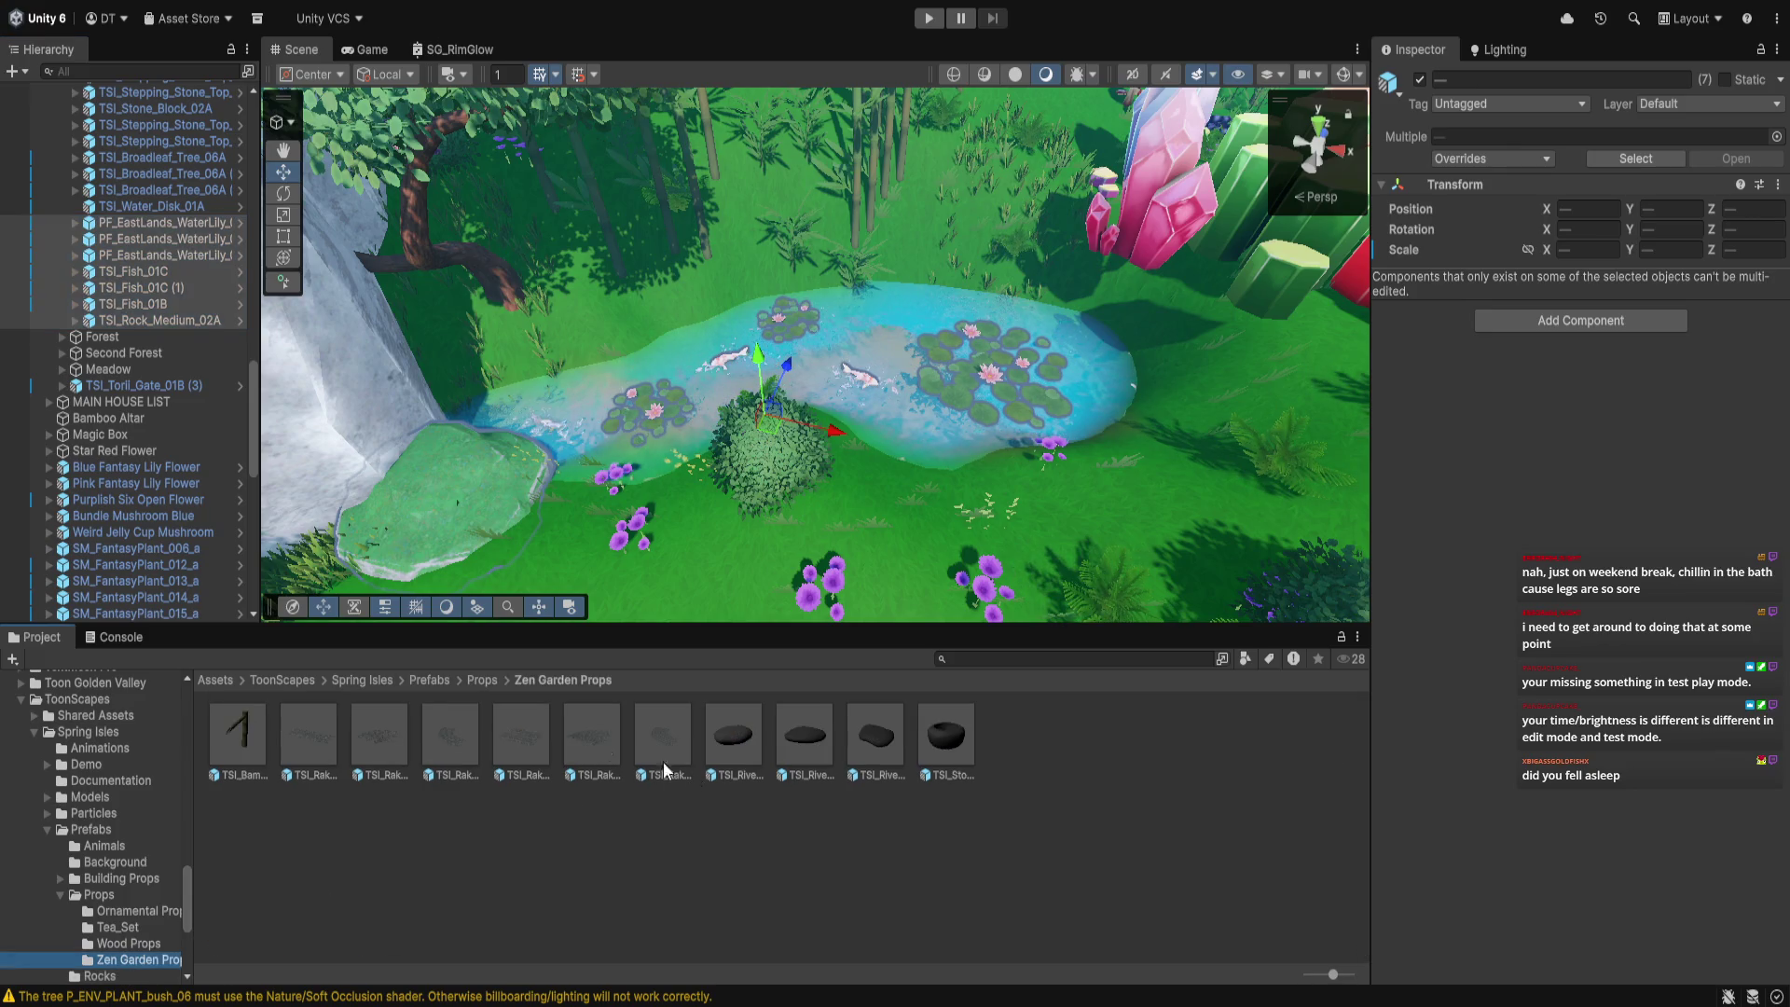
Place a TSI_Bamboo_Spigot_01A beside the pond and set its scale to 3
mouse_move(255, 727)
mouse_down()
mouse_move(838, 524)
mouse_move(864, 492)
mouse_up()
click(1548, 323)
click(1634, 251)
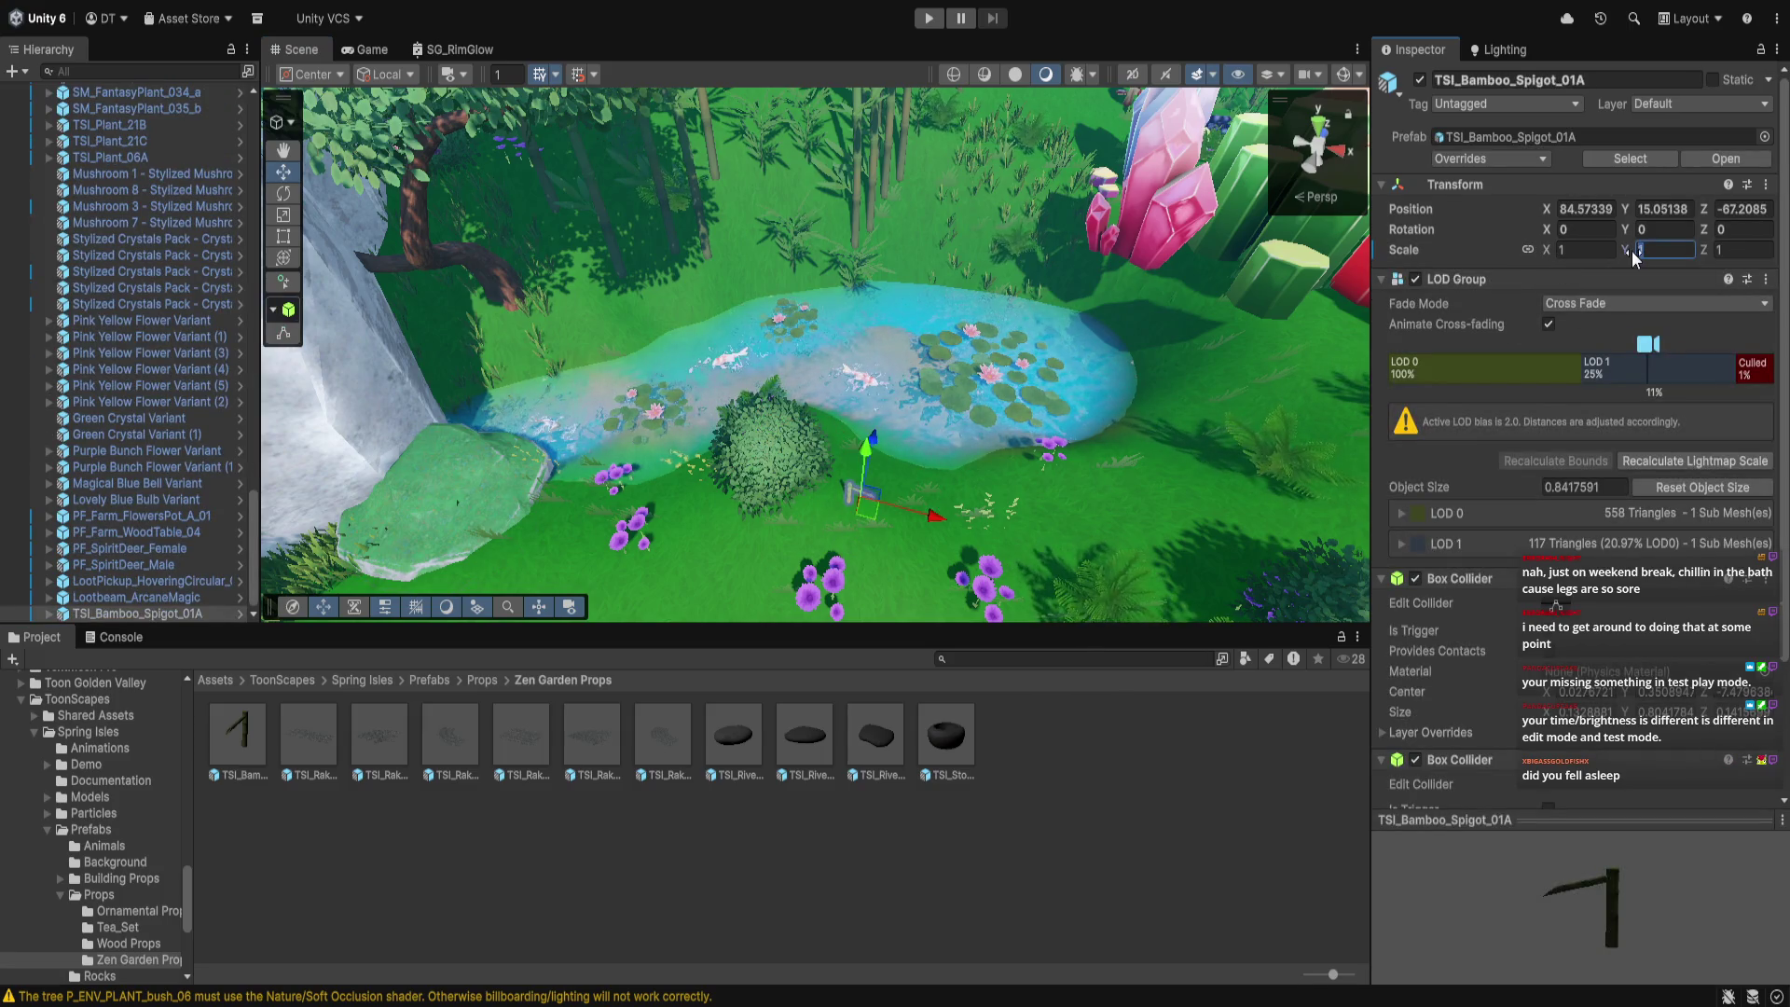
text(3)
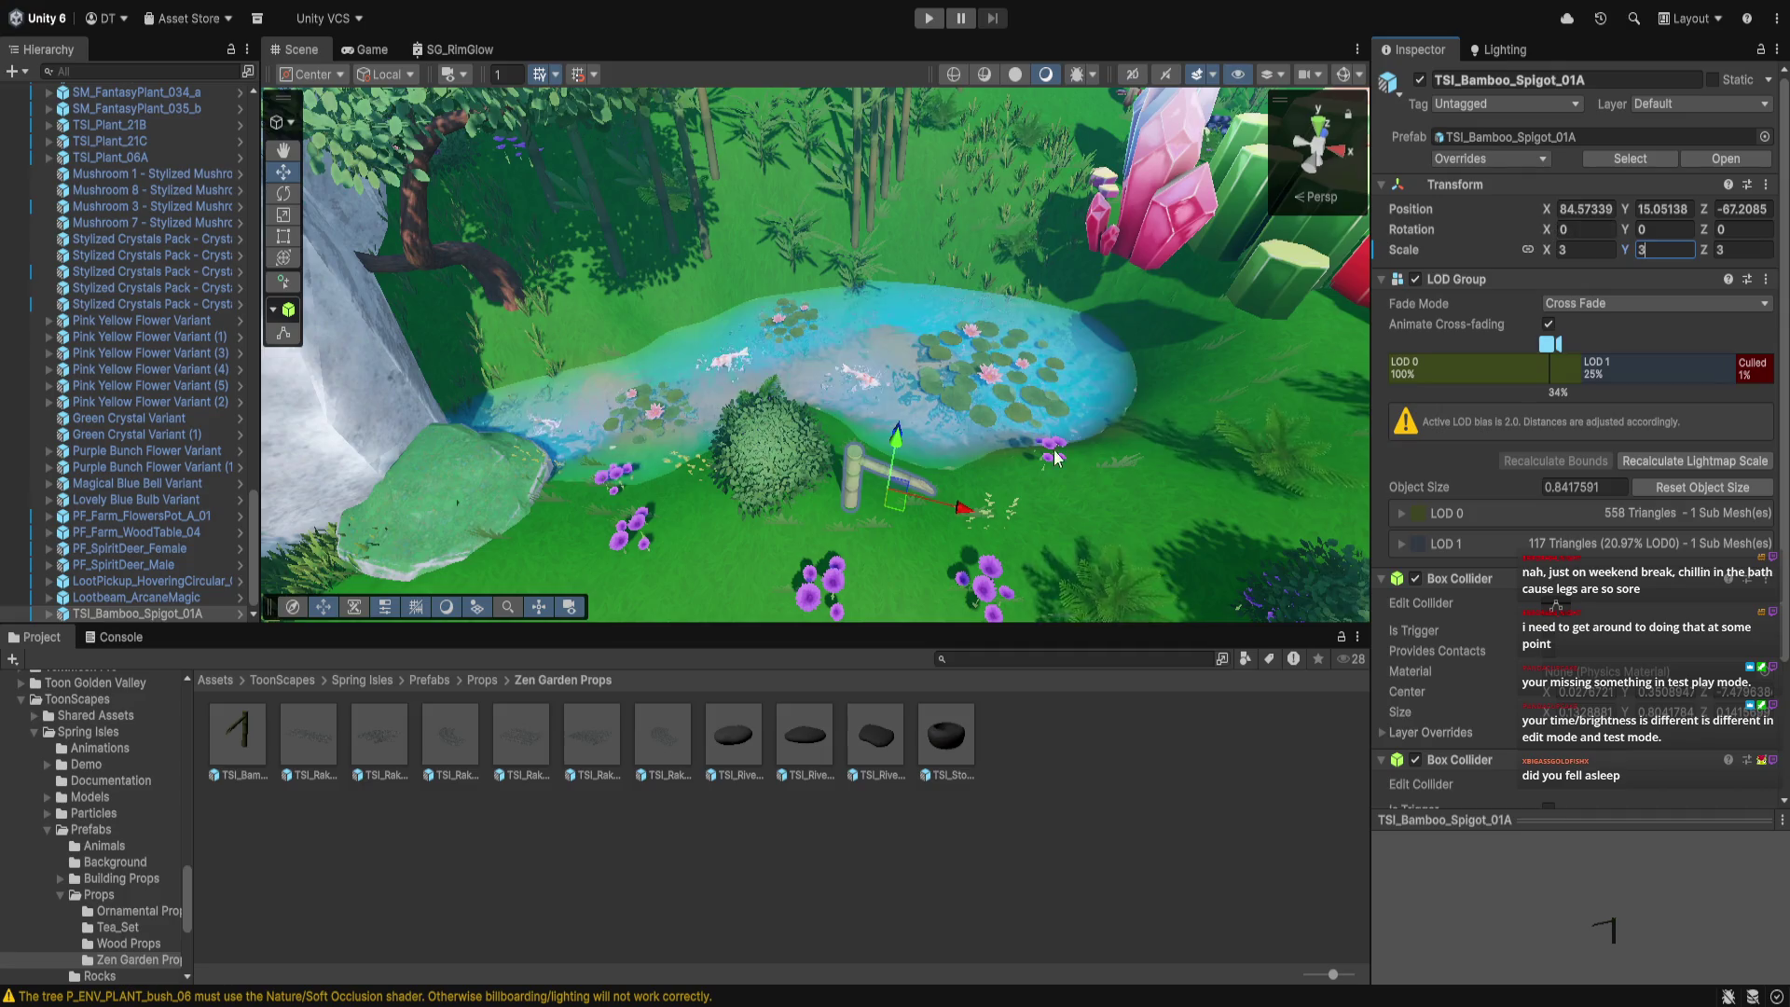
Slide the bamboo spigot along the pond's edge into place near the water
scroll(1119, 418, up, 5)
mouse_move(723, 470)
mouse_down()
mouse_move(1113, 500)
mouse_move(1014, 517)
mouse_move(1072, 416)
mouse_up()
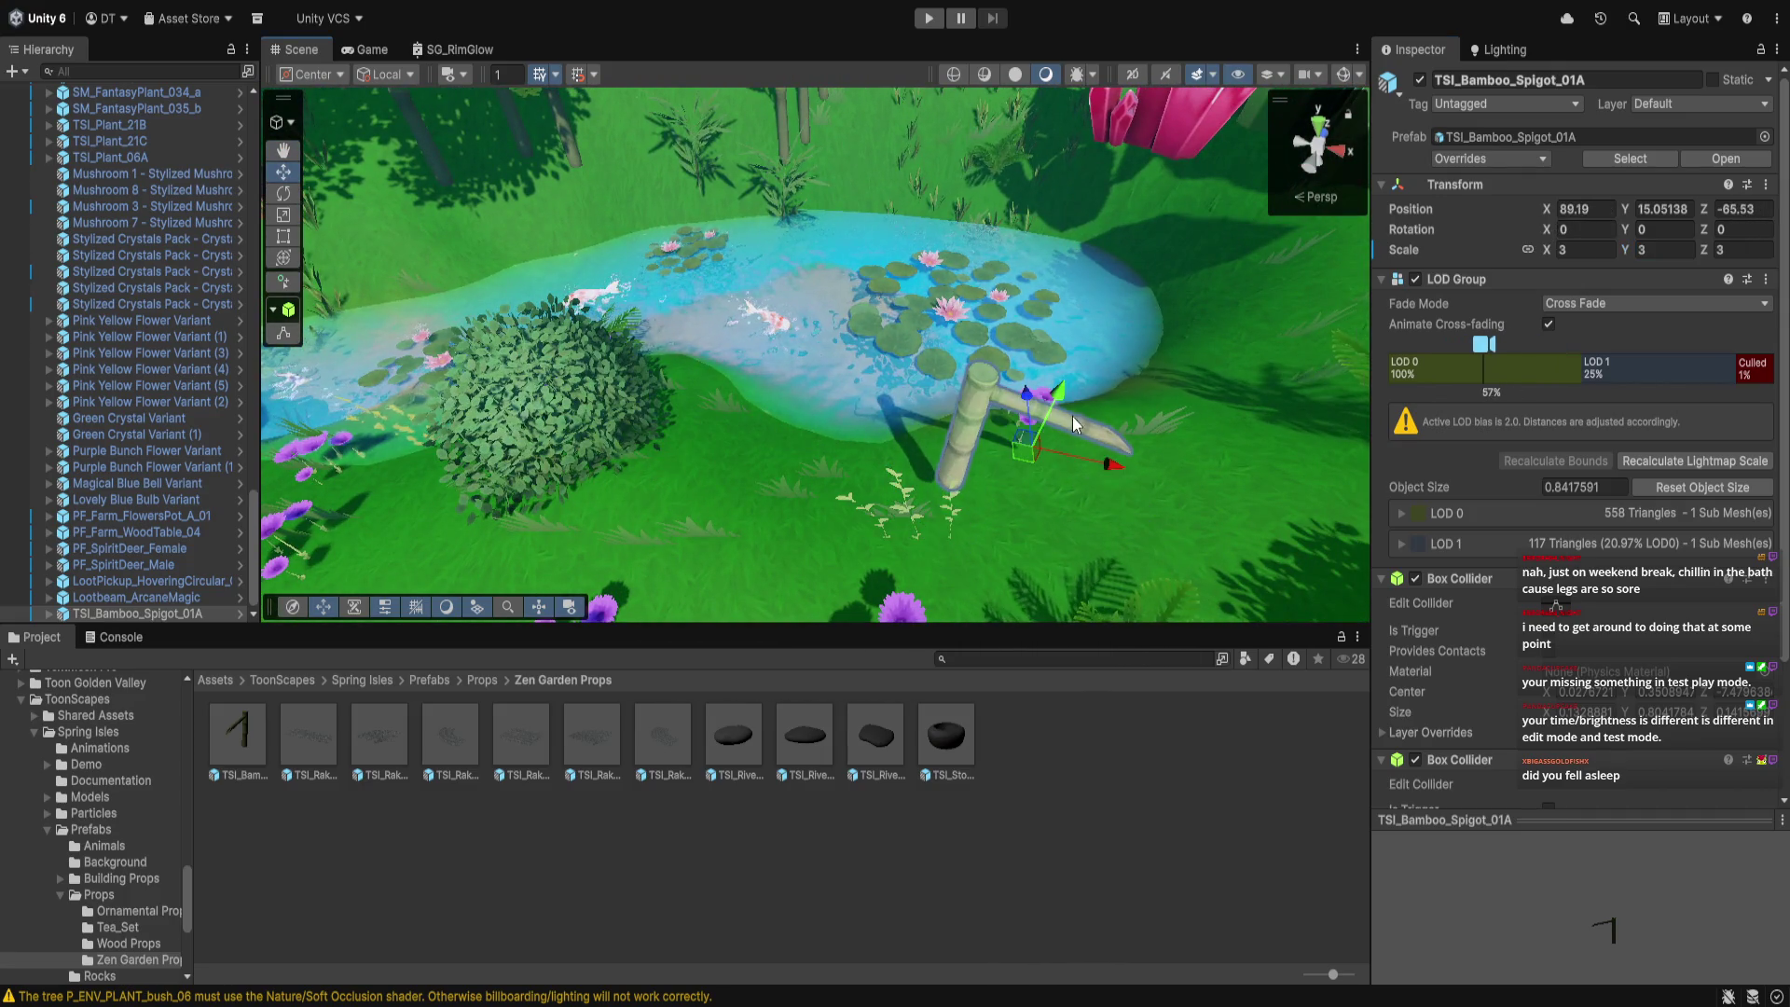
scroll(1052, 468, up, 5)
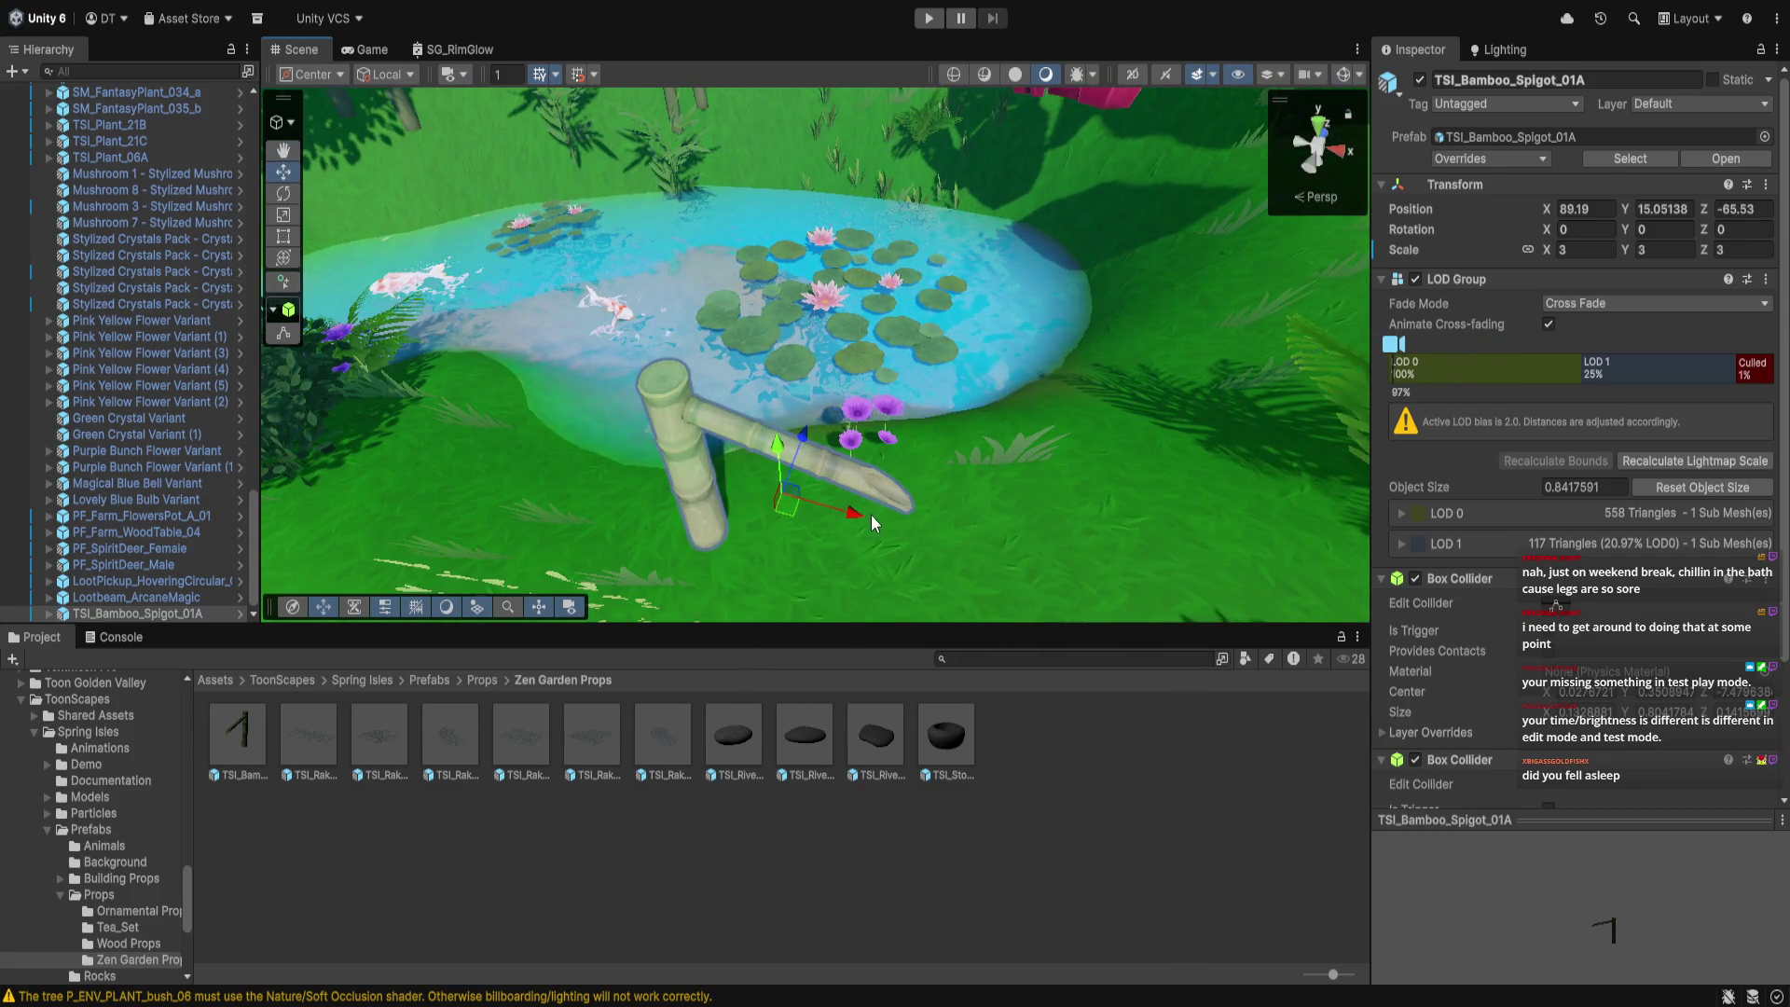
mouse_move(858, 518)
mouse_down()
mouse_move(652, 447)
mouse_move(940, 463)
mouse_move(709, 424)
mouse_up()
key(w)
mouse_move(867, 410)
mouse_down()
mouse_move(650, 382)
mouse_move(485, 317)
mouse_move(719, 250)
mouse_move(718, 204)
mouse_move(816, 248)
mouse_move(813, 233)
mouse_move(906, 247)
mouse_move(703, 259)
mouse_move(629, 285)
mouse_up()
click(283, 193)
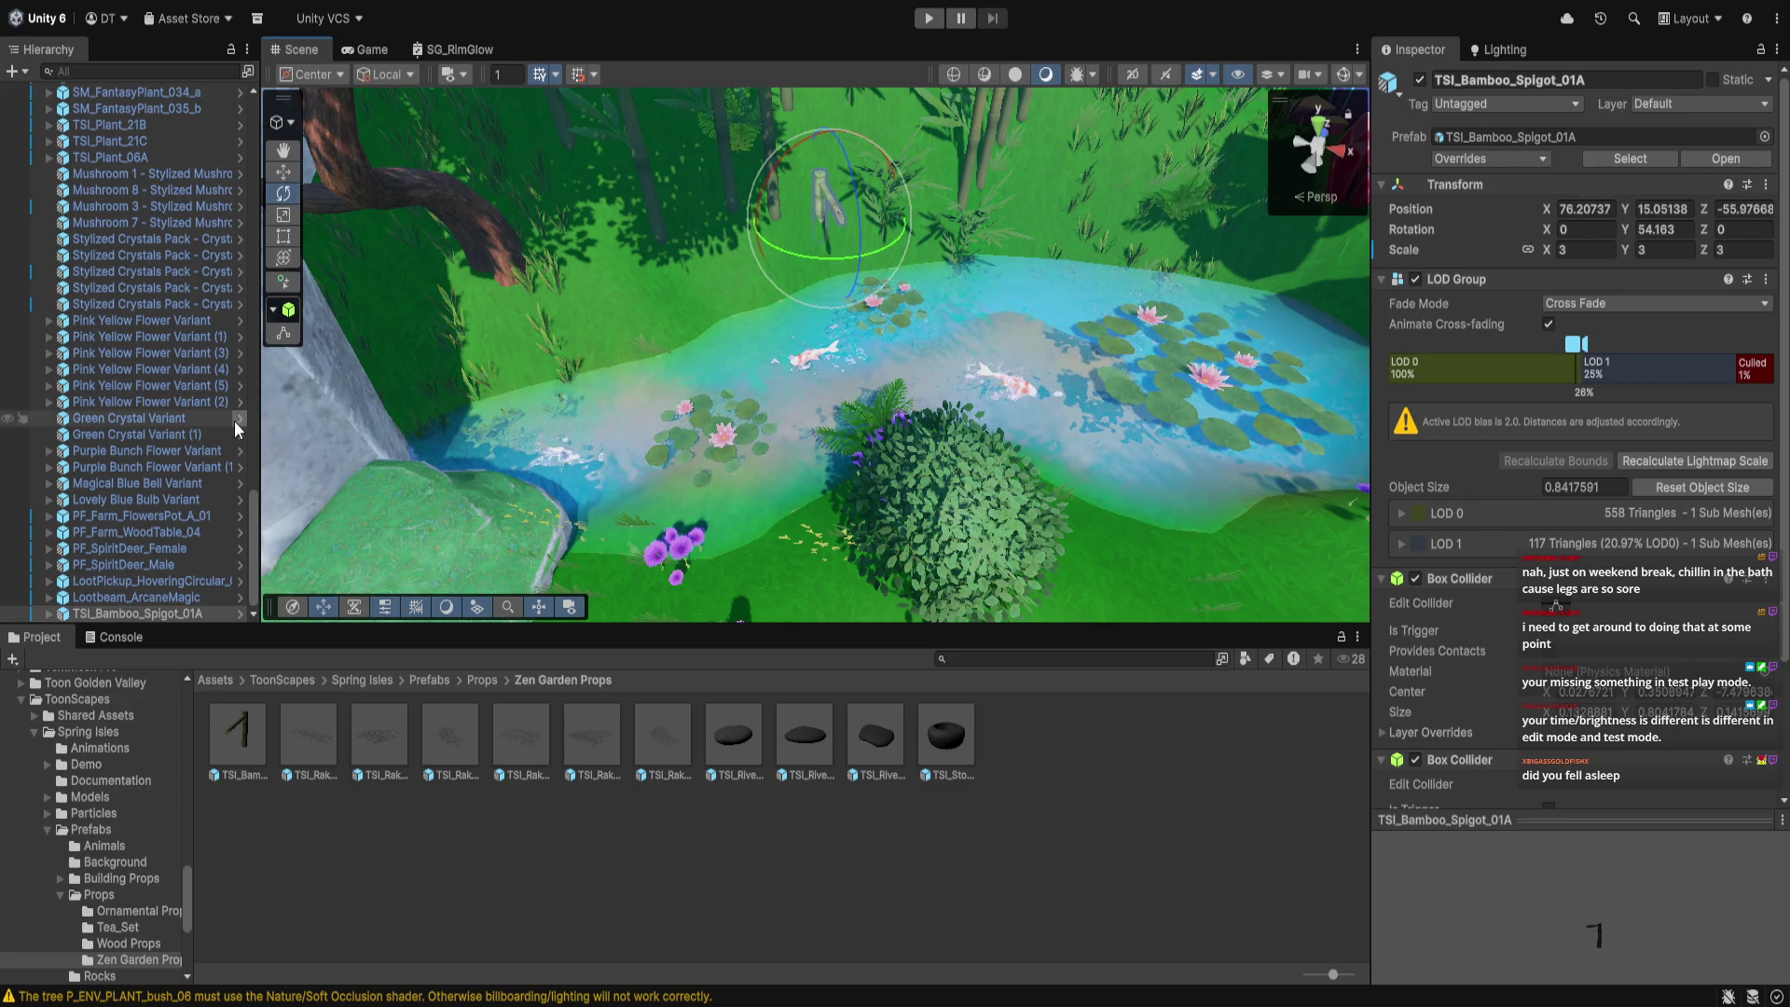
Move TSI_Bamboo_Spigot_01A below TSI_Rock_Medium_02A in the Hierarchy with the pond objects
click(186, 613)
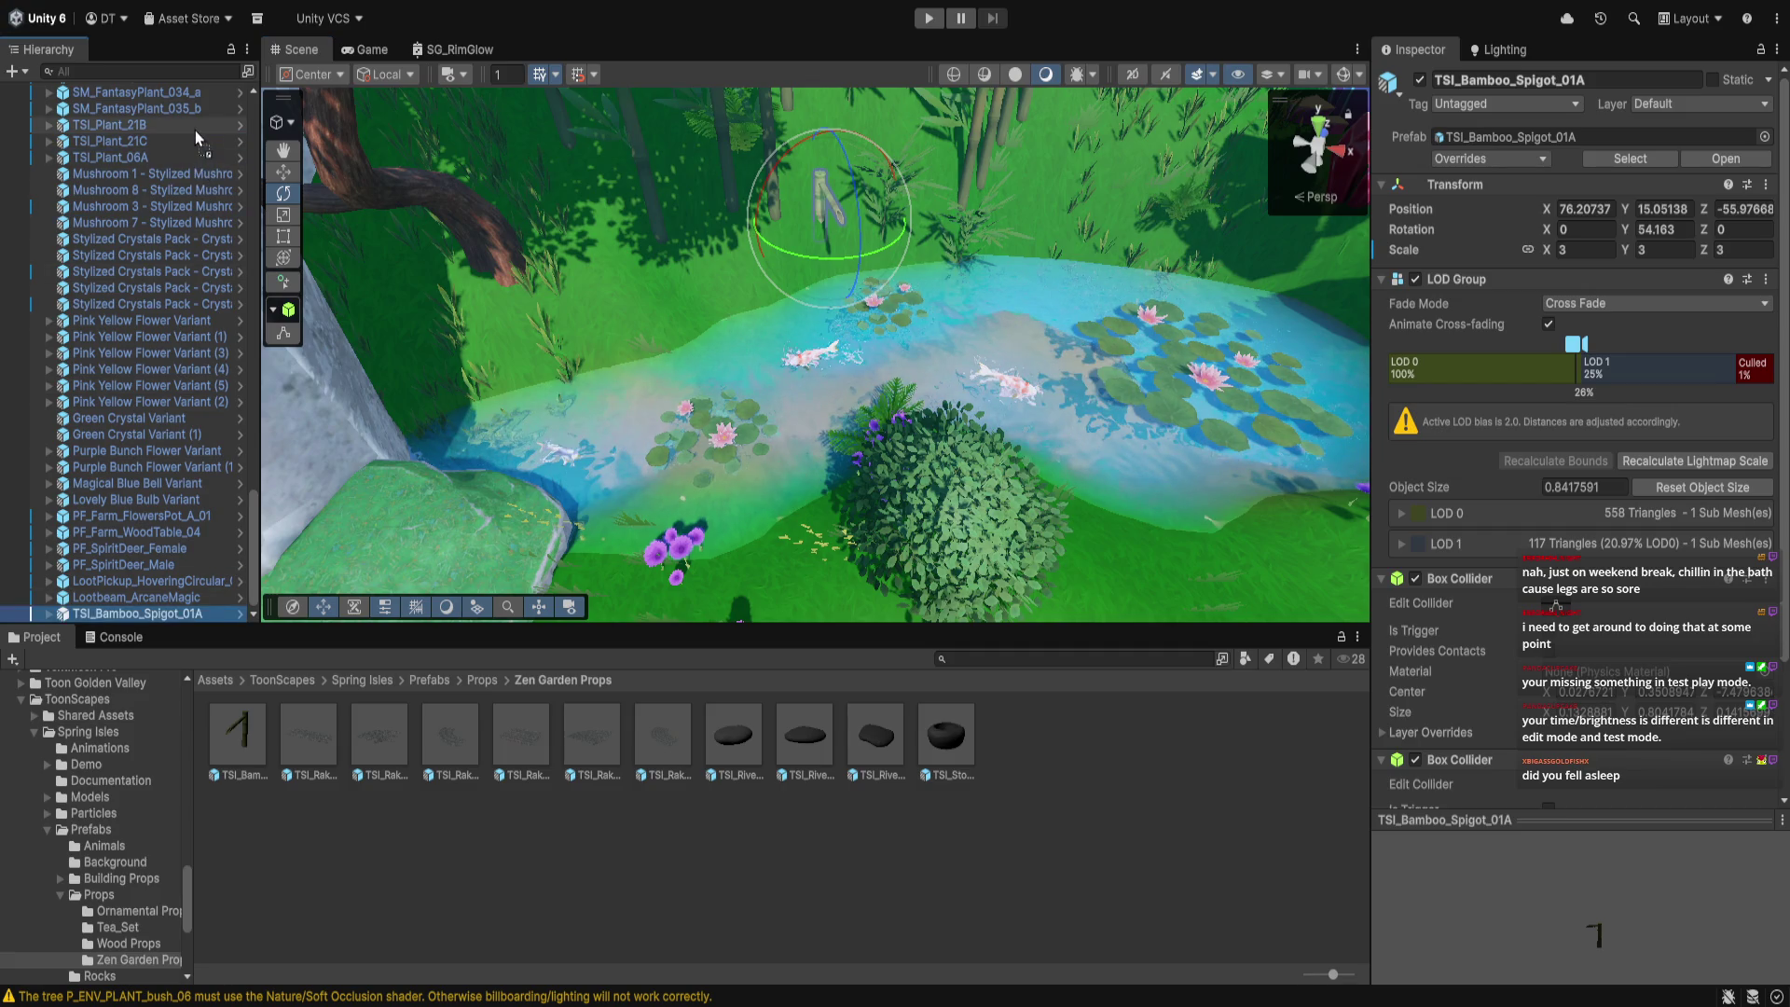
drag(196, 133, 196, 129)
scroll(201, 327, up, 8)
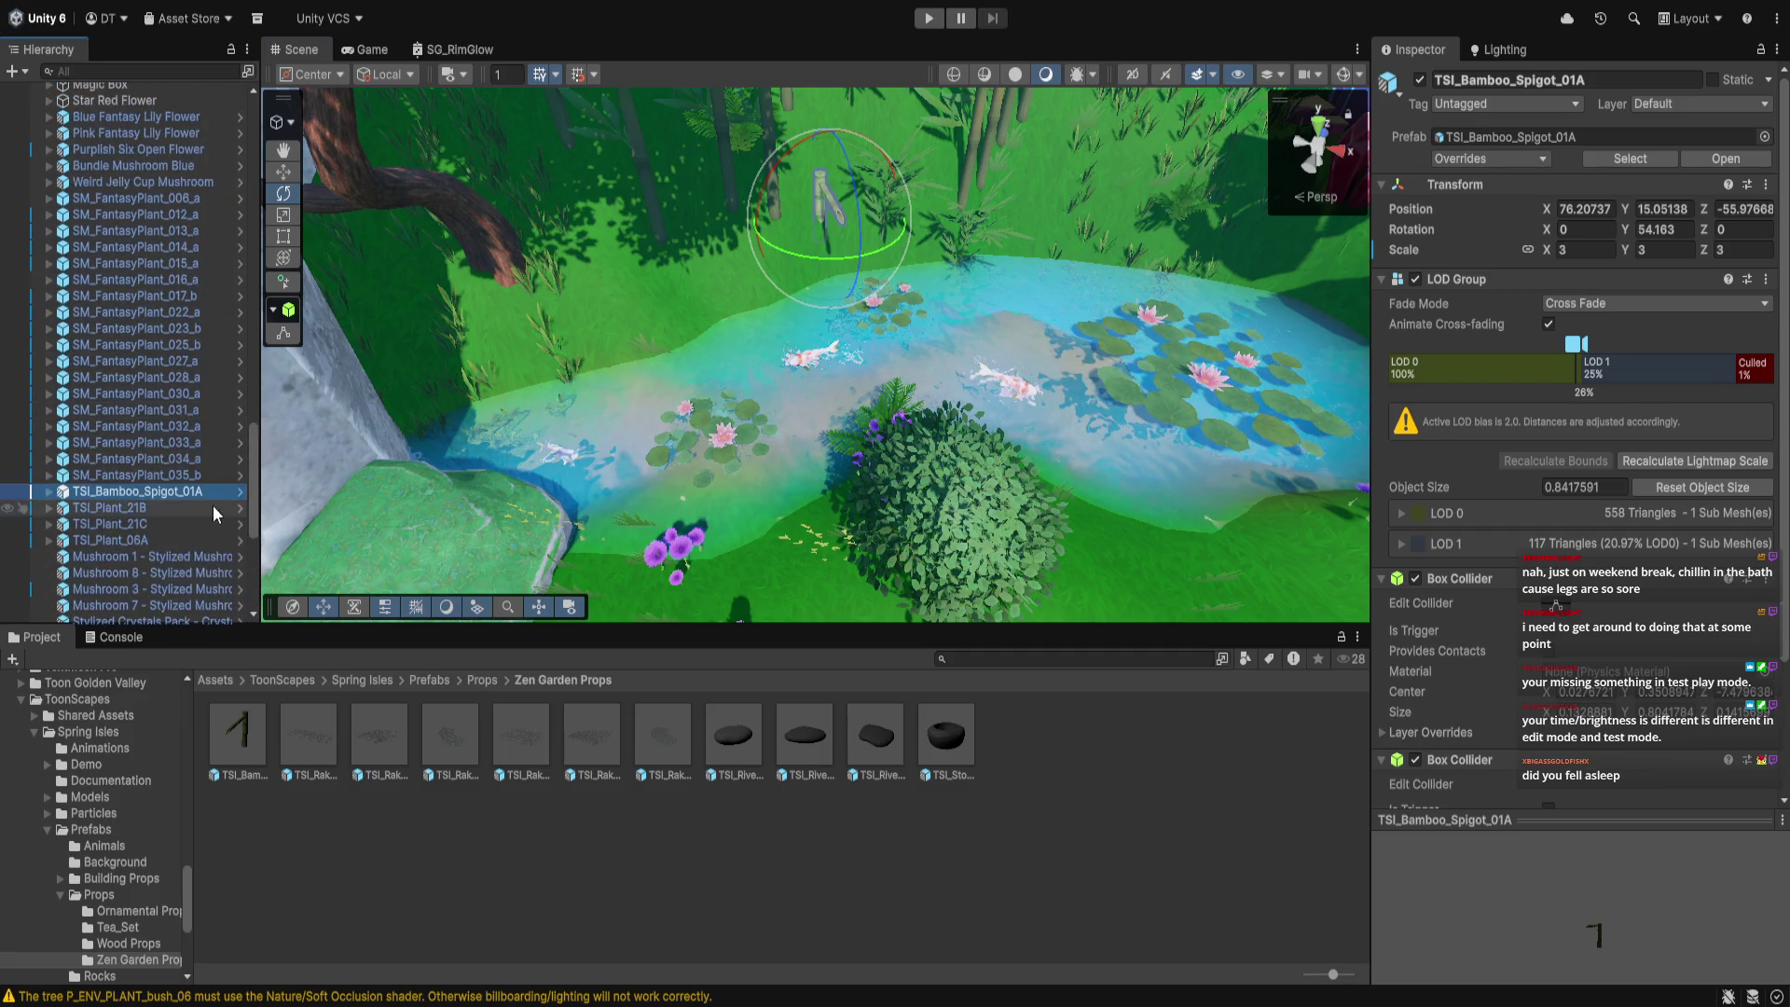
mouse_move(205, 509)
mouse_down()
mouse_move(196, 117)
mouse_move(196, 169)
mouse_up()
scroll(195, 332, up, 5)
drag(188, 424, 186, 295)
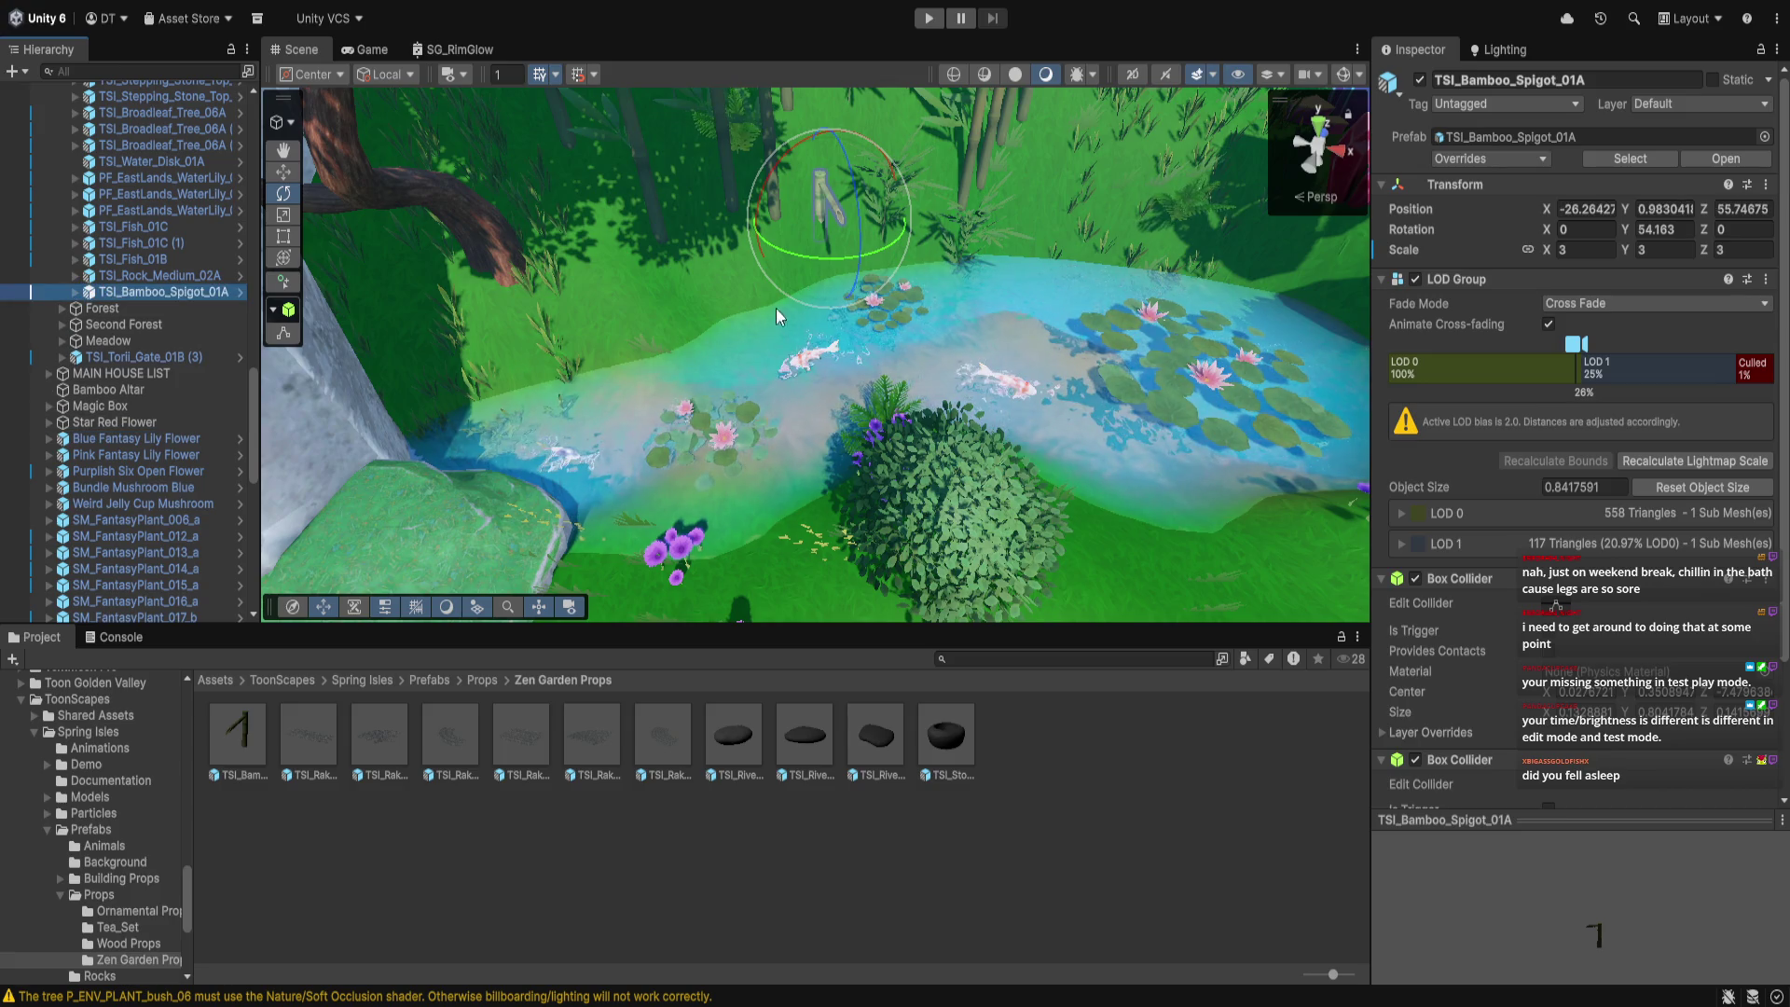
Fine-tune the bamboo spigot's position at the pond edge, lowering it into the ground
click(283, 171)
mouse_move(859, 250)
mouse_down()
mouse_move(859, 271)
mouse_move(837, 179)
mouse_move(842, 194)
mouse_up()
drag(872, 301, 870, 306)
drag(838, 213, 839, 187)
drag(867, 280, 743, 317)
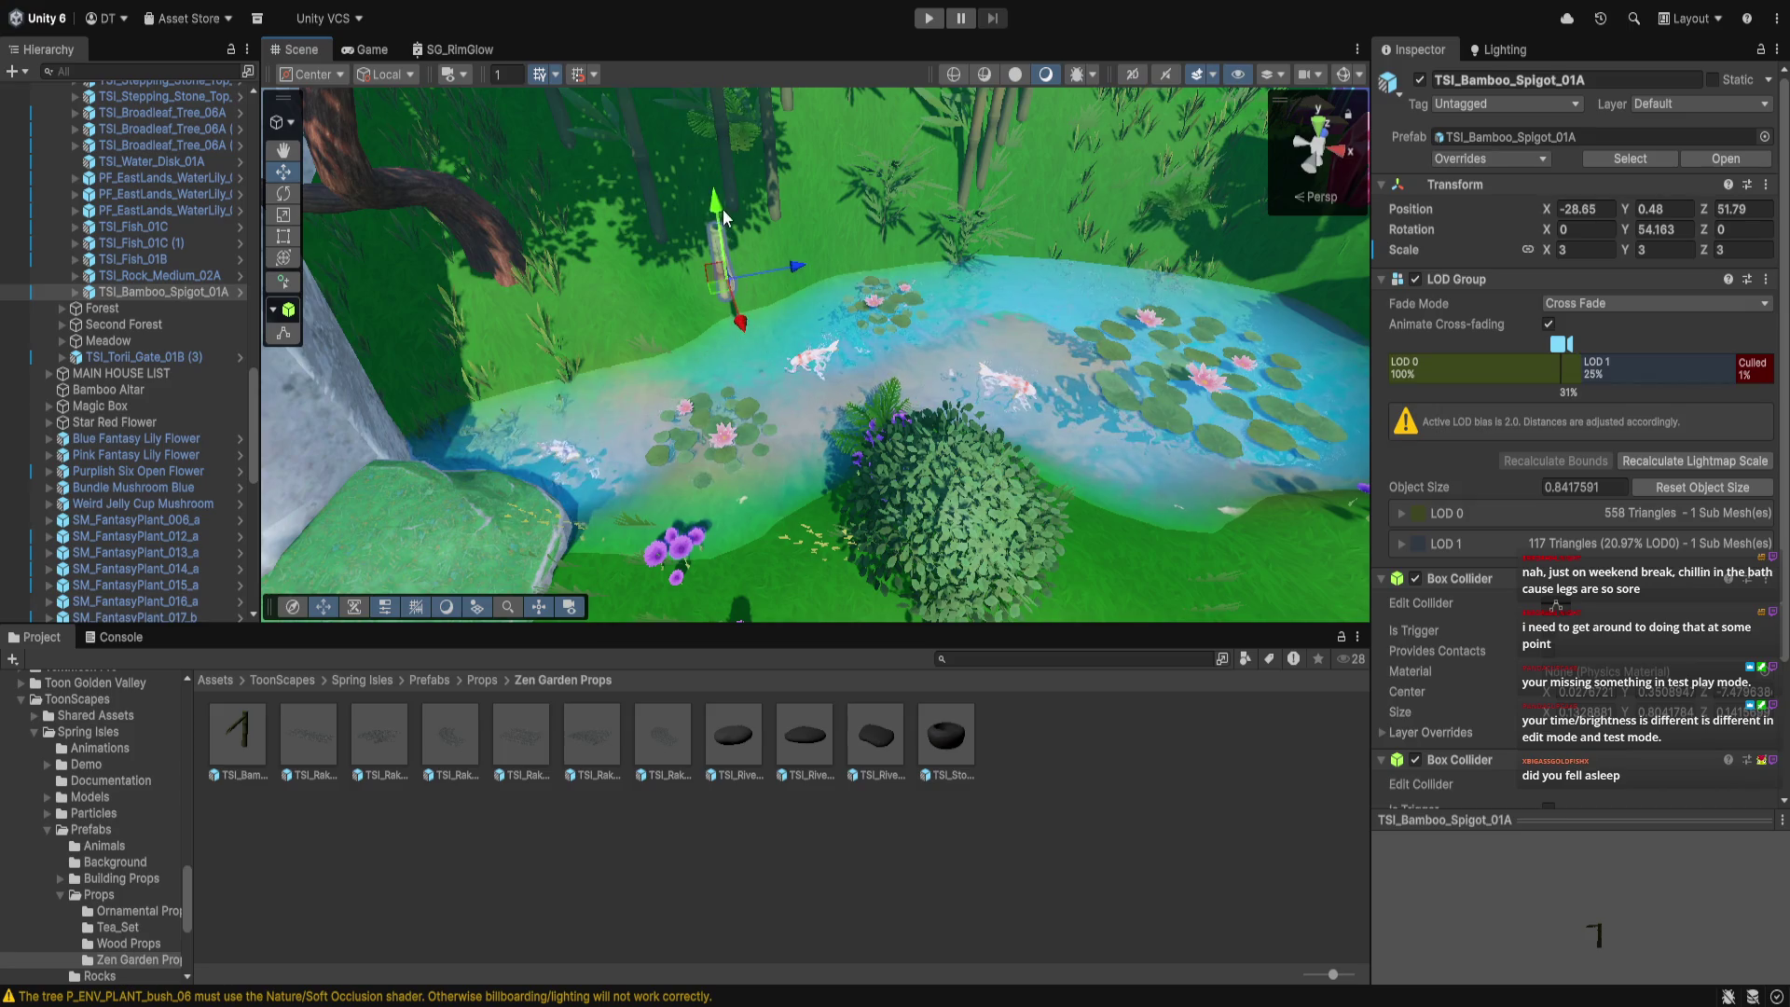
drag(720, 217, 721, 240)
mouse_move(749, 352)
mouse_down()
mouse_move(818, 538)
mouse_move(1006, 451)
mouse_move(920, 512)
mouse_move(1086, 645)
mouse_up()
Place a TSI_Raked_Sand_06A prop in the forest, delete it, then open the Tea_Set prefabs
scroll(747, 347, down, 5)
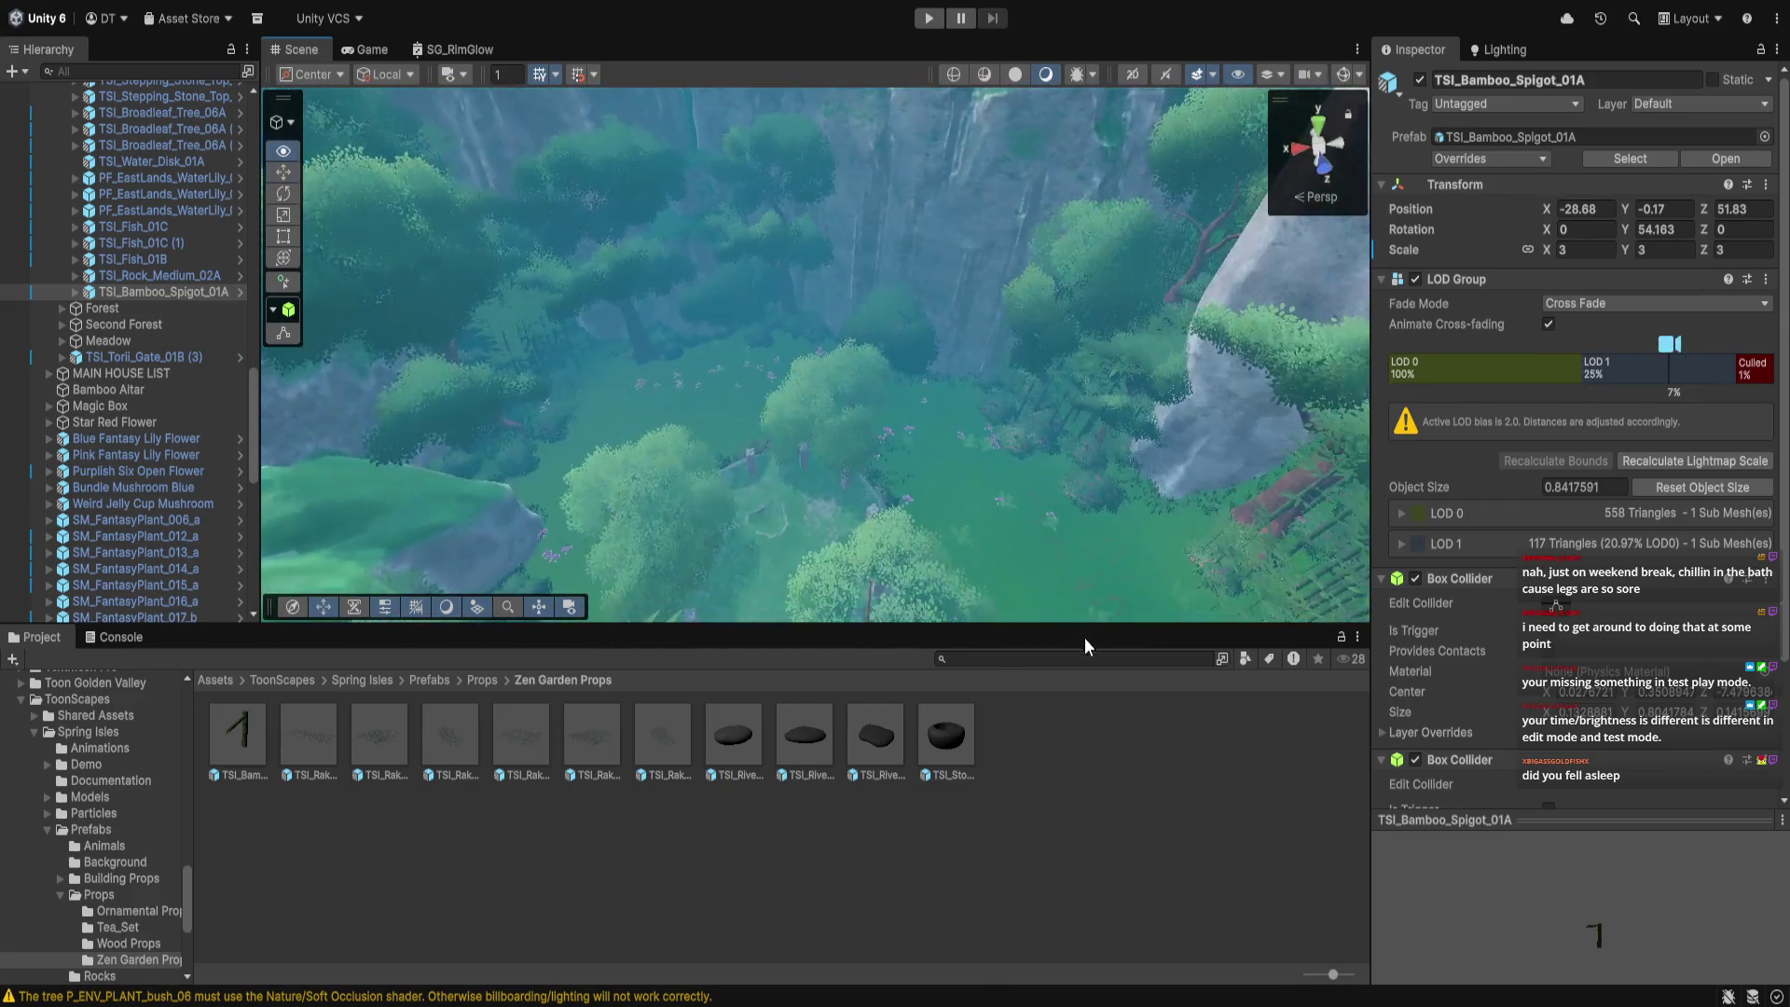
scroll(1018, 299, up, 10)
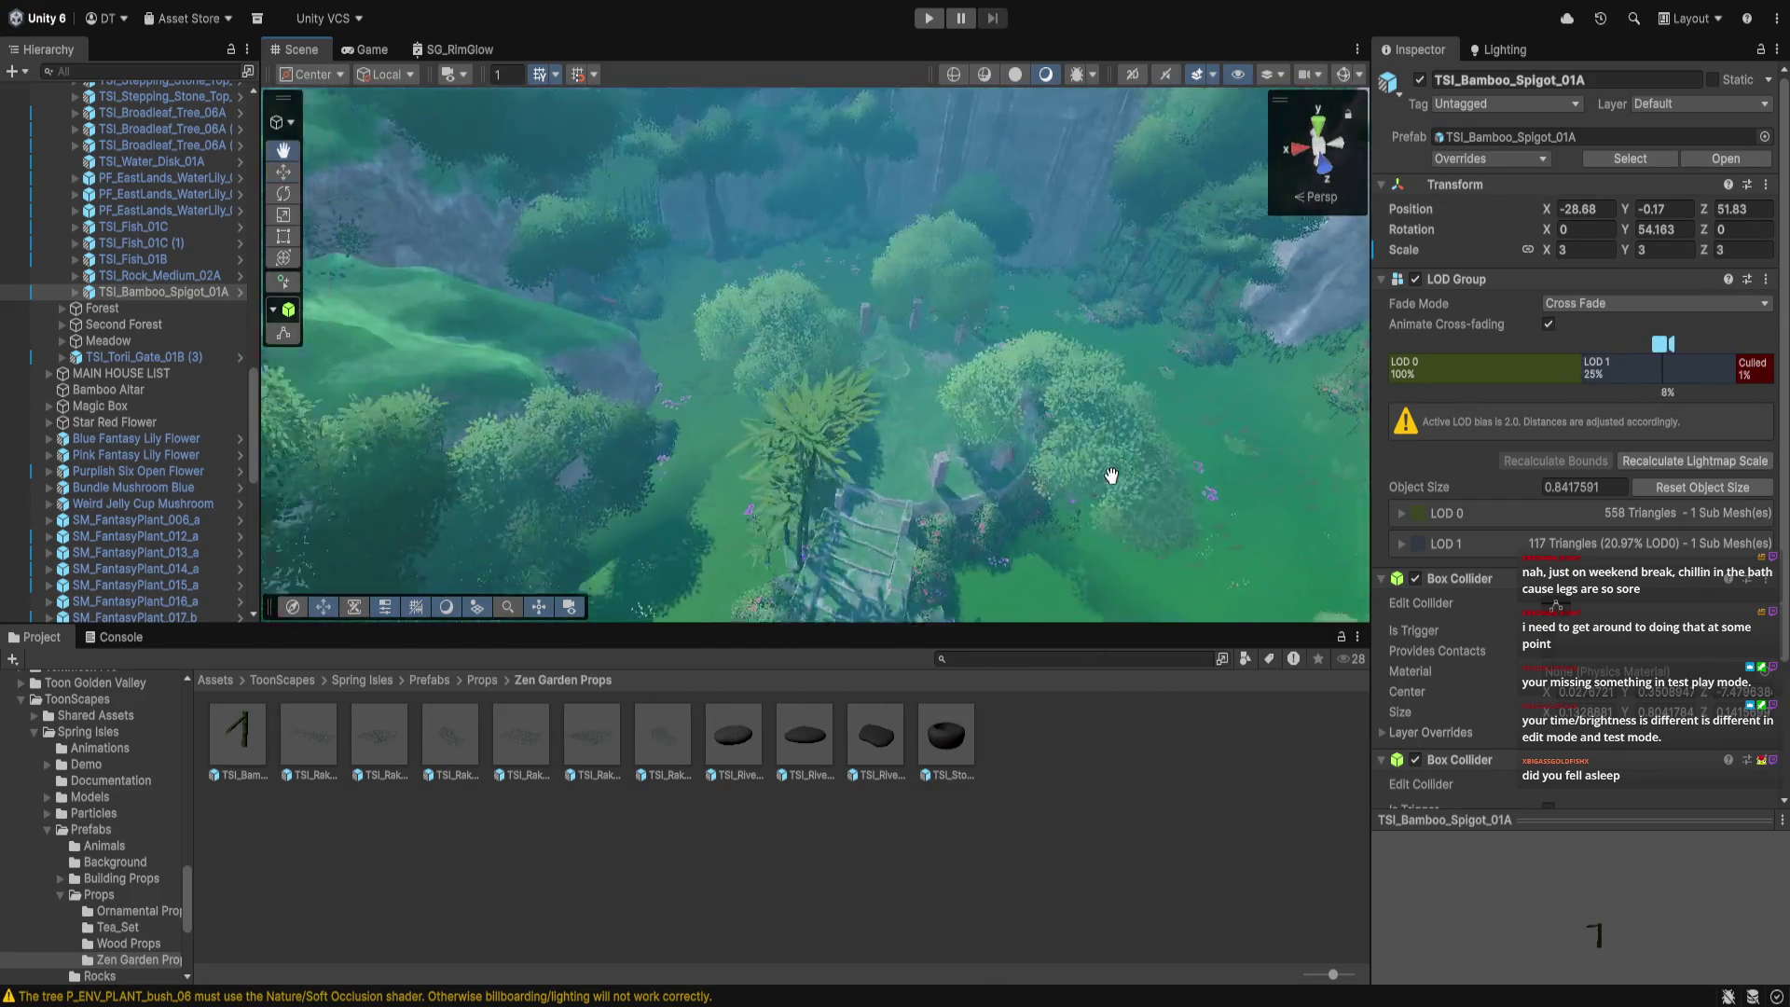
mouse_move(1018, 299)
mouse_down()
mouse_move(1082, 292)
mouse_move(1068, 298)
mouse_up()
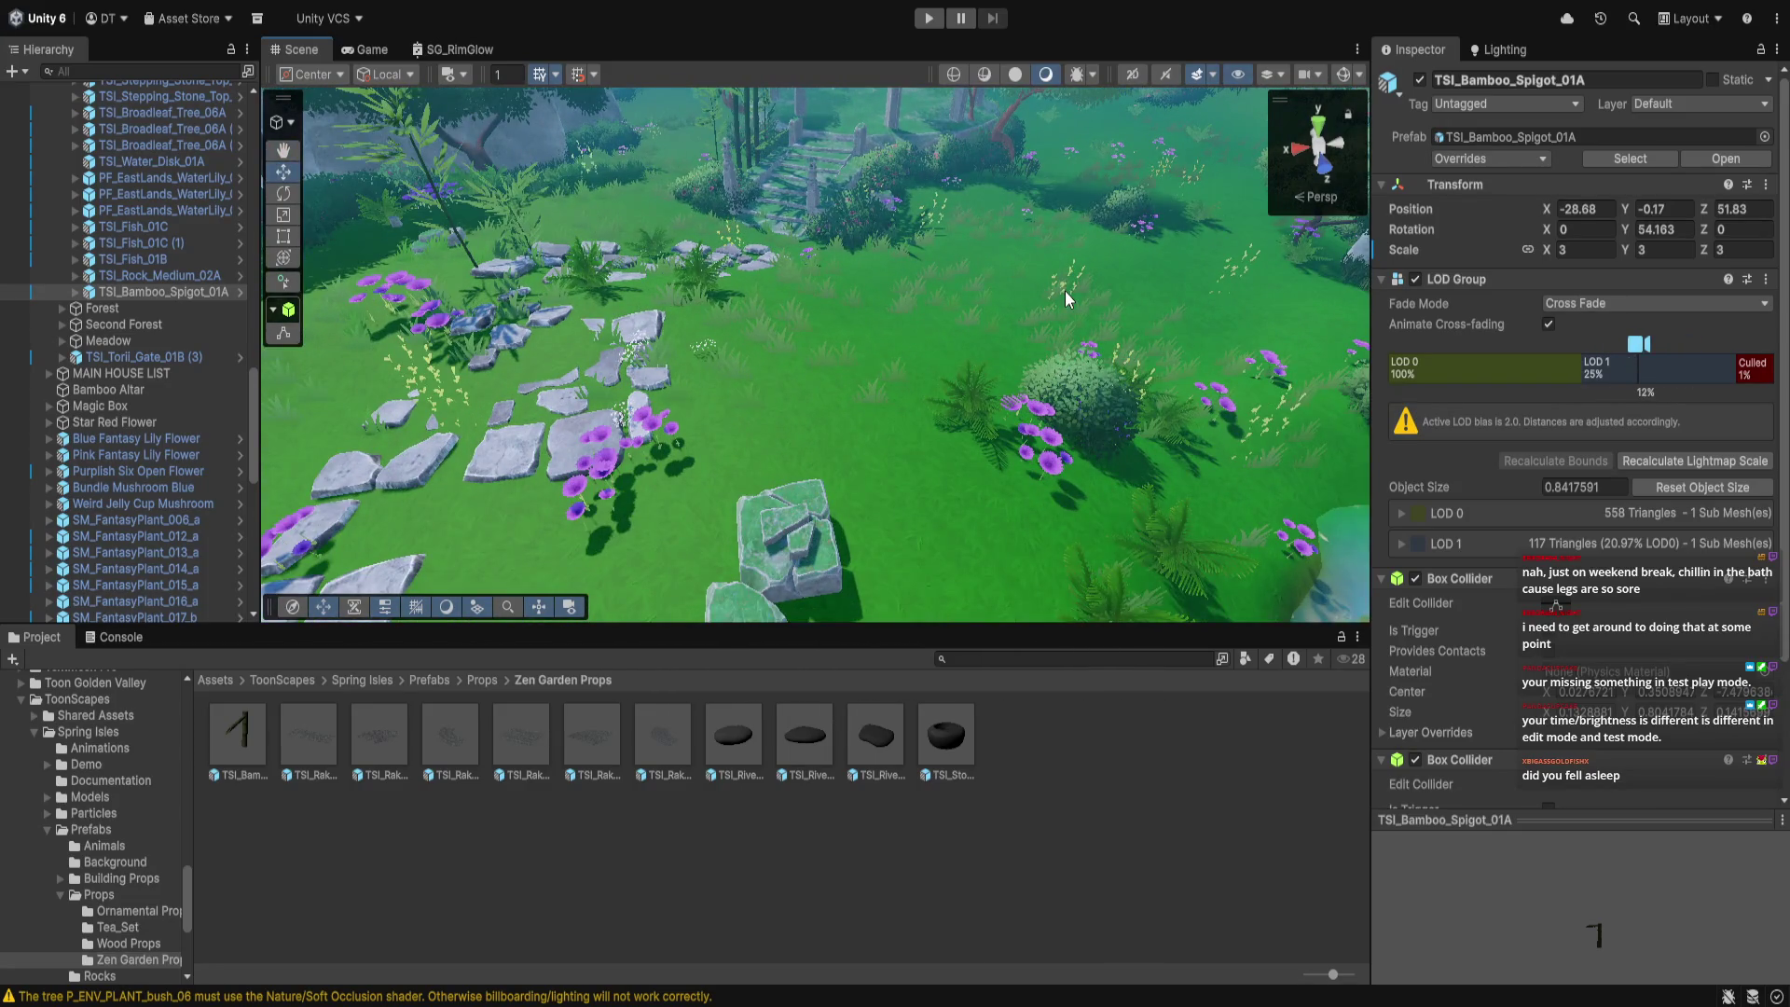
scroll(1068, 298, down, 5)
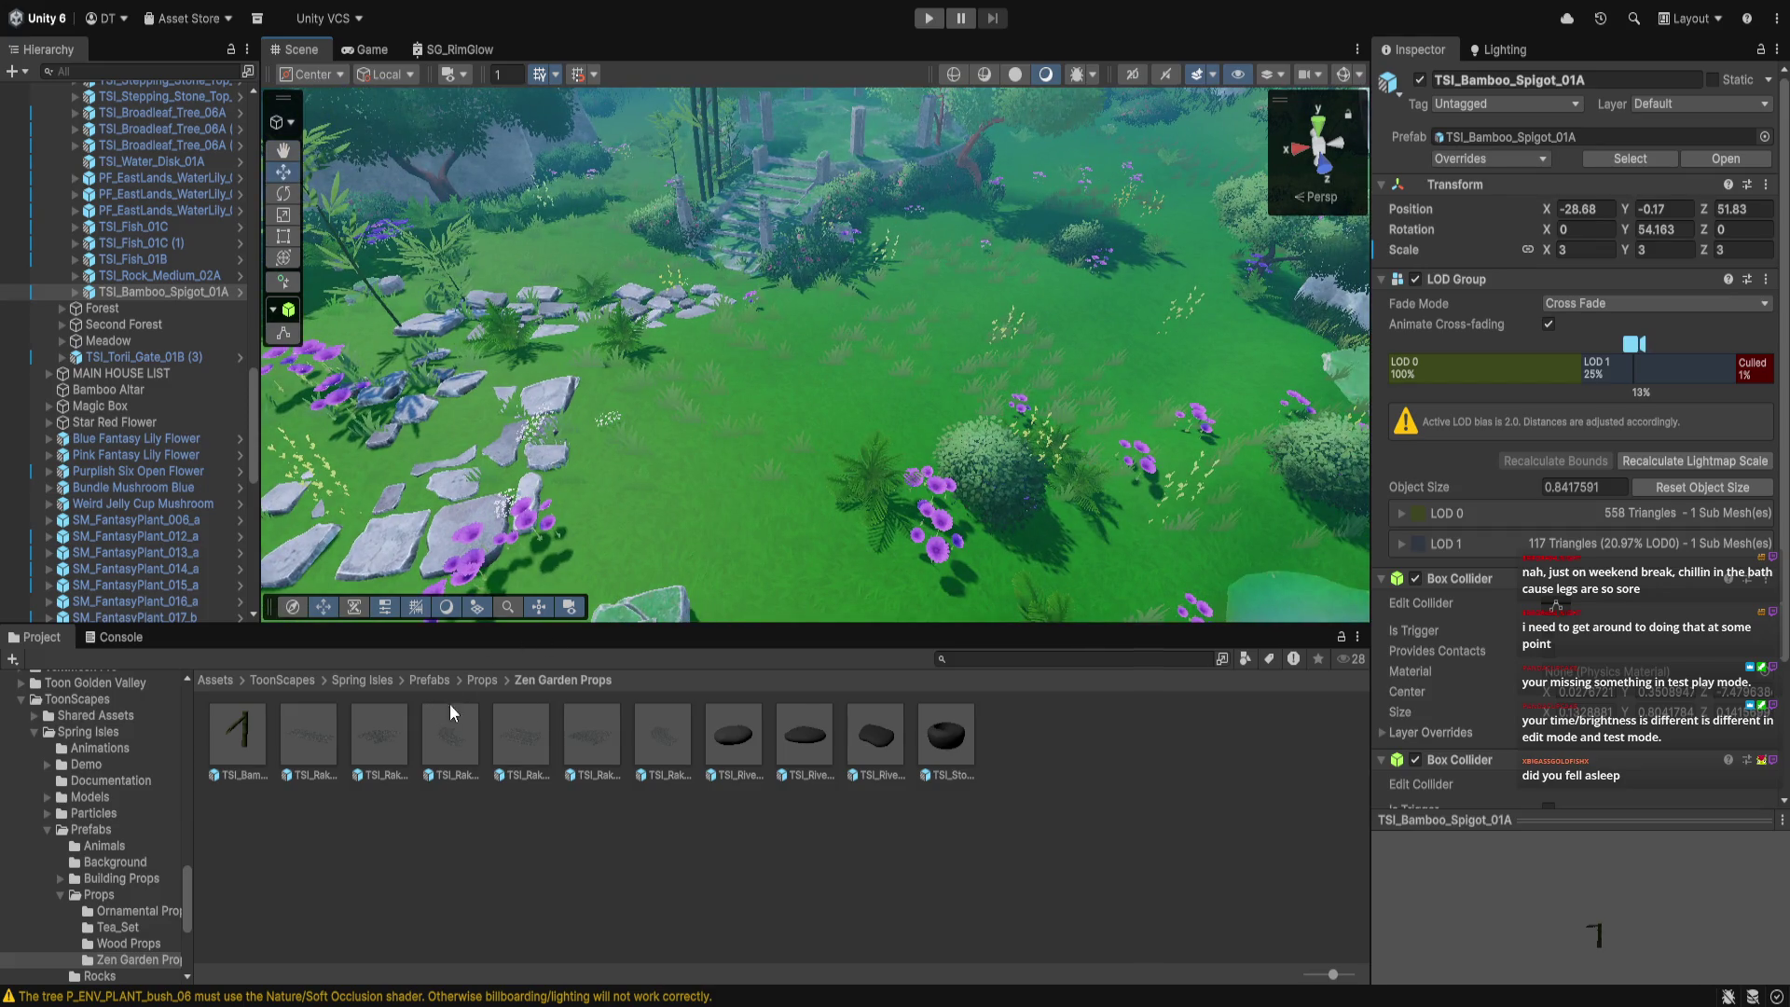
scroll(743, 547, up, 5)
scroll(737, 568, down, 8)
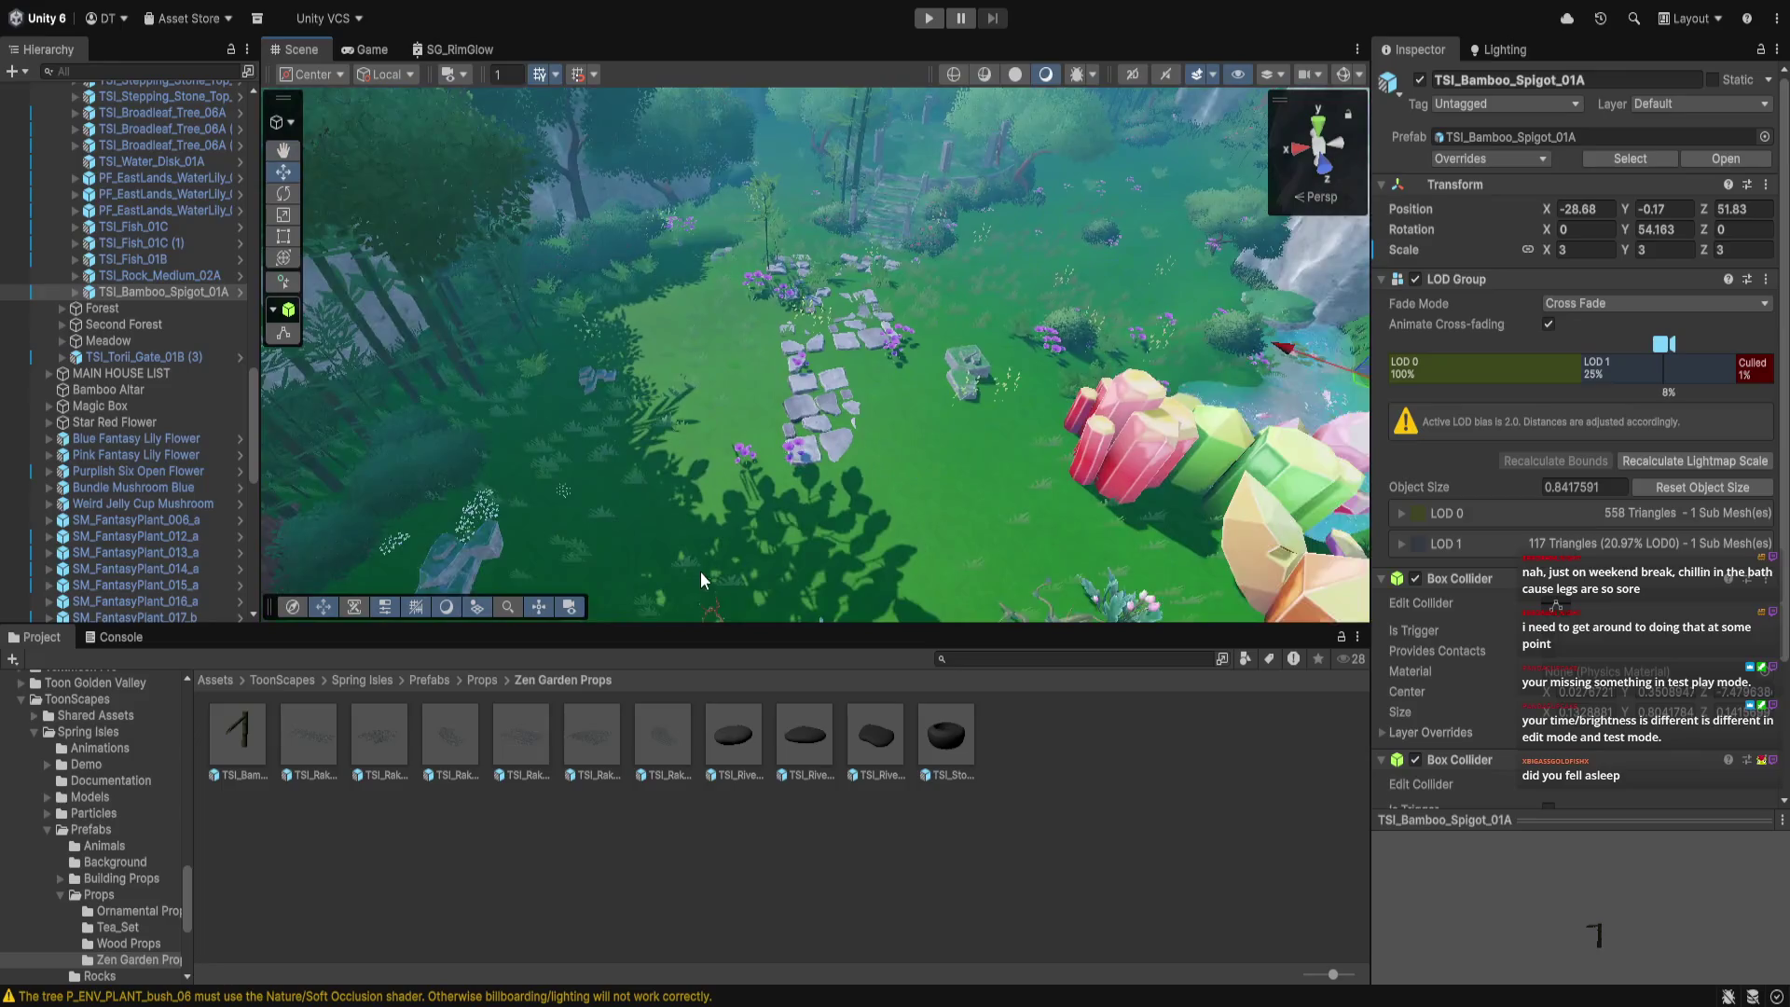
scroll(702, 580, down, 3)
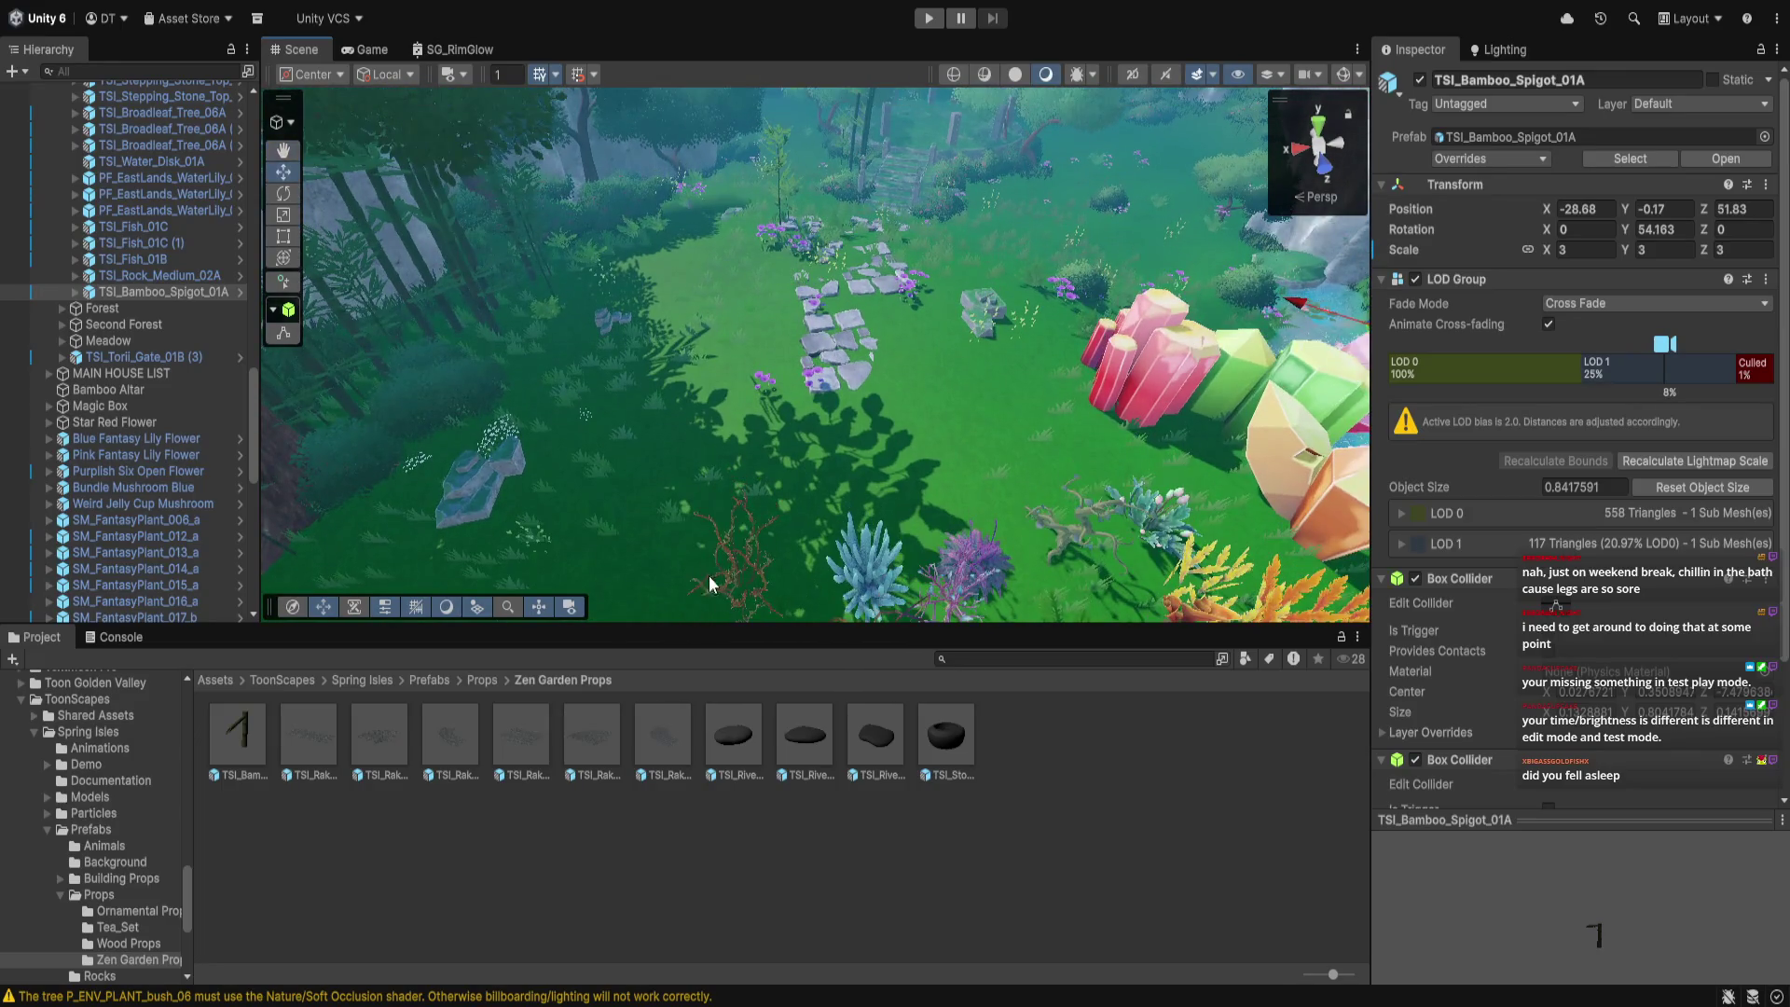
drag(671, 760, 764, 449)
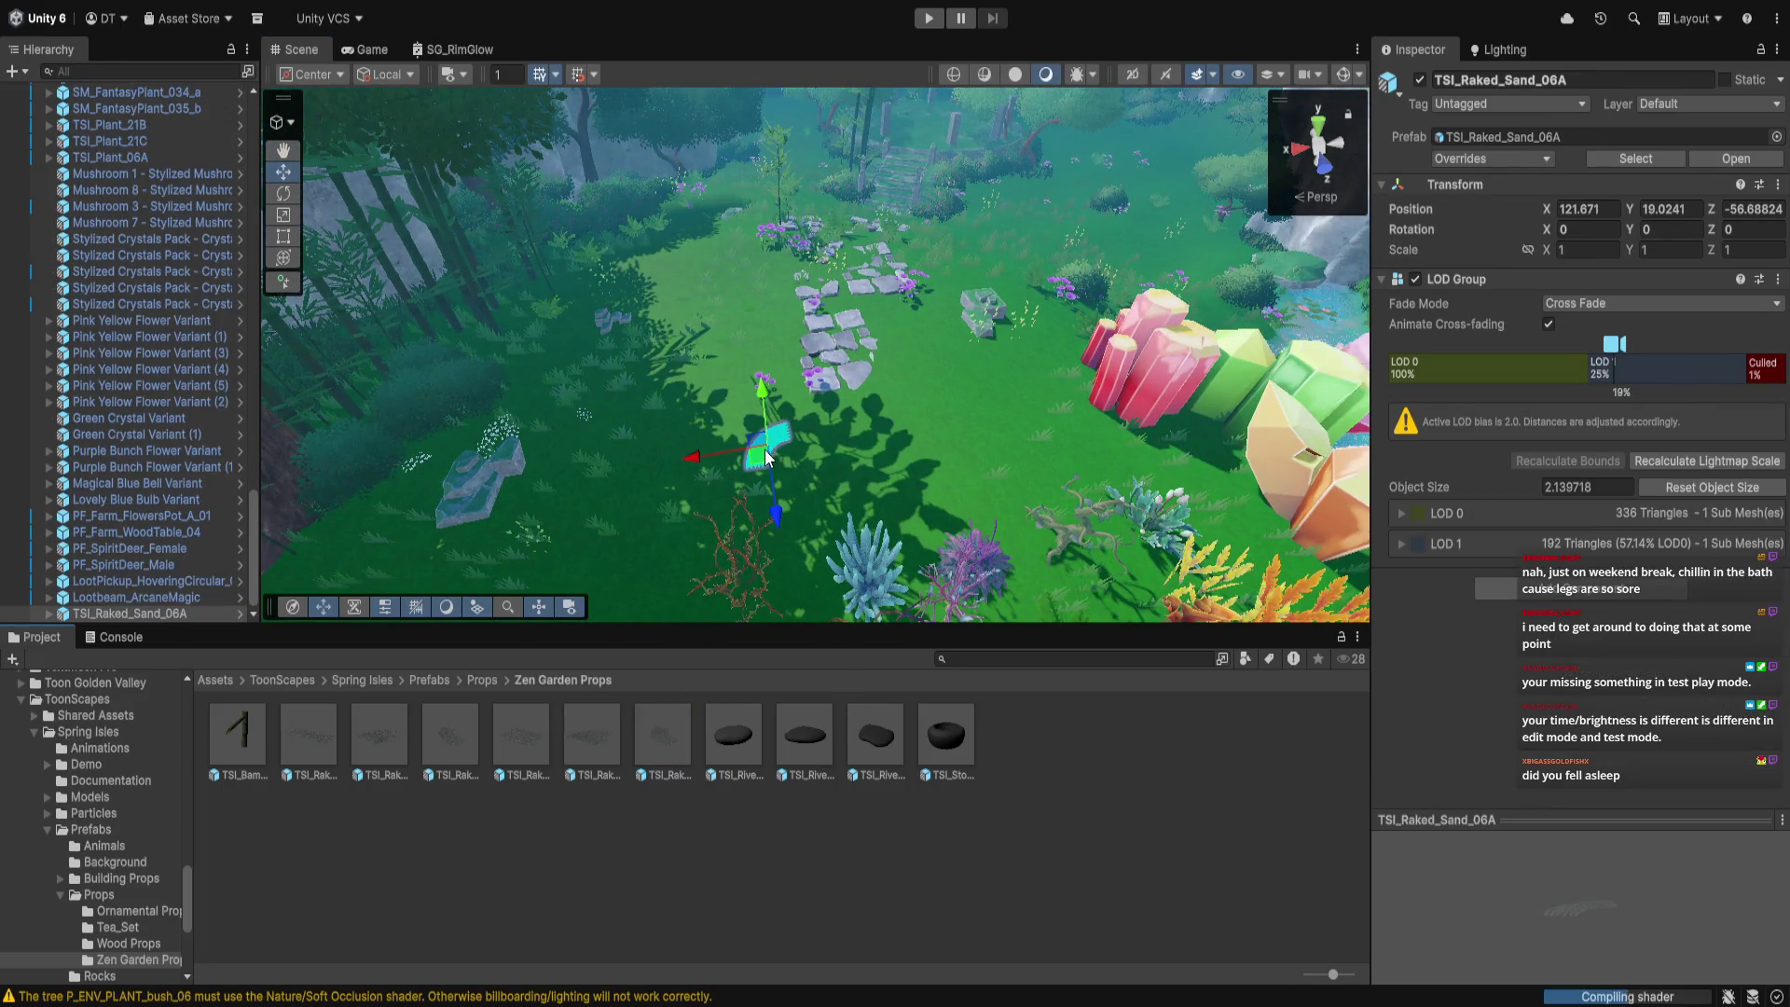
key(Delete)
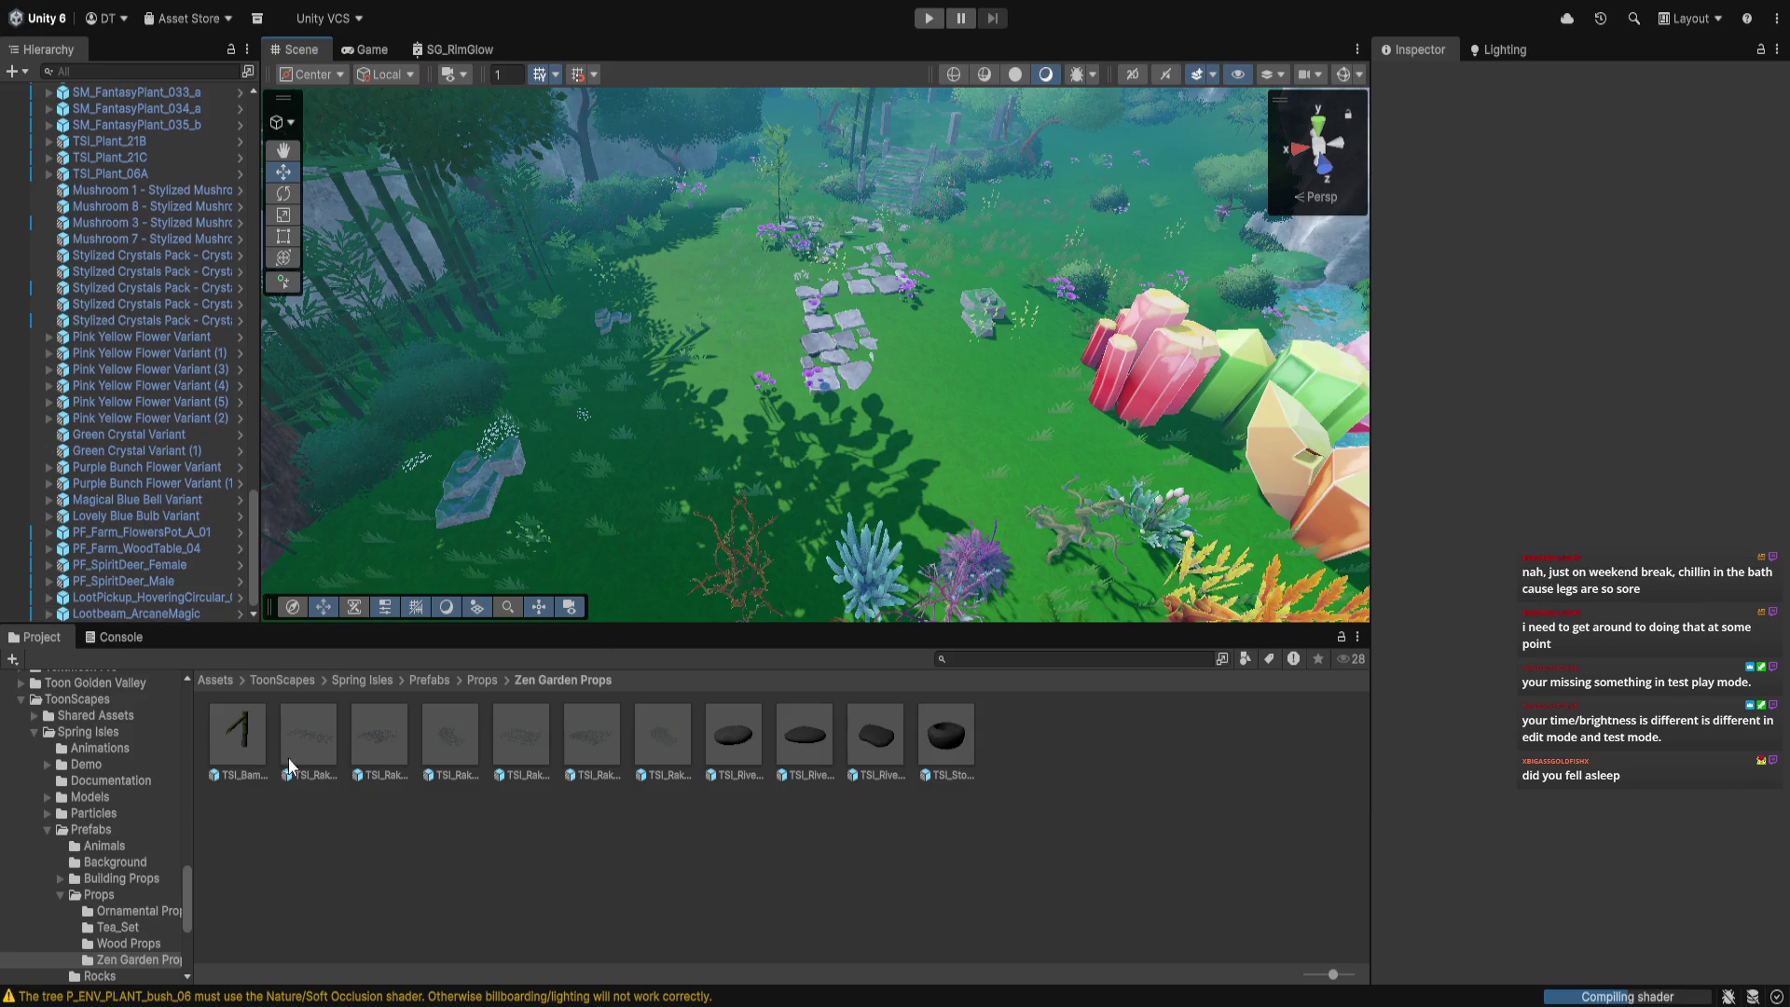
click(481, 681)
double_click(299, 748)
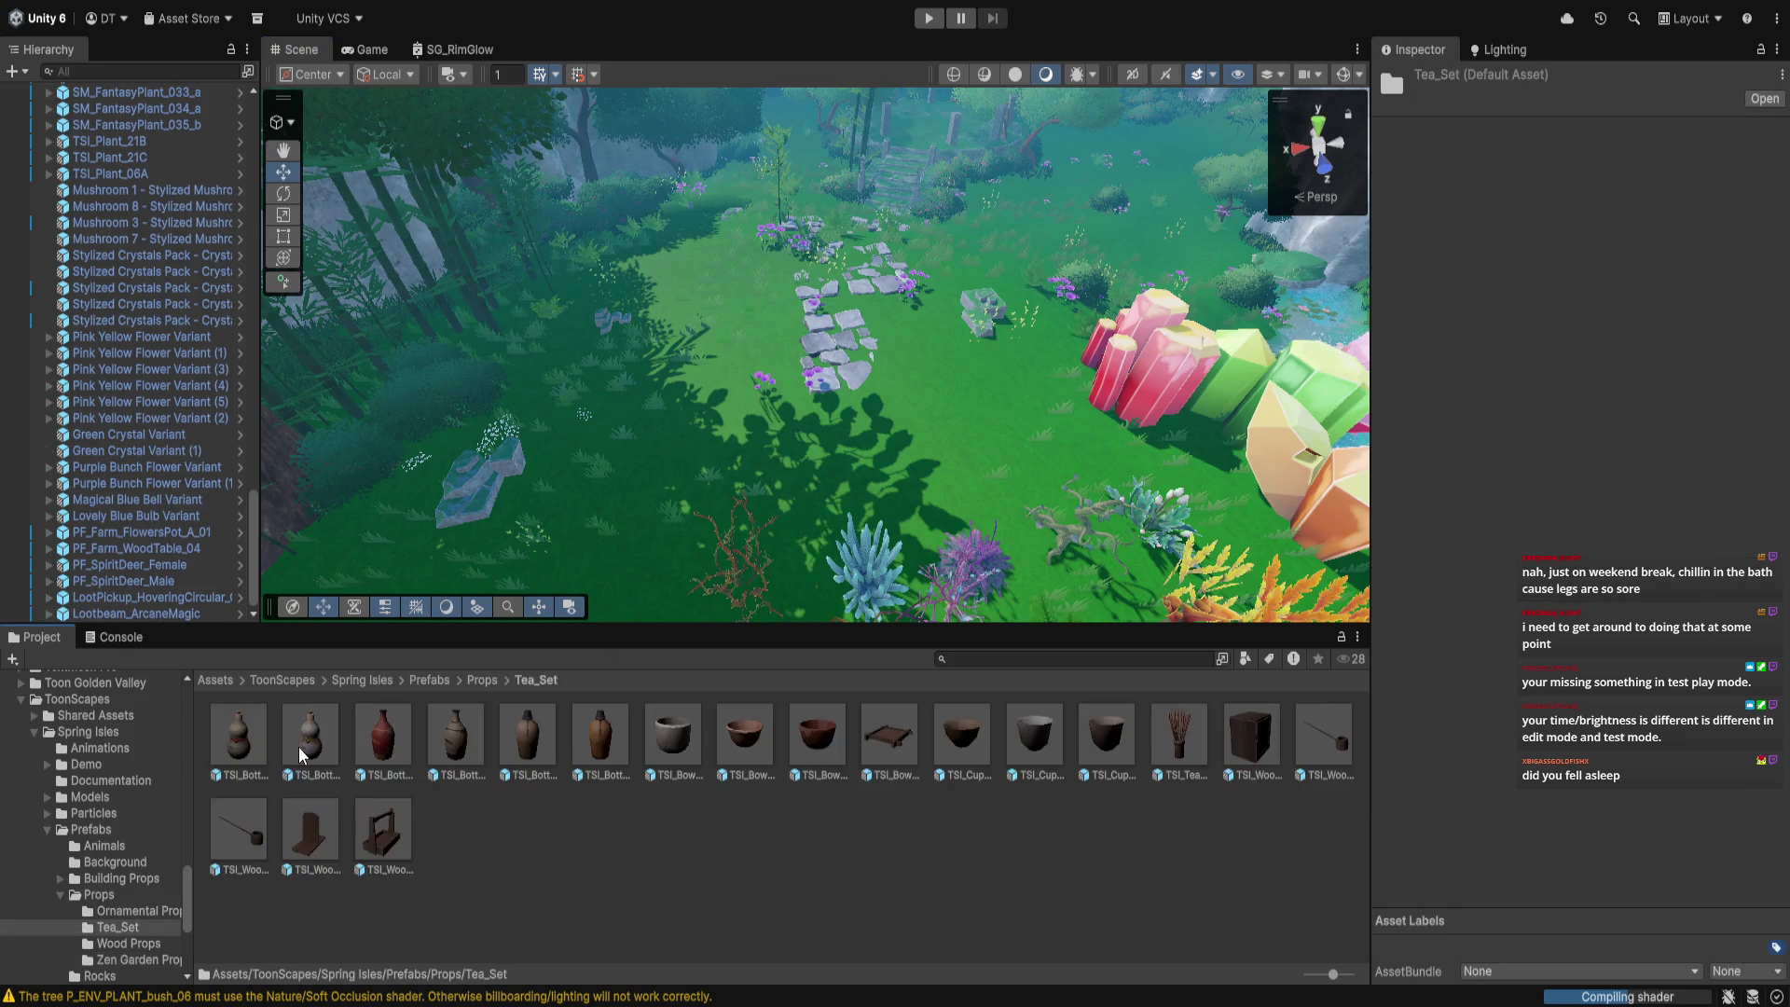
Browse the Building Props subfolders Torii Gate, Stone Kit and Gazebo Kit
click(431, 680)
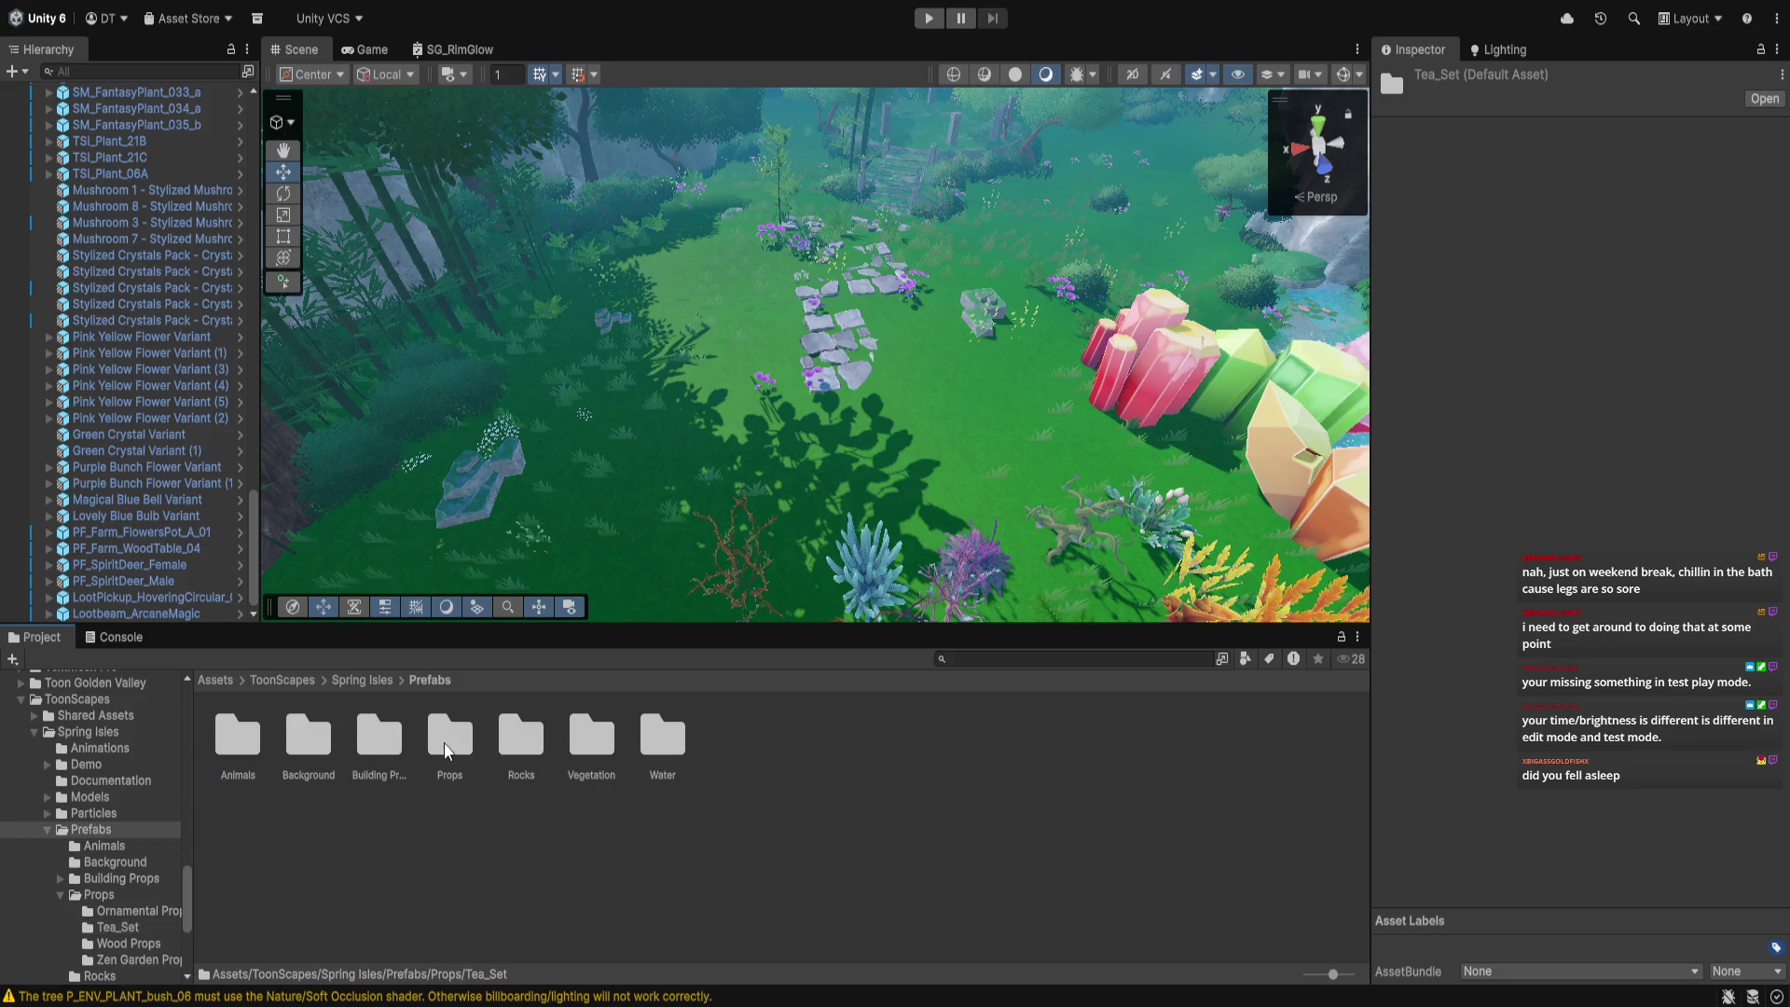
click(373, 688)
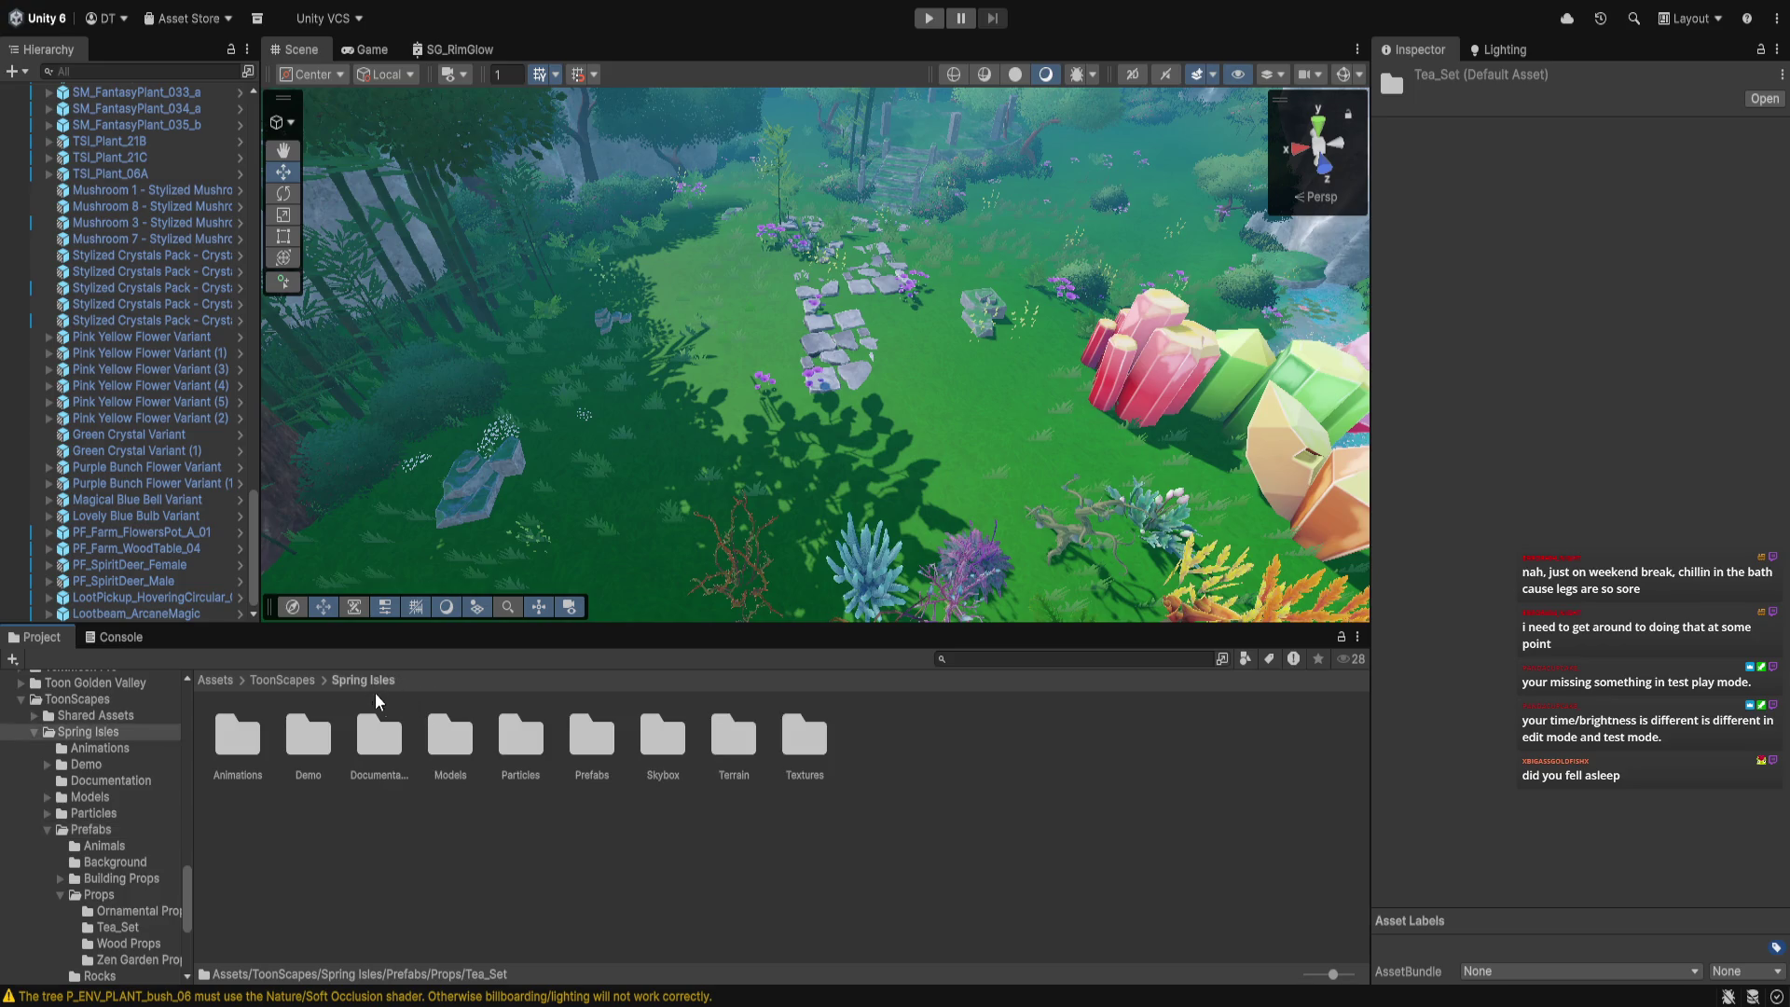
double_click(601, 752)
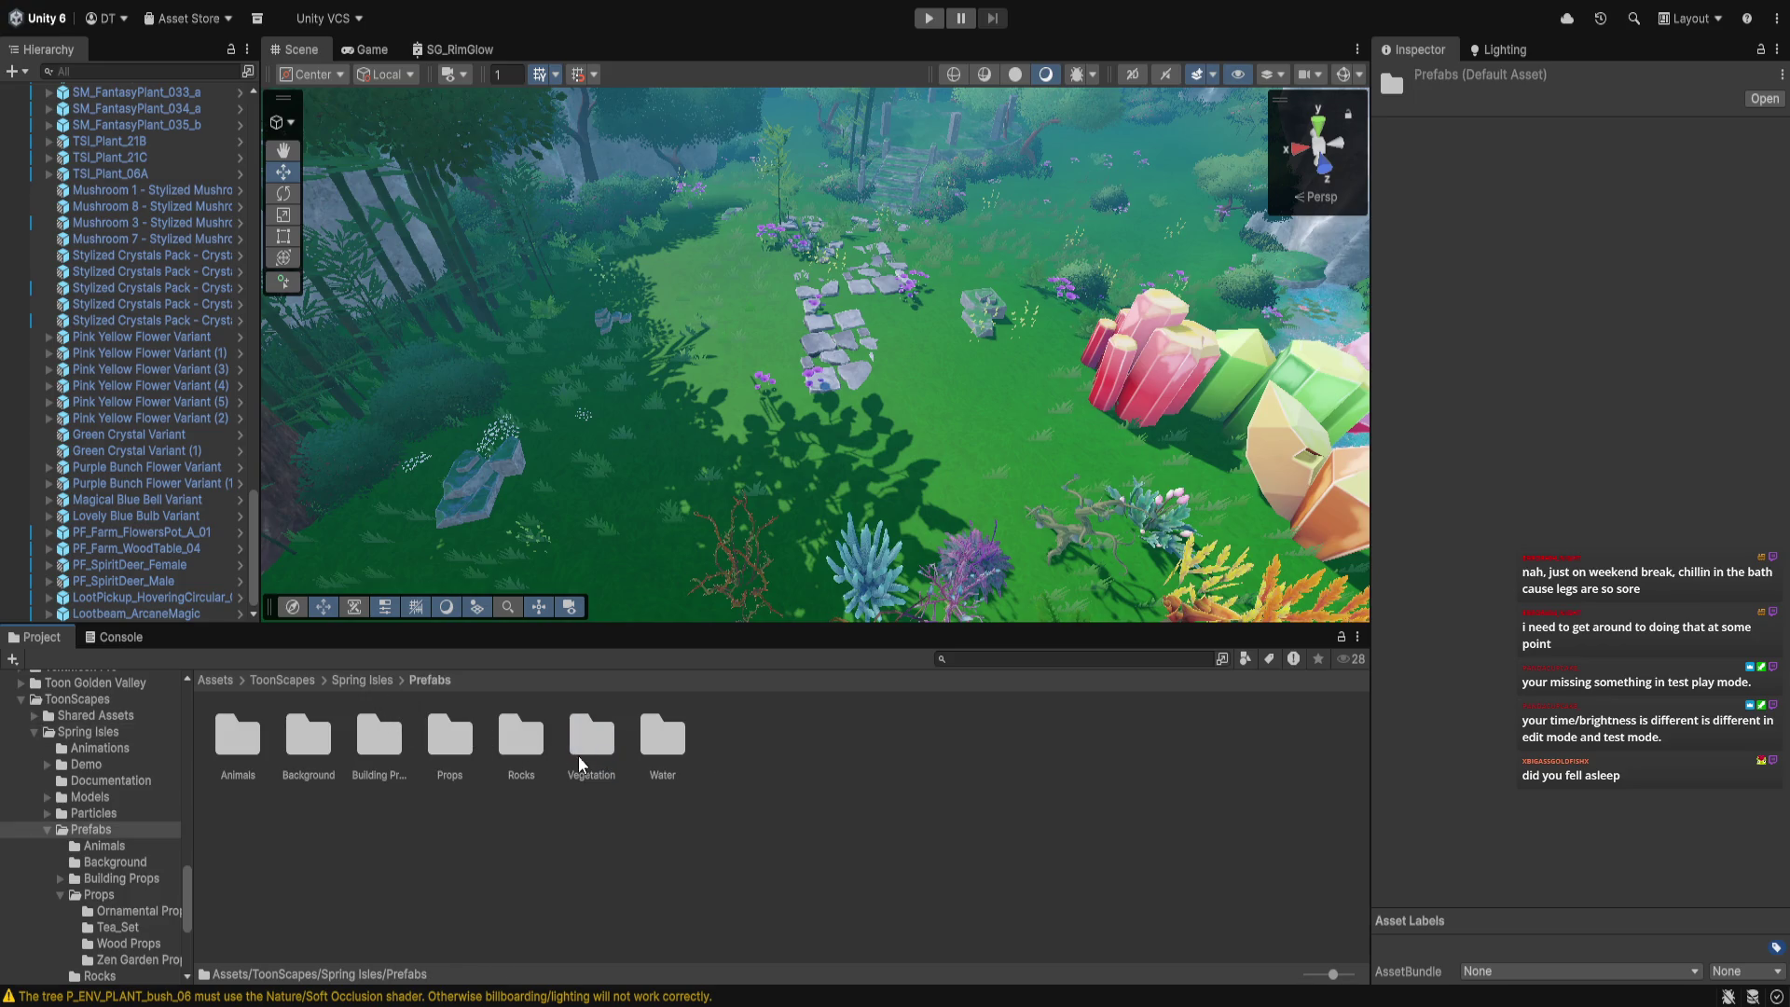
double_click(378, 736)
double_click(382, 737)
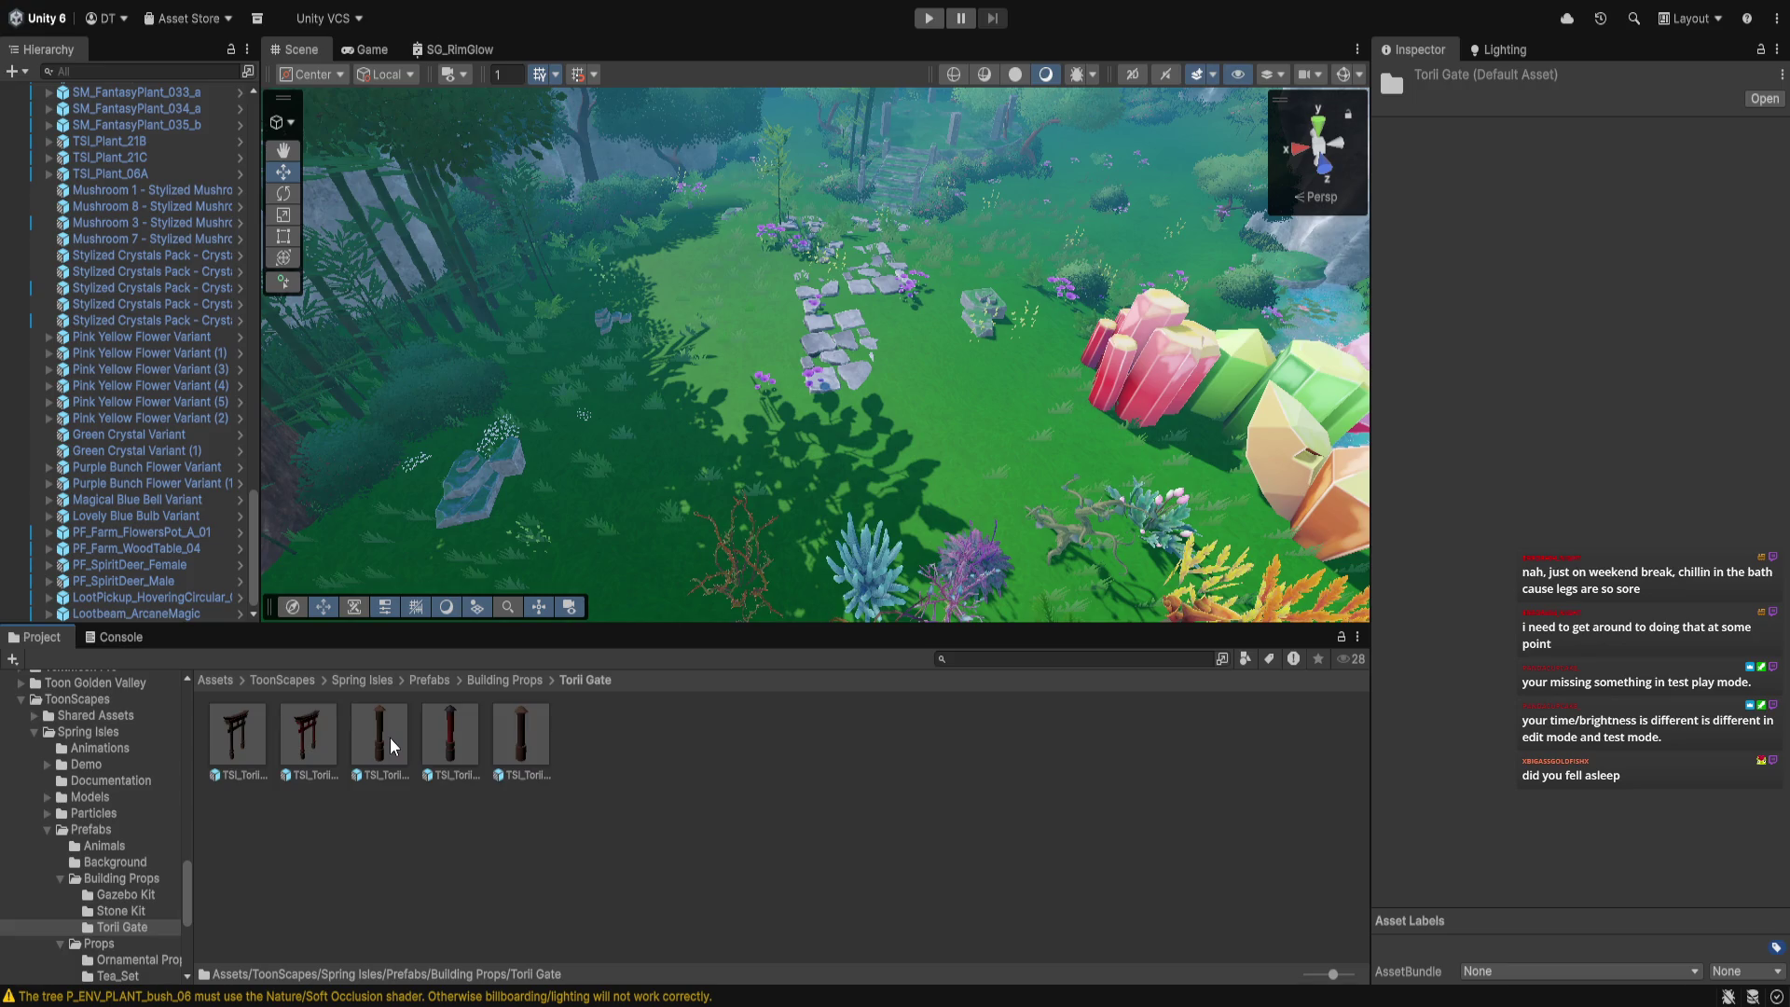
click(501, 684)
double_click(317, 746)
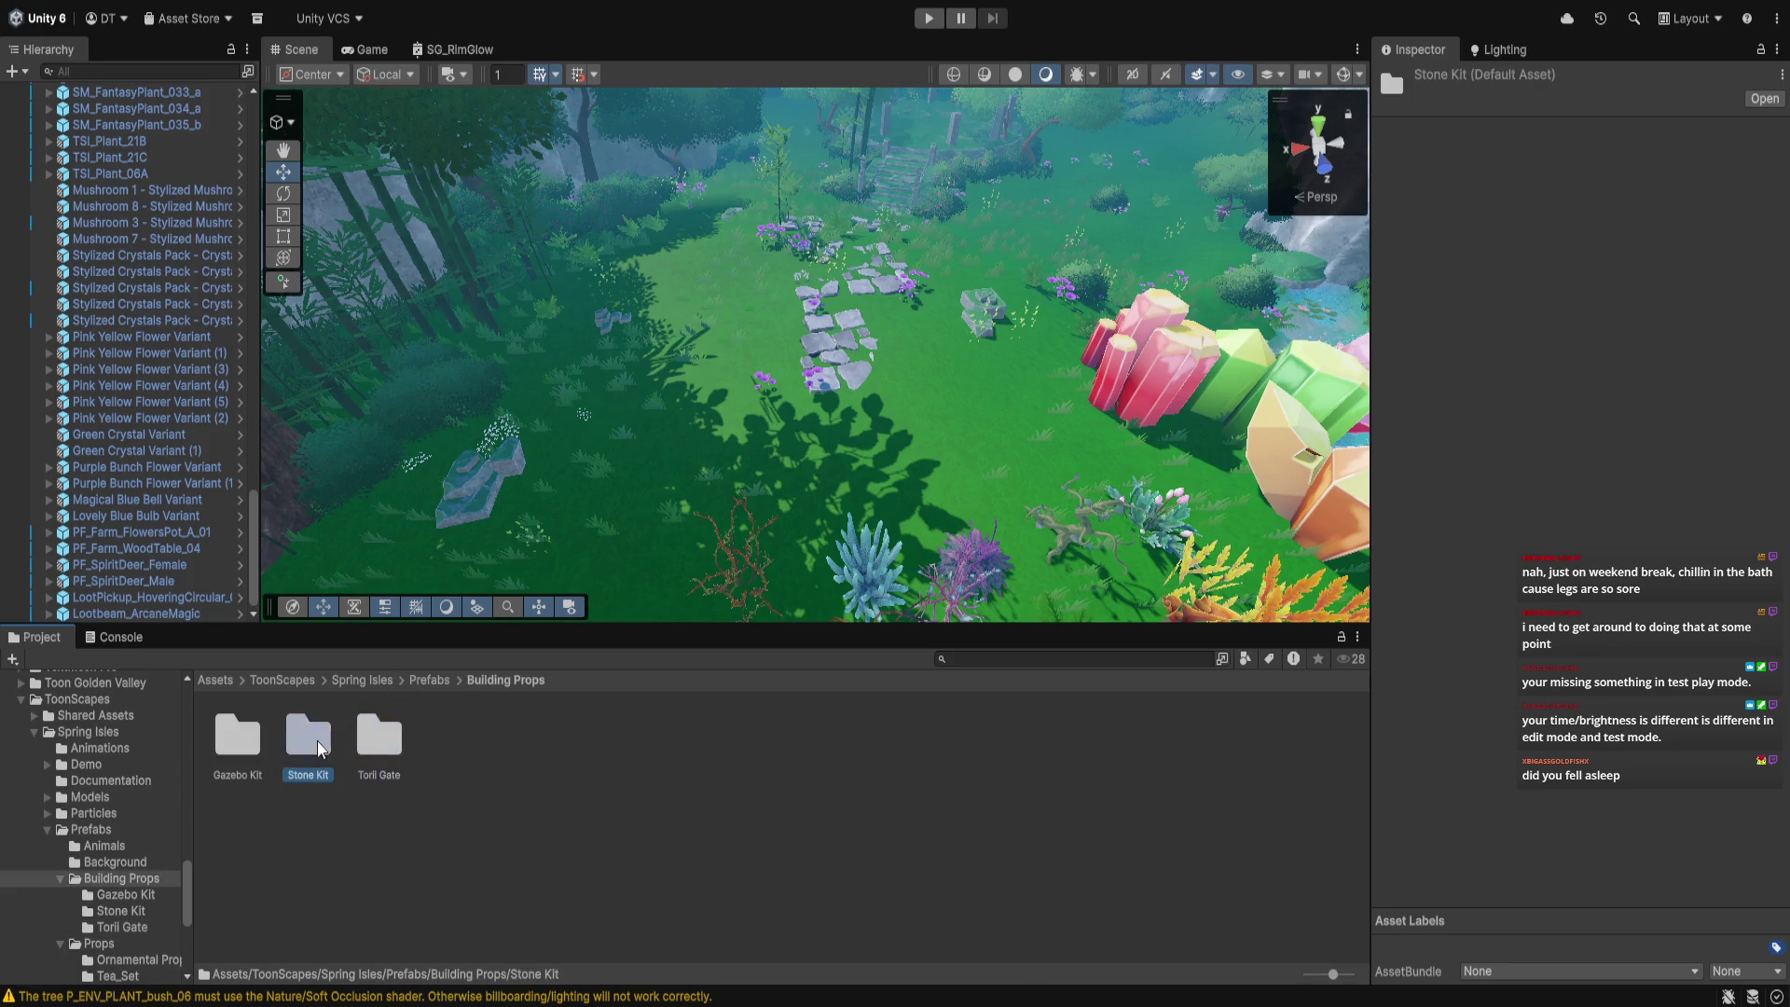
click(533, 683)
double_click(244, 750)
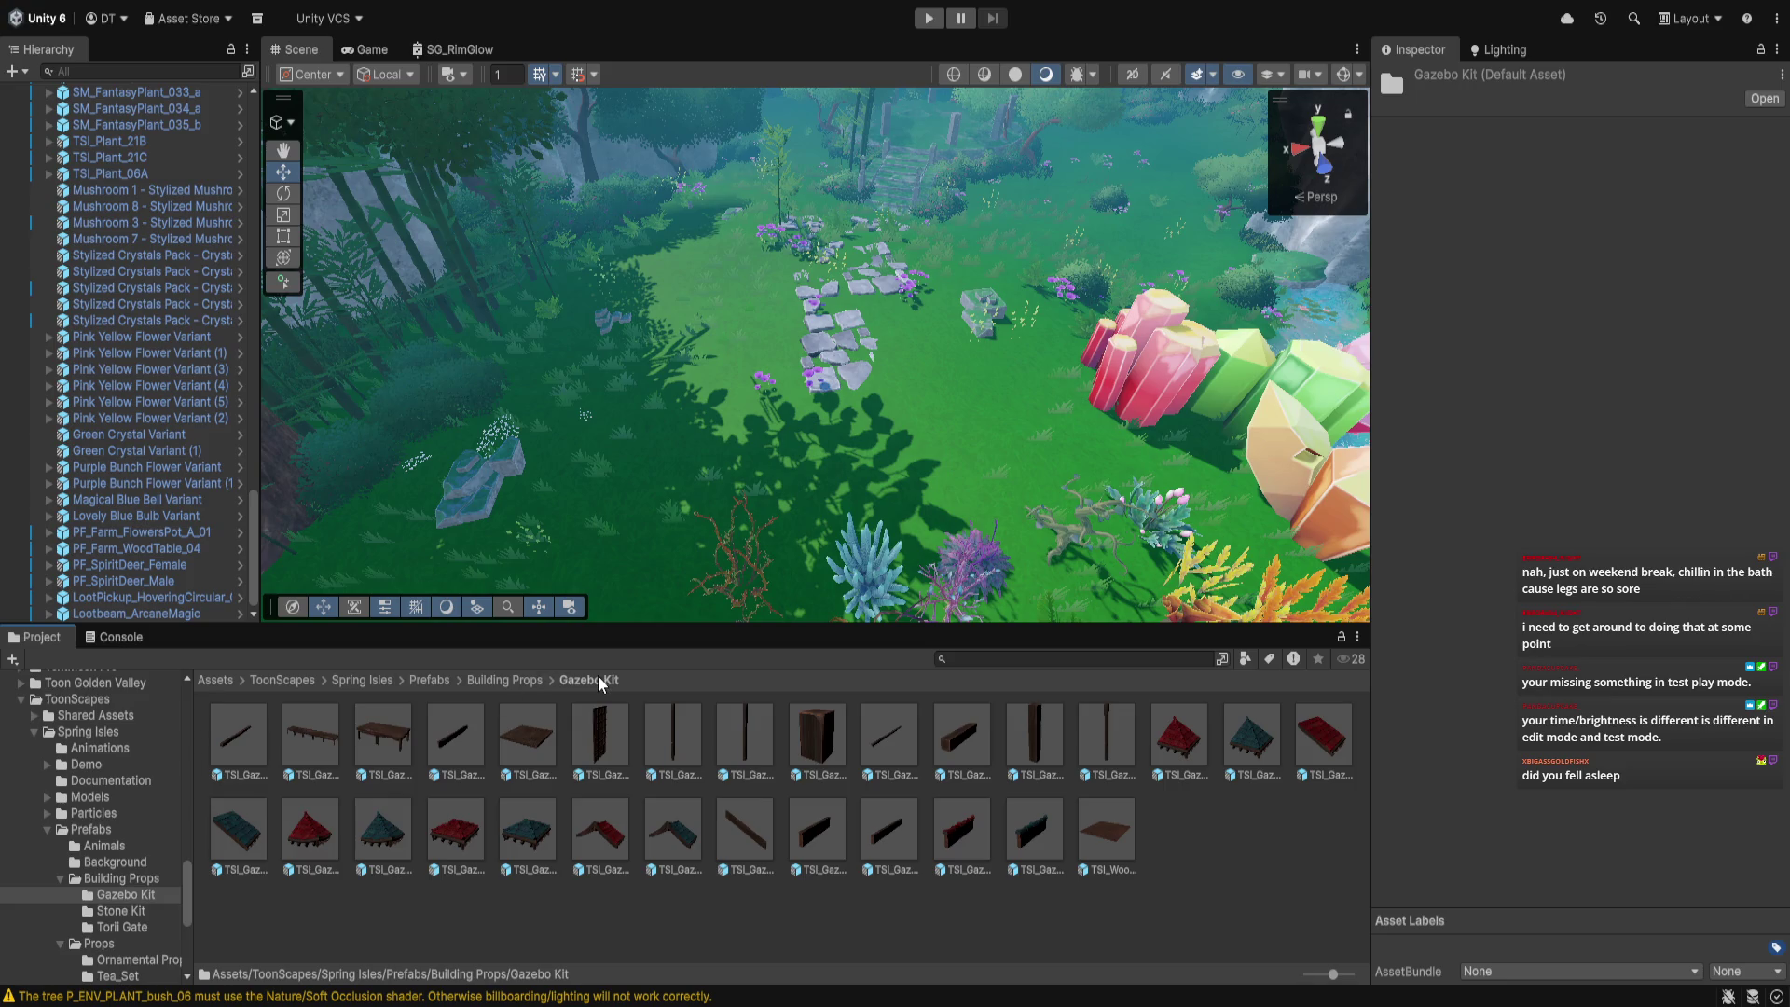
Look through the Props subfolders Wood Props, Zen Garden Props and Tea_Set
drag(718, 545, 811, 458)
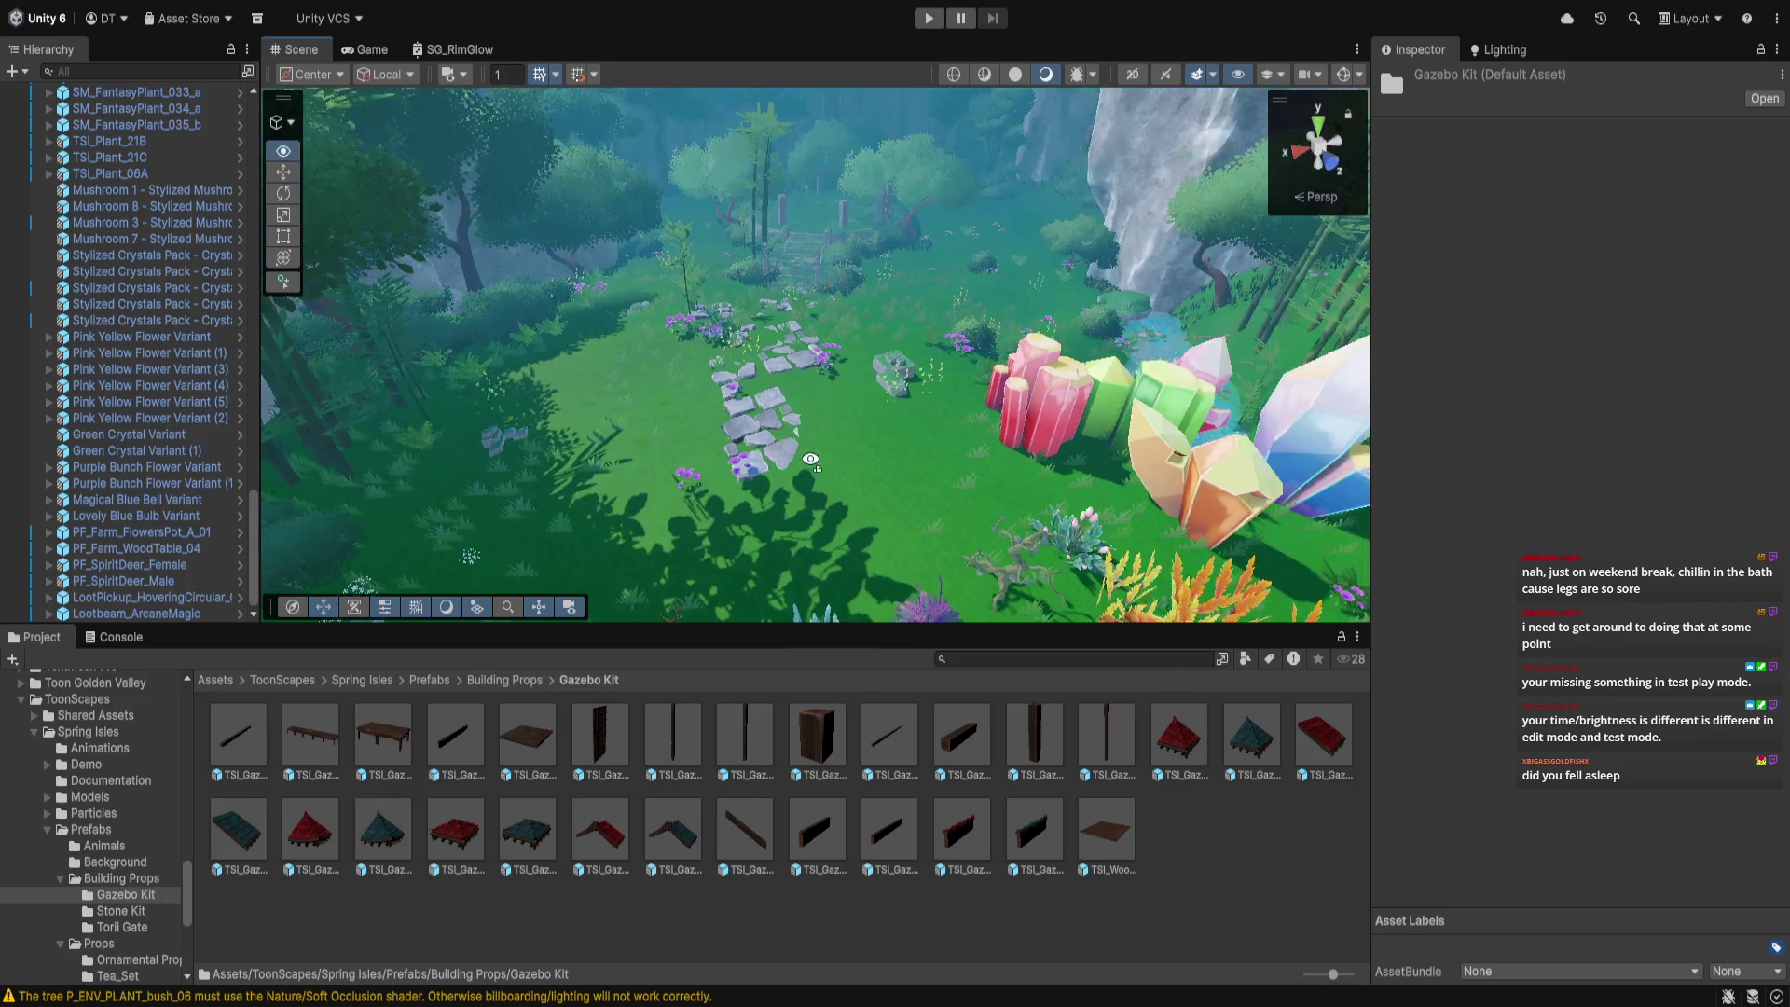
click(431, 681)
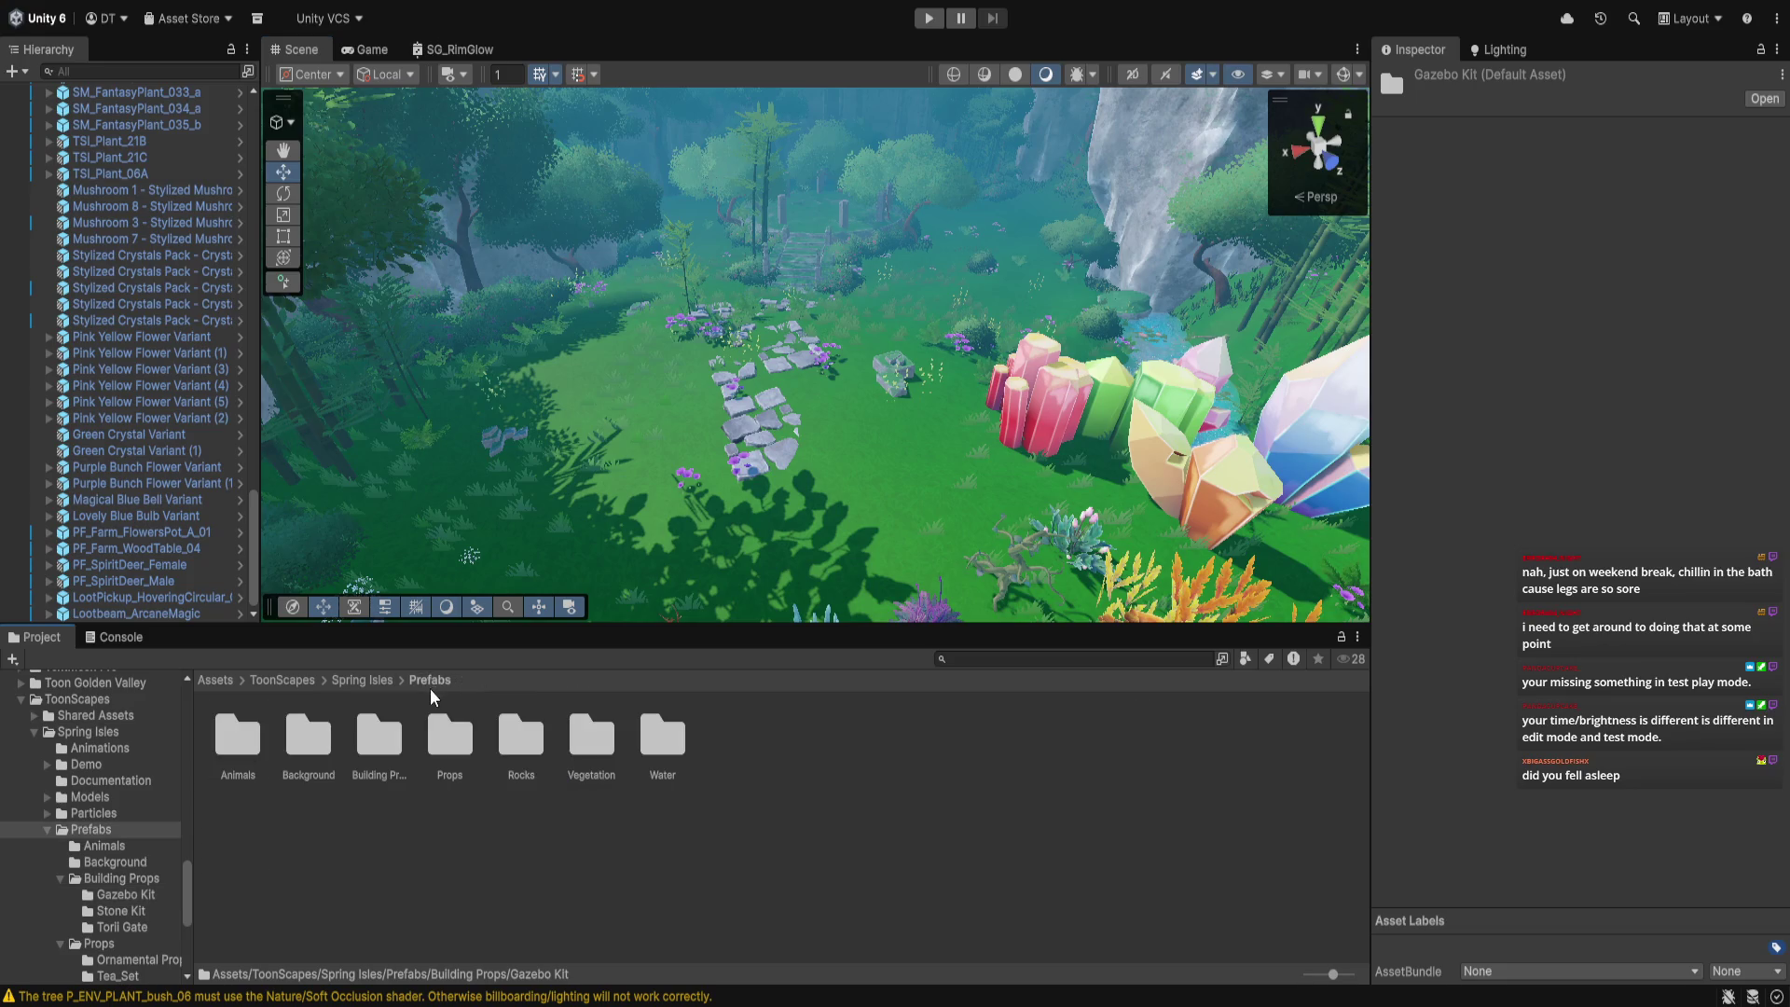
double_click(392, 744)
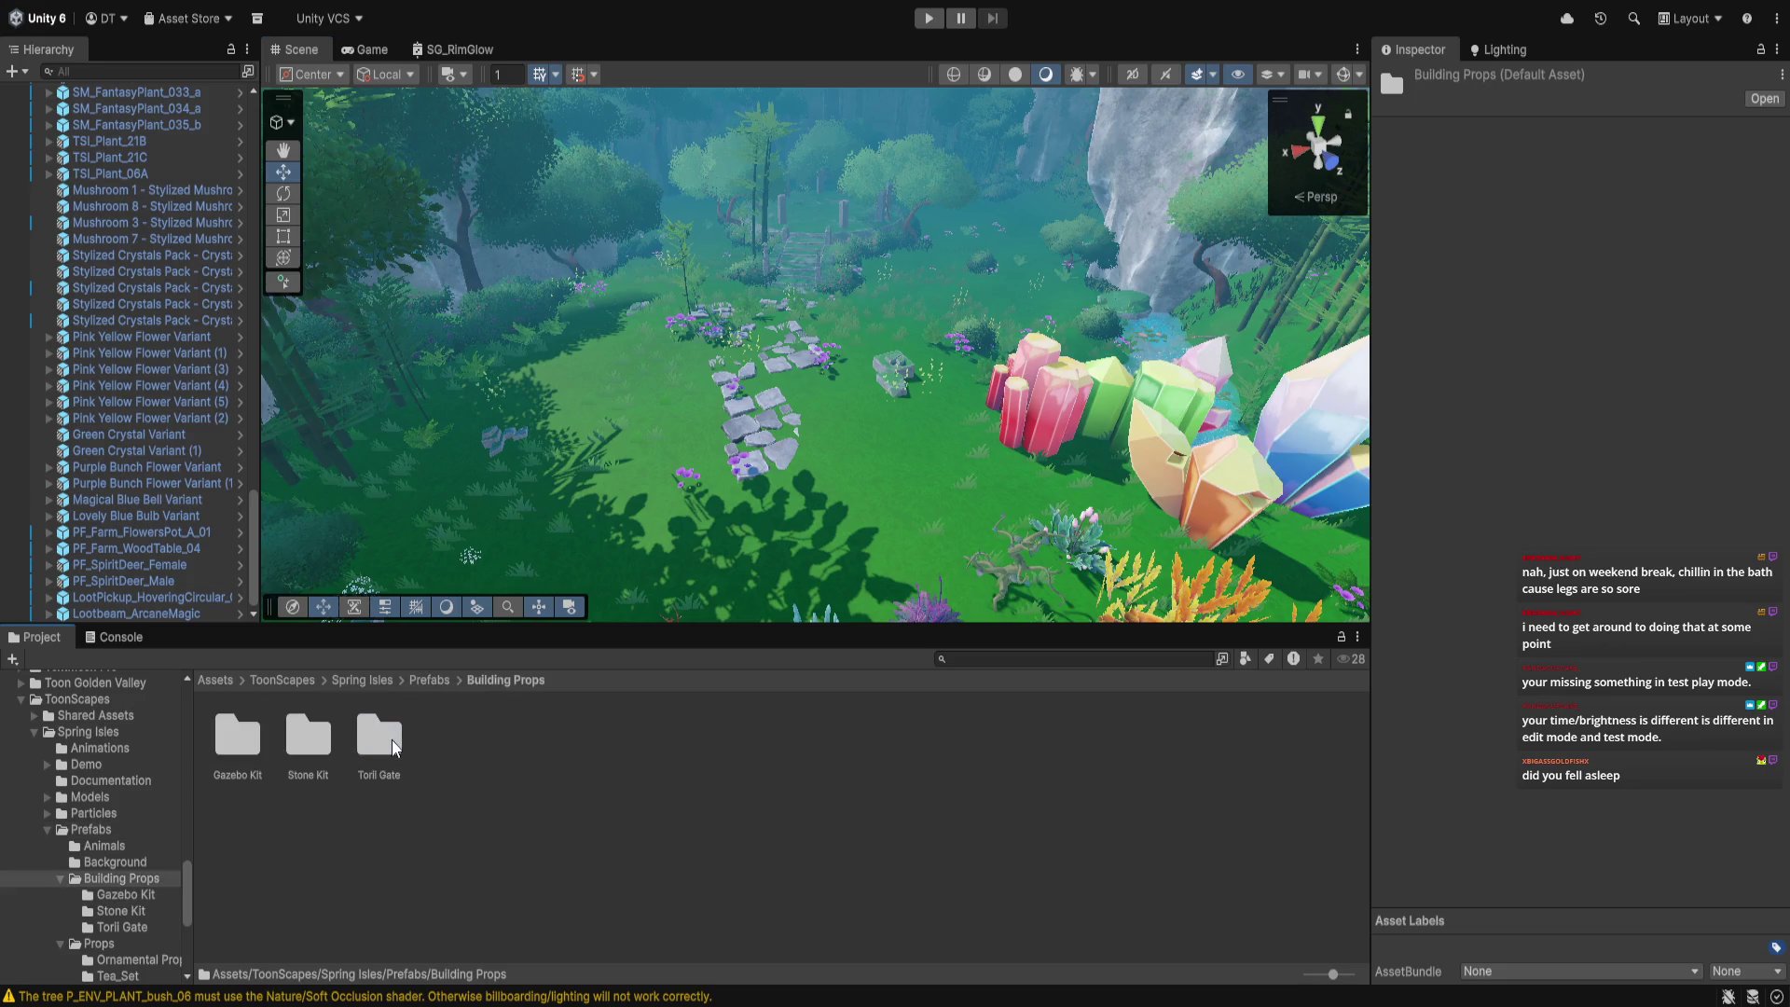
click(361, 680)
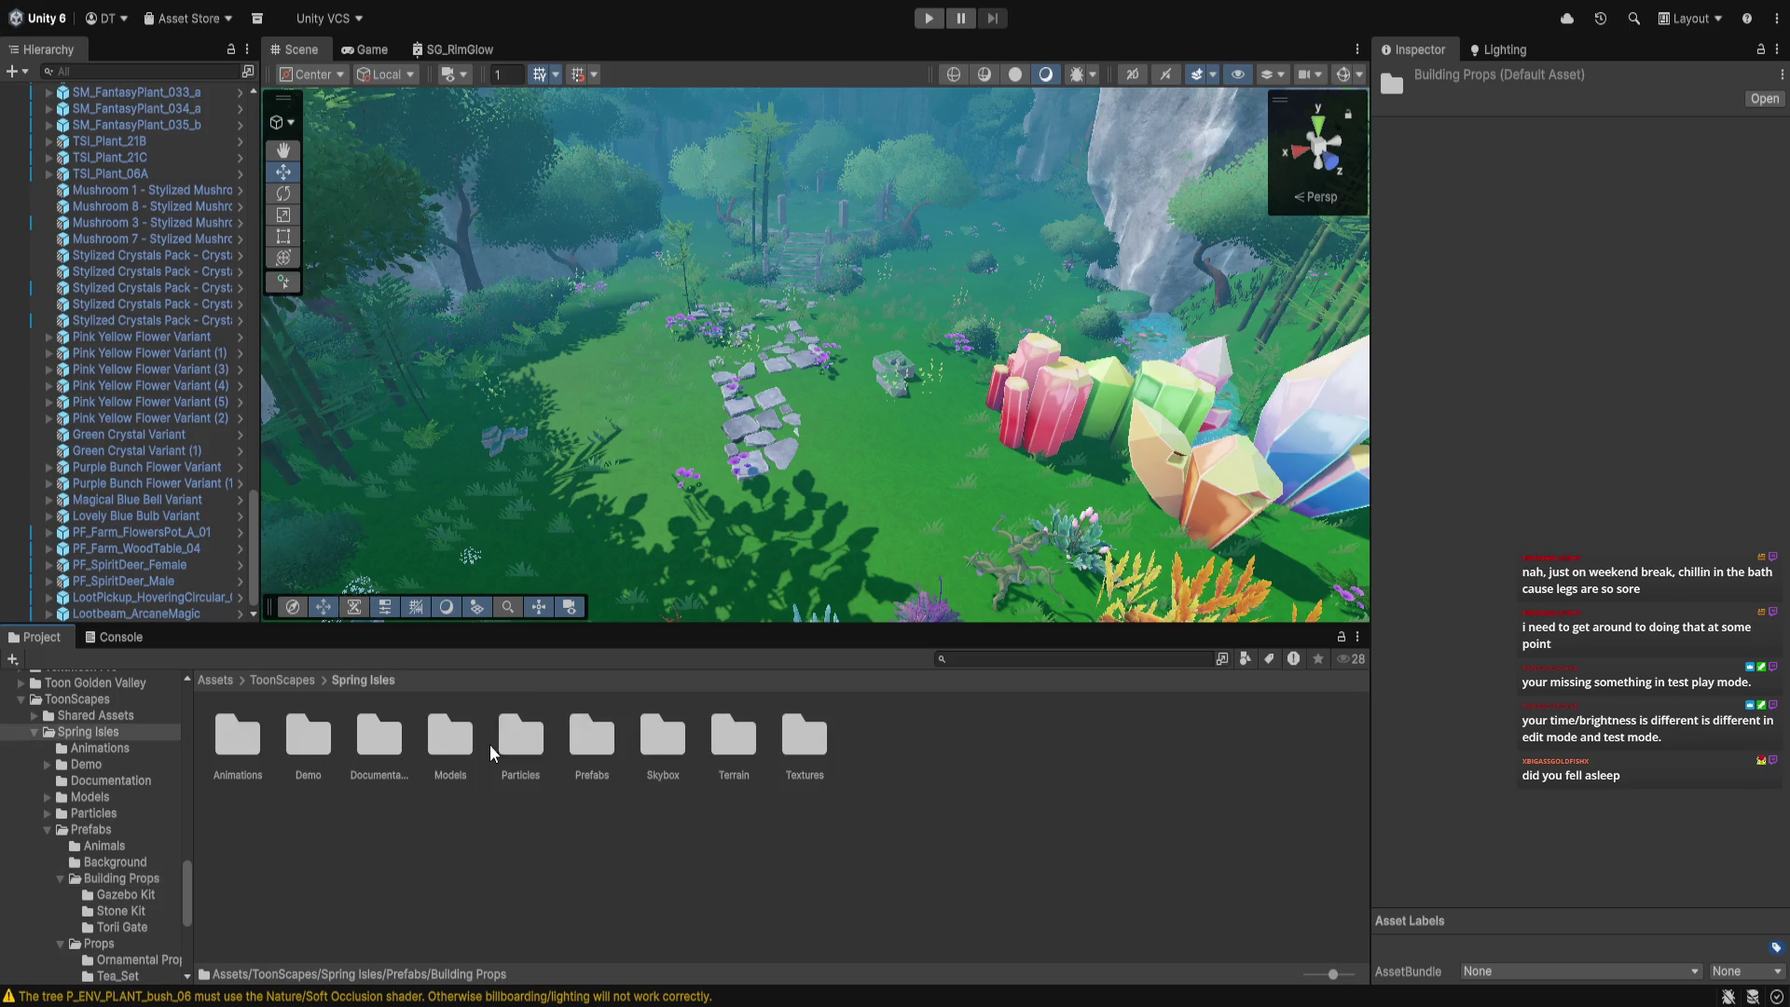
double_click(590, 741)
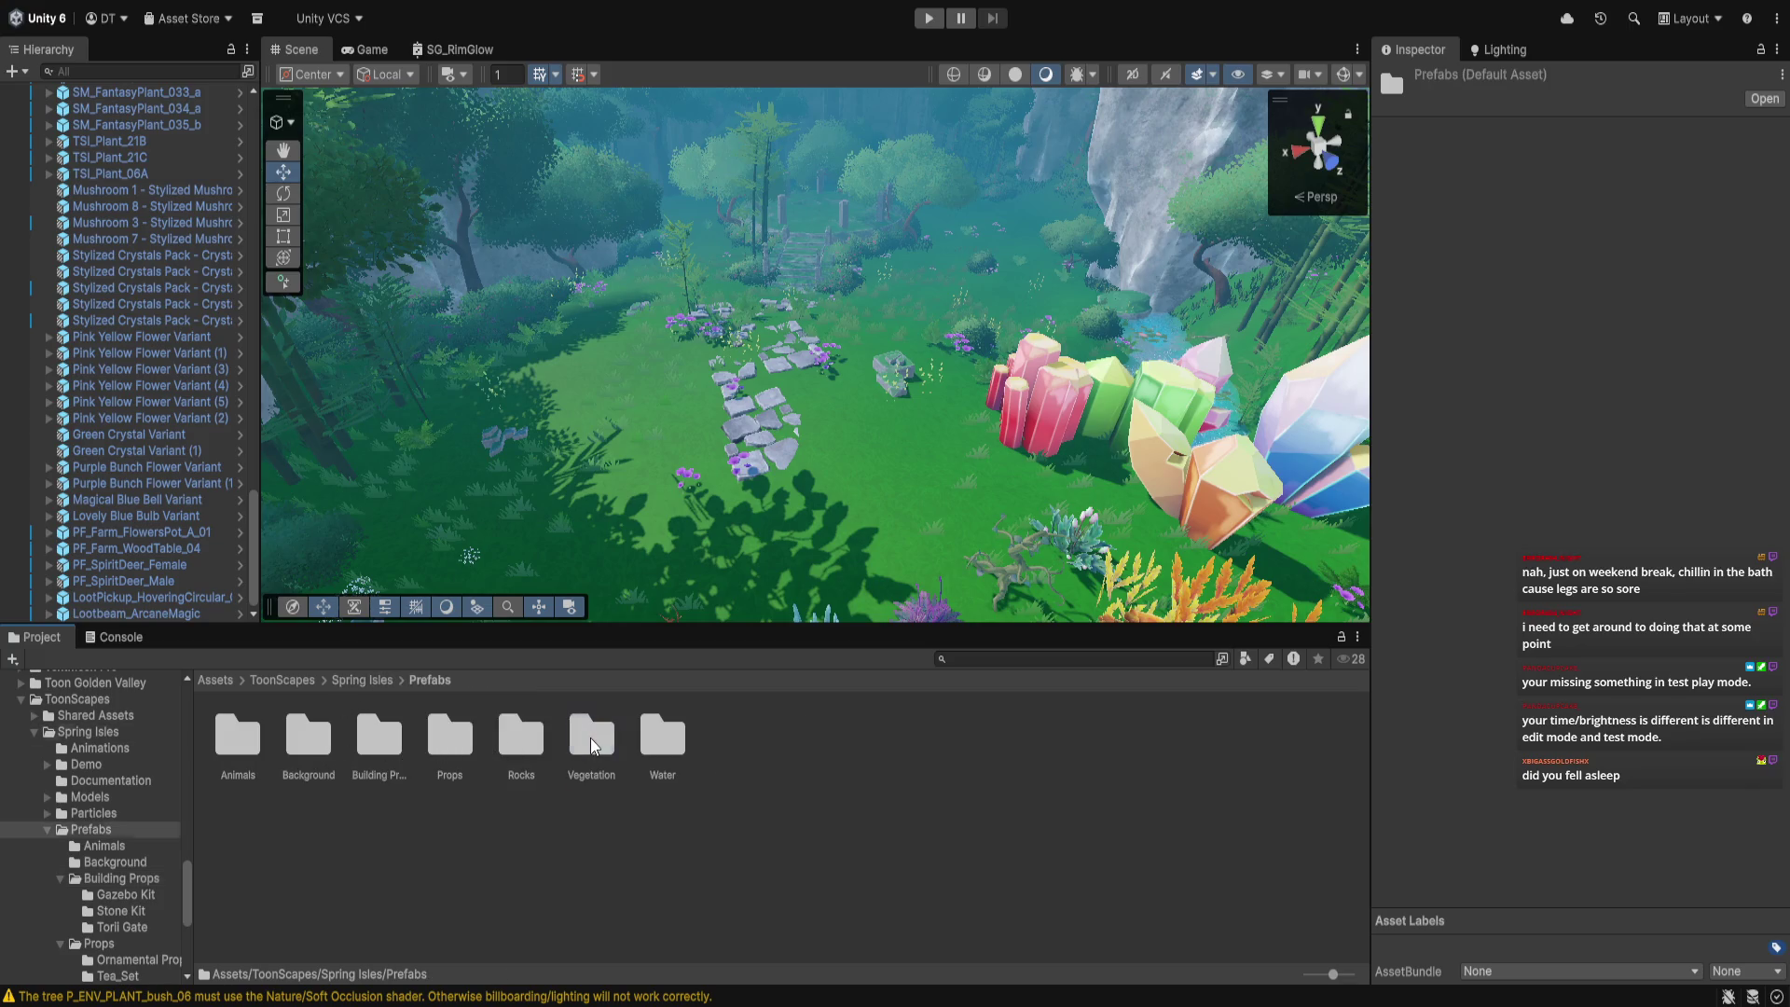
double_click(444, 739)
double_click(378, 736)
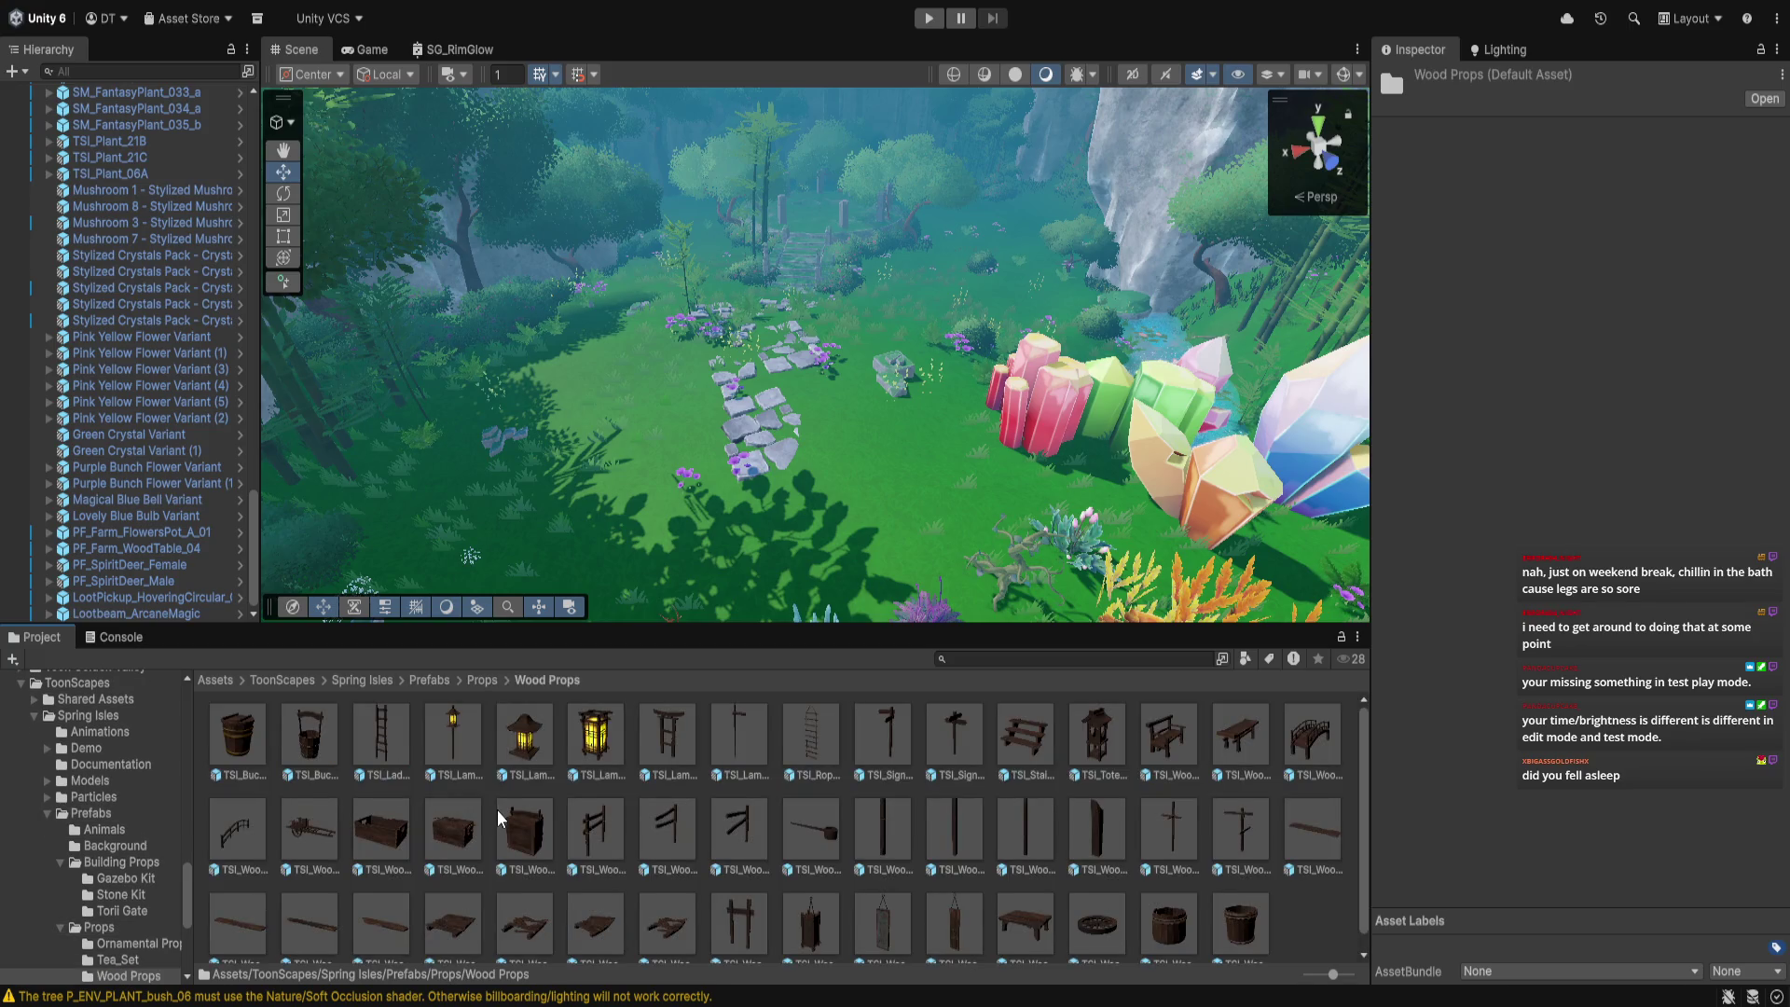
scroll(496, 809, down, 1)
scroll(496, 810, up, 1)
click(481, 680)
double_click(467, 747)
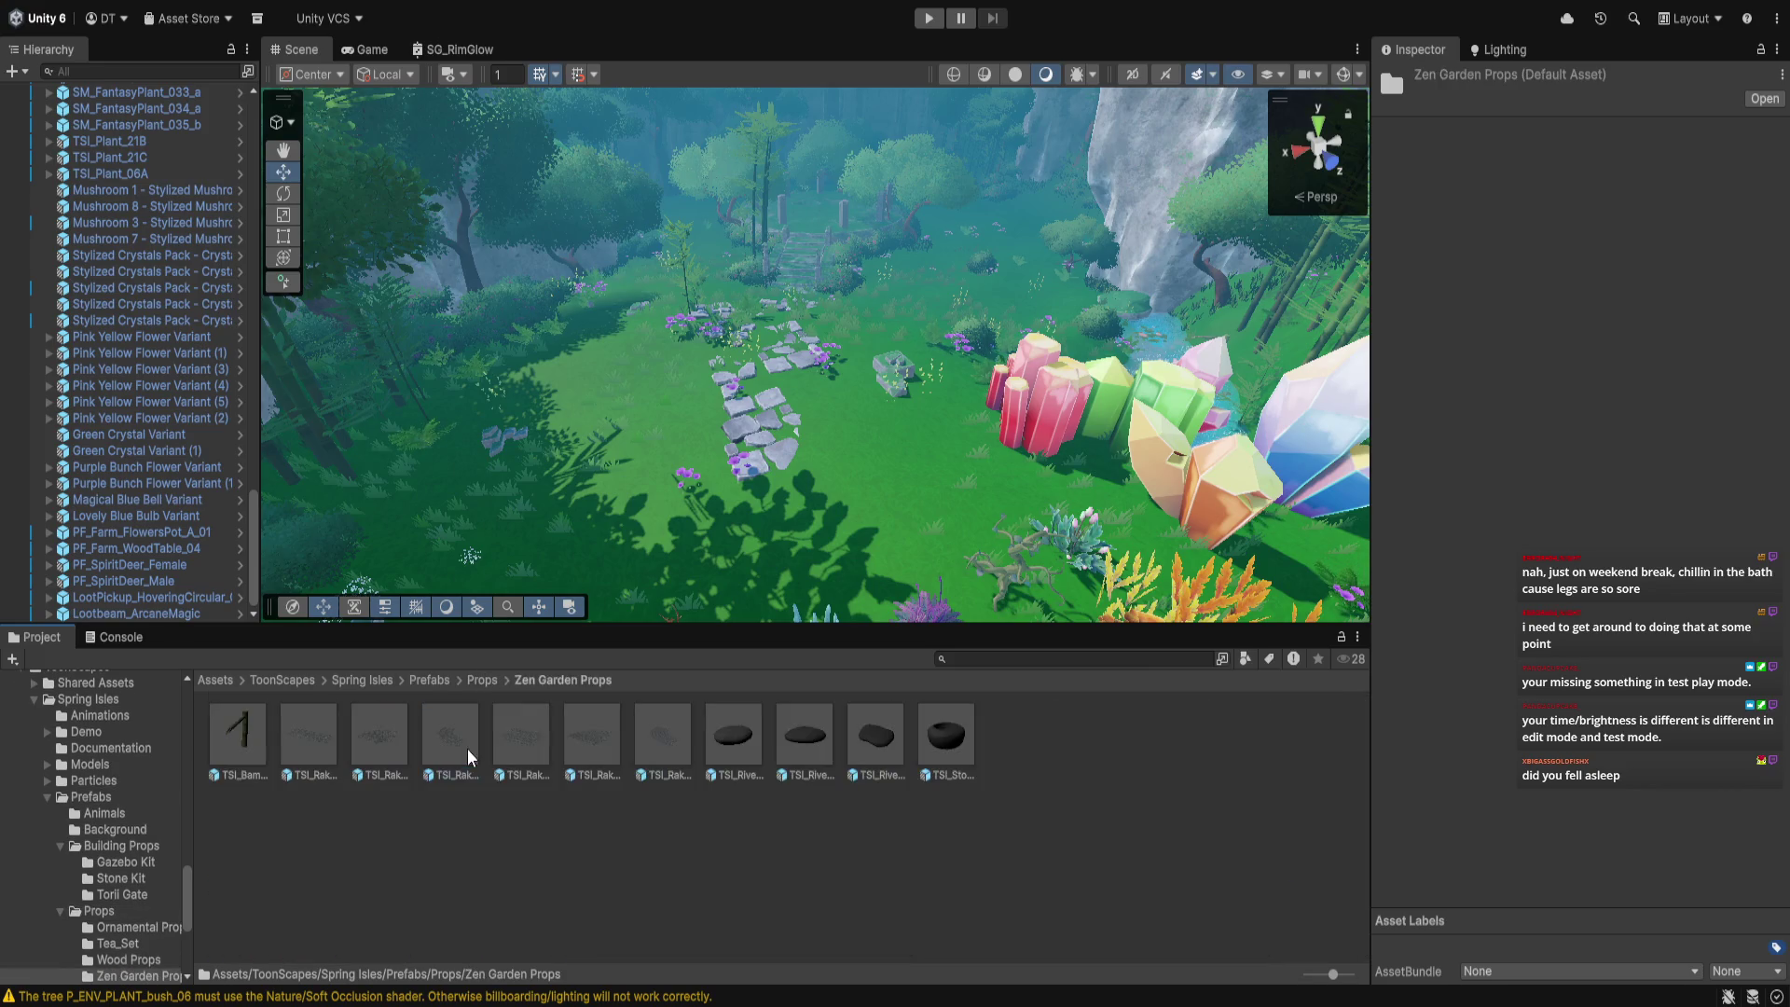
click(481, 680)
double_click(310, 737)
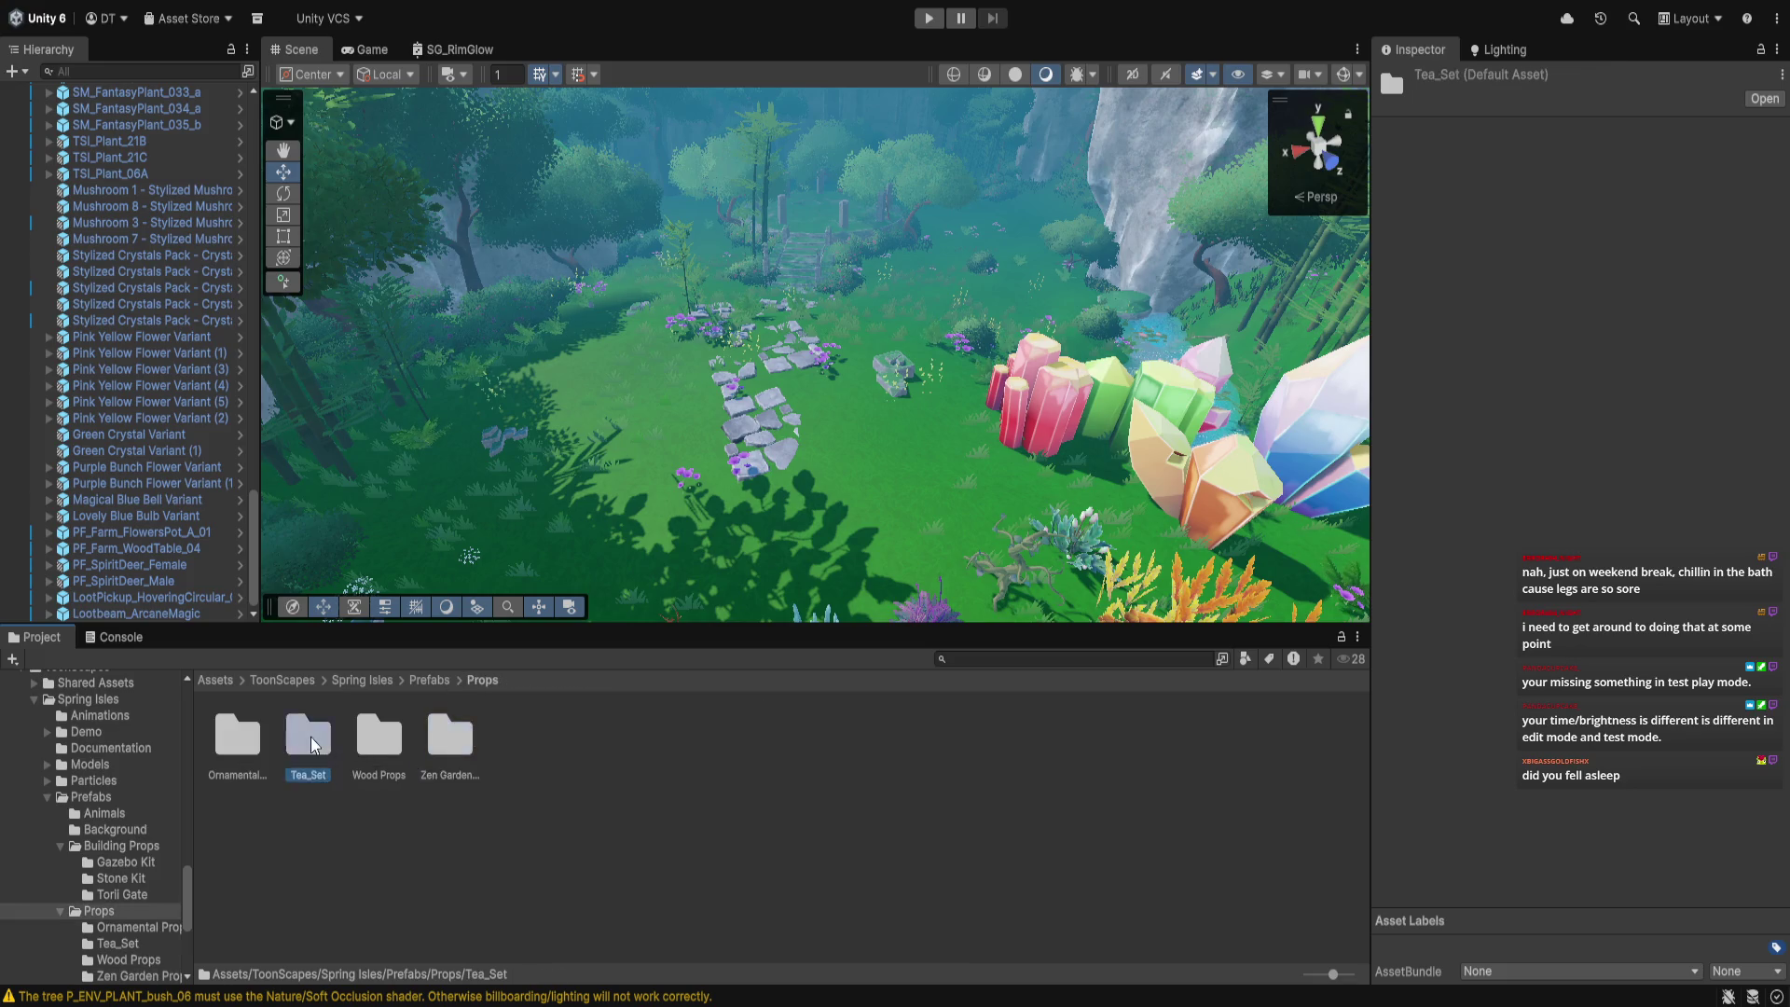
Check the Animals, Building Props and Props folders, finishing inside Stone Kit
click(434, 680)
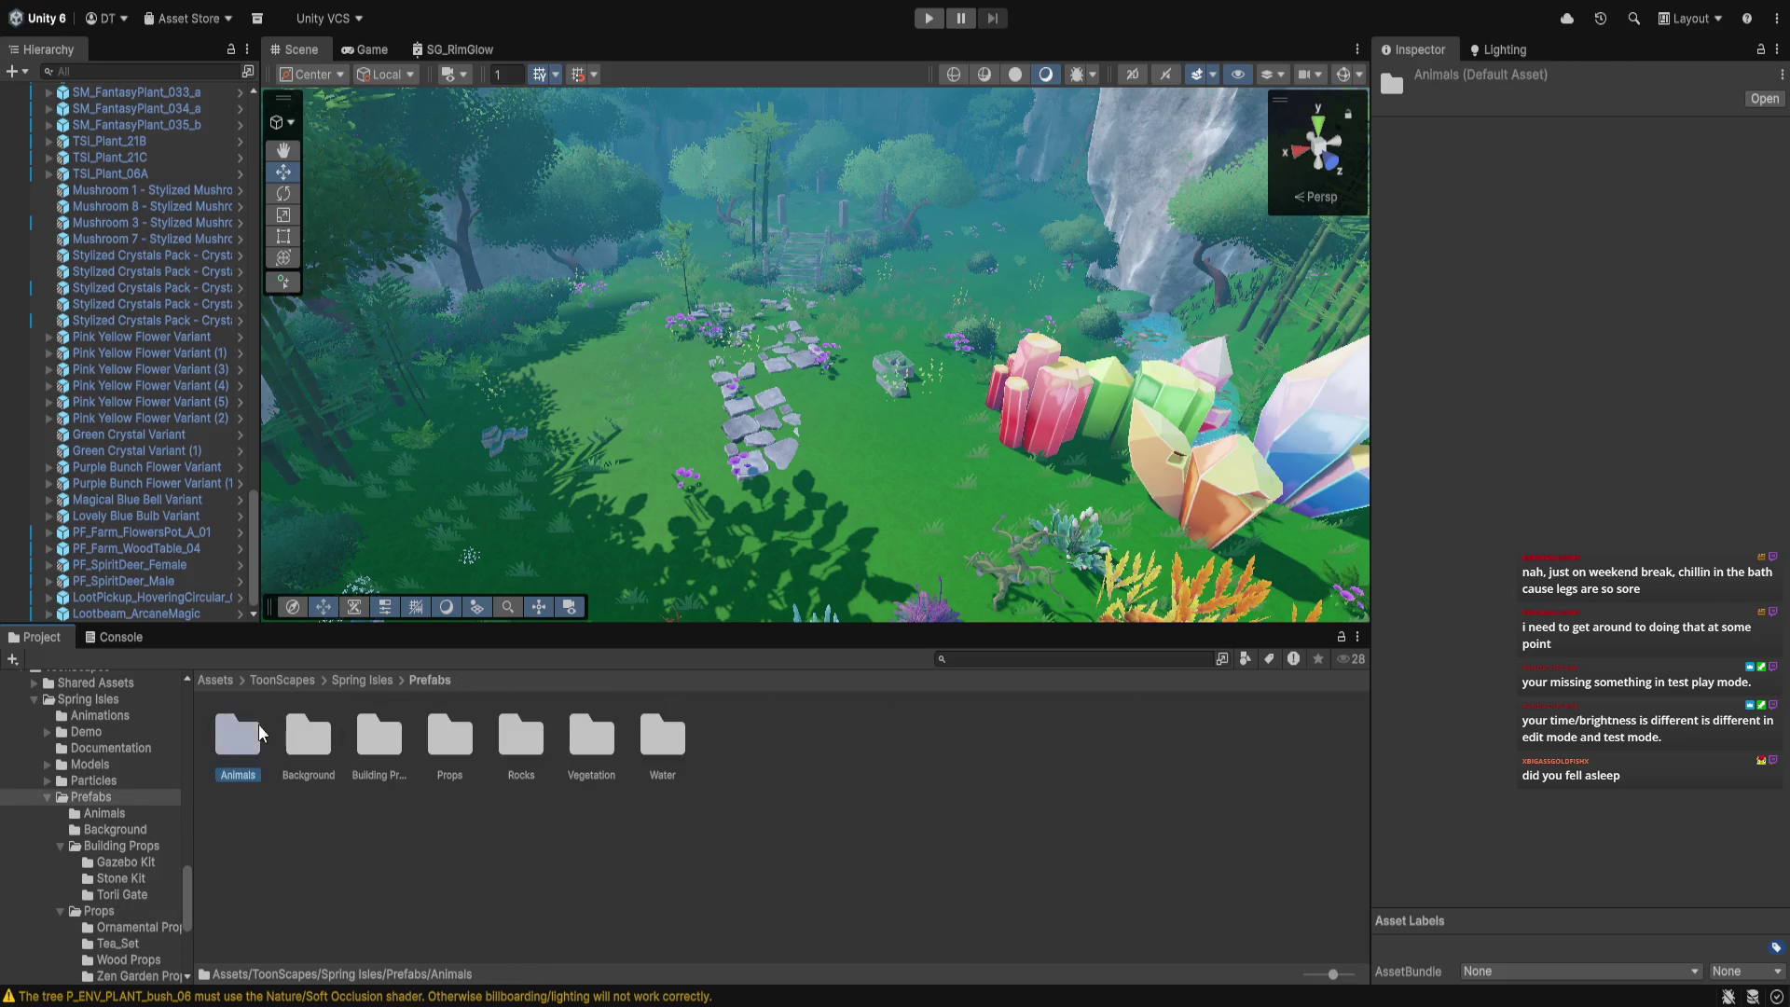
double_click(259, 723)
click(418, 680)
double_click(395, 749)
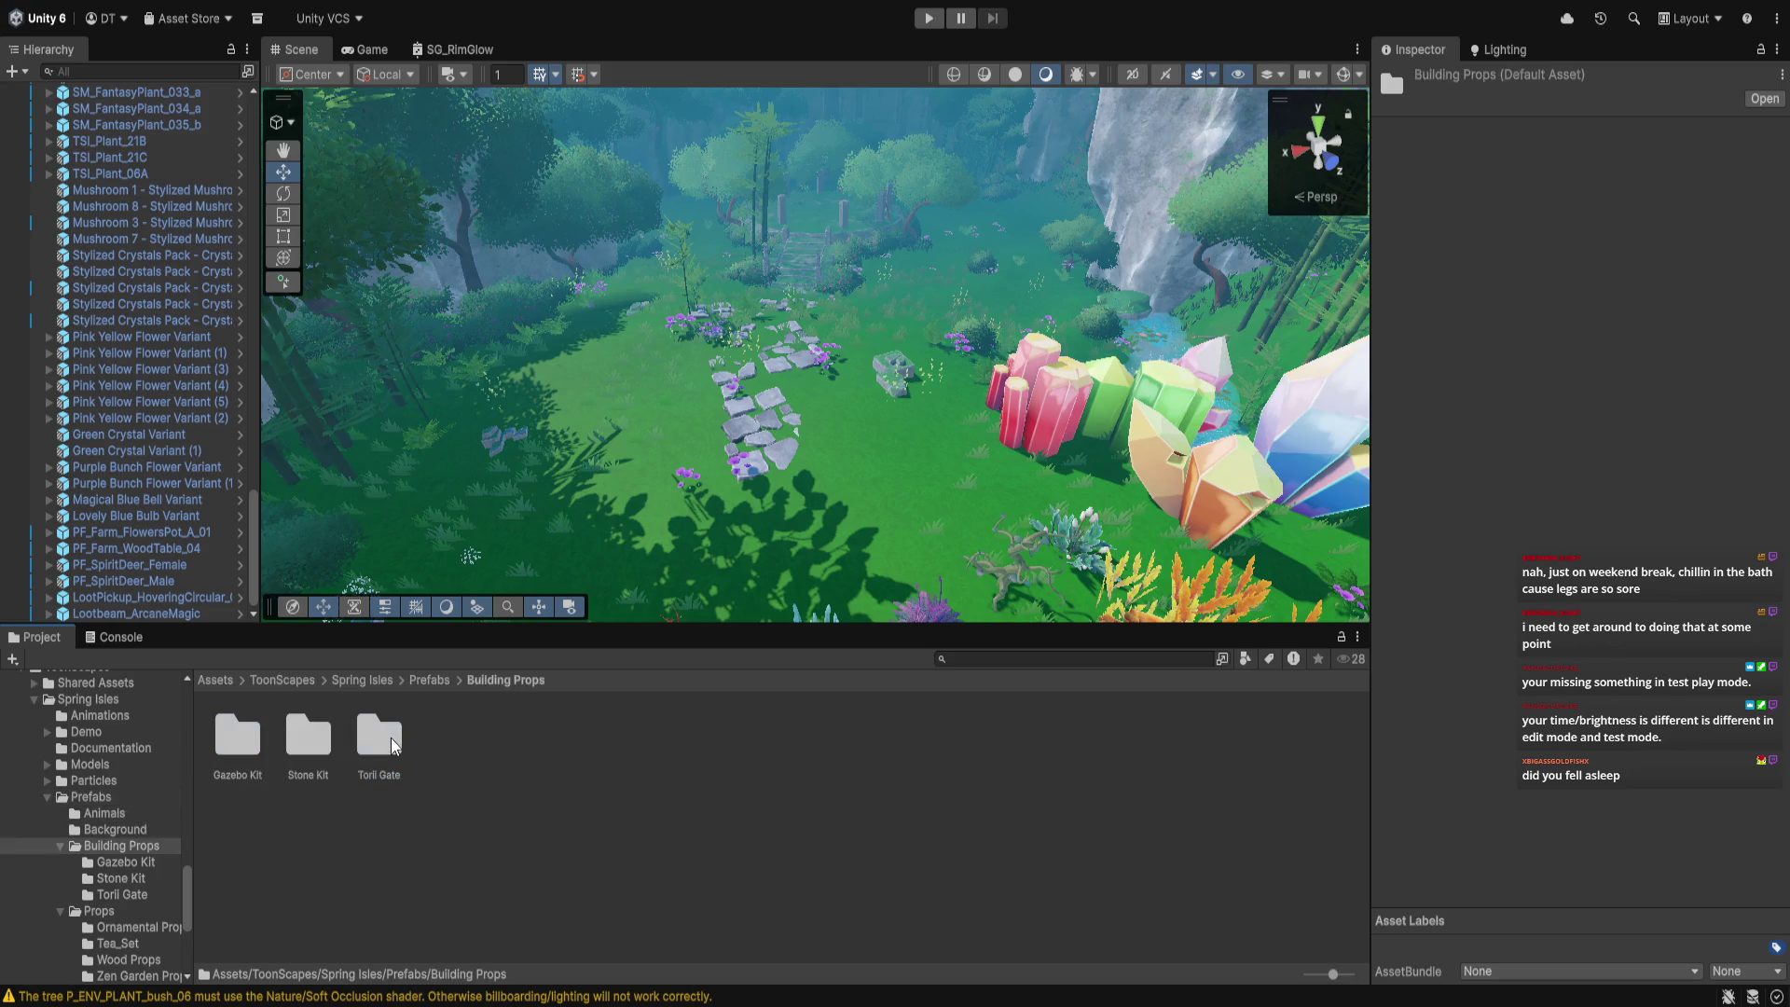
click(427, 680)
double_click(447, 746)
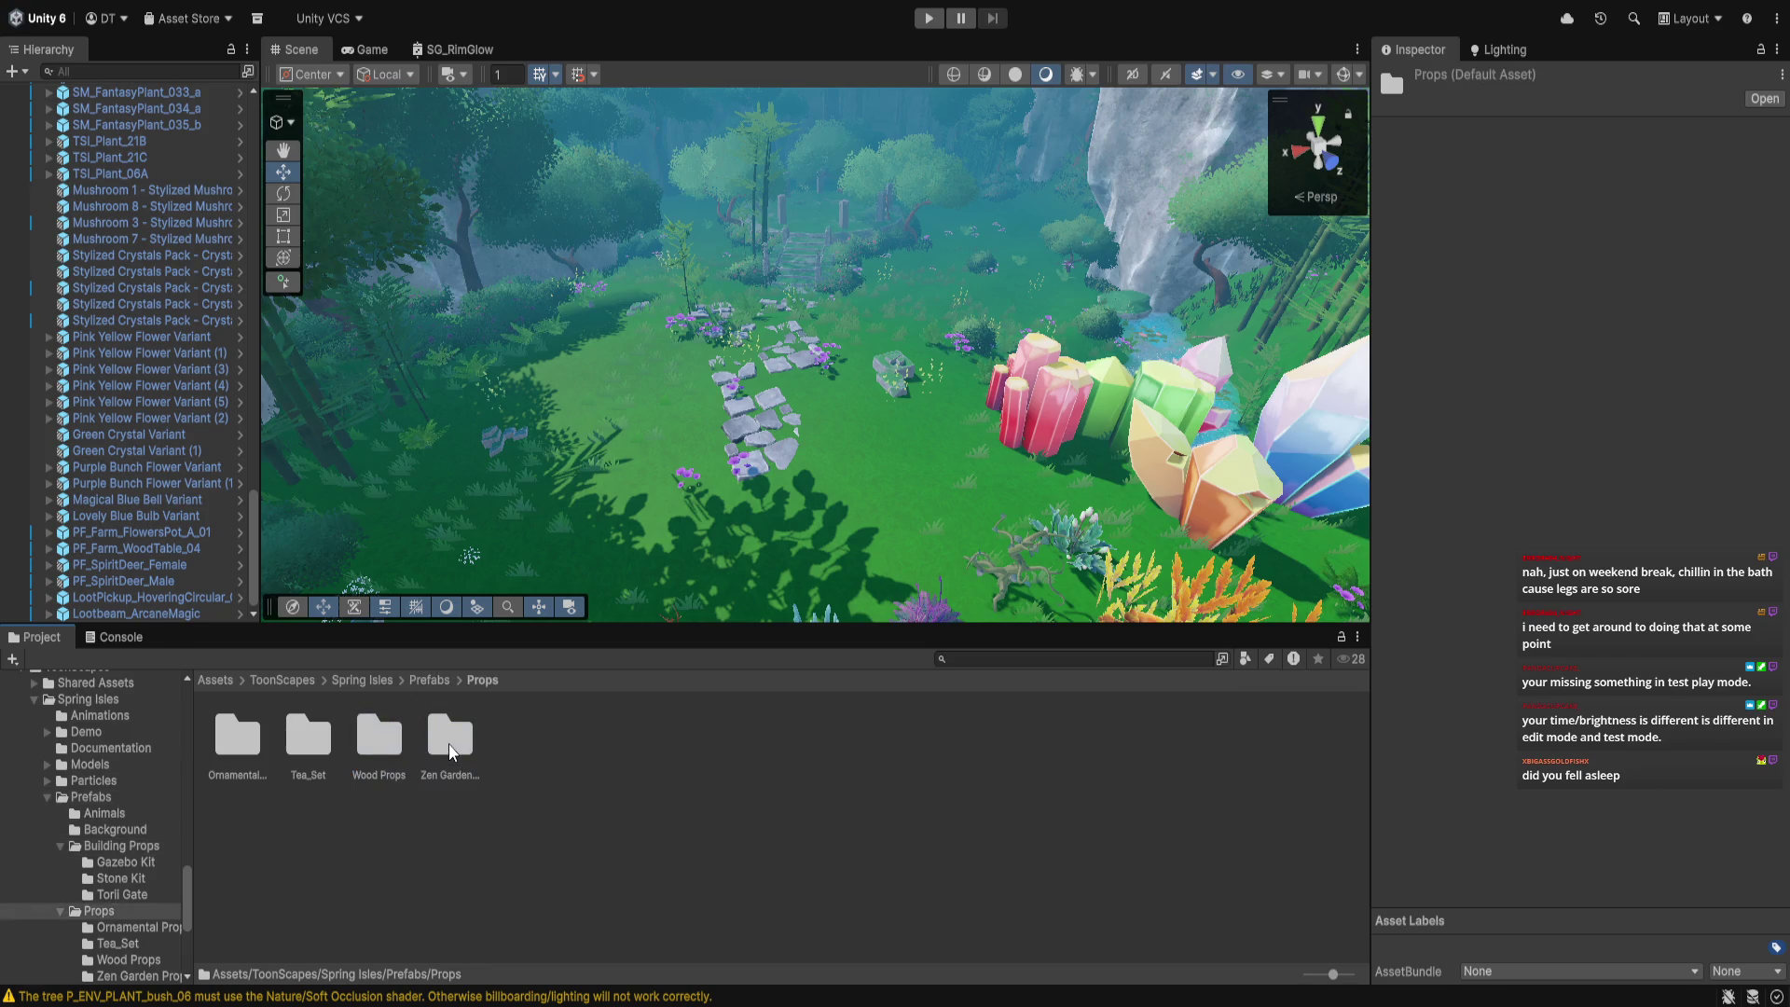
click(435, 681)
double_click(373, 741)
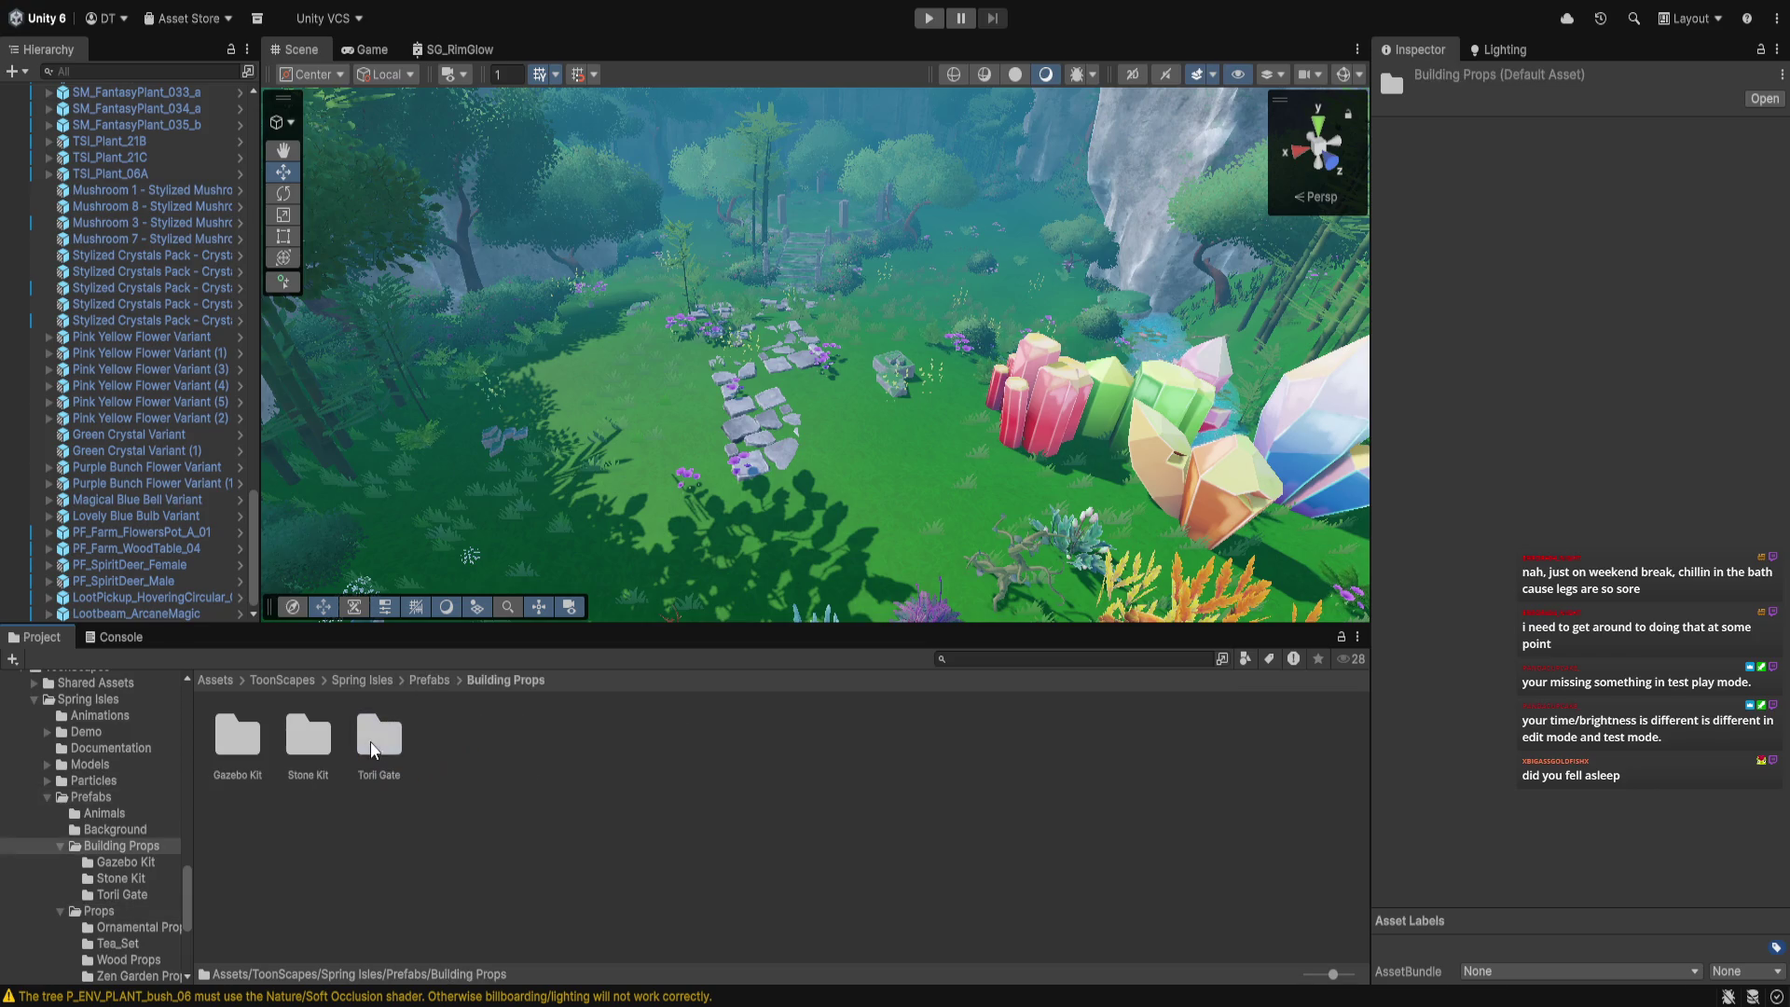
double_click(323, 741)
scroll(341, 753, down, 2)
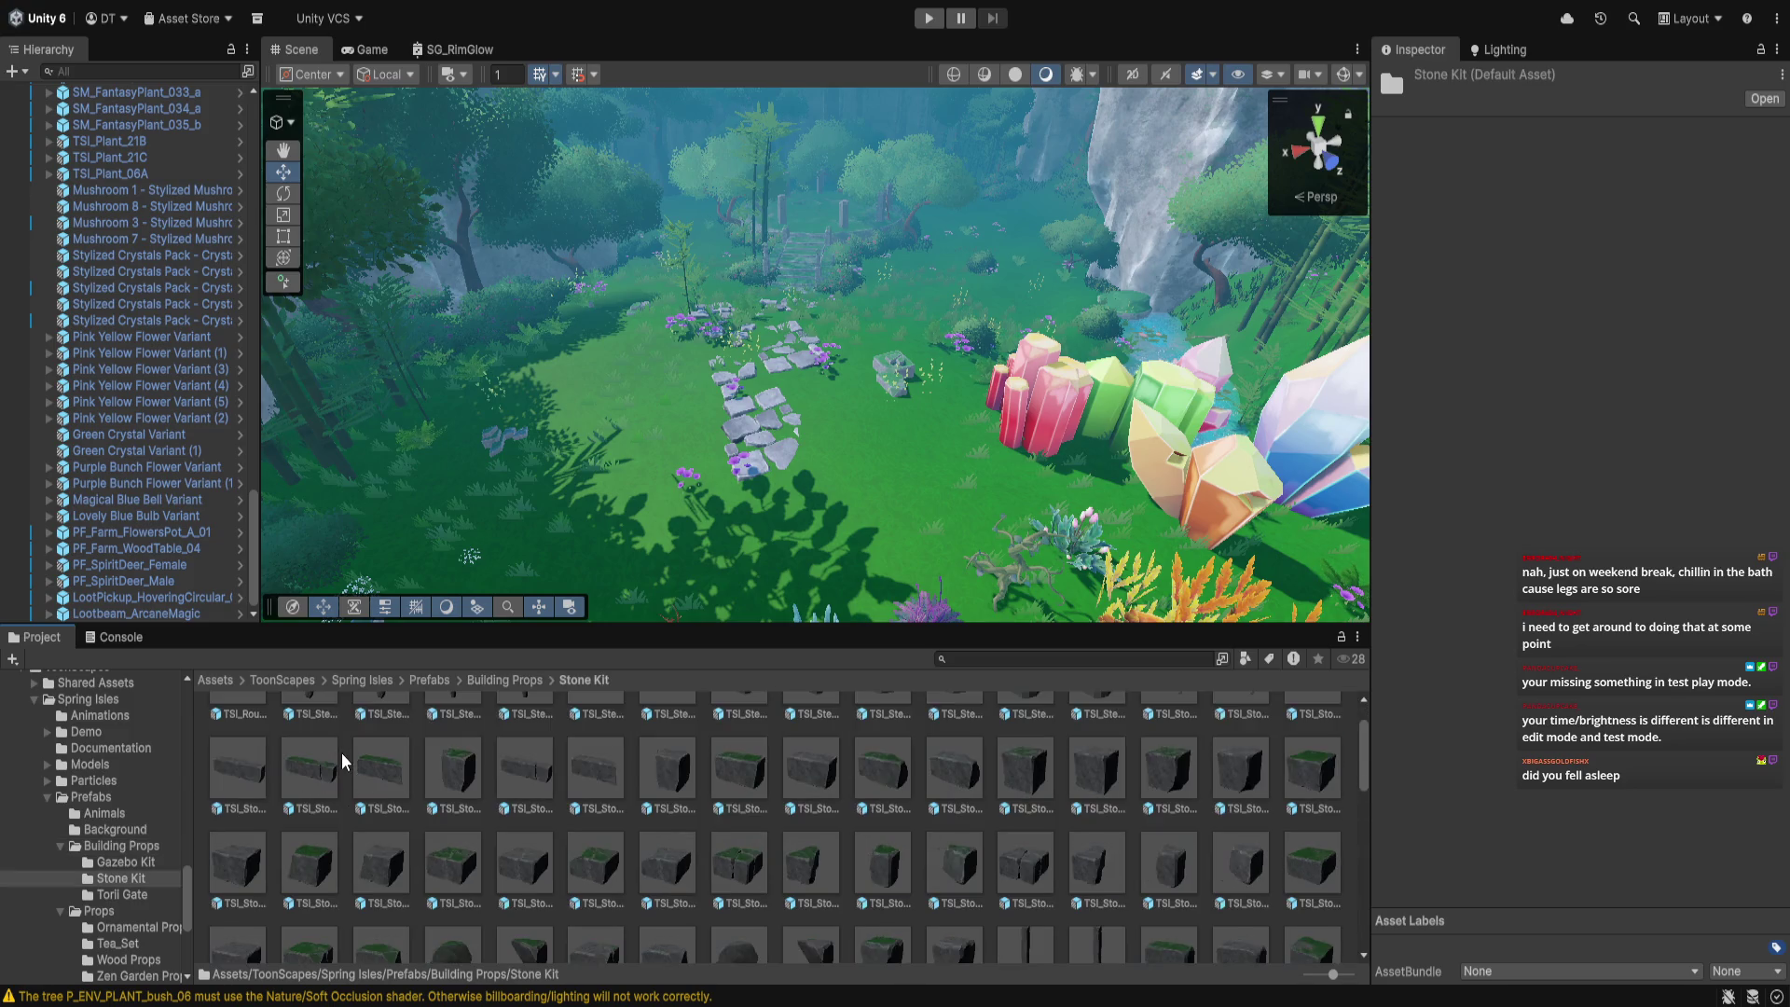
Enlarge the Project panel and scroll through the Stone Kit prefab grid
scroll(341, 753, down, 5)
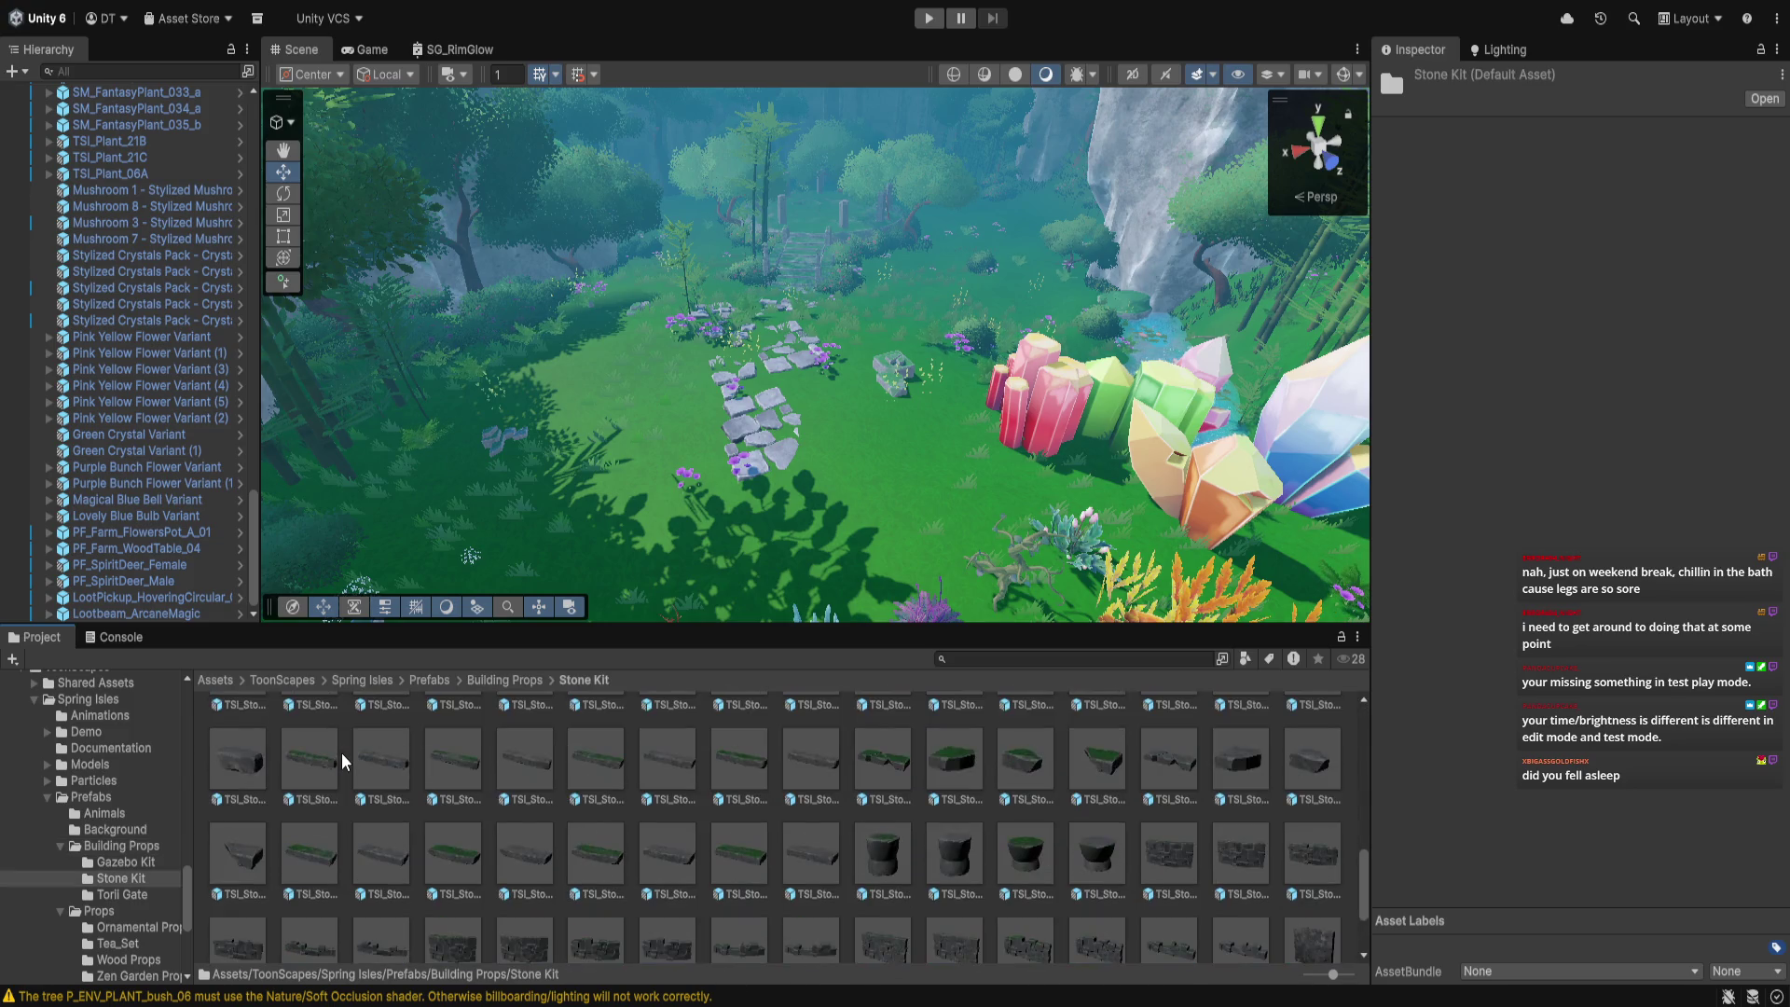
drag(869, 630, 869, 553)
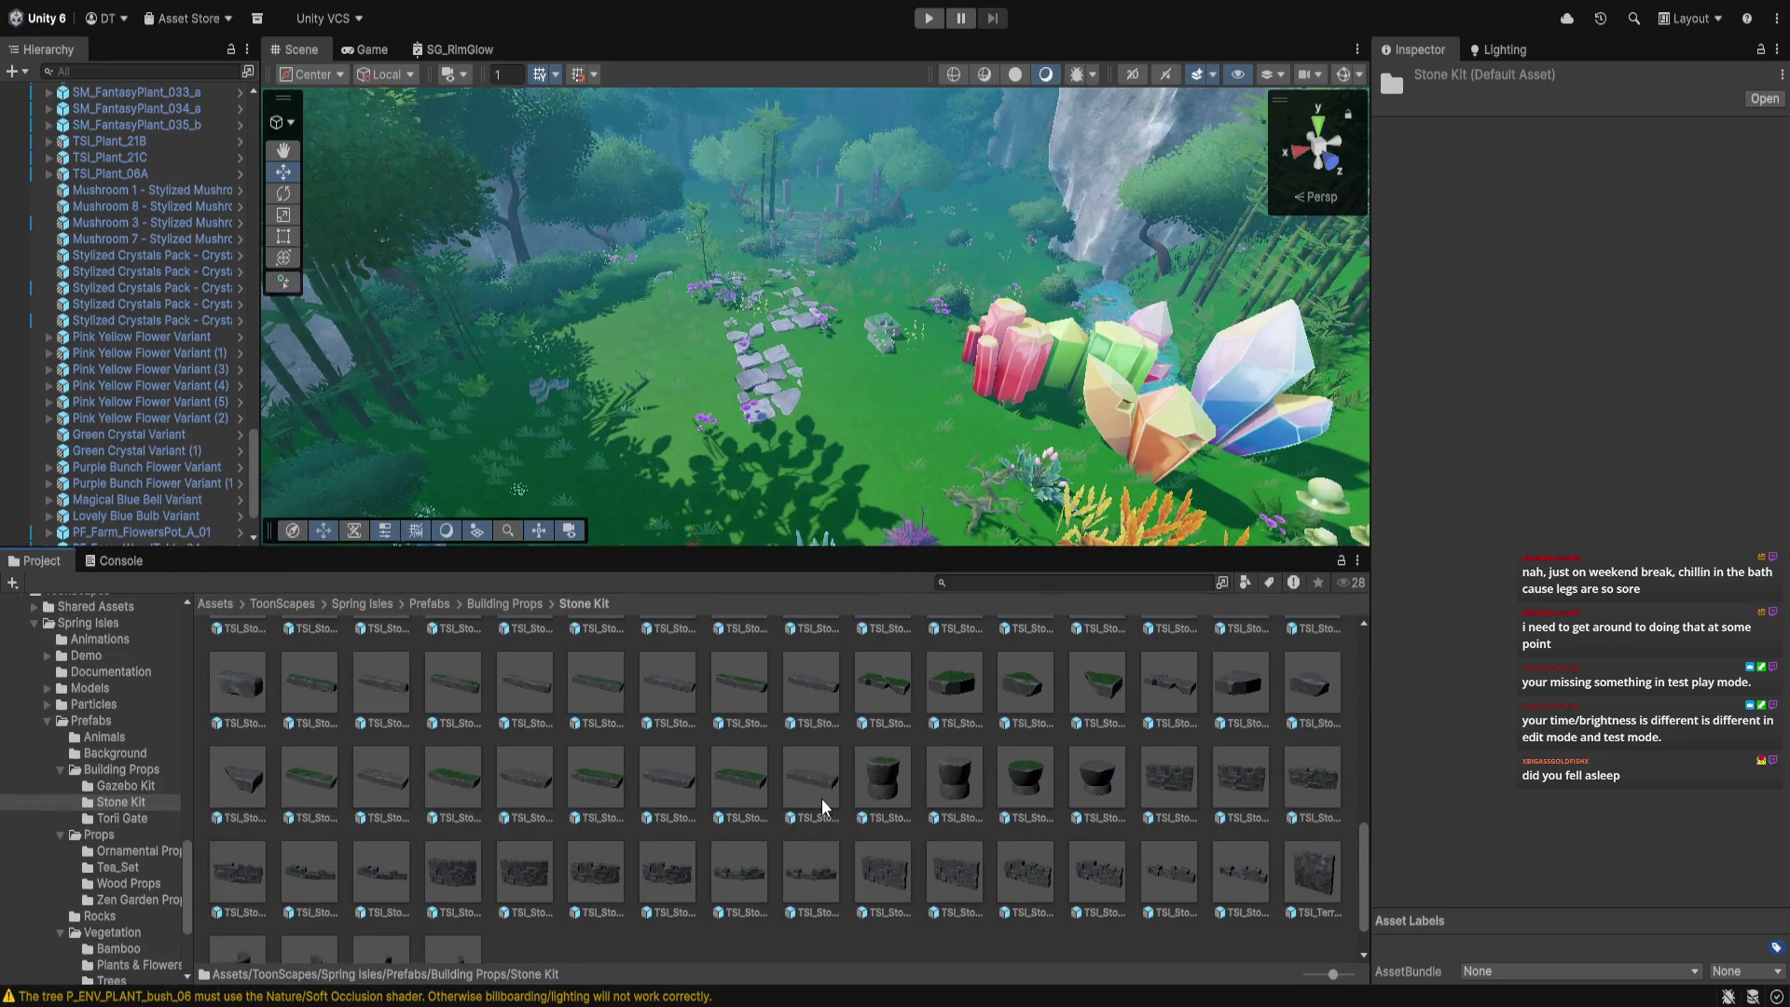
scroll(820, 798, down, 2)
scroll(821, 798, up, 2)
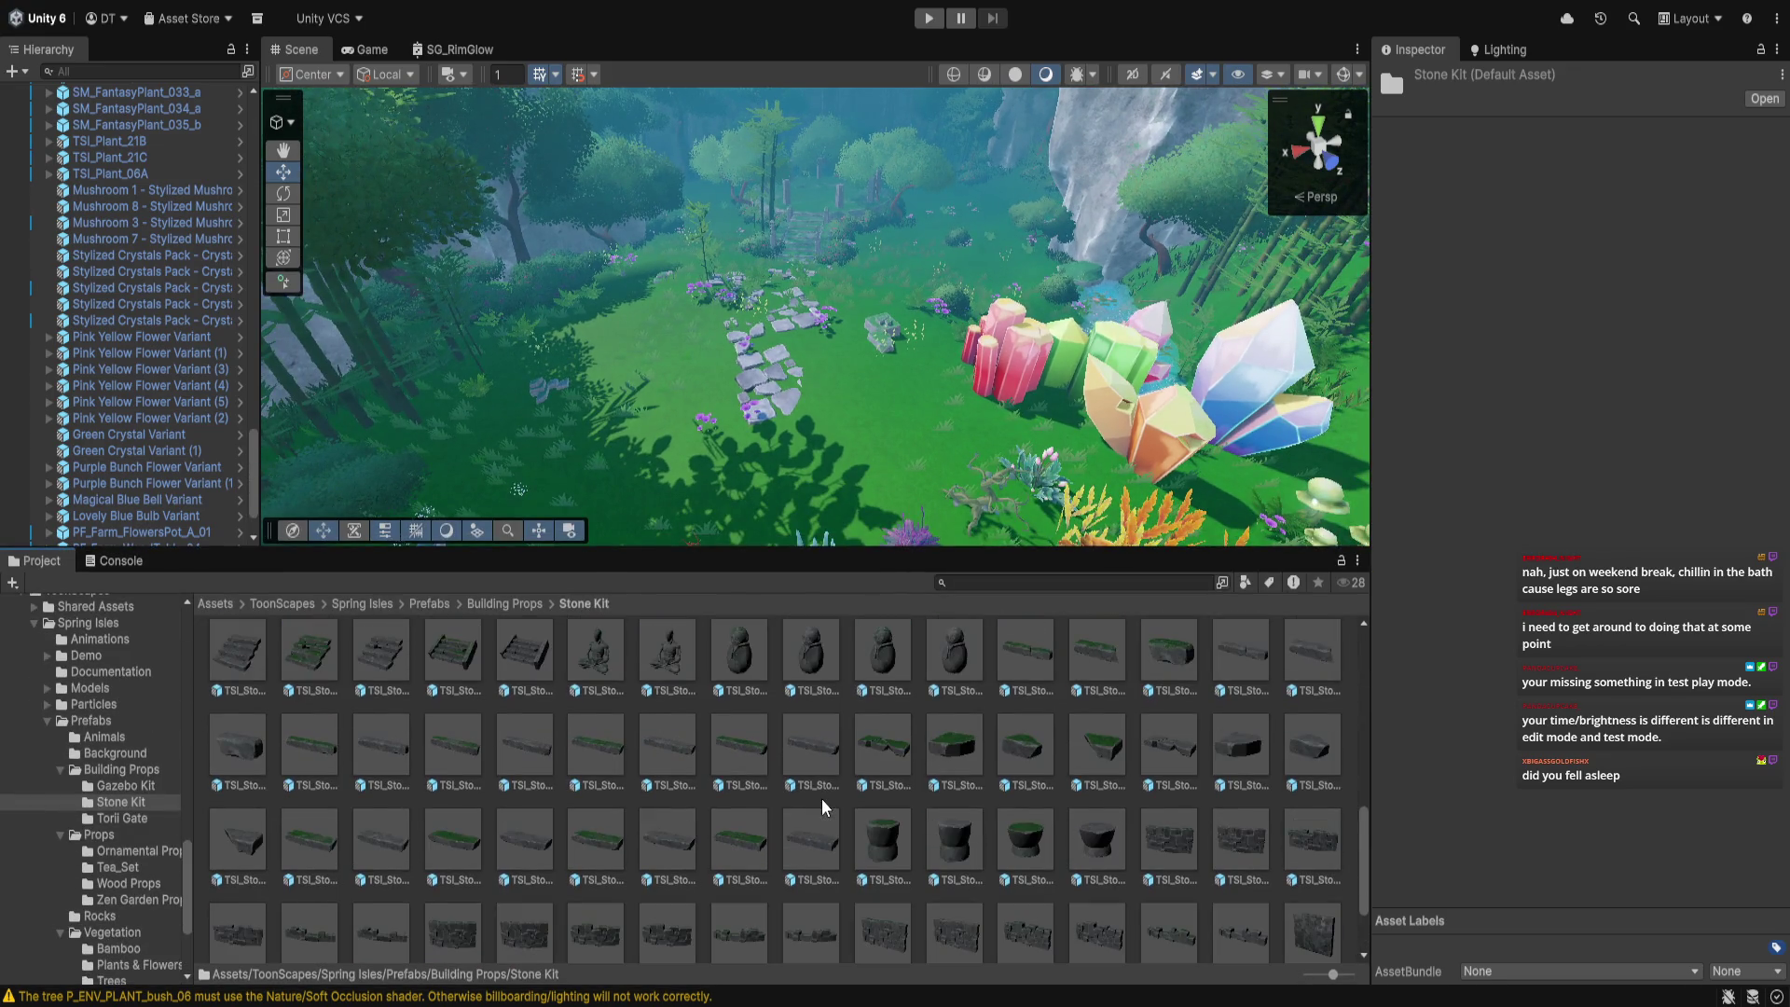
scroll(820, 798, down, 2)
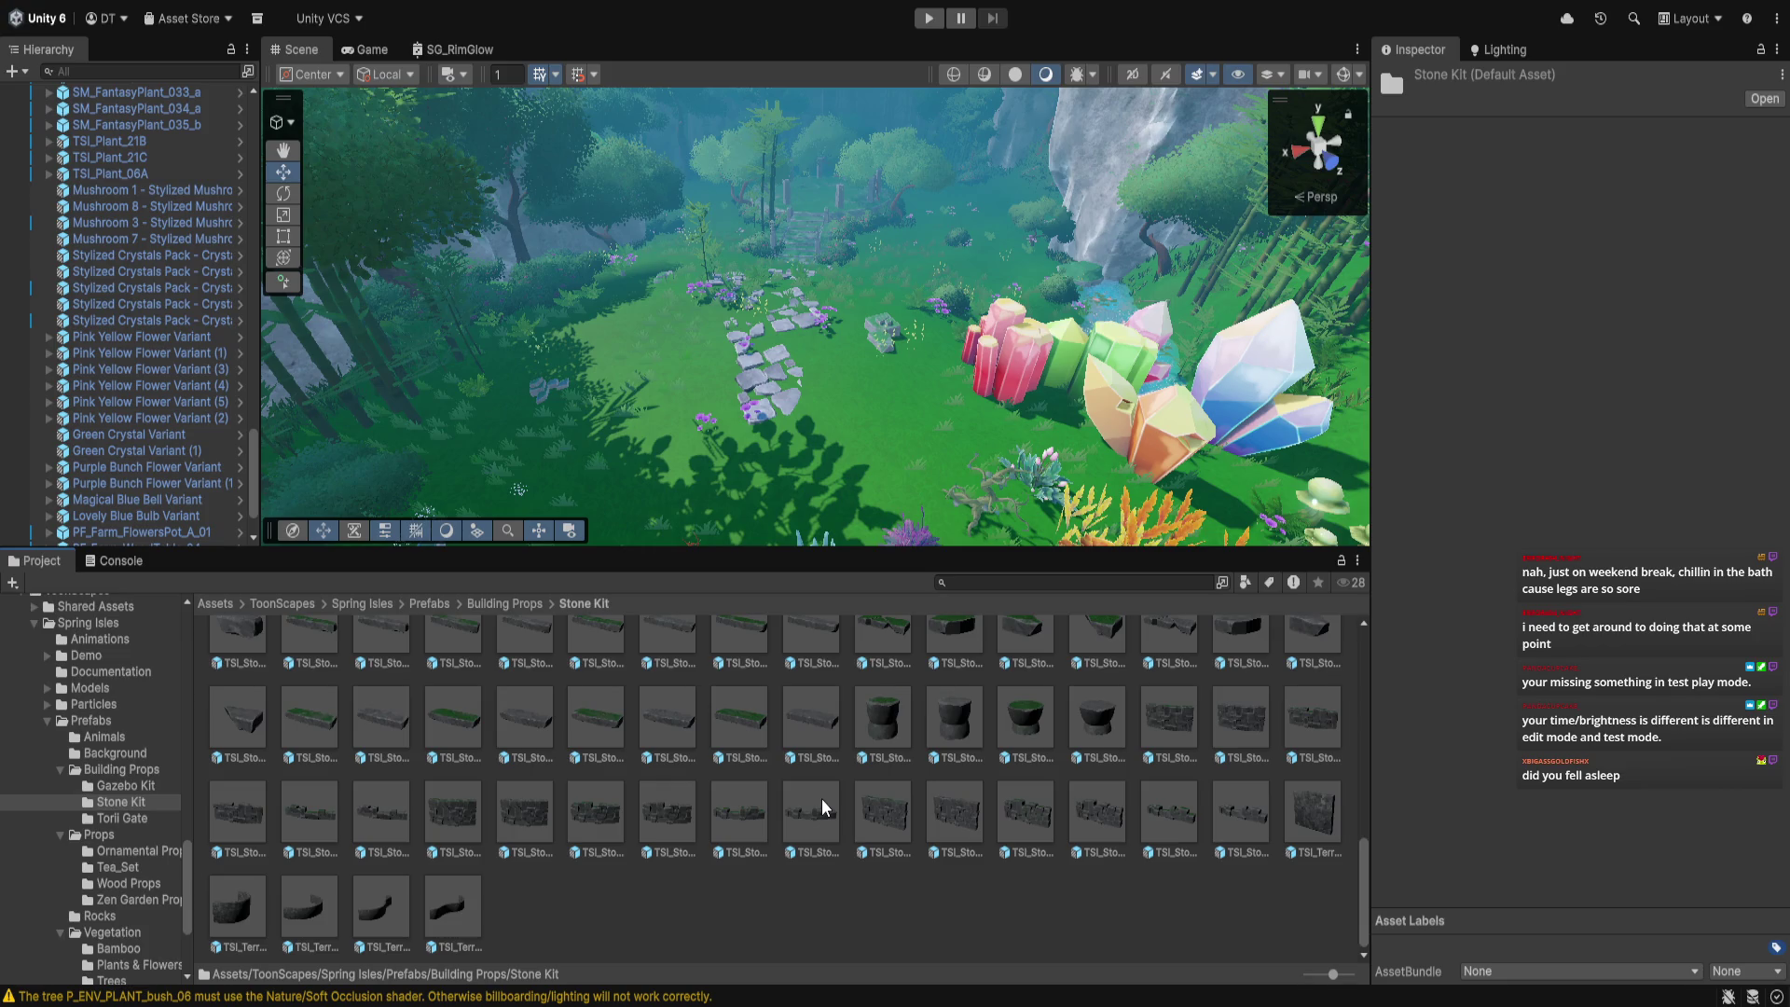
scroll(821, 798, up, 5)
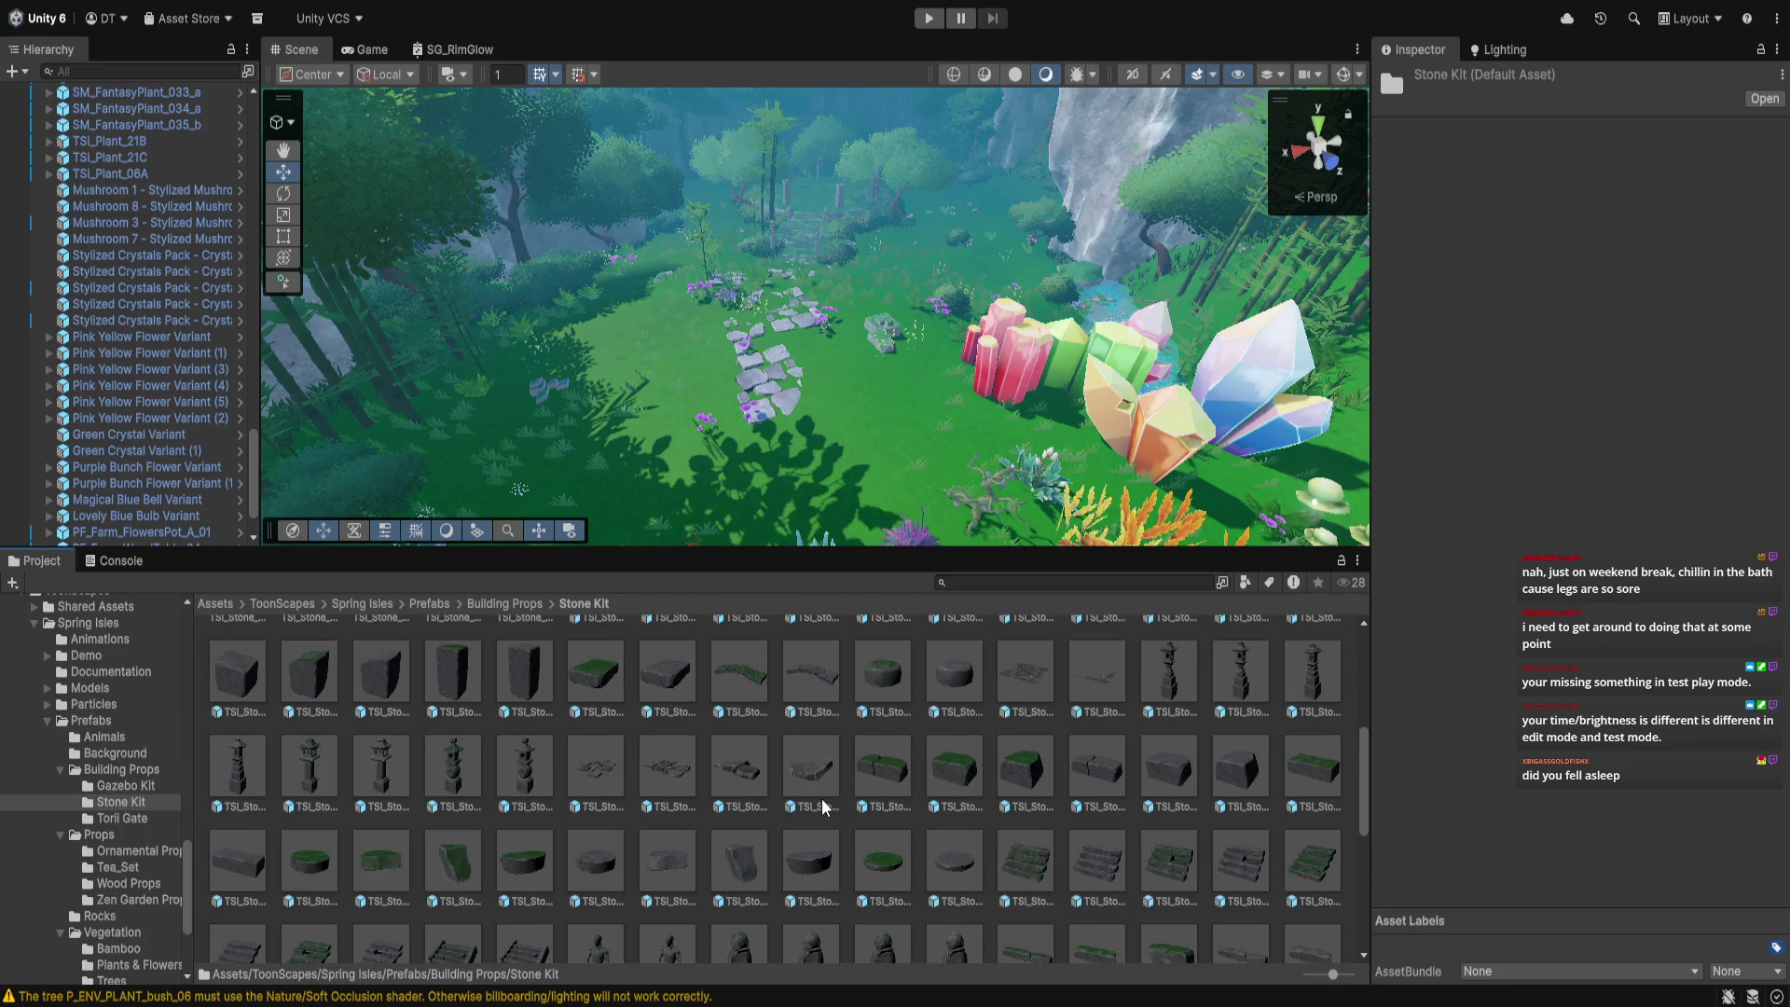
Bring the stone staircase with lantern pillars into view, then return to Building Props
mouse_move(809, 504)
mouse_down()
mouse_move(814, 247)
mouse_move(839, 476)
mouse_move(842, 259)
mouse_up()
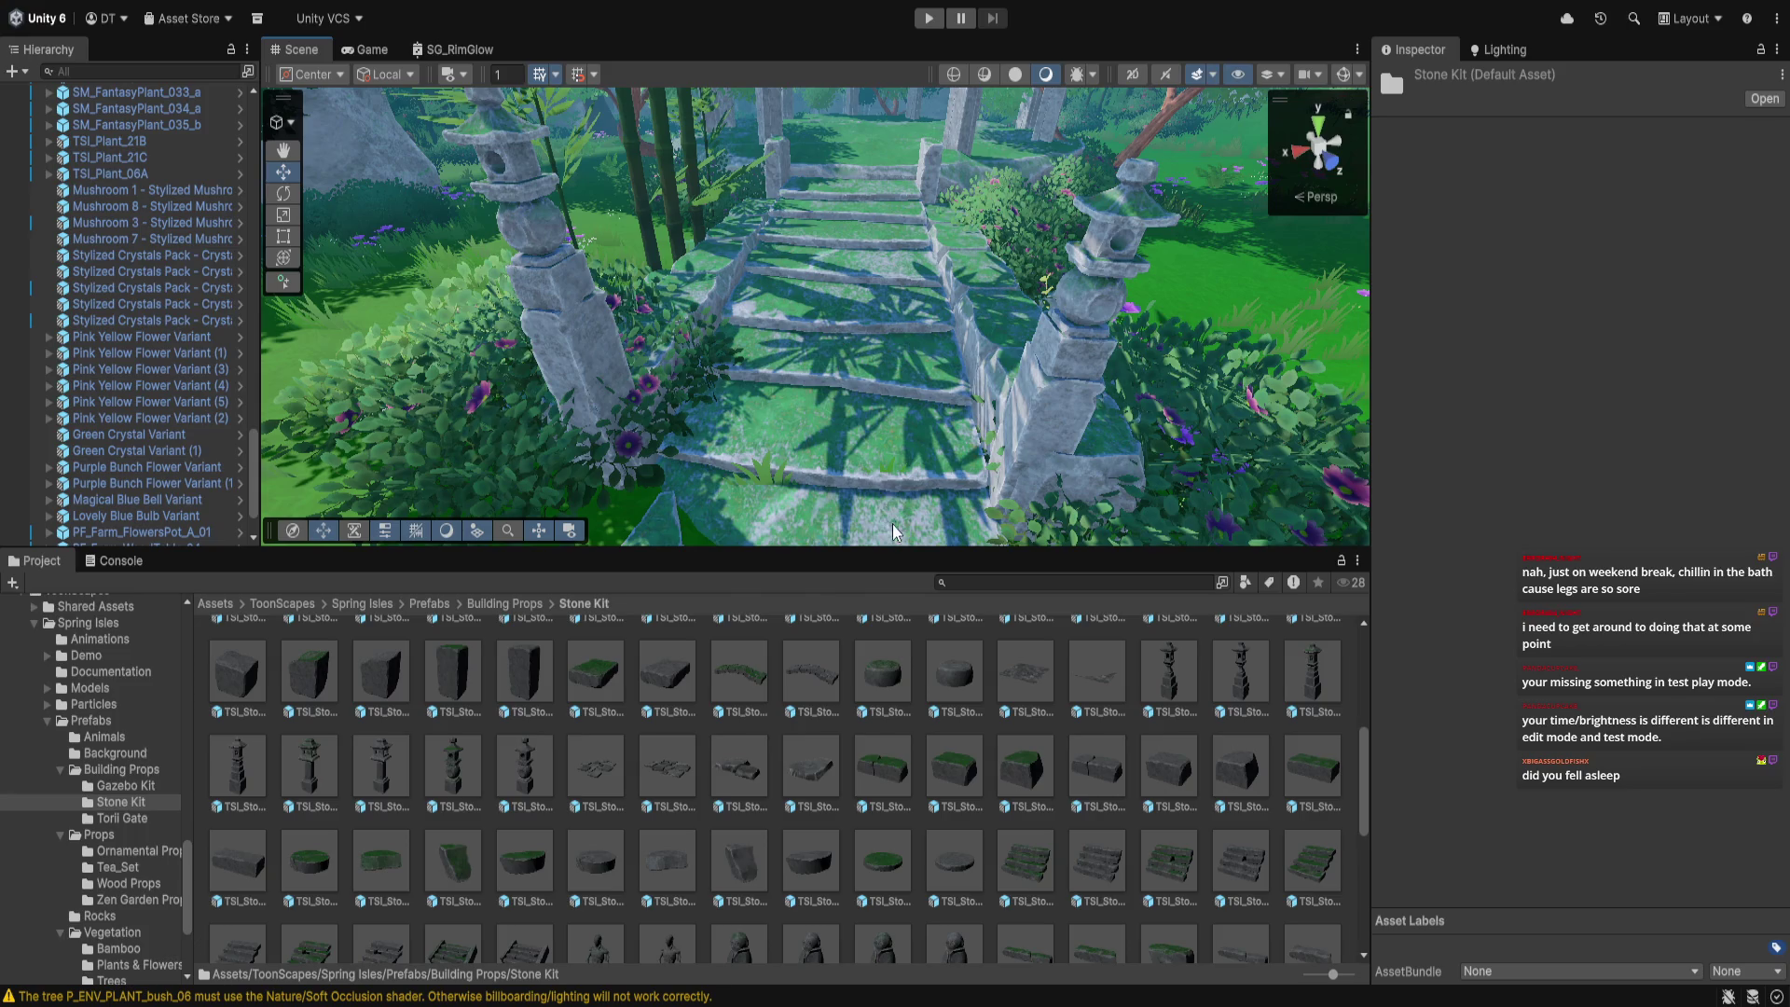
scroll(890, 662, up, 5)
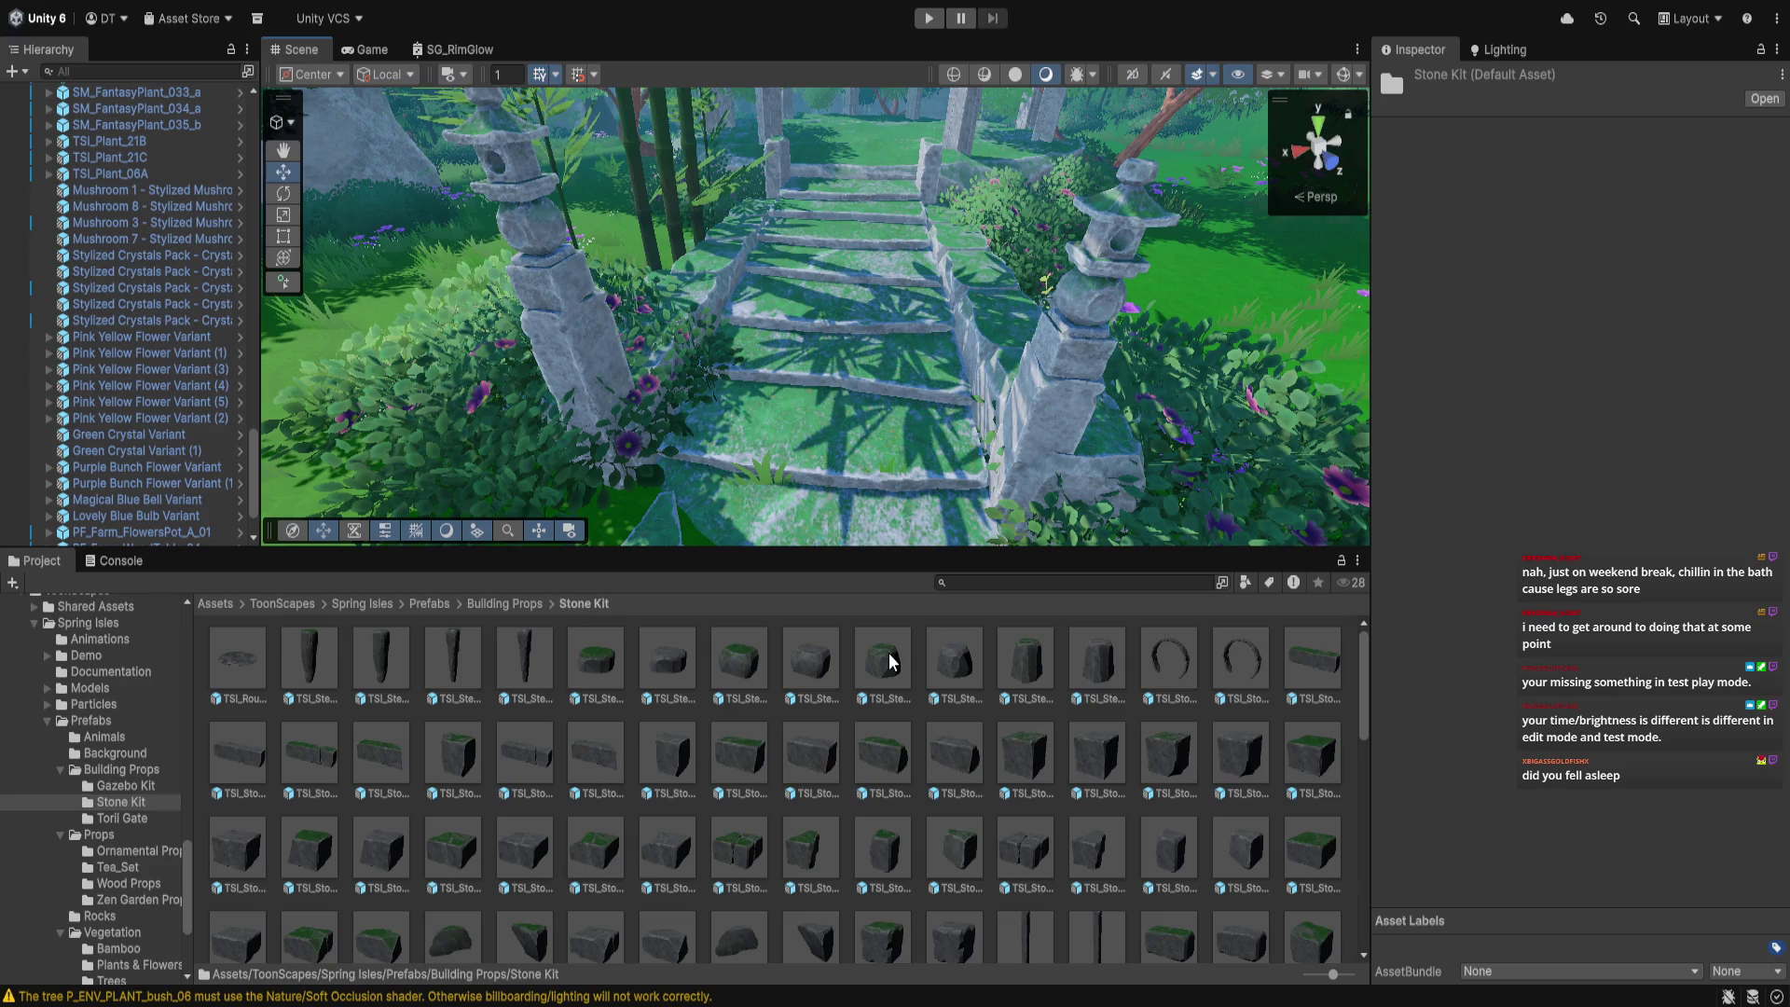
scroll(890, 662, down, 3)
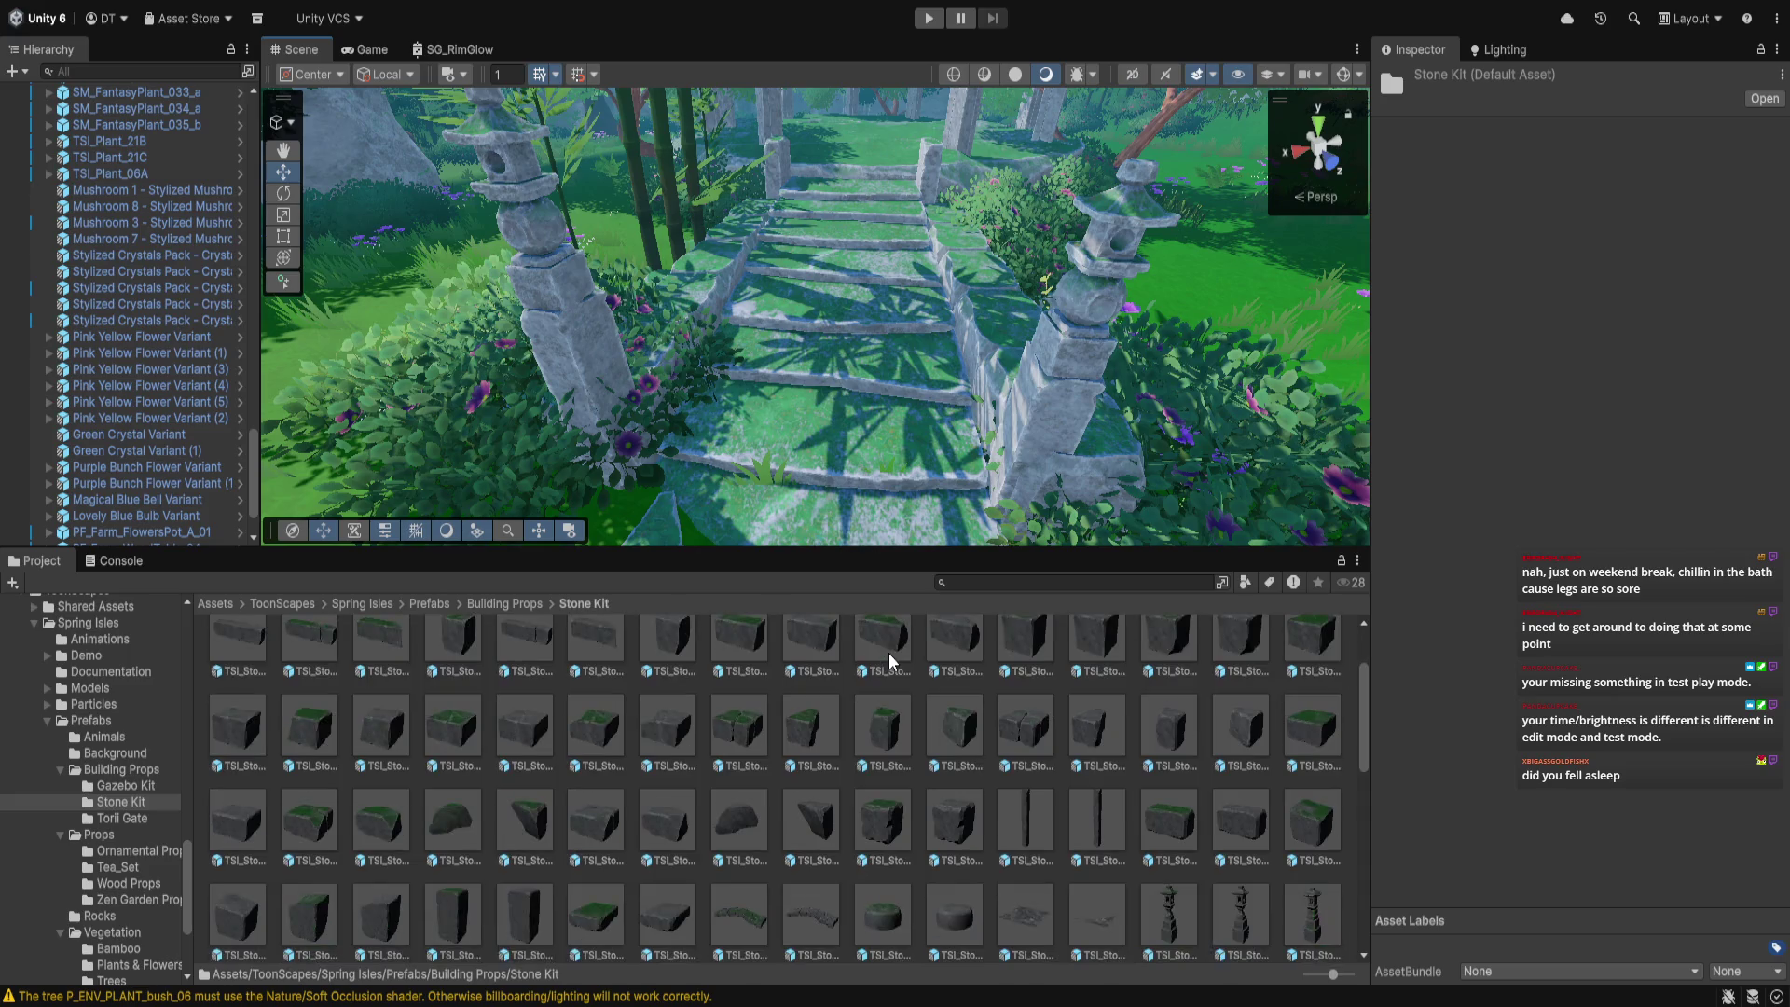
click(482, 605)
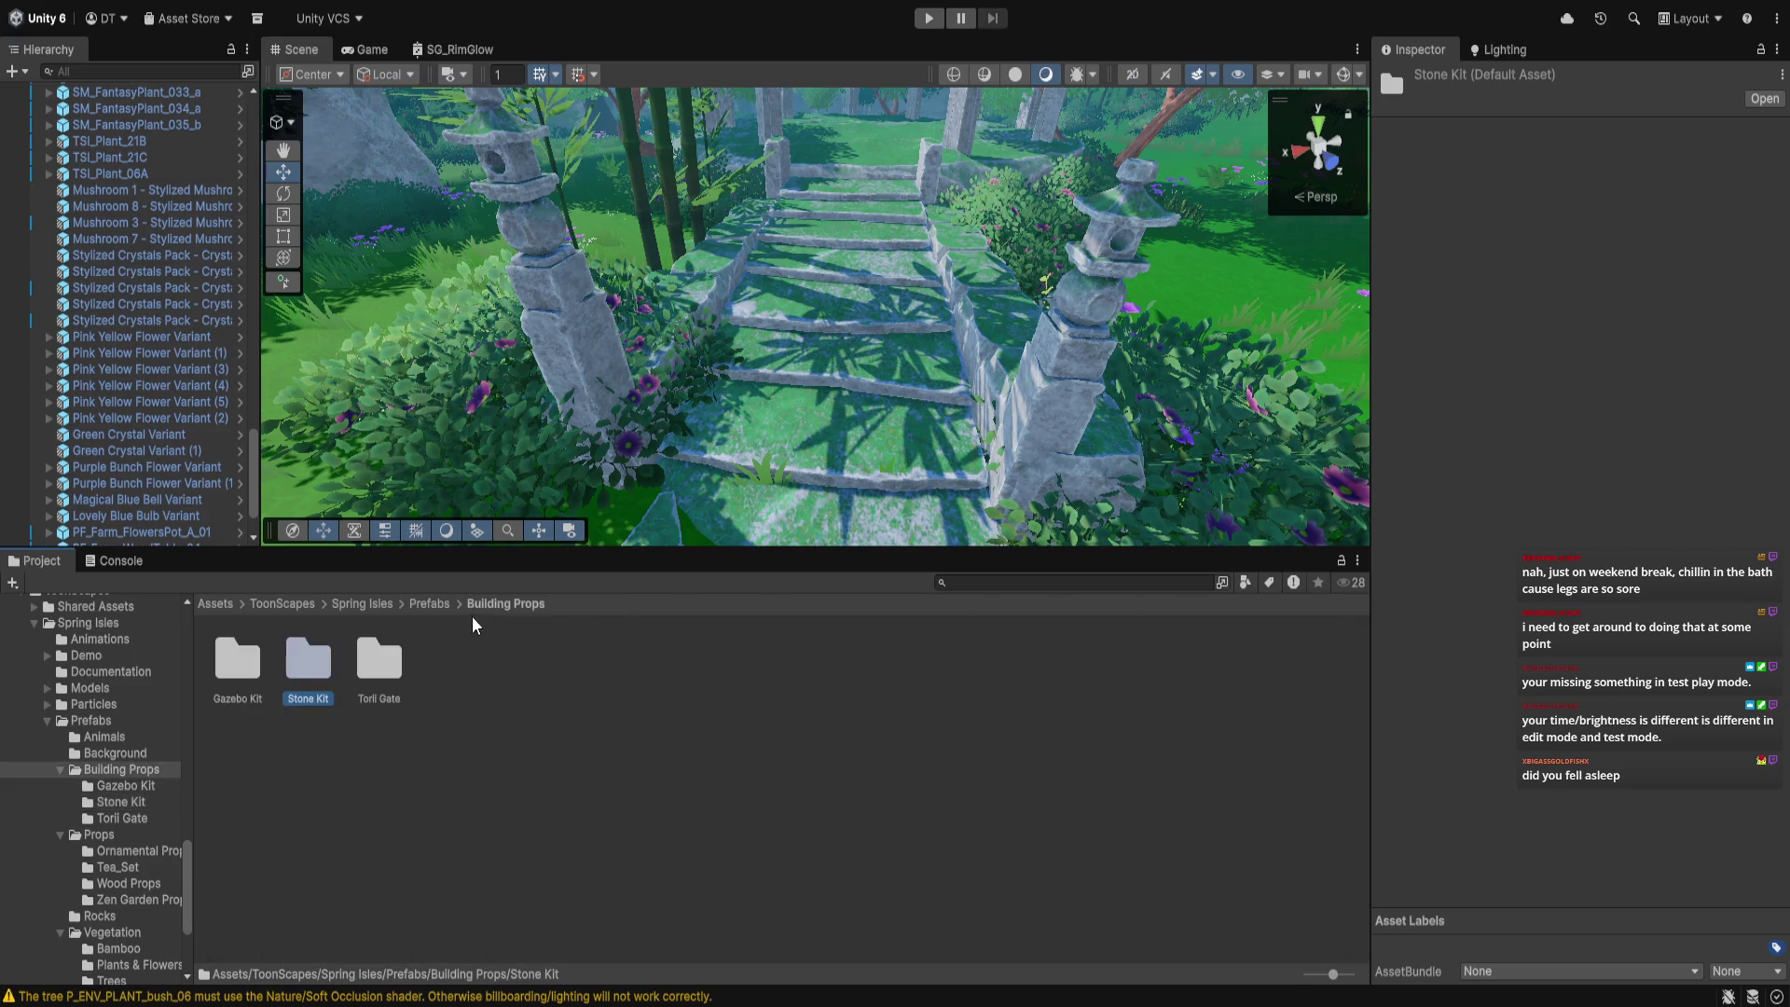
Open Gazebo Kit, back out to Spring Isles, and orbit the Scene toward the meadow by the pink trees
double_click(238, 675)
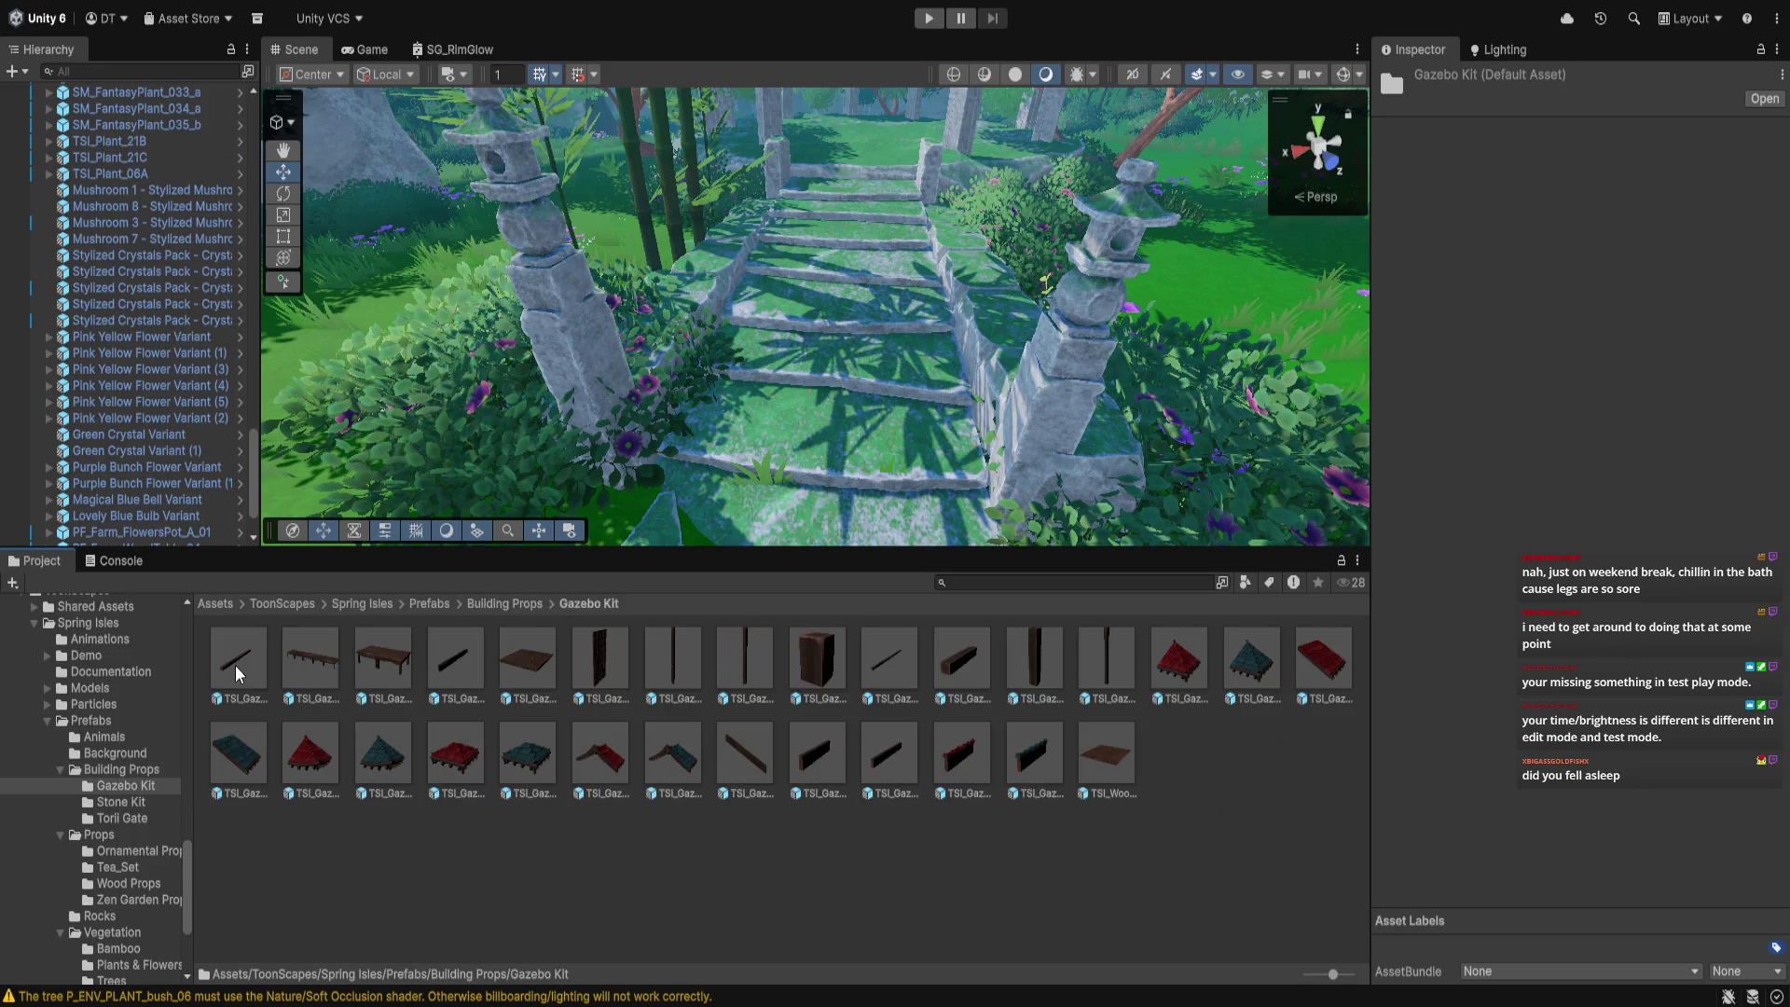
click(431, 604)
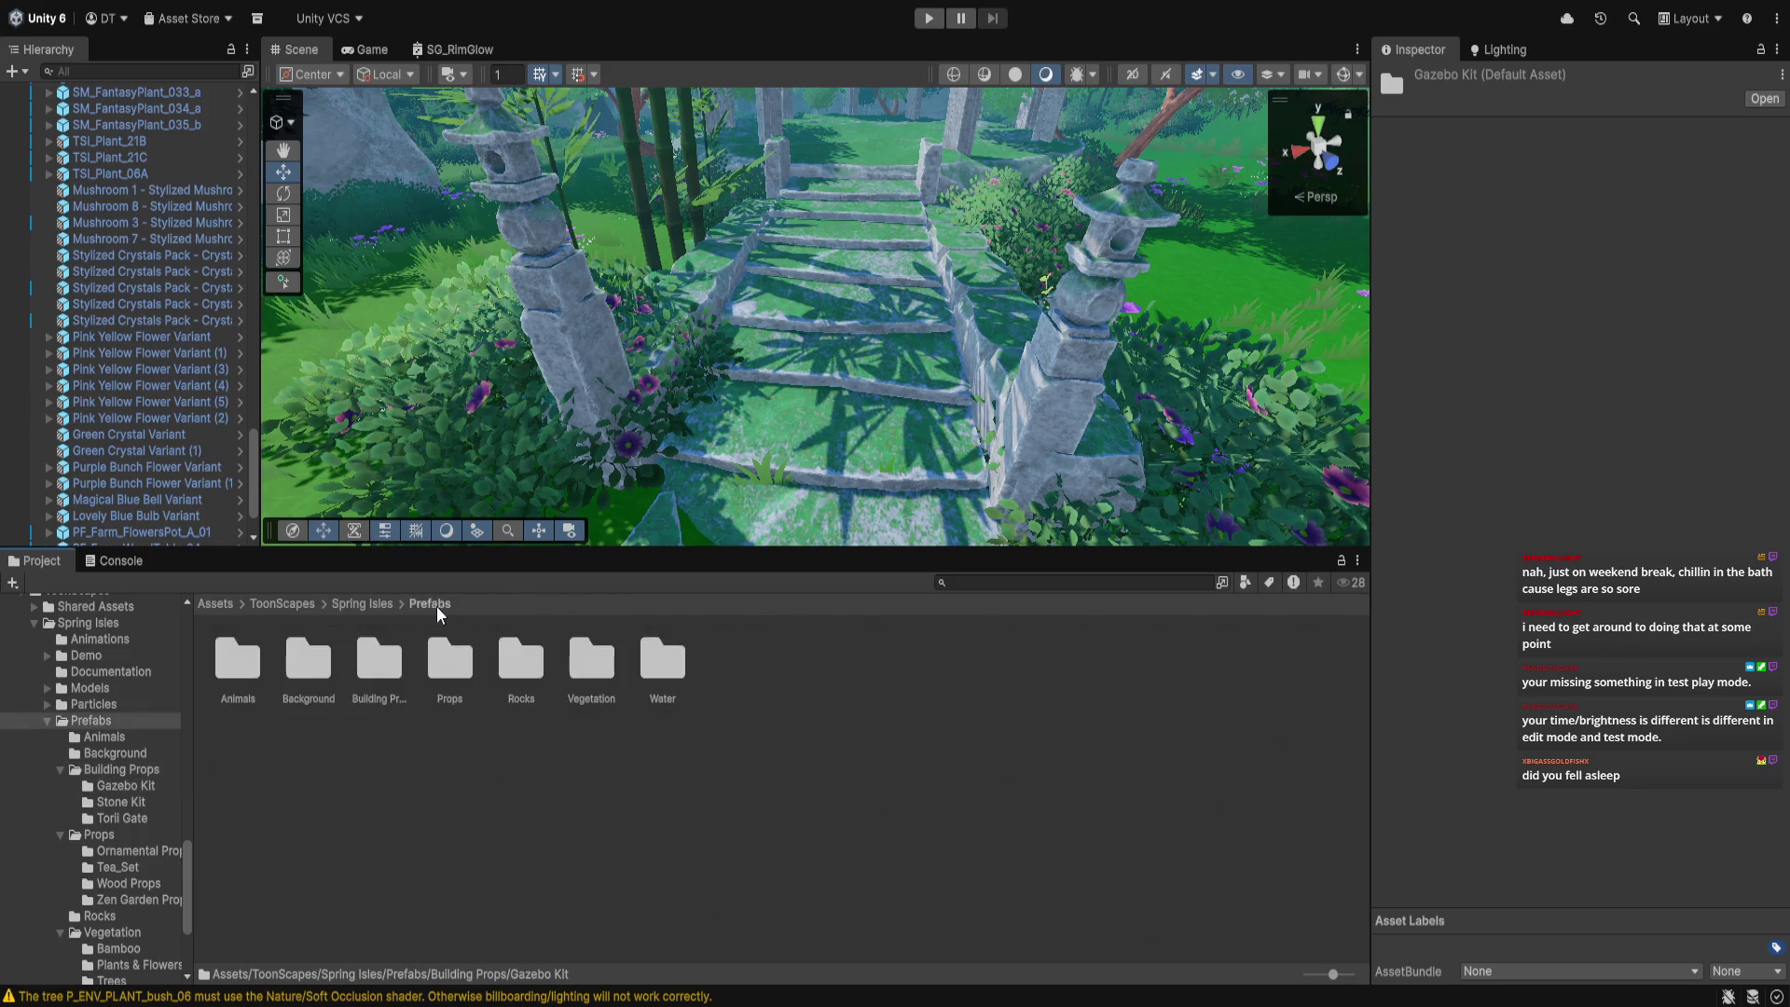
click(364, 604)
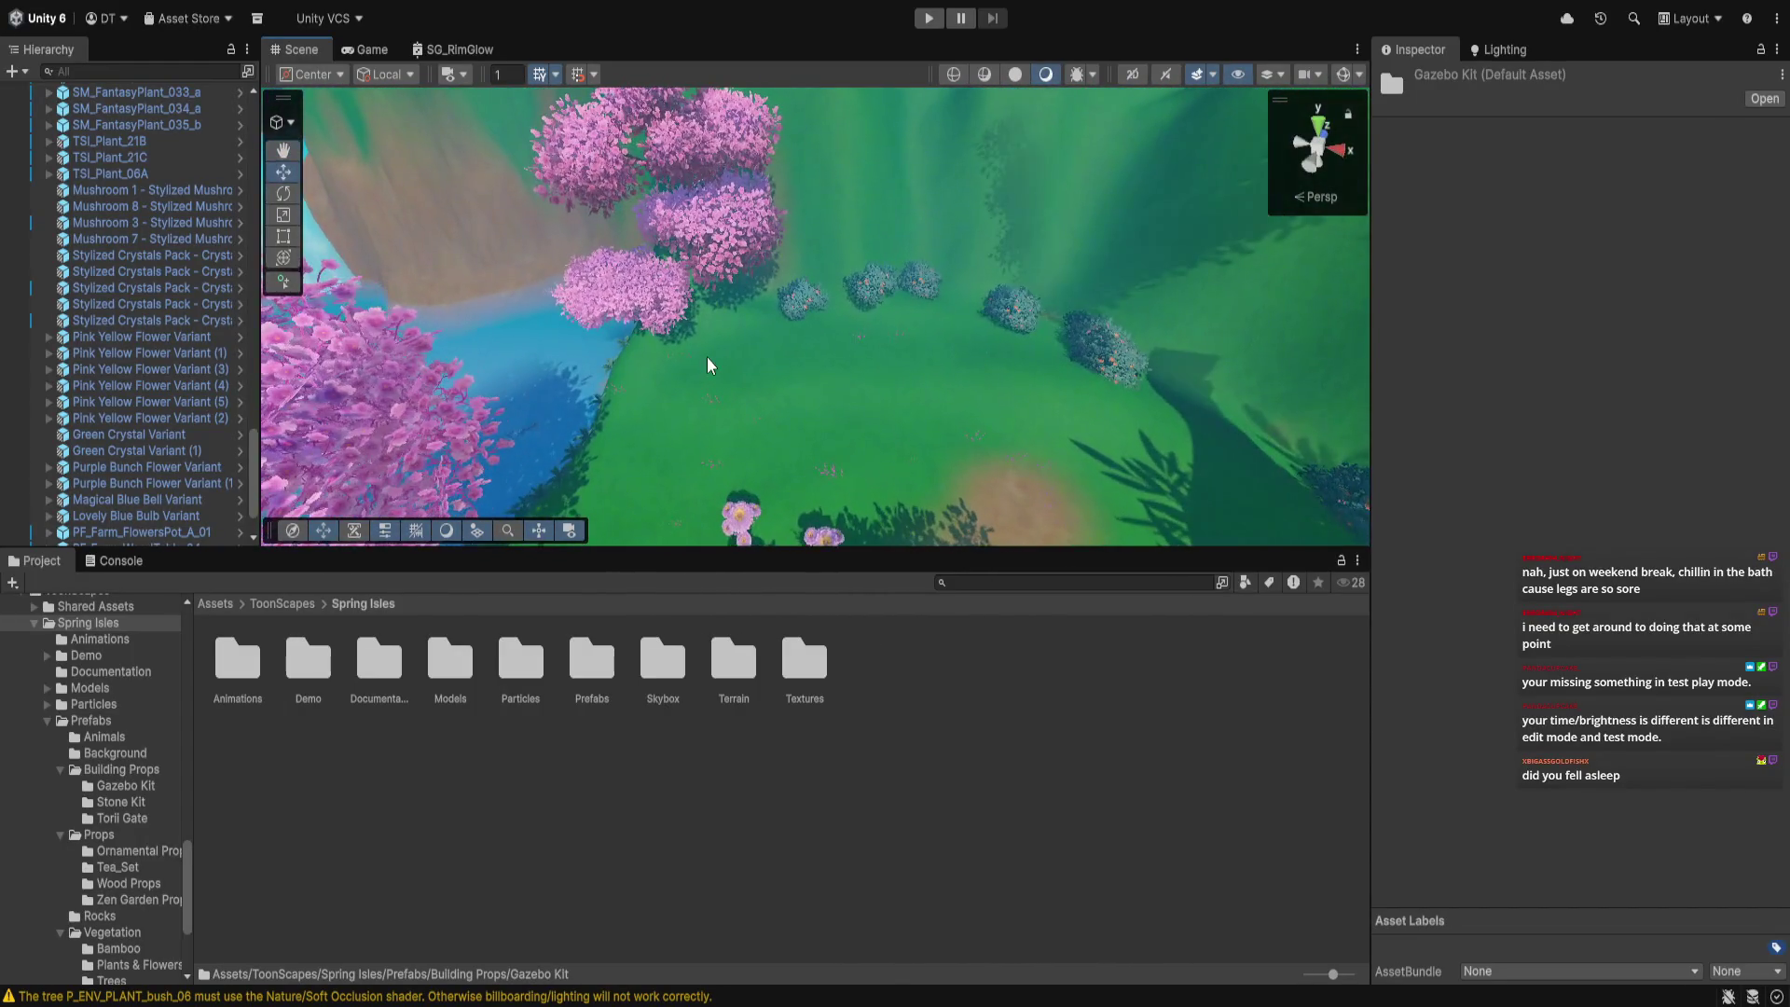
scroll(558, 285, up, 5)
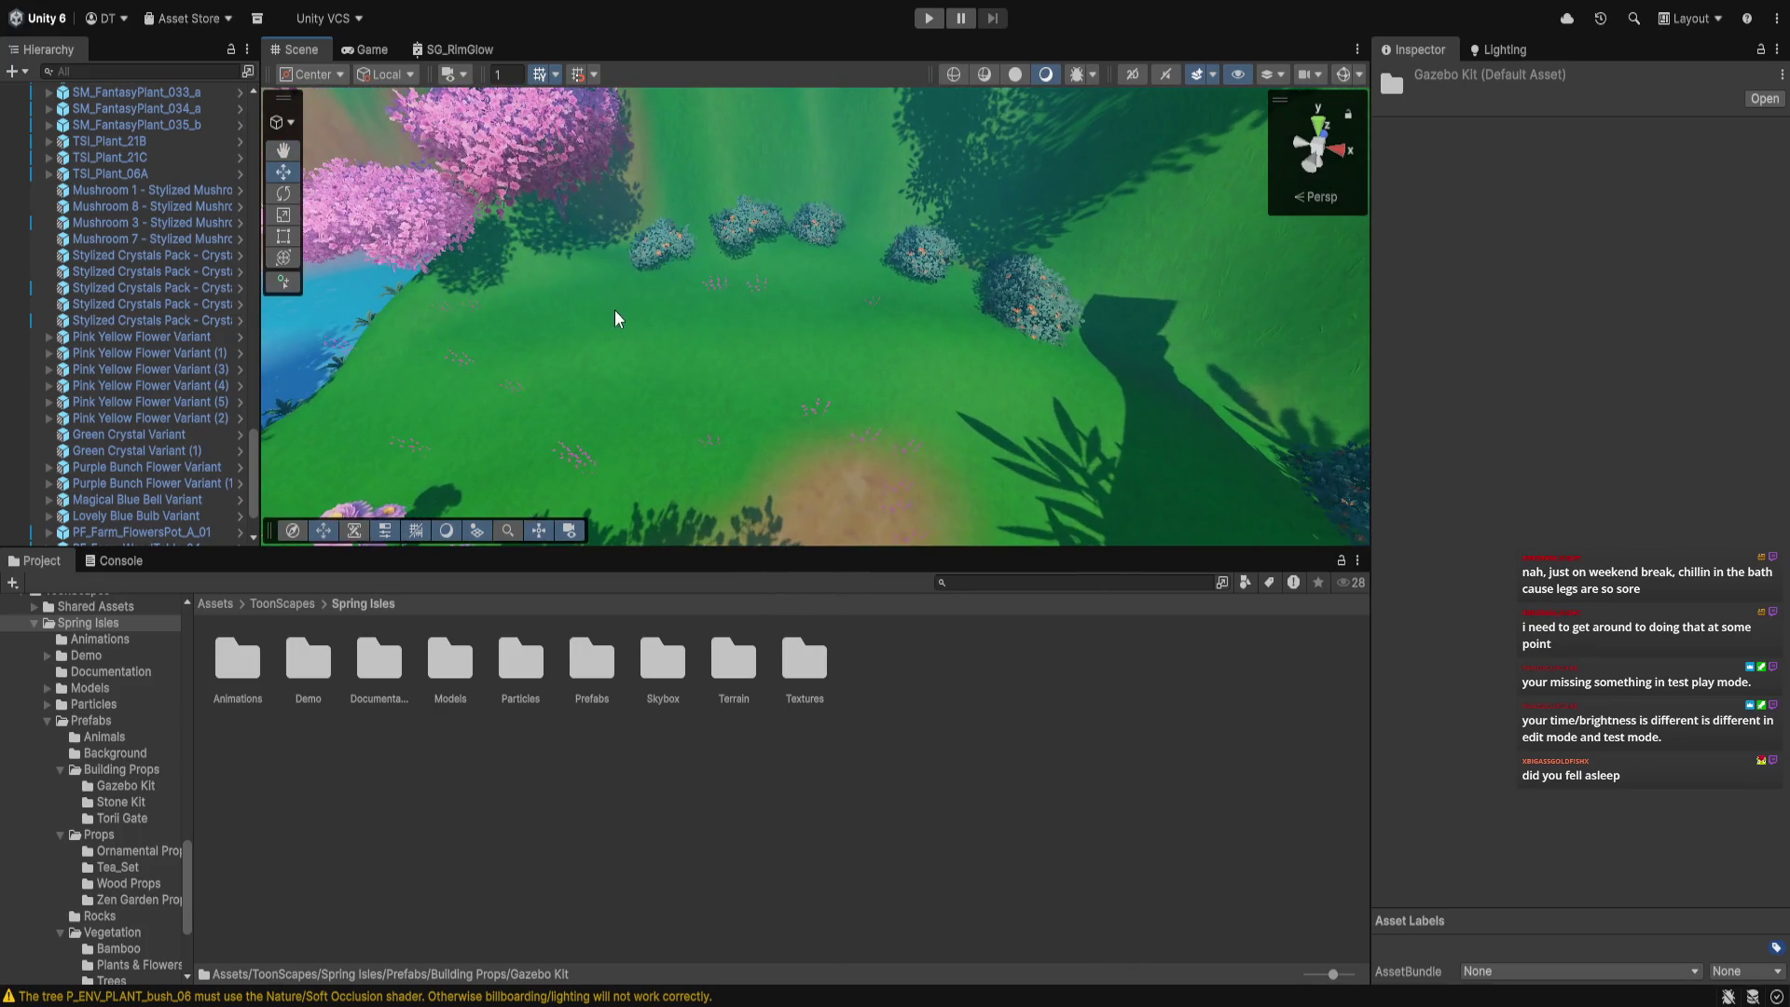
mouse_move(721, 481)
mouse_down()
mouse_move(863, 395)
mouse_move(766, 438)
mouse_move(783, 383)
mouse_move(626, 497)
mouse_up()
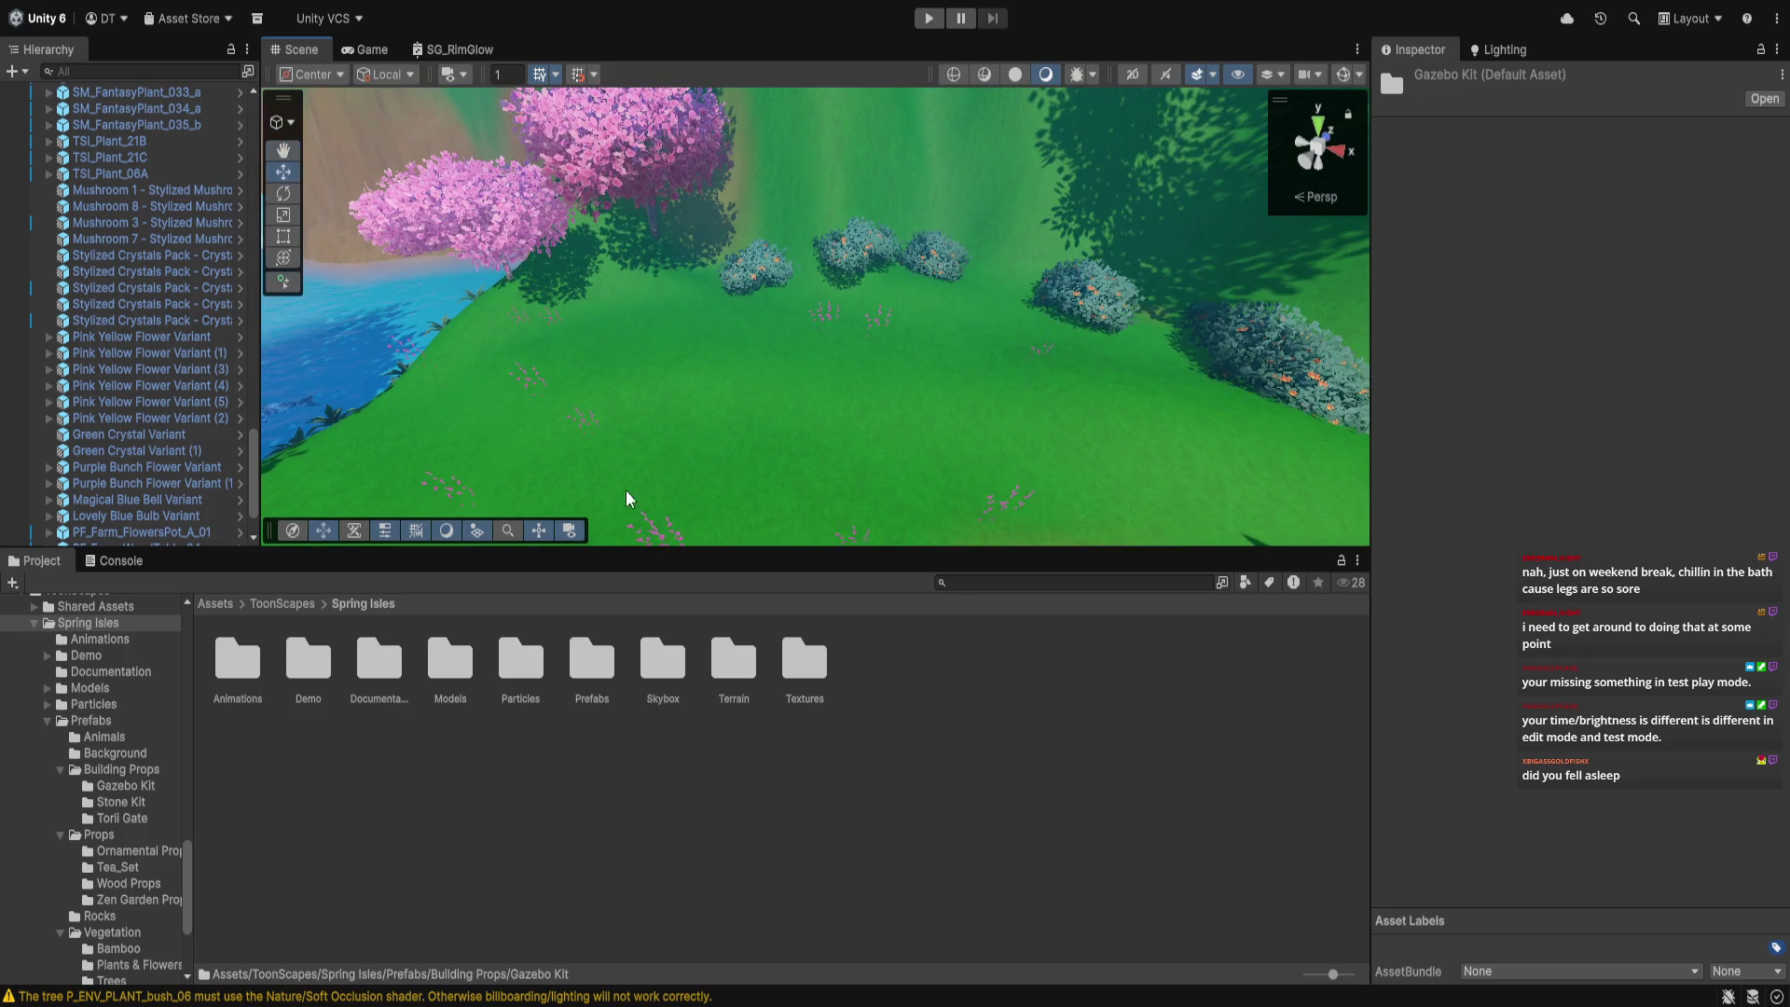
click(978, 584)
scroll(91, 661, up, 15)
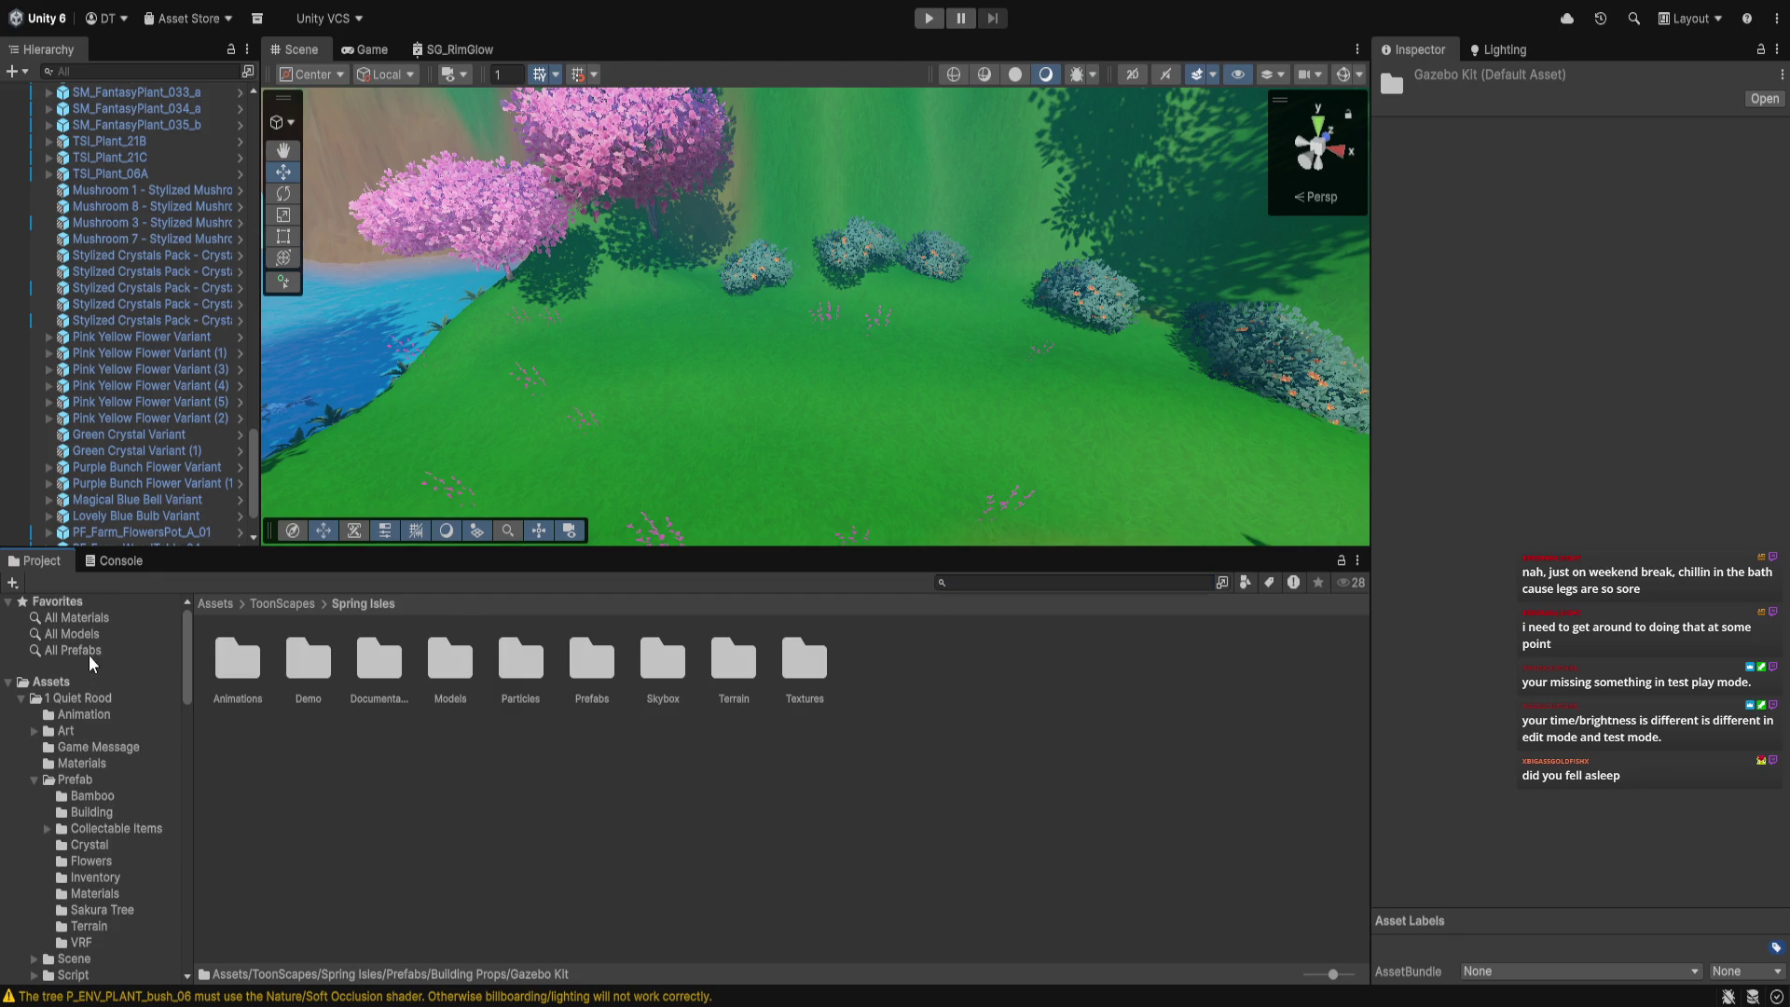
Show All Prefabs with the t:Prefab filter, briefly searching 'altar' before clearing it
click(89, 653)
click(1082, 580)
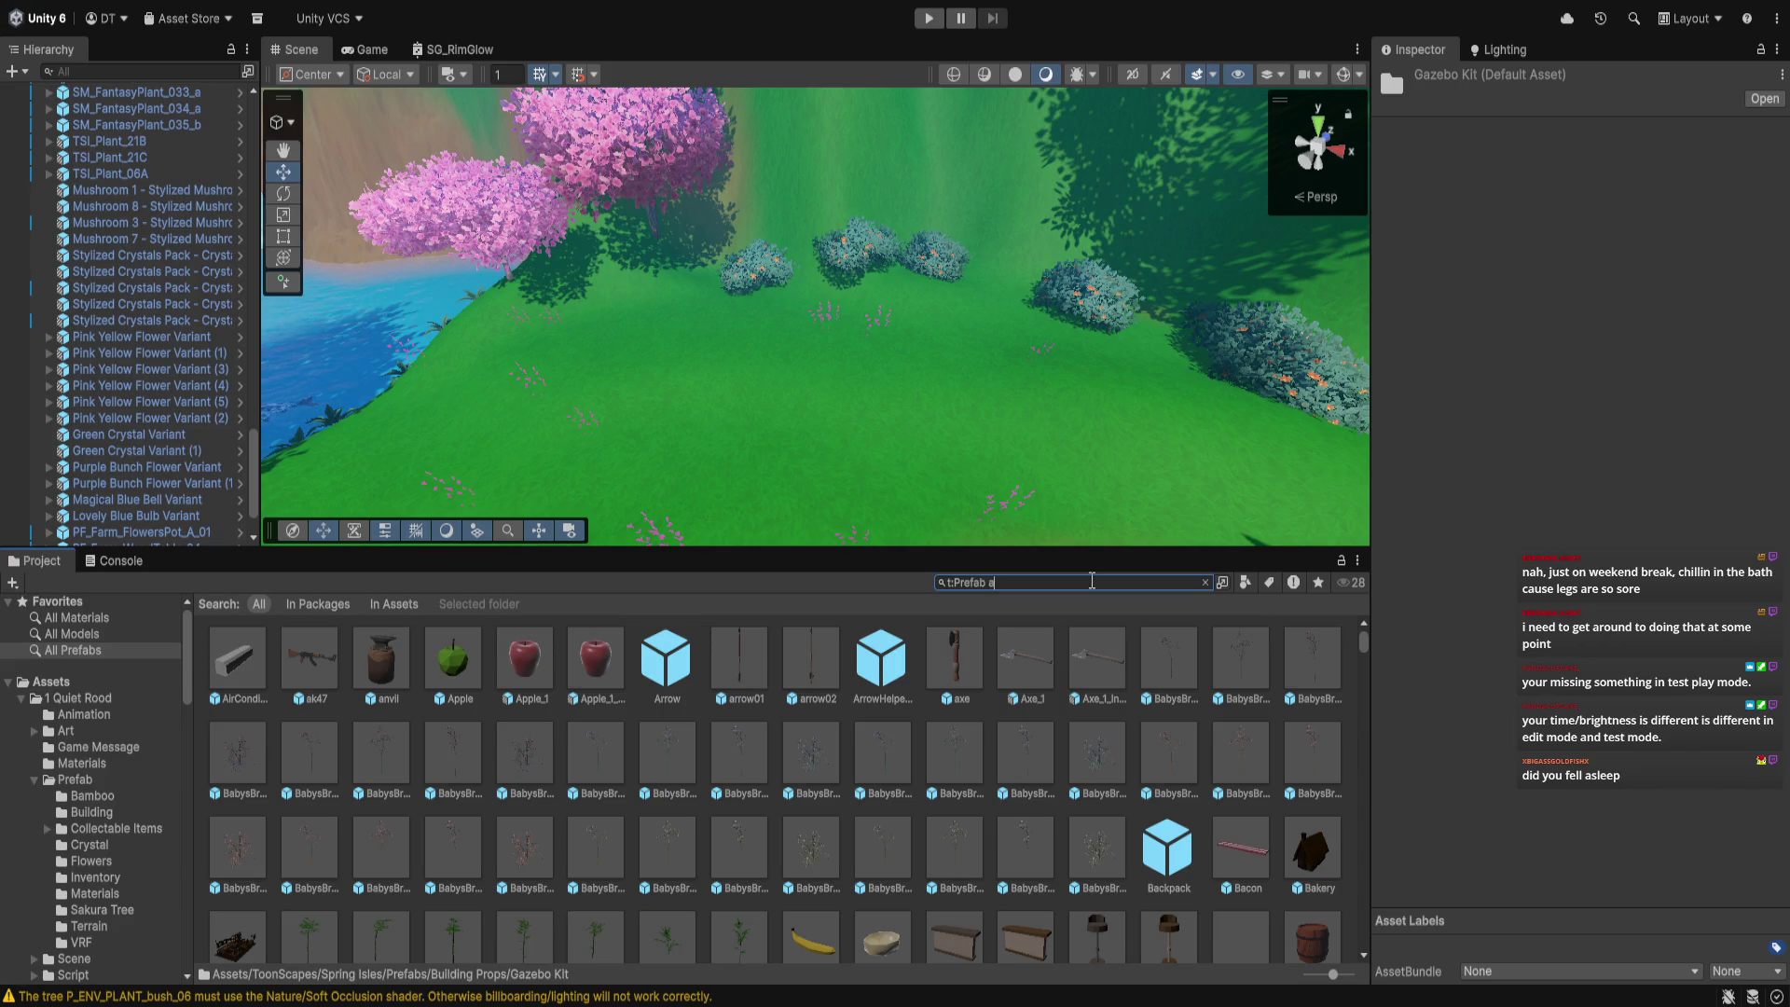
text(ltar)
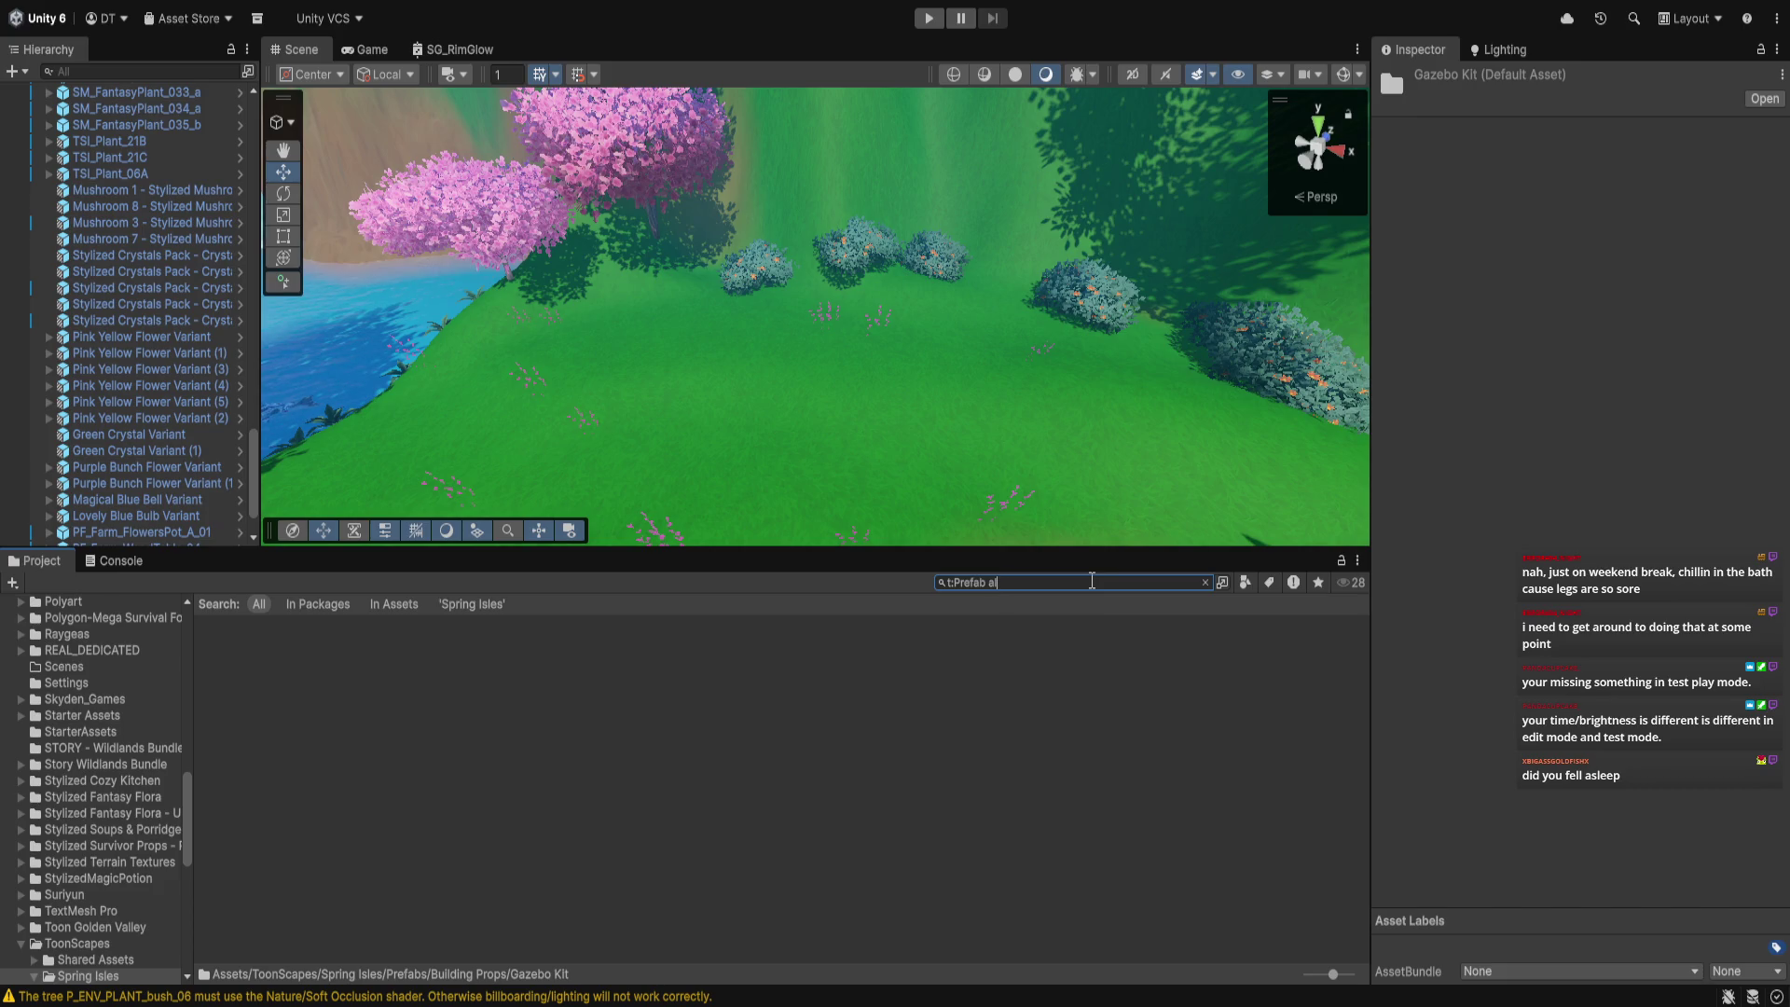
key(BackSpace)
key(BackSpace)
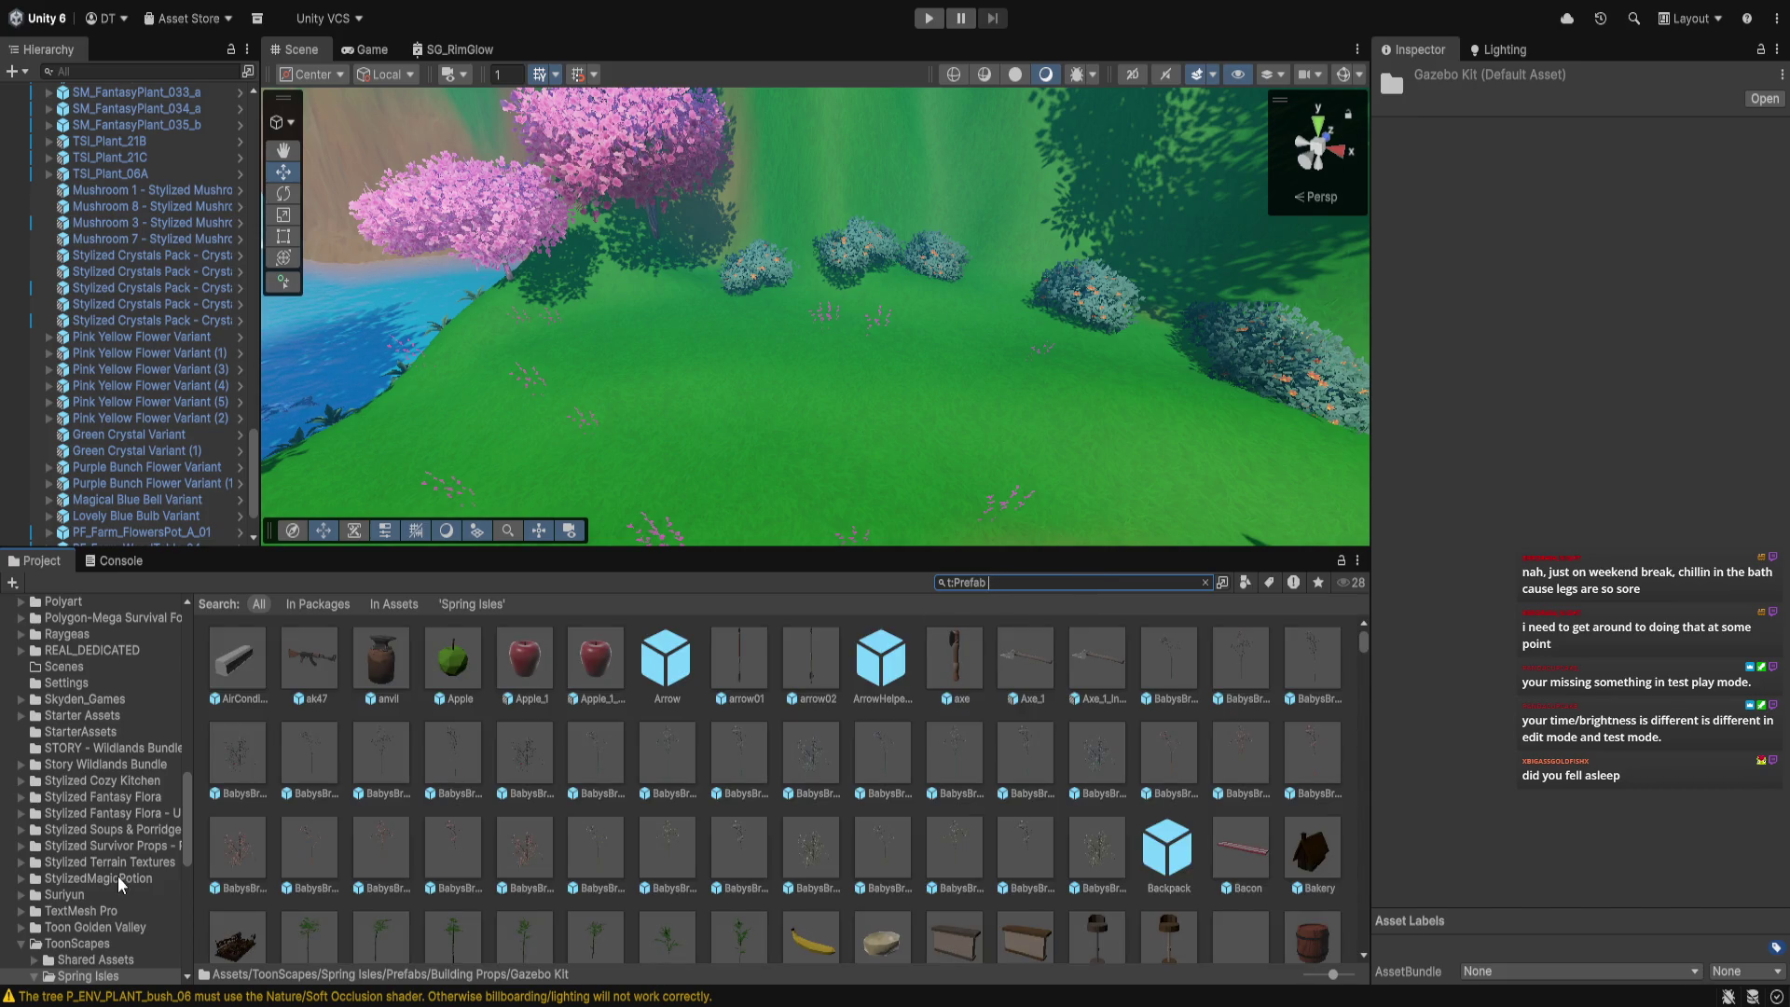
scroll(94, 750, up, 6)
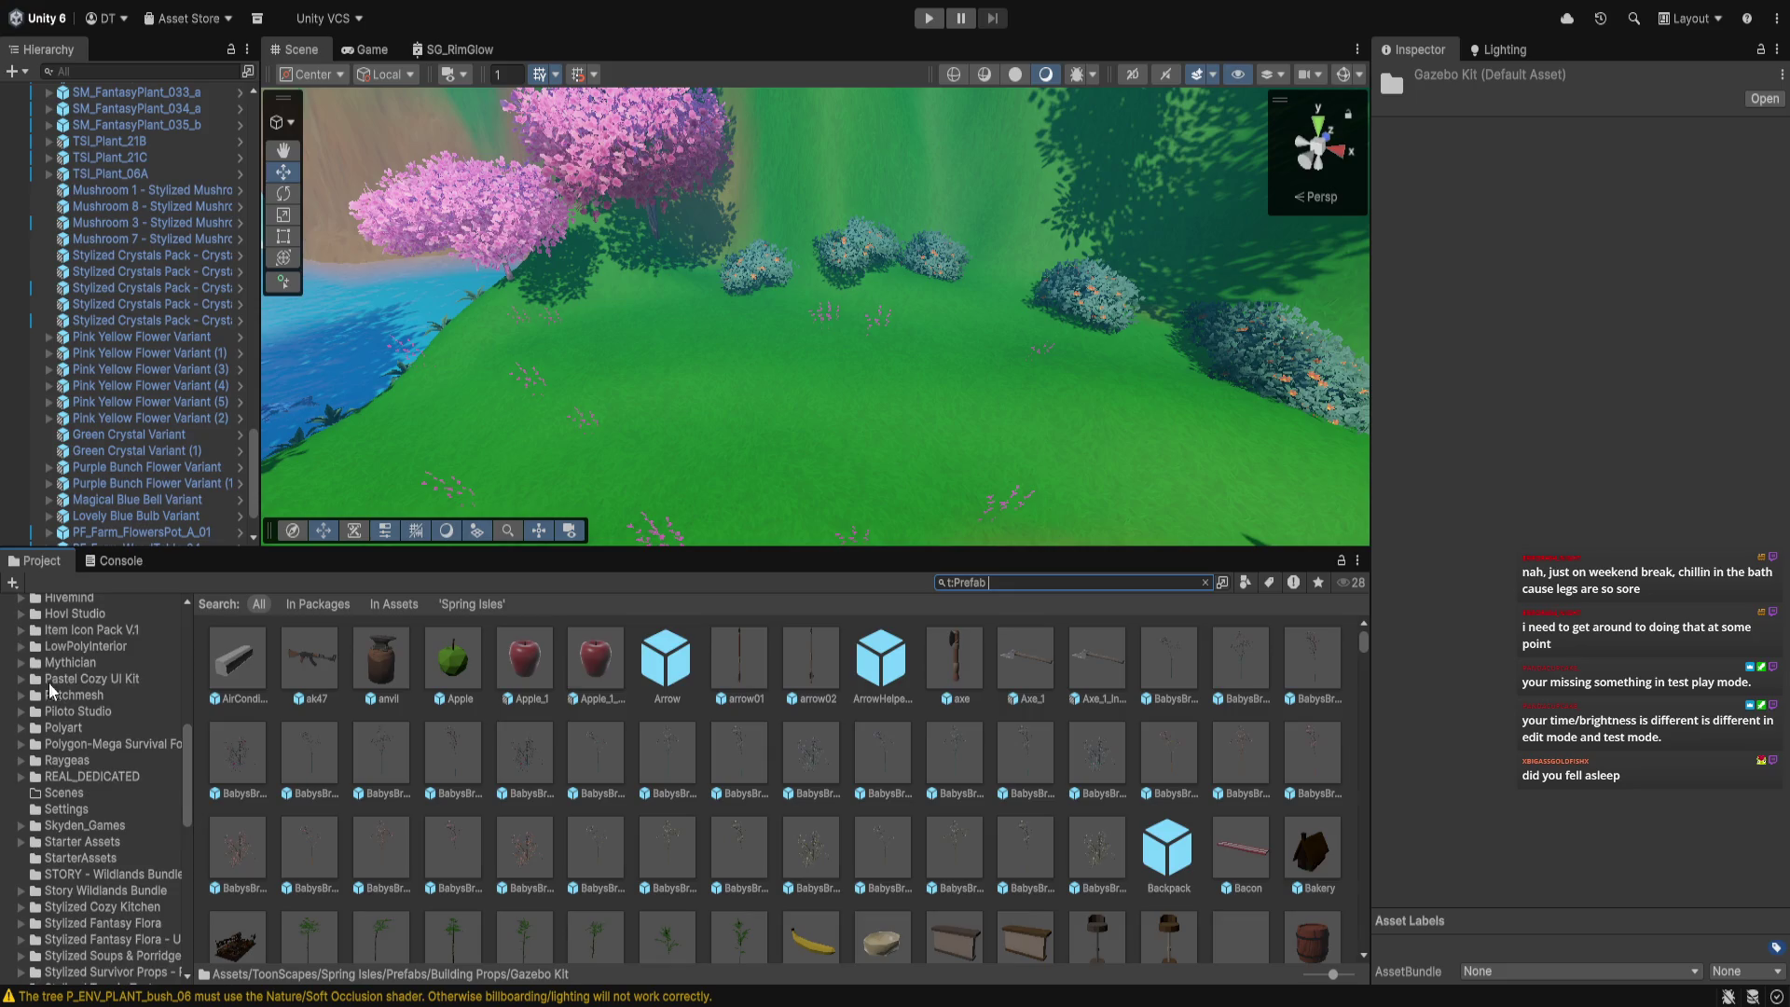
Collapse Hovi Studio and browse FlowerAndPlantIcons and Fantasy Skybox to reach [K] Fantasy Assets
click(22, 615)
click(56, 671)
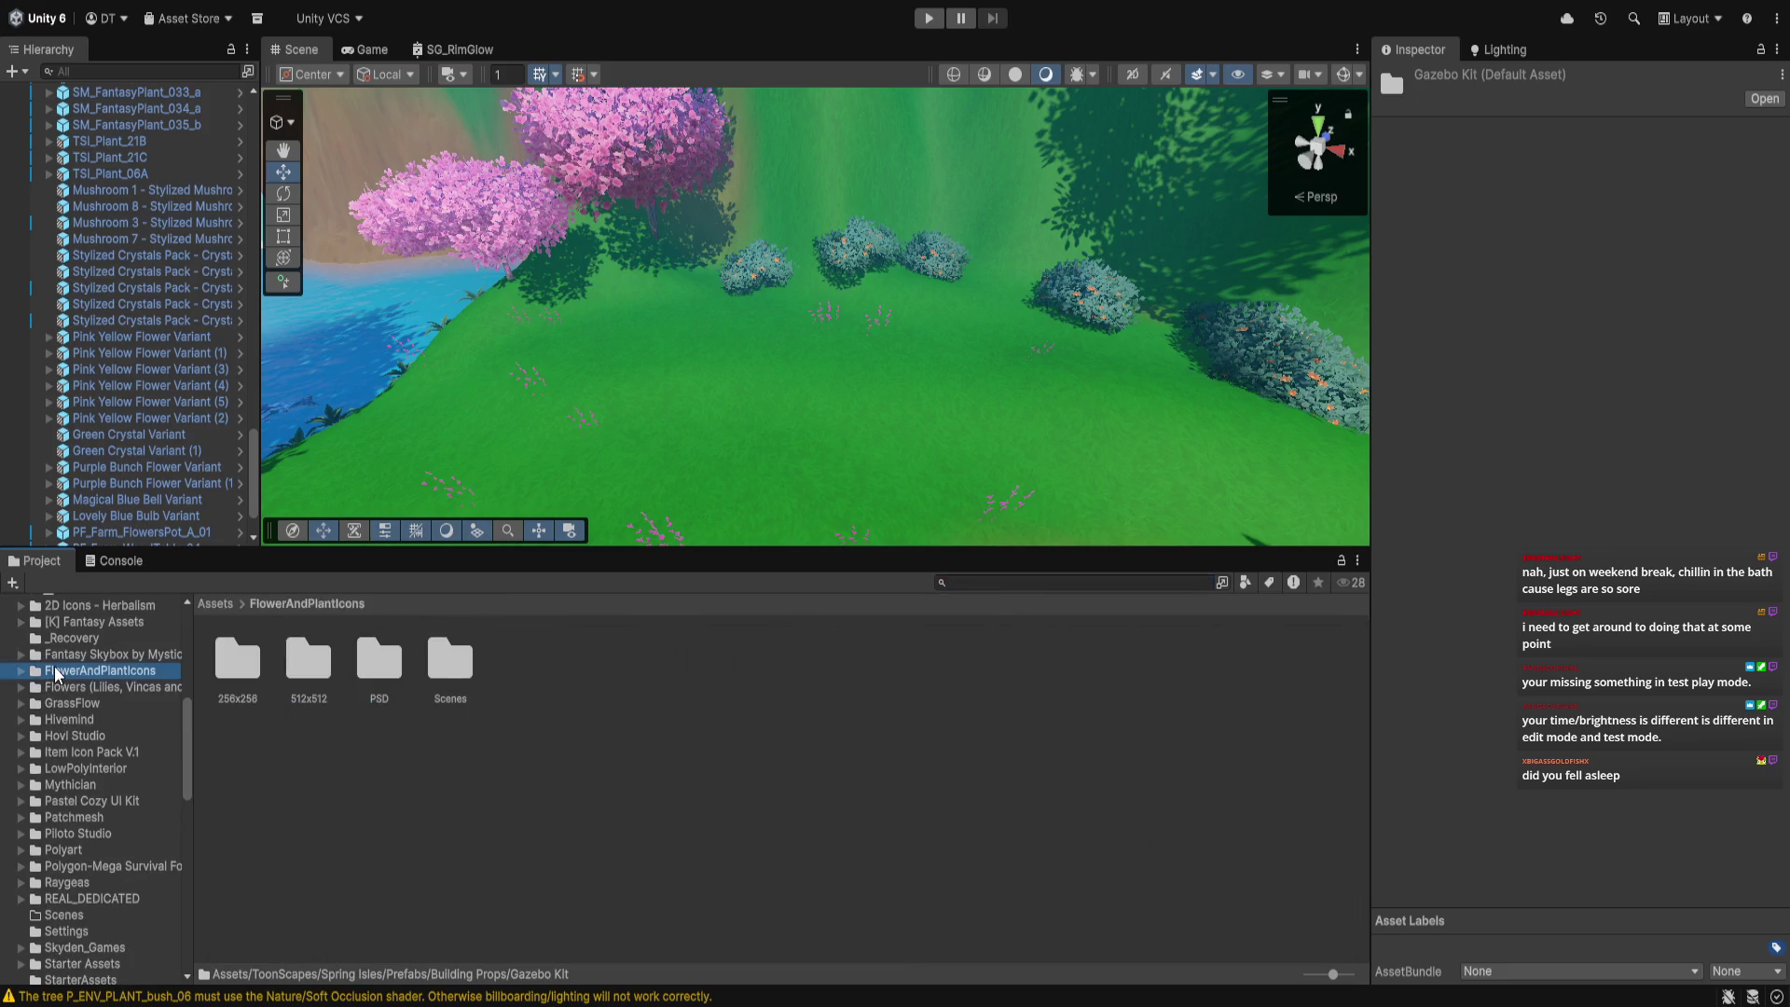
click(79, 656)
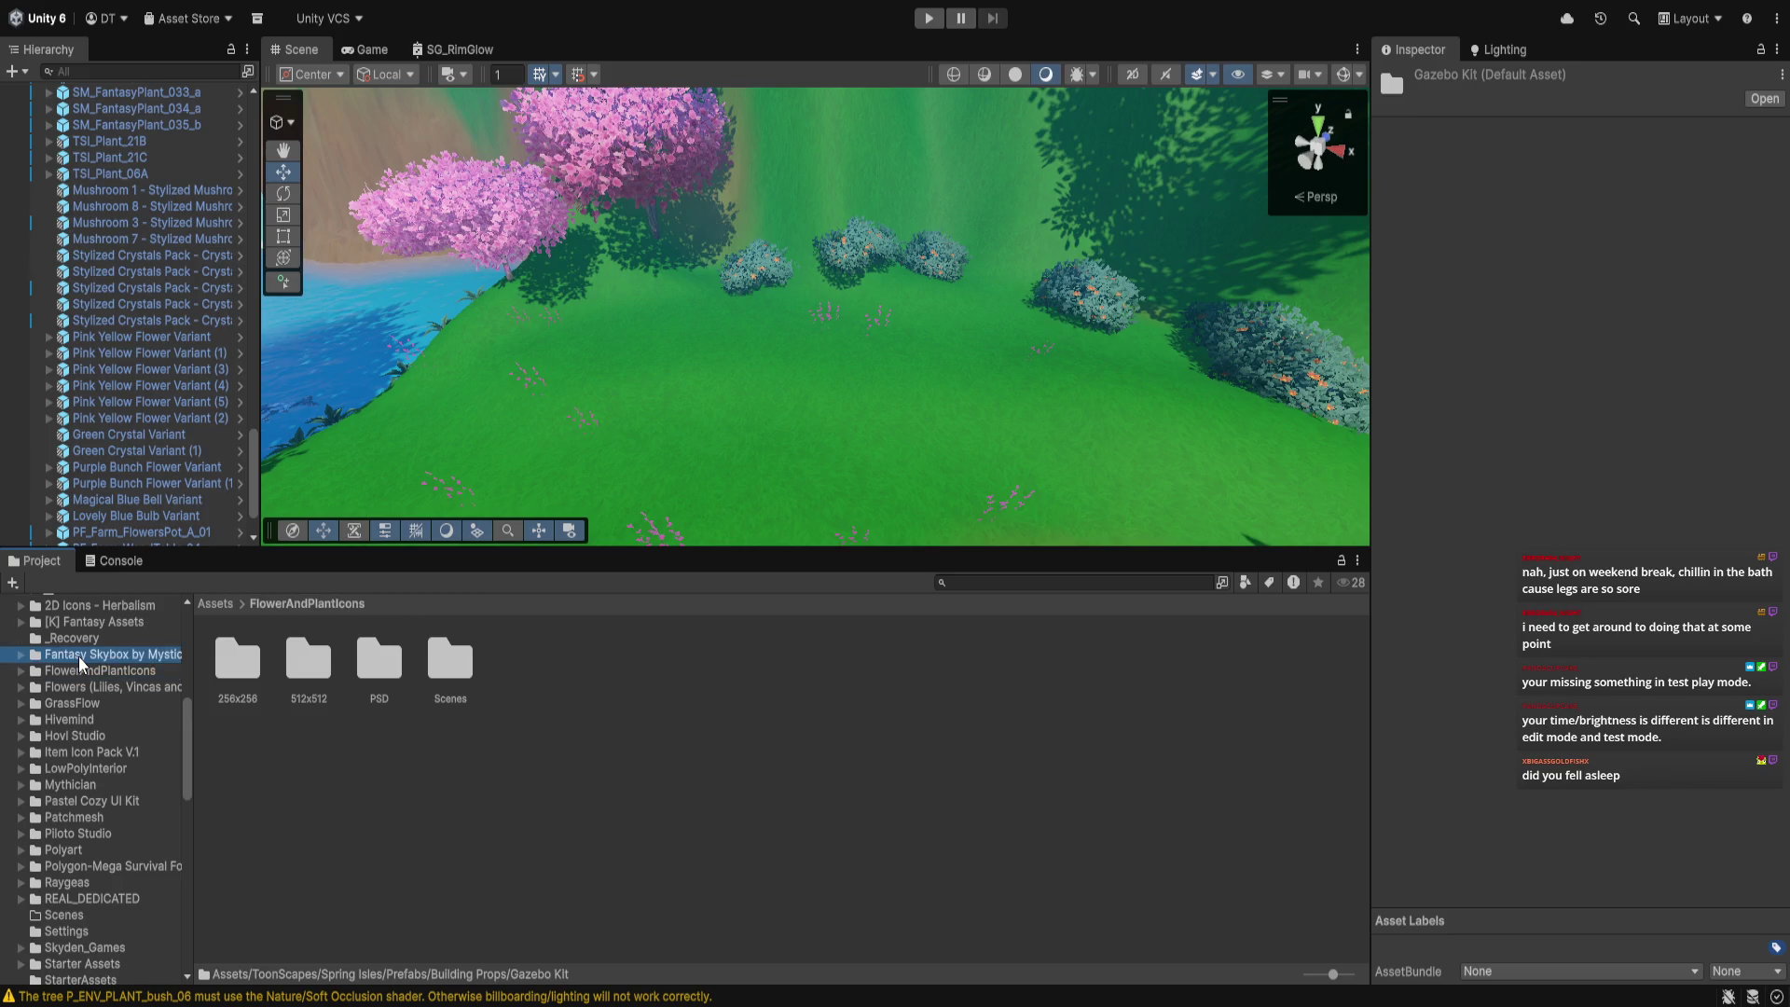
click(82, 672)
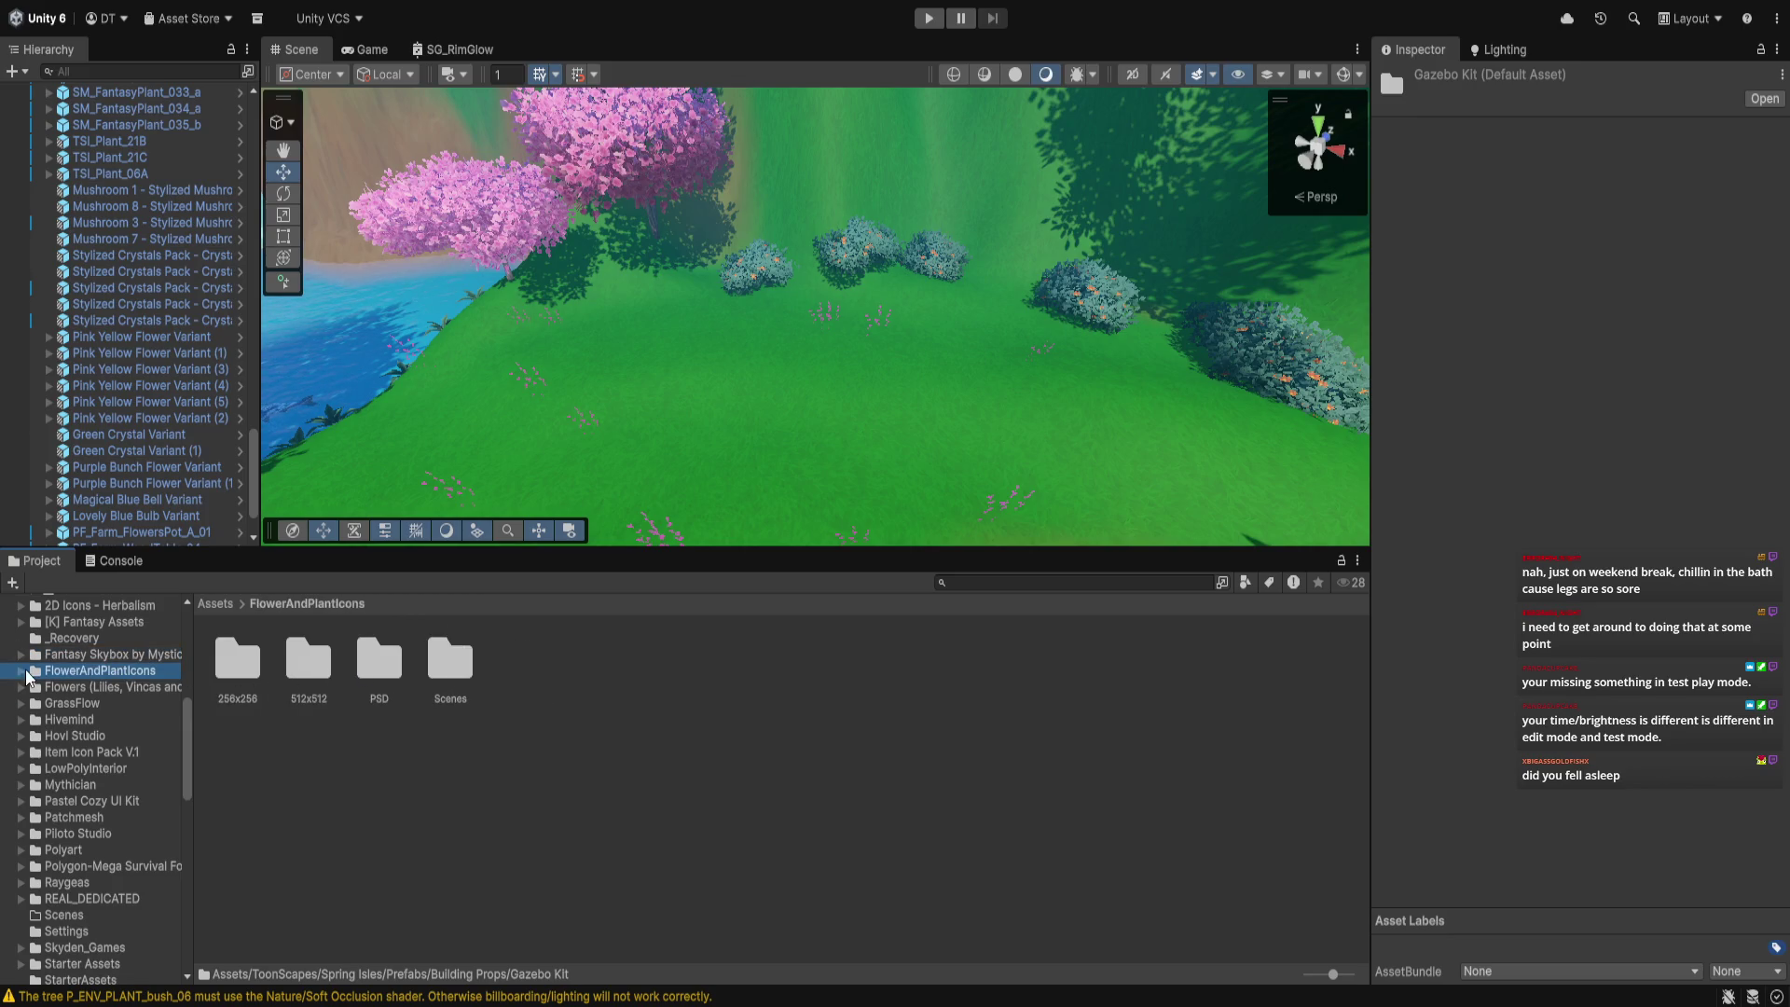
click(18, 657)
click(18, 657)
click(101, 622)
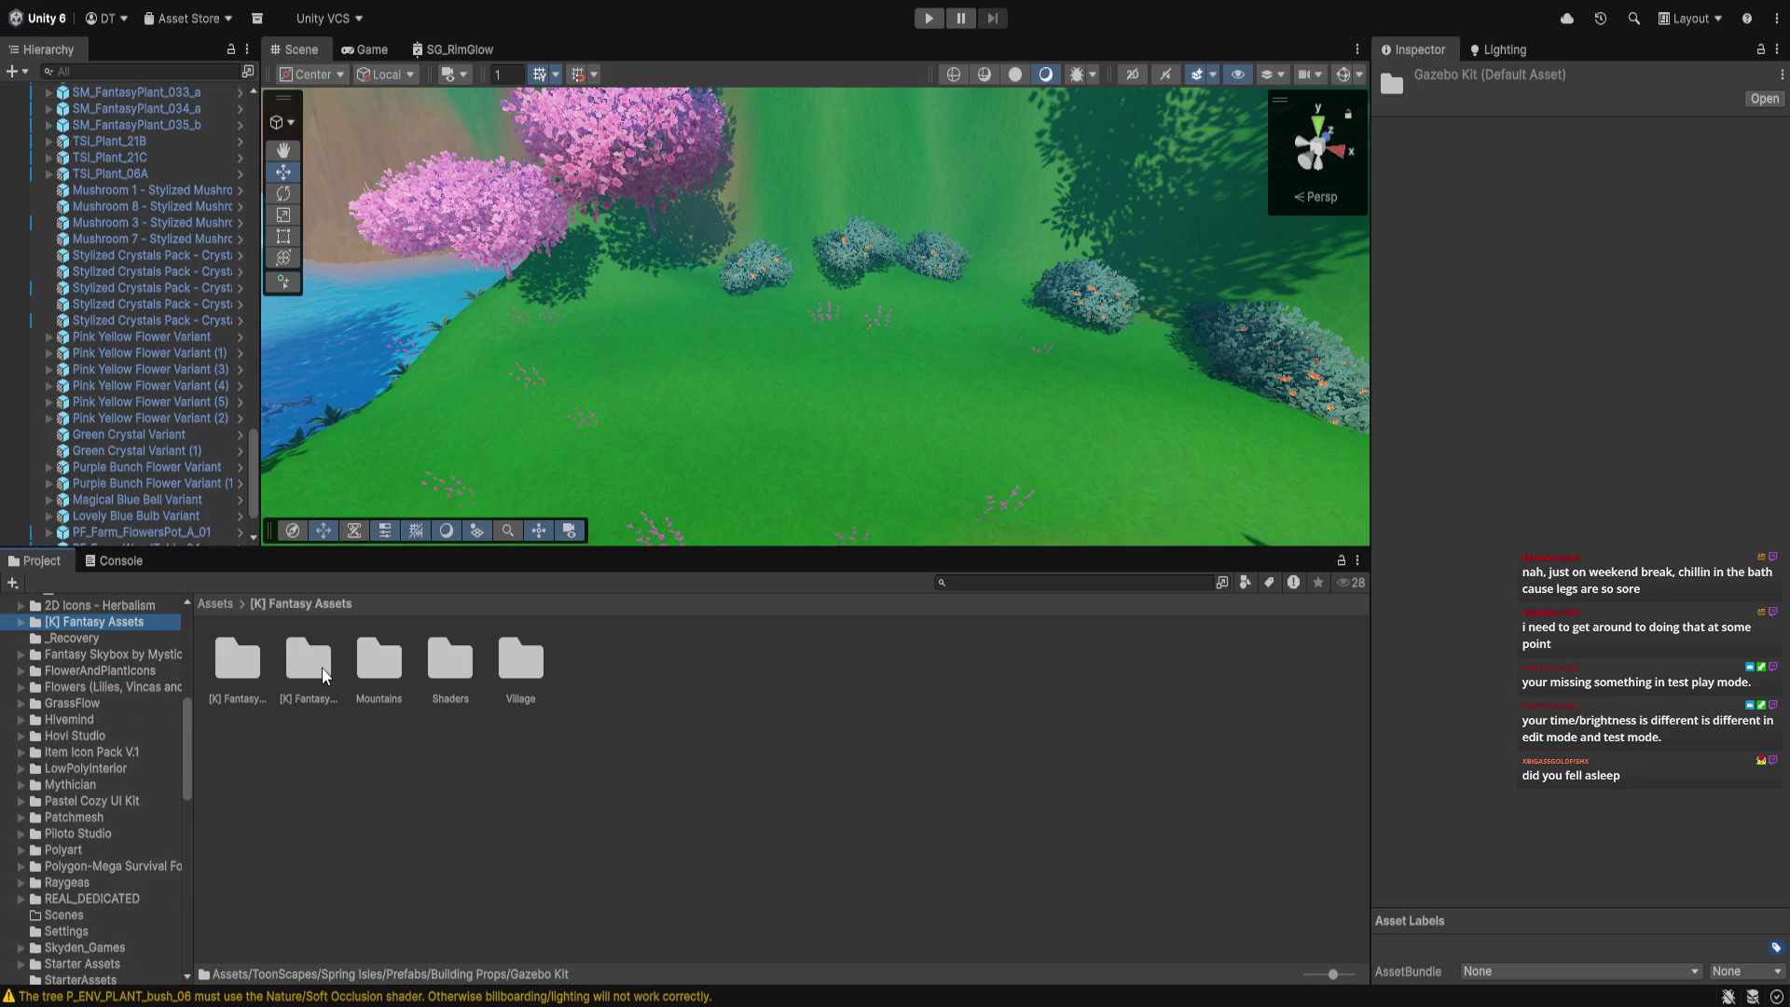
Open [K] Fantasy Stylized World > Prefabs > Rocks, showing the Podium and Rock prefabs
click(321, 667)
double_click(321, 668)
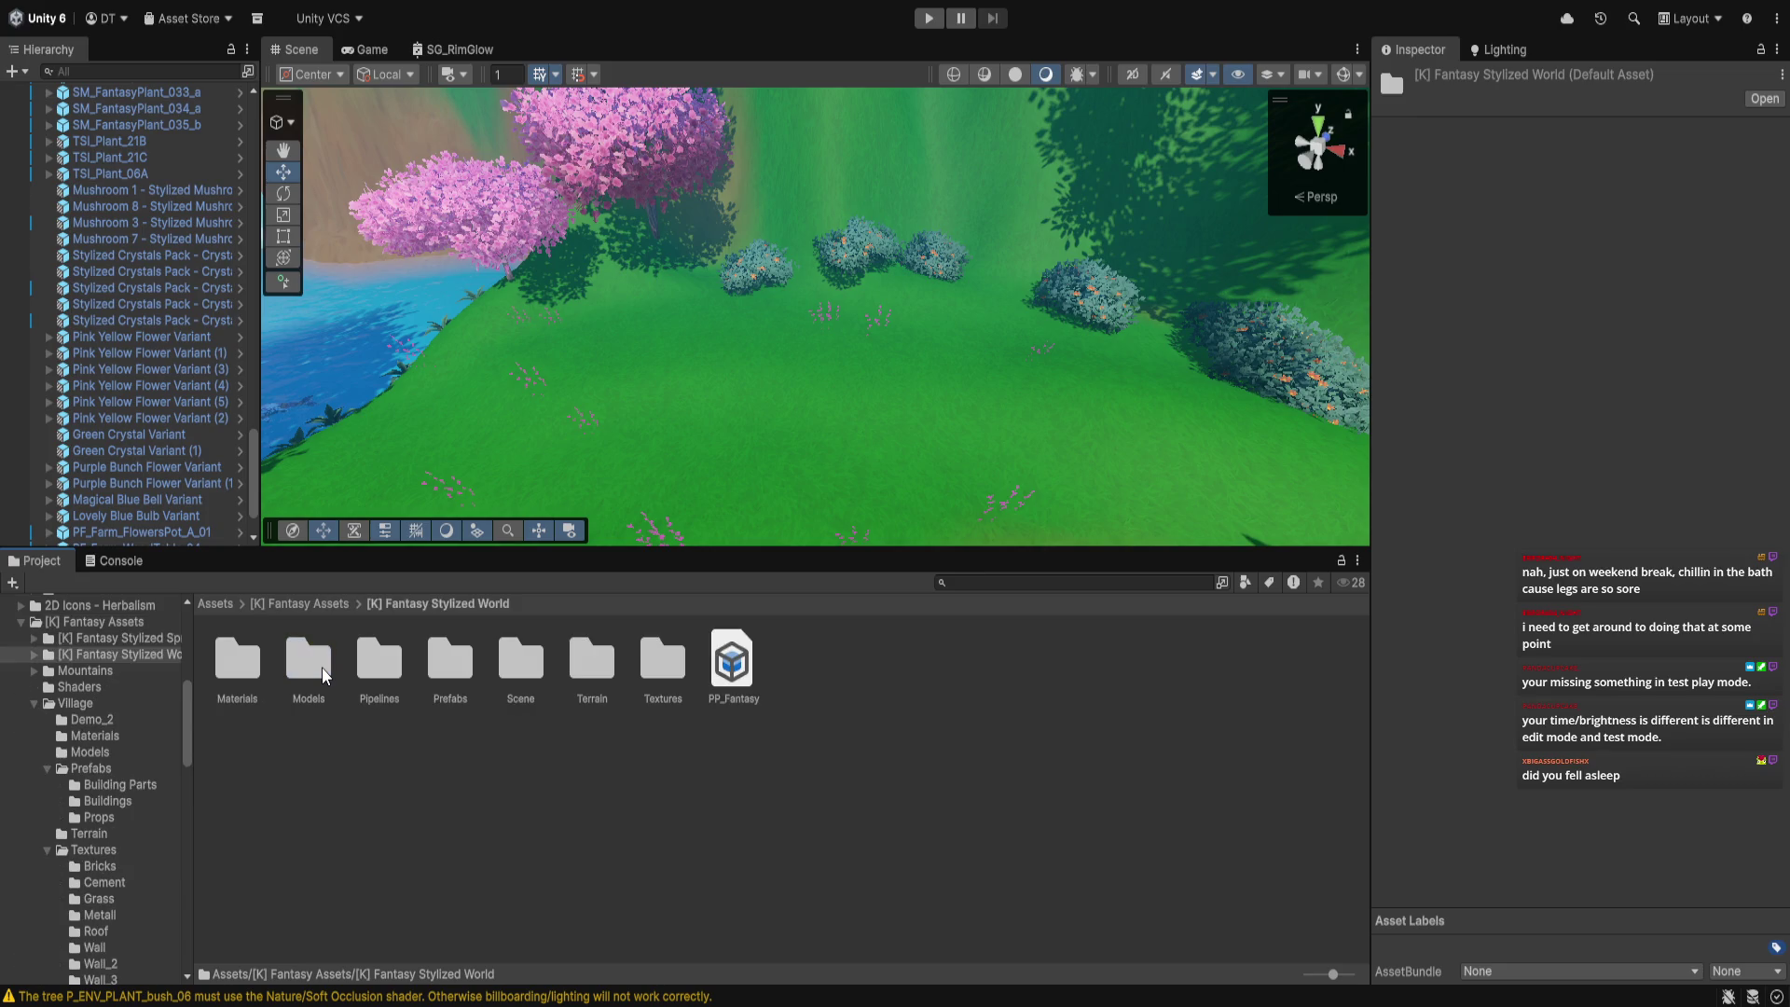
double_click(451, 657)
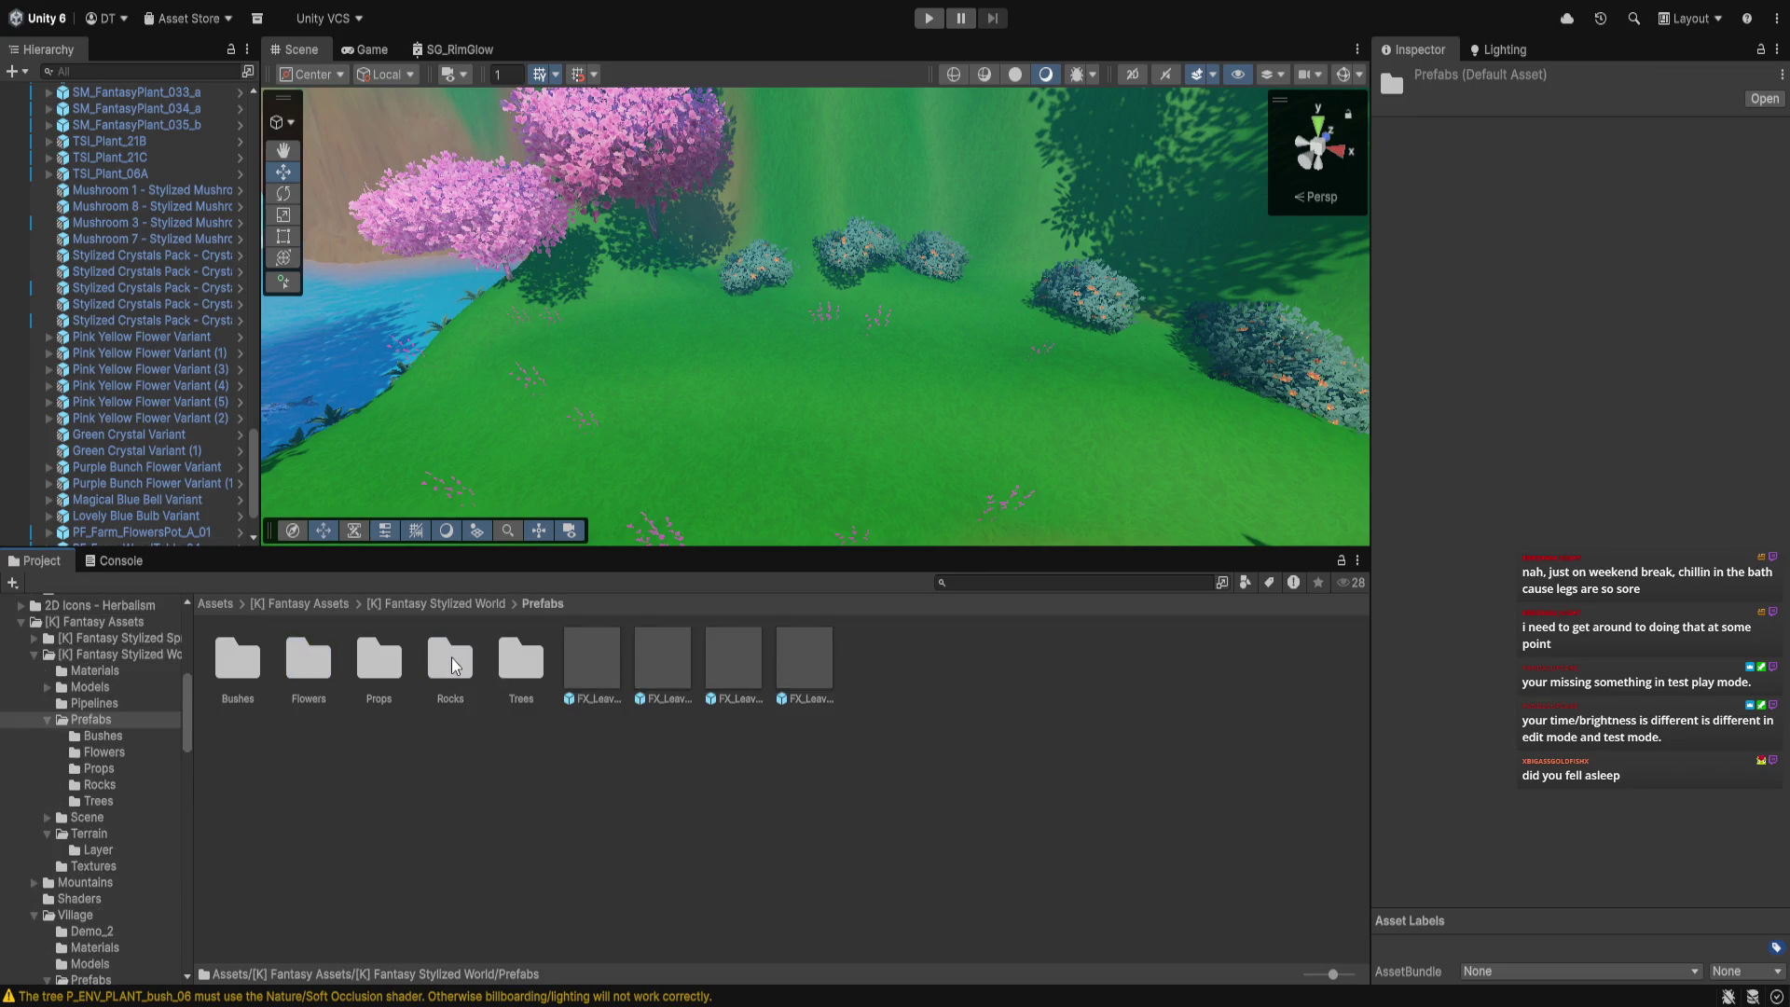
double_click(452, 658)
mouse_move(591, 505)
mouse_down()
mouse_move(662, 444)
mouse_move(696, 366)
mouse_move(720, 399)
mouse_move(719, 291)
mouse_move(690, 326)
mouse_up()
Place the Podium prefab in the meadow and raise it slightly
mouse_move(596, 411)
mouse_down()
mouse_move(733, 397)
mouse_move(821, 471)
mouse_up()
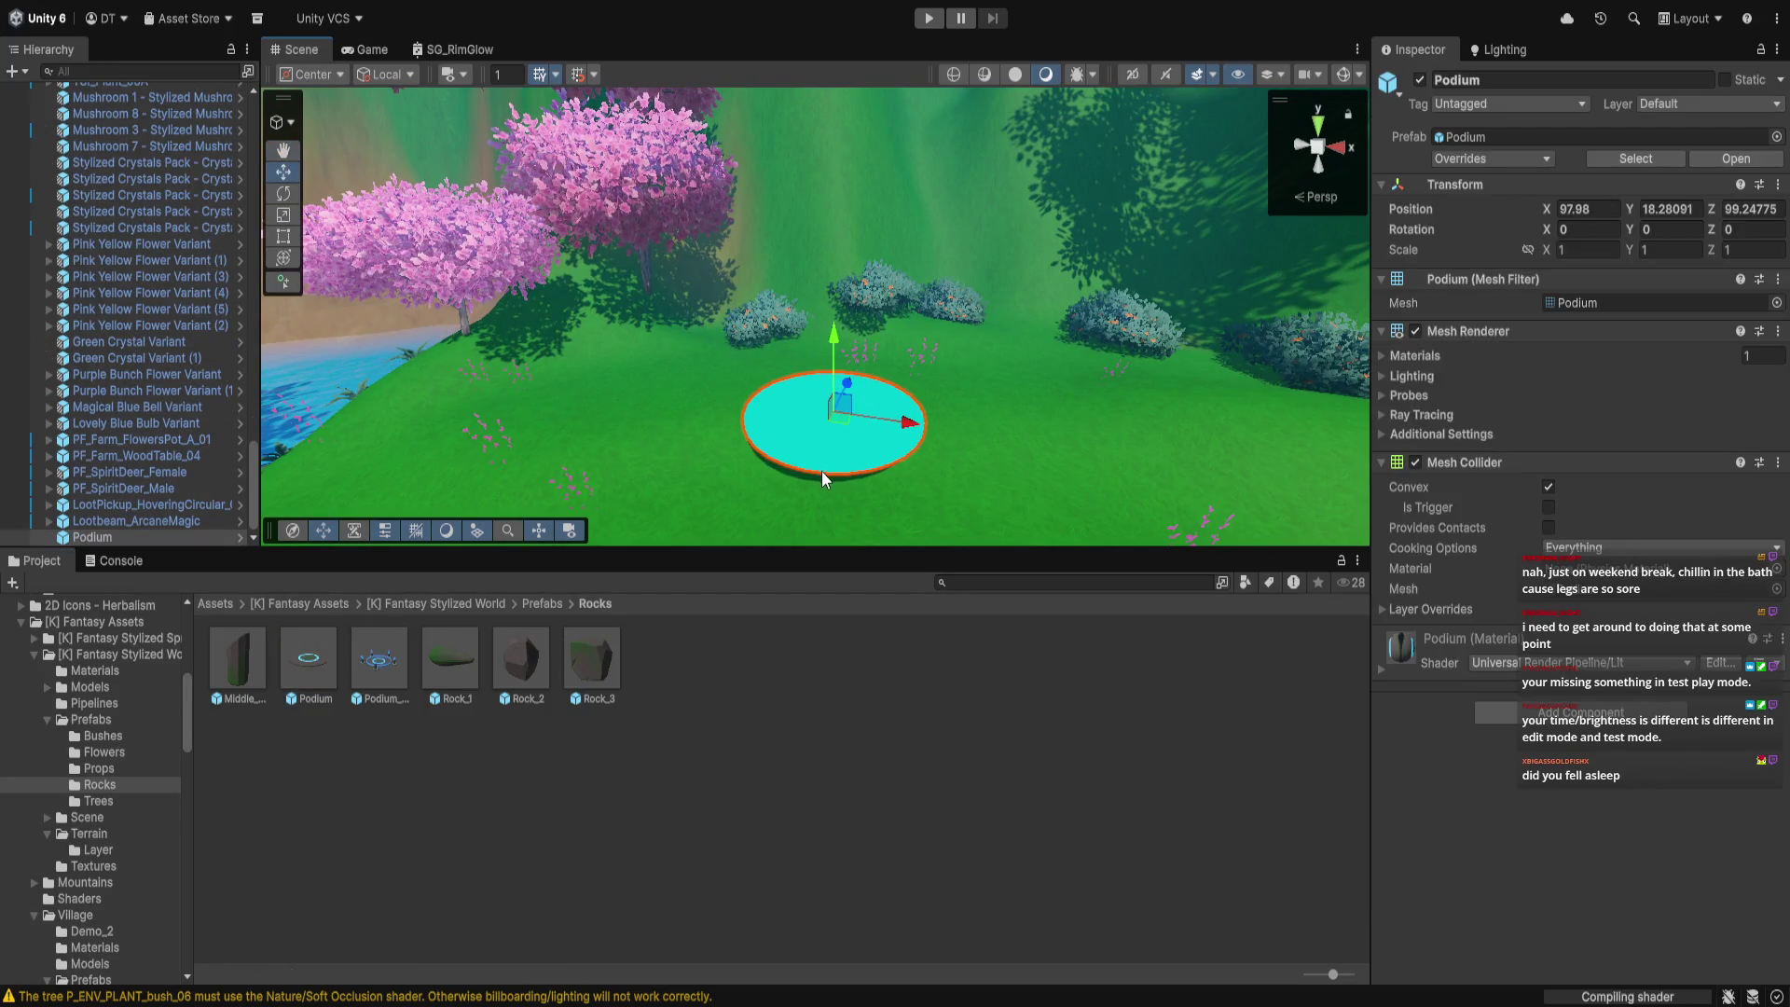
scroll(818, 471, up, 2)
scroll(819, 472, up, 2)
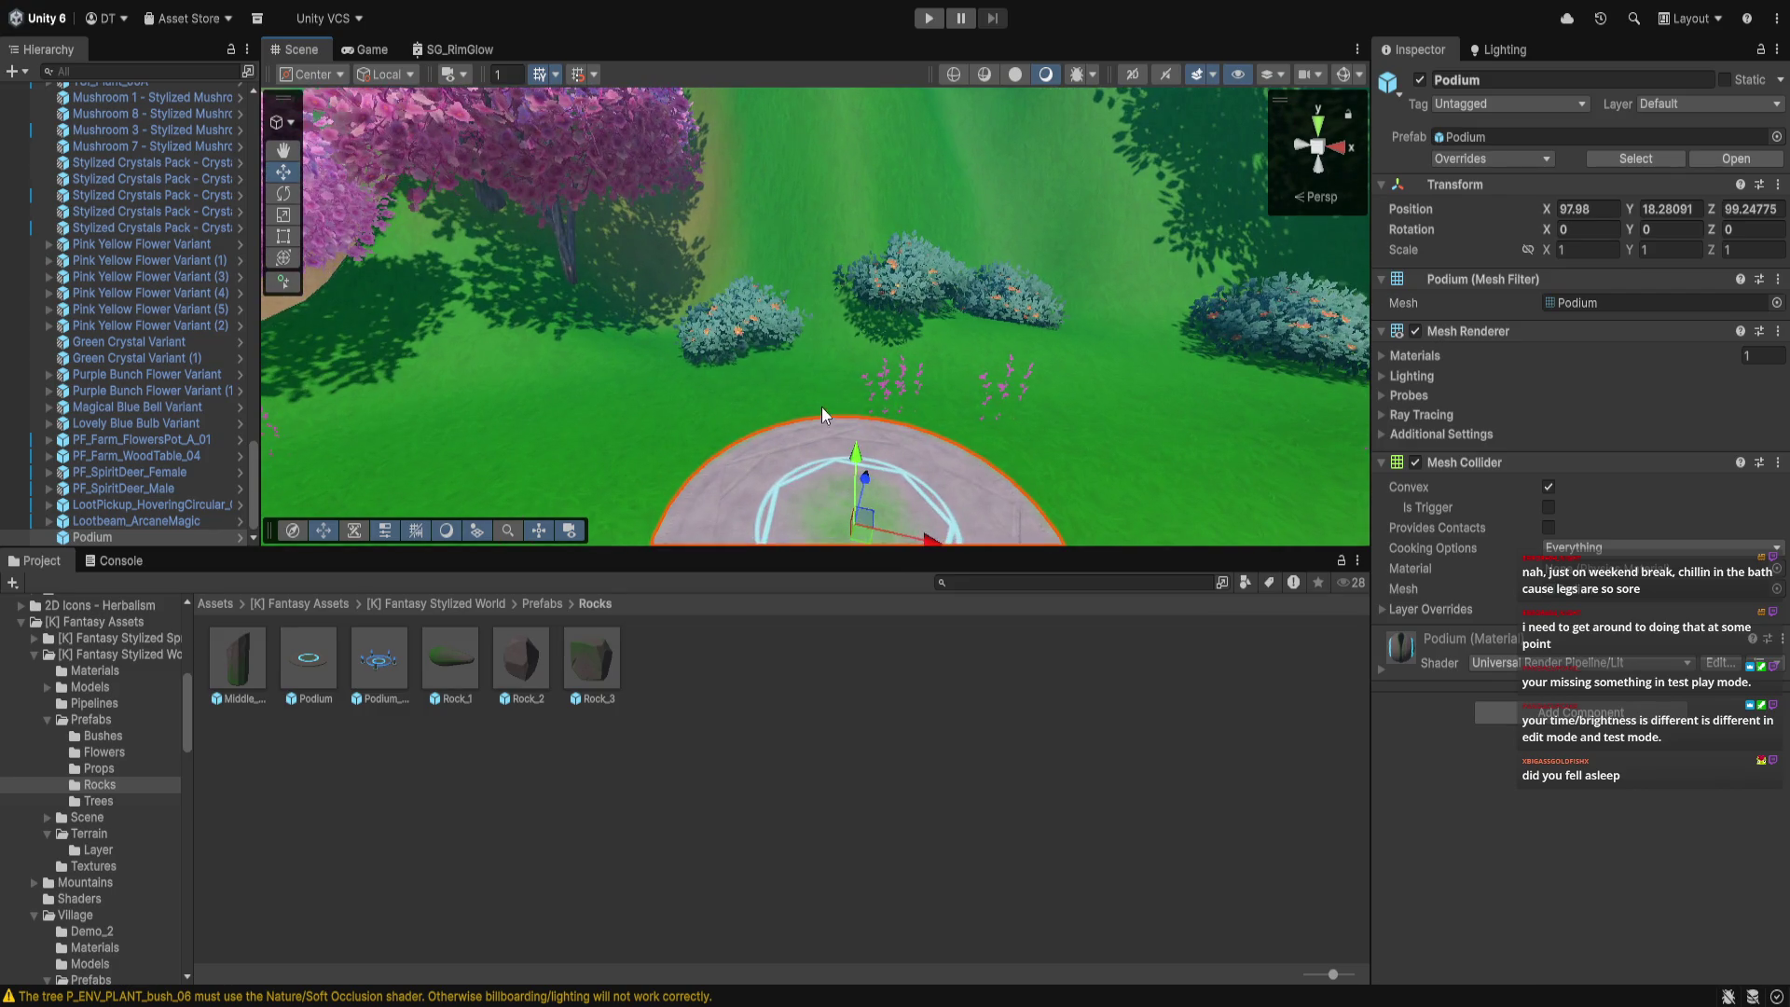
drag(809, 354, 815, 395)
drag(837, 322, 844, 305)
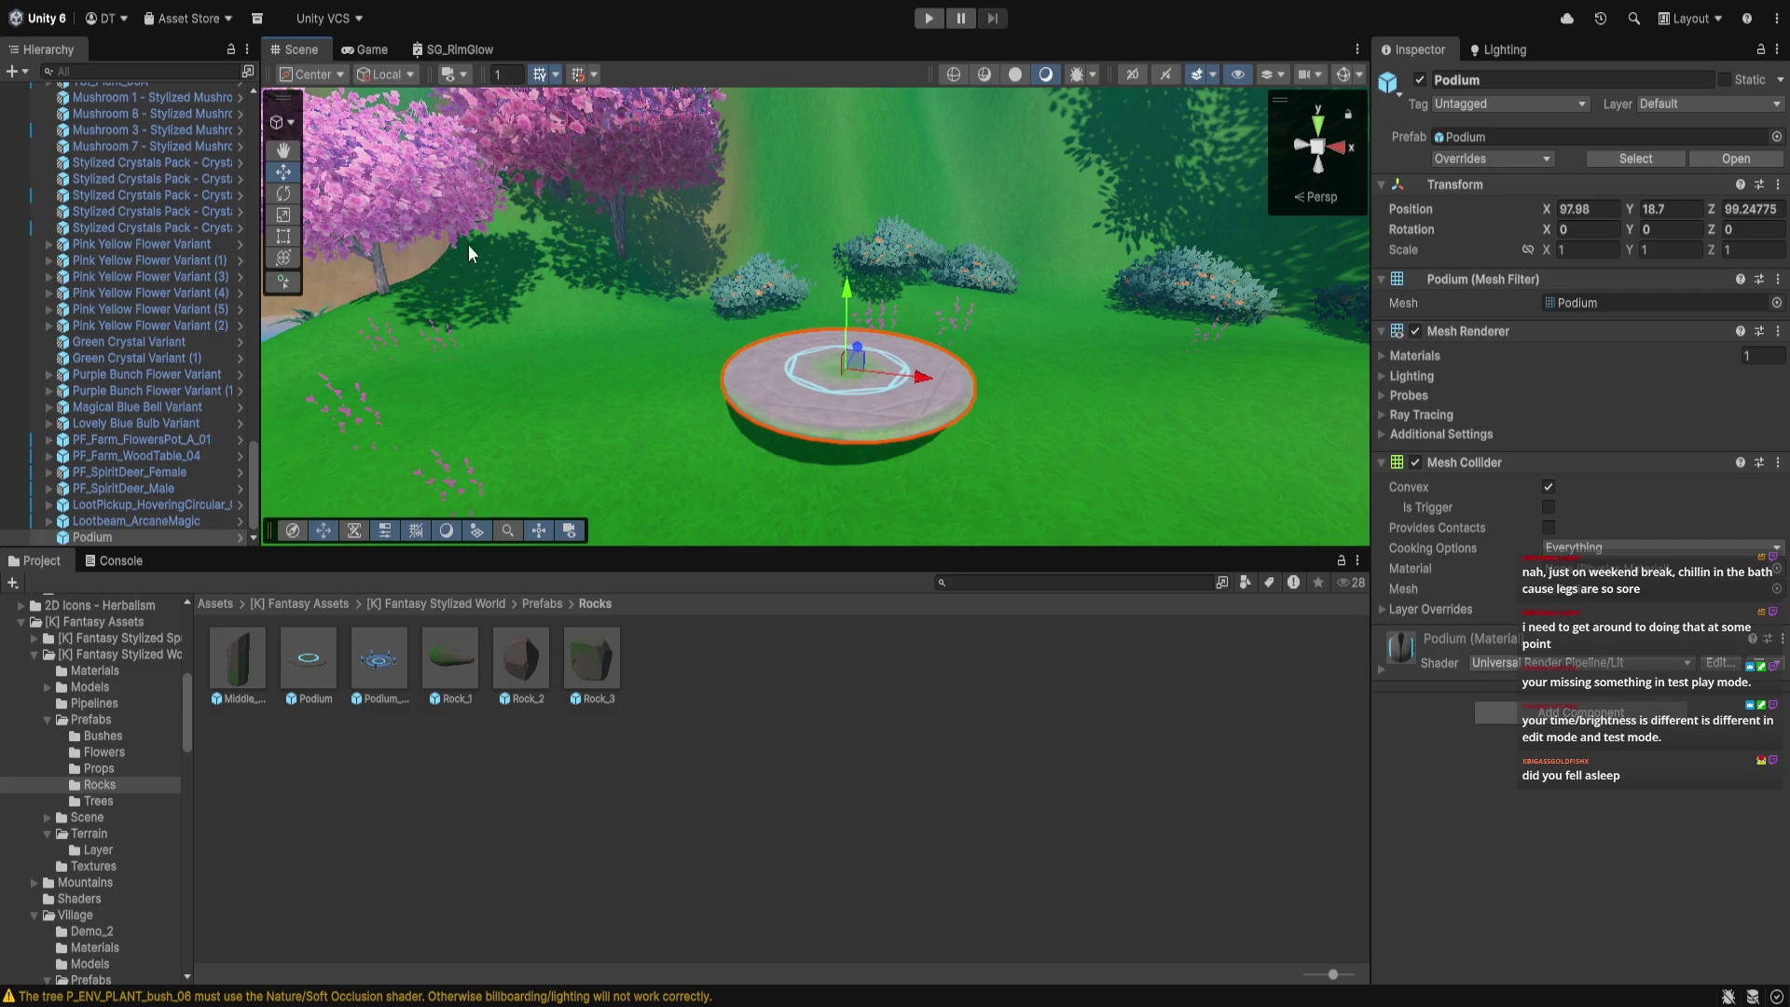
Scale the podium much taller and widen it along X and Z
click(285, 216)
drag(846, 283, 895, 3)
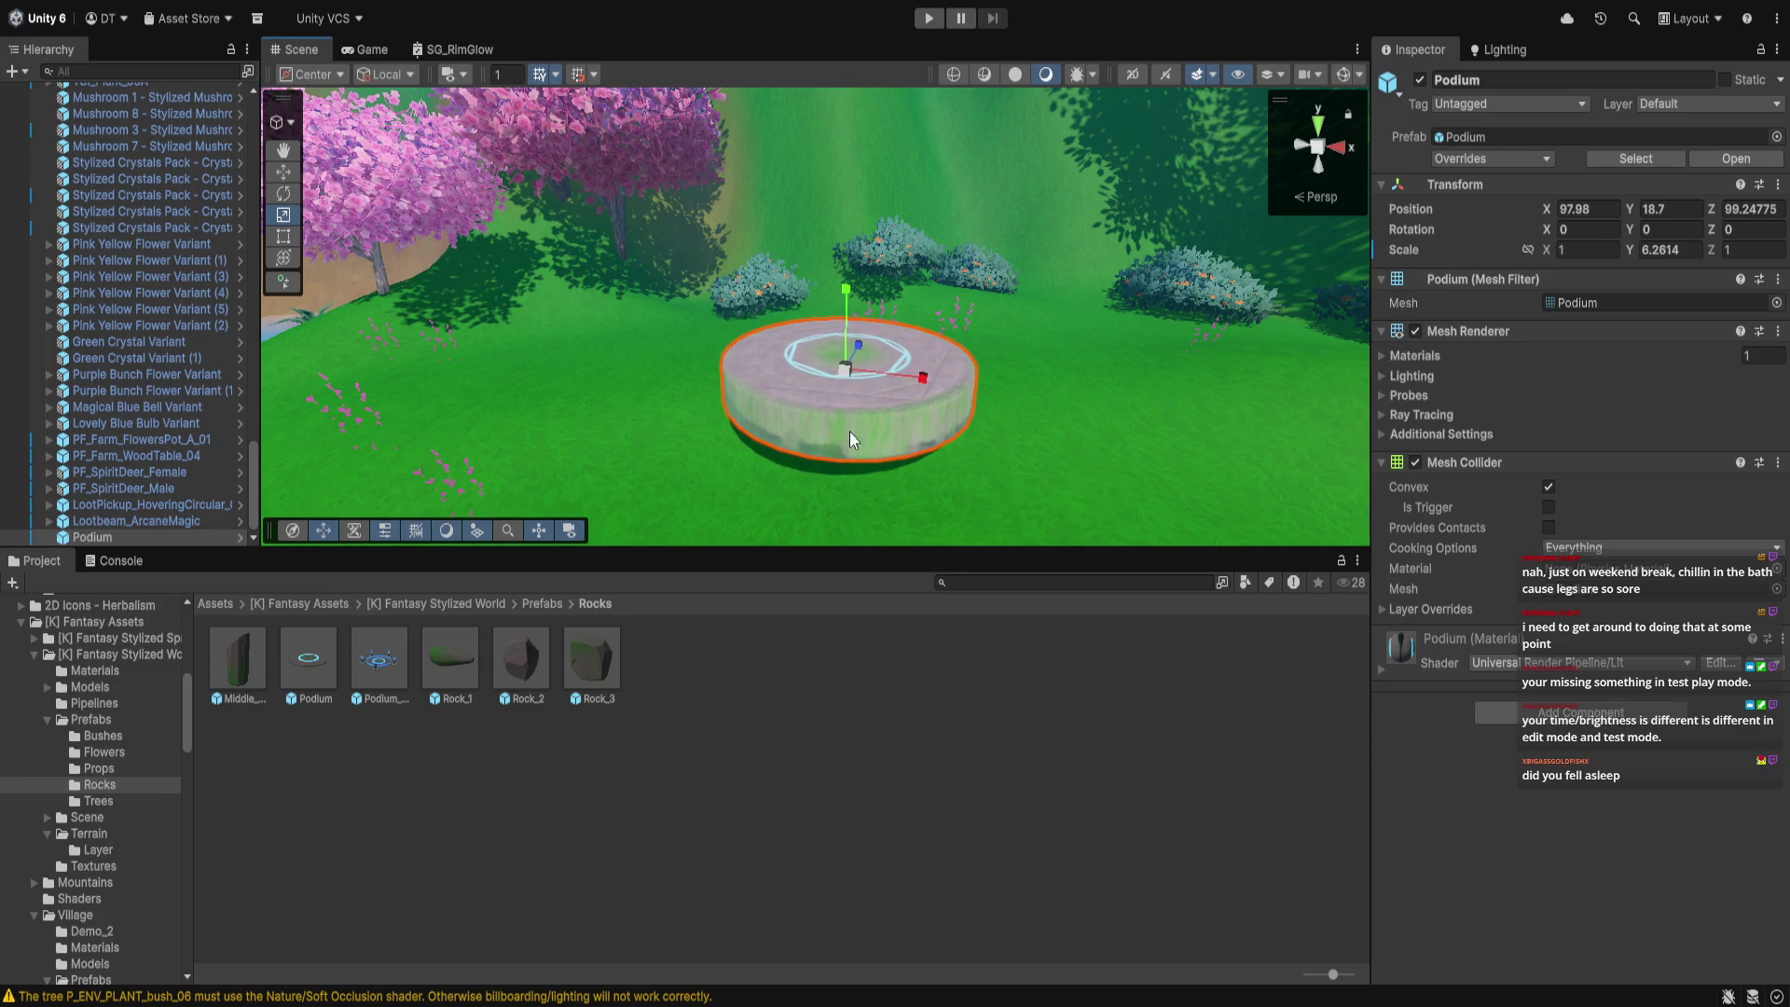
scroll(848, 429, up, 2)
drag(856, 354, 853, 305)
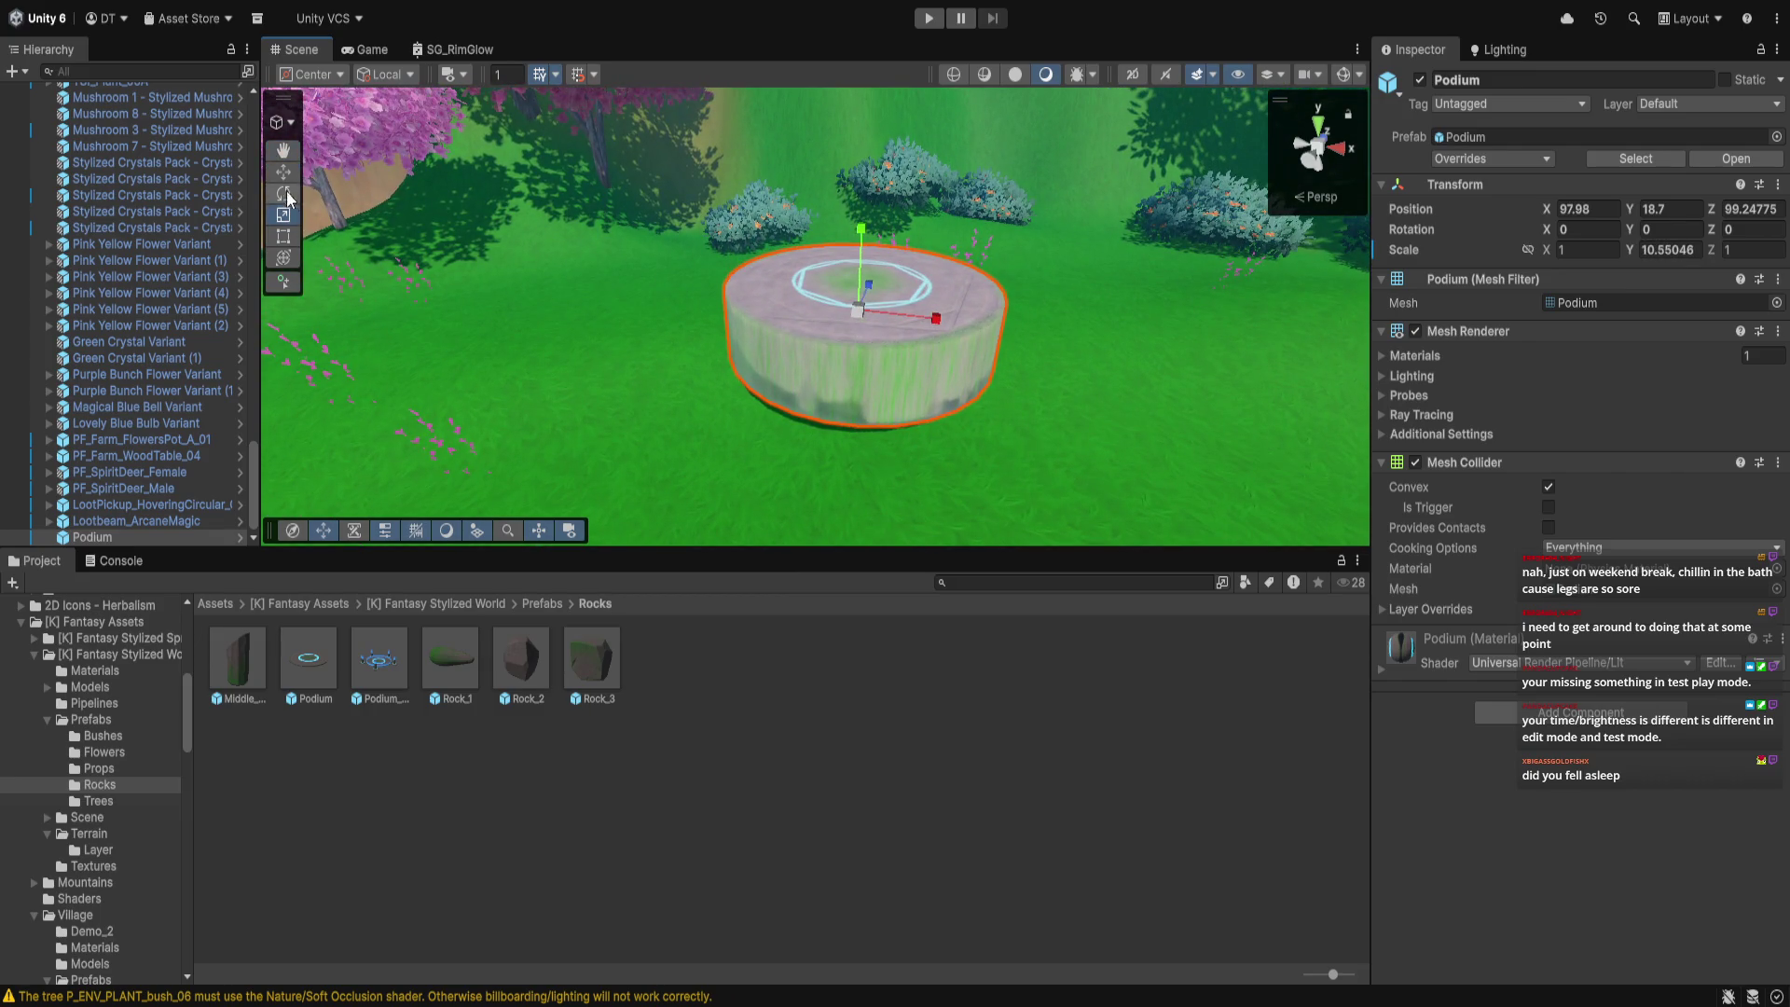
drag(933, 320, 960, 338)
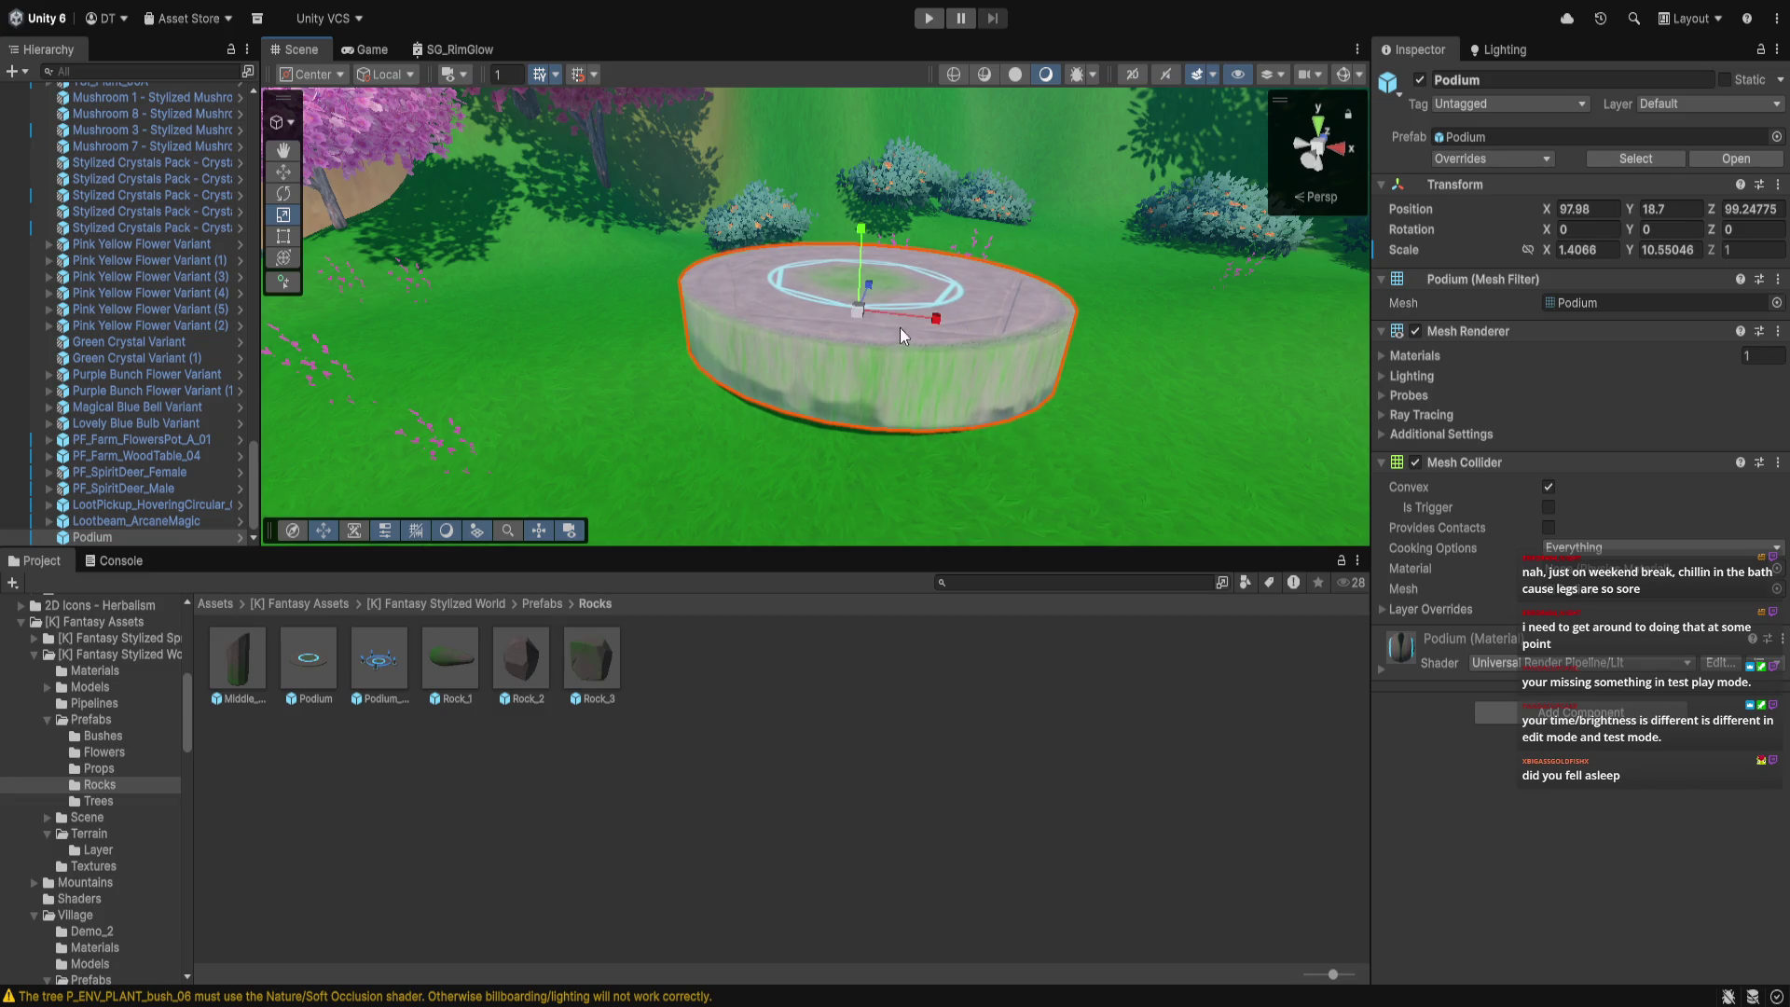
drag(870, 294, 876, 272)
scroll(523, 309, up, 2)
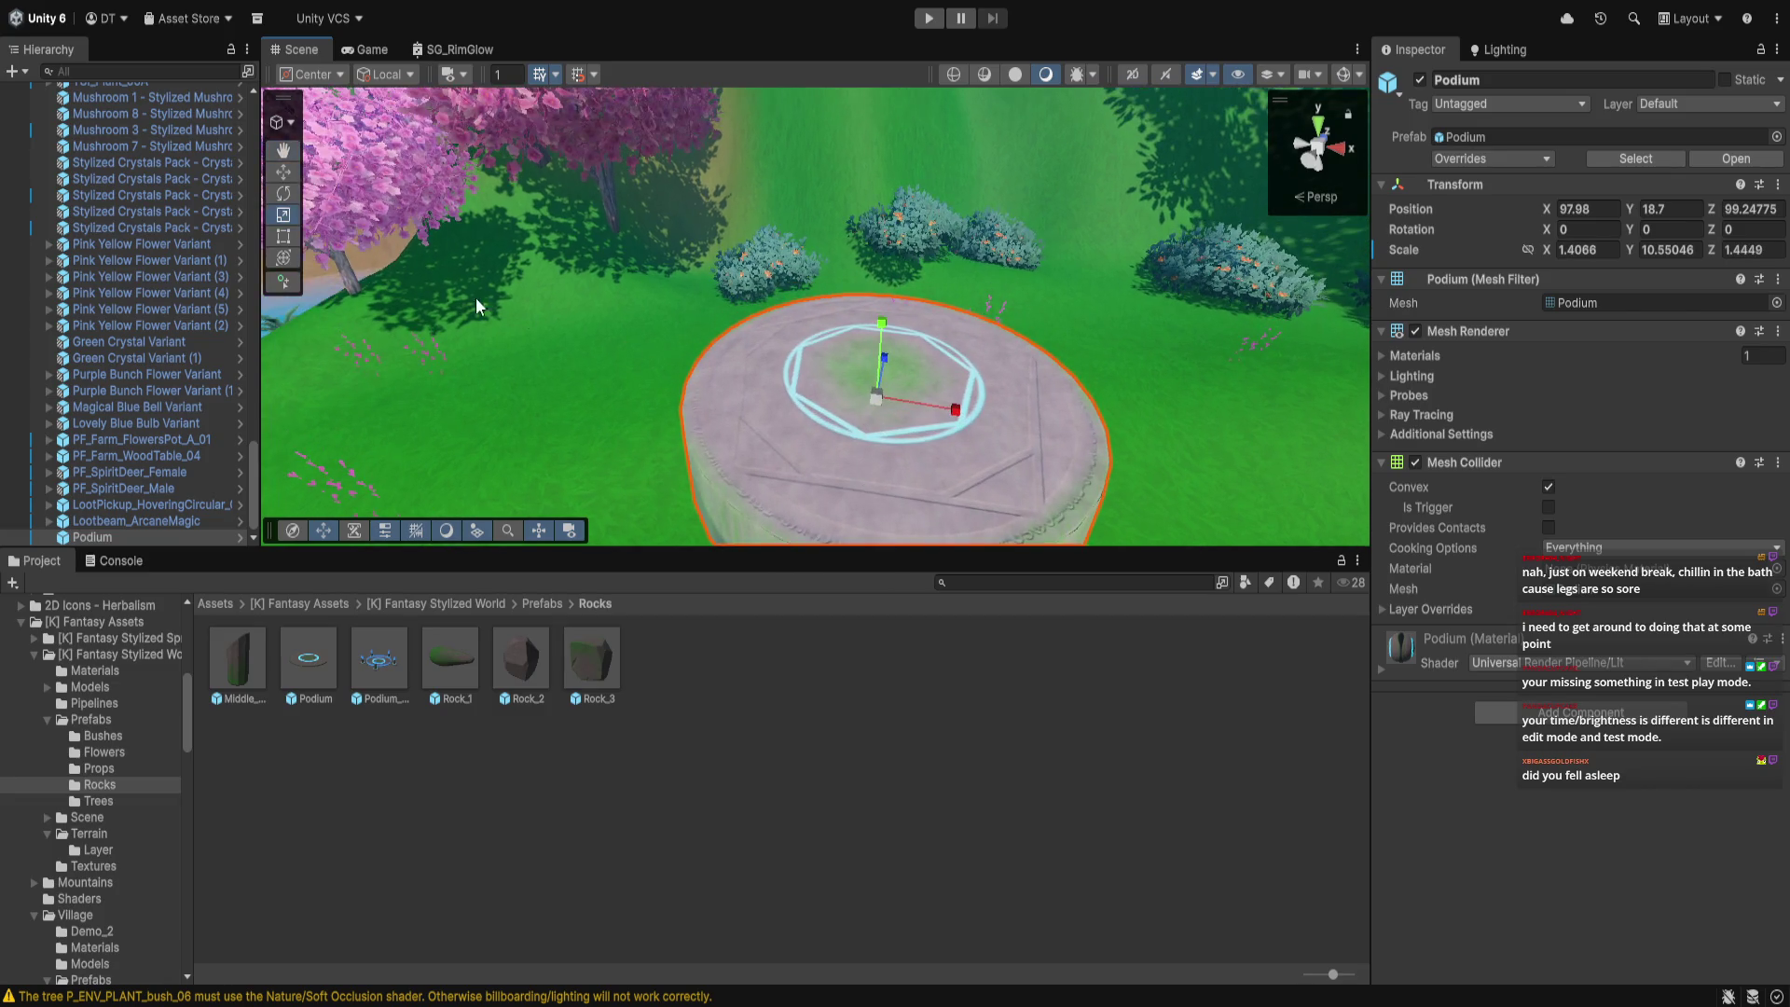
Reposition the podium, pushing it back and raising it slightly
mouse_move(884, 357)
mouse_down()
mouse_move(891, 397)
mouse_move(898, 306)
mouse_move(845, 394)
mouse_move(832, 503)
mouse_move(911, 448)
mouse_move(890, 450)
mouse_move(960, 455)
mouse_move(943, 447)
mouse_up()
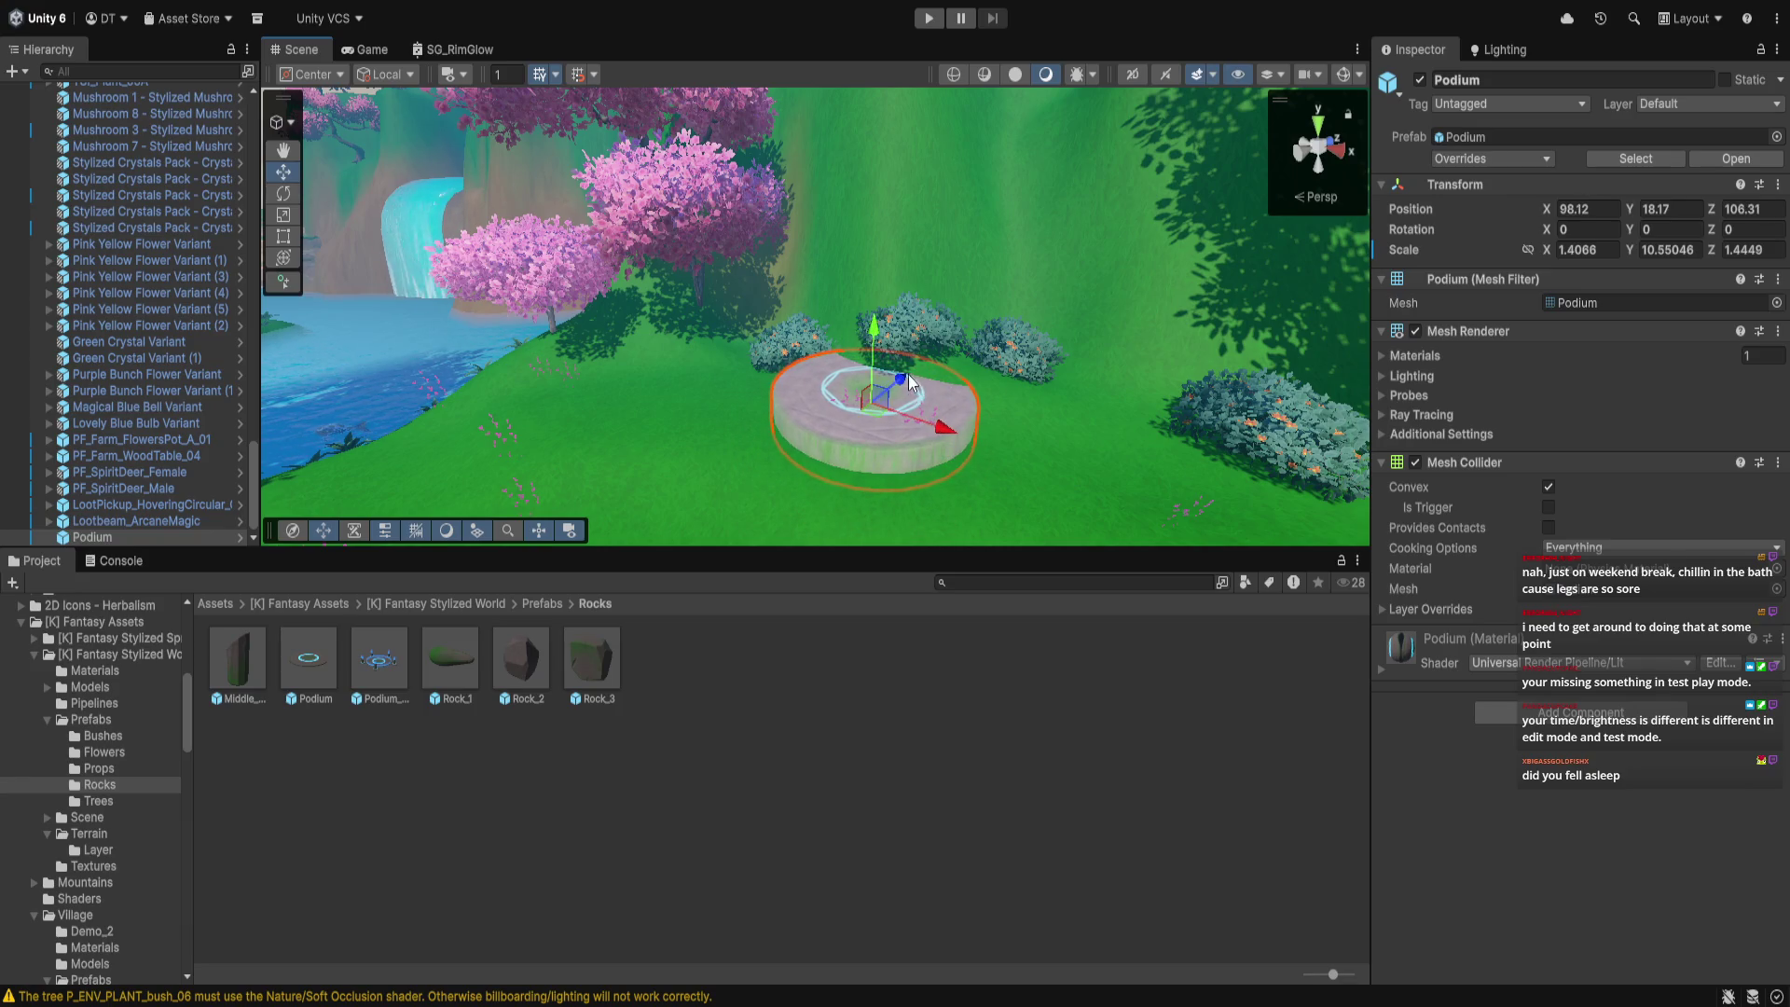
mouse_move(908, 381)
mouse_down()
mouse_move(867, 400)
mouse_move(1169, 500)
mouse_move(1101, 448)
mouse_move(954, 416)
mouse_move(1360, 438)
mouse_move(1156, 391)
mouse_move(780, 407)
mouse_move(808, 438)
mouse_move(684, 511)
mouse_move(628, 485)
mouse_move(617, 500)
mouse_move(1007, 475)
mouse_up()
mouse_move(881, 509)
mouse_down()
mouse_move(1004, 524)
mouse_move(834, 412)
mouse_move(723, 383)
mouse_move(740, 399)
mouse_up()
drag(692, 339, 681, 328)
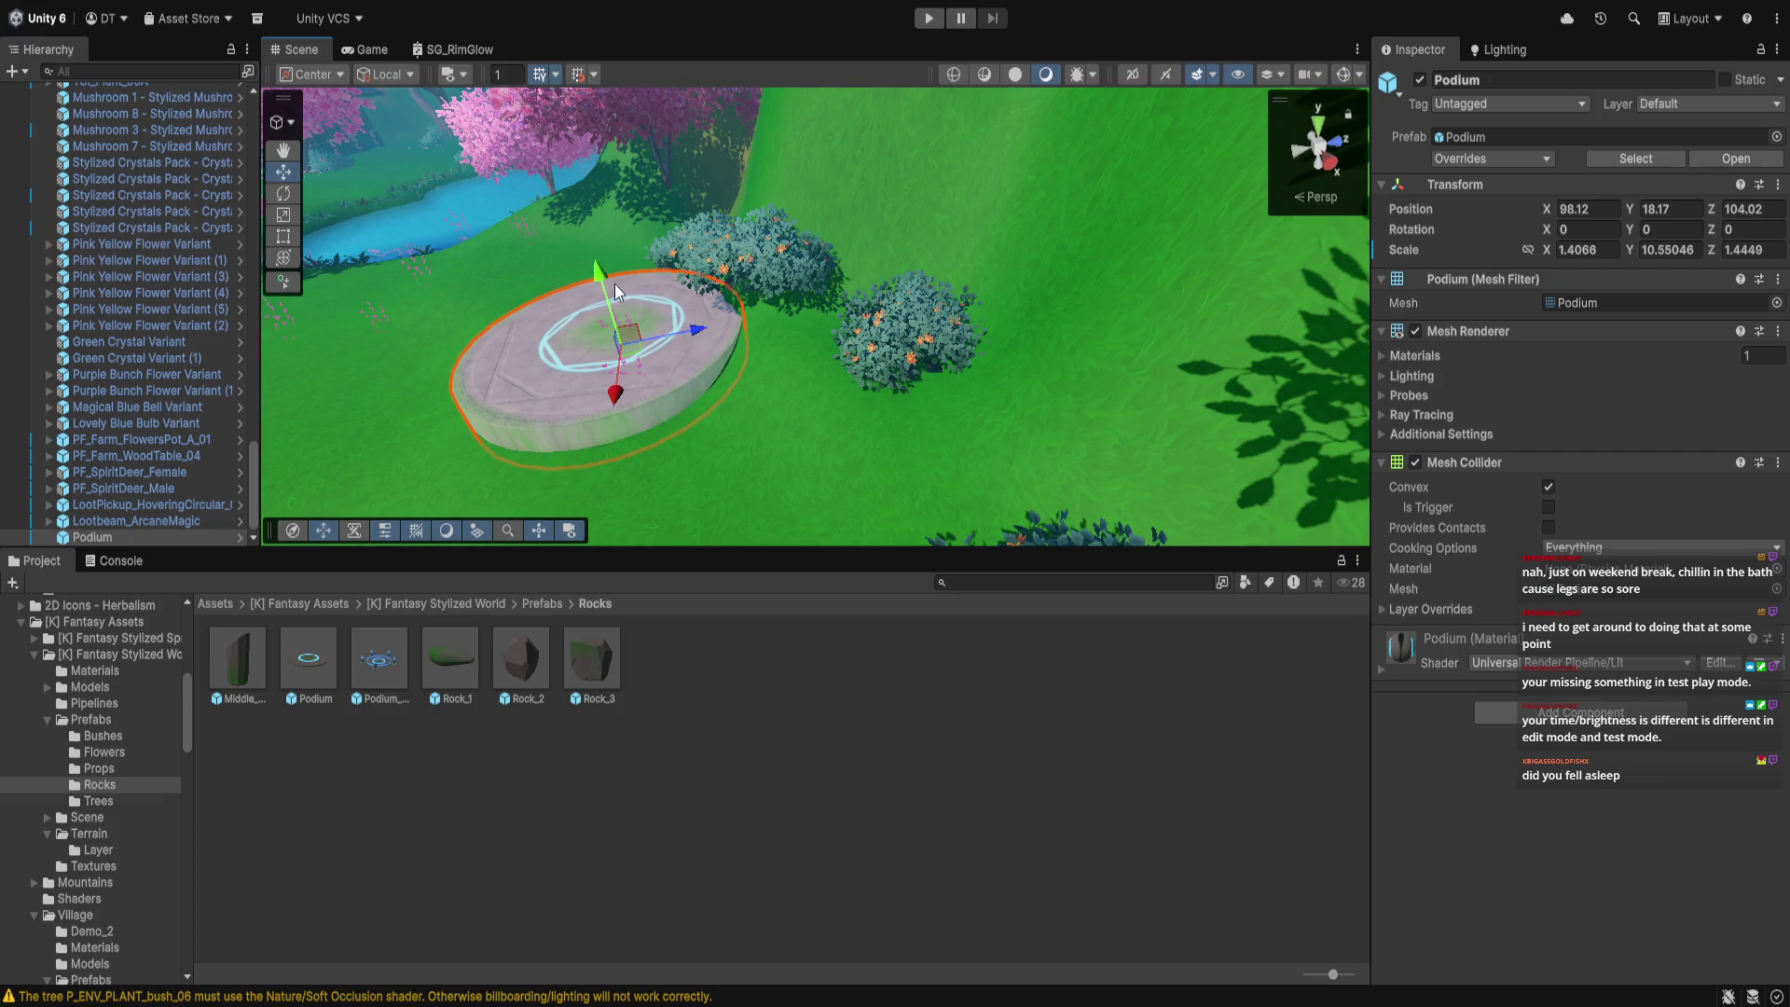
mouse_move(602, 275)
mouse_down()
mouse_move(707, 427)
mouse_move(1042, 376)
mouse_move(857, 494)
mouse_move(571, 617)
mouse_up()
scroll(690, 471, up, 8)
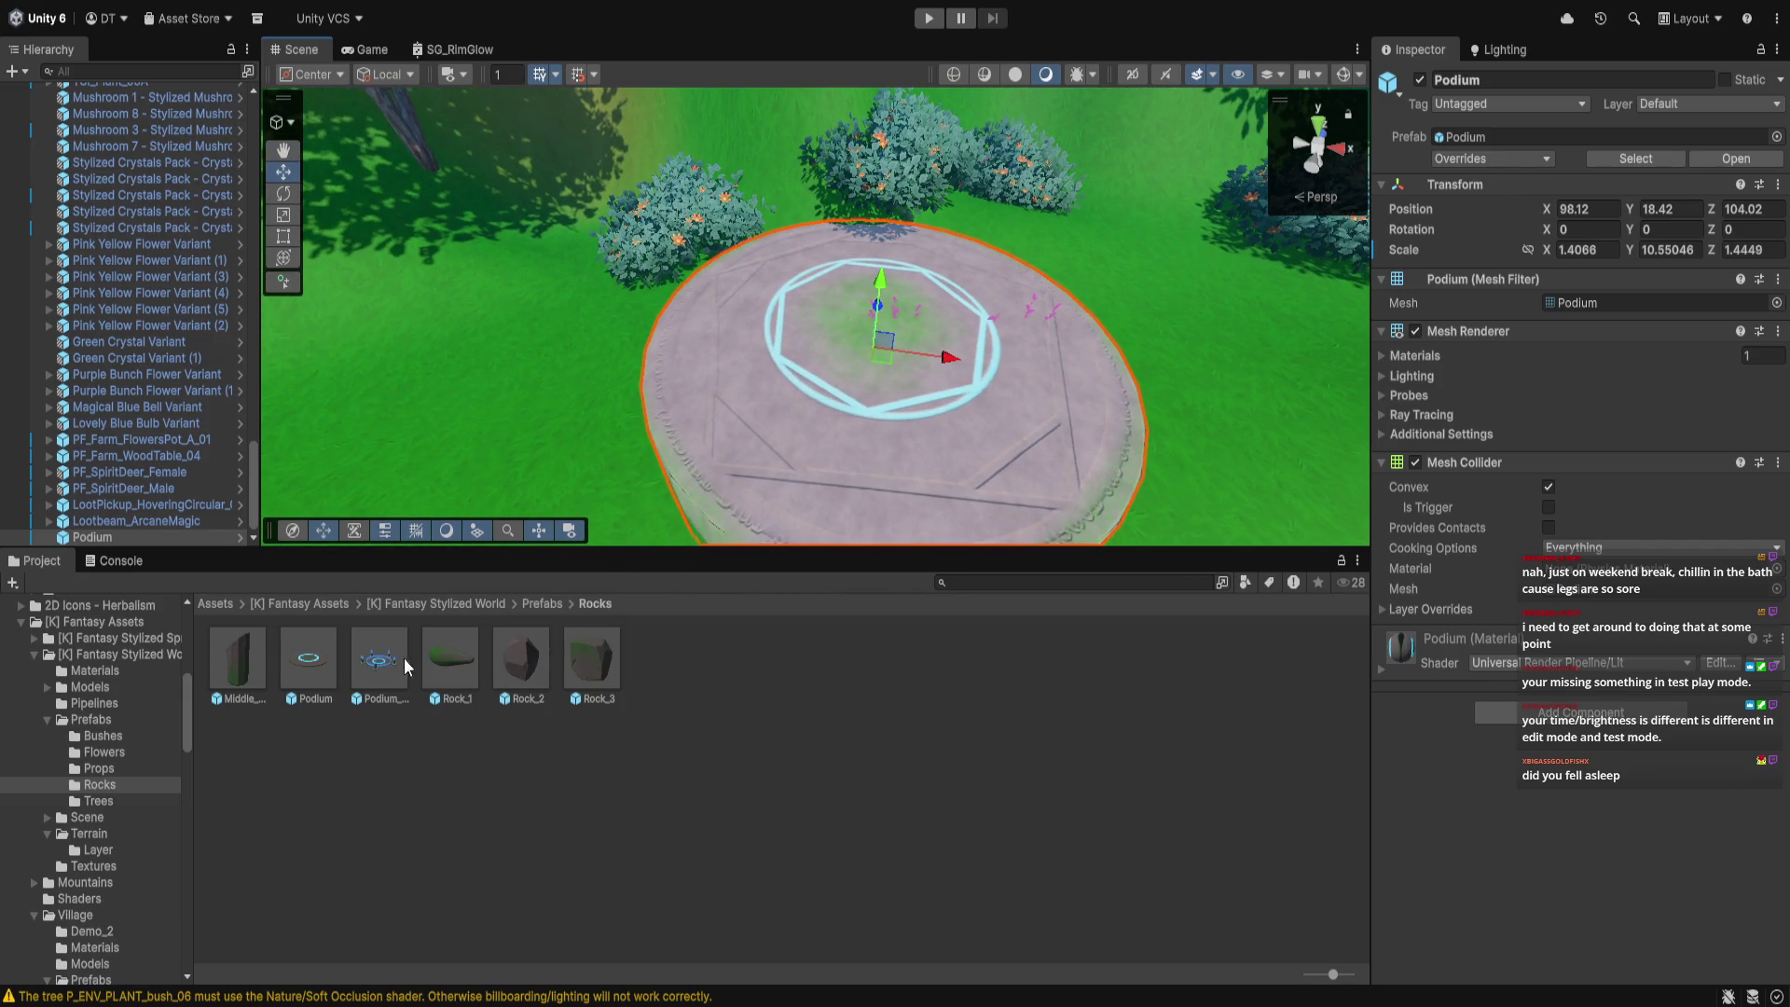
Set a pillared Podium_Big on top at X 98.33, Y 19.32, Z 103.01
mouse_move(378, 658)
mouse_down()
mouse_move(812, 454)
mouse_move(881, 384)
mouse_move(853, 424)
mouse_up()
scroll(858, 386, up, 3)
drag(876, 213, 880, 194)
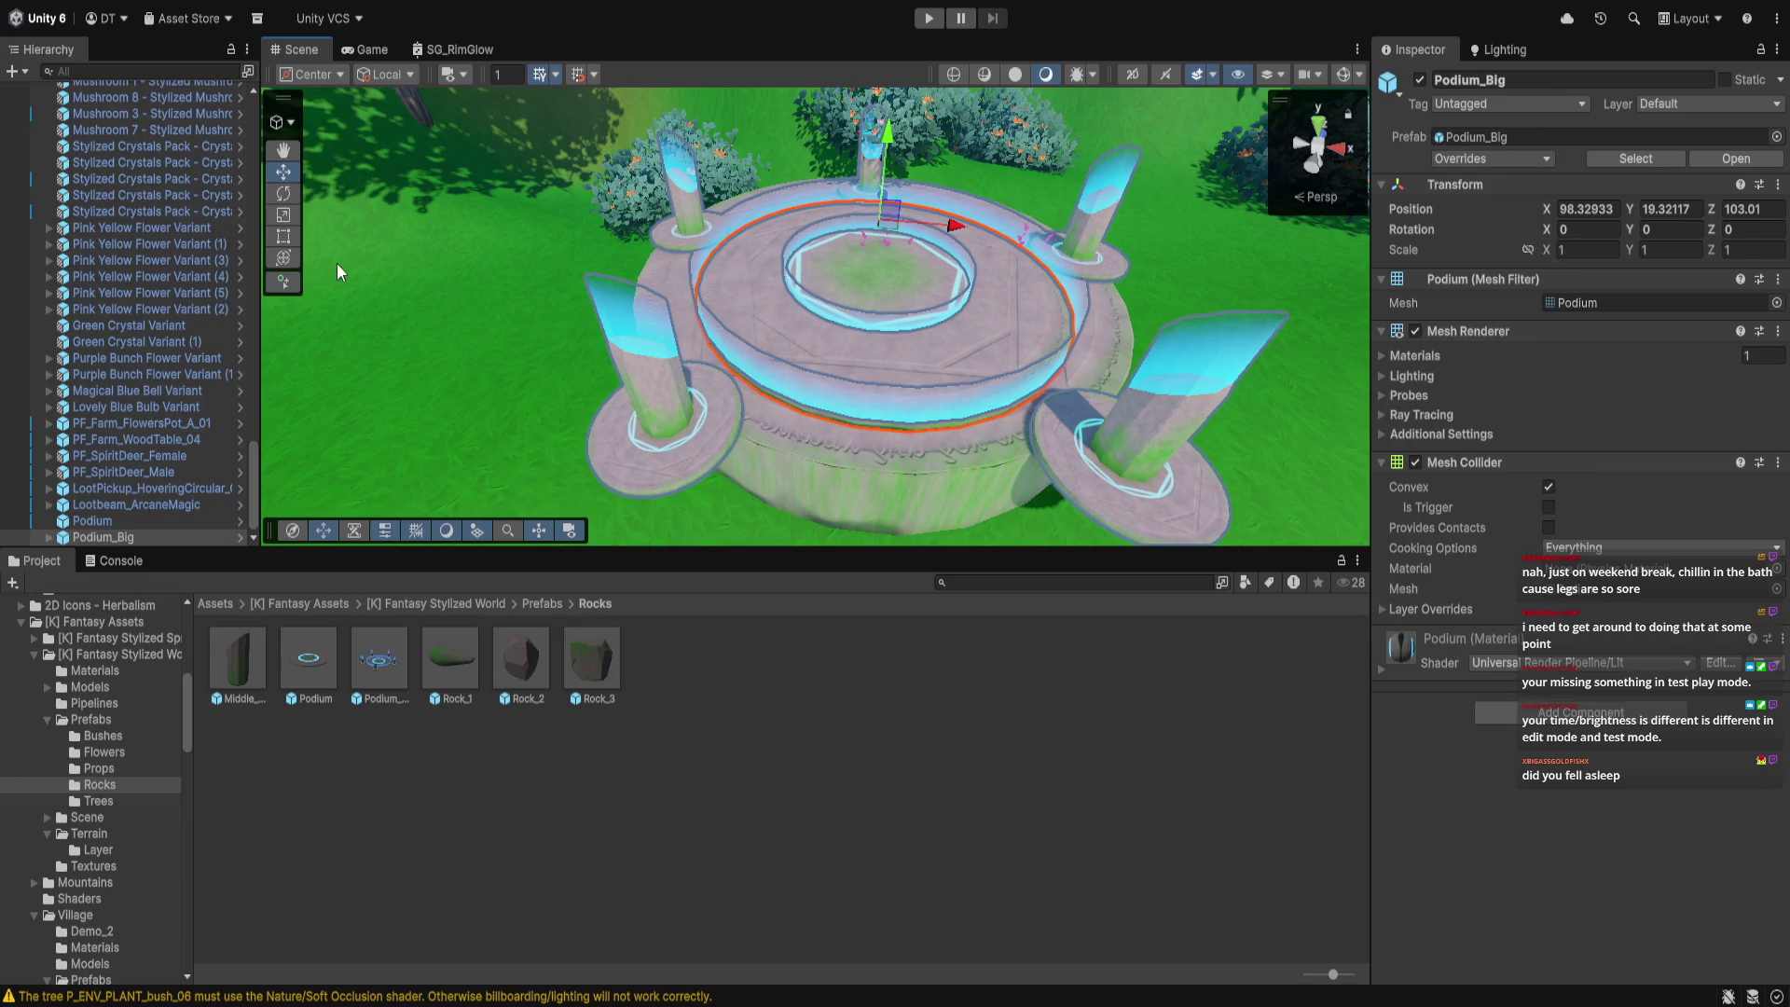
Shrink Podium_Big along X and Z and stretch the podium rings slightly taller
click(284, 221)
mouse_move(955, 226)
mouse_down()
mouse_move(912, 232)
mouse_move(1046, 379)
mouse_move(970, 308)
mouse_move(931, 323)
mouse_up()
mouse_move(852, 227)
mouse_down()
mouse_move(882, 236)
mouse_move(850, 226)
mouse_move(904, 183)
mouse_move(927, 215)
mouse_move(848, 236)
mouse_up()
click(290, 216)
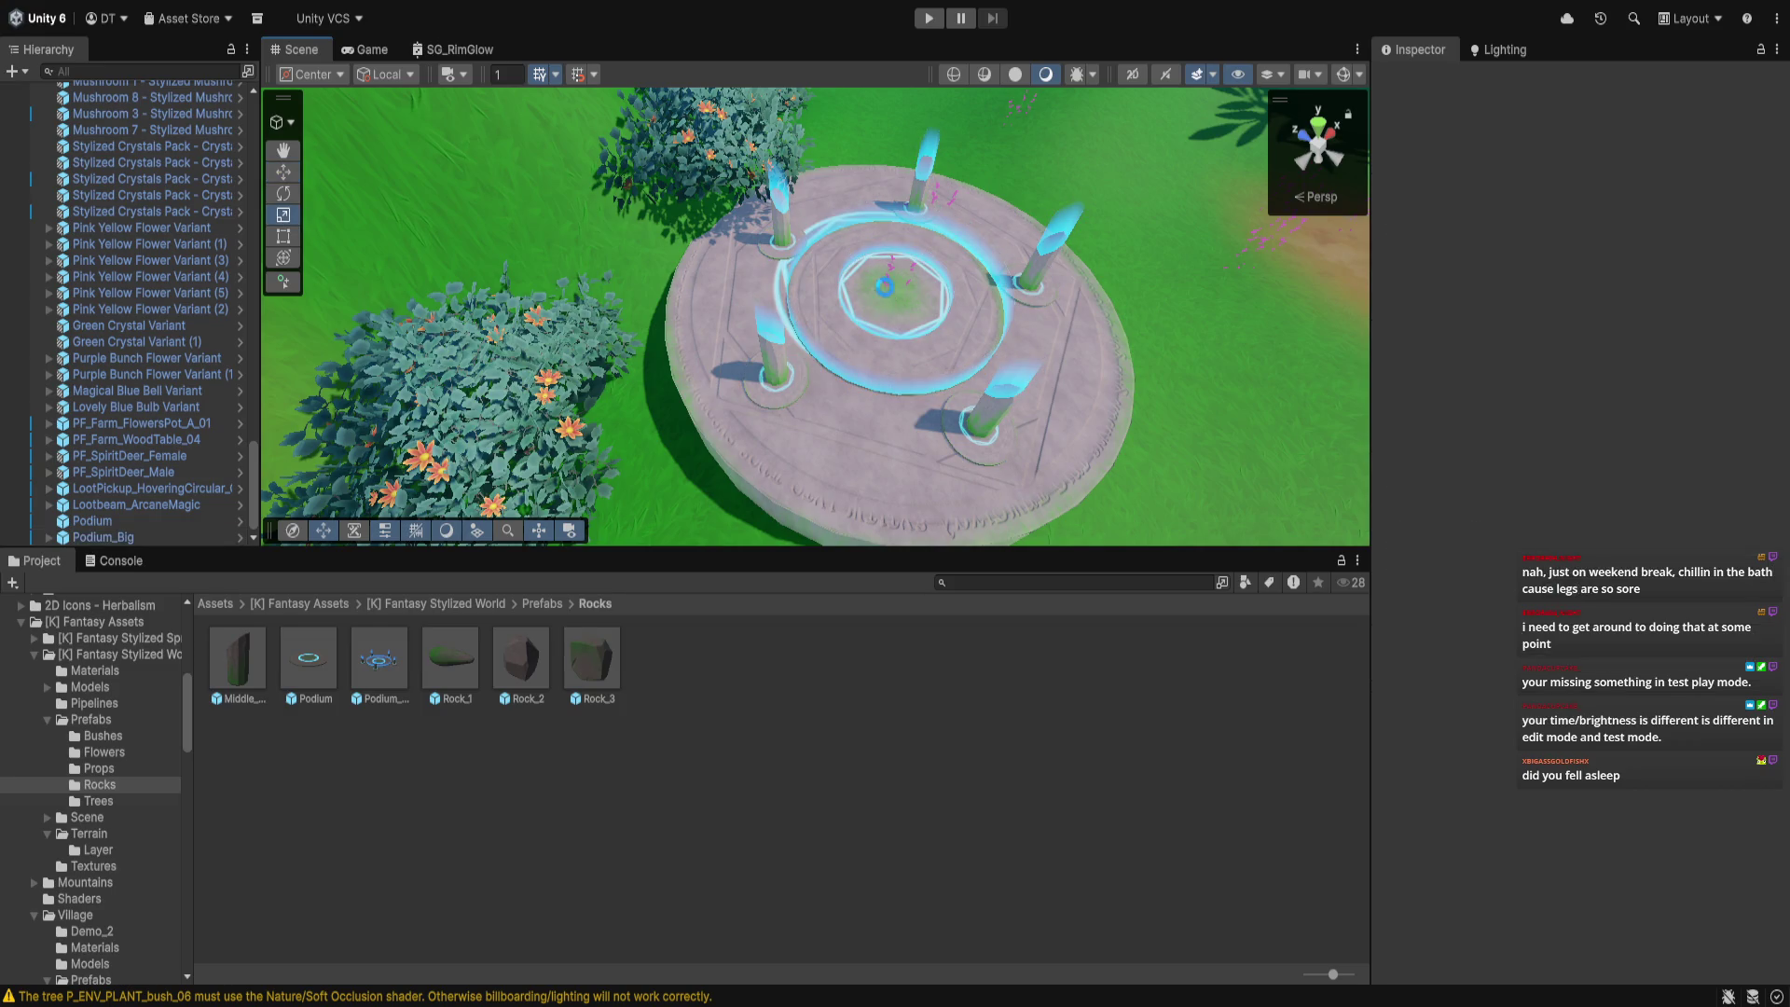
mouse_move(905, 181)
mouse_down()
mouse_move(903, 140)
mouse_move(909, 164)
mouse_up()
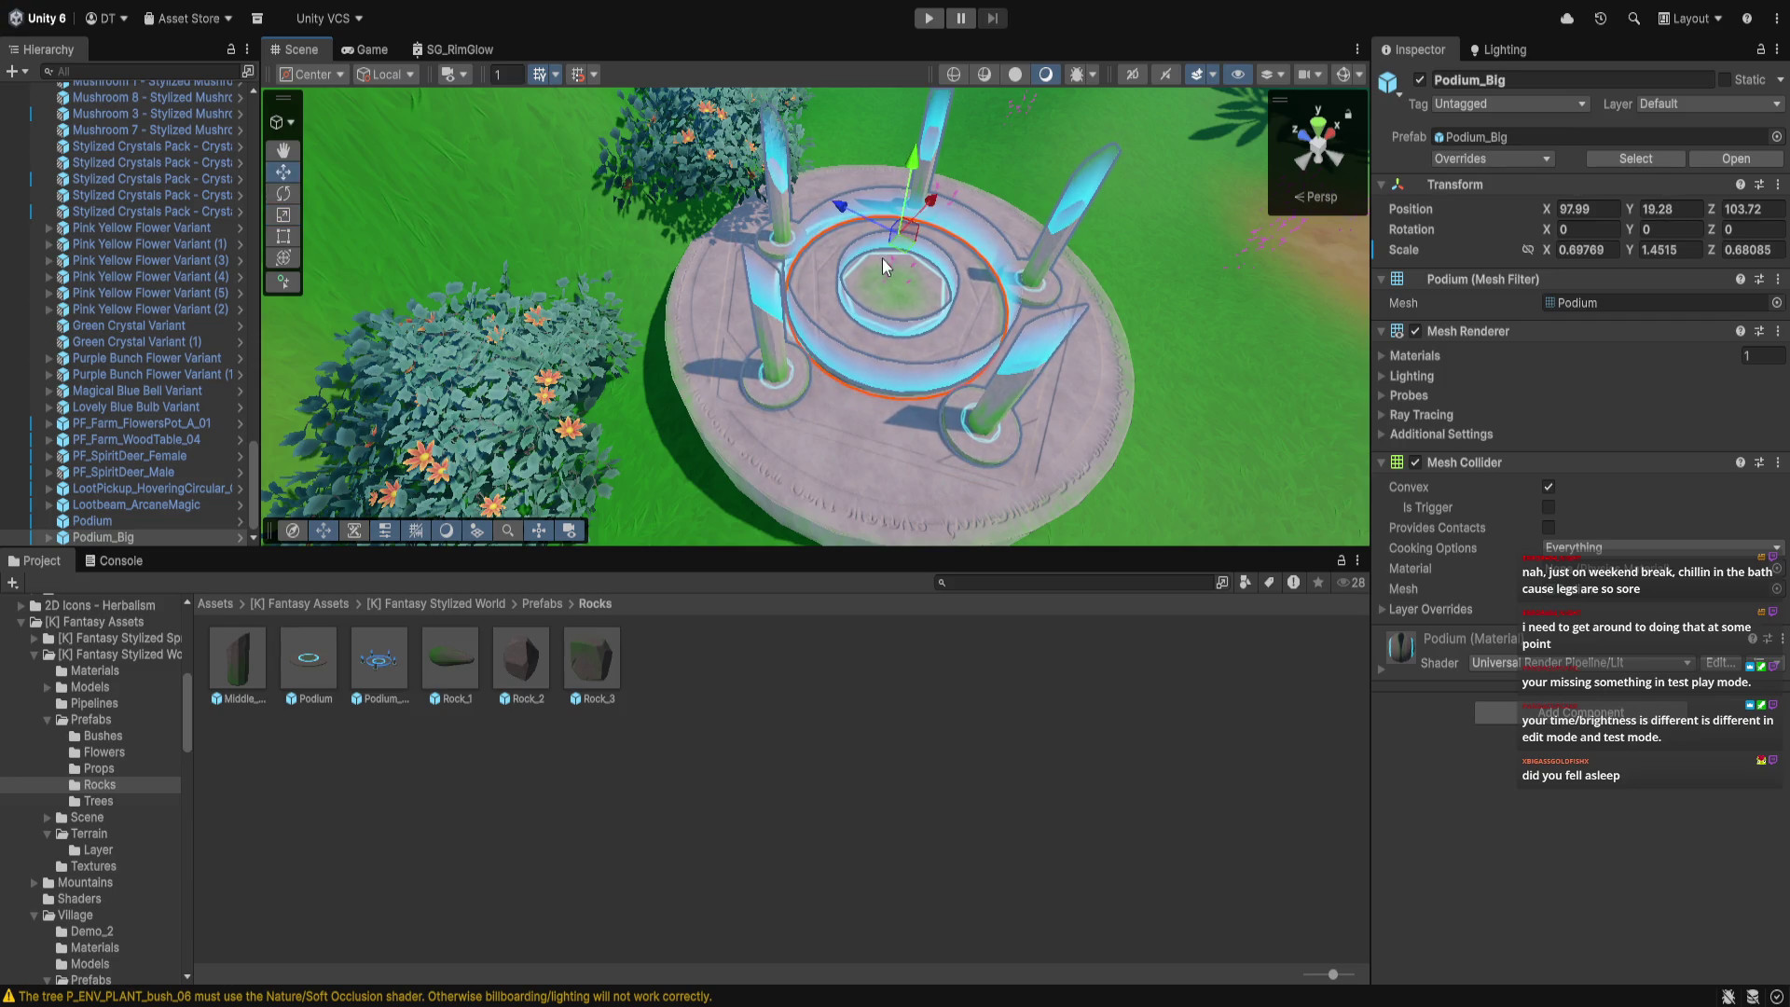
Raise the glowing Podium_Shine ring on the podium
click(874, 373)
scroll(899, 373, down, 5)
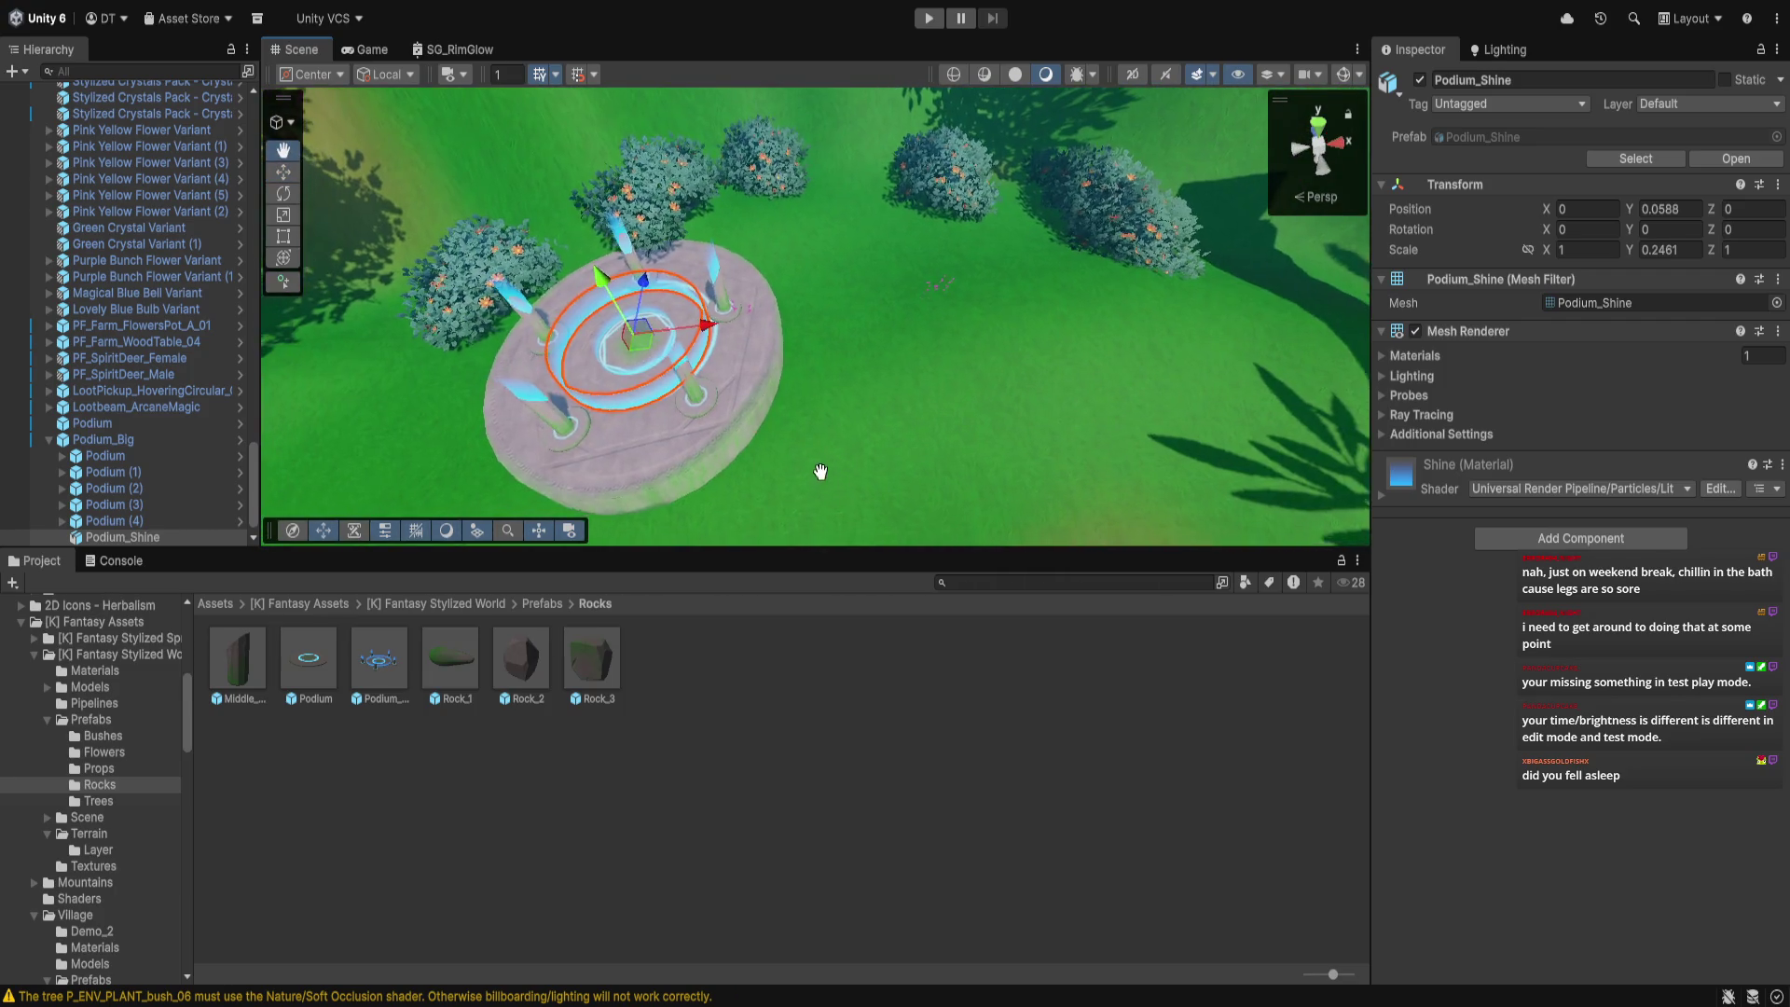
drag(820, 471, 924, 472)
drag(817, 309, 802, 289)
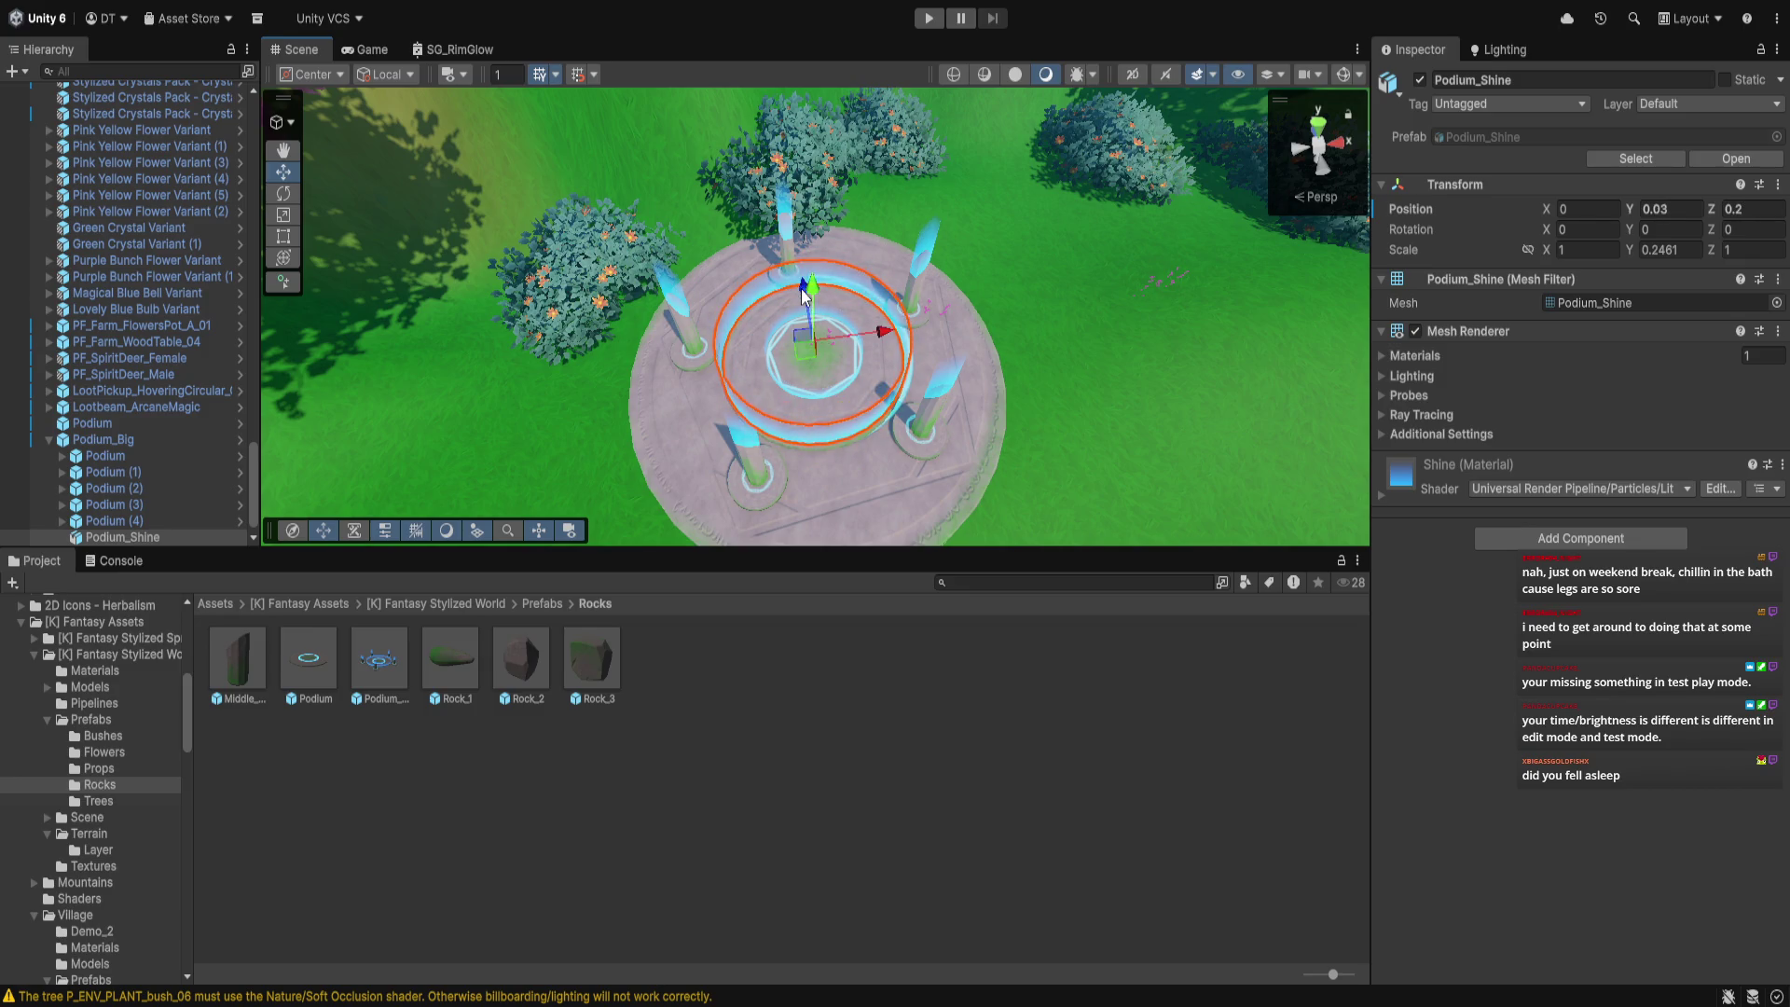
click(1004, 379)
scroll(983, 439, up, 5)
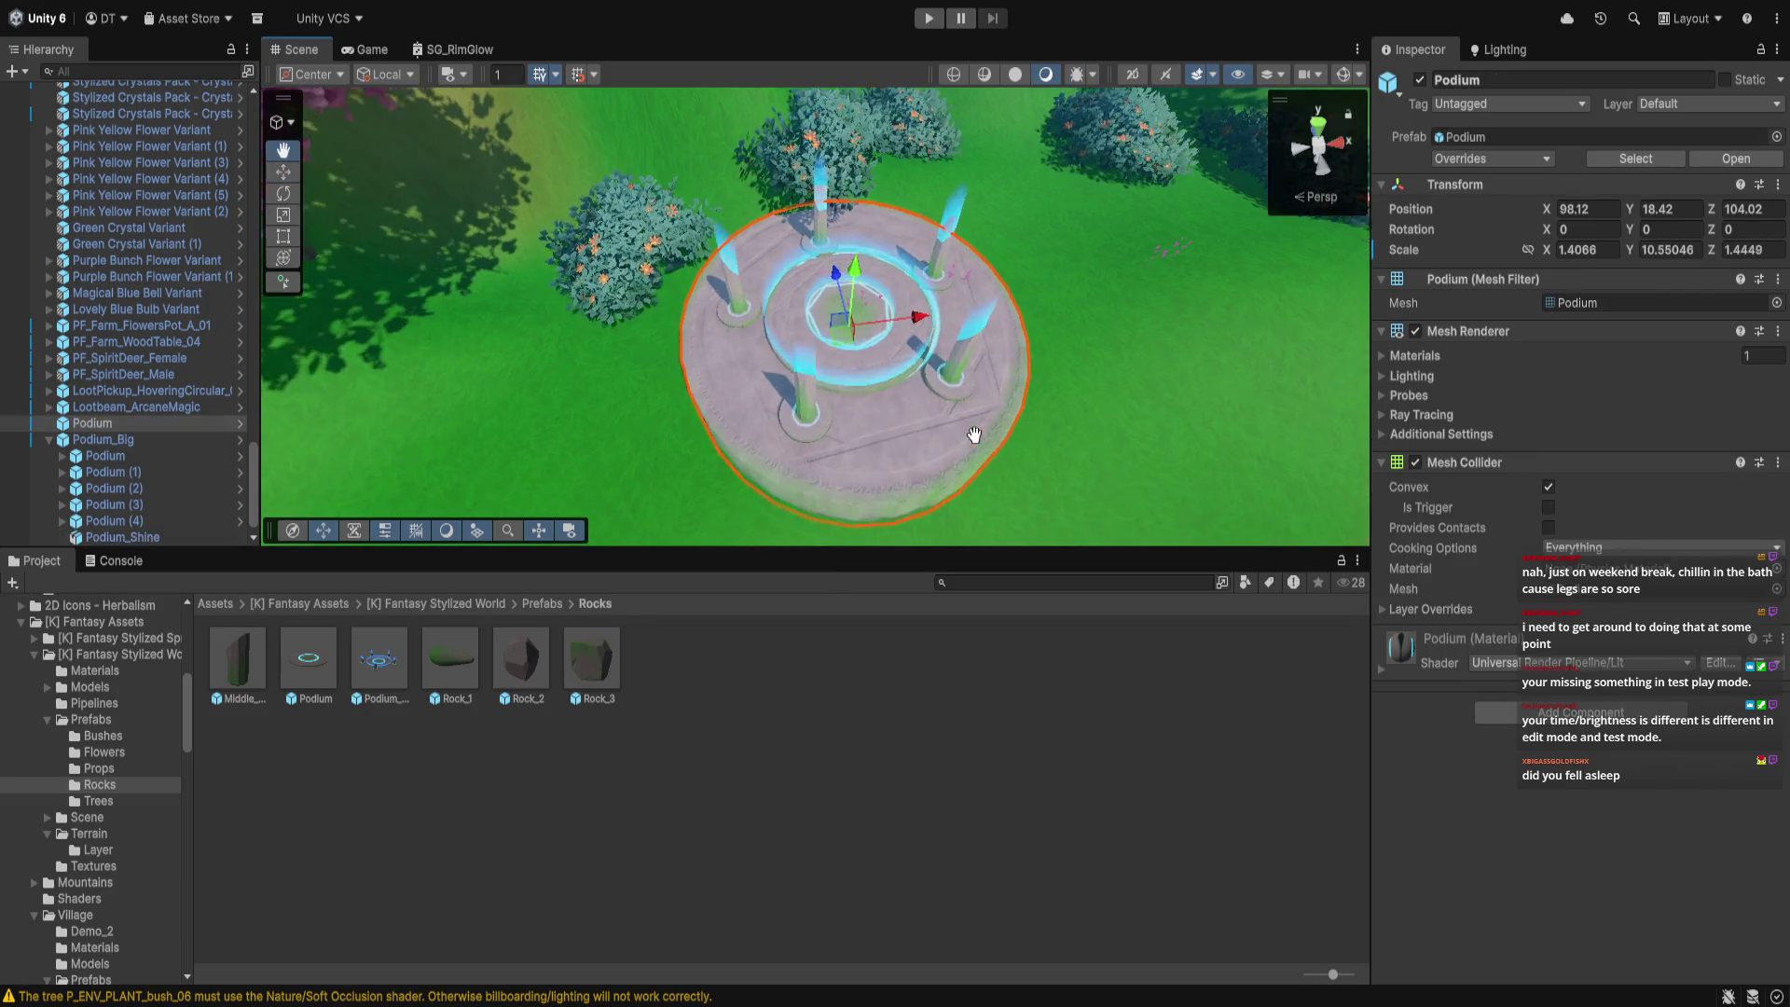
mouse_move(983, 439)
mouse_down()
mouse_move(944, 438)
mouse_move(974, 415)
mouse_up()
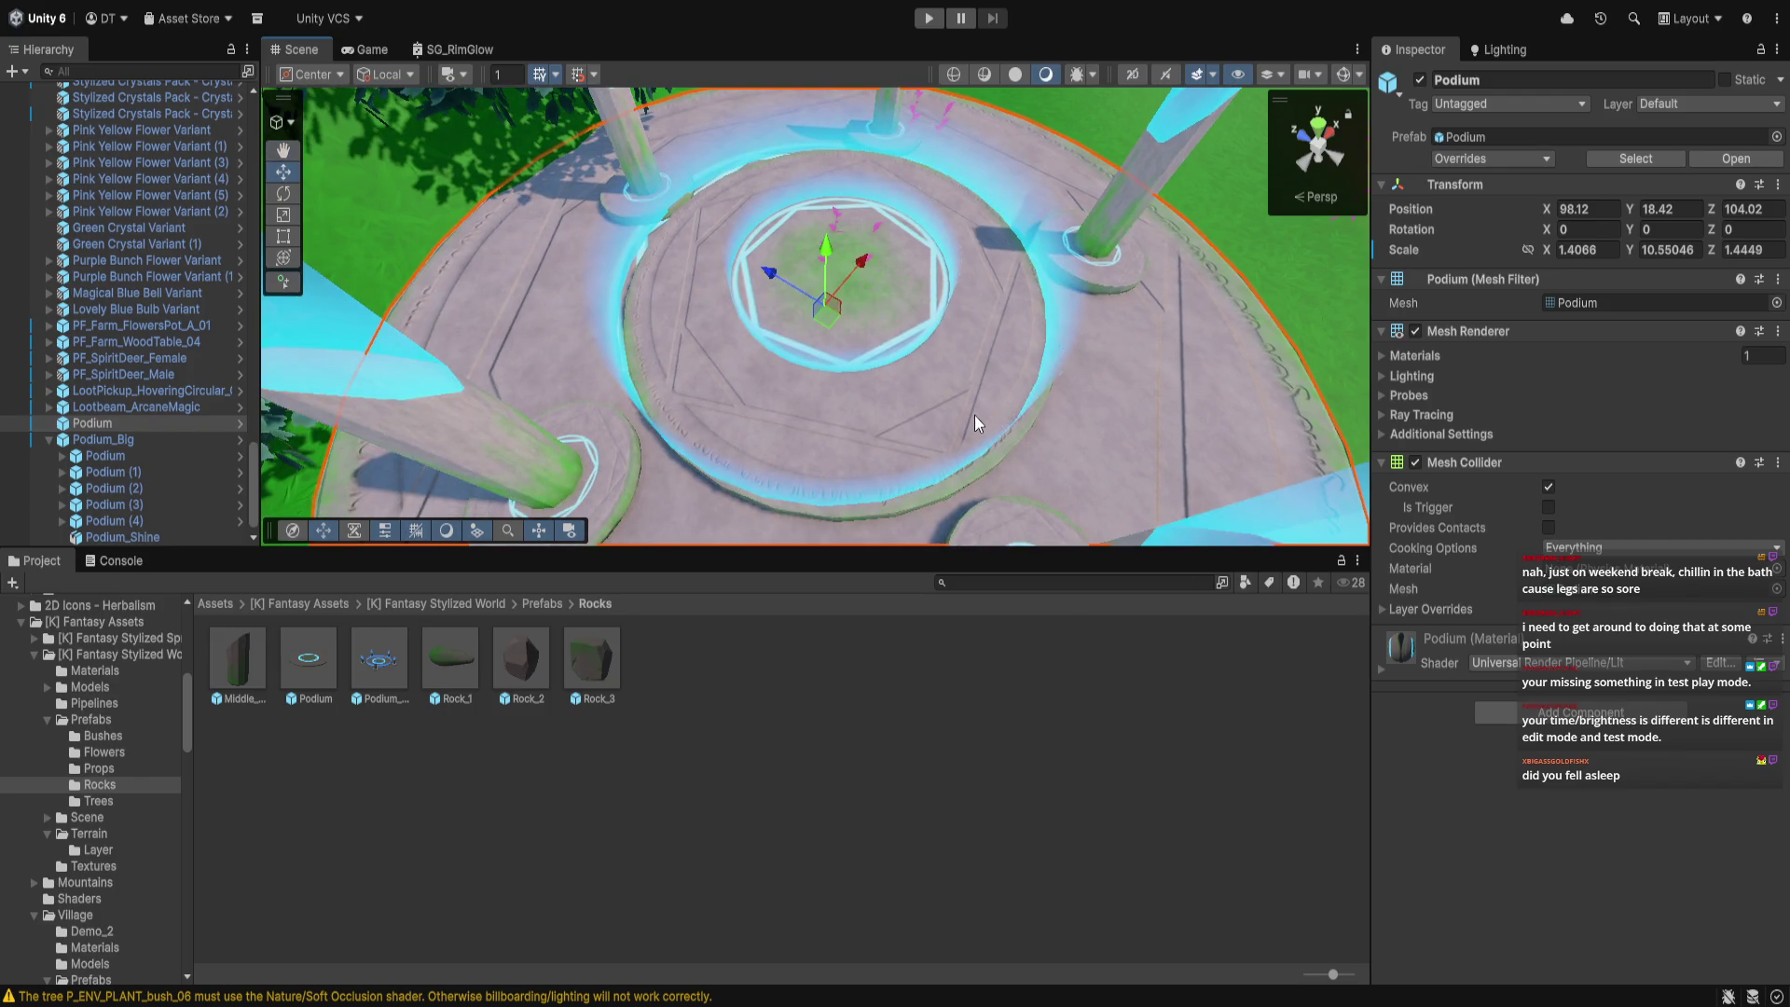
click(975, 415)
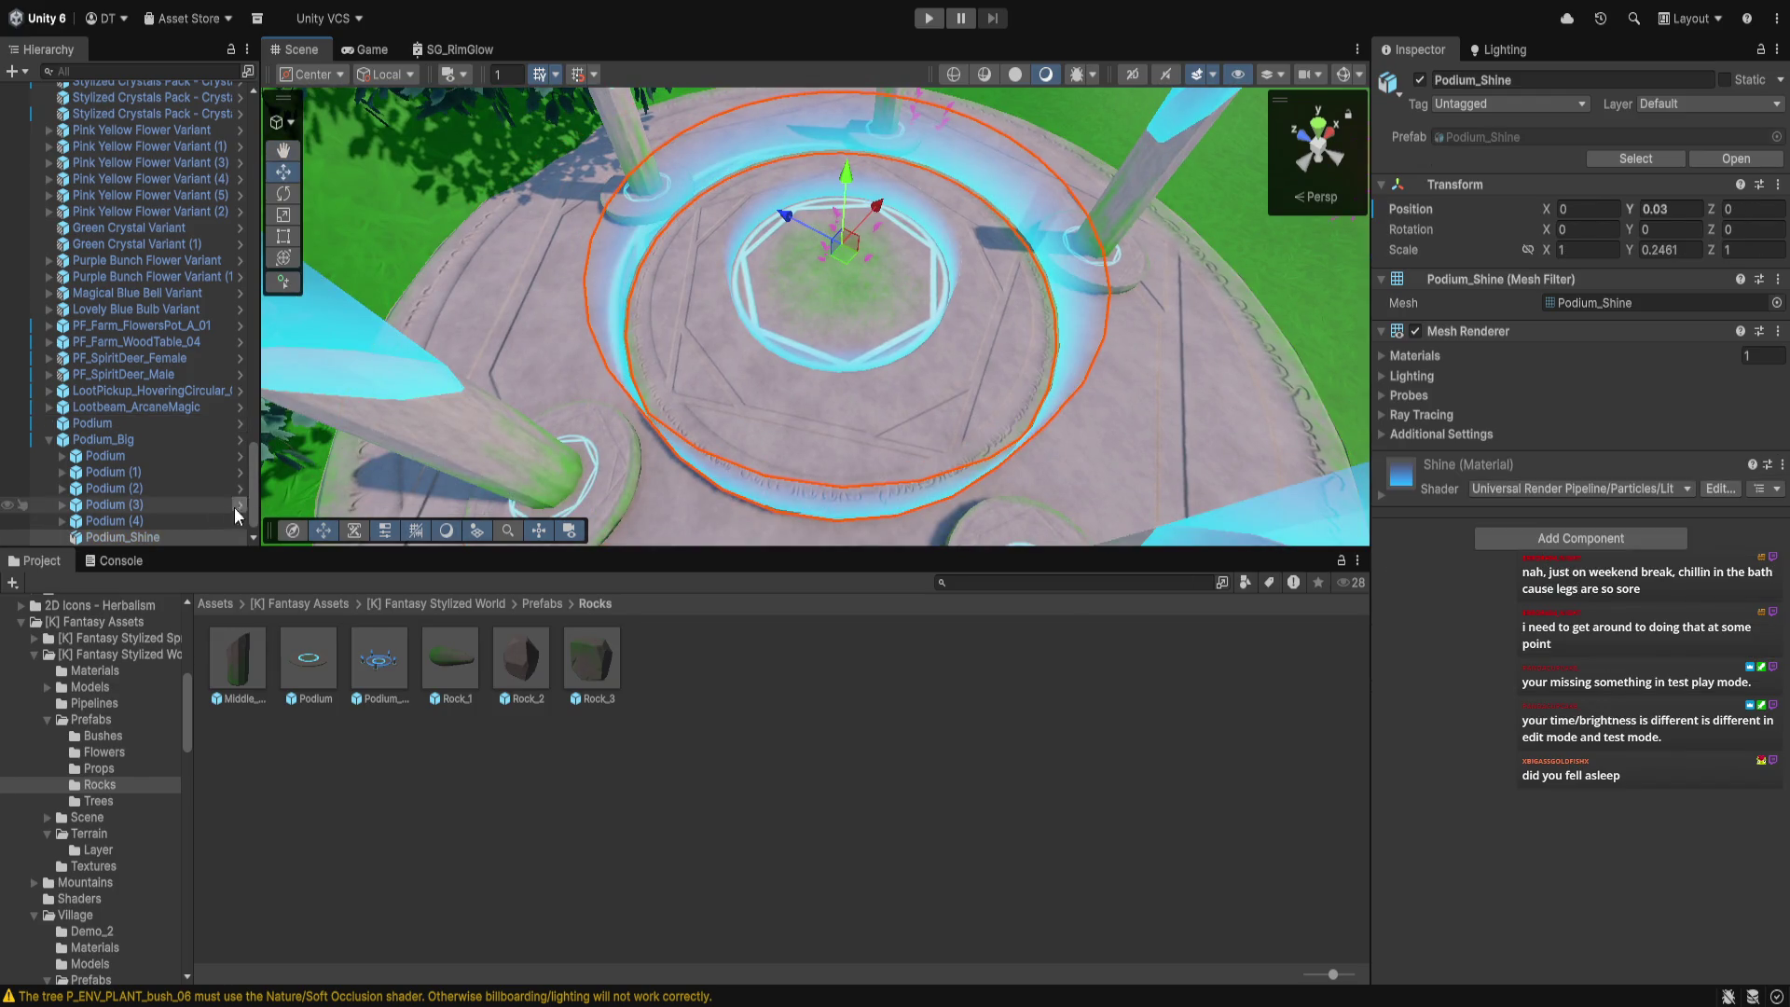
Widen Podium_Big to about 0.86 scale across X and Z
click(115, 442)
click(769, 132)
click(798, 211)
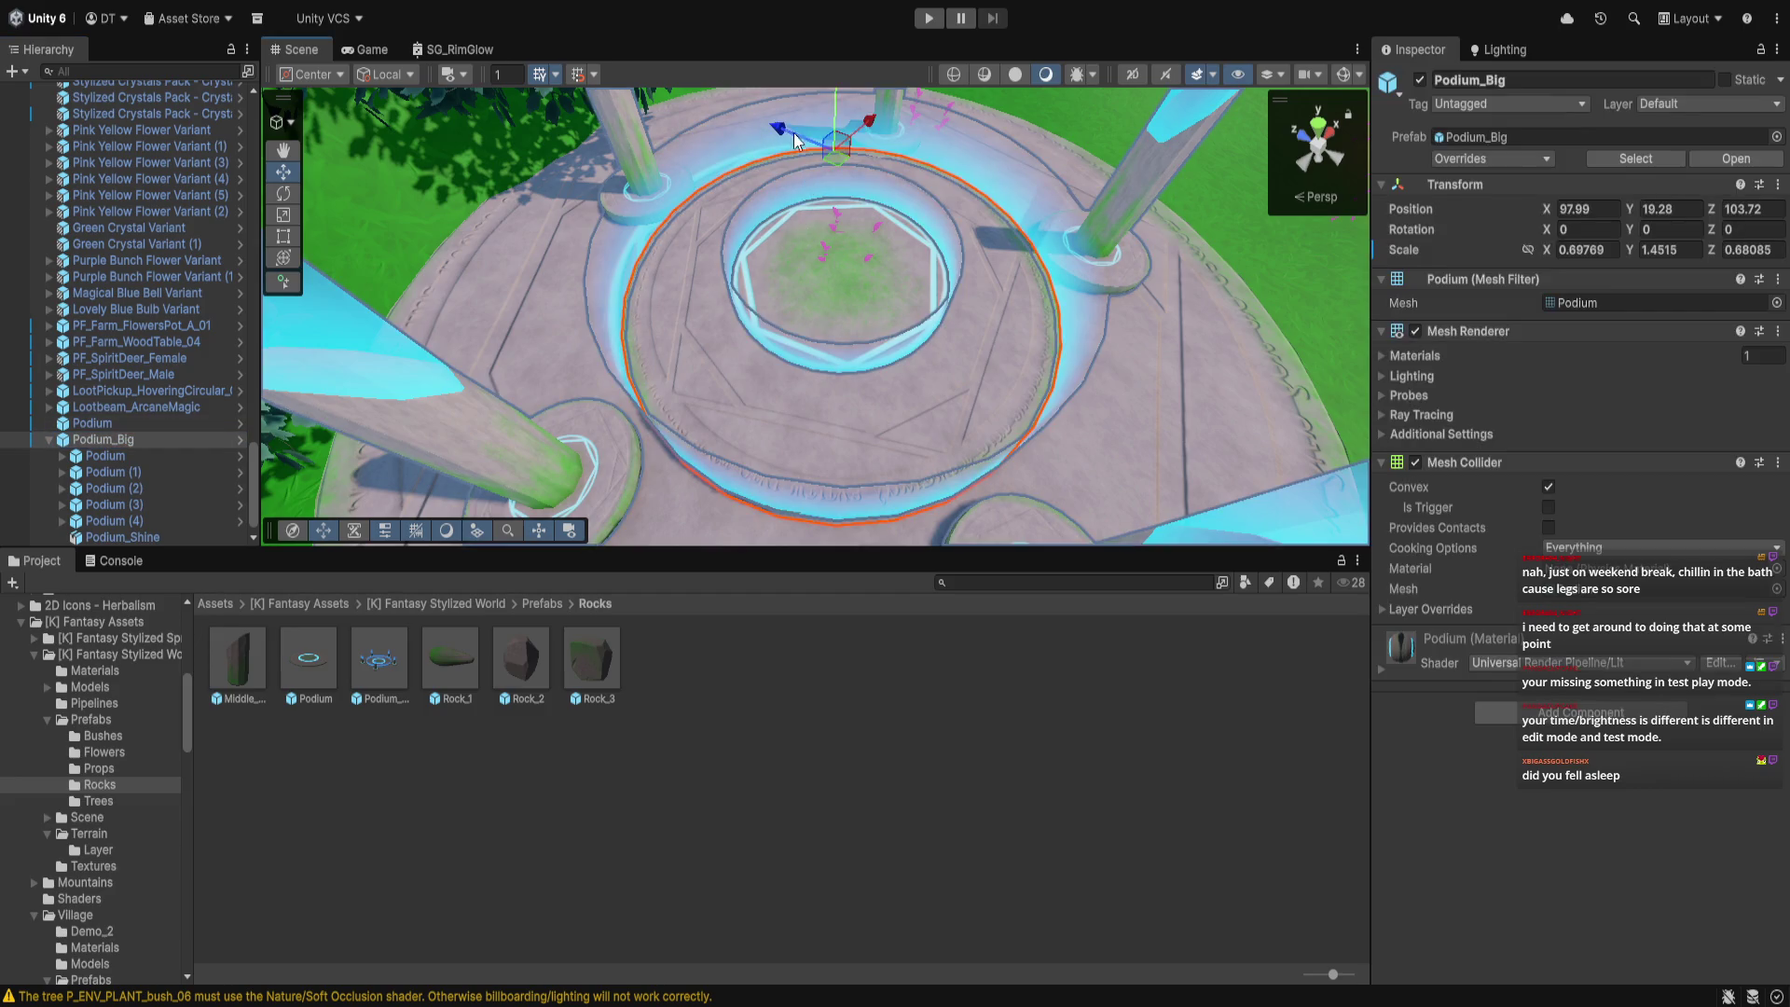
click(284, 216)
drag(856, 116, 876, 105)
drag(755, 117, 751, 120)
Nudge Podium_Big into place at Y 19.15, Z 104.02
scroll(791, 272, down, 3)
mouse_move(791, 271)
mouse_down()
mouse_move(830, 291)
mouse_move(739, 292)
mouse_move(756, 297)
mouse_move(724, 342)
mouse_move(836, 374)
mouse_move(774, 382)
mouse_move(772, 416)
mouse_move(651, 382)
mouse_up()
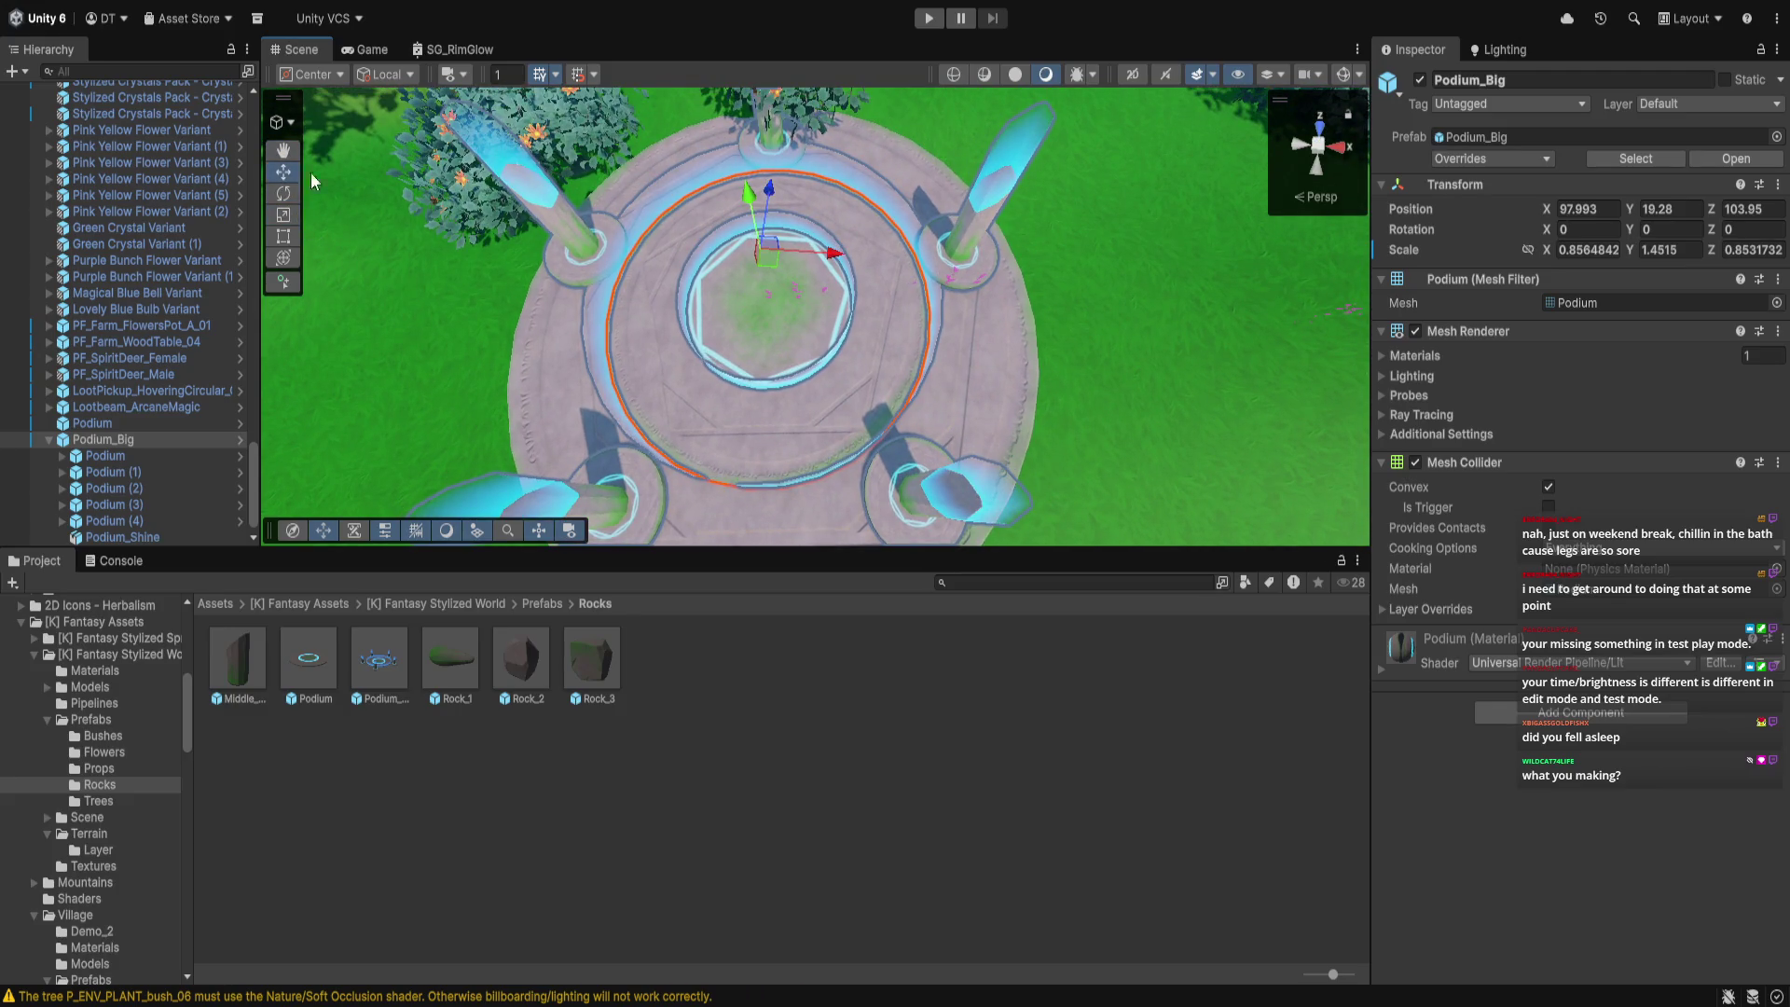
drag(769, 198, 753, 198)
scroll(729, 405, down, 3)
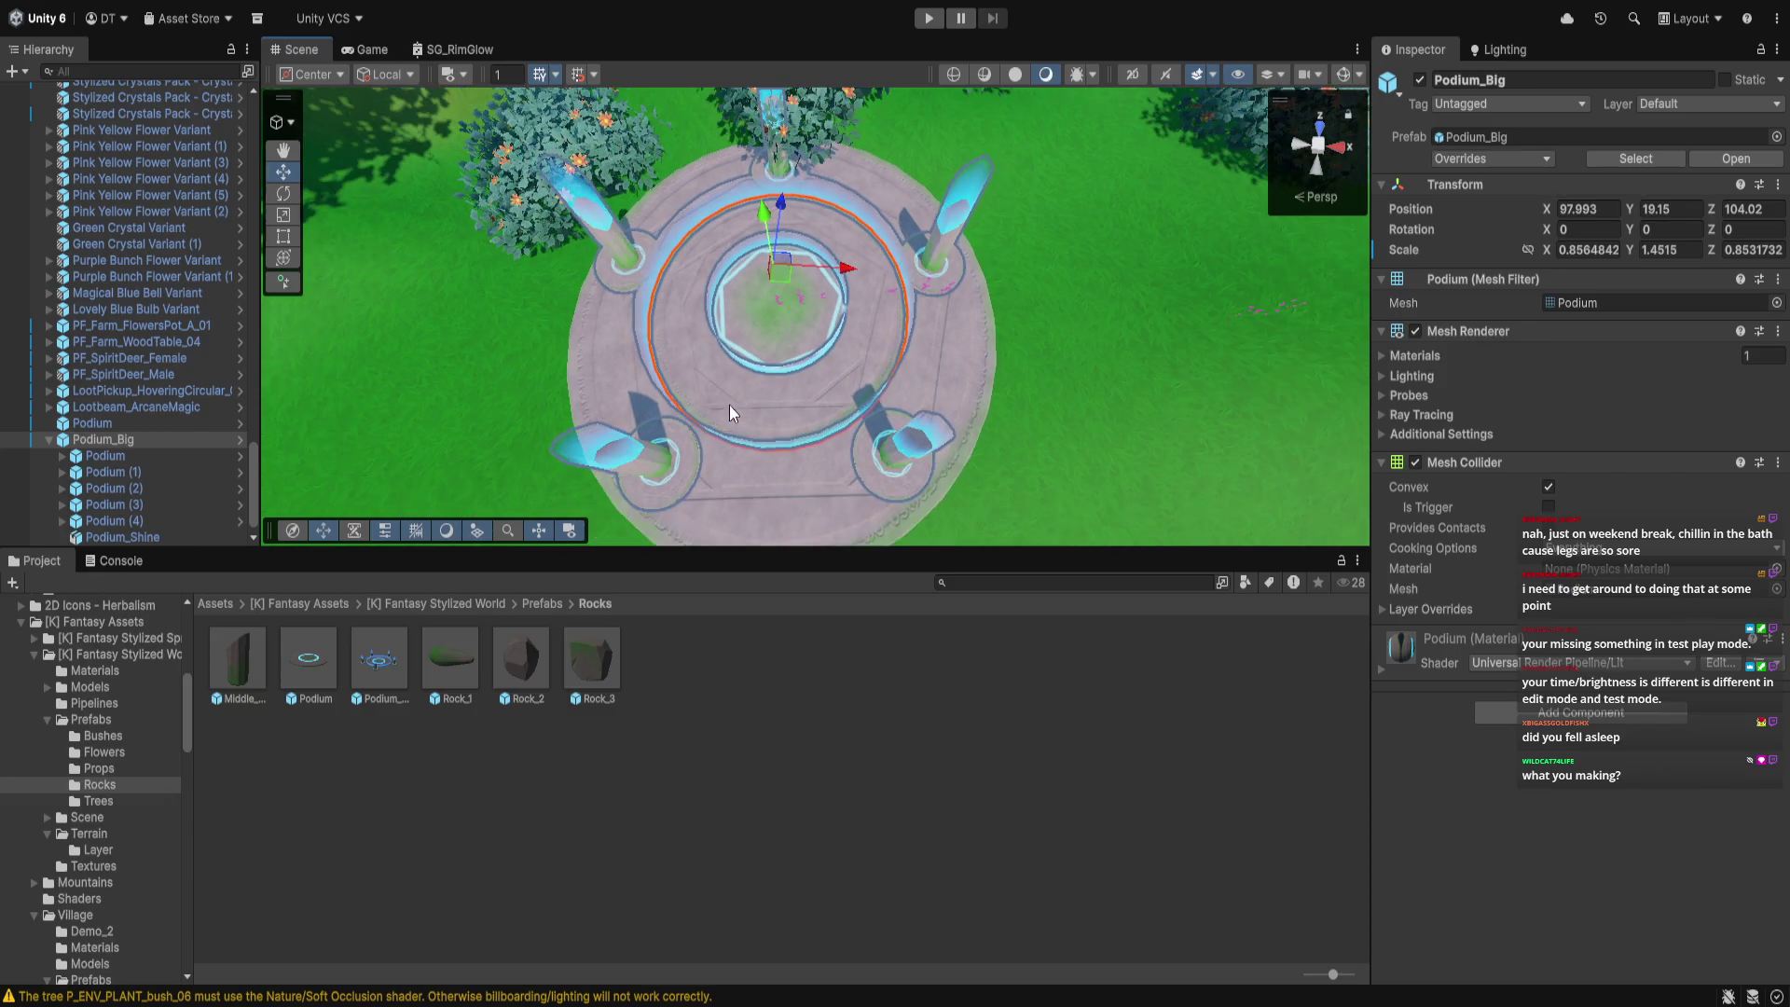
click(1089, 355)
scroll(1072, 378, up, 5)
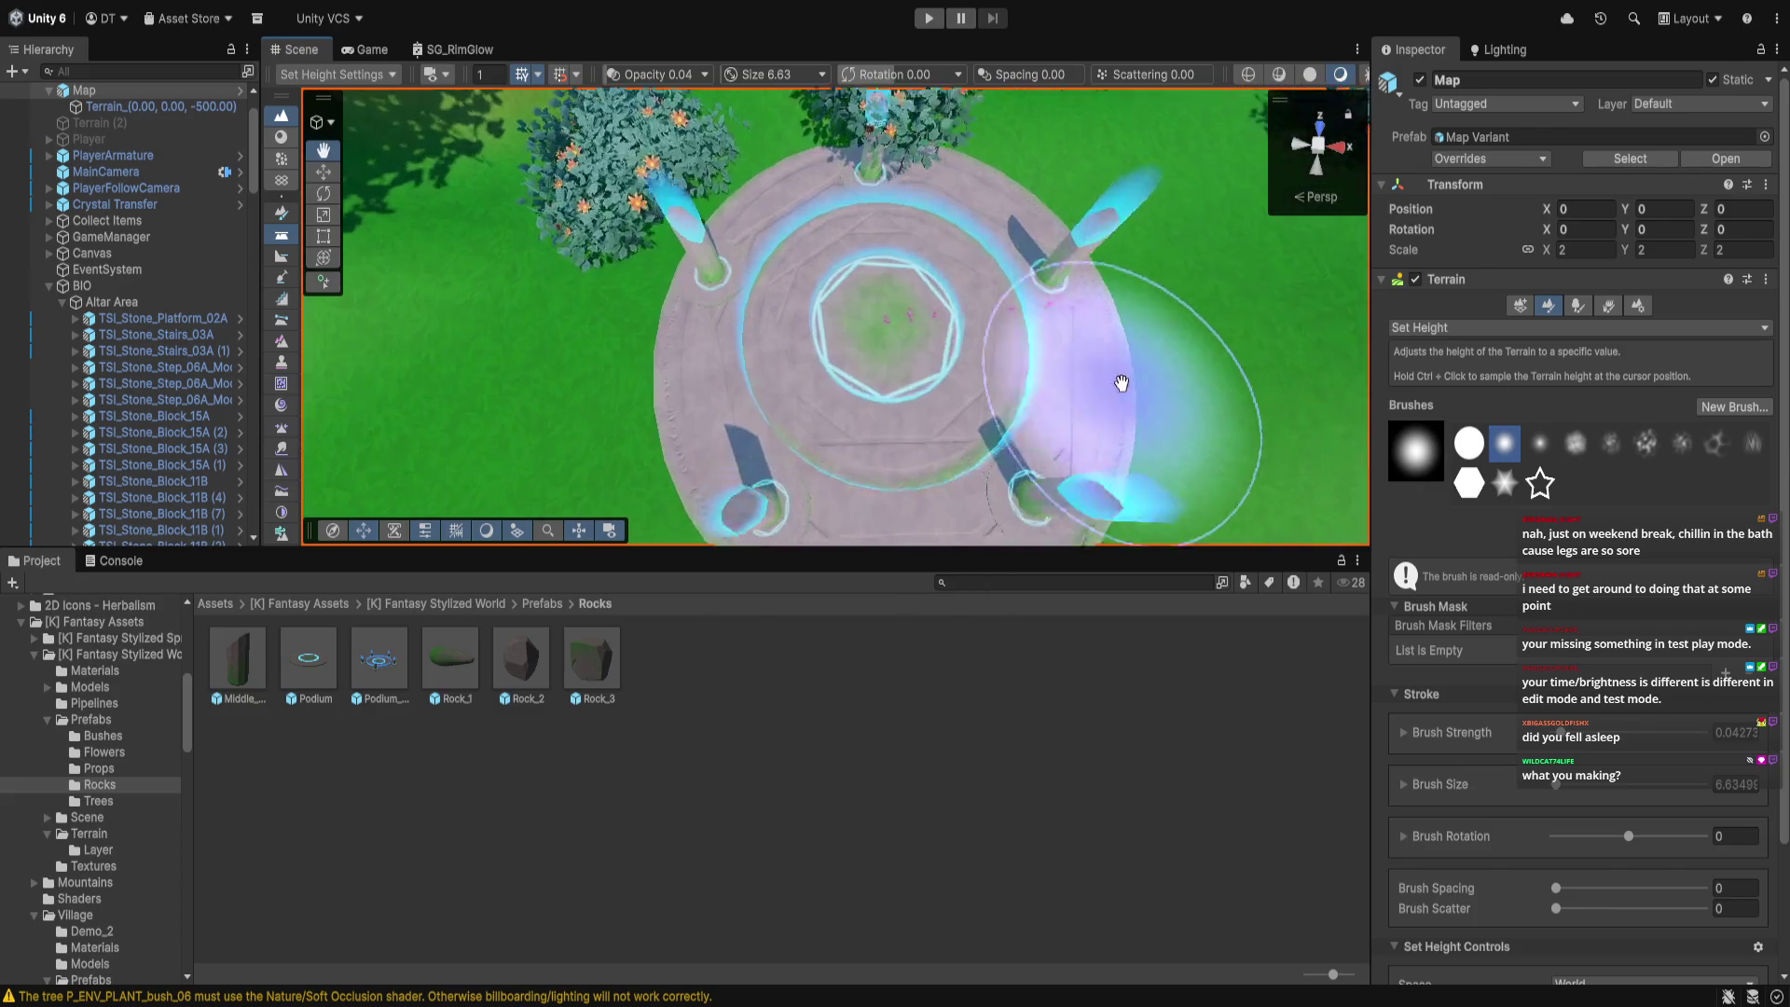
Place a Rock_1 rock at the podium's left edge (X 92.42, Y 19.71, Z 103.01)
mouse_move(1207, 327)
mouse_down()
mouse_move(1249, 238)
mouse_move(1127, 221)
mouse_move(1179, 188)
mouse_move(1073, 268)
mouse_move(1250, 299)
mouse_move(1032, 340)
mouse_move(1022, 270)
mouse_move(668, 282)
mouse_move(655, 250)
mouse_move(623, 320)
mouse_move(691, 288)
mouse_move(606, 275)
mouse_up()
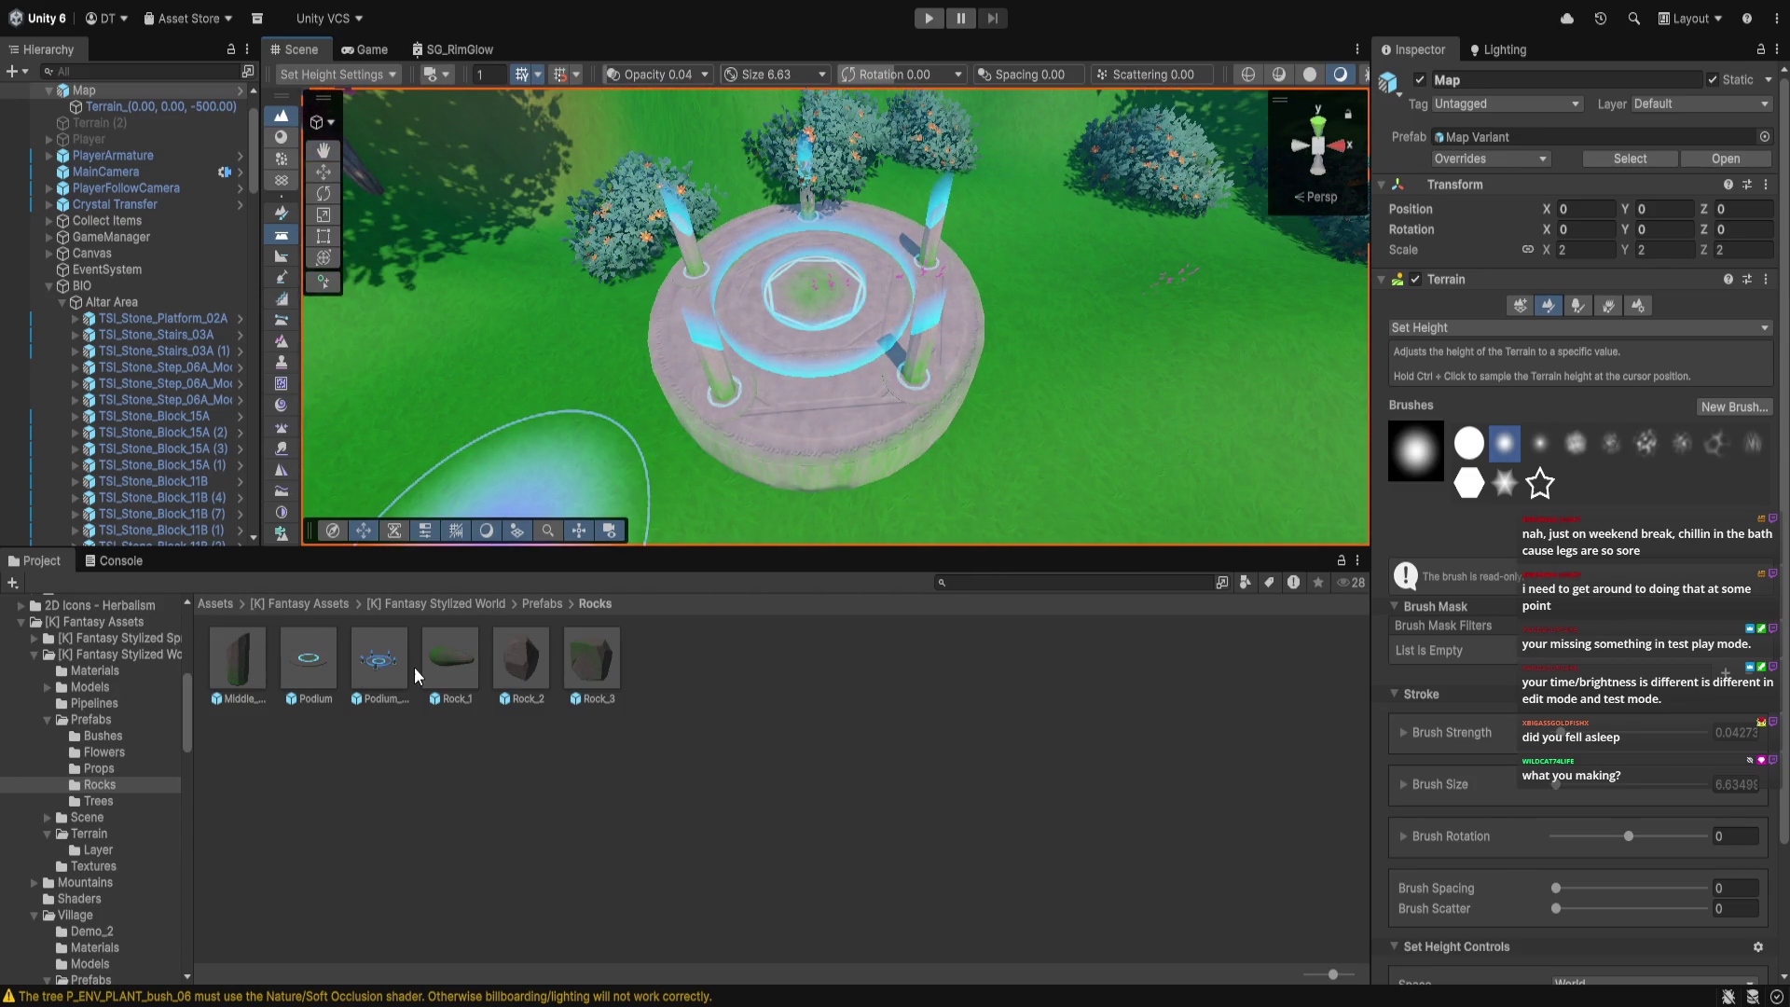
mouse_move(442, 665)
mouse_down()
mouse_move(652, 331)
mouse_move(630, 345)
mouse_move(646, 345)
mouse_up()
Duplicate the rock, turn it about 62 degrees, and slide it against the podium
drag(674, 434, 834, 424)
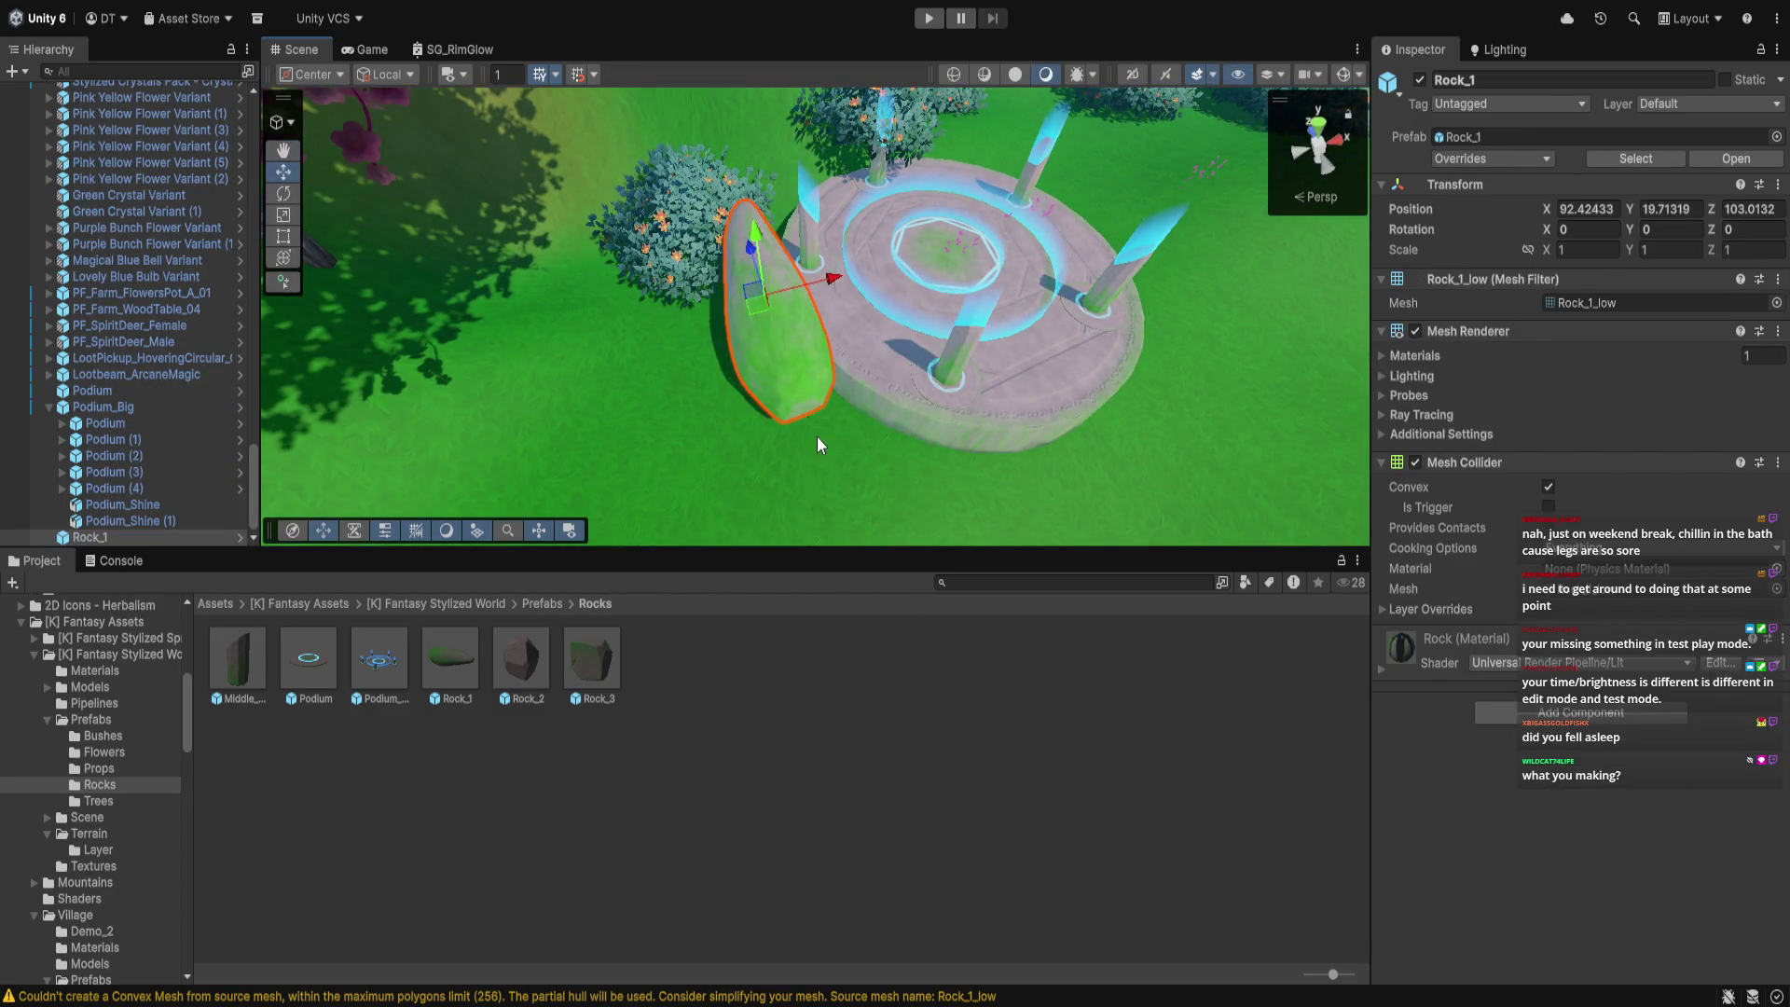
key(ctrl+d)
drag(745, 250, 730, 149)
click(284, 193)
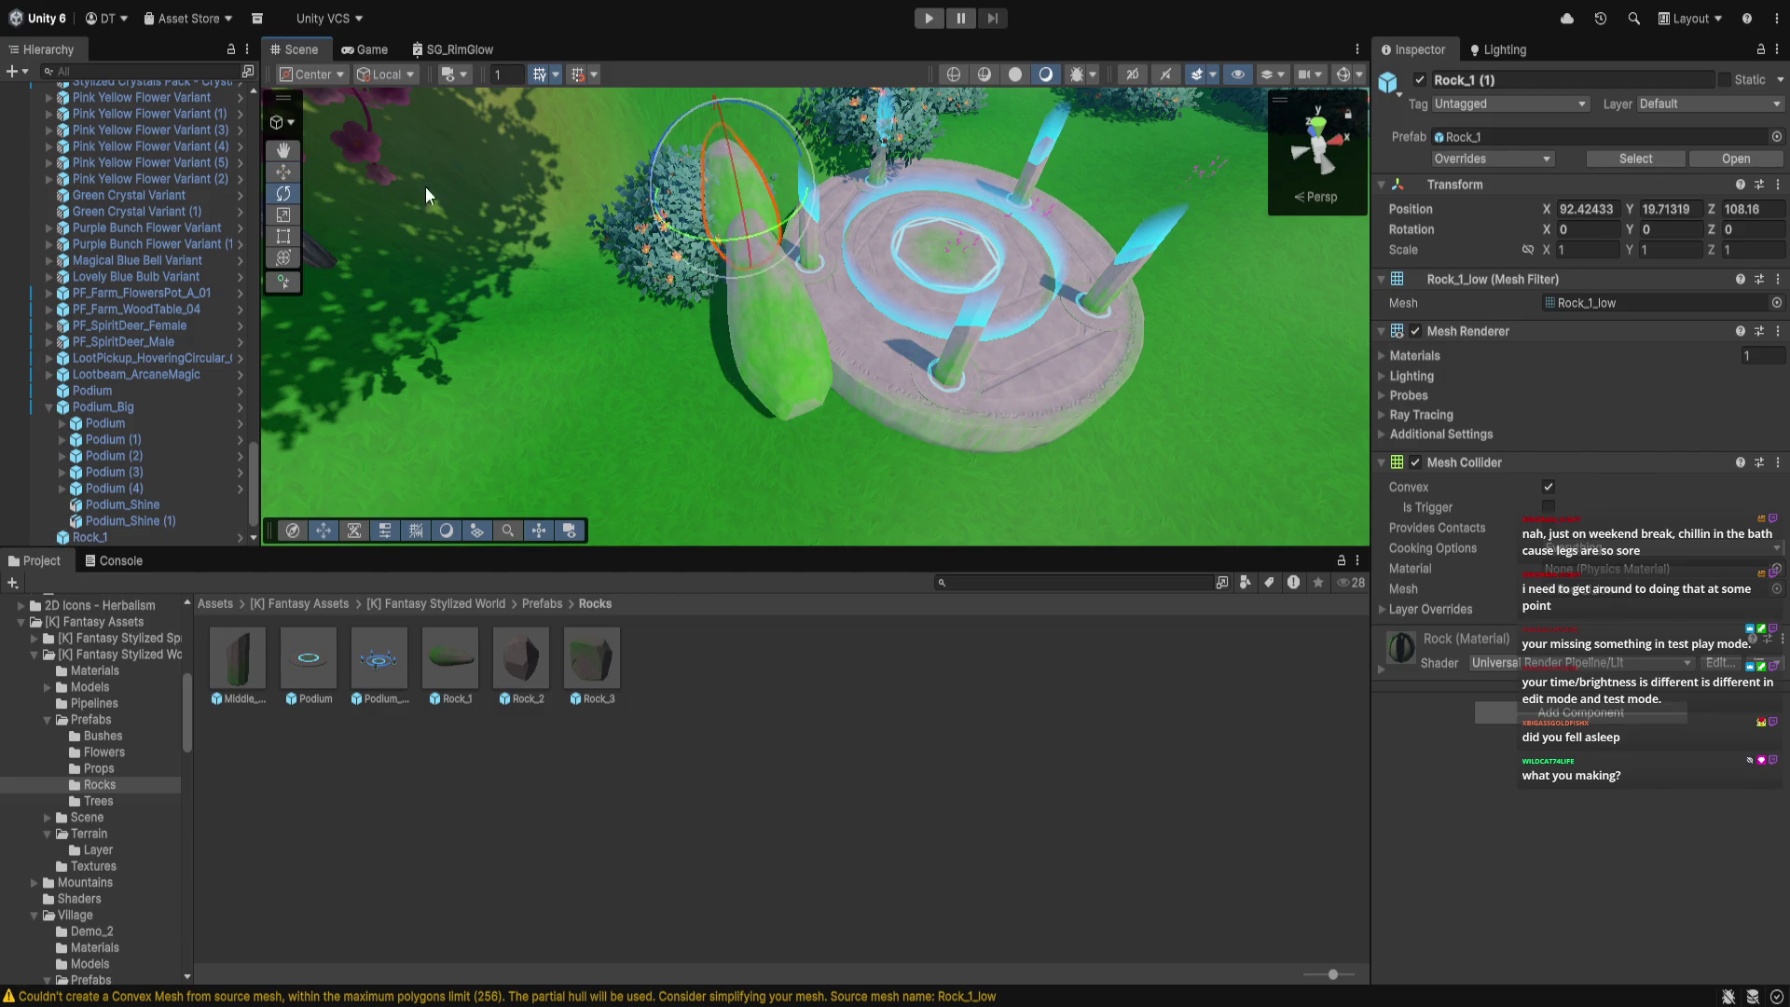
drag(718, 238, 659, 205)
click(283, 172)
drag(788, 227, 823, 246)
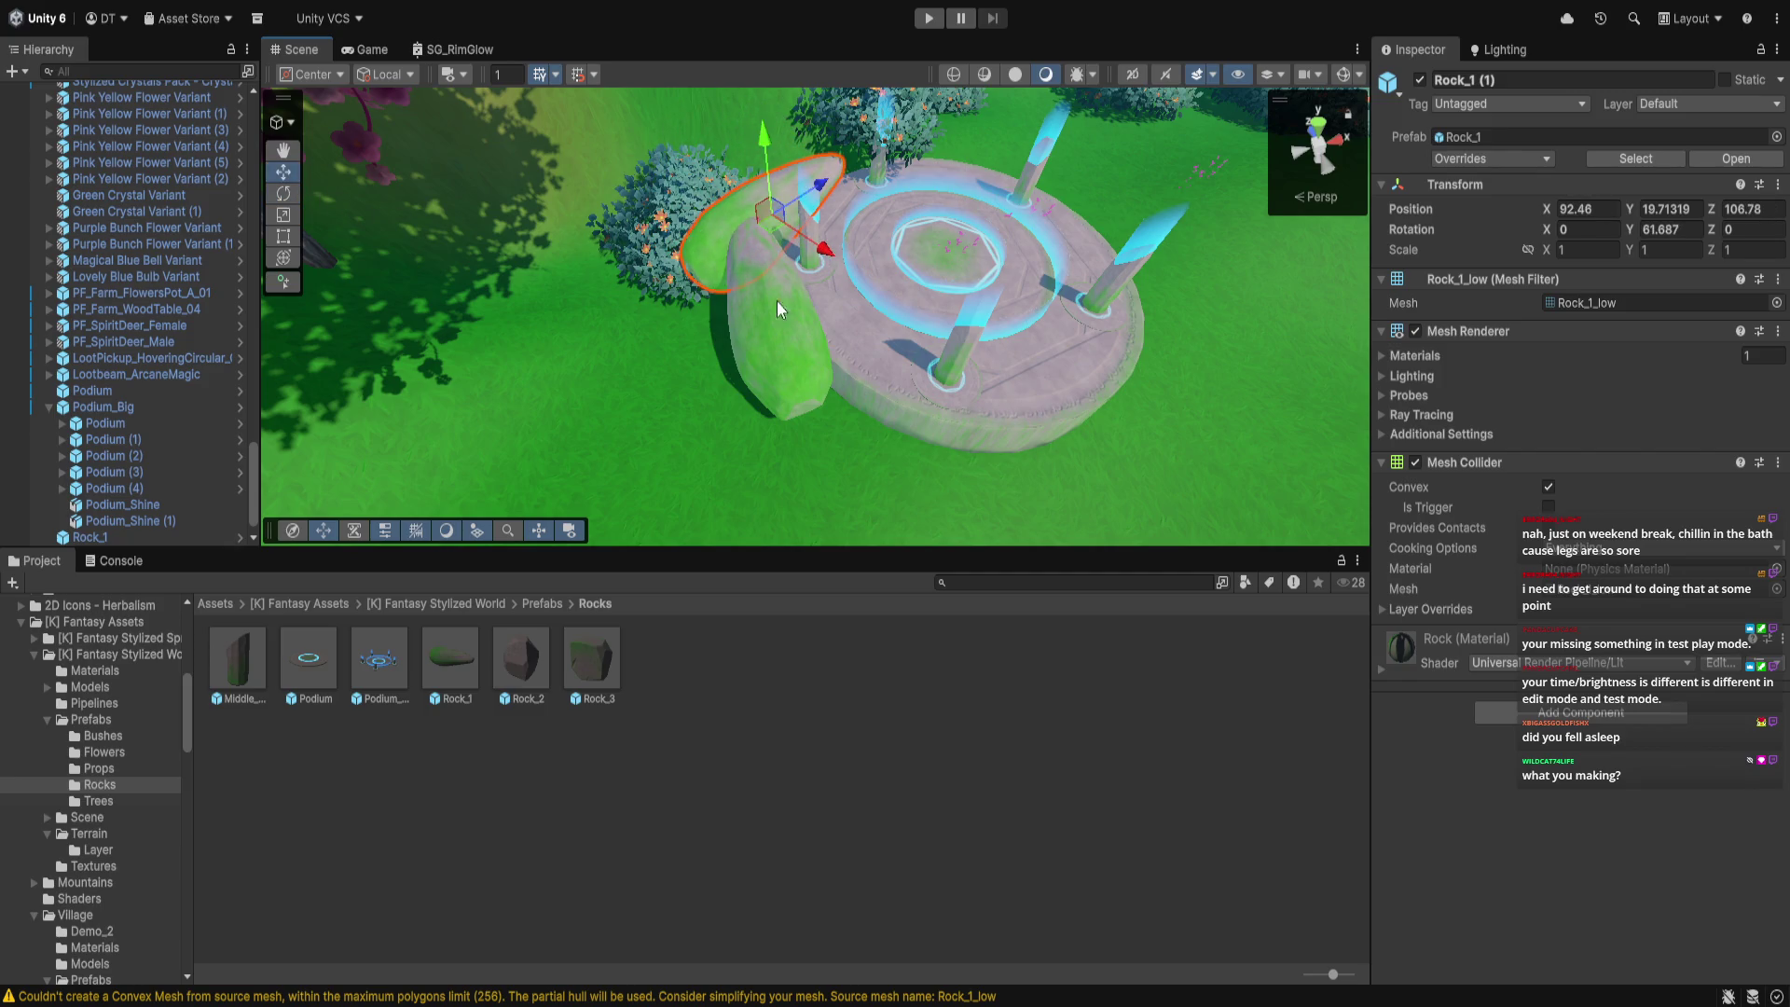
Add another Rock_1 rock beside the podium
click(787, 433)
mouse_move(767, 459)
mouse_down()
mouse_move(579, 502)
mouse_move(710, 397)
mouse_move(619, 159)
mouse_up()
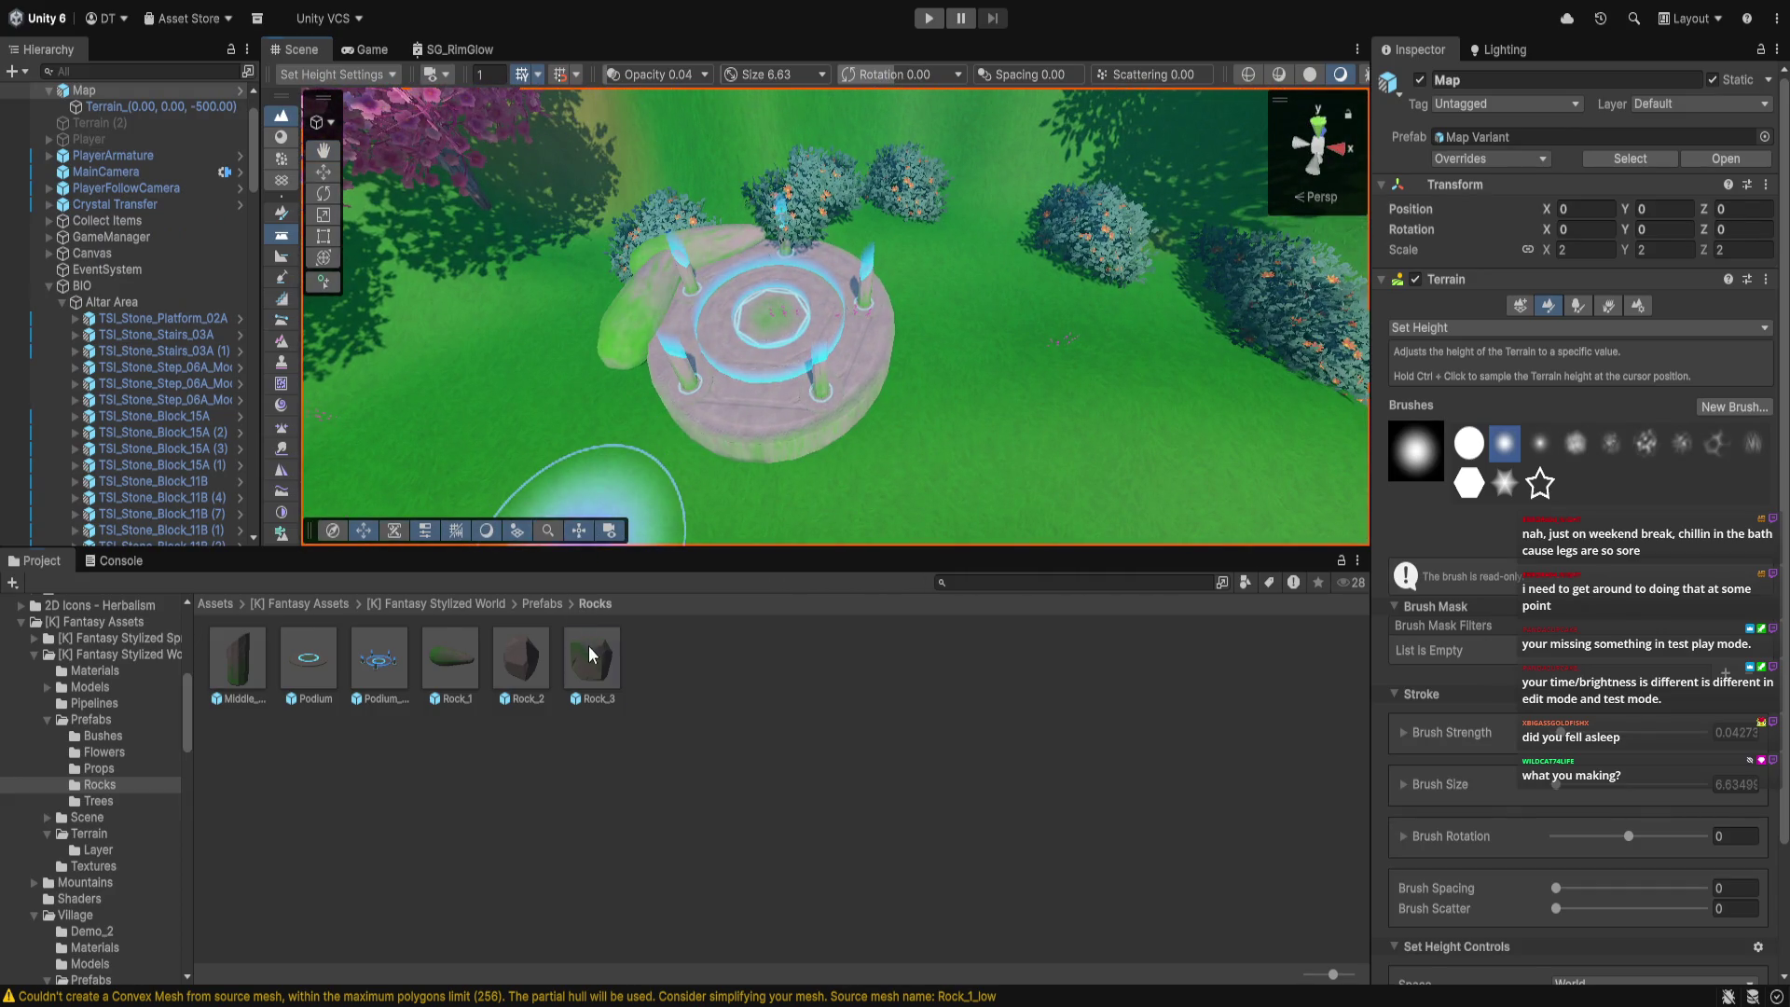
click(897, 361)
scroll(898, 449, up, 3)
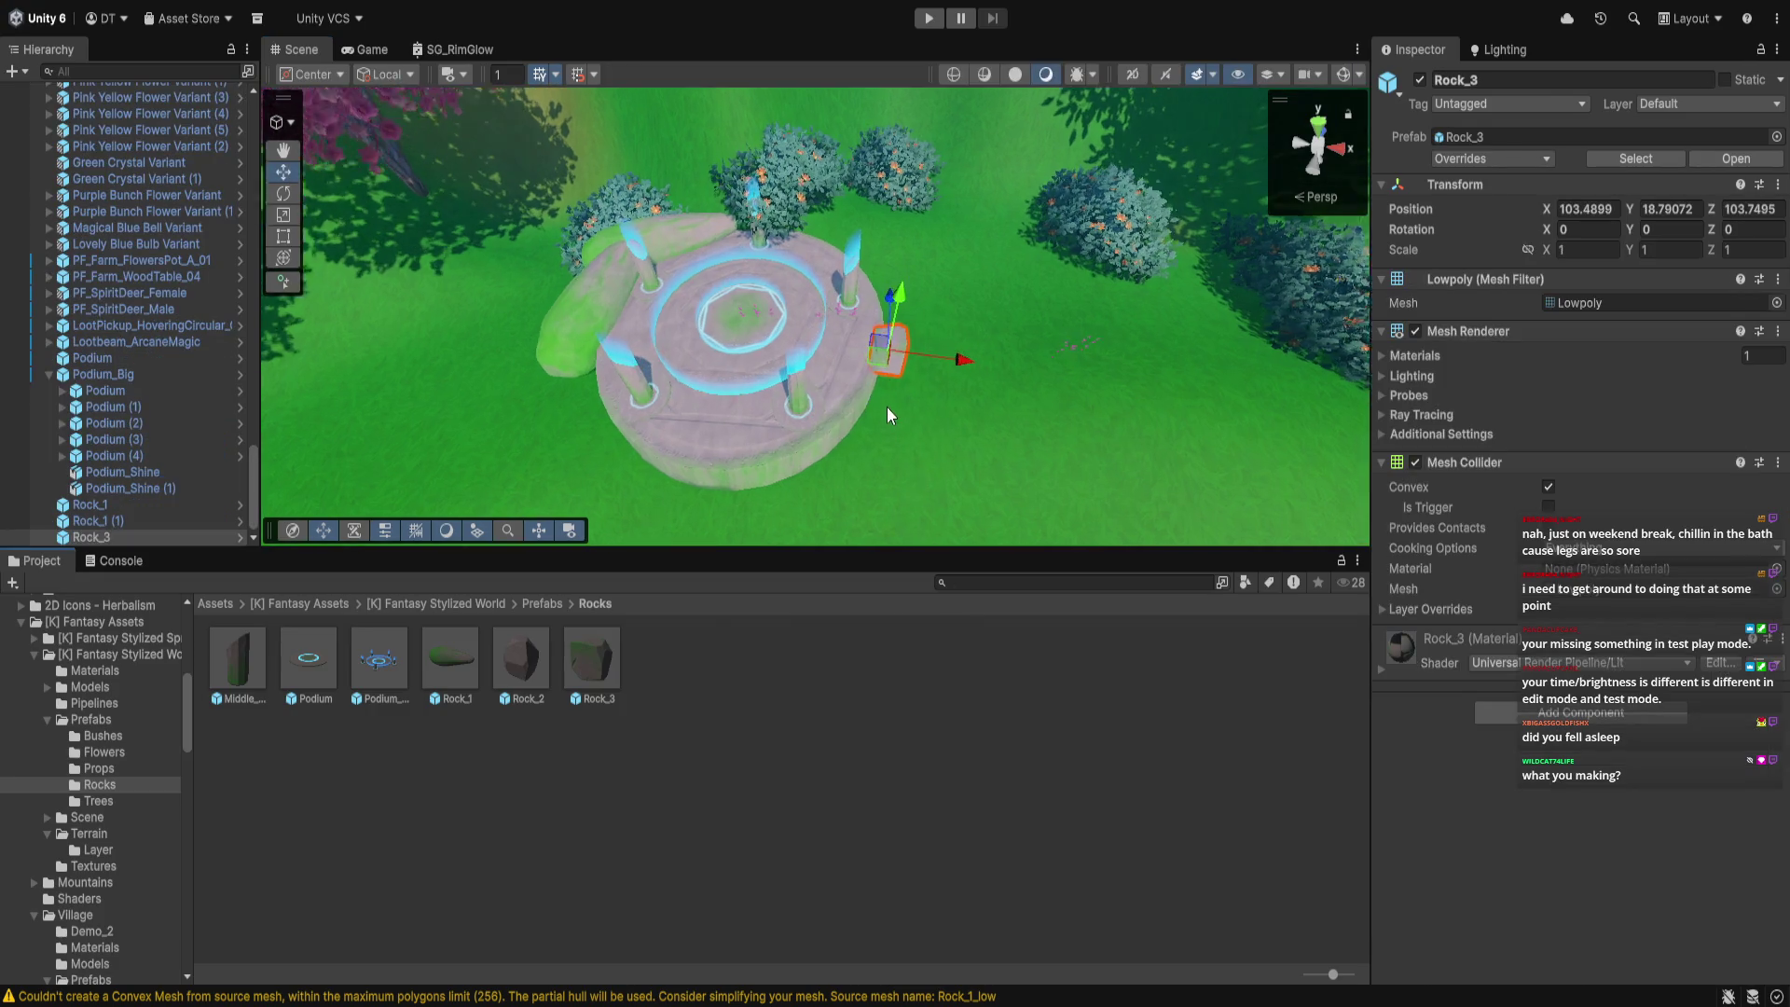
scroll(887, 407, down, 3)
drag(847, 388, 960, 489)
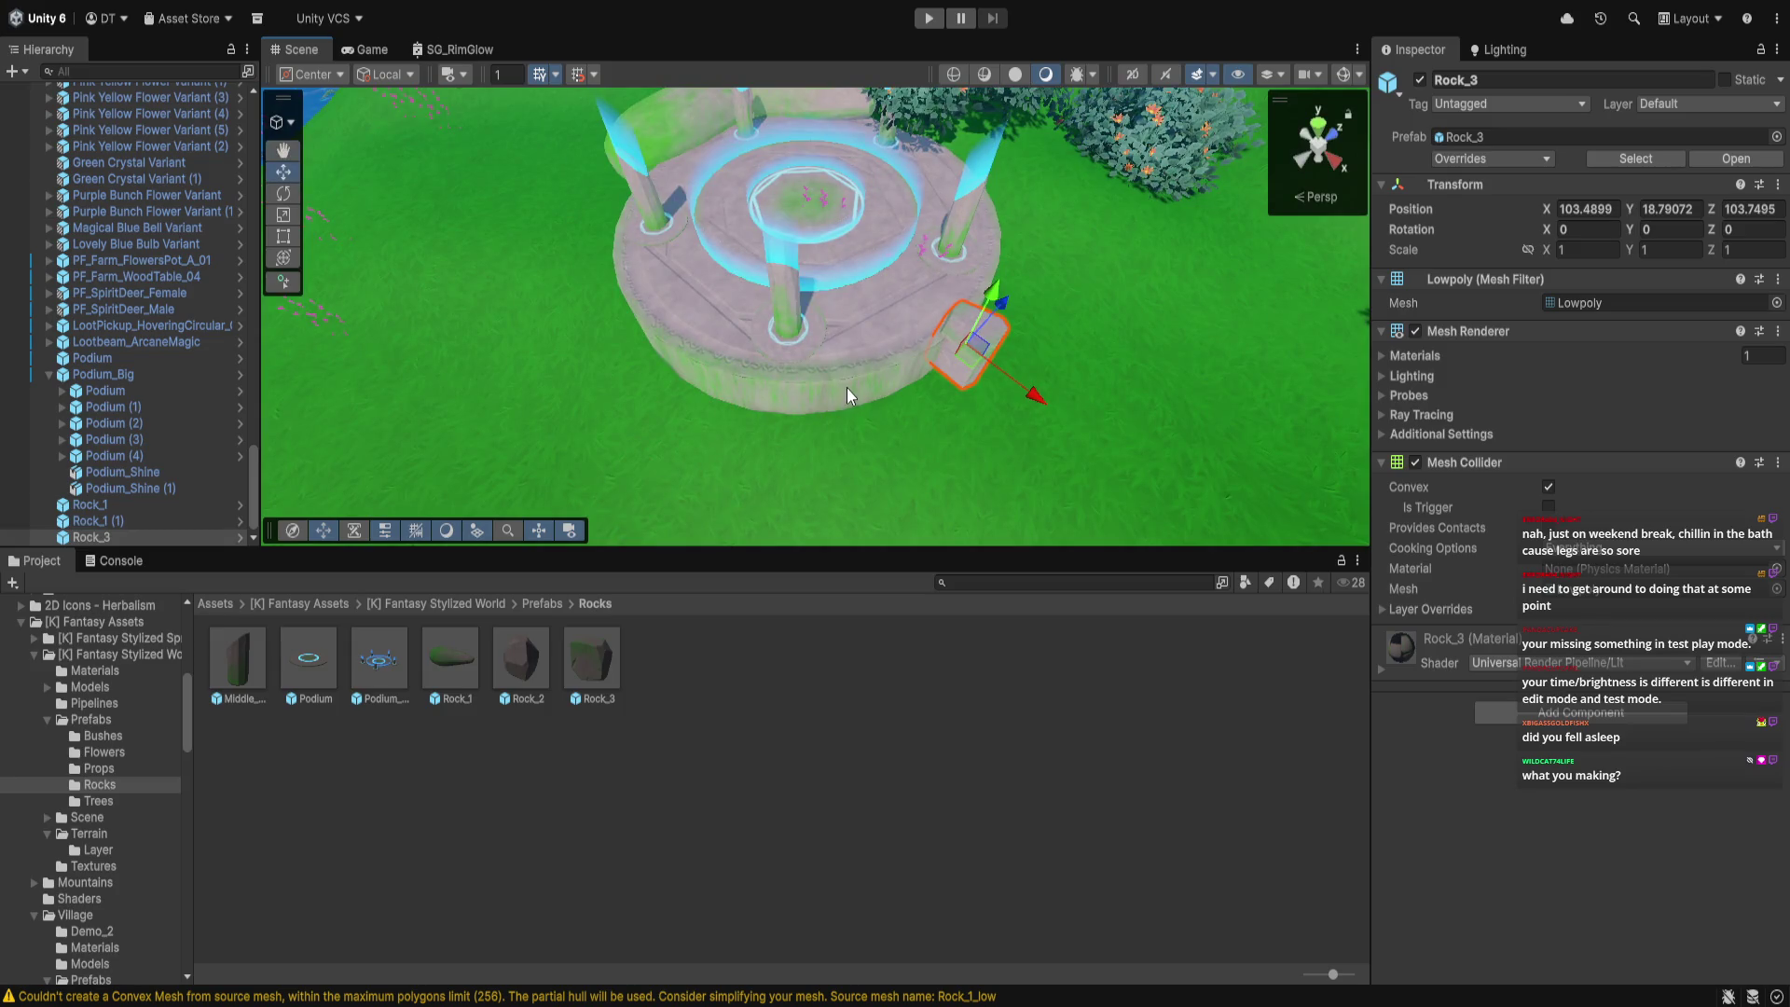
mouse_move(461, 660)
mouse_down()
mouse_move(1138, 352)
mouse_move(1121, 333)
mouse_move(1006, 438)
mouse_move(953, 378)
mouse_up()
scroll(1121, 333, up, 3)
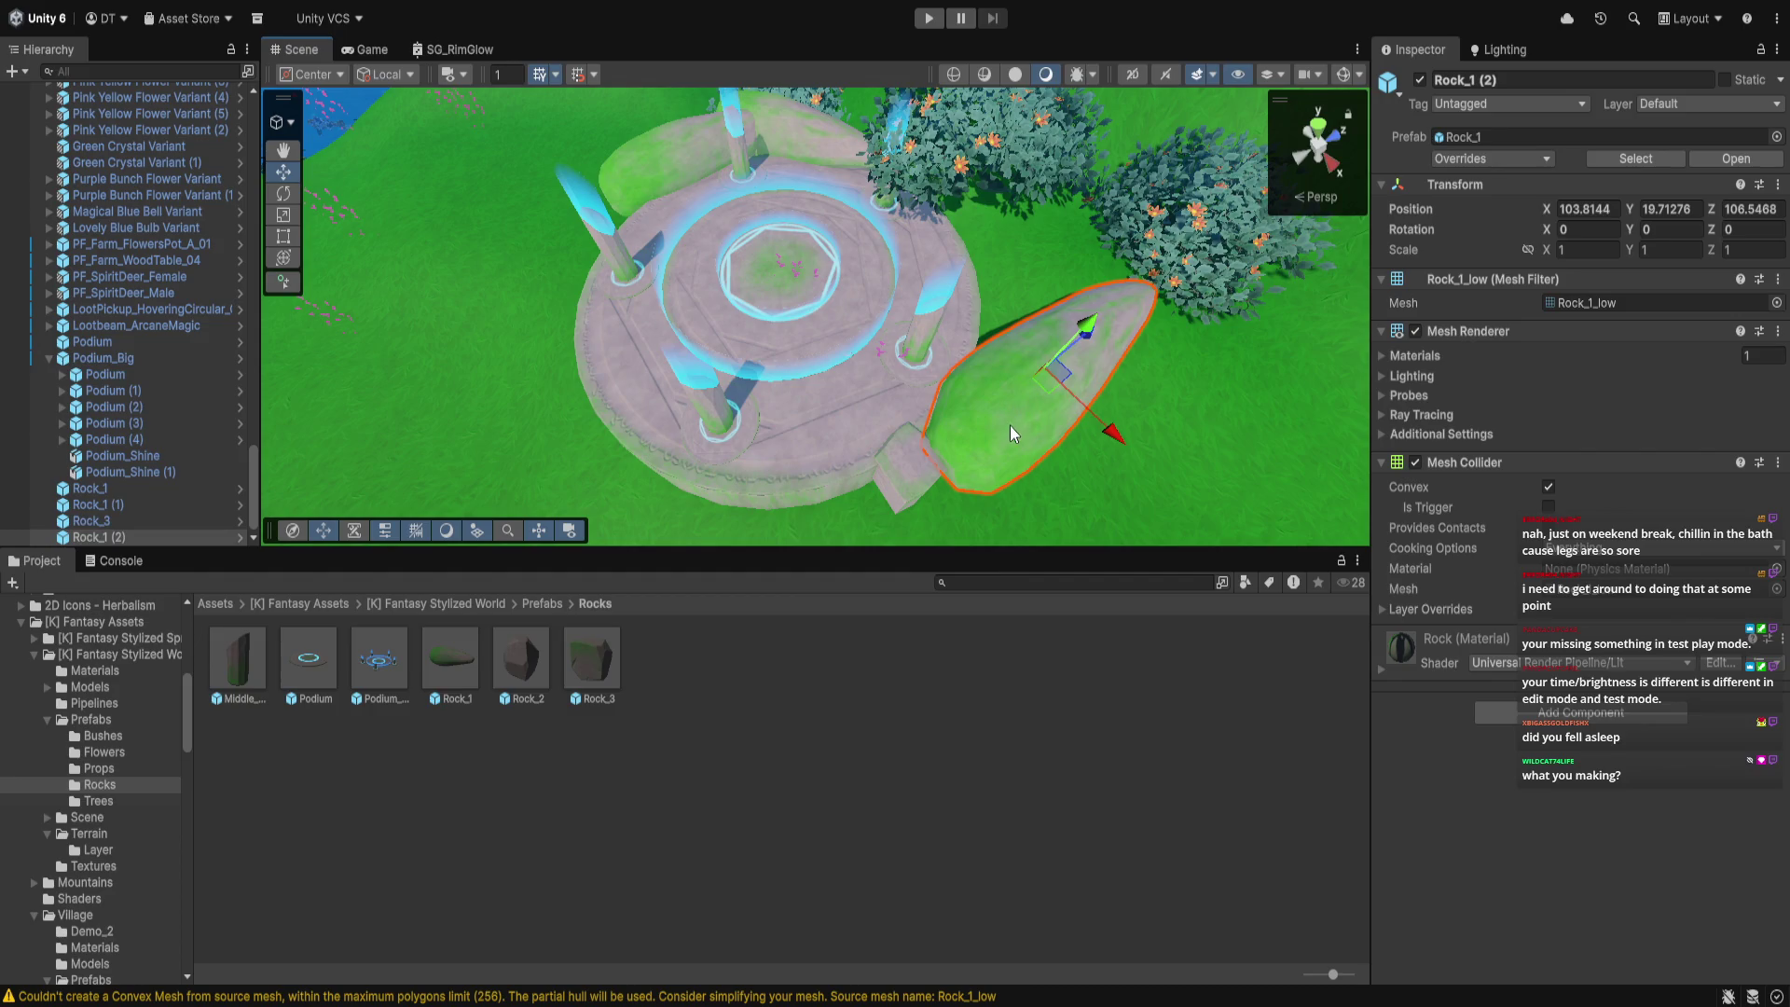
Duplicate the new rock, move it along the edge, and set its scale to 0.5
key(ctrl+d)
mouse_move(1088, 332)
mouse_down()
mouse_move(1141, 304)
mouse_move(1120, 317)
mouse_move(1255, 364)
mouse_move(1324, 345)
mouse_up()
key(e)
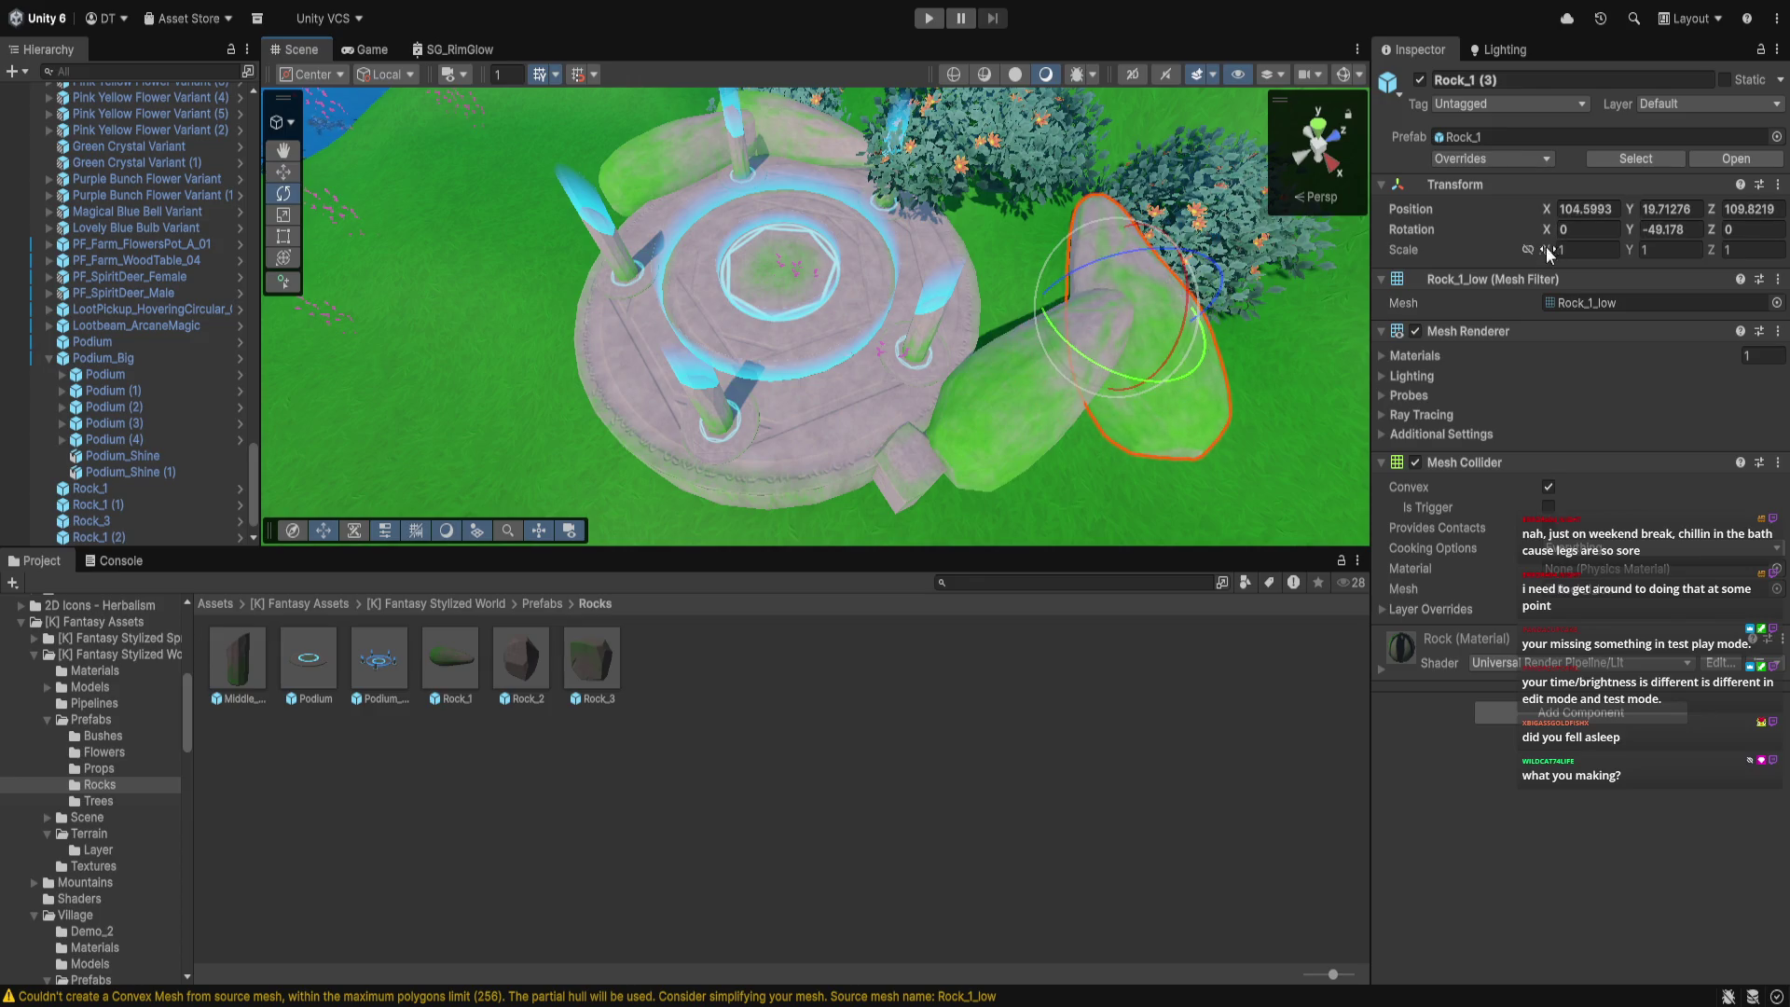
text(.5)
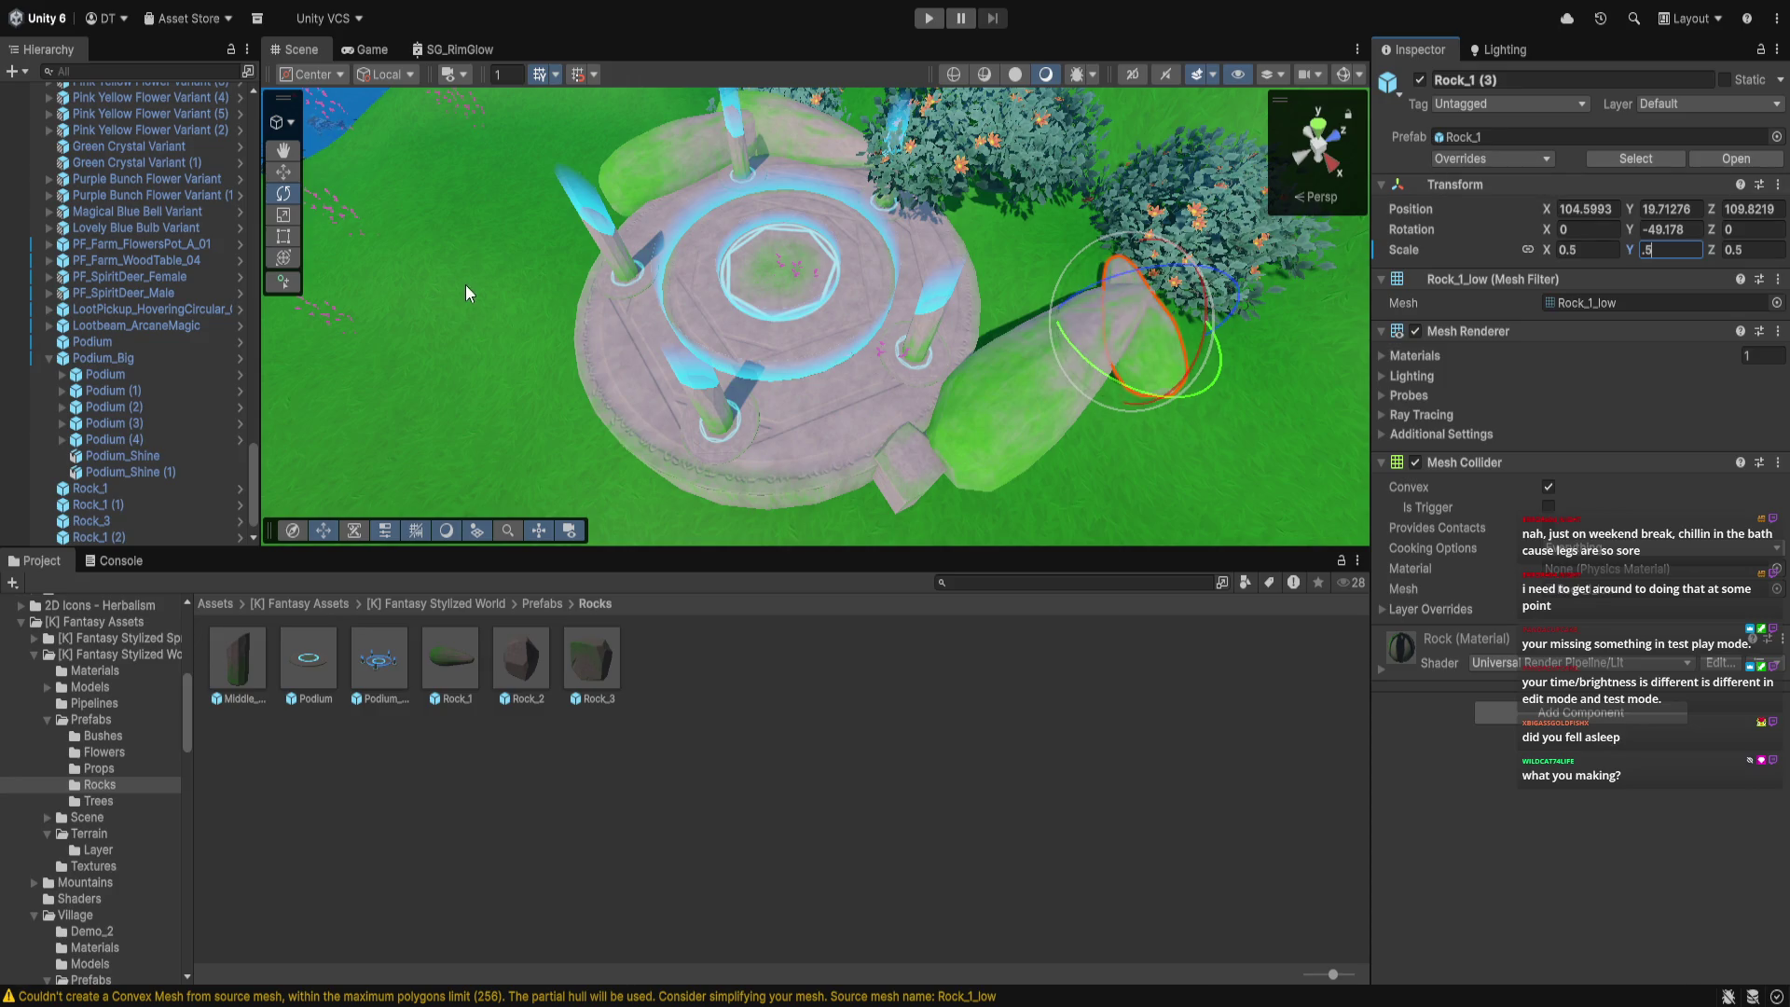
click(282, 178)
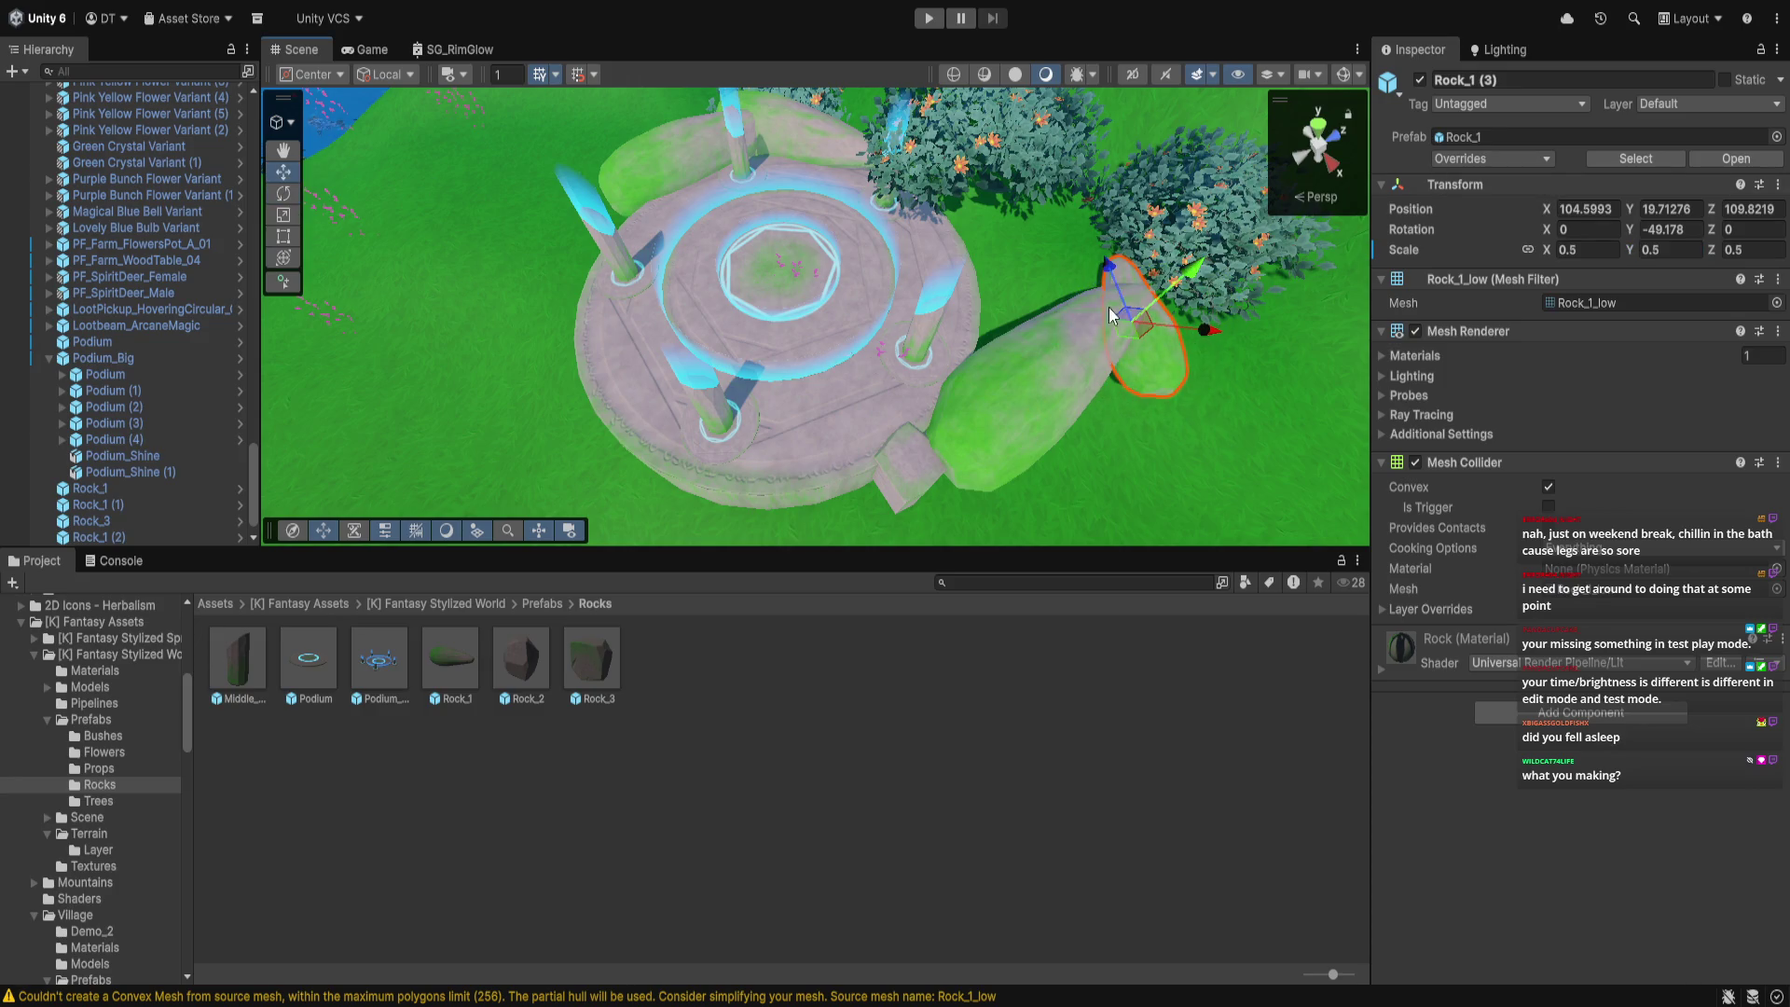
mouse_move(1004, 439)
mouse_down()
mouse_move(910, 369)
mouse_move(1007, 344)
mouse_move(849, 244)
mouse_move(779, 339)
mouse_up()
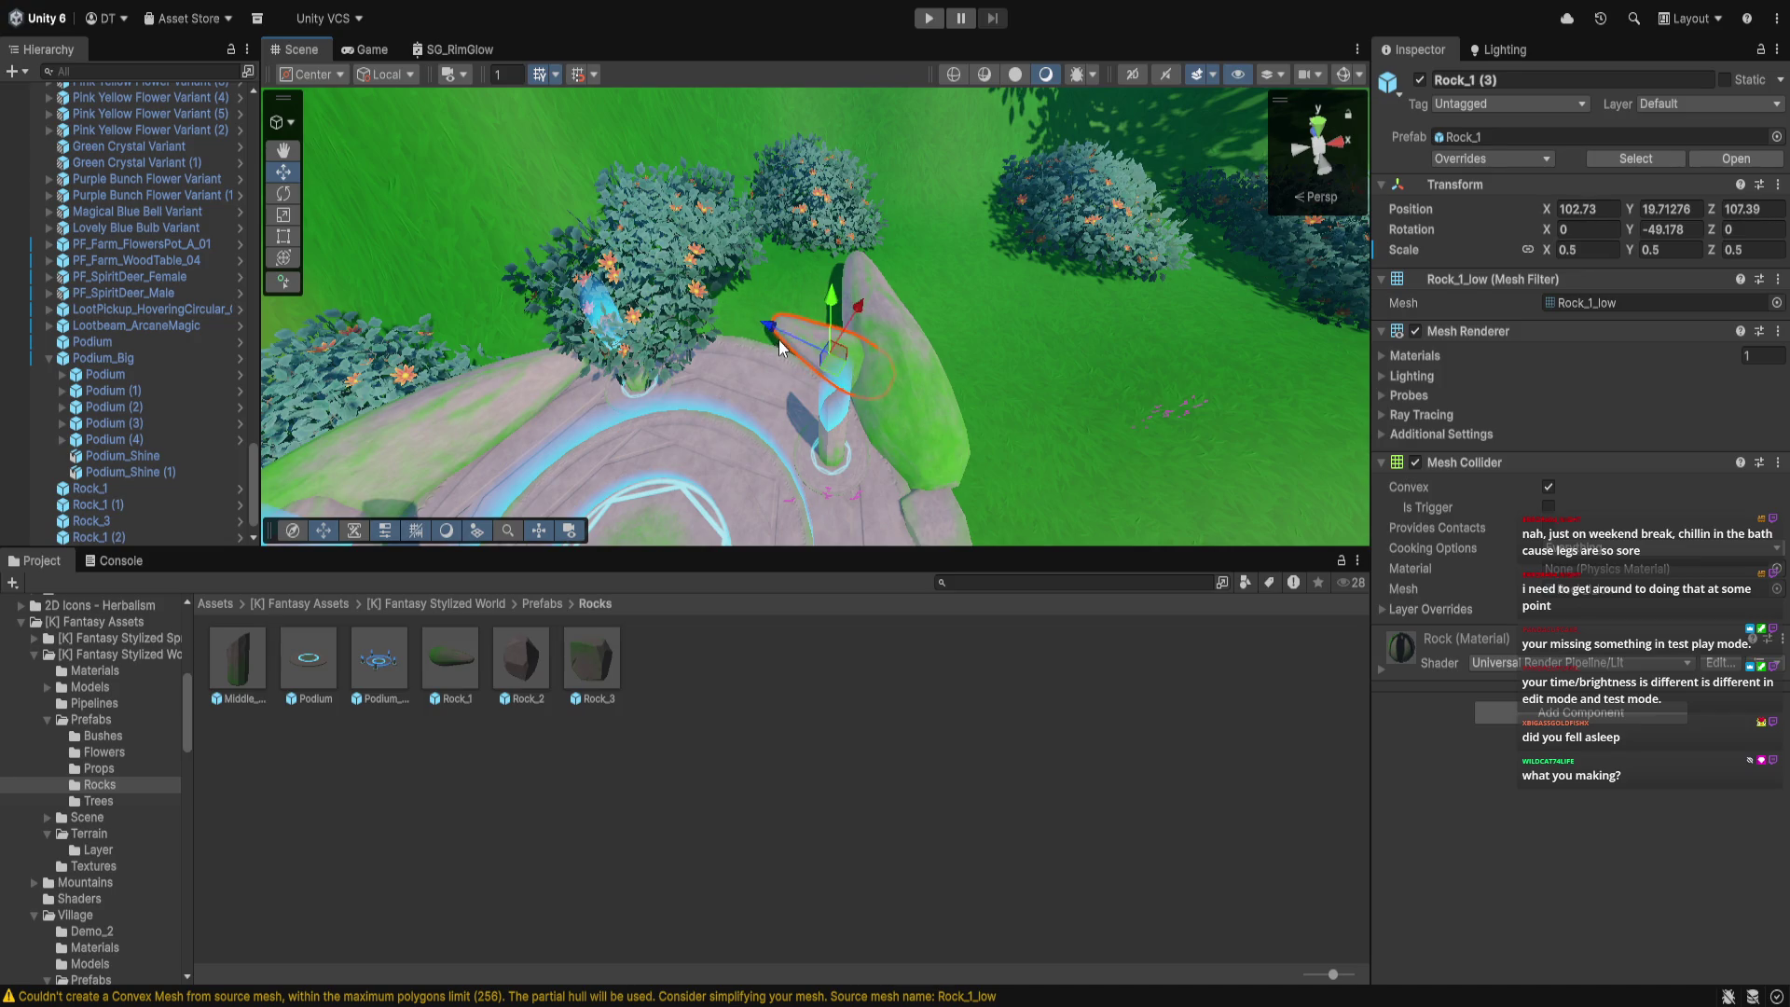
Paste a rock copy and place a Rock_2 rock left of the podium
click(1029, 382)
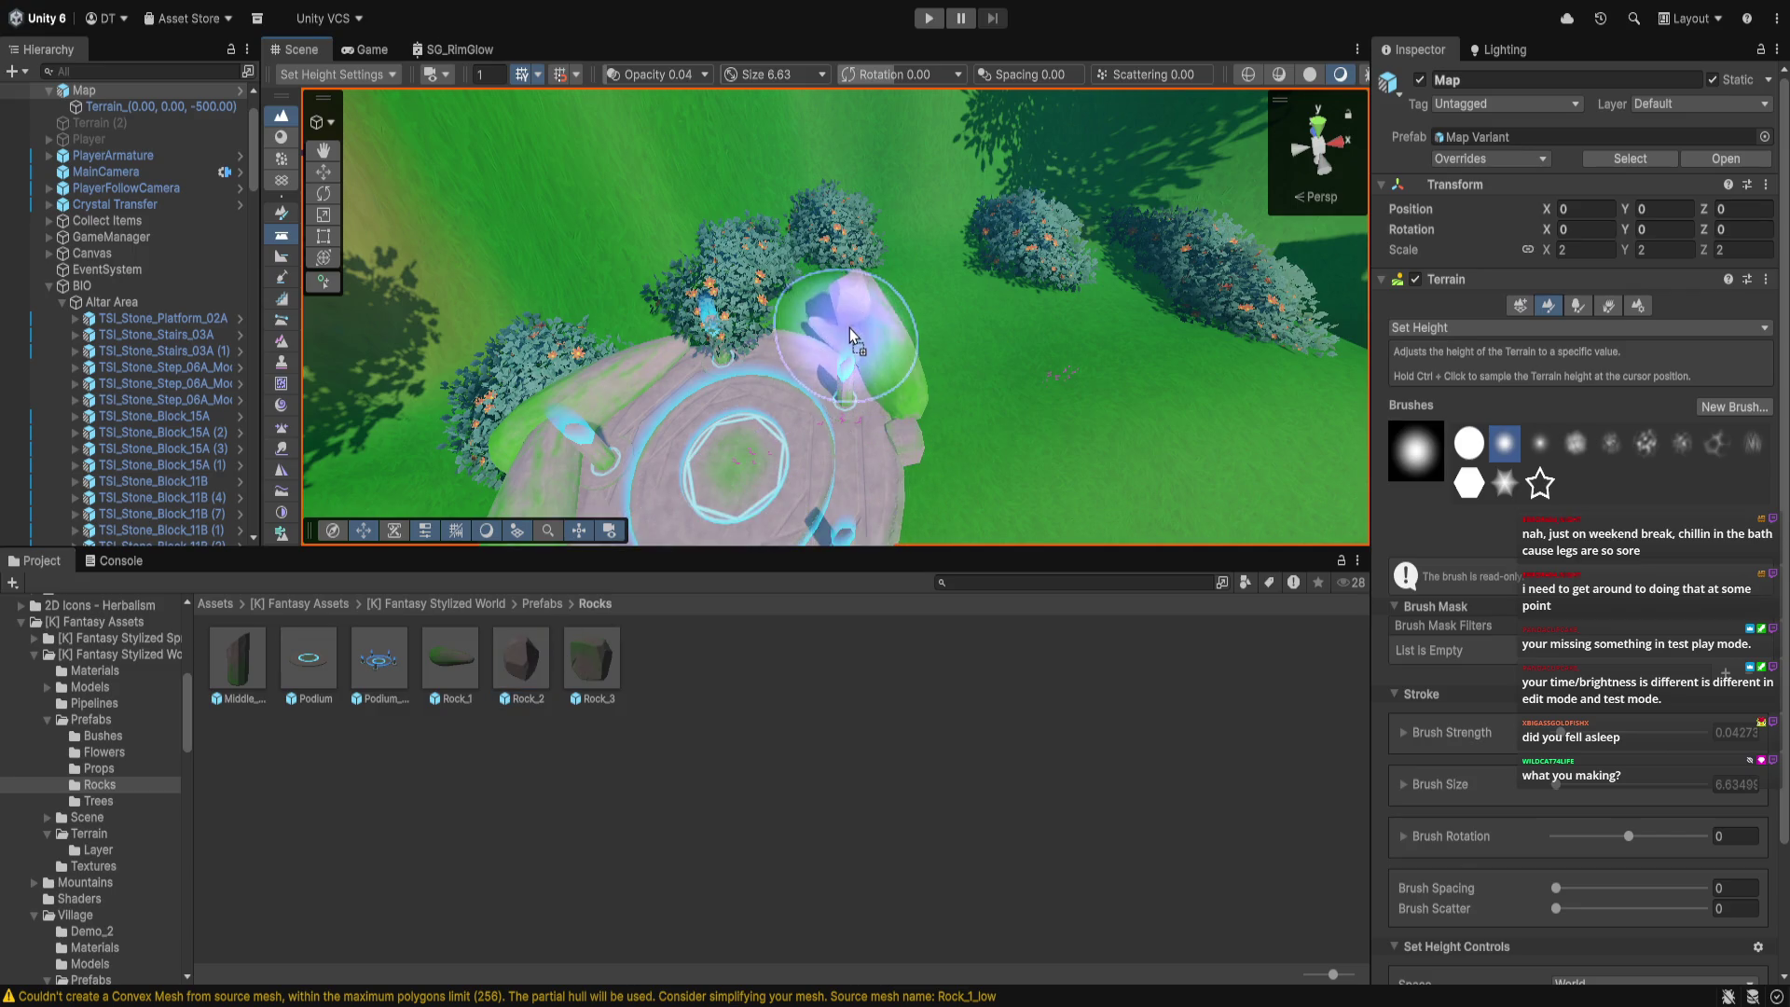
click(899, 383)
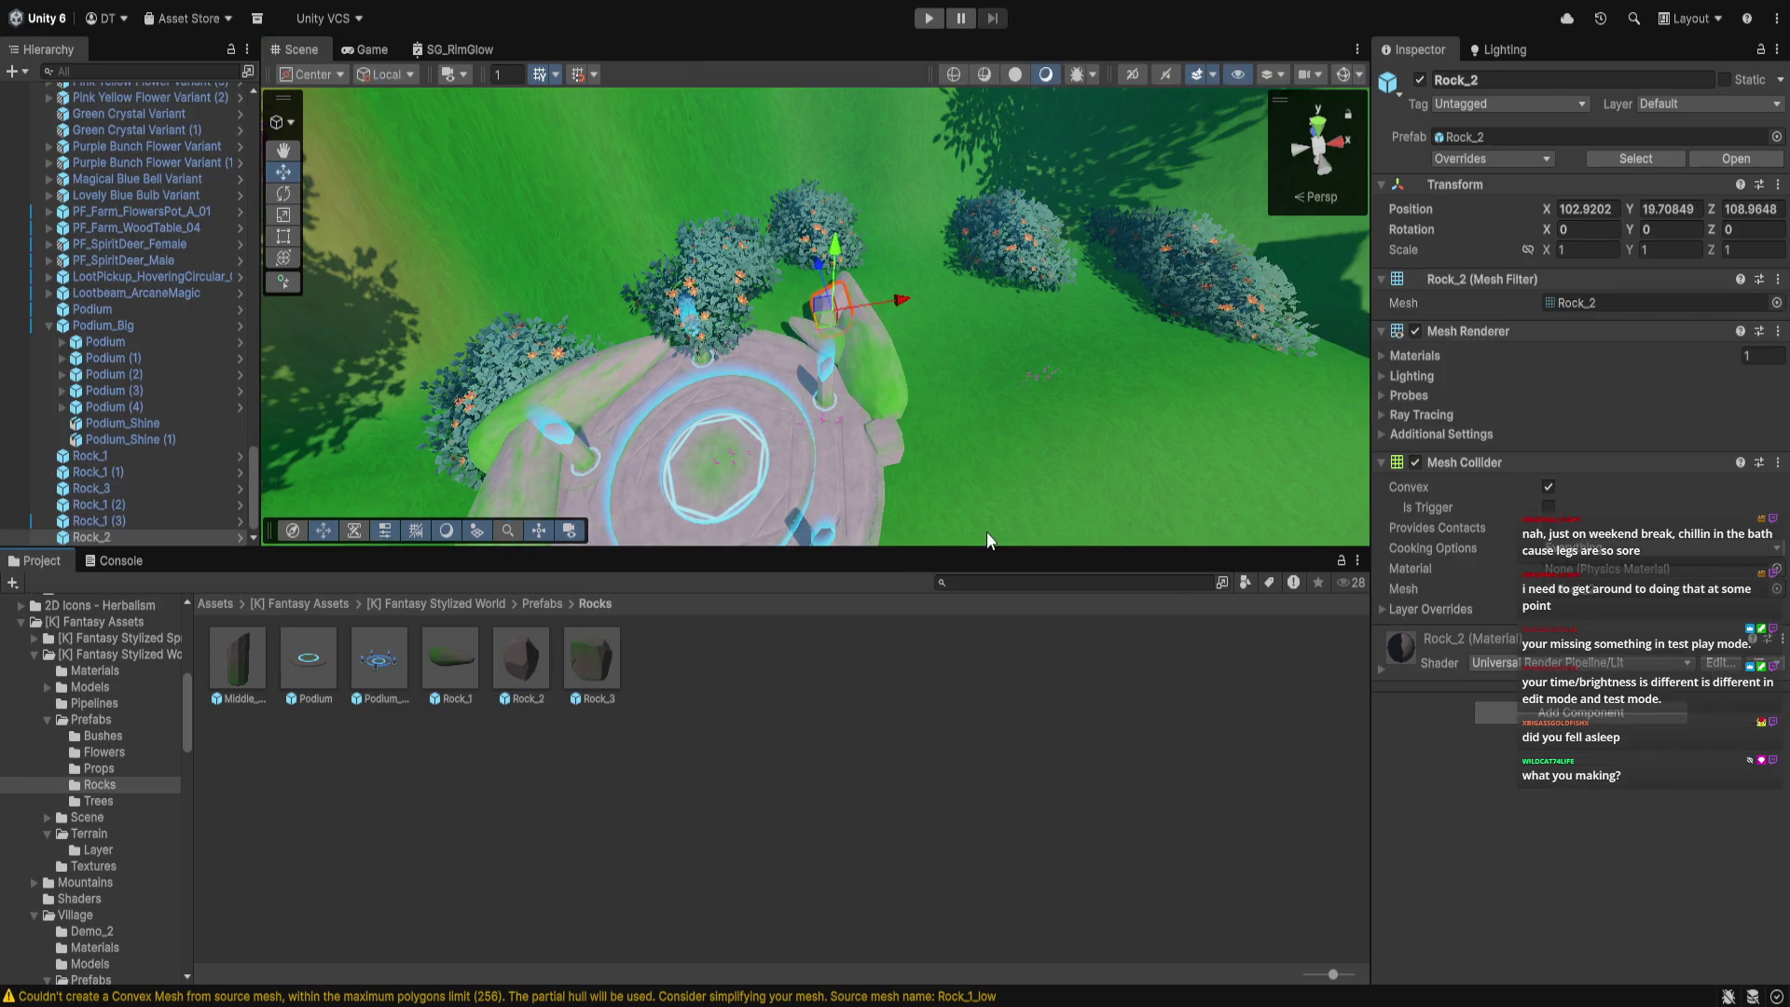
scroll(939, 532, up, 2)
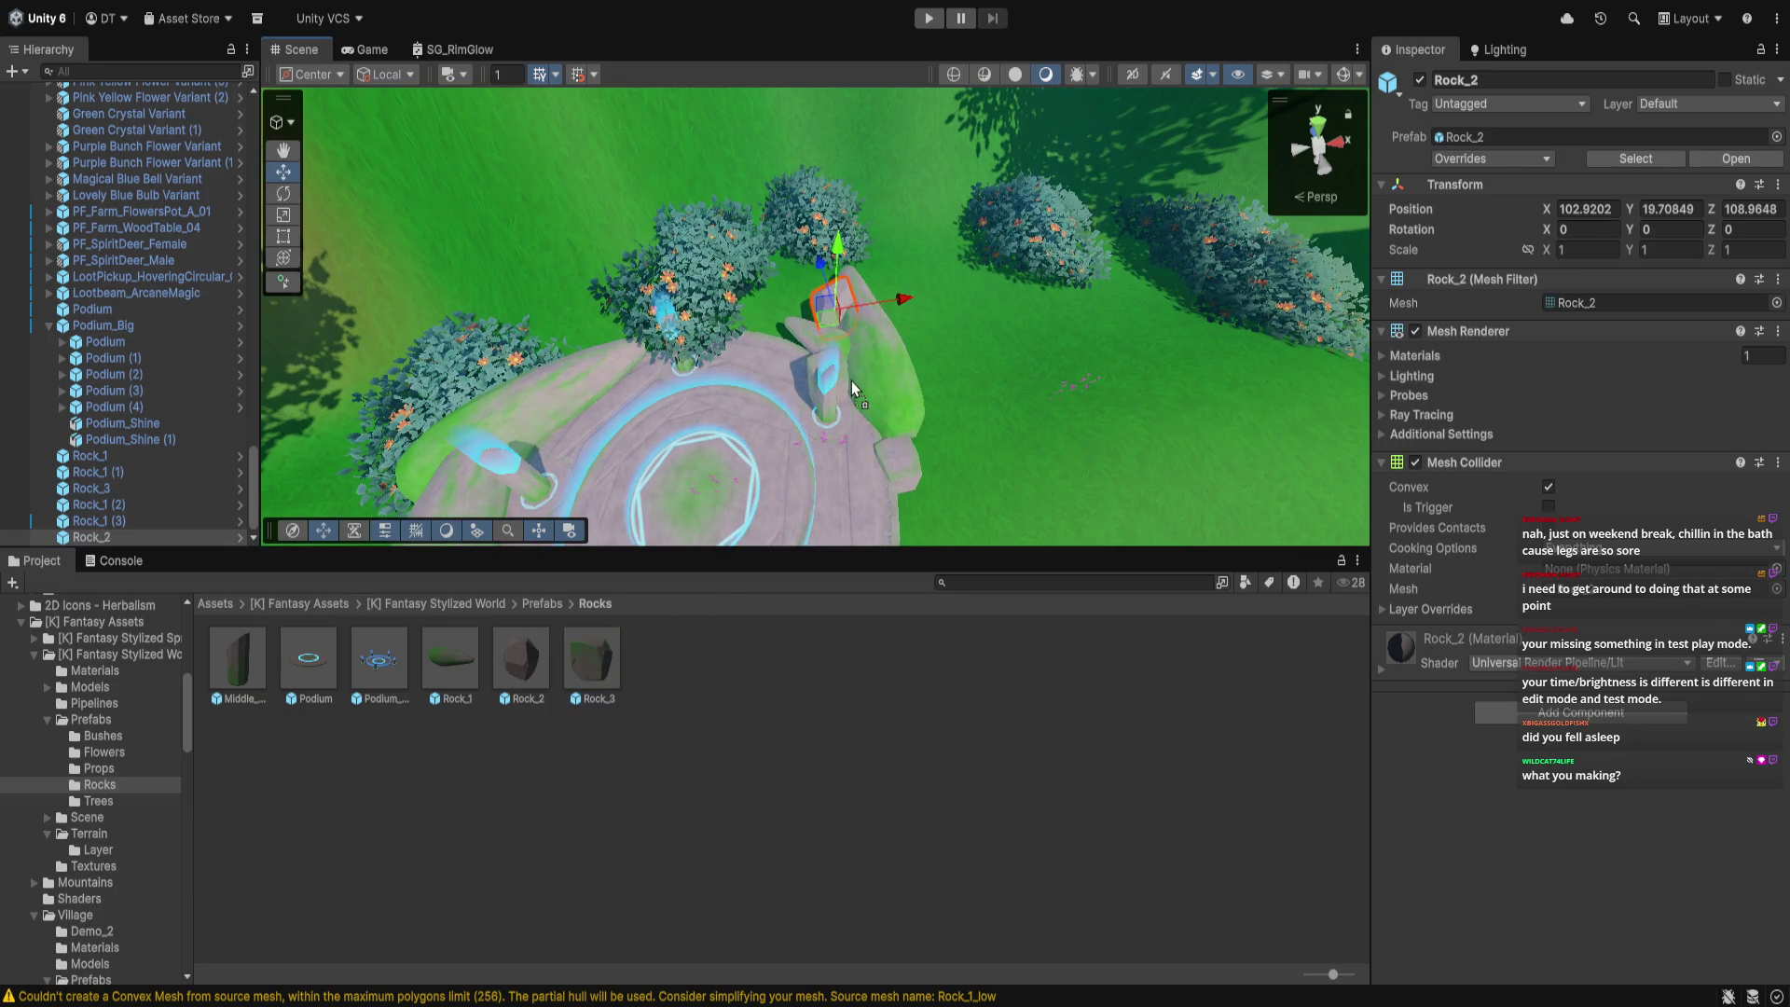
key(ctrl+v)
mouse_move(889, 367)
mouse_down()
mouse_move(853, 429)
mouse_move(965, 462)
mouse_move(842, 379)
mouse_up()
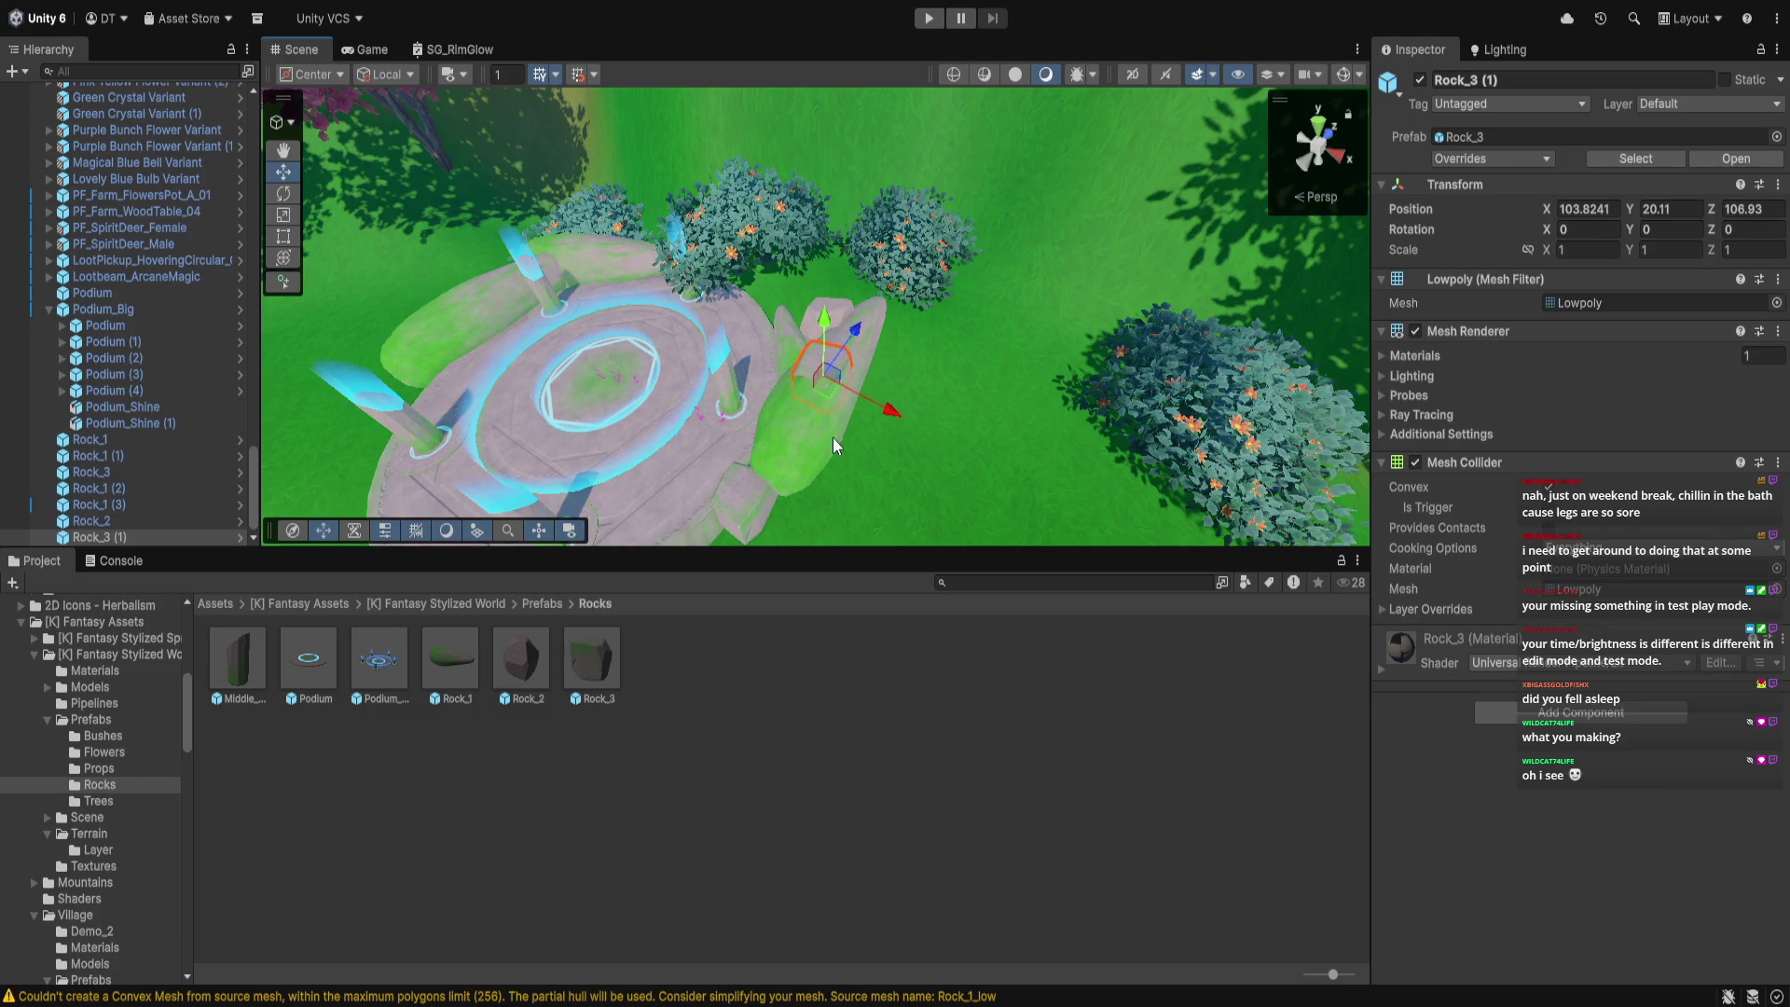
click(920, 496)
mouse_move(940, 480)
mouse_down()
mouse_move(1130, 444)
mouse_move(1234, 351)
mouse_move(1122, 453)
mouse_move(1128, 511)
mouse_up()
mouse_move(521, 657)
mouse_down()
mouse_move(670, 410)
mouse_move(628, 511)
mouse_up()
drag(712, 411, 706, 413)
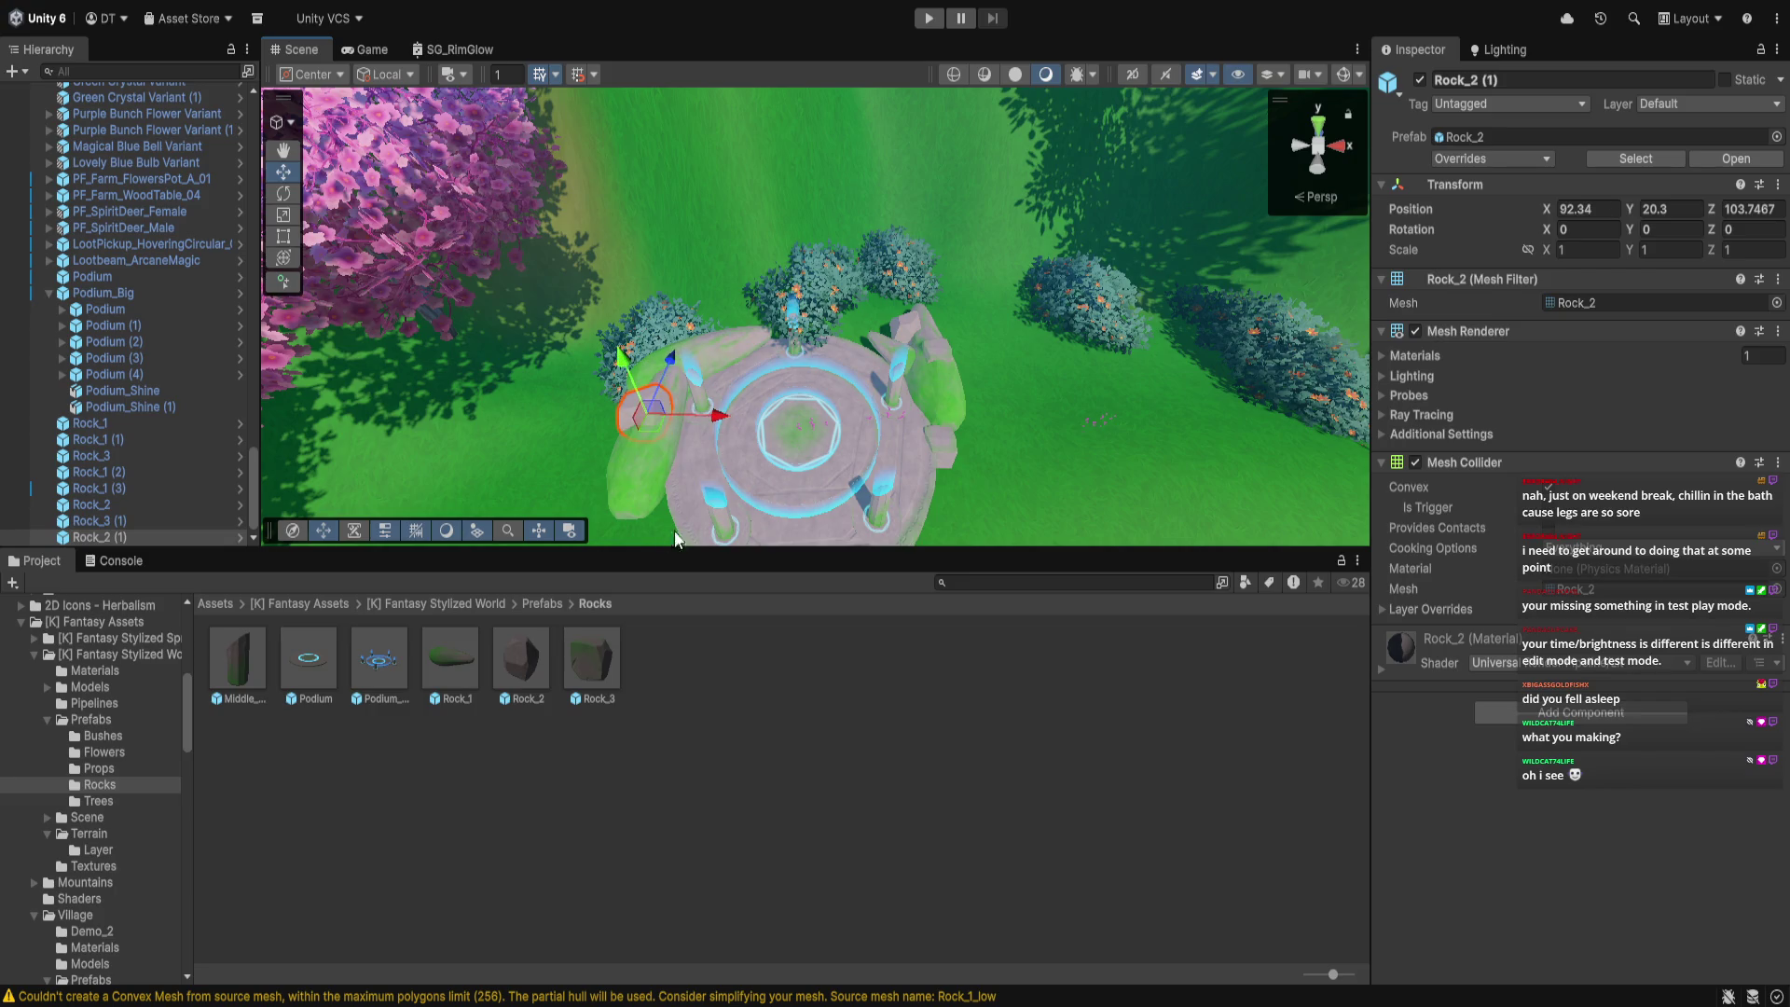
View the altar side-on with the bushes behind, then start Play mode
click(1044, 483)
scroll(1138, 423, up, 5)
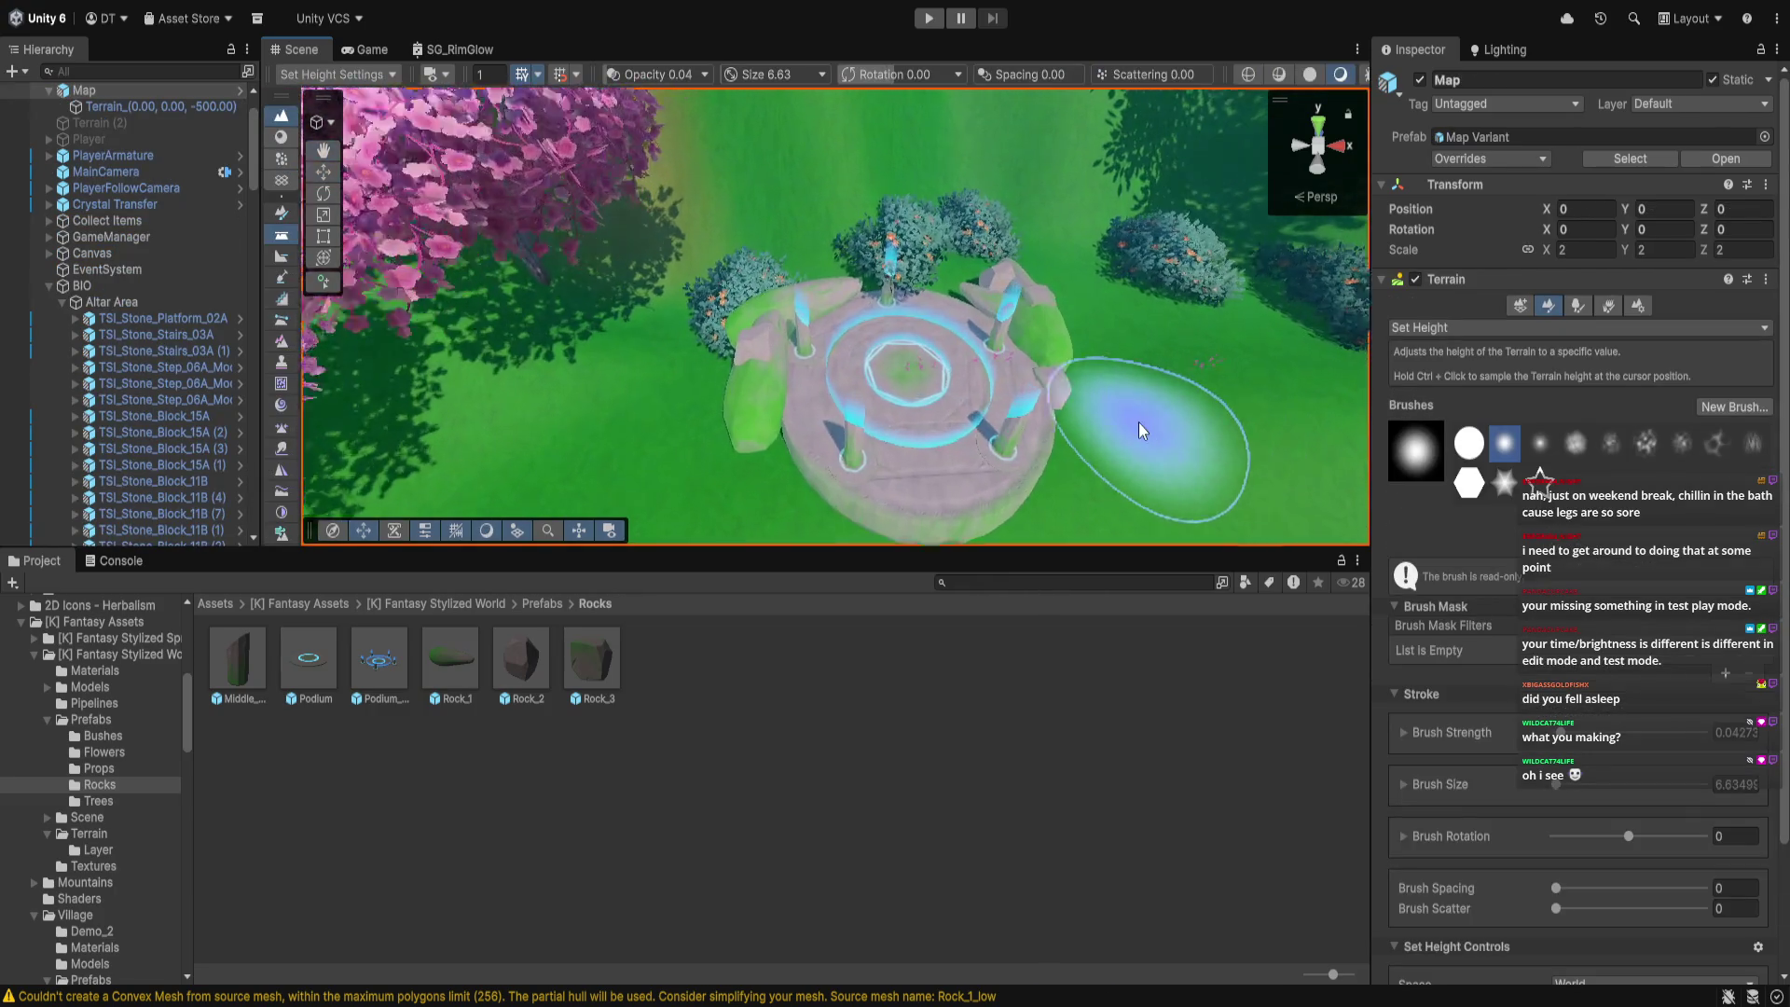
scroll(1067, 408, down, 3)
mouse_move(1067, 428)
mouse_down()
mouse_move(659, 544)
mouse_move(789, 473)
mouse_up()
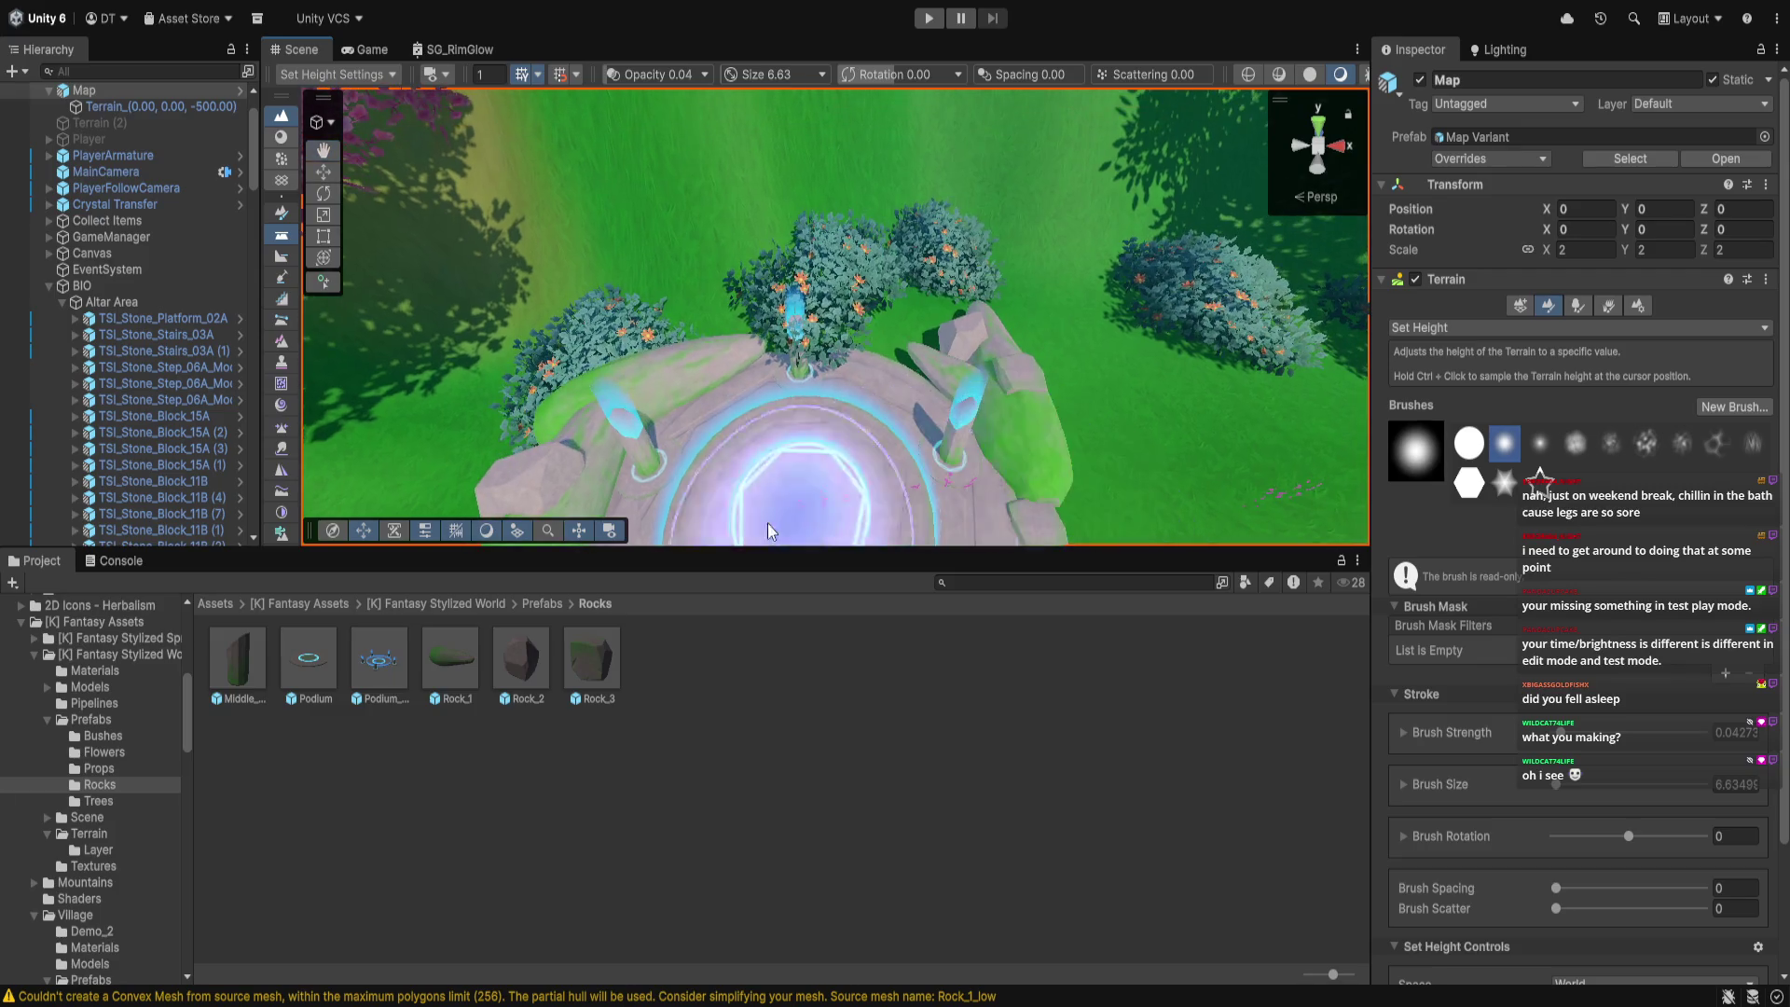
scroll(792, 473, down, 3)
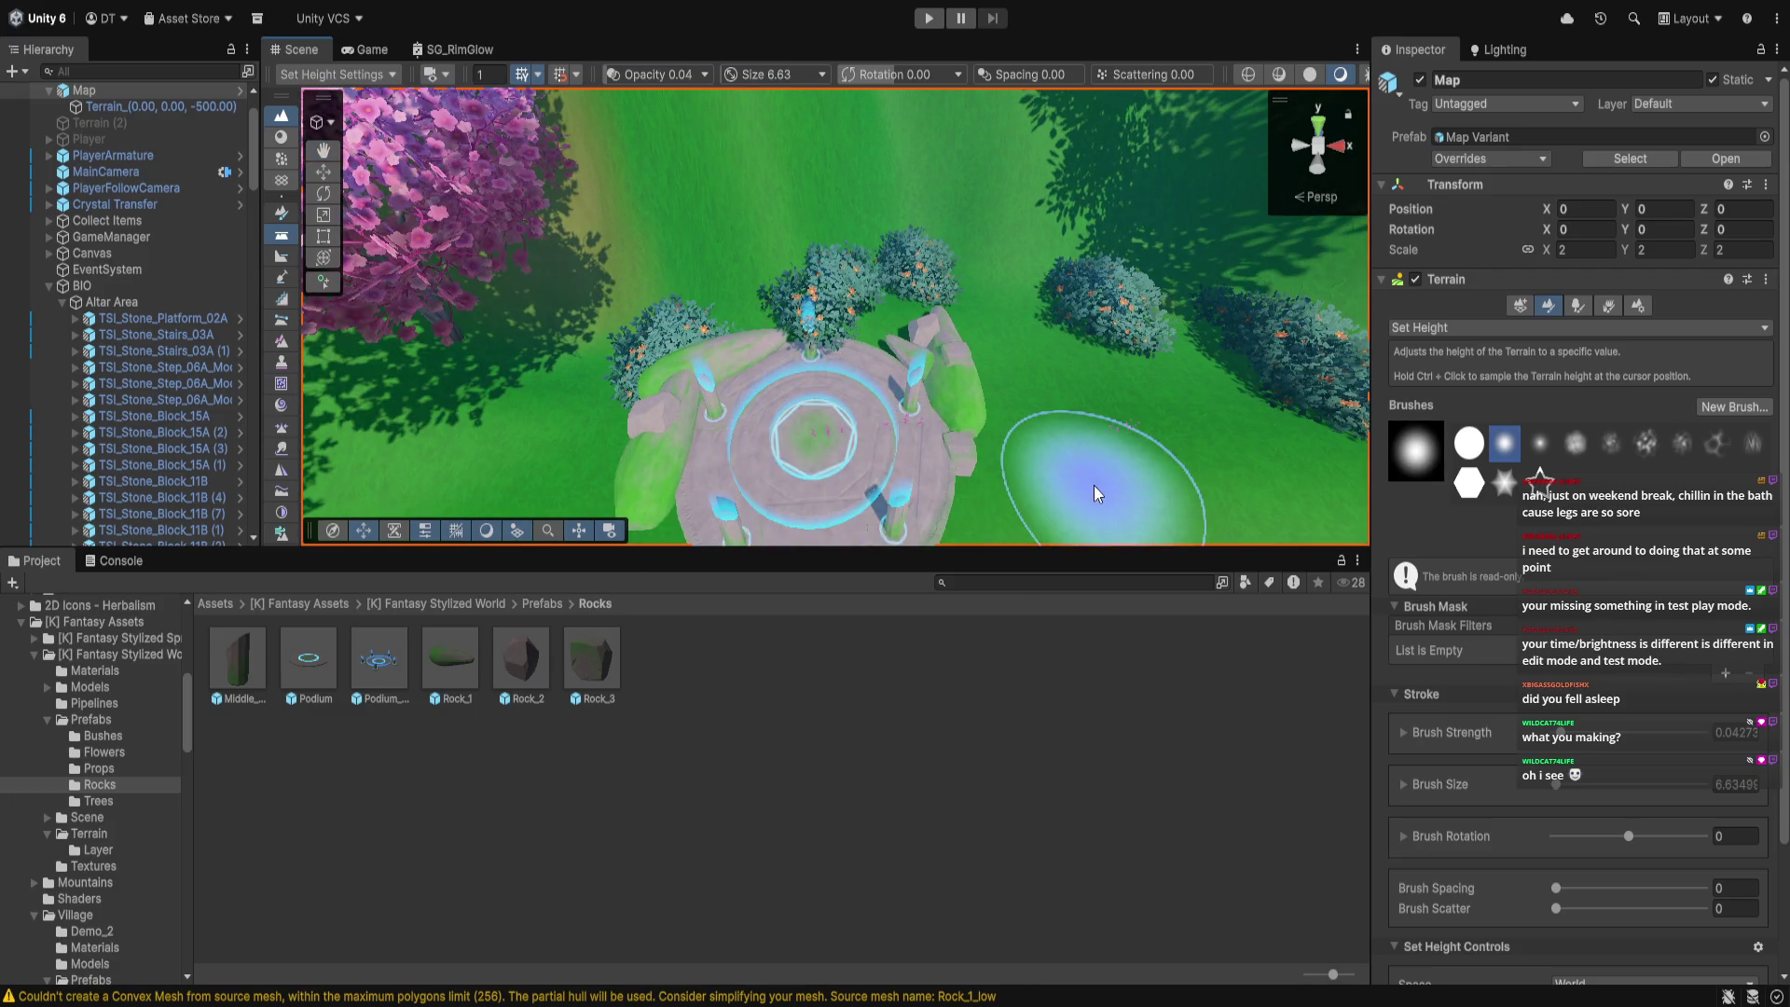
drag(1104, 473, 1156, 476)
key(ctrl+p)
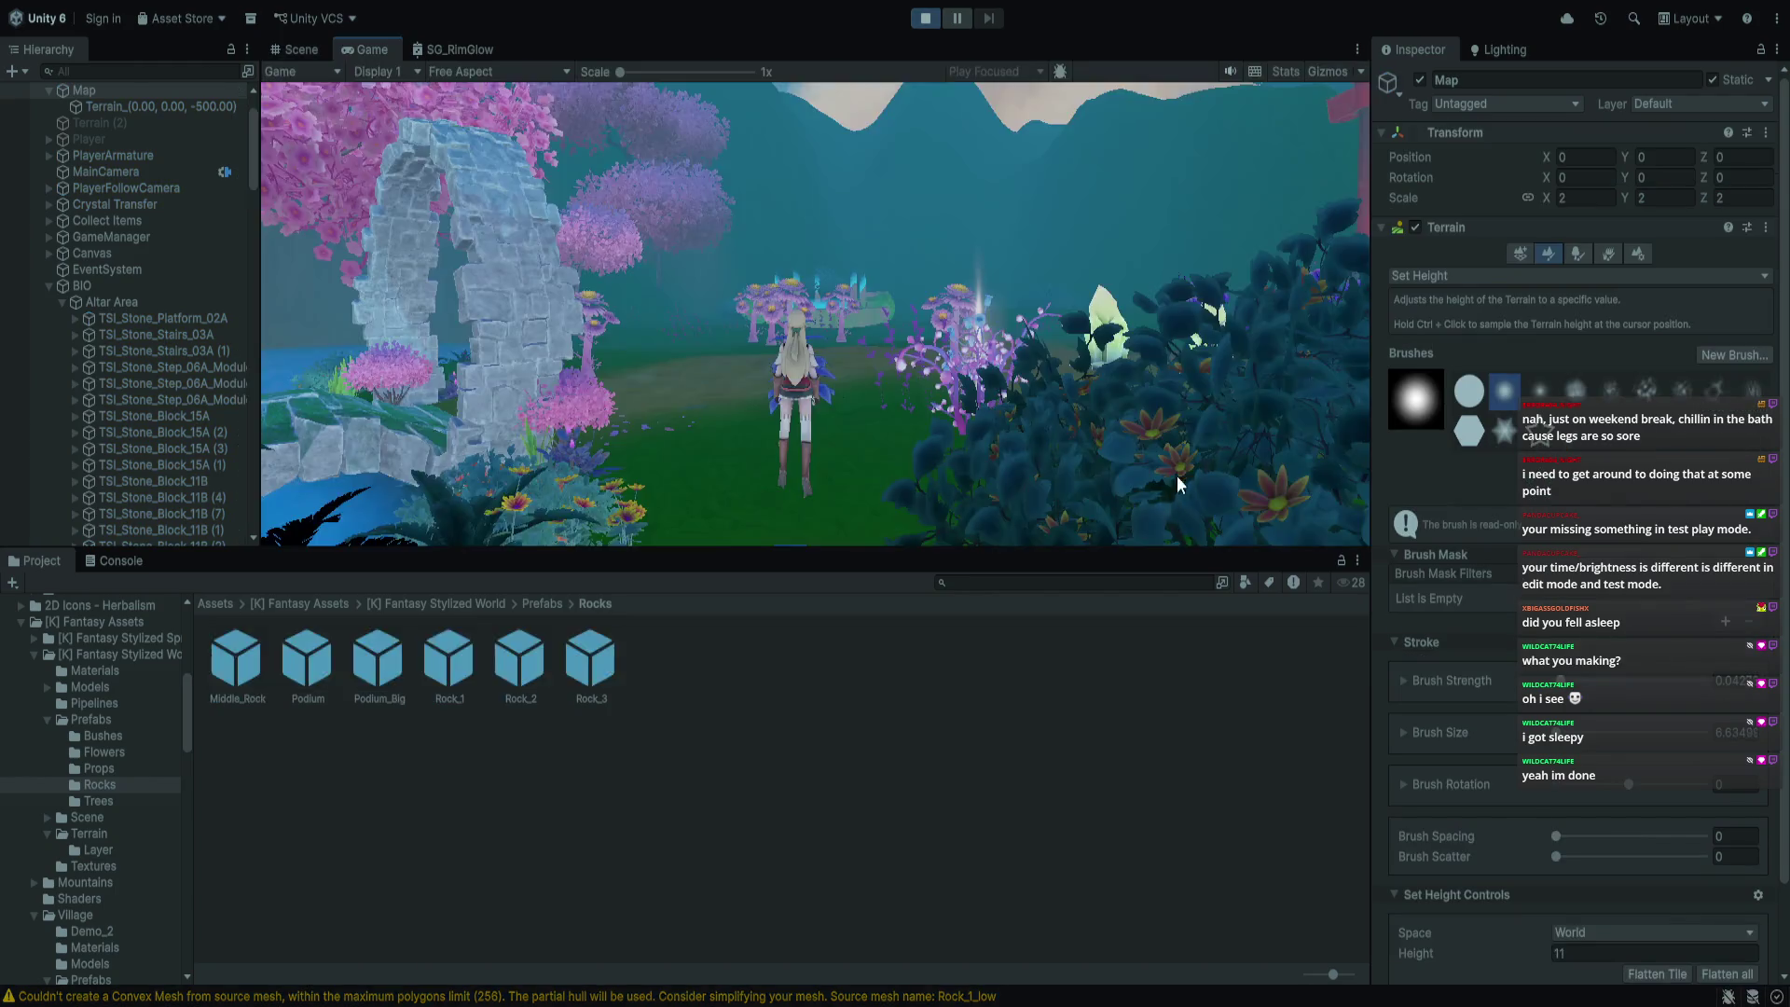
Enlarge the Game view and run the character onto the glowing altar
key(w)
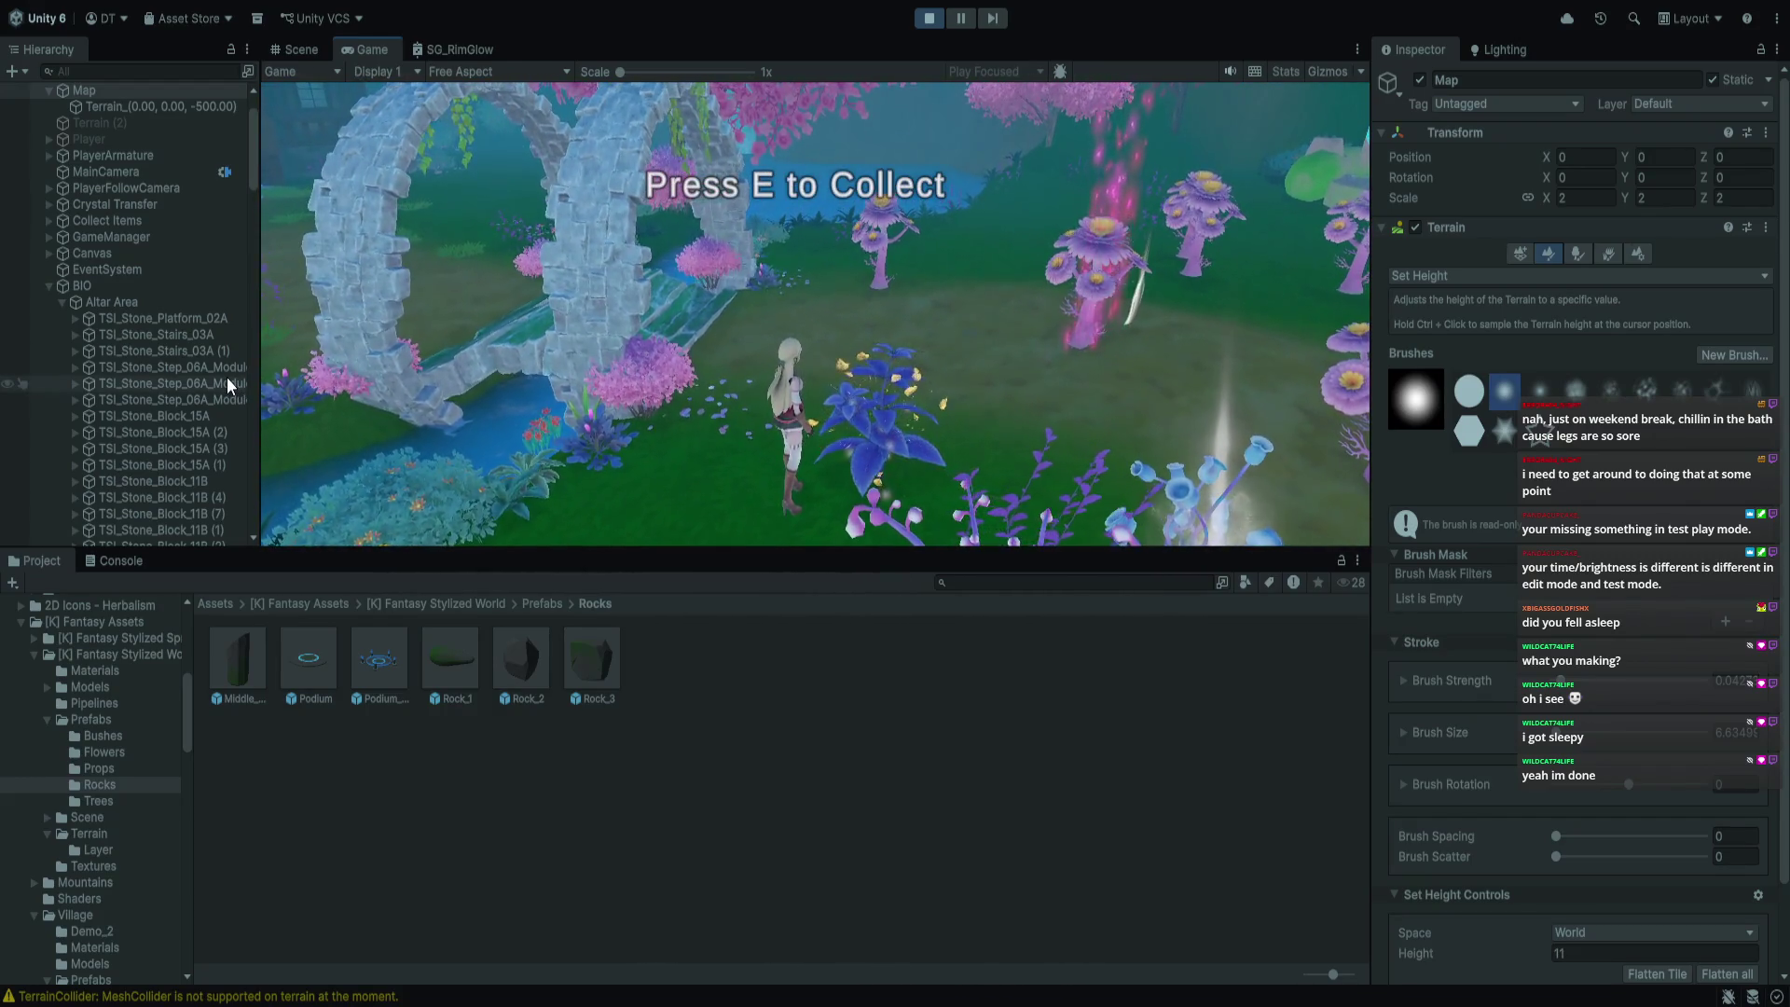
mouse_move(555, 549)
mouse_down()
mouse_move(578, 589)
mouse_move(570, 664)
mouse_up()
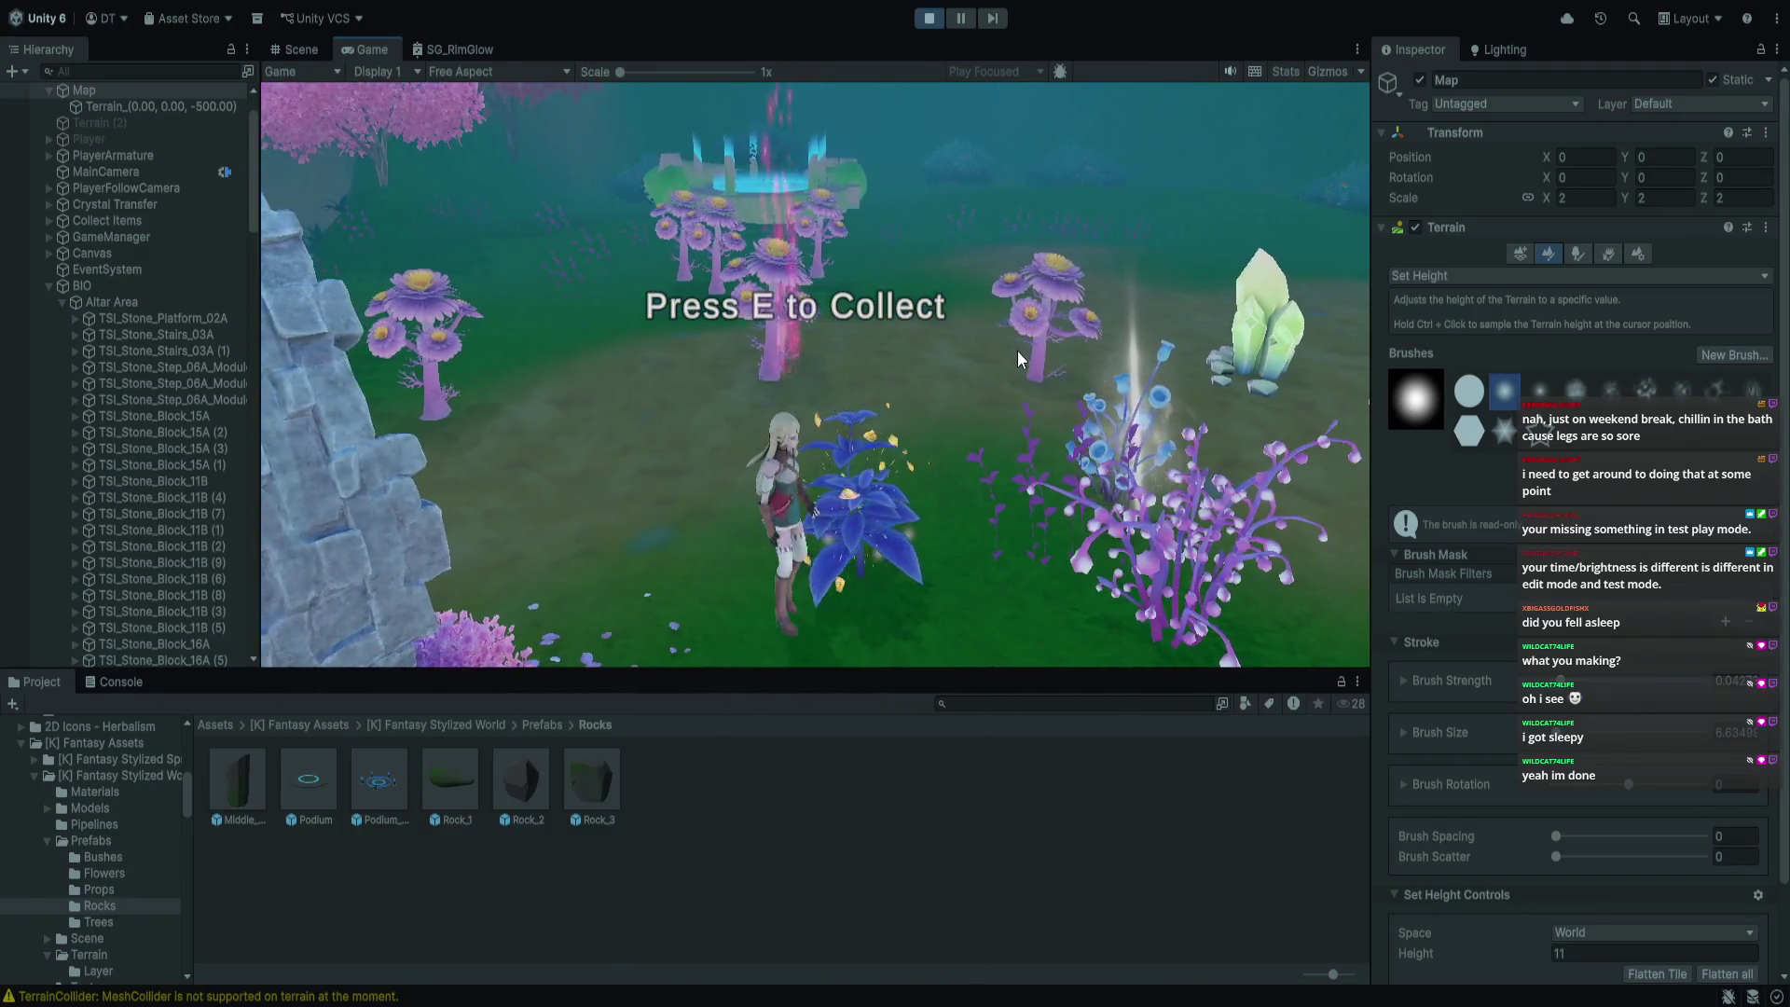
key(s)
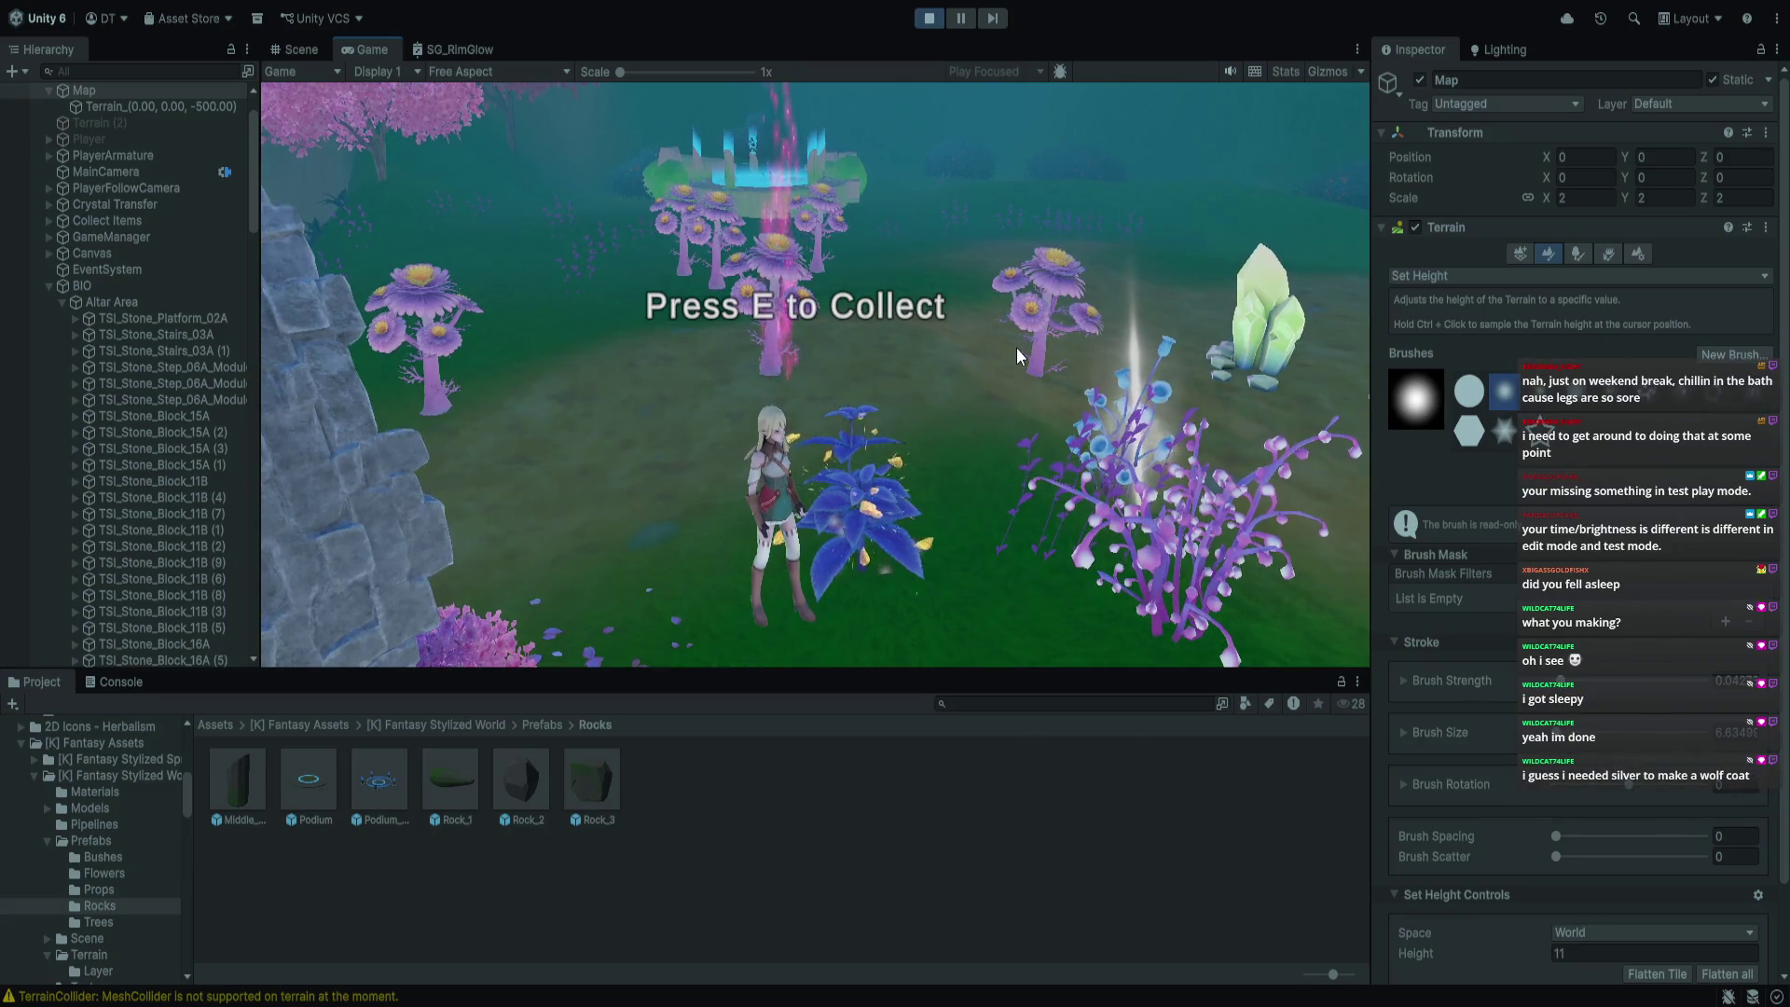
key(w)
key(w)
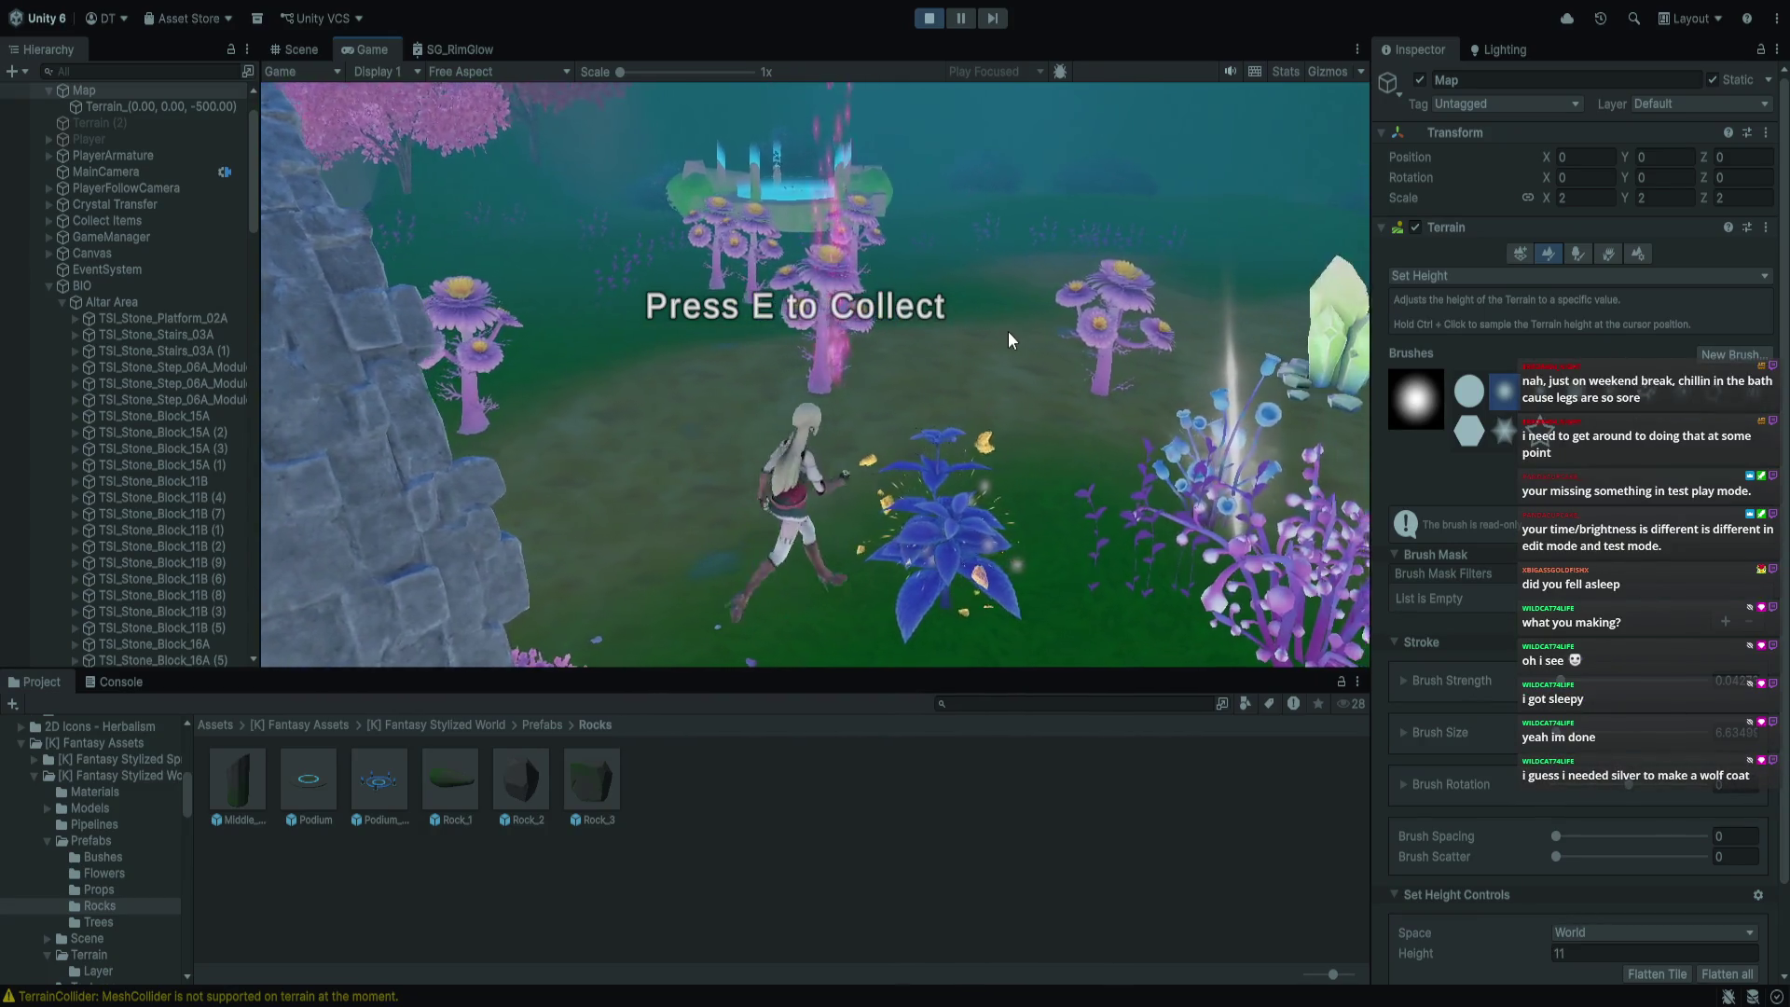
key(w)
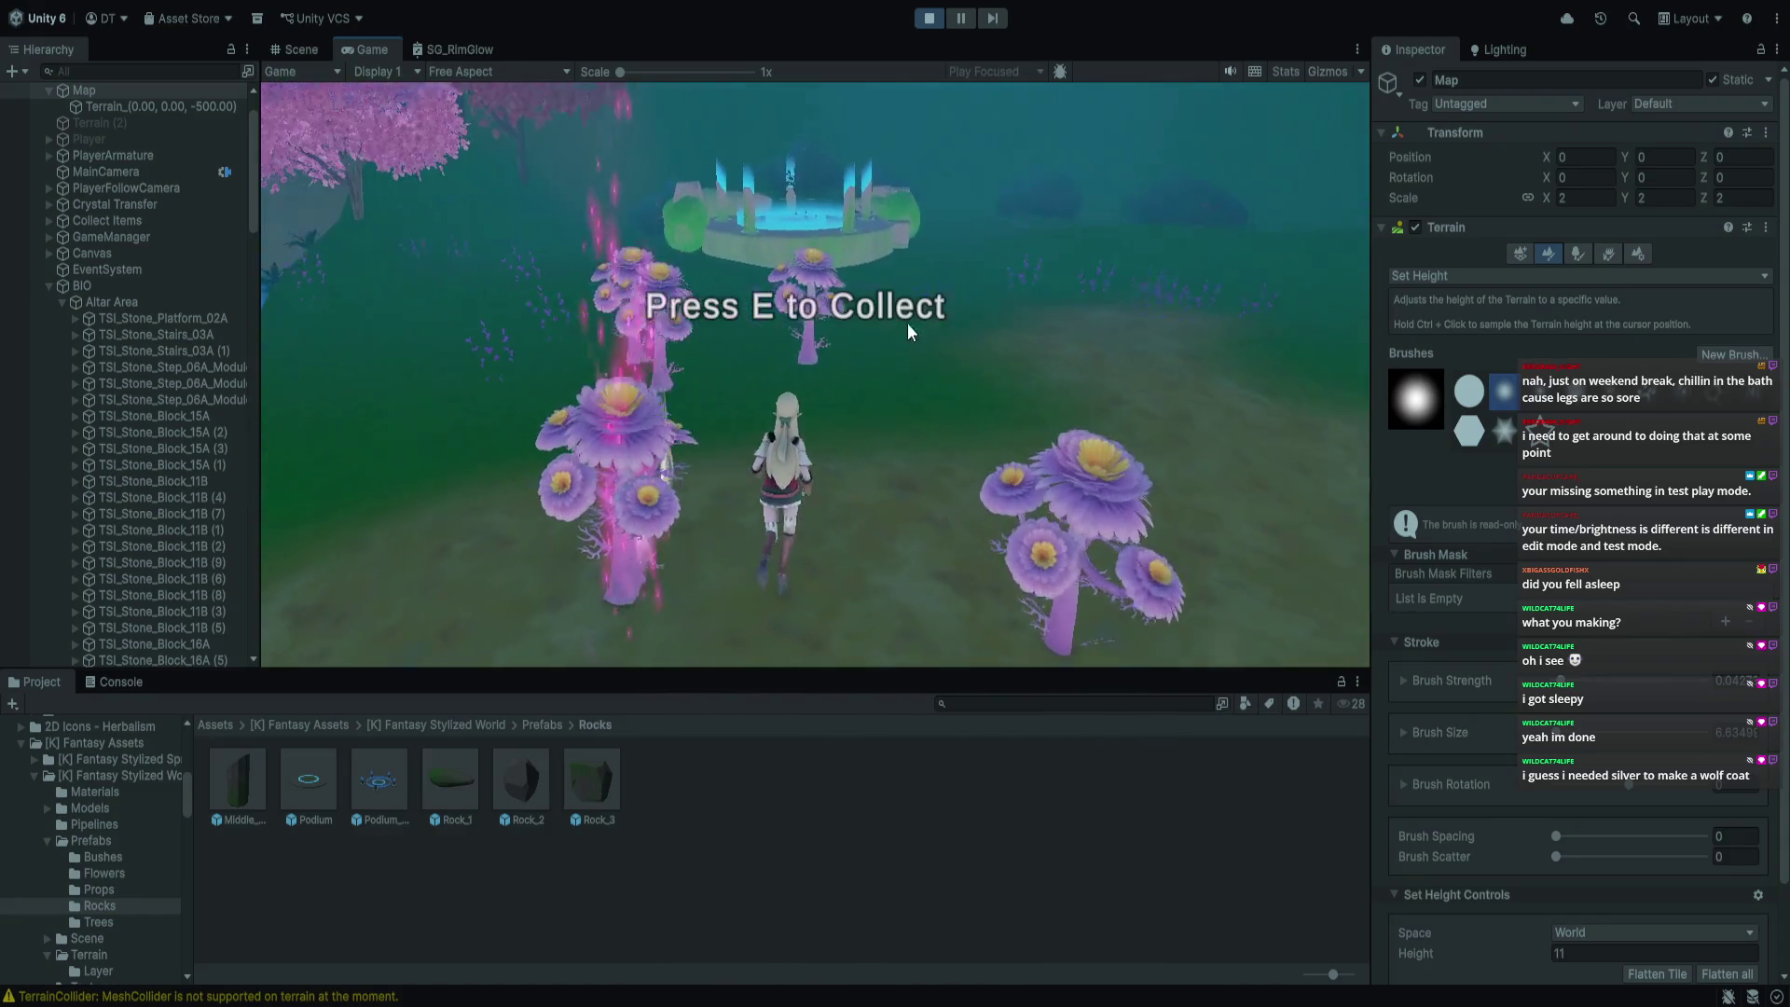
key(w)
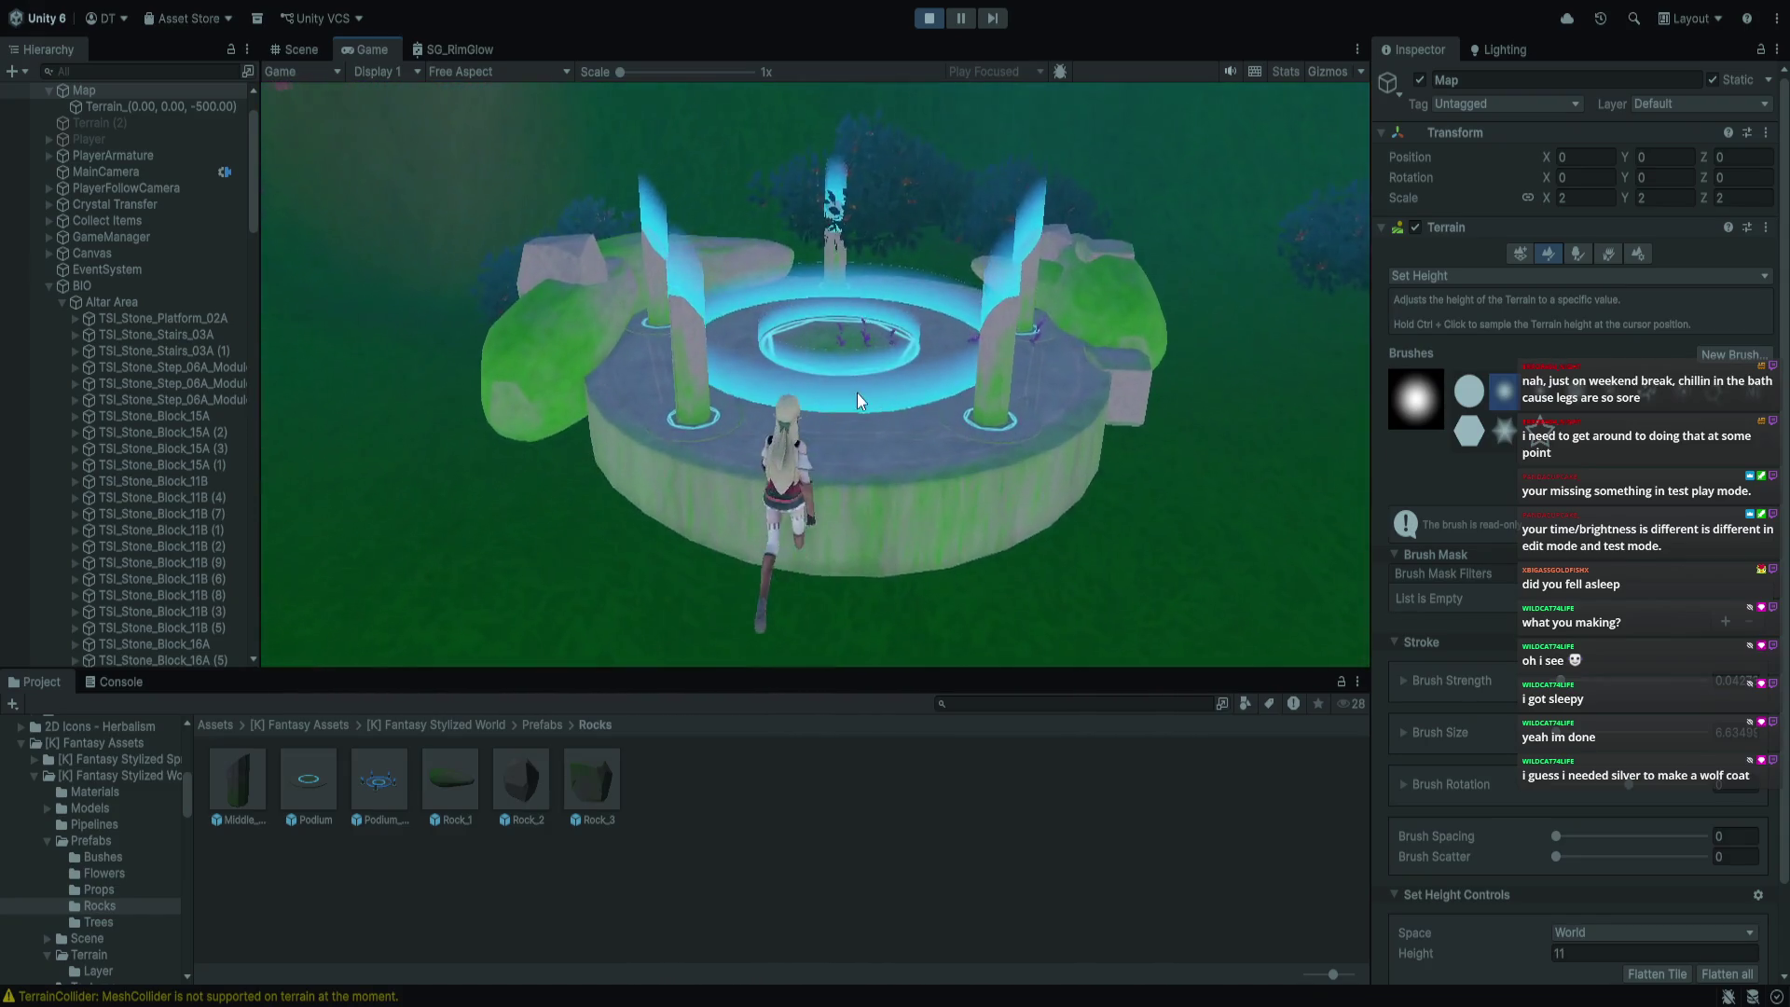
key(w)
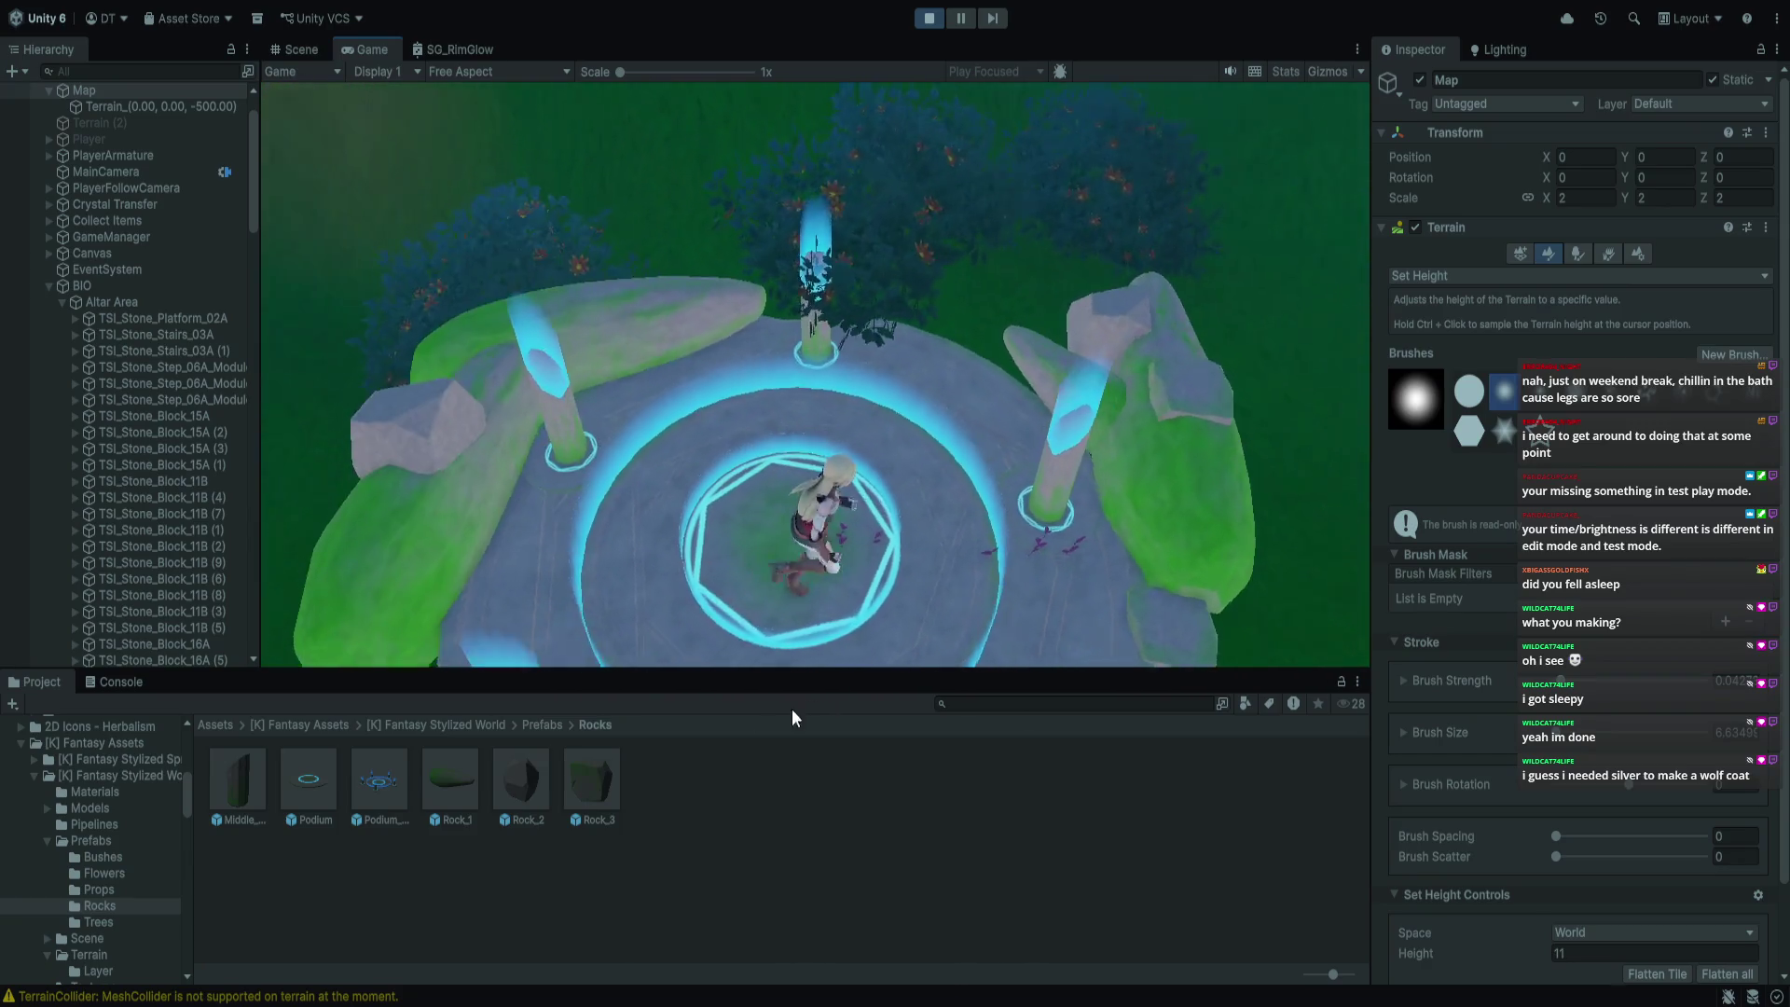
key(w)
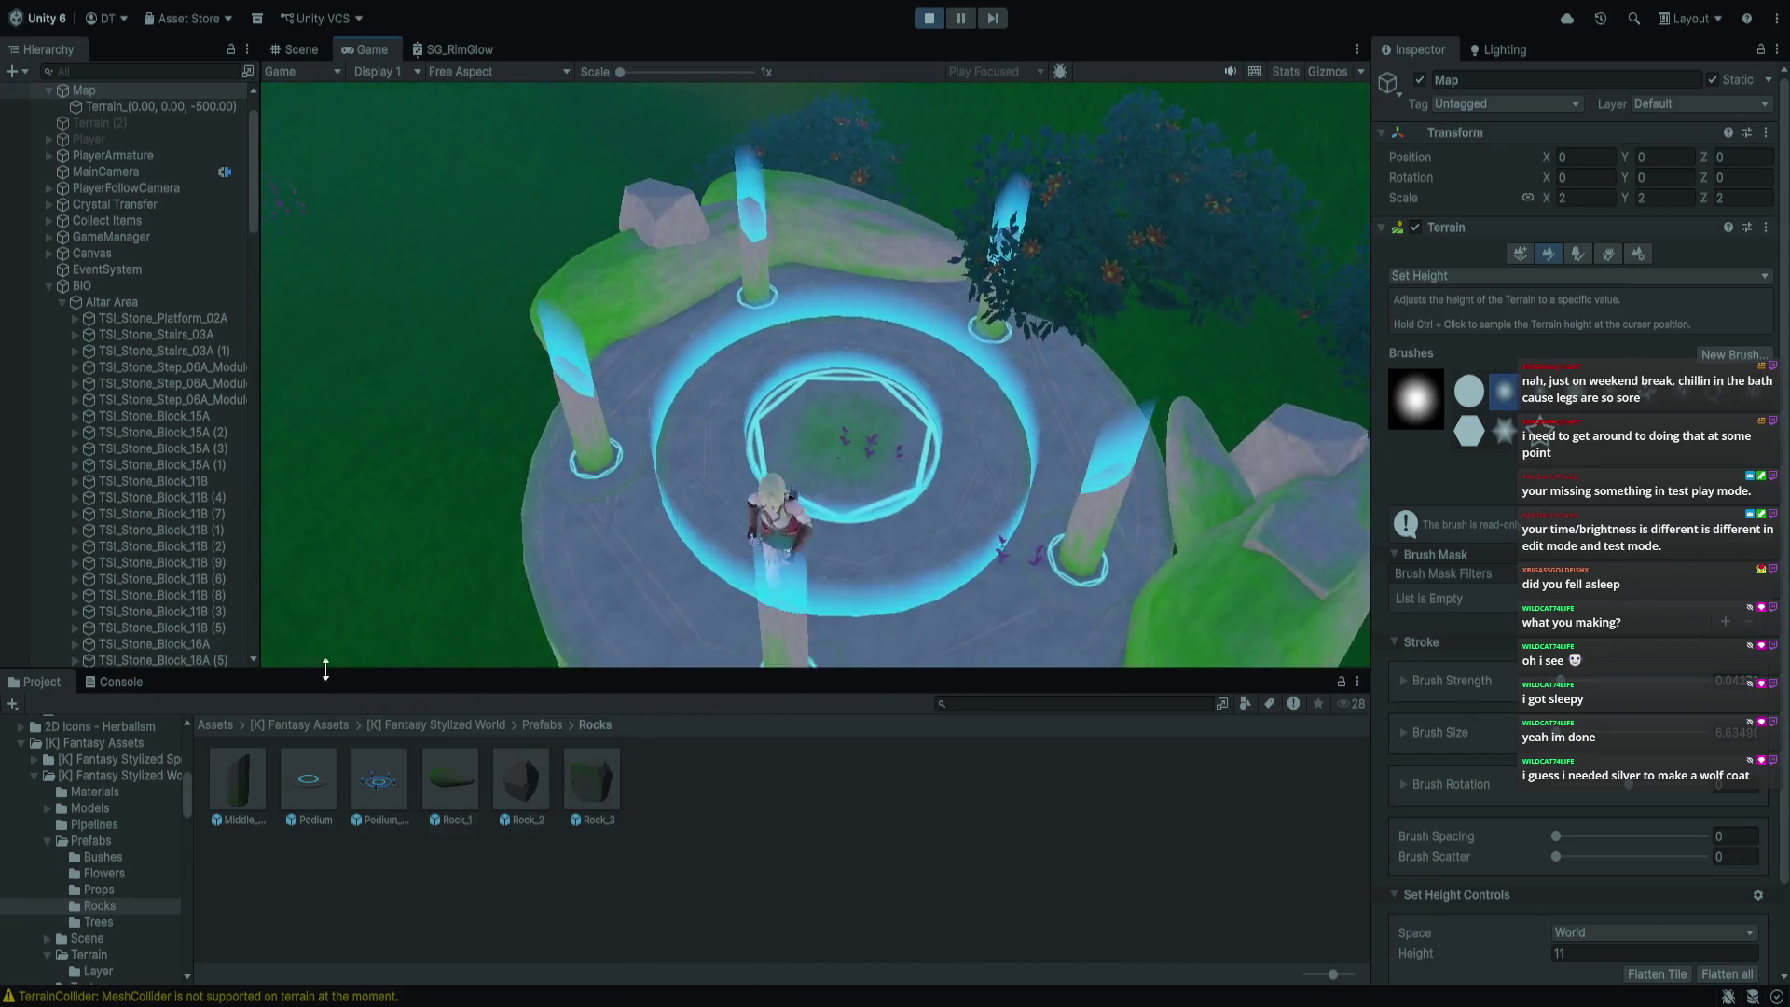
Run the character around the altar, then stop Play mode
key(a)
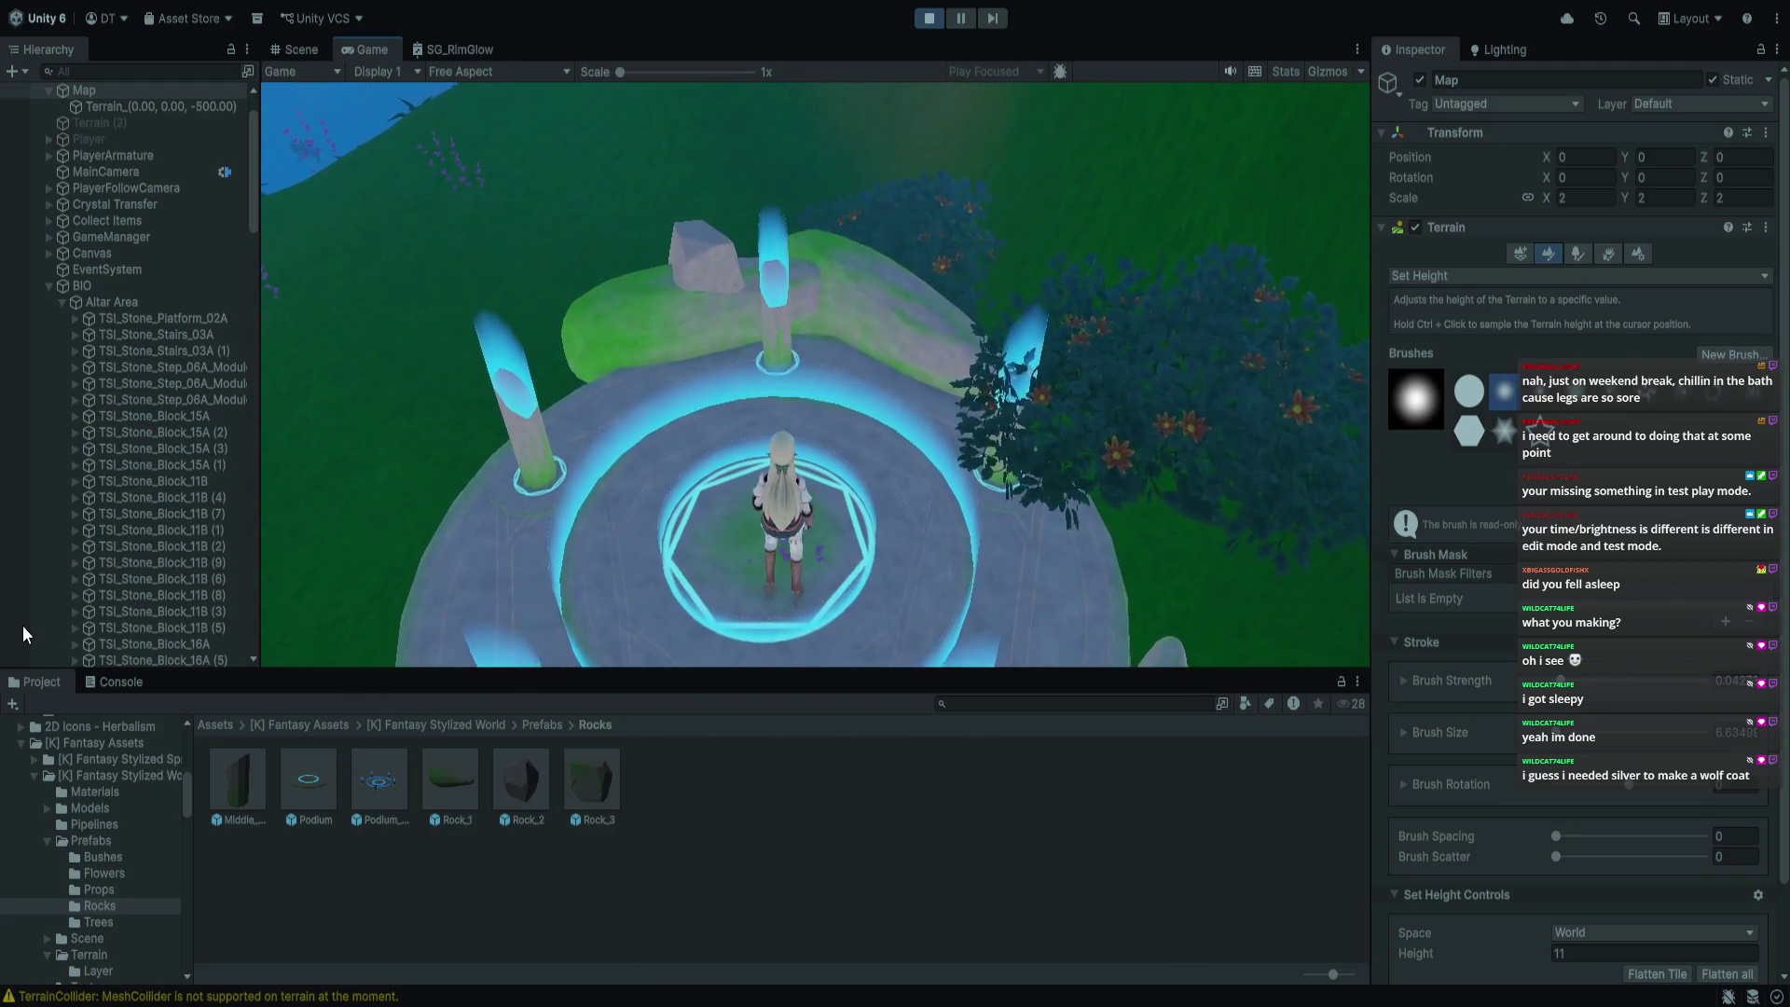
key(a)
key(w)
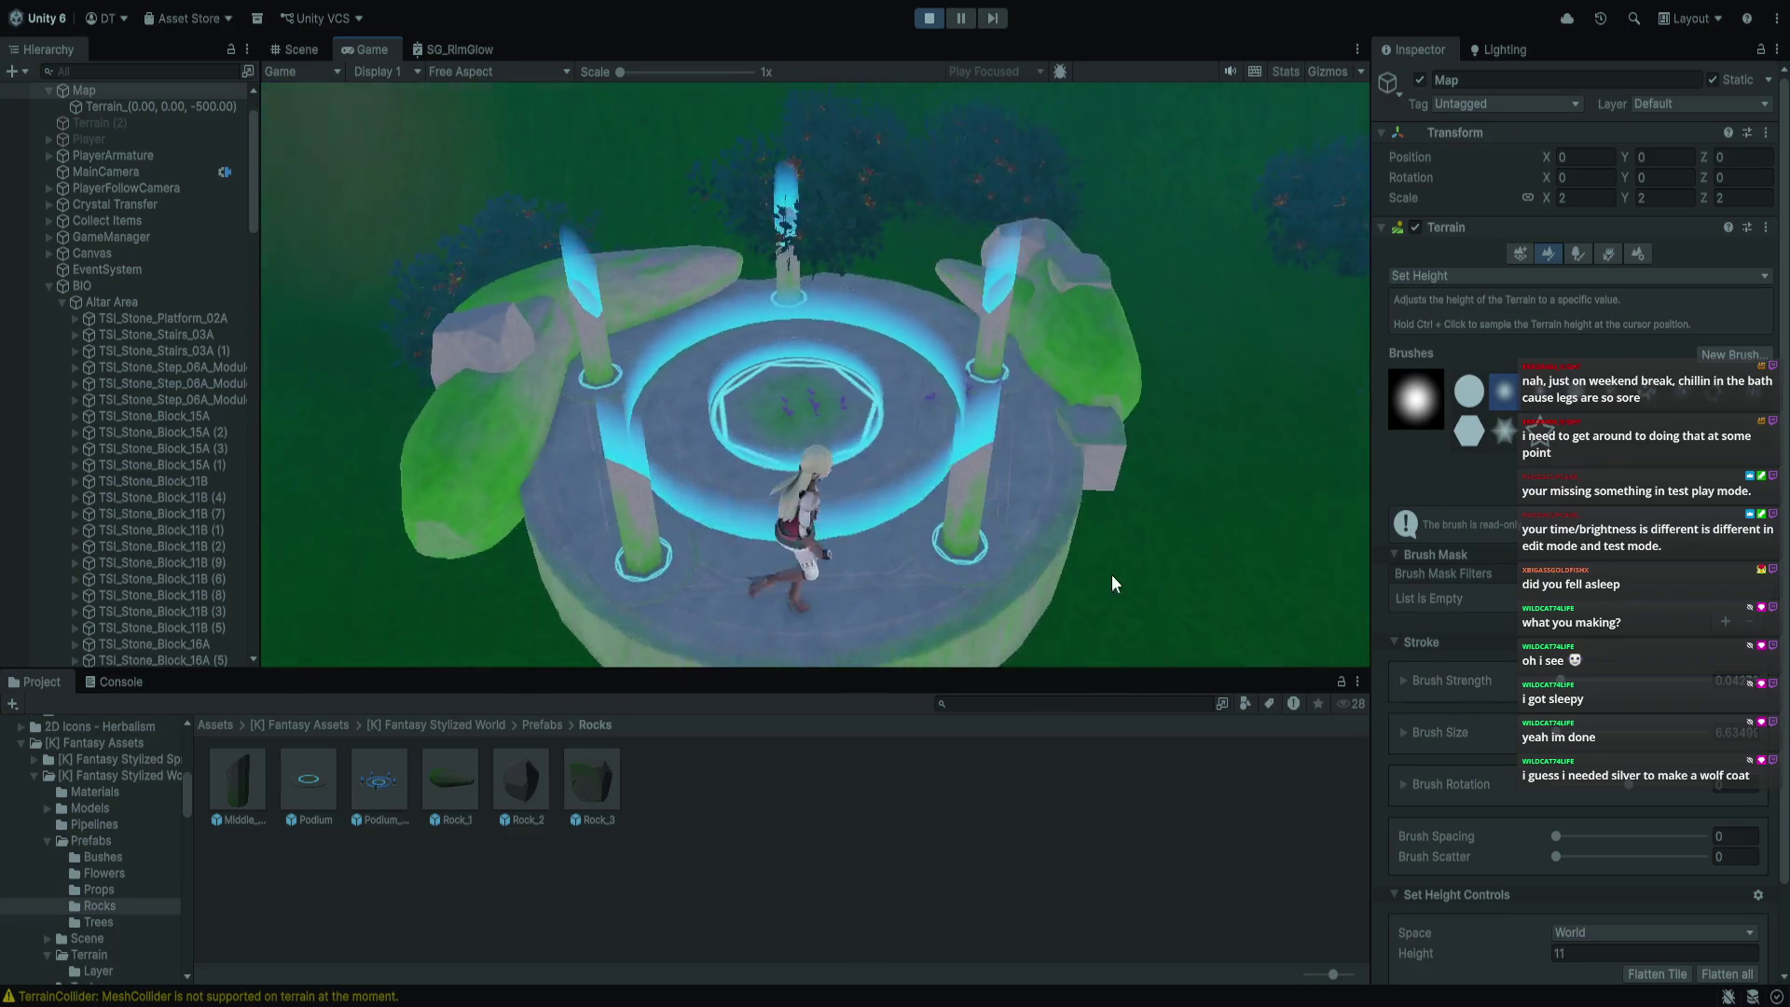
key(w)
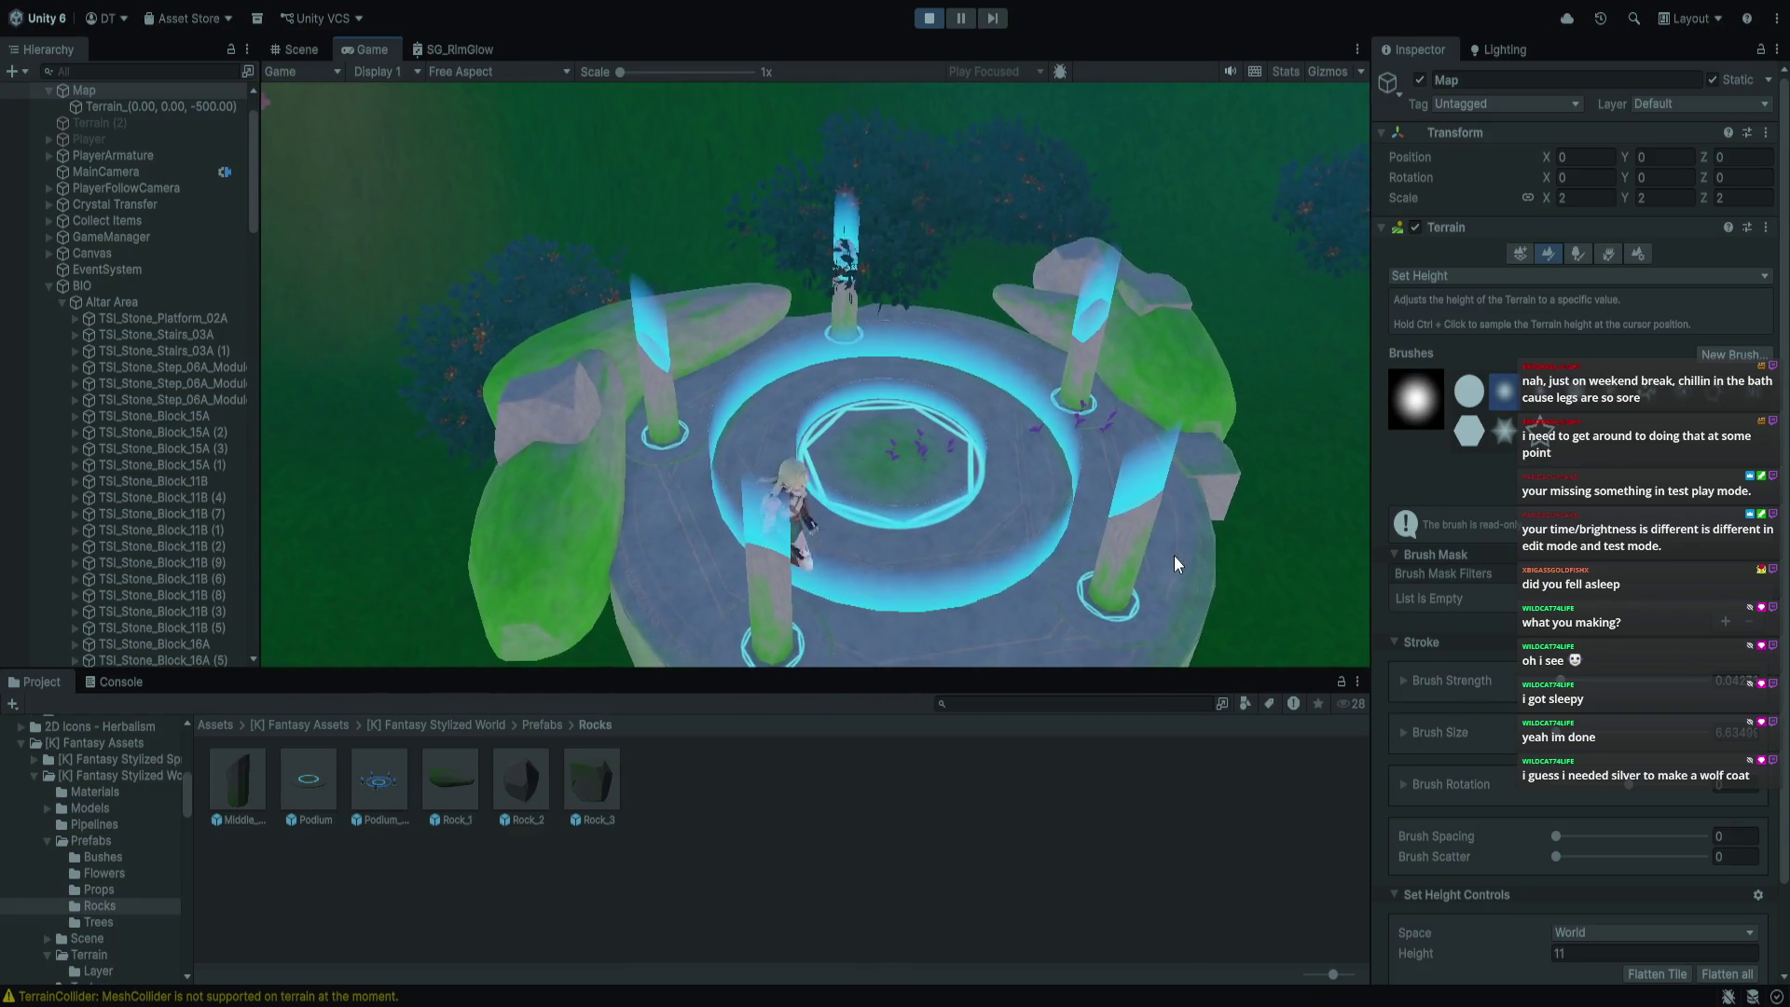
key(s)
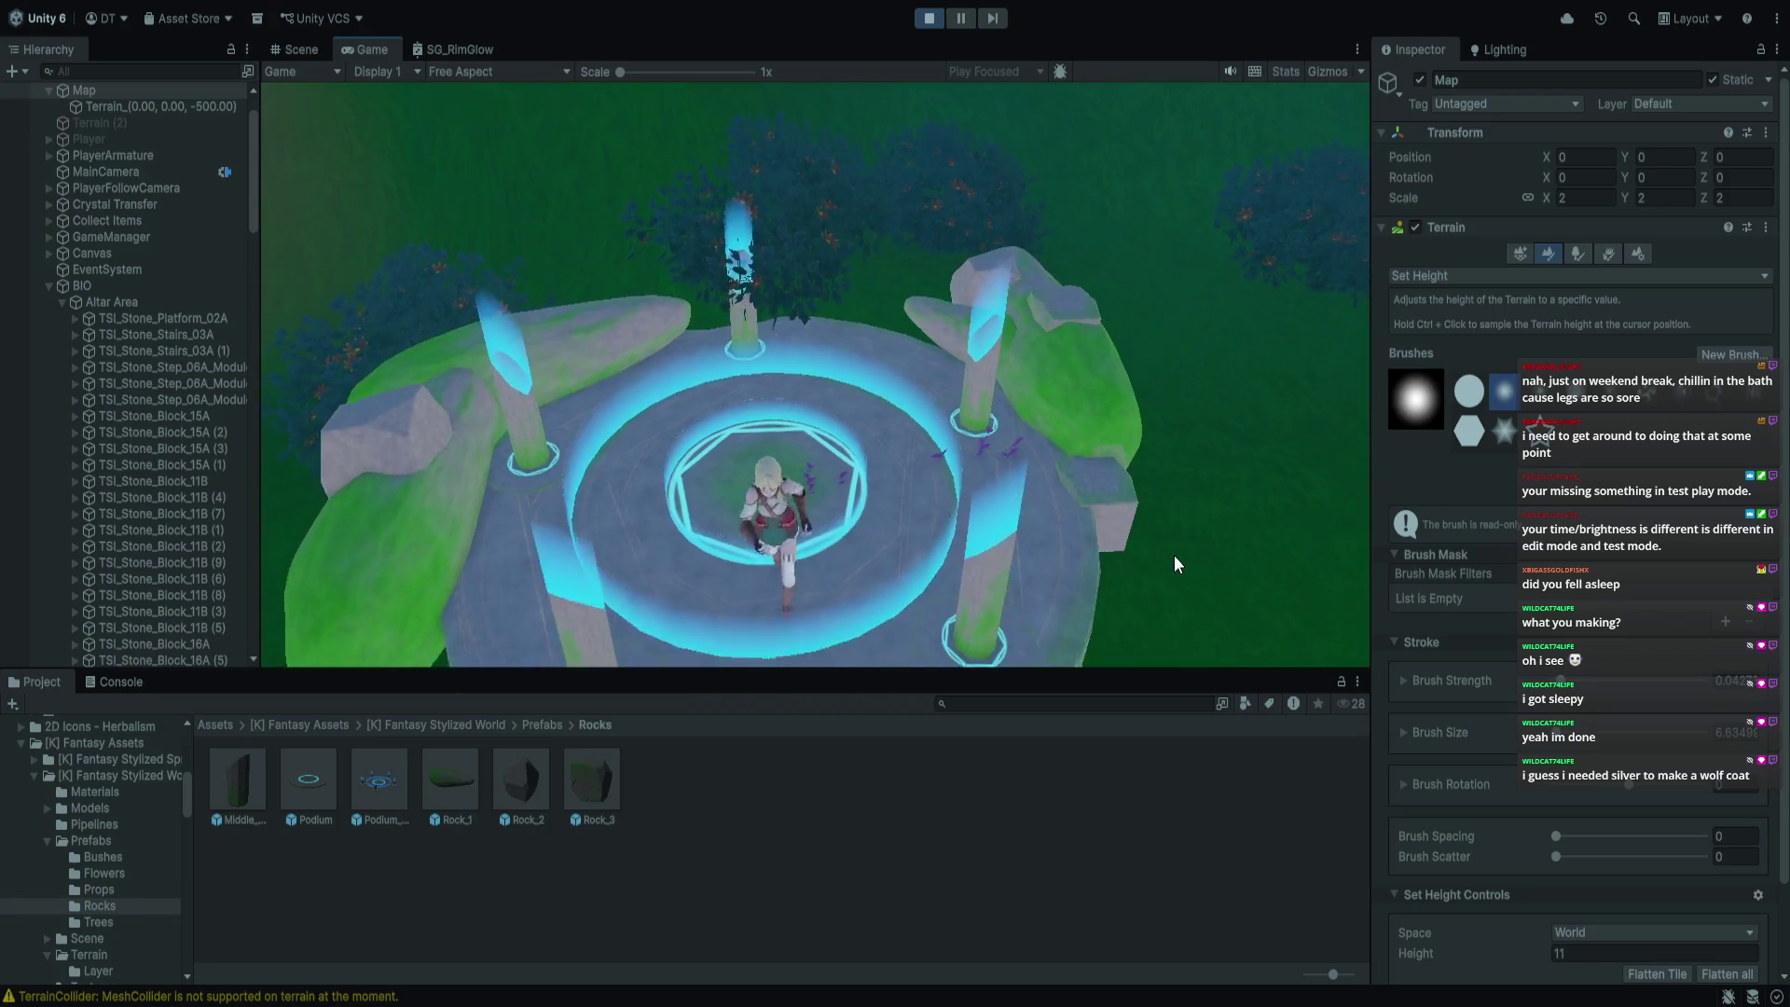
key(w)
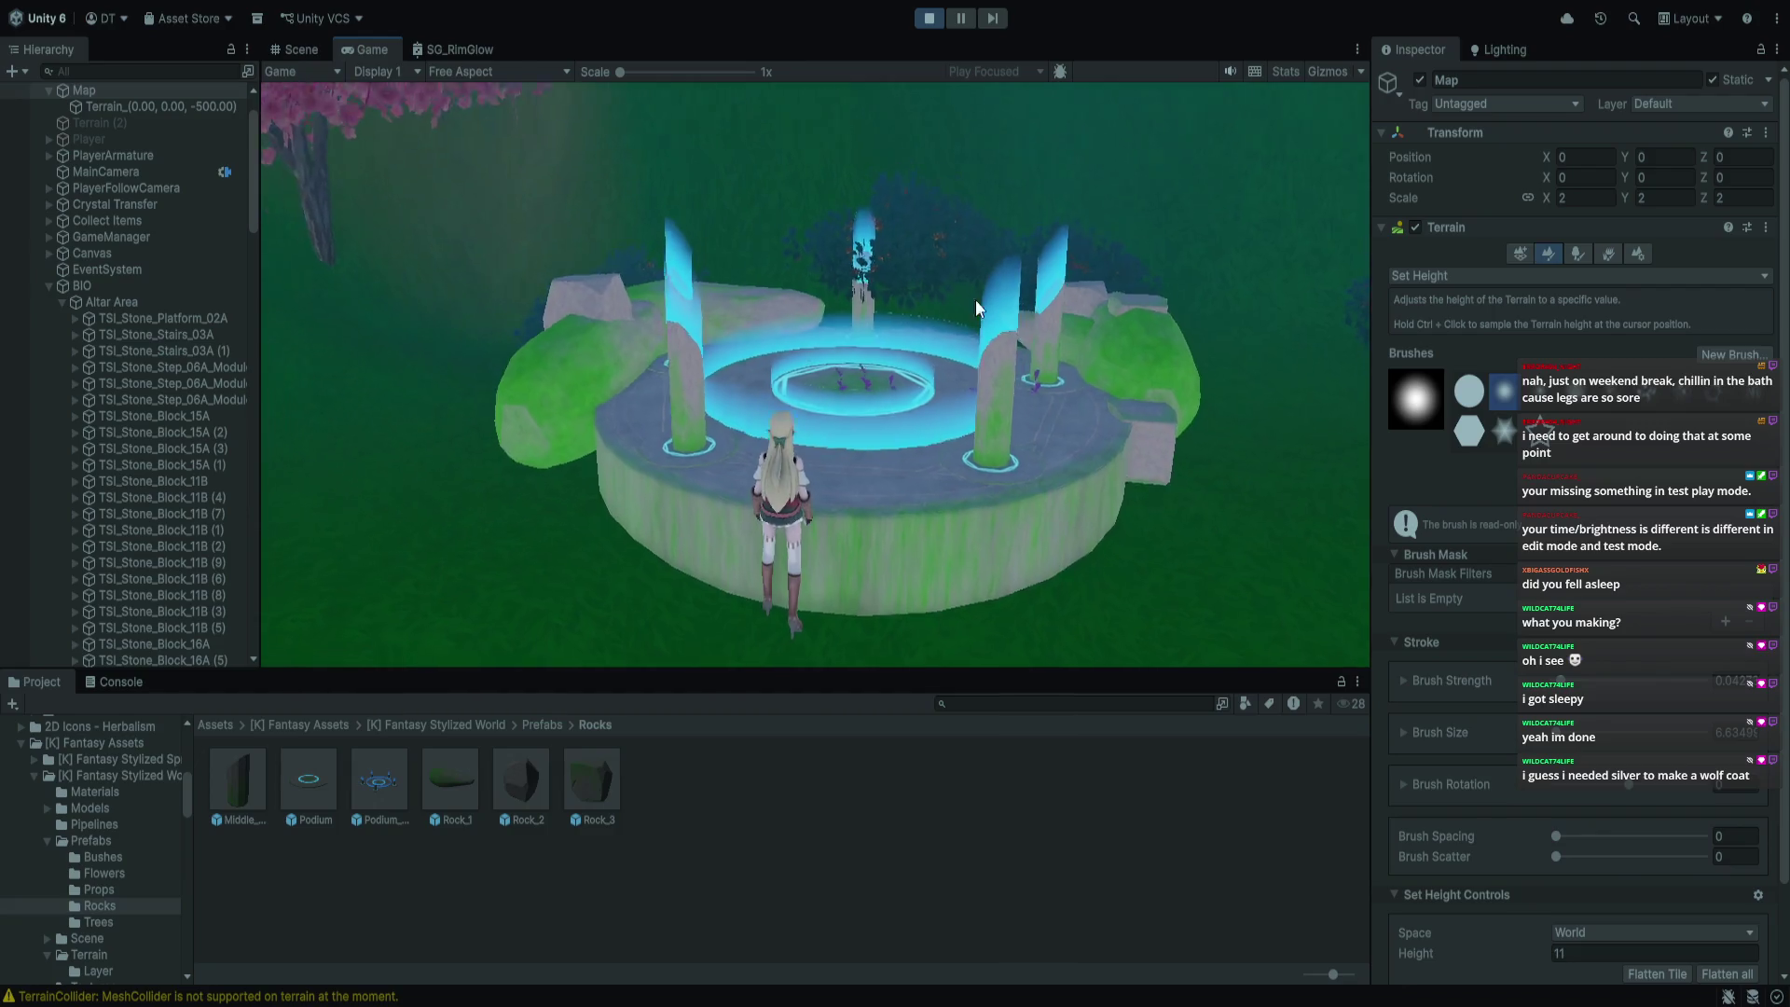
click(924, 18)
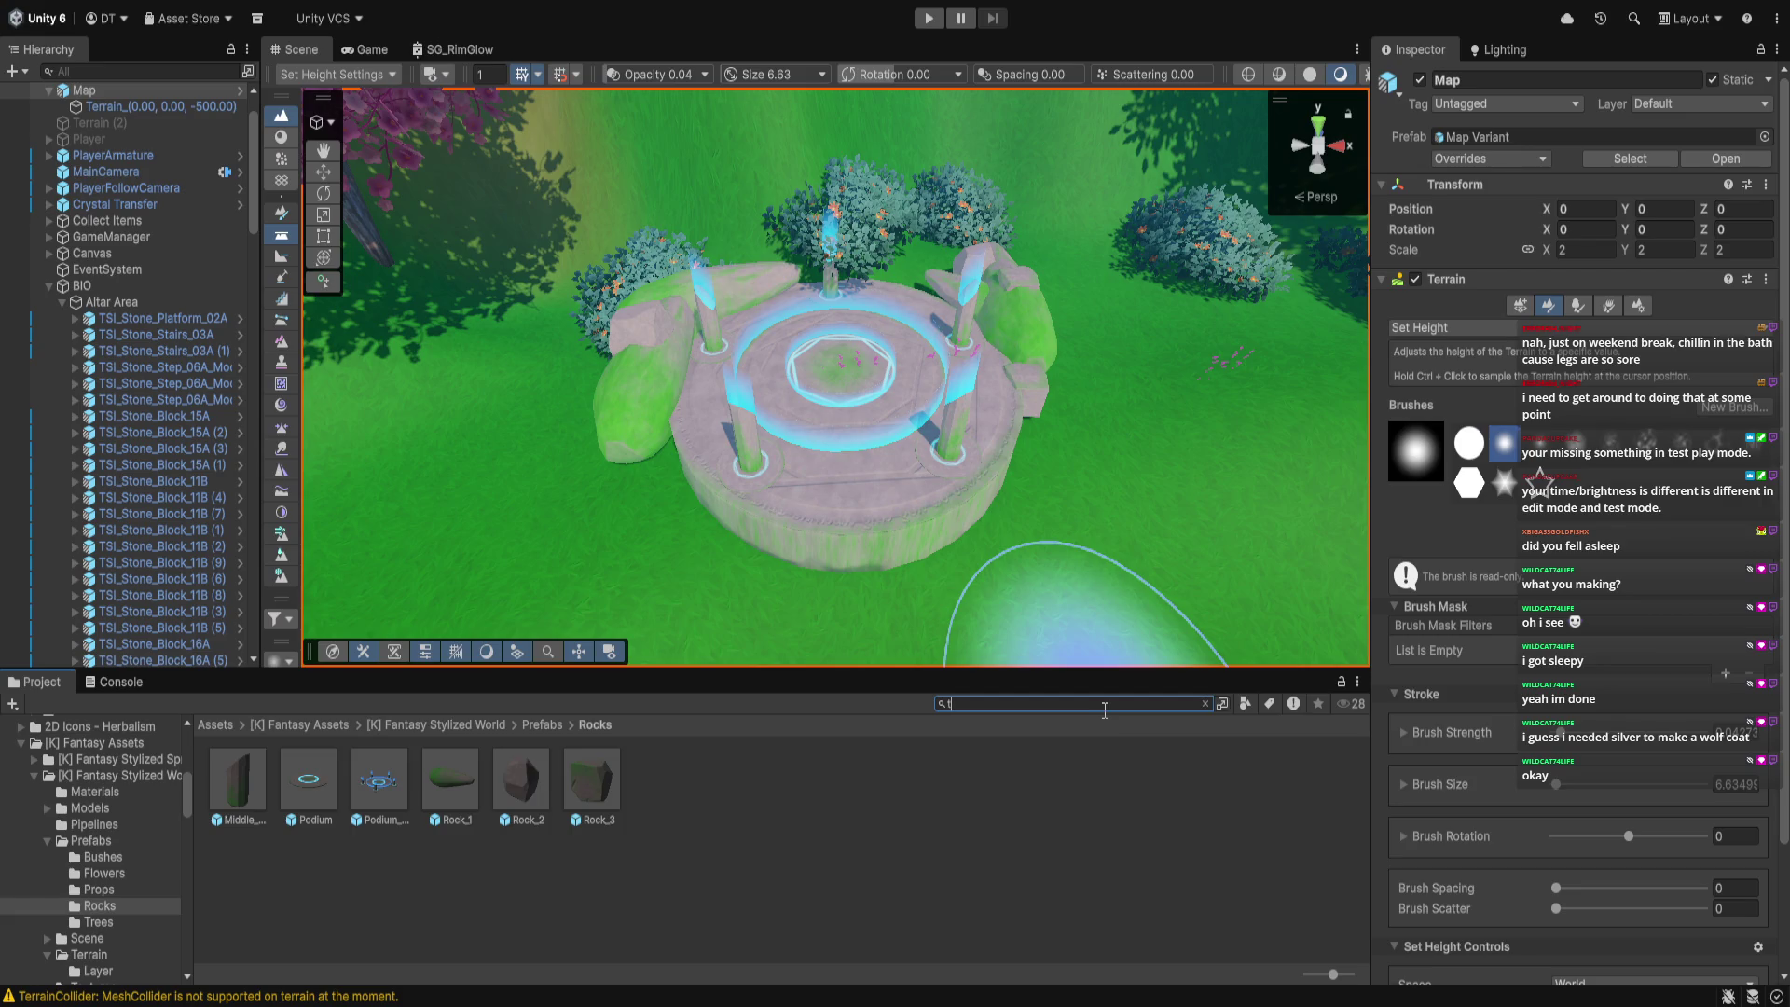
Search All Prefabs for 'staircase' and place PF_EastLands_StoneStairs_01 in front of the altar
text(tar)
text(ircase)
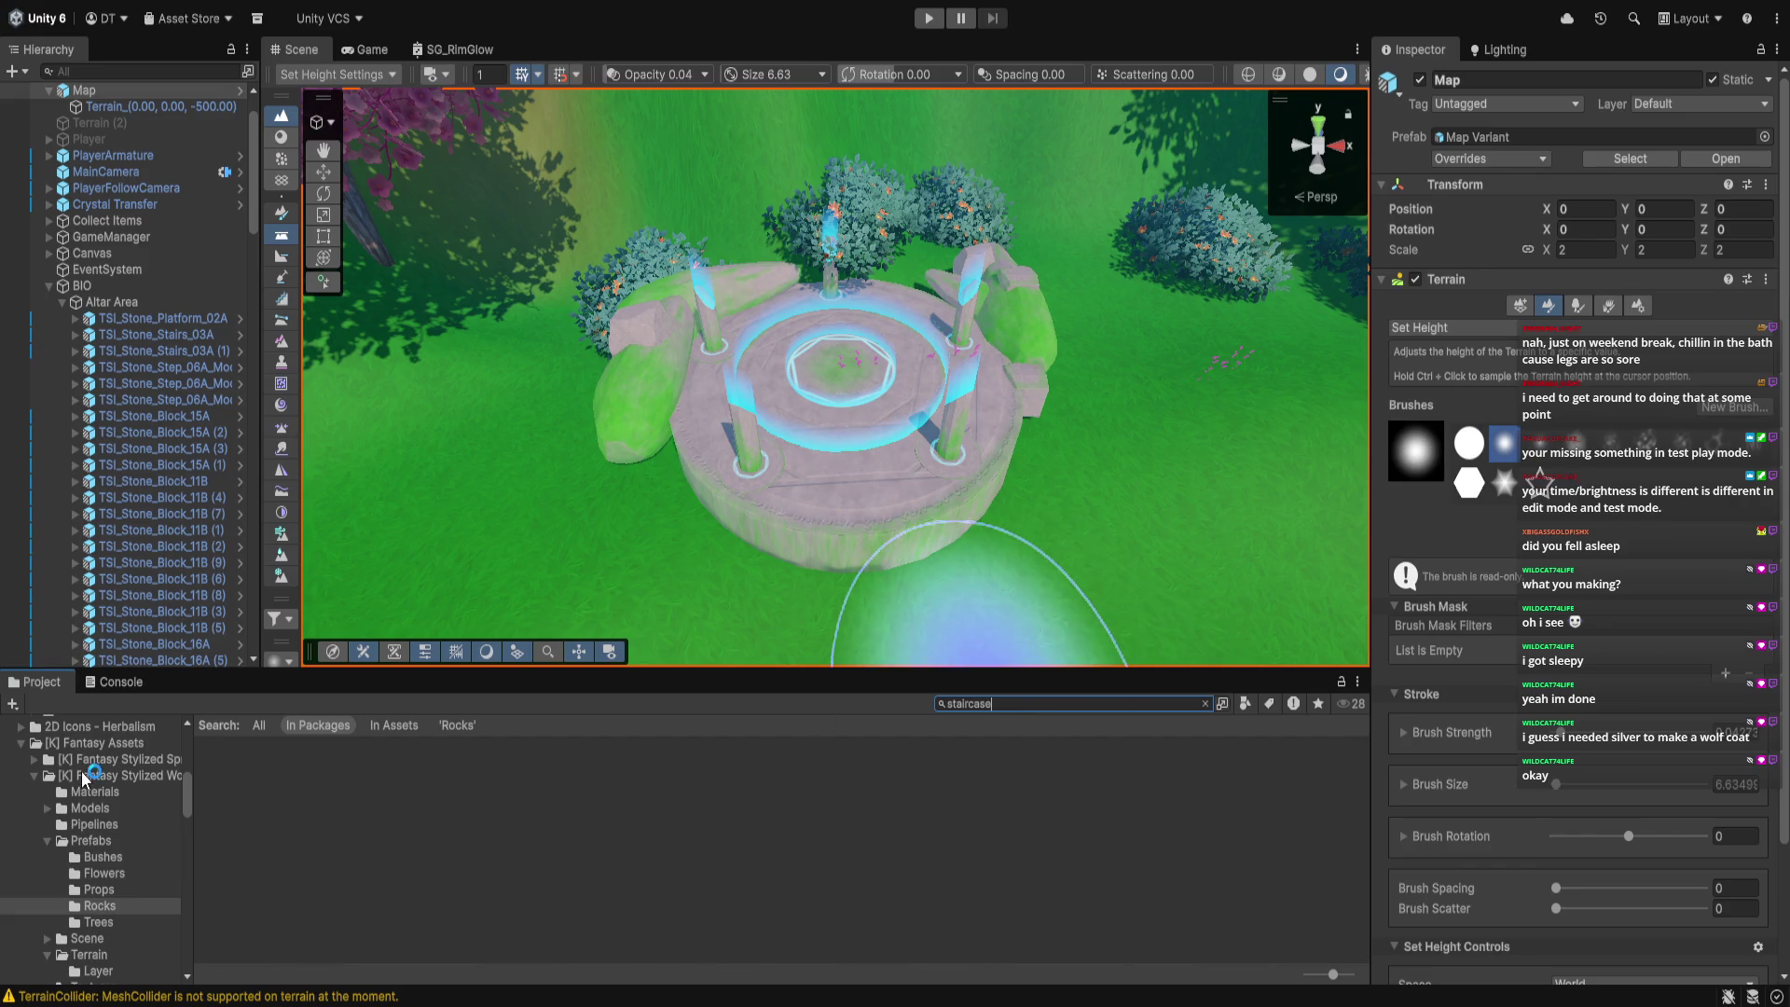
scroll(93, 839, up, 10)
click(156, 768)
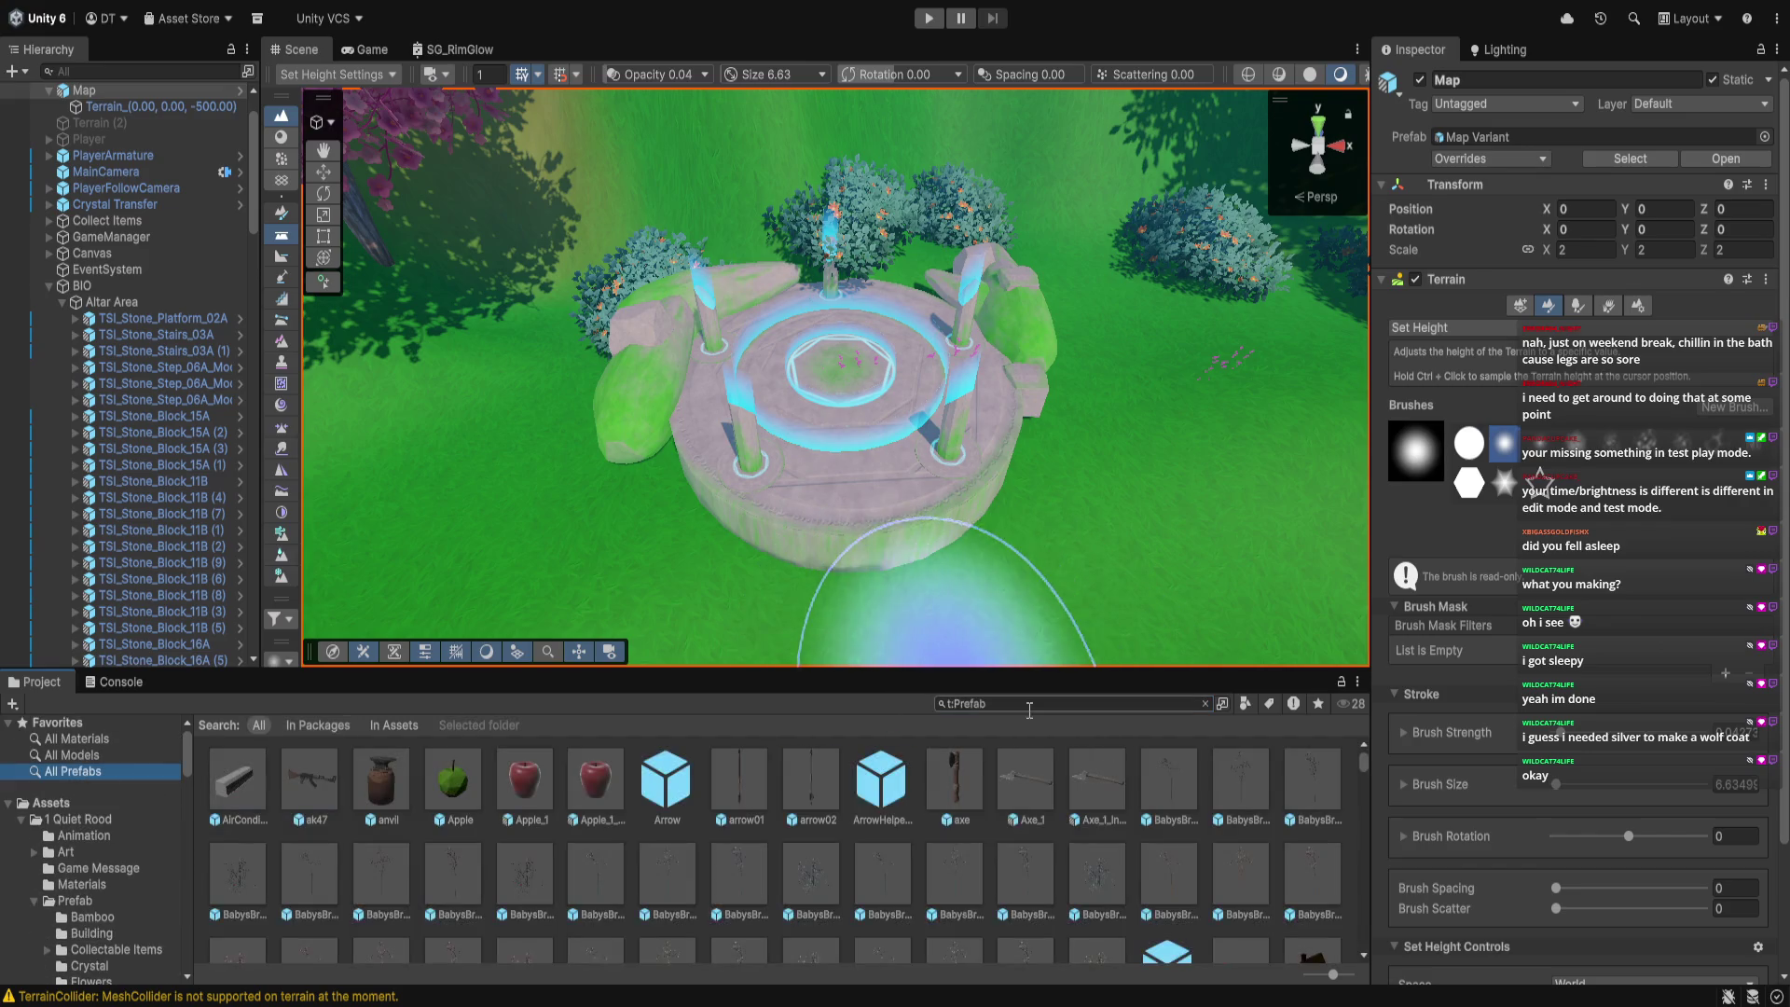
click(1070, 704)
text(st)
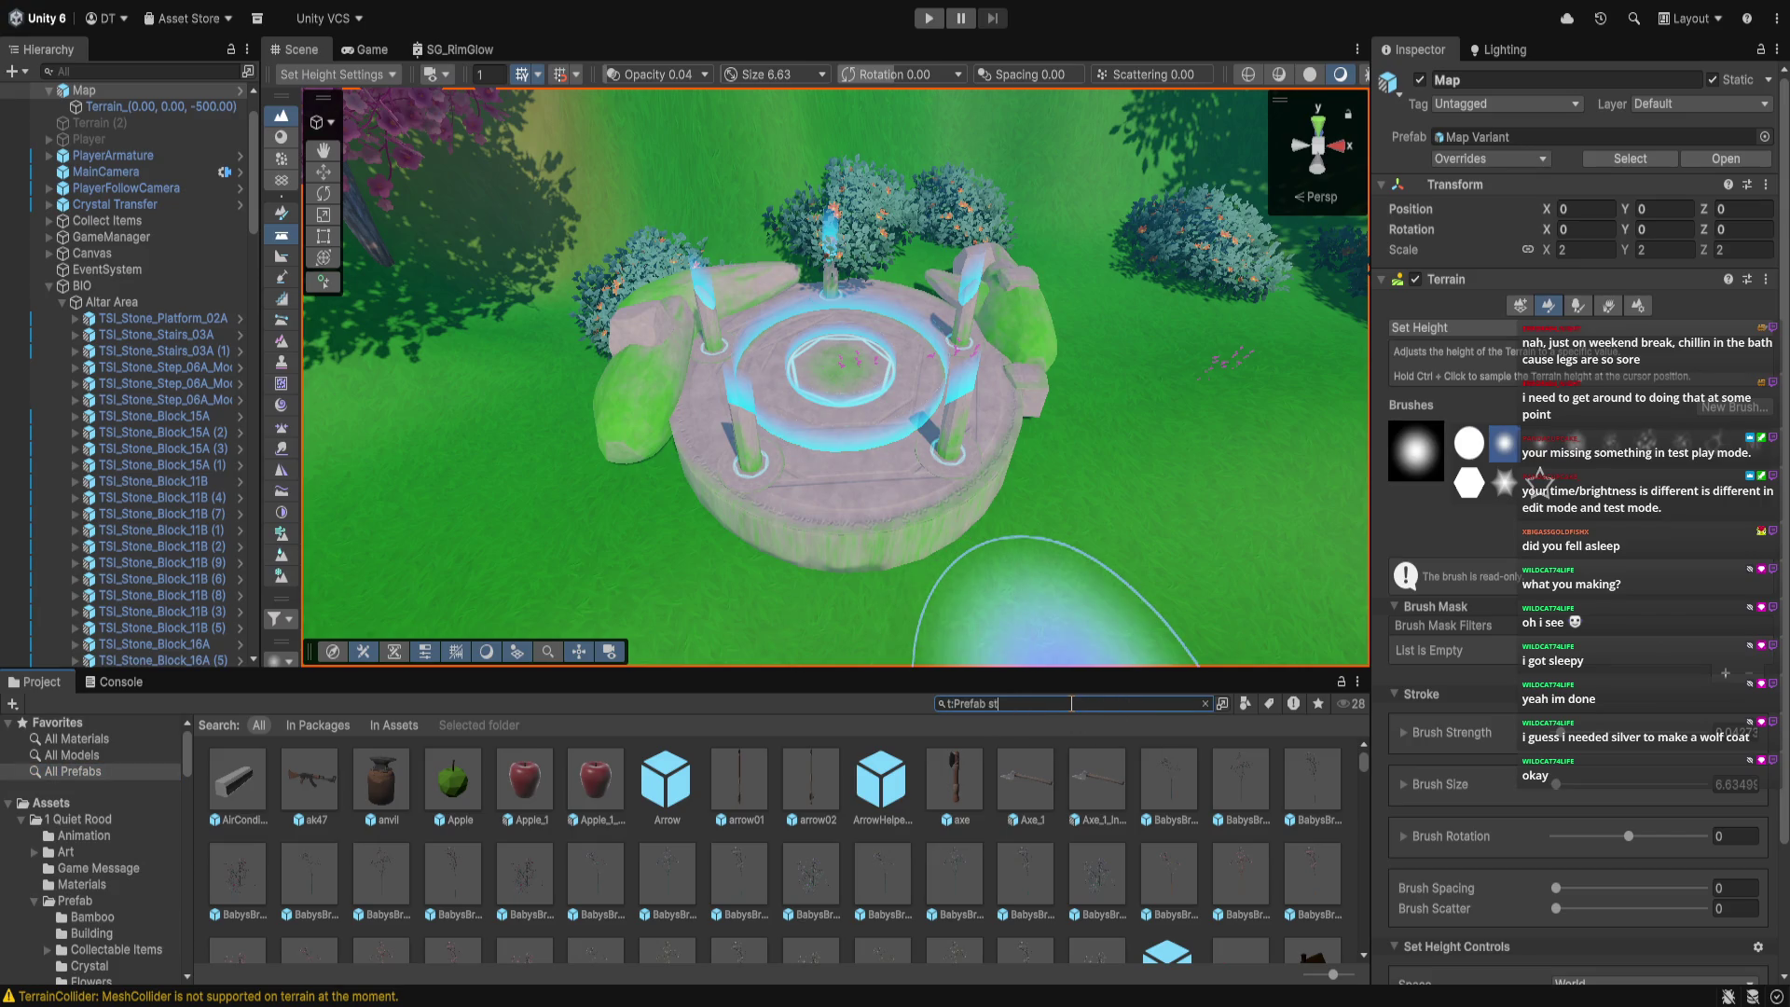
text(aircase)
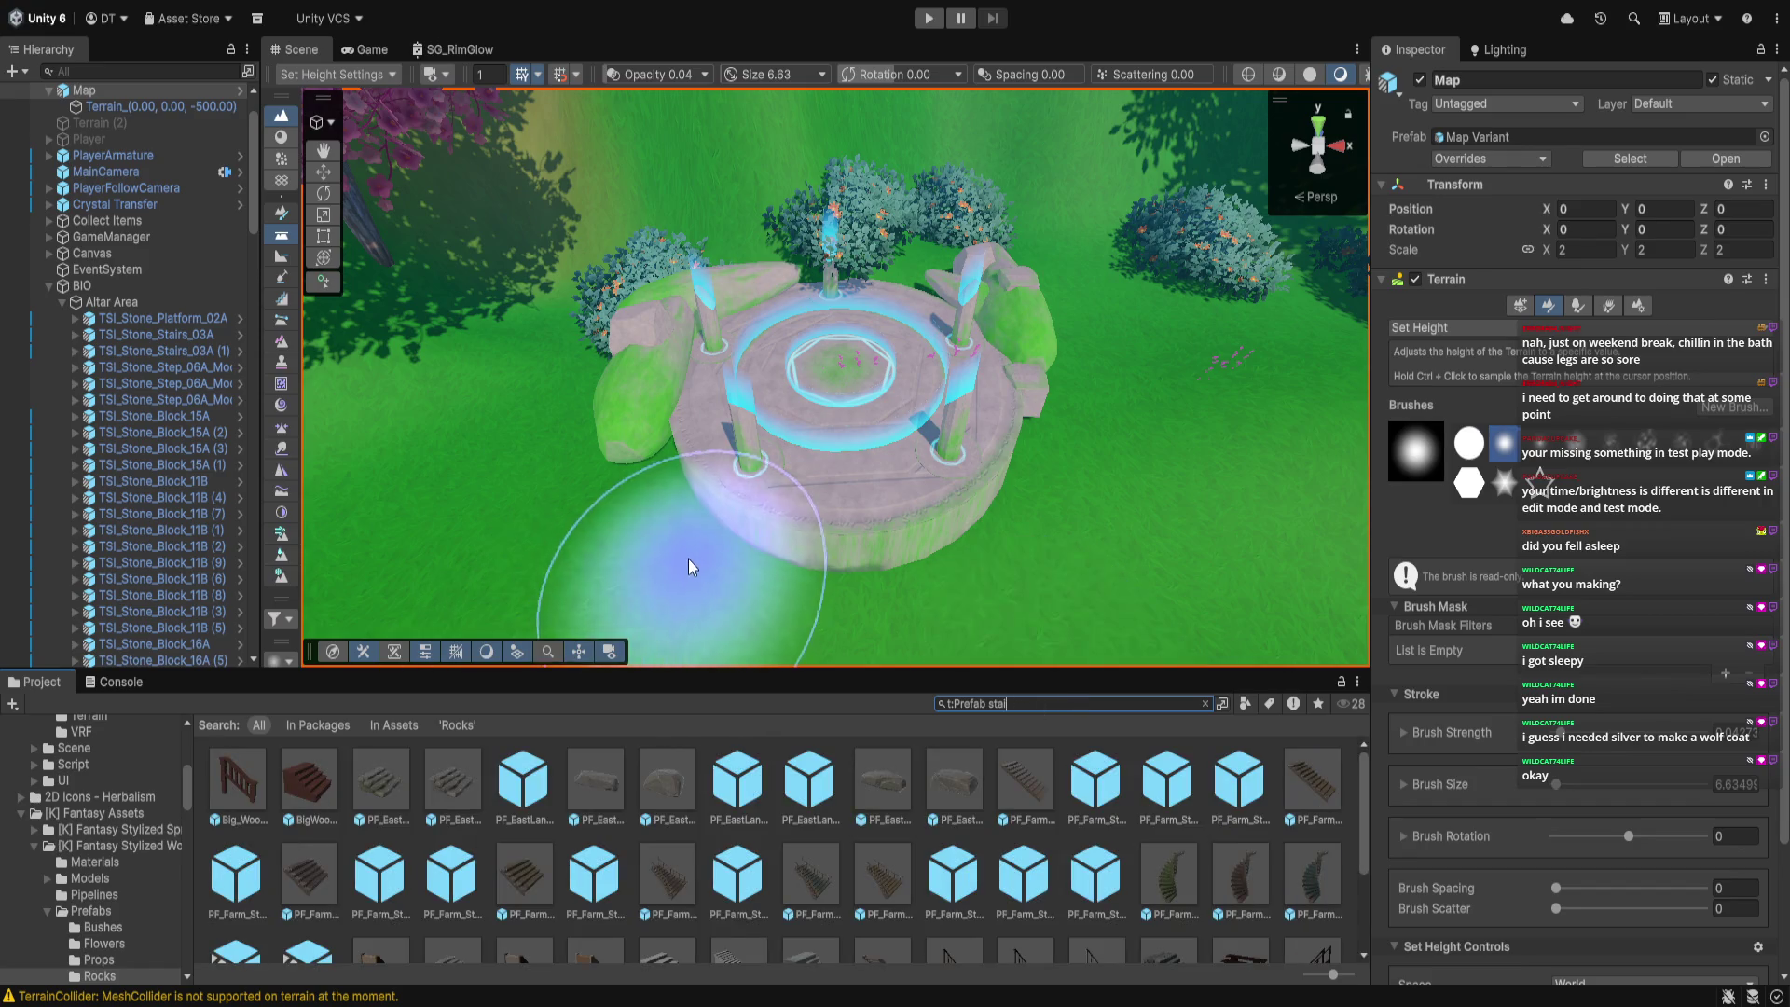
scroll(653, 541, up, 5)
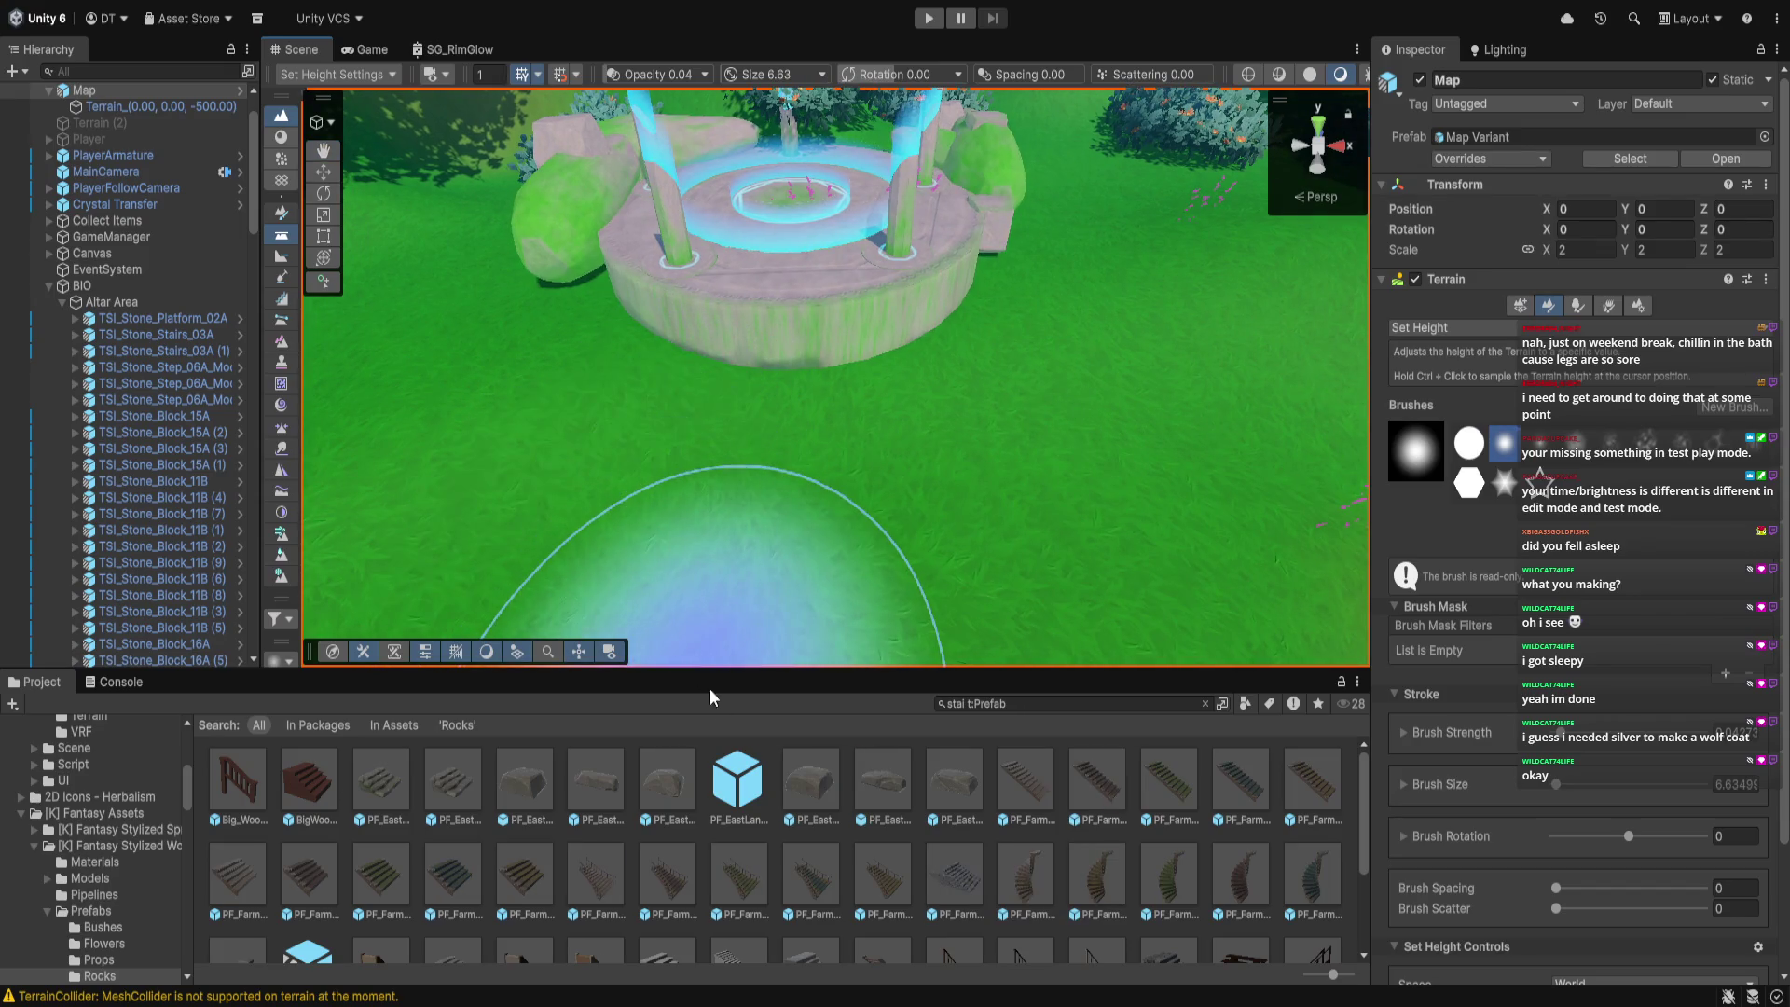
scroll(1015, 783, down, 2)
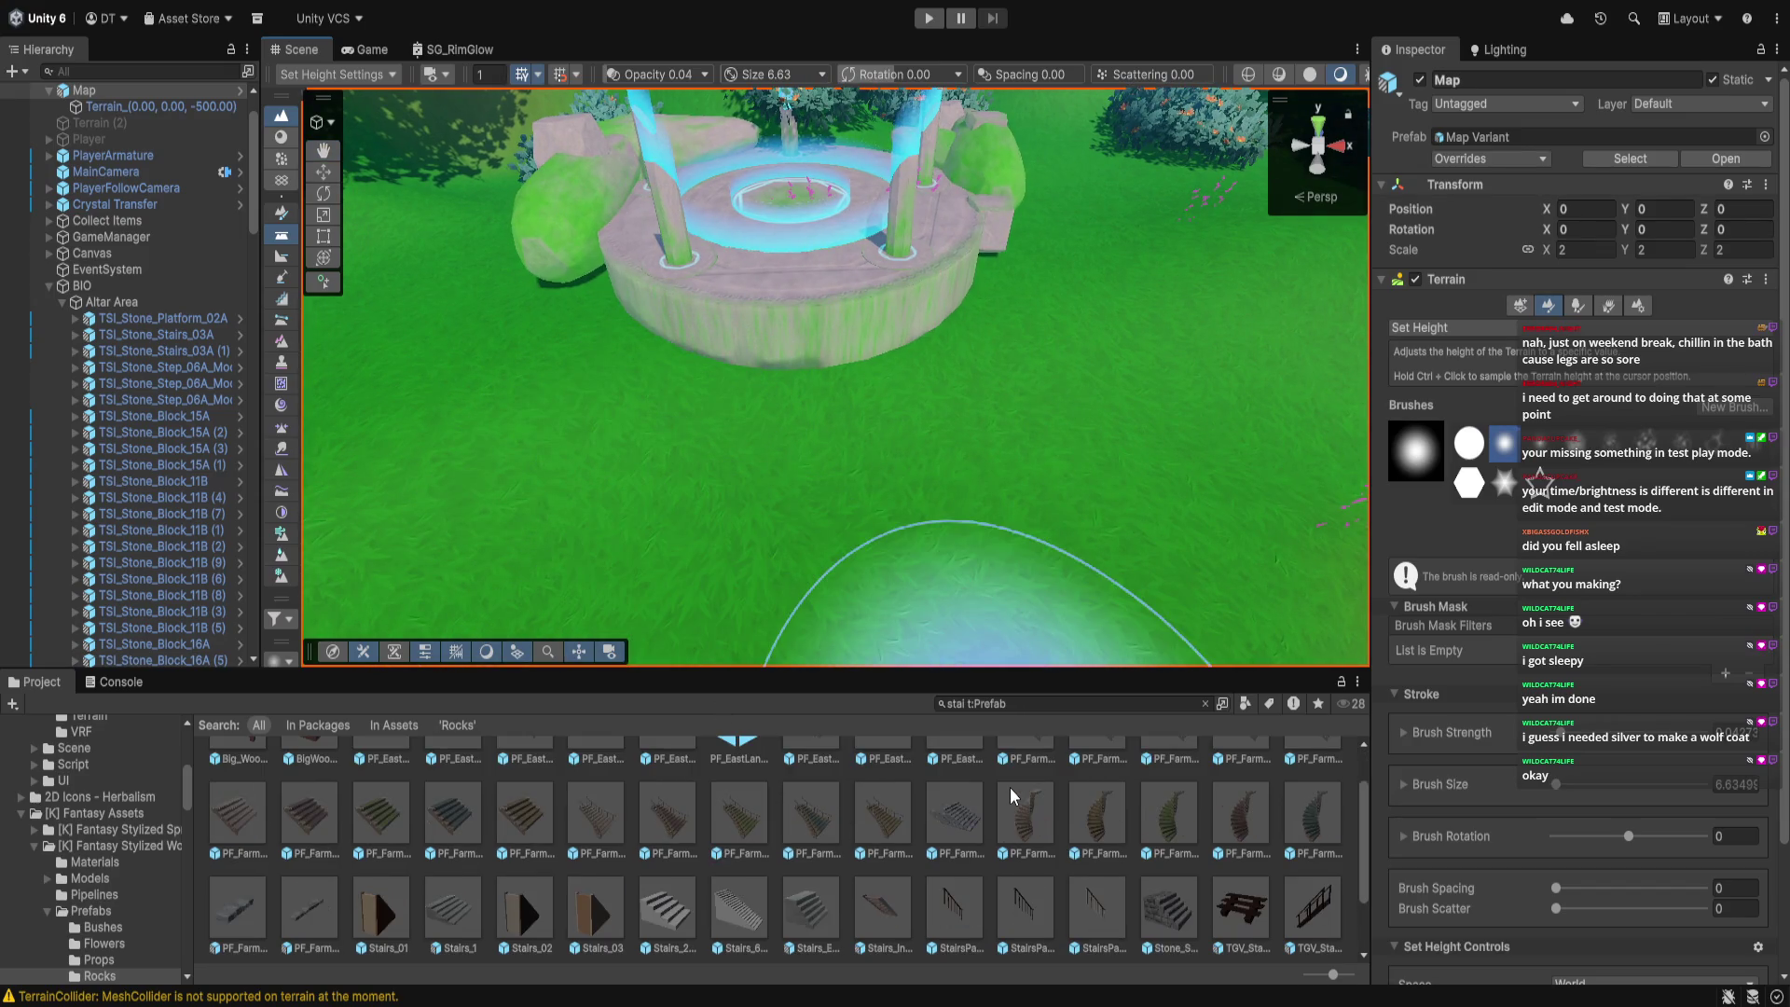
scroll(1009, 787, up, 2)
mouse_move(385, 781)
mouse_down()
mouse_move(707, 434)
mouse_move(811, 466)
mouse_move(863, 524)
mouse_up()
Rotate the stone stairs to about -180 on Y and stretch them taller, wider and deeper
click(284, 193)
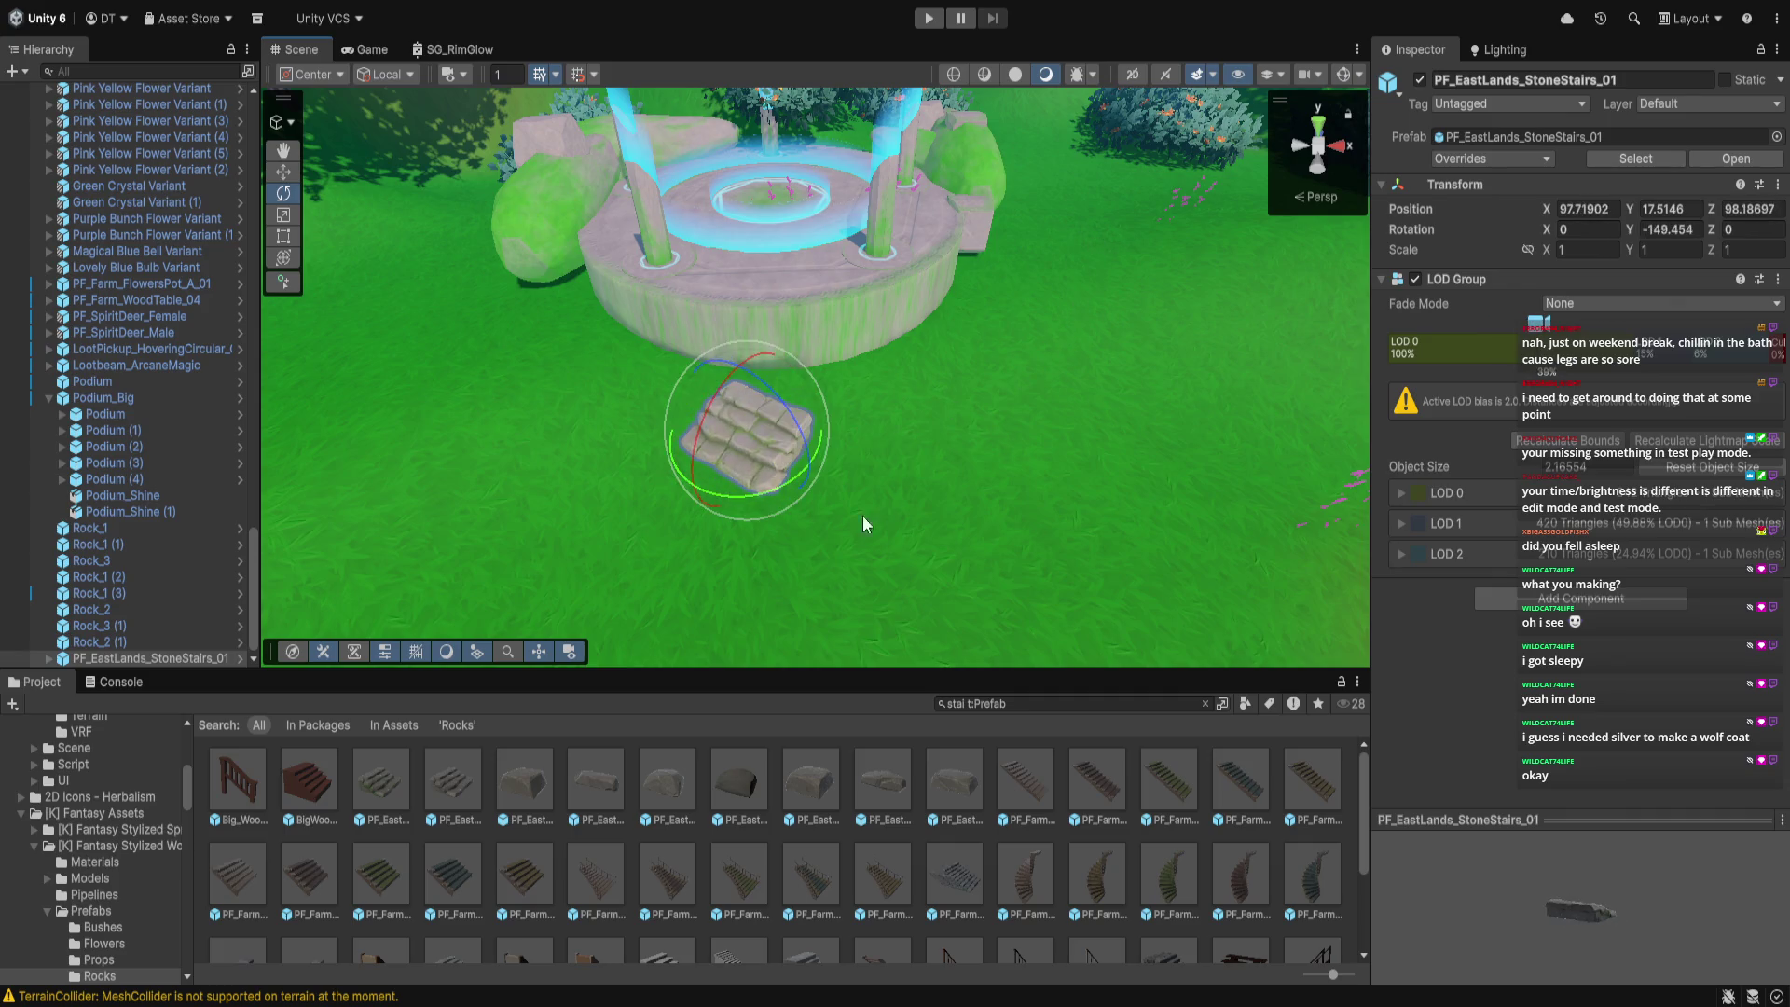
drag(768, 492, 850, 452)
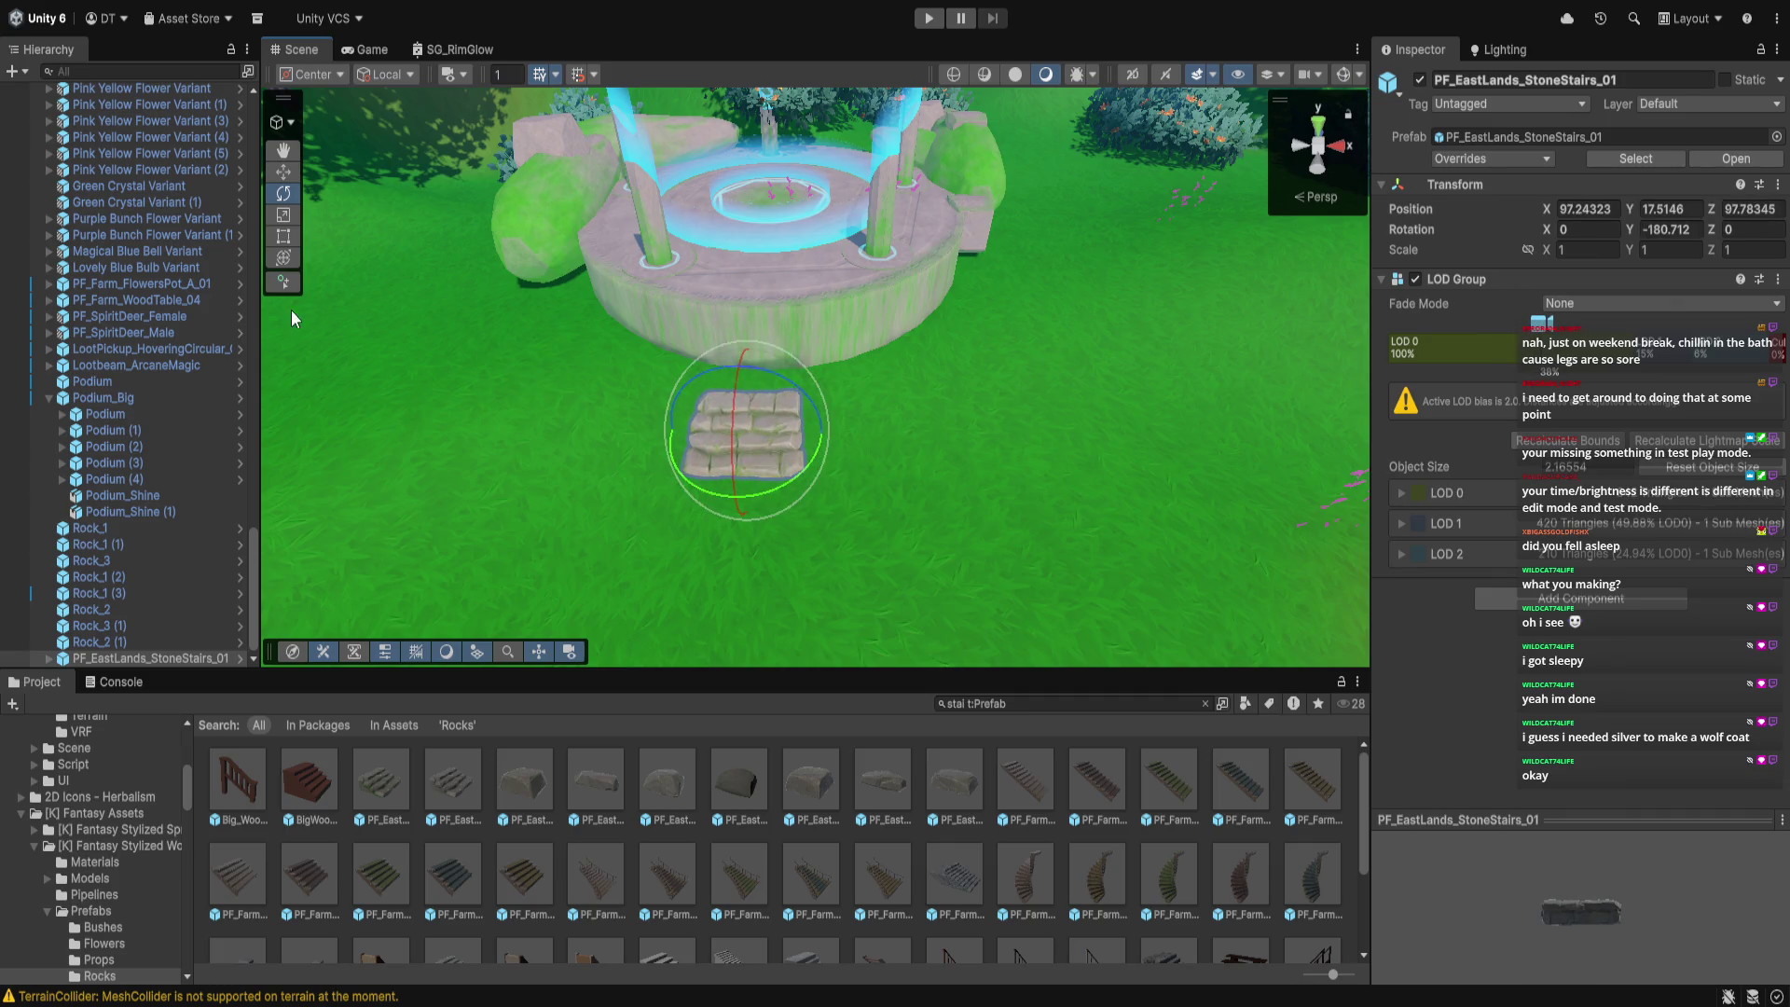
click(279, 175)
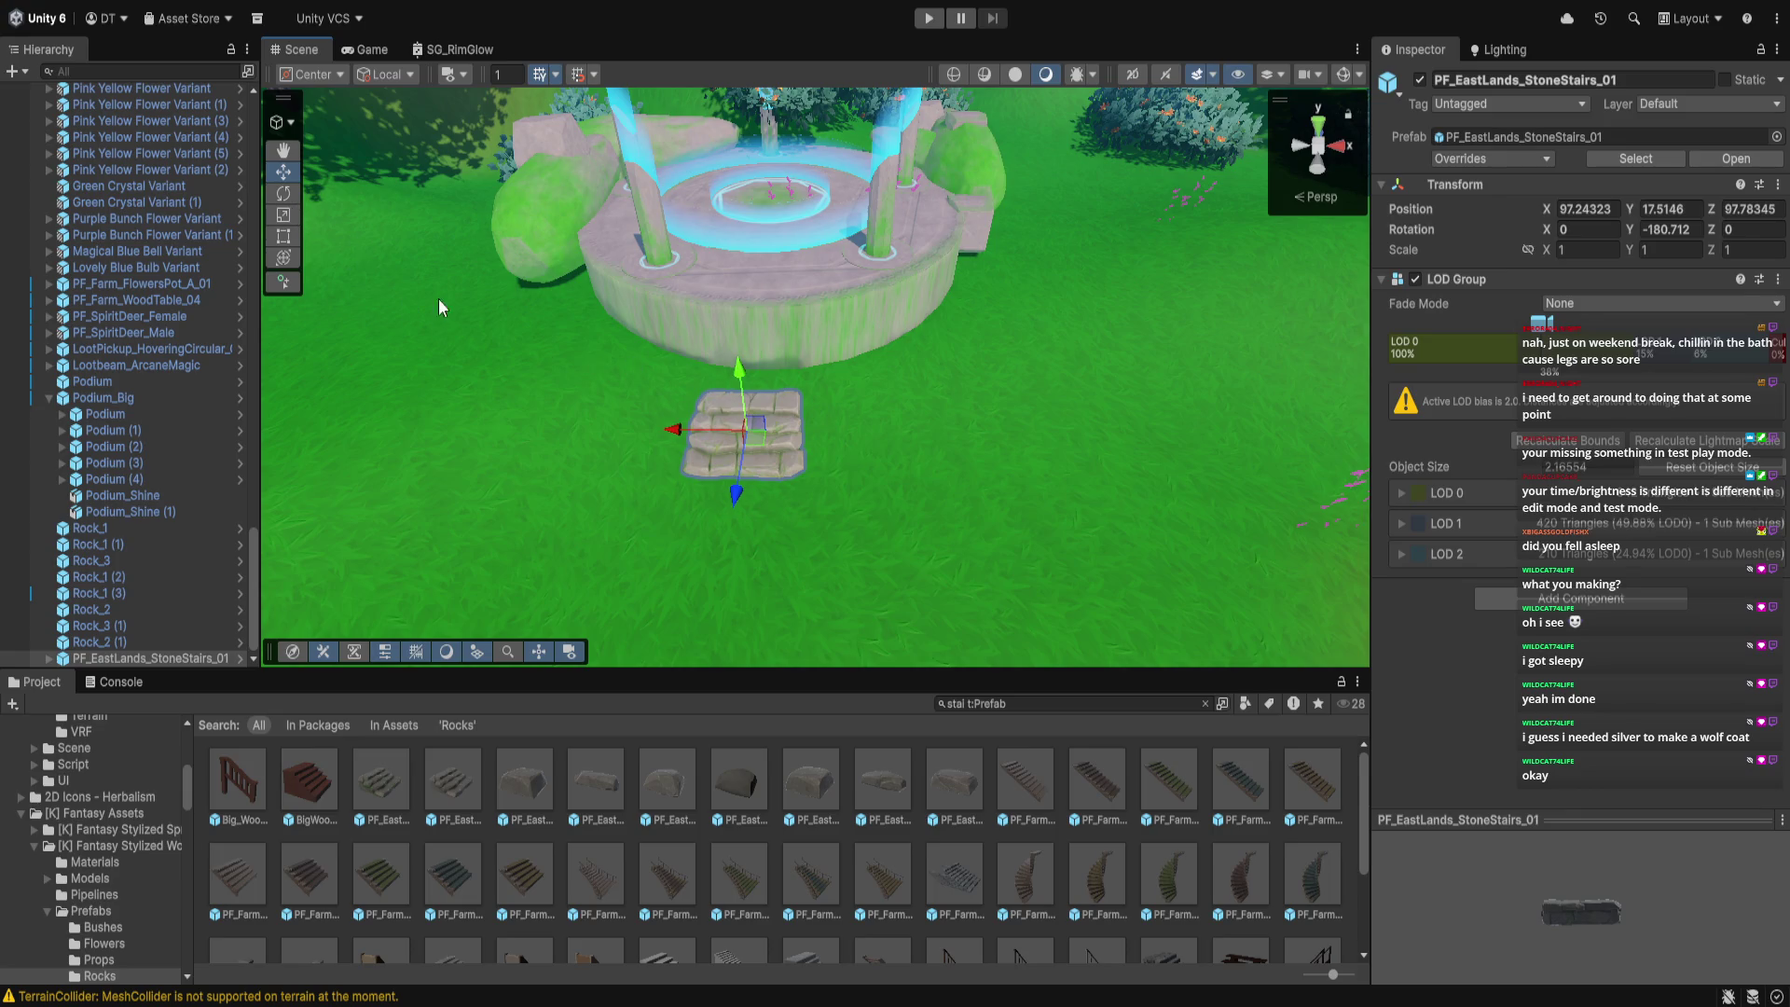
click(283, 215)
drag(740, 367, 736, 278)
drag(736, 494, 735, 523)
mouse_move(672, 429)
mouse_down()
mouse_move(638, 427)
mouse_move(1000, 516)
mouse_up()
mouse_move(975, 354)
mouse_down()
mouse_move(987, 278)
mouse_move(969, 319)
mouse_up()
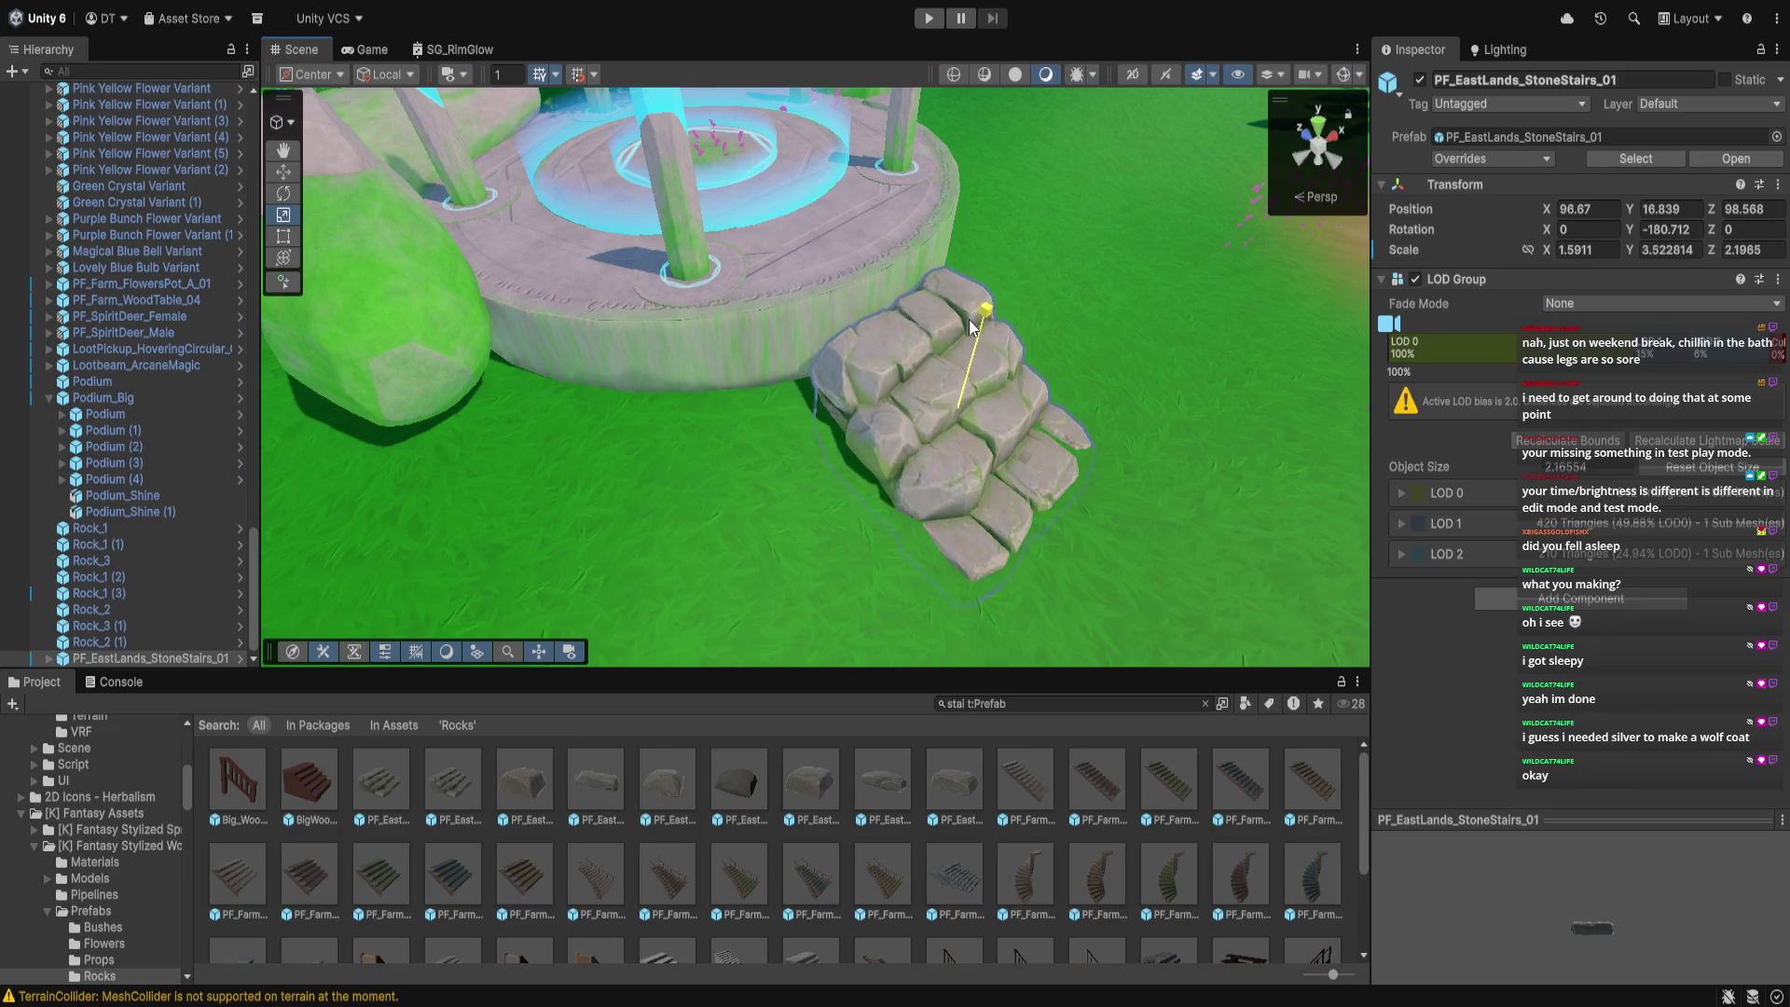
Move the stairs up and push them against the altar's edge
key(w)
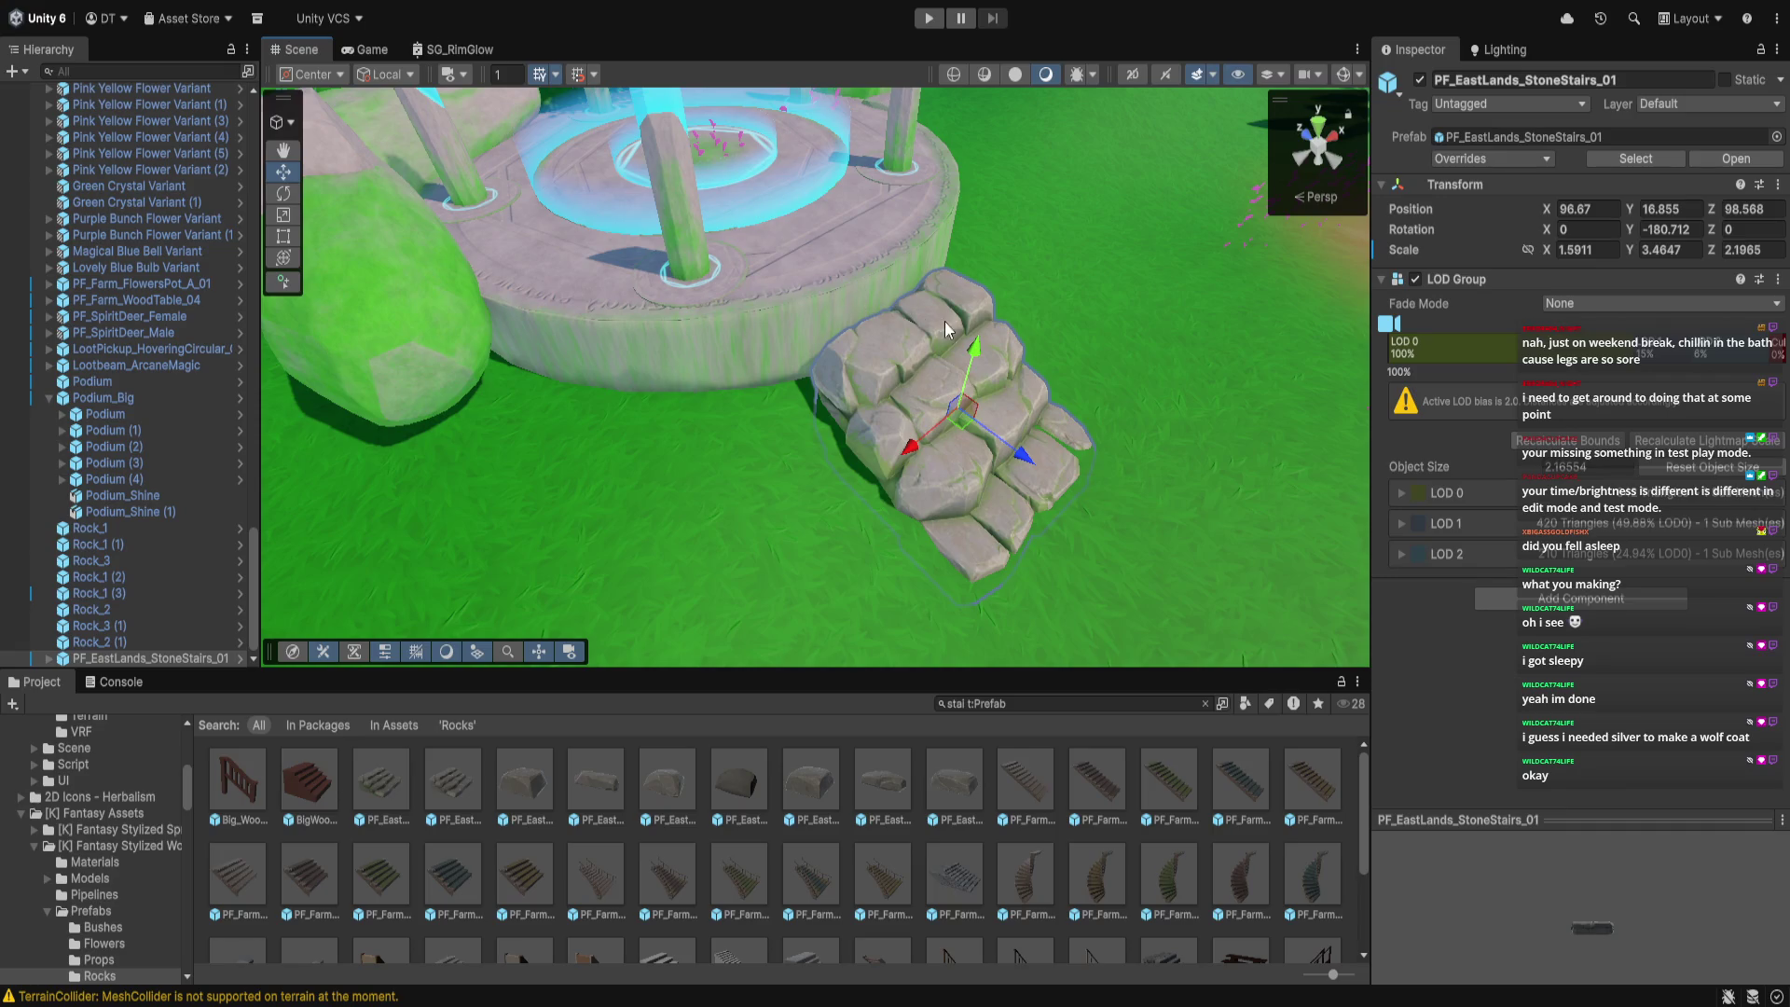
drag(973, 349, 964, 300)
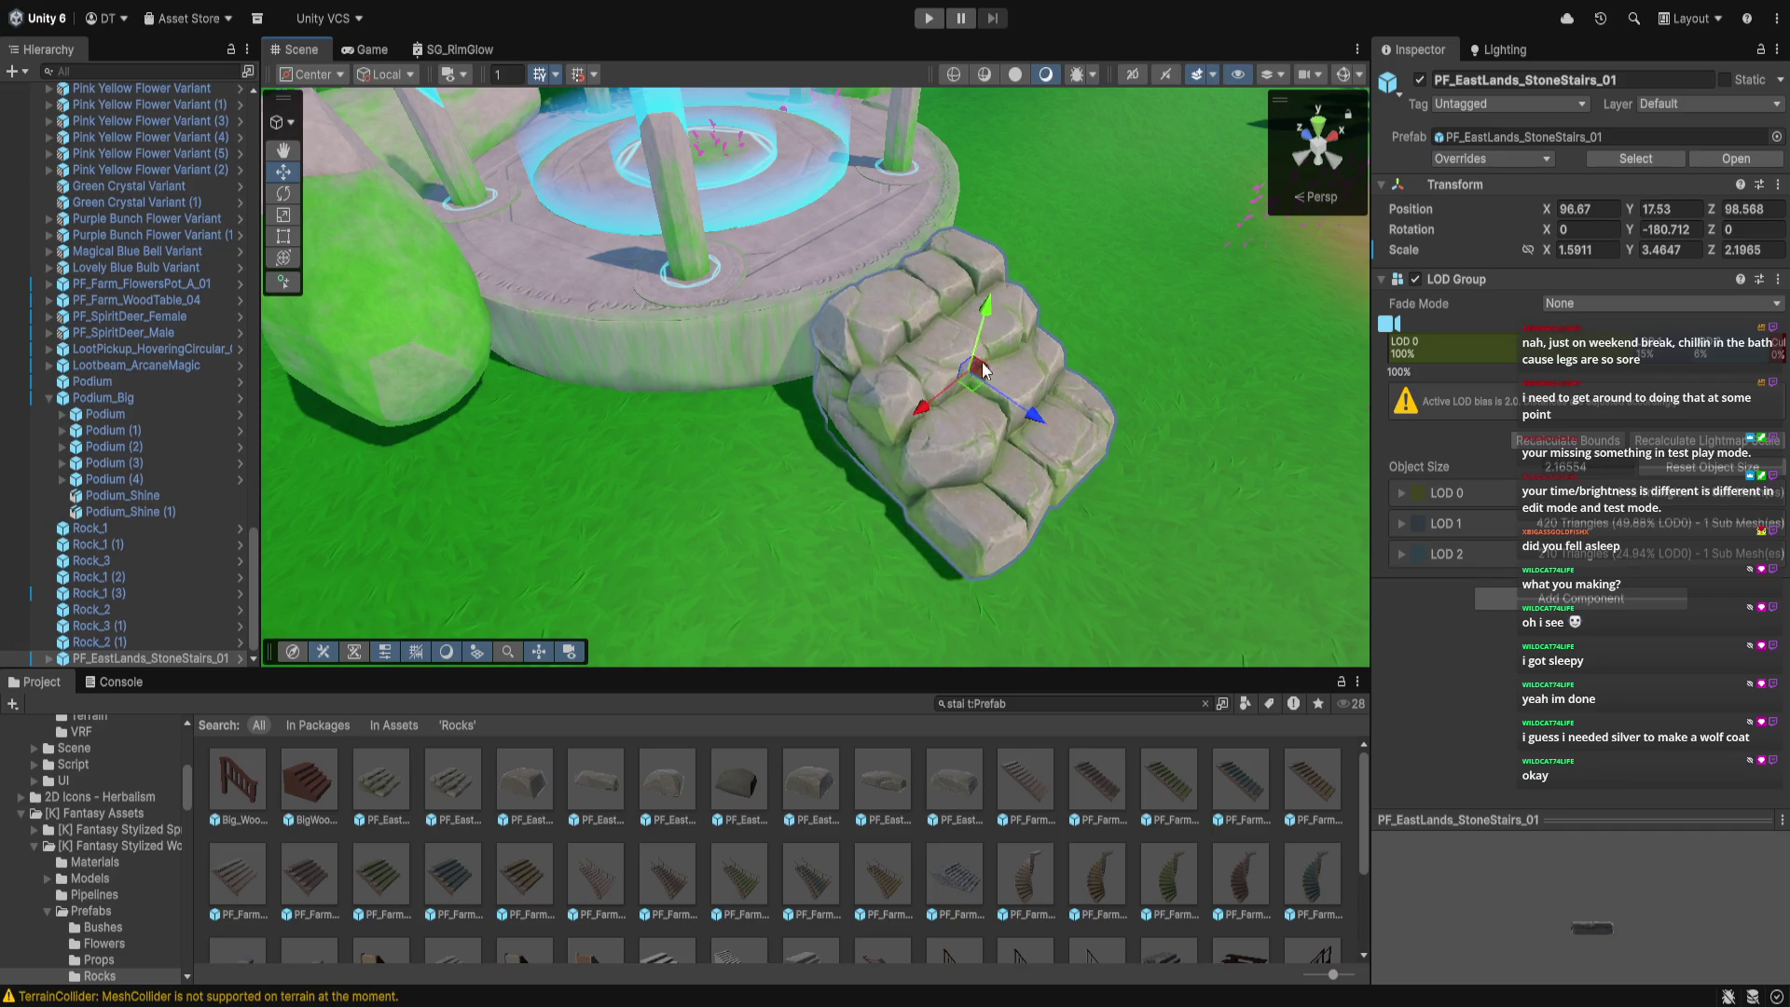
drag(1033, 412, 1016, 410)
drag(970, 303, 960, 310)
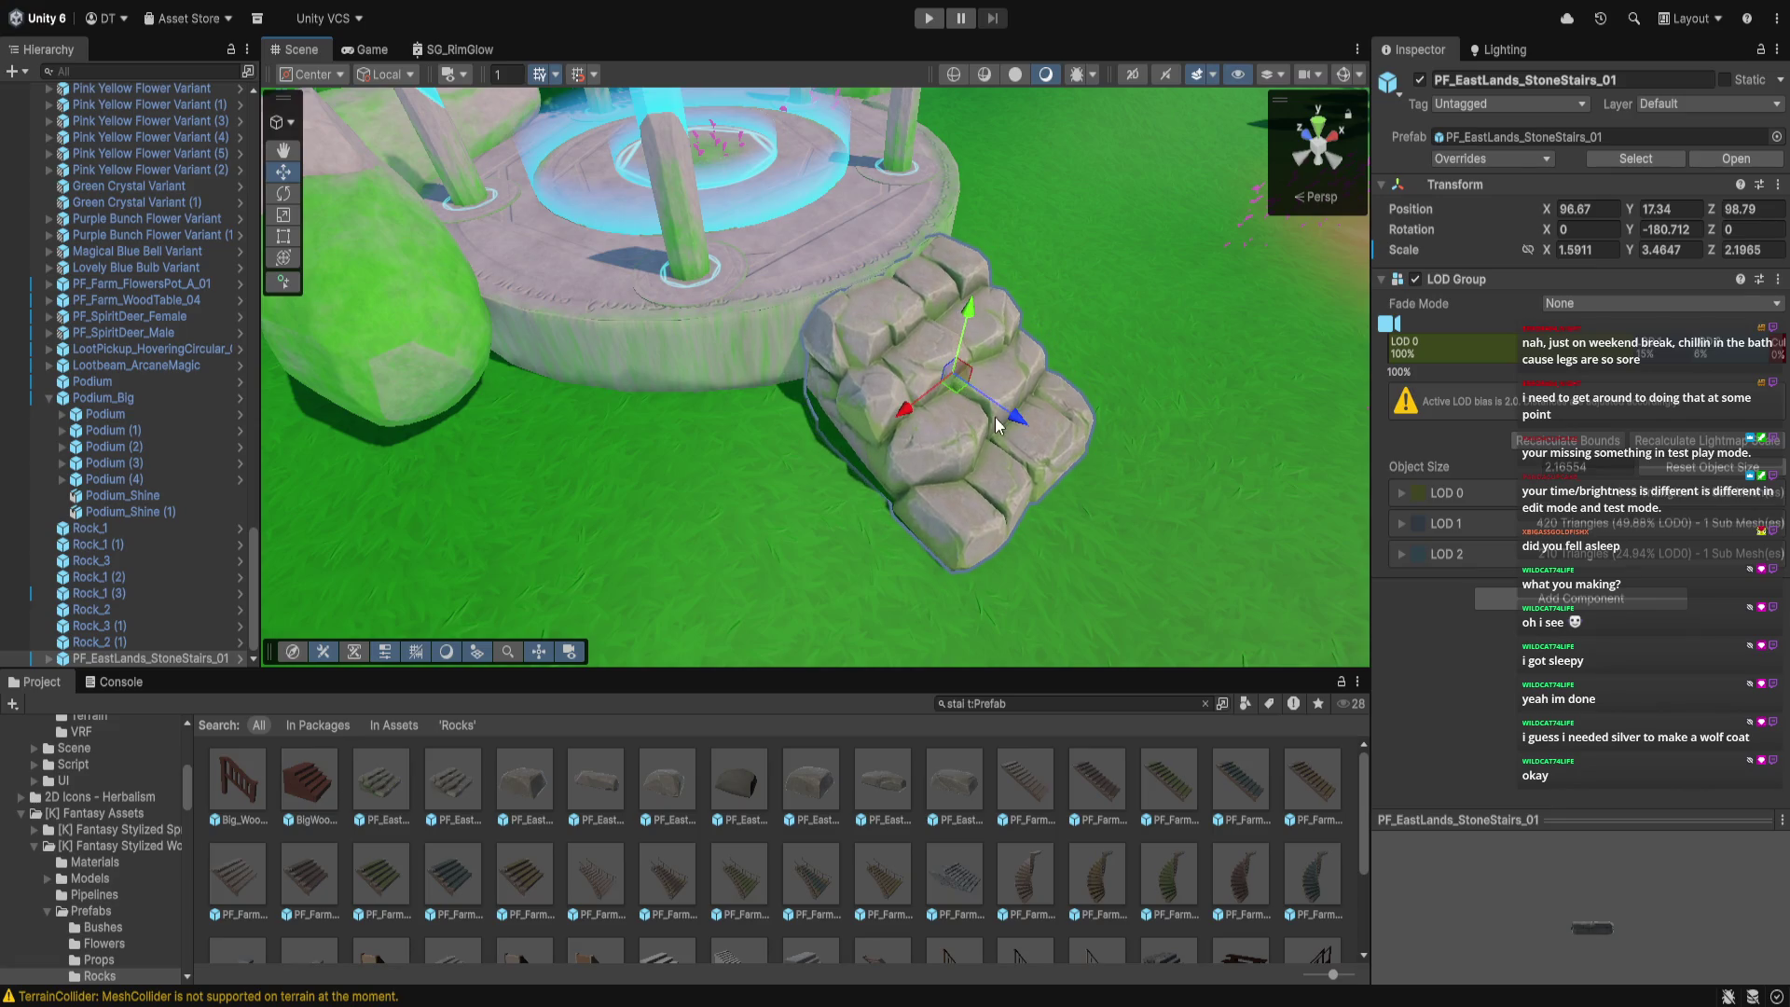
drag(1014, 424, 1009, 417)
drag(965, 311, 949, 355)
Reframe the view on the stairs, reselect them and raise them slightly
click(948, 354)
mouse_move(838, 408)
mouse_down()
mouse_move(723, 479)
mouse_move(312, 489)
mouse_up()
click(665, 413)
scroll(667, 398, up, 3)
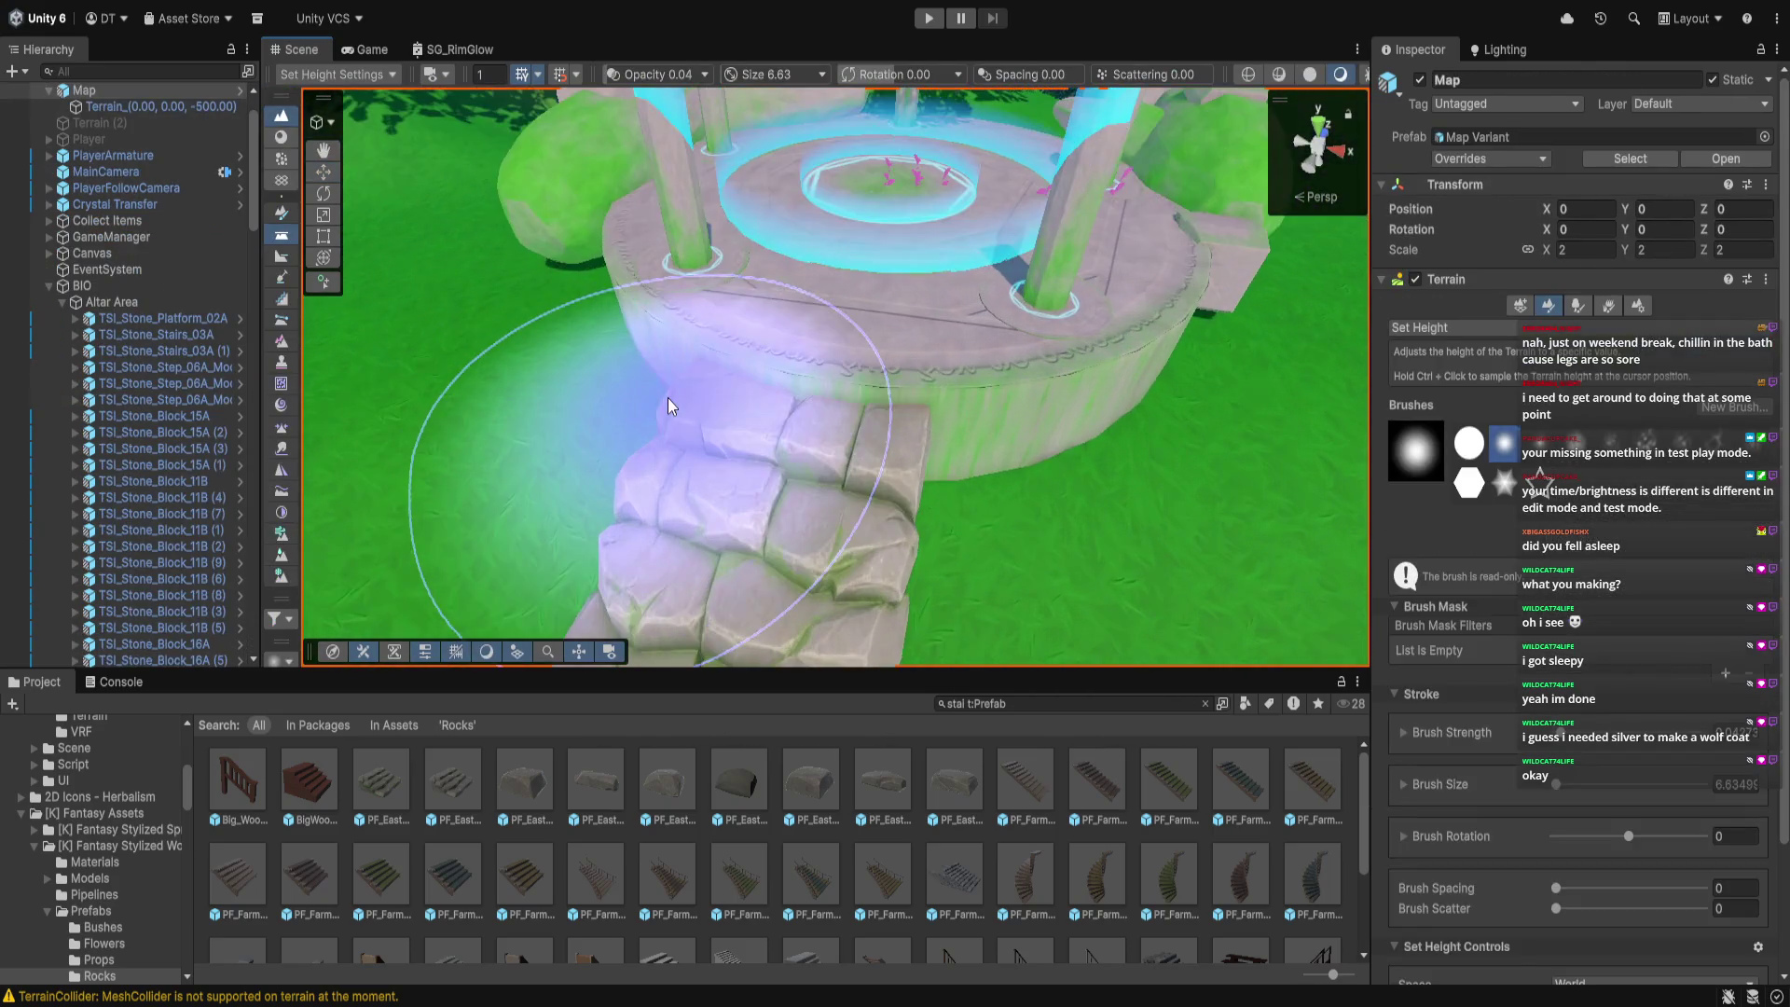
click(323, 172)
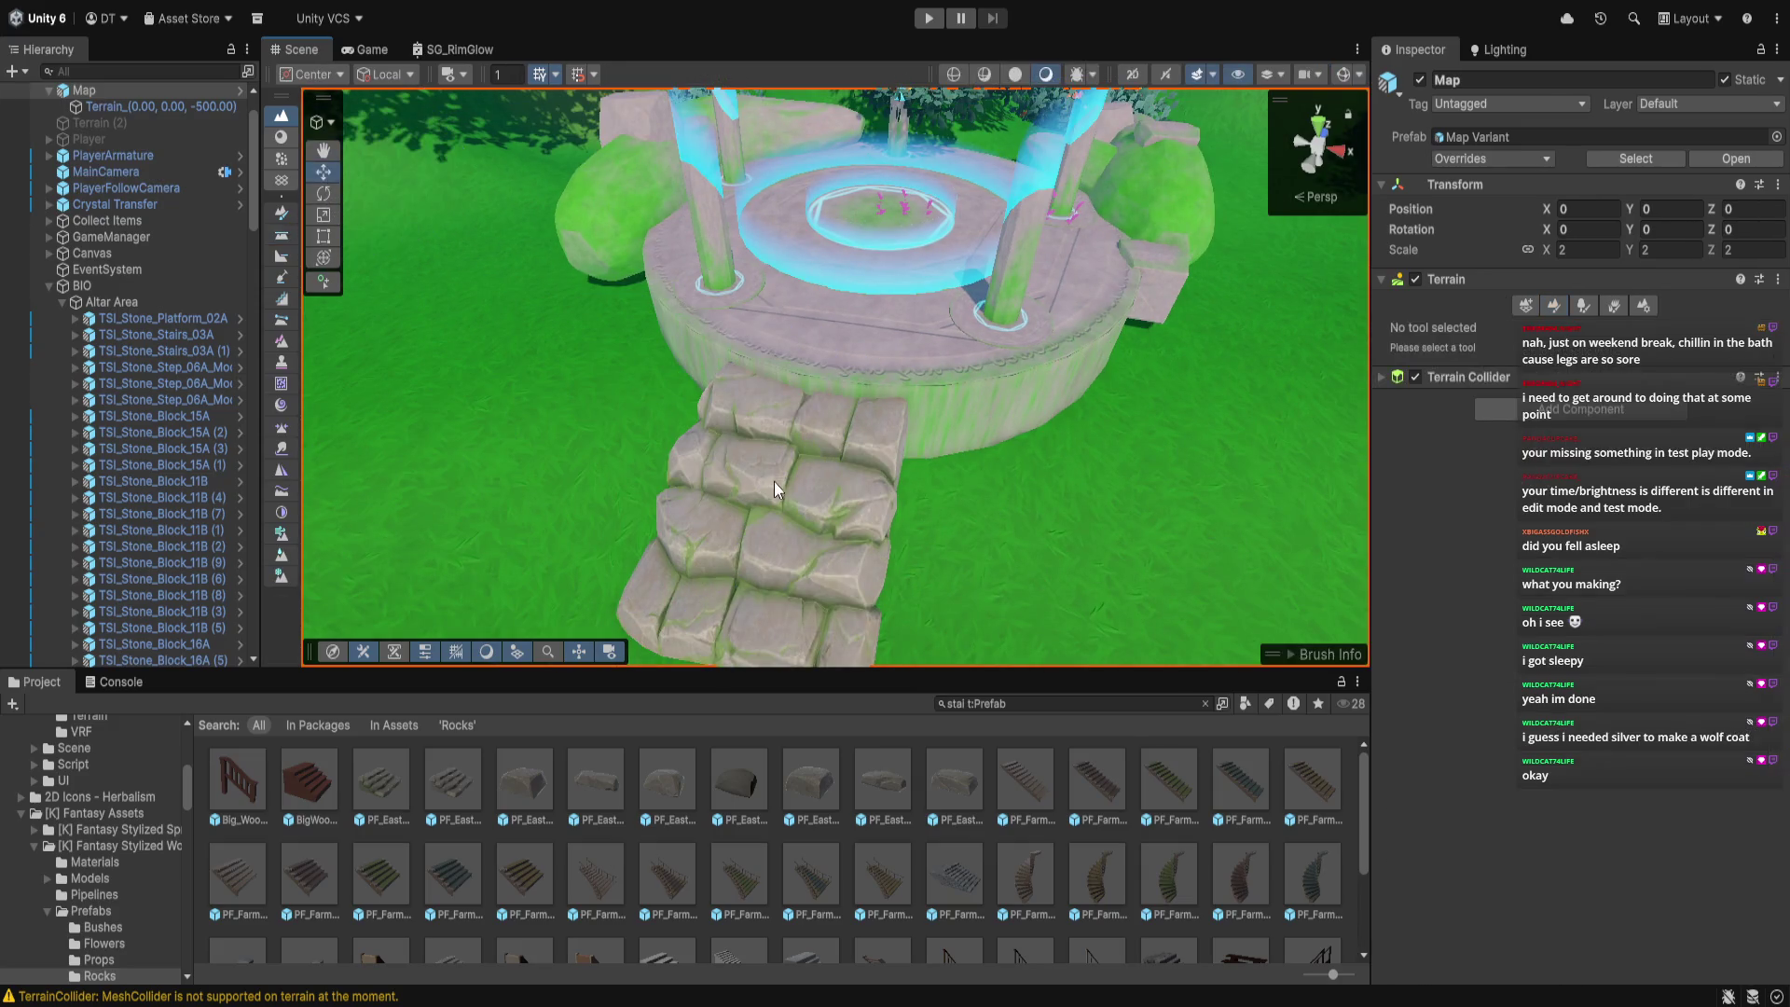
click(778, 481)
drag(752, 454, 746, 434)
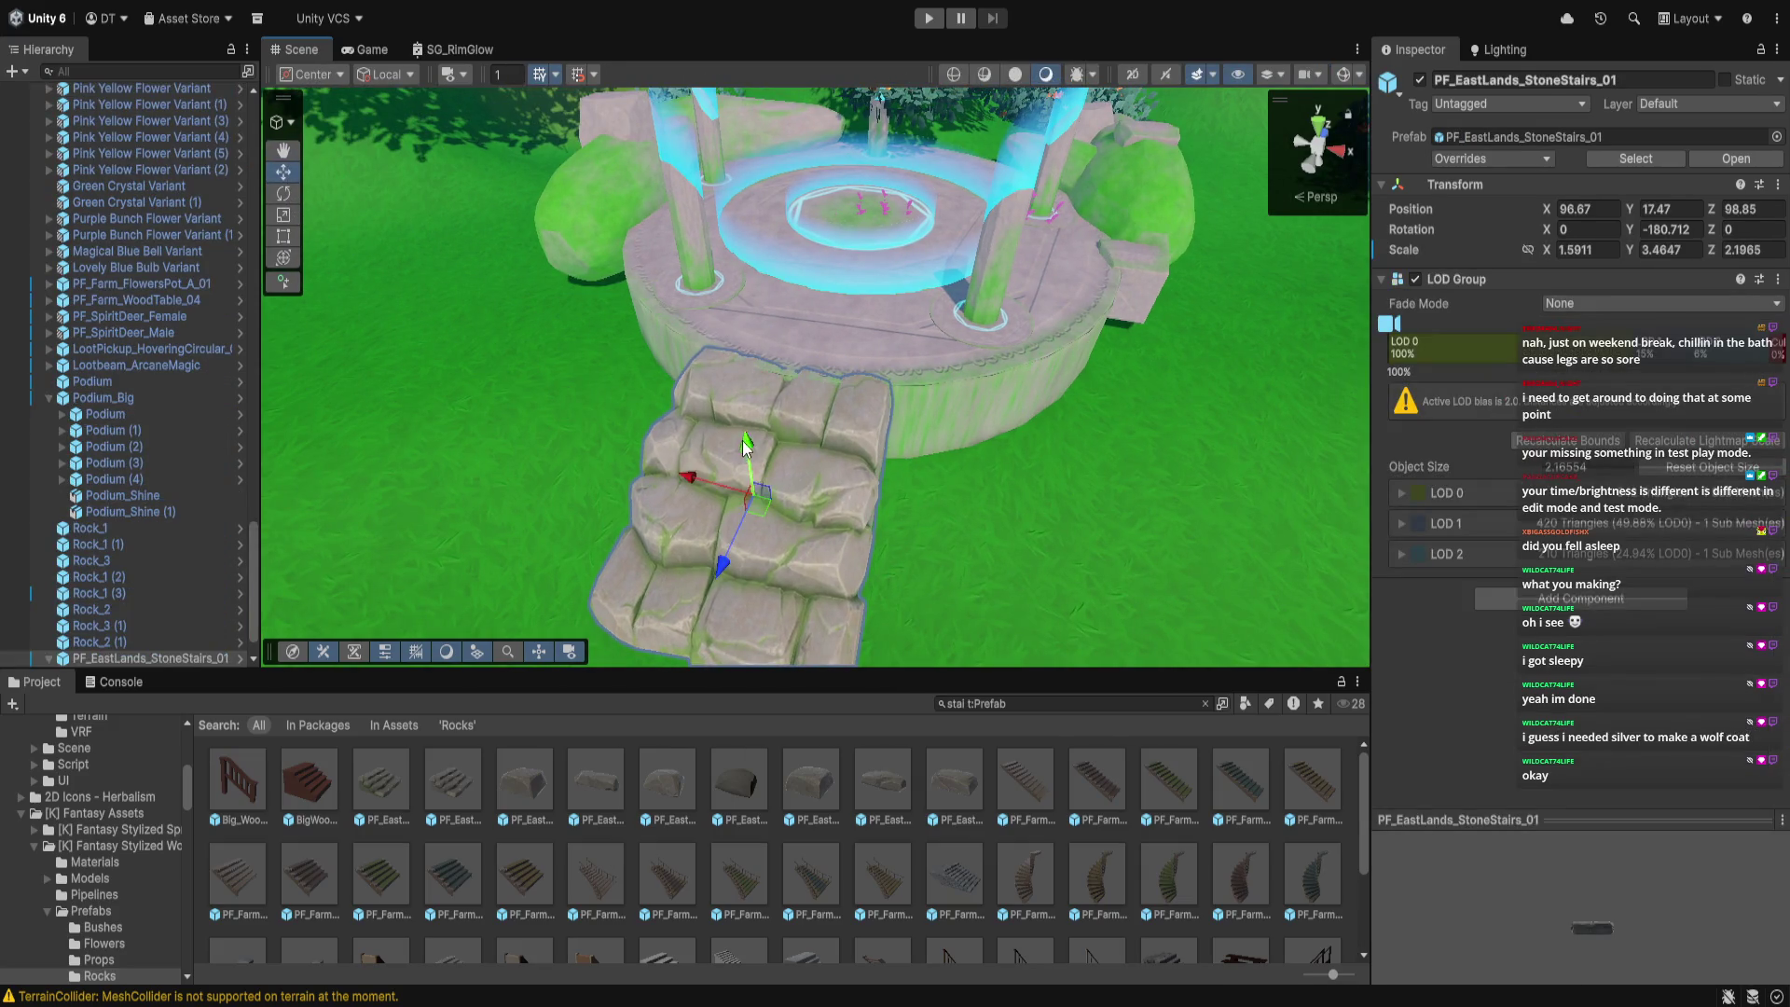
drag(705, 518, 771, 351)
Fine-tune the stairs' scale to 1.59 / 4.22 / 2.51, undoing the last resize
click(284, 215)
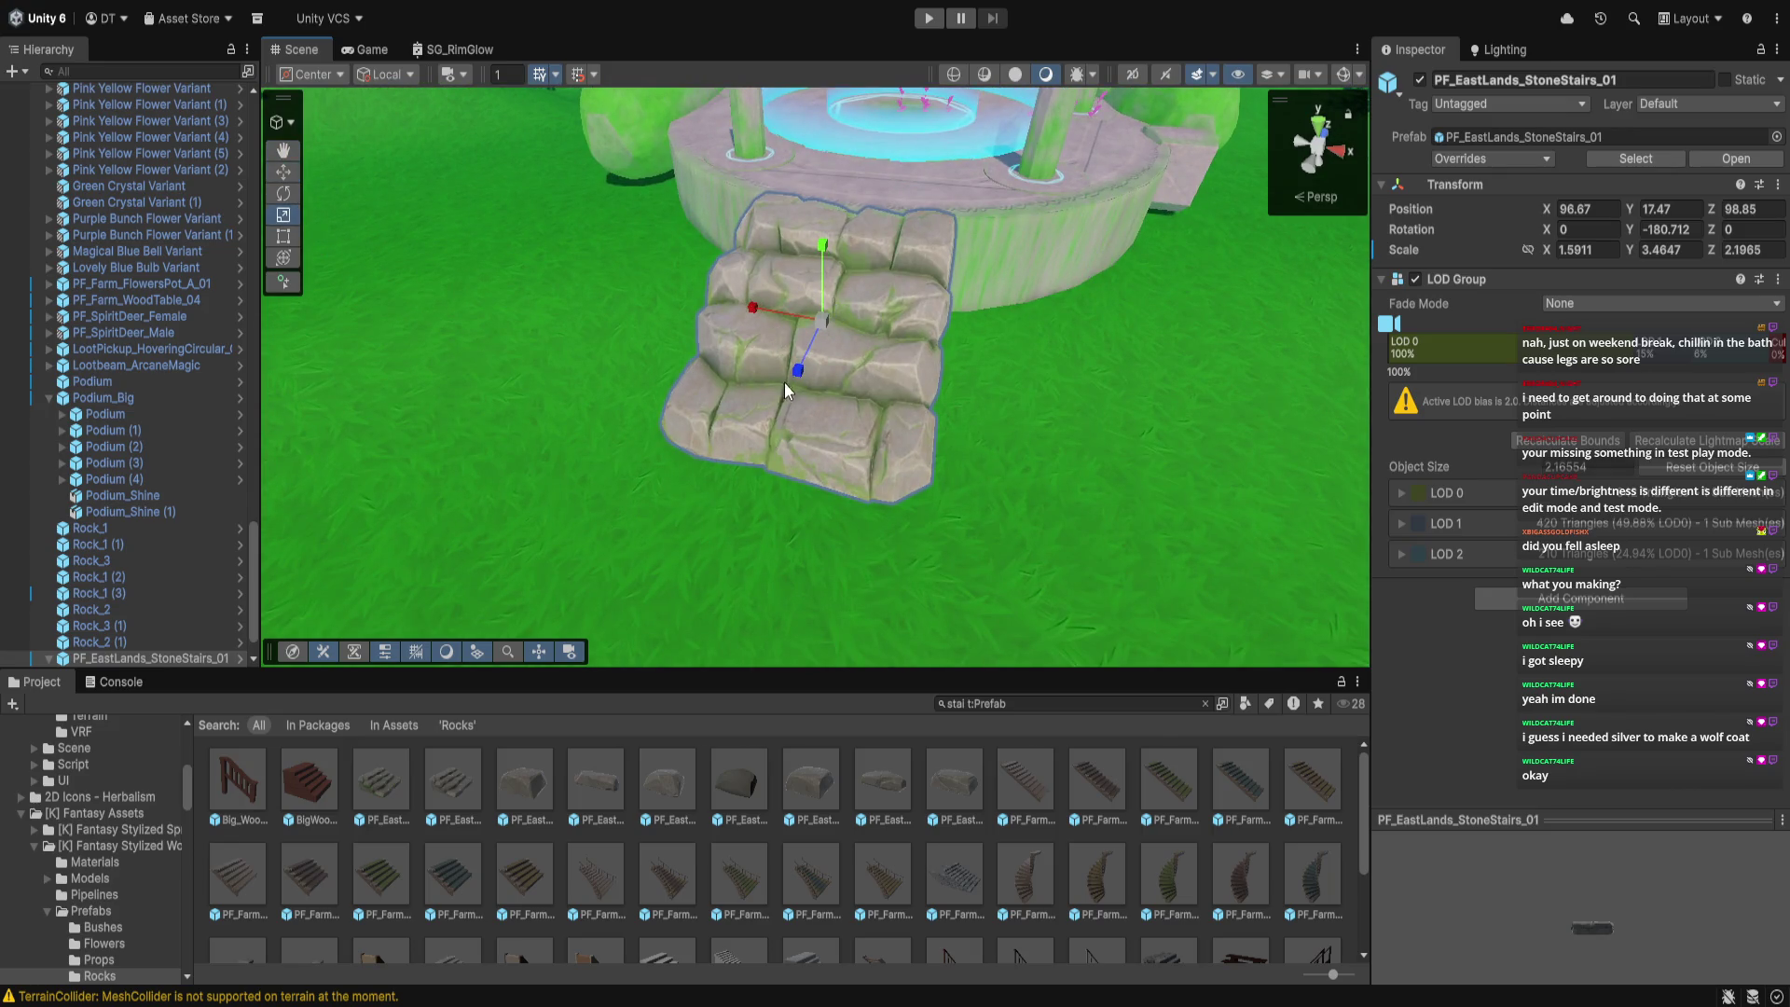
click(785, 388)
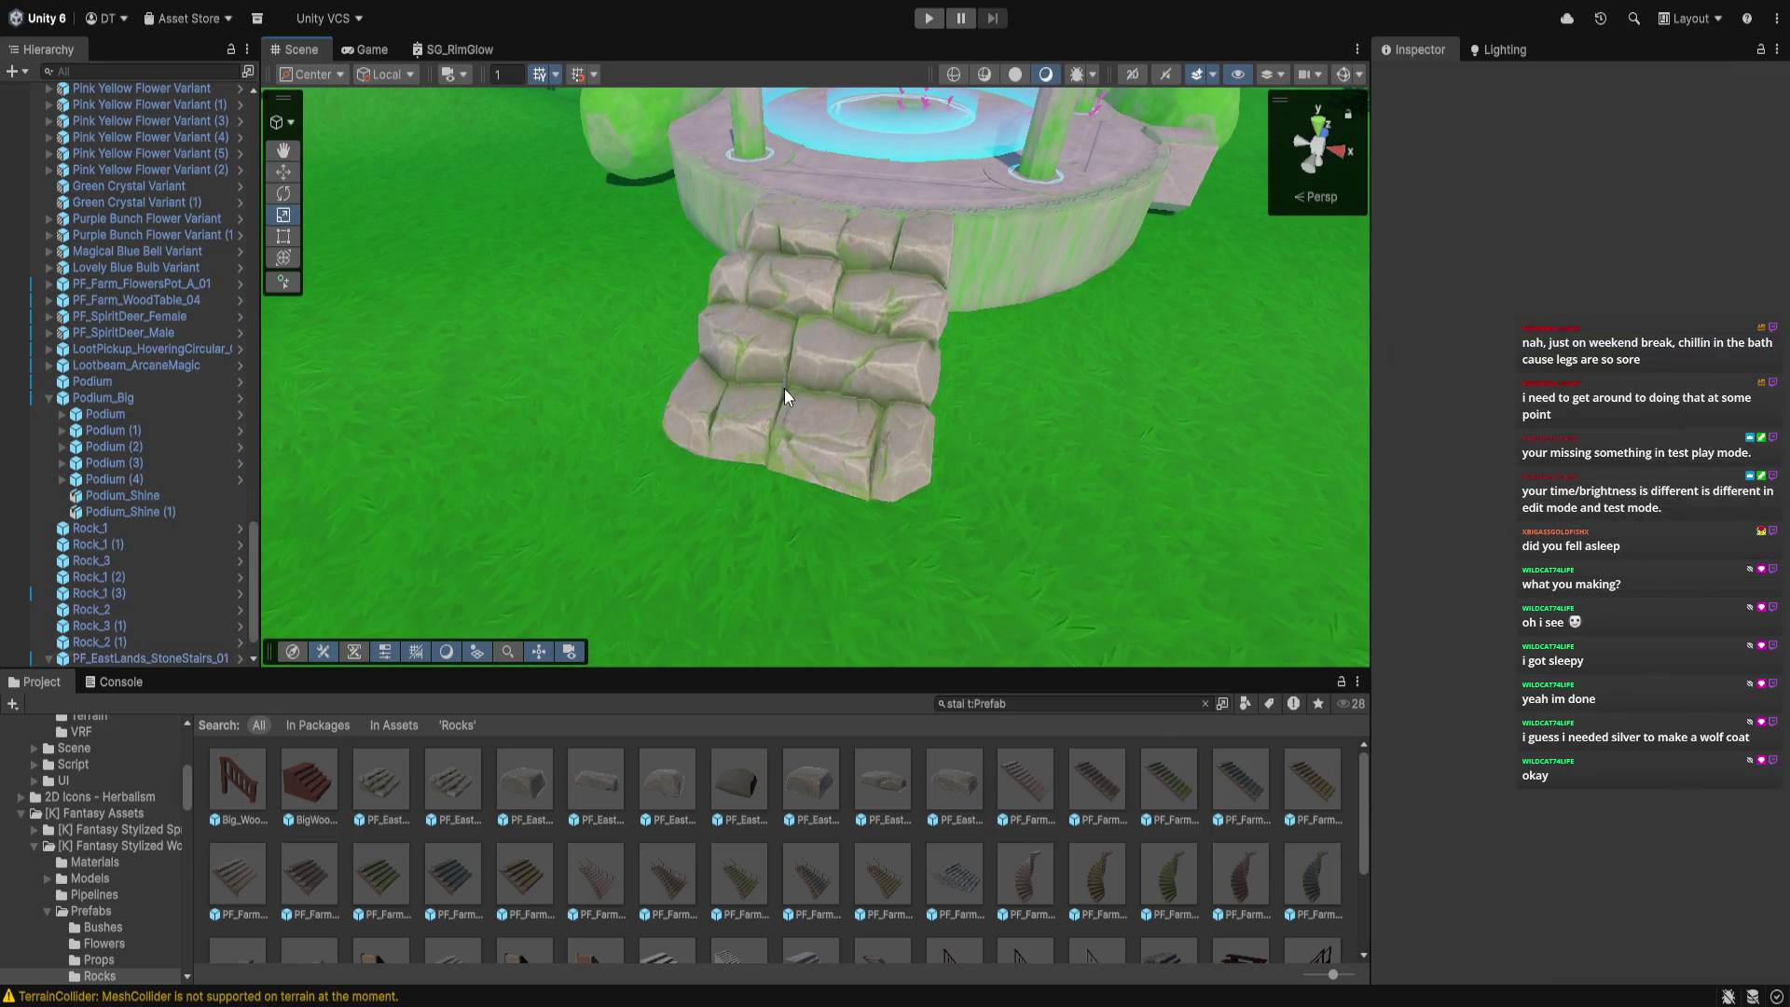
click(785, 340)
drag(799, 375, 795, 399)
mouse_move(820, 272)
mouse_down()
mouse_move(815, 220)
mouse_move(823, 267)
mouse_up()
drag(820, 296, 830, 282)
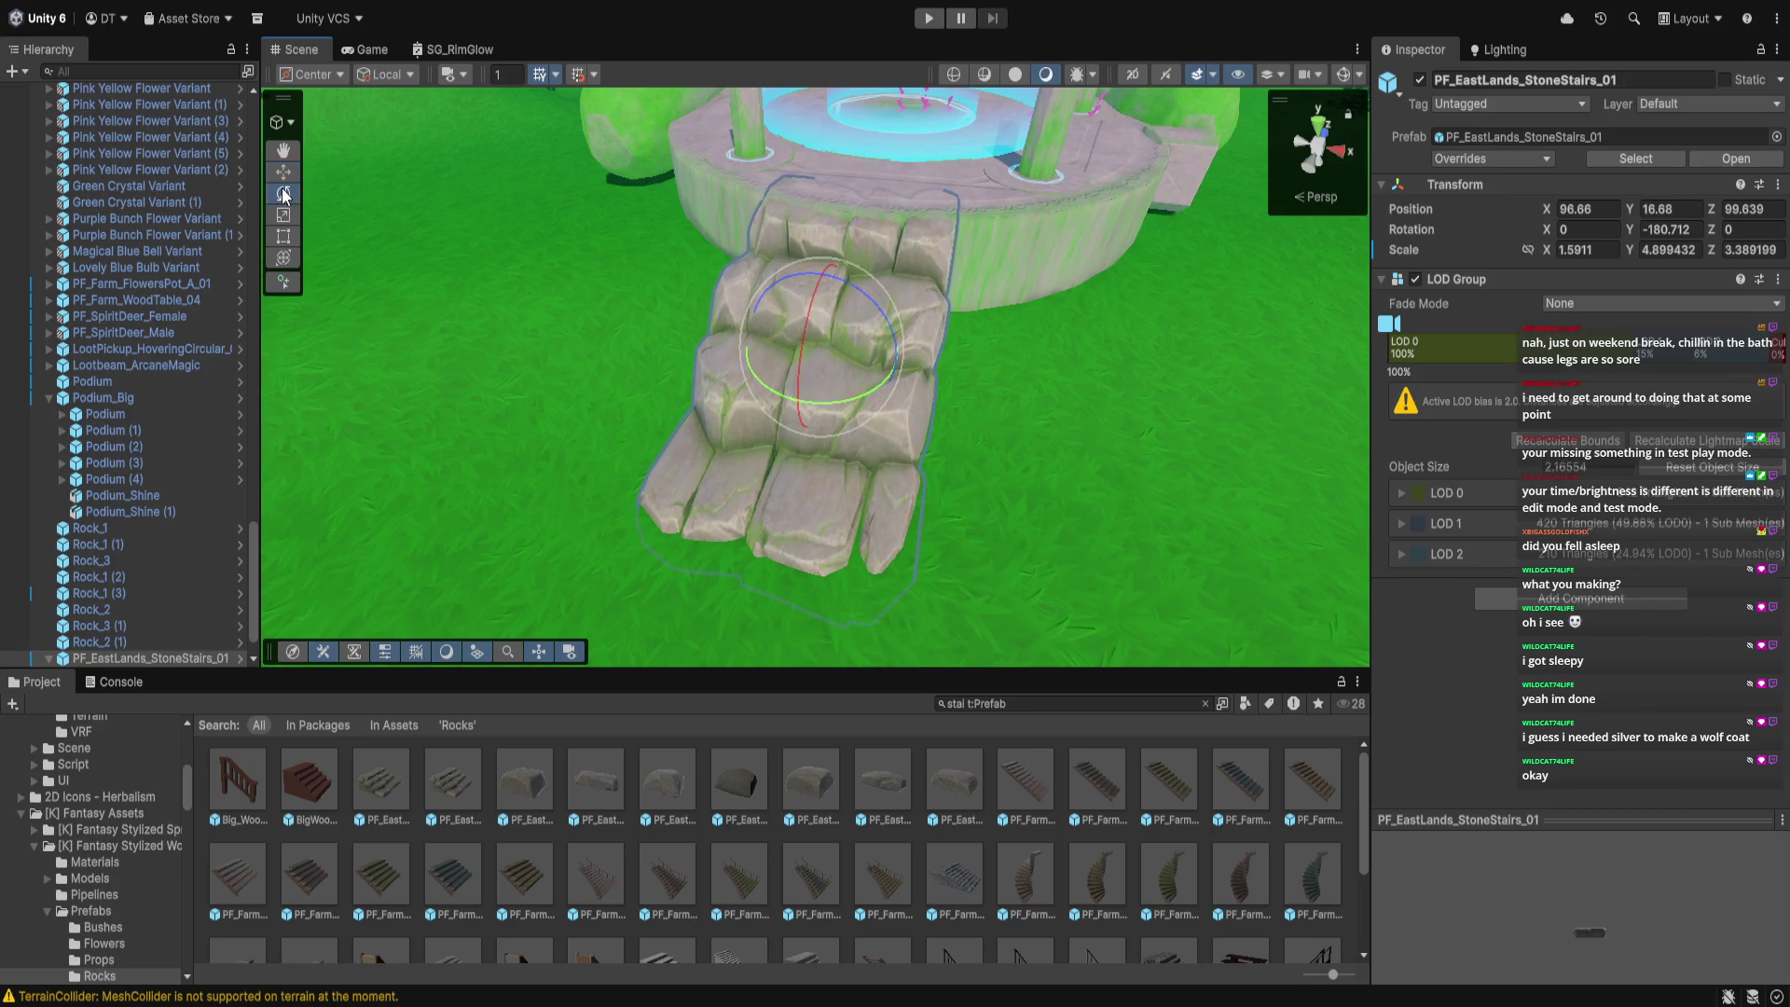
drag(797, 401, 805, 391)
drag(824, 301, 825, 283)
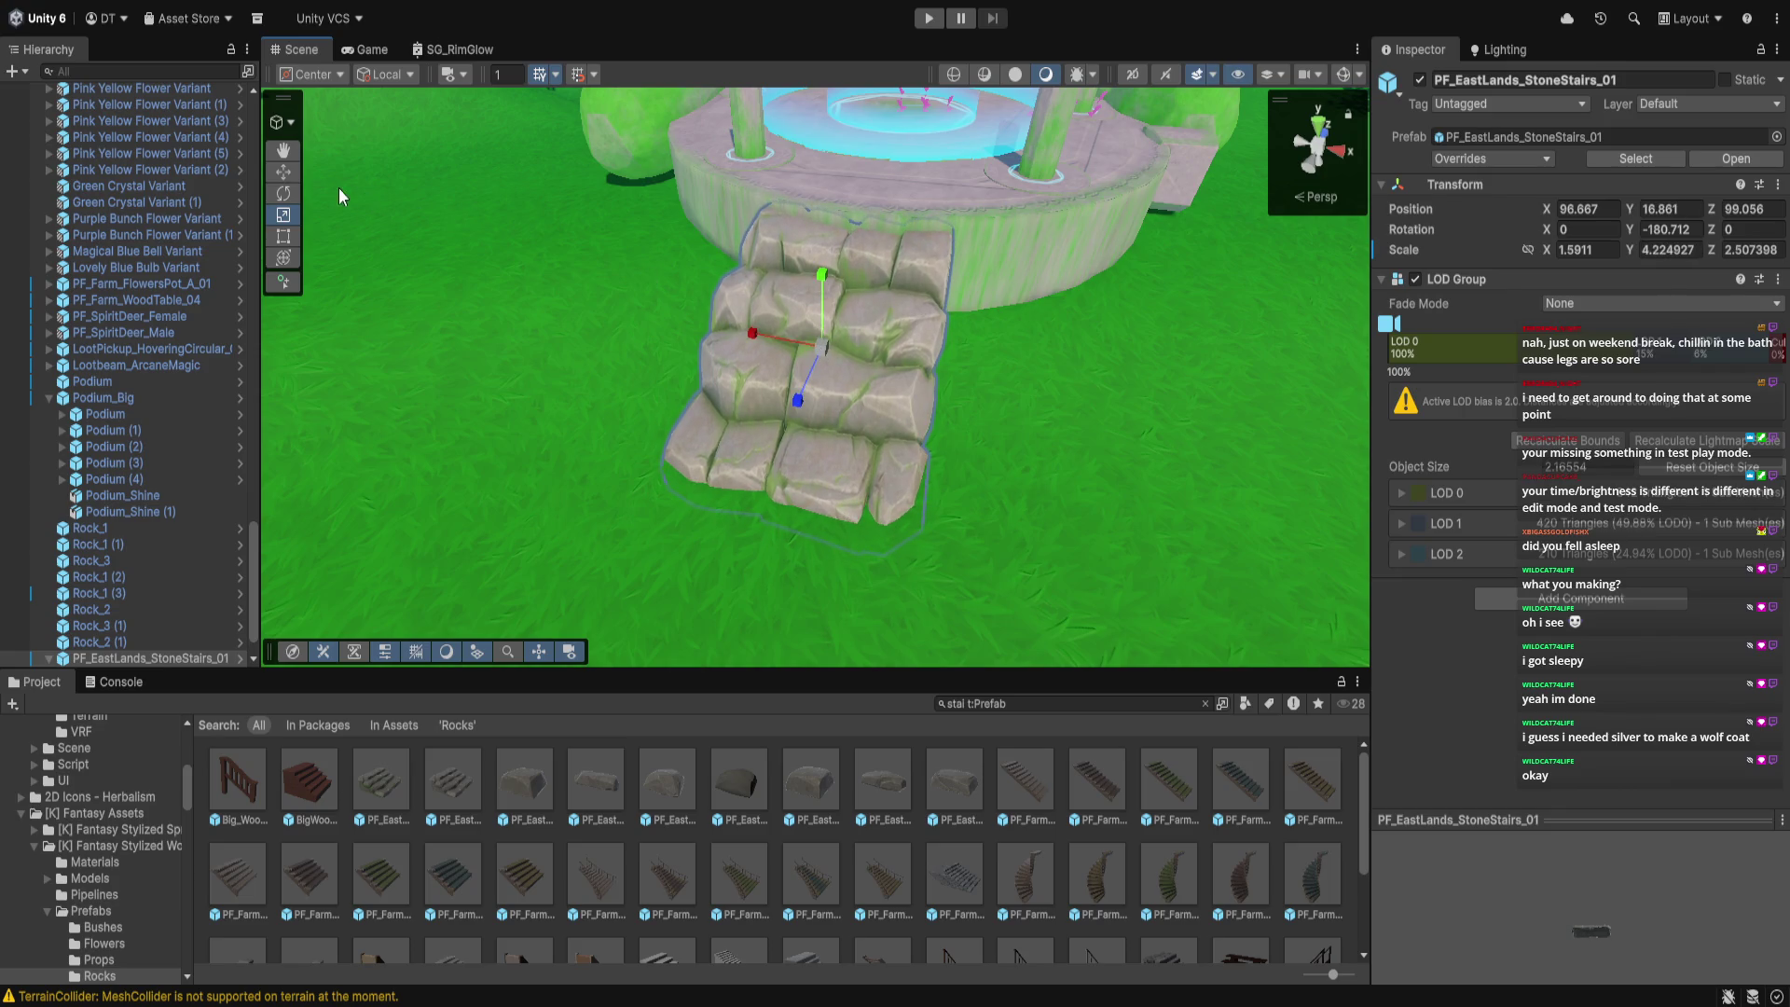
key(ctrl+z)
key(ctrl+z)
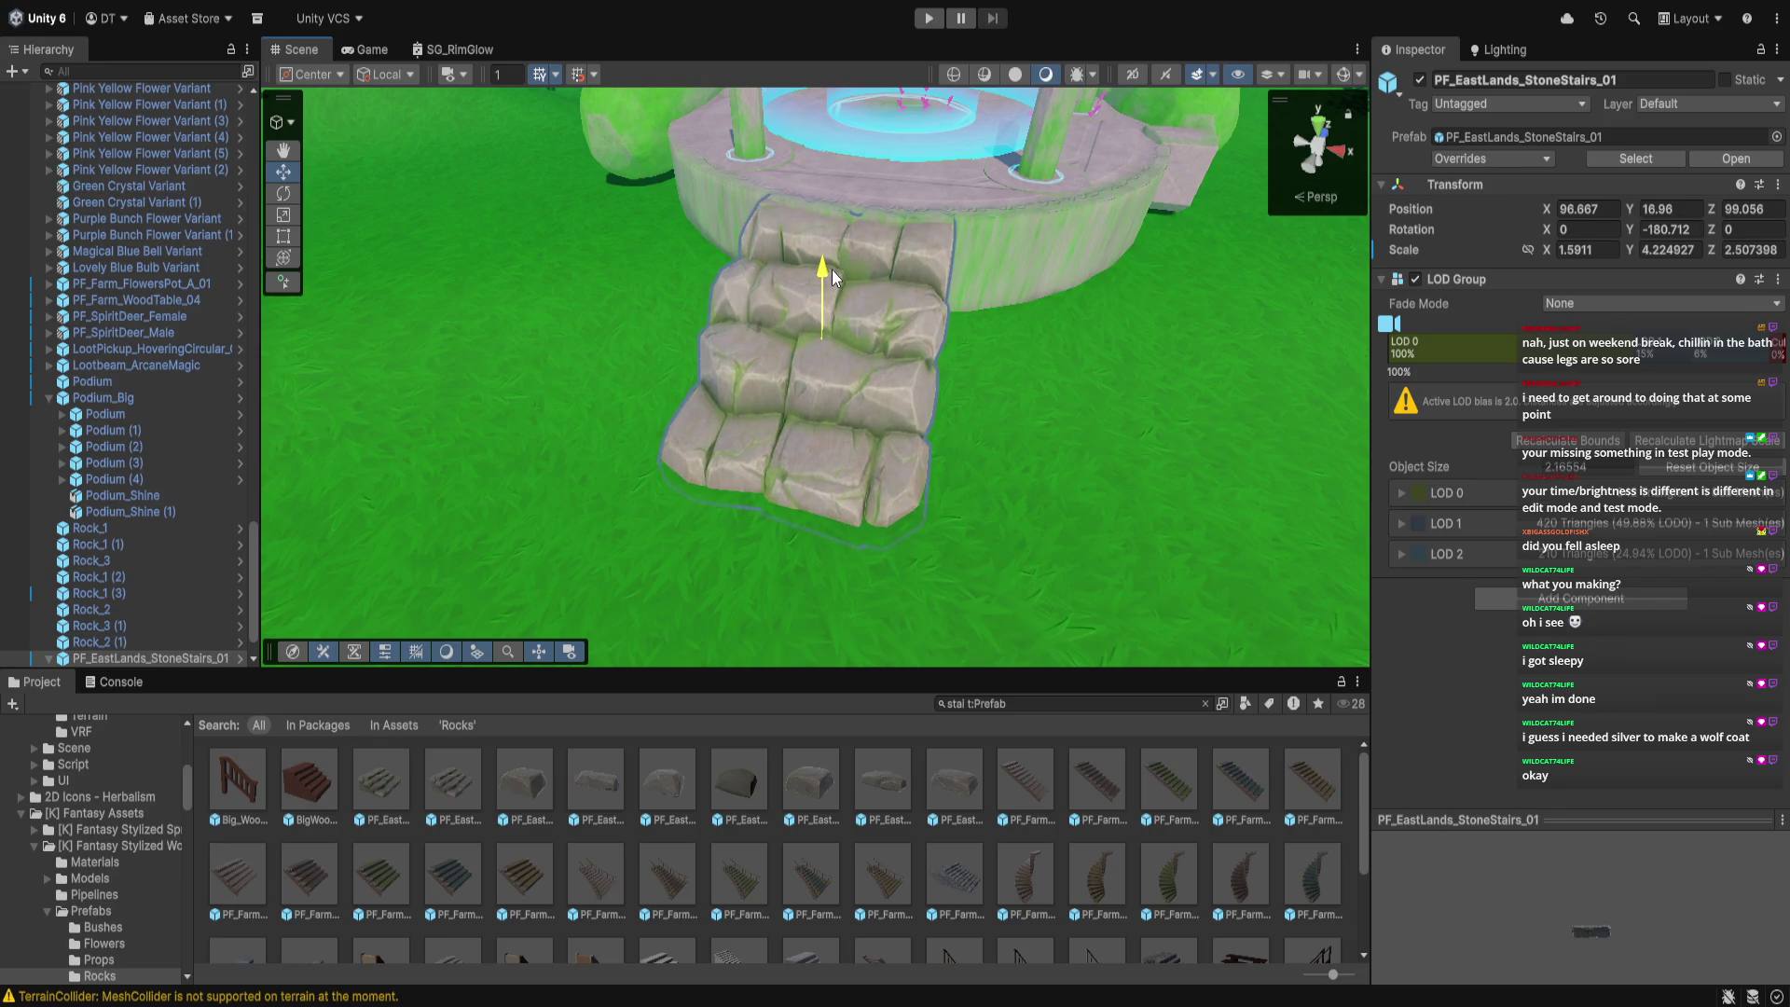
click(1110, 463)
scroll(1106, 455, down, 4)
key(ctrl+p)
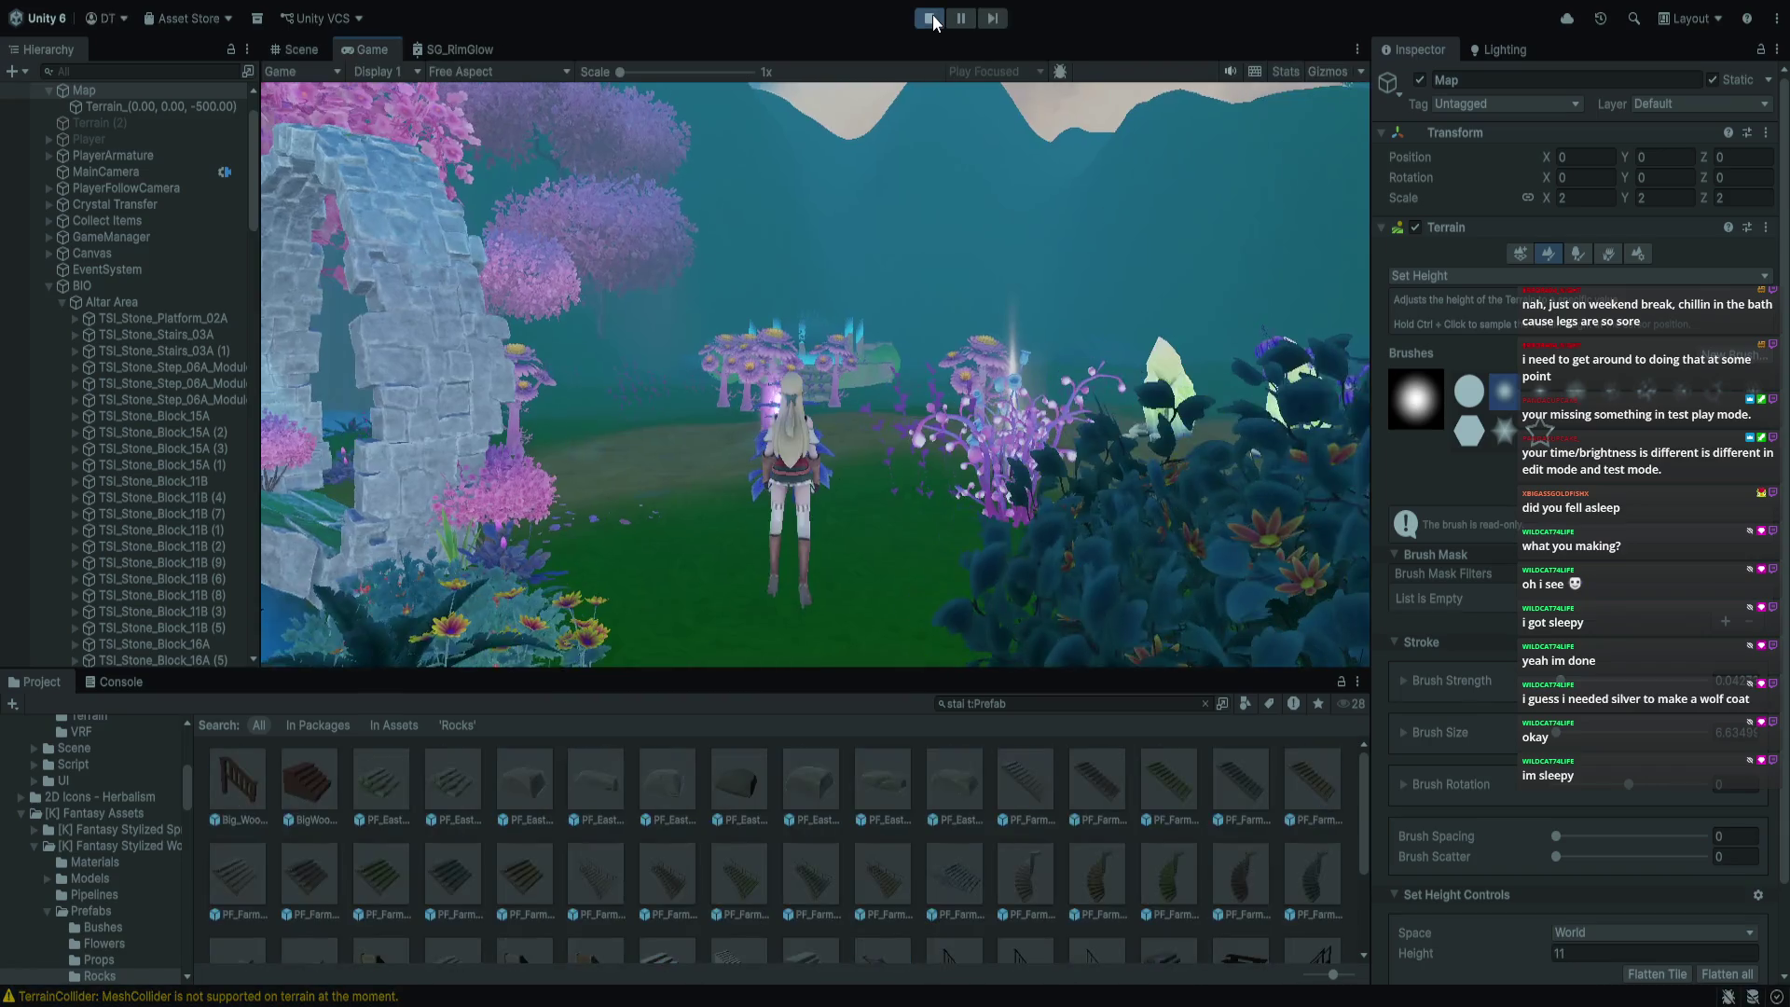
key(w)
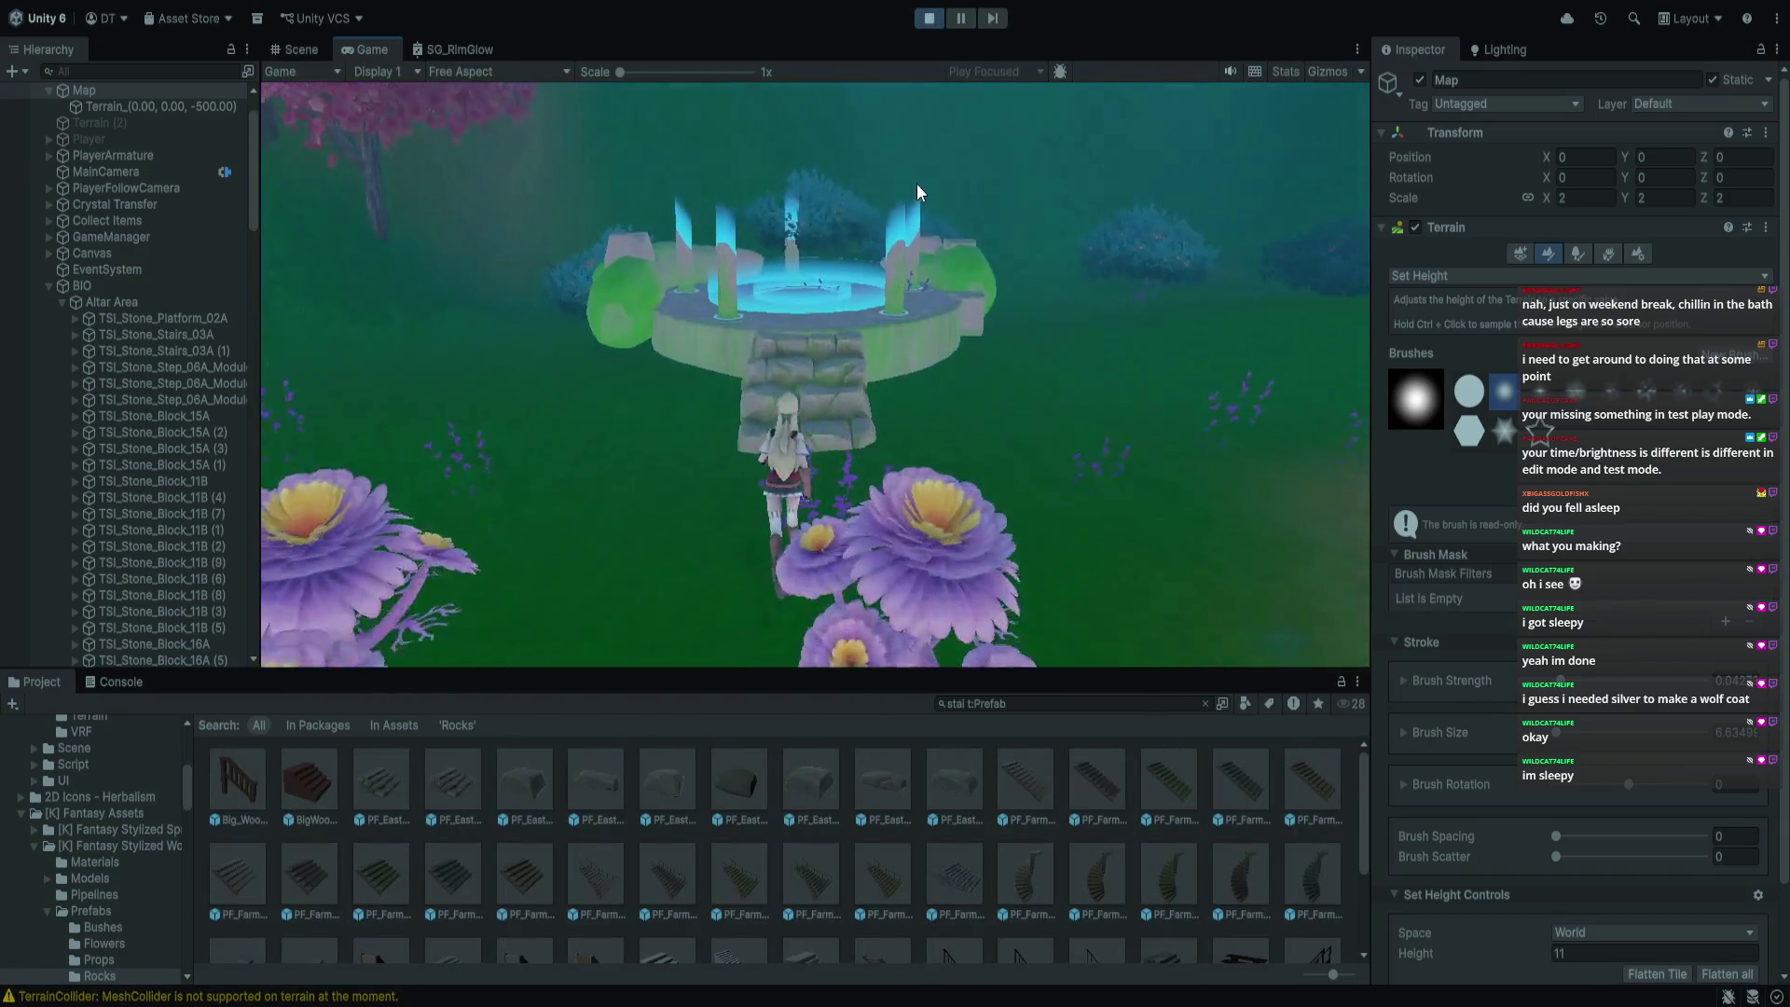
key(w)
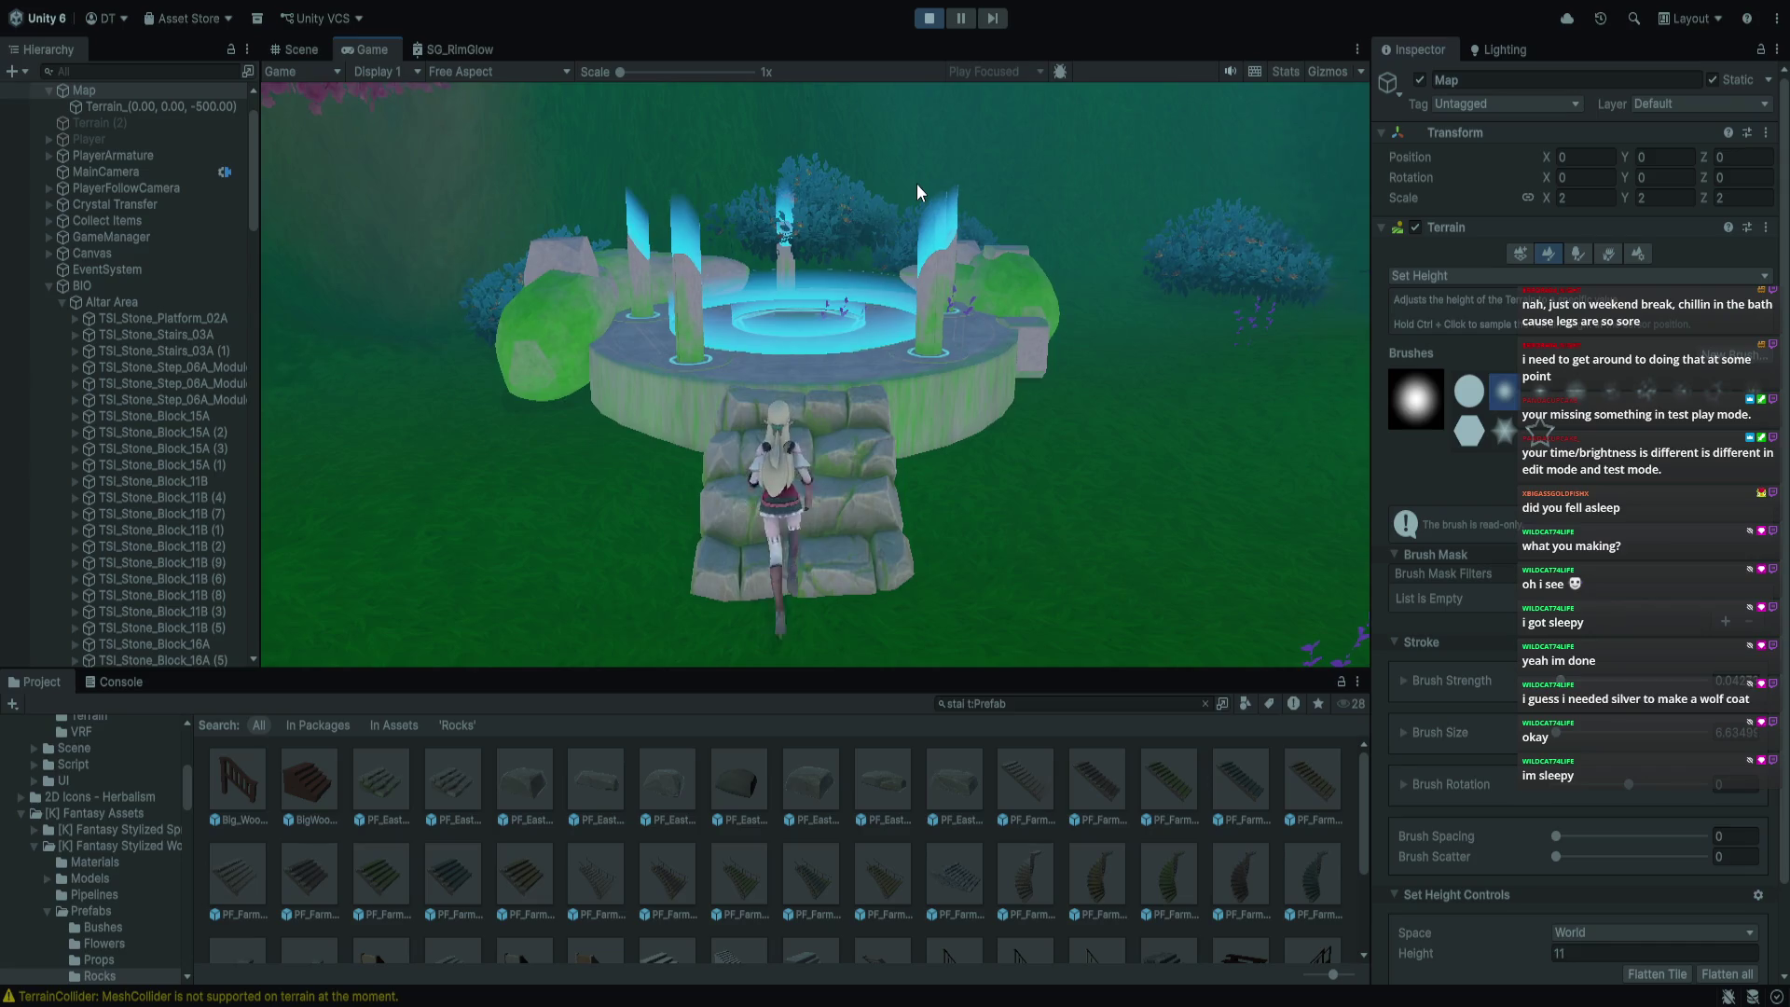
key(s)
key(w)
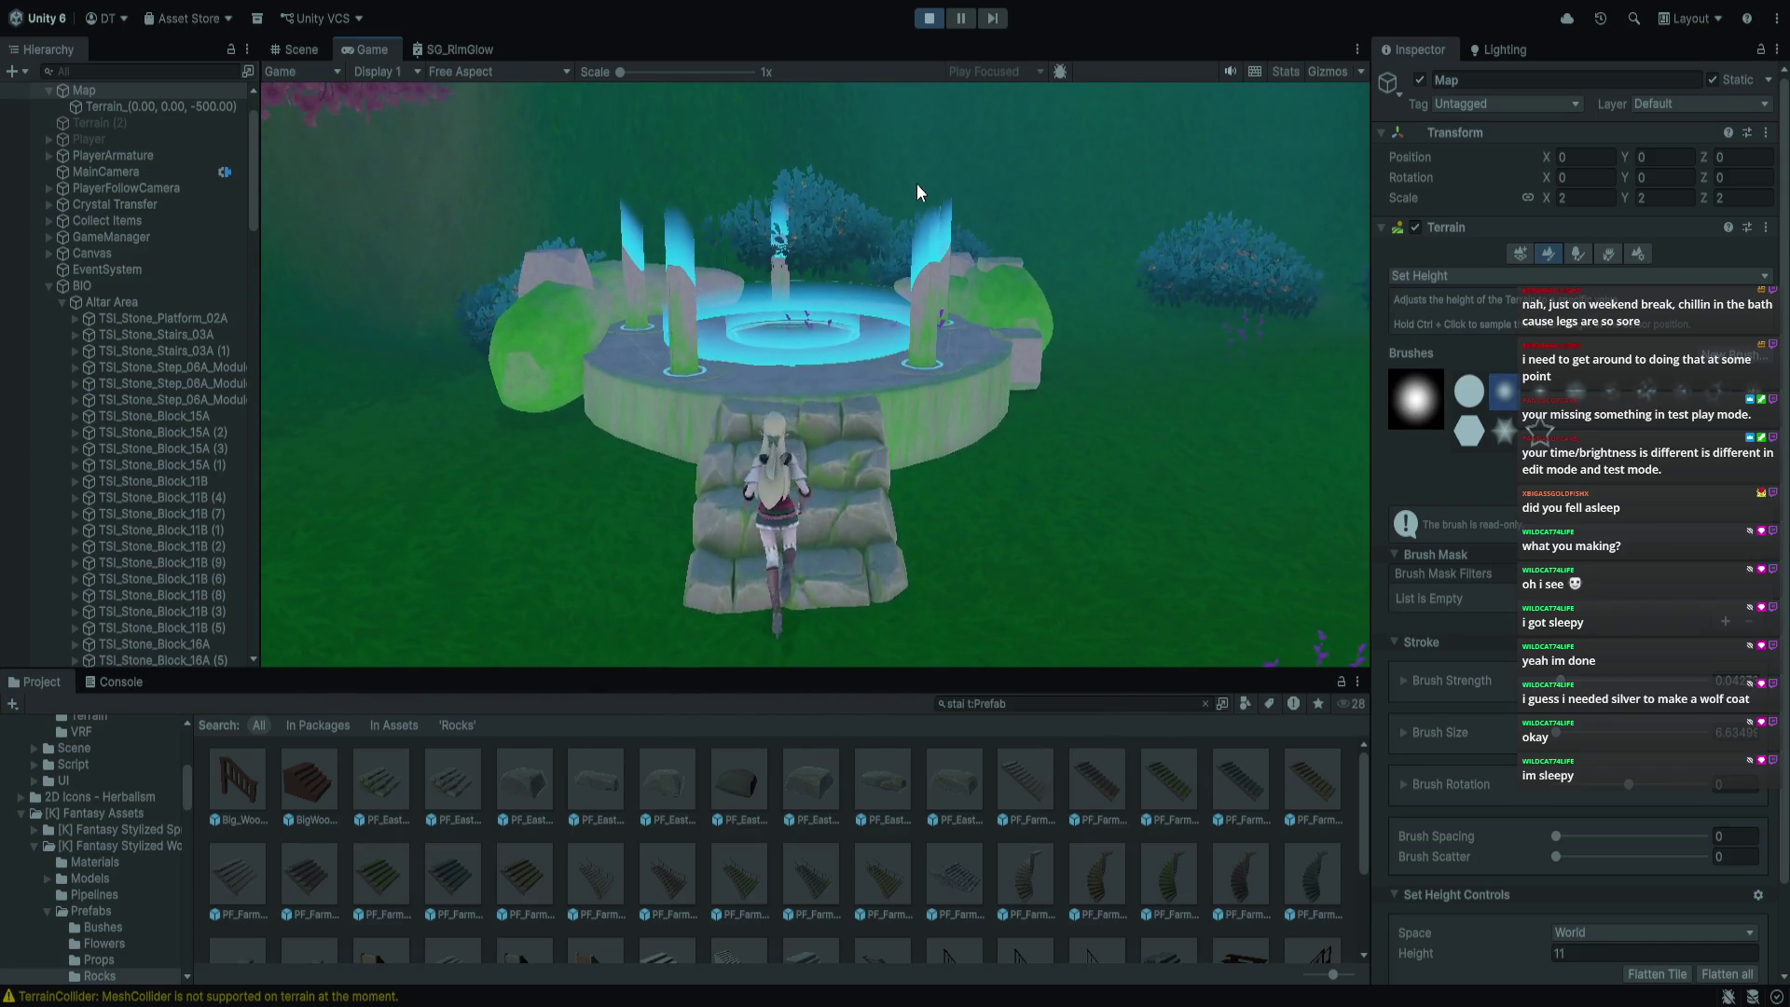
key(s)
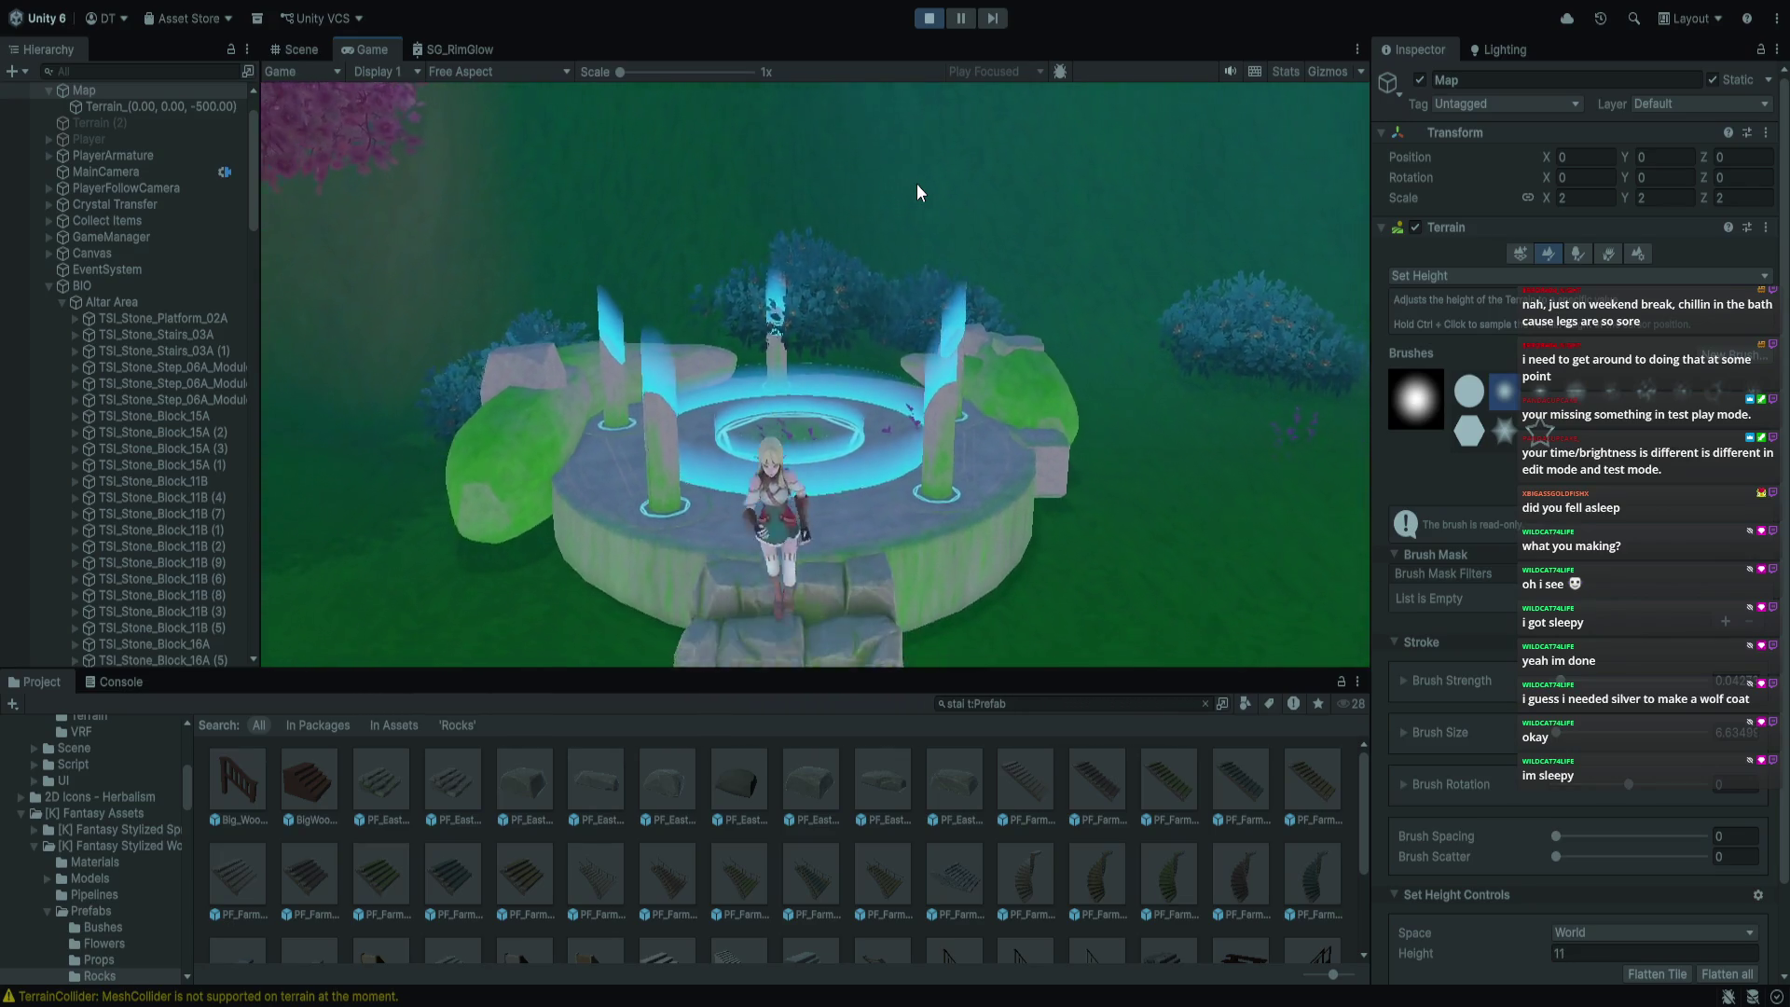
click(928, 18)
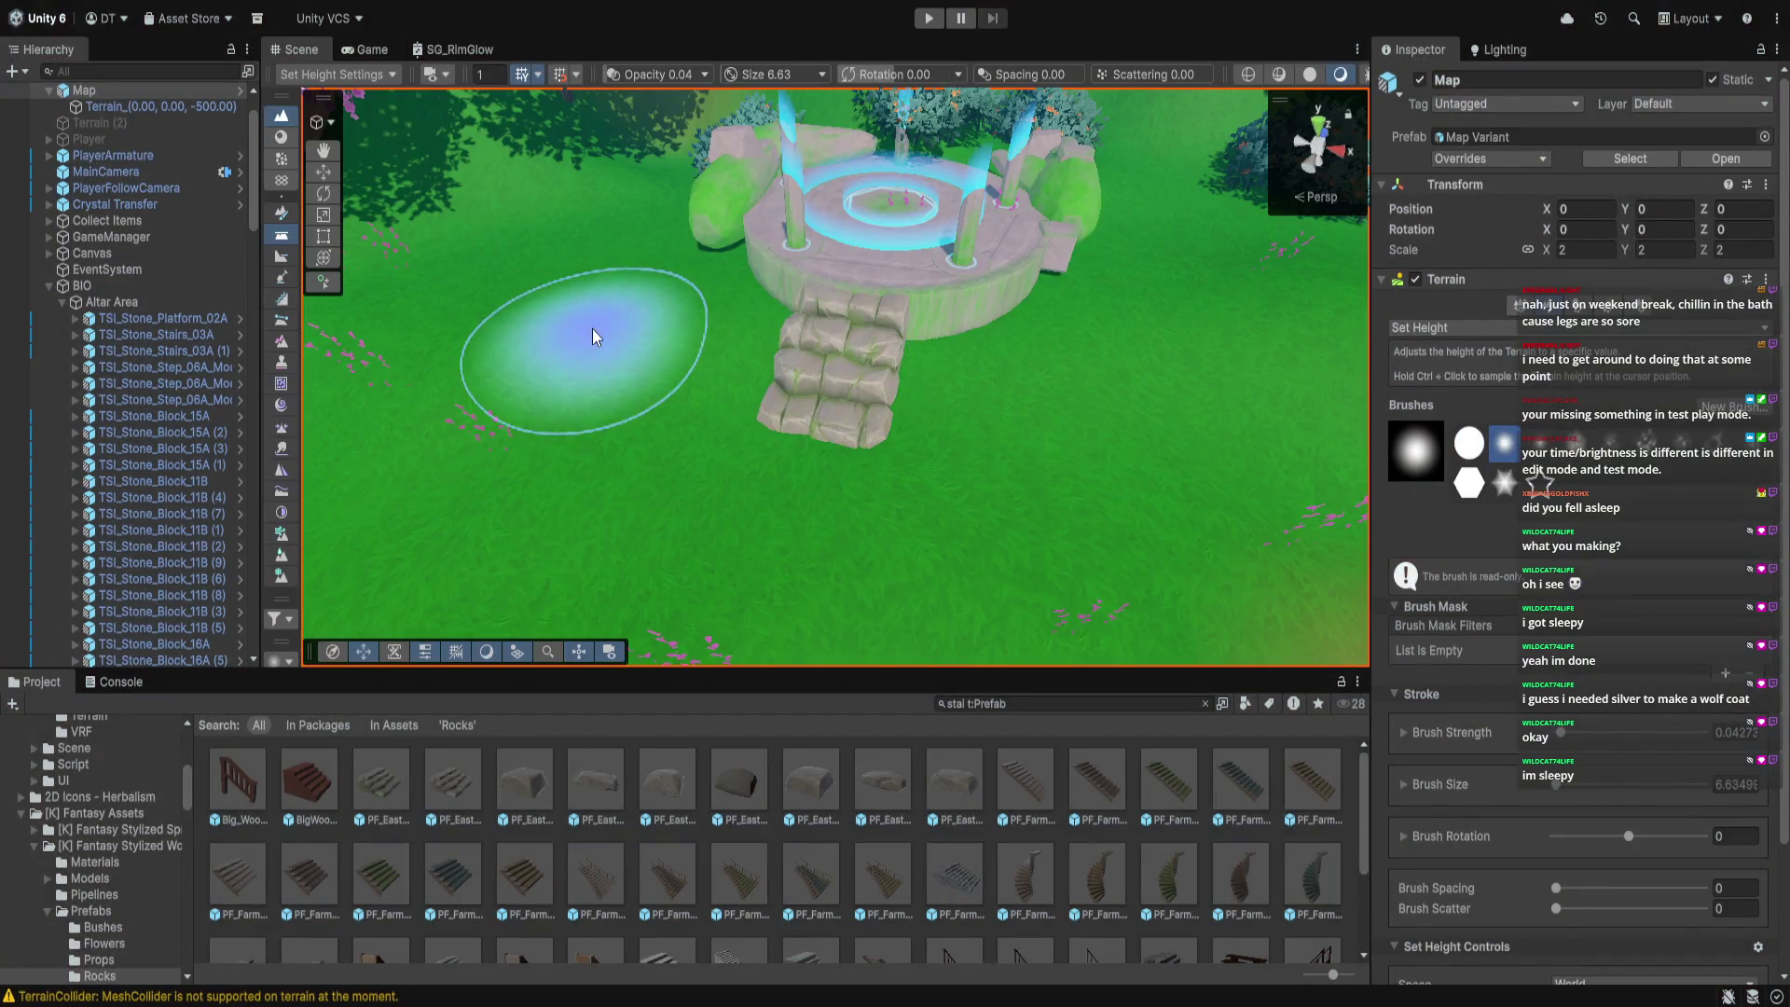
Scale the stairs to 2 on all axes, raise them to the altar base, and pull a duplicate forward
click(323, 172)
click(831, 372)
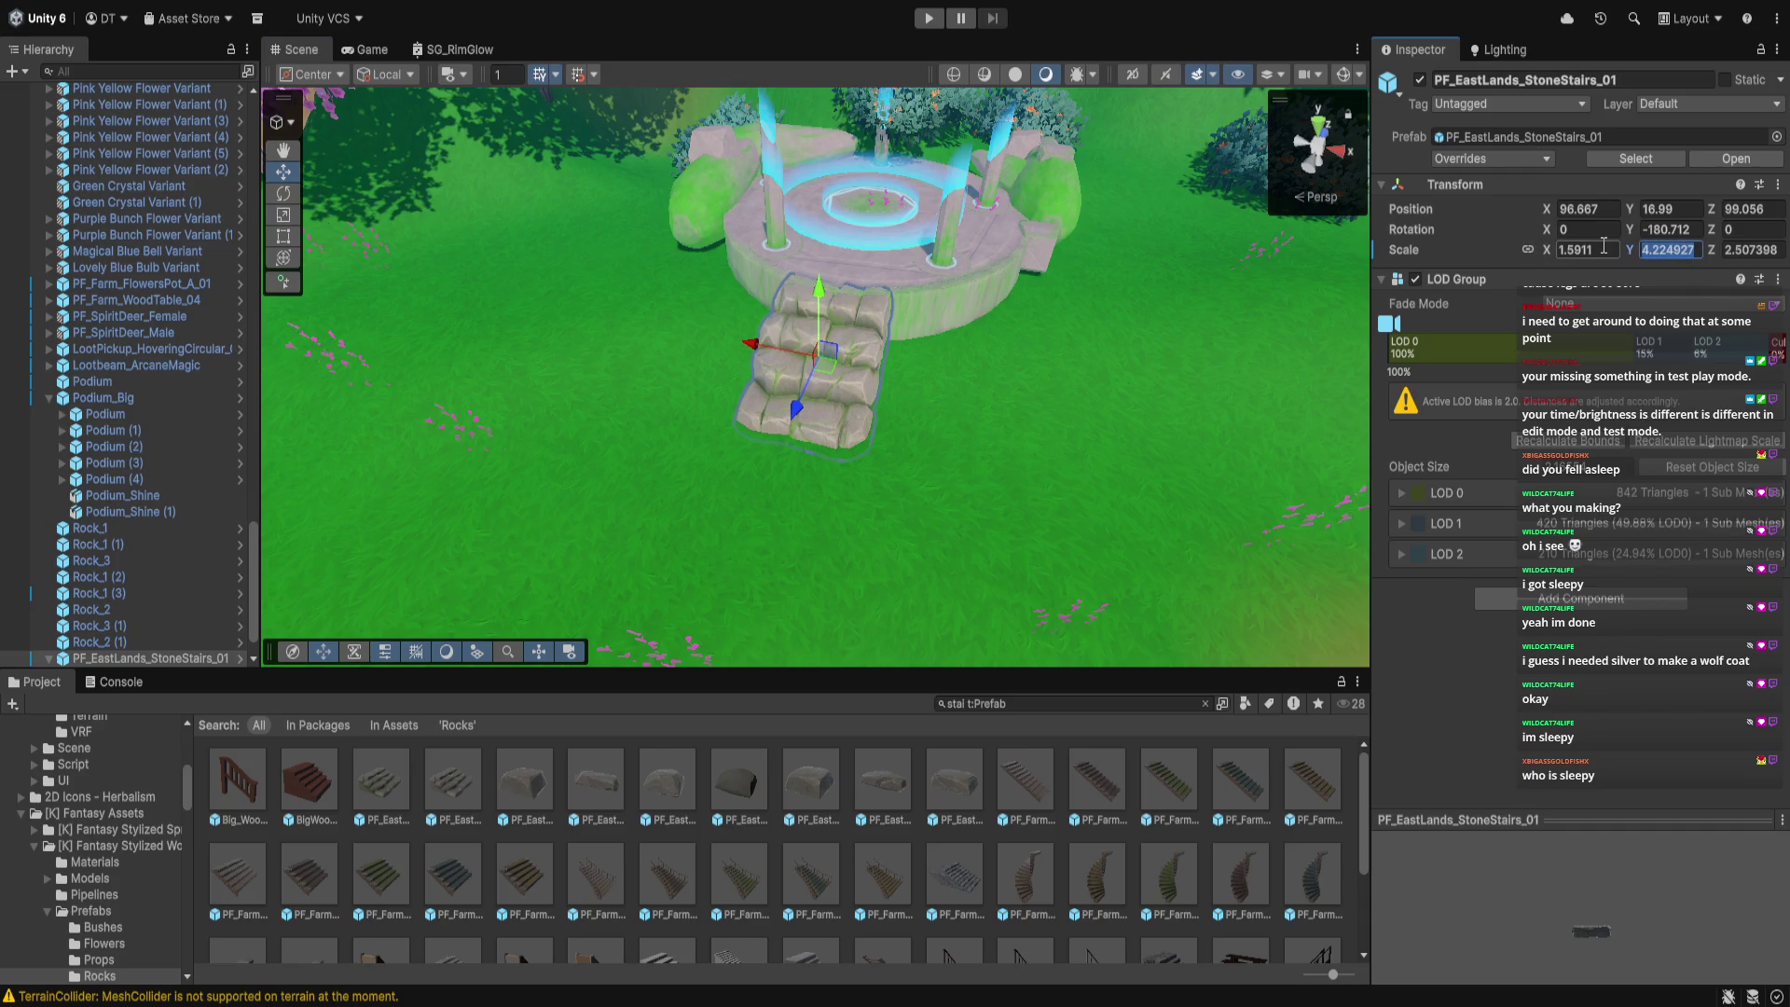
text(2)
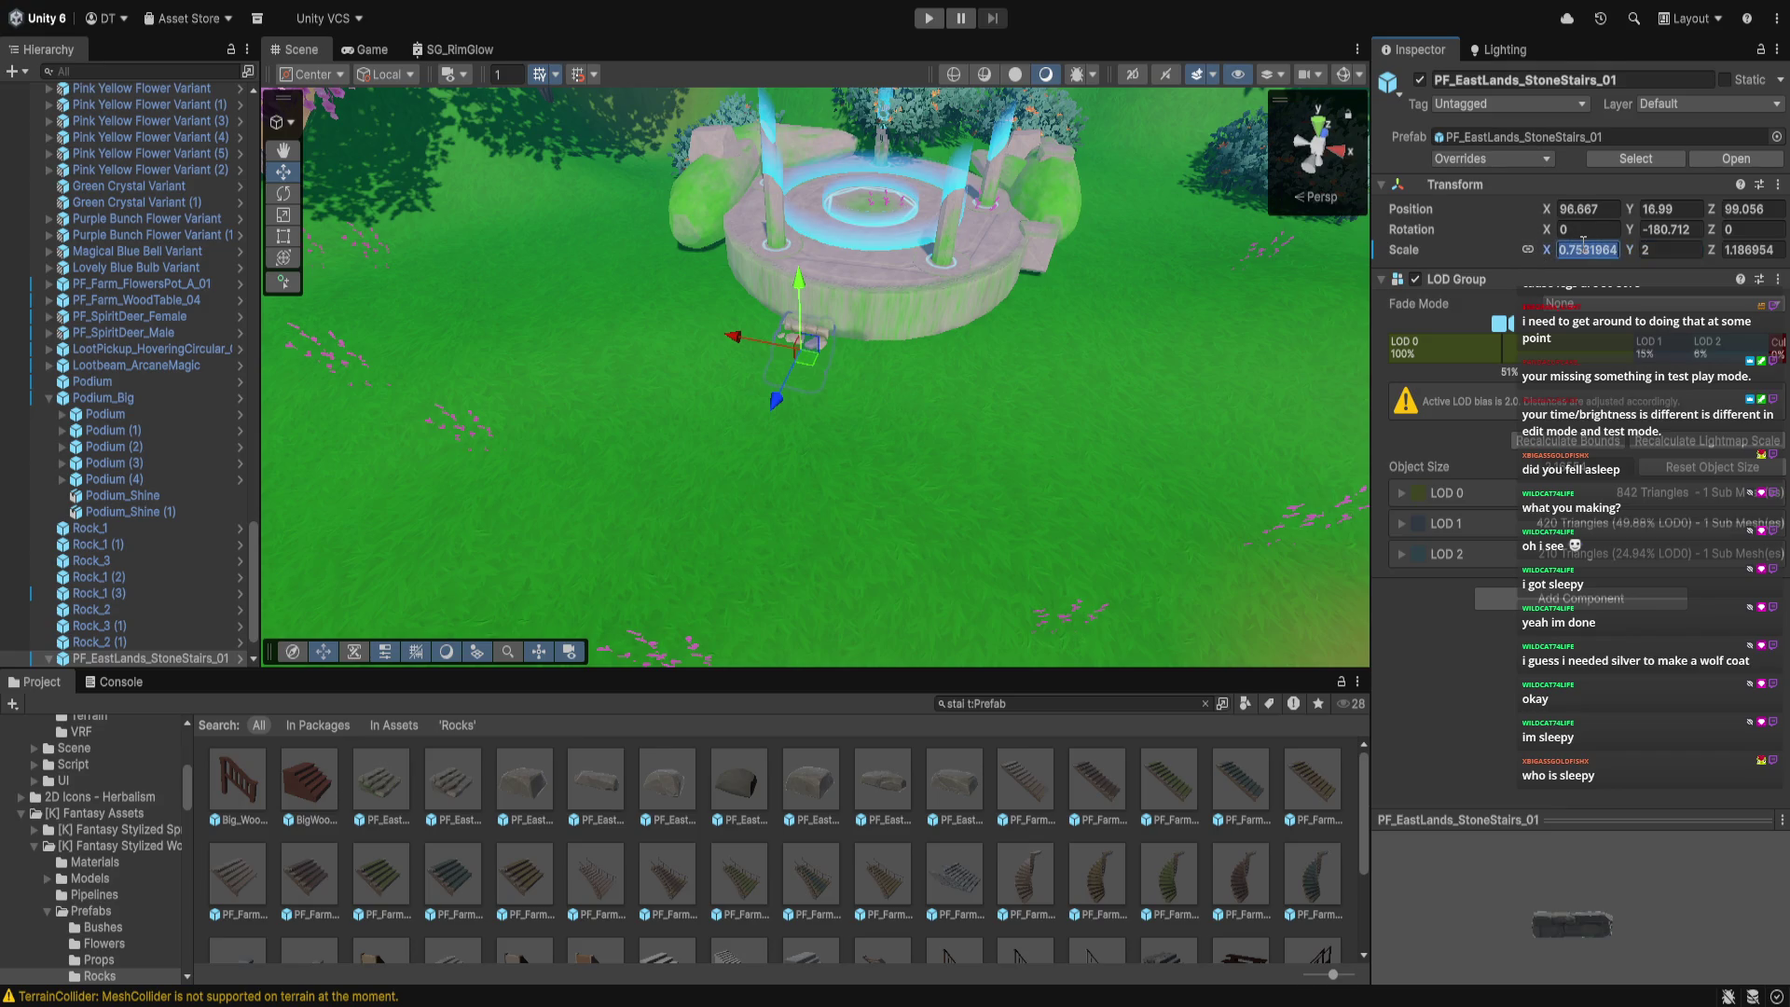
text(2)
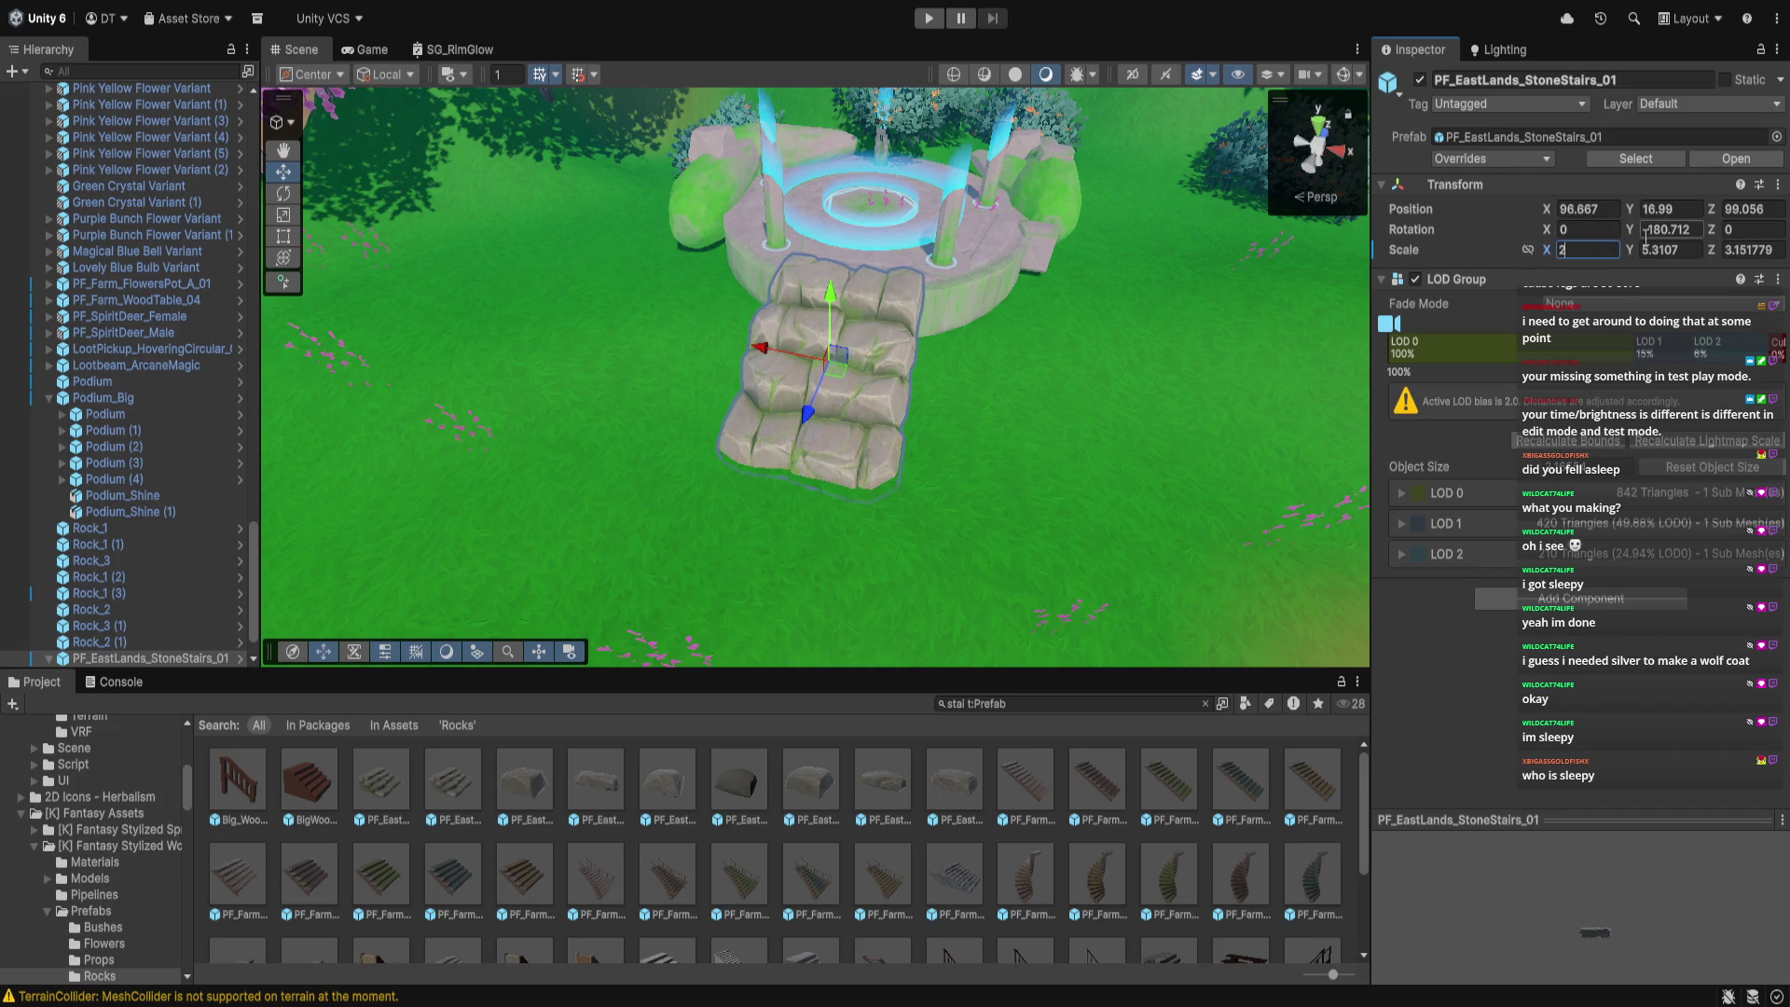
text(2)
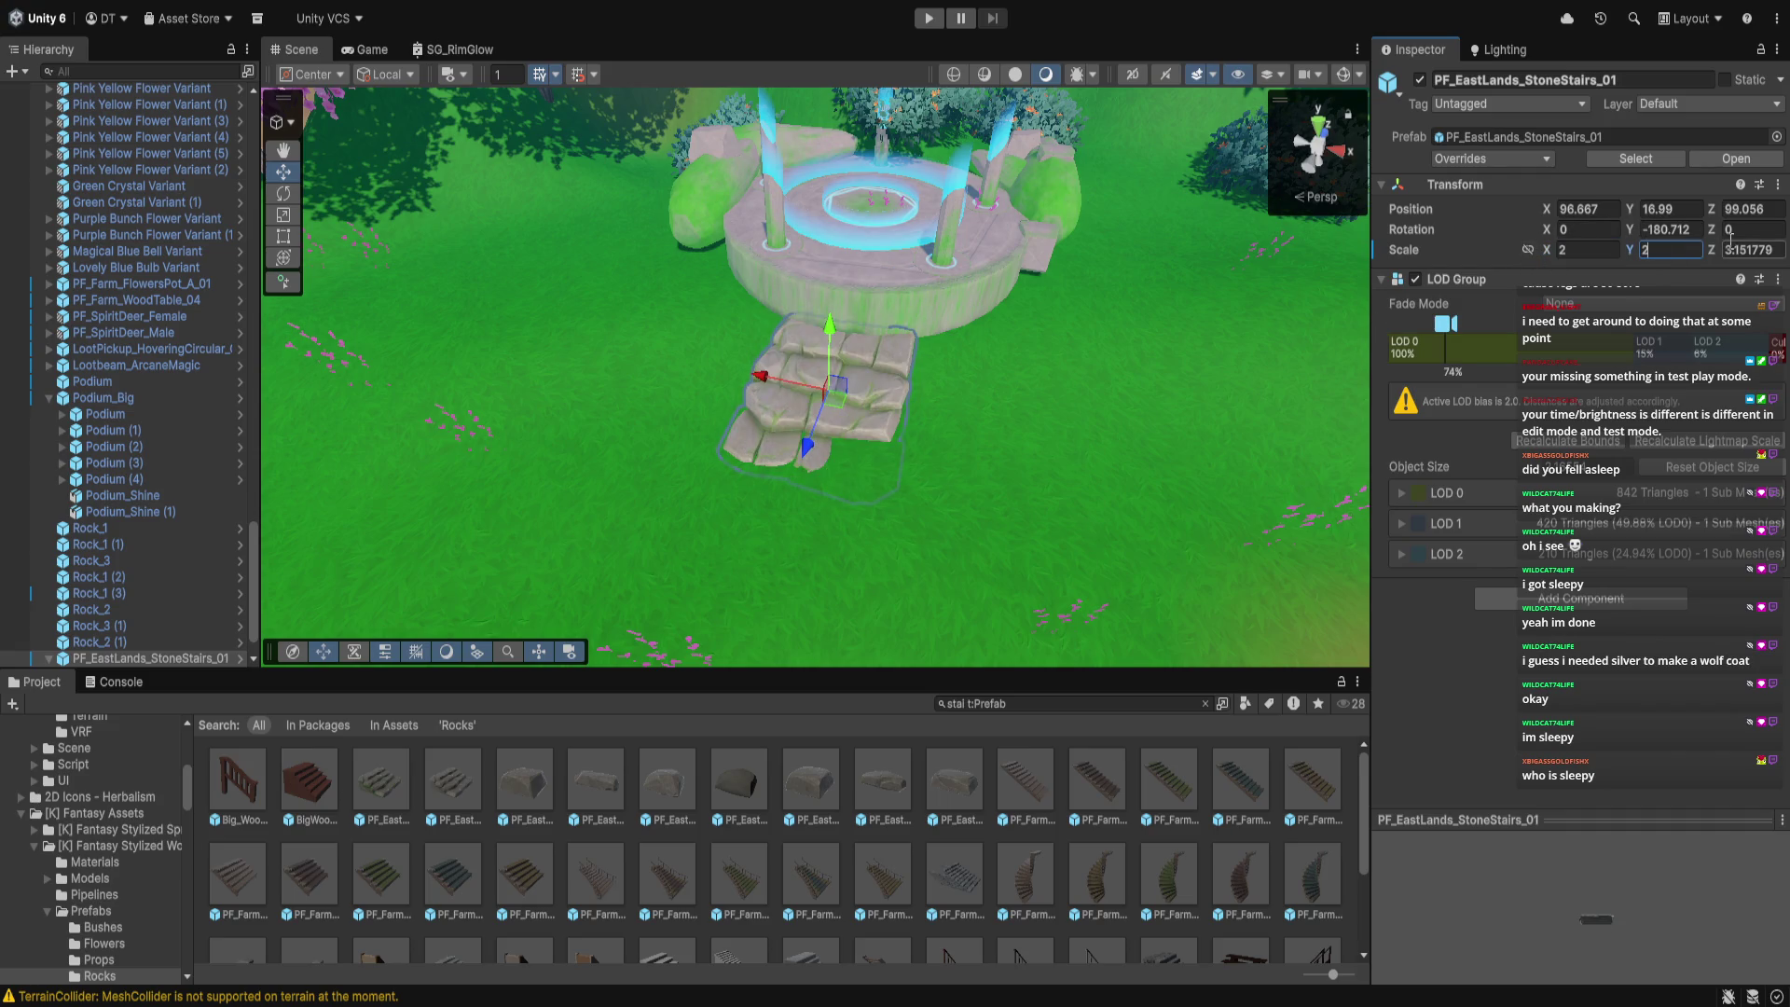
text(2)
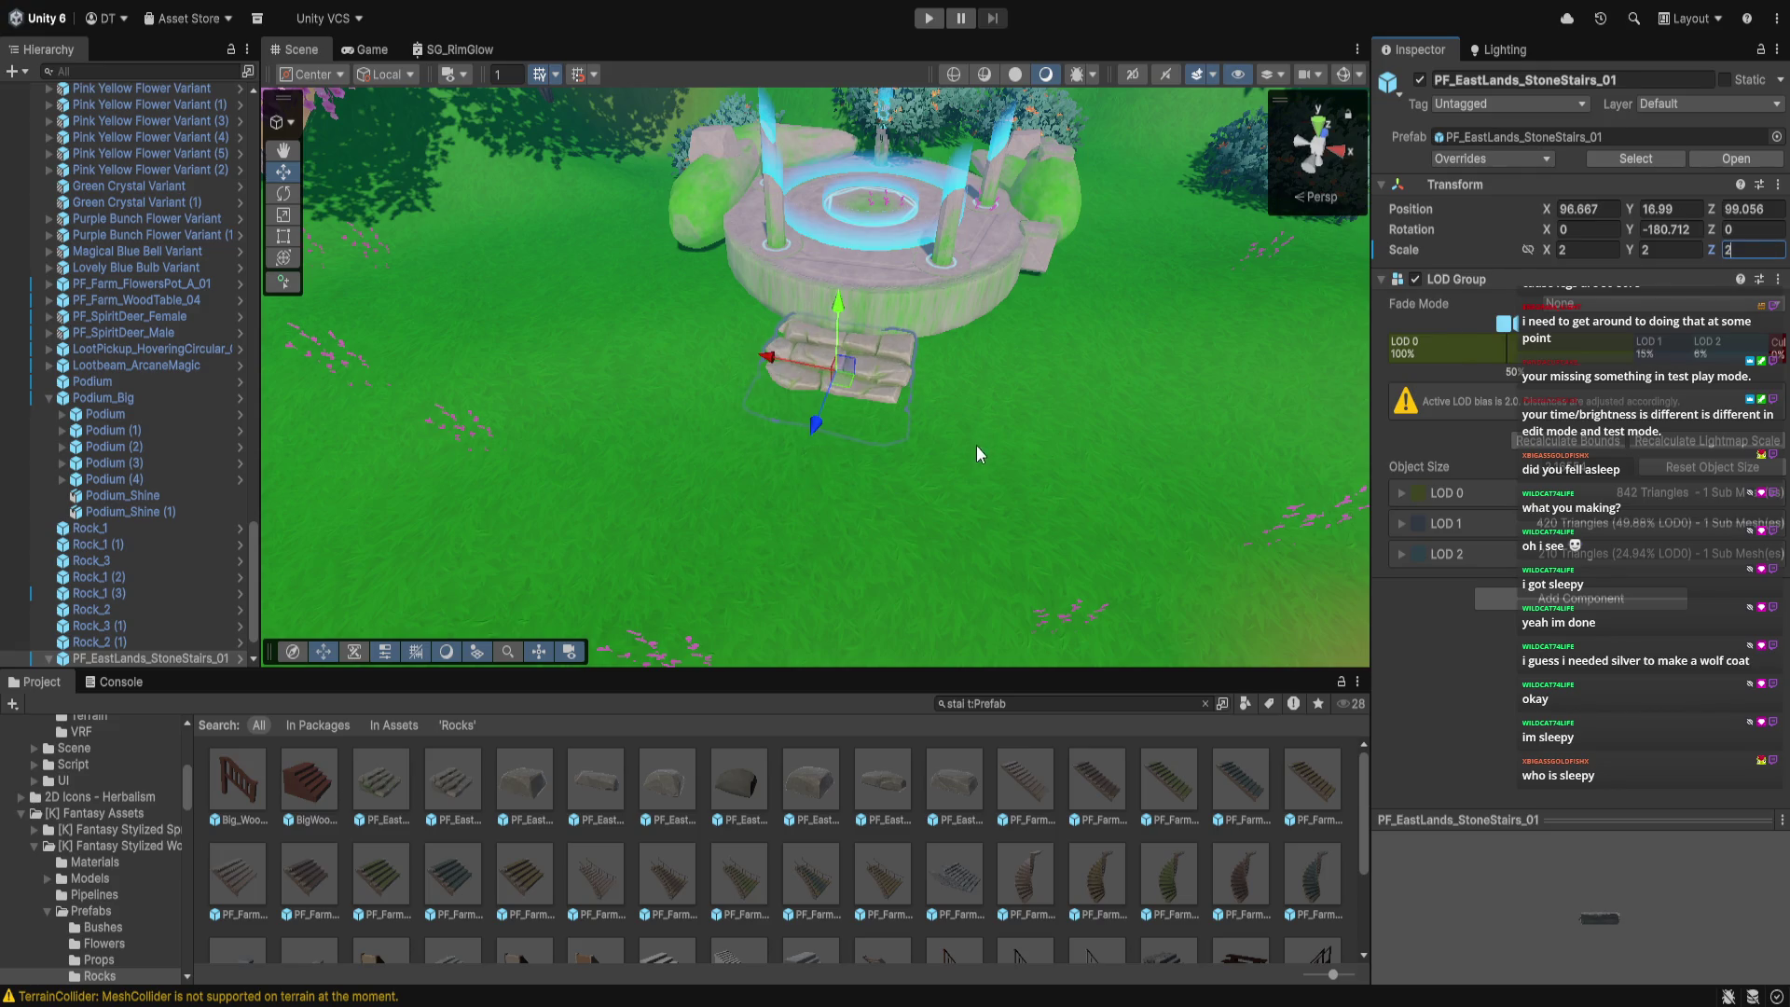
text(f)
drag(819, 322, 814, 273)
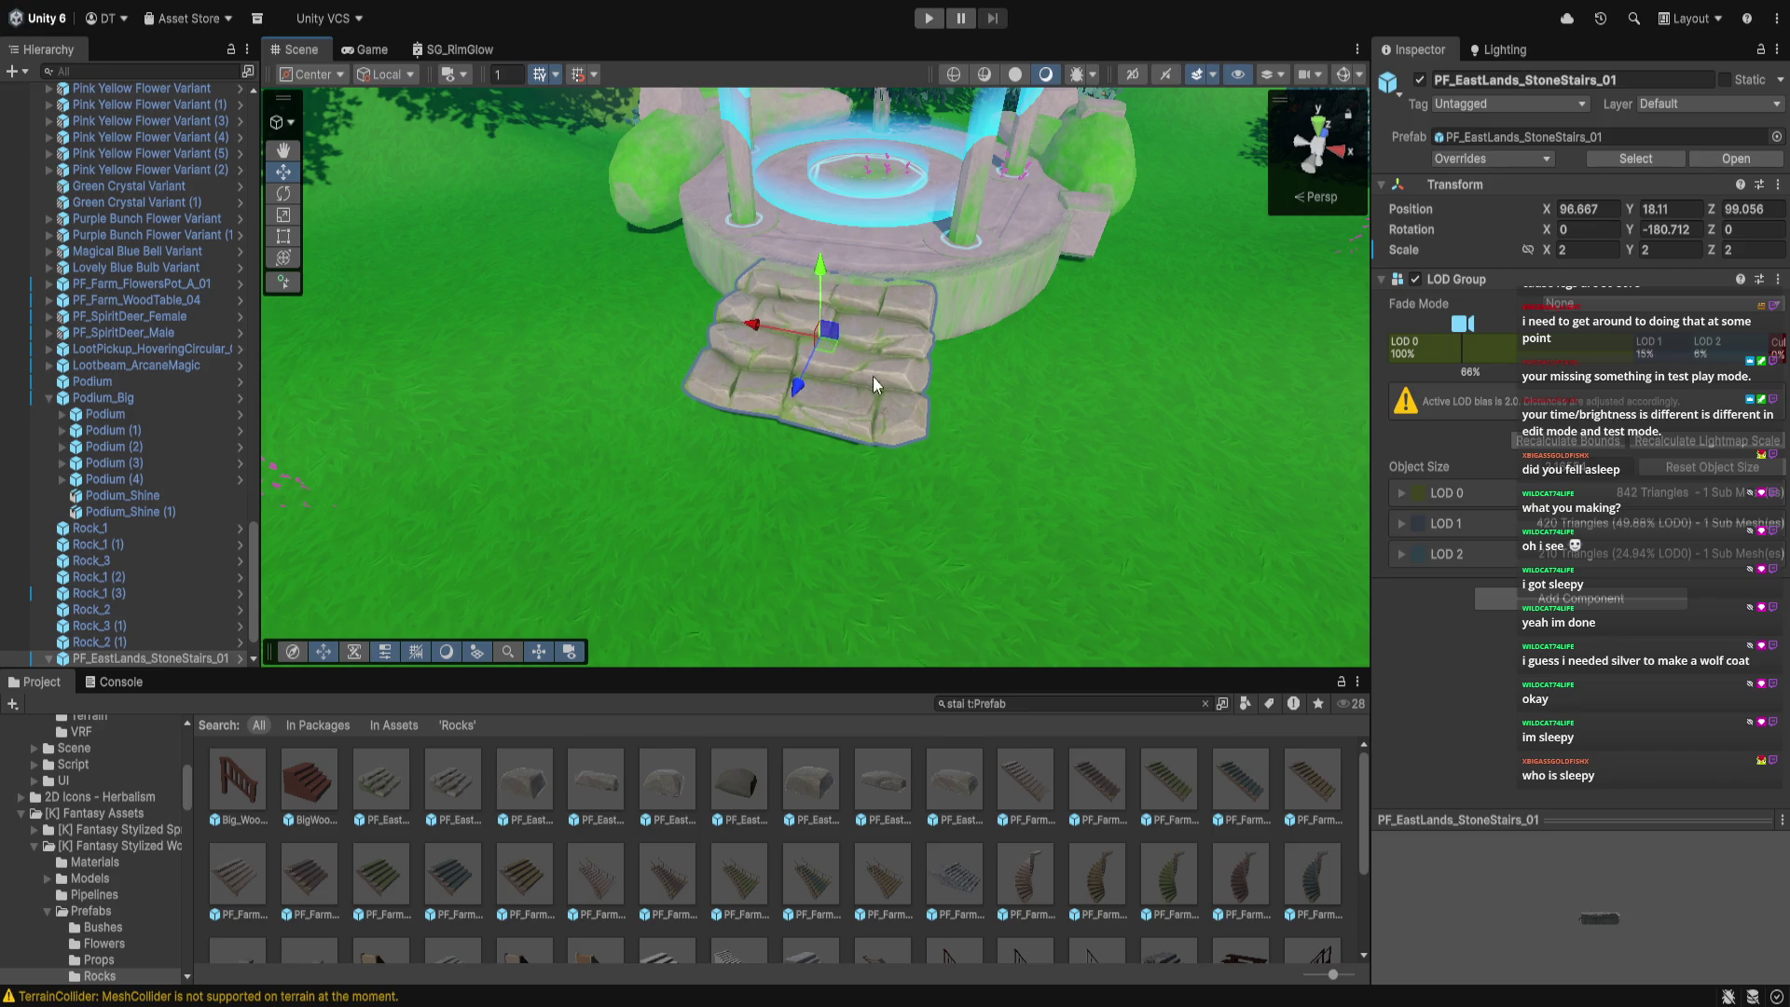
key(ctrl+d)
mouse_move(804, 371)
mouse_down()
mouse_move(732, 508)
mouse_move(740, 399)
mouse_move(778, 454)
mouse_up()
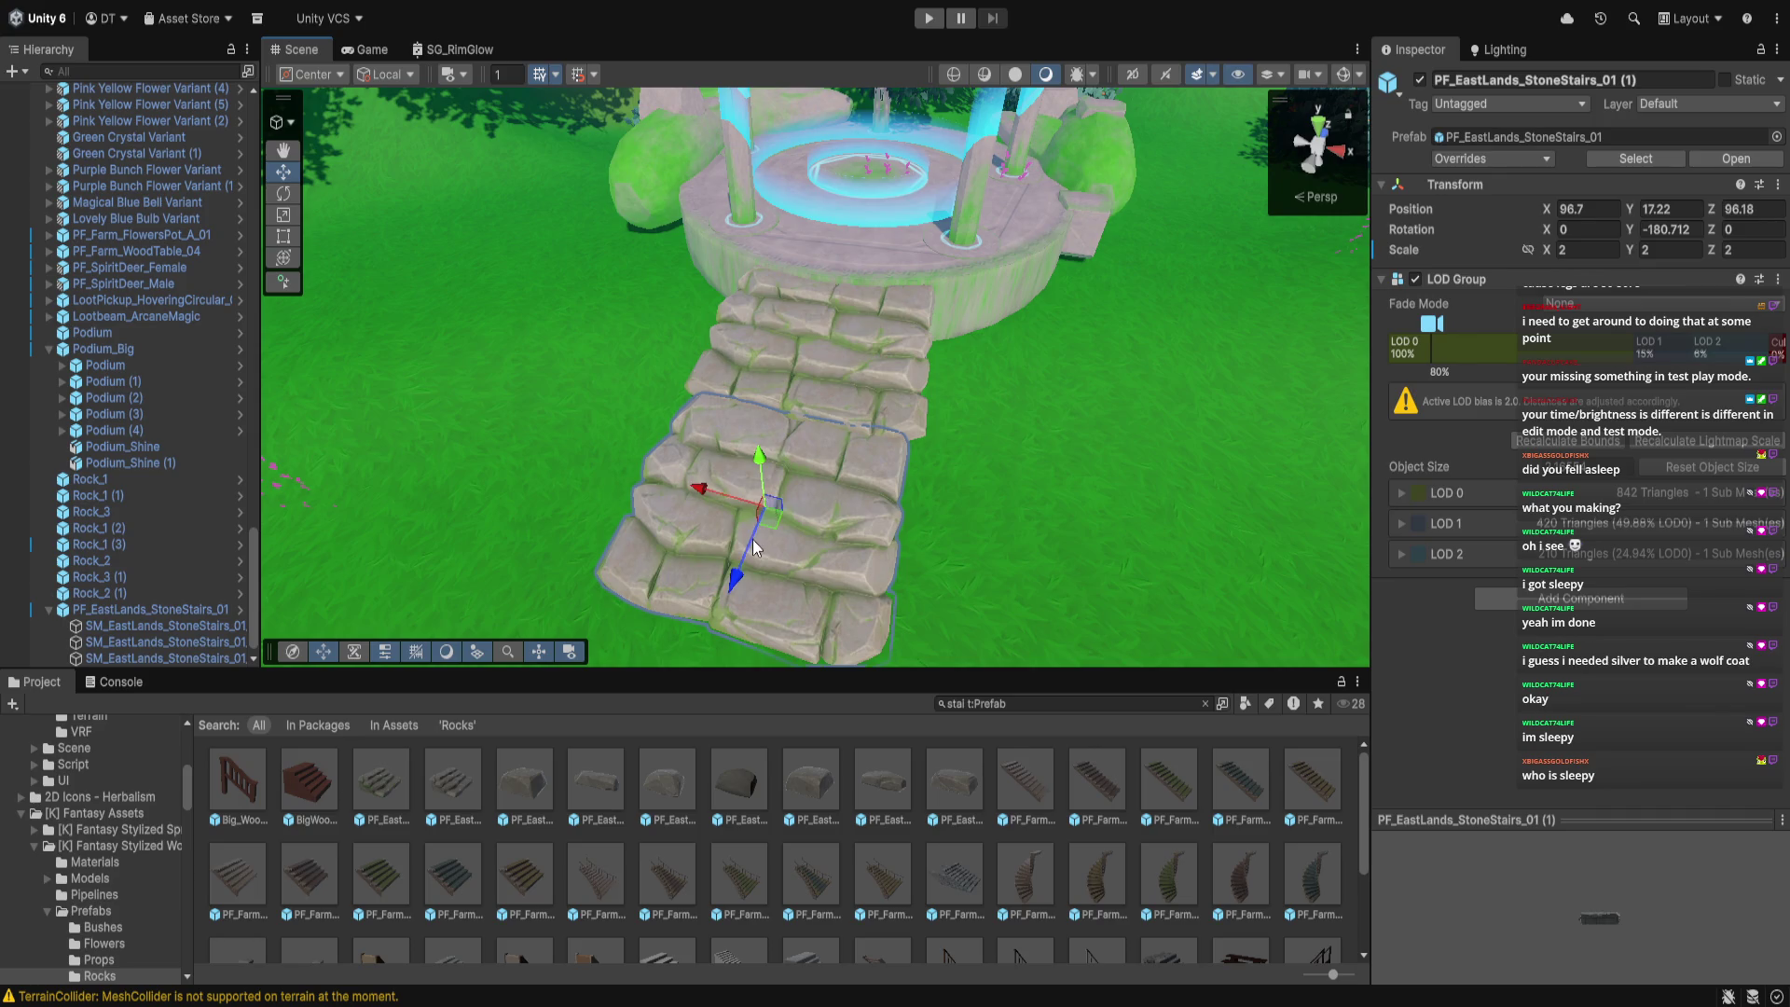
Make another copy of the stairs and lower it into place below the first flight
drag(752, 538, 986, 359)
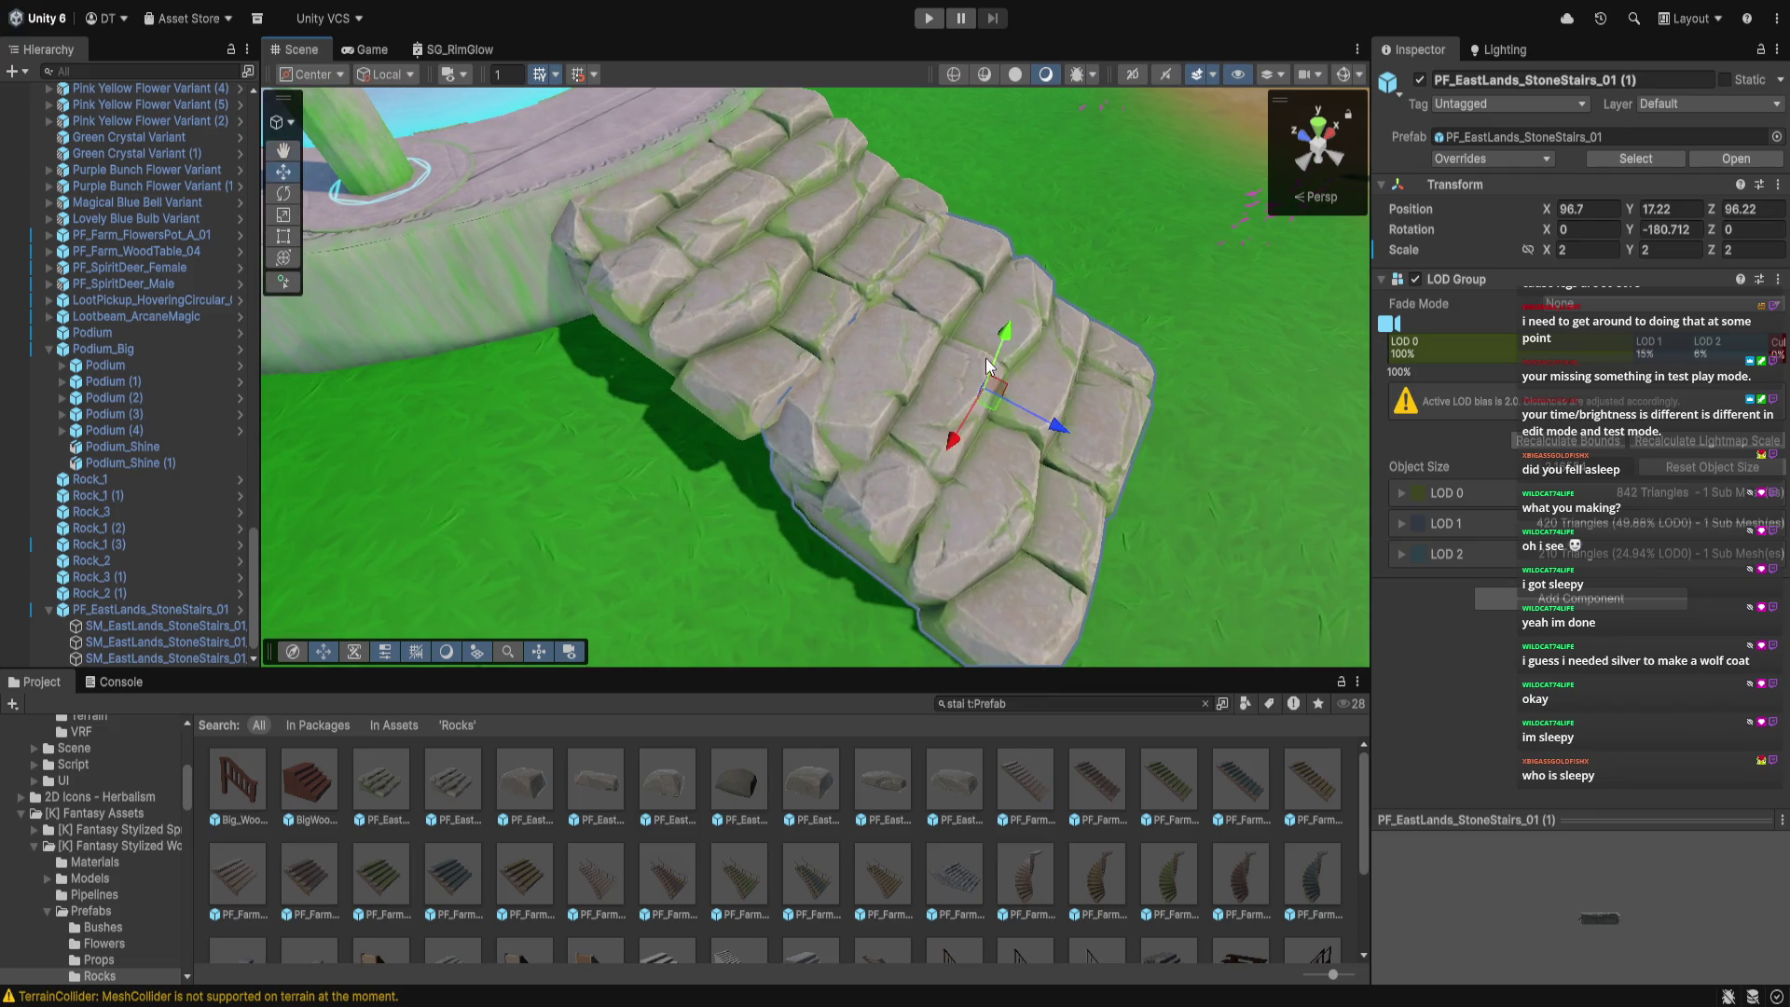
key(ctrl+d)
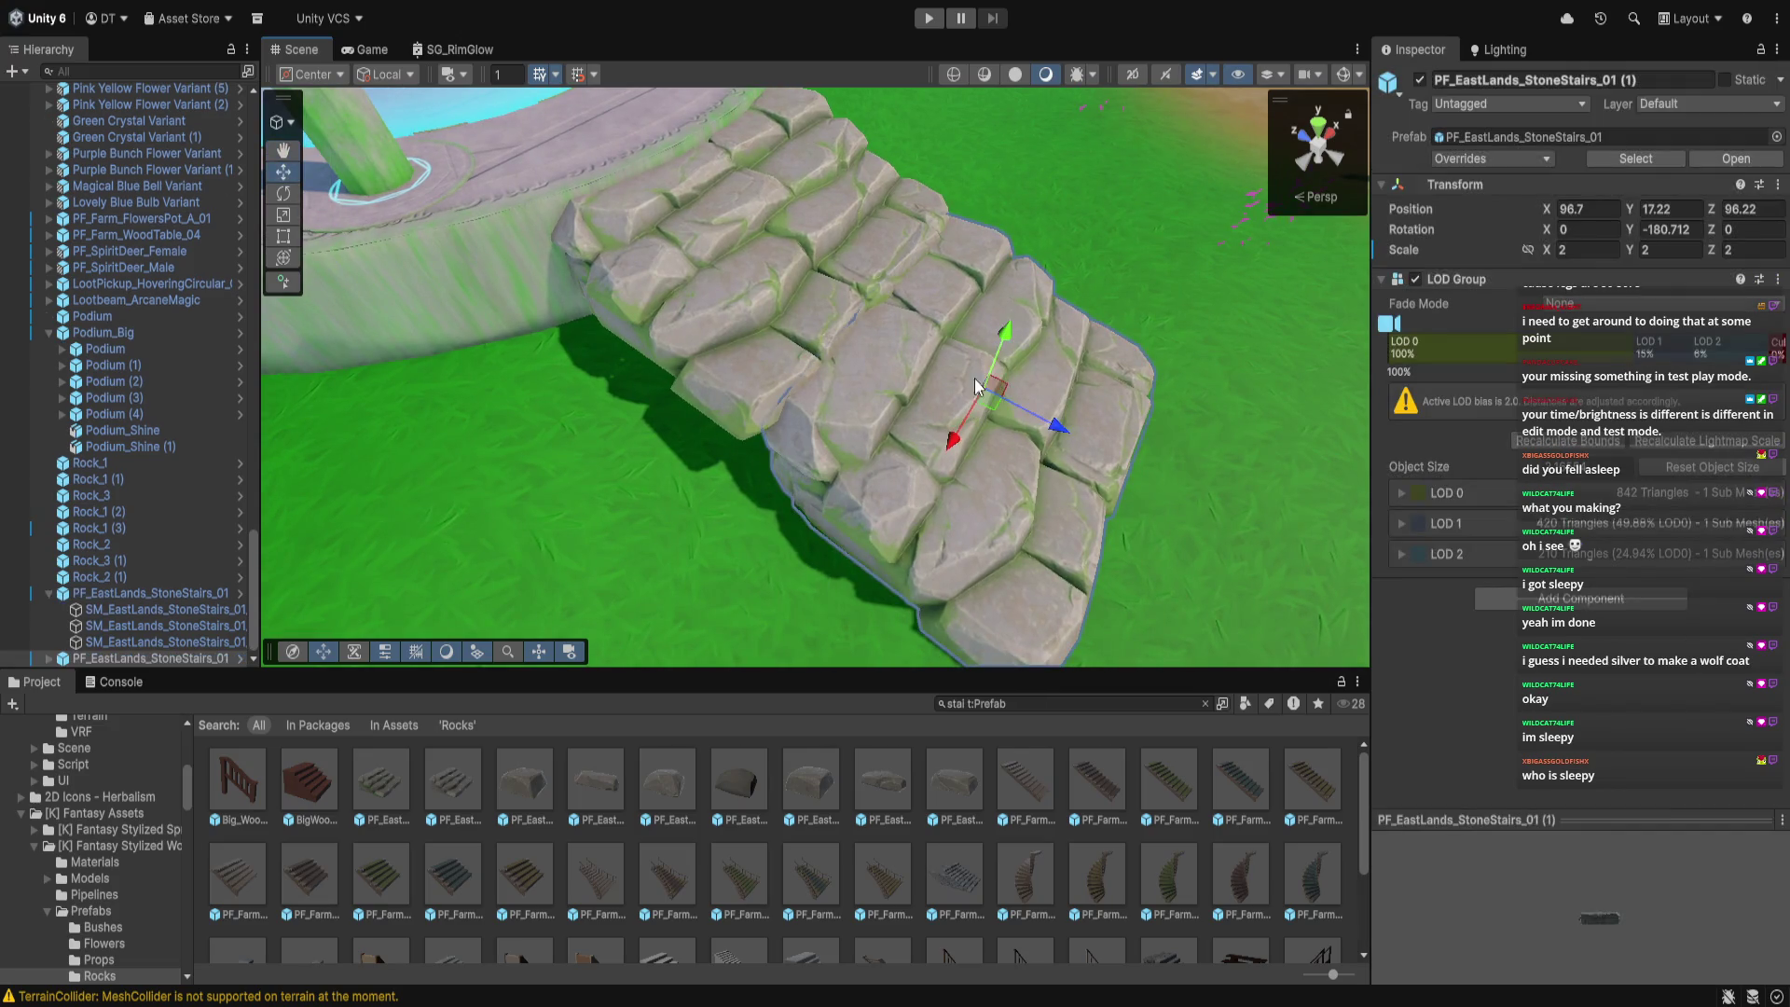
mouse_move(1006, 336)
mouse_down()
mouse_move(1009, 369)
mouse_move(1012, 337)
mouse_up()
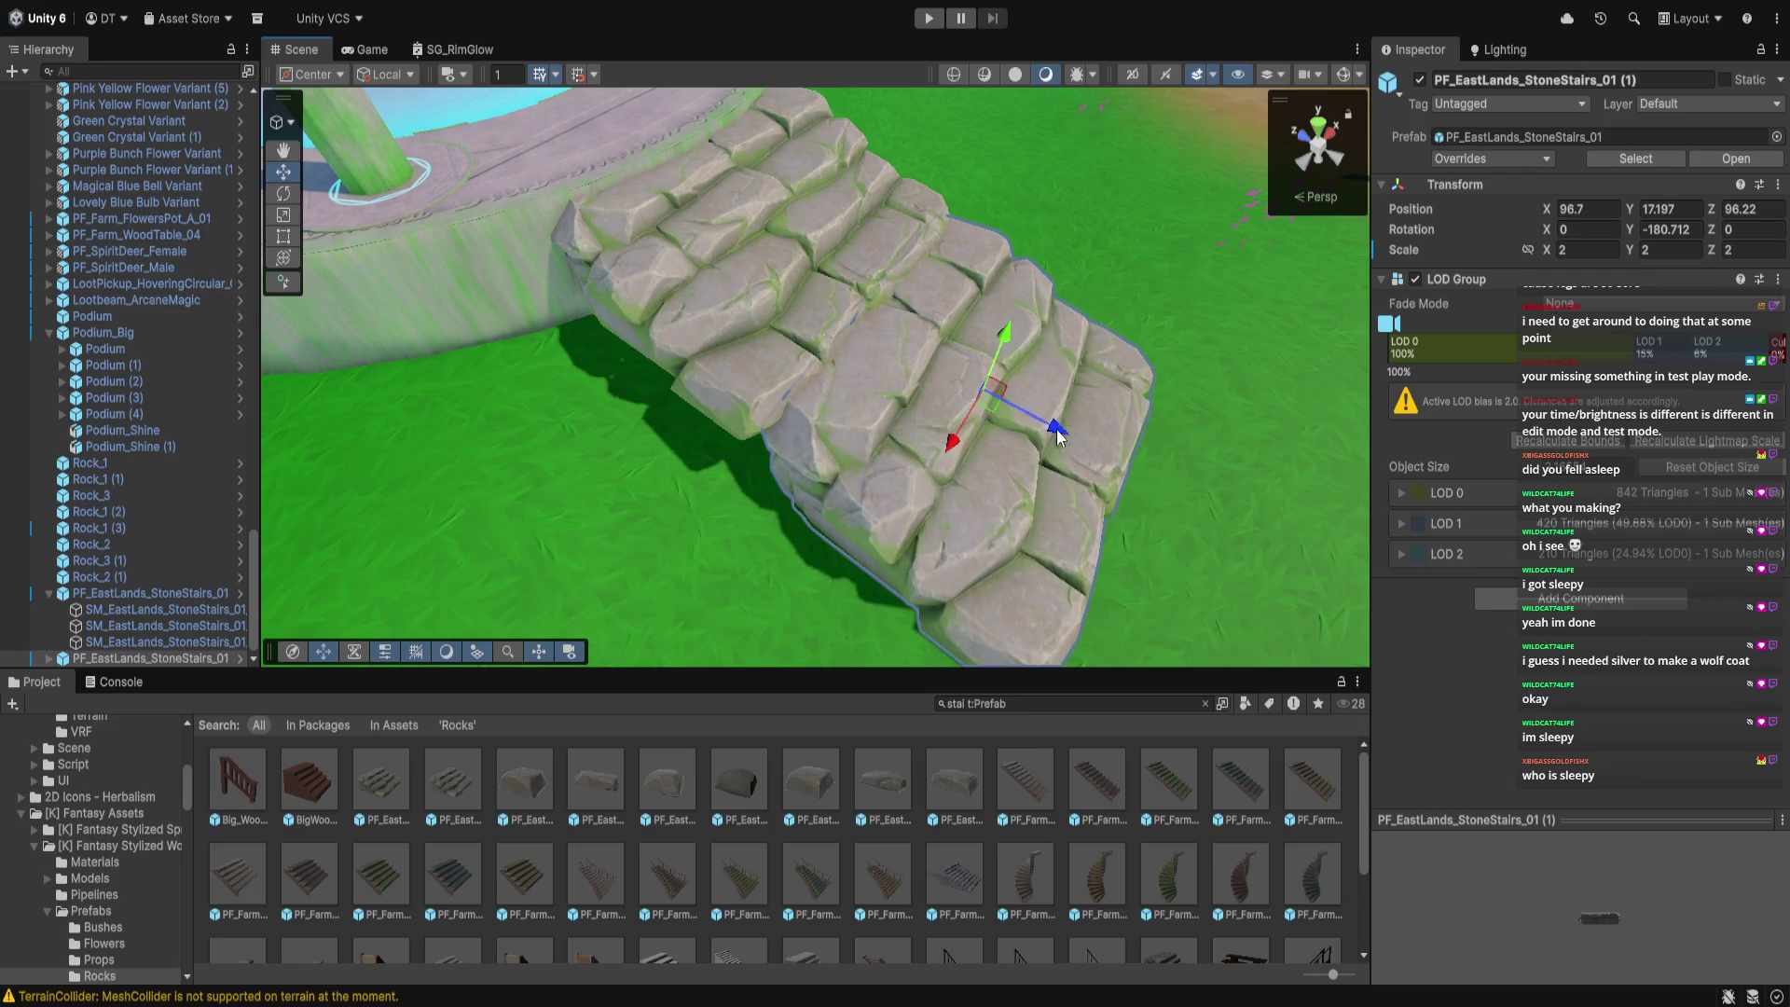
drag(1054, 432, 1042, 422)
mouse_move(1003, 325)
mouse_down()
mouse_move(895, 307)
mouse_move(719, 207)
mouse_move(786, 332)
mouse_move(728, 377)
mouse_move(625, 391)
mouse_up()
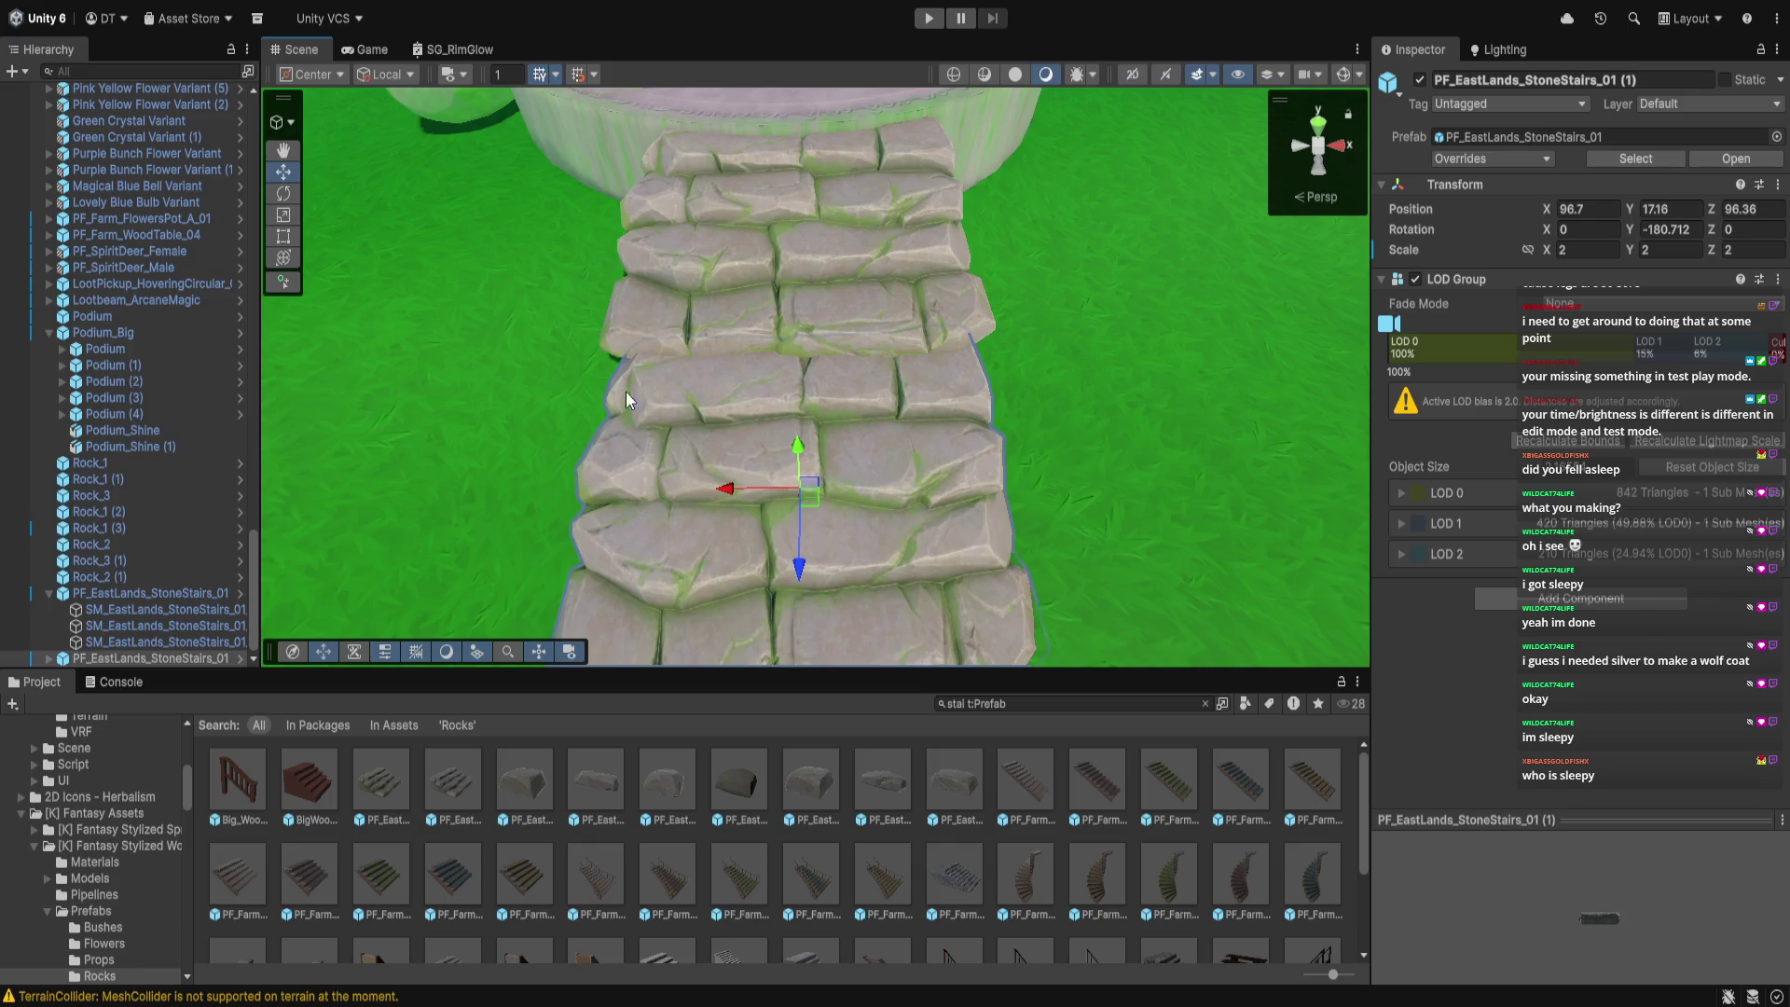
scroll(640, 404, down, 3)
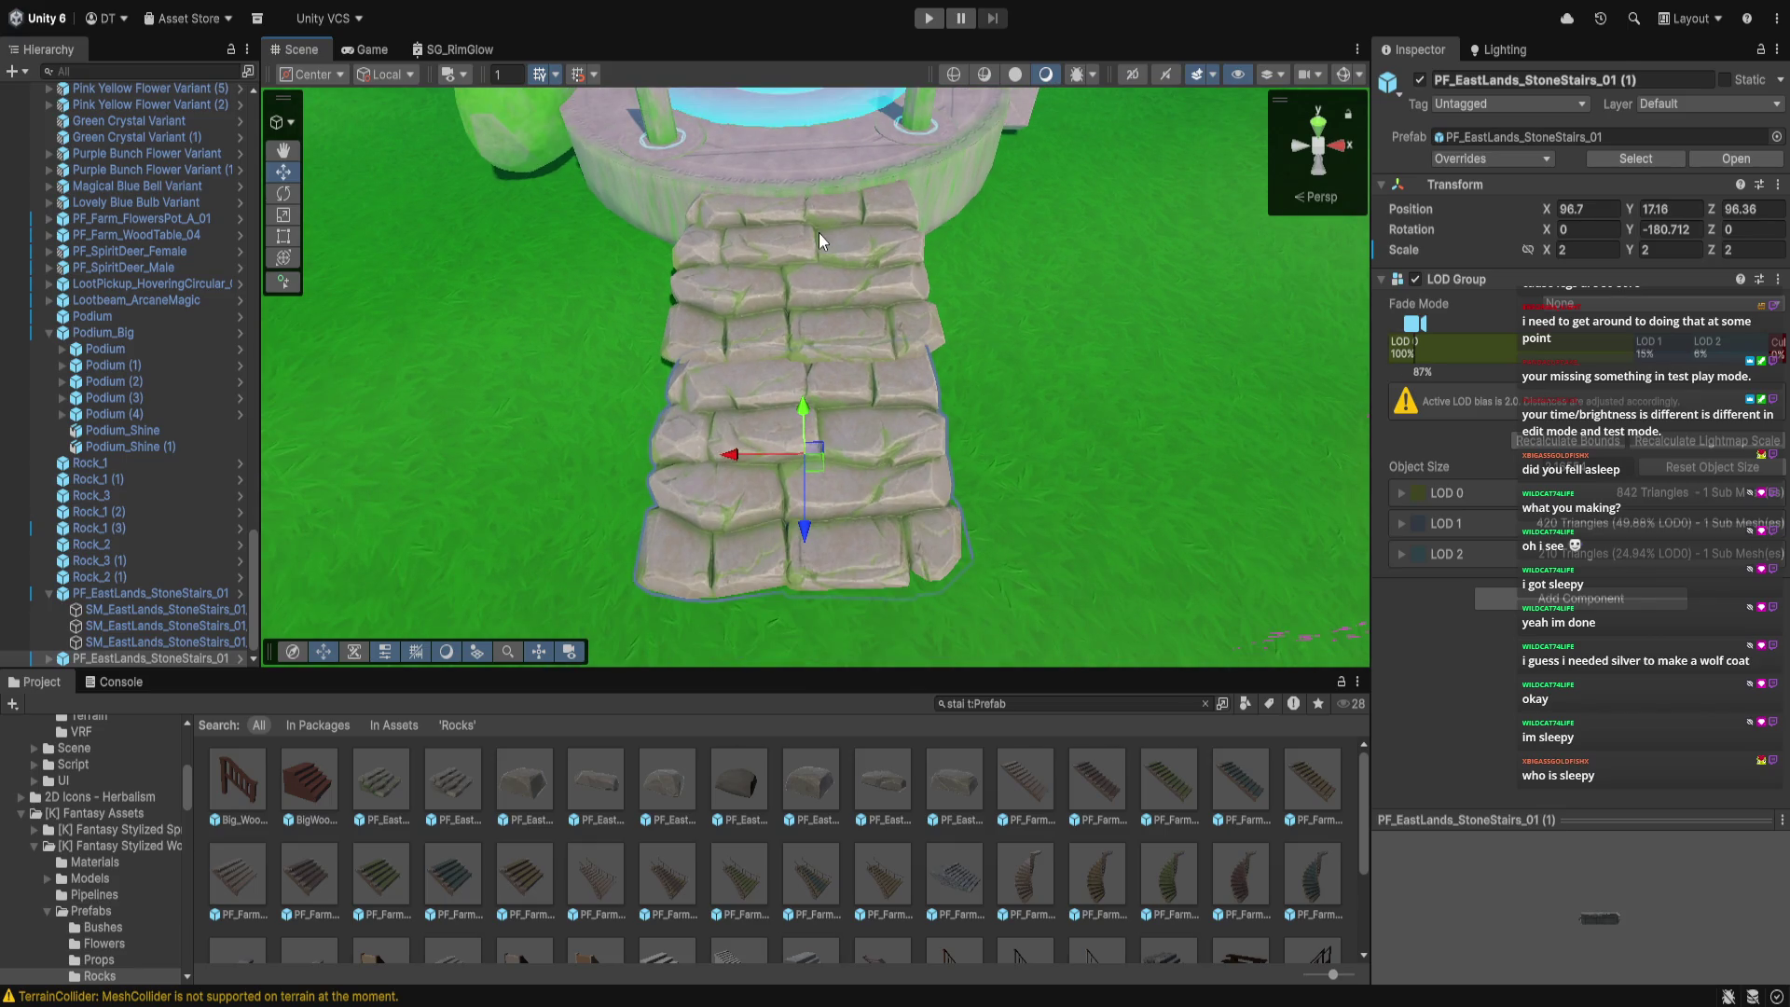
Tuck the lower flight under the upper one, then start Play mode
click(819, 232)
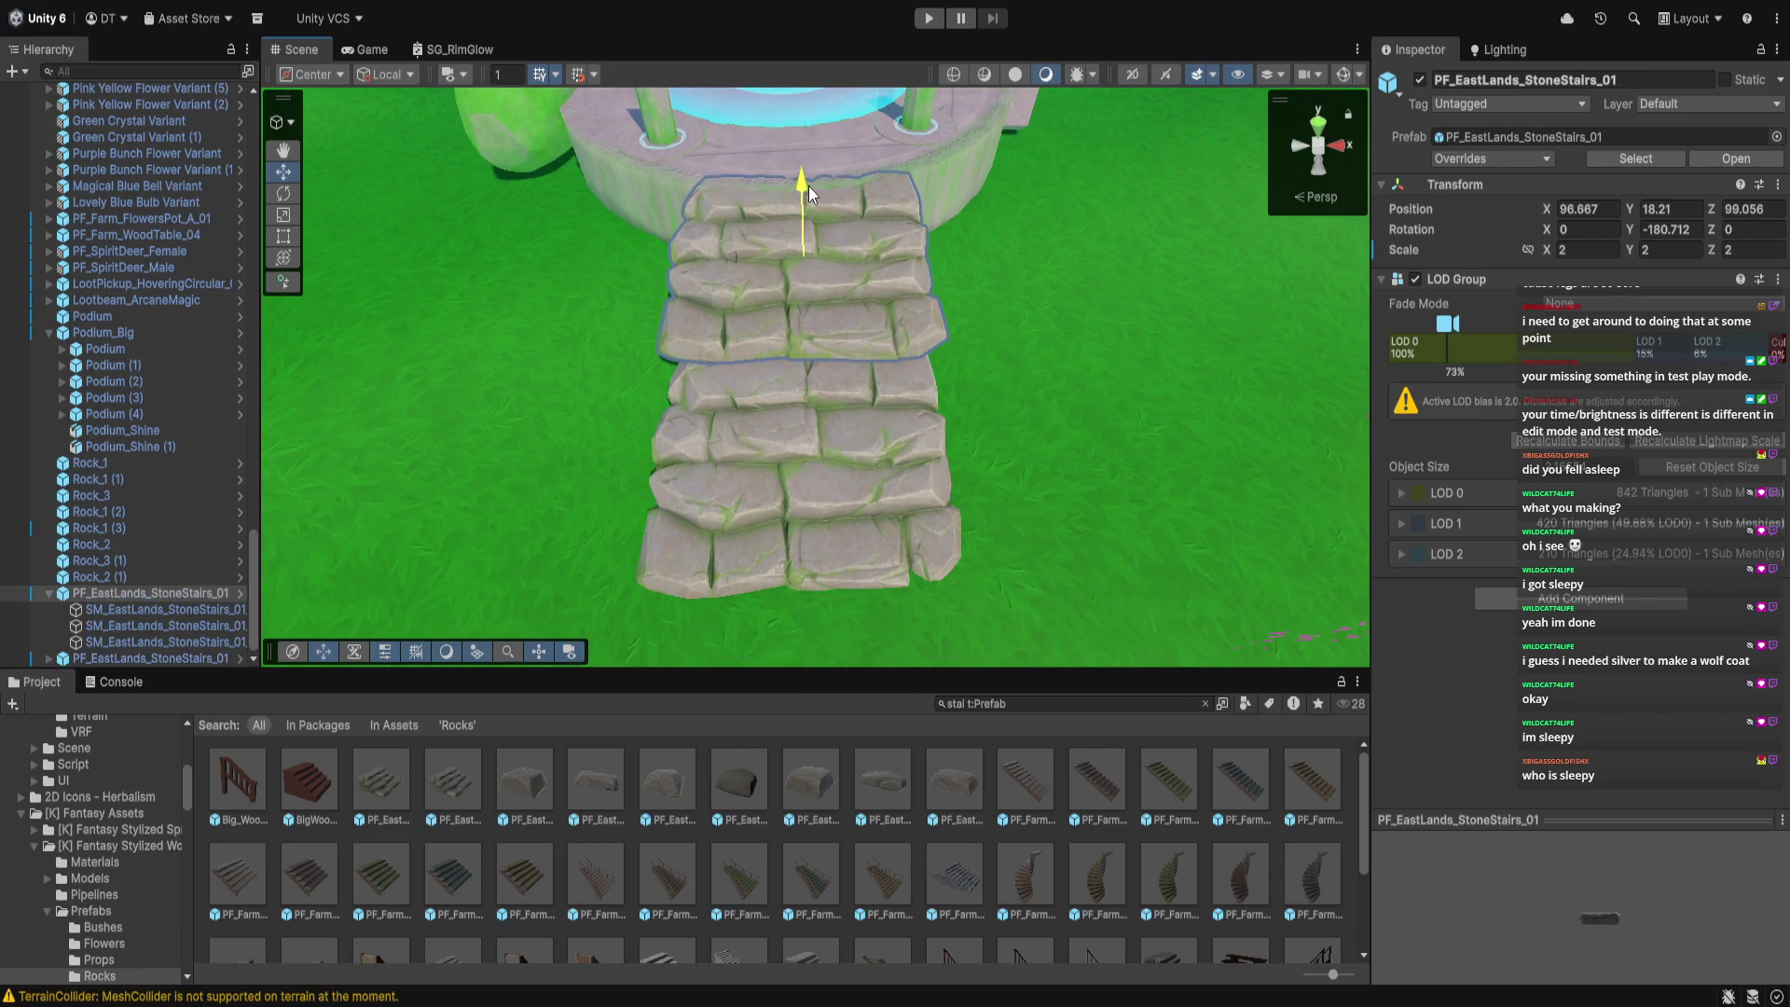
click(814, 382)
mouse_move(815, 382)
mouse_down()
mouse_move(998, 415)
mouse_move(1089, 305)
mouse_move(1126, 313)
mouse_up()
drag(1157, 403, 1163, 408)
drag(1131, 300, 1143, 309)
mouse_move(1183, 422)
mouse_down()
mouse_move(815, 351)
mouse_move(653, 410)
mouse_move(631, 400)
mouse_move(684, 620)
mouse_move(734, 585)
mouse_up()
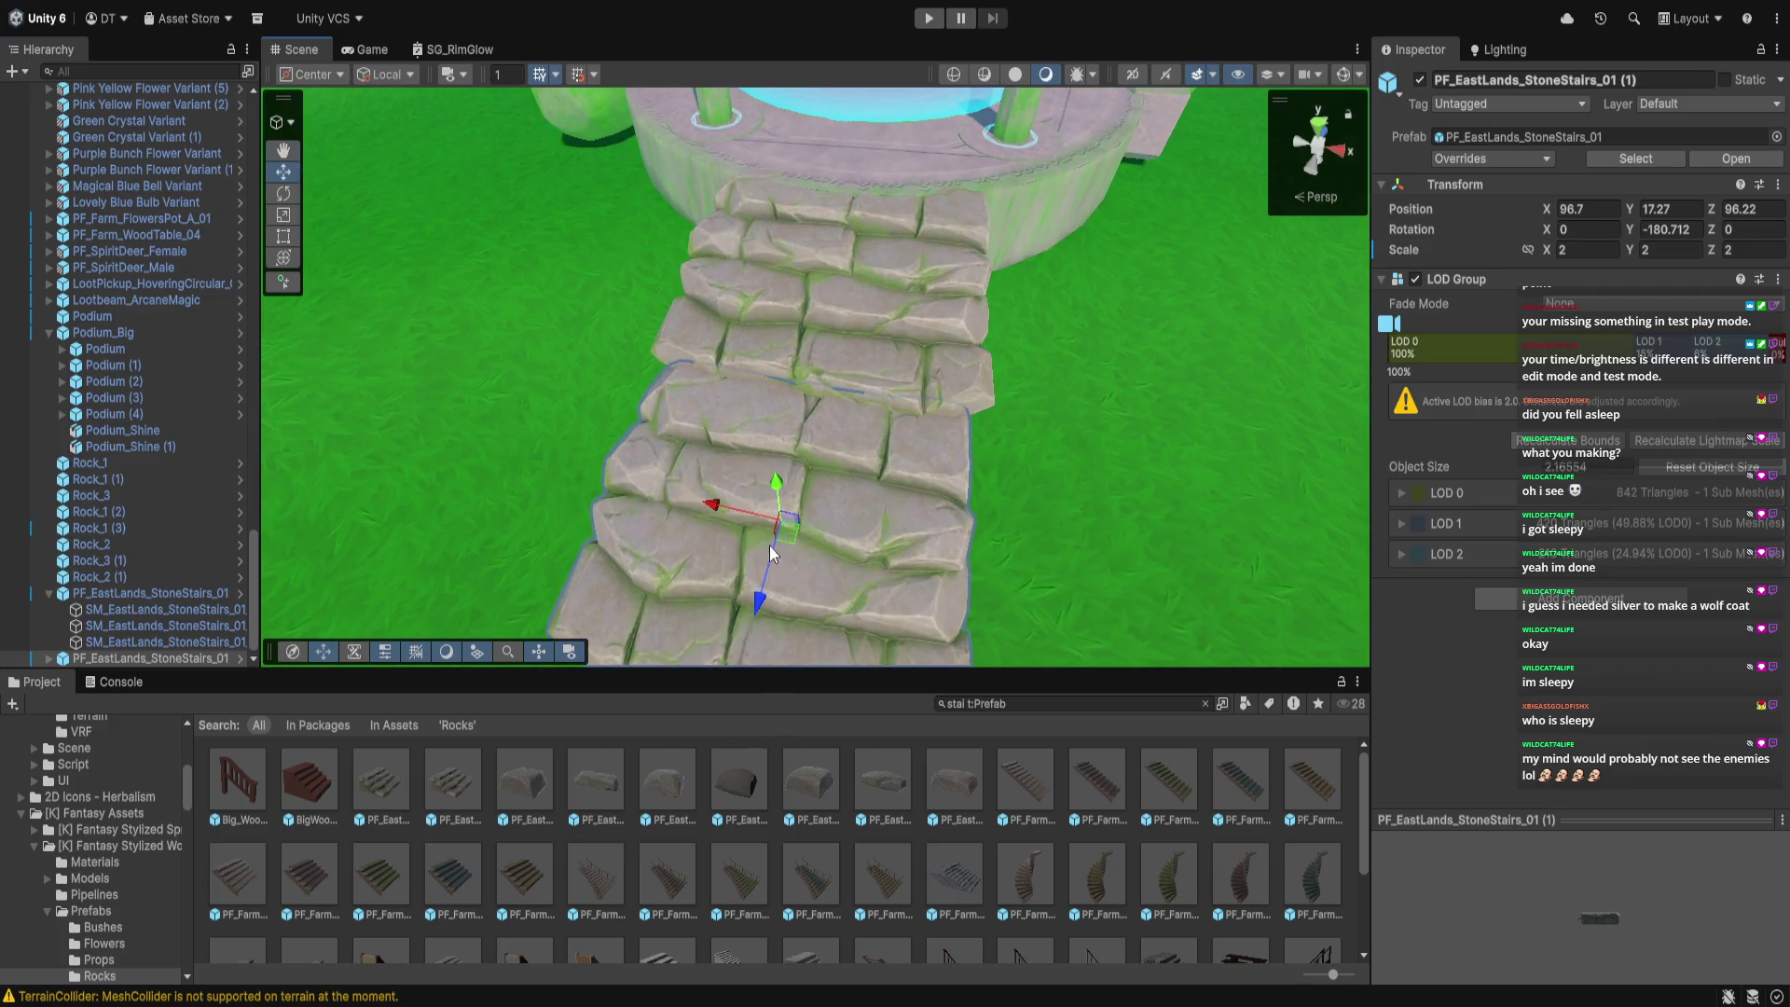
click(1042, 484)
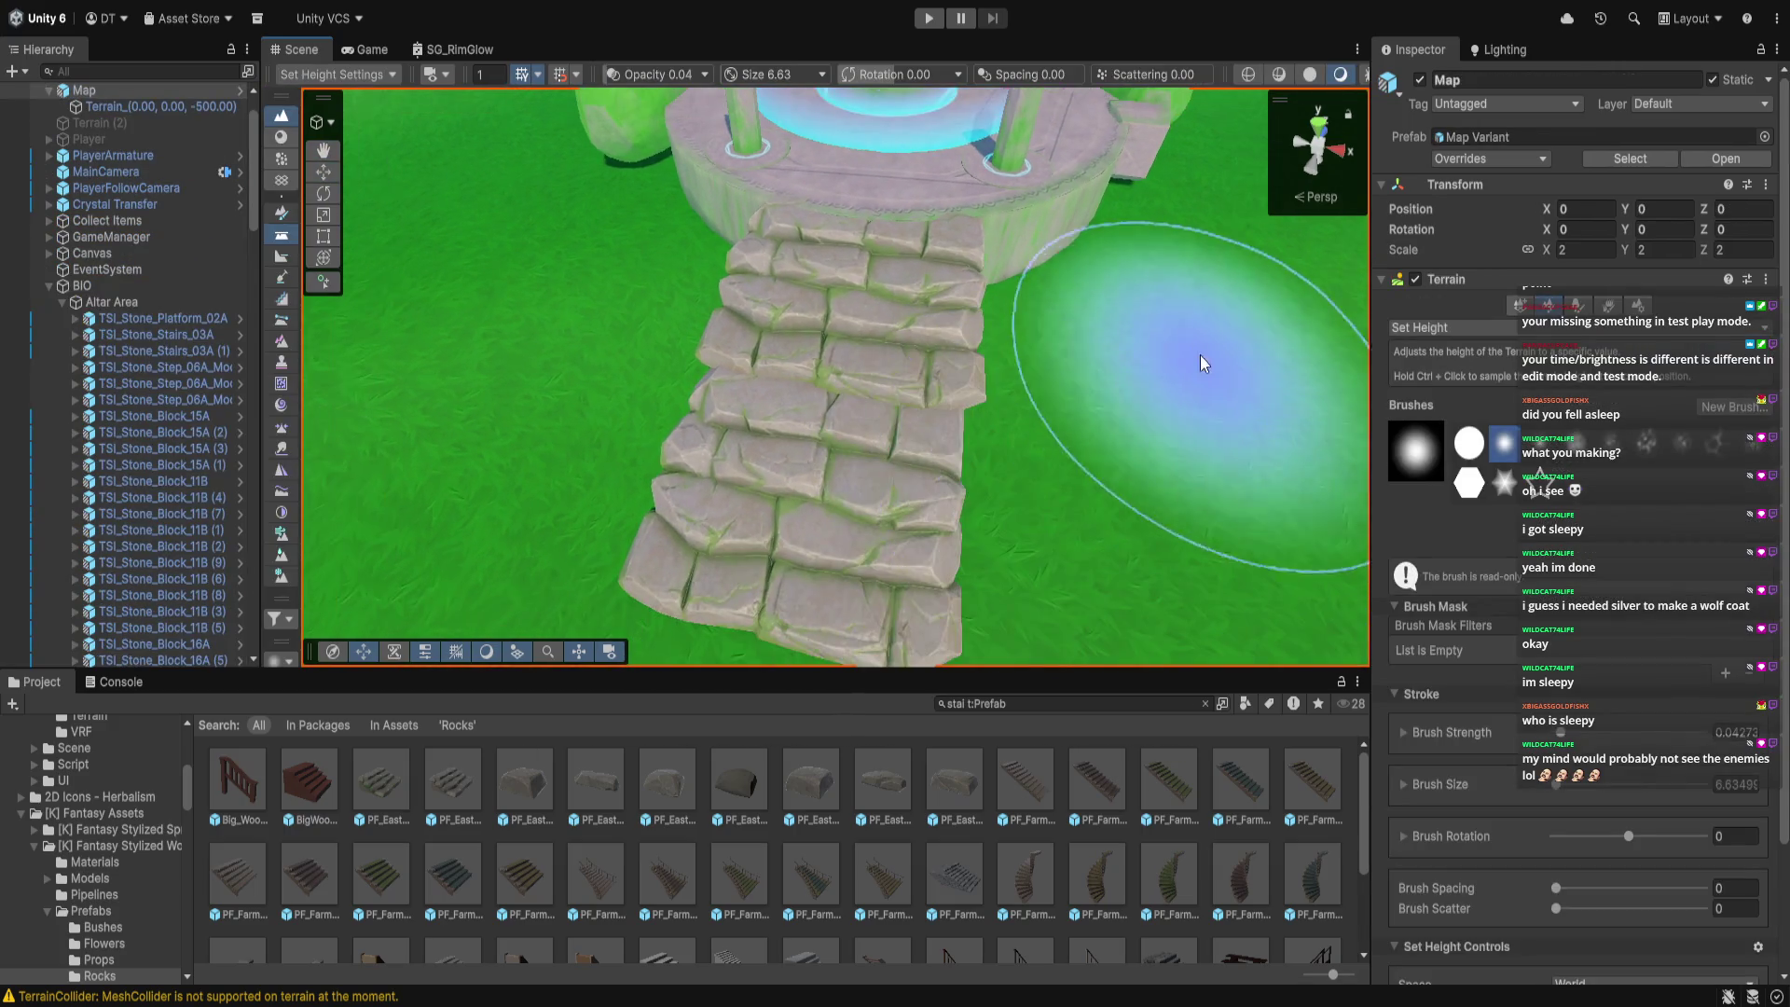
click(929, 19)
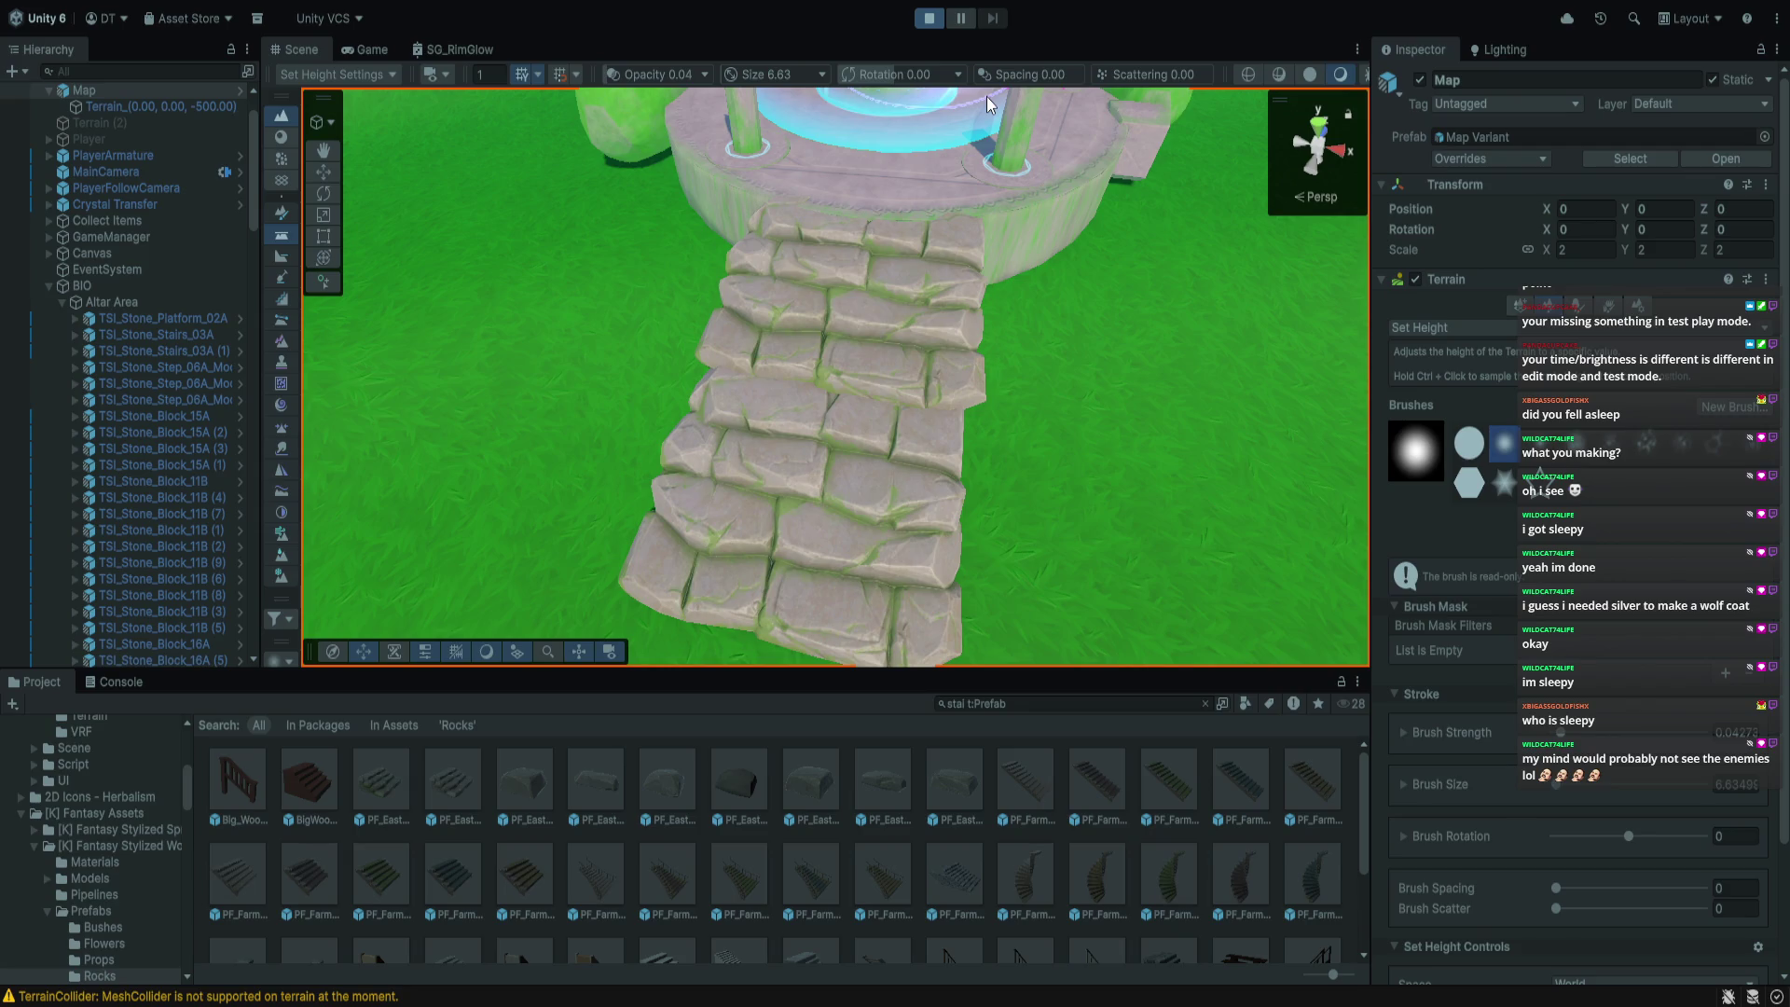
Walk the character up the stone staircase onto the altar and back down several times
key(w)
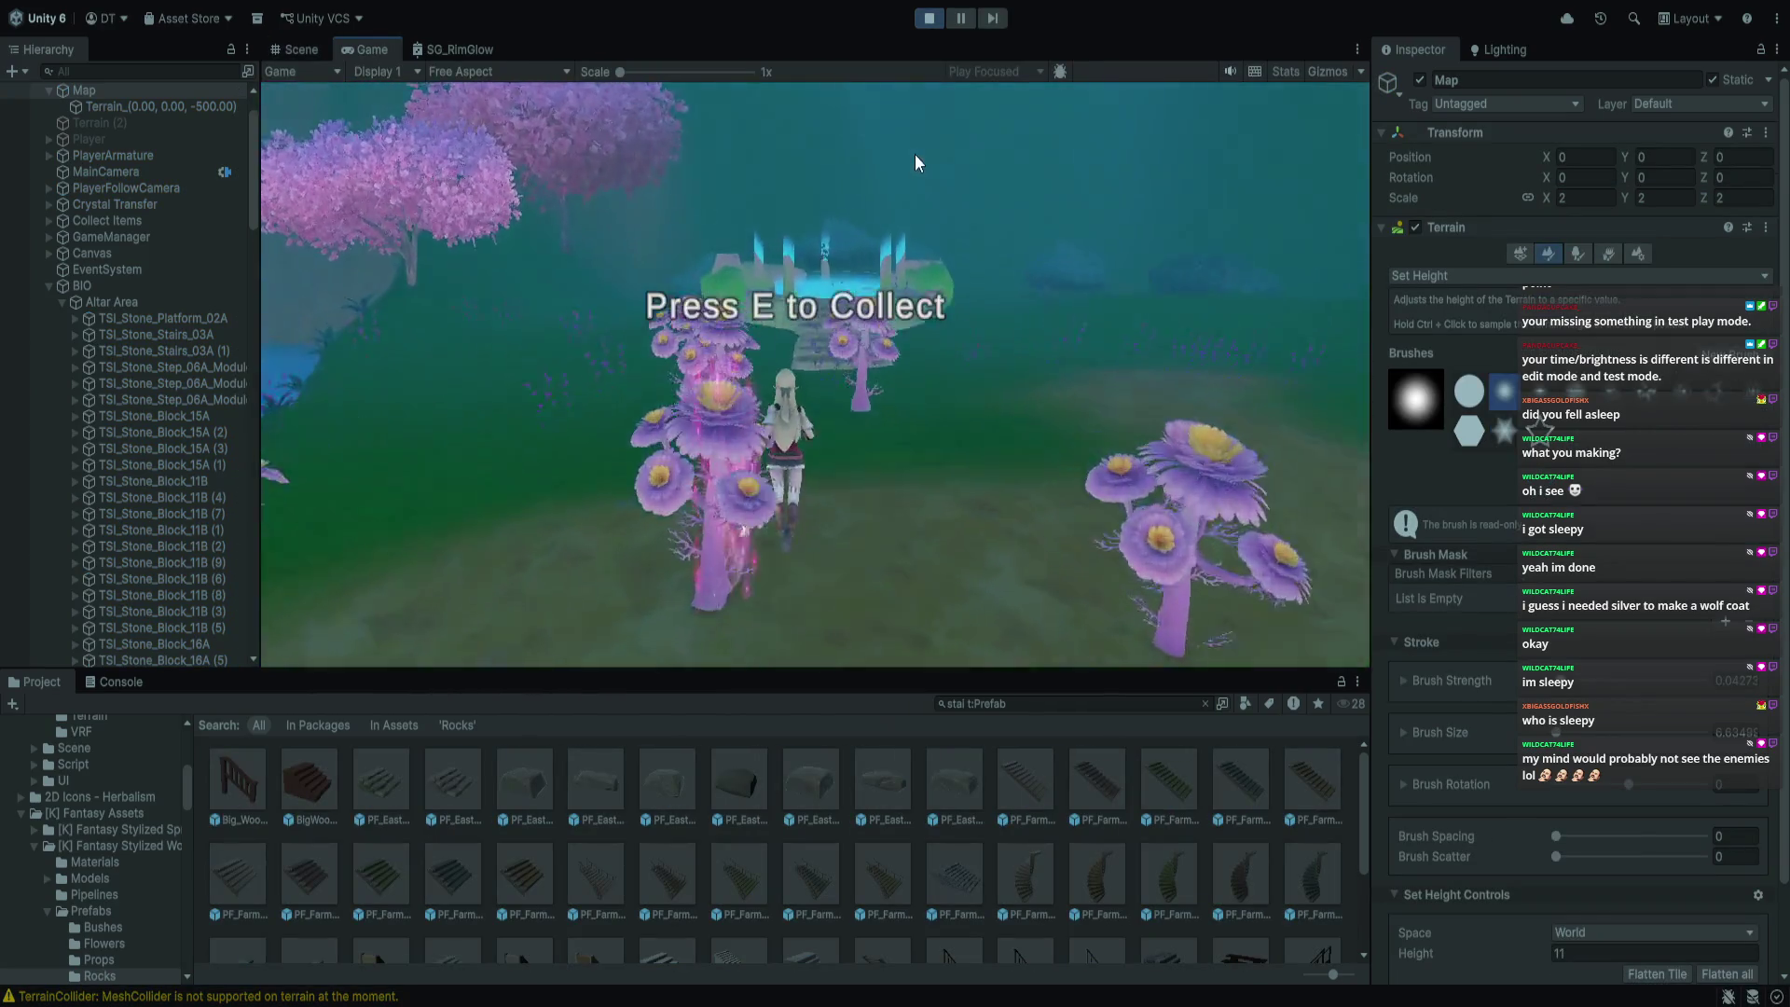
key(w)
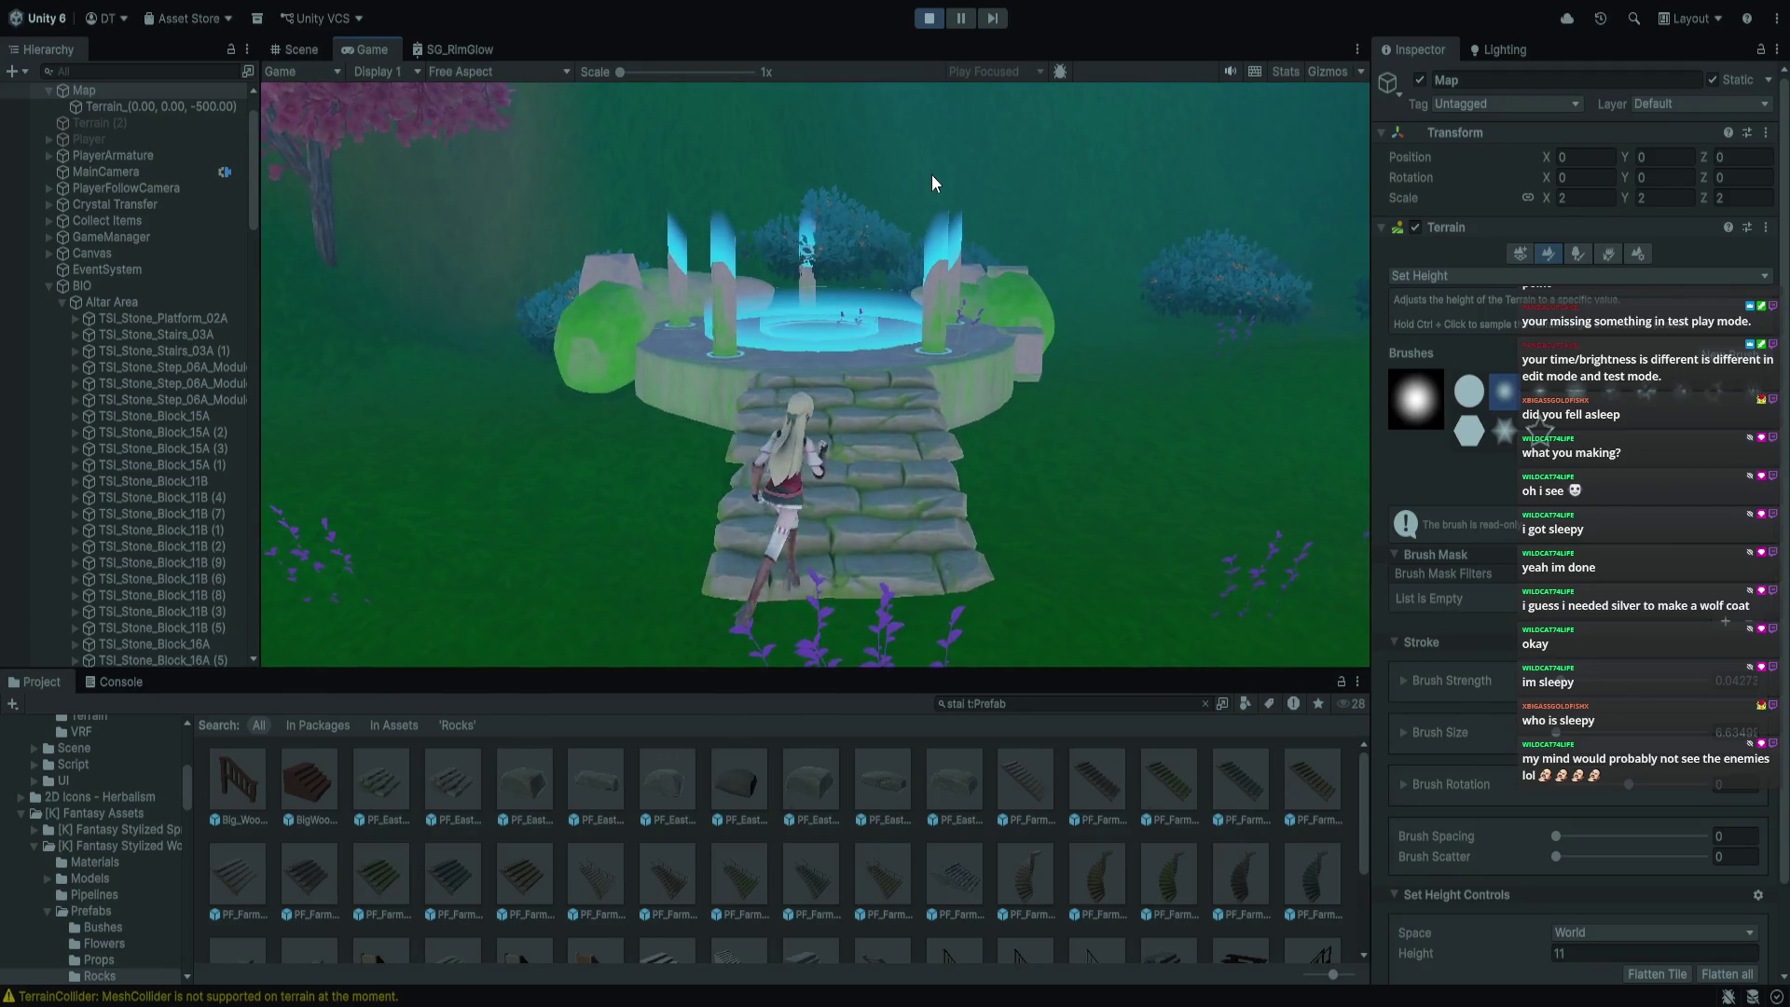
key(s)
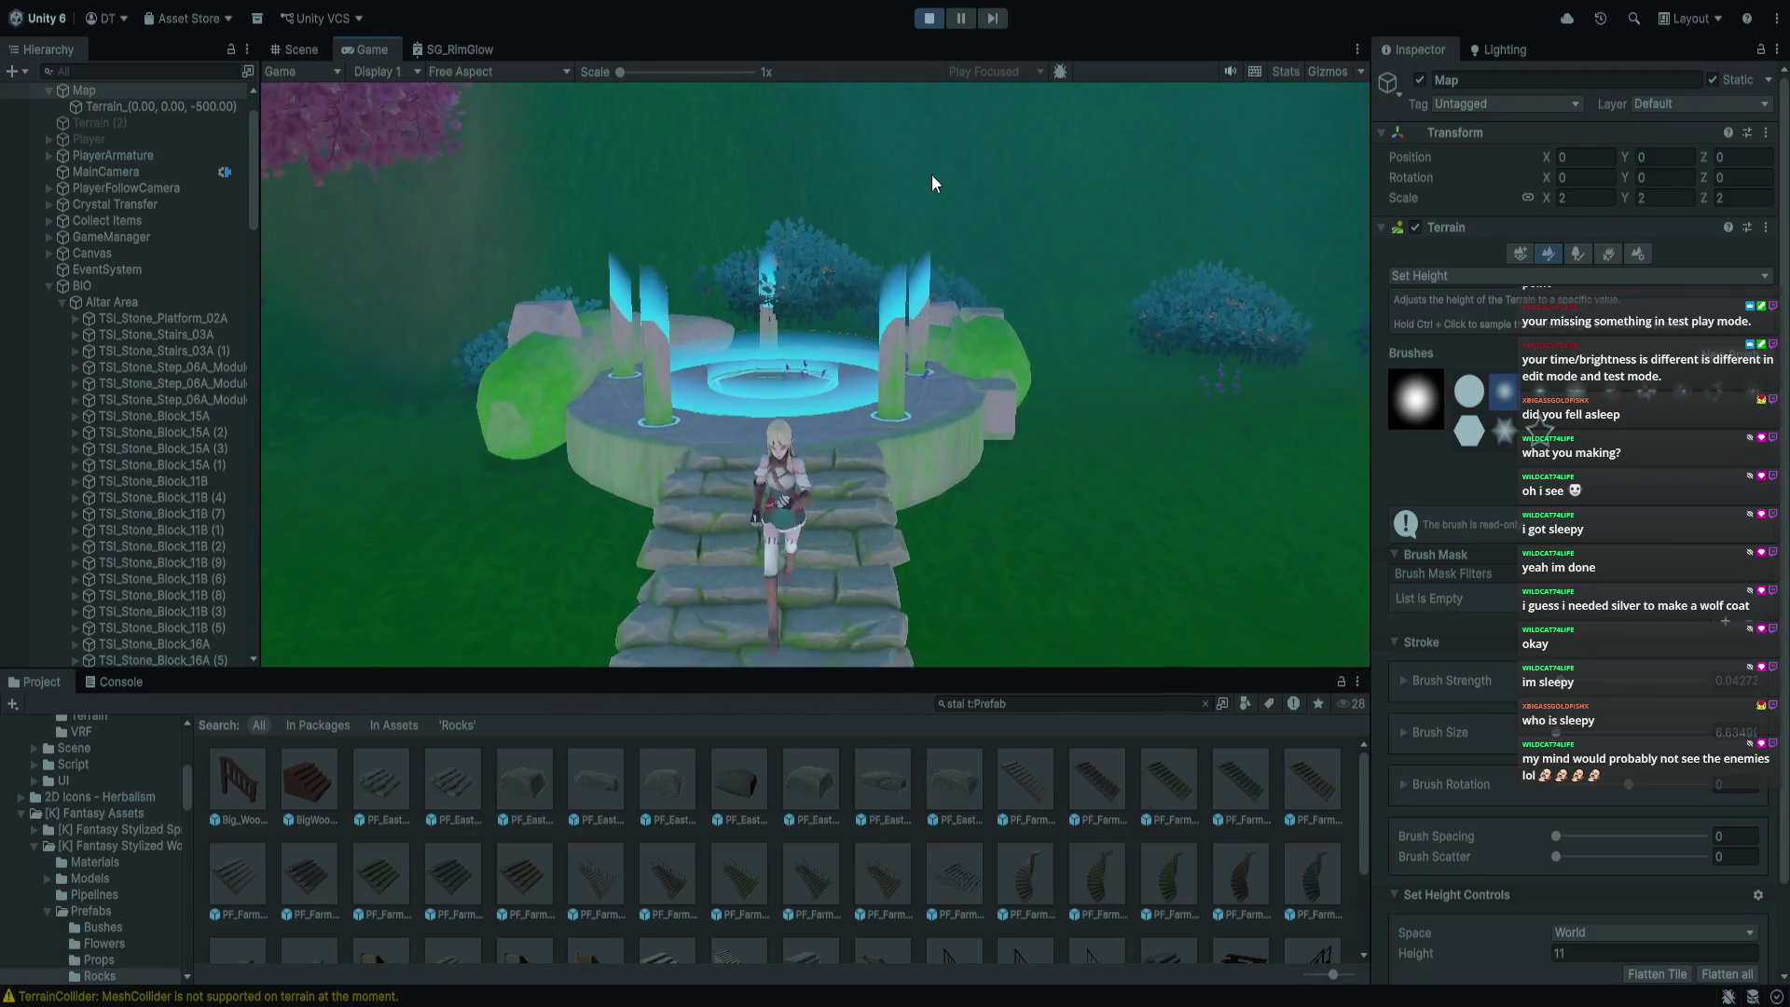
key(s)
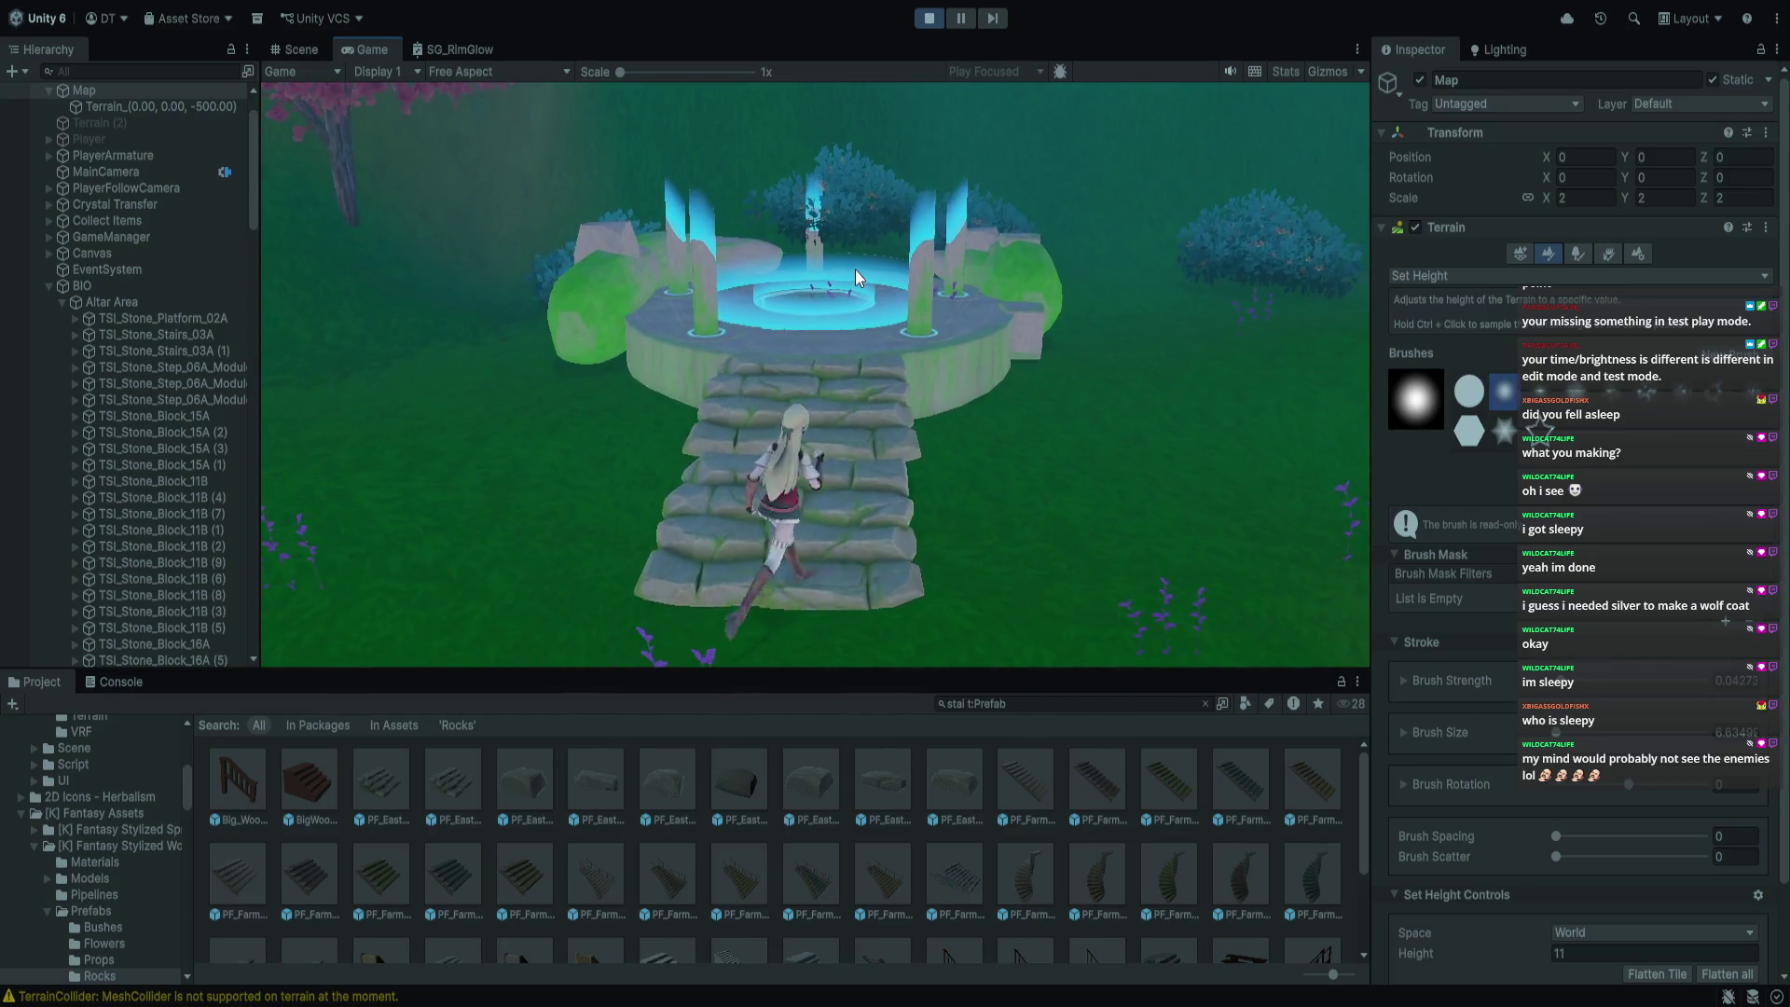
key(s)
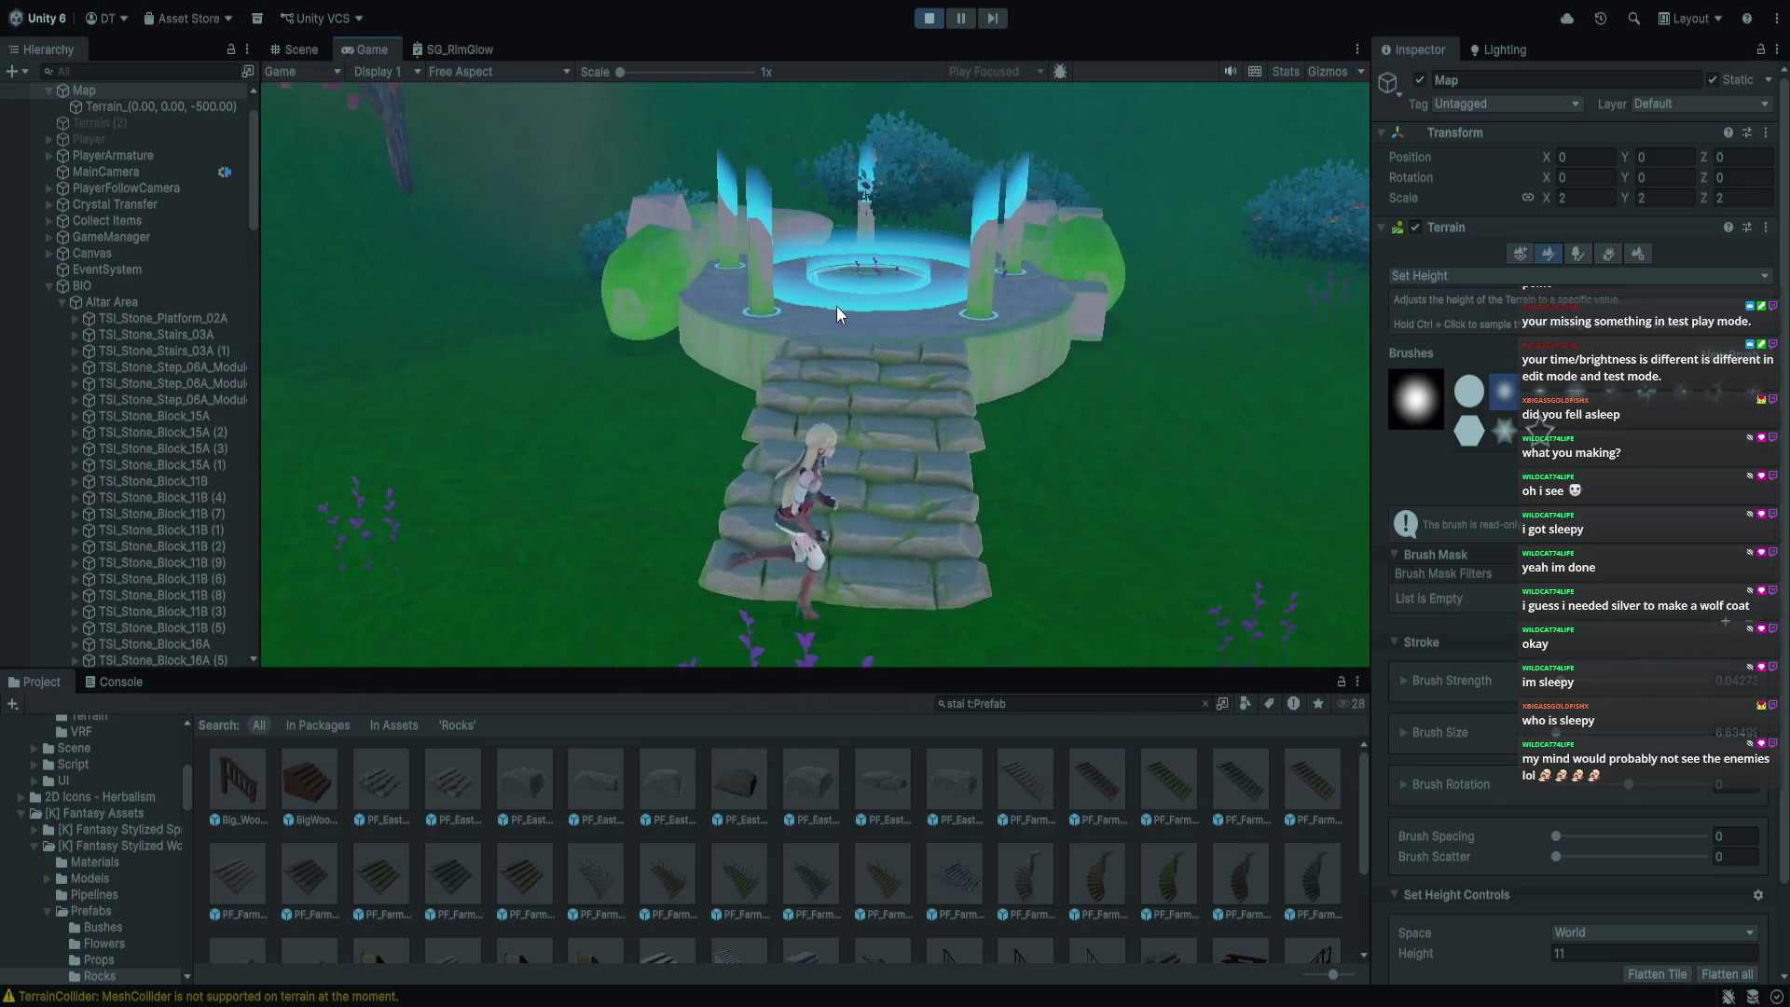
key(w)
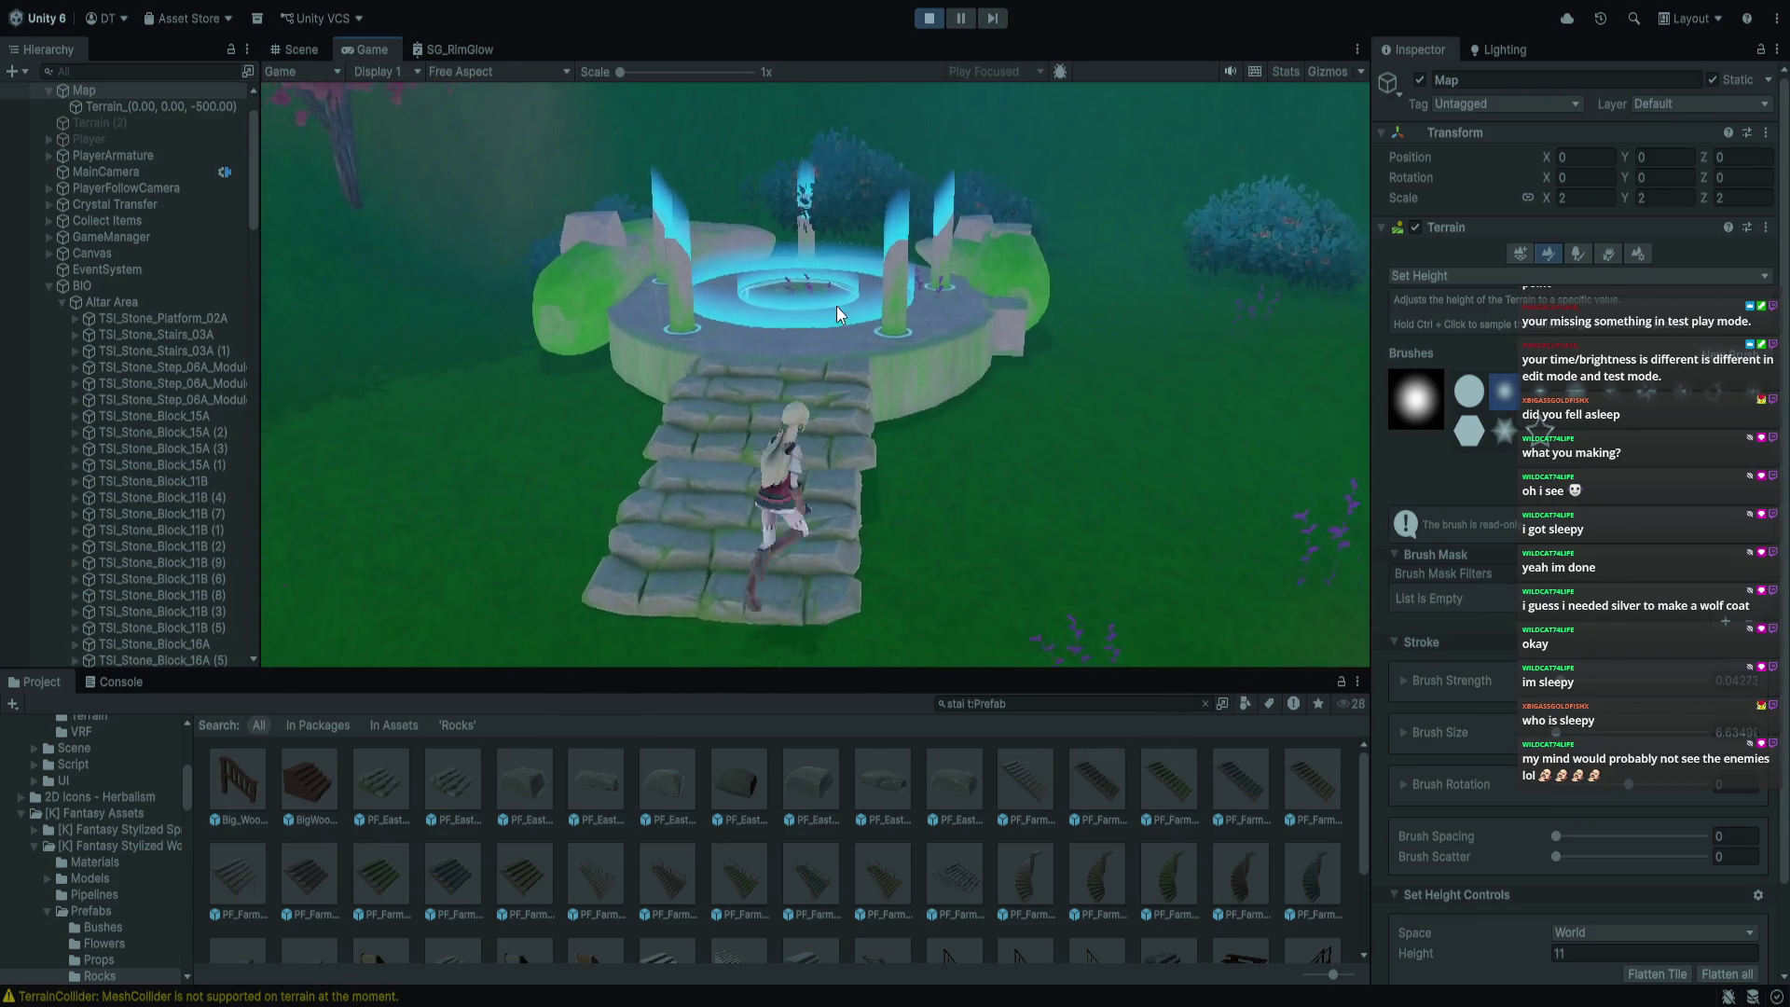
key(s)
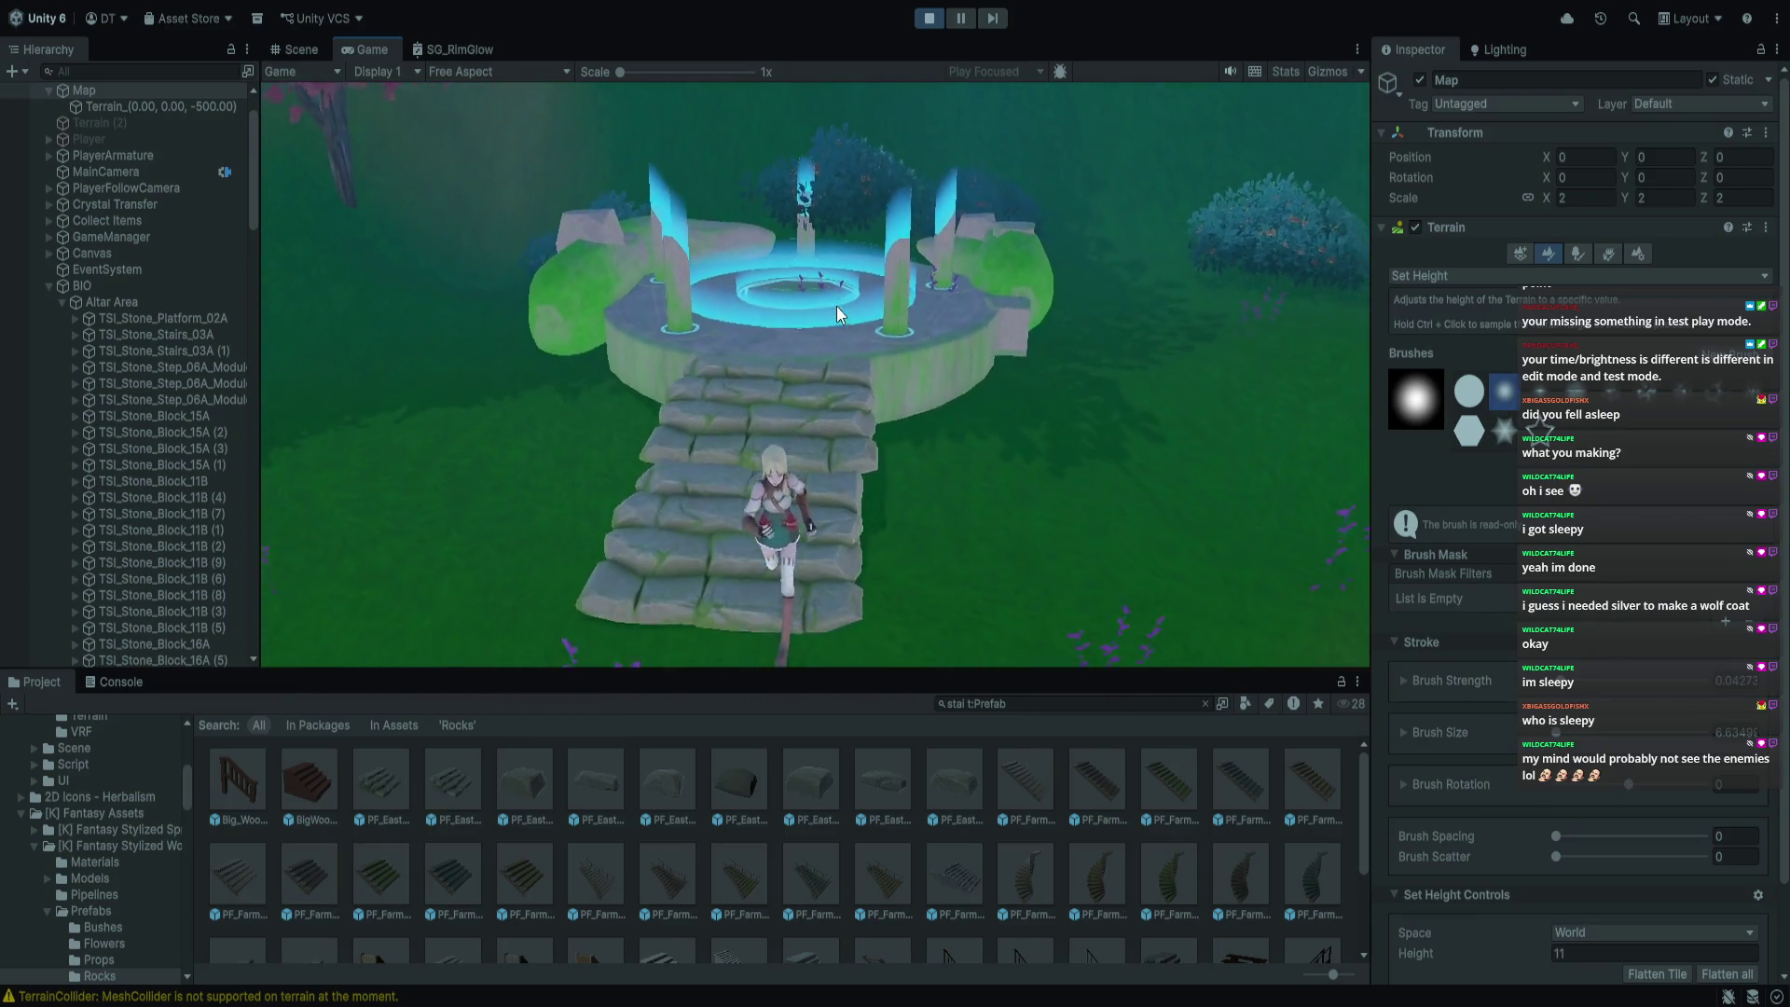
key(w)
key(s)
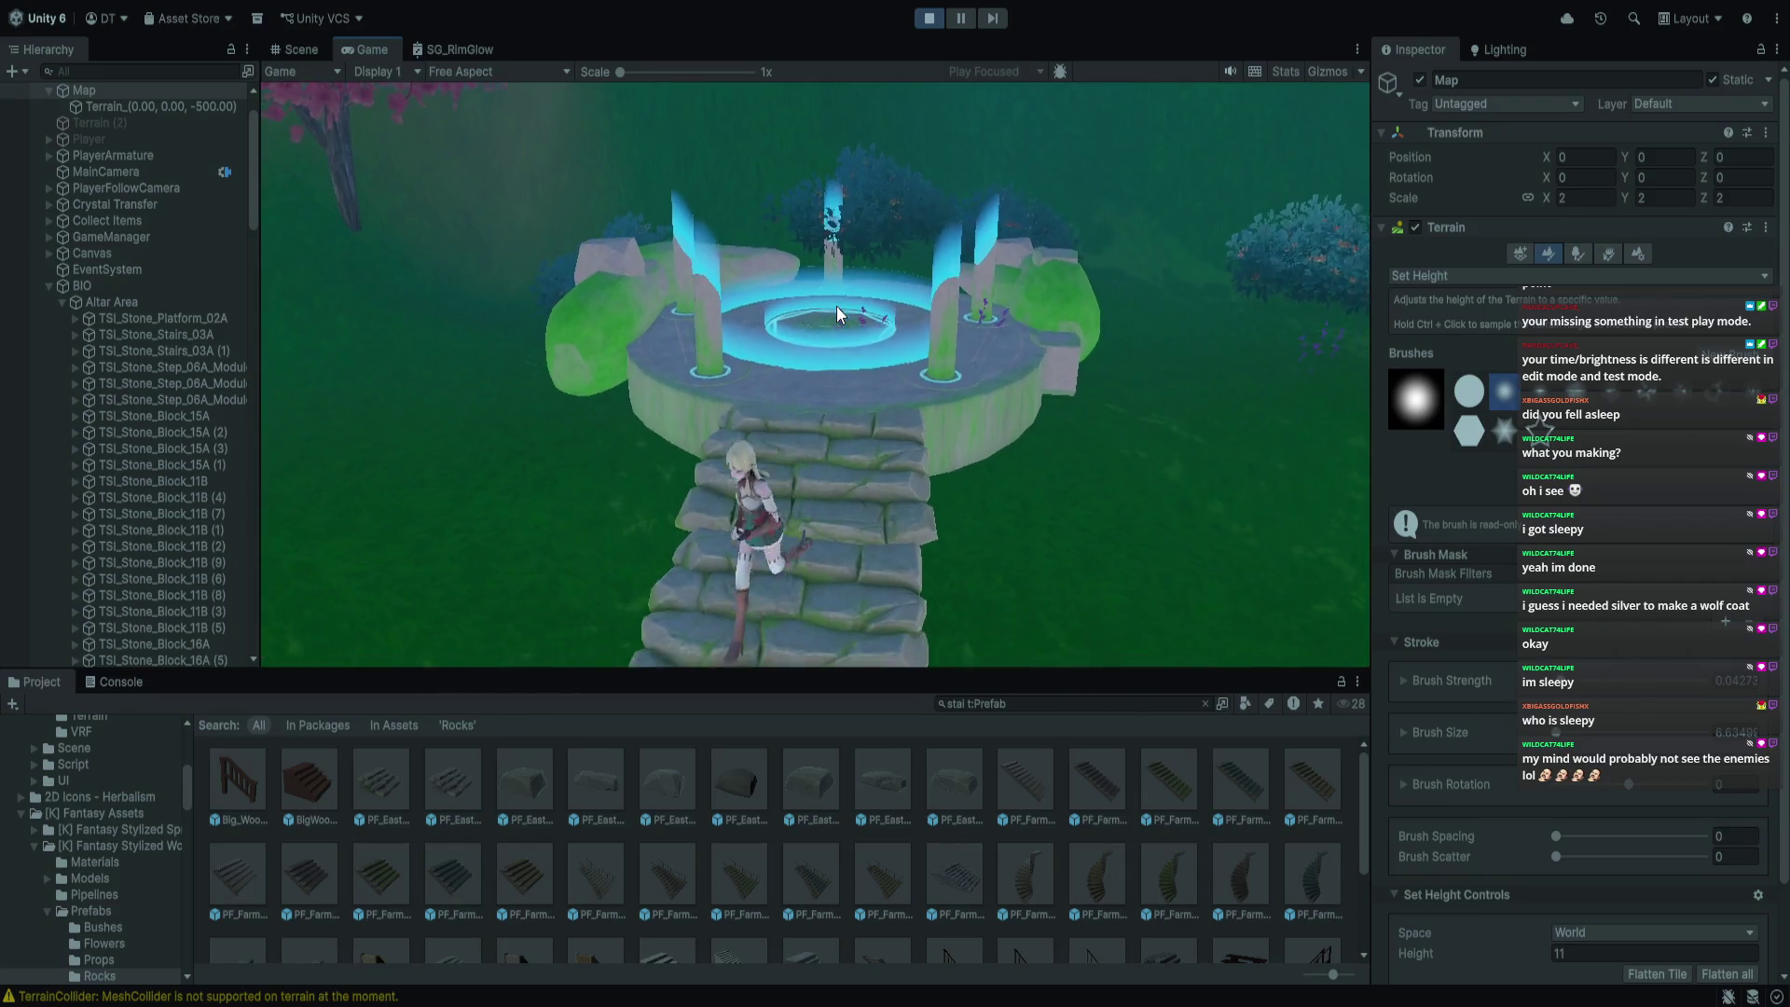
key(w)
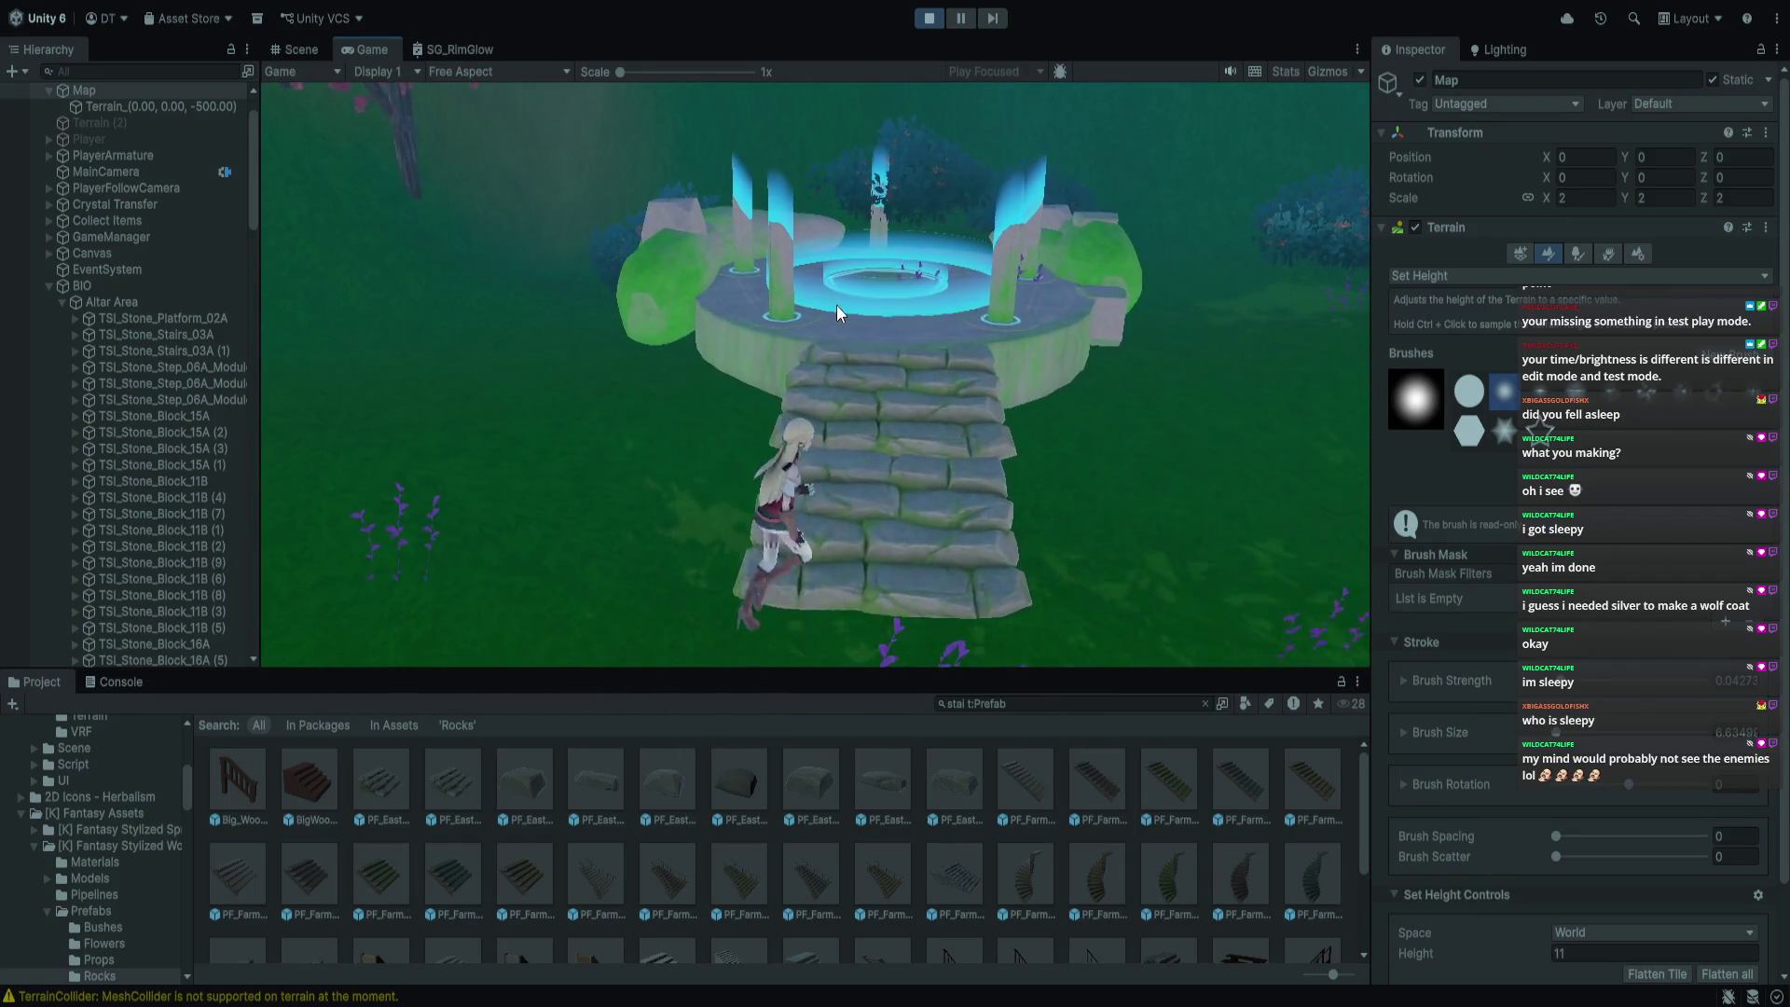
key(s)
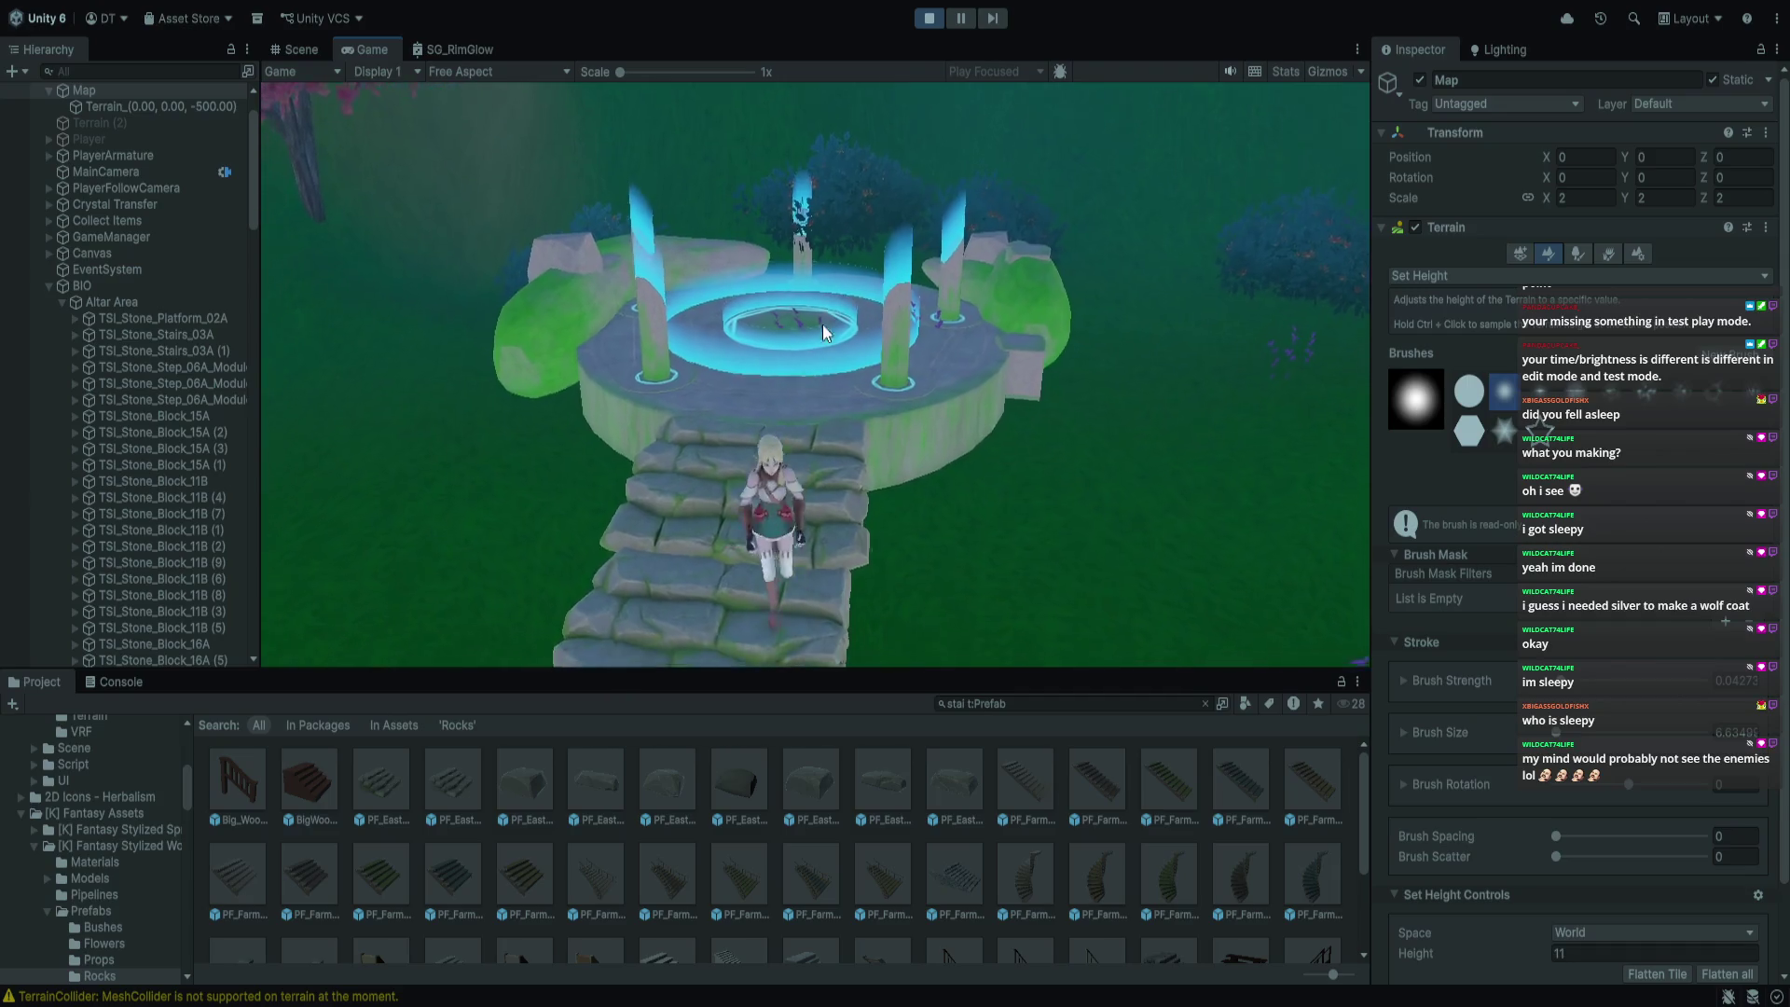
key(w)
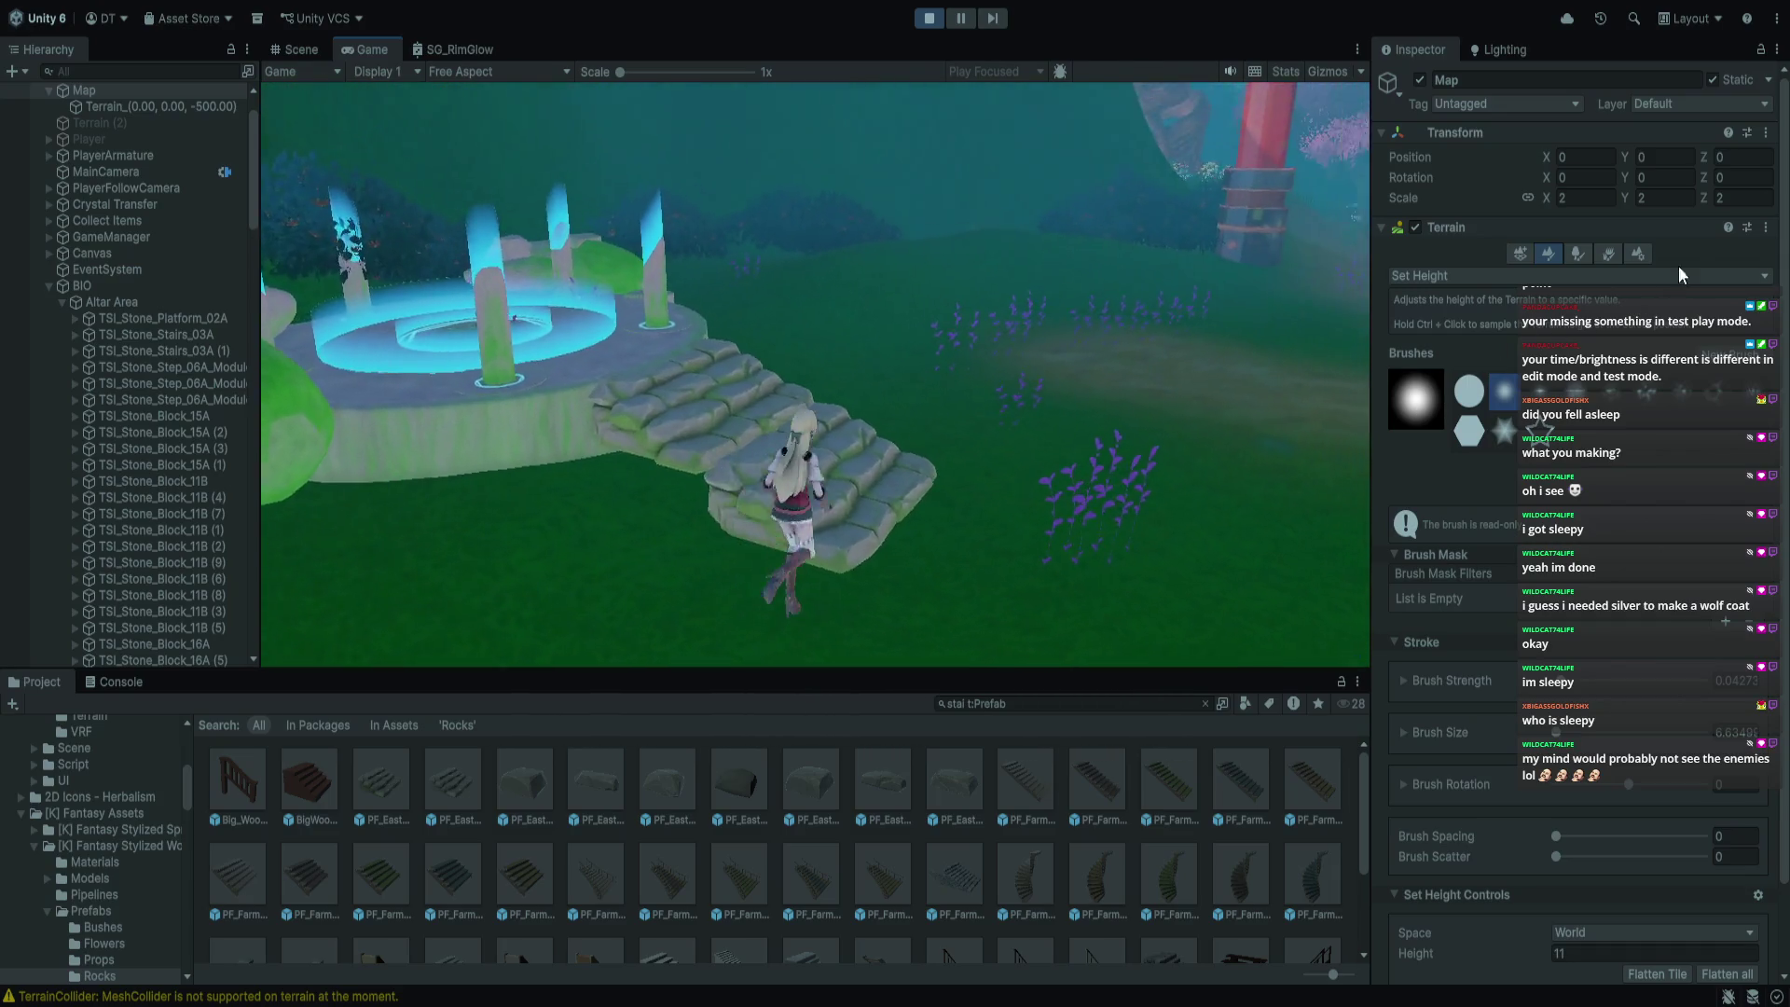
key(w)
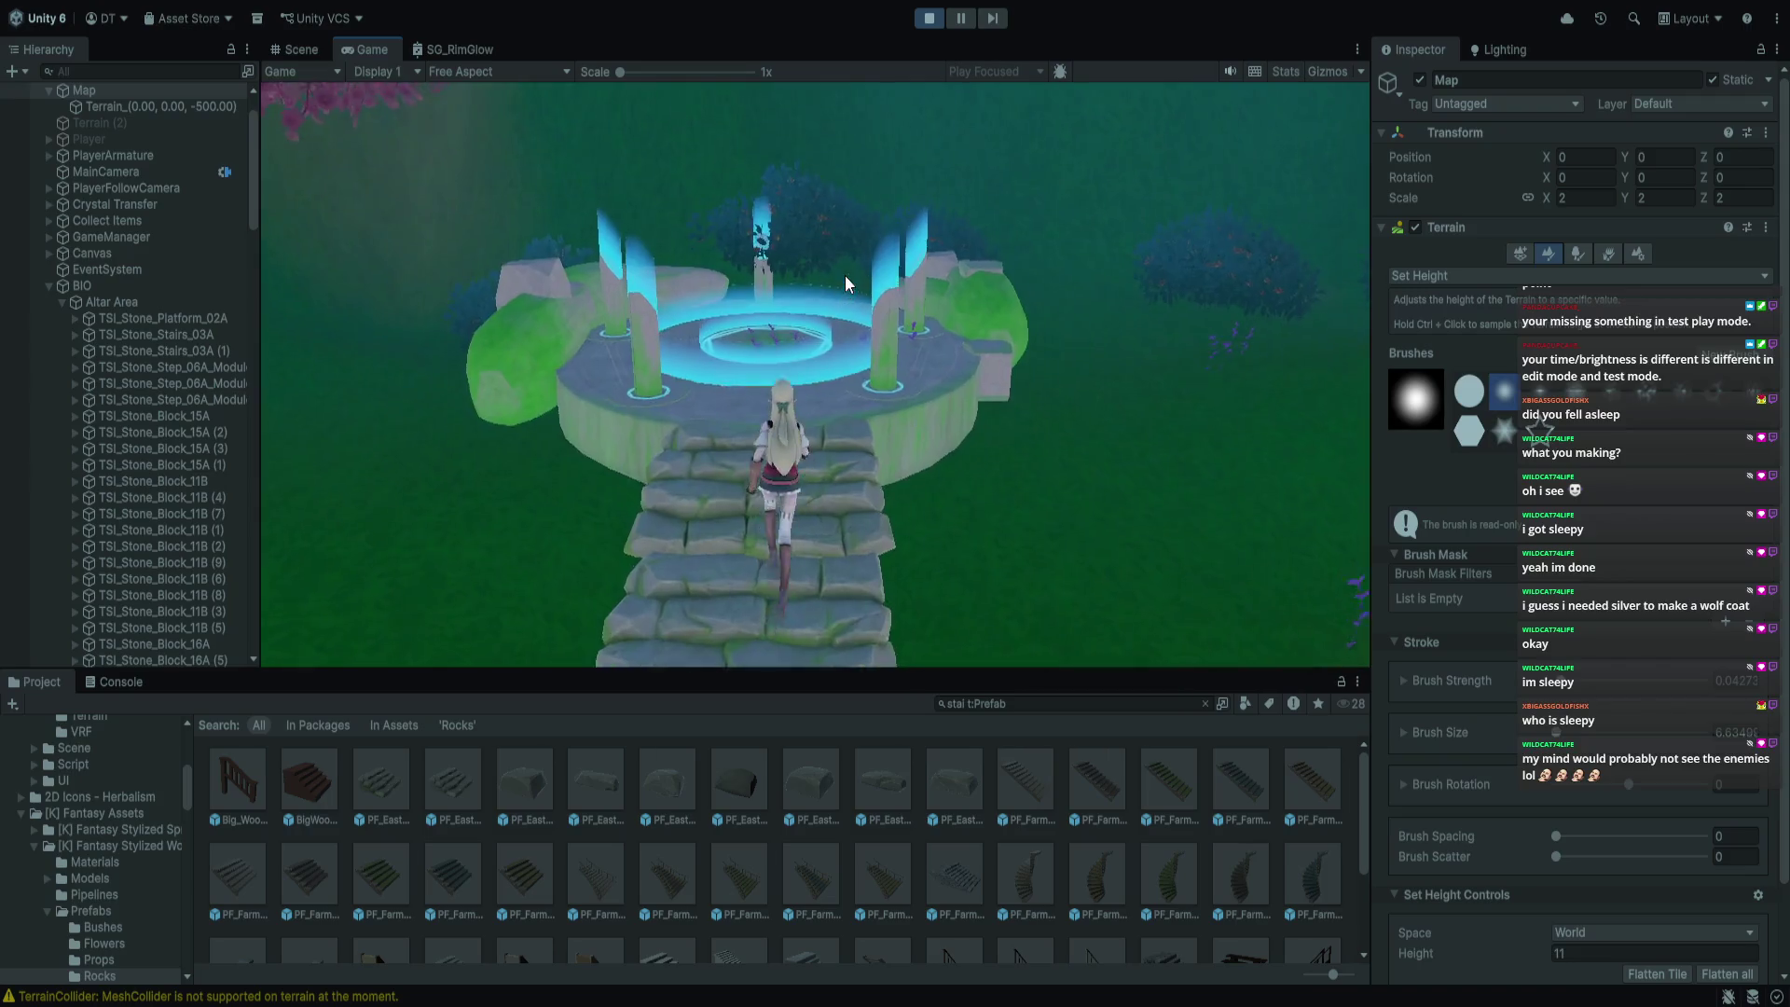
key(s)
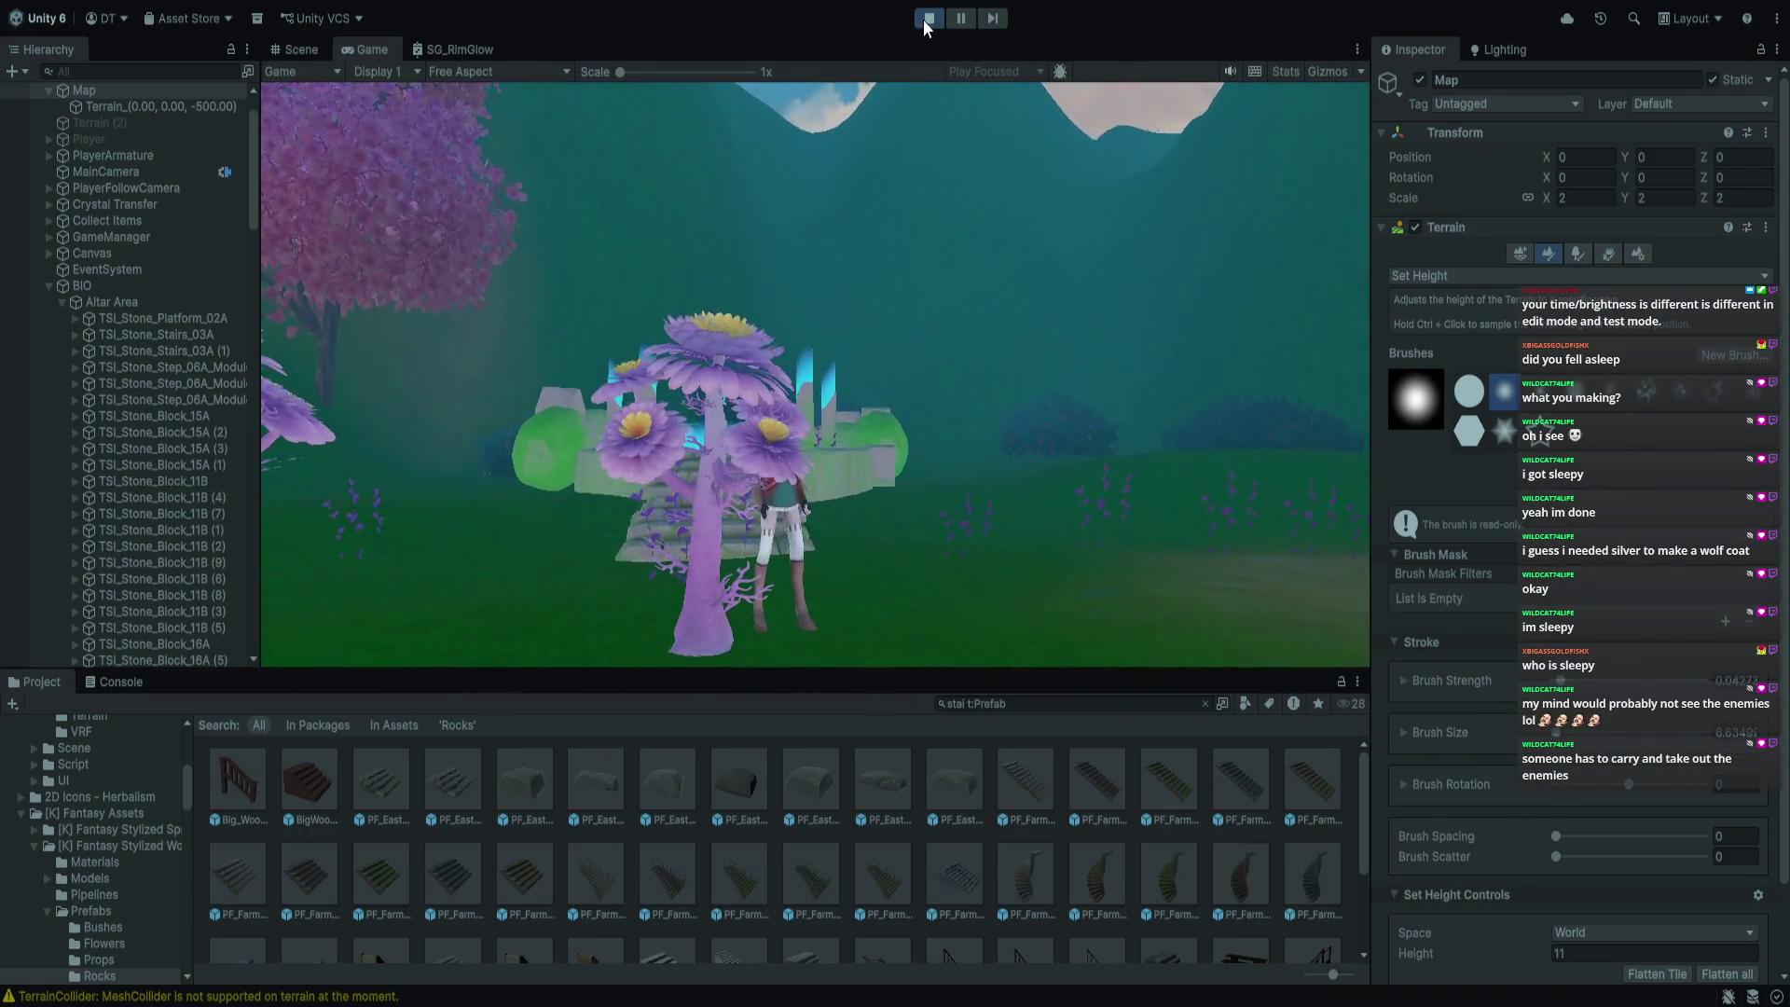
Stop the play test and zoom the Scene view to the pond beside the blossom trees
click(925, 18)
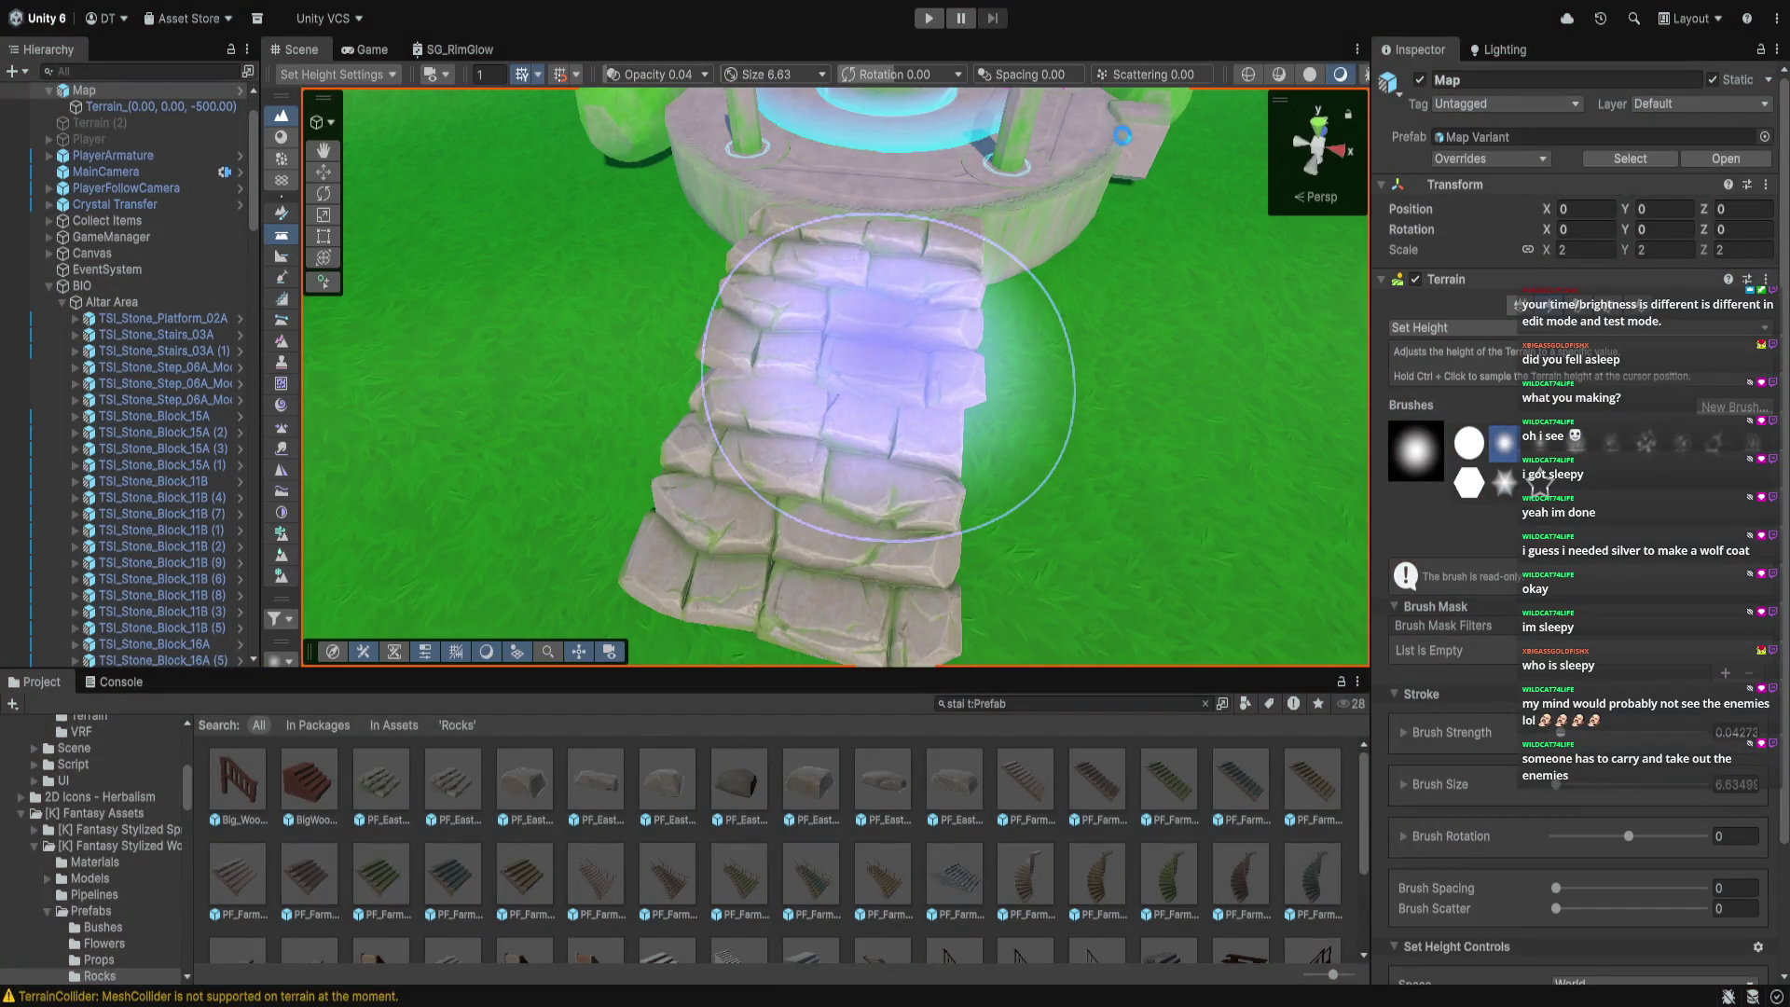
scroll(985, 405, down, 3)
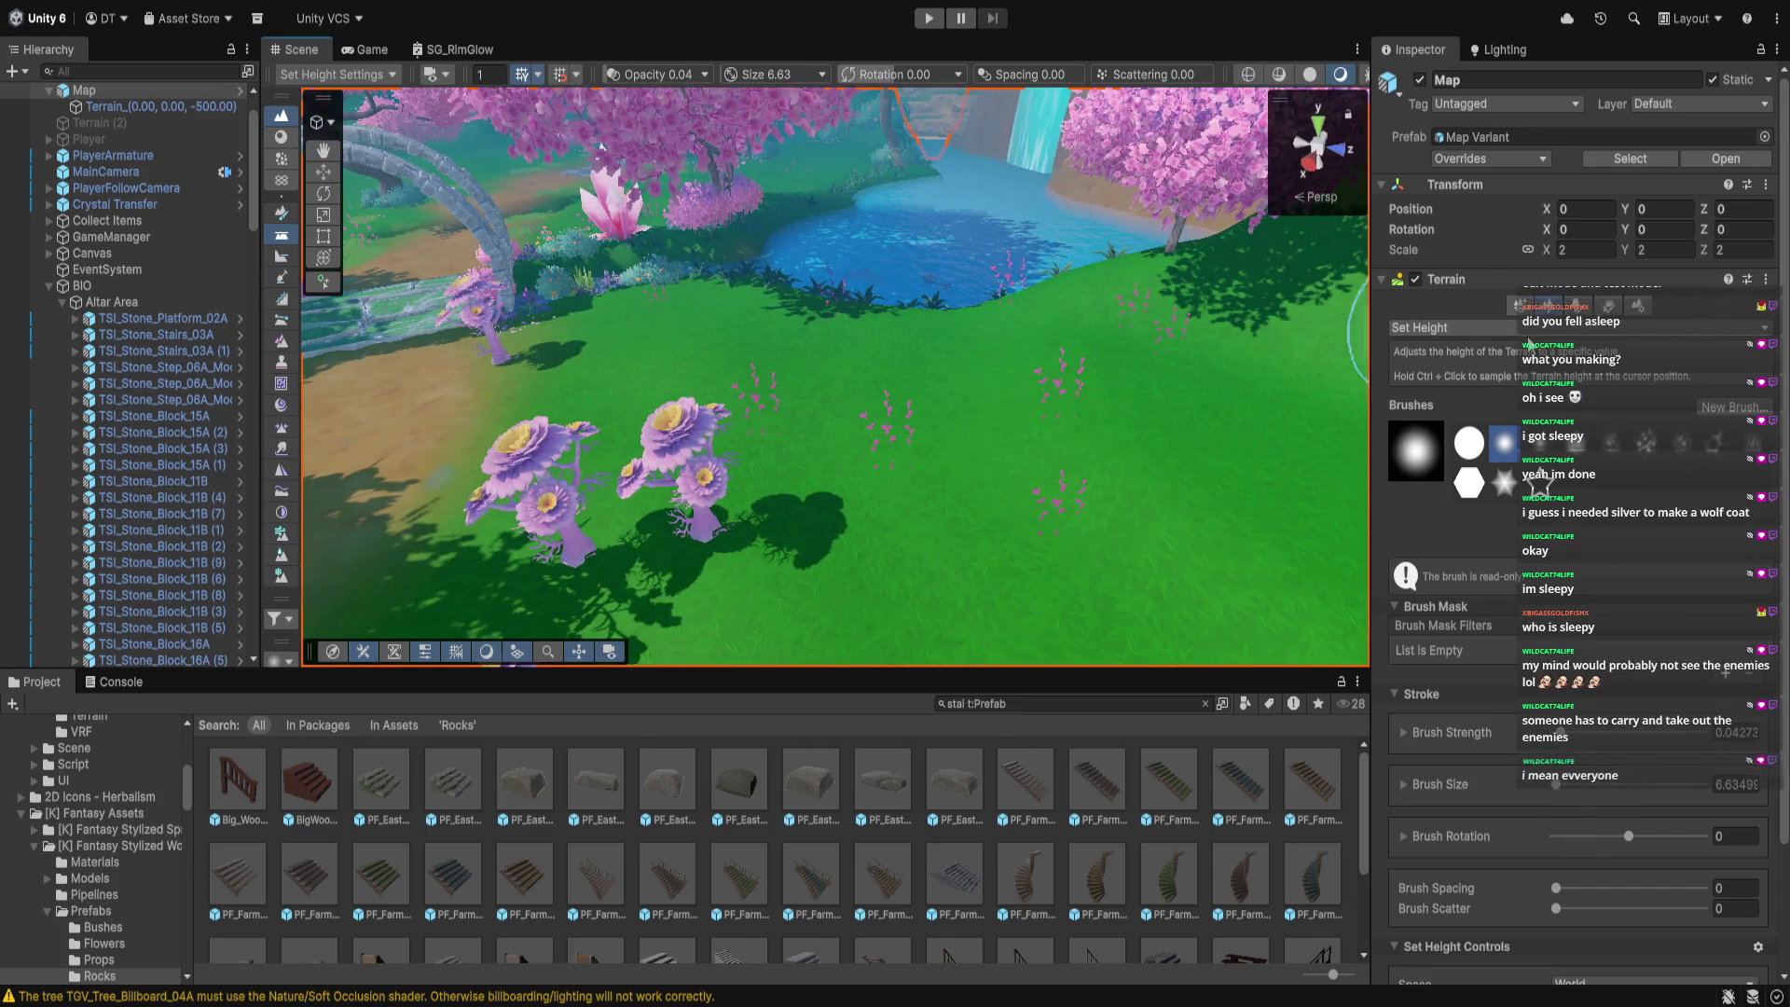
Choose Paint Details, pick Grass_simple_v2 from the list, and raise brush opacity to 0.24
click(1577, 306)
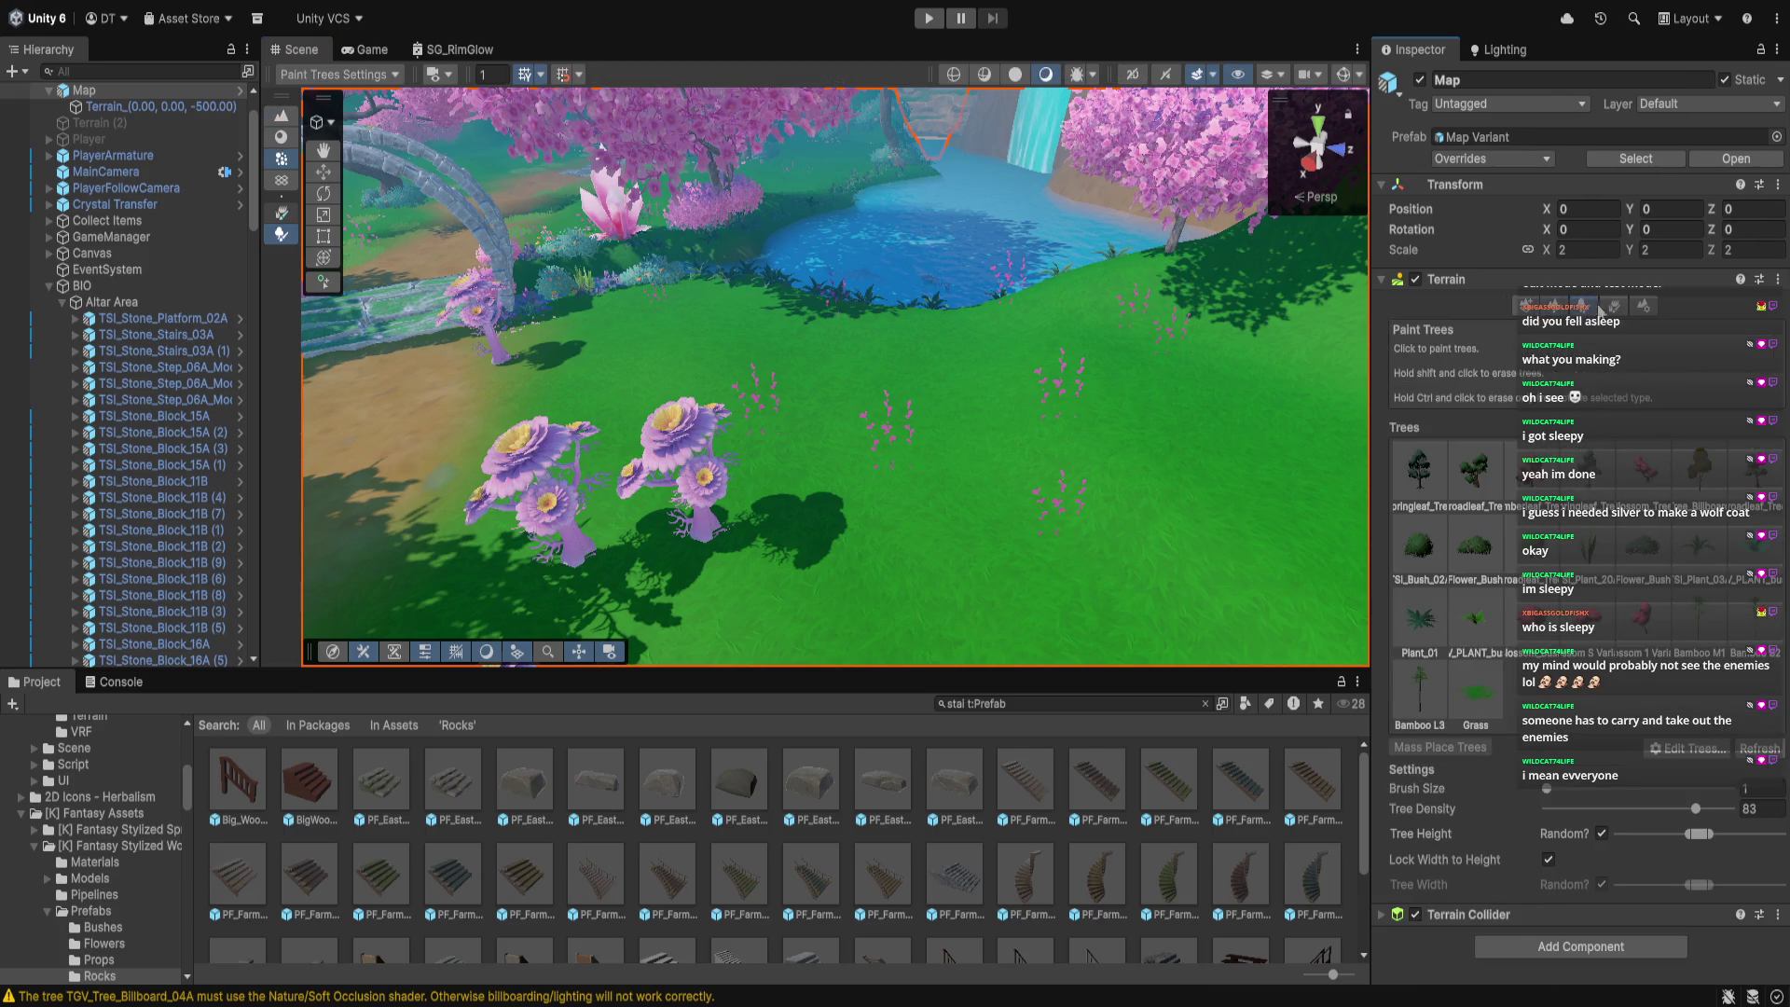
click(1611, 308)
scroll(1456, 569, down, 10)
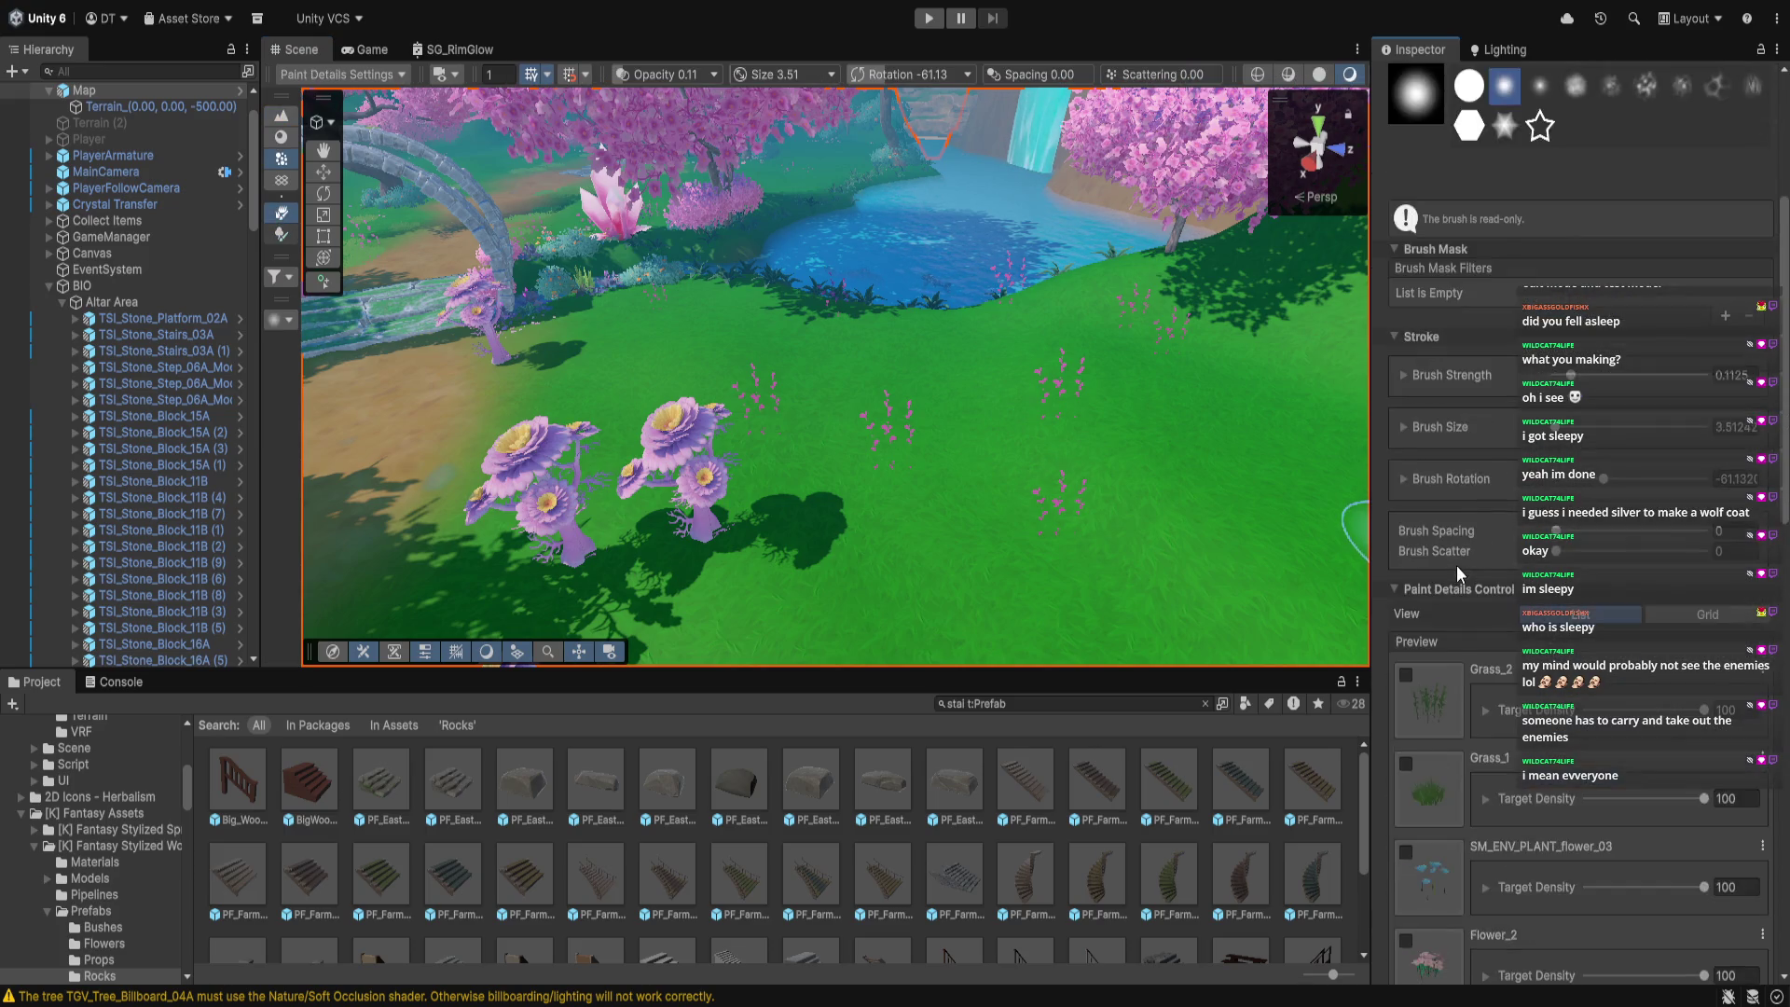
scroll(1456, 551, down, 4)
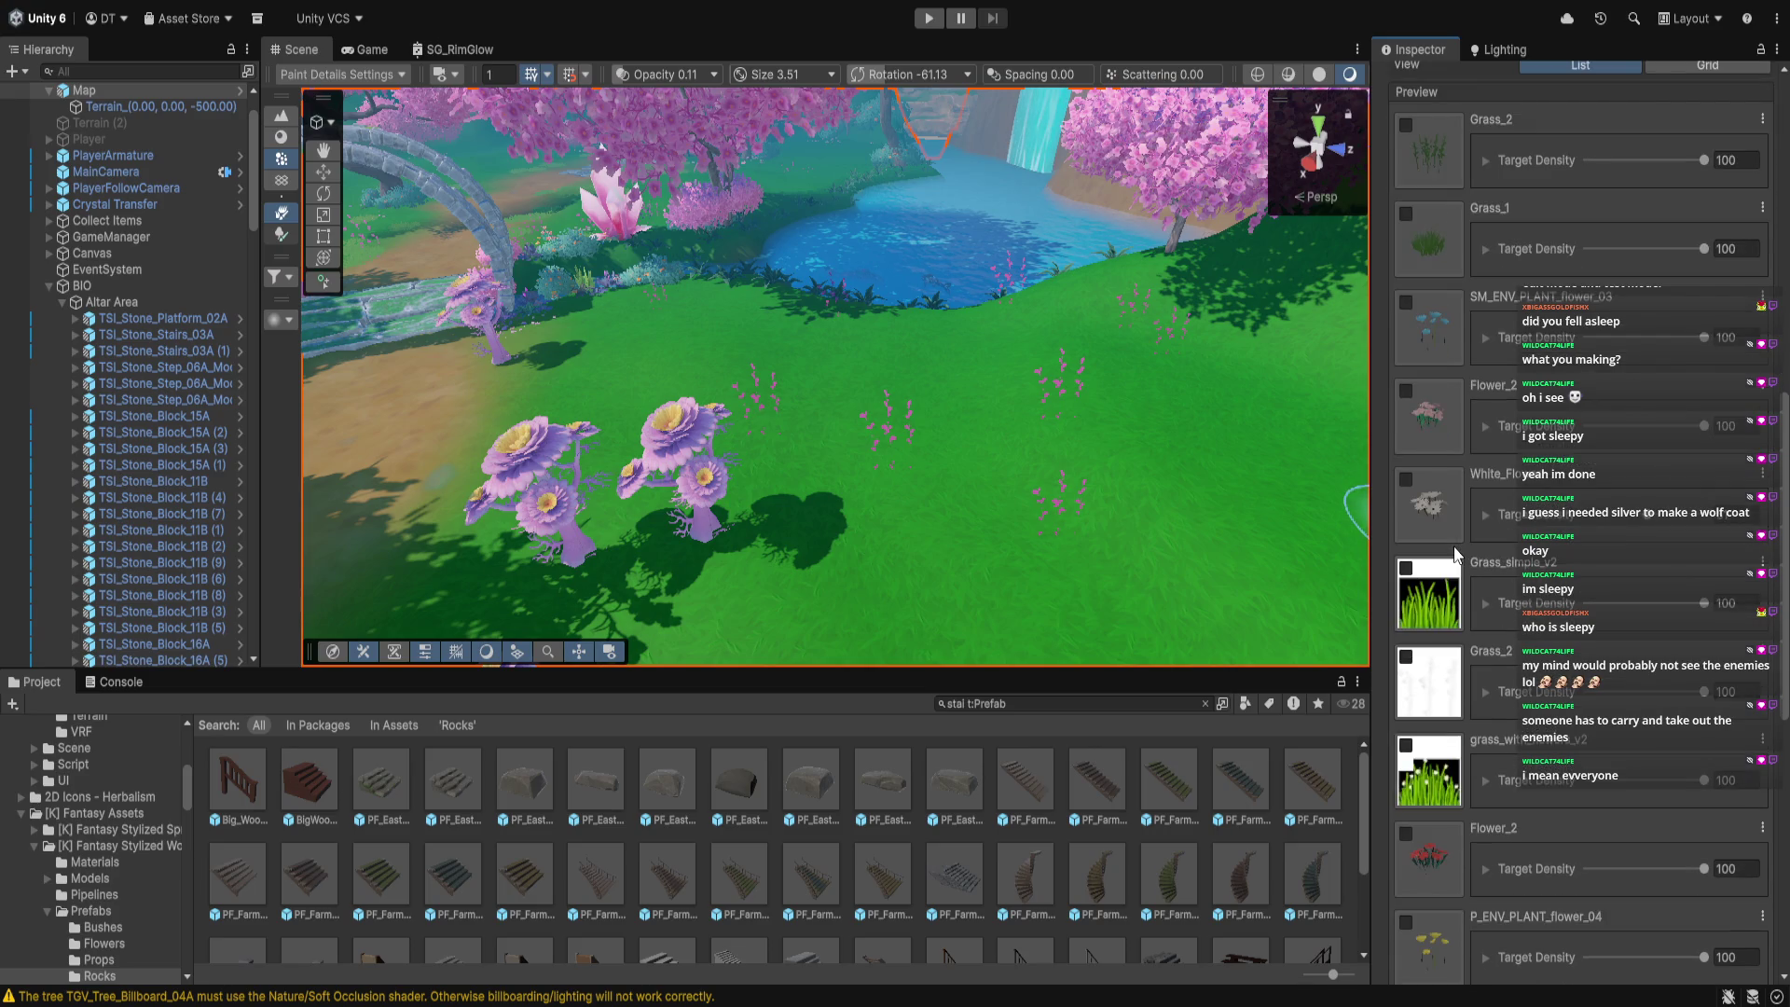
scroll(1455, 552, down, 5)
scroll(1452, 516, down, 9)
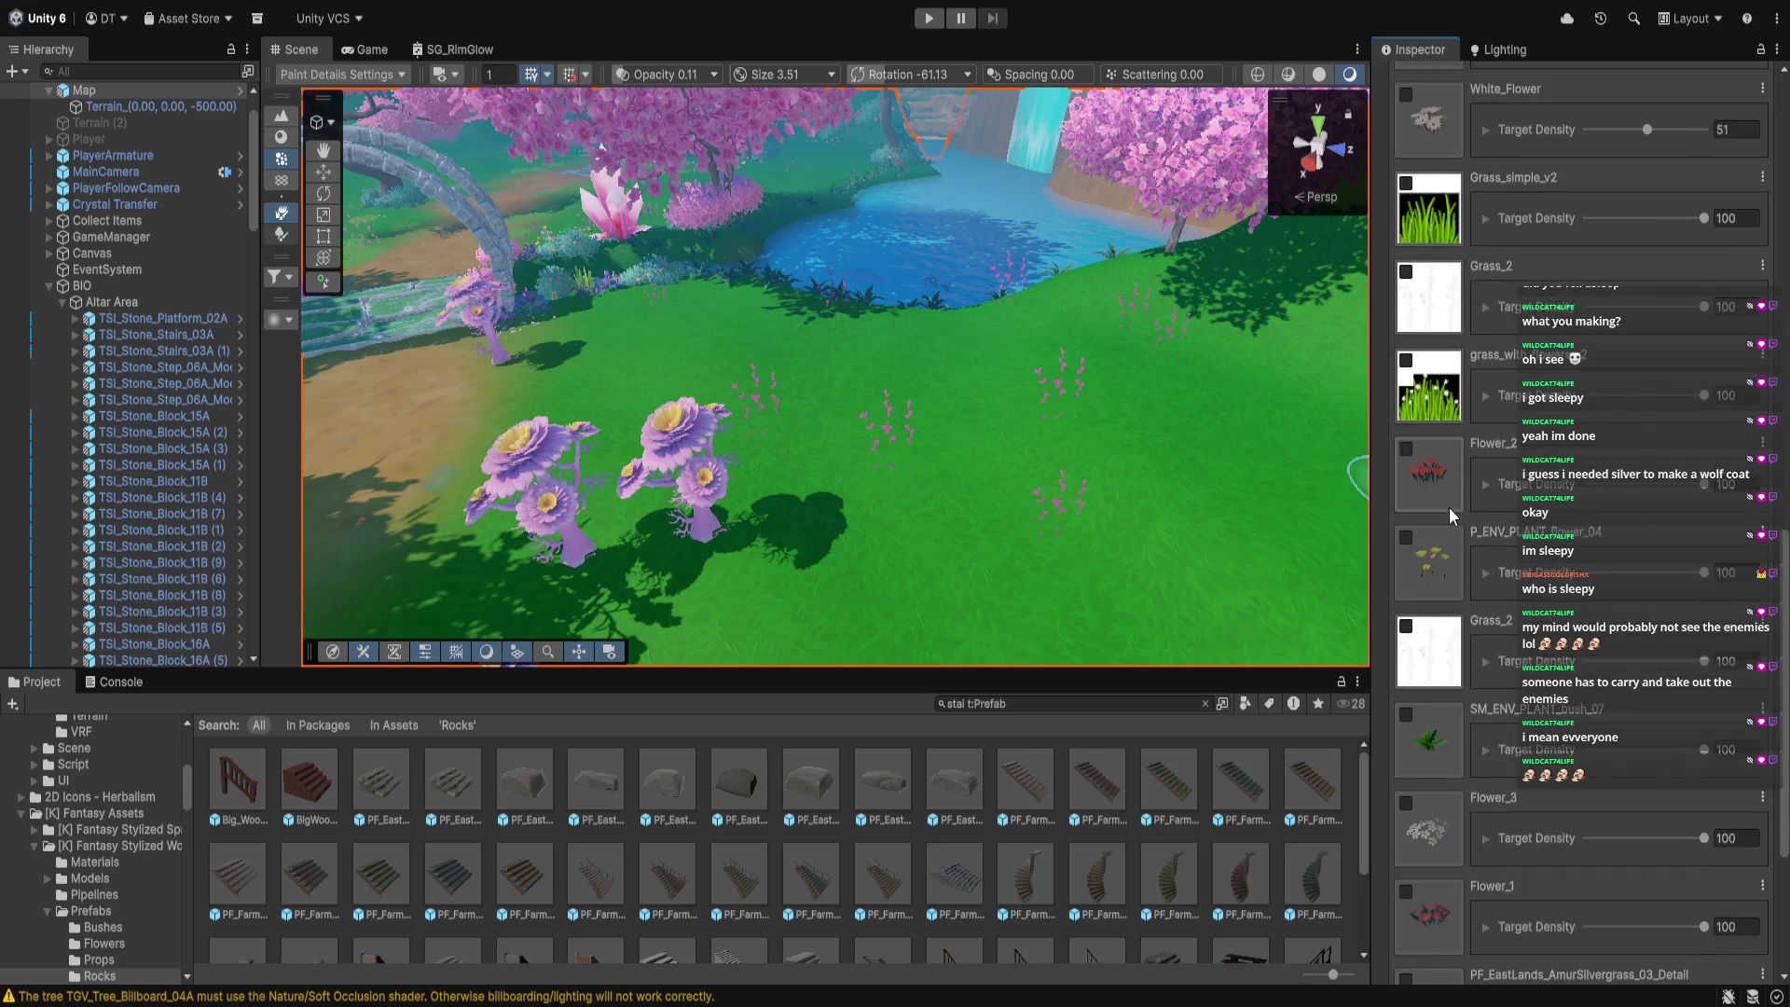
scroll(1450, 498, down, 2)
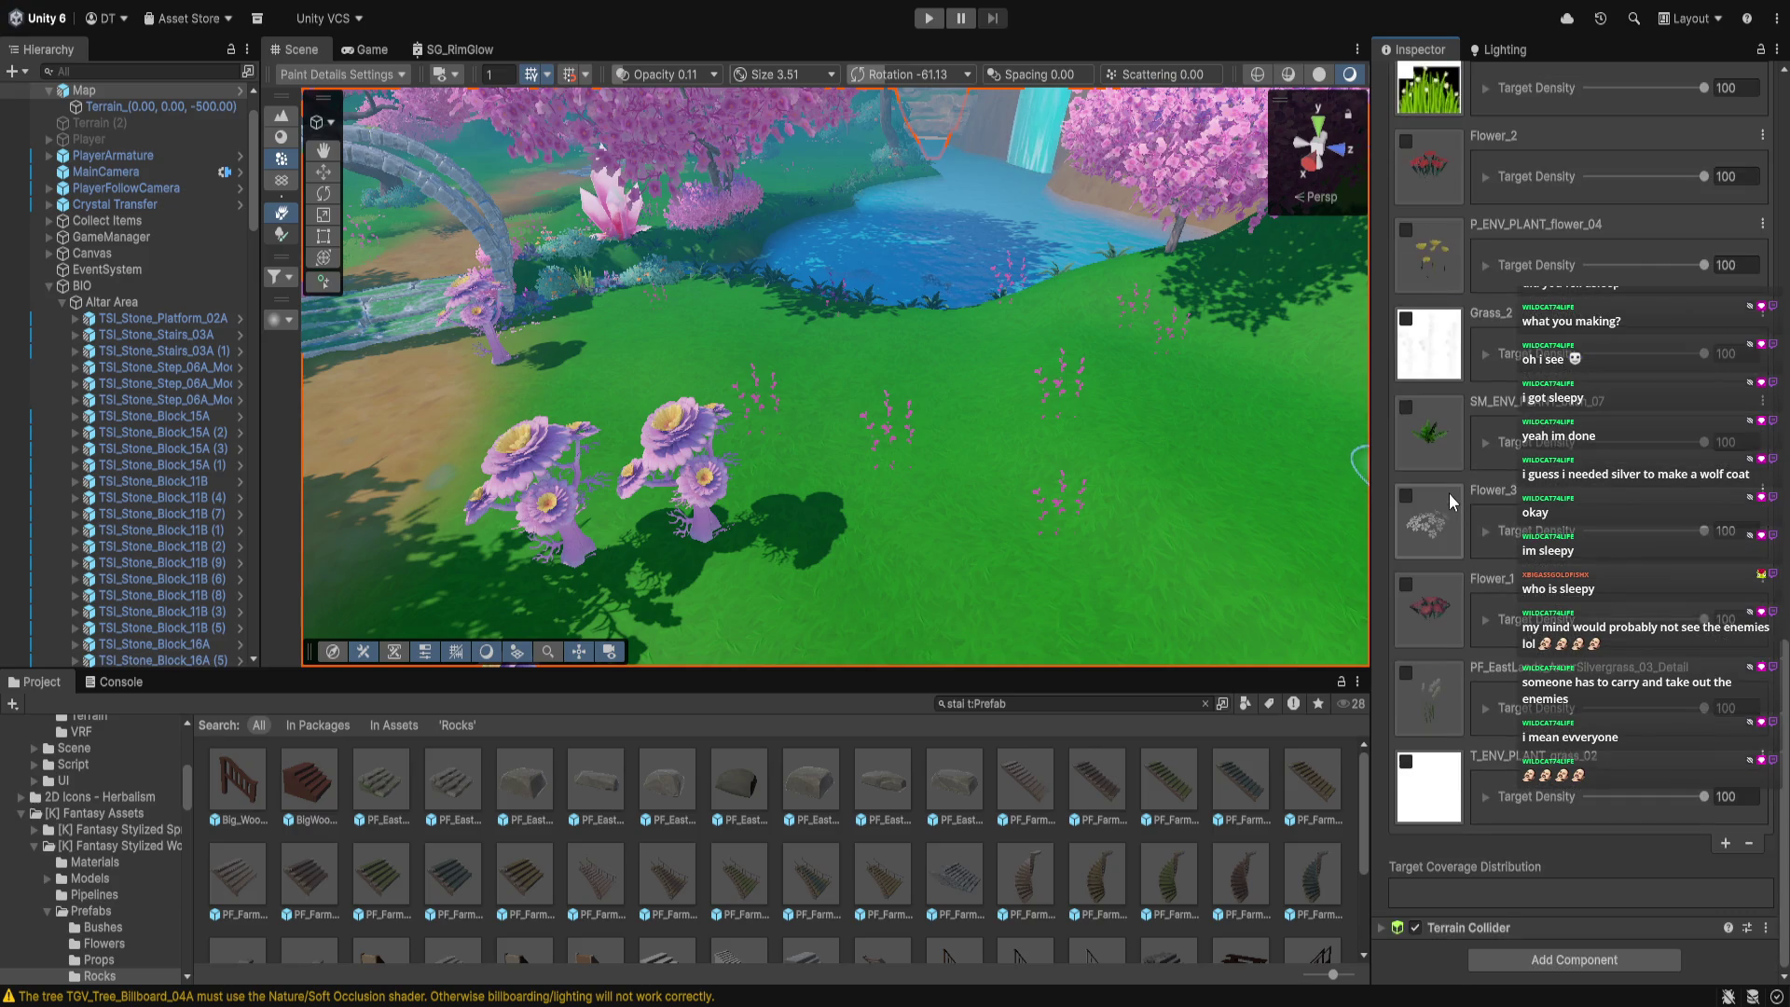
scroll(1448, 495, up, 10)
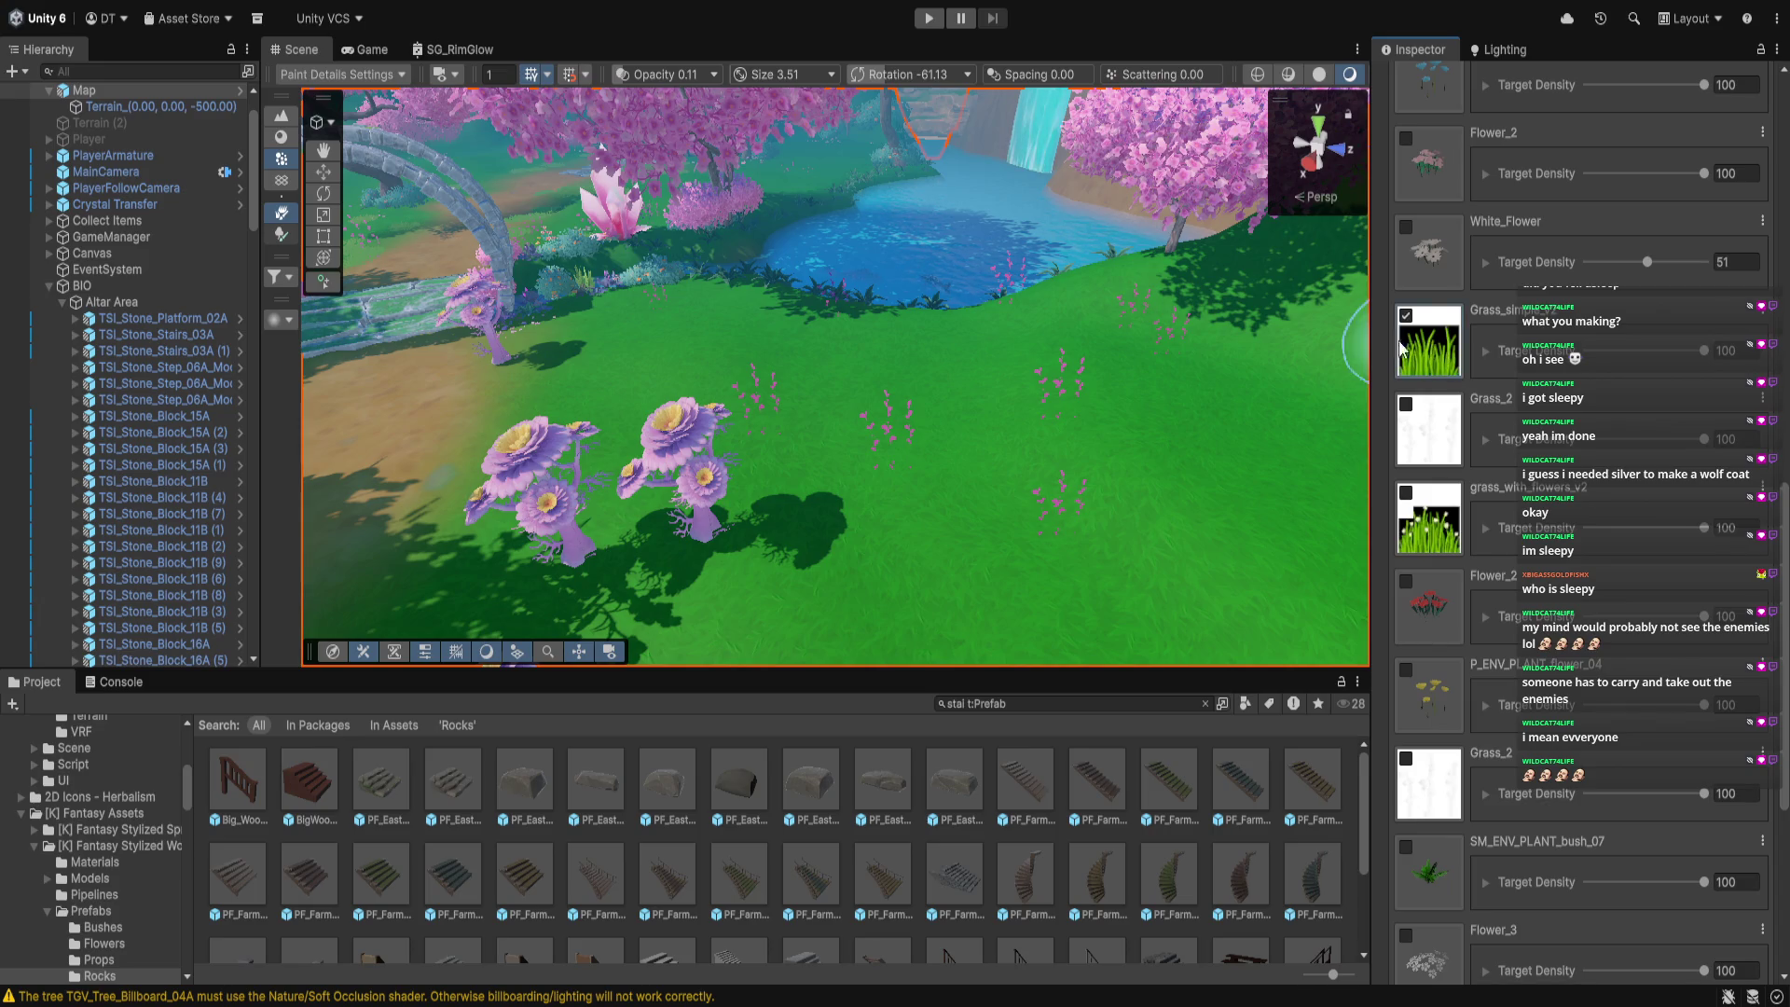
scroll(1559, 311, up, 3)
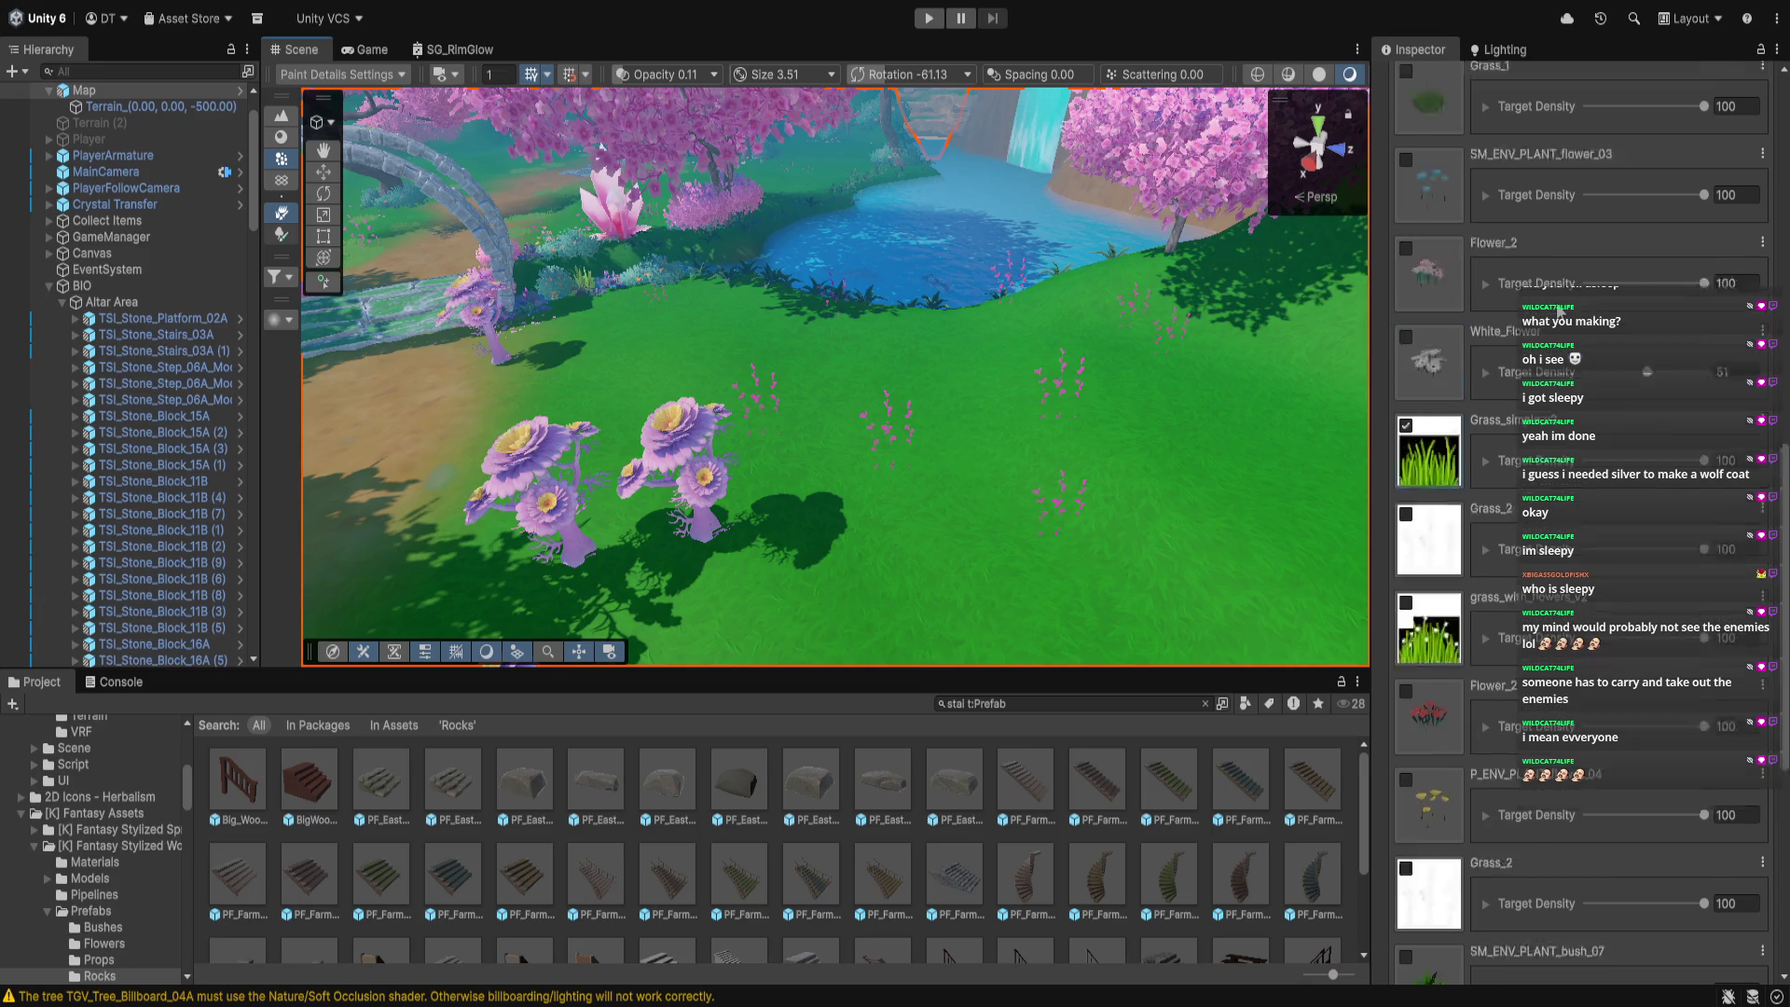
scroll(1558, 311, up, 12)
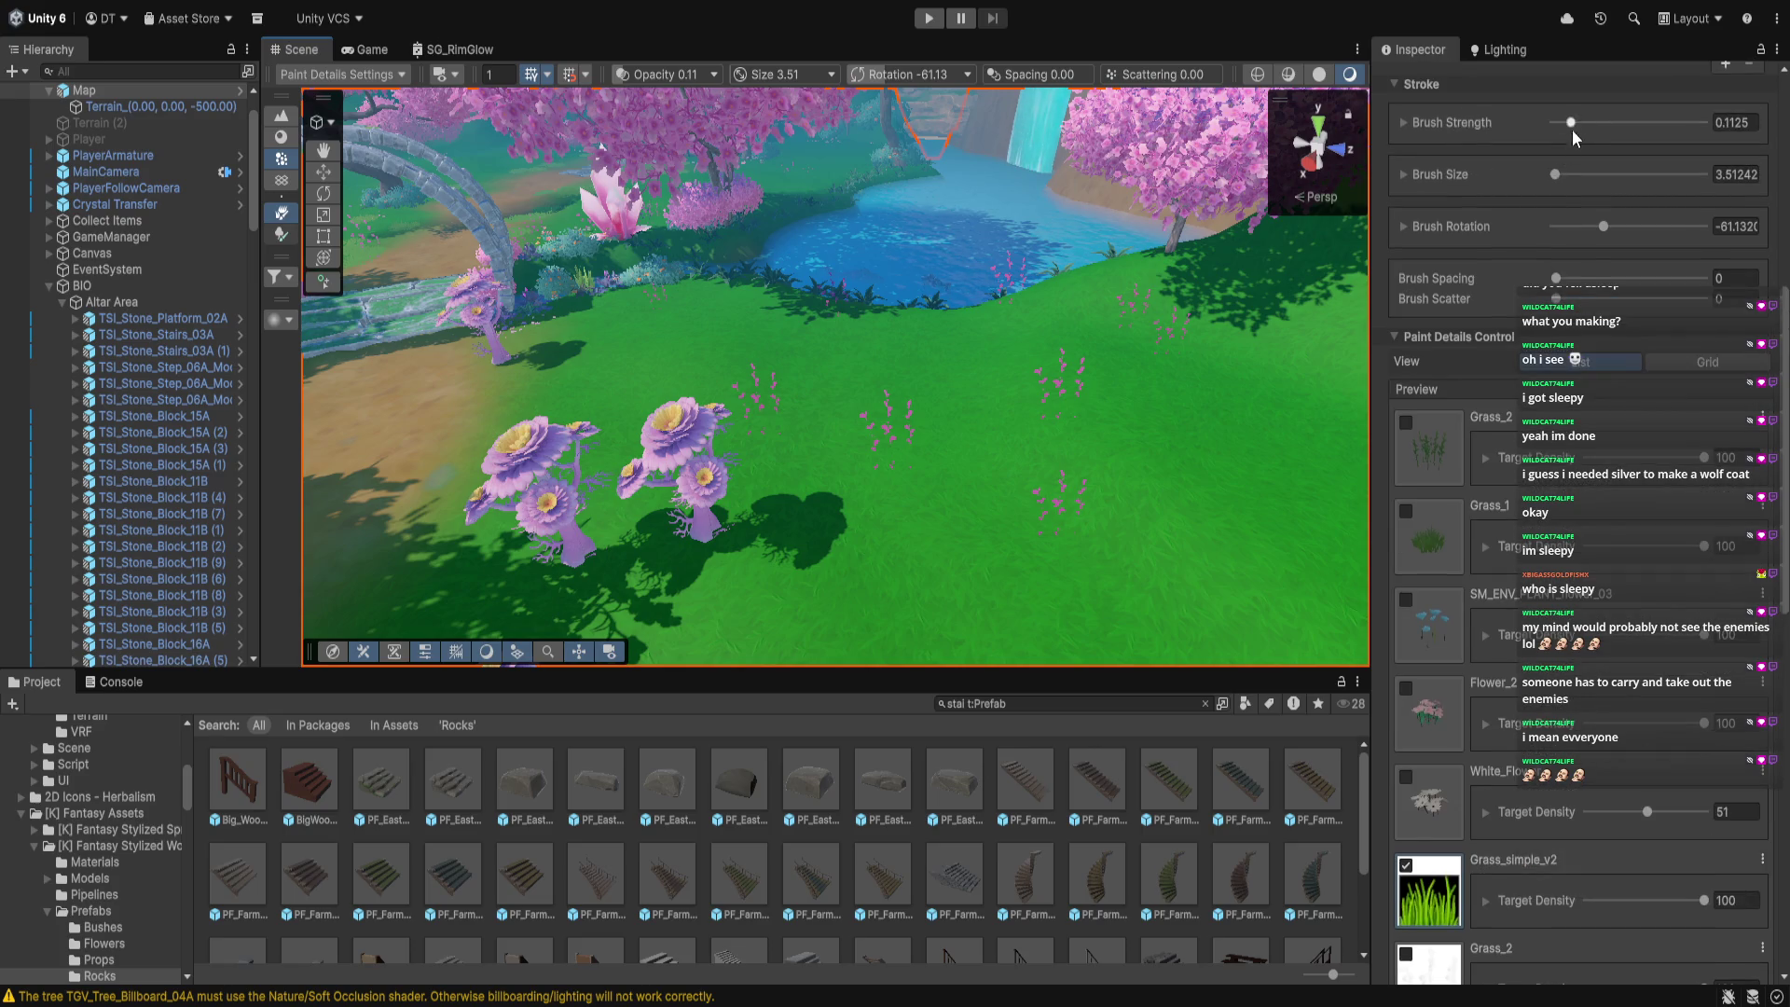
drag(1588, 129, 1593, 129)
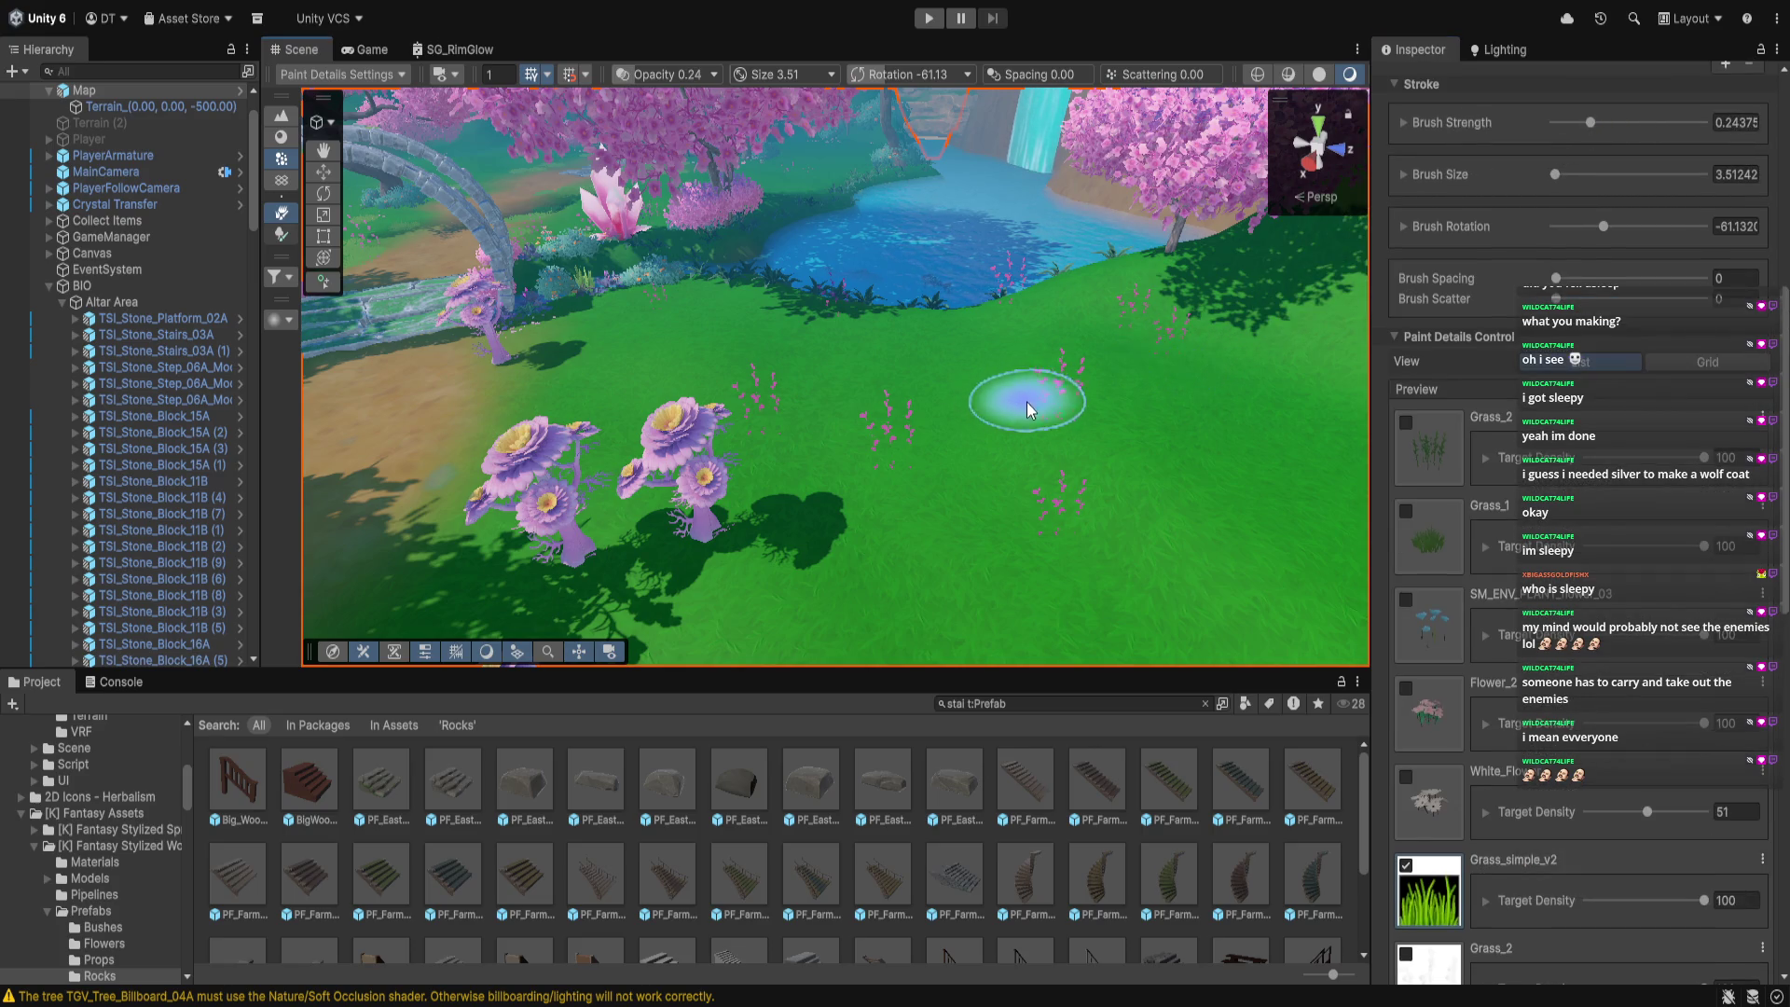
Paint a grass patch, enlarge the brush to 12.88, and undo one stroke
click(850, 498)
drag(1555, 179, 1557, 179)
click(1156, 424)
key(ctrl+z)
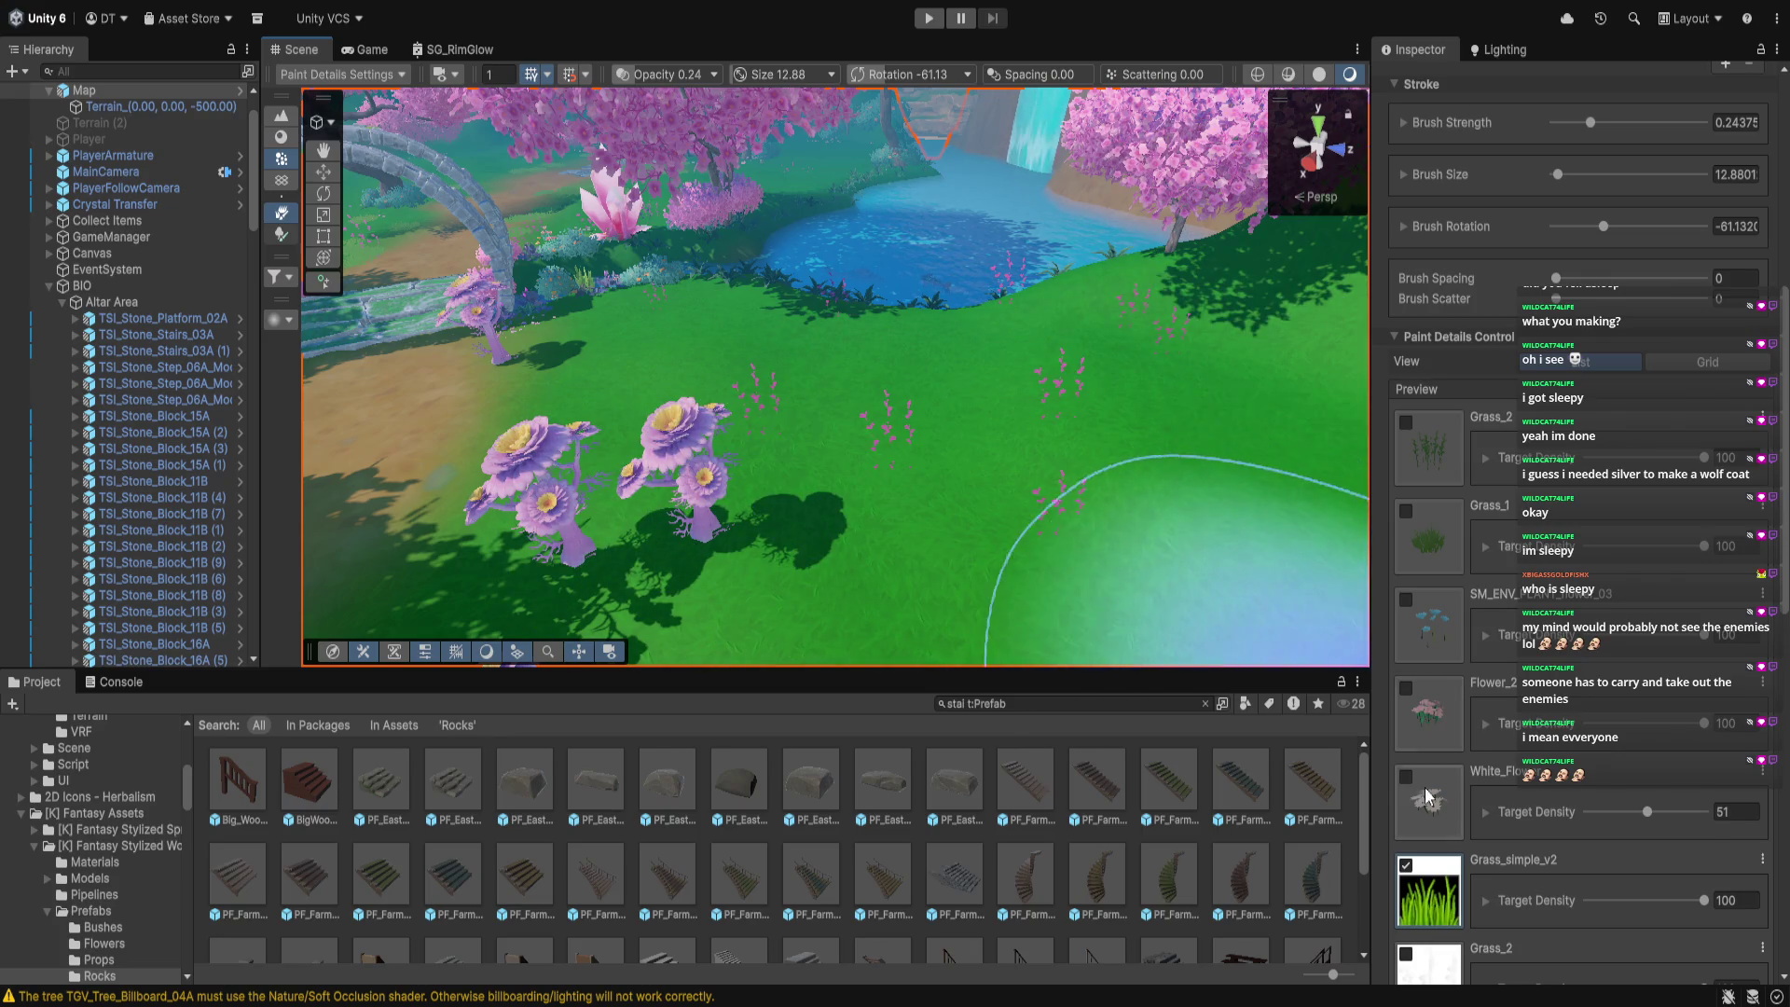
scroll(1433, 853, down, 6)
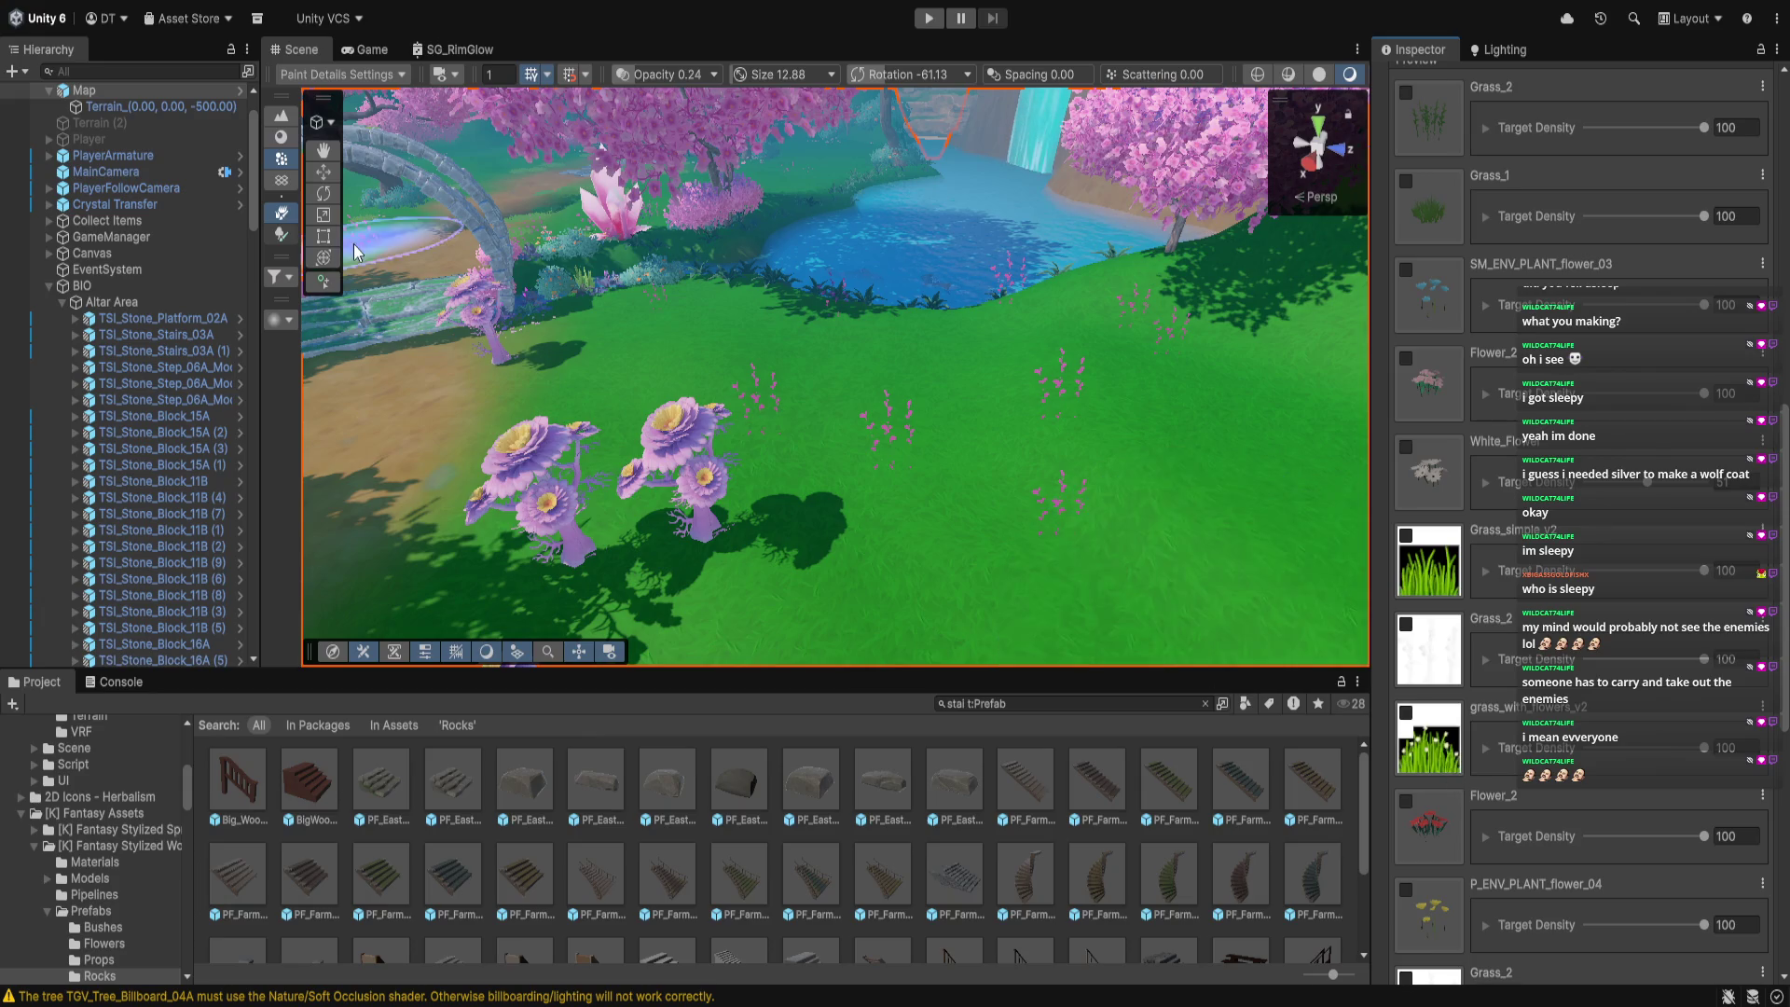
scroll(188, 189, up, 2)
Select the Terrain_(0.00, 0.00, -500.00) tile and paint grass on the meadow near the pond
click(176, 173)
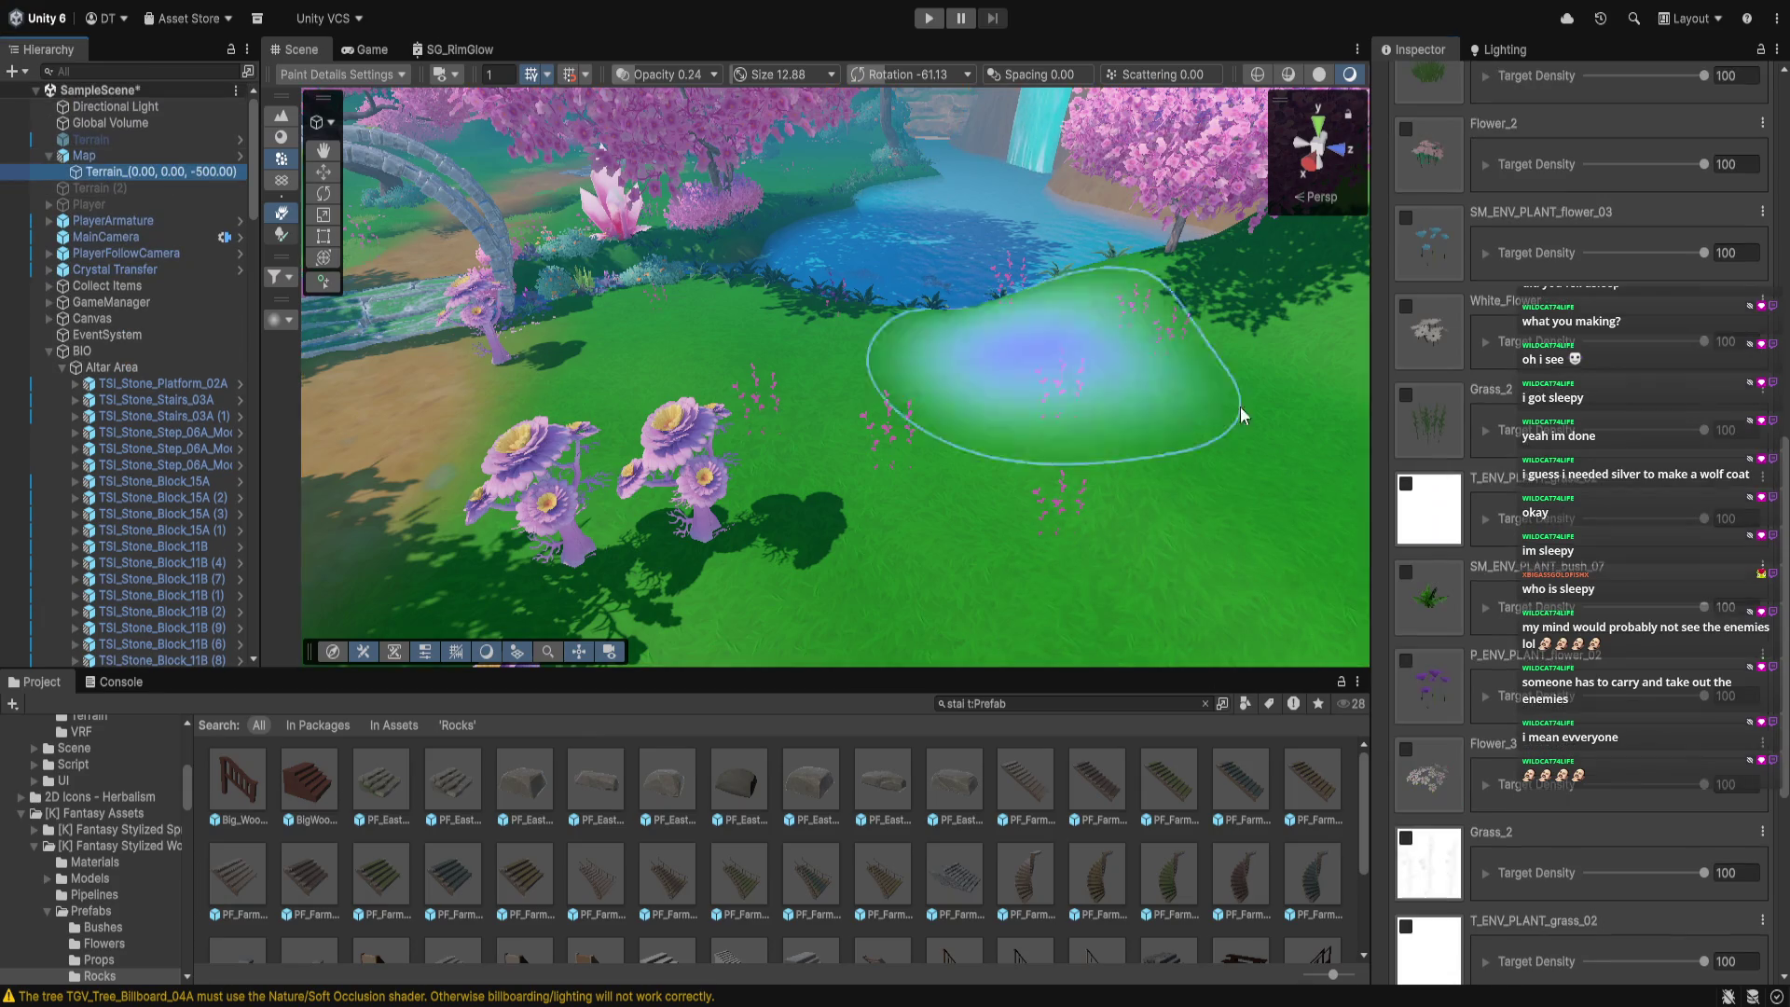
scroll(1445, 427, down, 3)
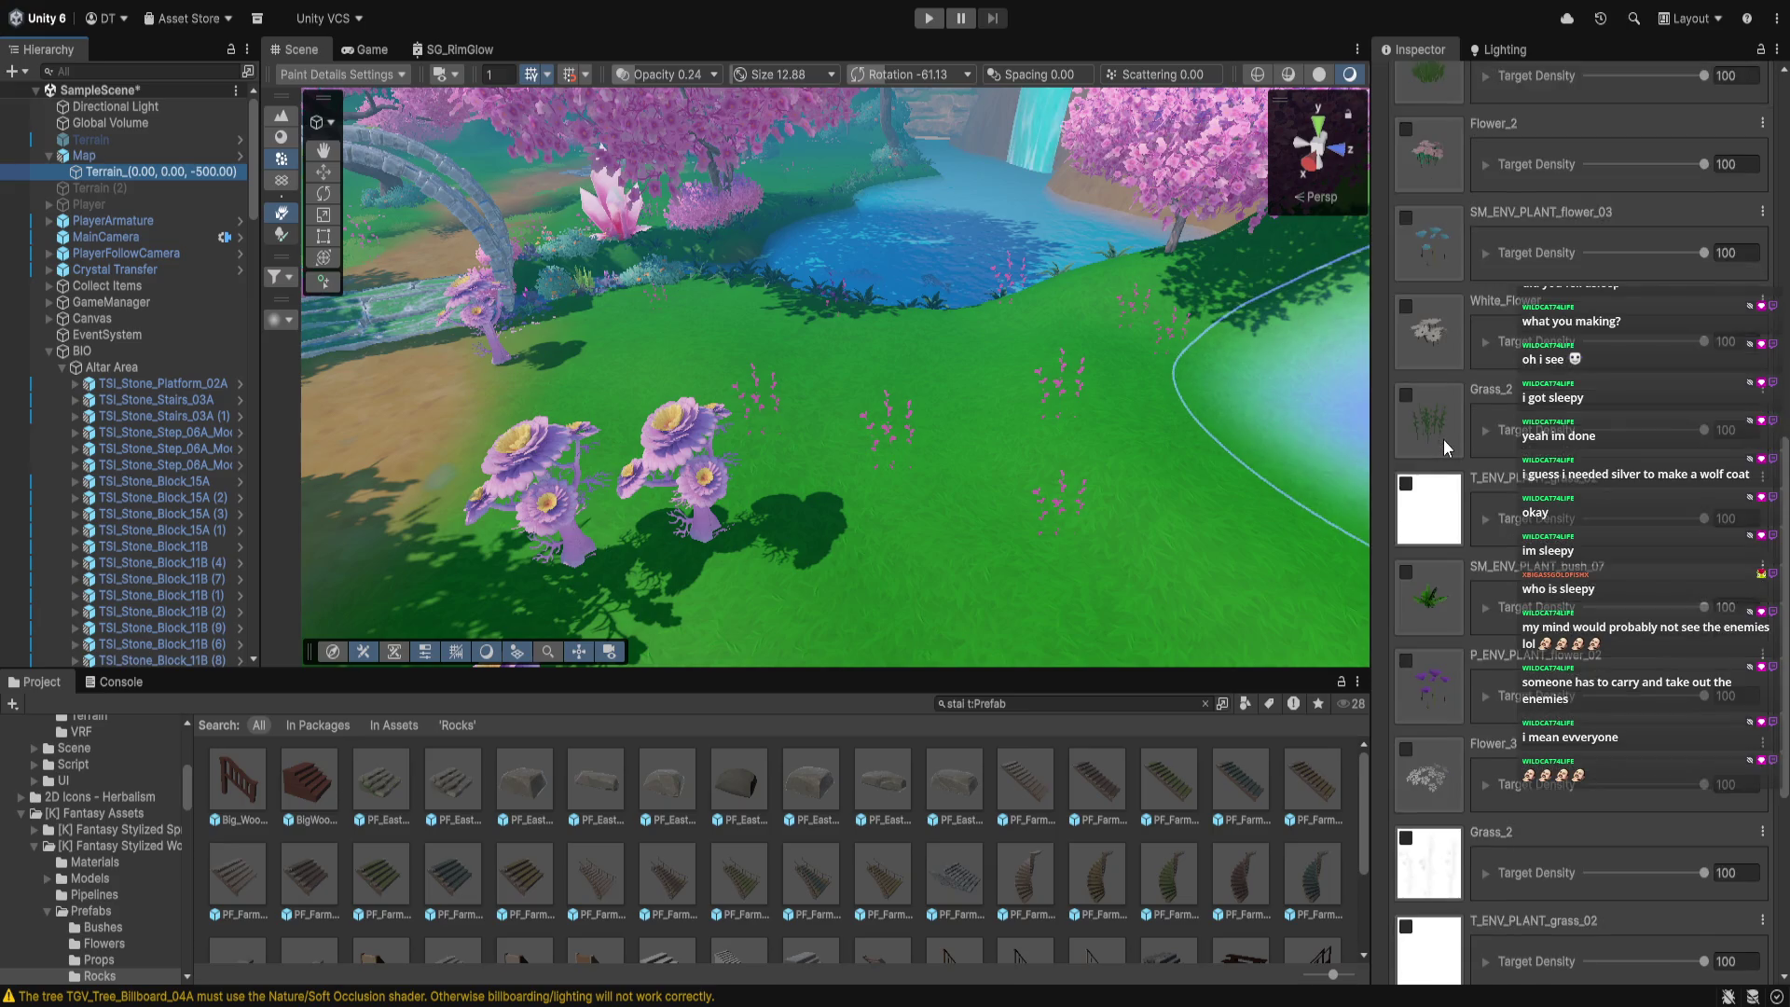
scroll(1443, 446, down, 2)
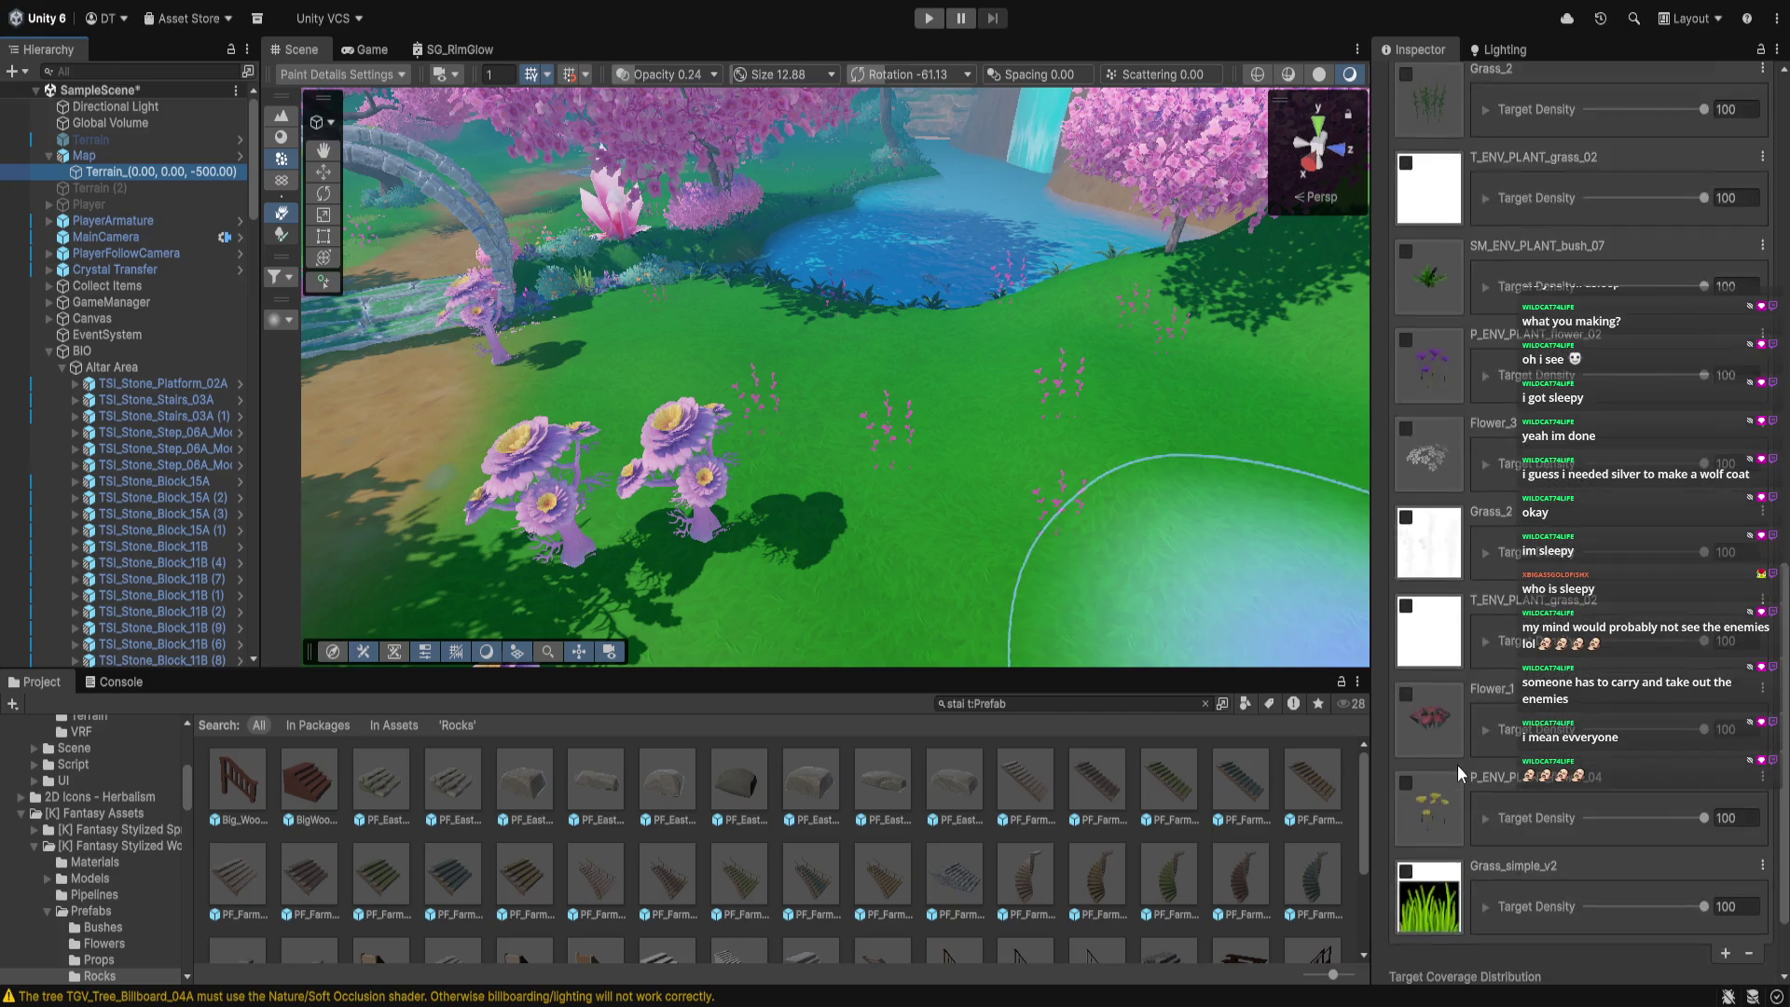
scroll(1457, 764, up, 4)
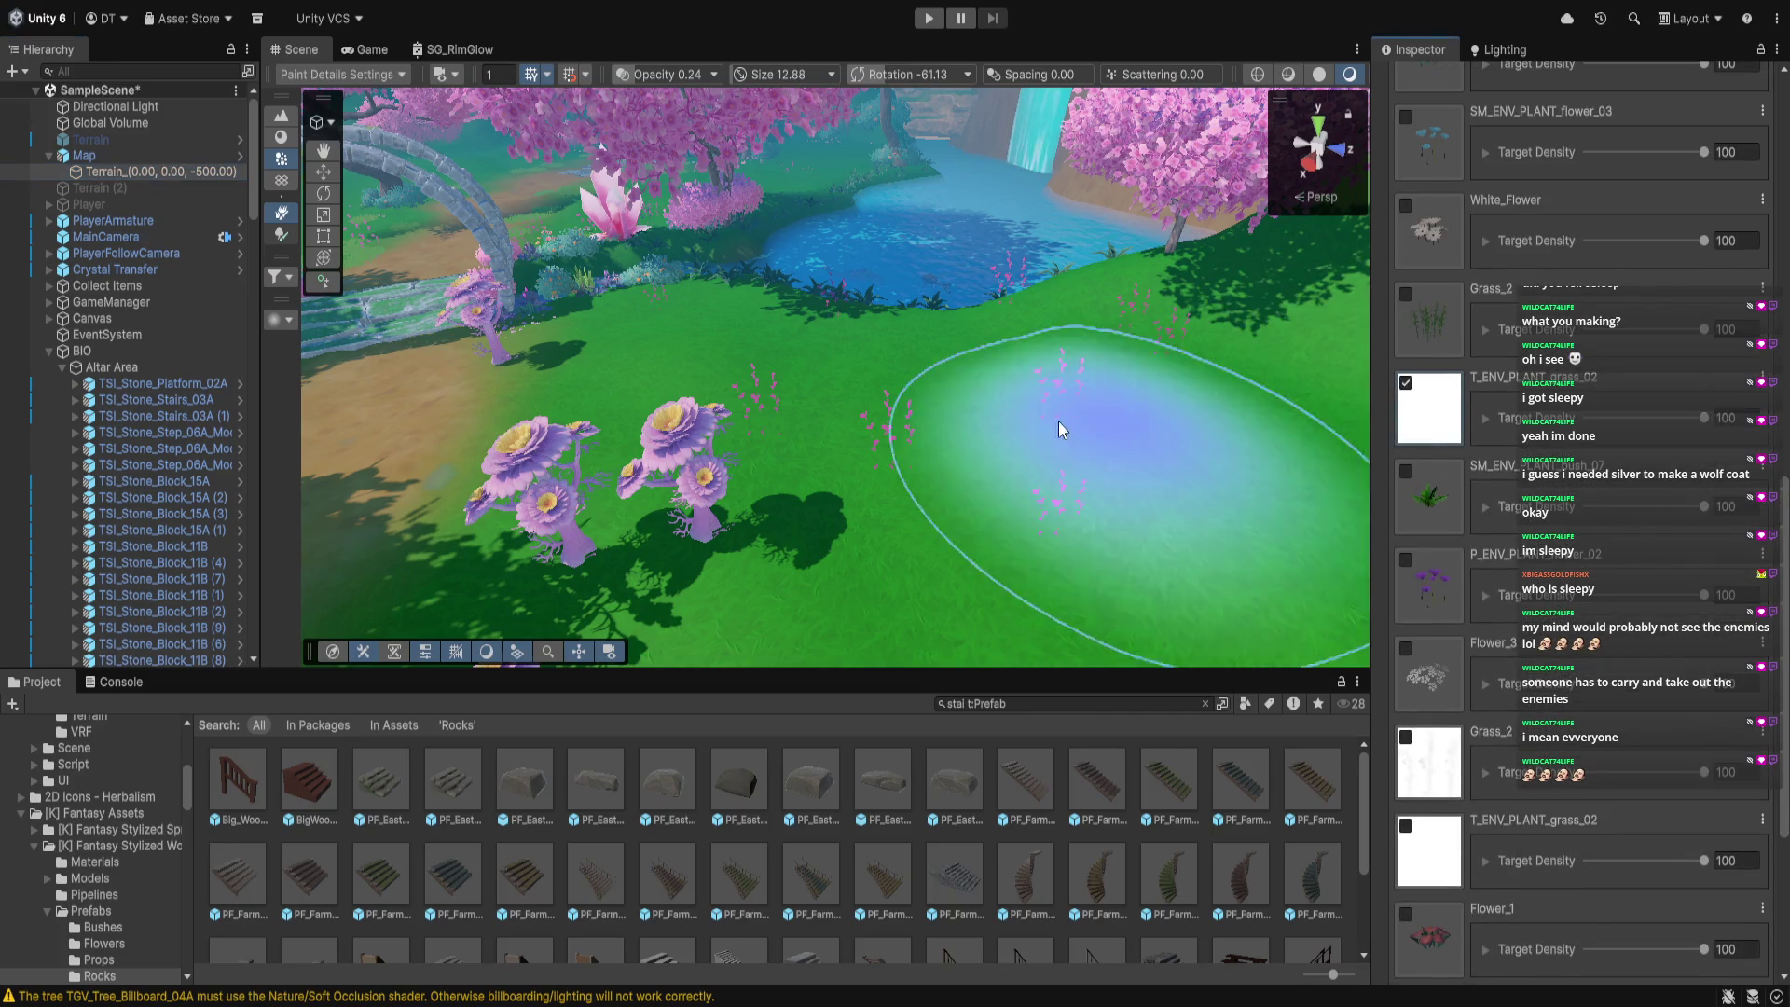
click(1075, 405)
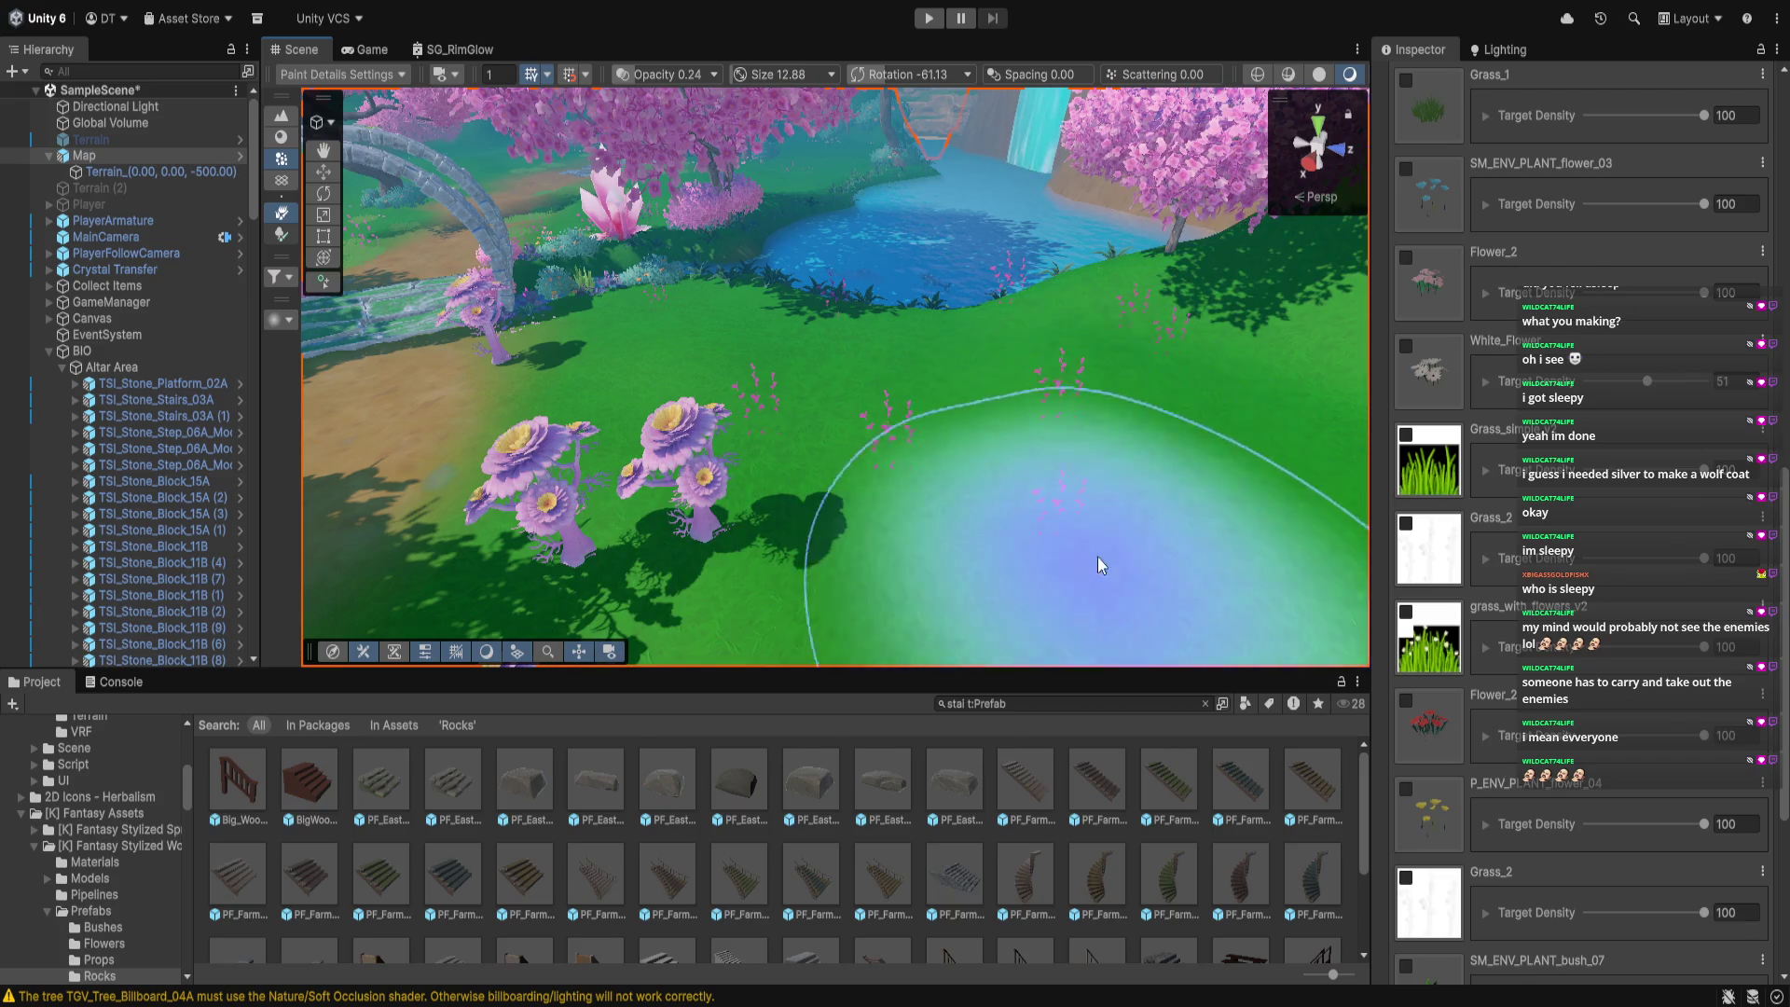
scroll(1558, 354, up, 3)
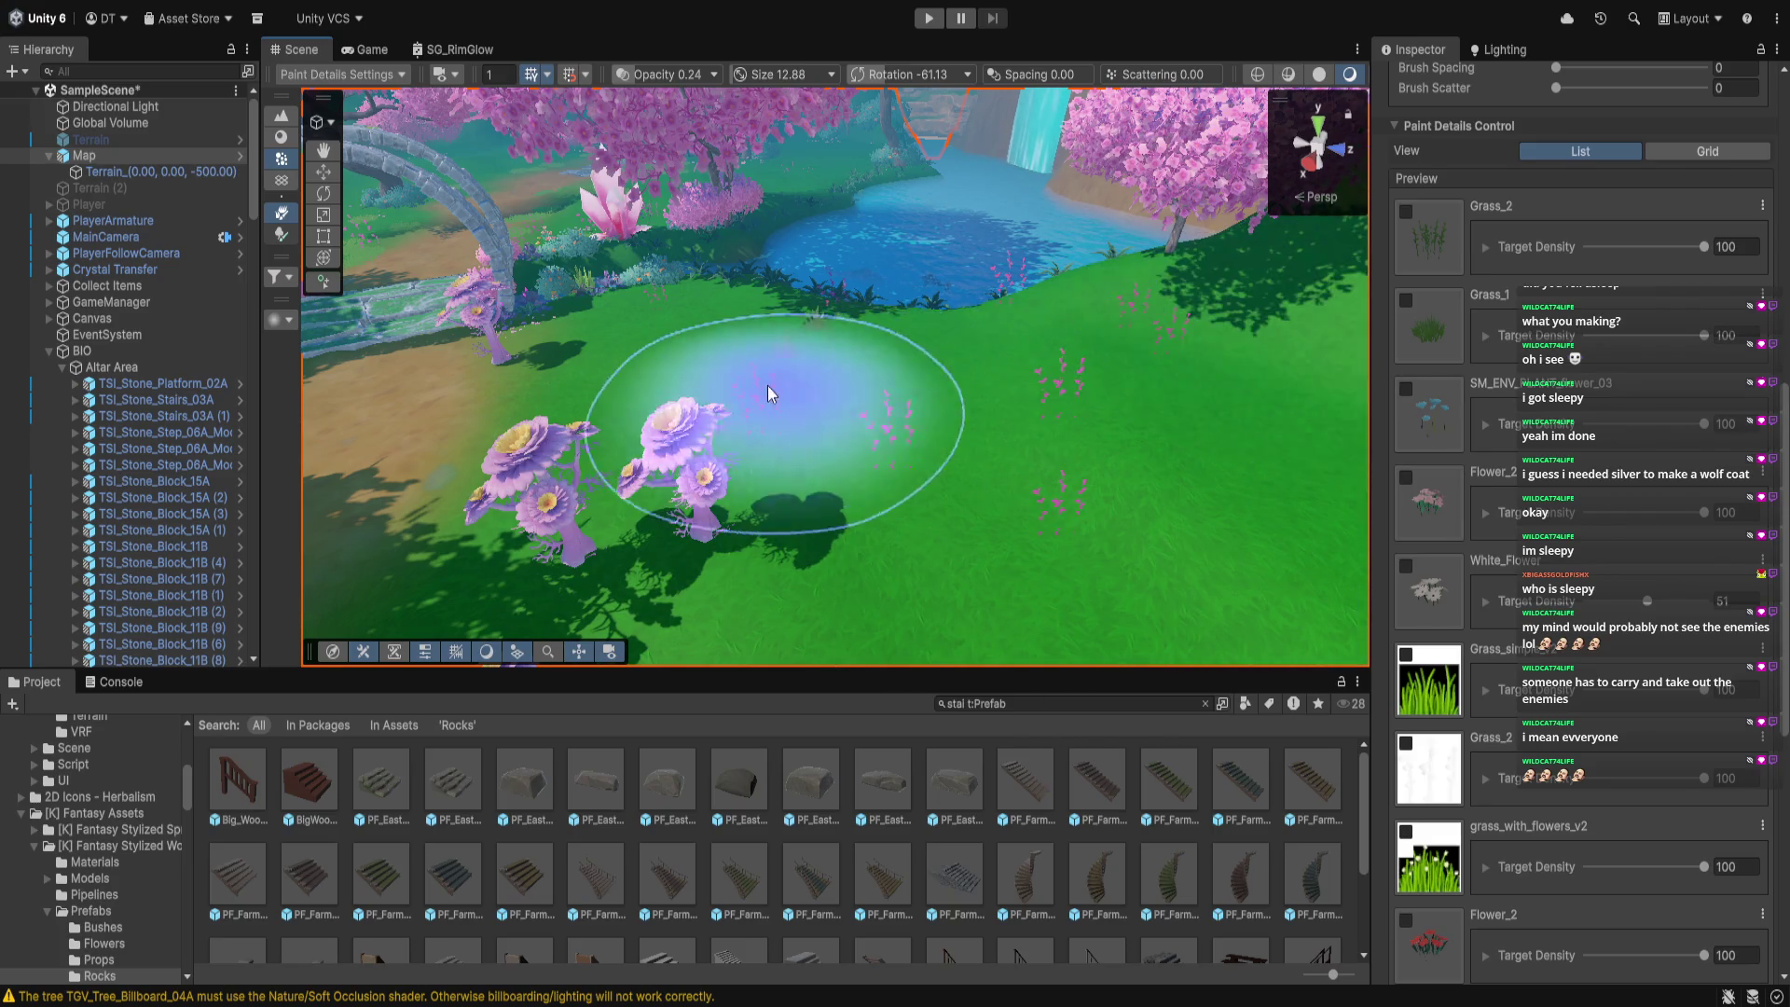
scroll(1564, 261, up, 3)
scroll(1573, 333, up, 5)
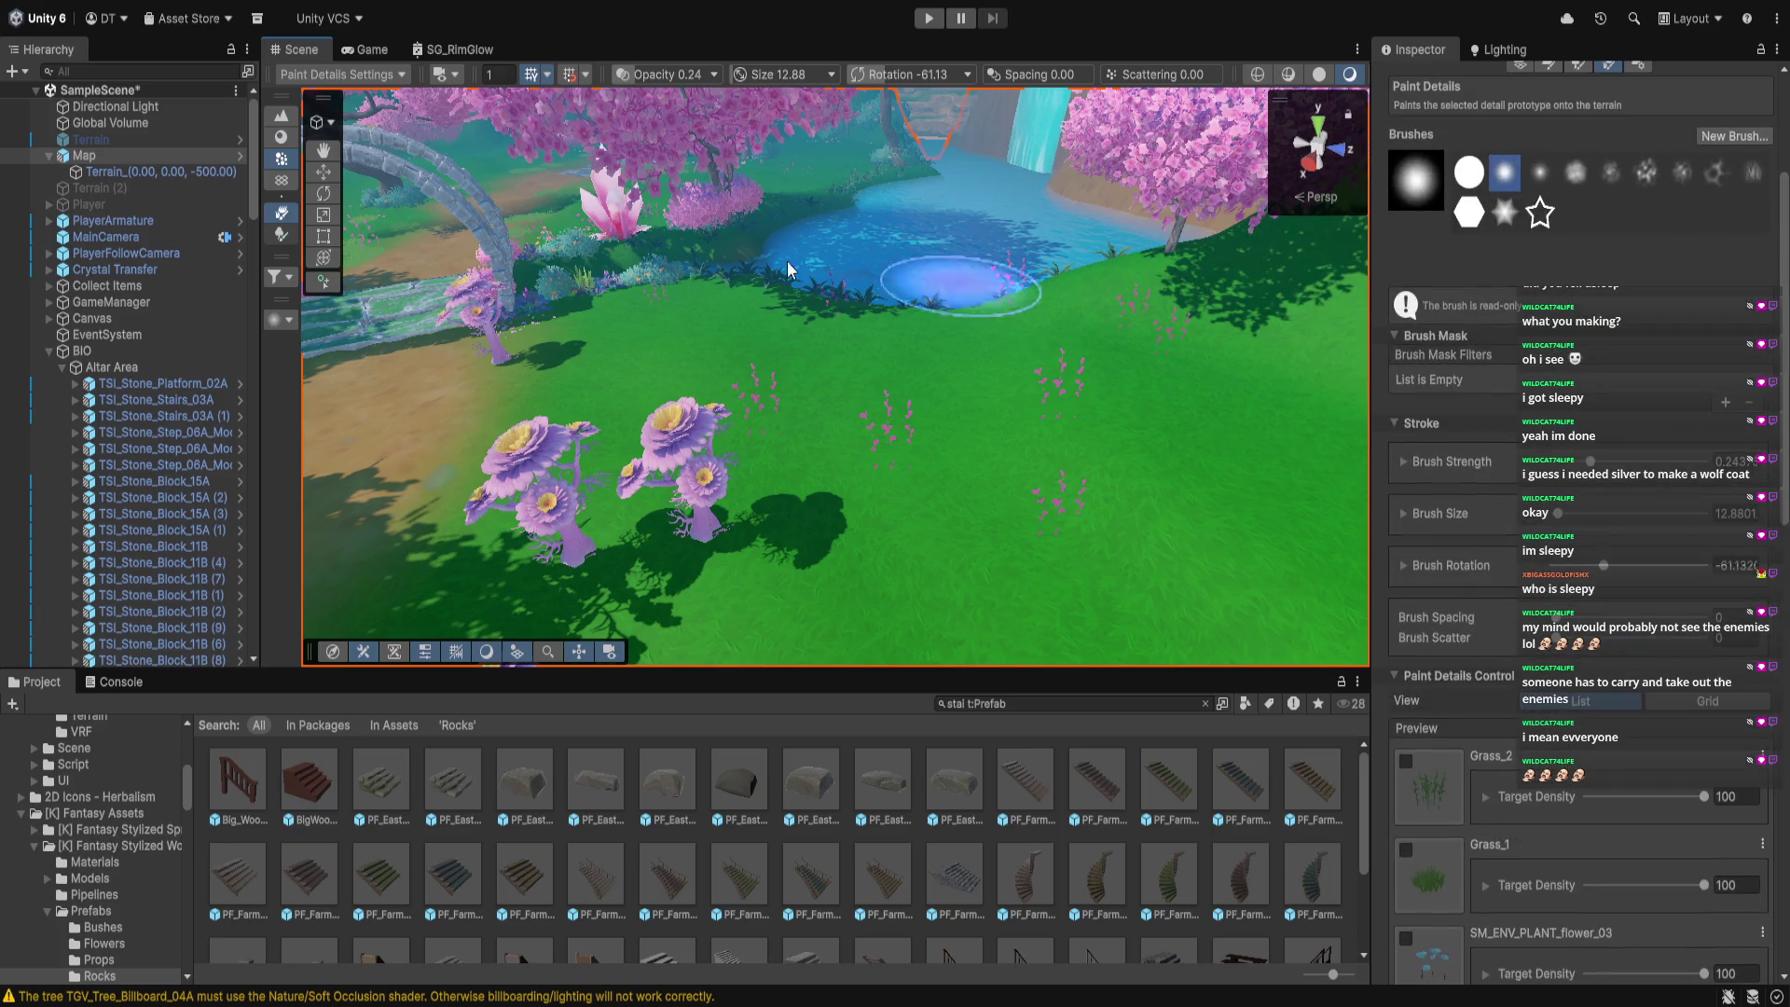
scroll(1553, 527, down, 10)
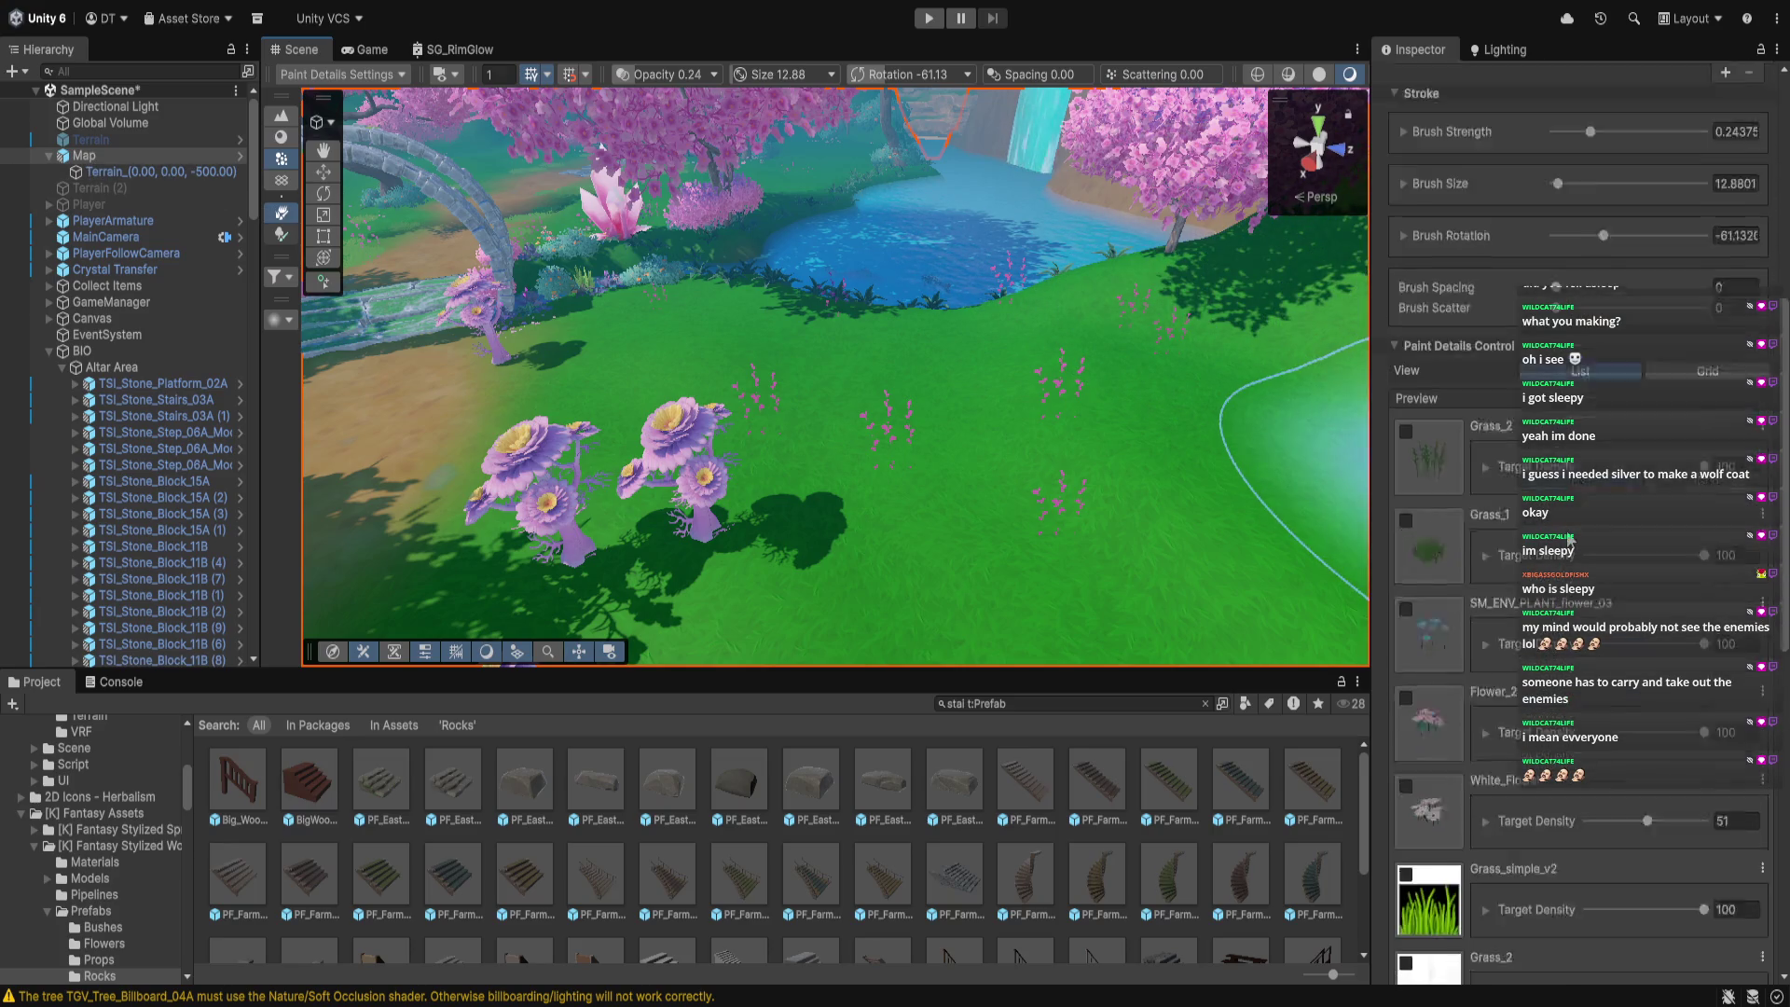
scroll(1492, 597, down, 5)
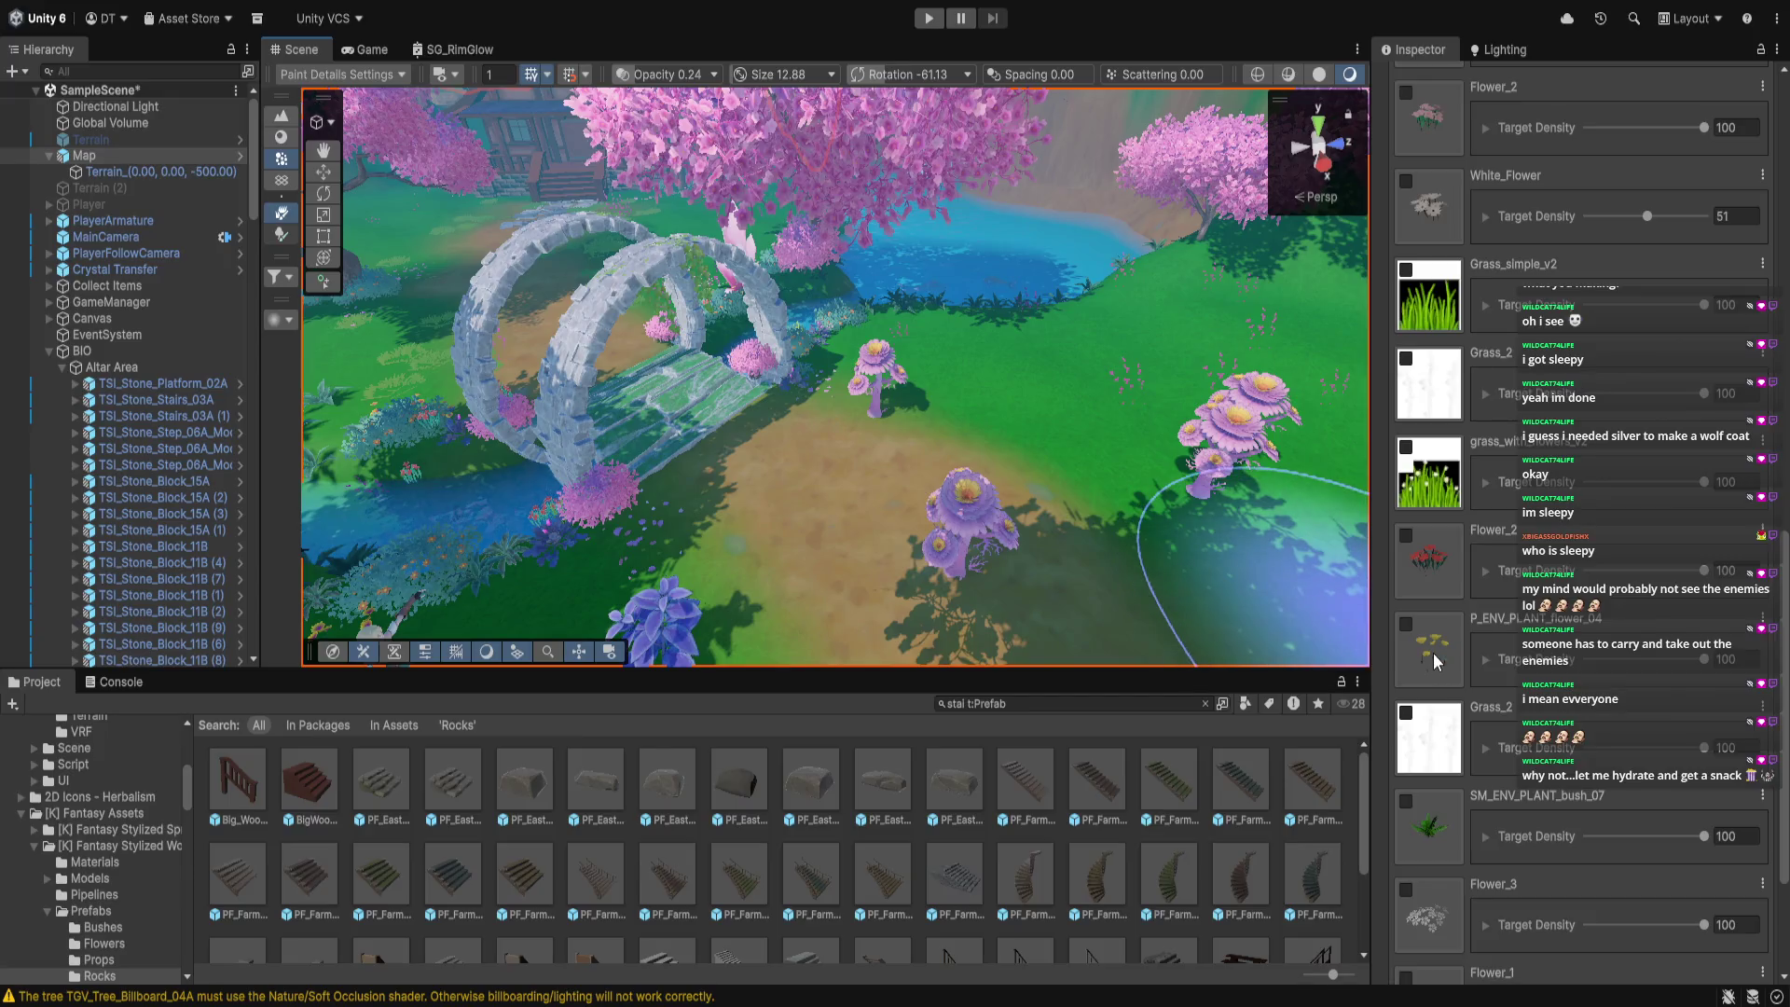
Add Grass_1 and PF_EastLands_AmurSilvergrass to the painted details while viewing the stone arch
scroll(1435, 658, down, 2)
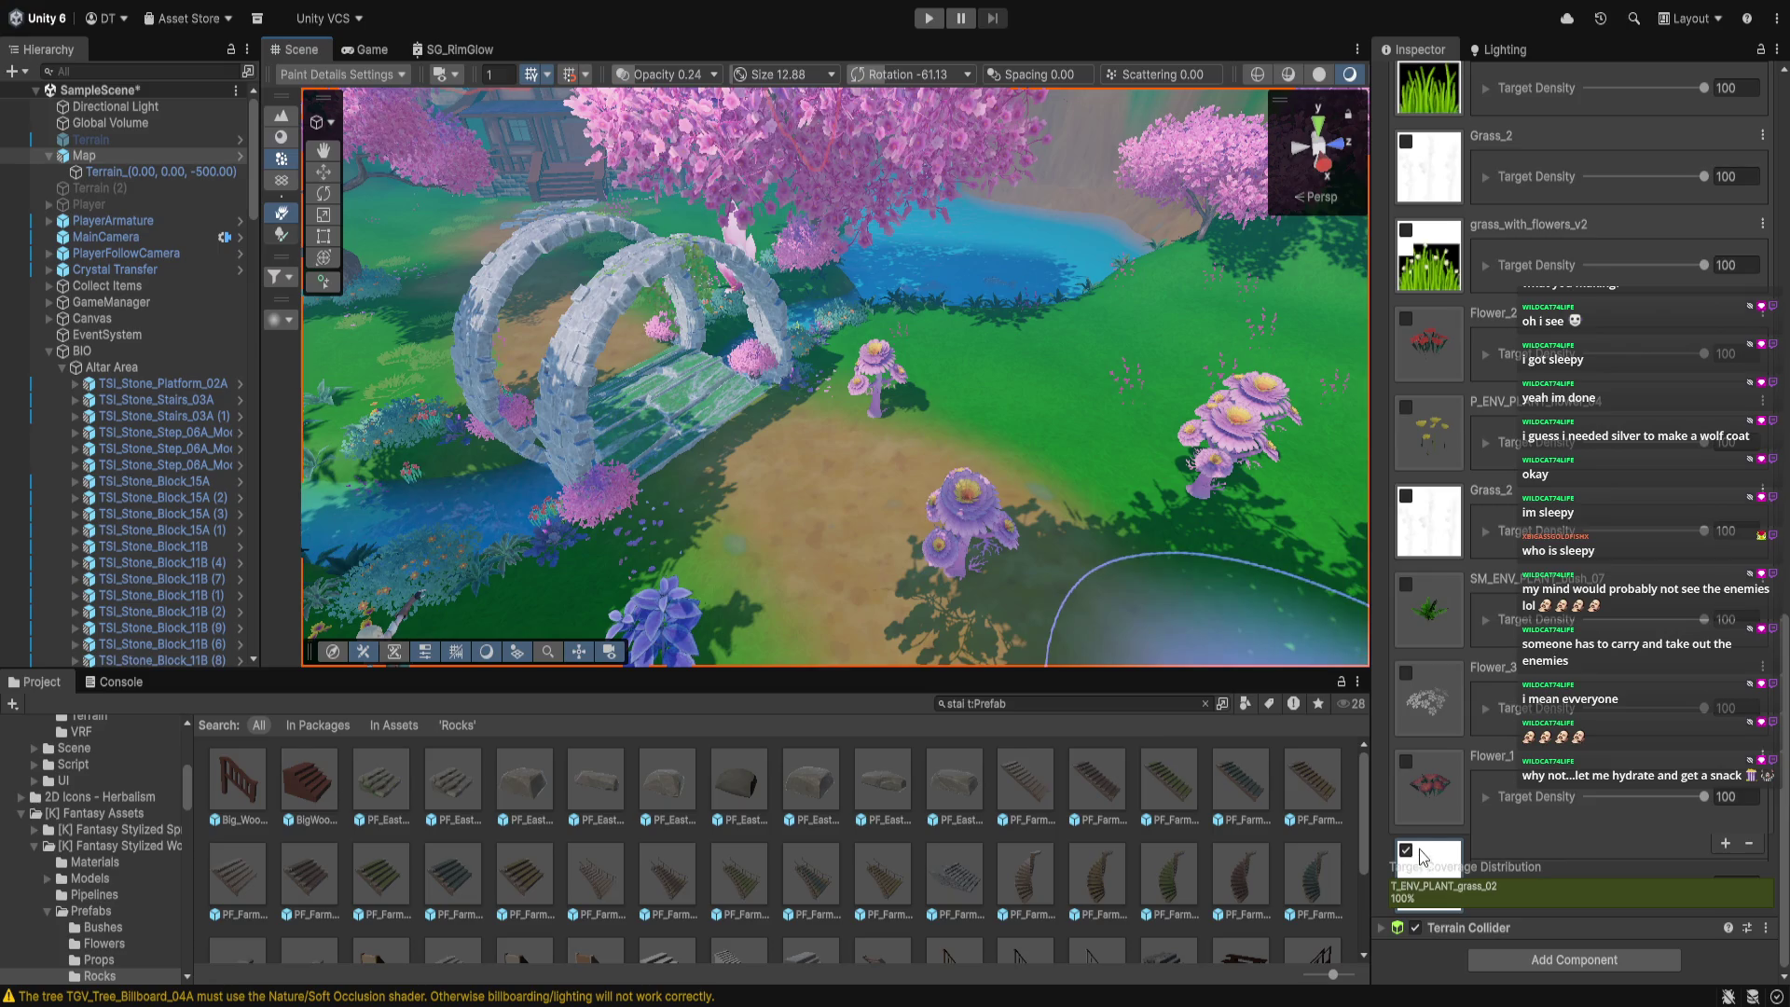
scroll(1454, 653, up, 10)
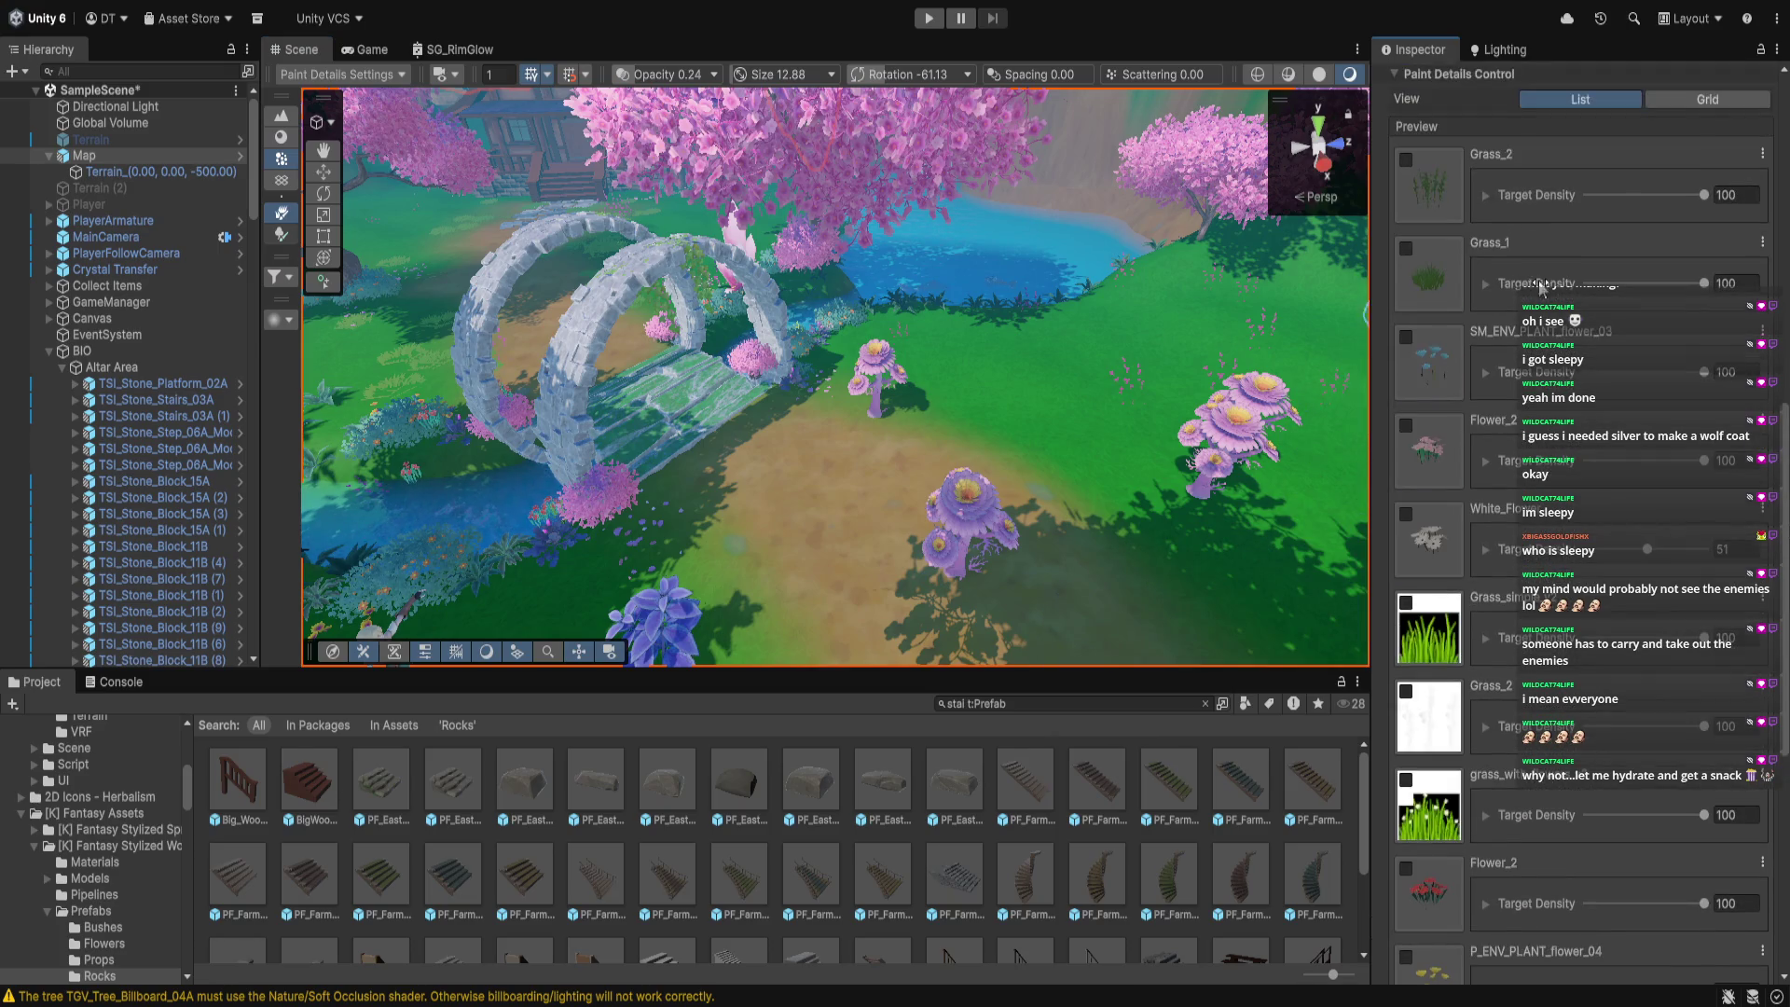
click(1408, 244)
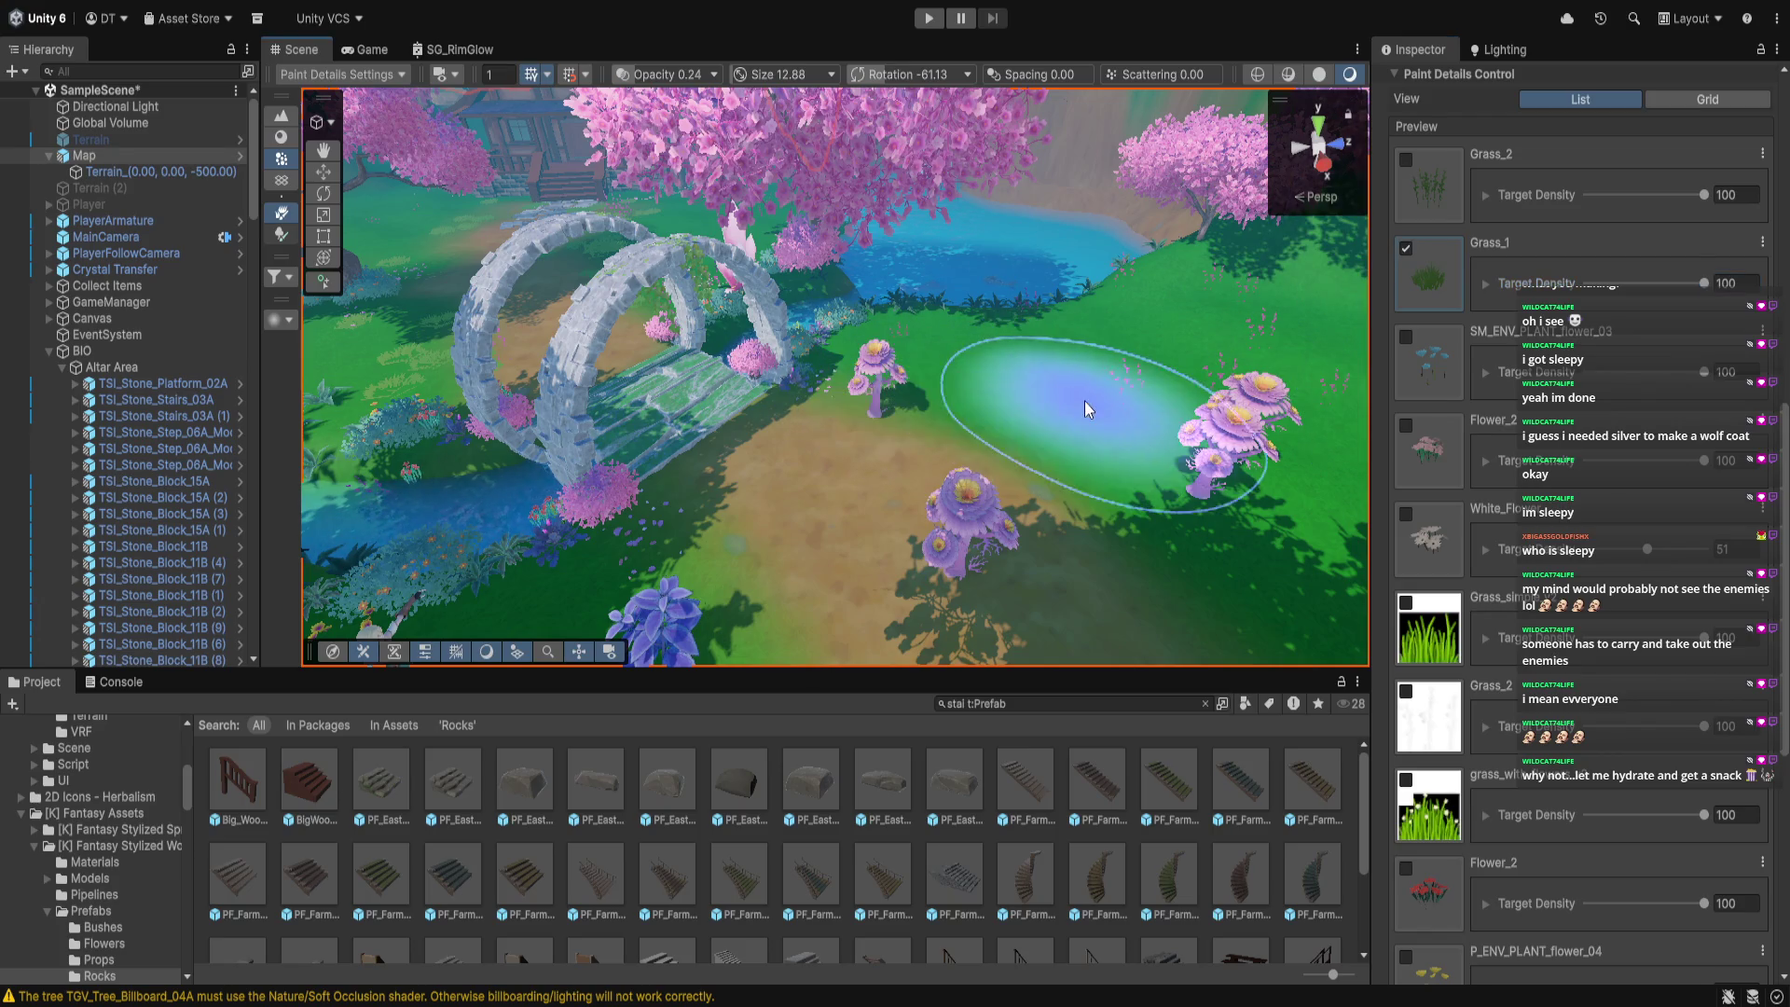
scroll(1243, 468, up, 5)
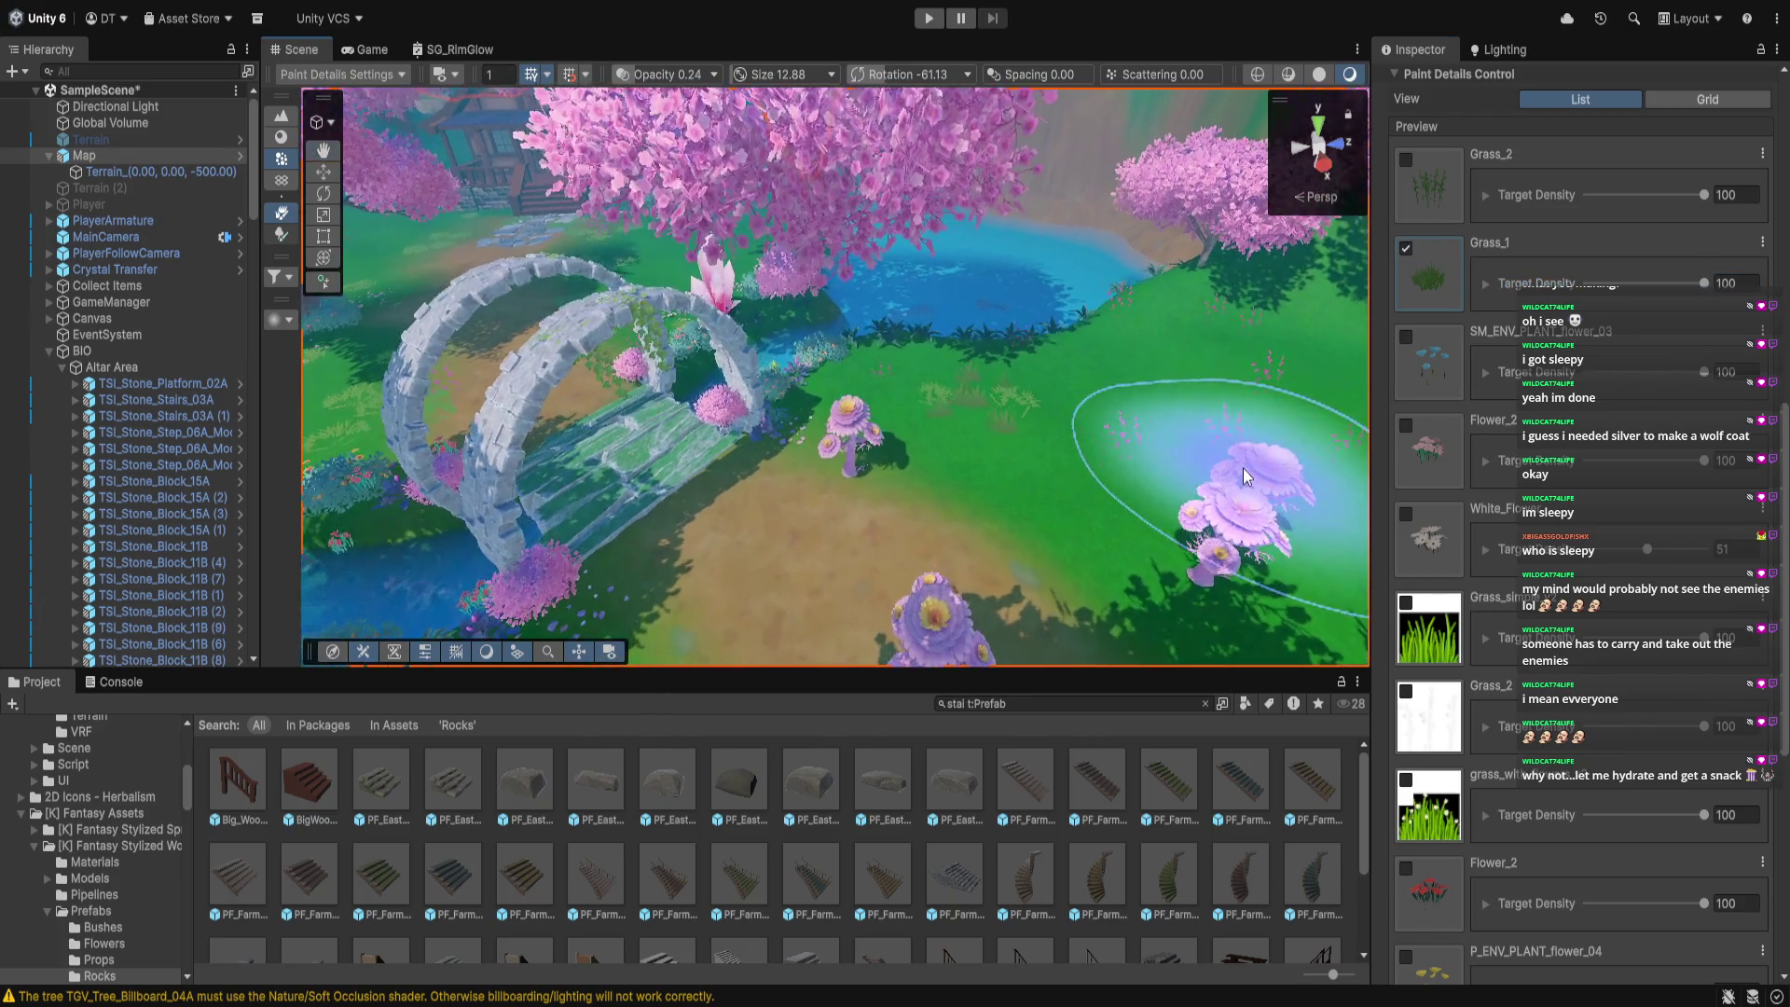
mouse_move(1256, 444)
mouse_down()
mouse_move(627, 571)
mouse_move(799, 532)
mouse_move(1137, 541)
mouse_up()
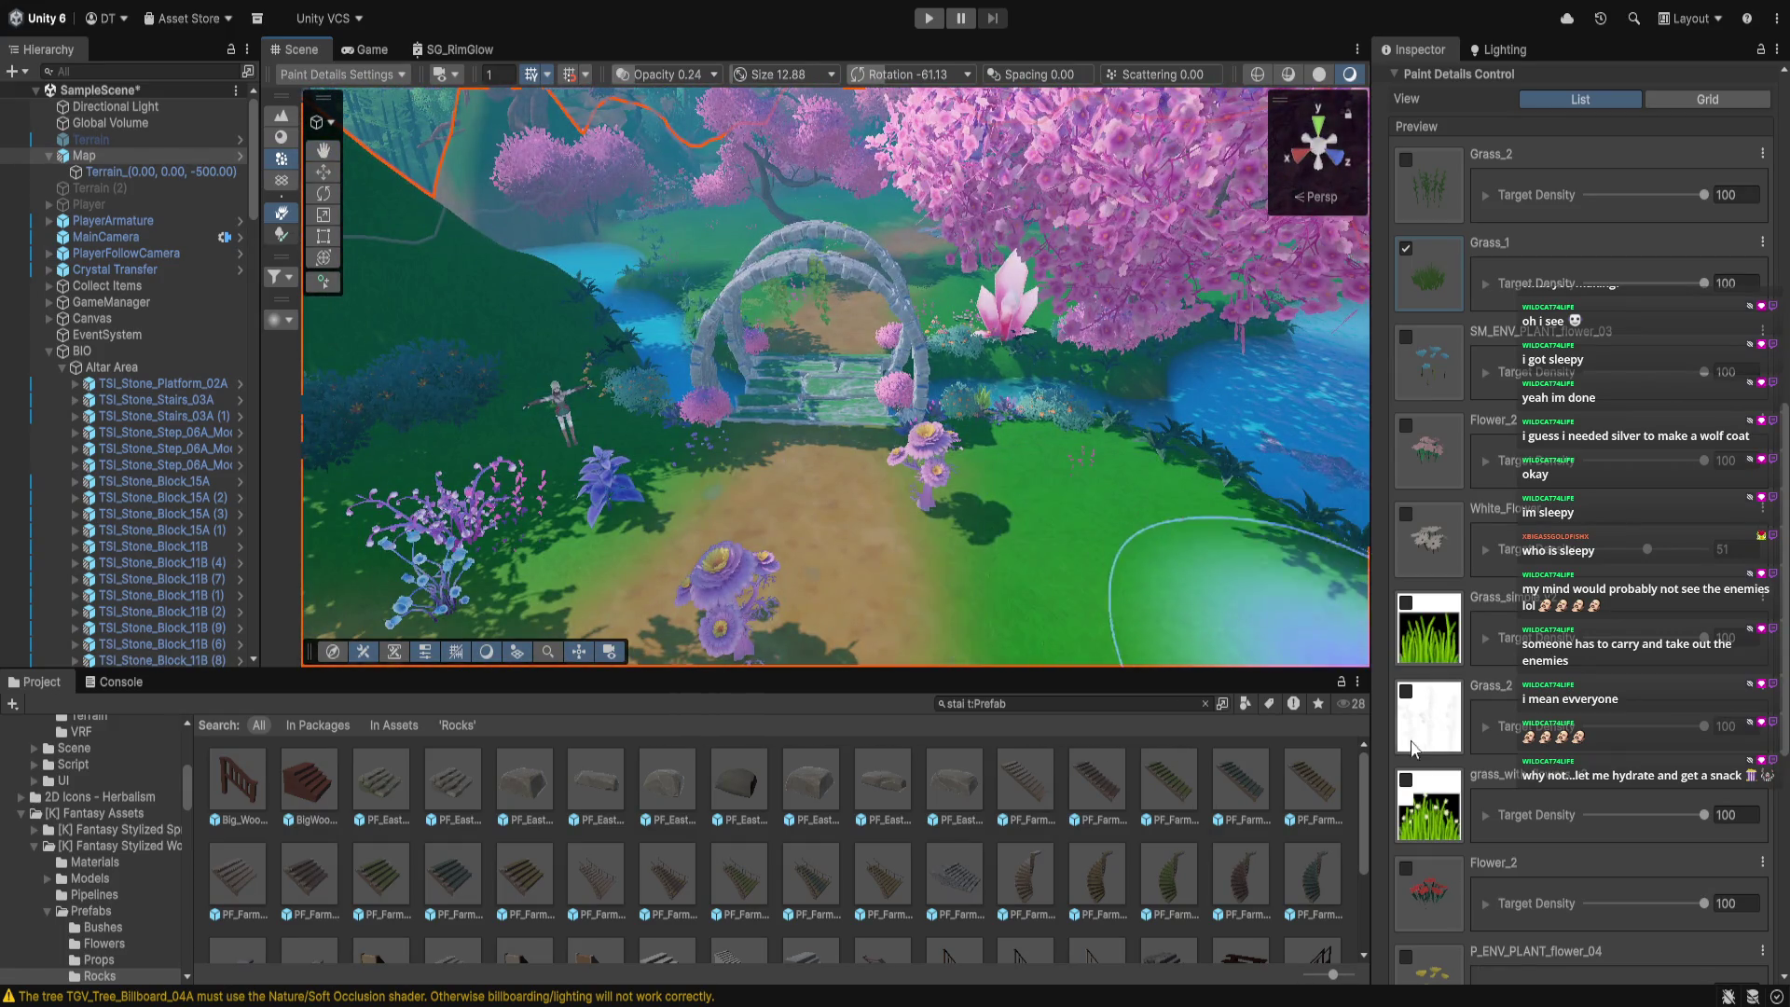
scroll(1429, 809, down, 10)
click(1407, 849)
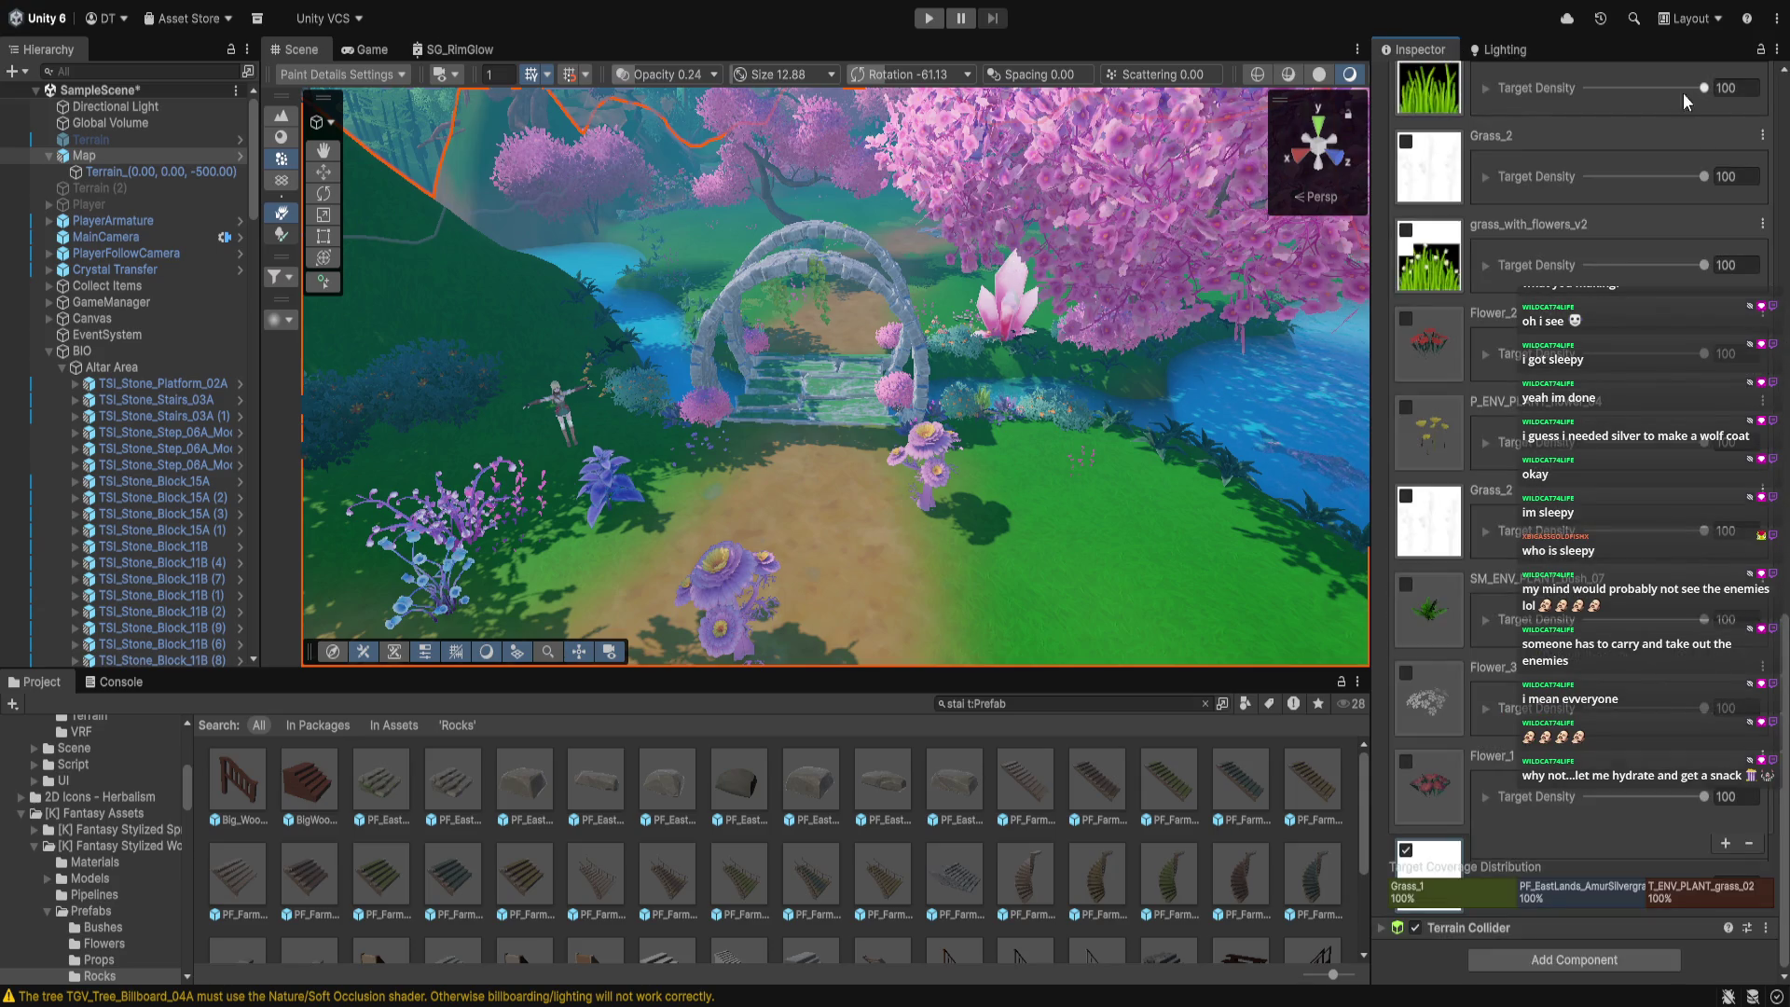
drag(744, 298, 639, 235)
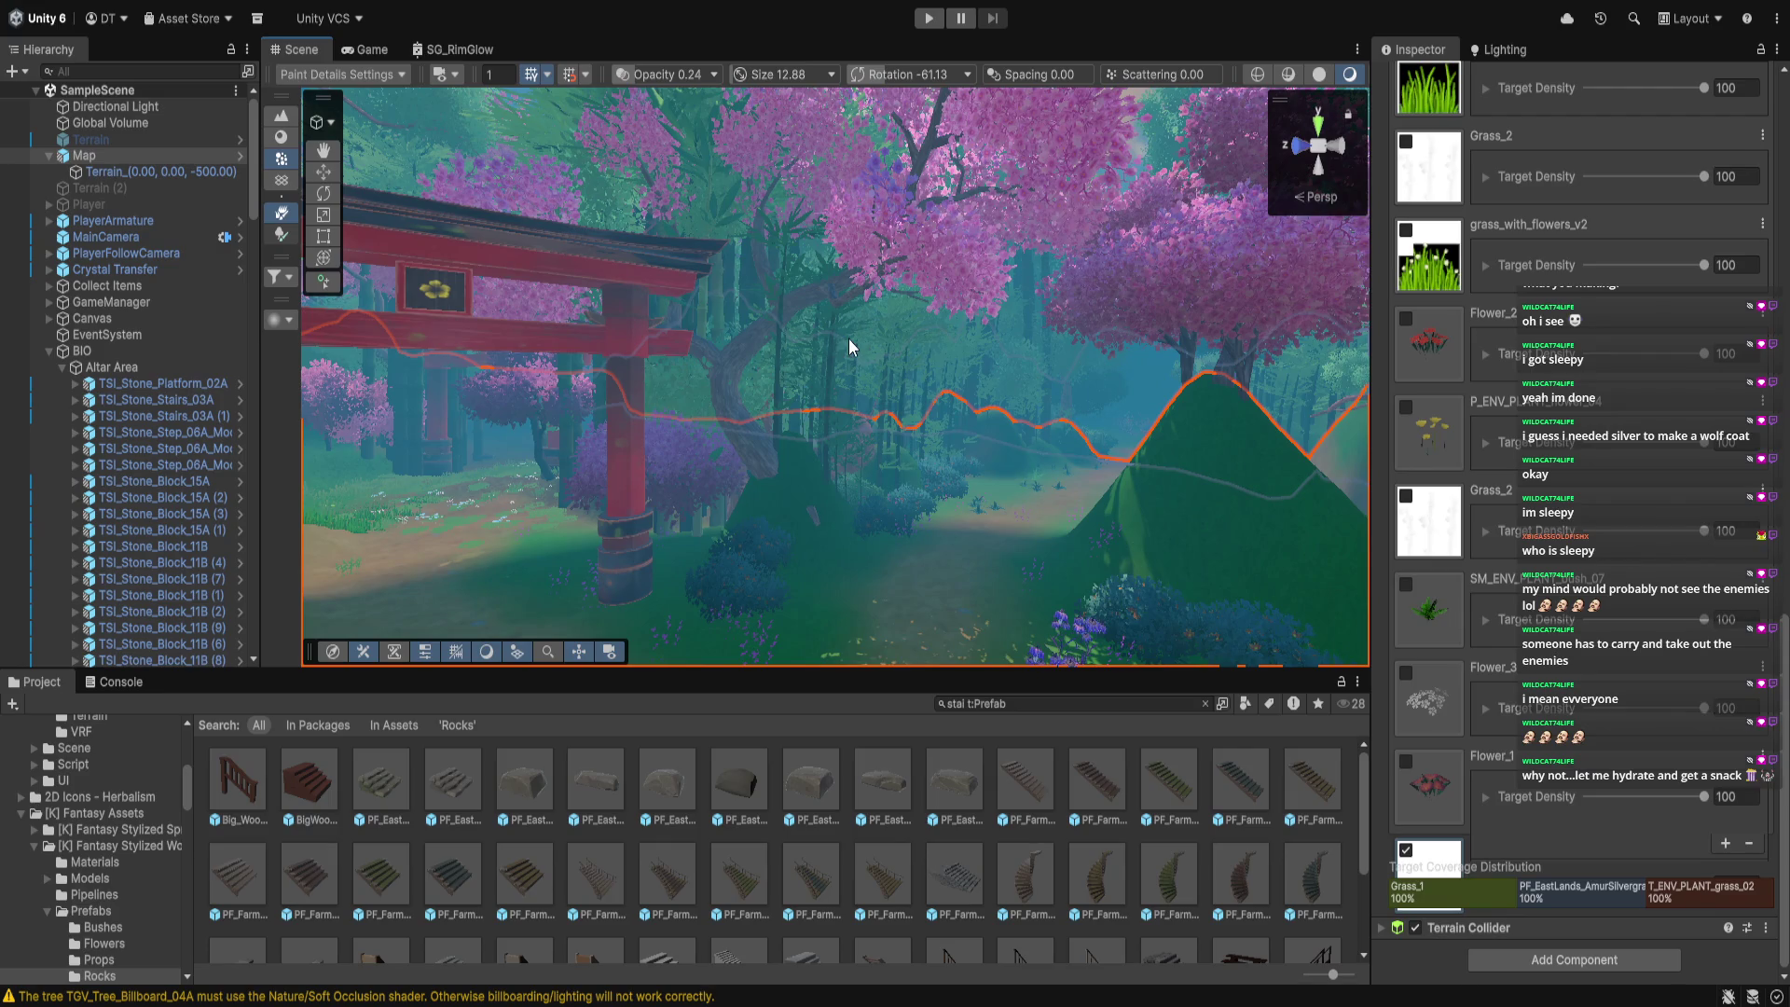
Turn the view toward the lily pad pond and enter Play mode with Ctrl+P
mouse_move(1129, 352)
mouse_down()
mouse_move(1063, 550)
mouse_move(1070, 444)
mouse_move(1111, 455)
mouse_move(743, 280)
mouse_move(840, 408)
mouse_move(757, 328)
mouse_move(981, 389)
mouse_move(900, 504)
mouse_move(909, 461)
mouse_move(868, 455)
mouse_move(1077, 376)
mouse_move(939, 601)
mouse_move(1086, 626)
mouse_move(904, 550)
mouse_move(1072, 583)
mouse_move(904, 507)
mouse_move(1164, 288)
mouse_move(1100, 360)
mouse_move(1083, 422)
mouse_move(1082, 282)
mouse_move(915, 336)
mouse_move(967, 288)
mouse_move(1109, 257)
mouse_up()
scroll(905, 505, up, 6)
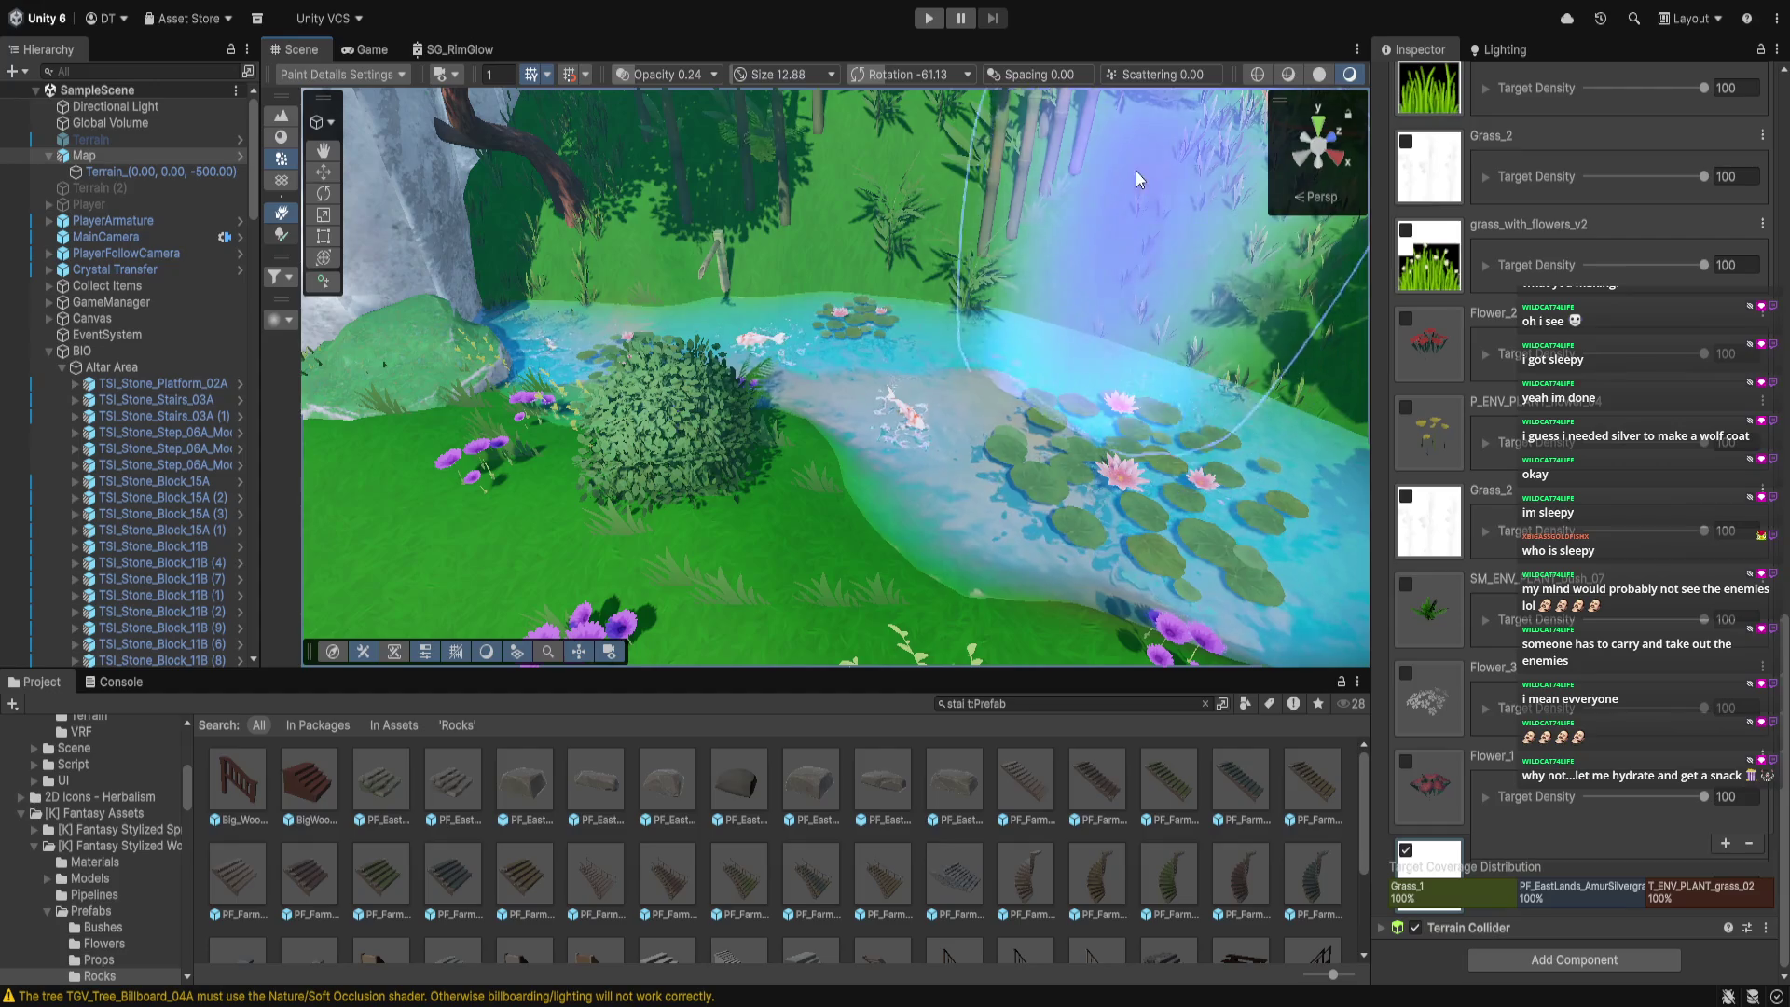
key(ctrl+p)
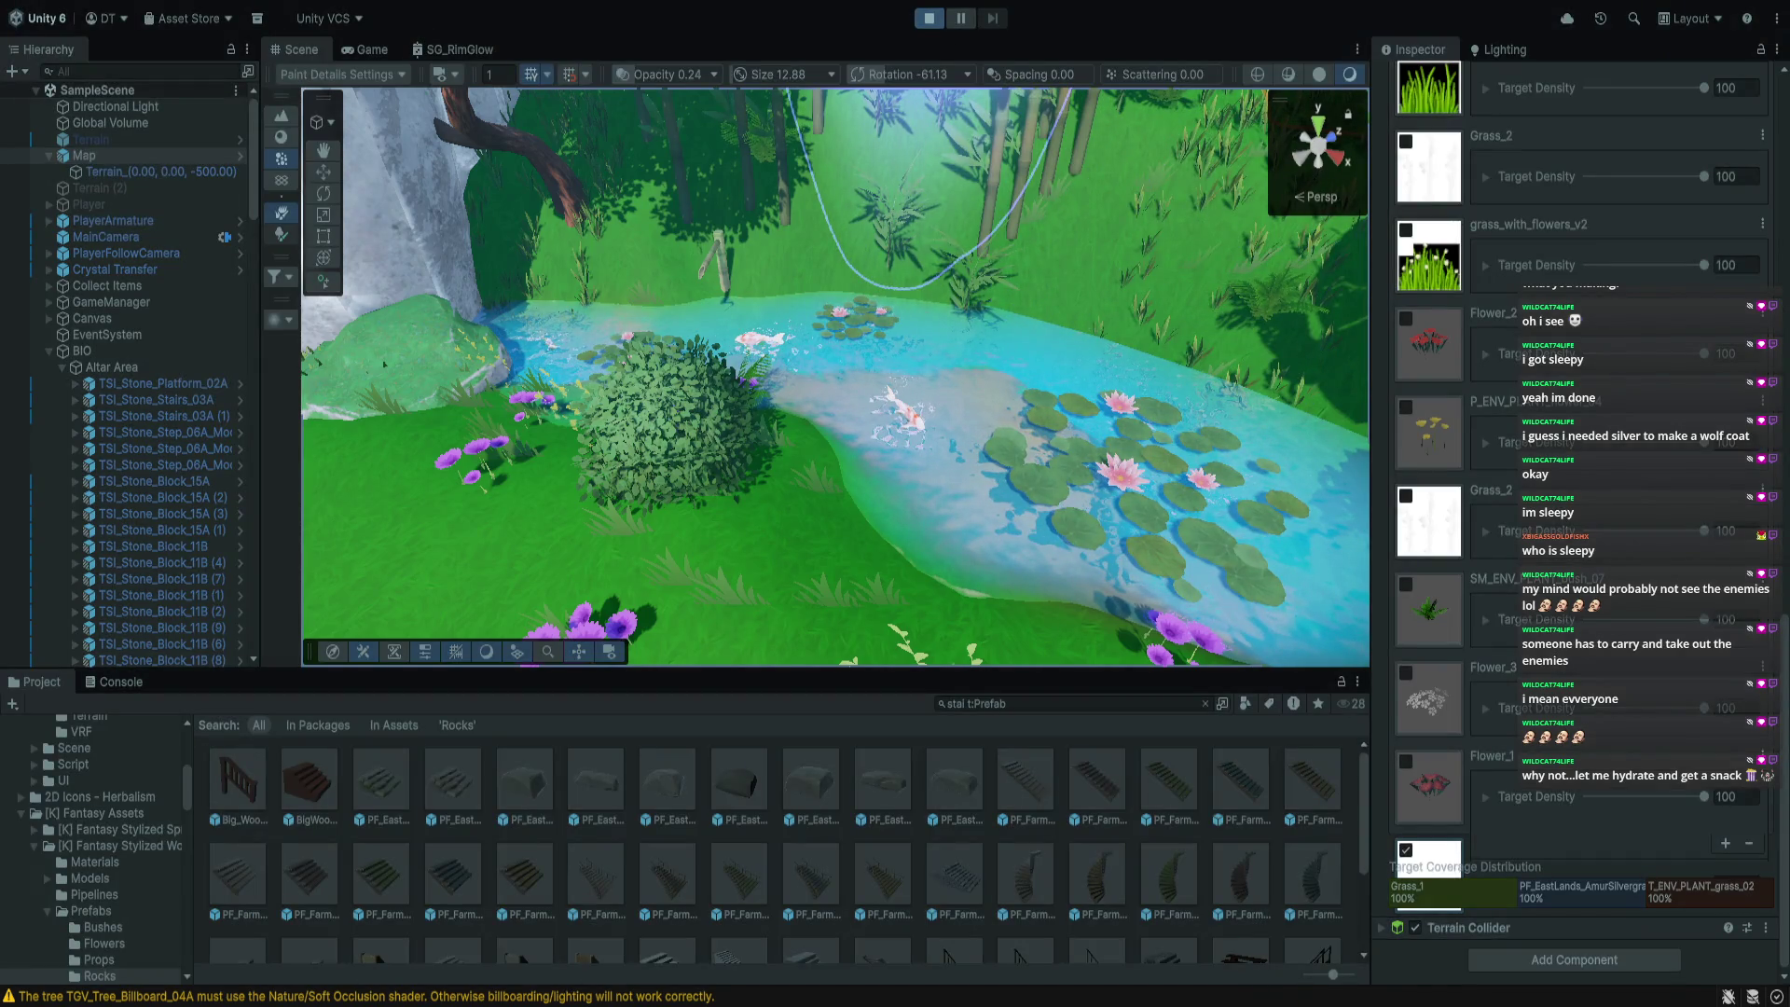
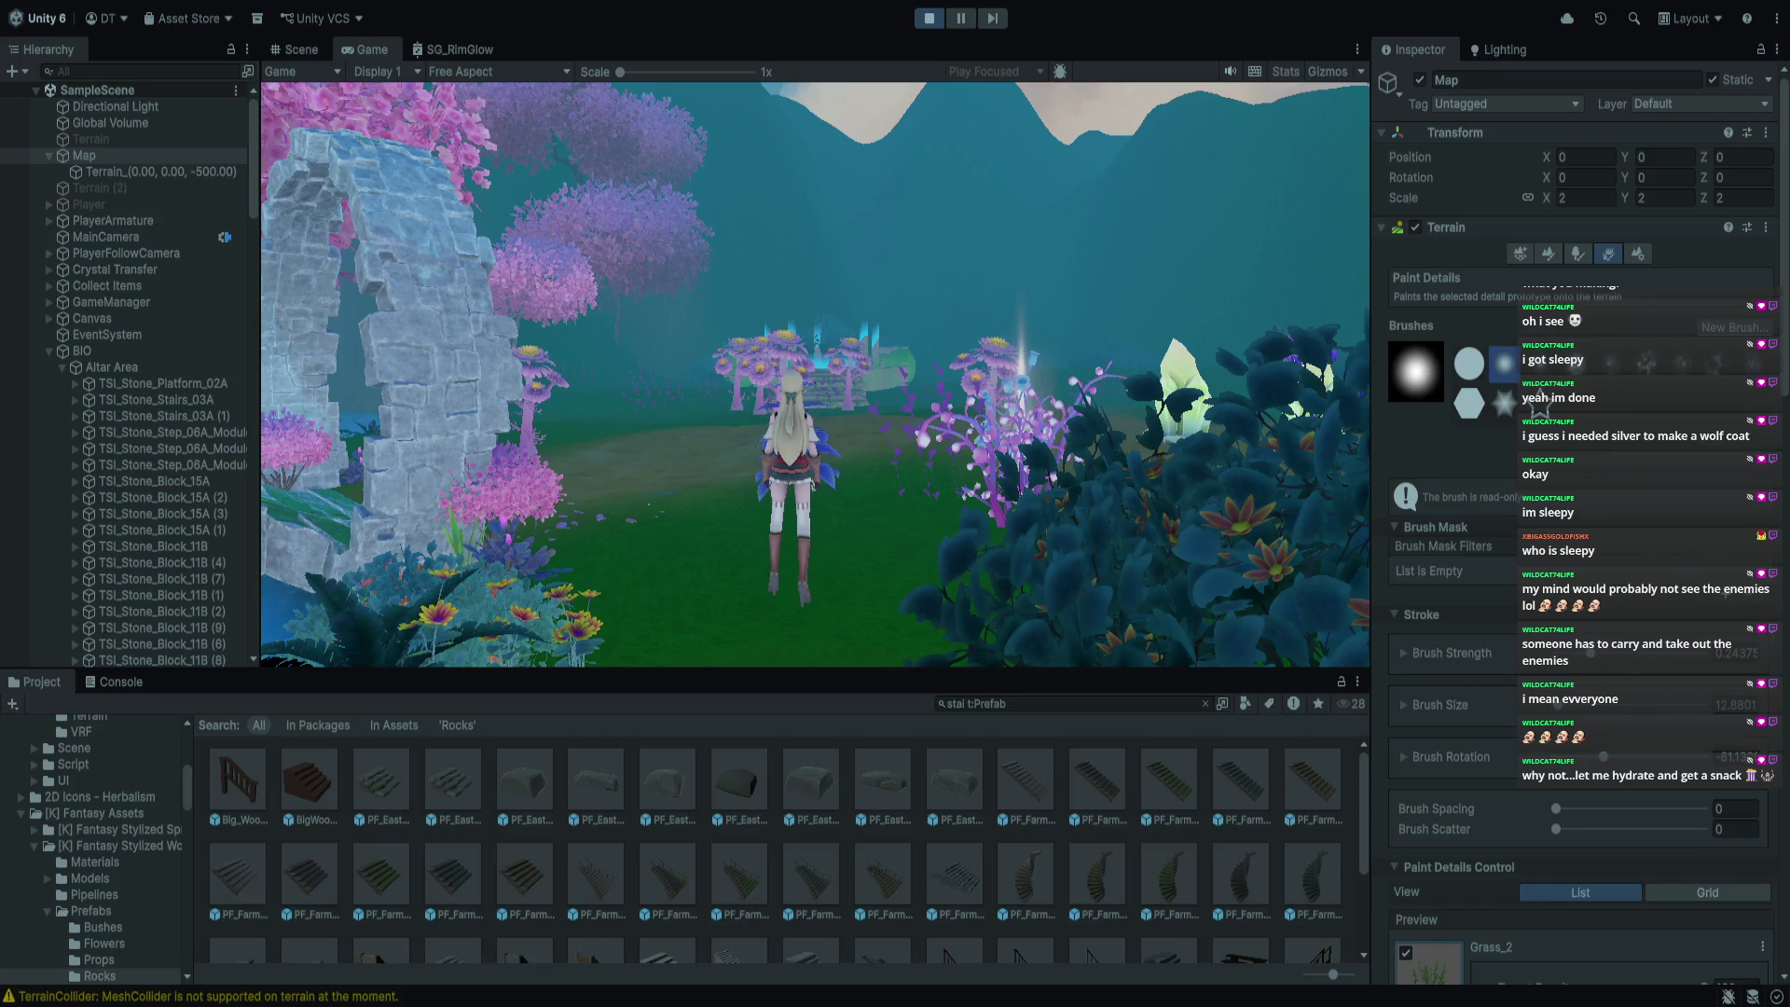
Run the character through the stone arch to the pond and along the shore to the pink crystal
key(w)
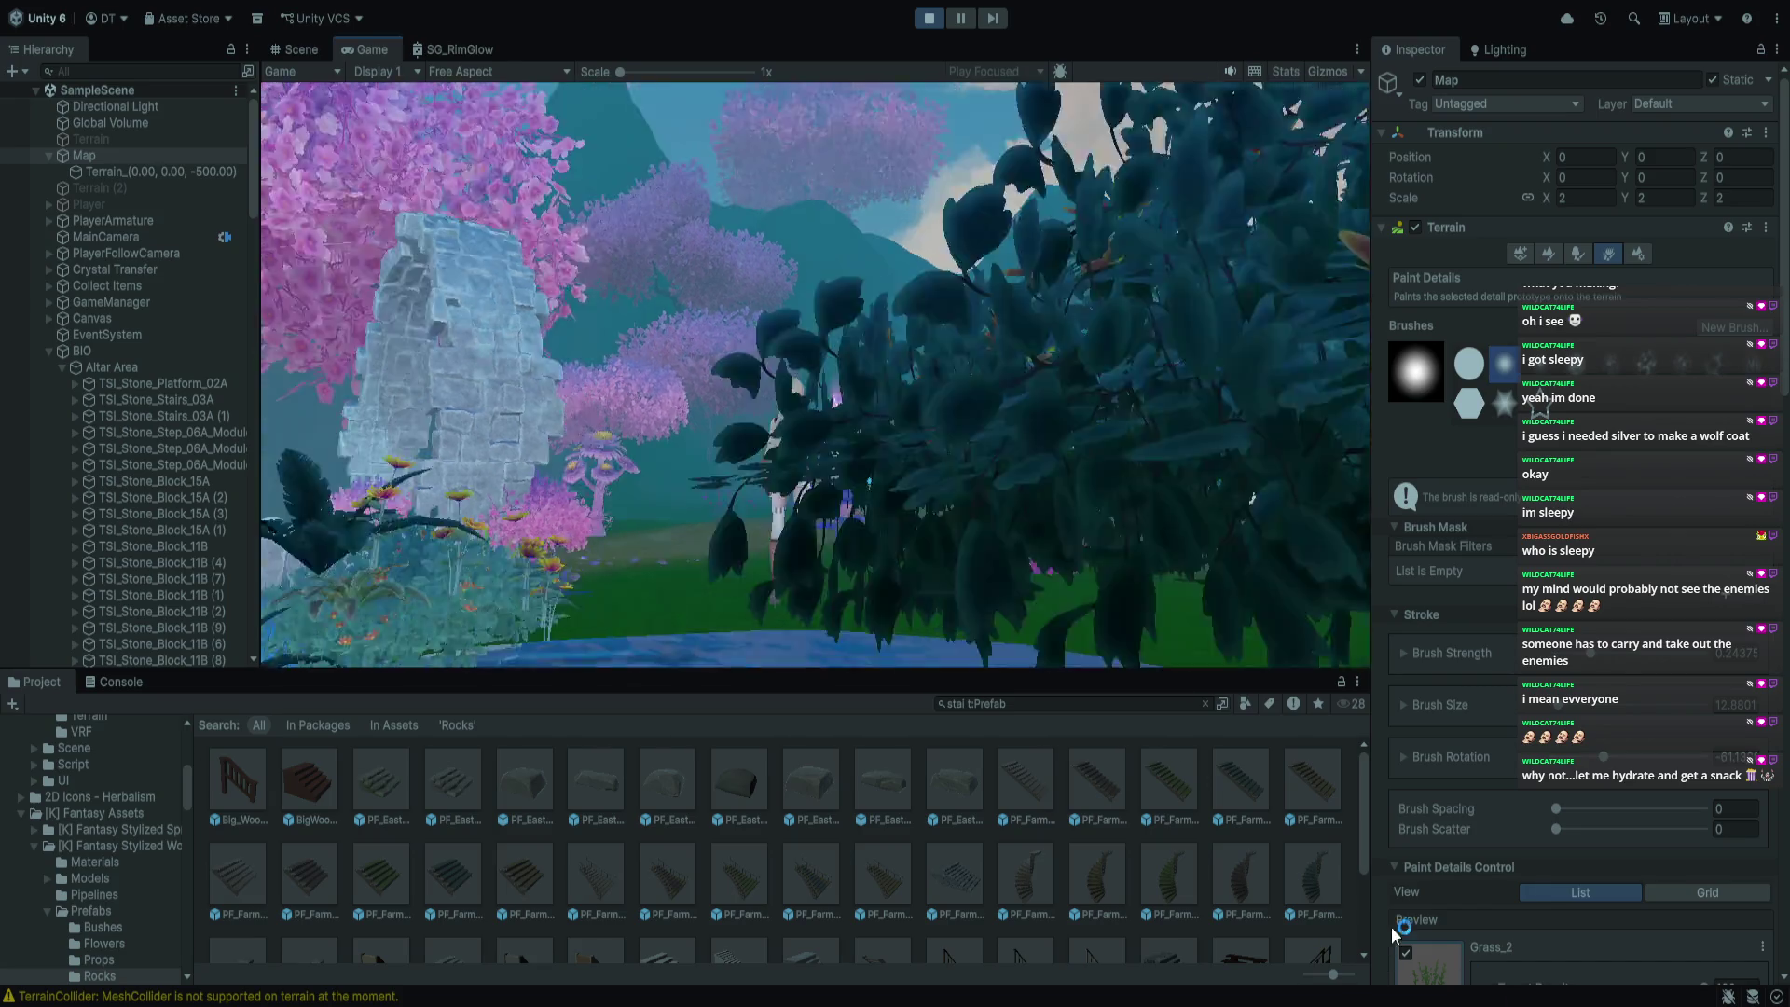
key(w)
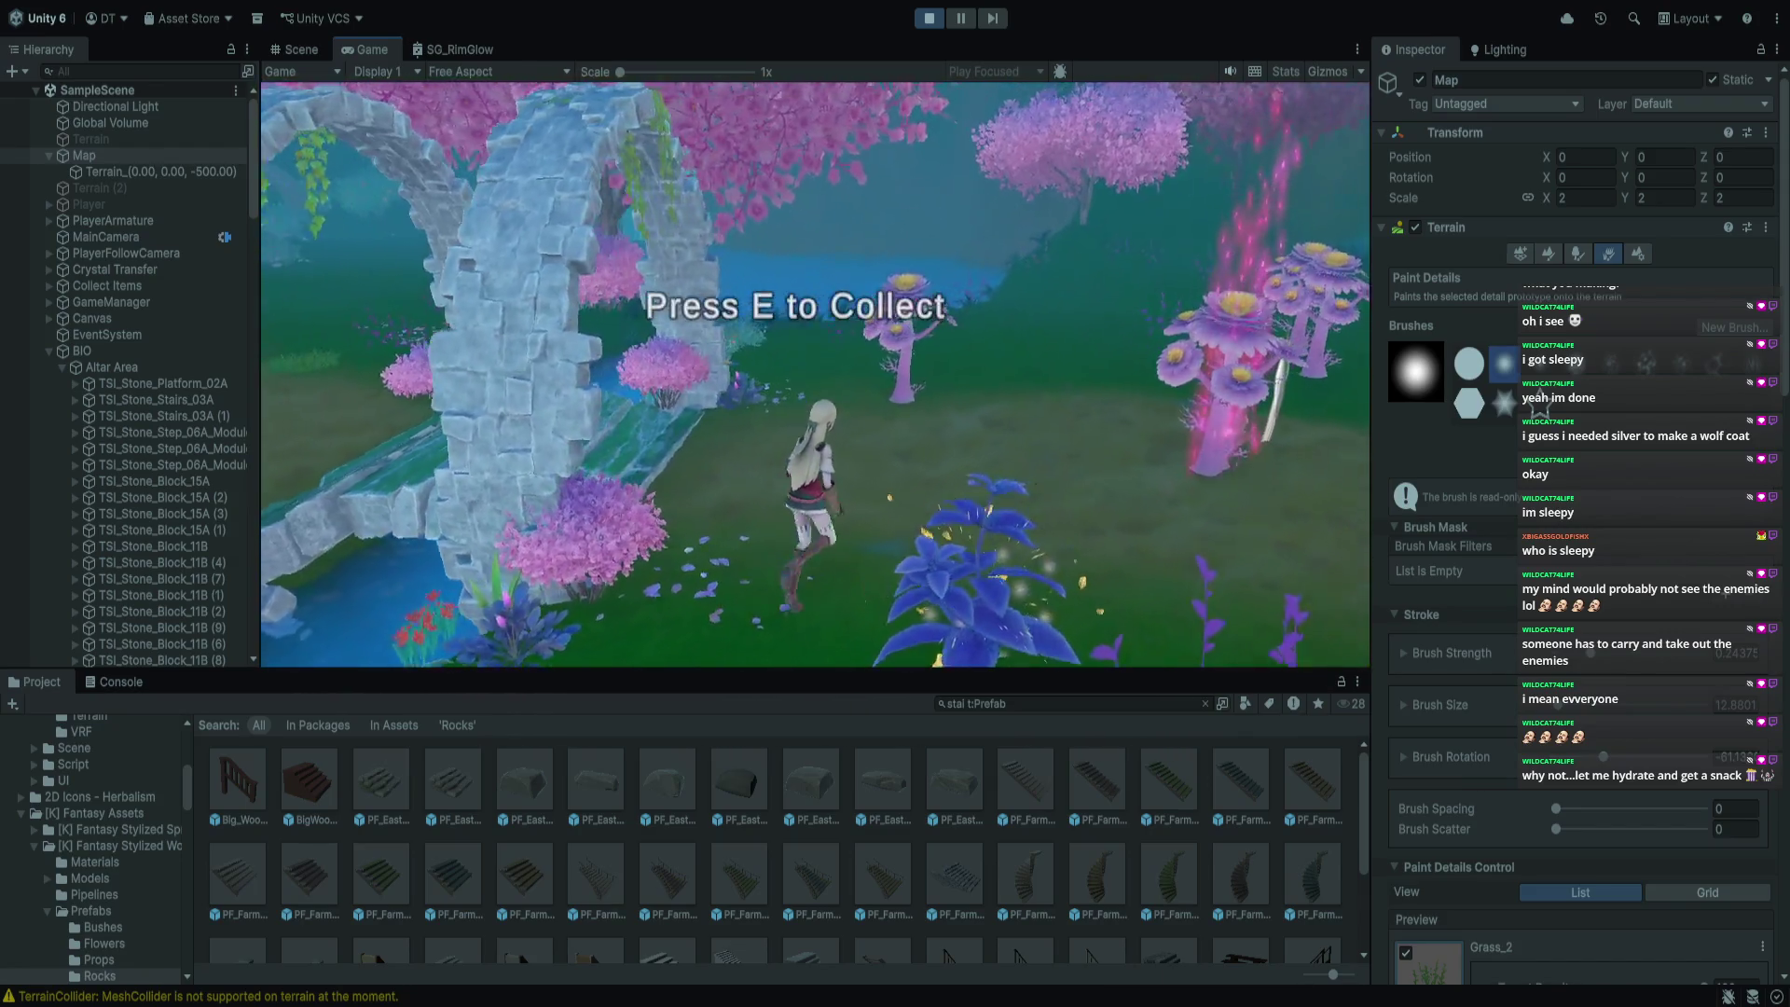
key(w)
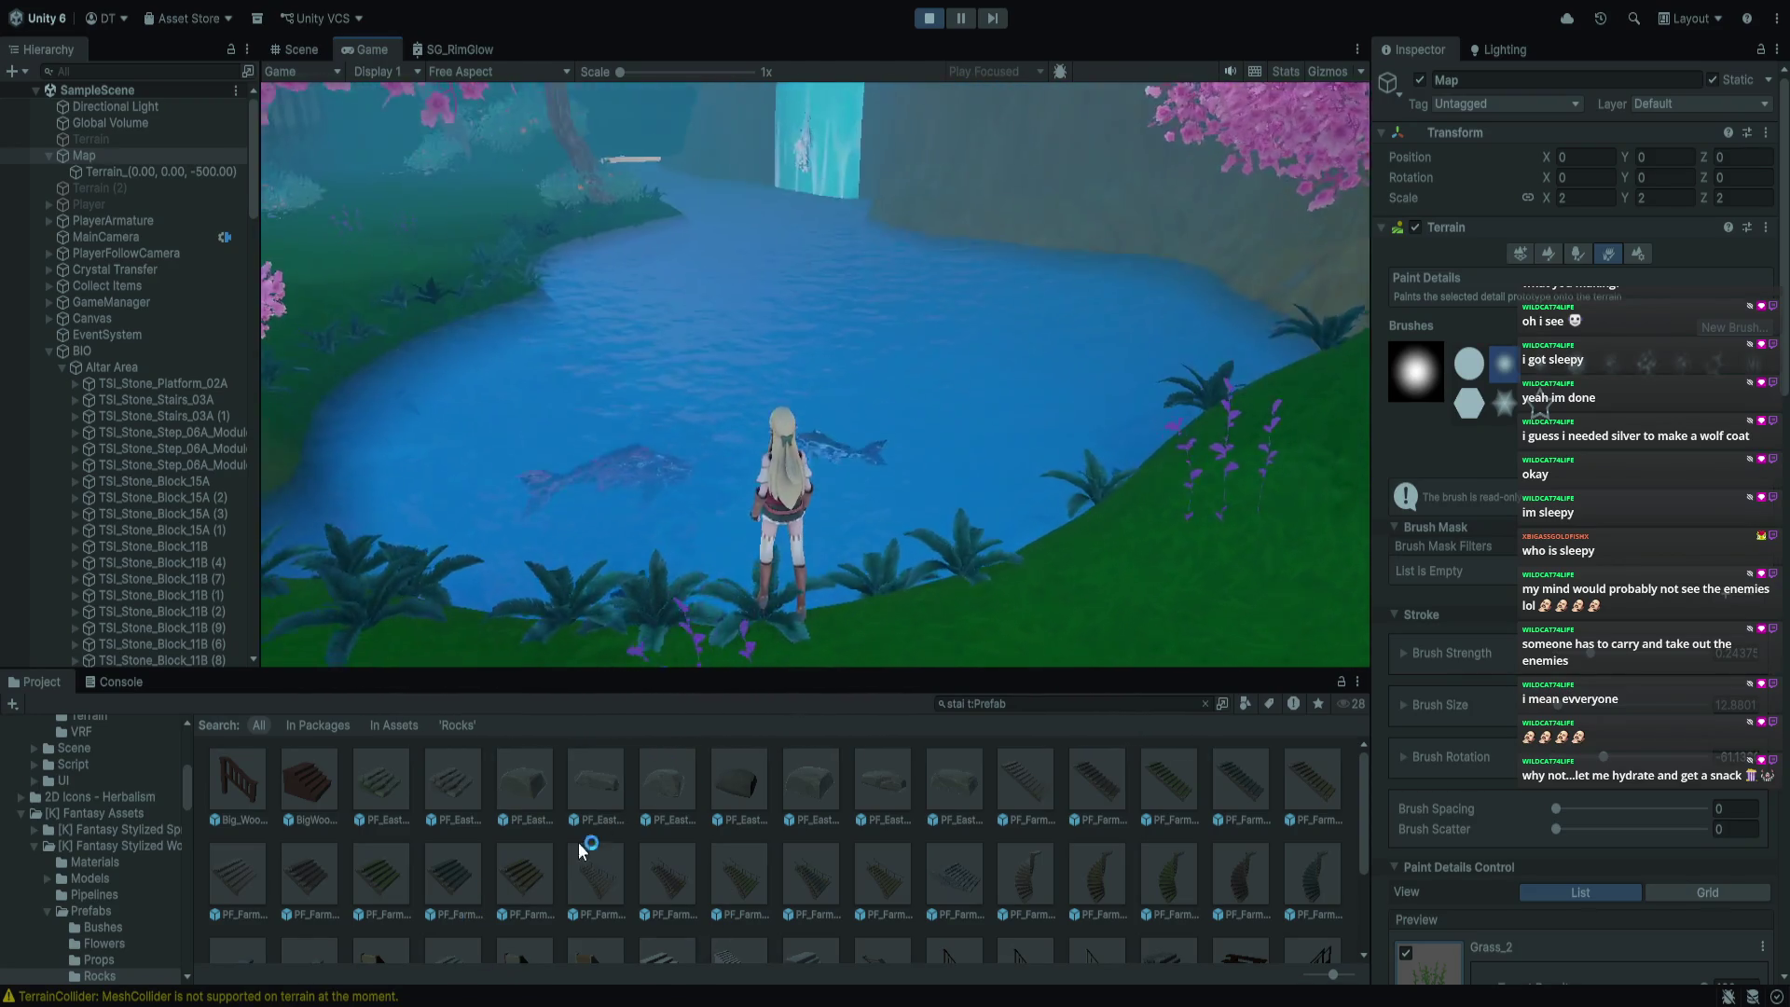
key(a)
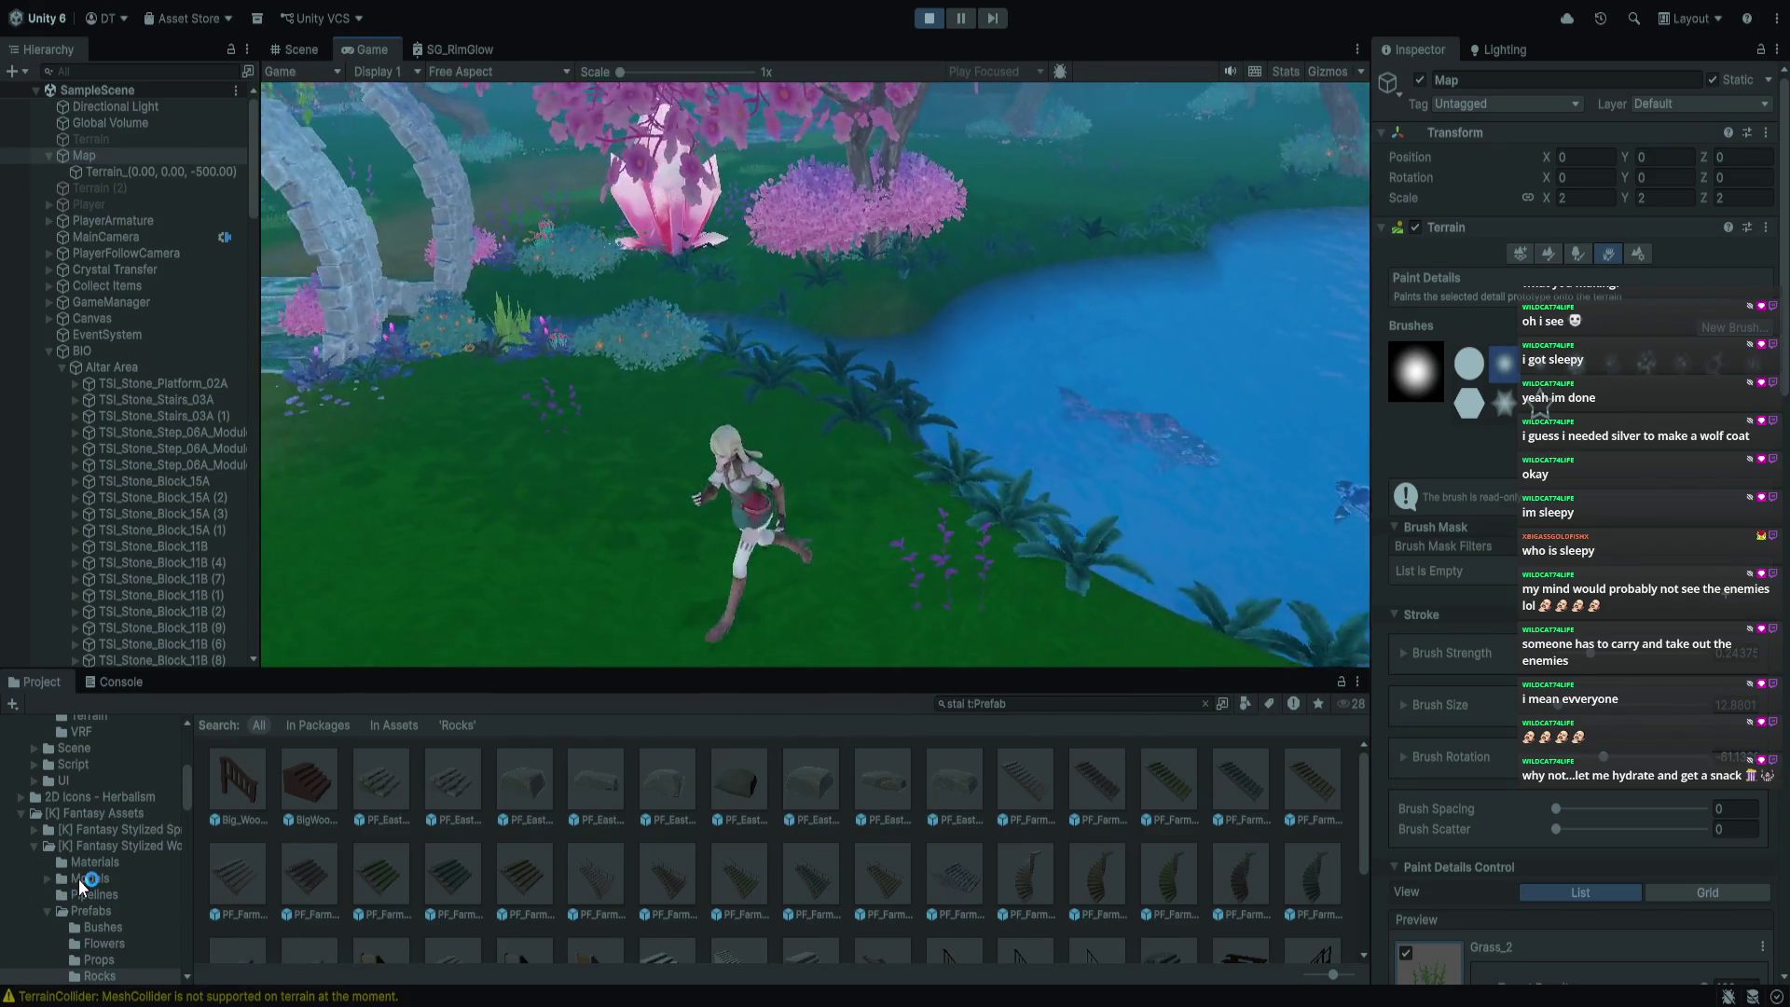
key(w)
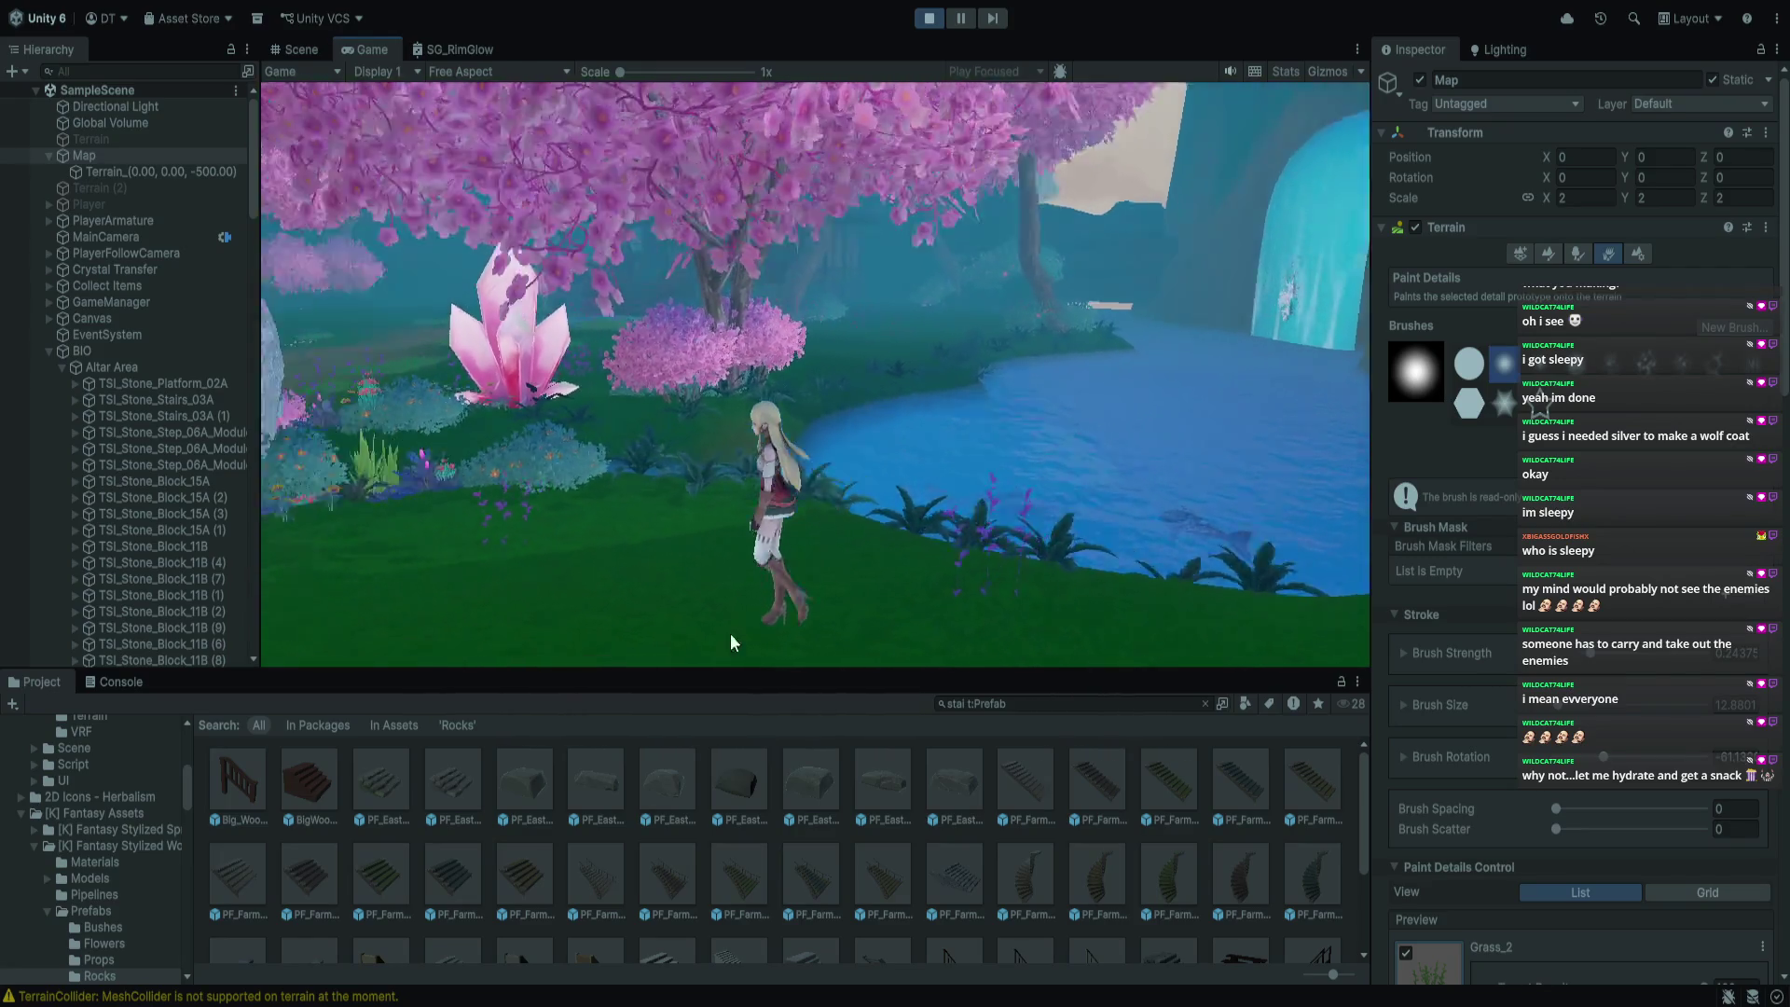
Run past the green crystal along the forest path, through the flower grove and around the pond
key(w)
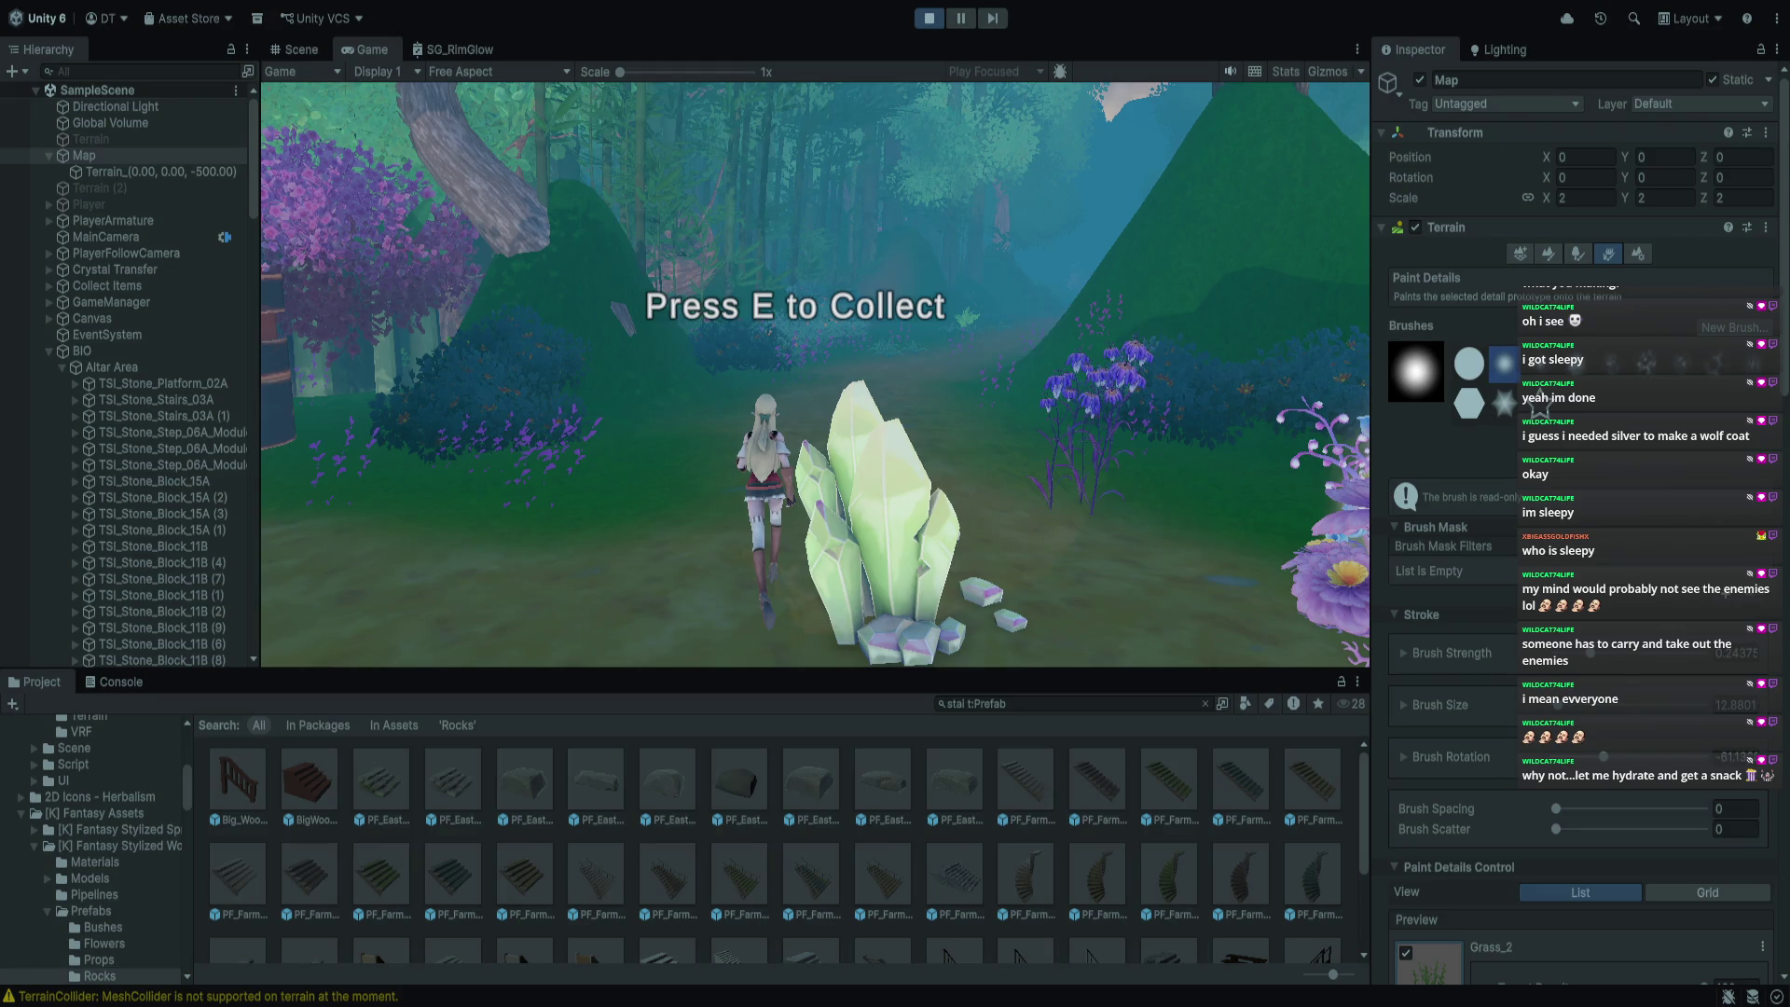
key(w)
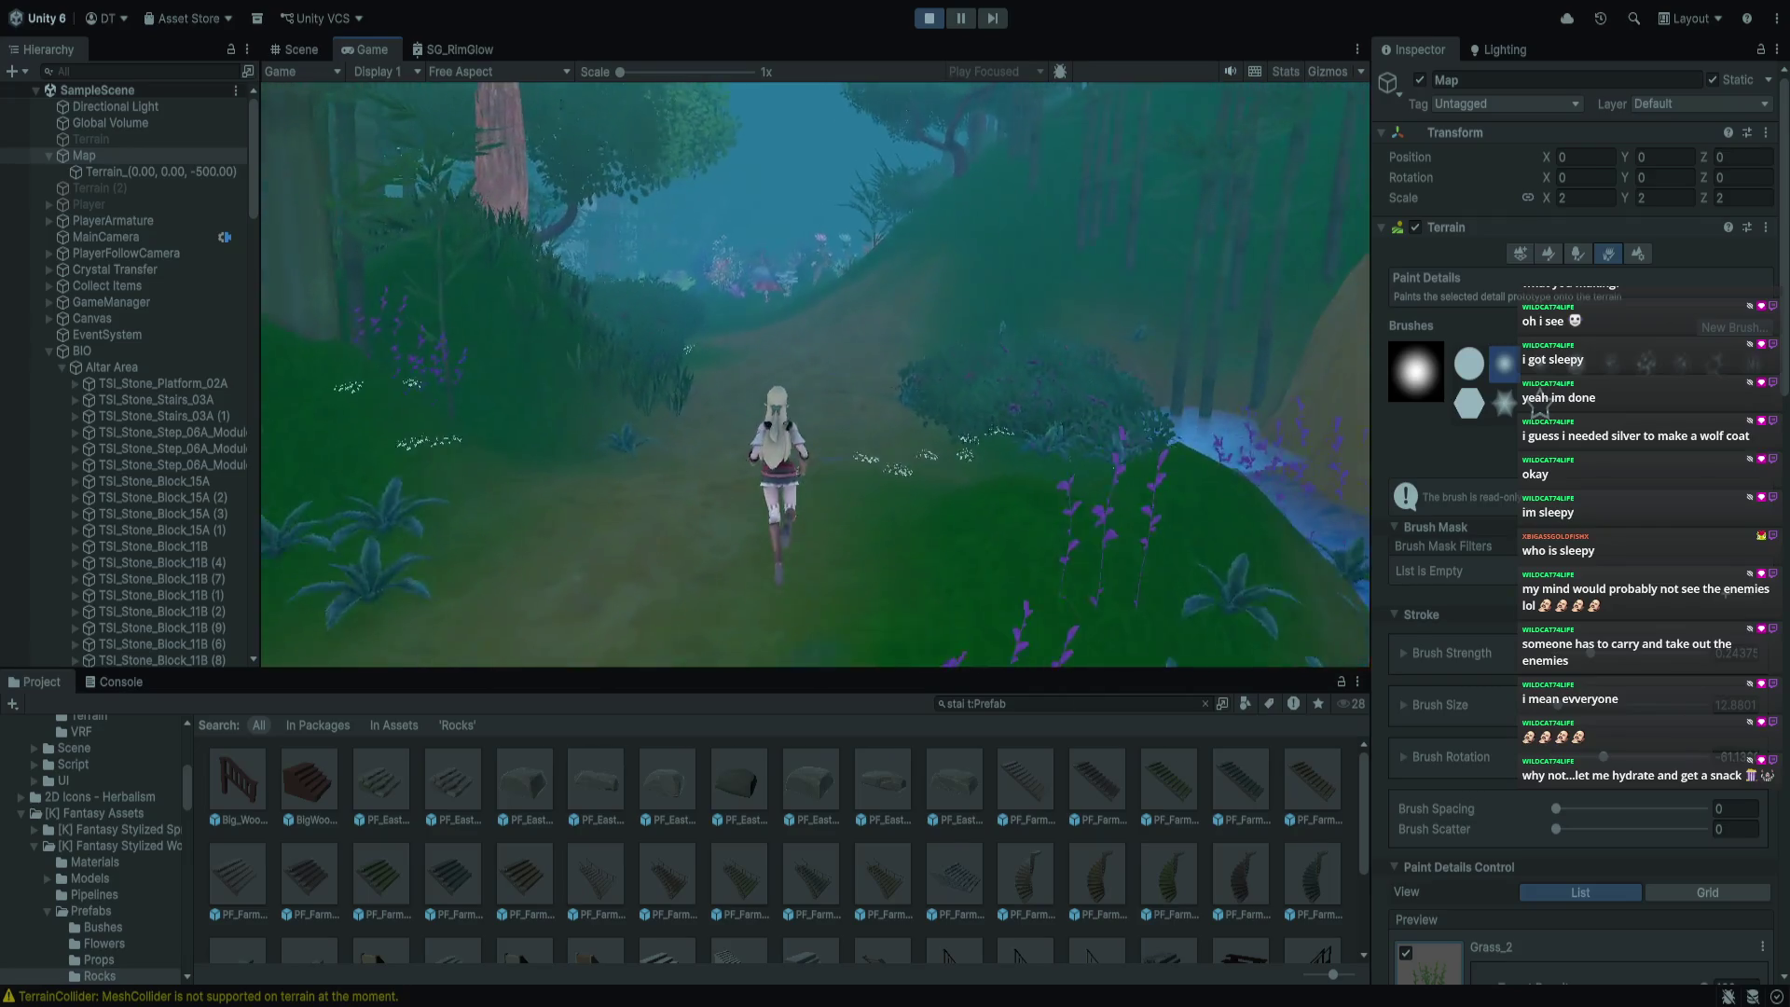
key(w)
key(w)
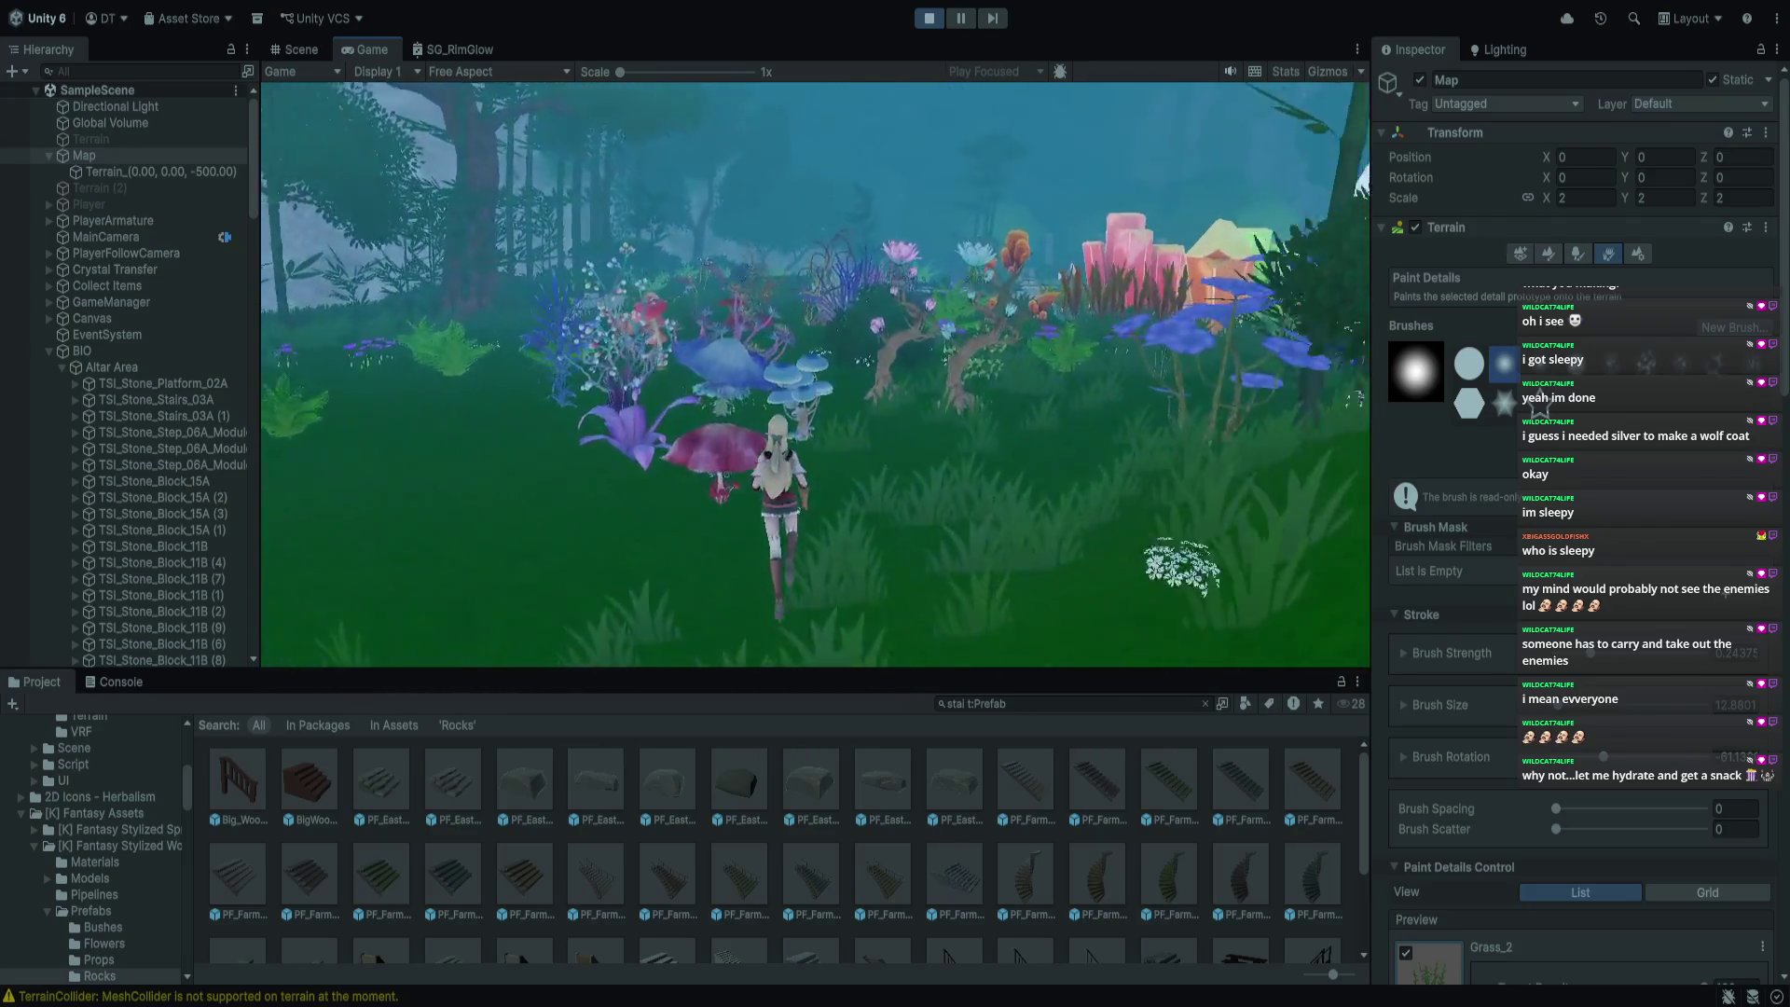
key(w)
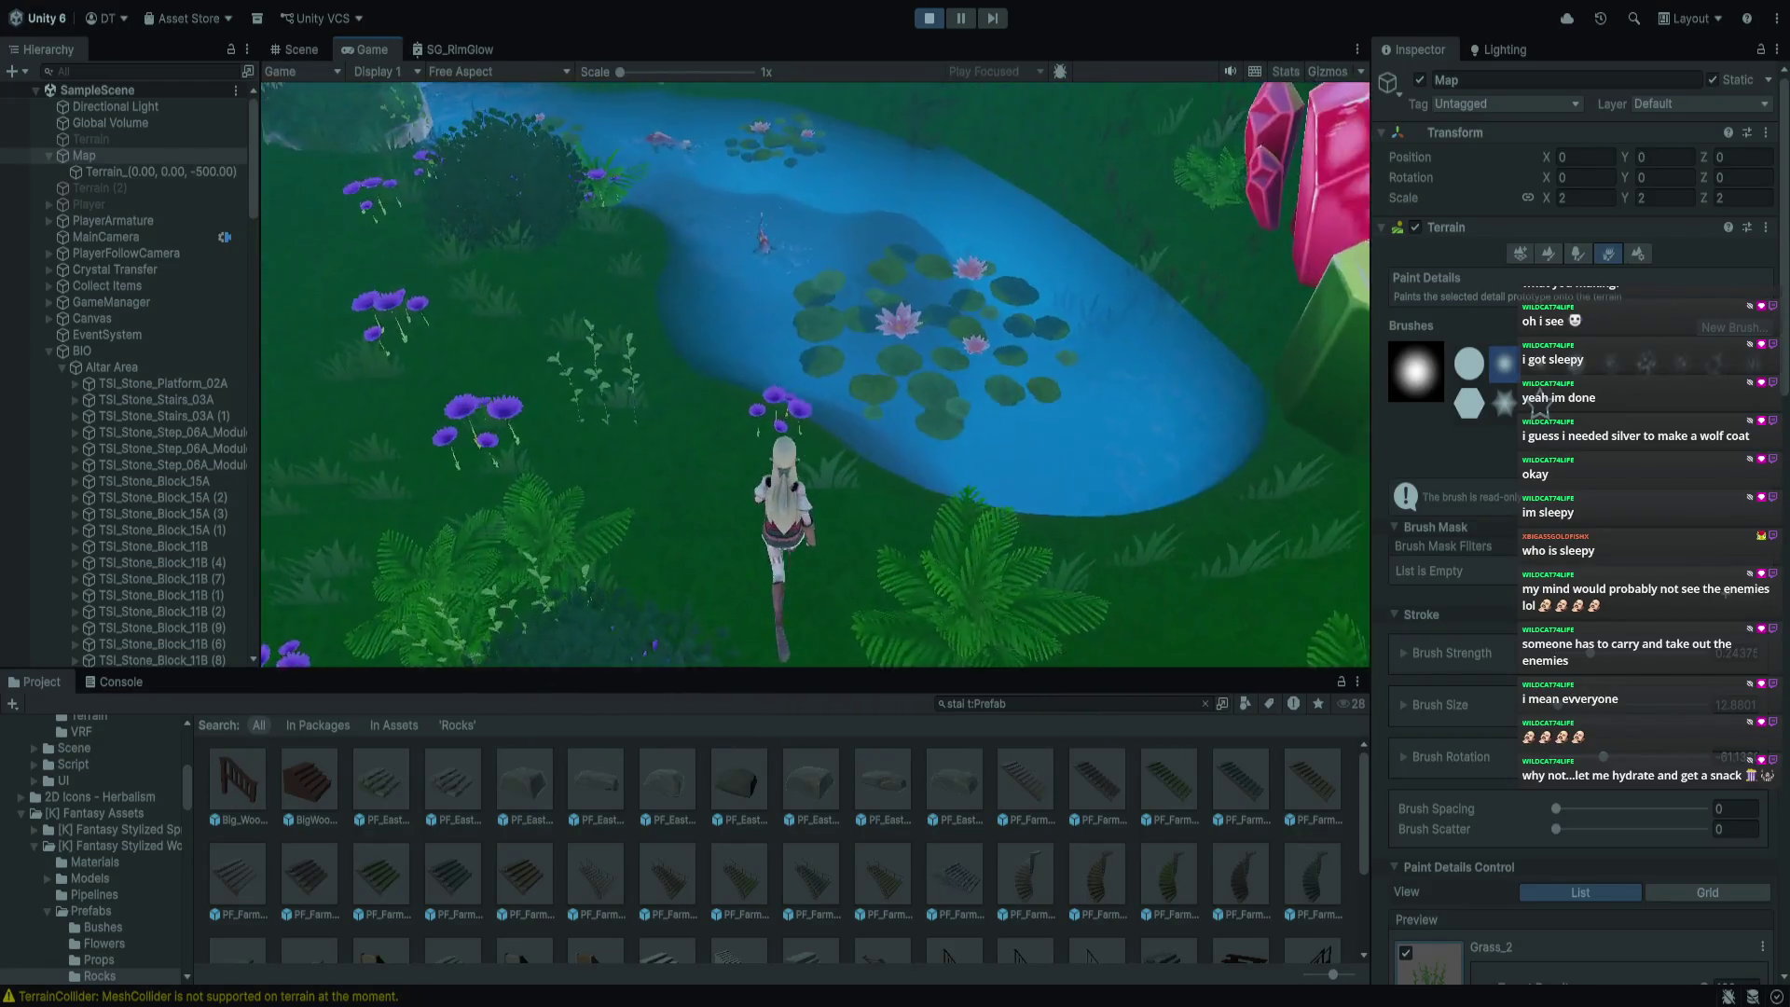
key(w)
key(w)
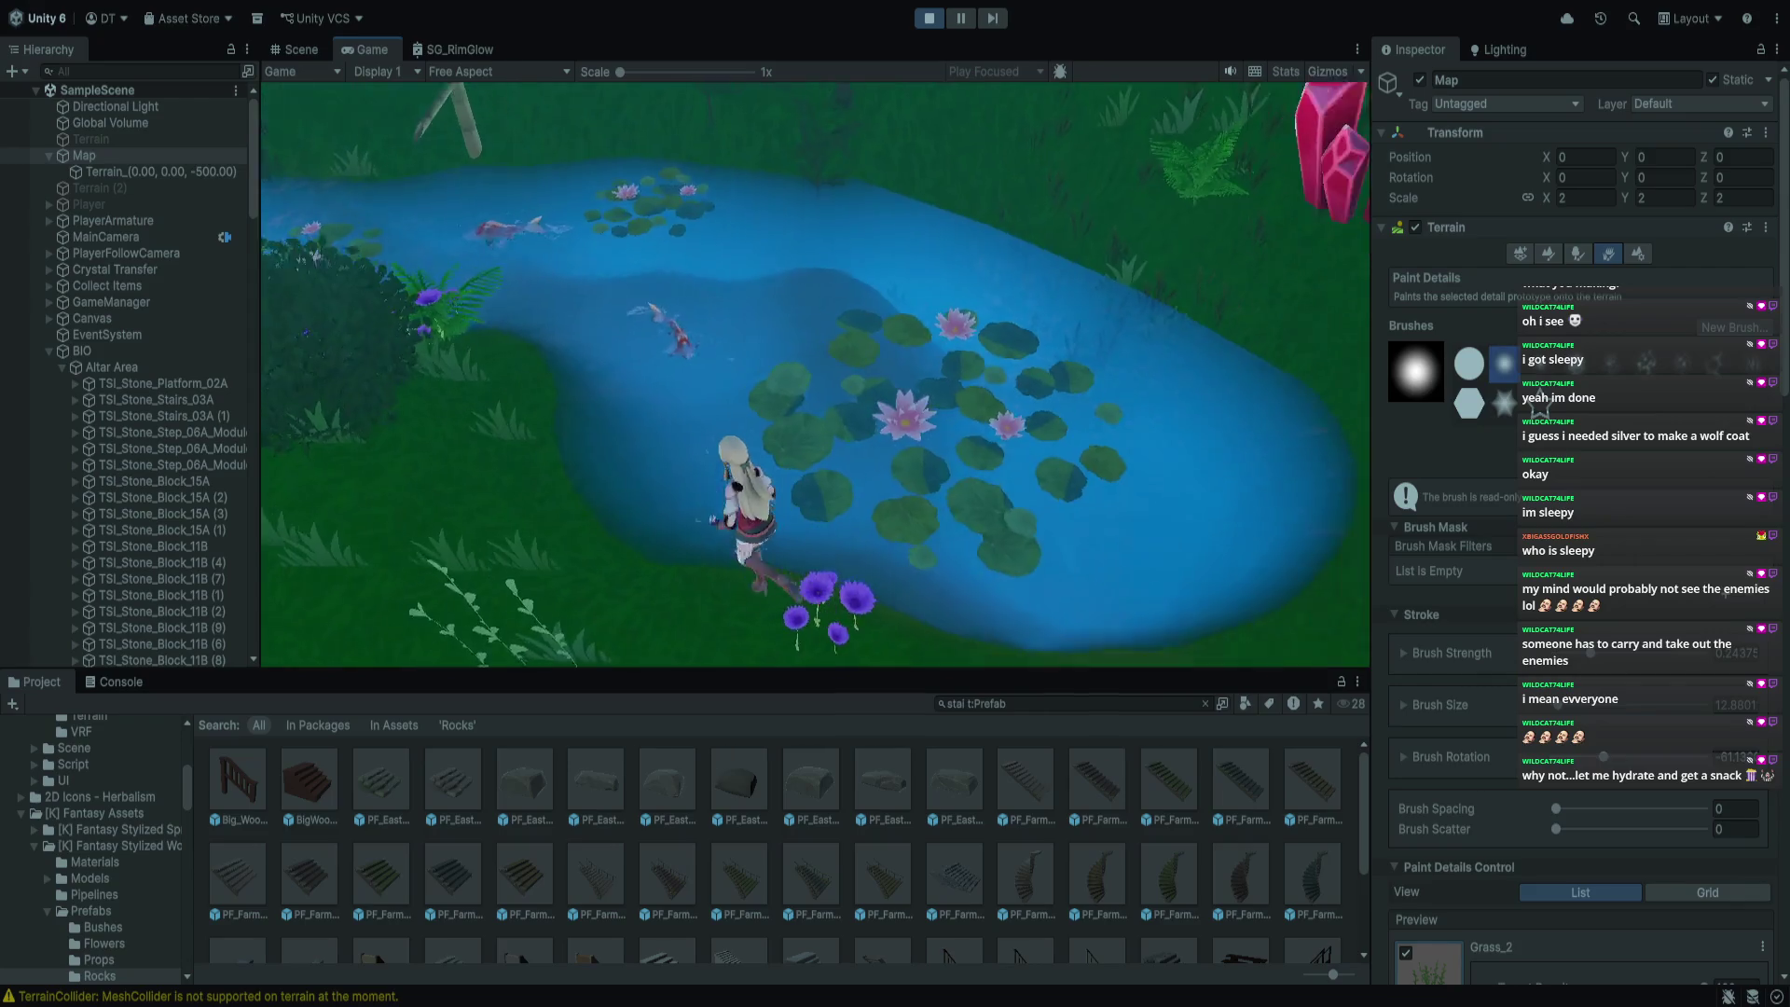
key(w)
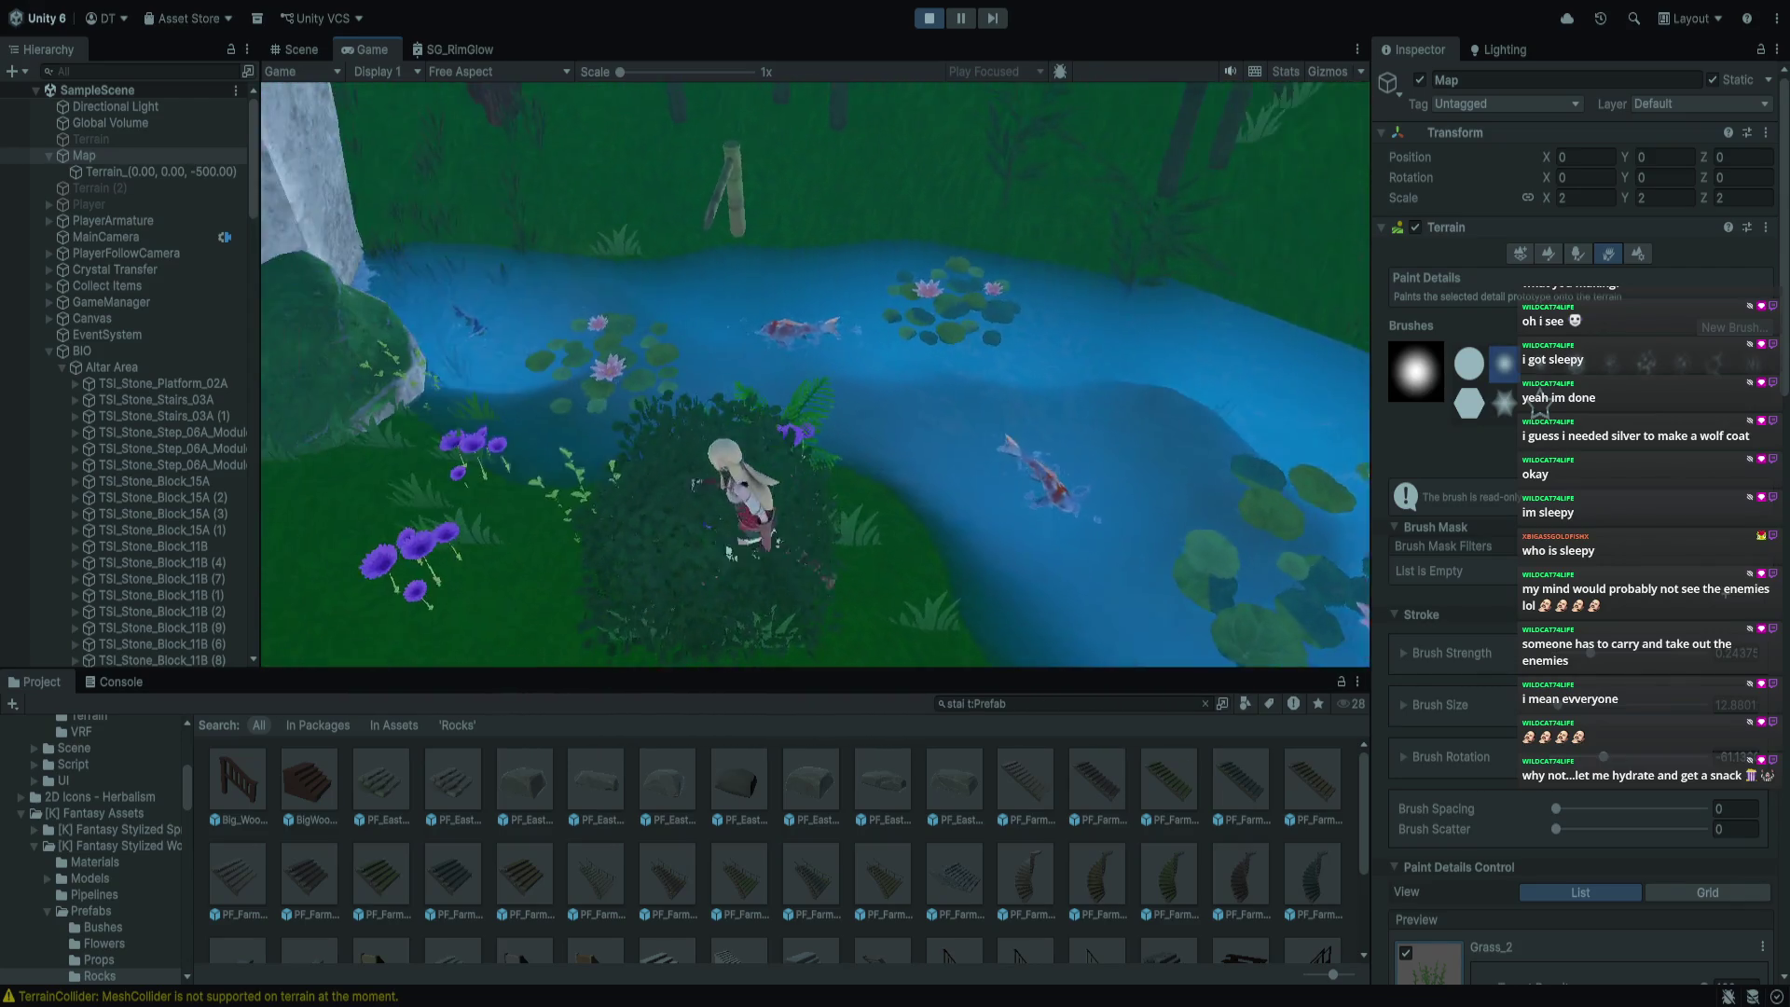
key(w)
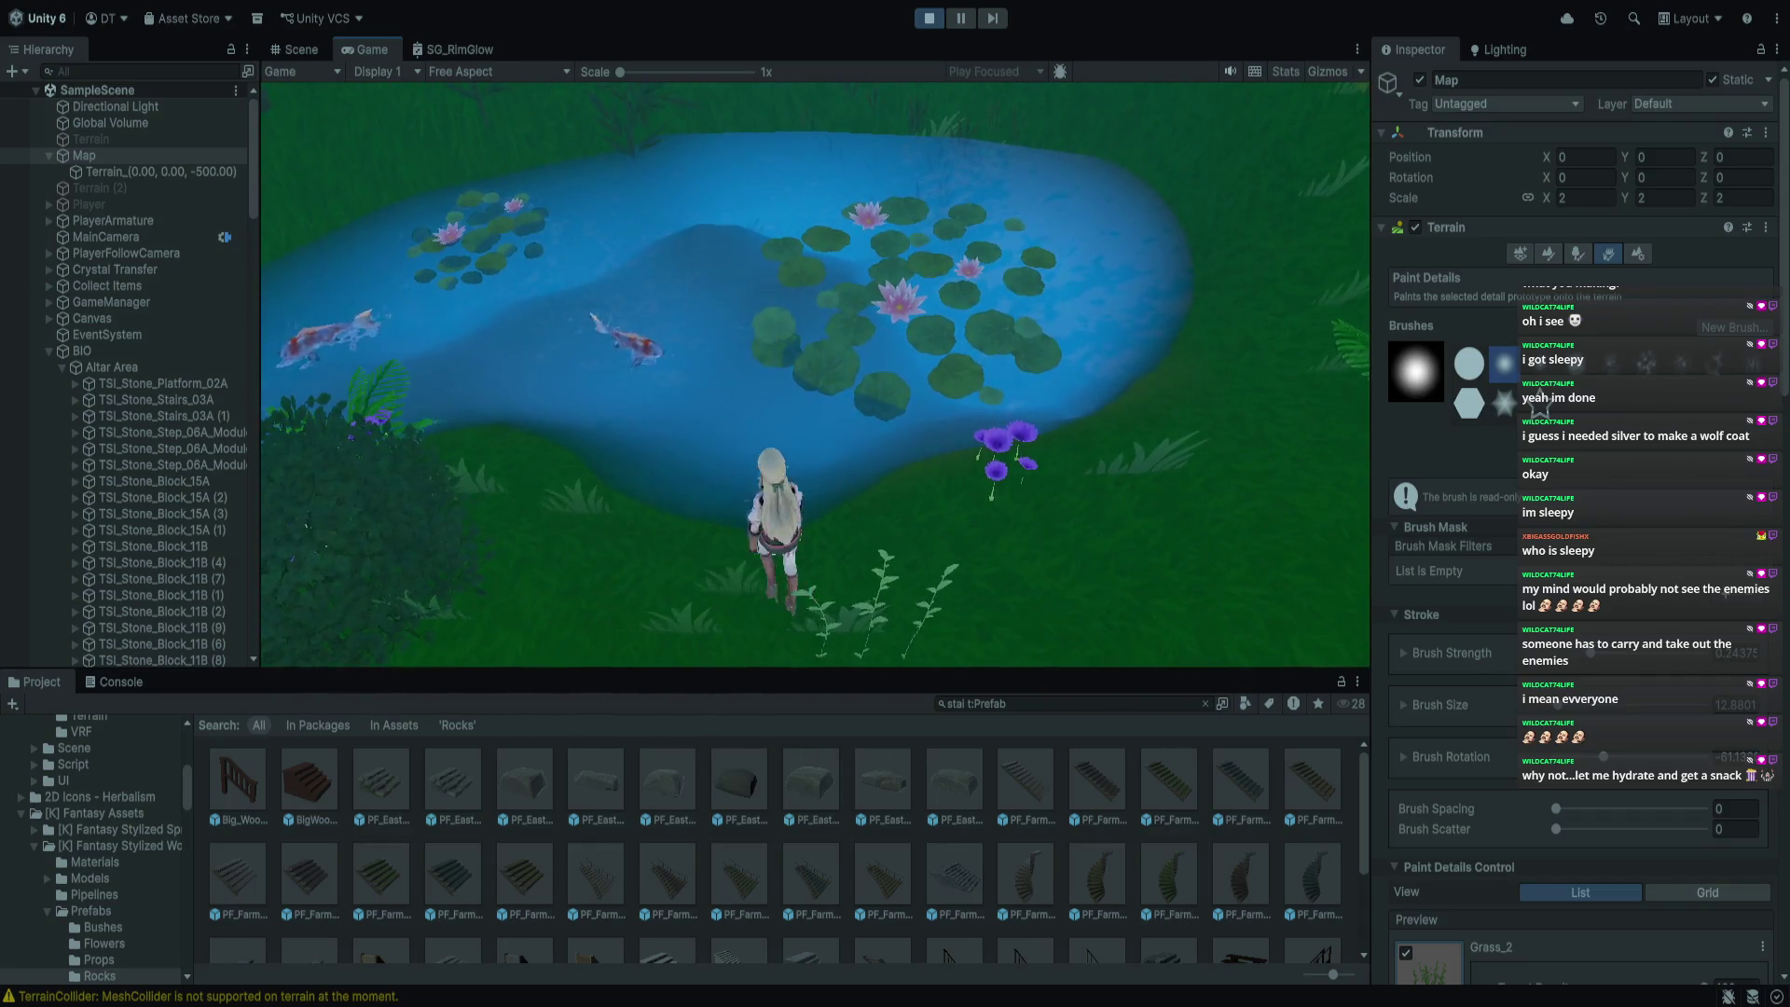
key(w)
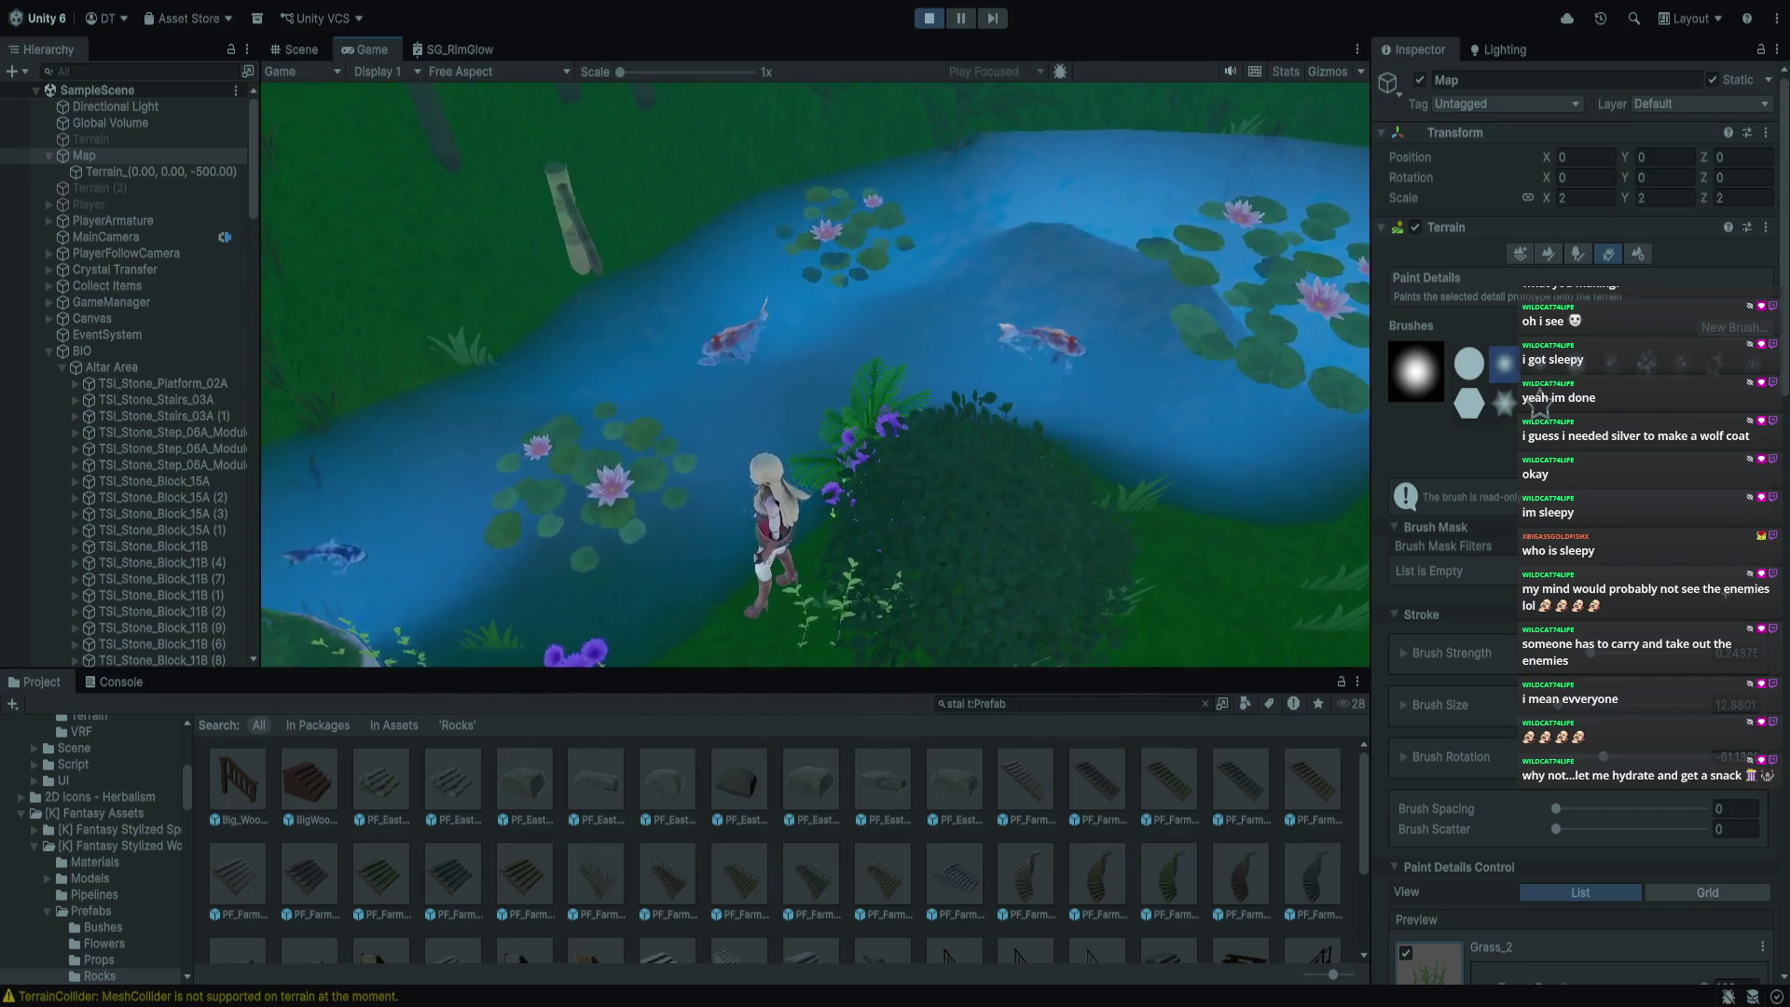
Run through the forest clearing past the stone ruins, coral plants and steps, then stop the play-test
key(s)
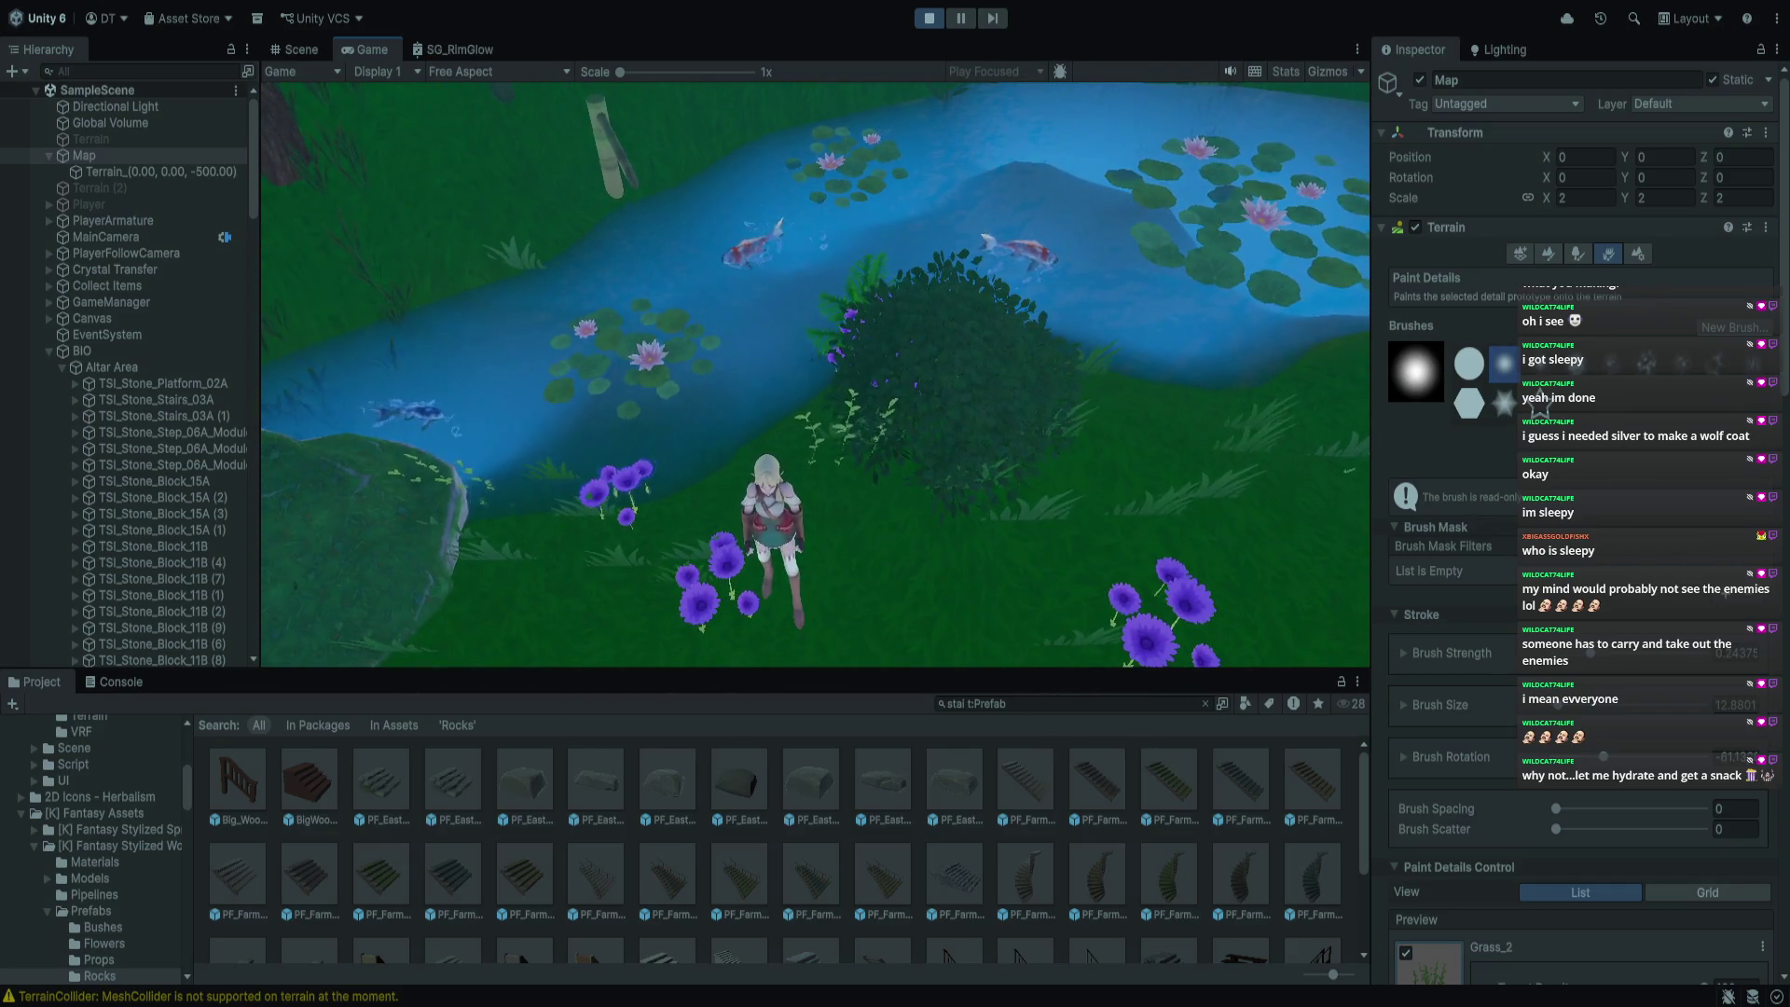
key(w)
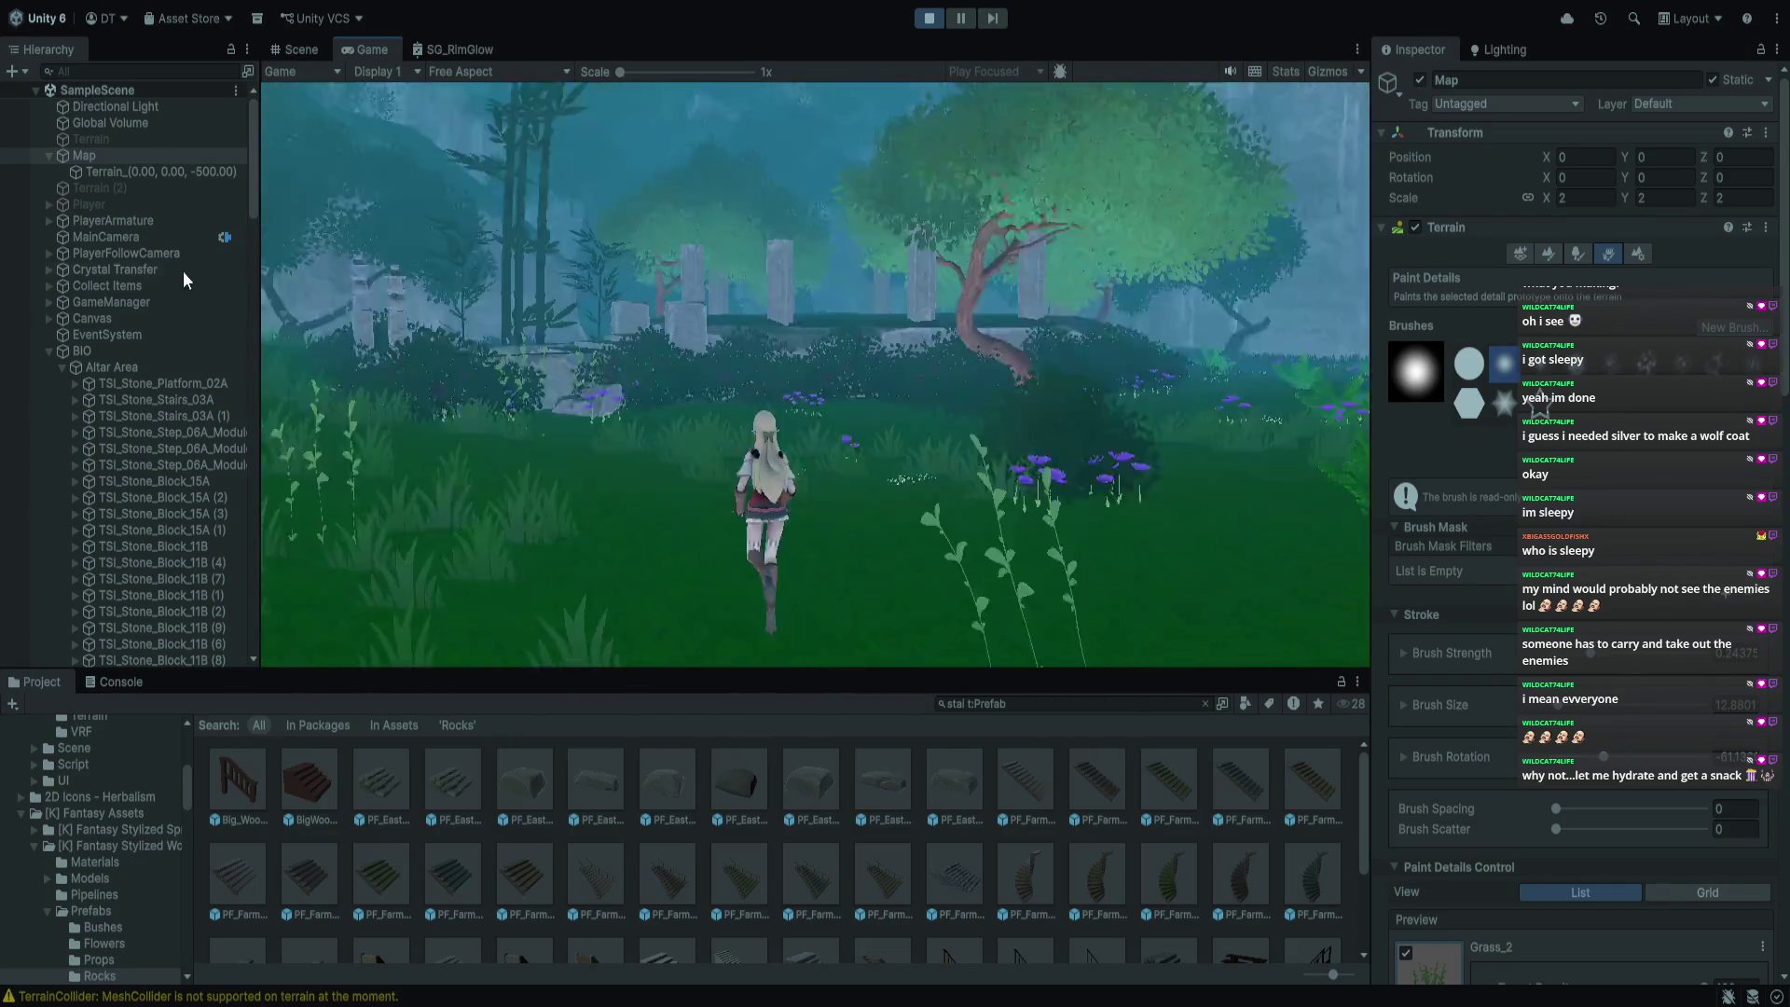
key(a)
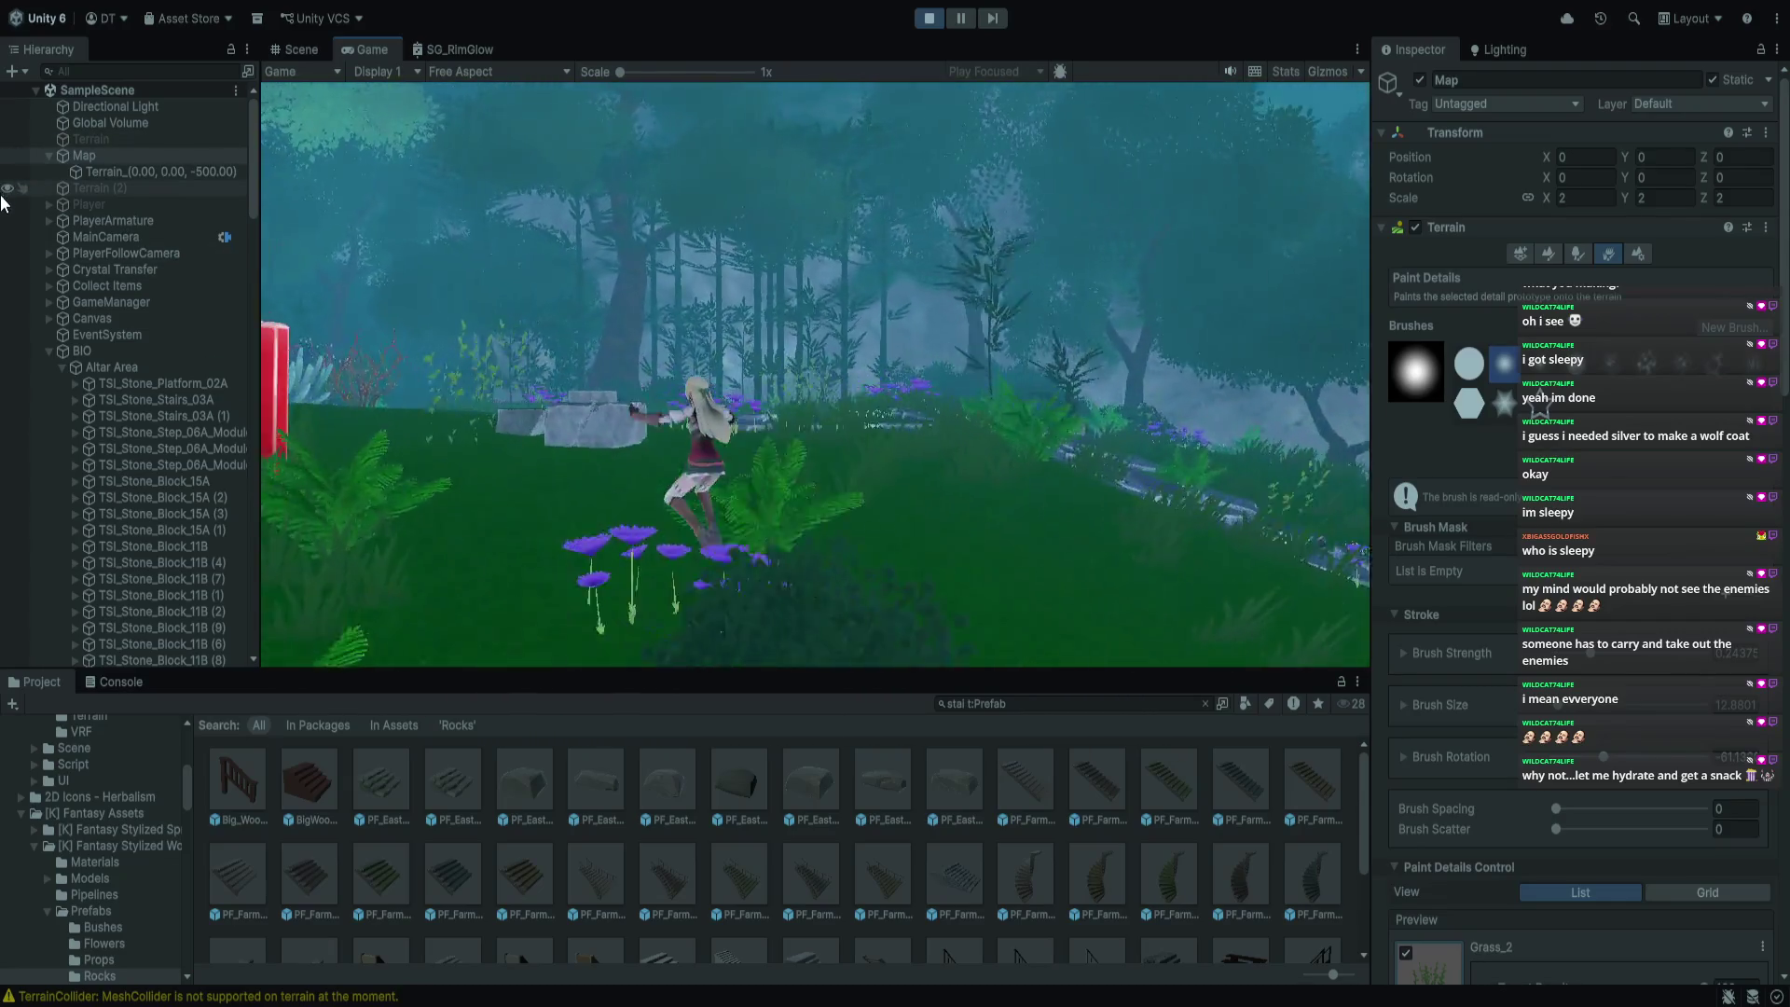
key(s)
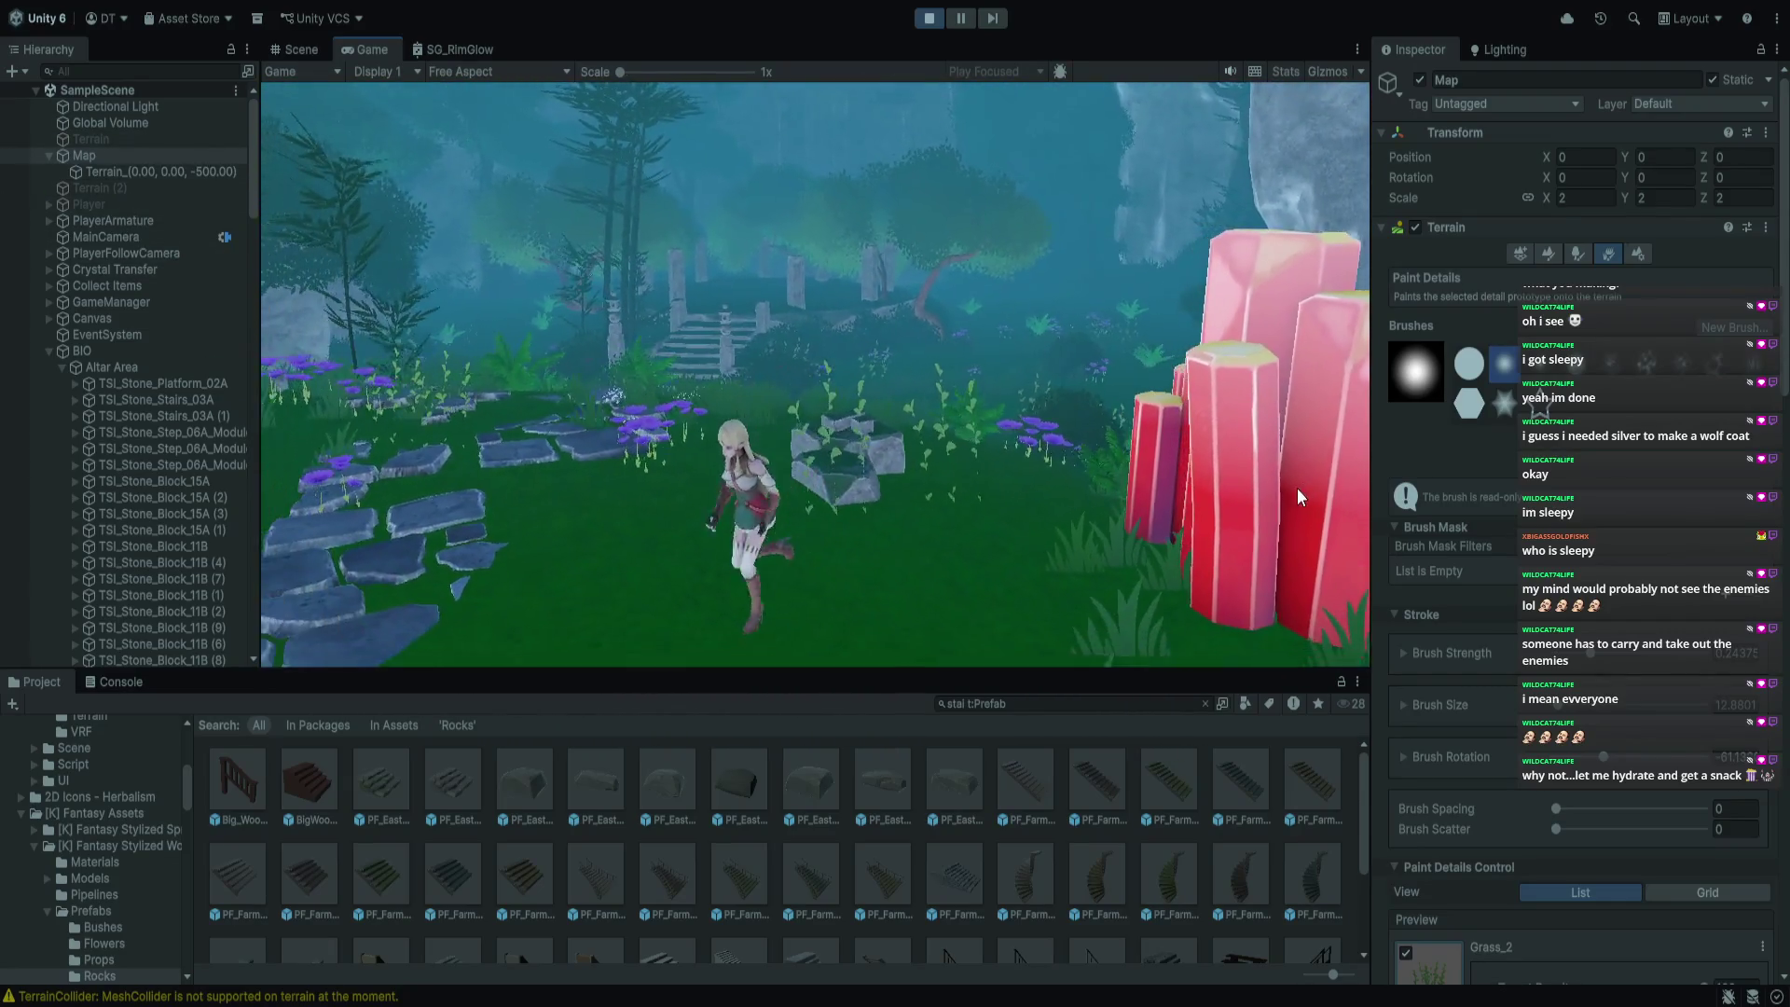
key(s)
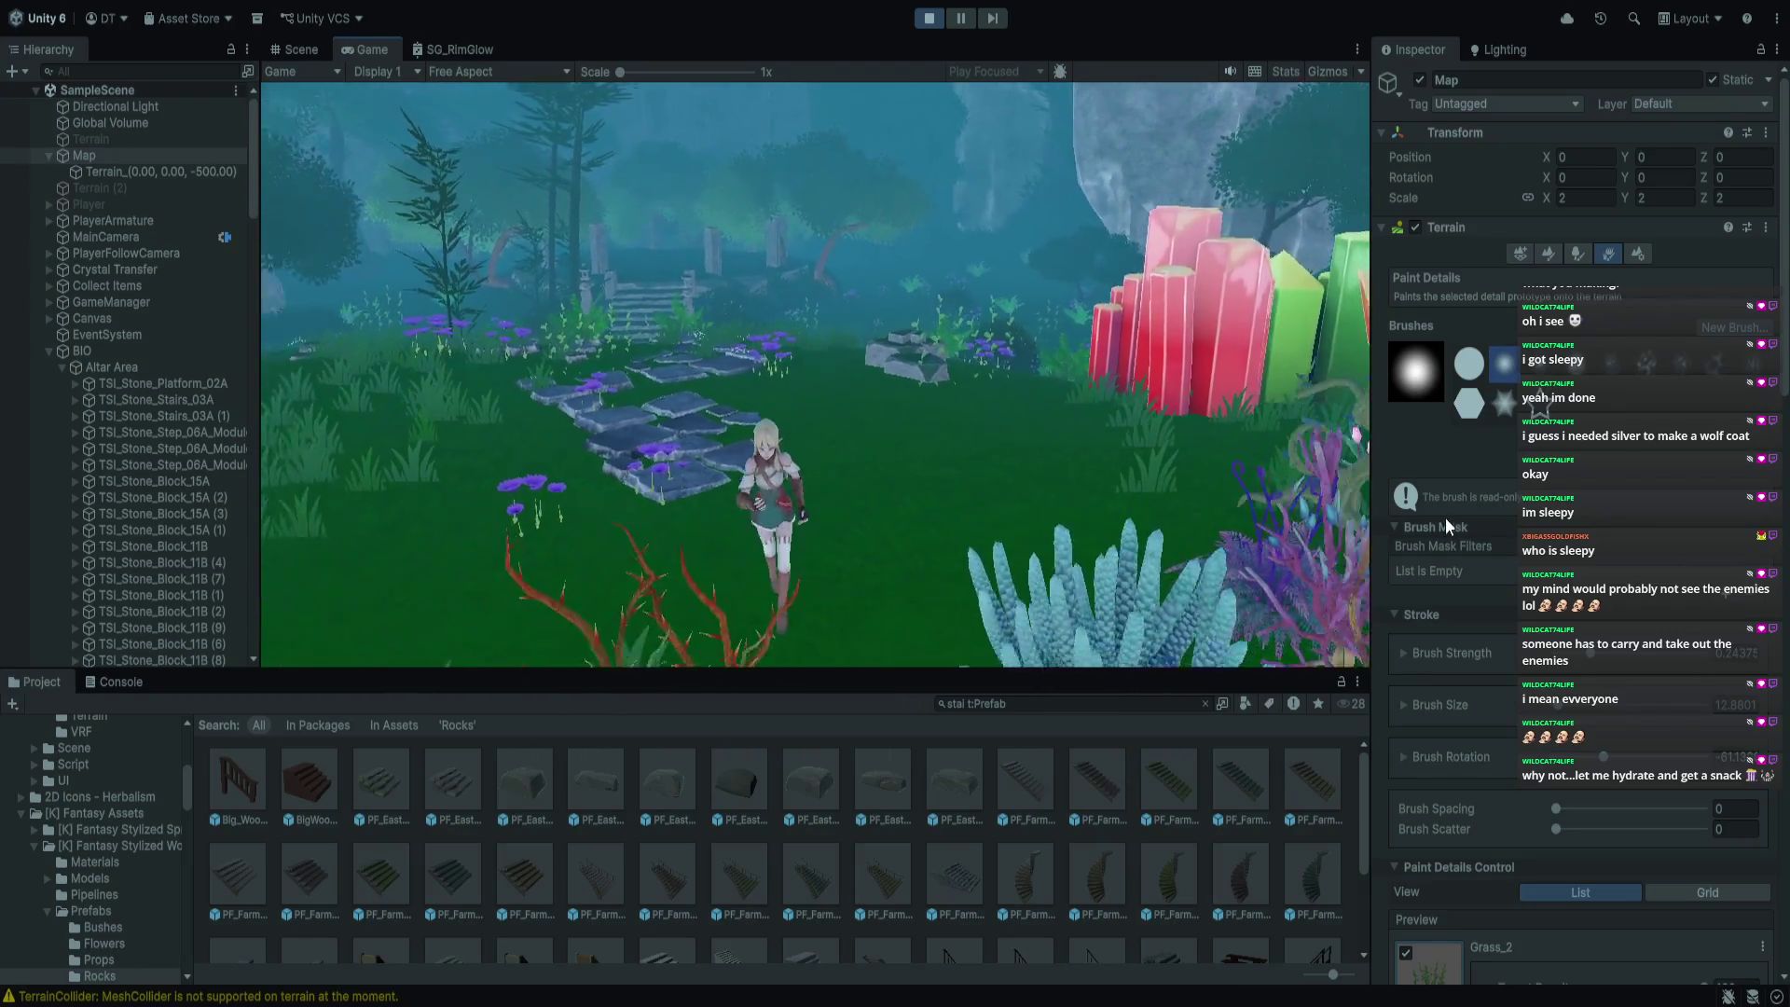
key(d)
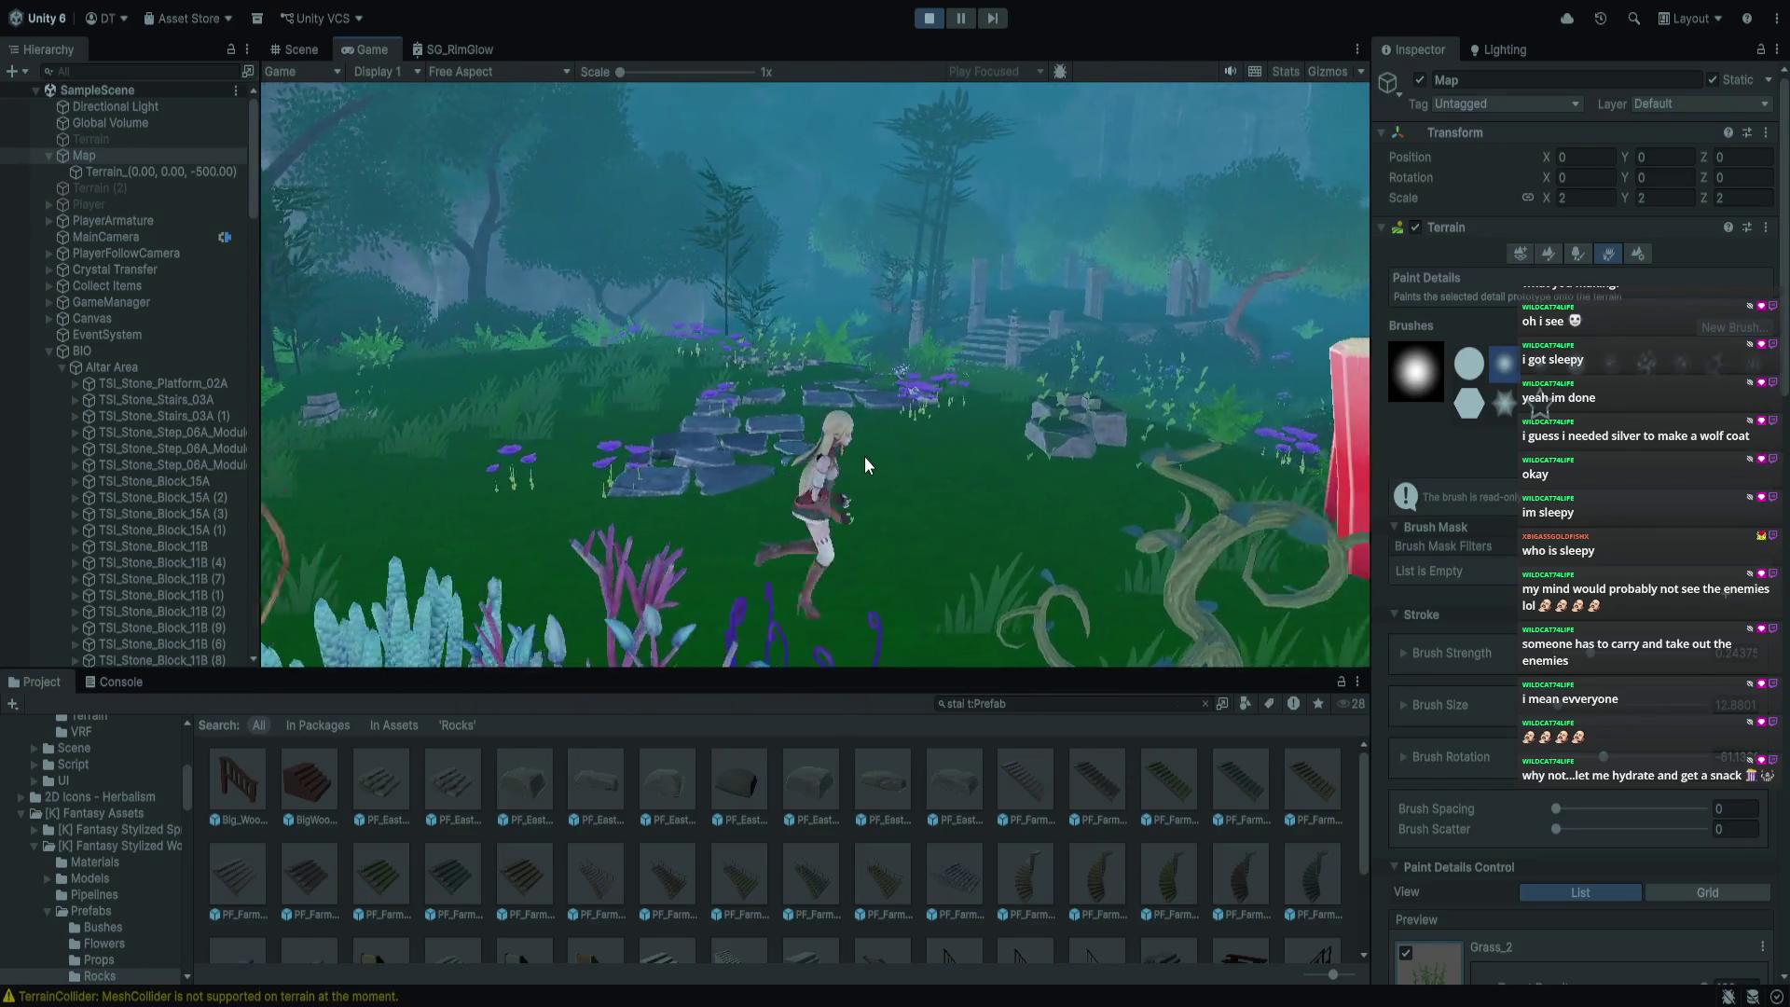
click(929, 18)
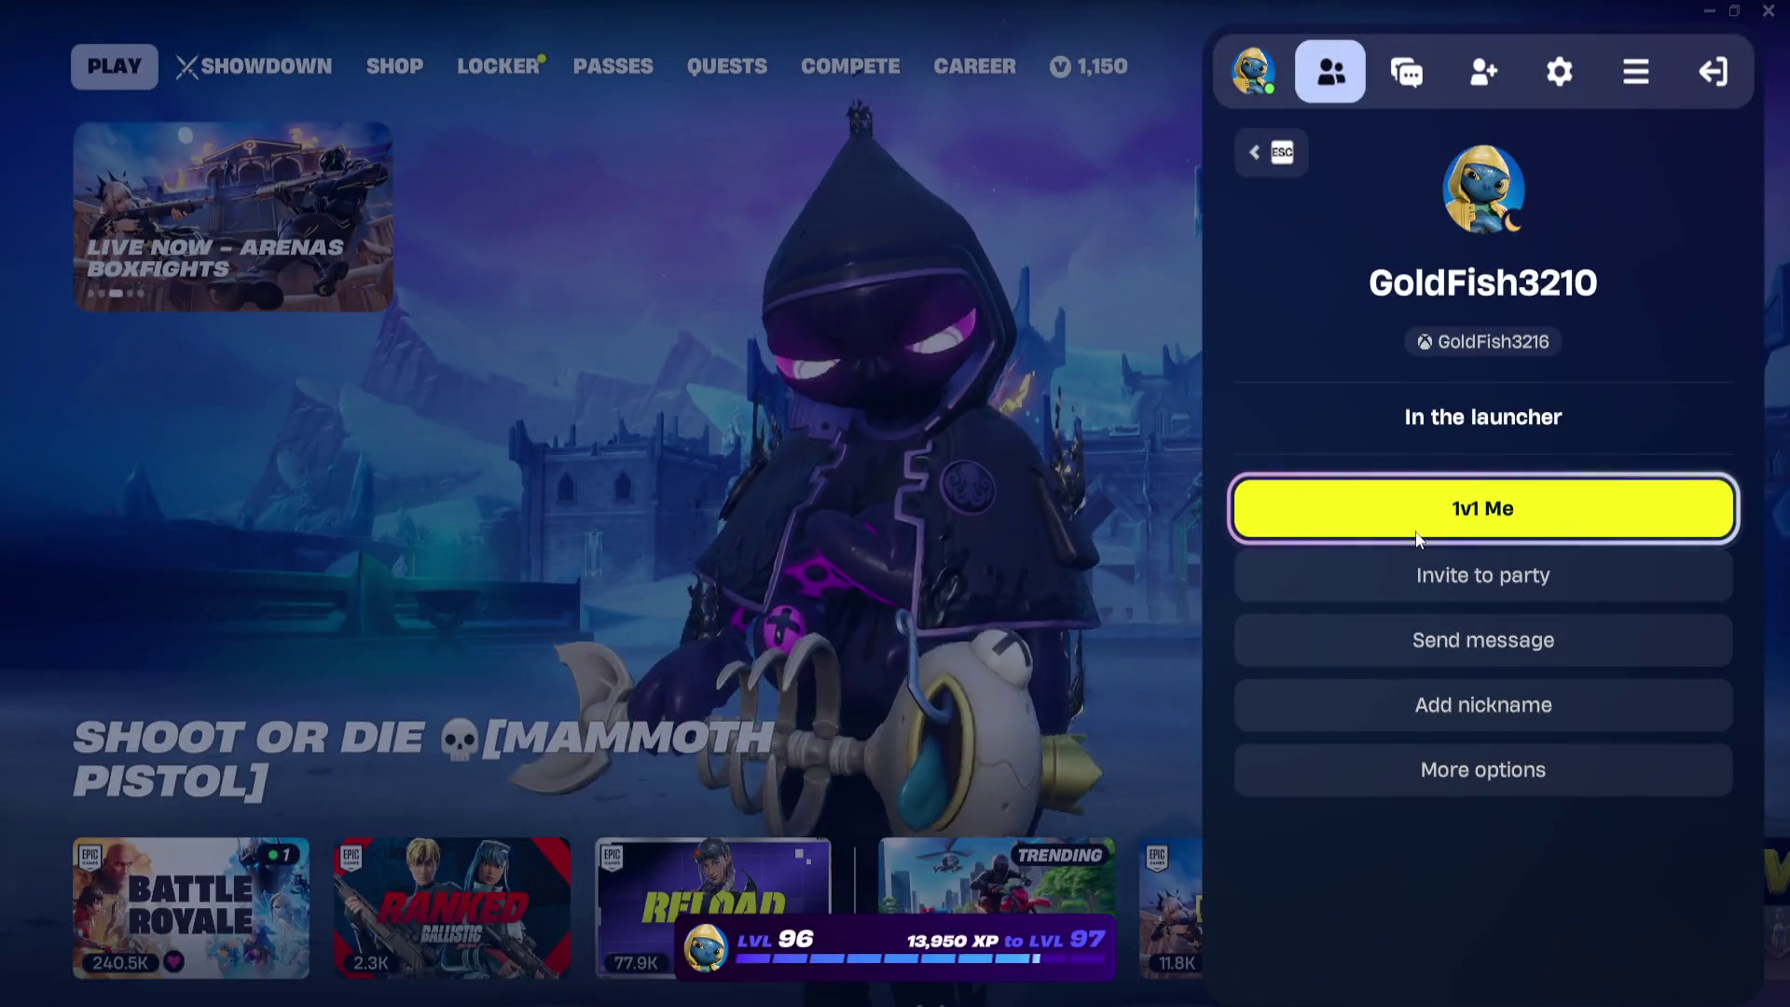
Invite the friend to the party from their Fortnite profile panel
click(1415, 569)
Scroll through the social panel, close it to show the lobby, then reopen it to check friends
click(1260, 154)
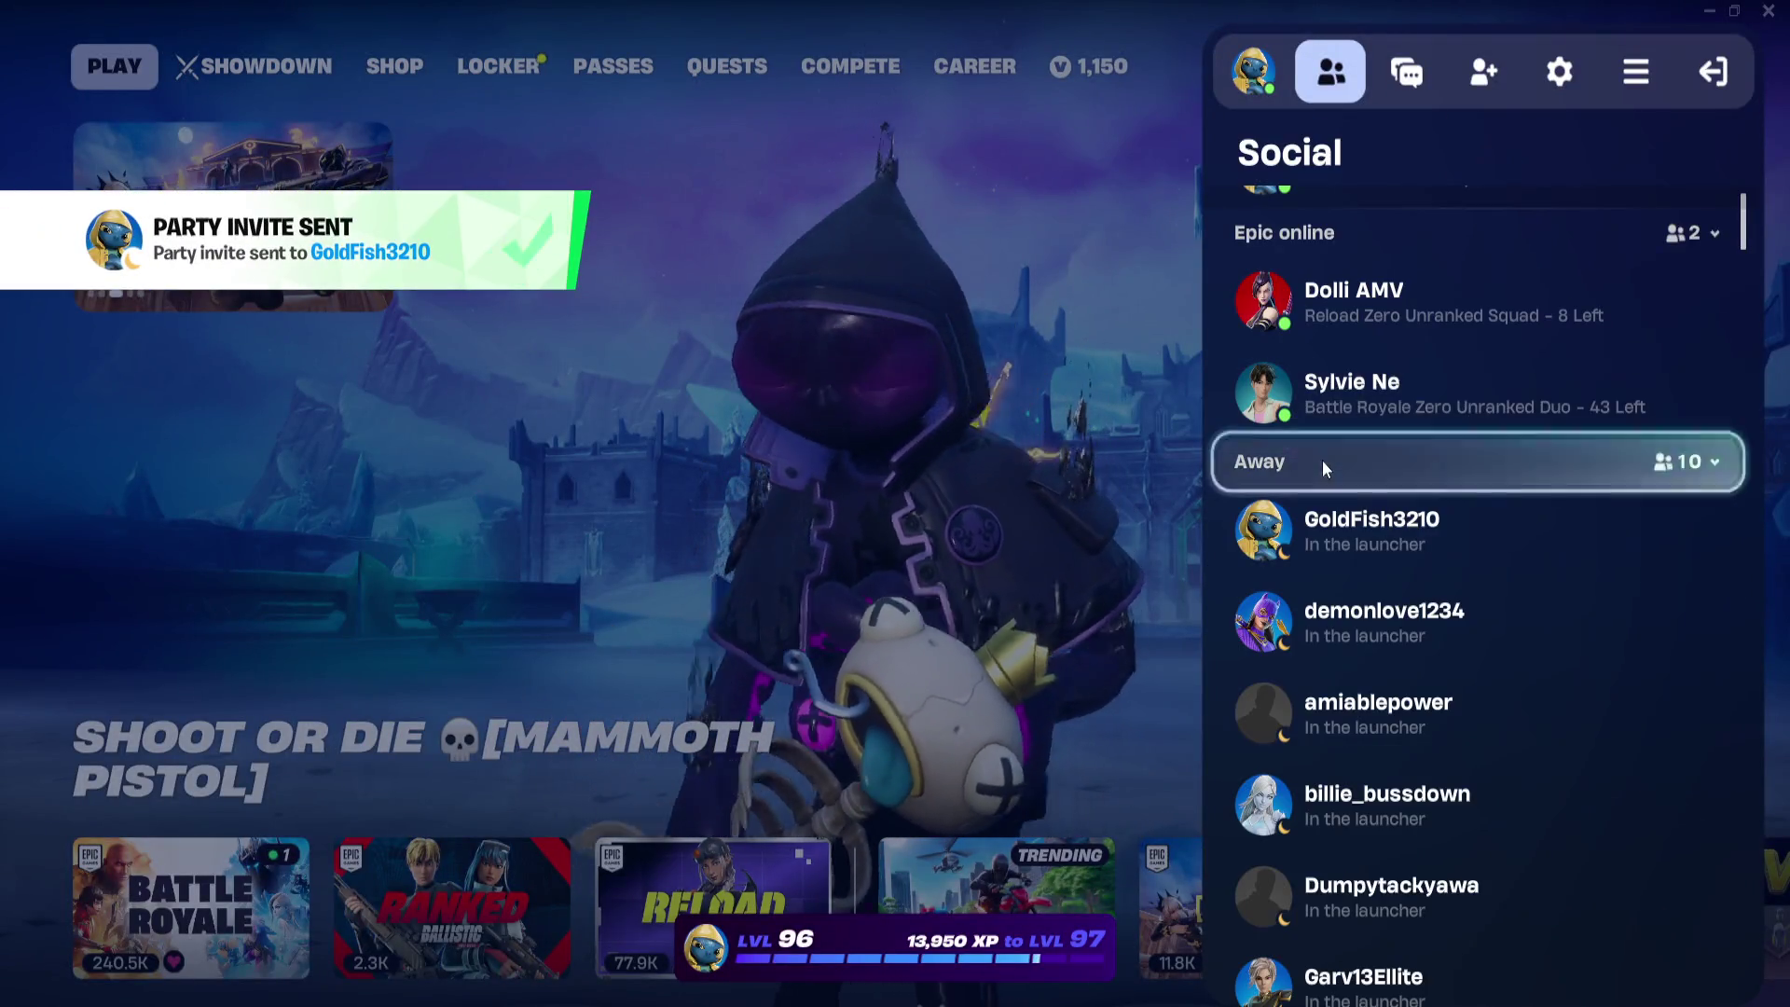
scroll(1322, 460, down, 2)
scroll(1322, 461, up, 3)
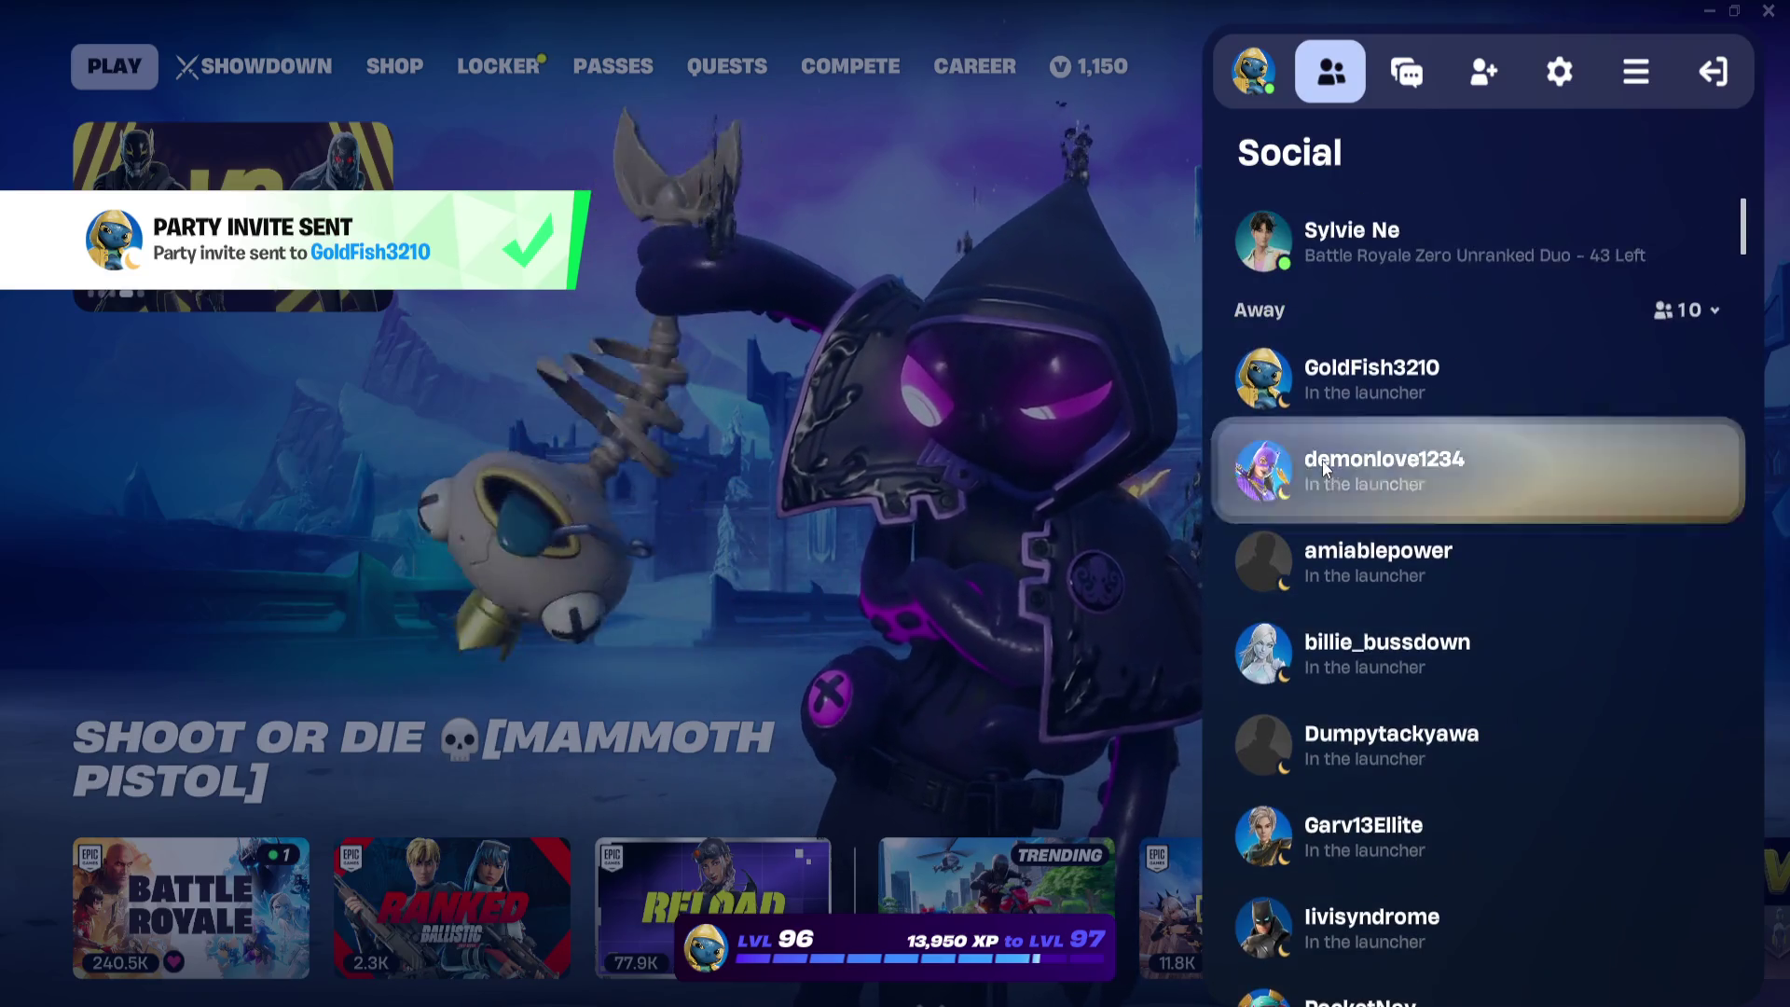
scroll(1322, 460, up, 2)
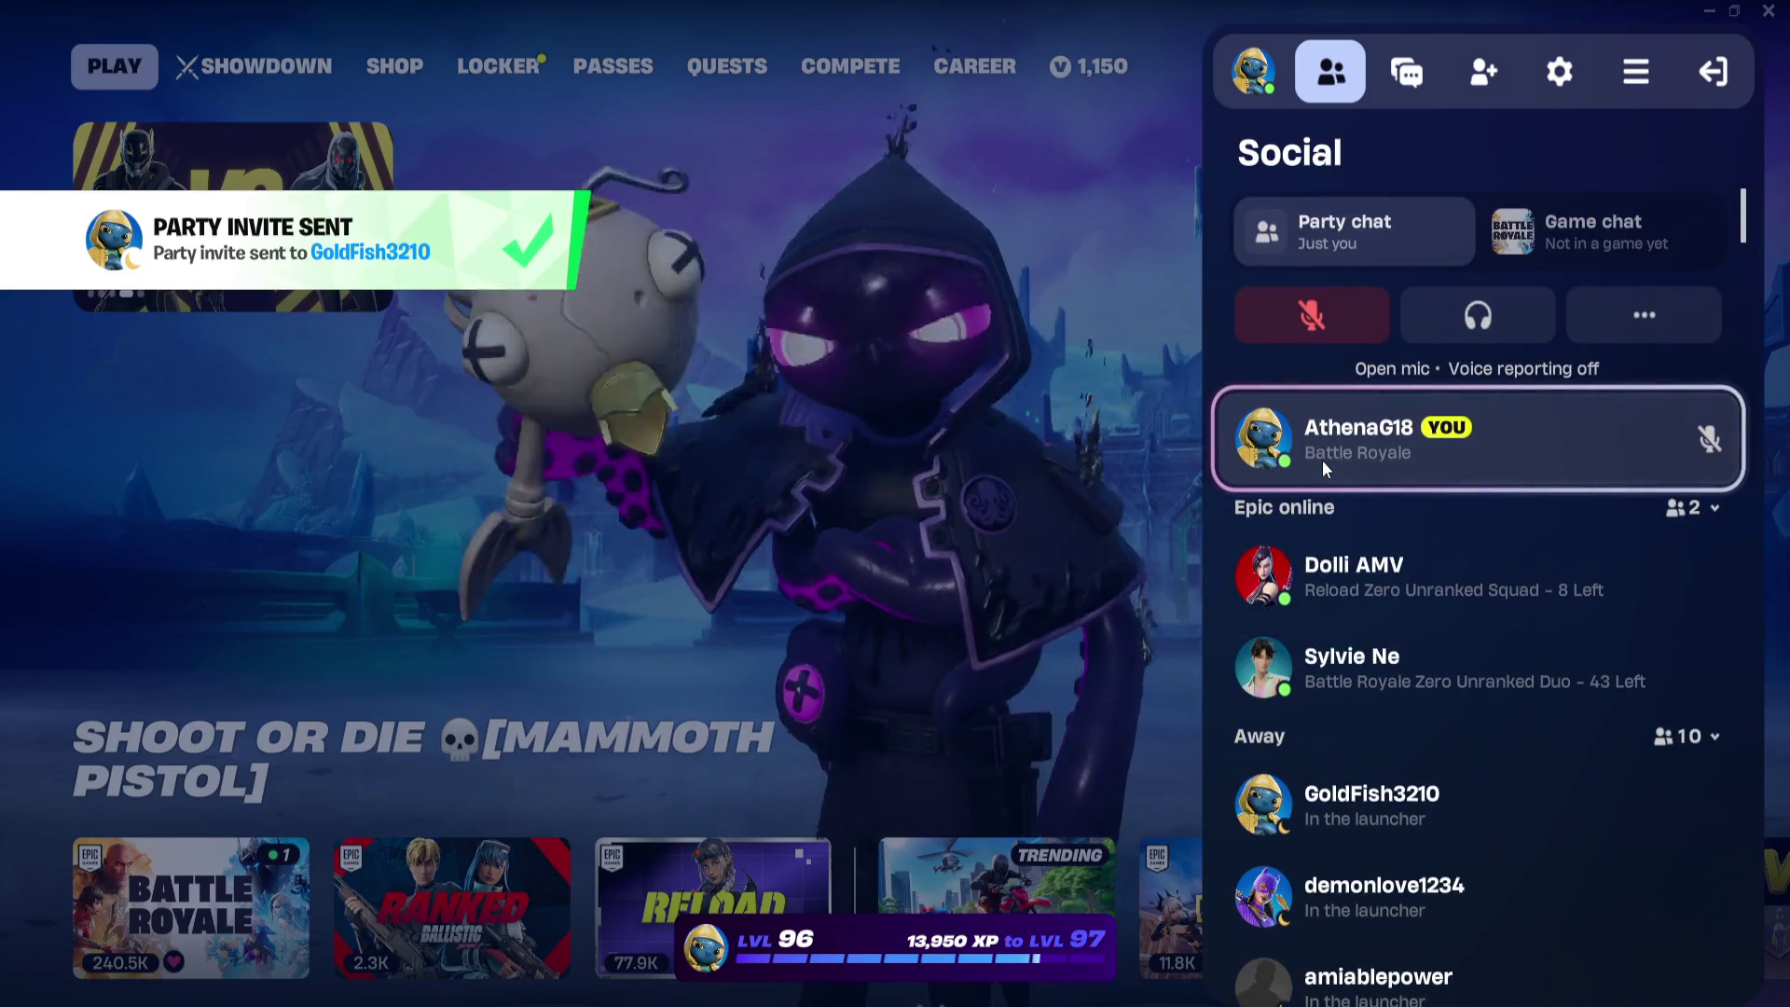
scroll(1326, 457, down, 1)
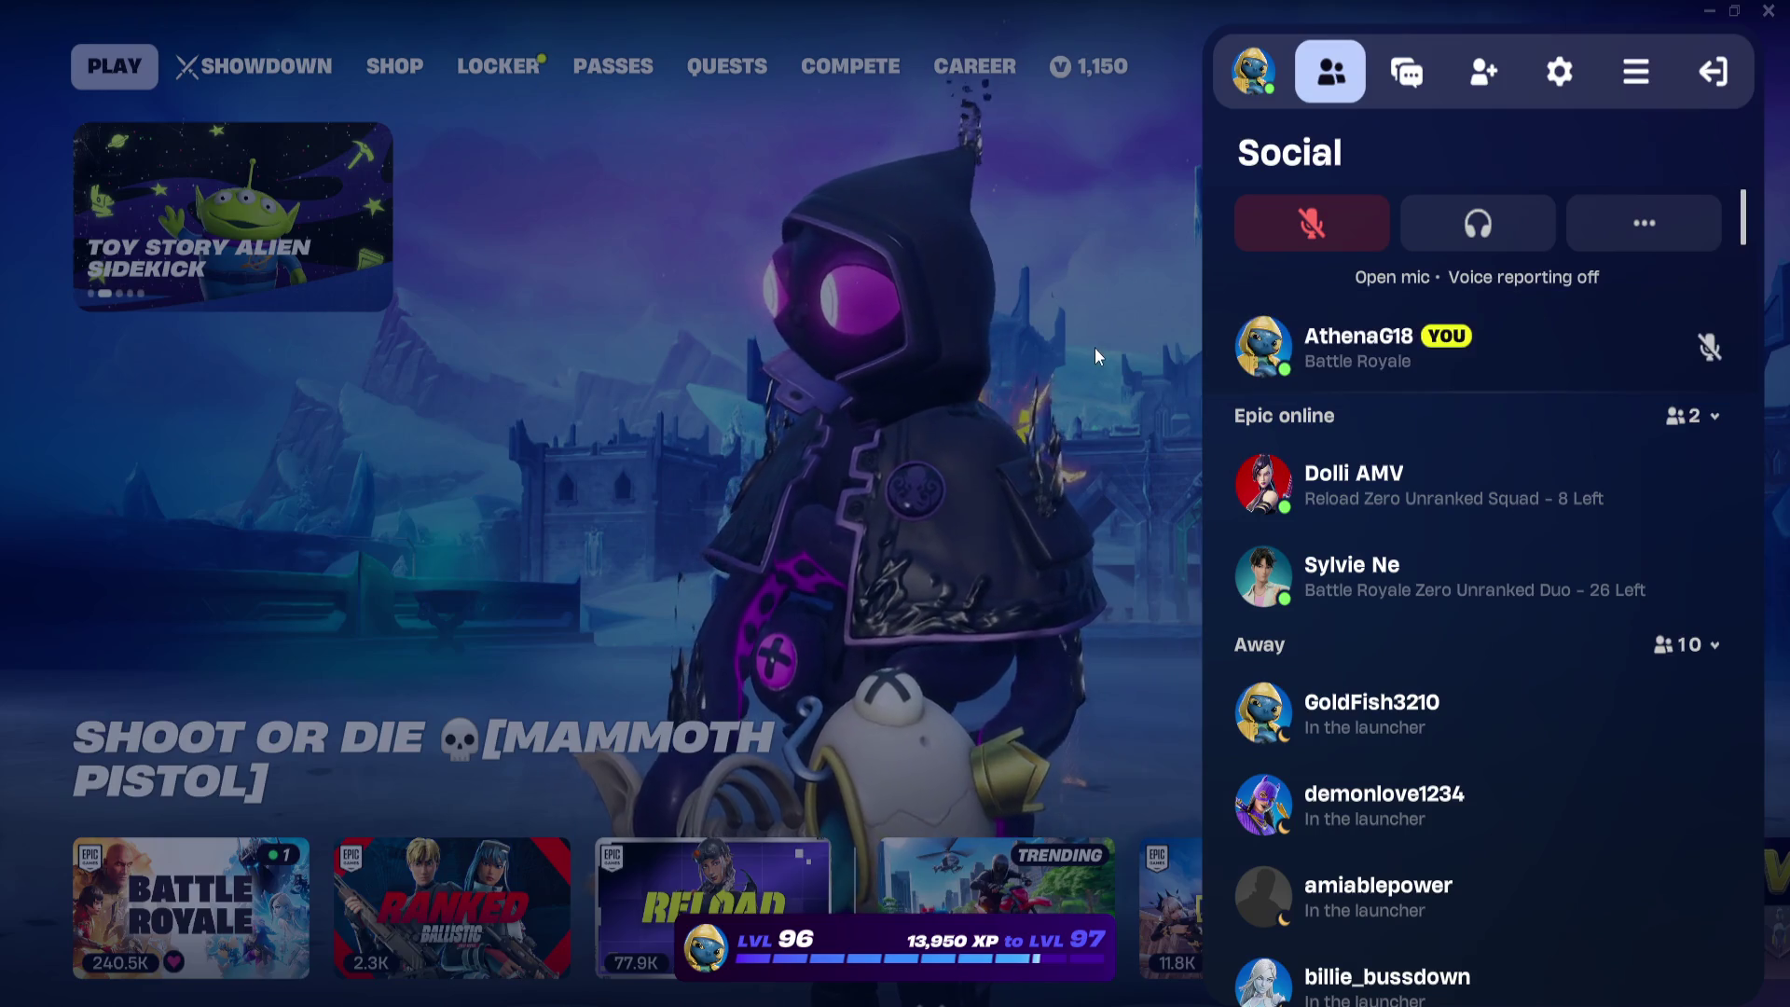
click(1095, 346)
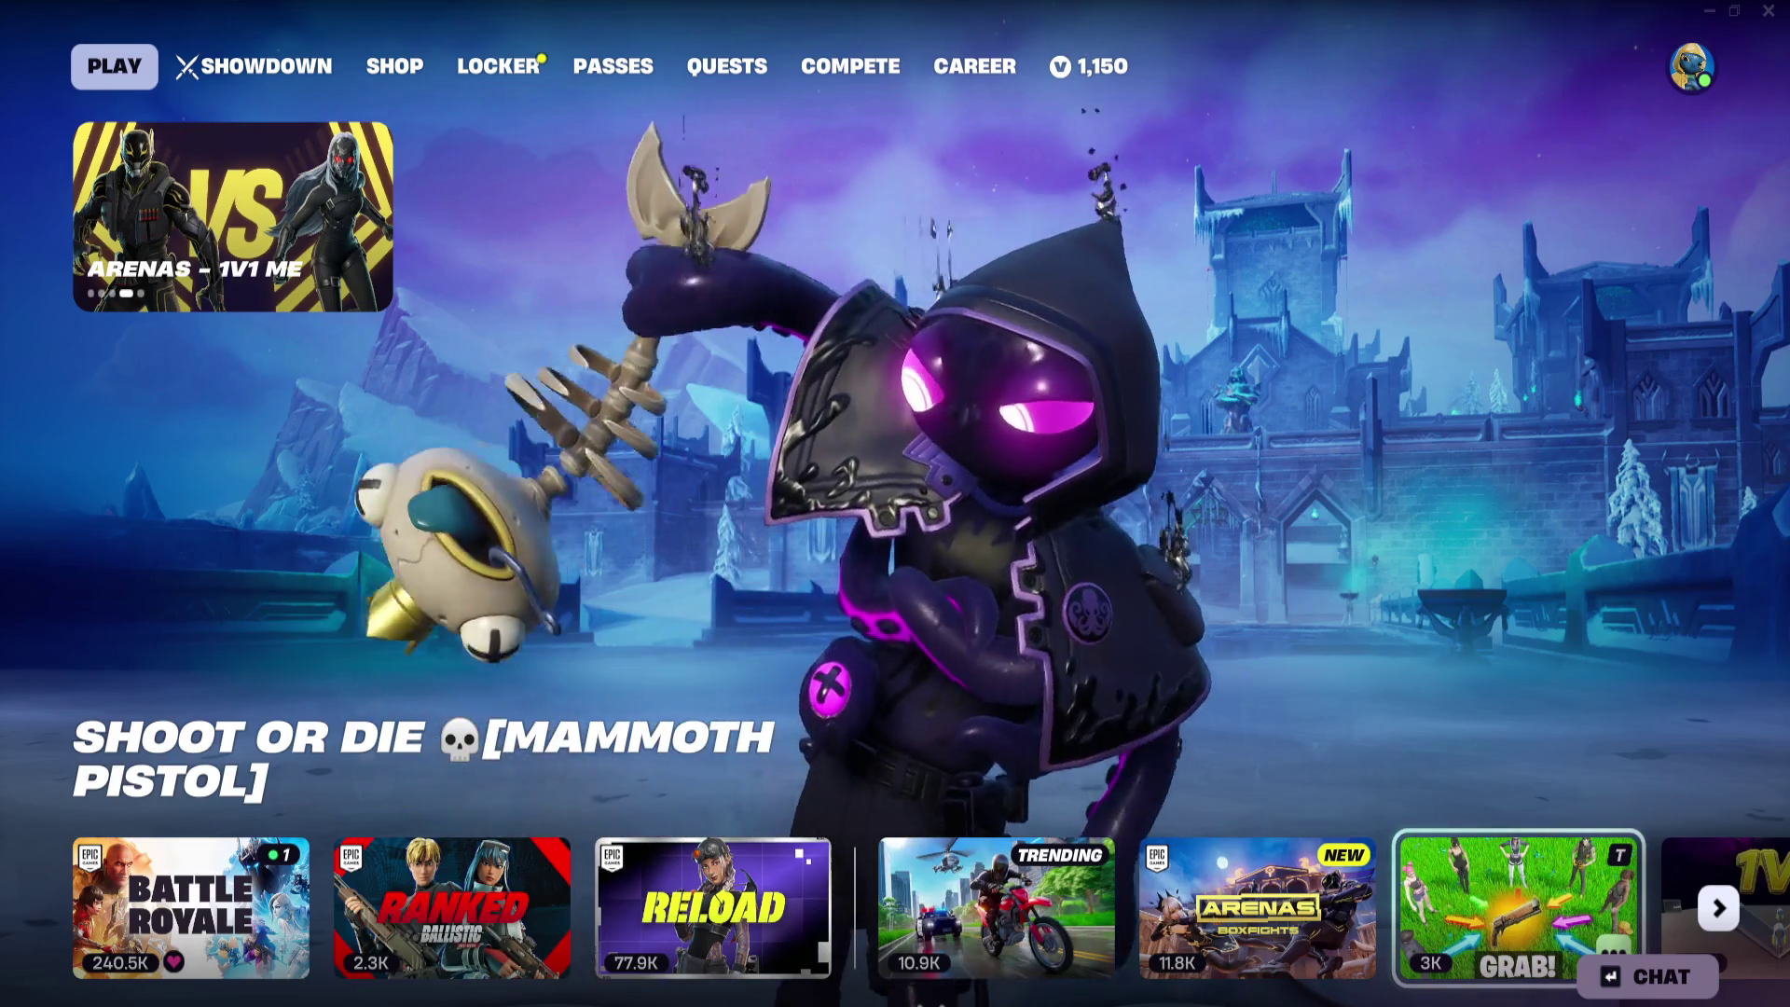
click(1692, 65)
Close the social panel and select Arenas Boxfights as the lobby game mode
scroll(1484, 572, down, 3)
scroll(1484, 572, up, 2)
scroll(1485, 573, up, 1)
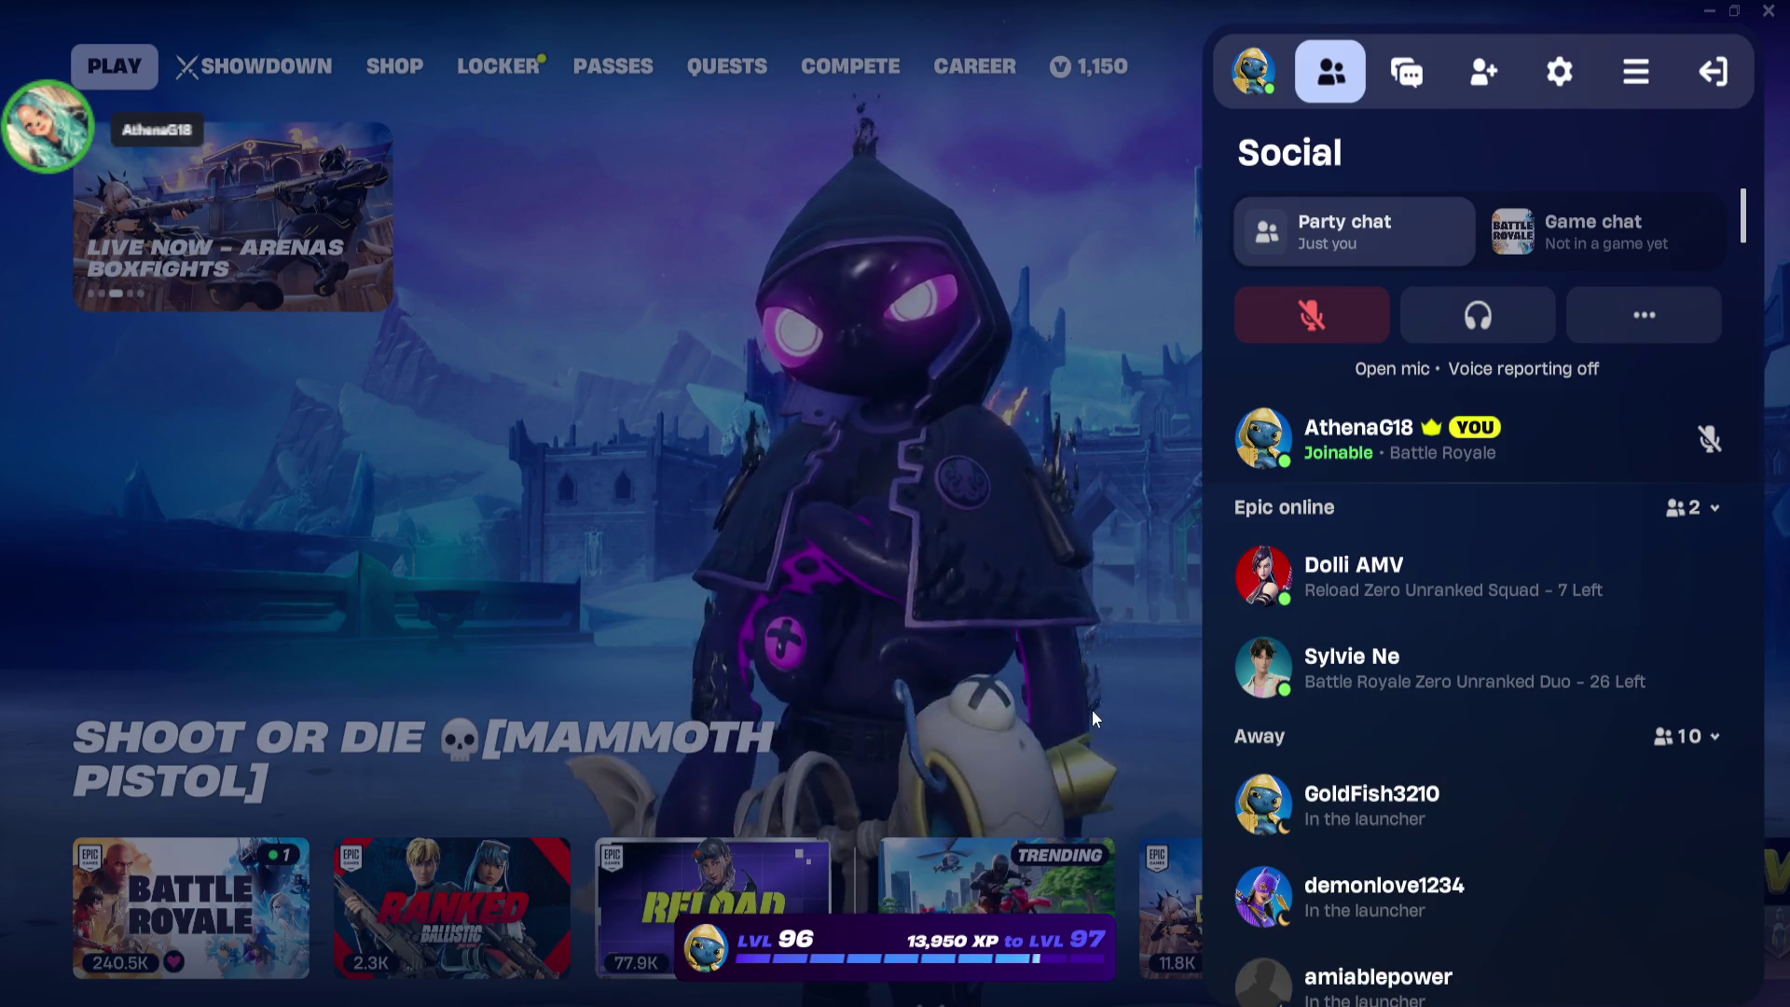
click(1093, 709)
key(Tab)
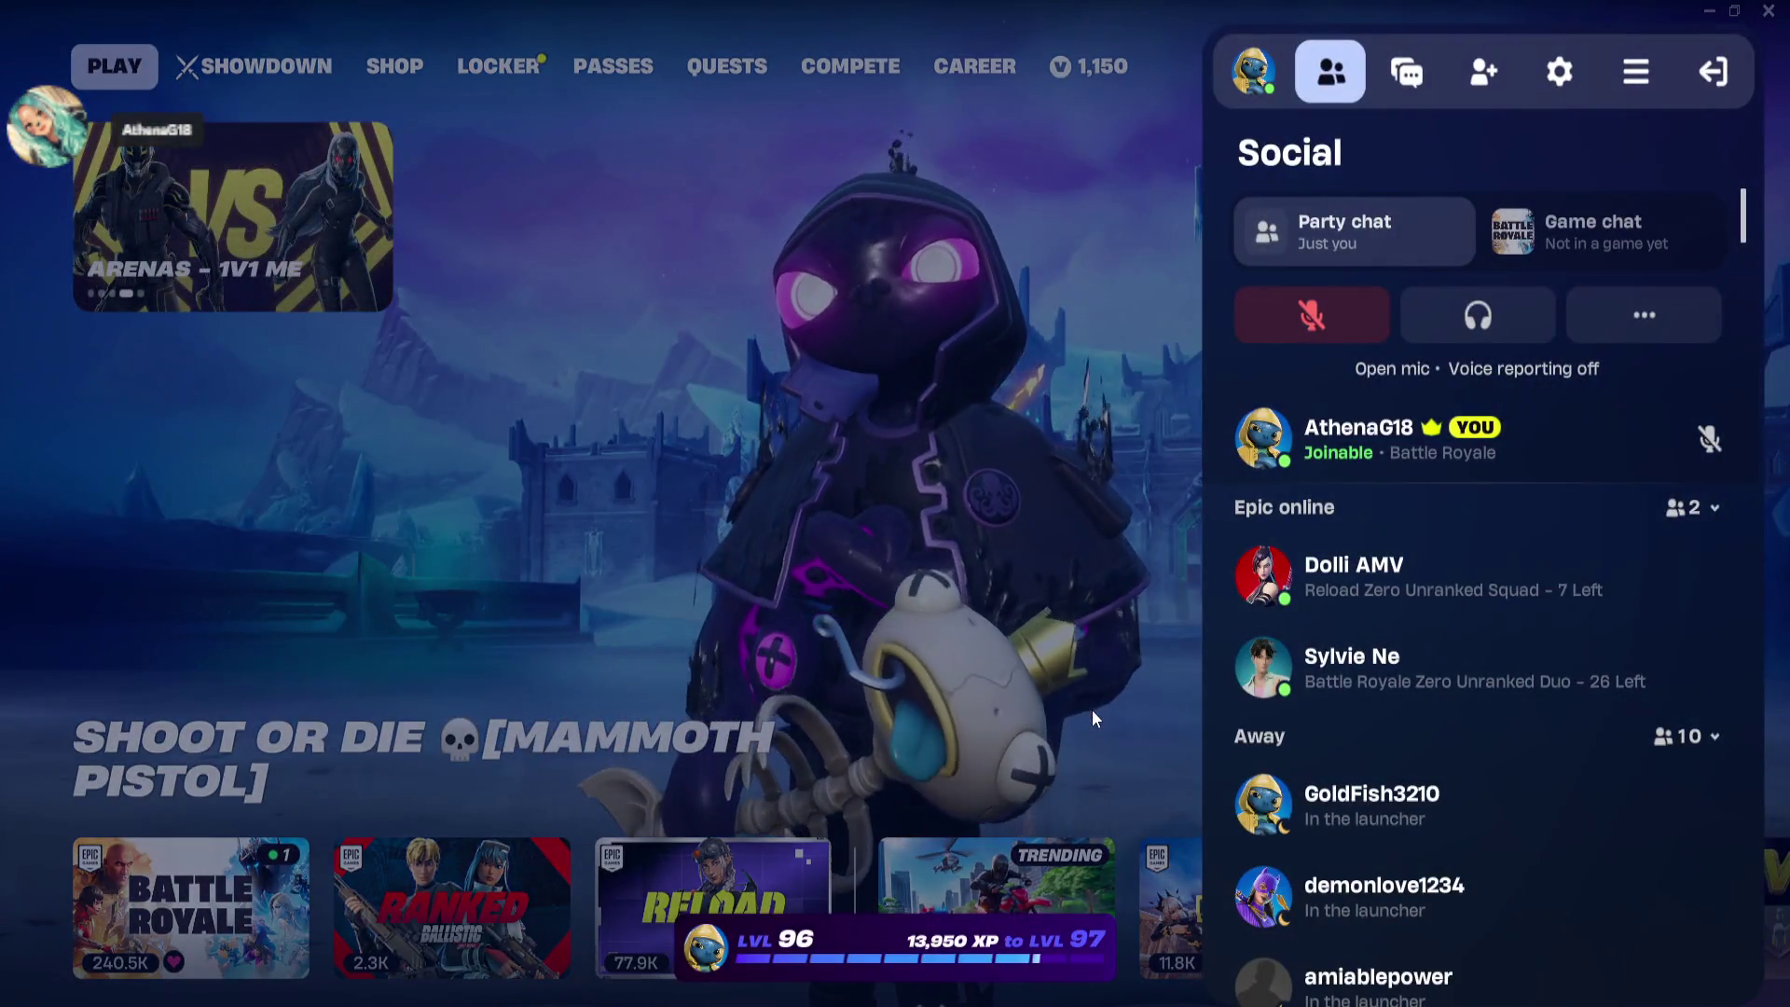
click(1093, 708)
click(1195, 900)
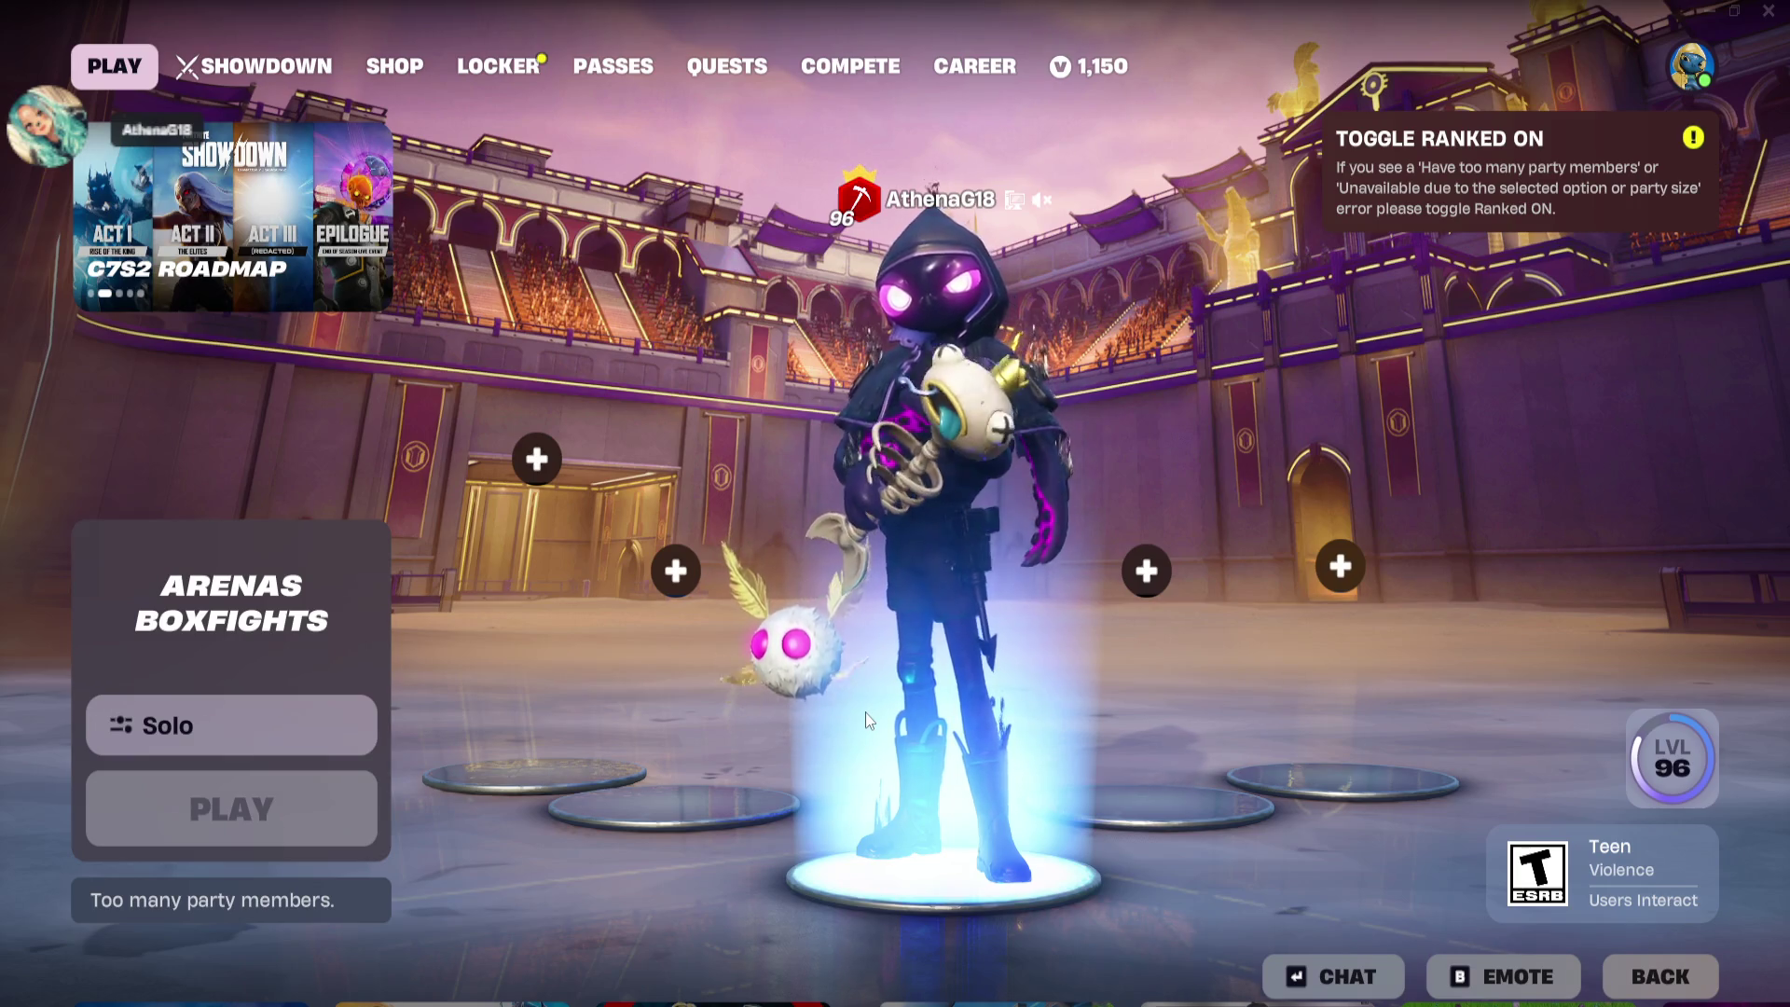
Switch the lobby to Battle Royale, play an emote, and bring up the friends list
key(Escape)
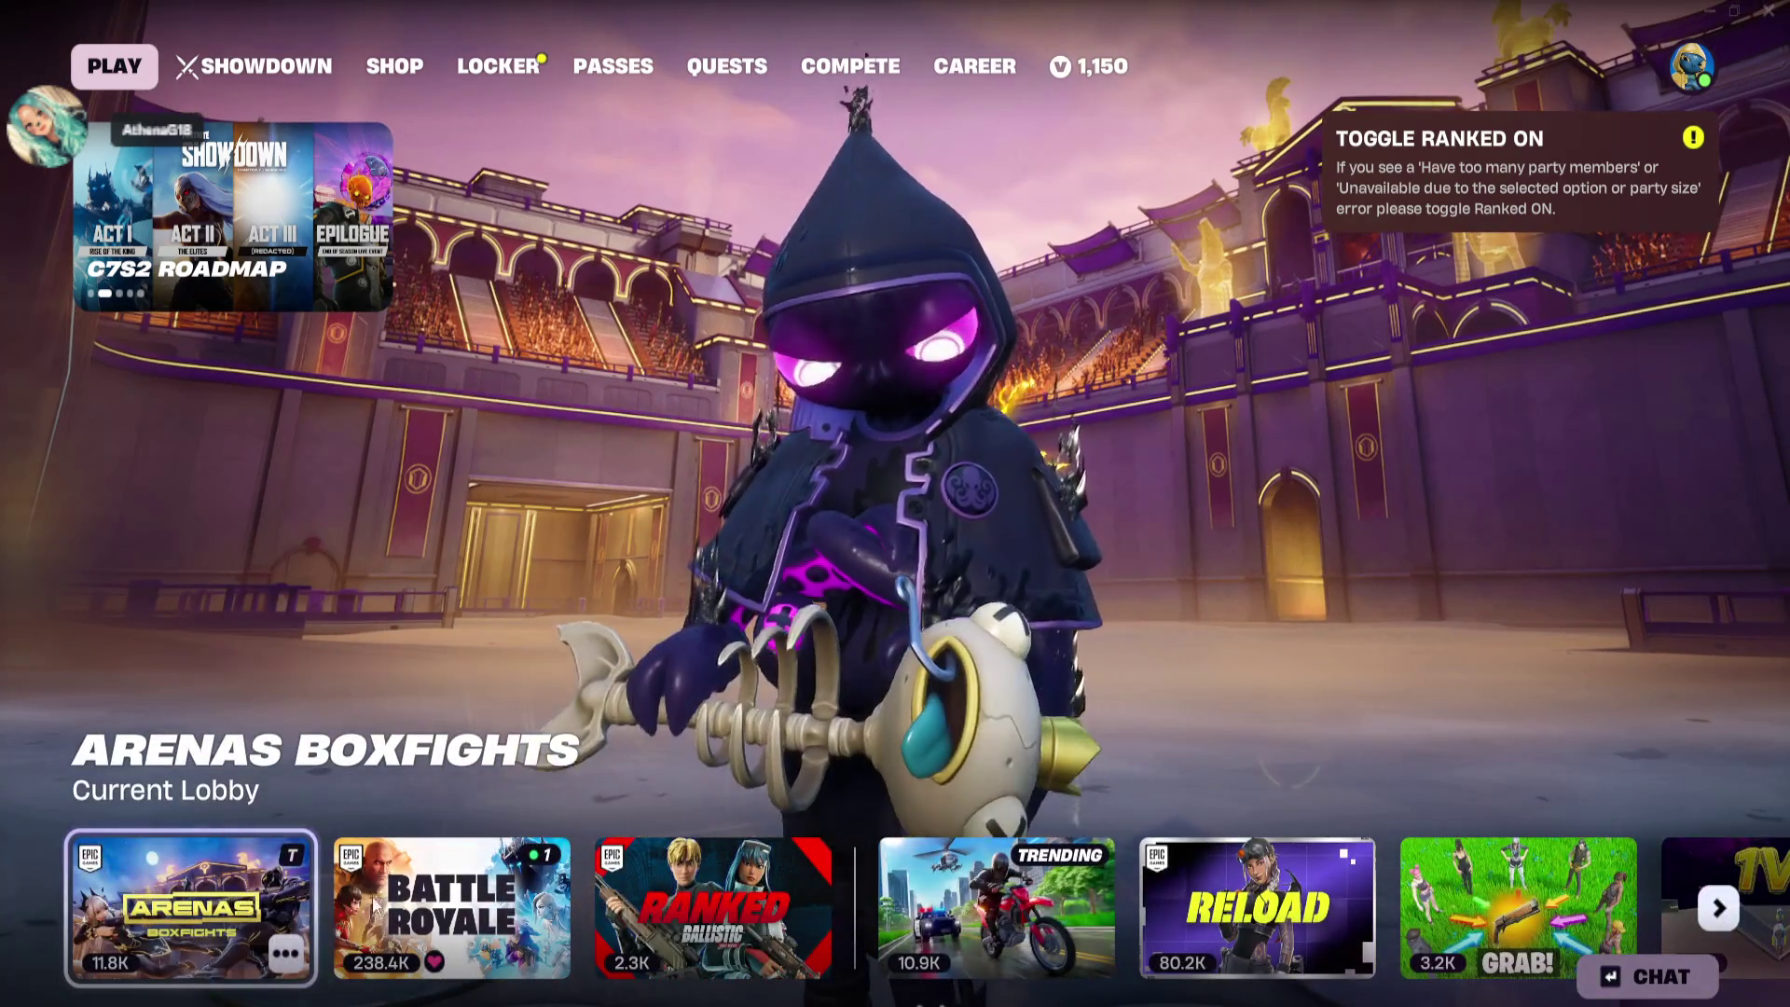
click(452, 906)
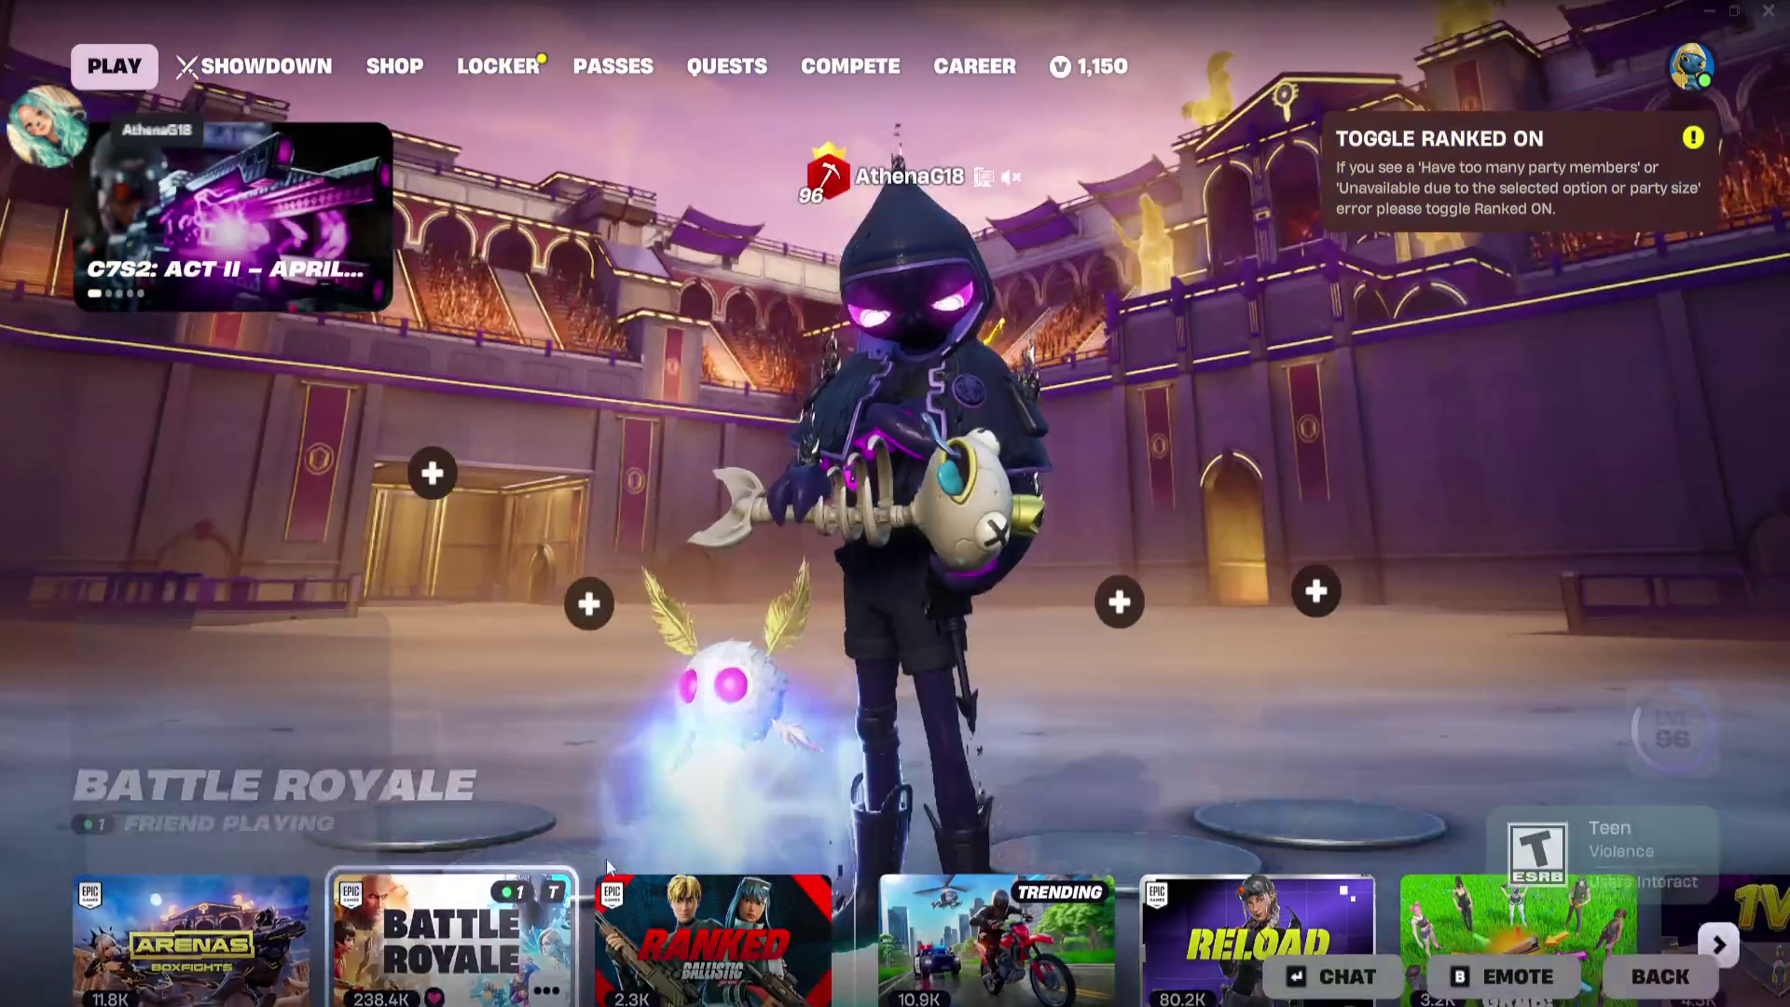
key(b)
click(896, 517)
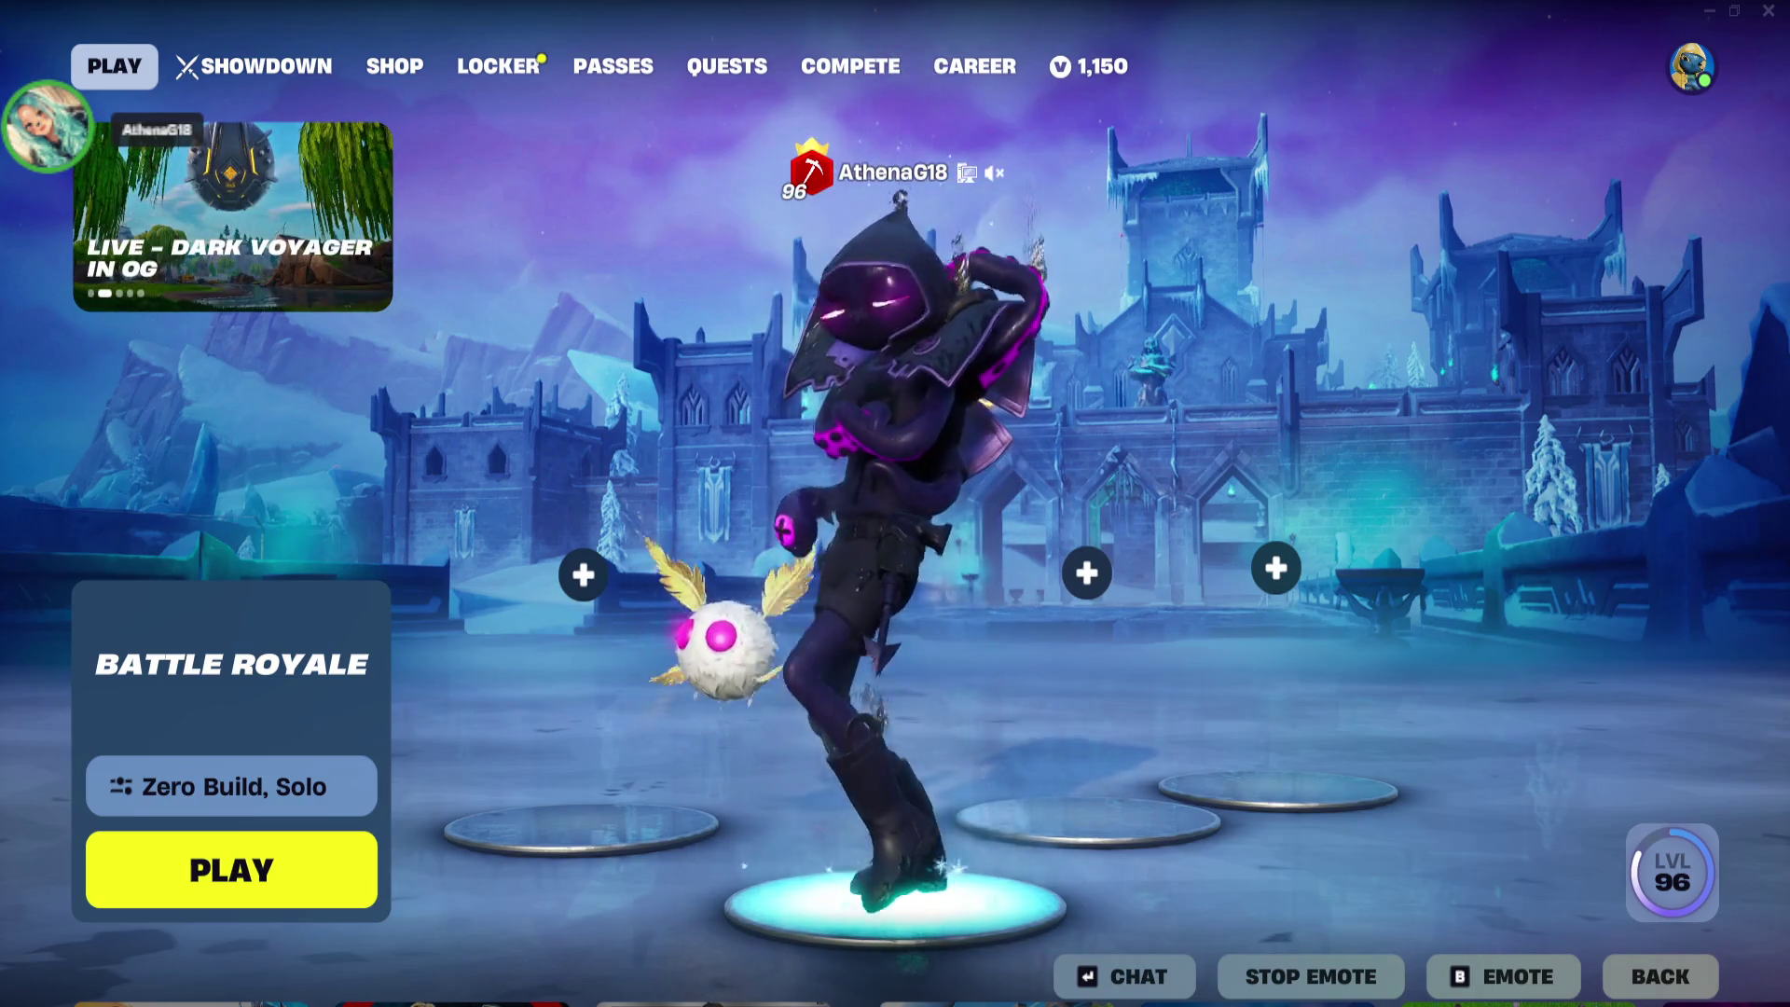
click(1687, 65)
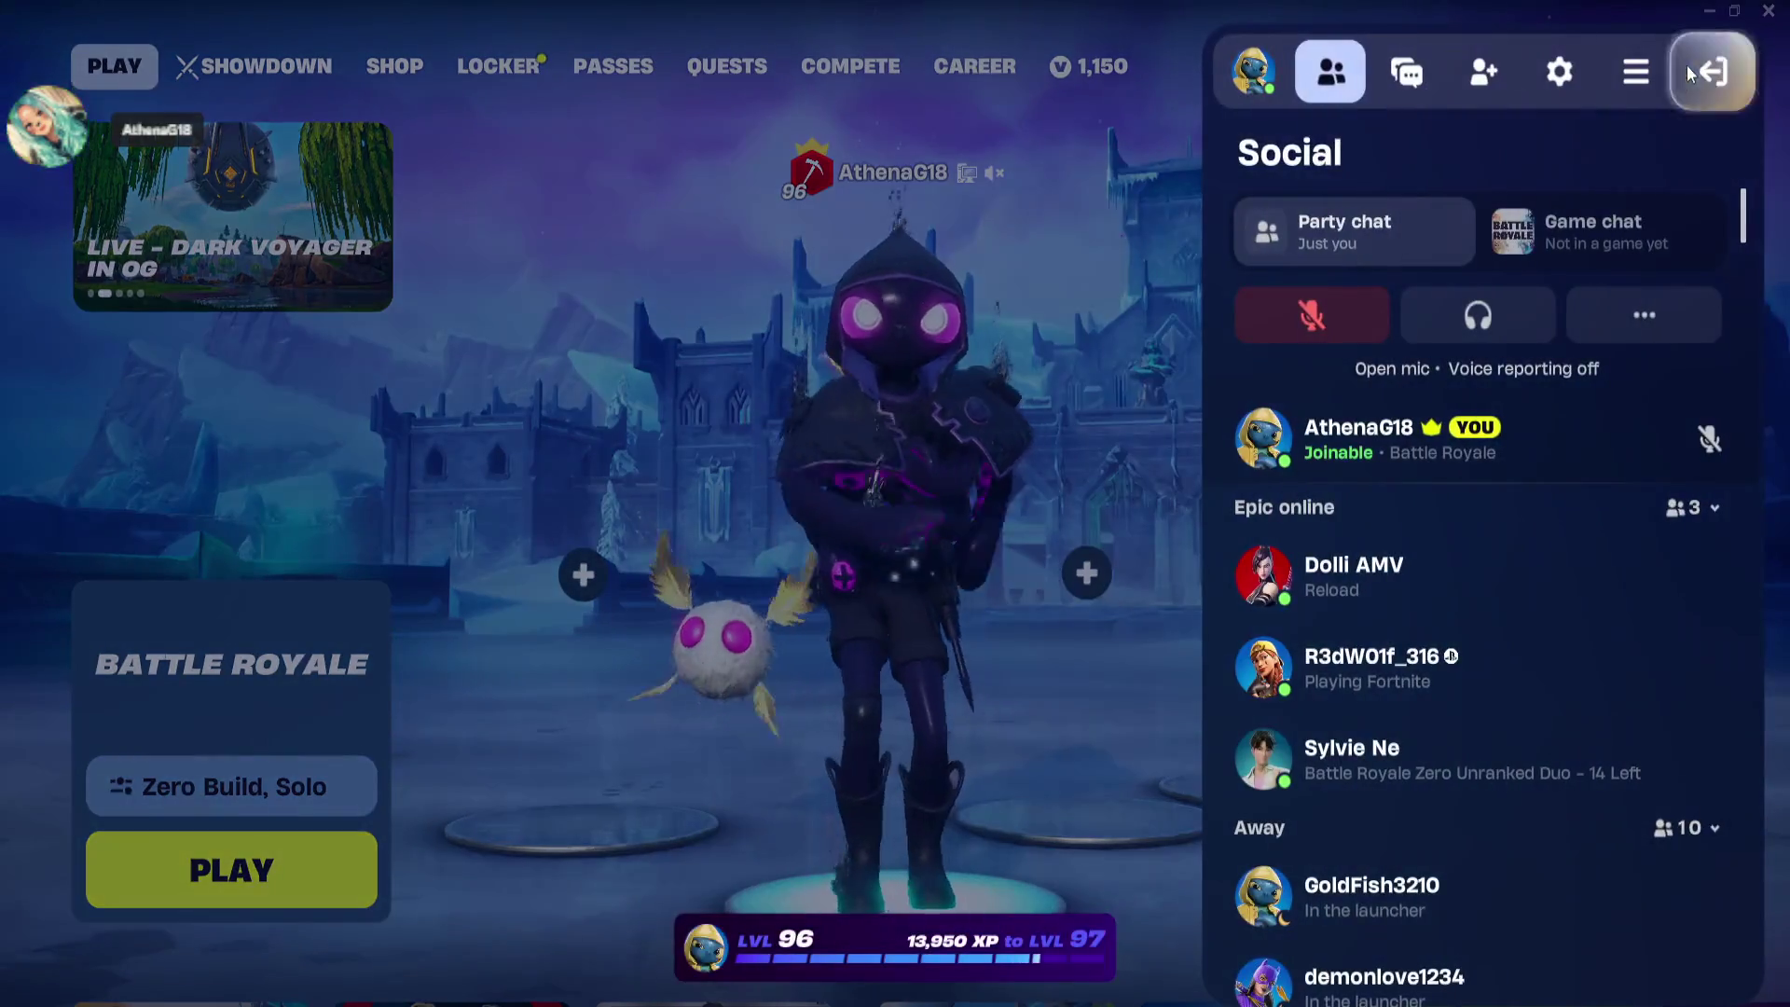
Invite the friend currently playing Fortnite to the party and close their profile
click(1494, 652)
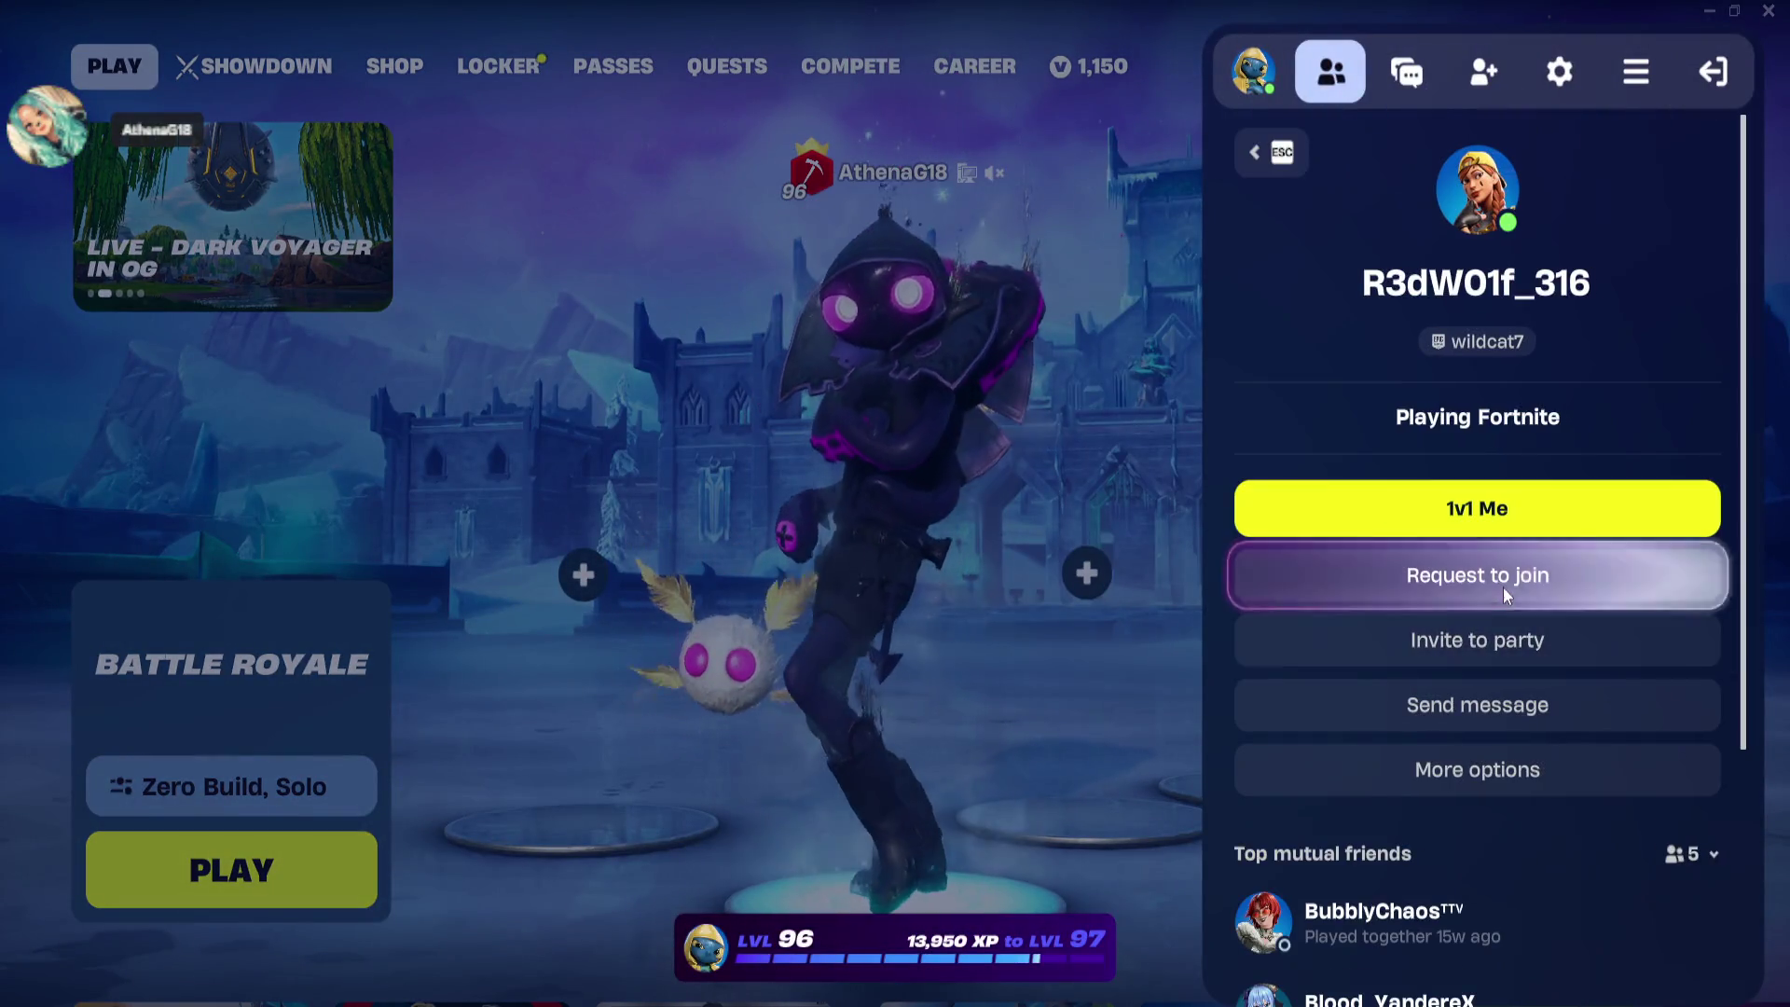
click(1503, 639)
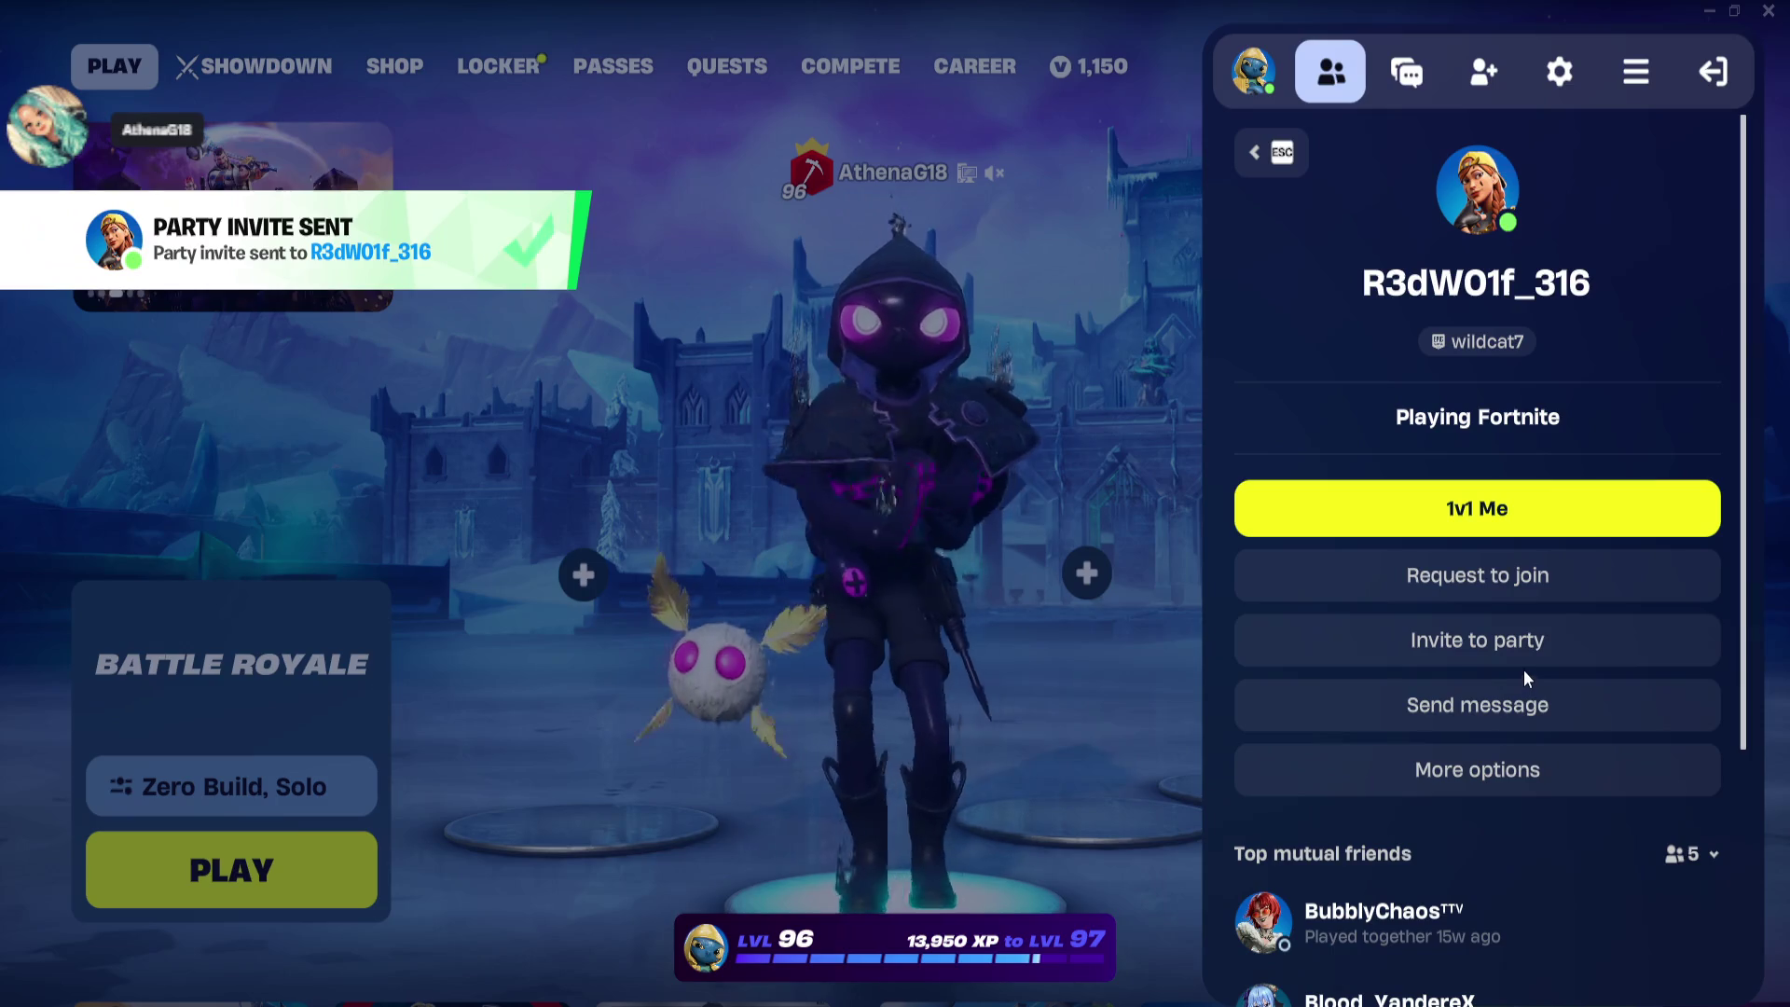
click(1109, 528)
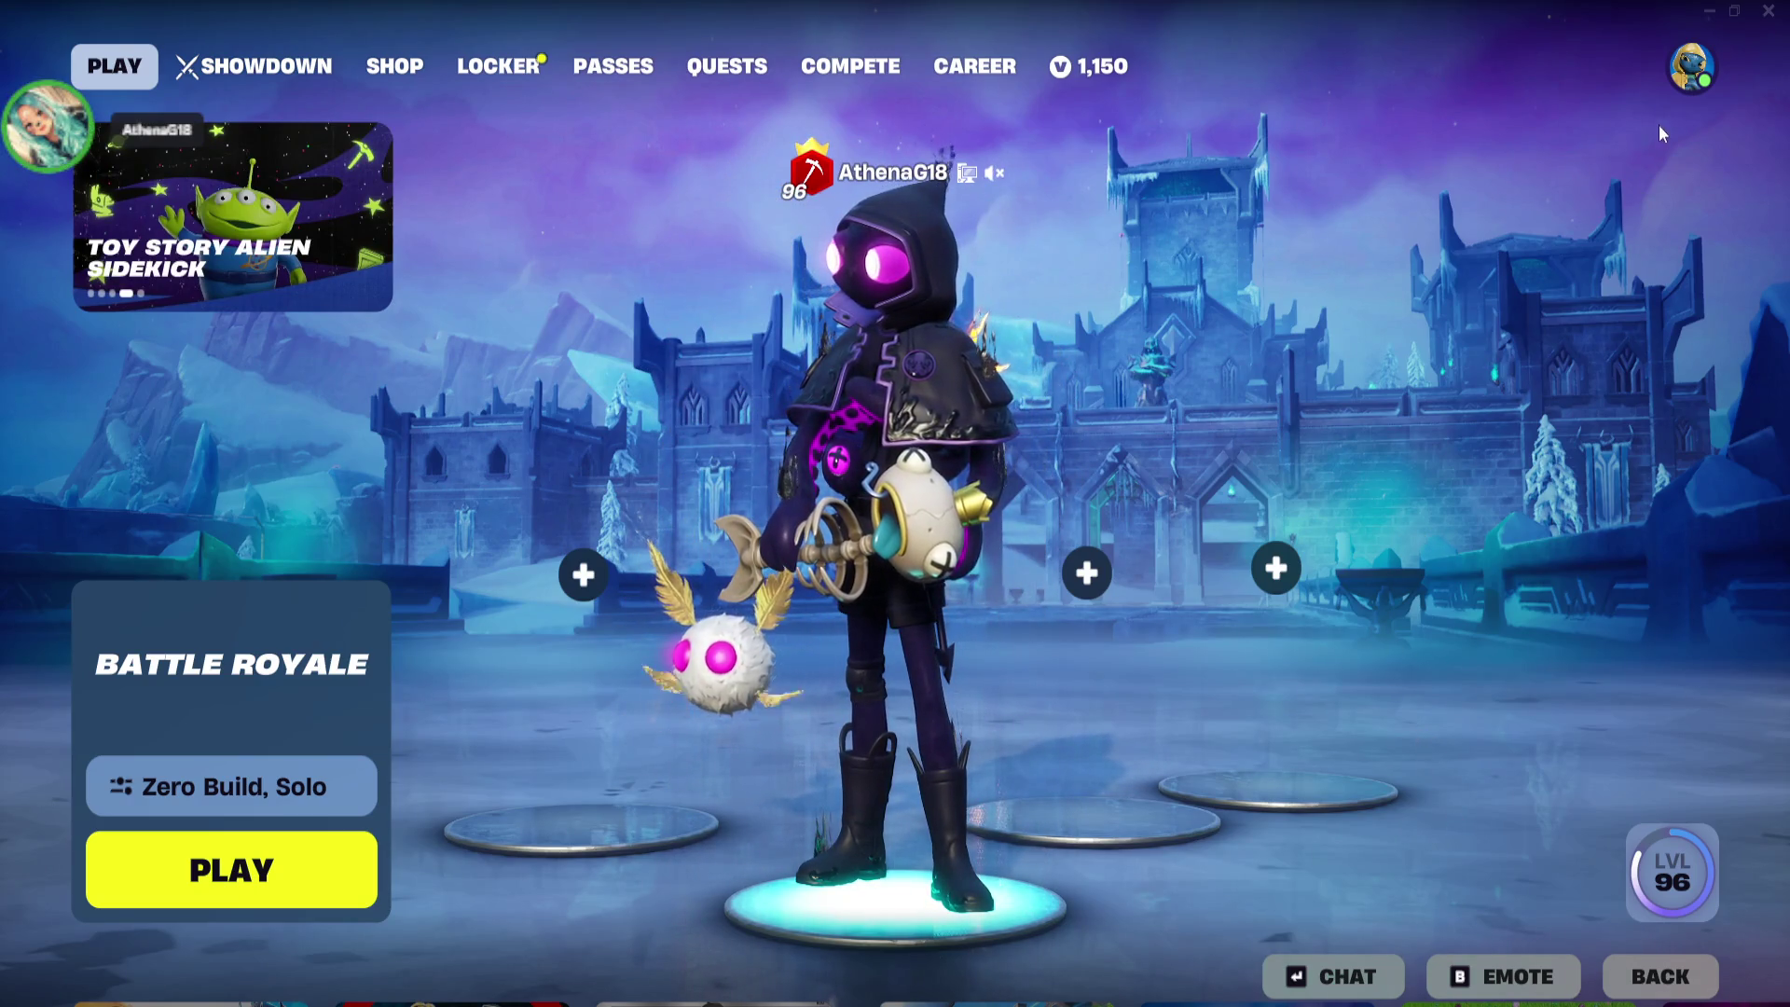
Have the character perform the Ribbon Dancer emote
click(1689, 70)
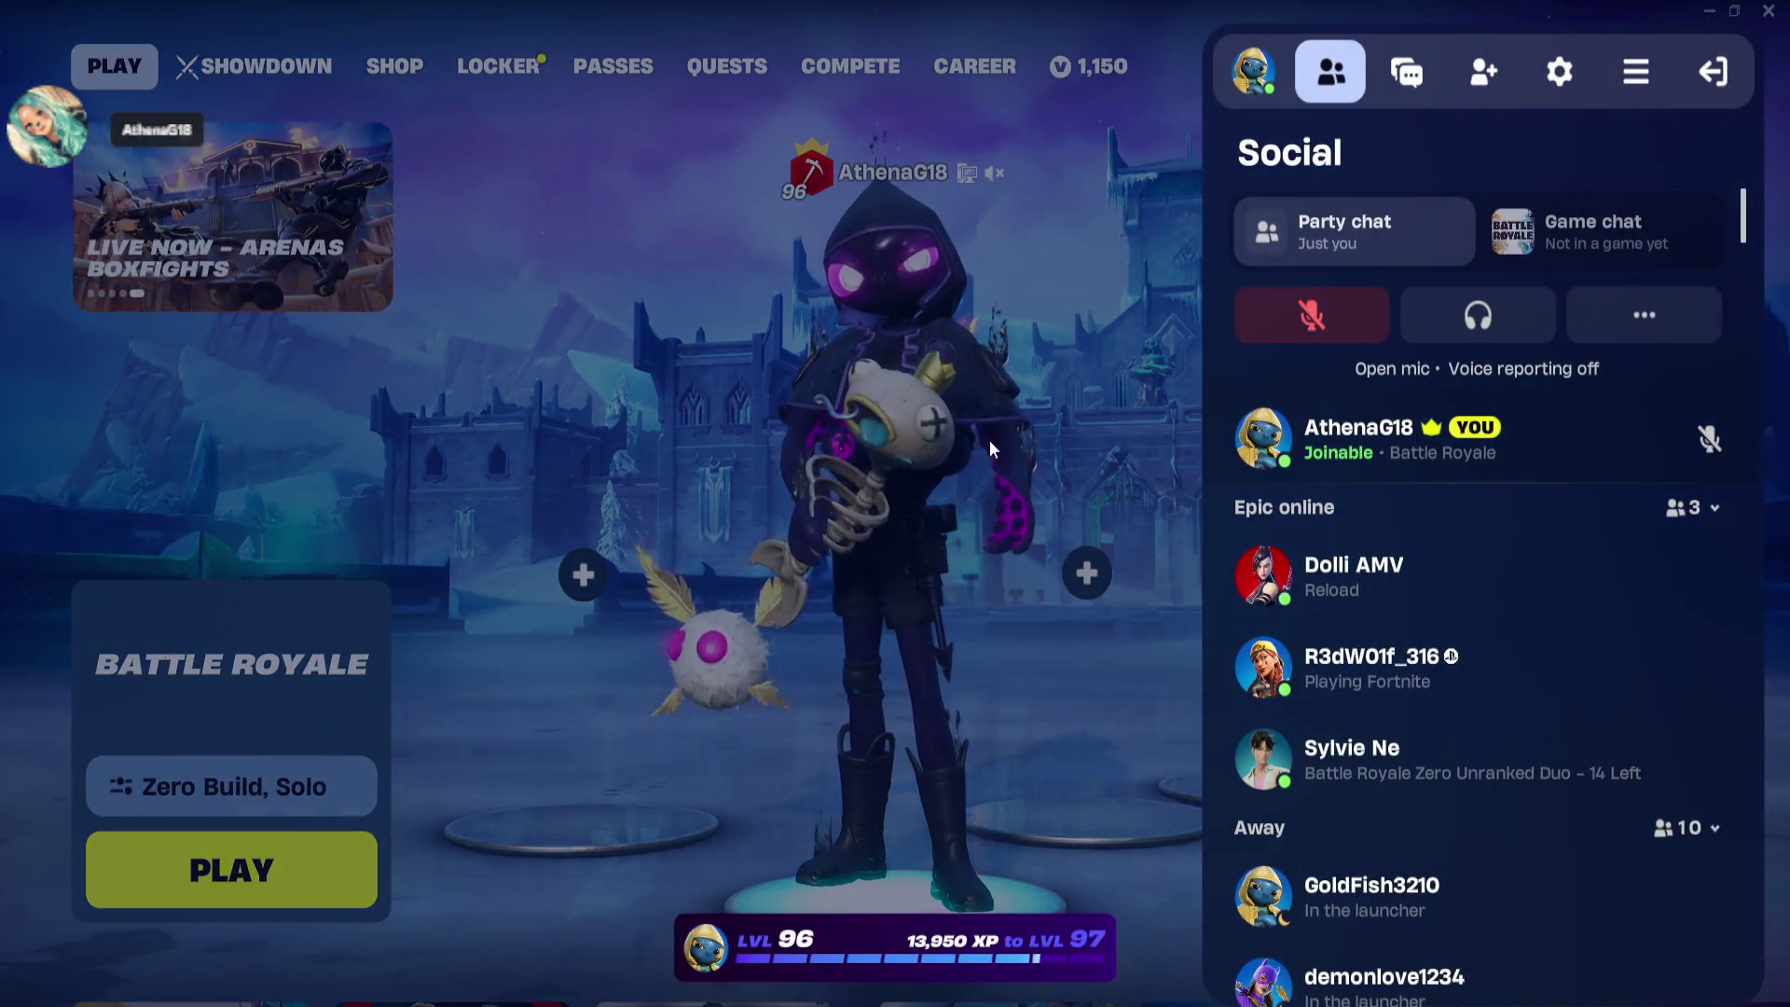
key(b)
click(942, 786)
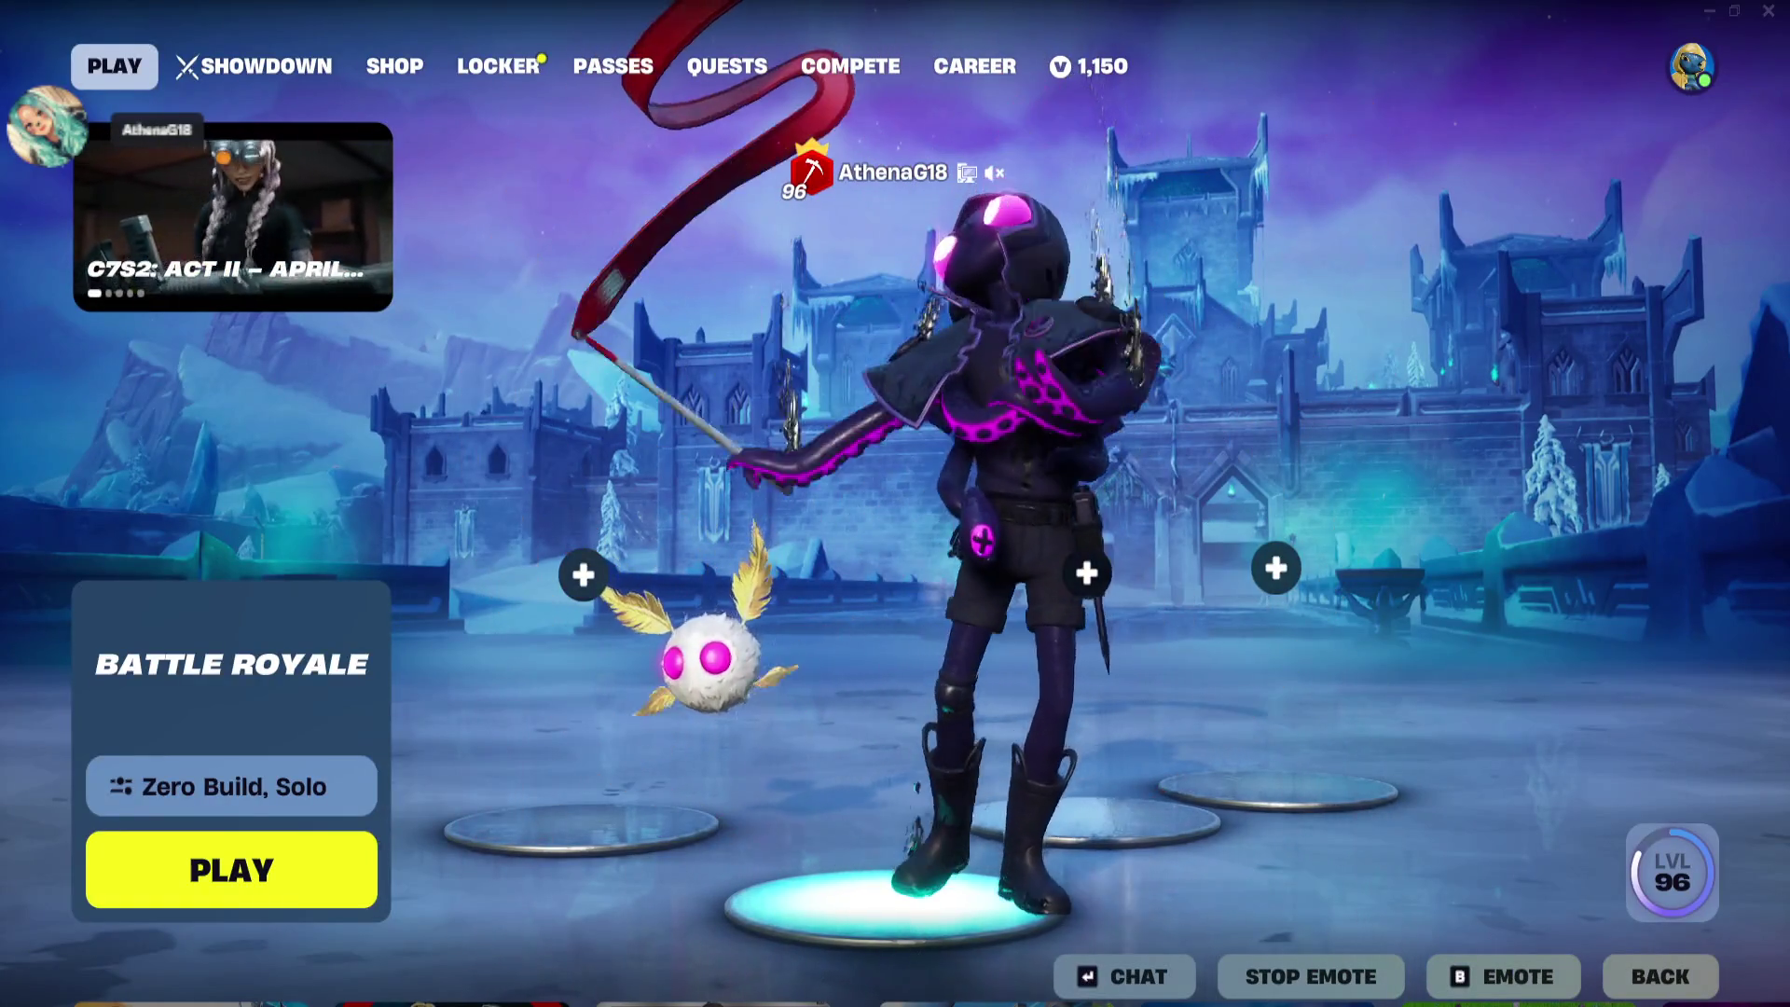
Have the character perform the Pop Lock emote
key(b)
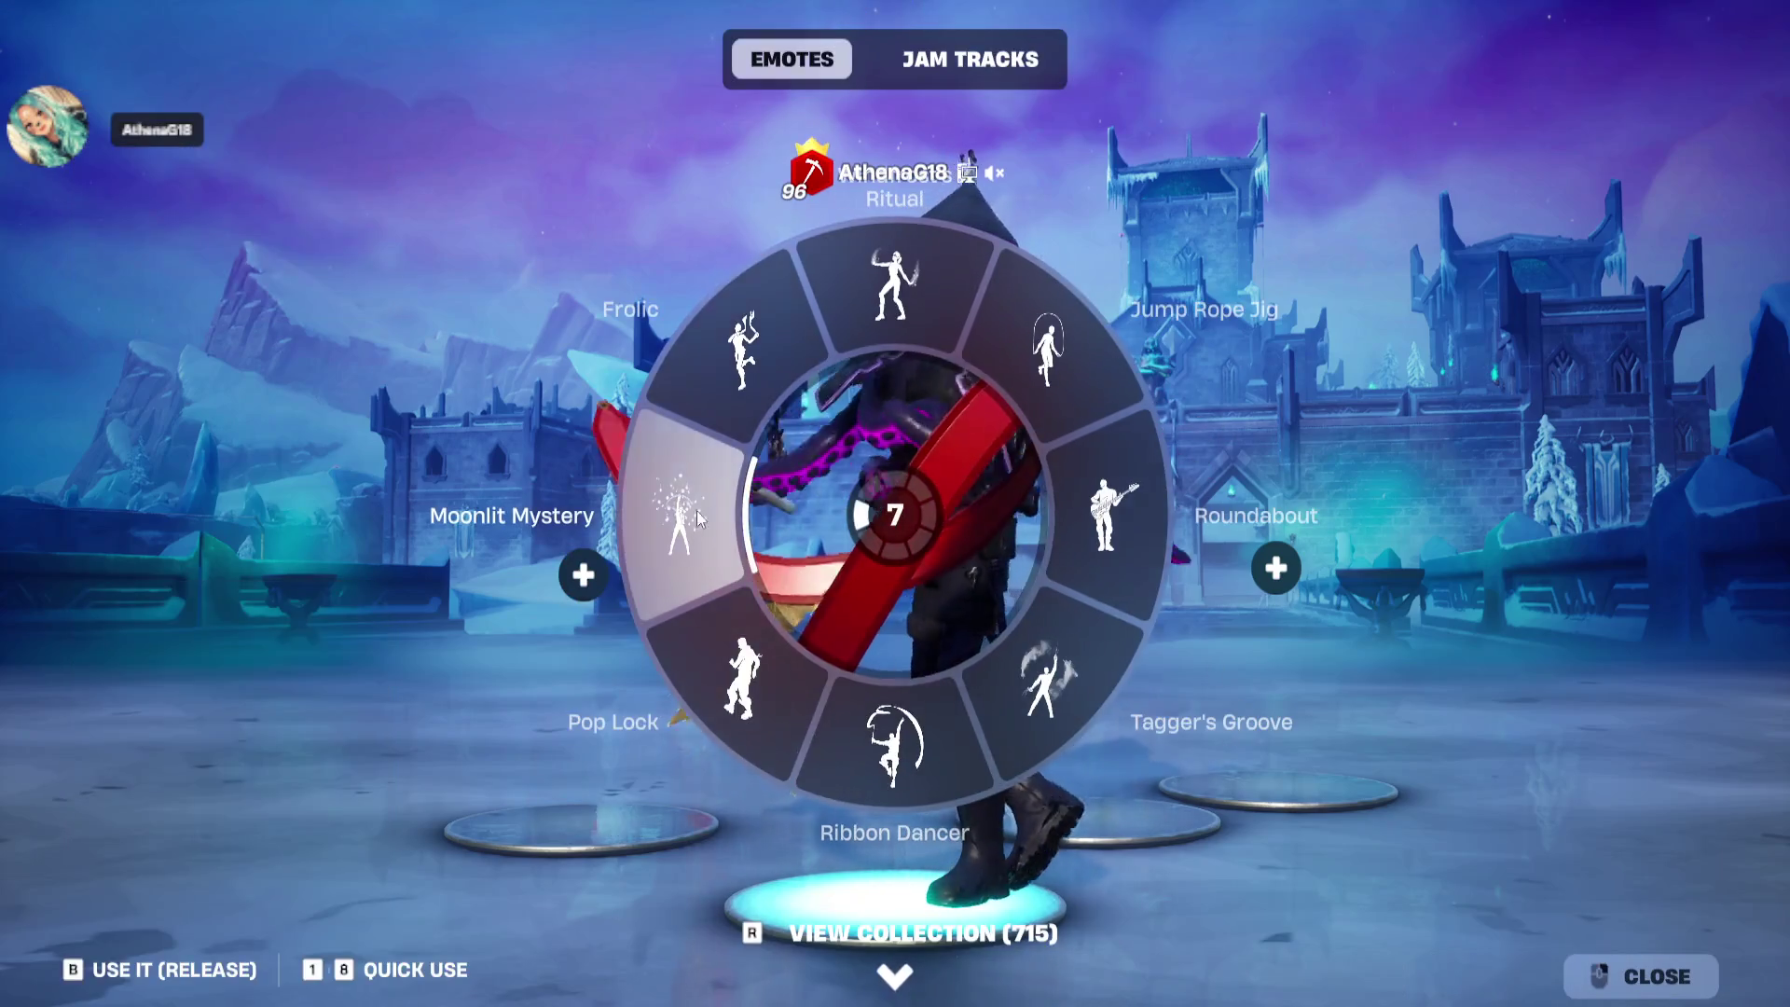
click(732, 662)
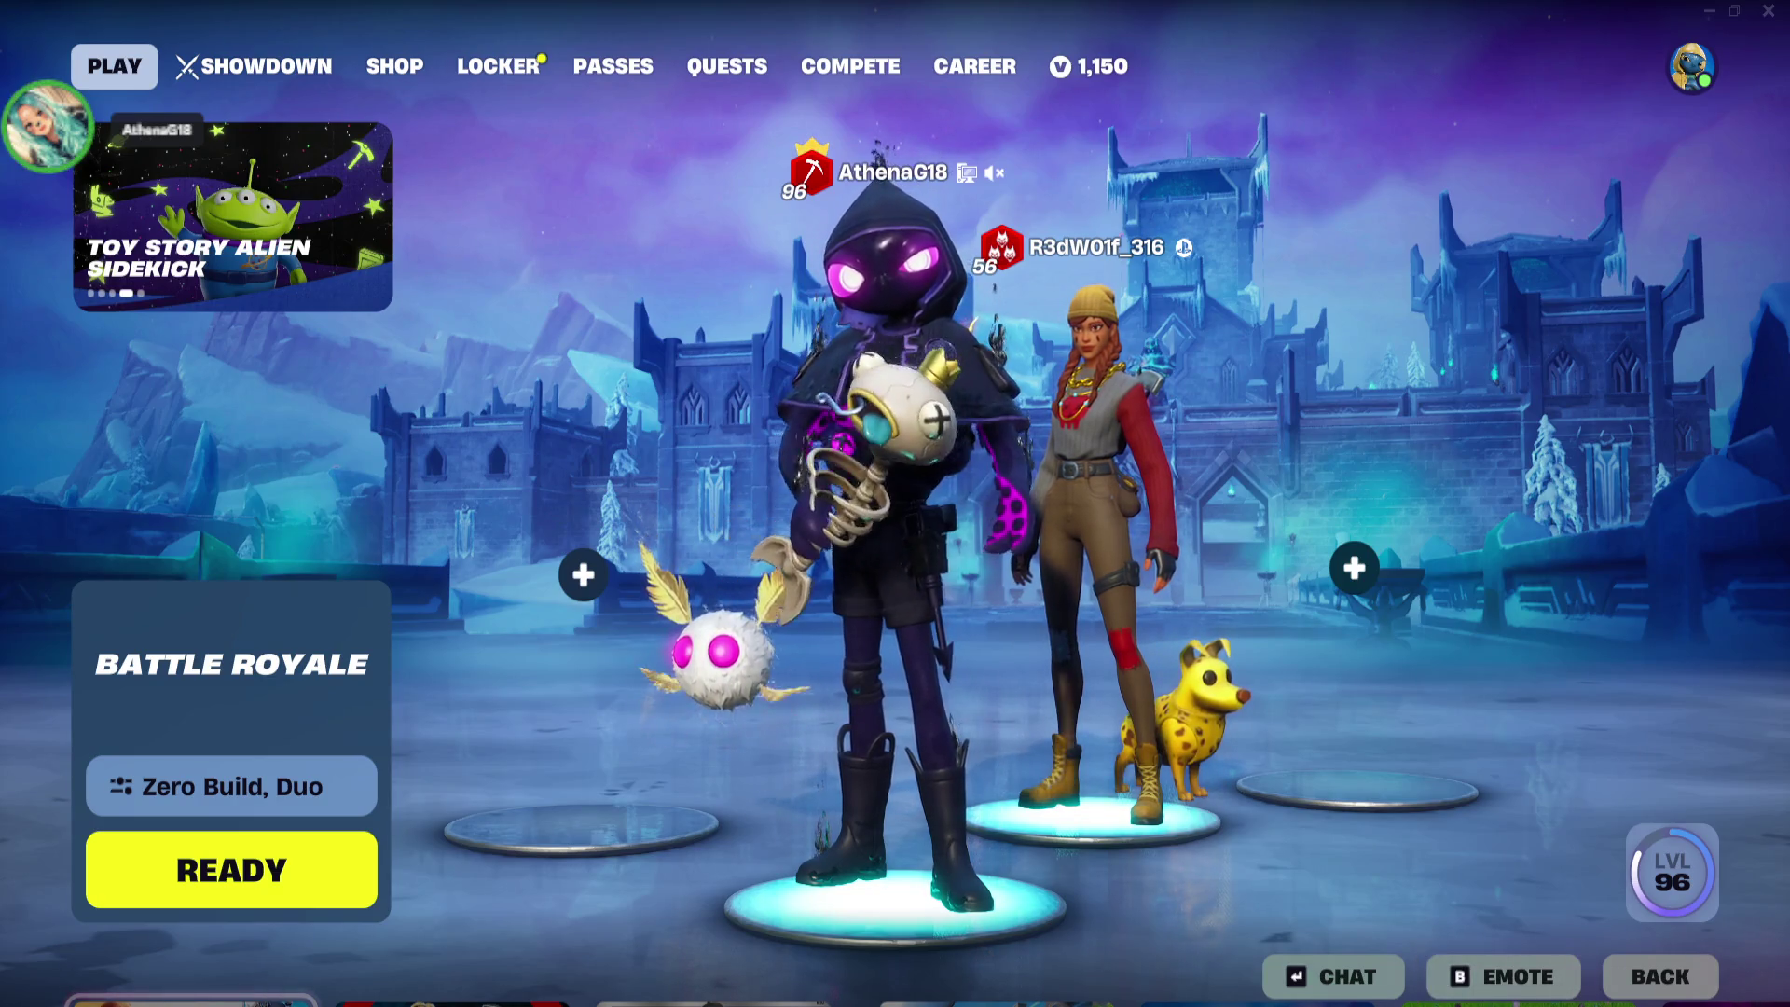
Review the party members in the social panel, then ready up for the Zero Build duo match
click(1691, 66)
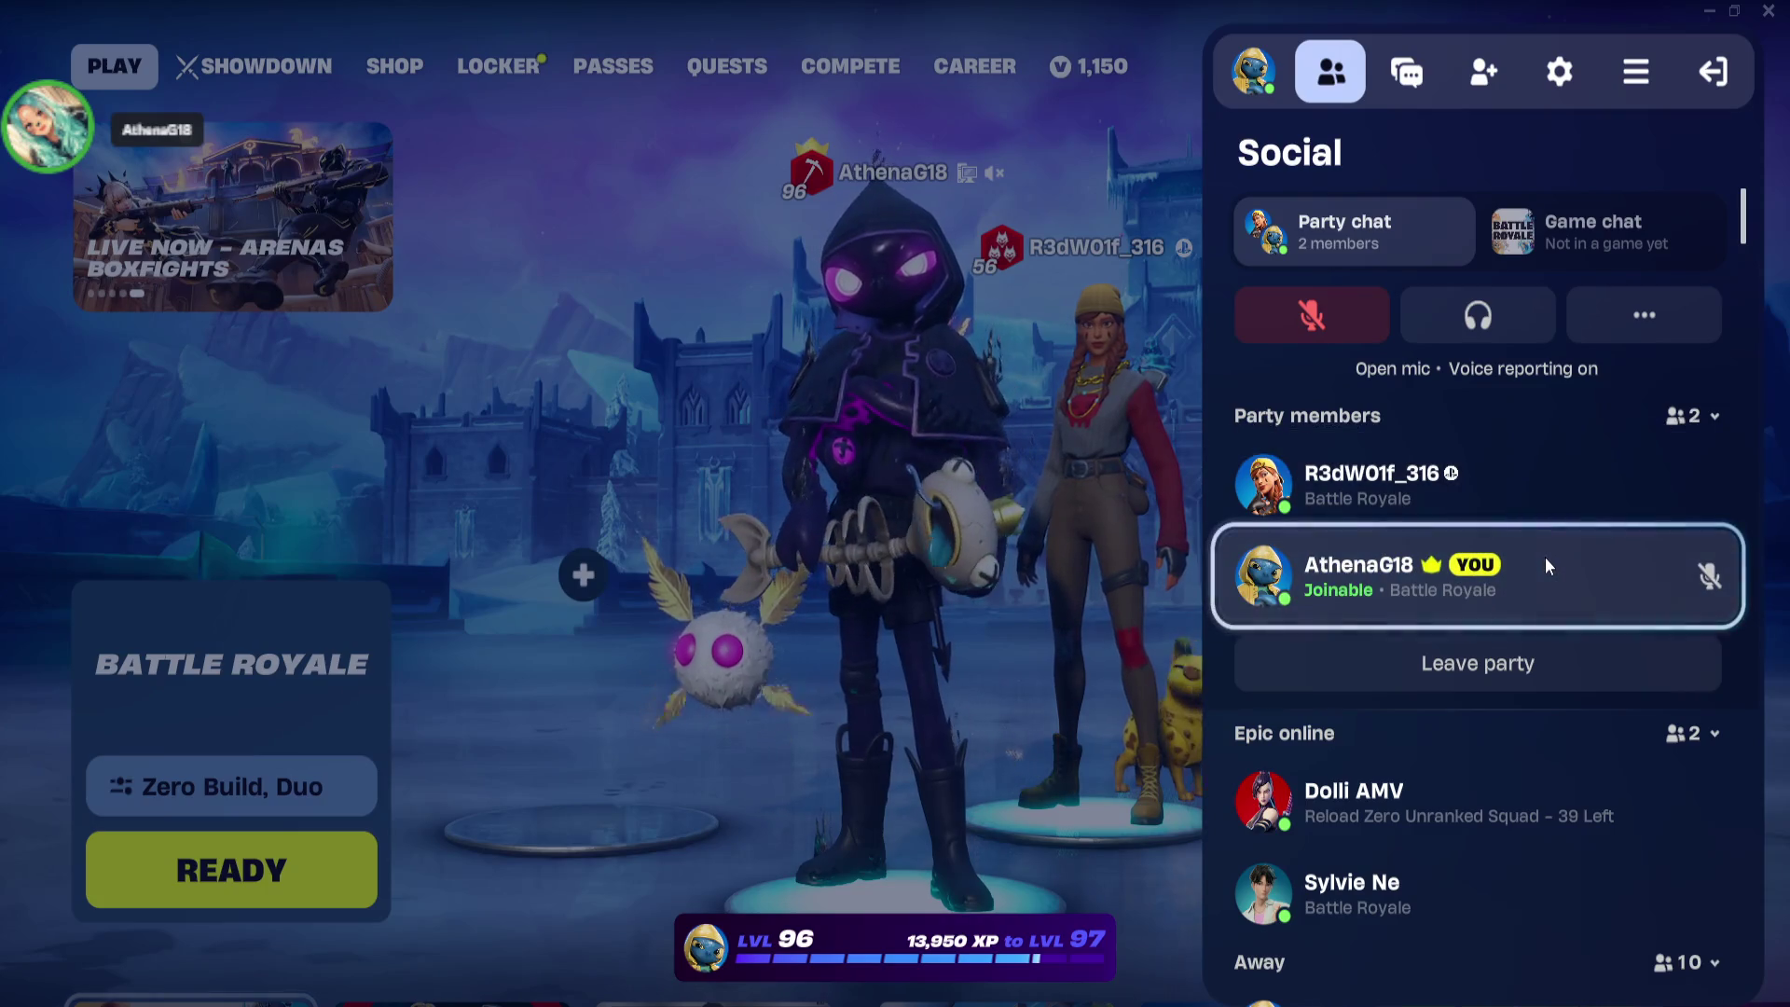
scroll(1563, 634, down, 1)
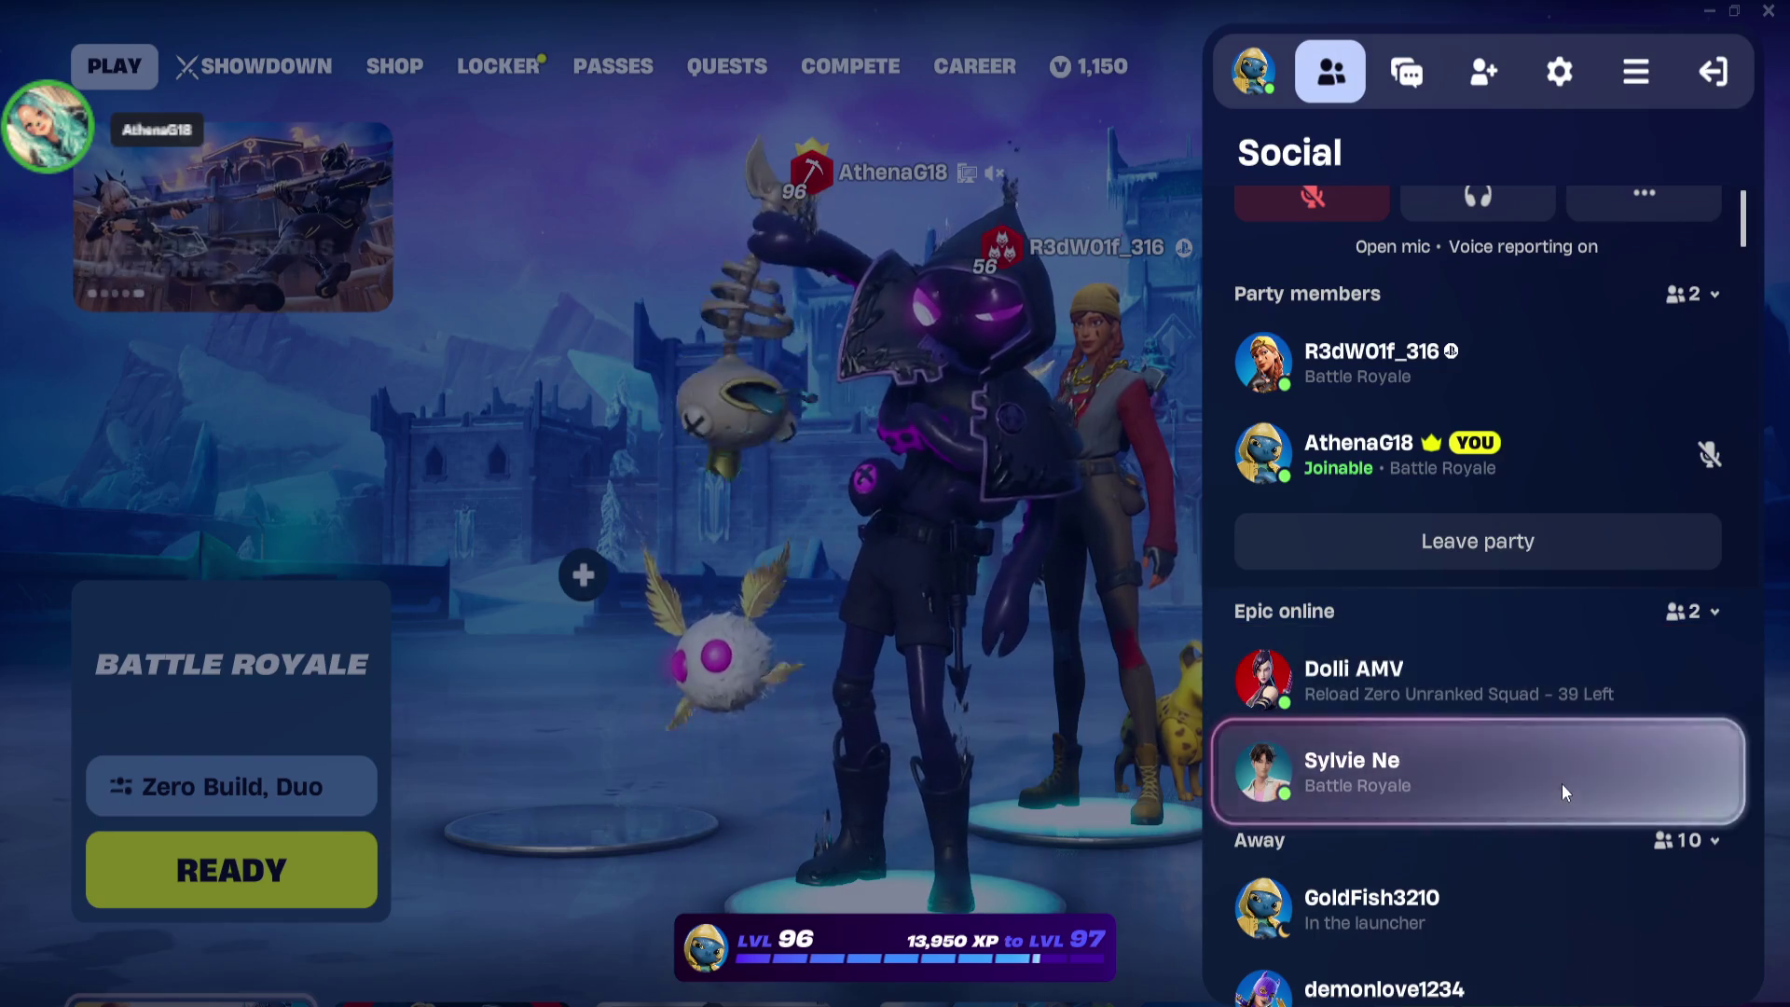
scroll(1508, 826, down, 3)
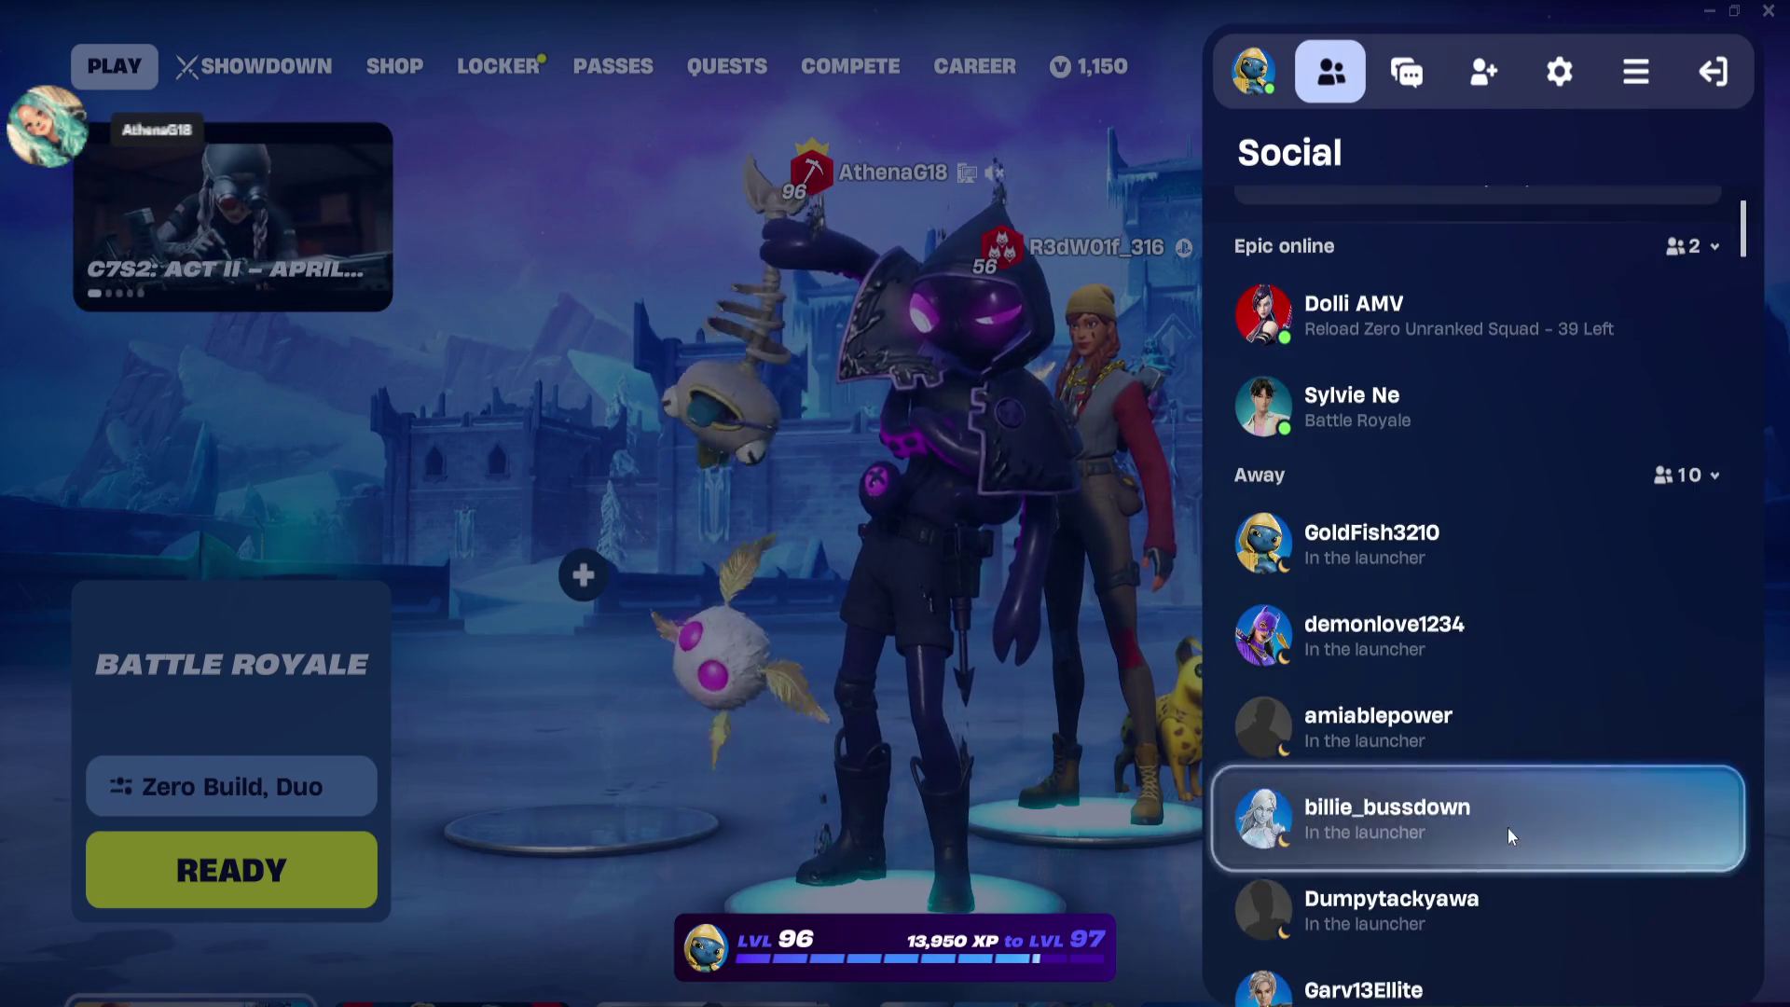
scroll(1507, 826, down, 5)
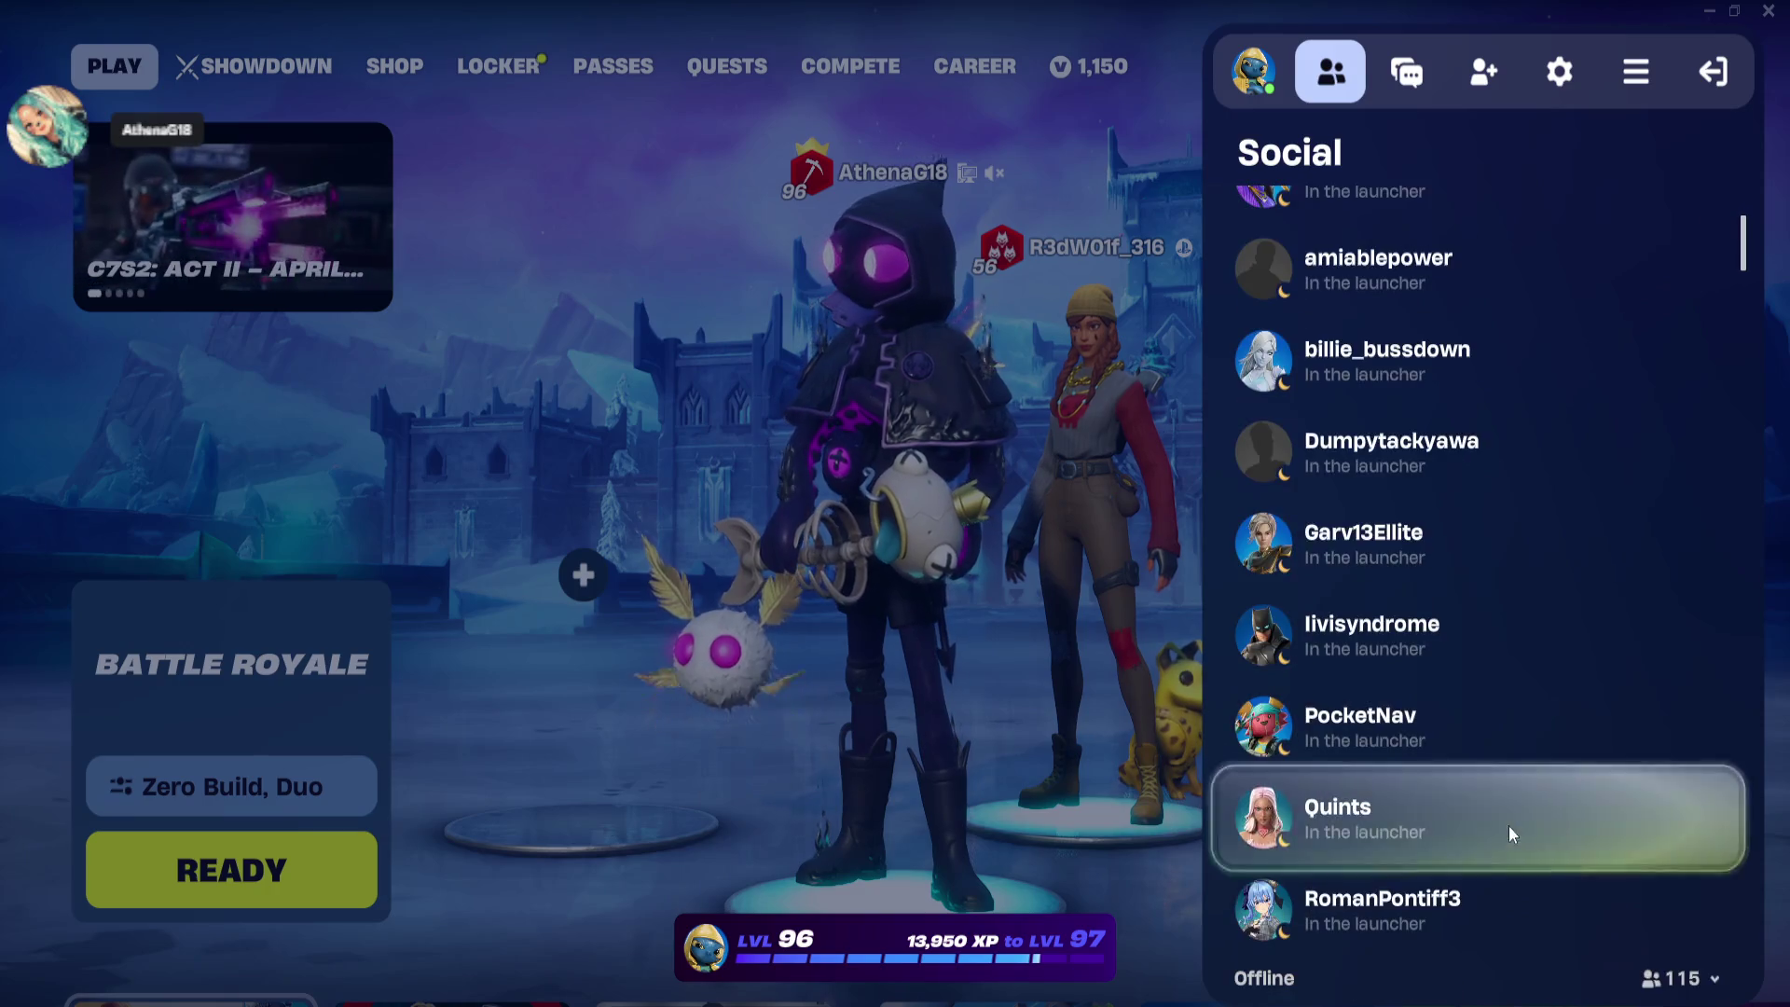
scroll(1508, 825, down, 3)
click(1035, 629)
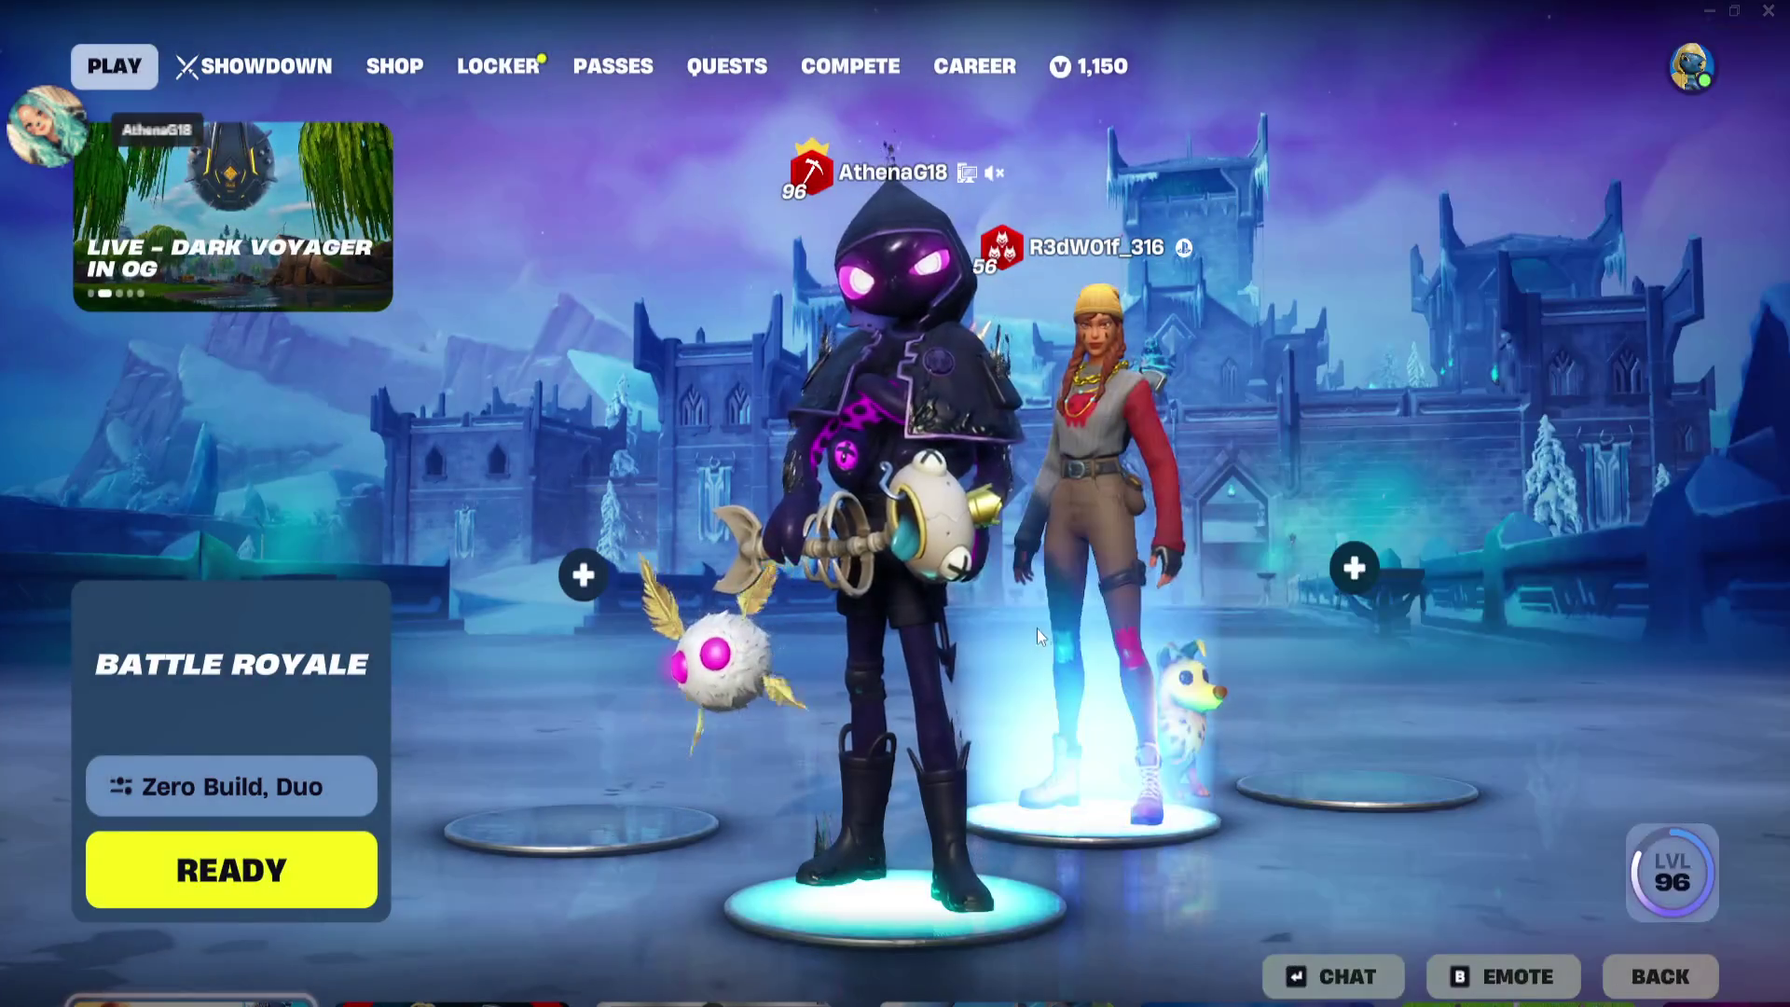
click(231, 870)
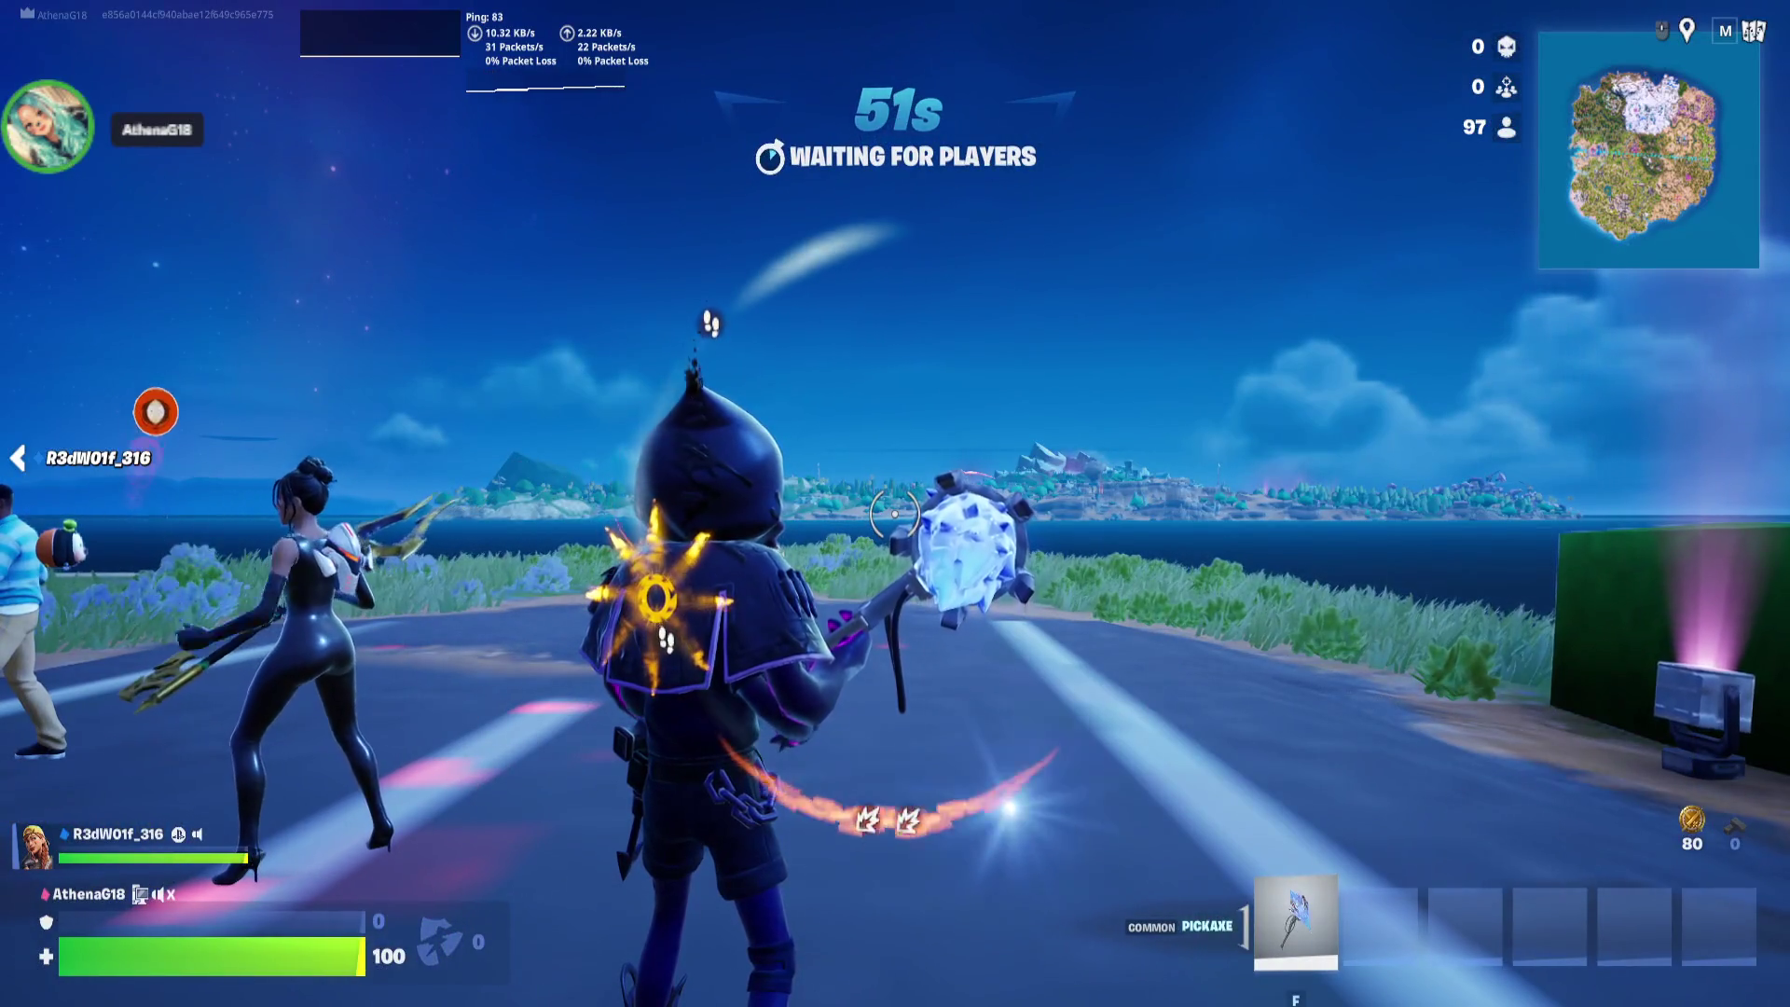
Run down the pre-game island road, grab the Nemesis AR, and open the island map
key(w)
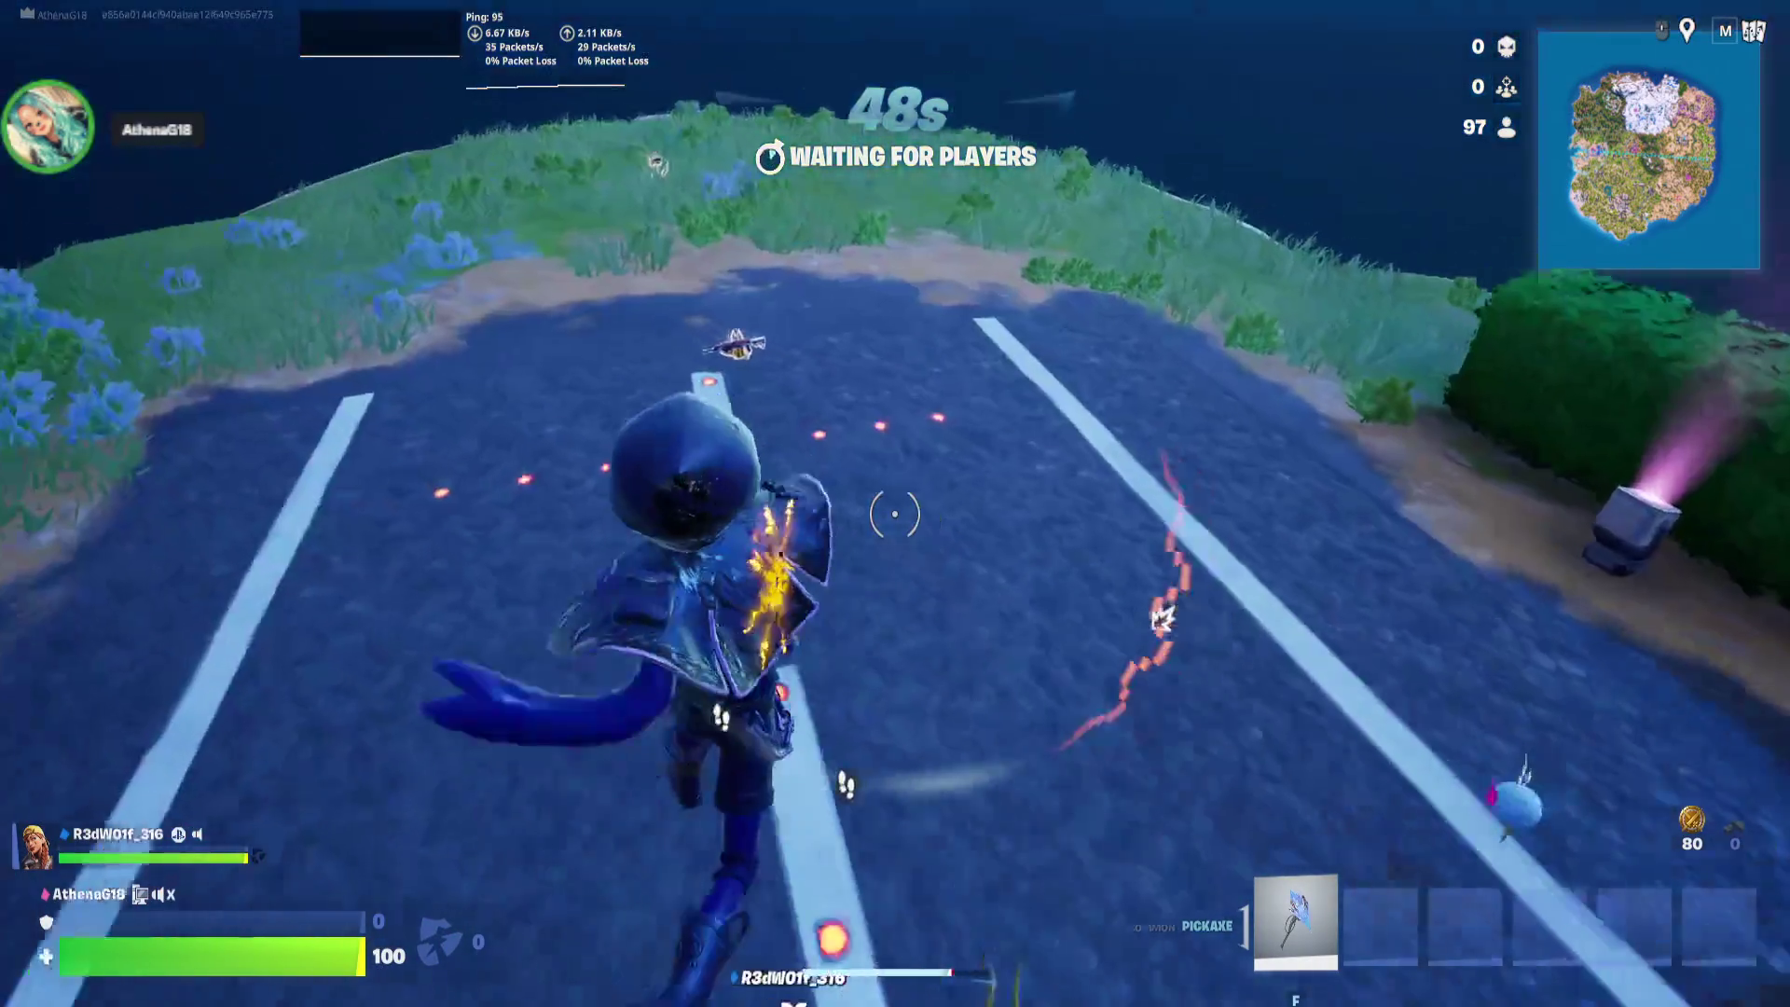
key(w)
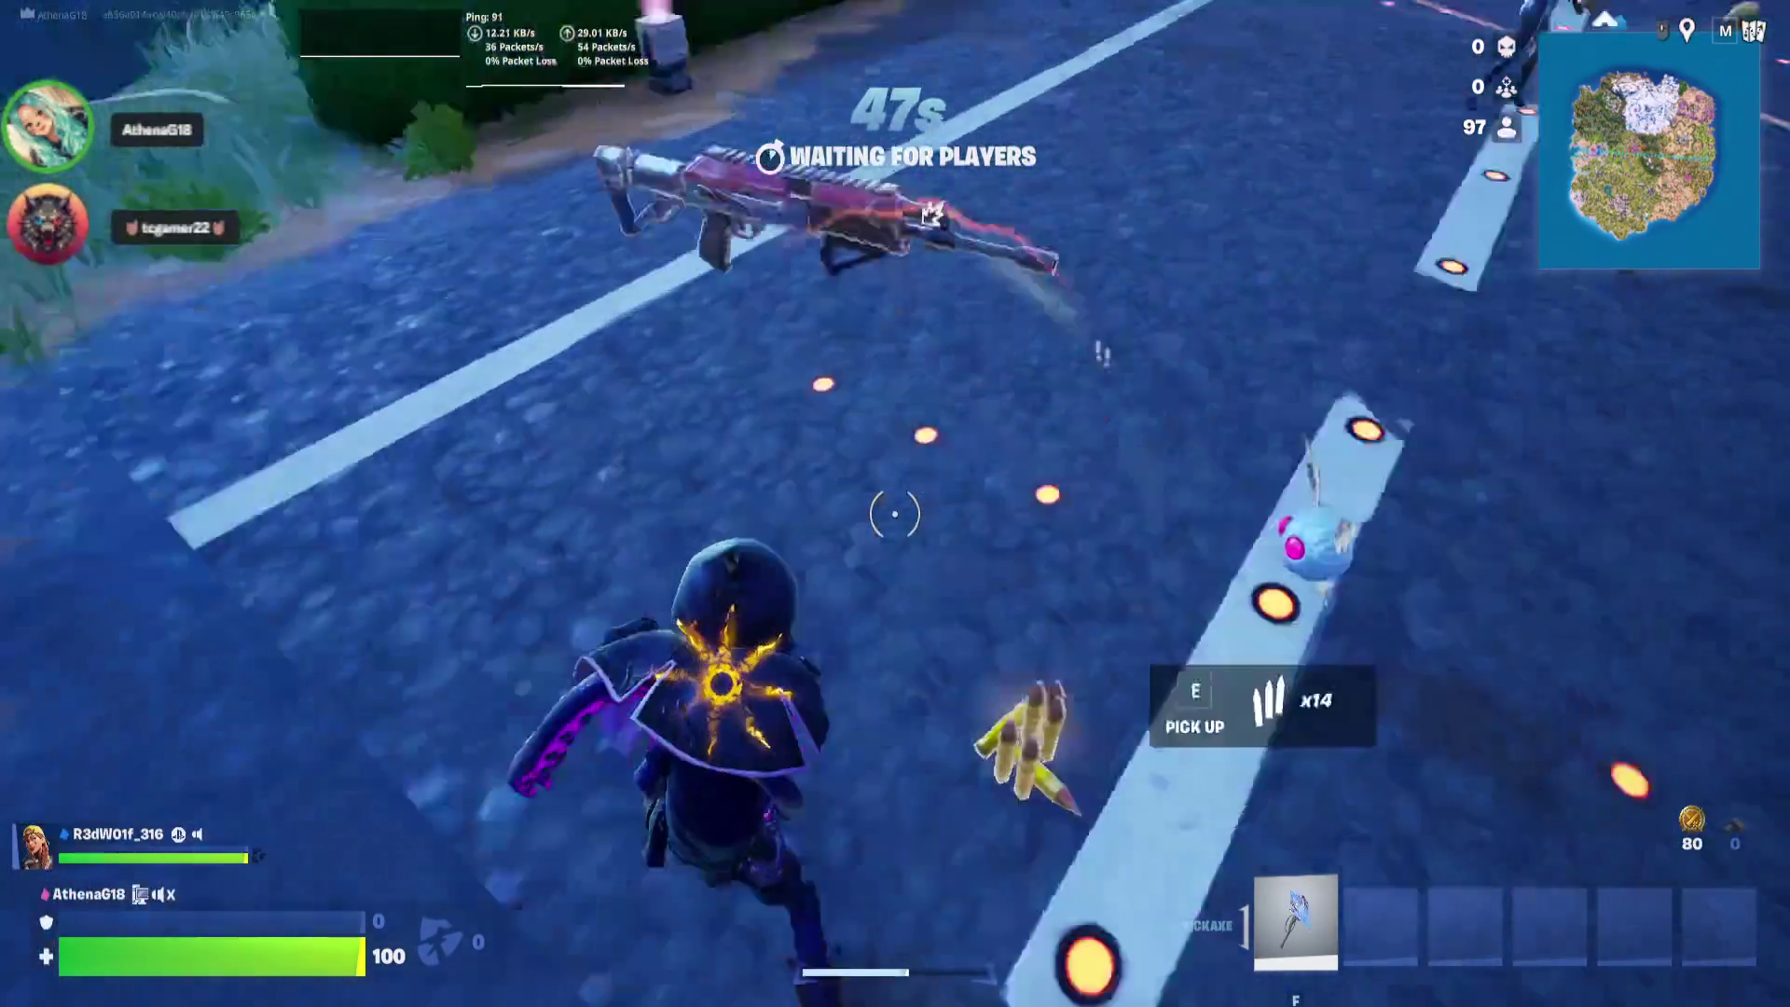
key(e)
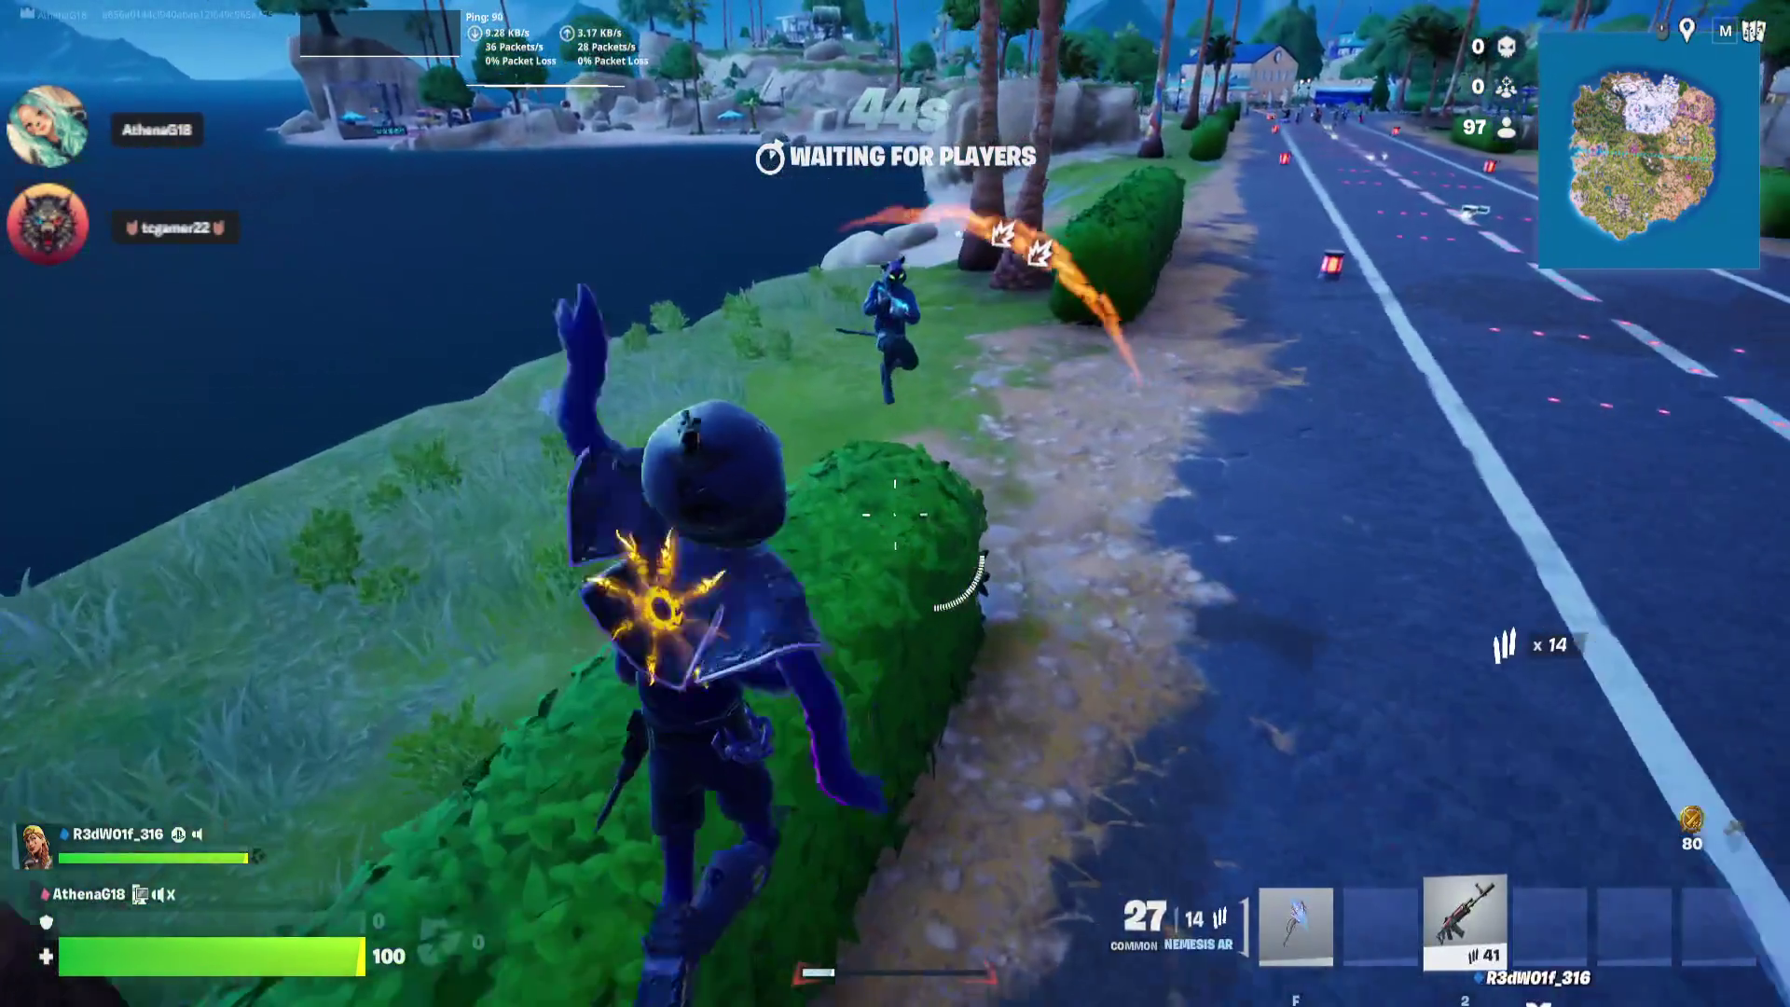
key(w)
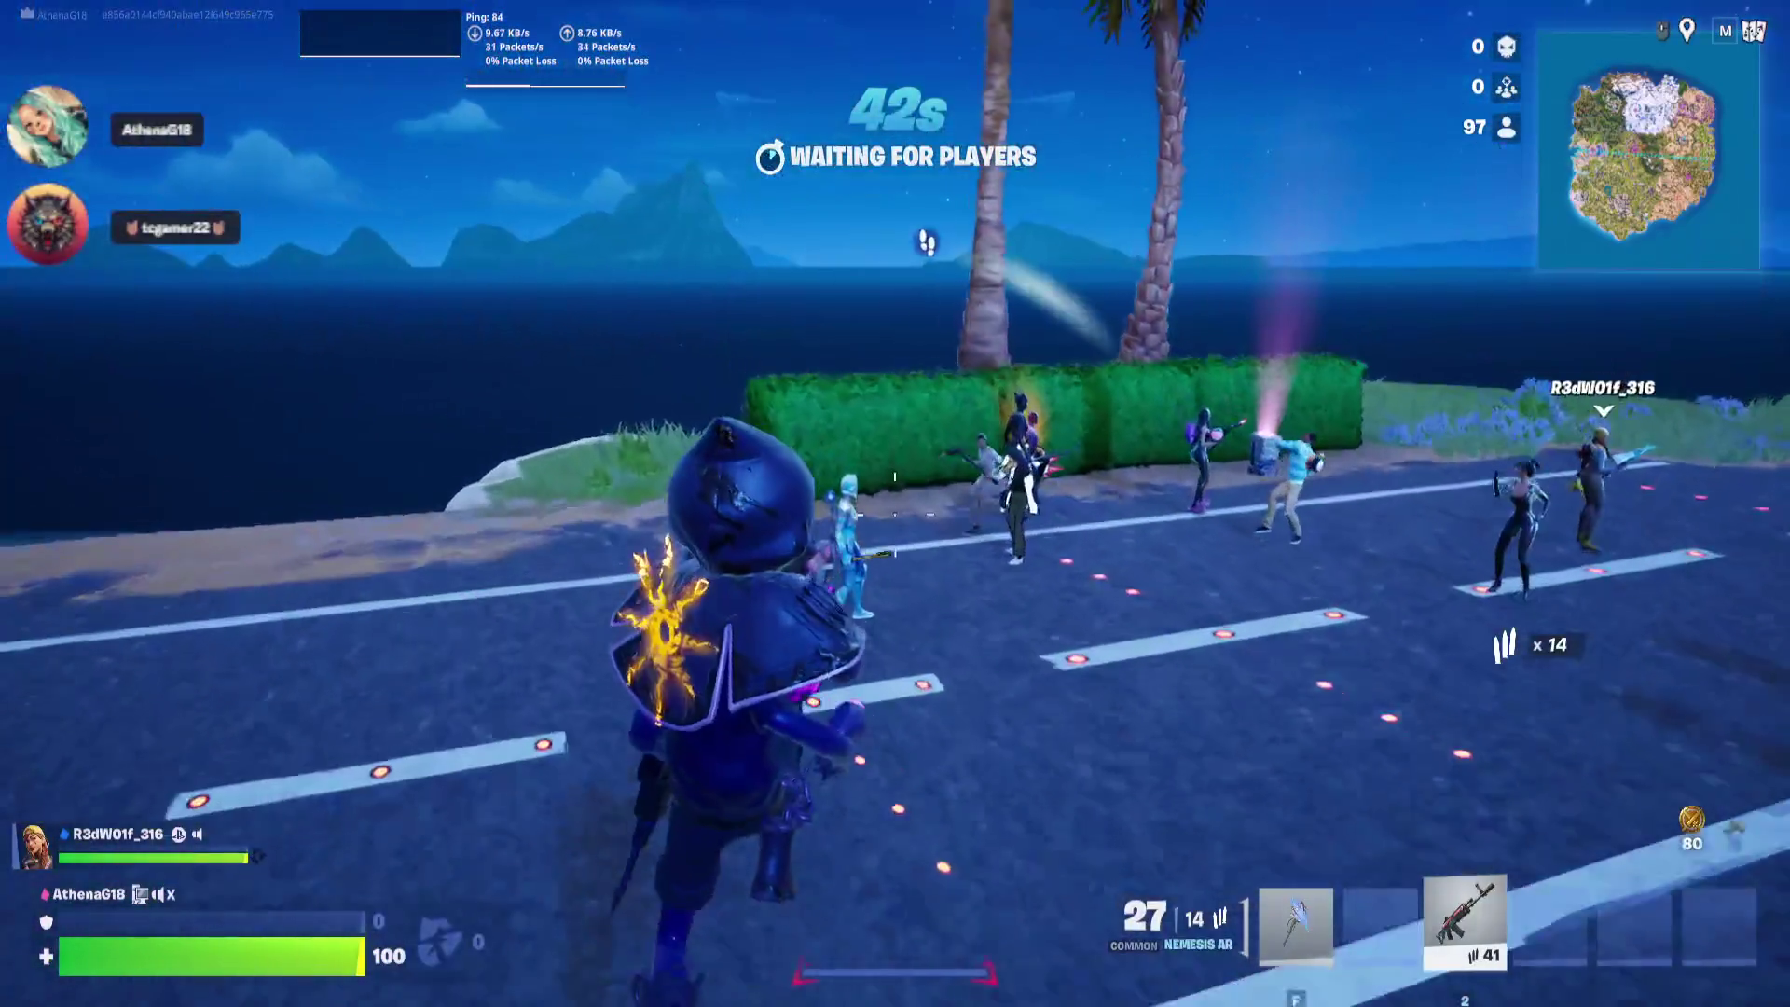
key(w)
key(w)
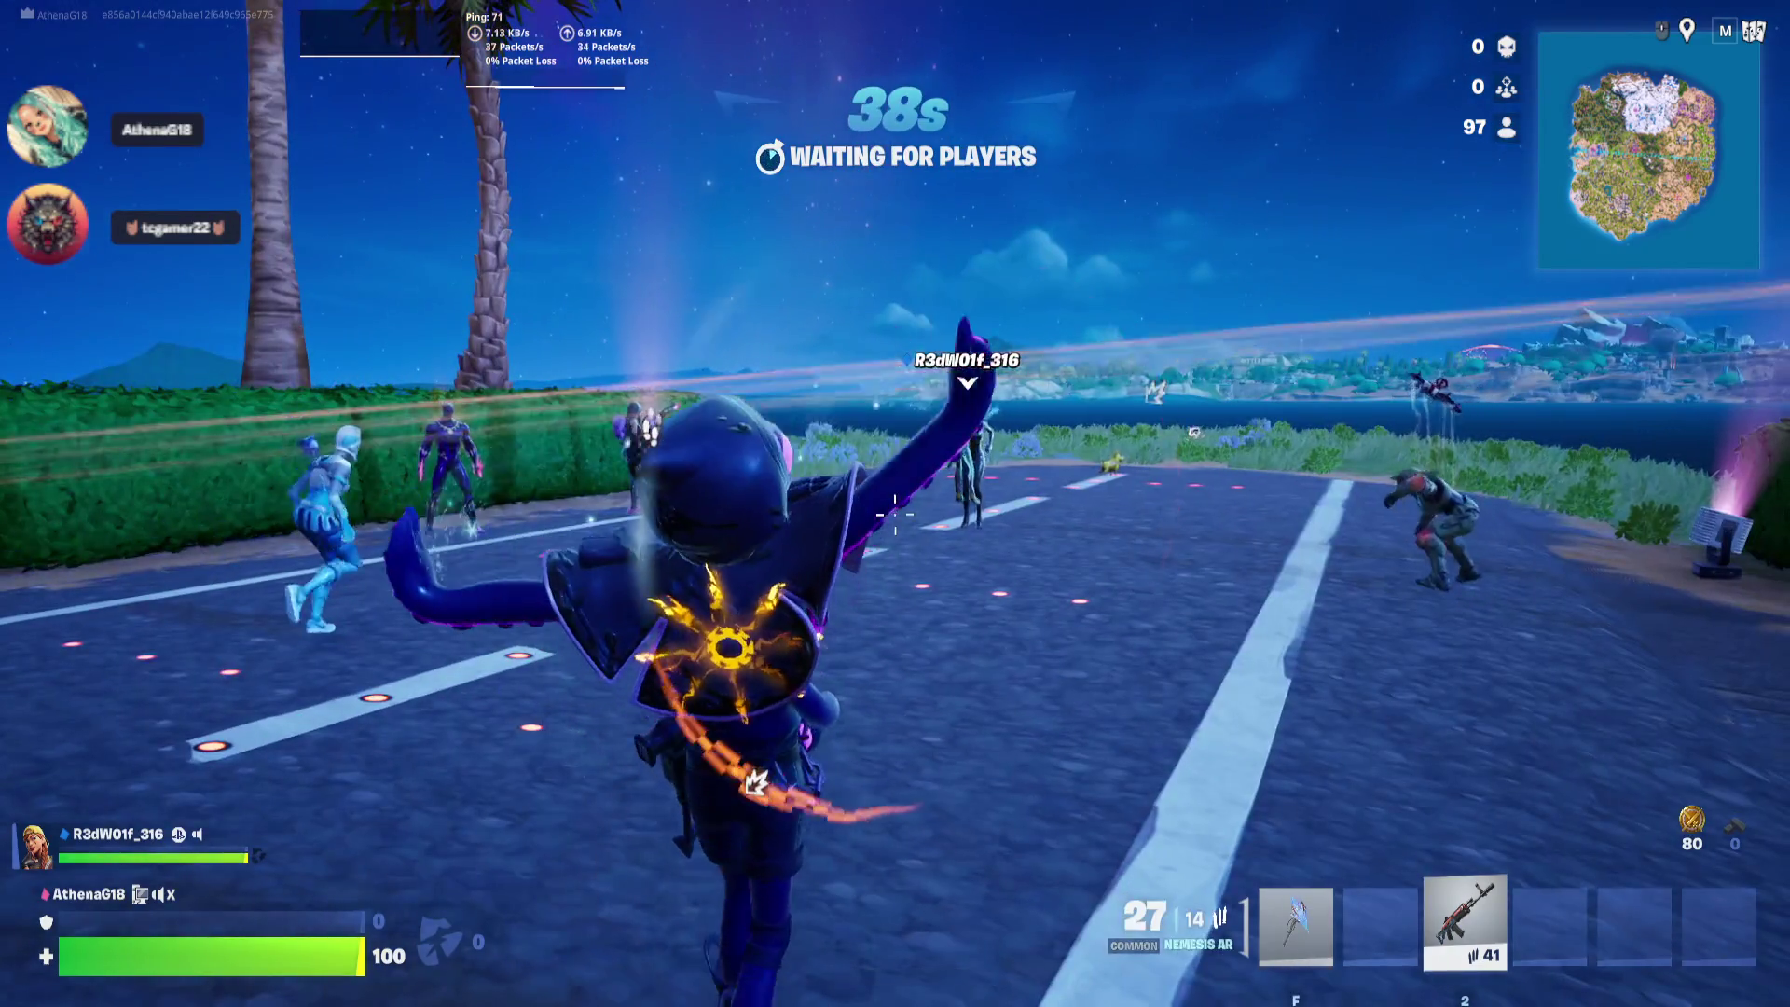
key(w)
key(w)
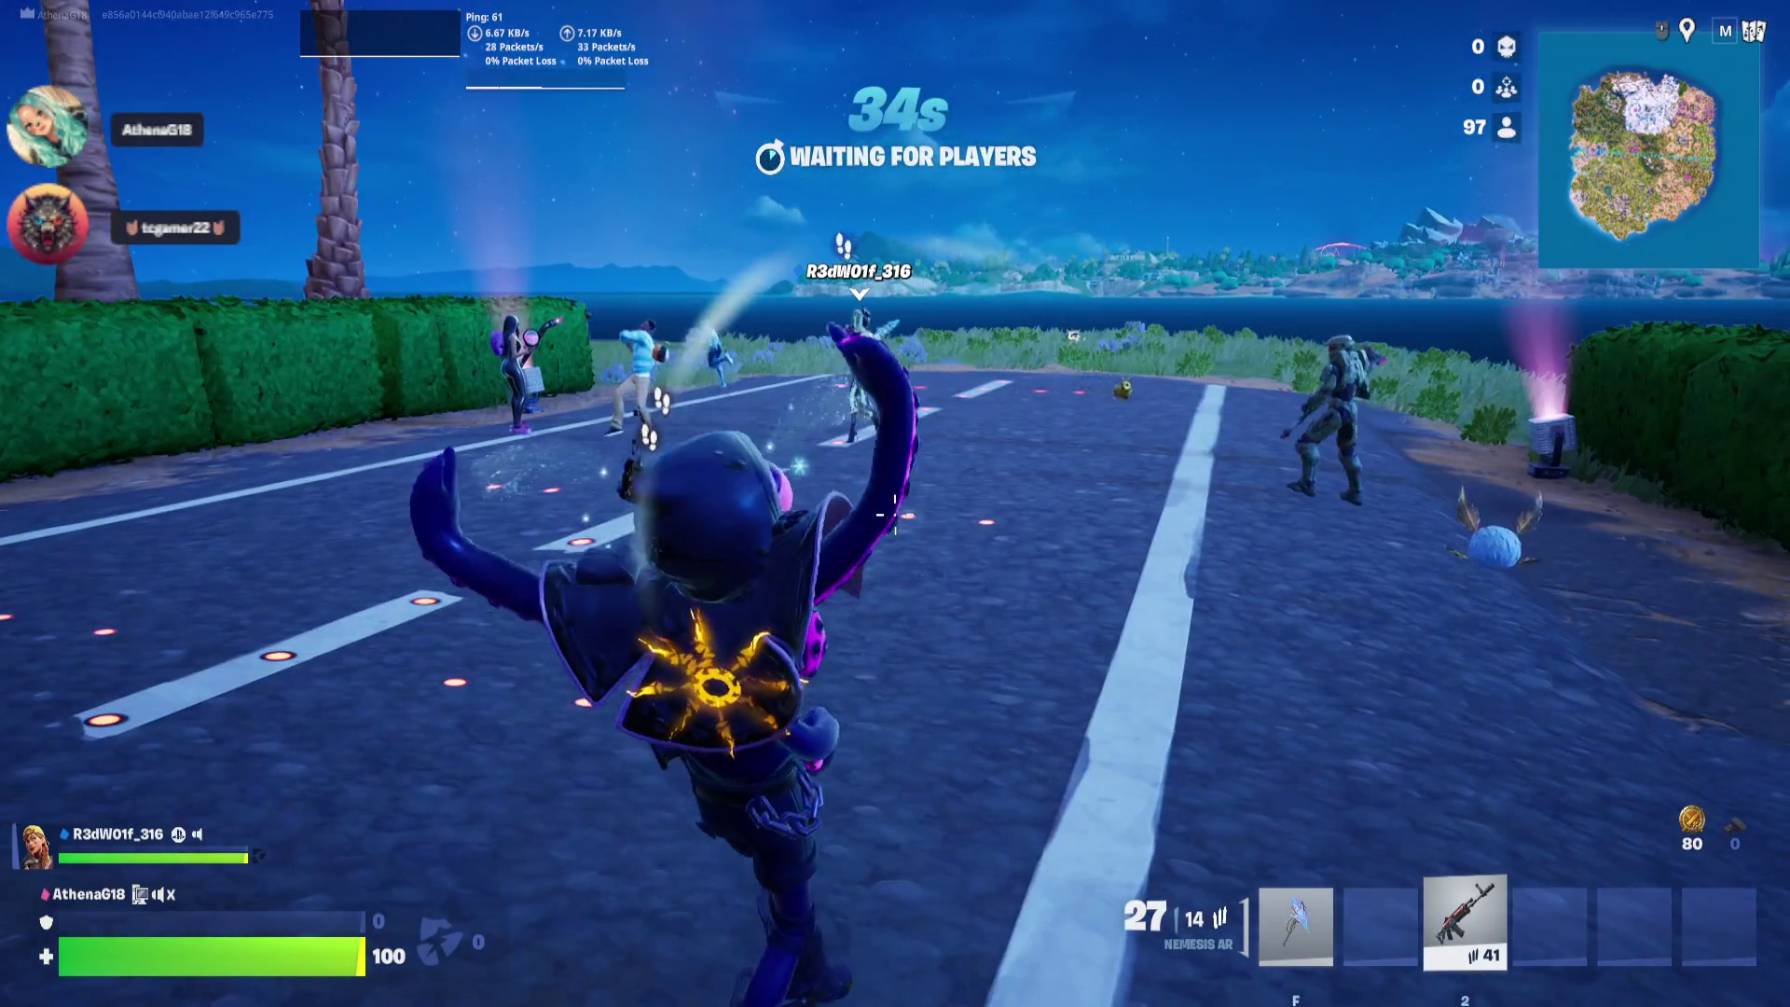
key(w)
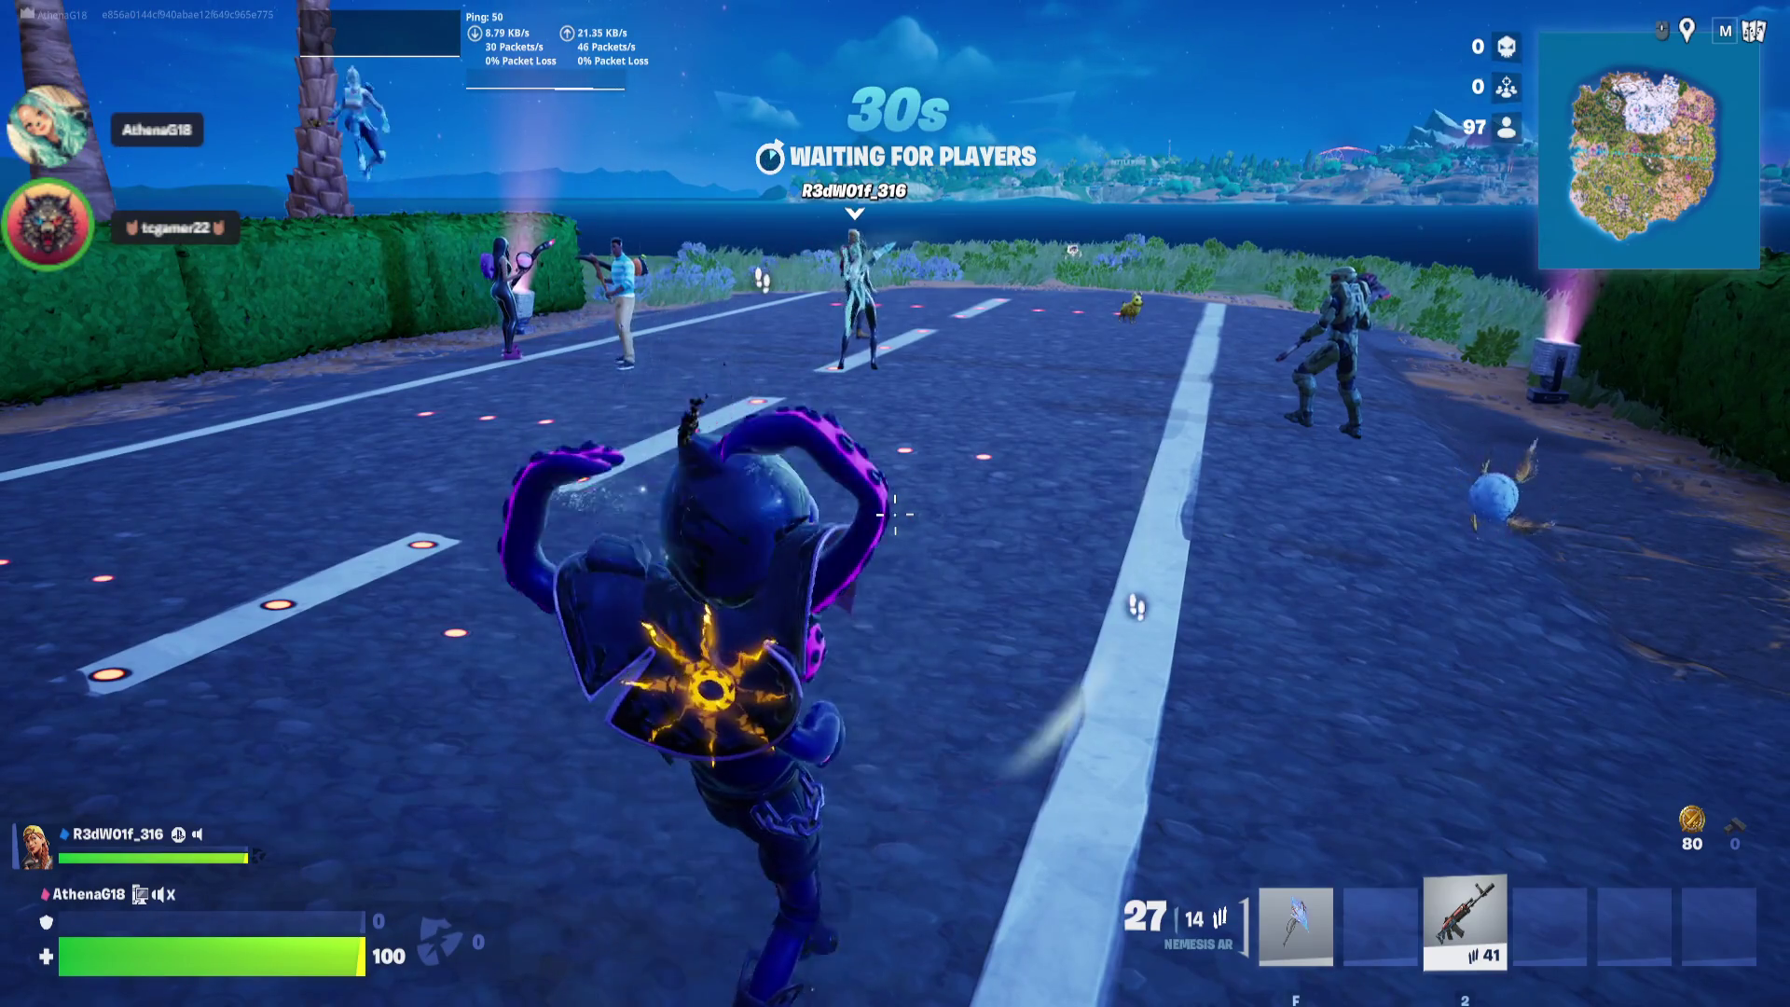
key(m)
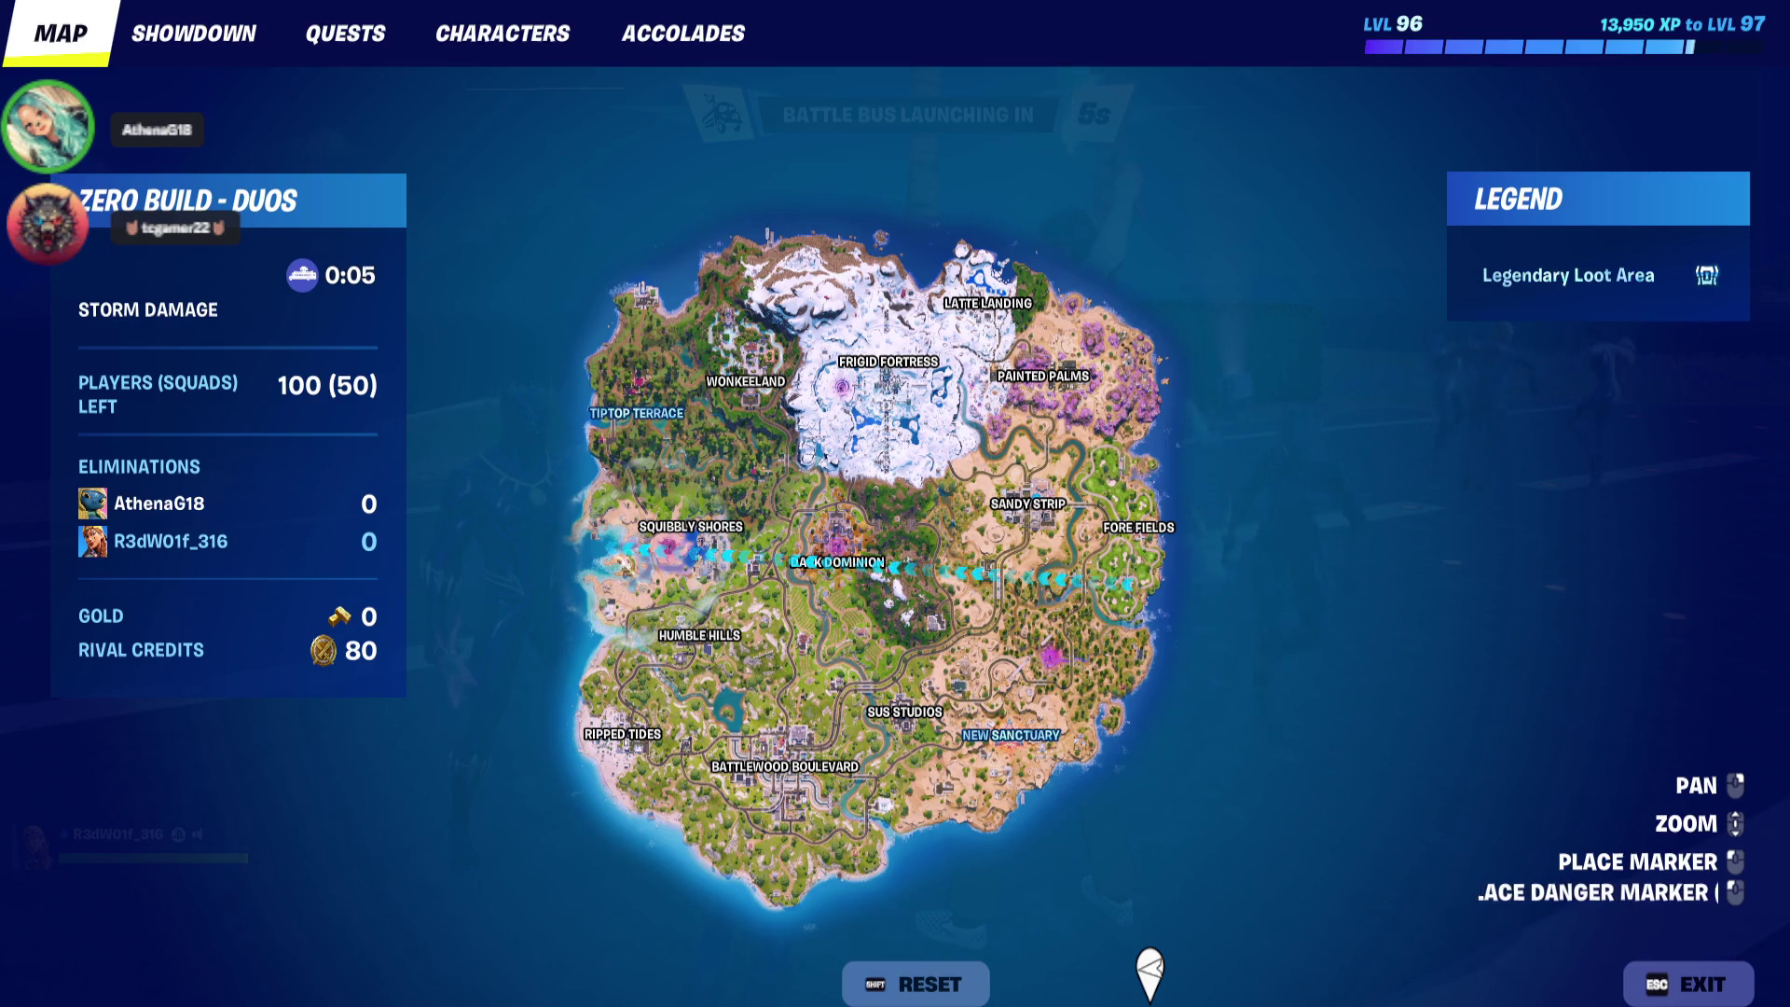
Thank the bus driver, recheck the island map, and jump out of the Battle Bus
key(Escape)
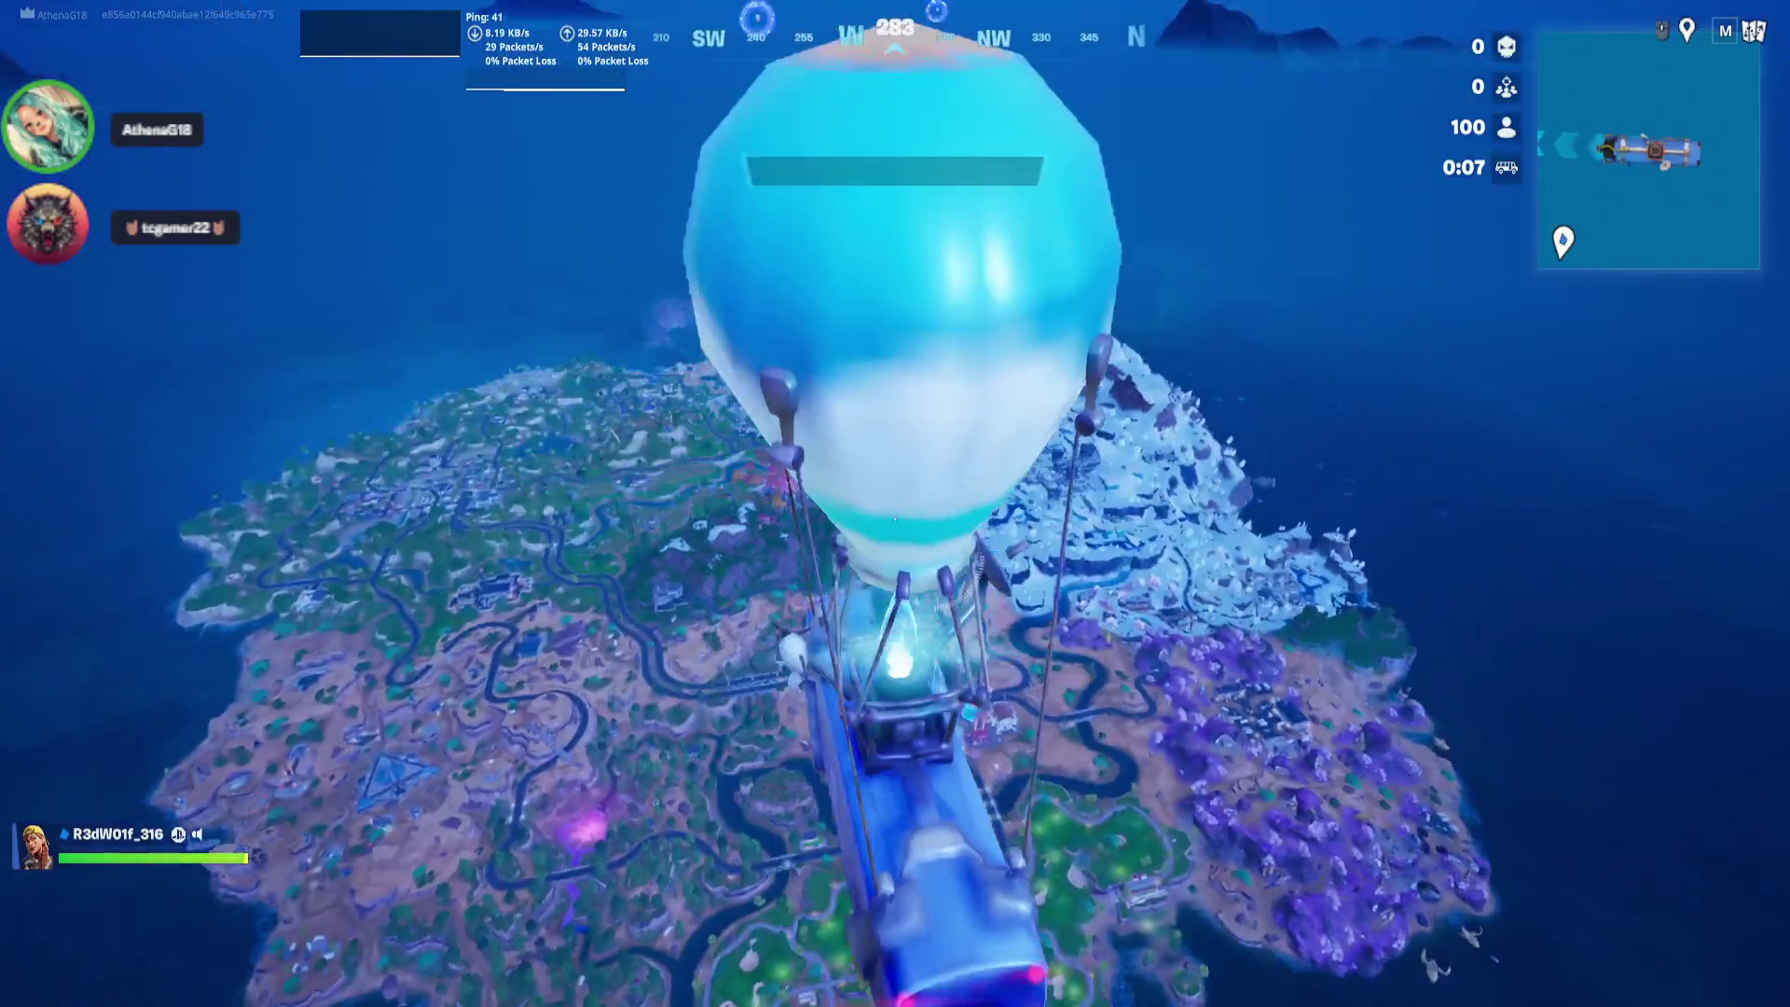
key(b)
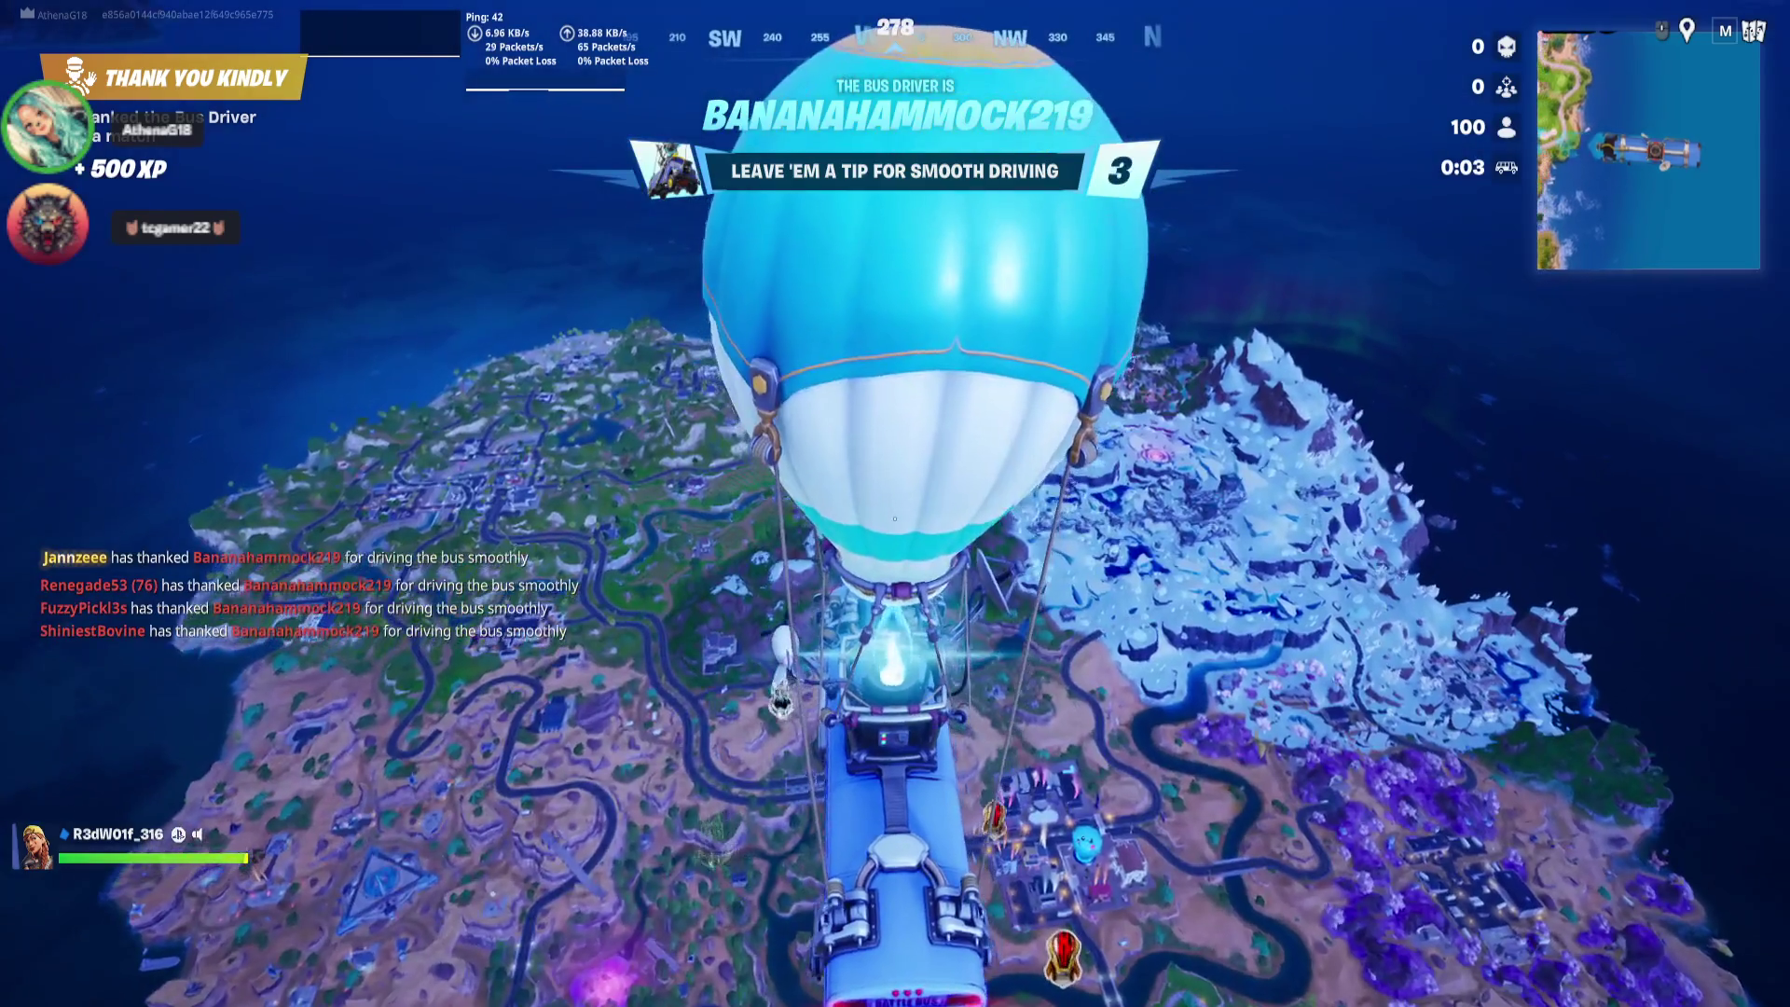
key(m)
key(m)
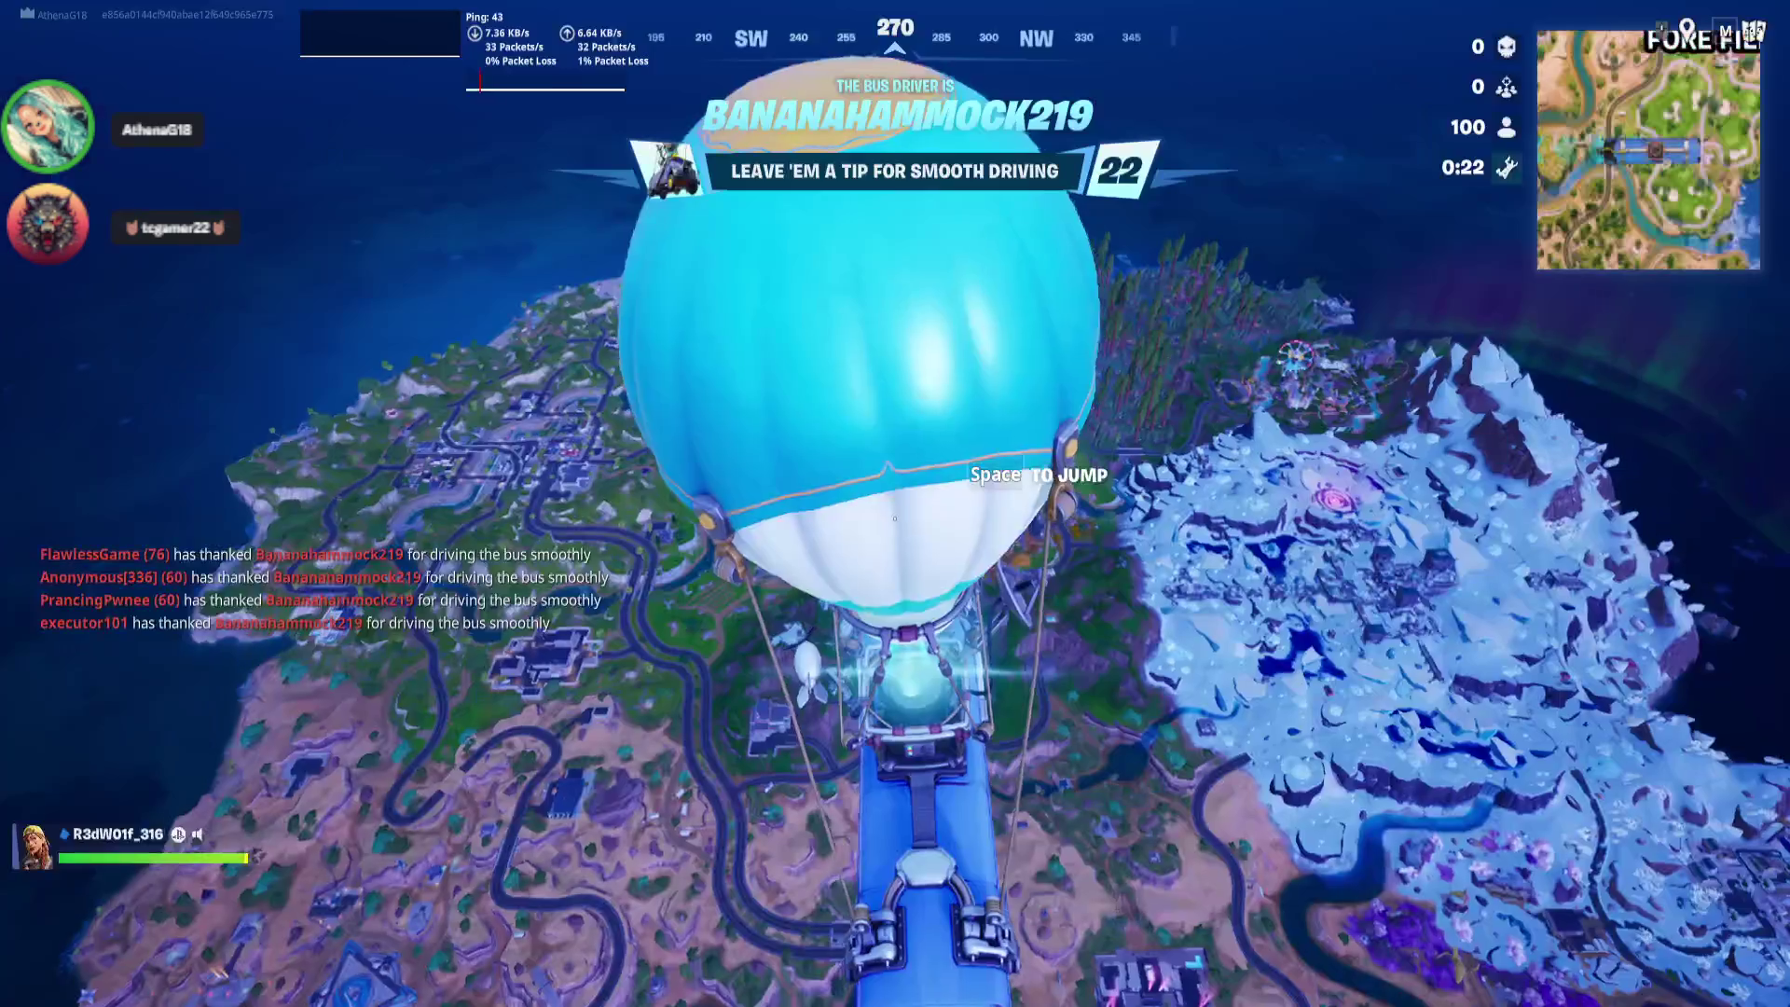
key(m)
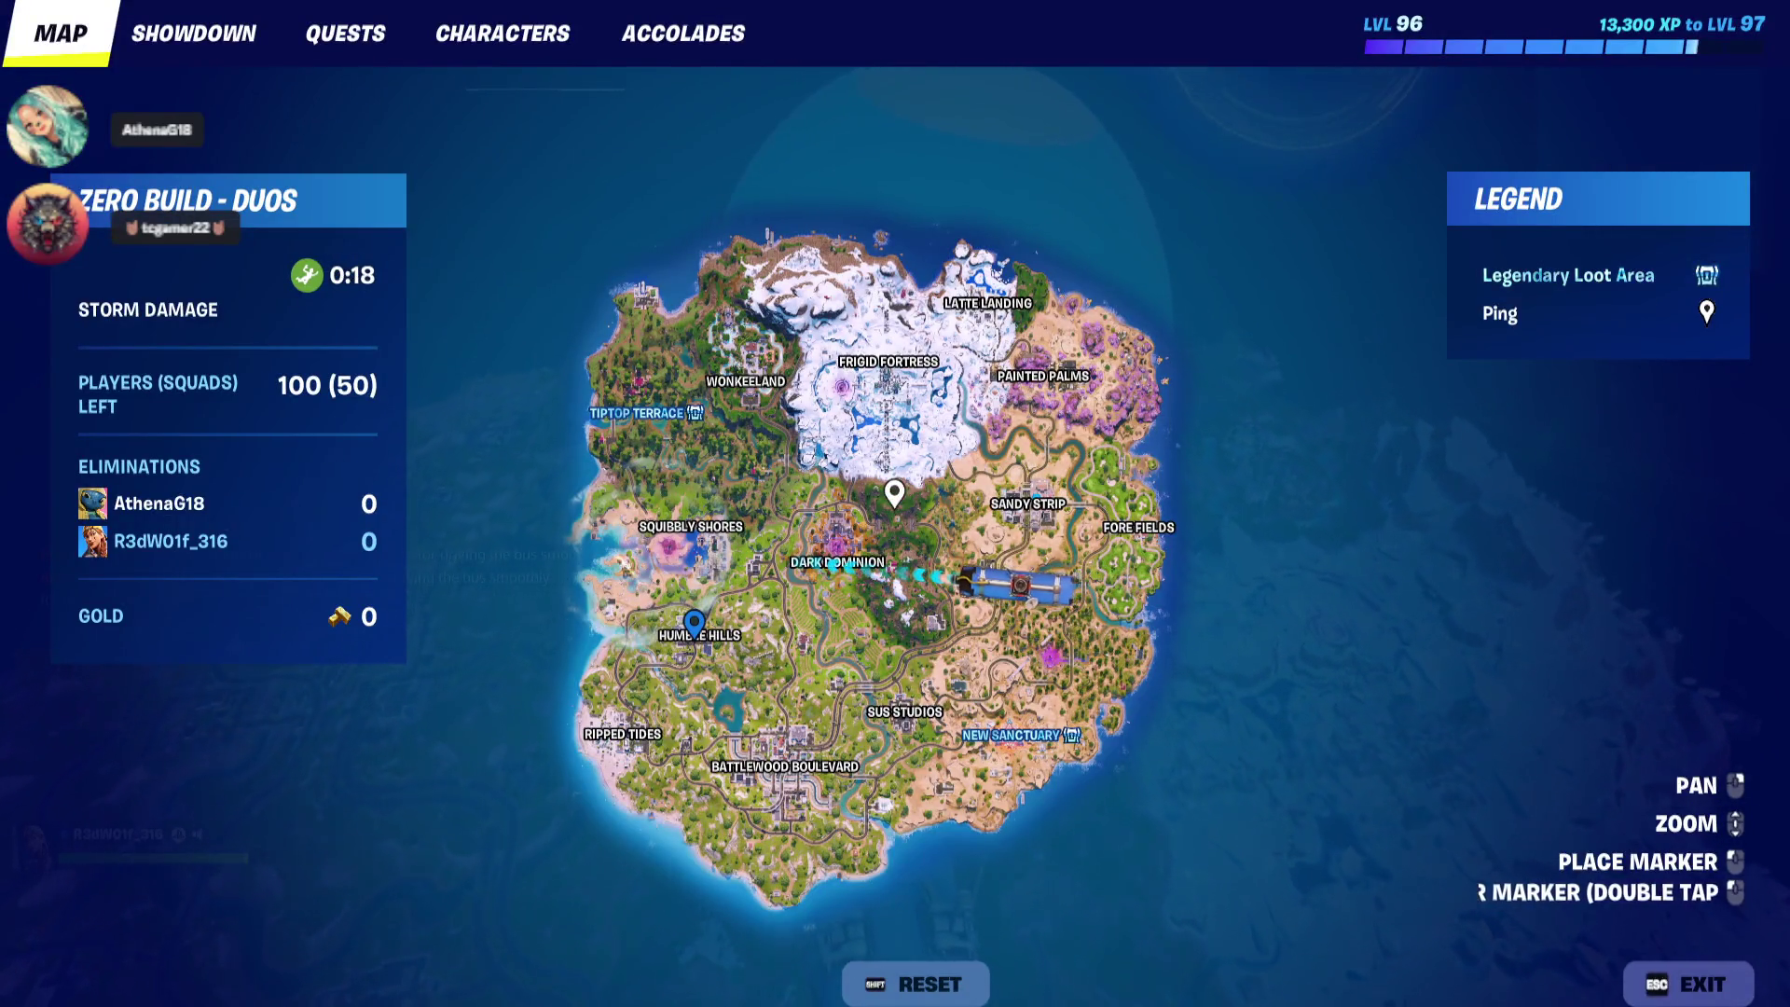
key(m)
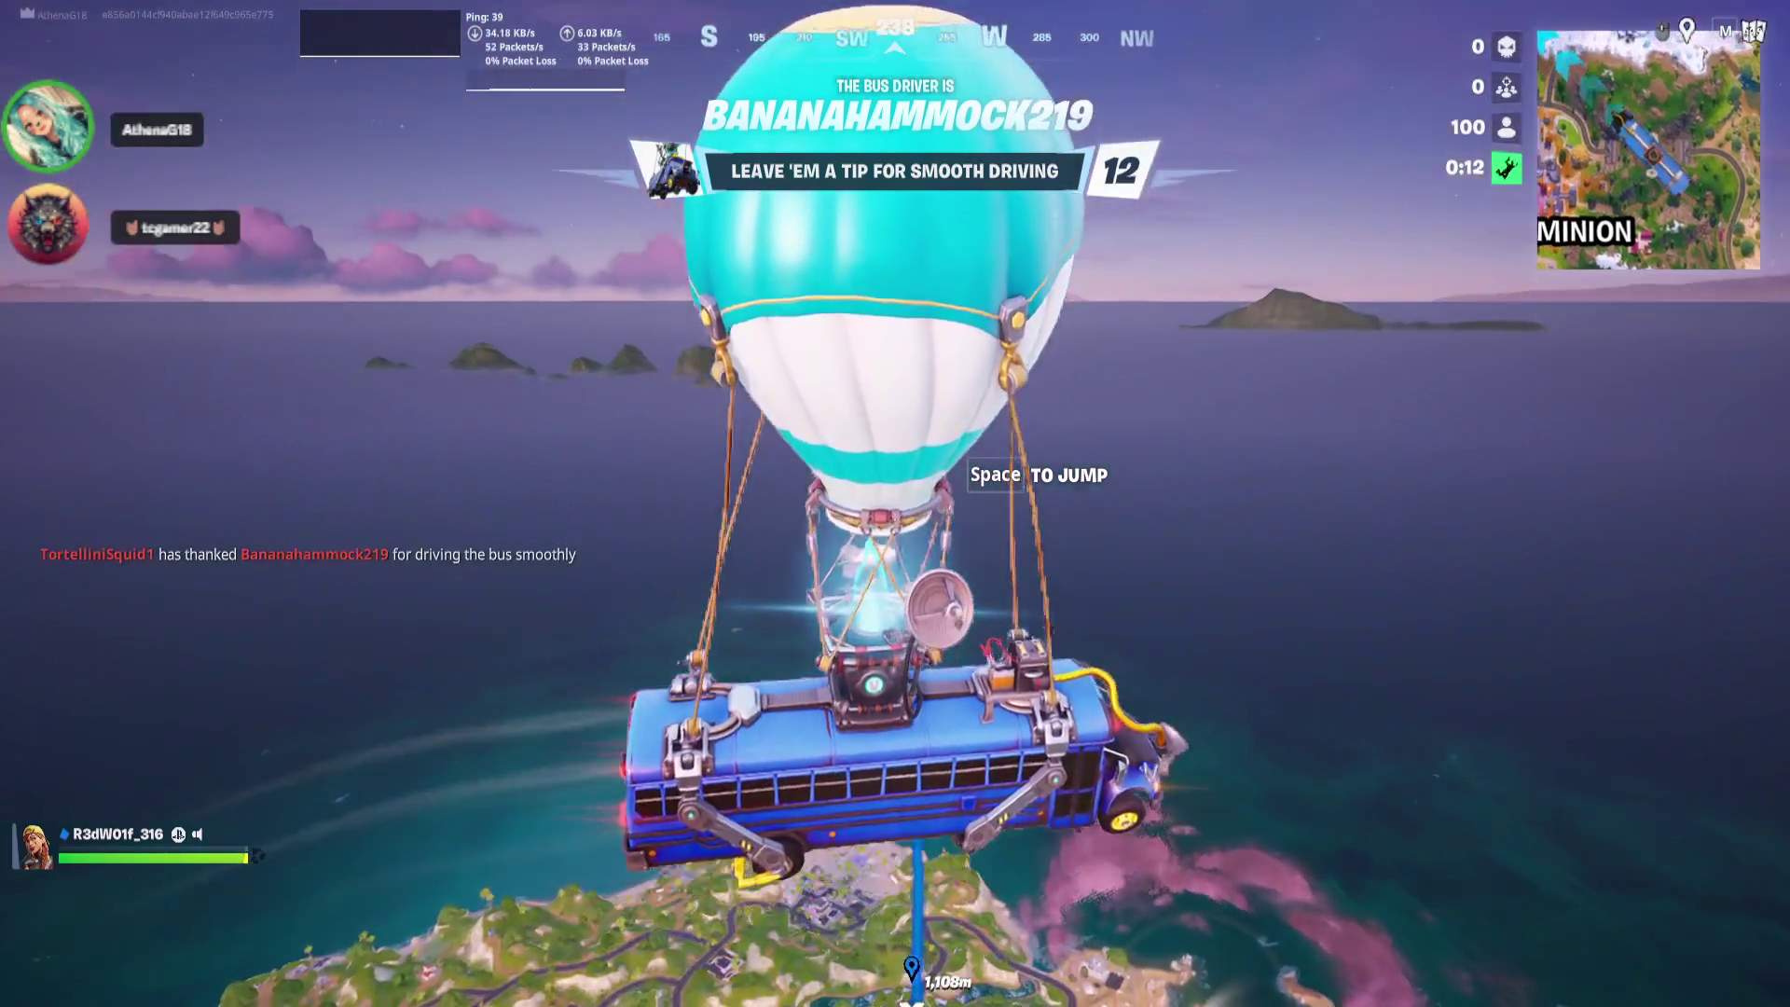
key(space)
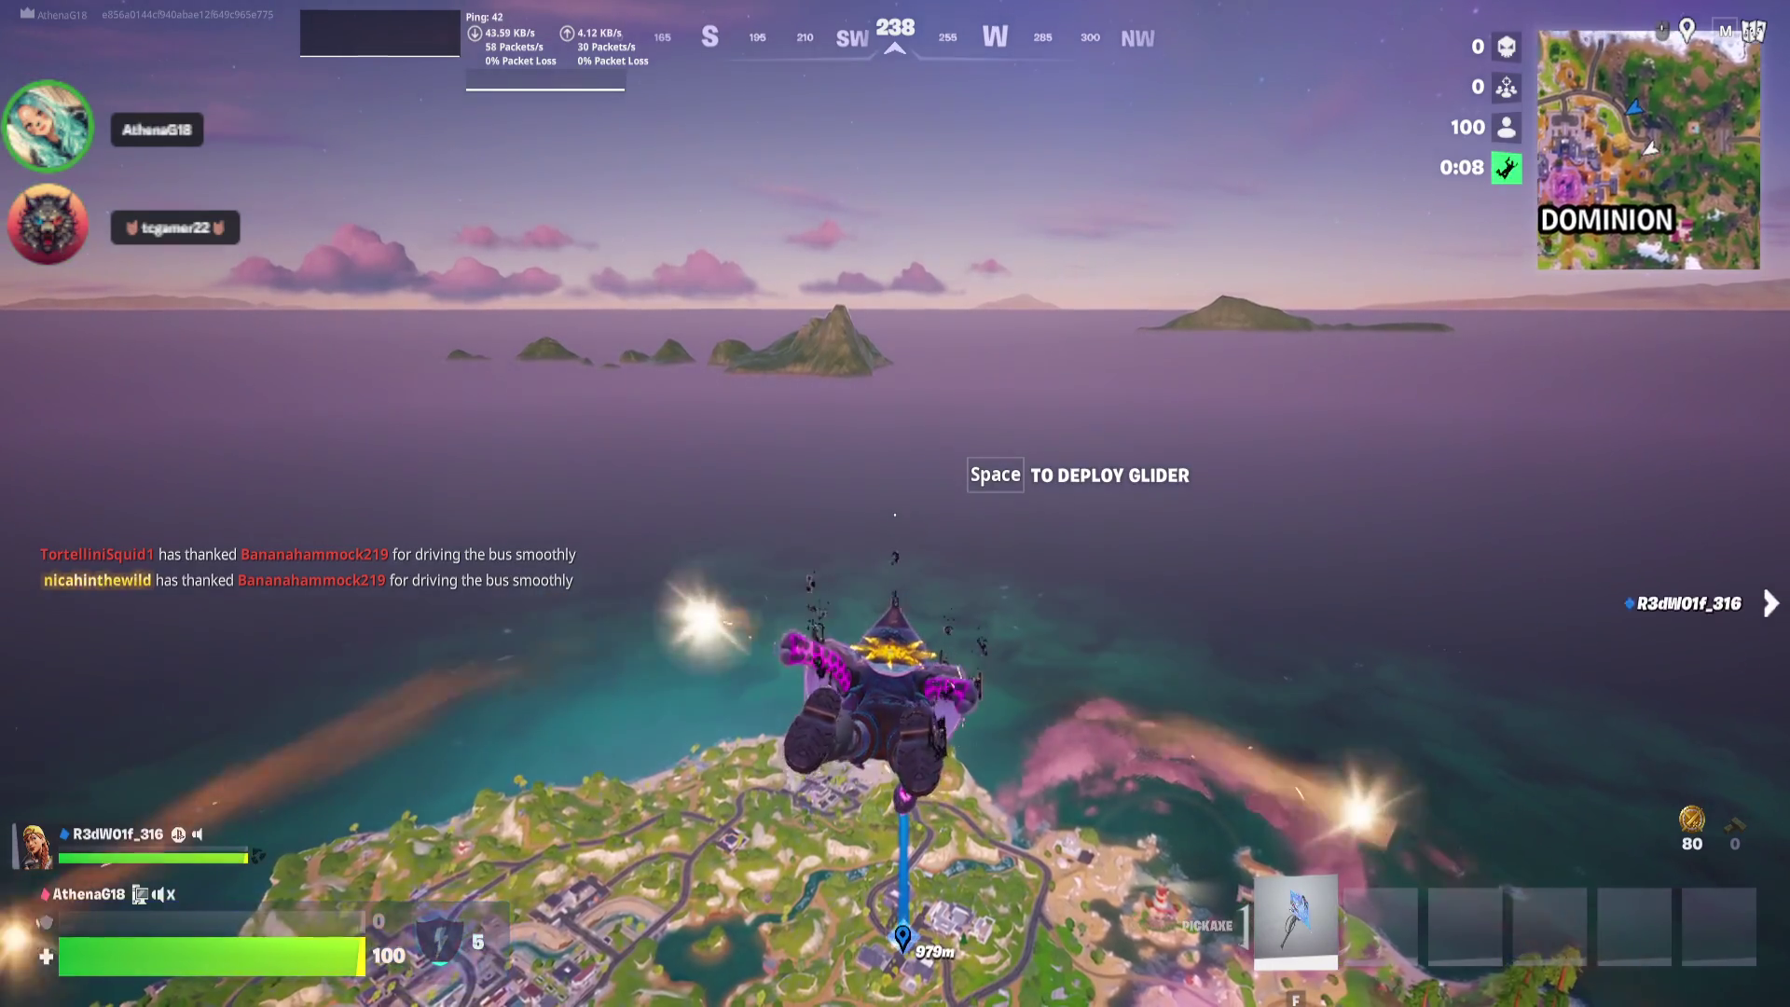
Dive toward Humble Hills and glide down just above the dirt path beside the parked truck
mouse_move(895, 503)
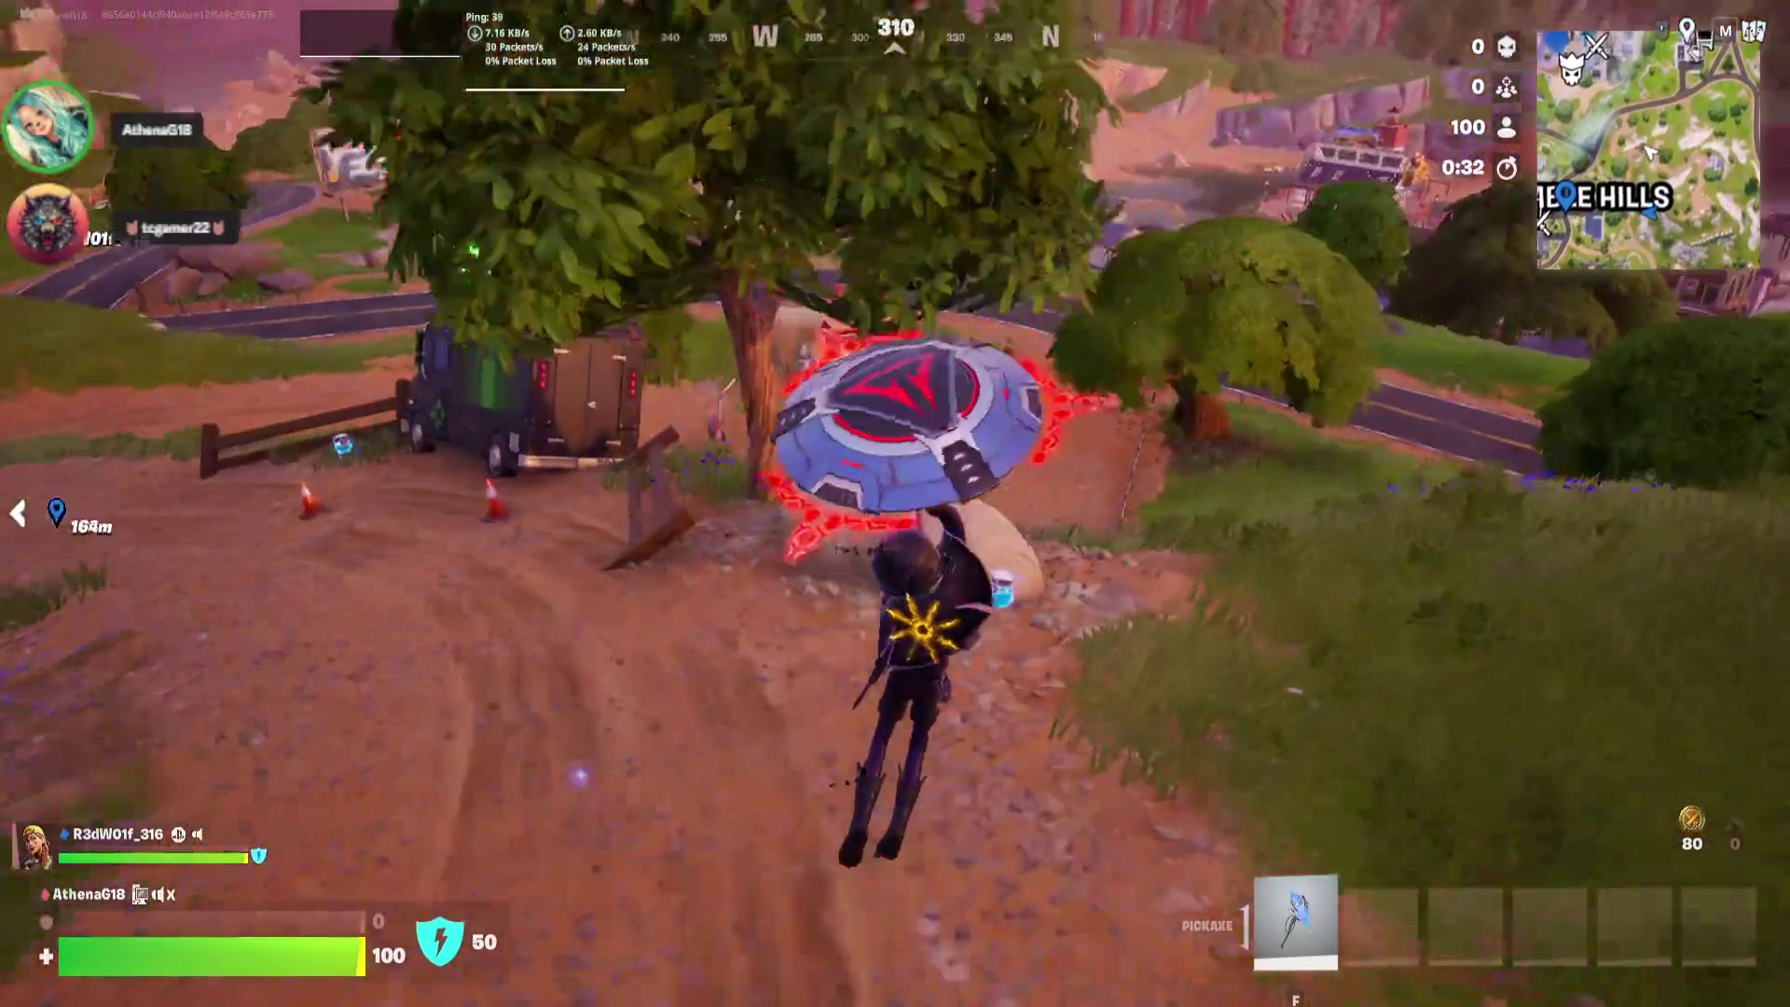
Land, grab the two shield potions by the truck, and drink one to fill the shield
key(e)
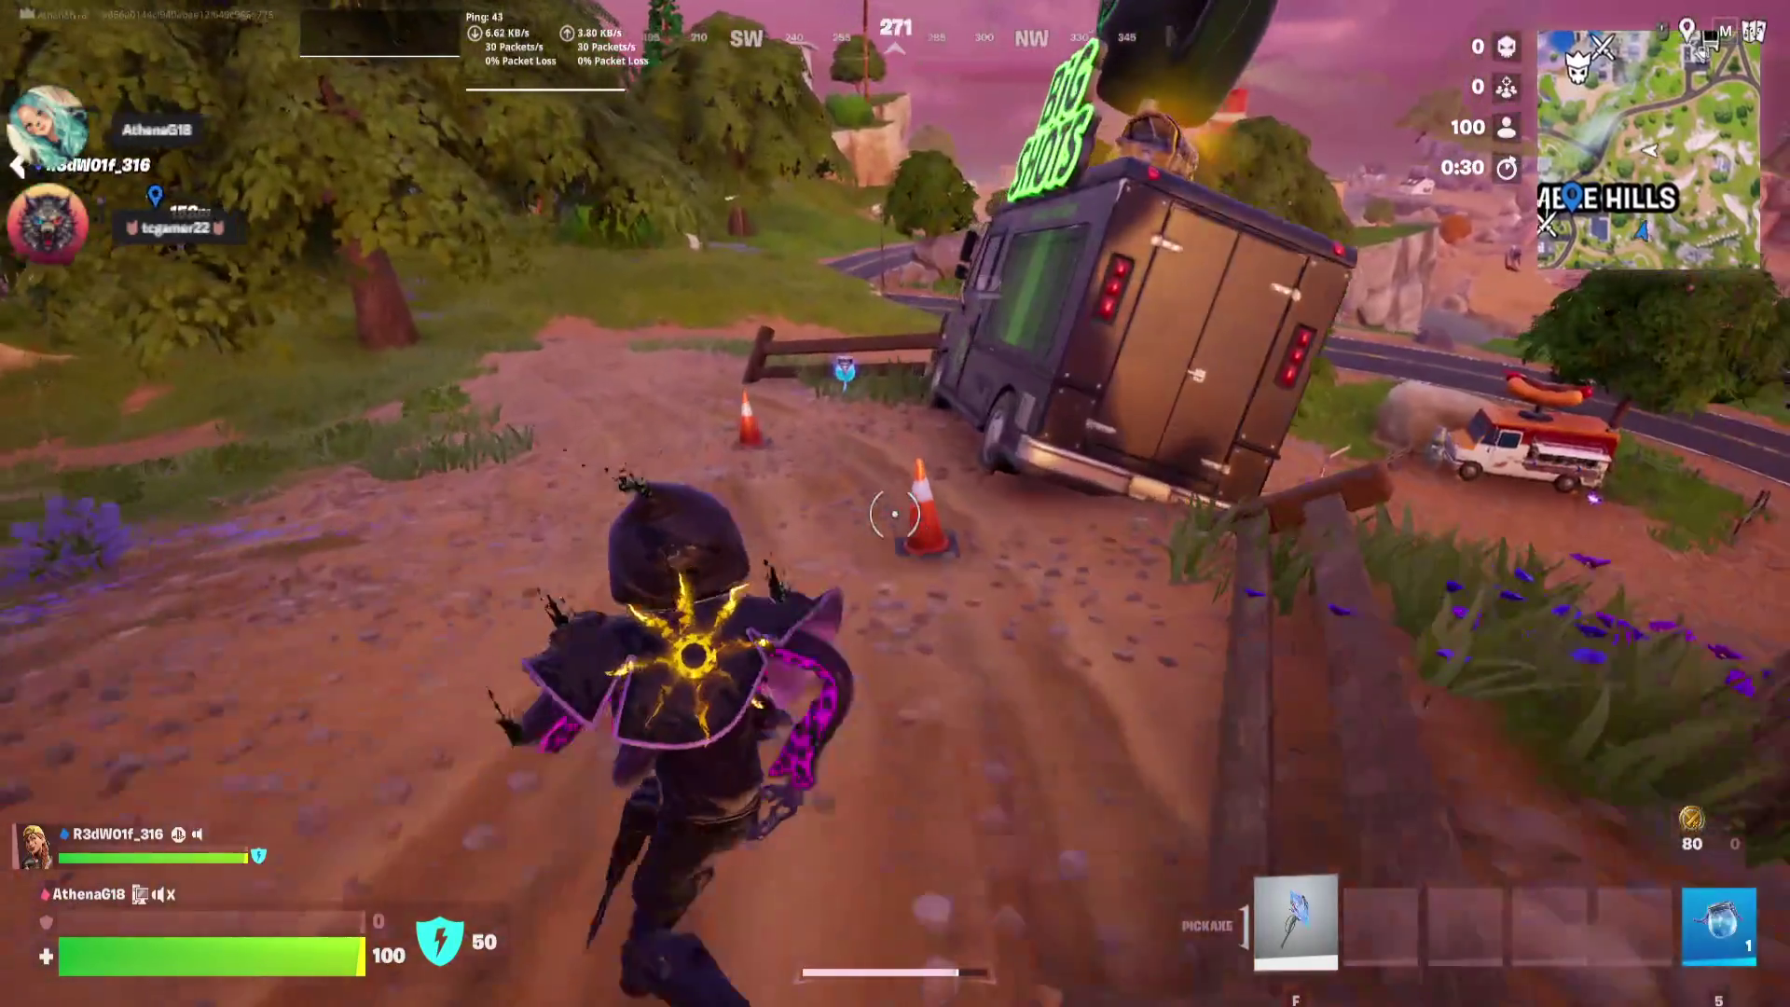
key(e)
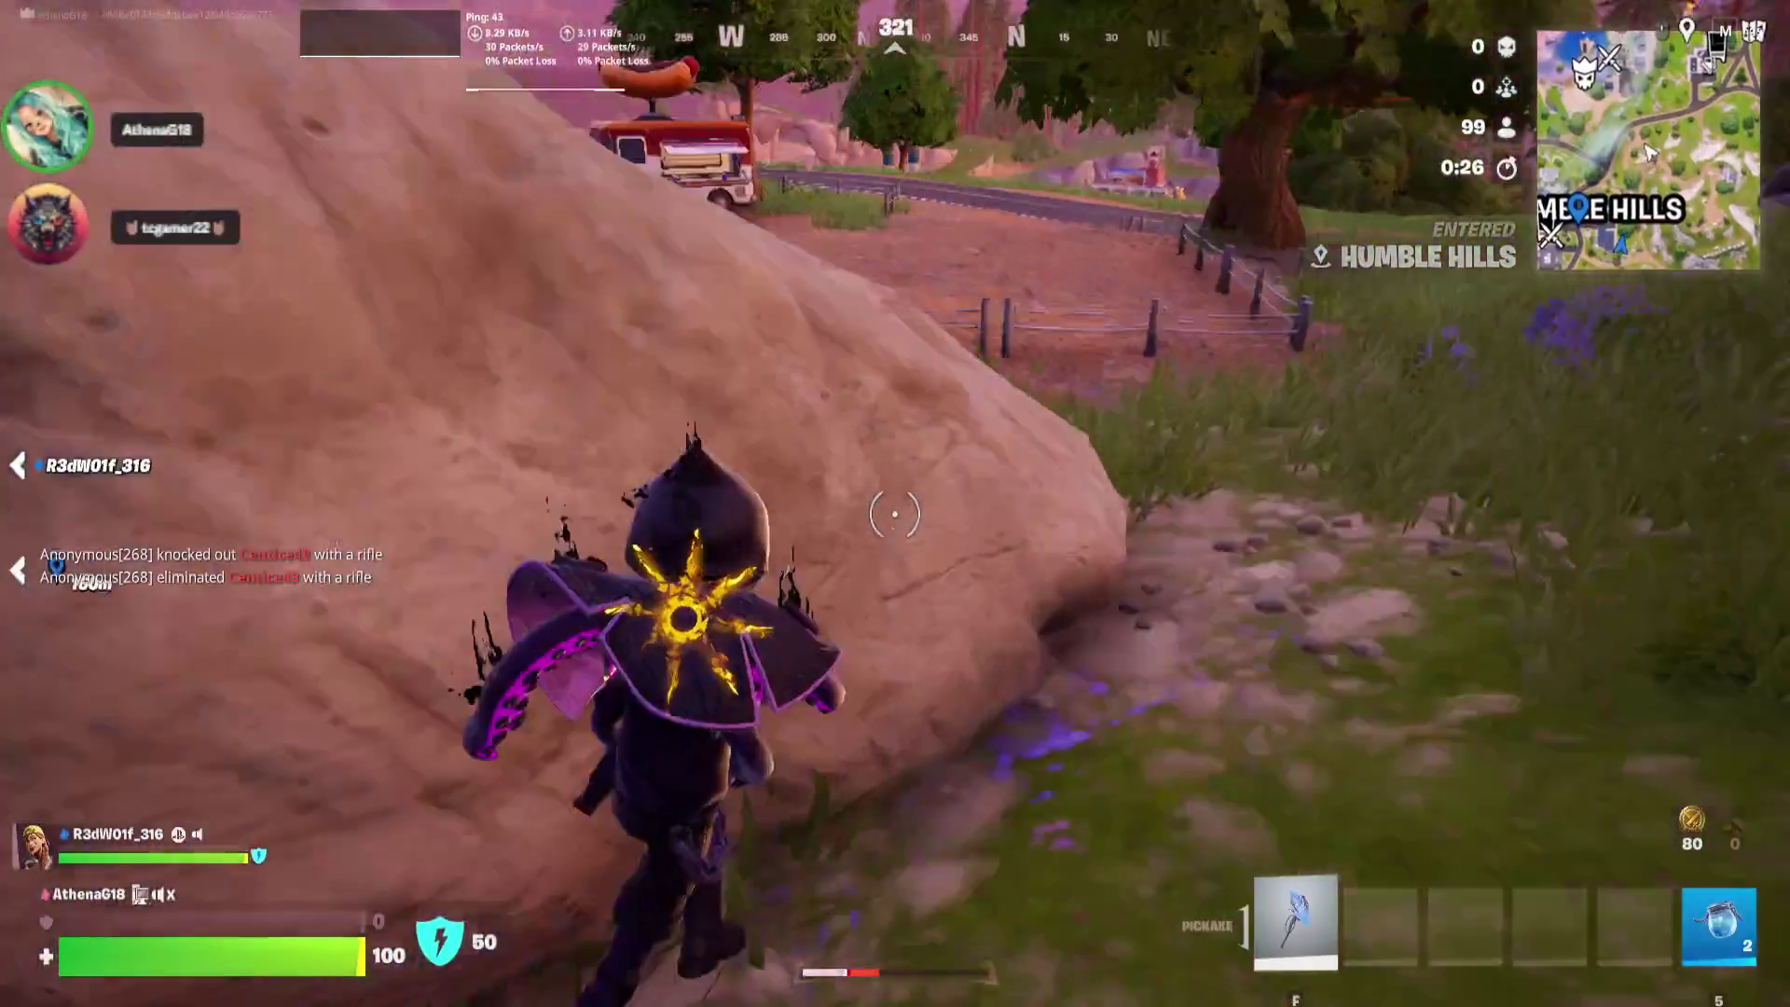
key(5)
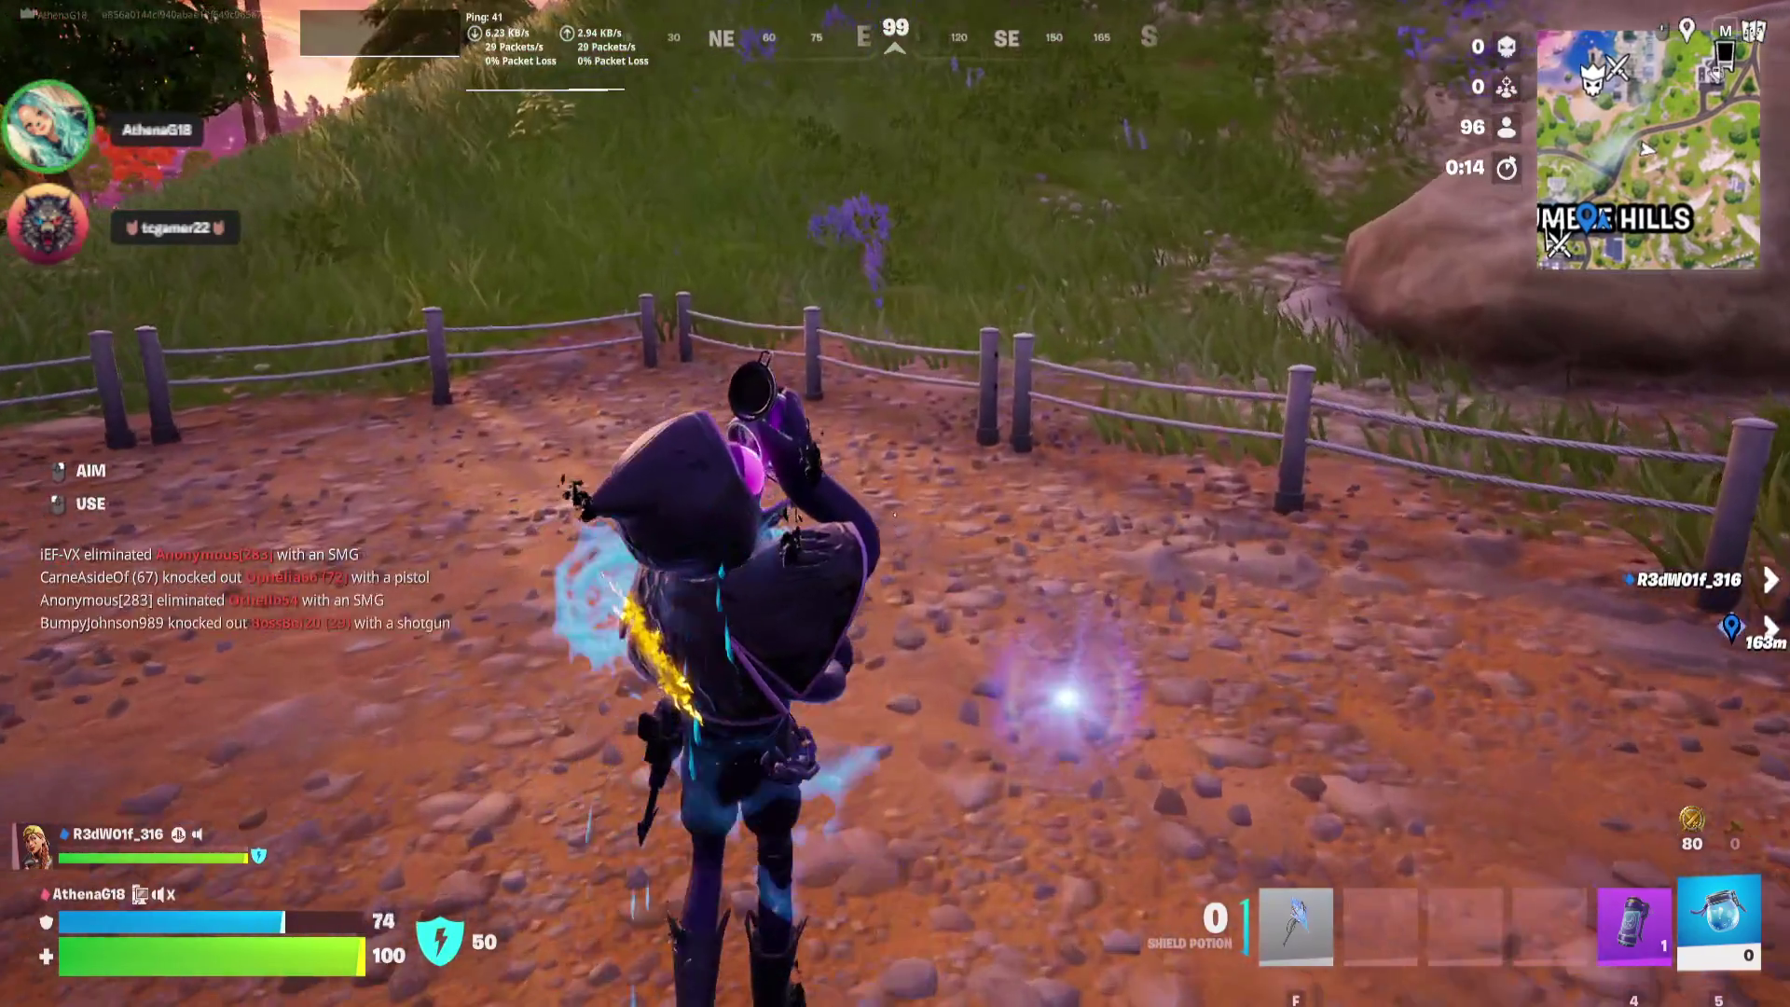
key(w)
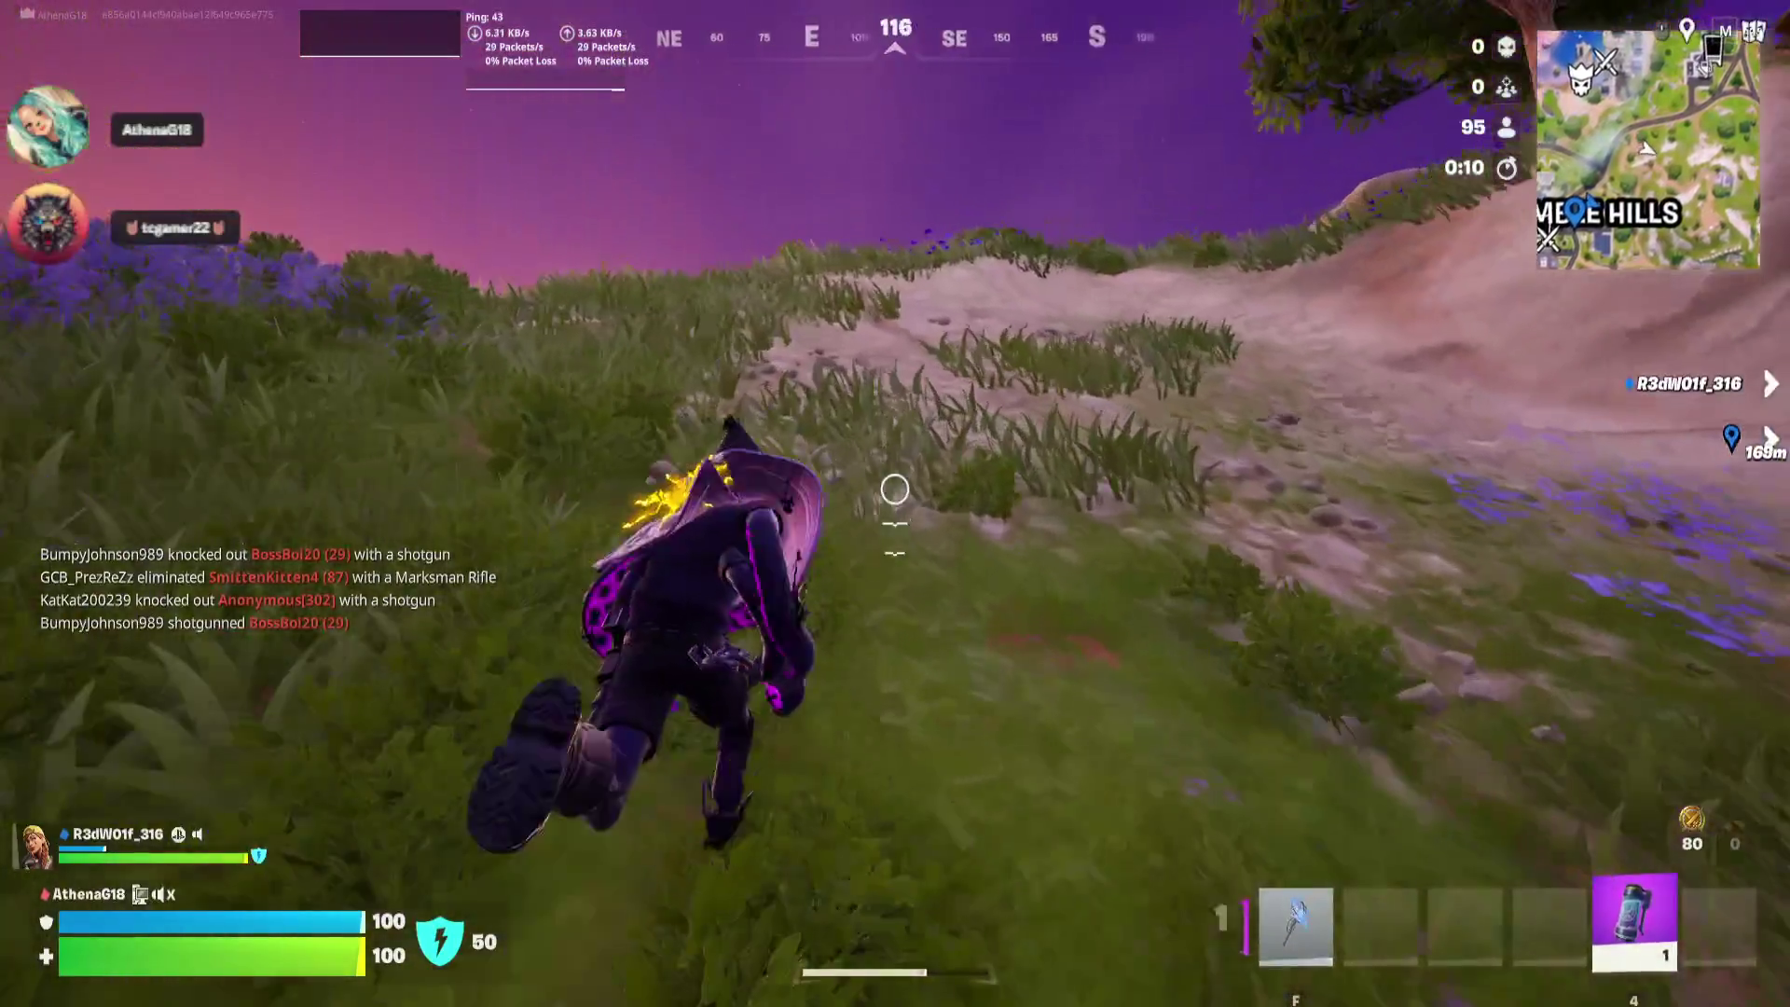
key(f)
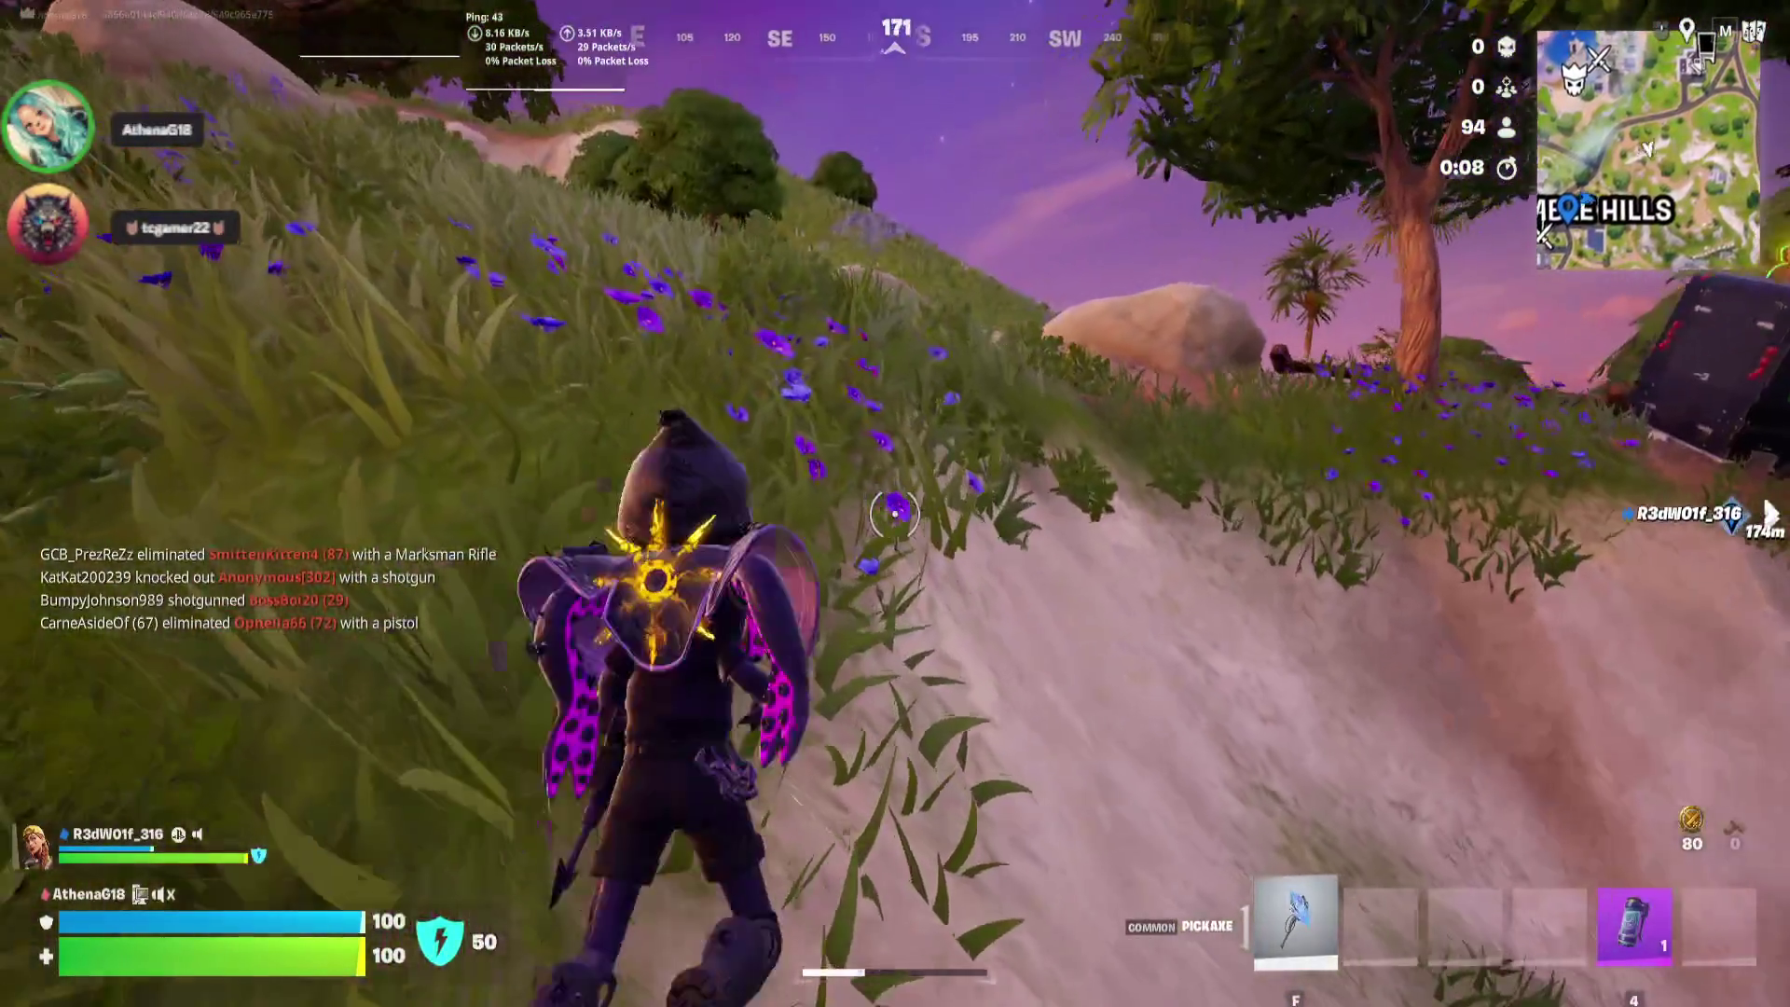
Climb onto the truck roof and open its golden chest
key(w)
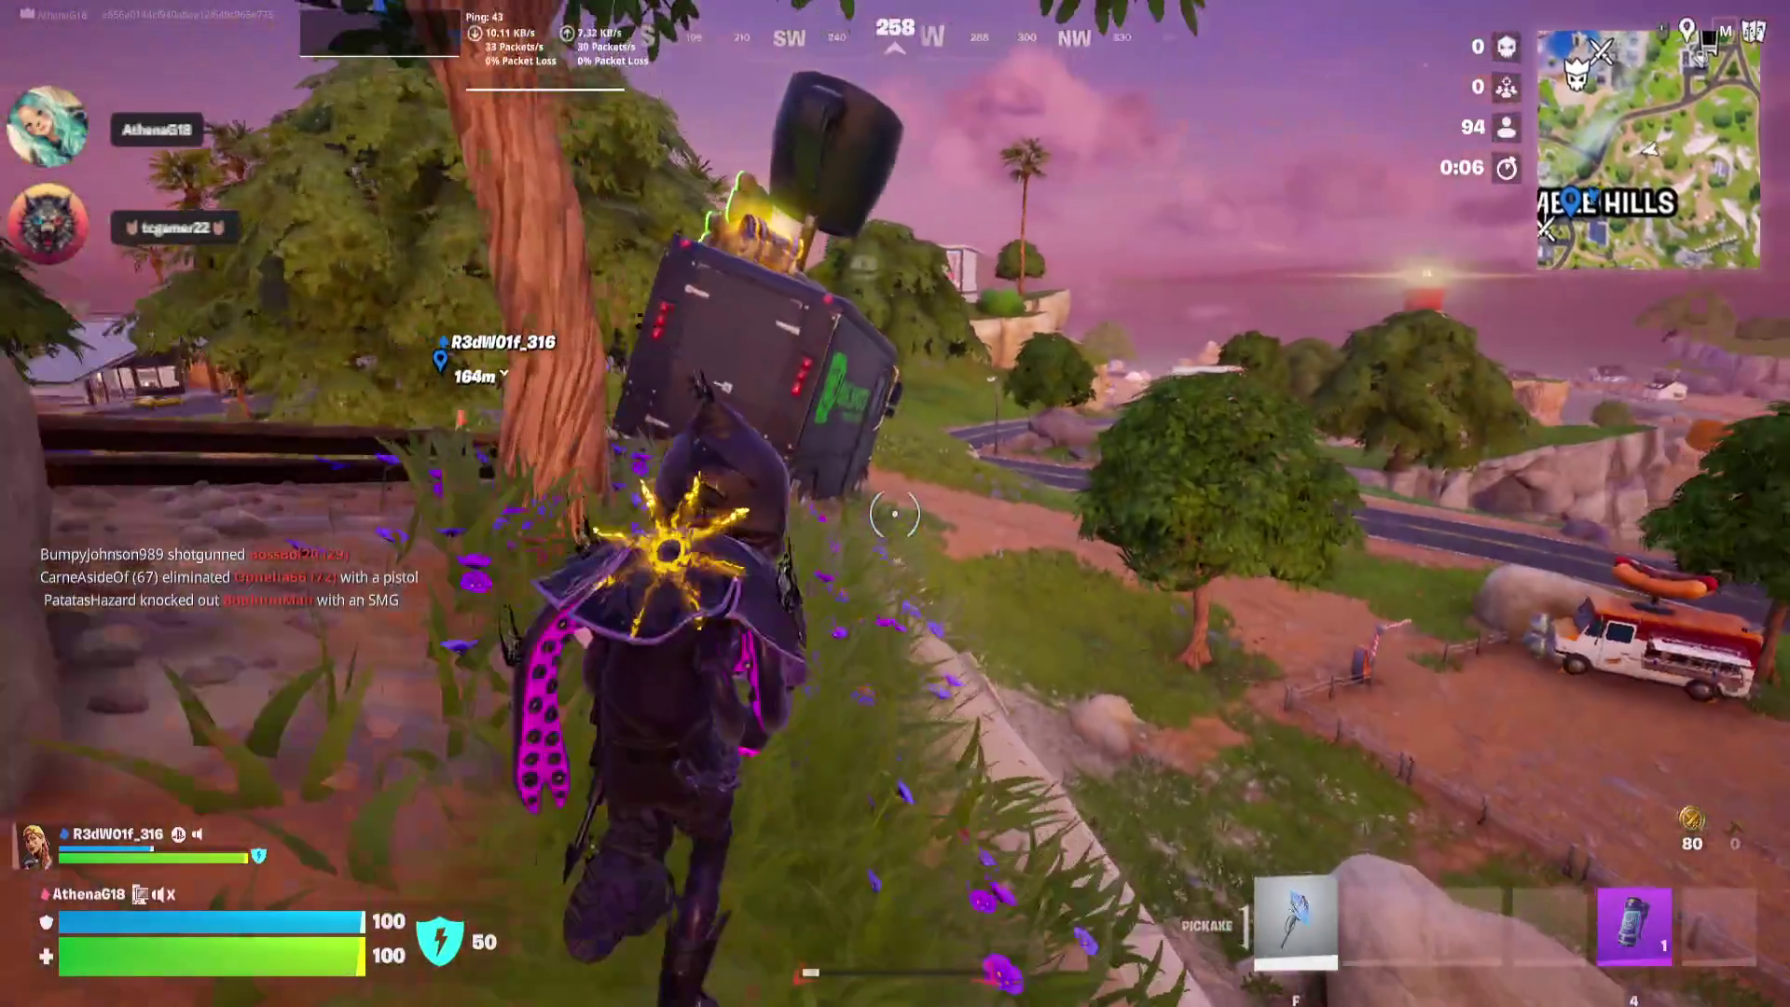
key(space)
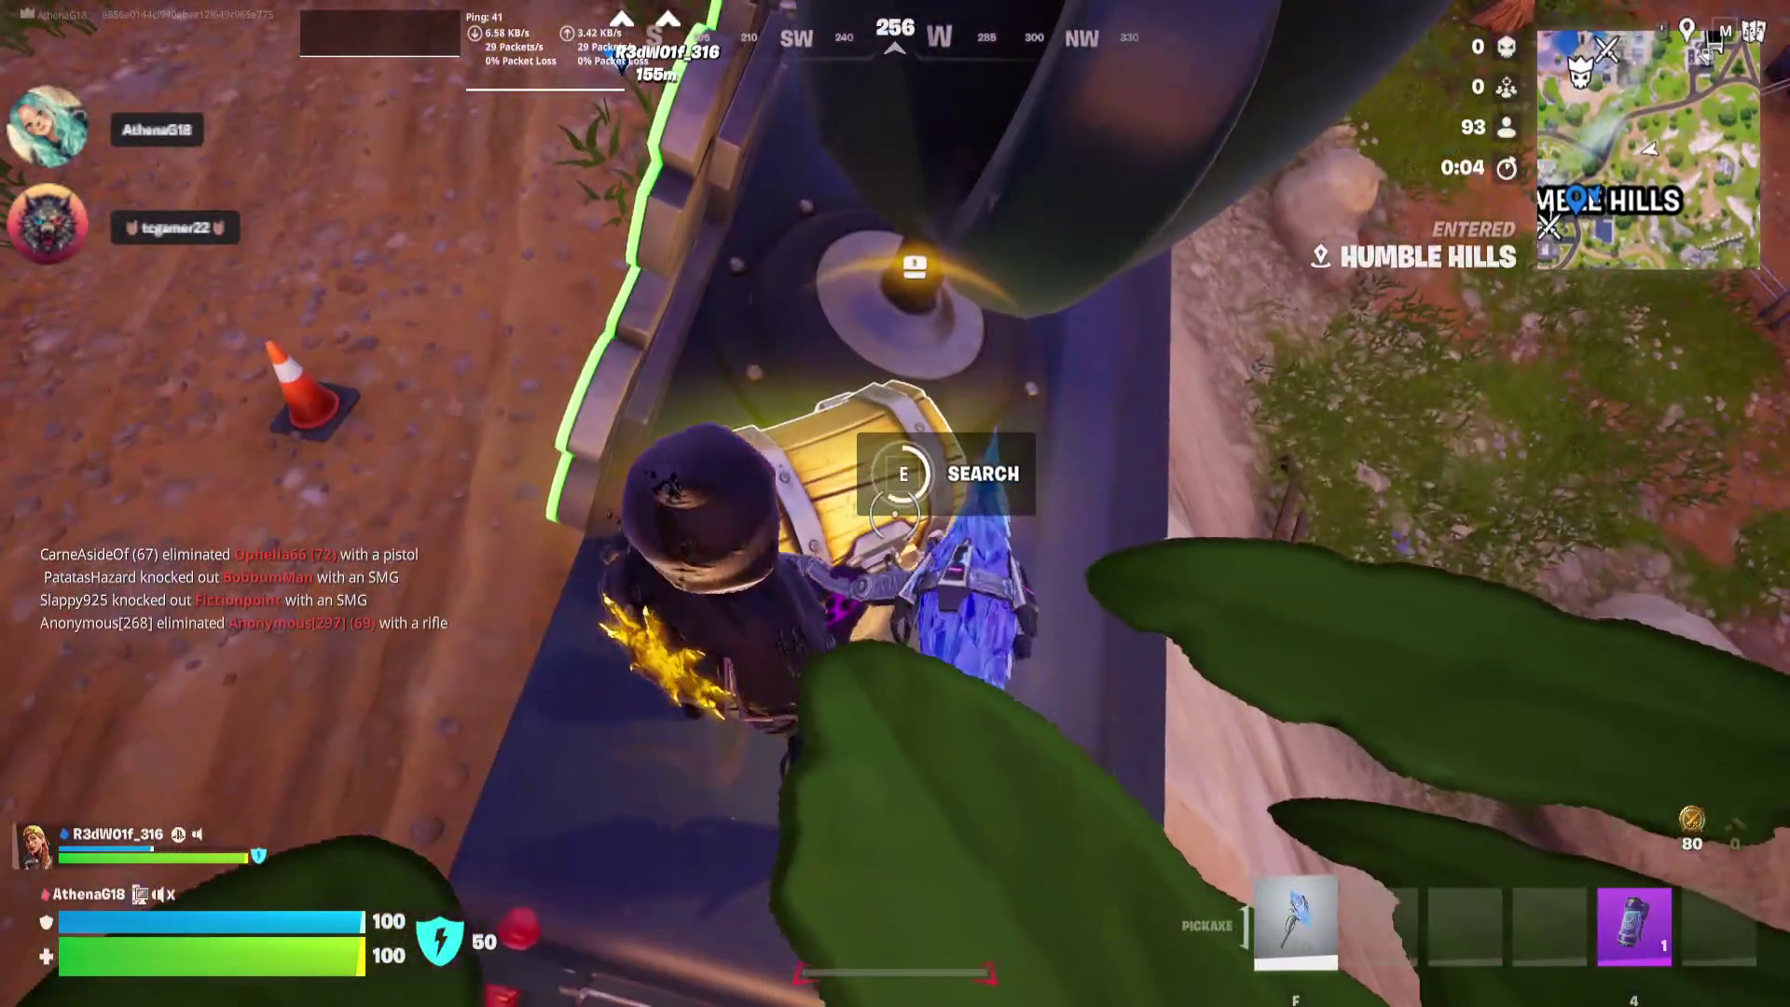
key(e)
key(w)
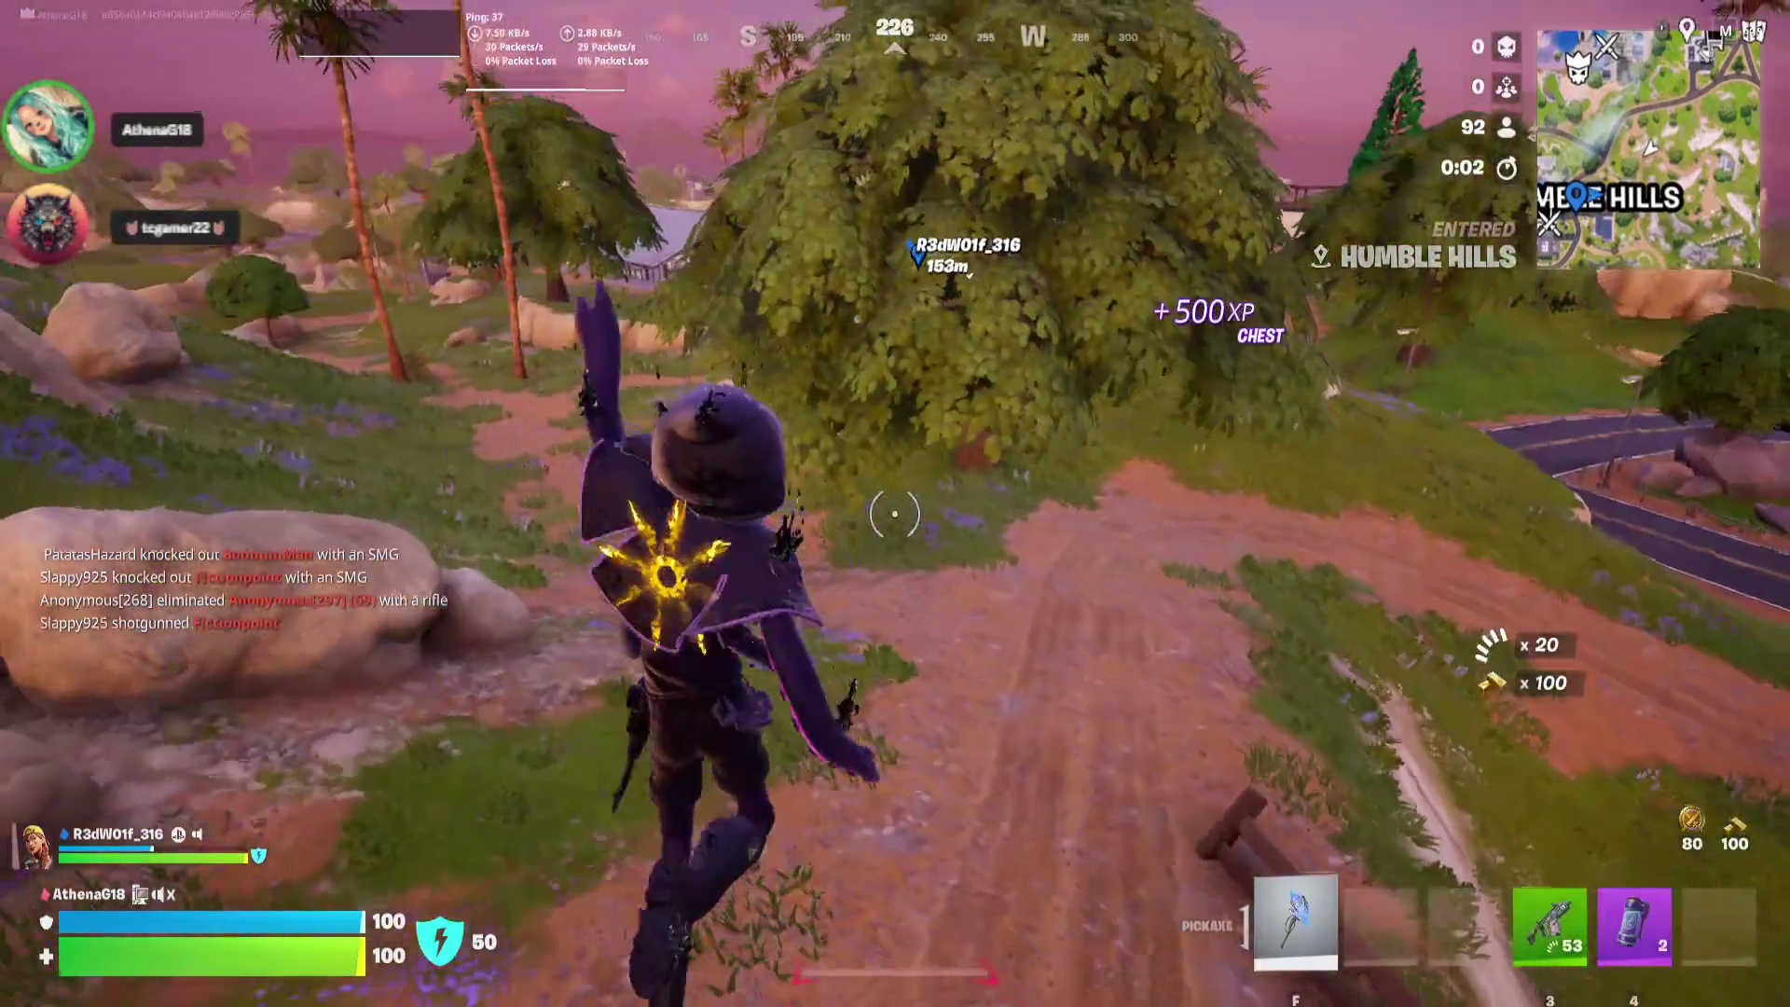
Run to the house's pool deck, grab the shotgun and shells, and equip the Iron Pump Shotgun
key(3)
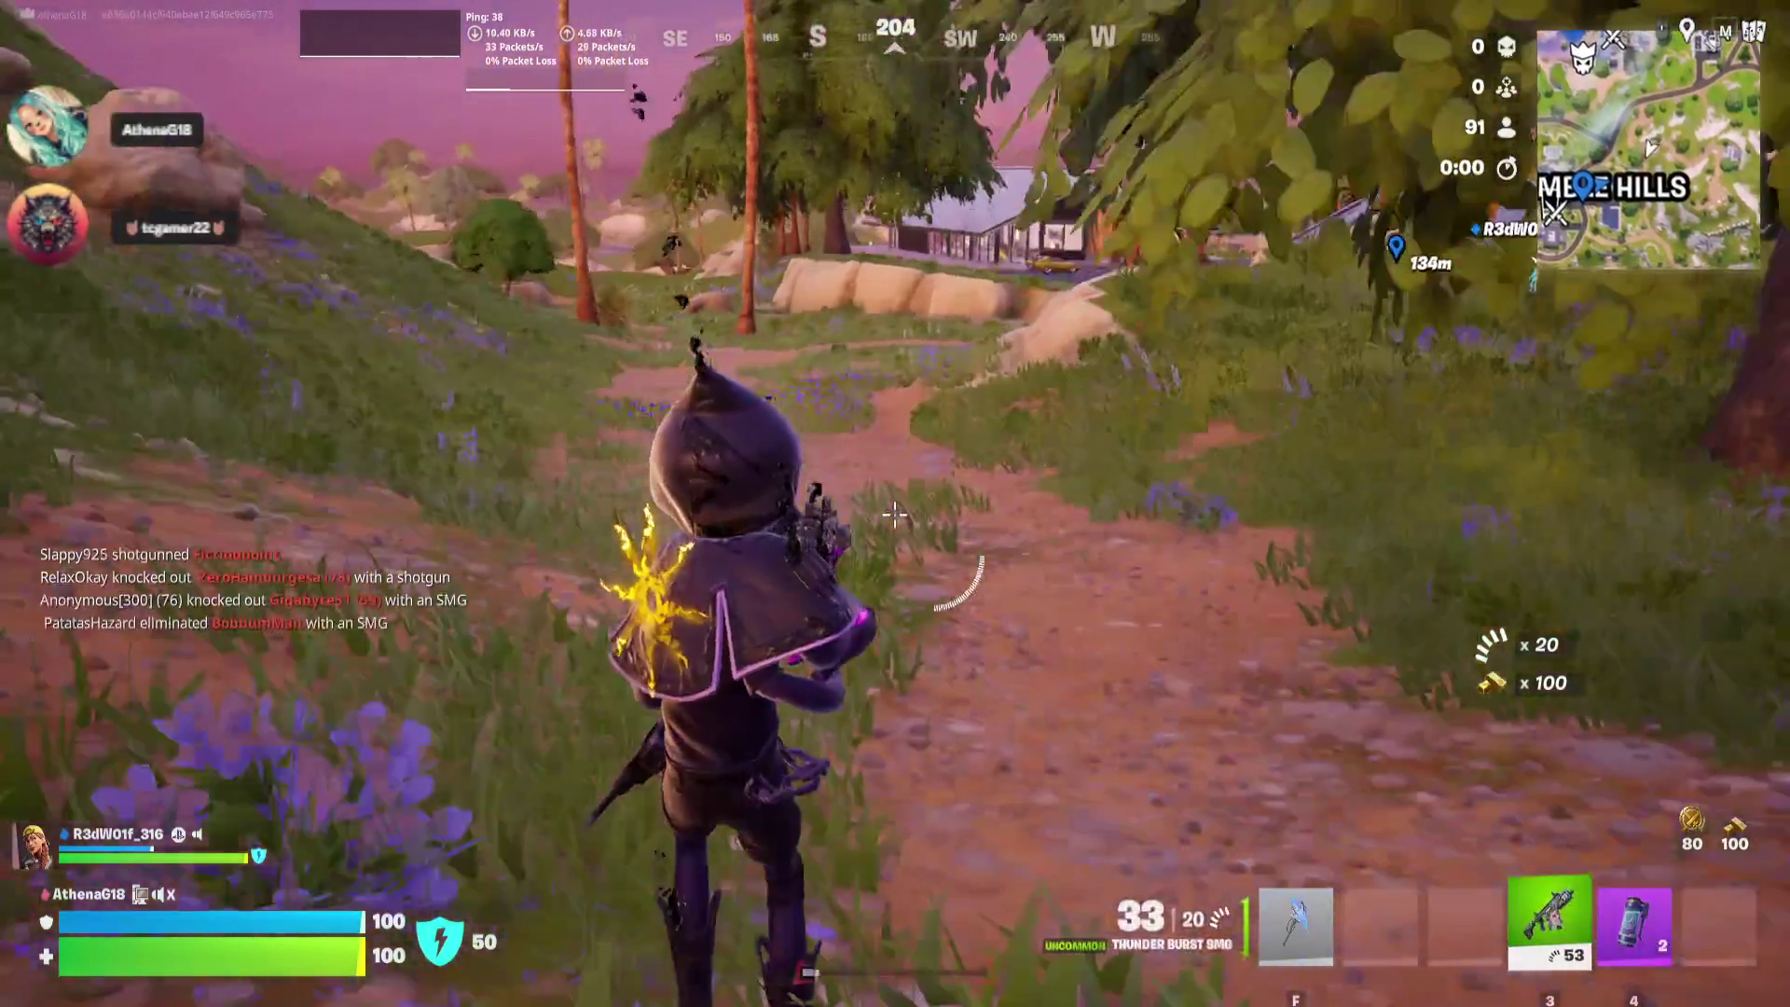
key(w)
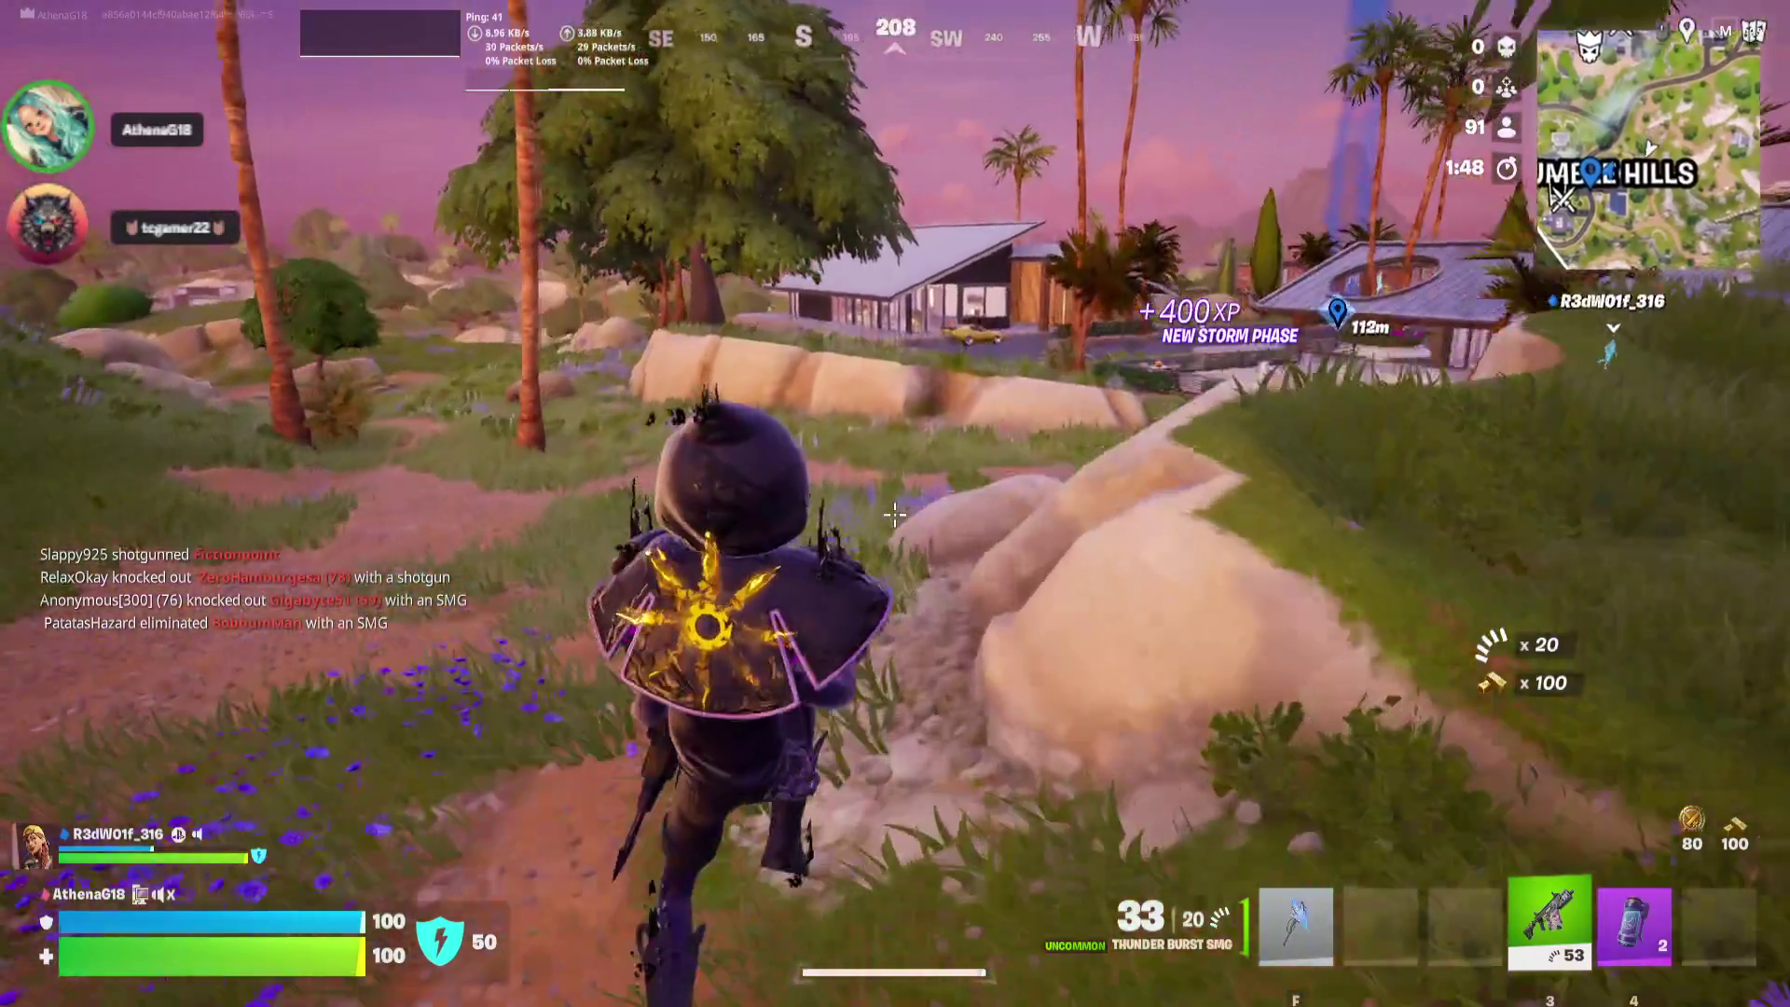
key(w)
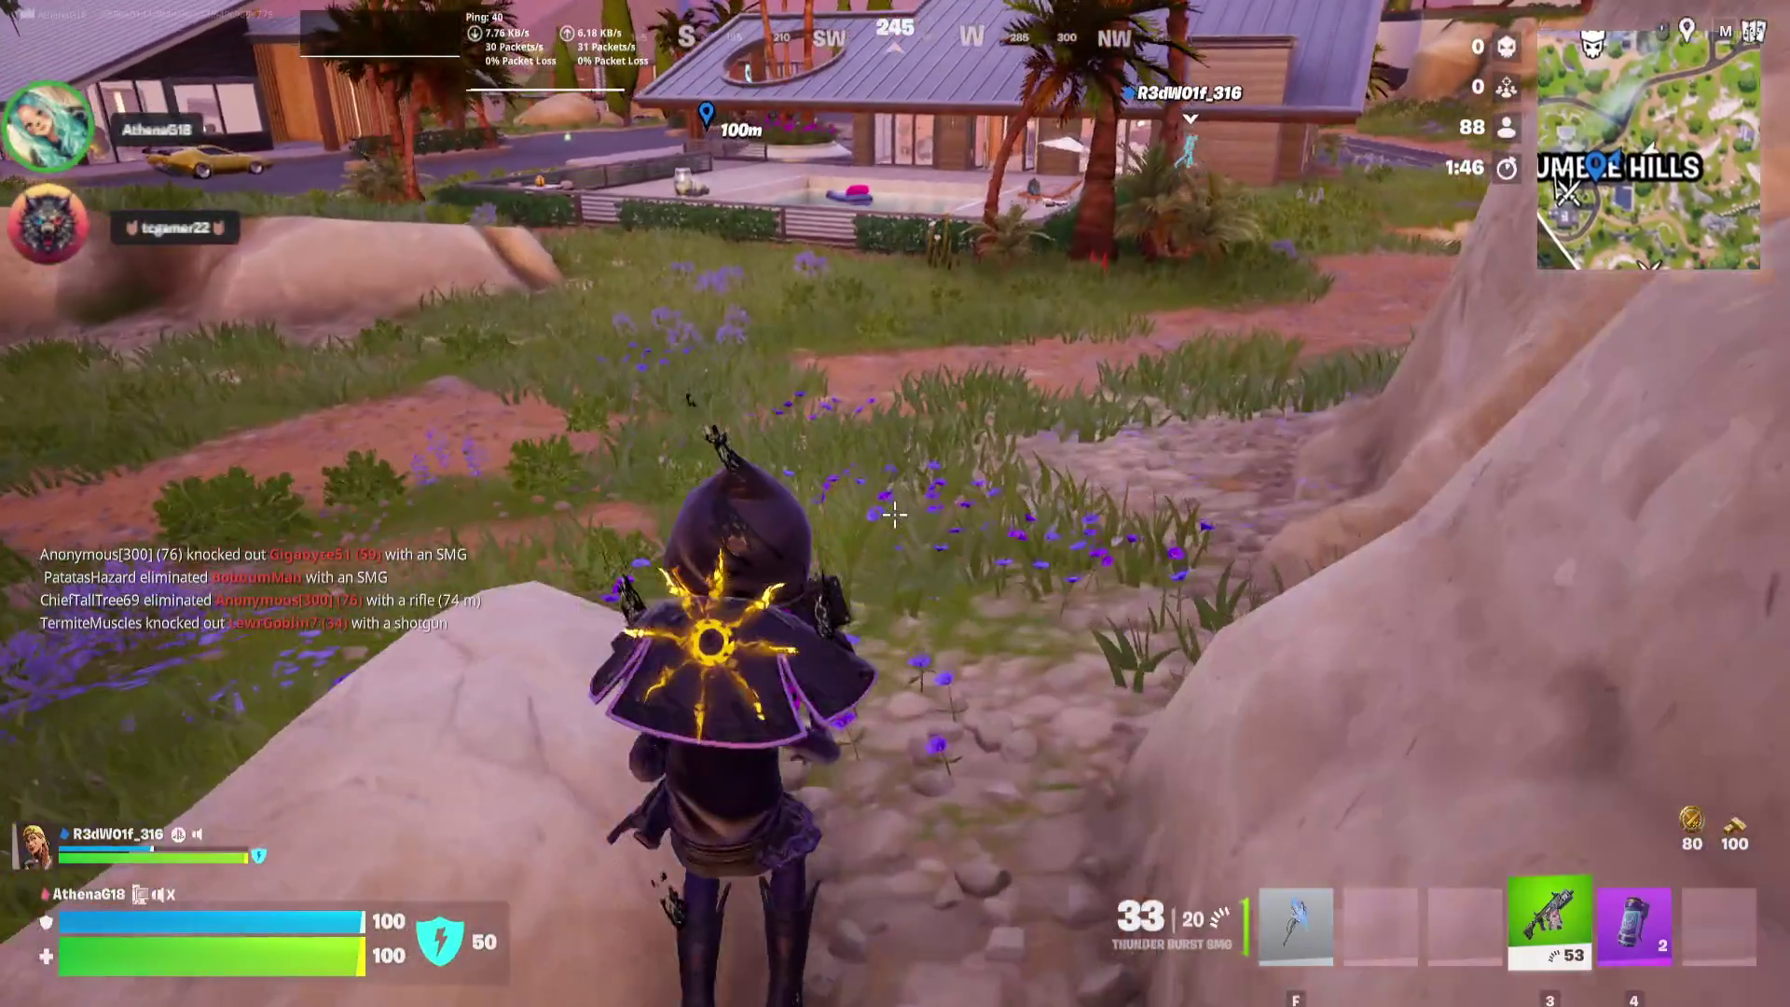
key(space)
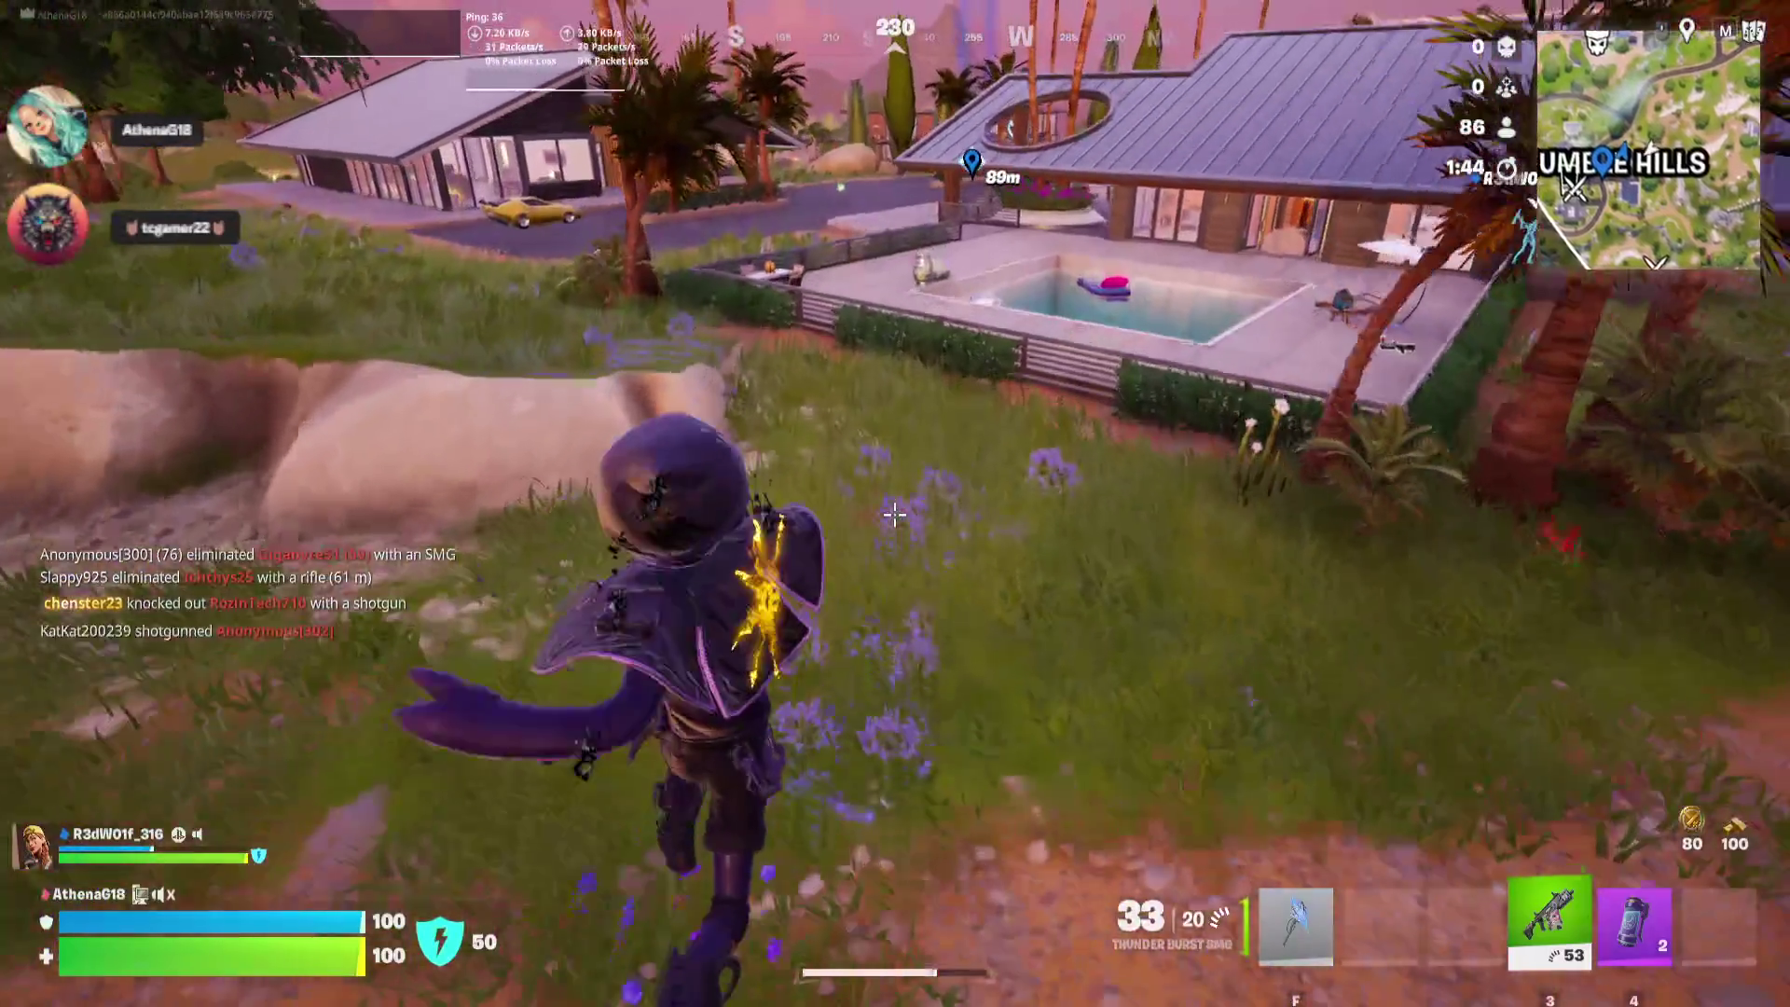
key(w)
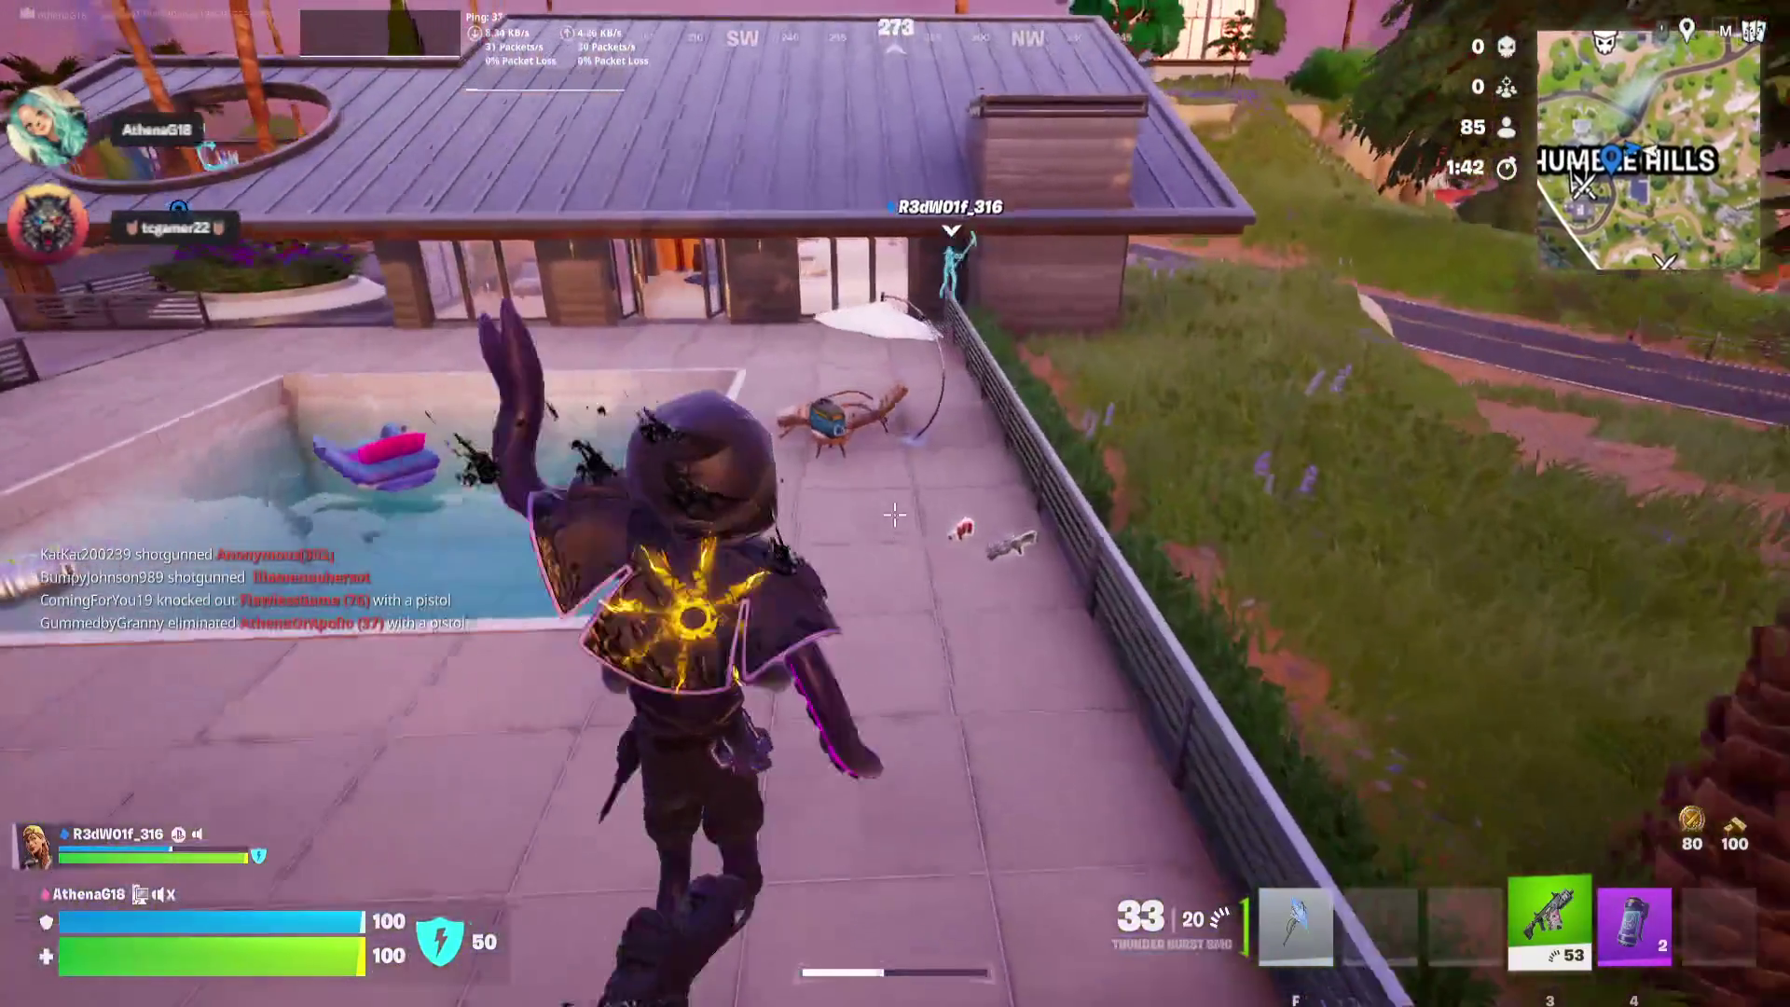
key(w)
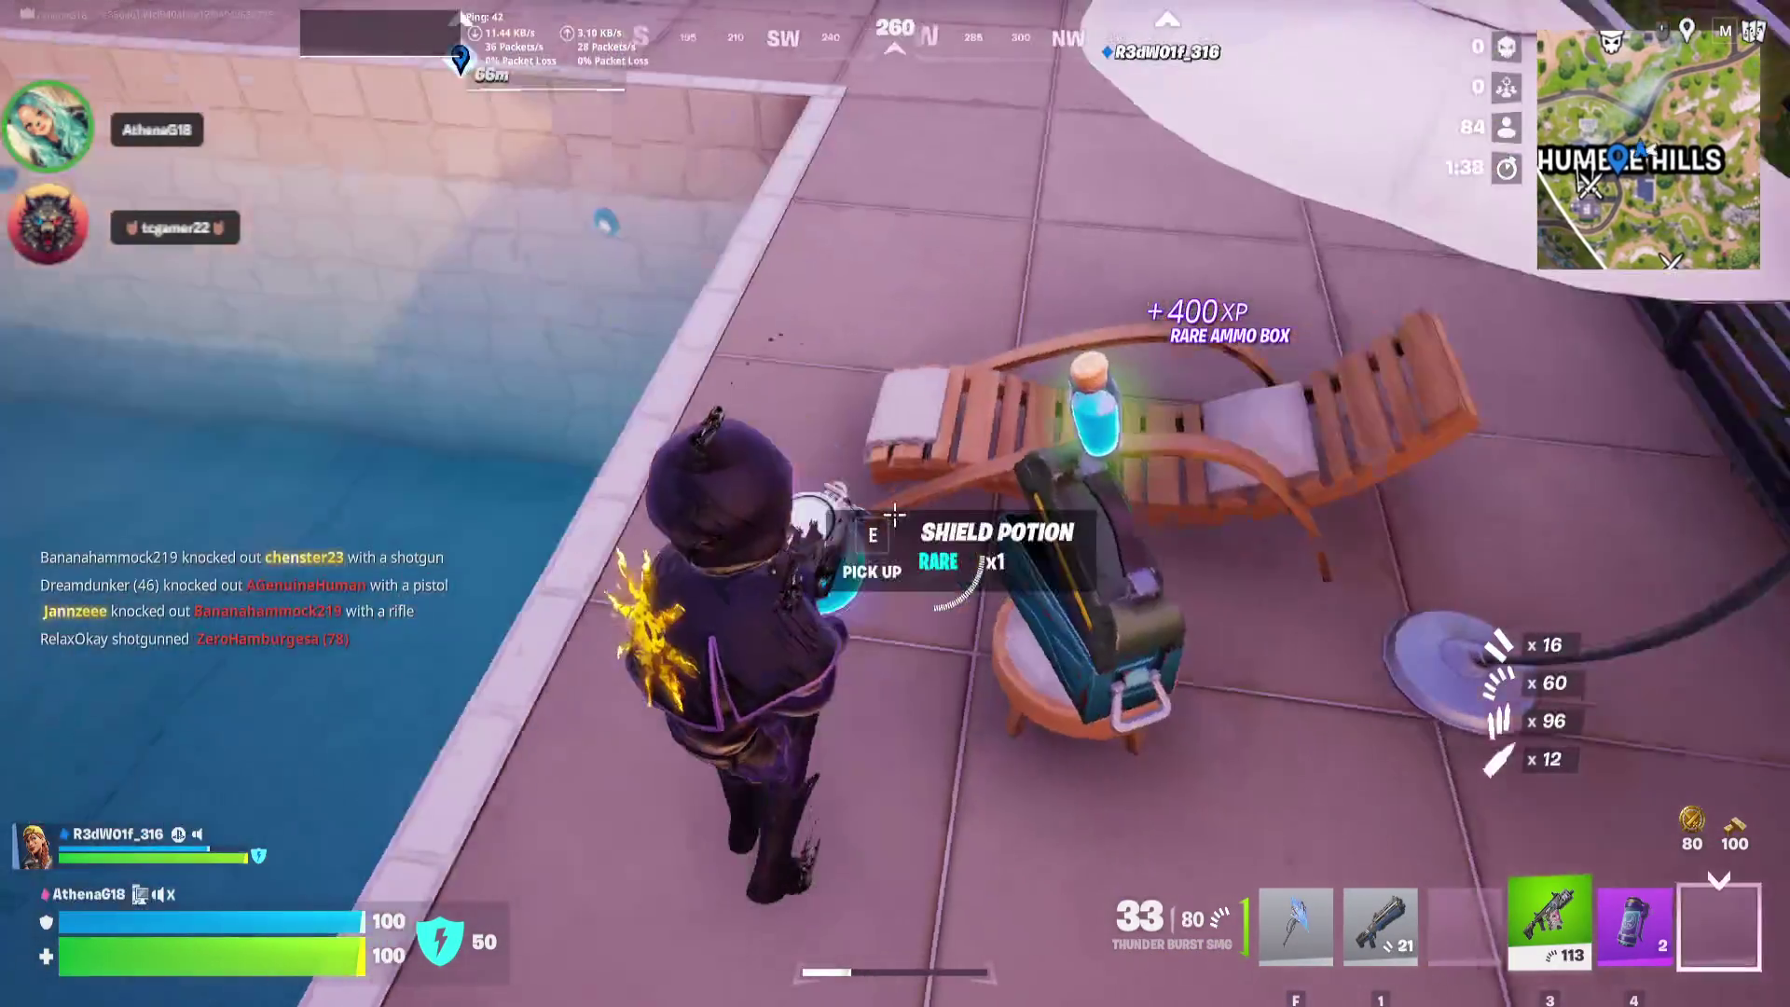
key(w)
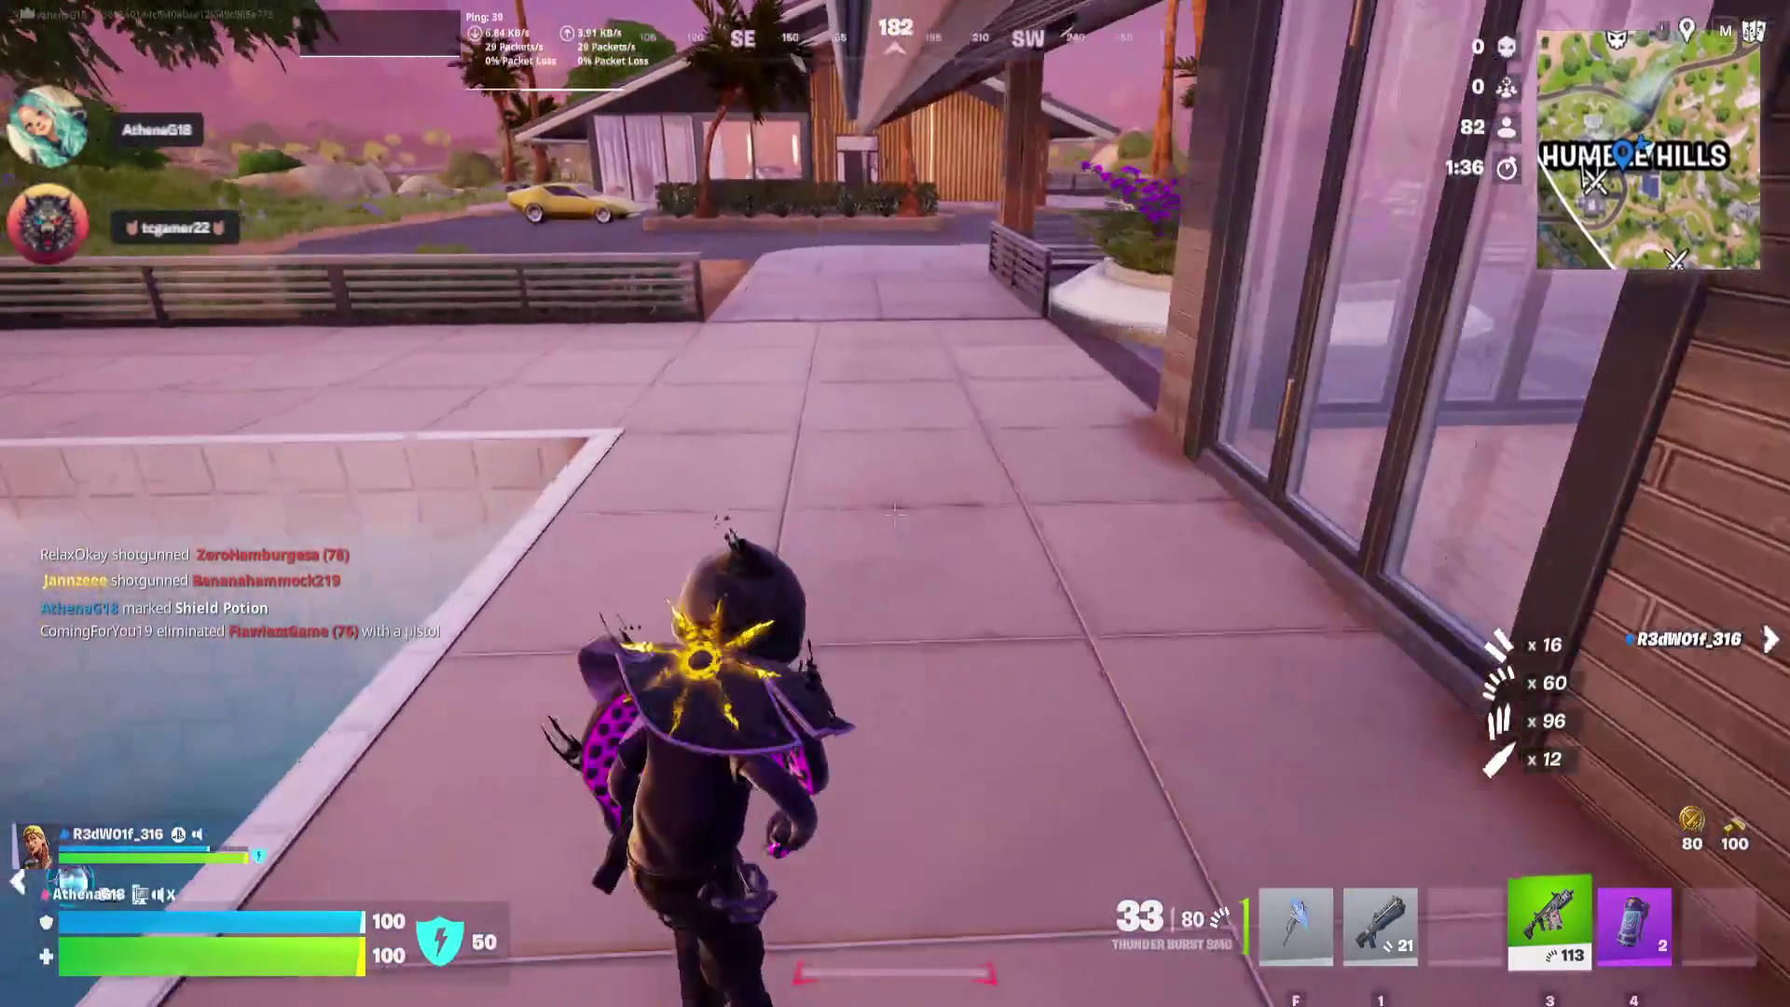
key(w)
key(f)
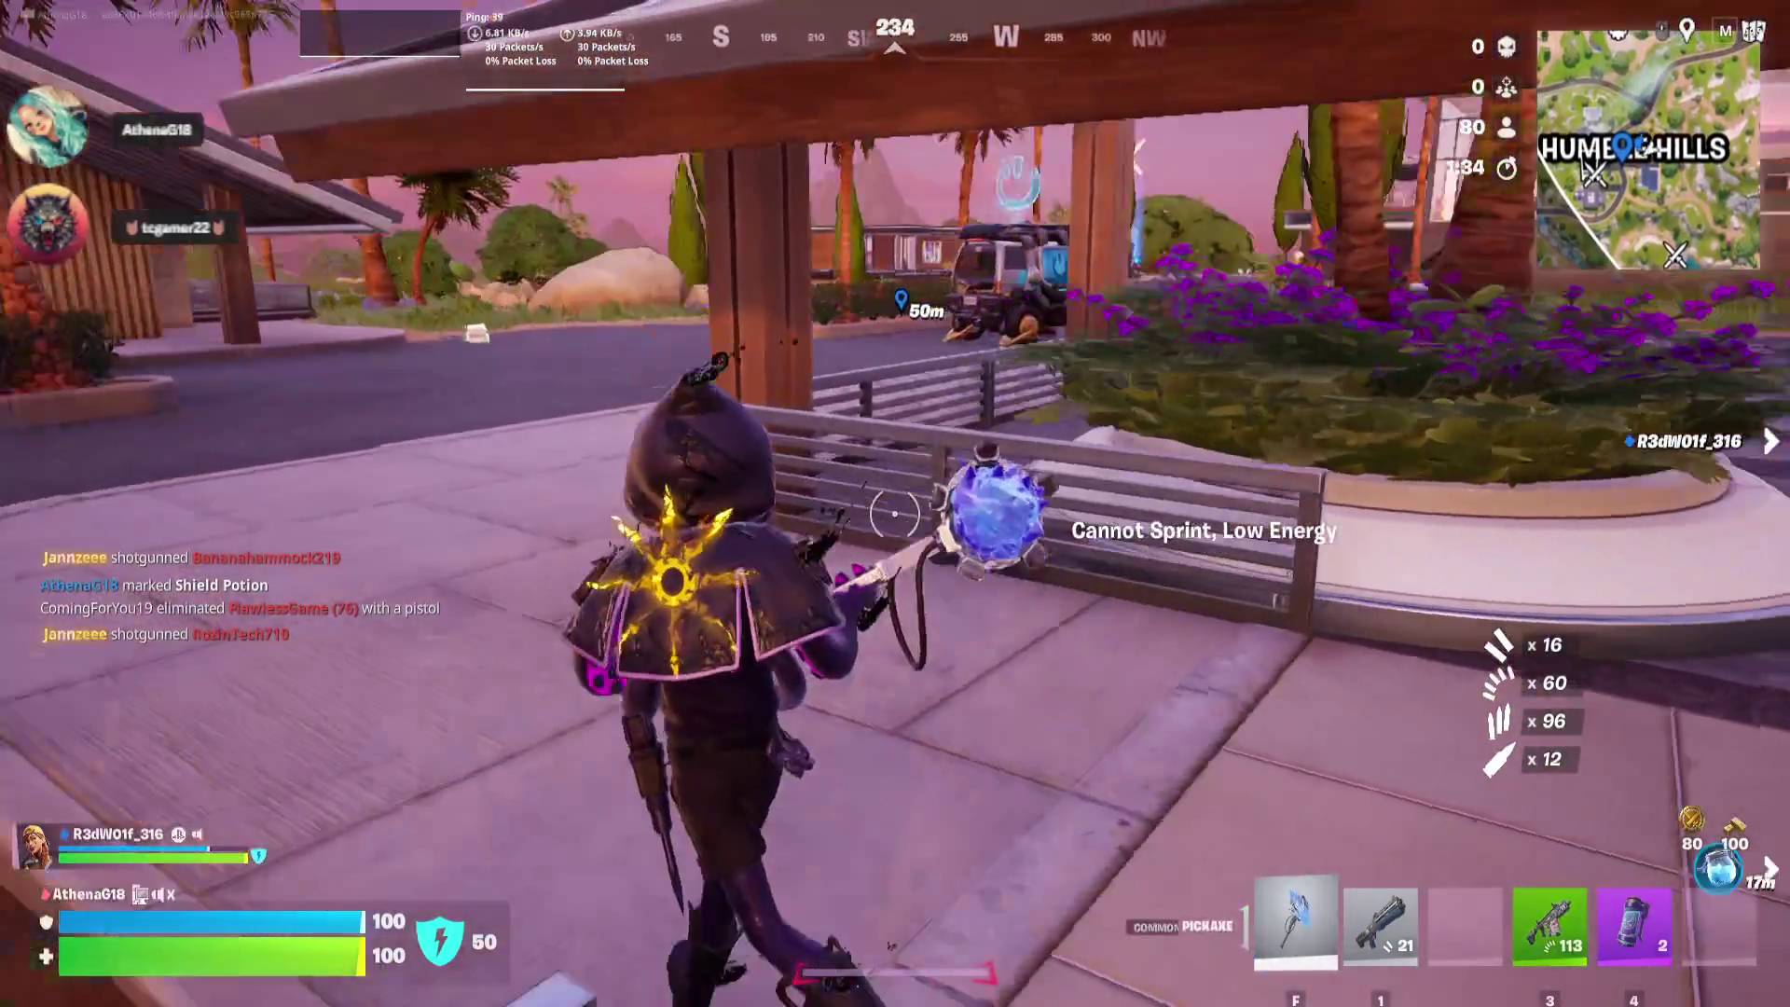
key(1)
key(w)
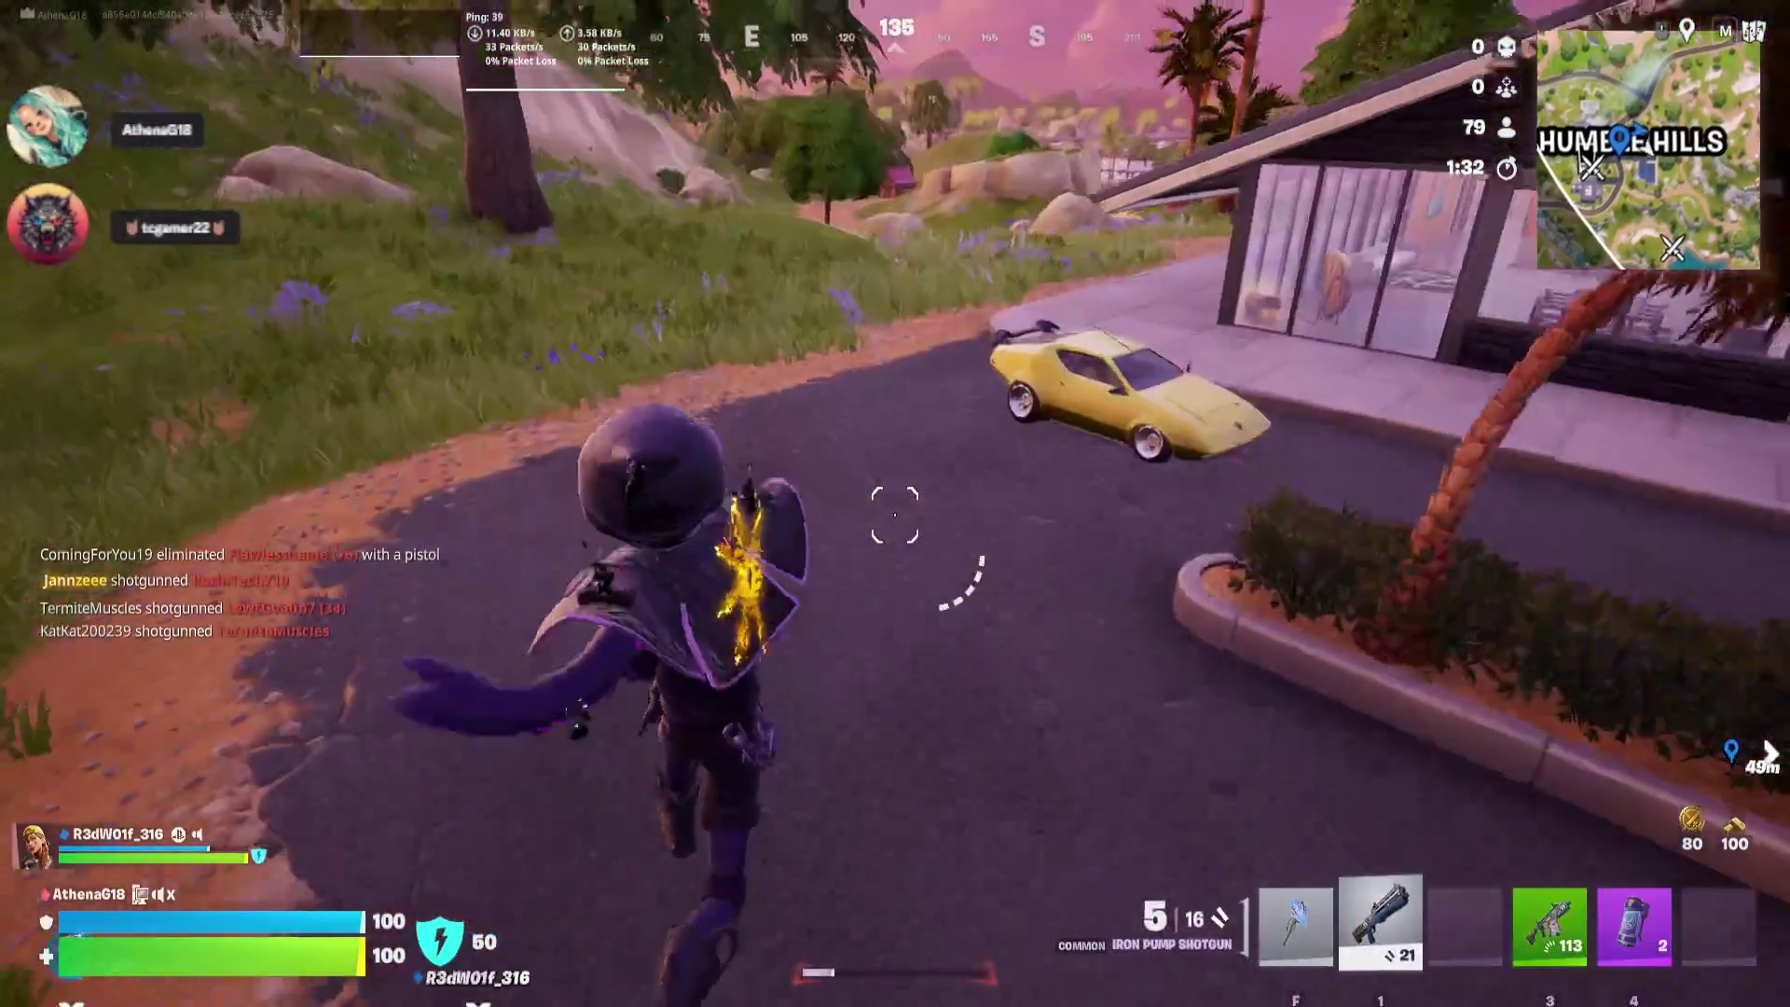
Search the chest inside the house and swap the Iron Pump Shotgun for the Chaos Reloader Shotgun
key(w)
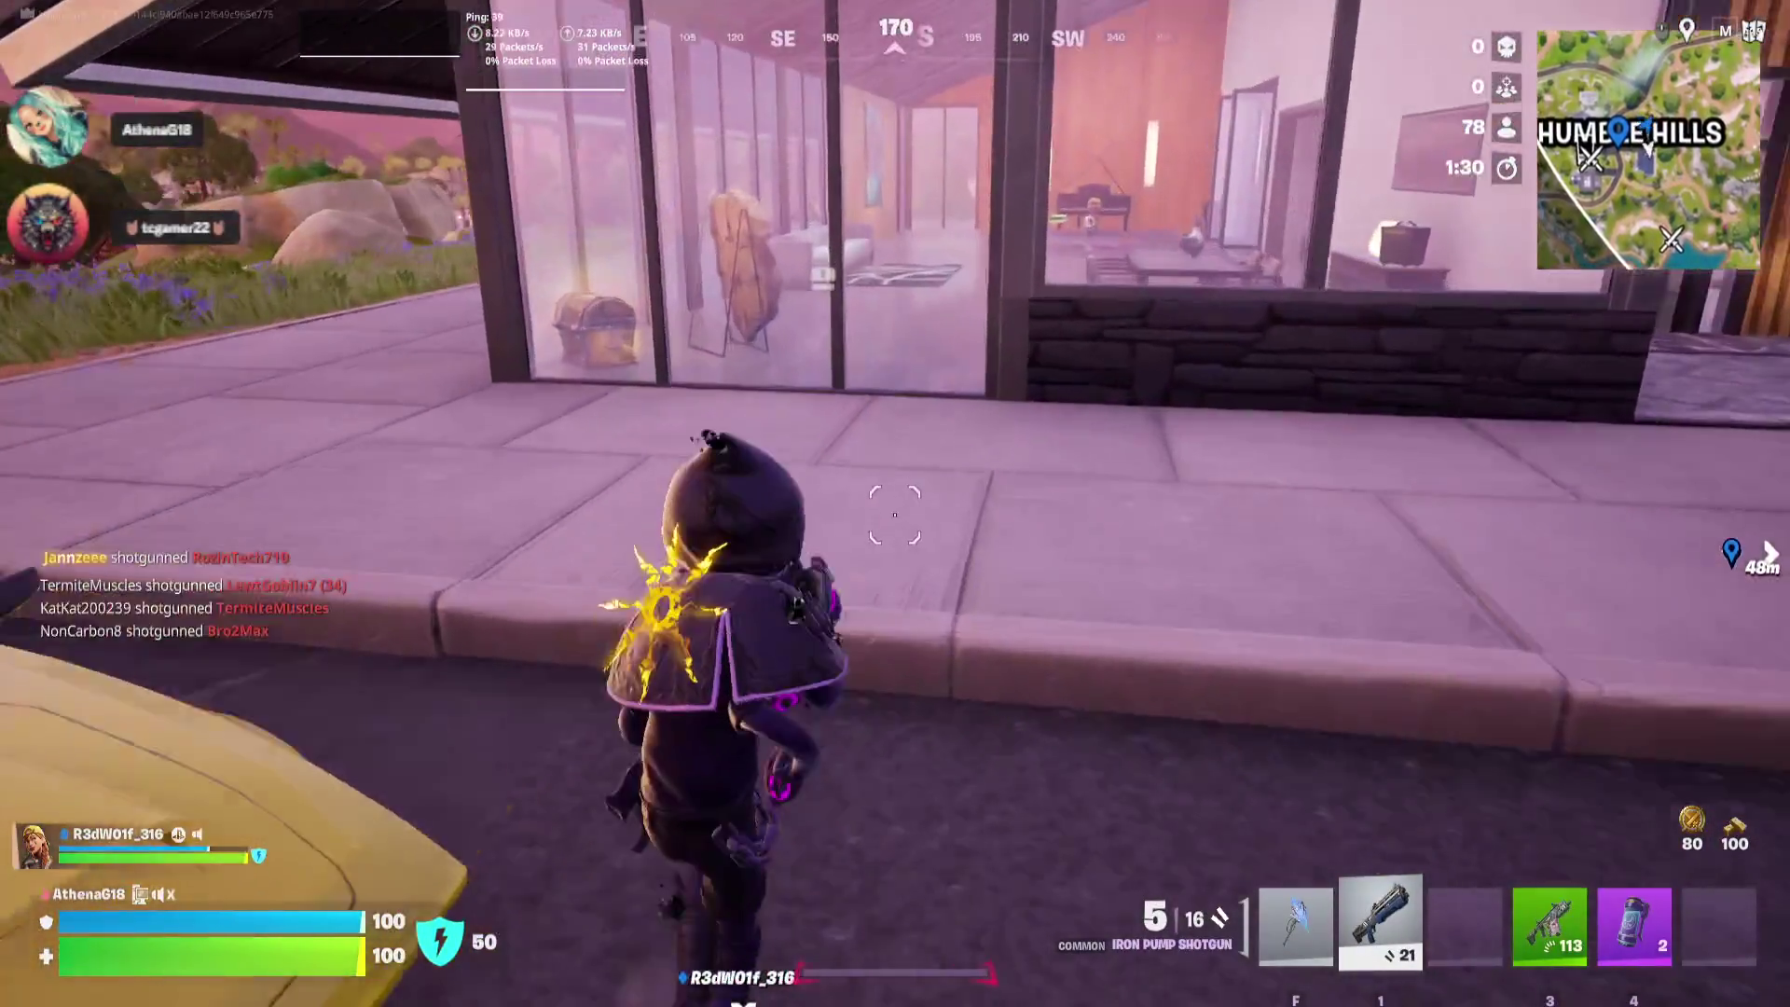
key(f)
key(w)
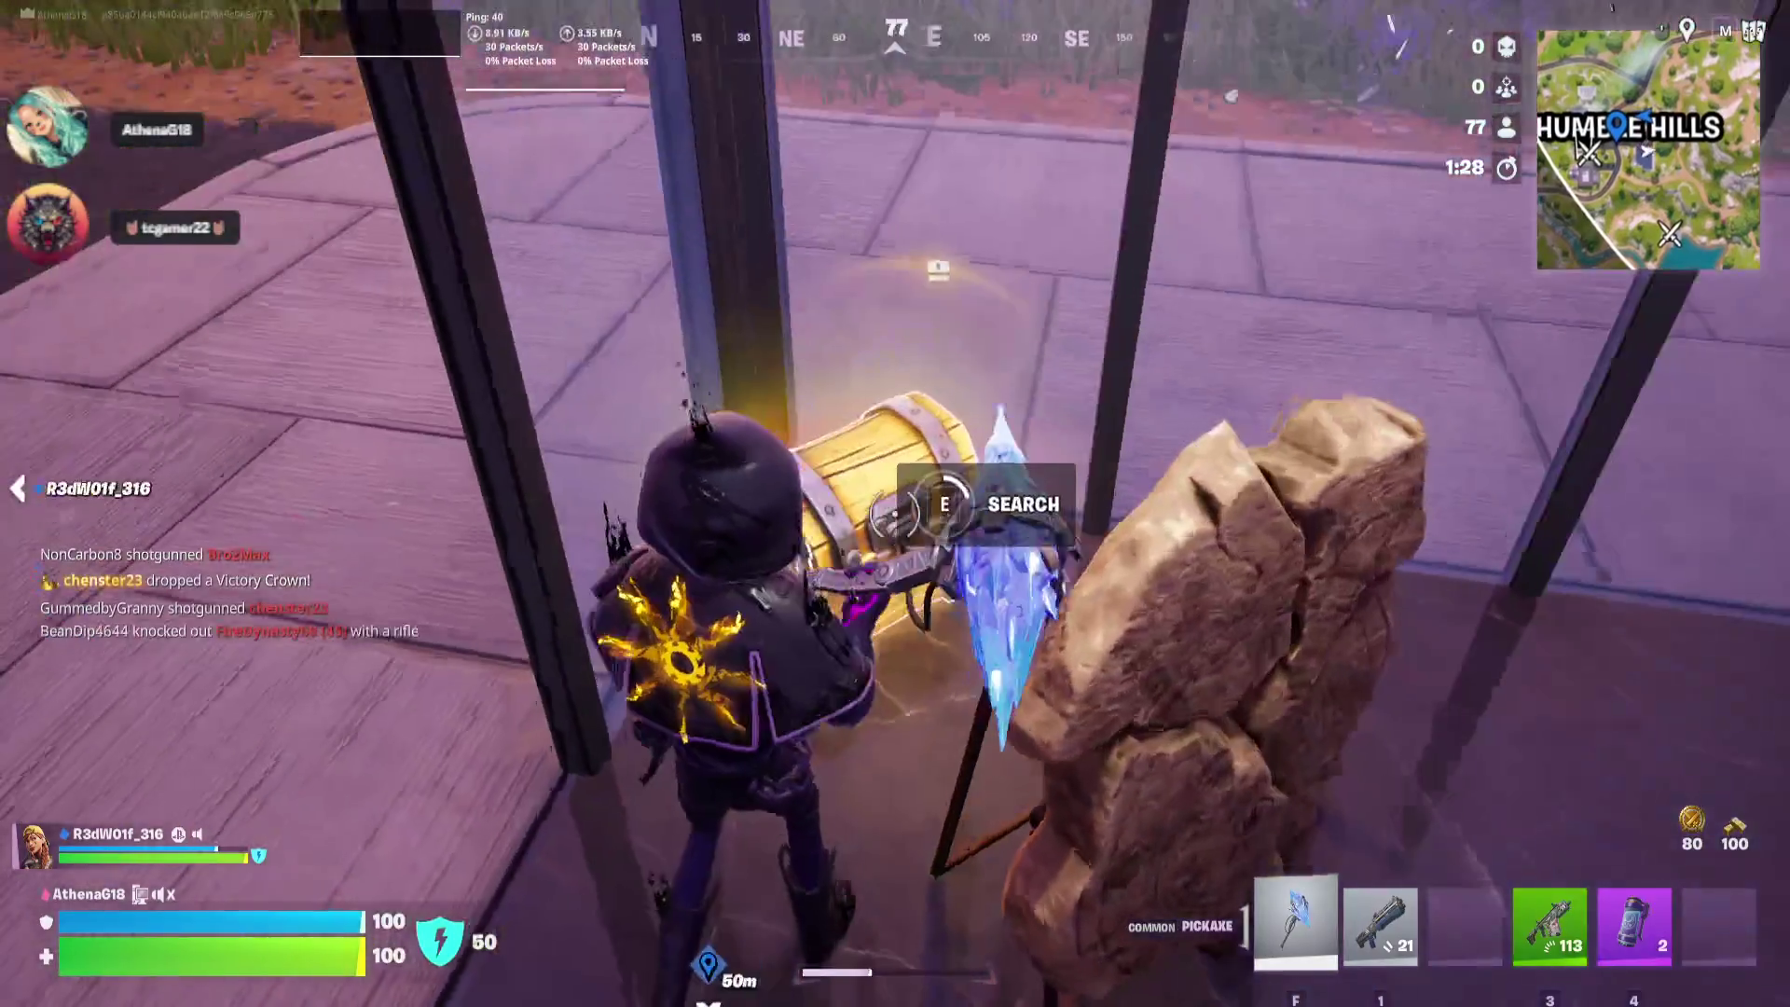
key(e)
key(w)
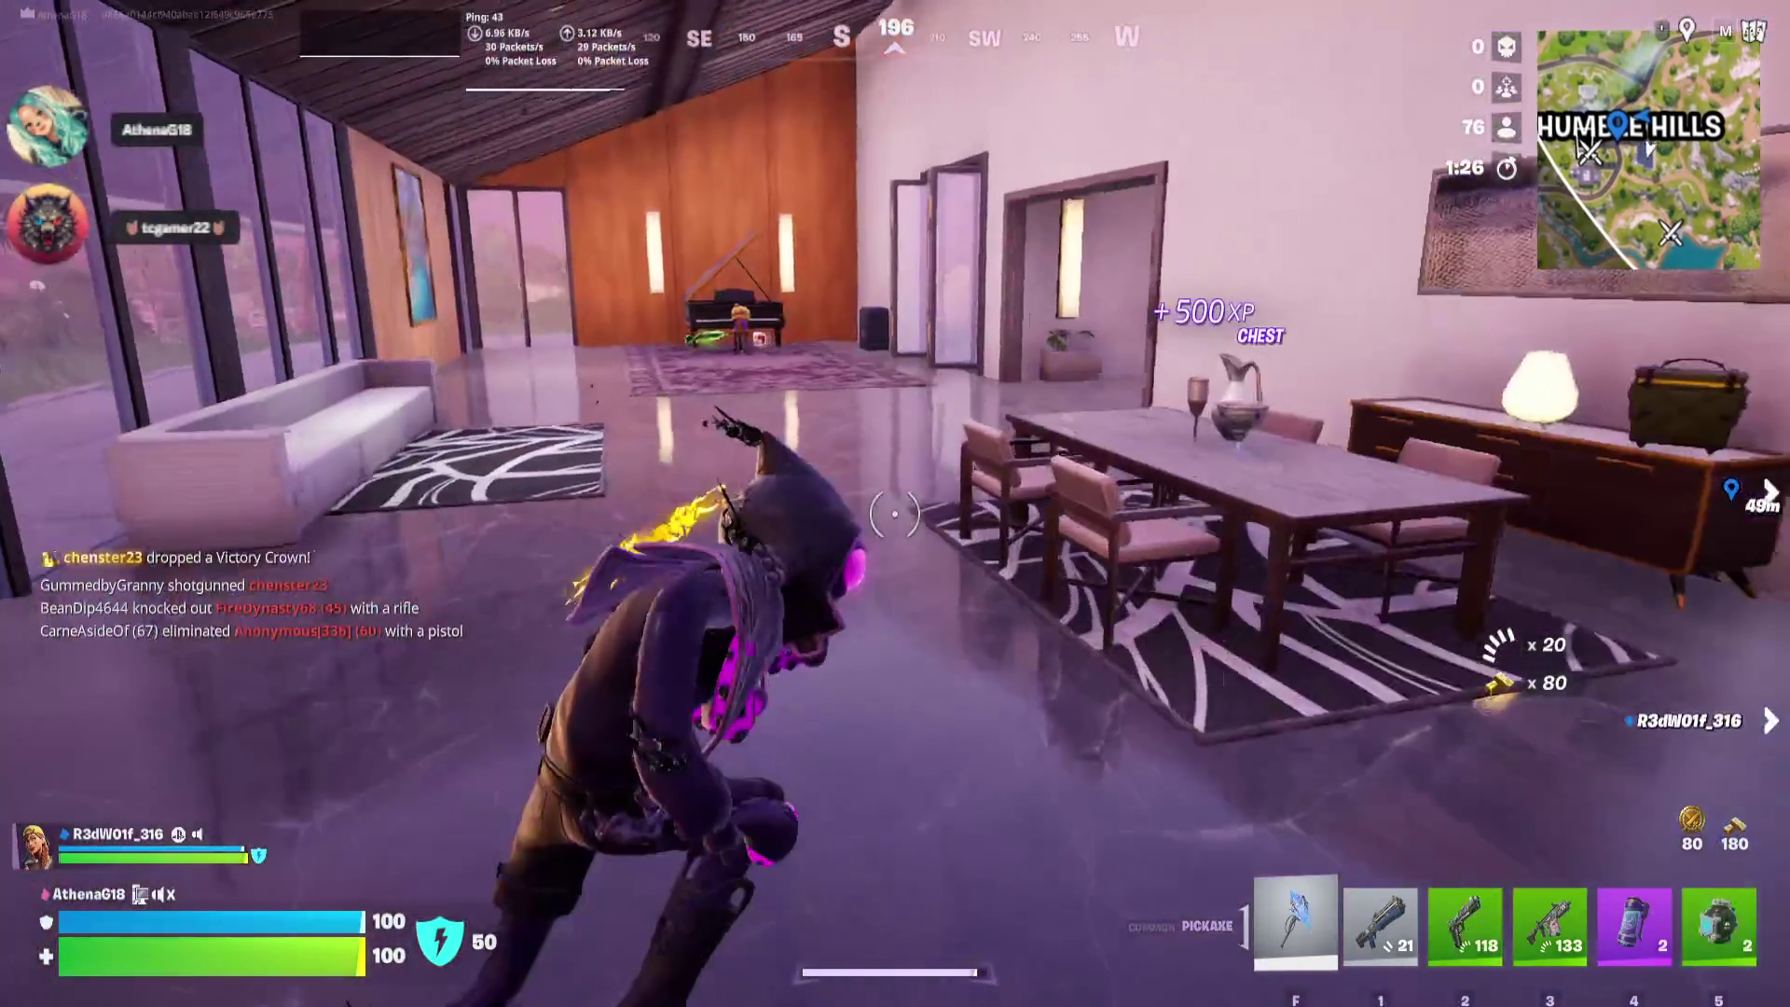
key(w)
key(1)
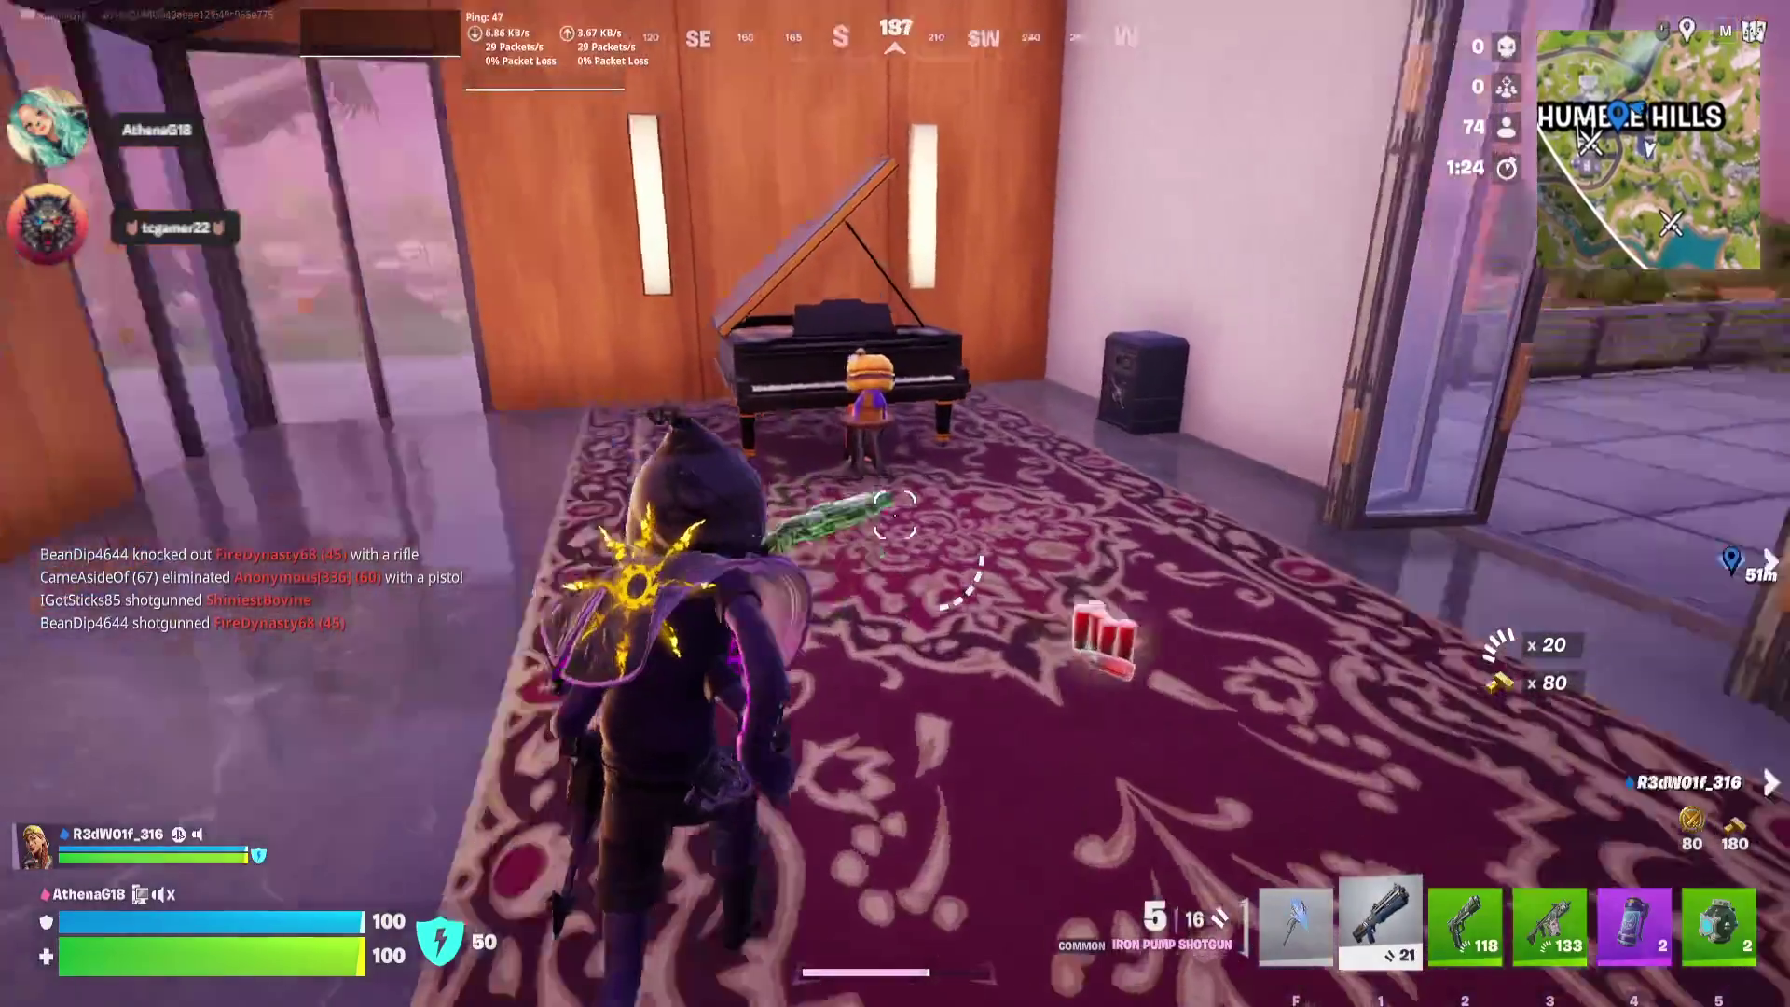
key(w)
key(e)
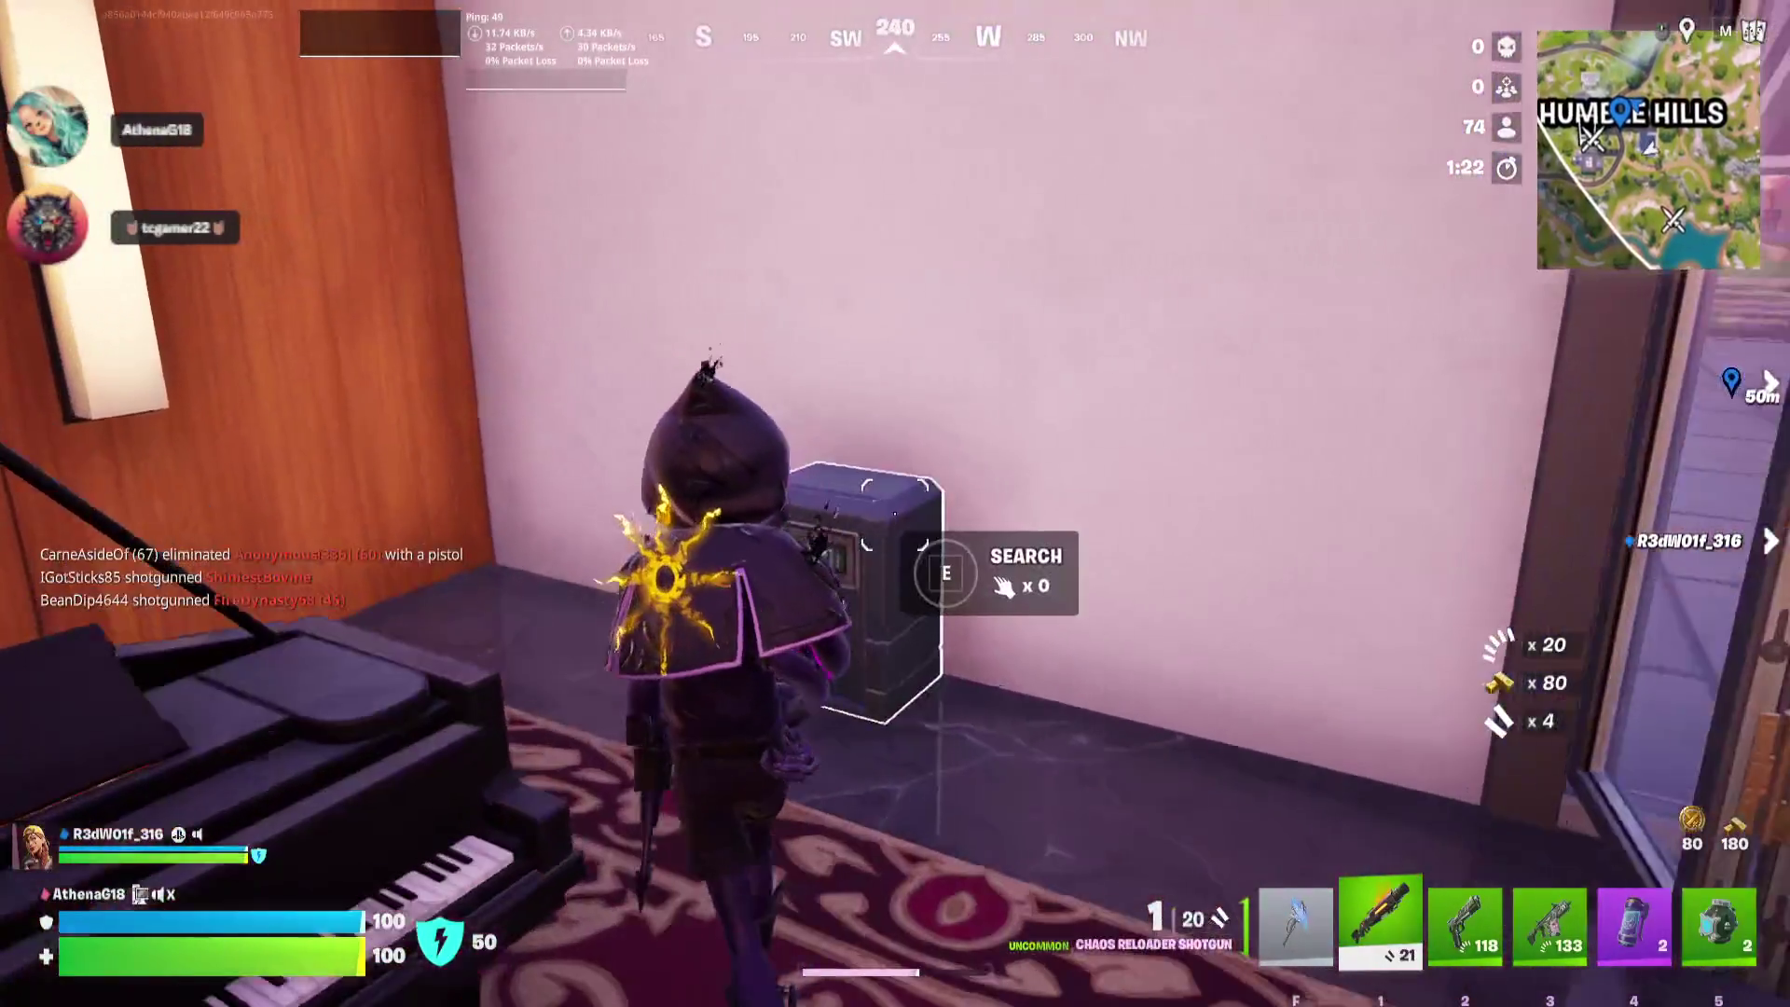
Inspect the Shield Bubble Jr. in the inventory and loot the safe for gold
key(w)
key(Tab)
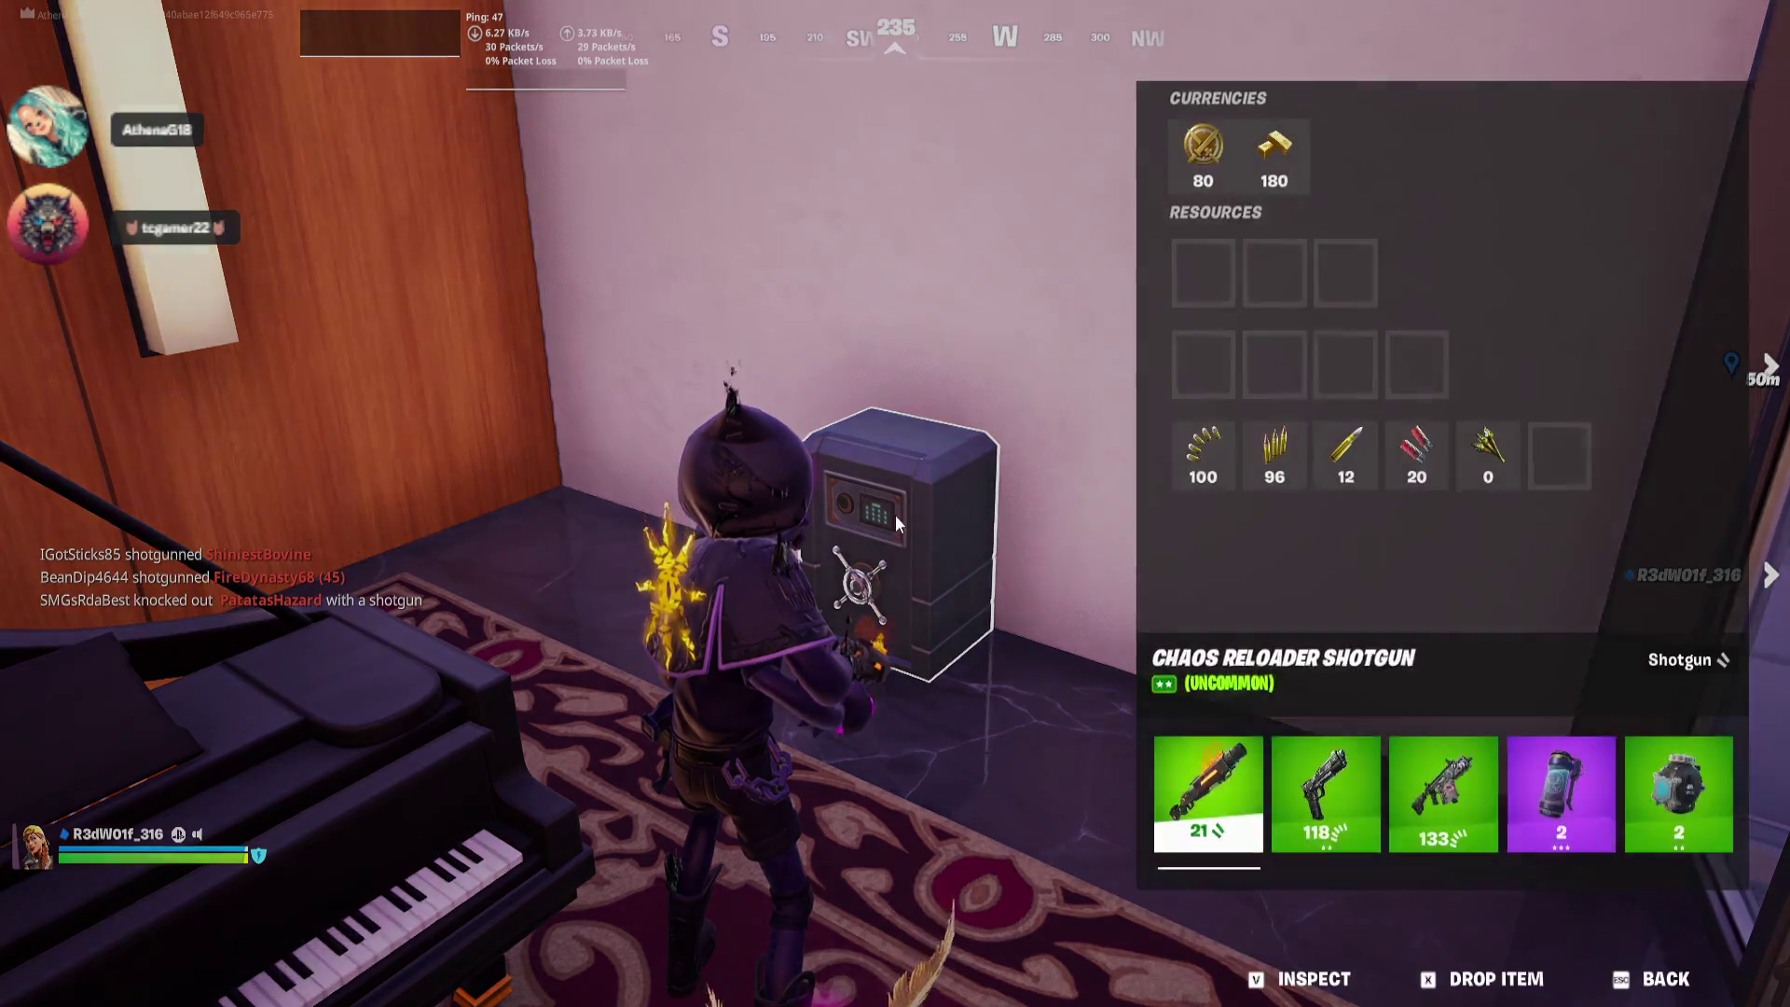
click(1551, 760)
key(Escape)
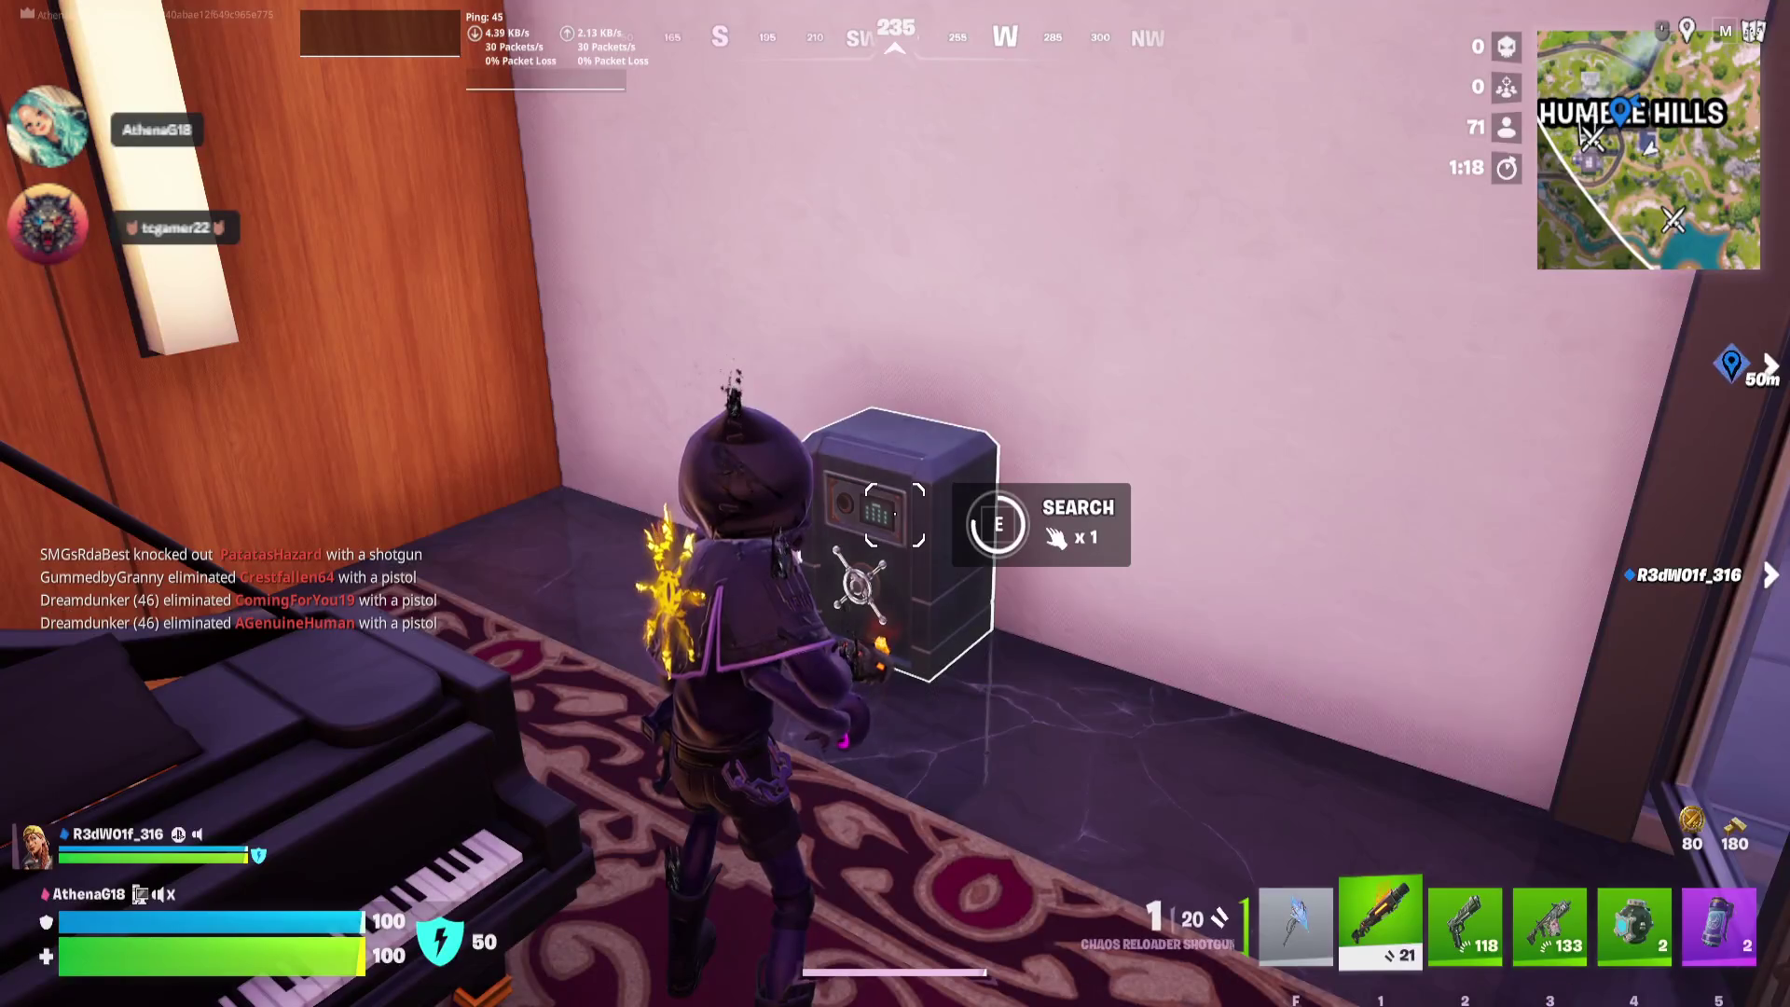
key(e)
key(w)
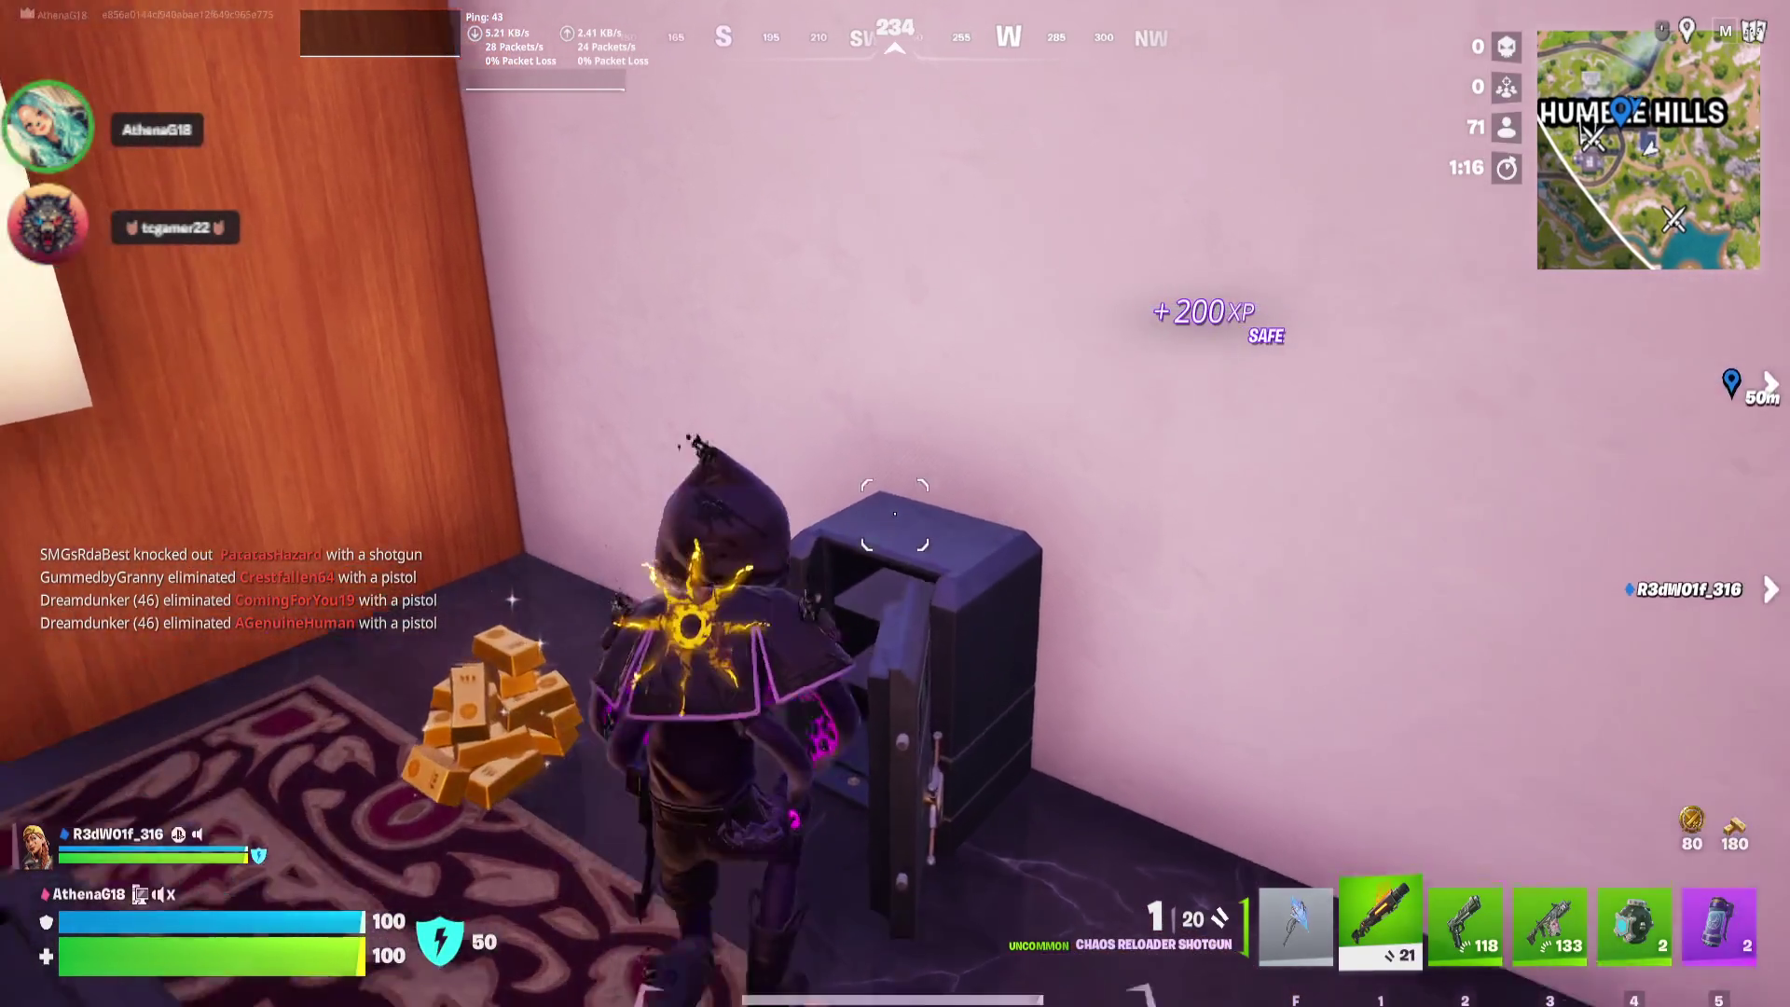
Open the next room's golden chest, reaching 830 gold, and check the Combat Assault Rifle's details
key(w)
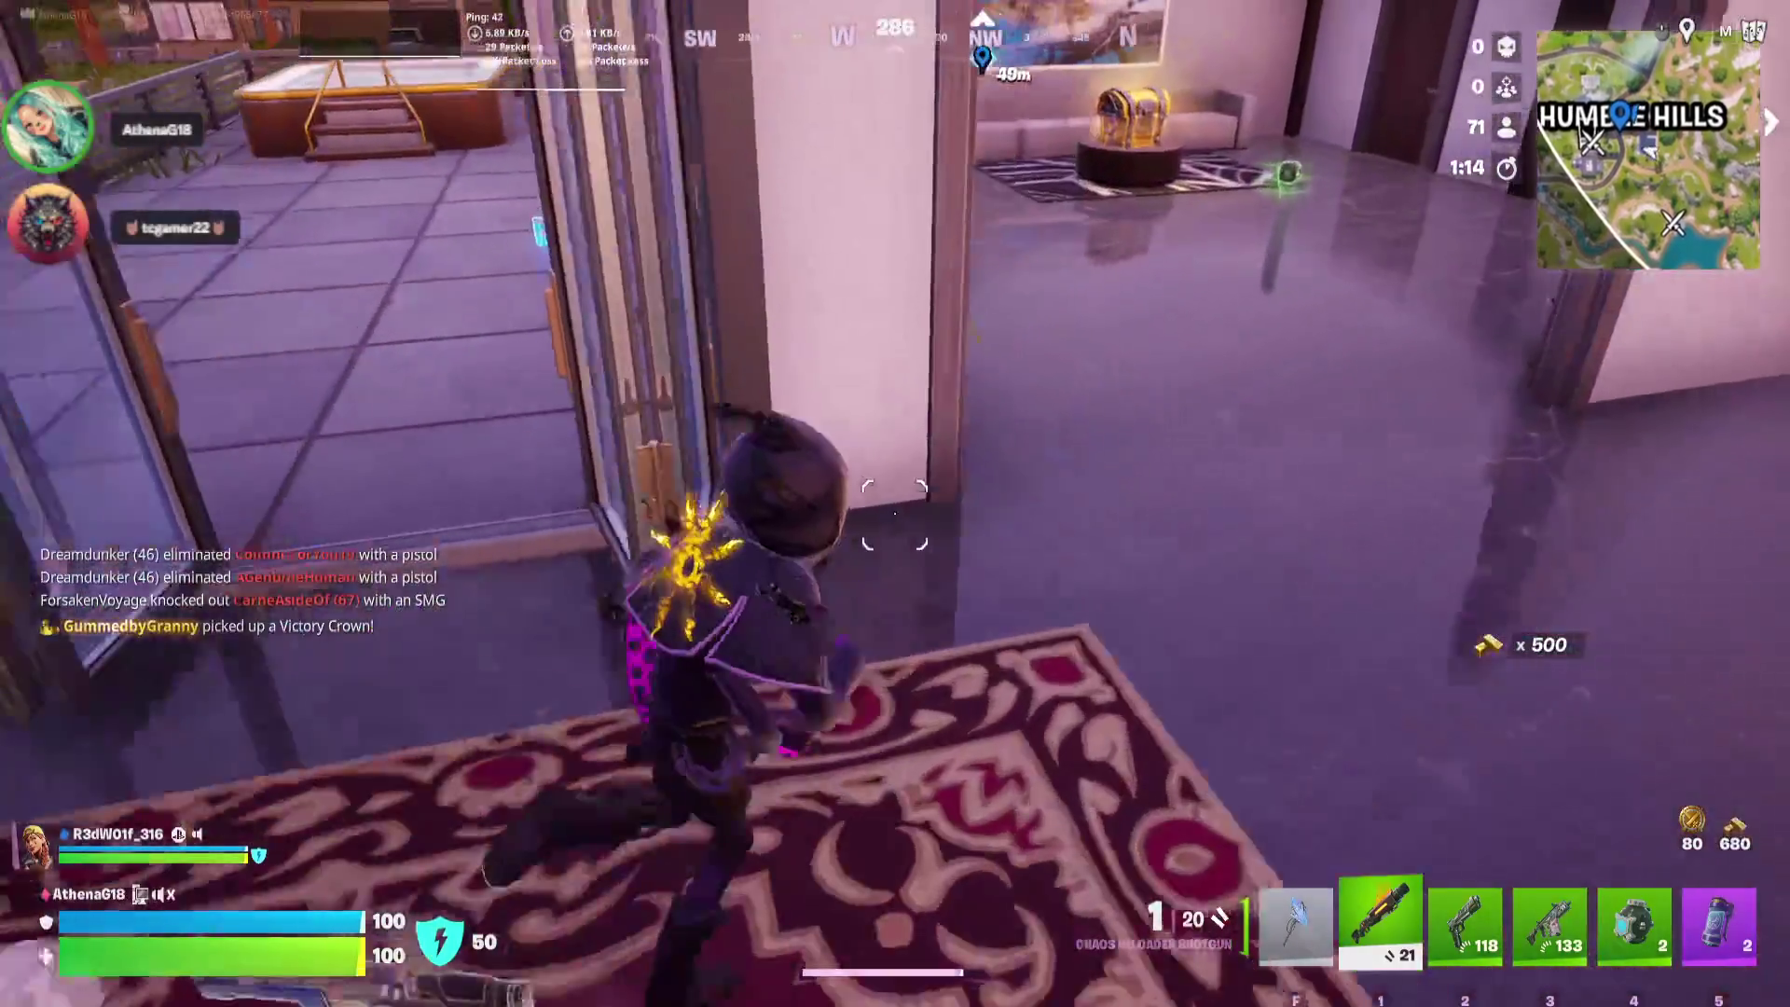
key(w)
key(4)
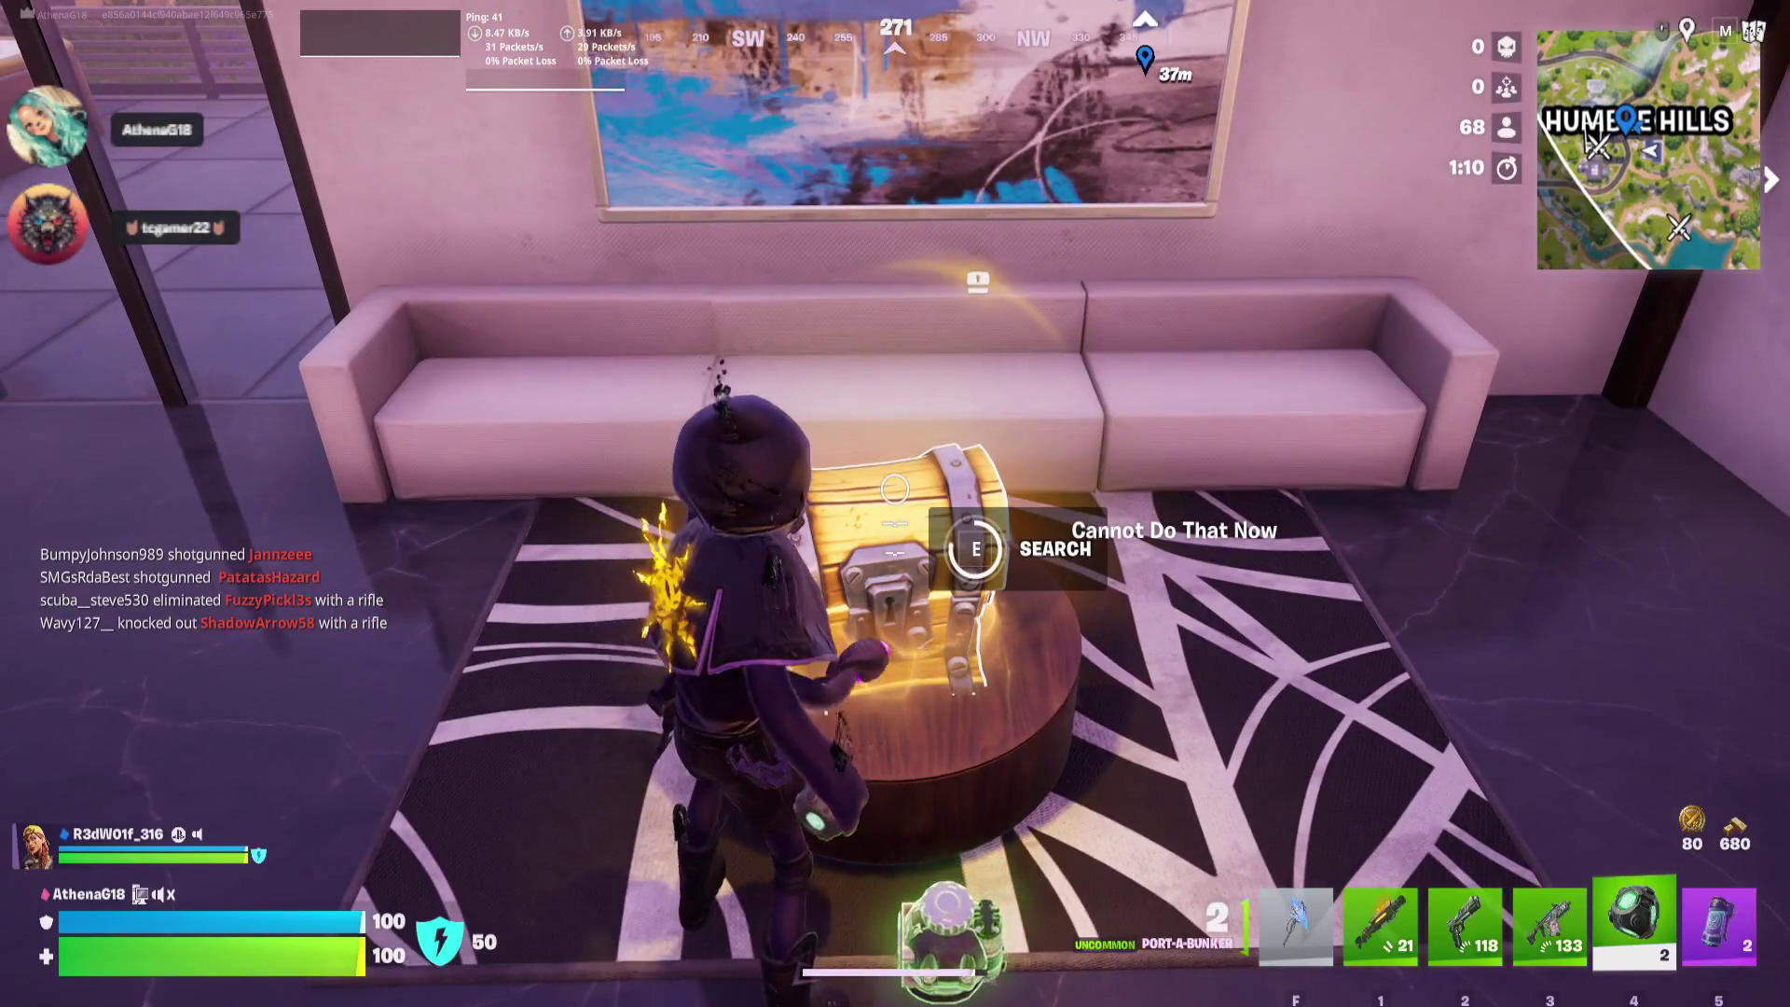
key(e)
key(e)
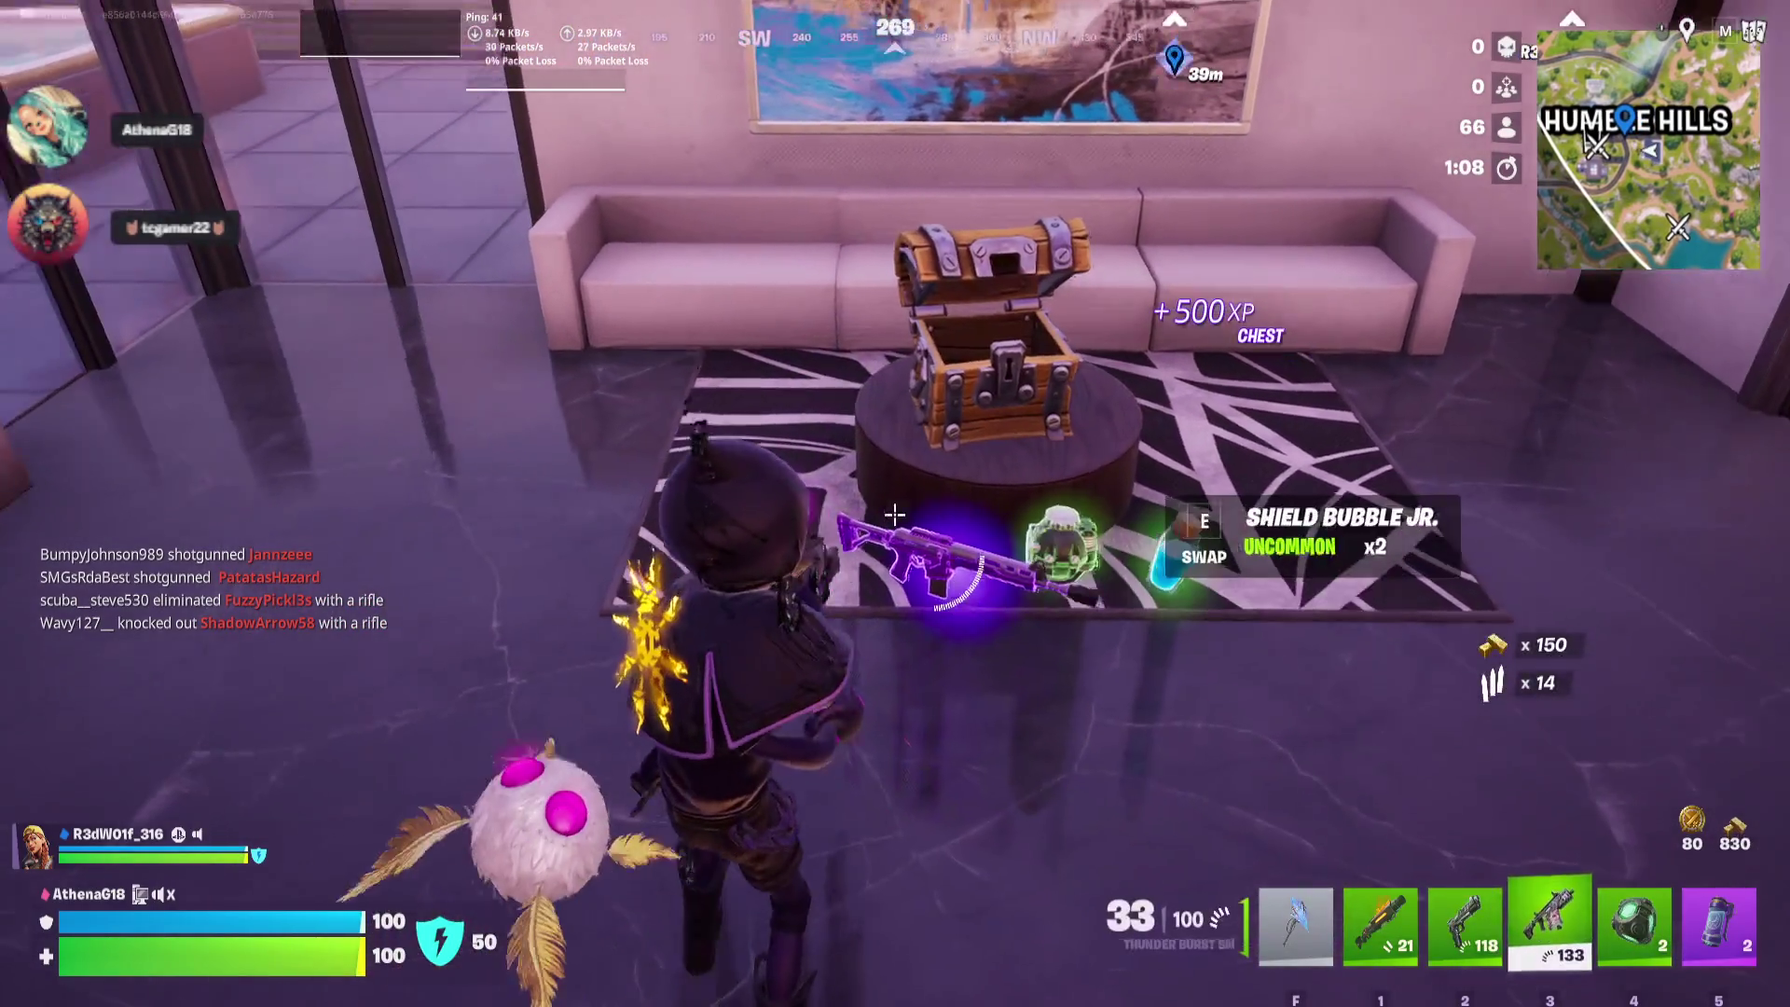
key(Tab)
click(1363, 757)
key(Escape)
Run from the terrace along the road to the next house and vault through its window
key(w)
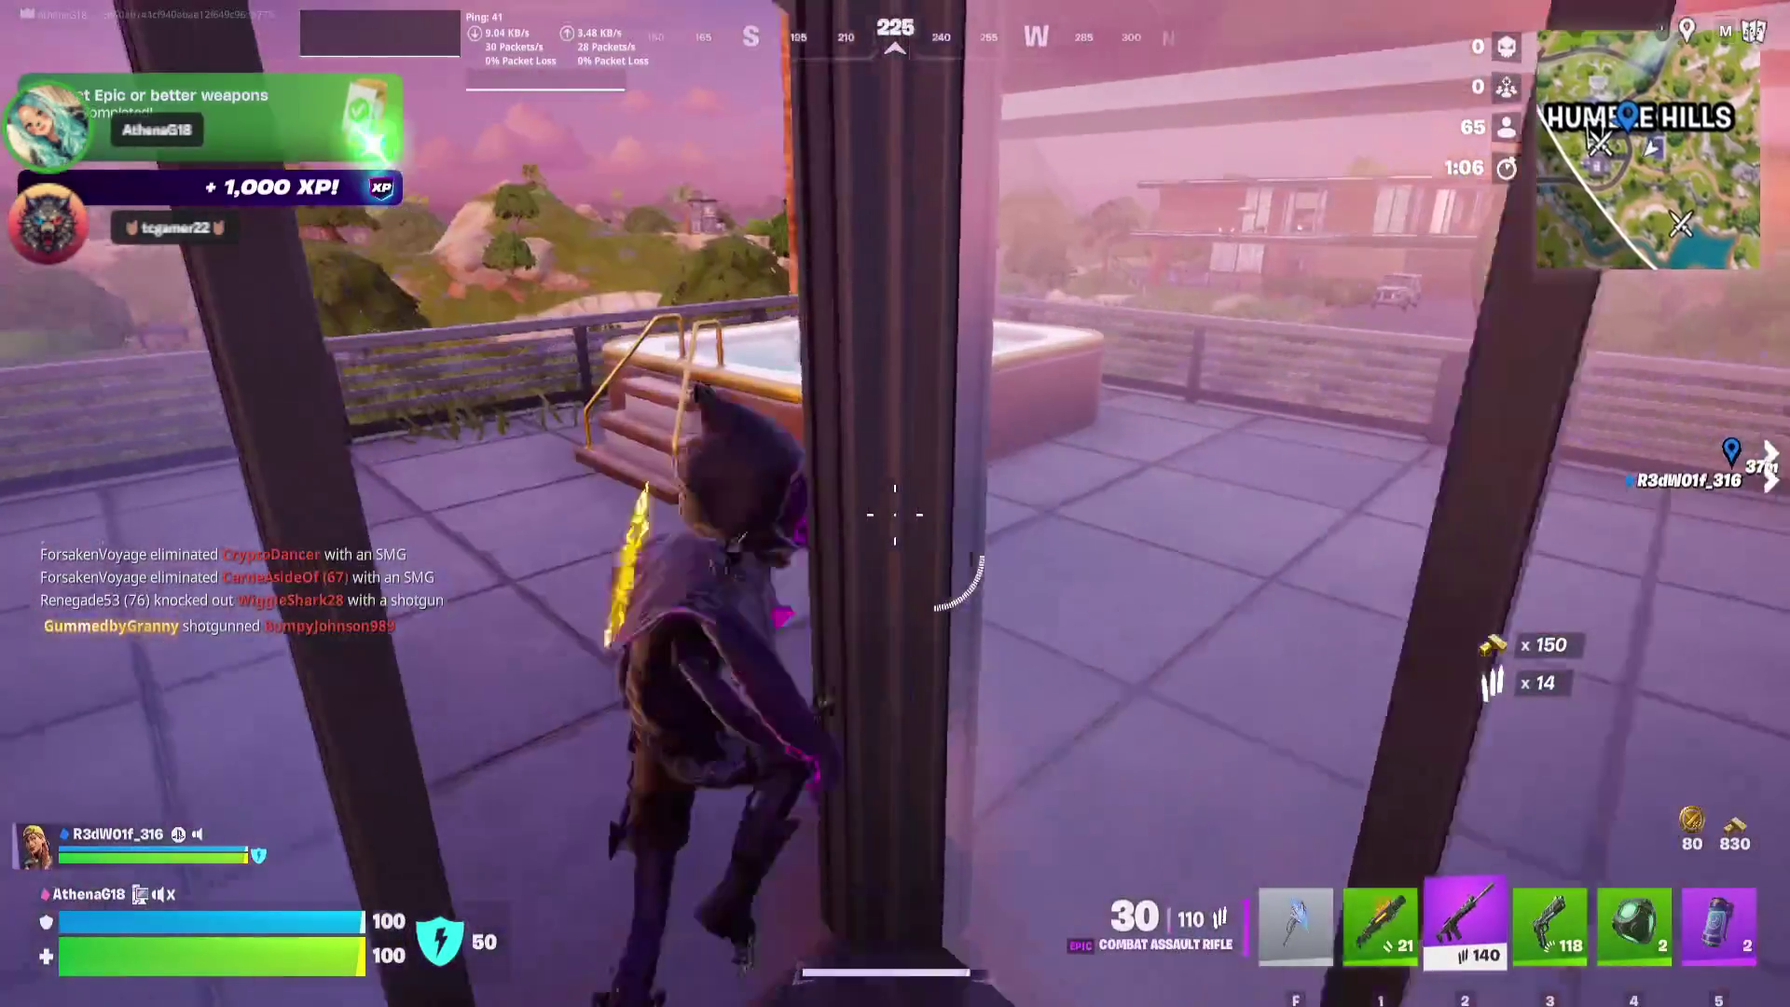
key(w)
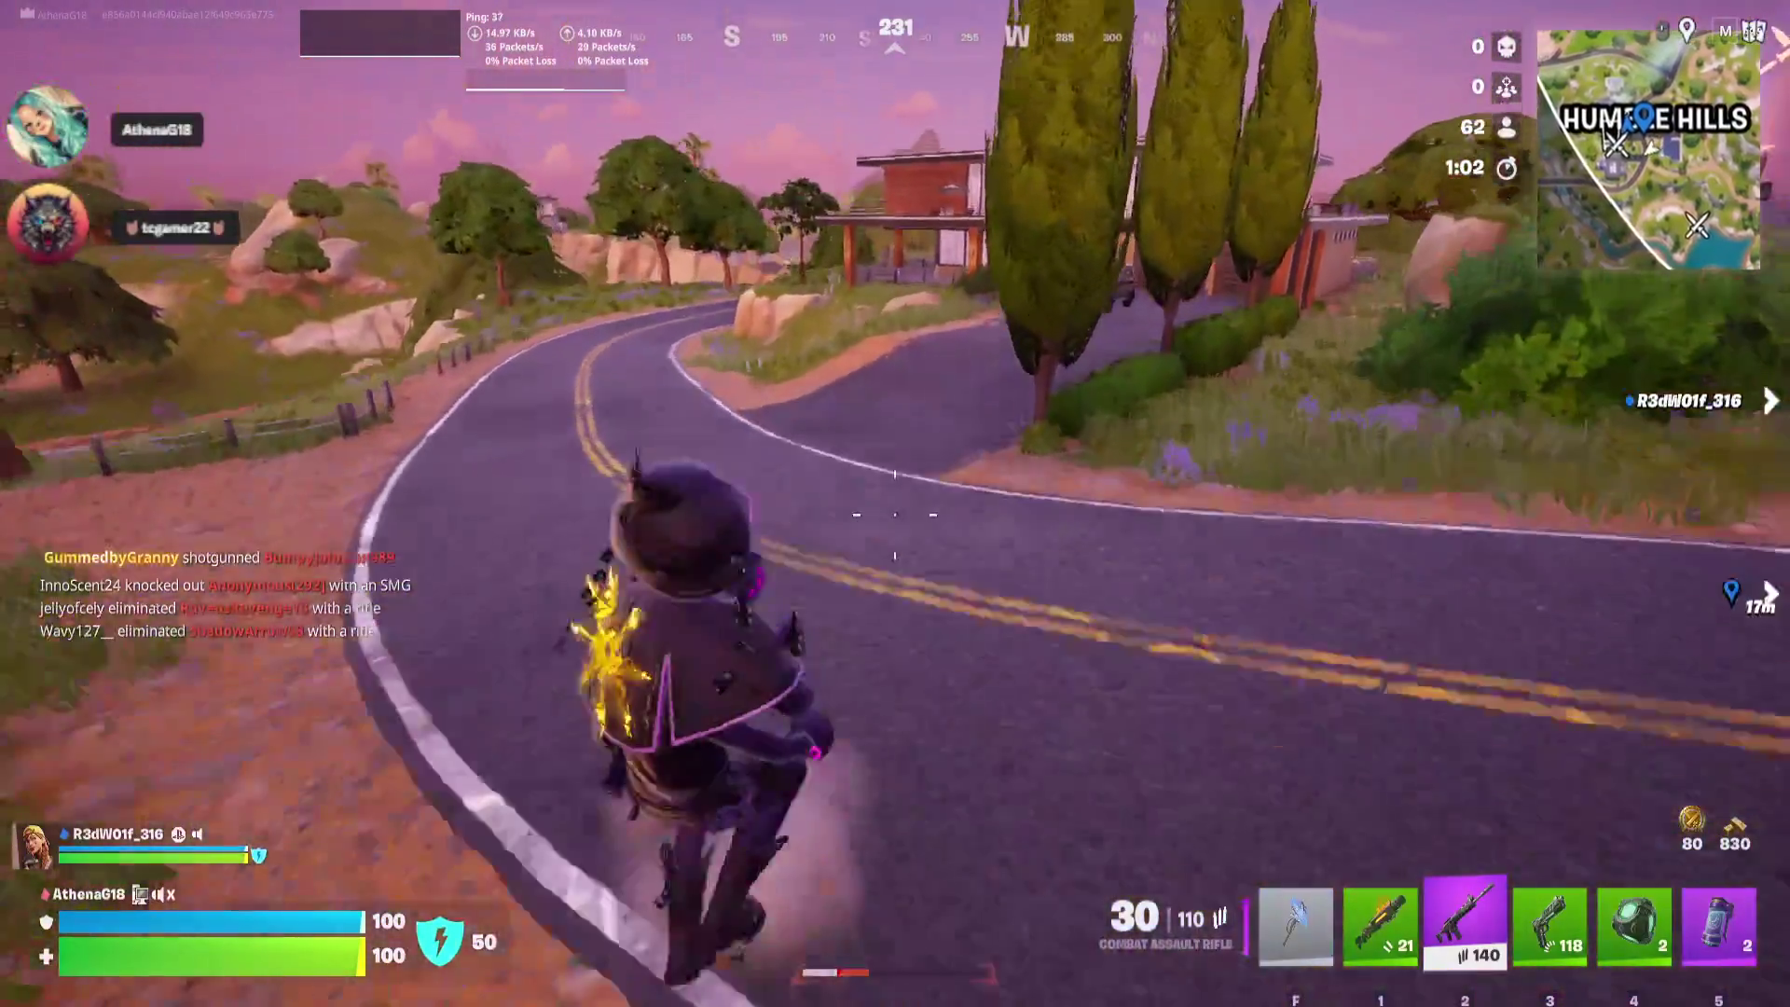
key(w)
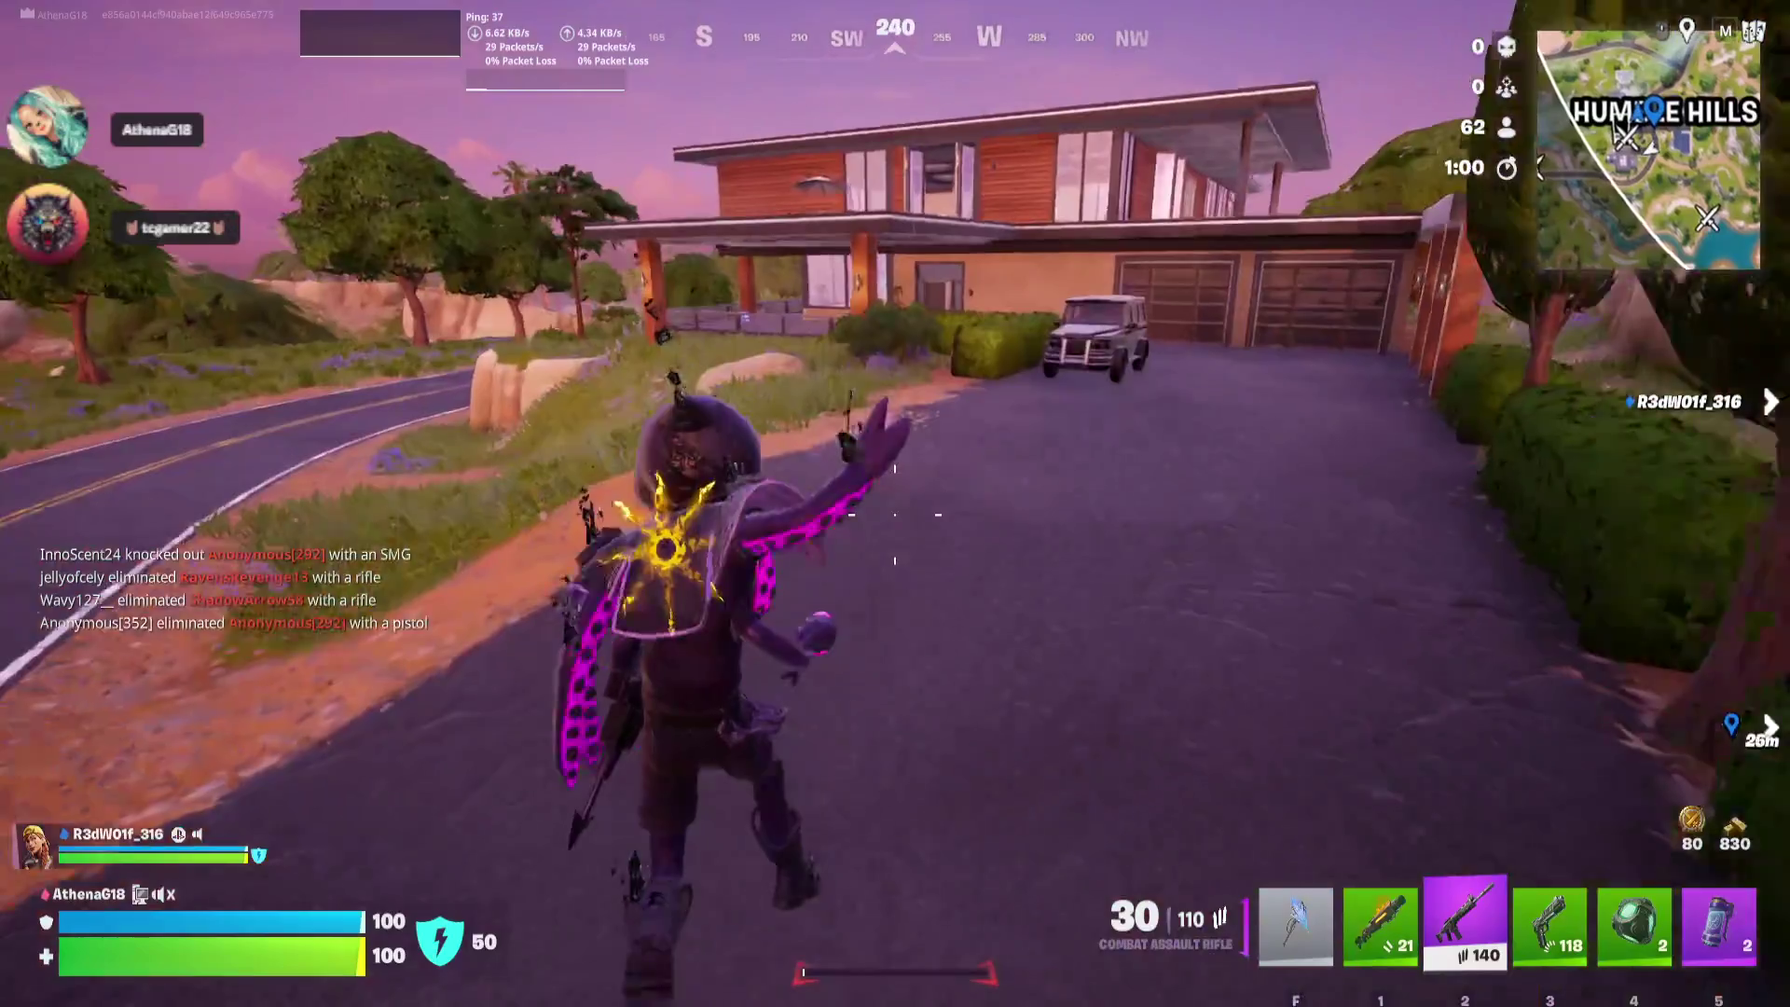
key(1)
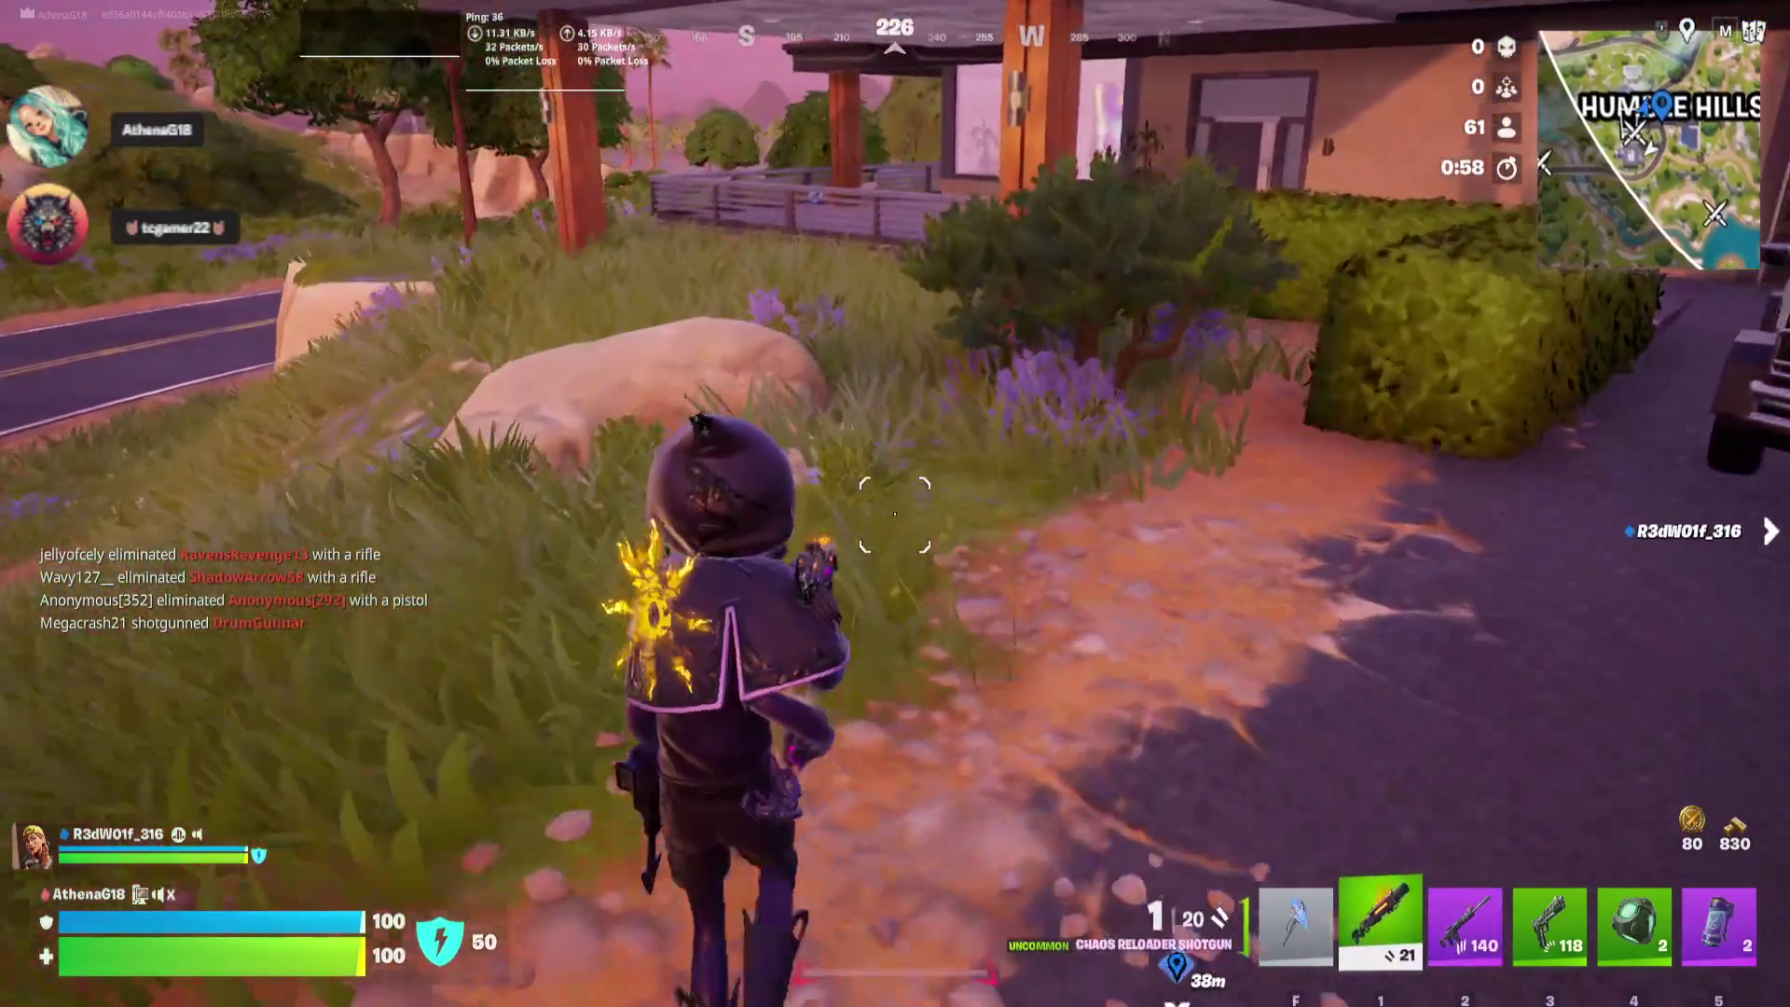
key(4)
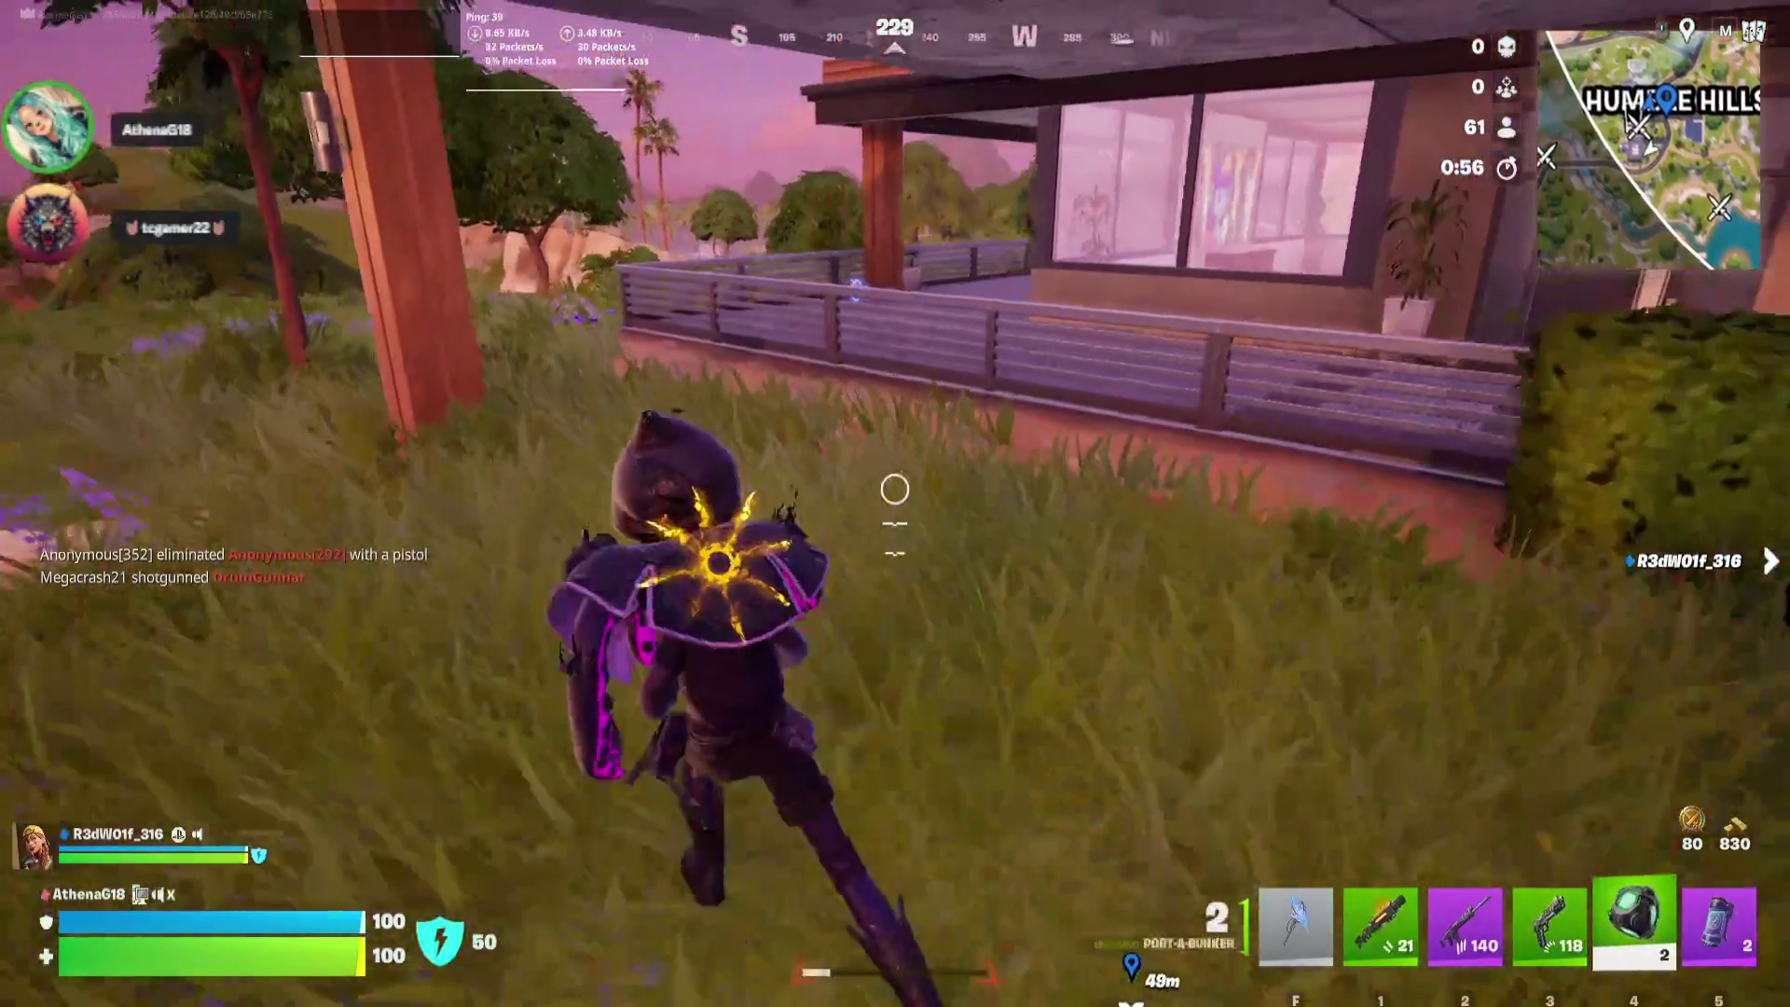
key(w)
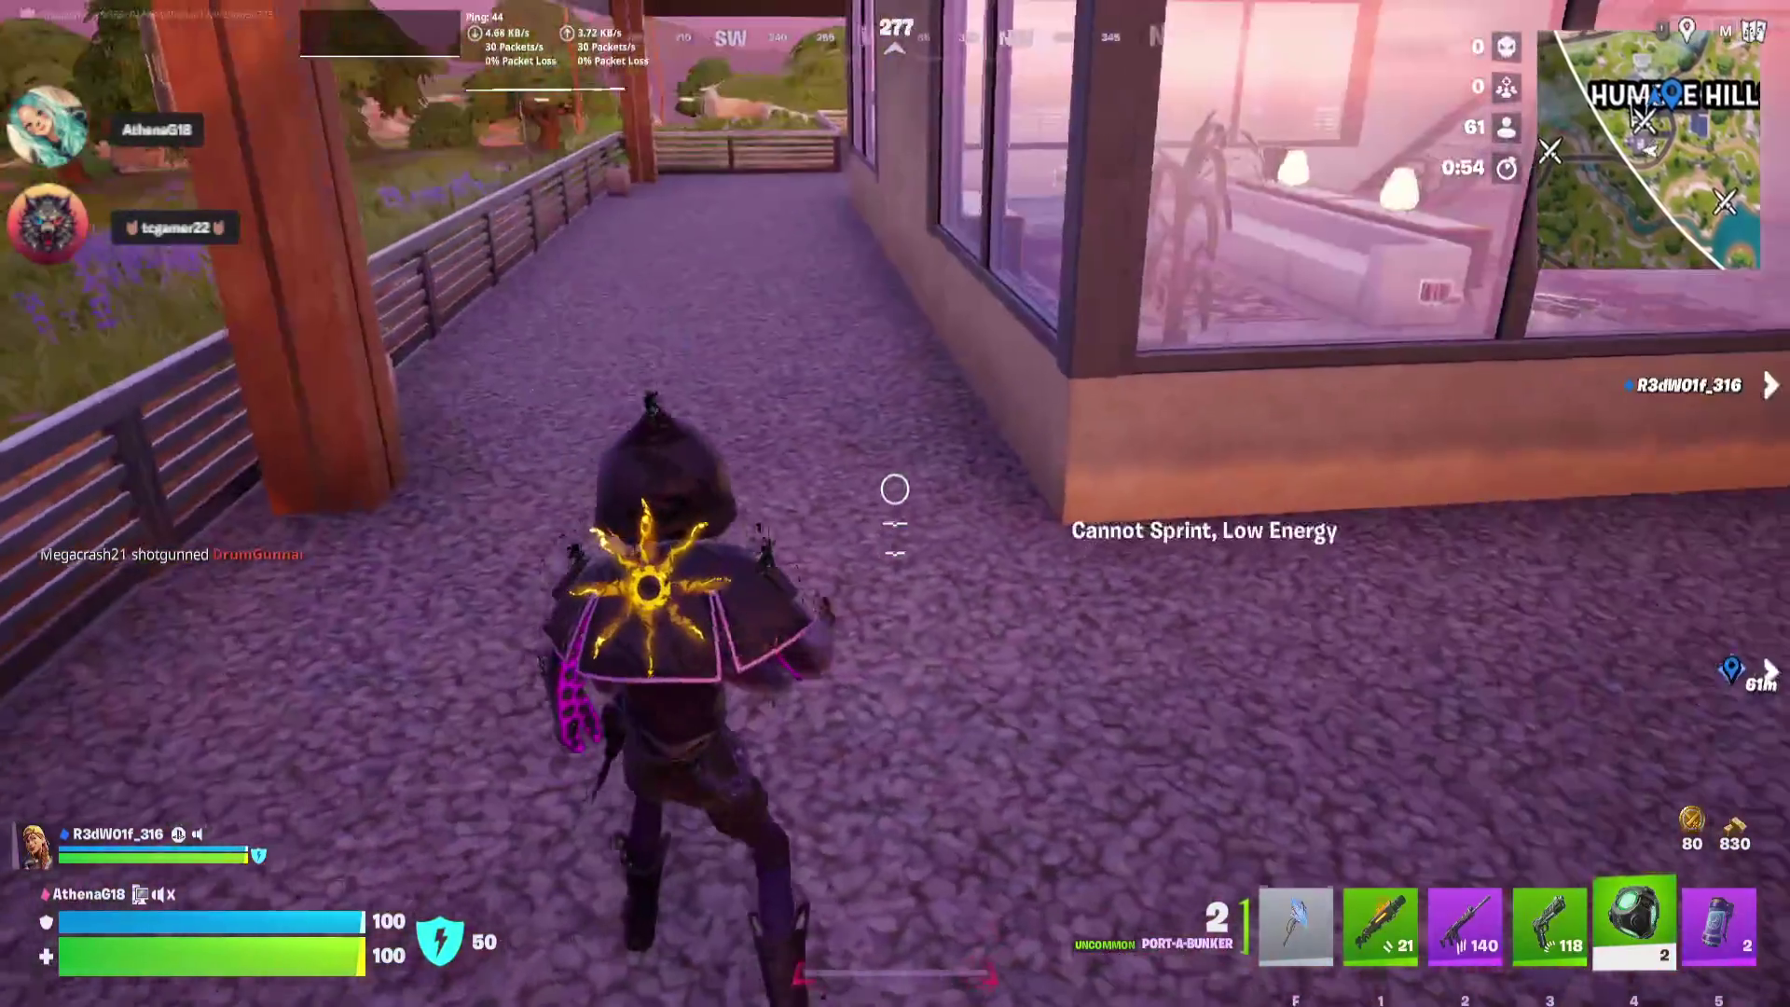
key(space)
key(1)
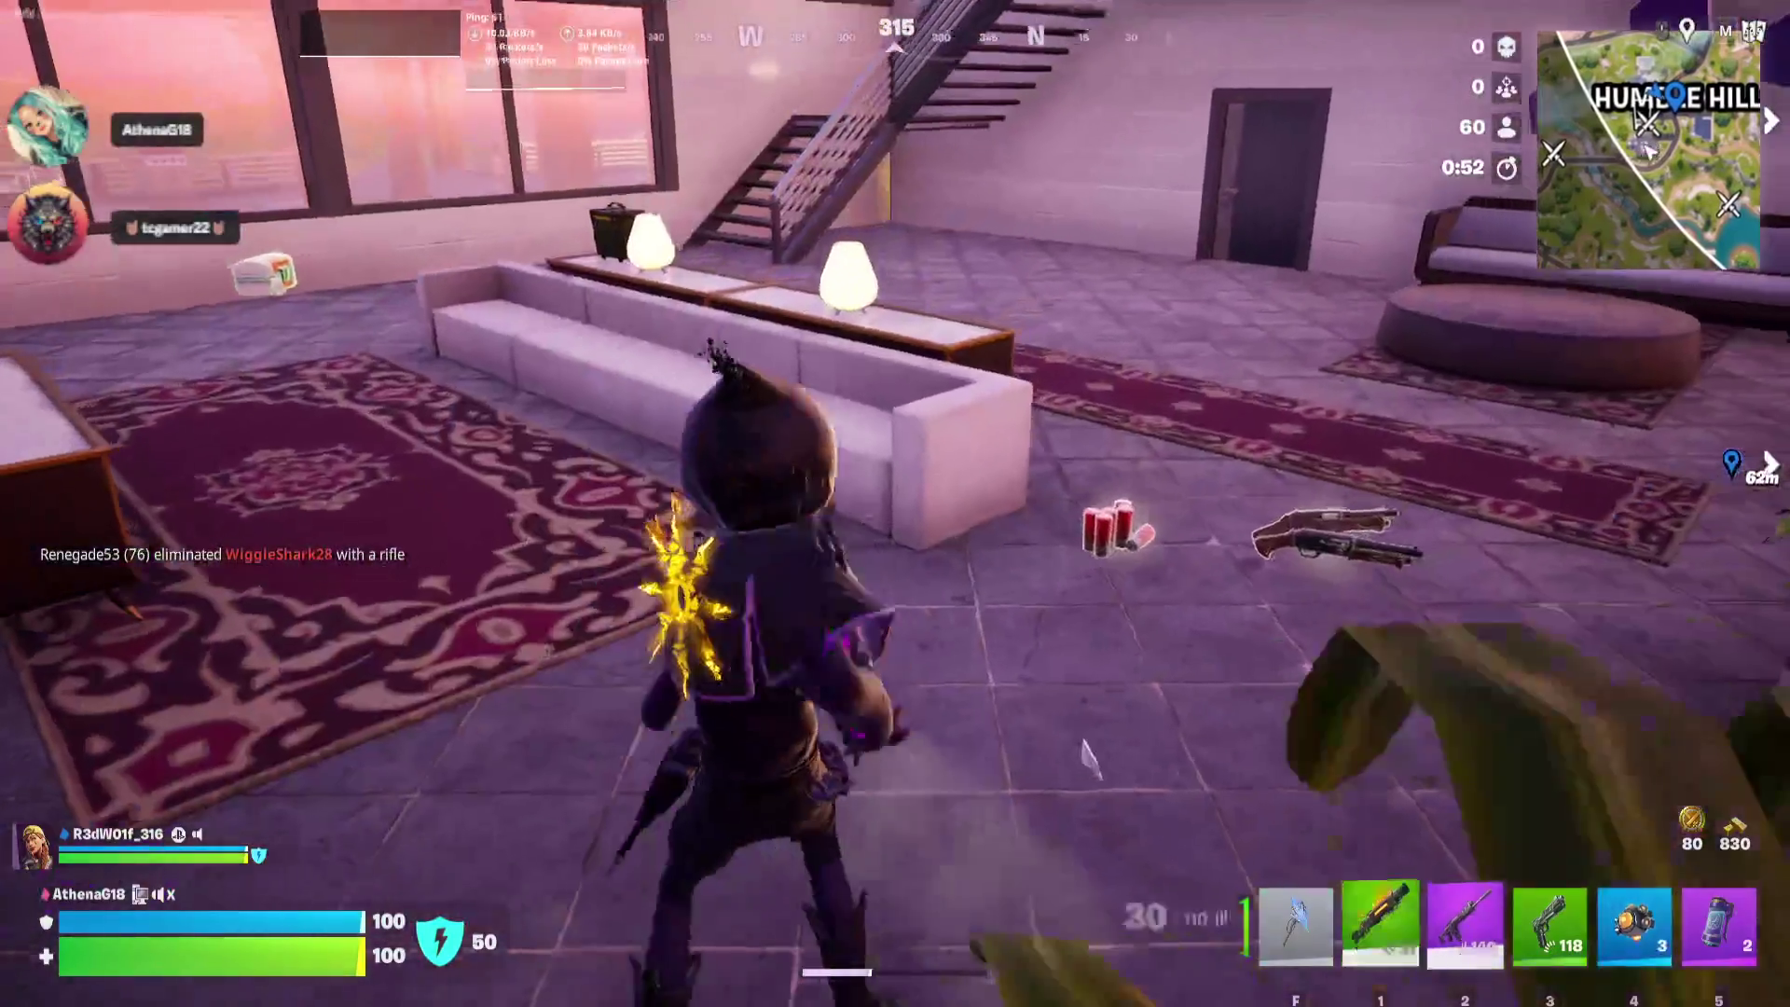
Swap in the Twin Hammer Shotguns, then loot the garage chest and cash register to 1,205 gold
key(e)
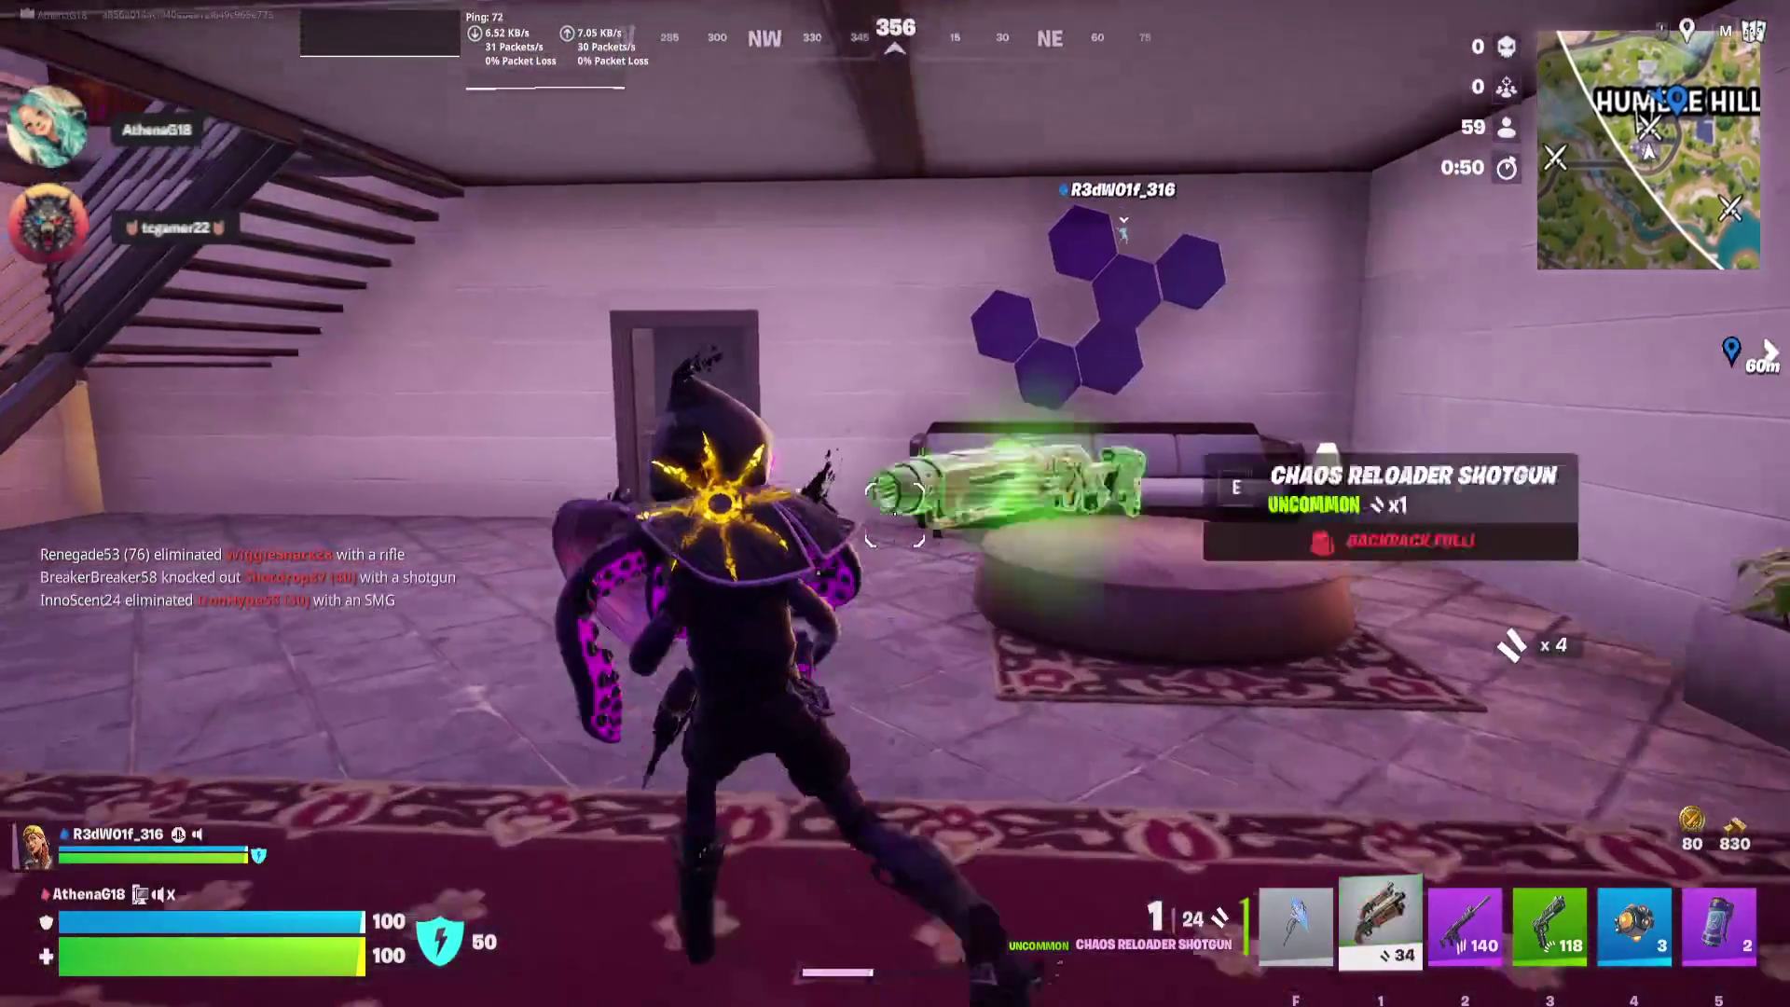
key(w)
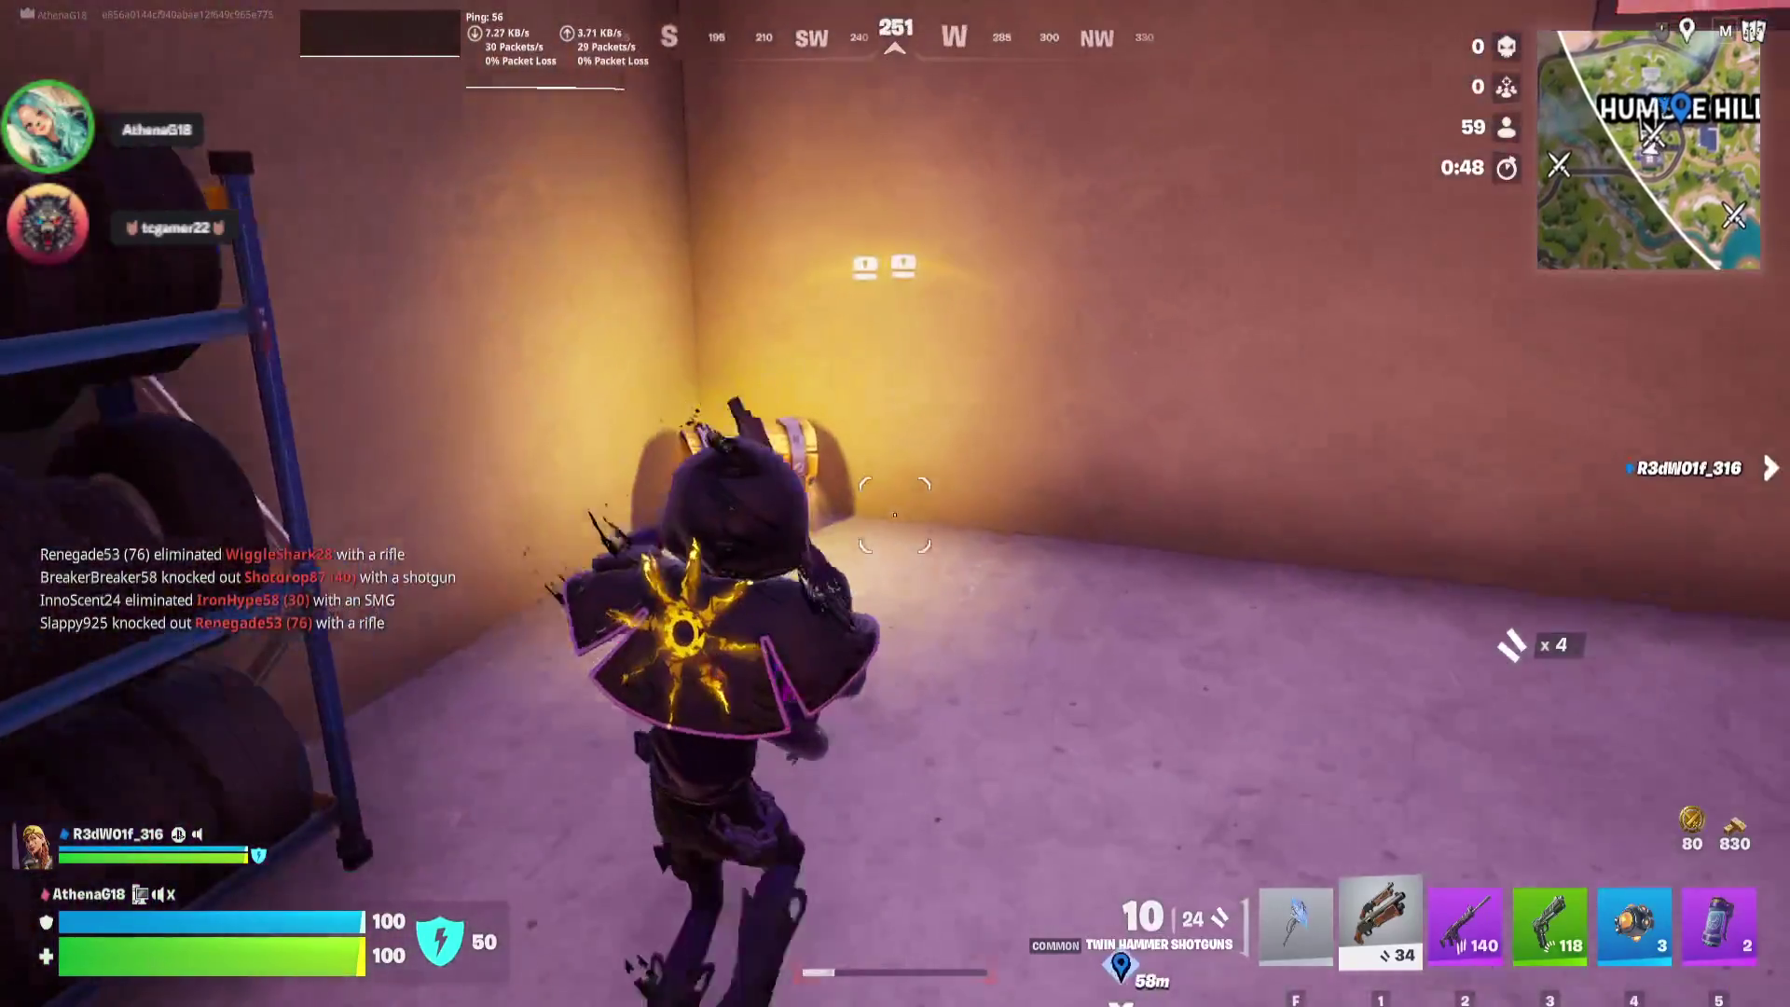
key(e)
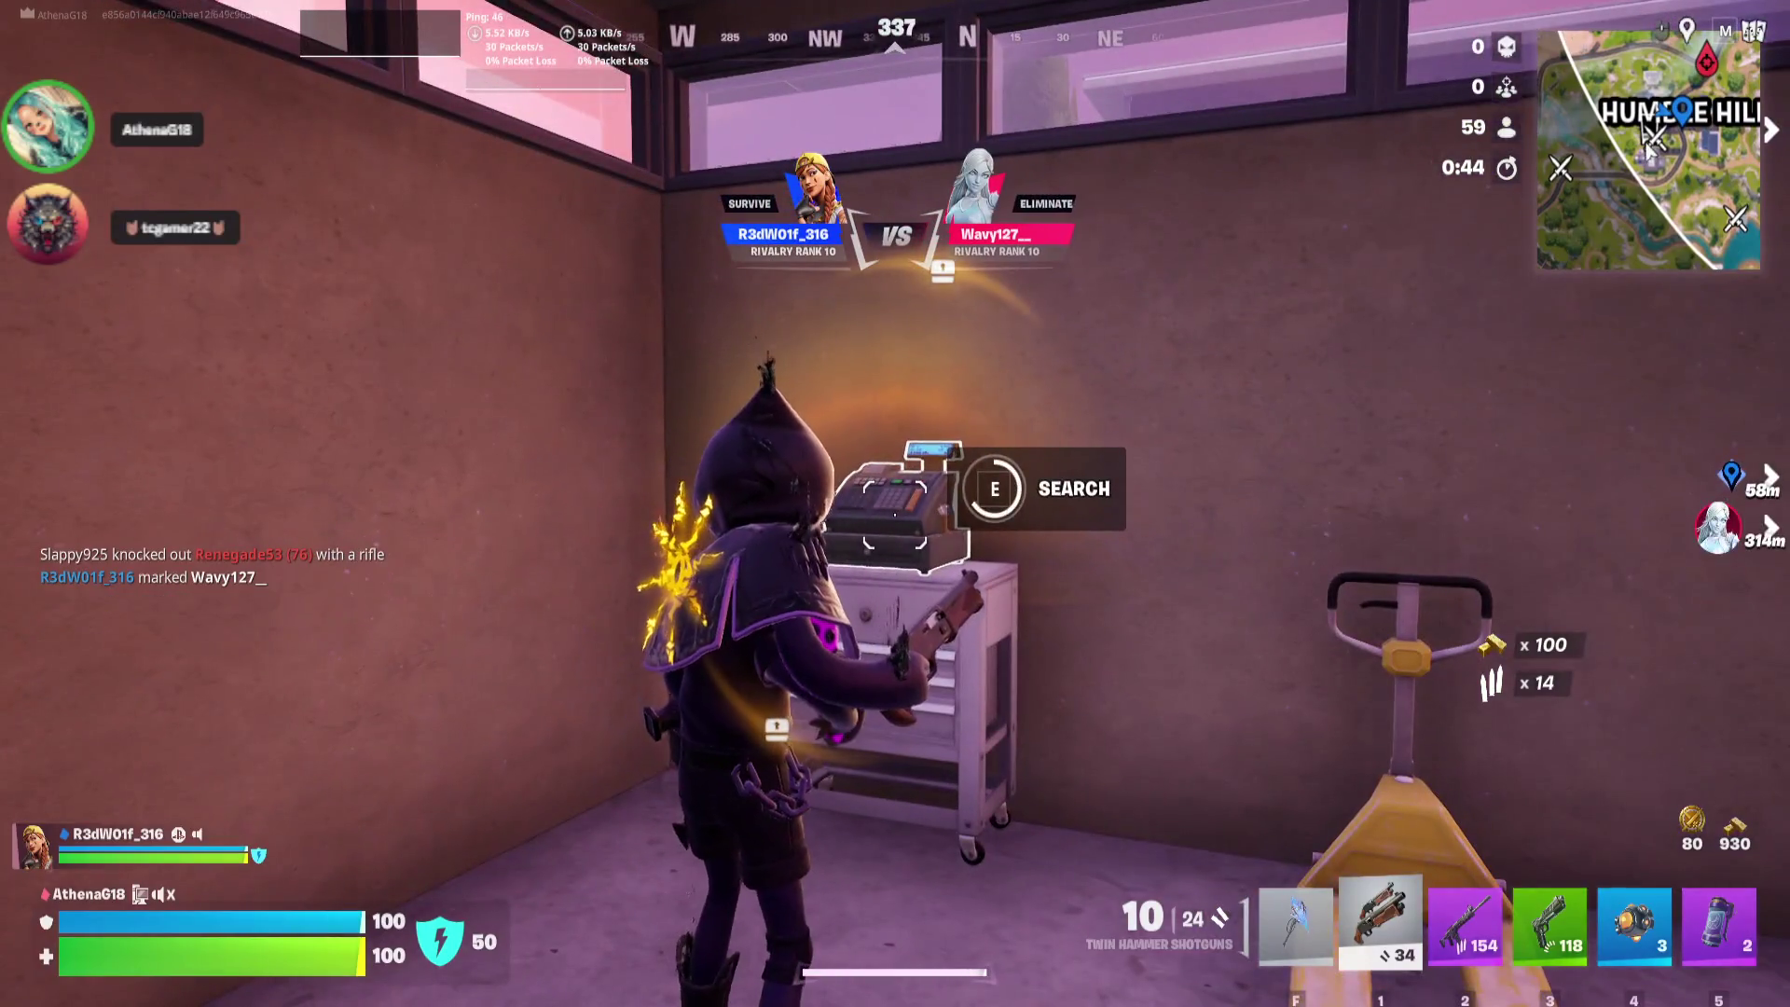
key(e)
key(w)
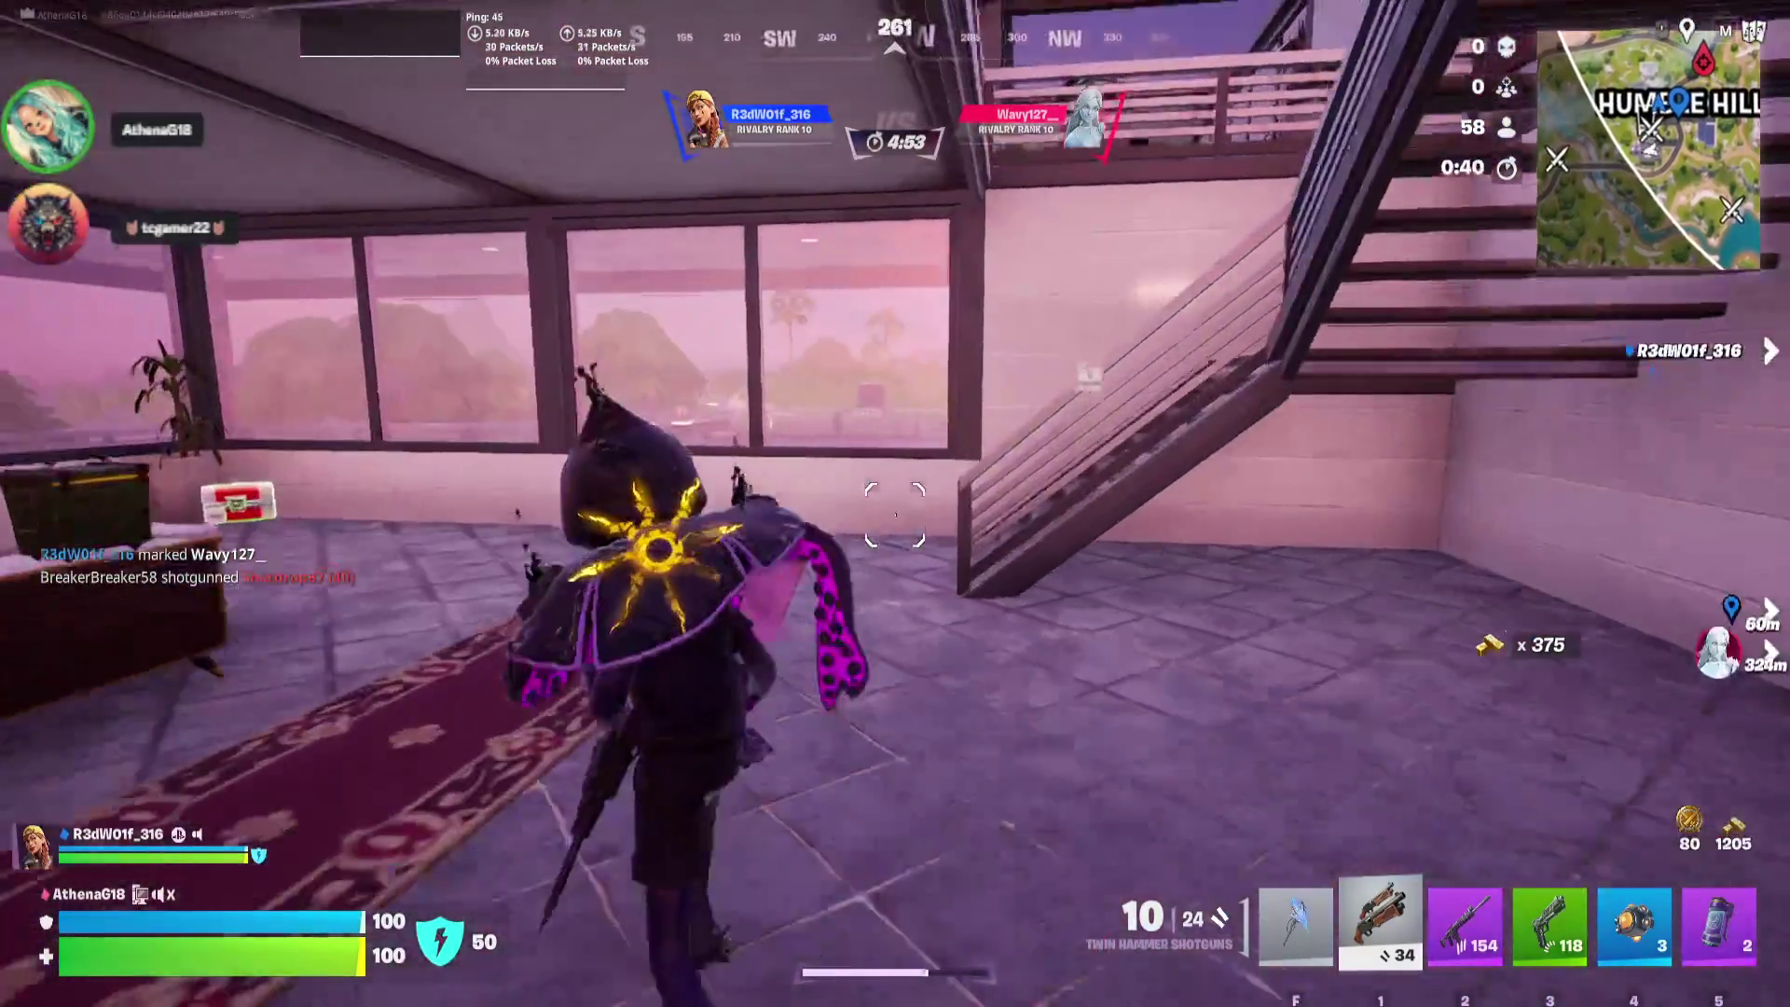
Check the full island map, then close it and head for the staircase
mouse_move(895, 503)
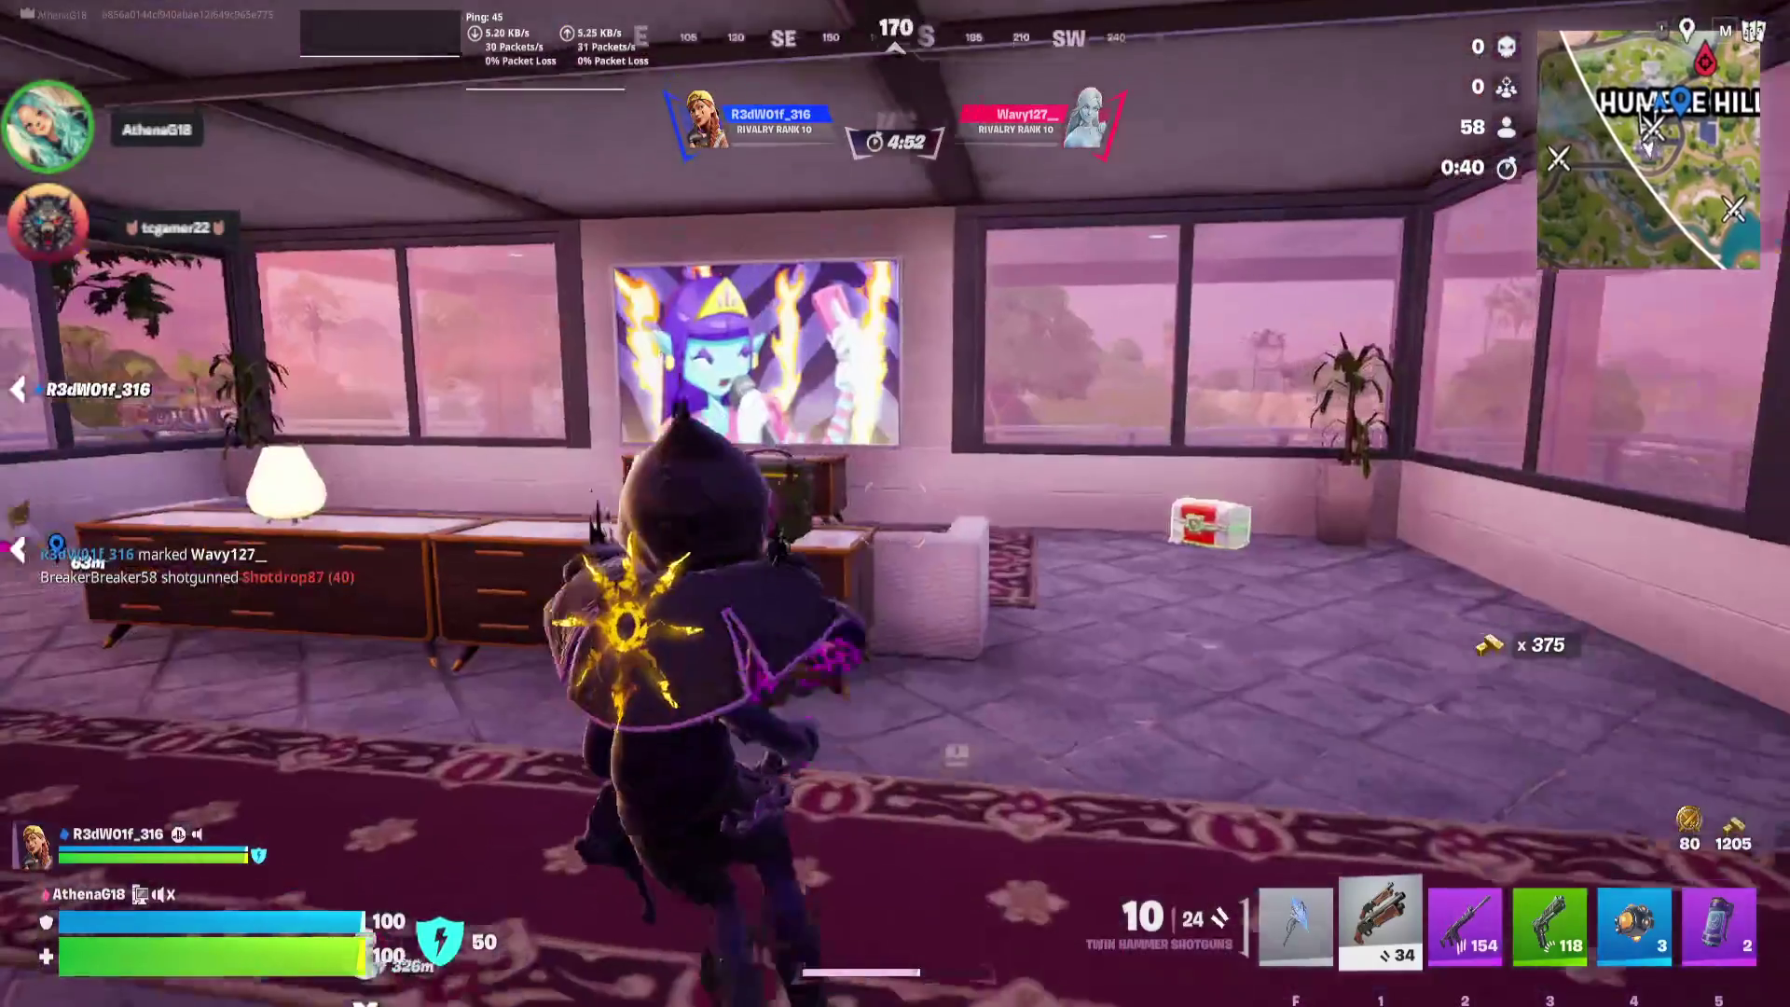
key(m)
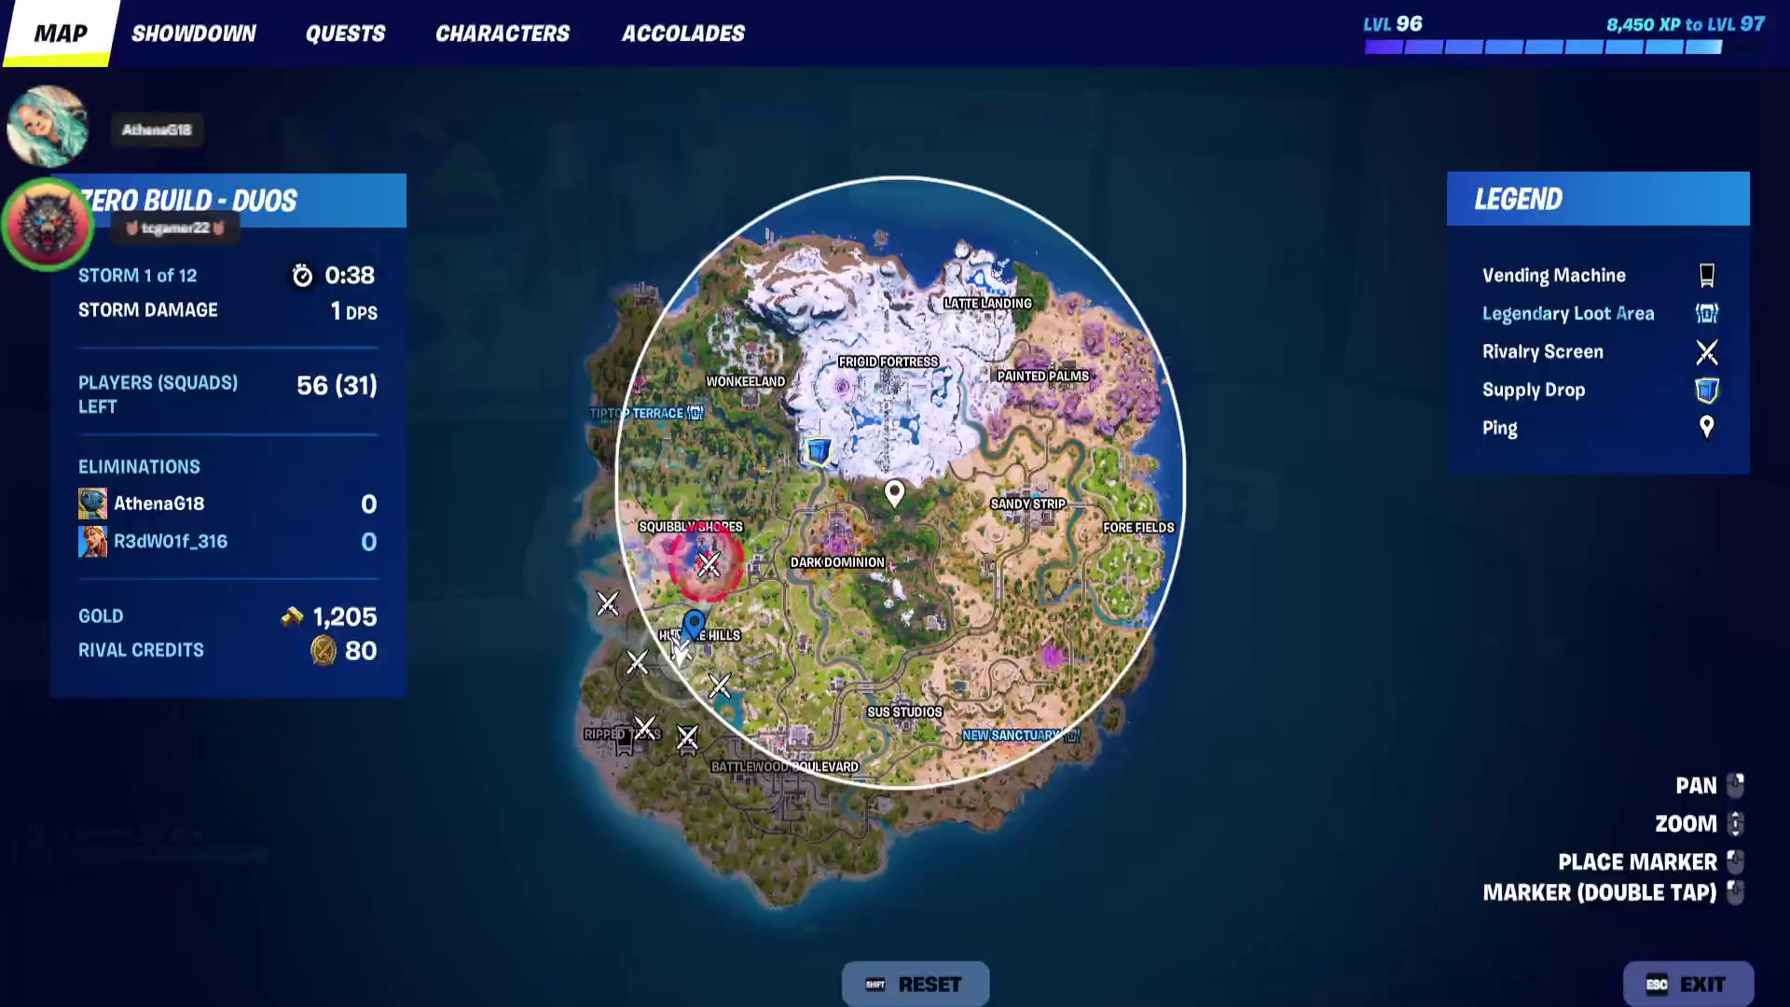
key(Escape)
key(w)
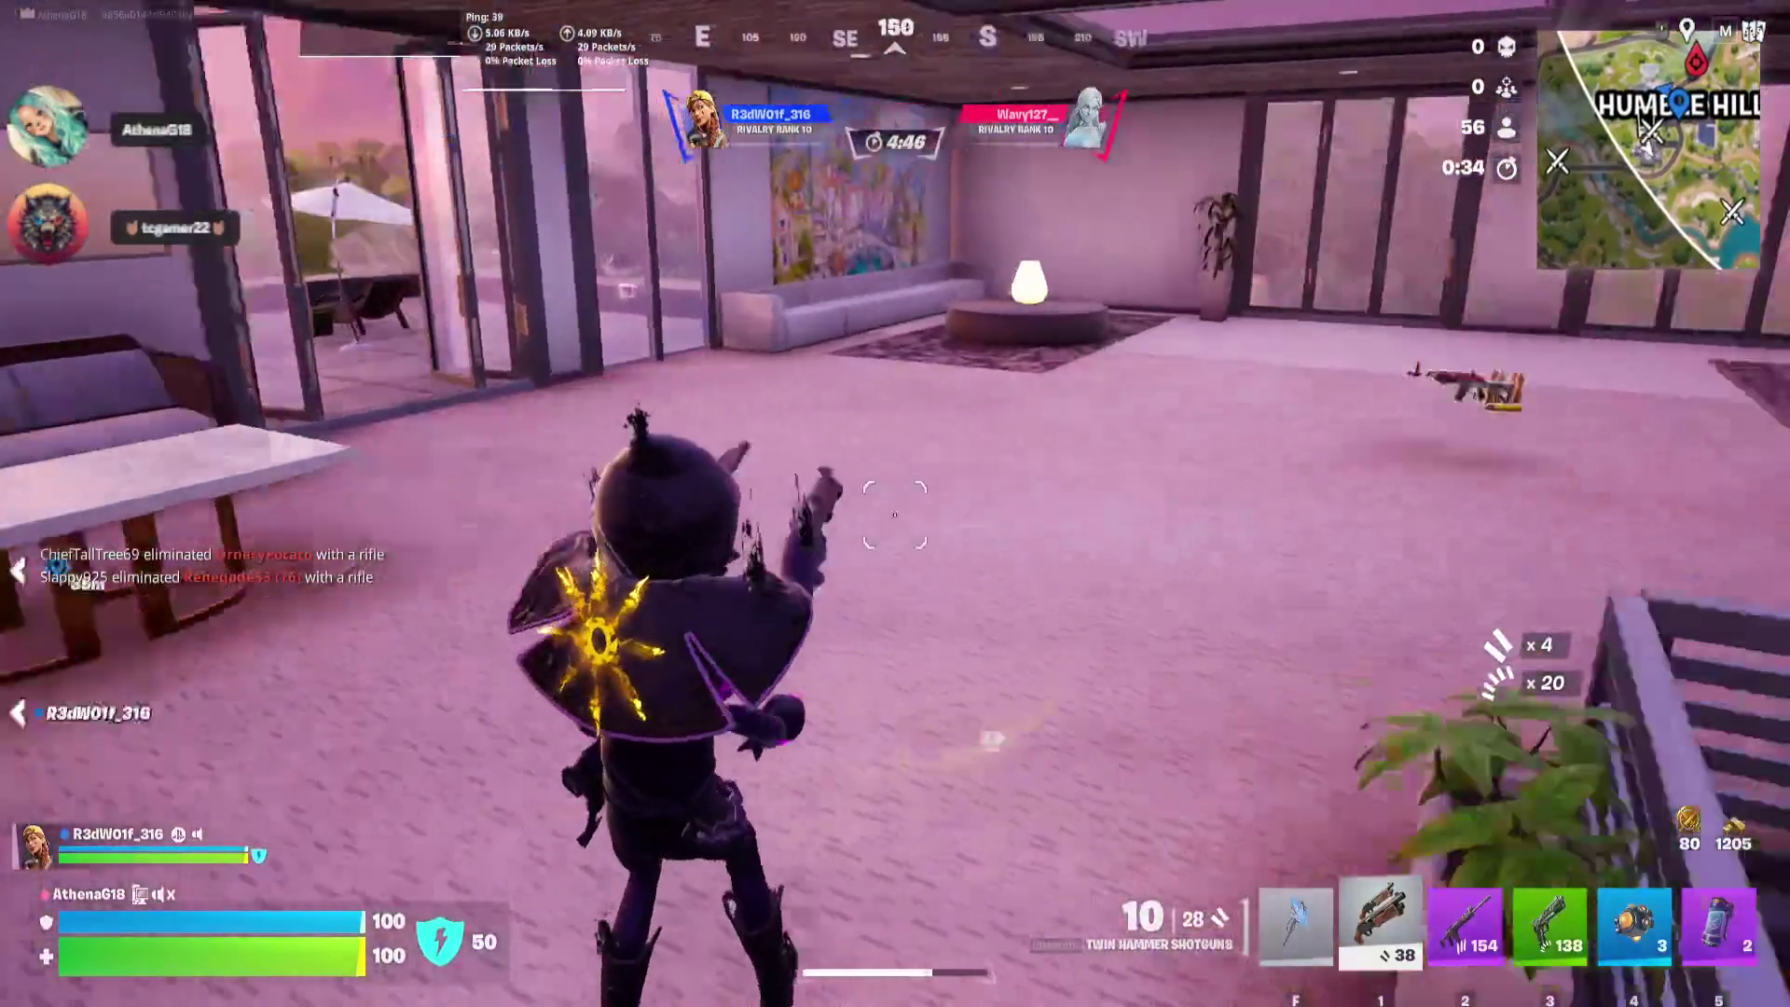
Swap the pistol for a Nemesis AR and loot the rooftop chest, bringing gold to 1,285
key(3)
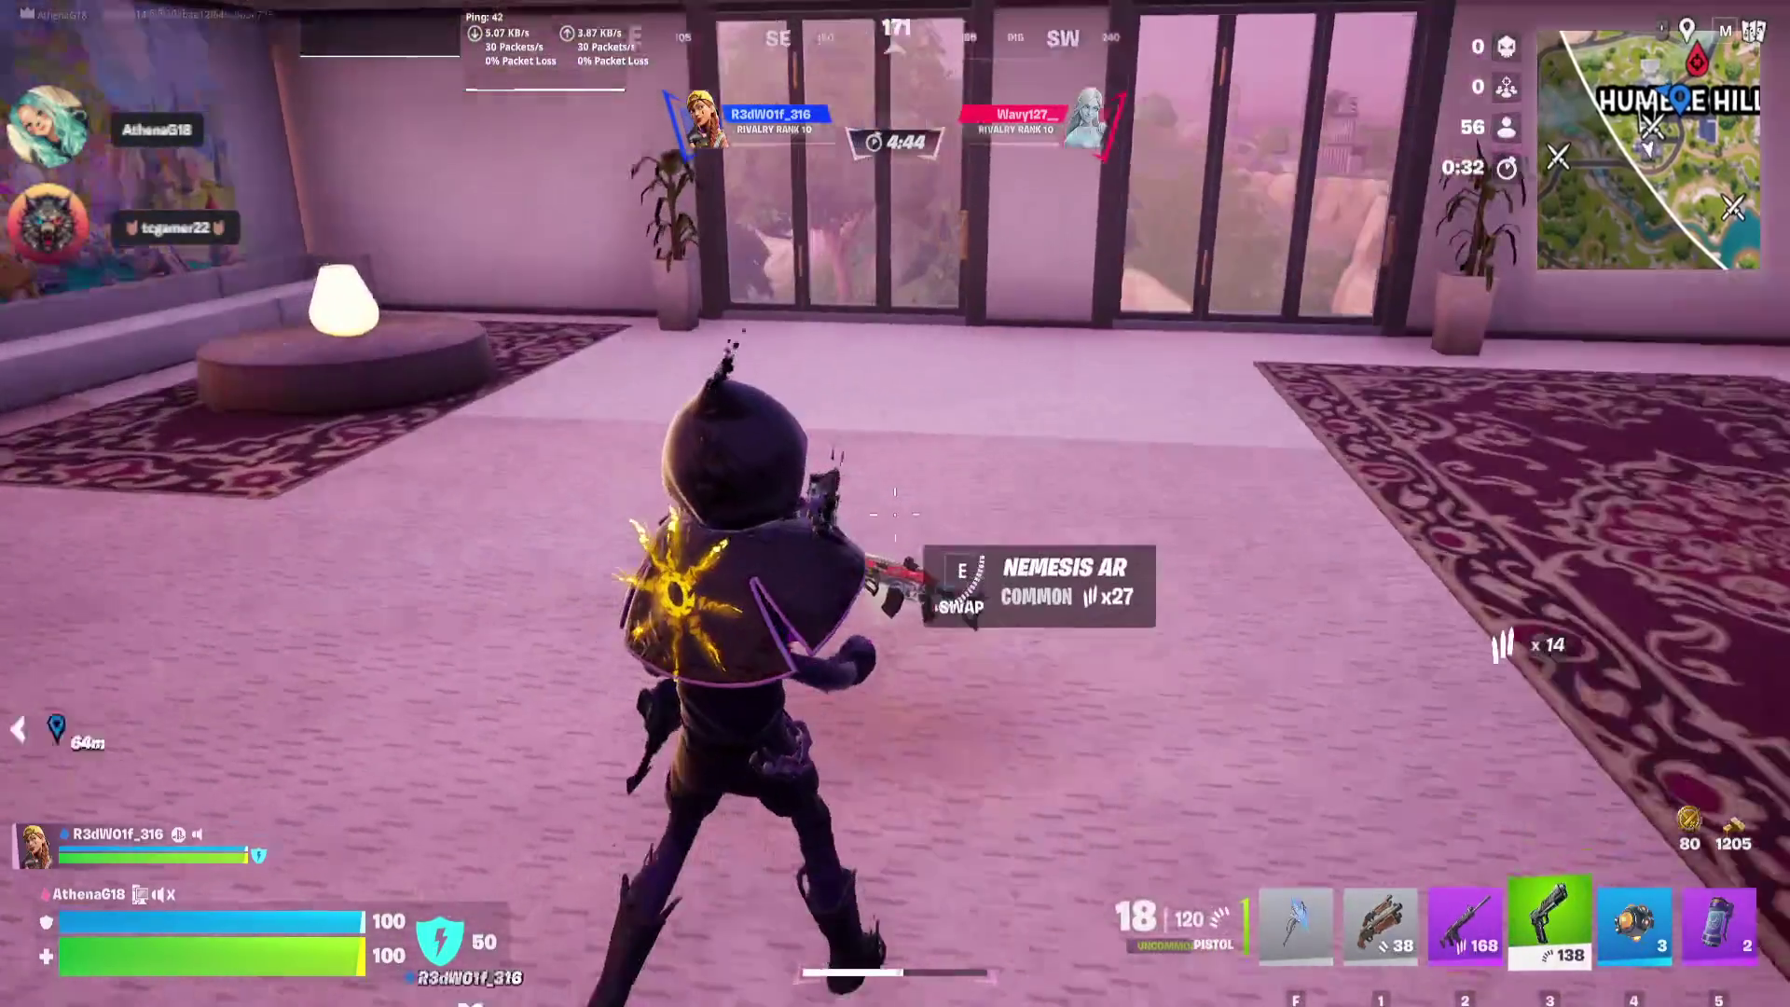
key(e)
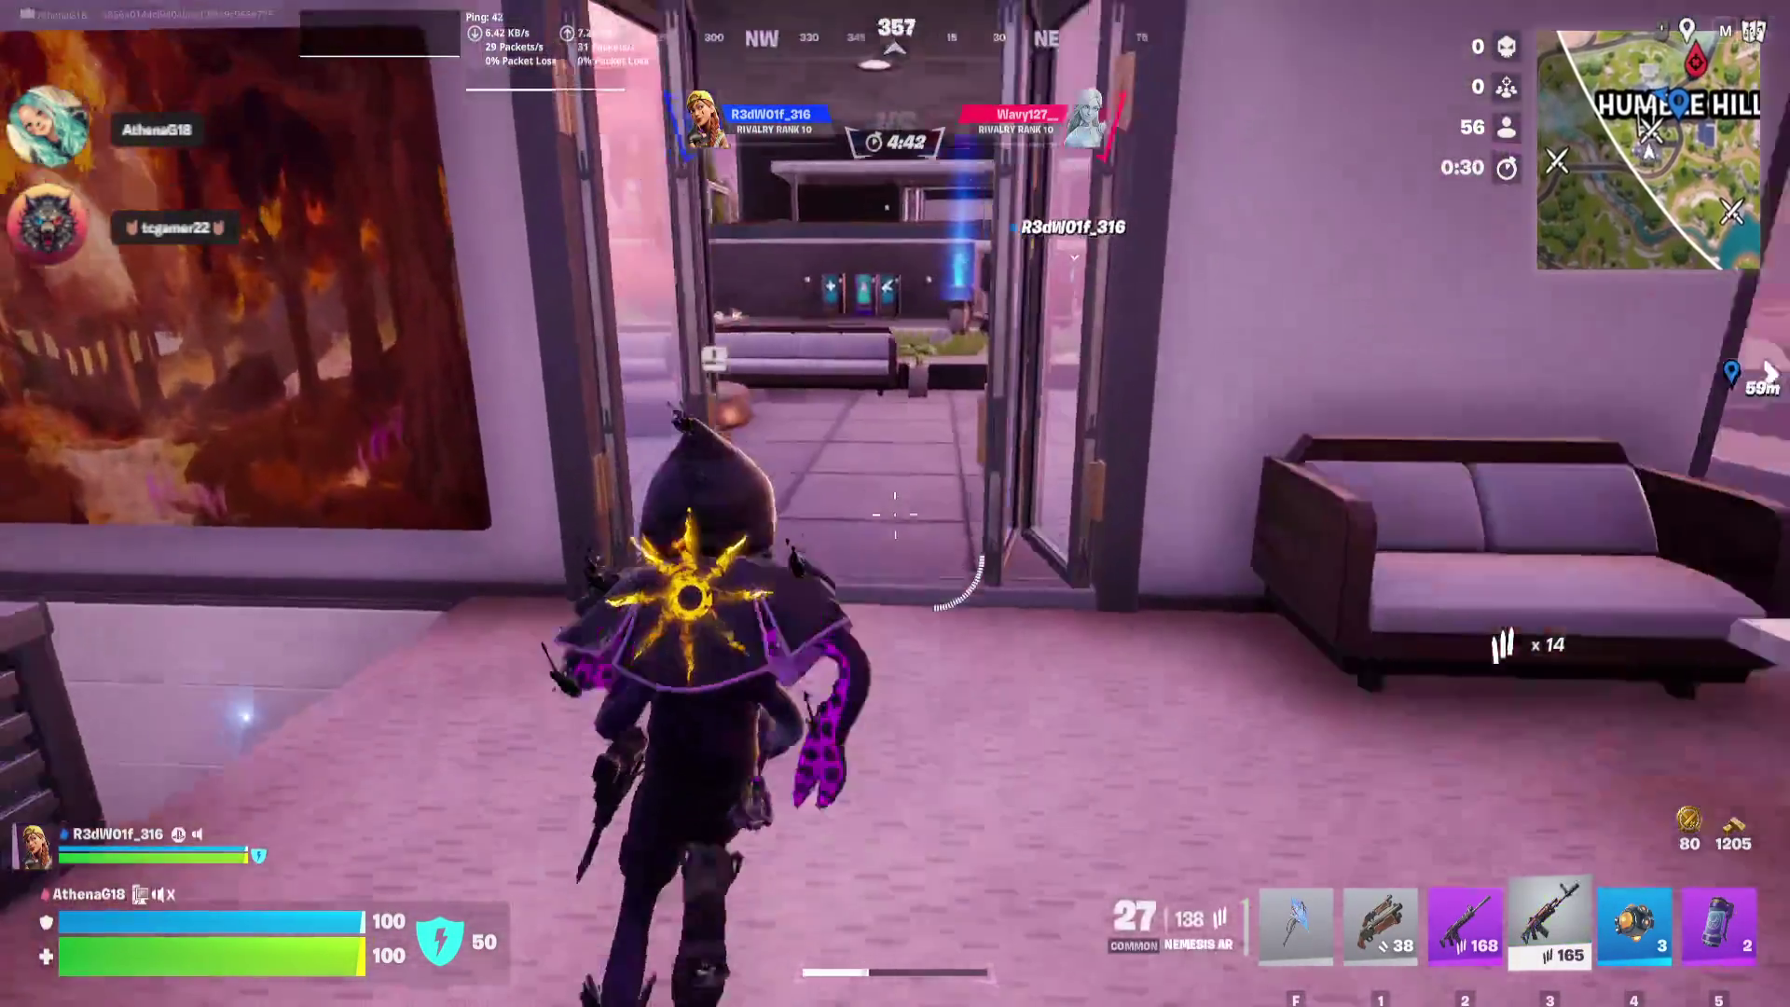
key(e)
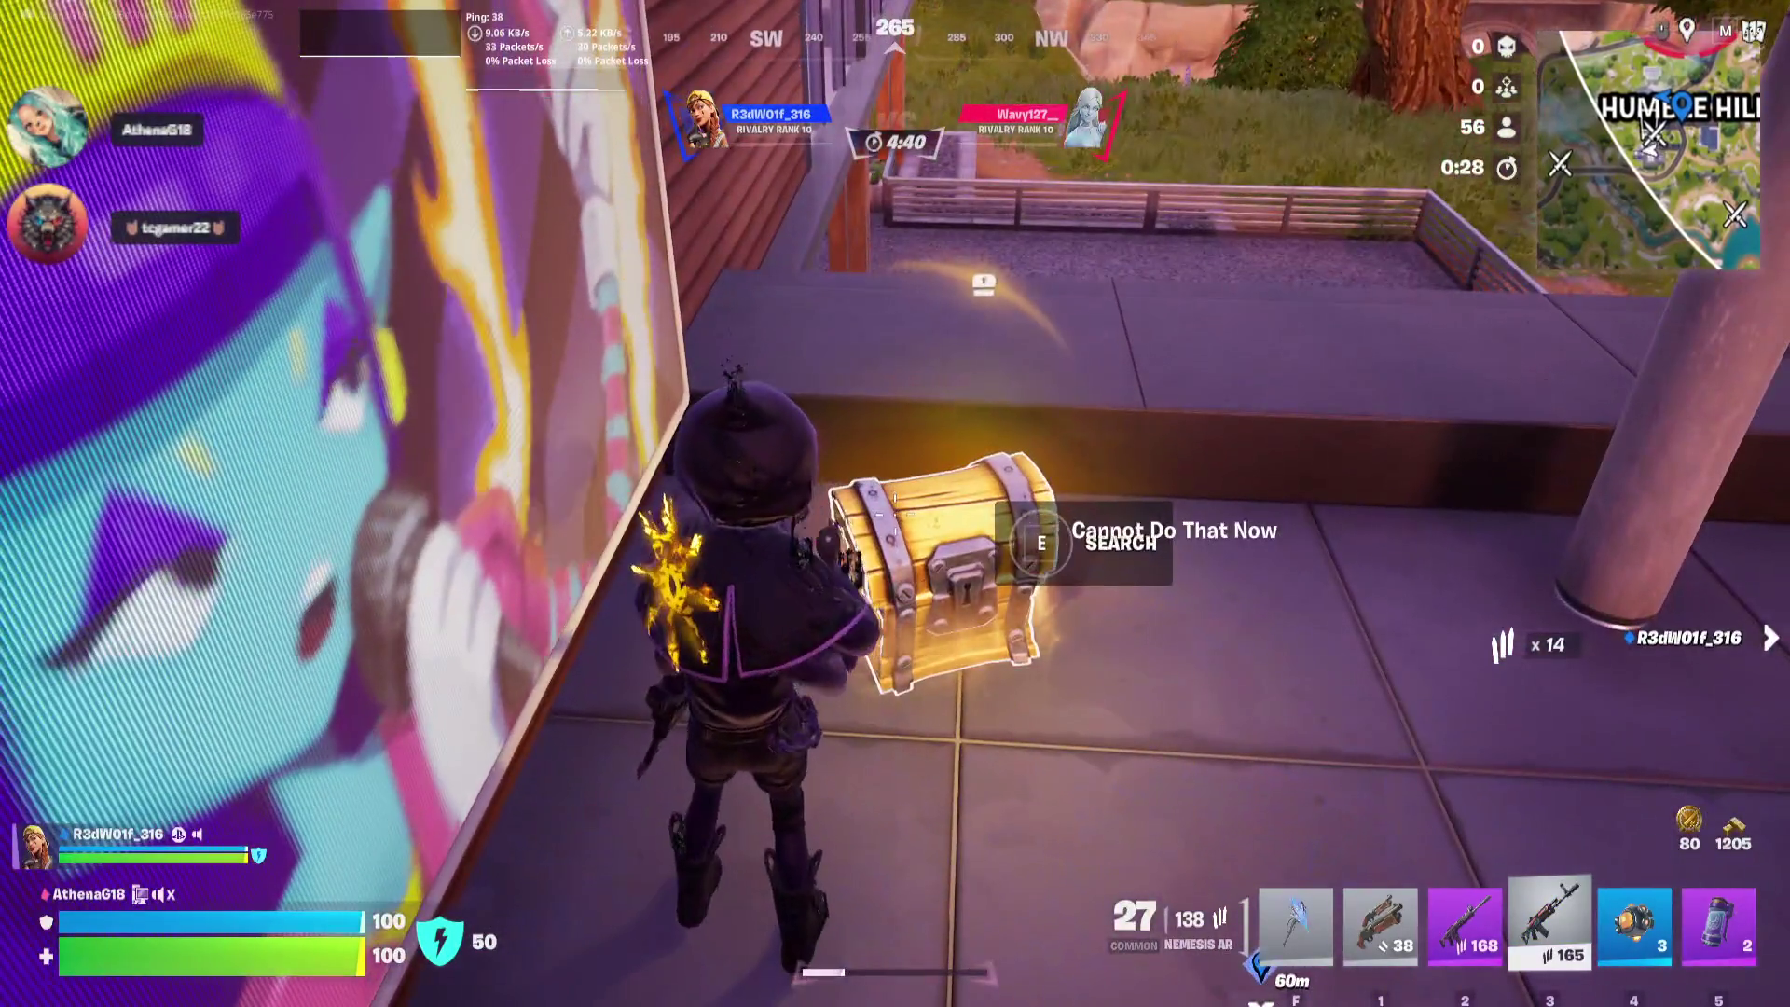
key(a)
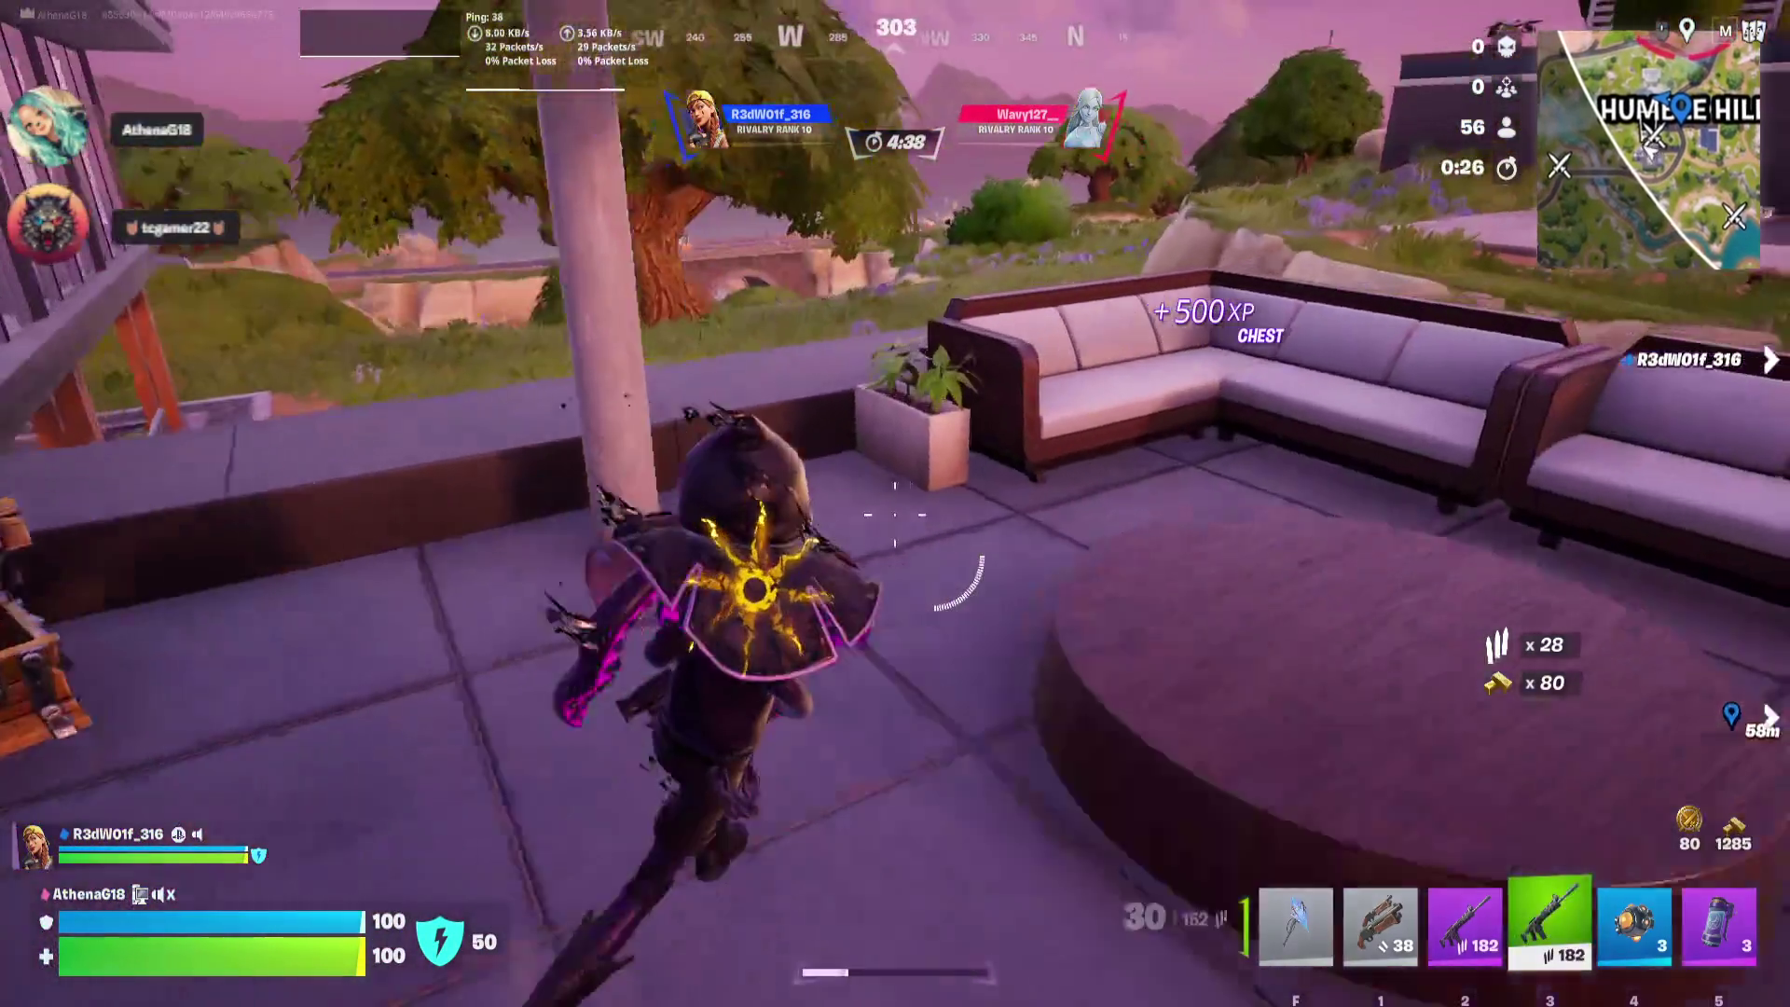
key(space)
key(1)
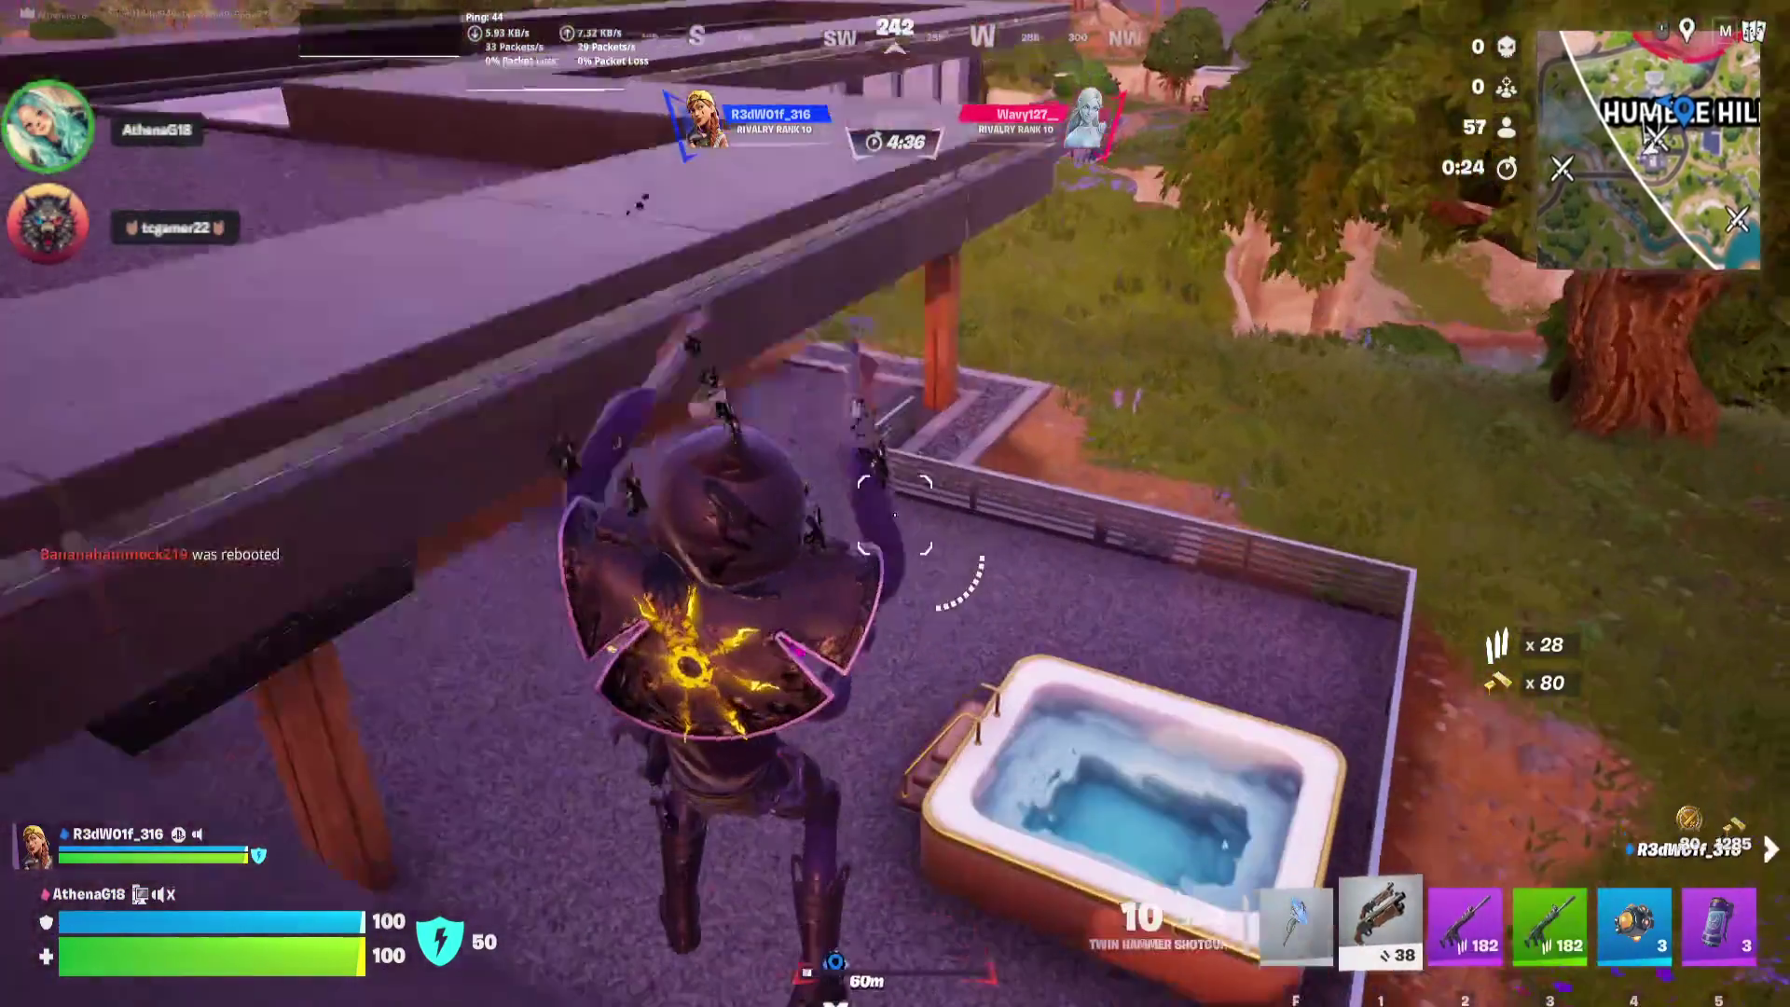